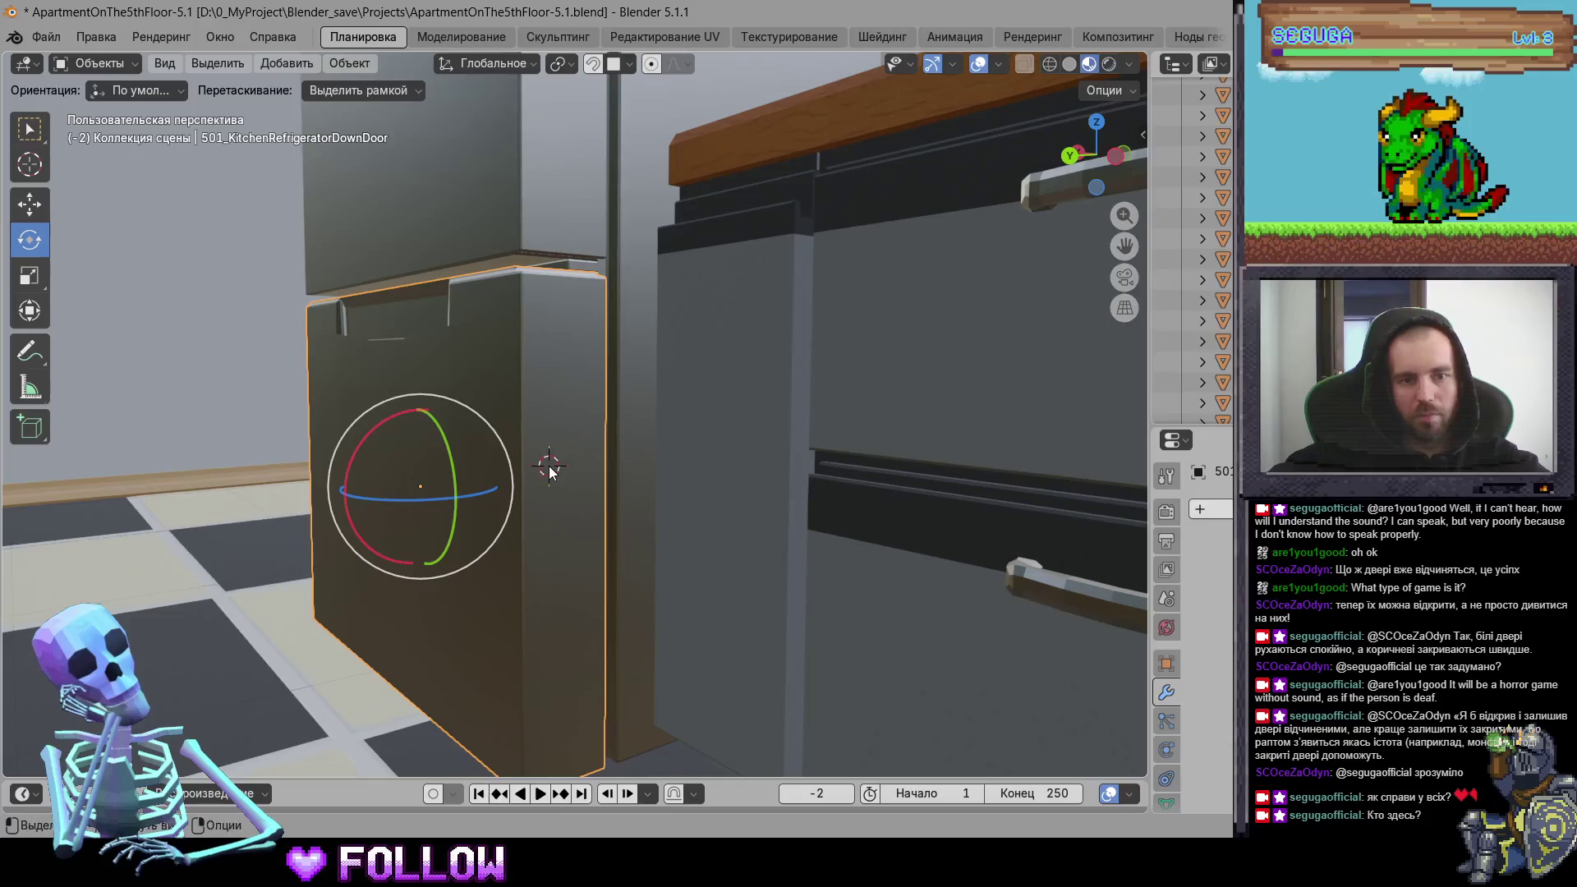
Step: Set the fridge's lower door origin to the 3D cursor
click(640, 504)
scroll(573, 419, down, 5)
mouse_move(573, 420)
middle_down()
mouse_move(720, 444)
mouse_move(756, 428)
mouse_move(741, 450)
mouse_move(812, 431)
mouse_move(765, 451)
middle_up()
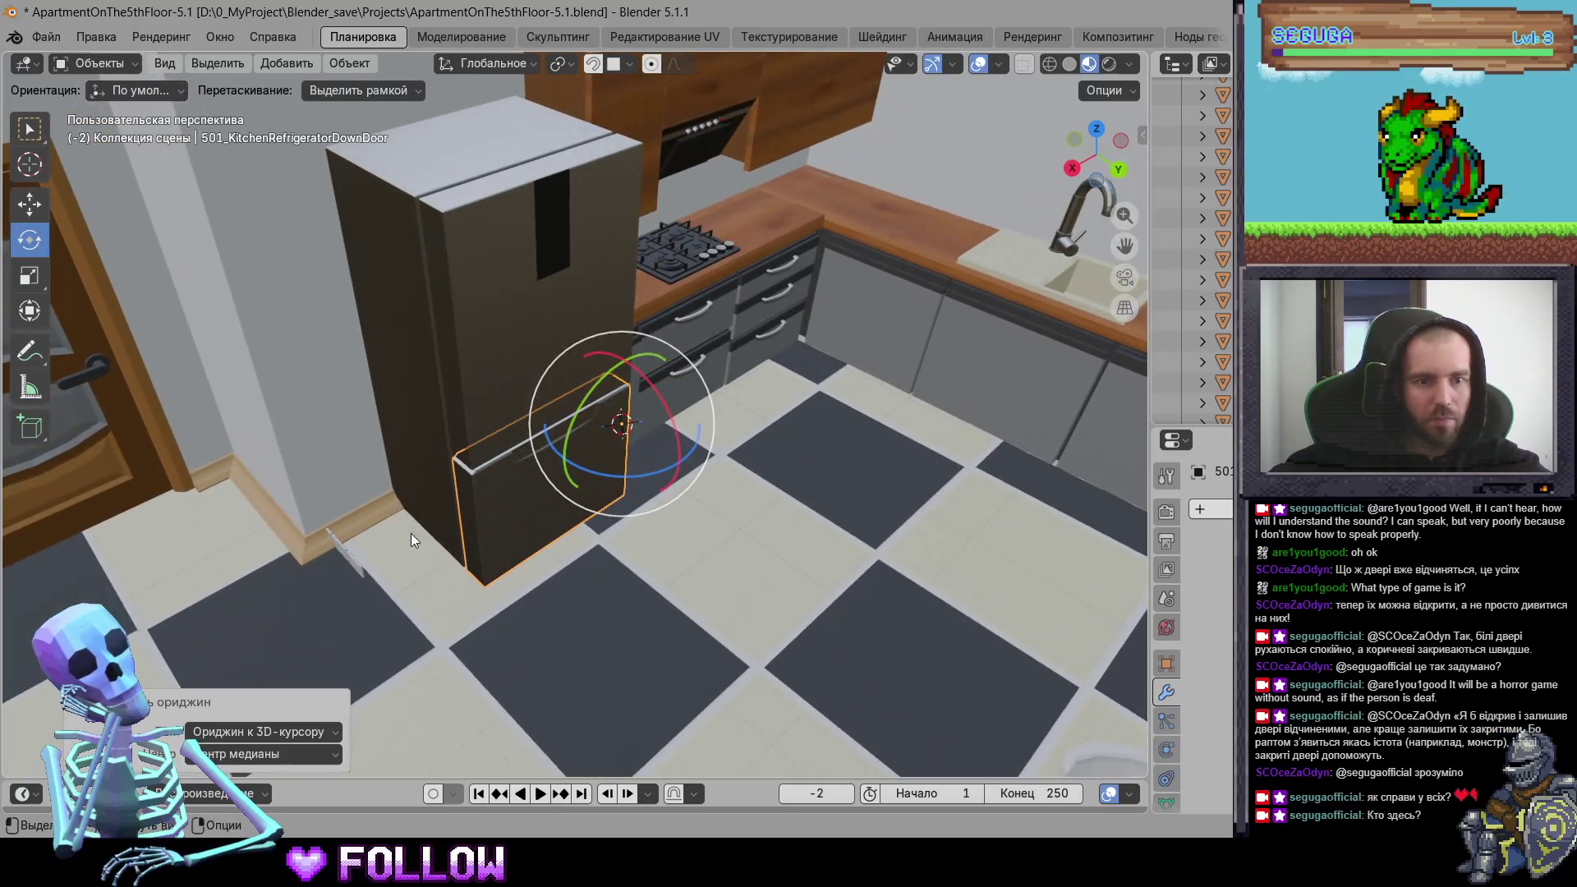
Step: Move the bathroom tile strip 501_BathSamllTiles-2 about -1.03 m along Y and apply all transforms
click(356, 564)
mouse_move(365, 499)
middle_down()
mouse_move(429, 457)
mouse_move(867, 481)
mouse_move(620, 432)
middle_up()
key(g)
key(y)
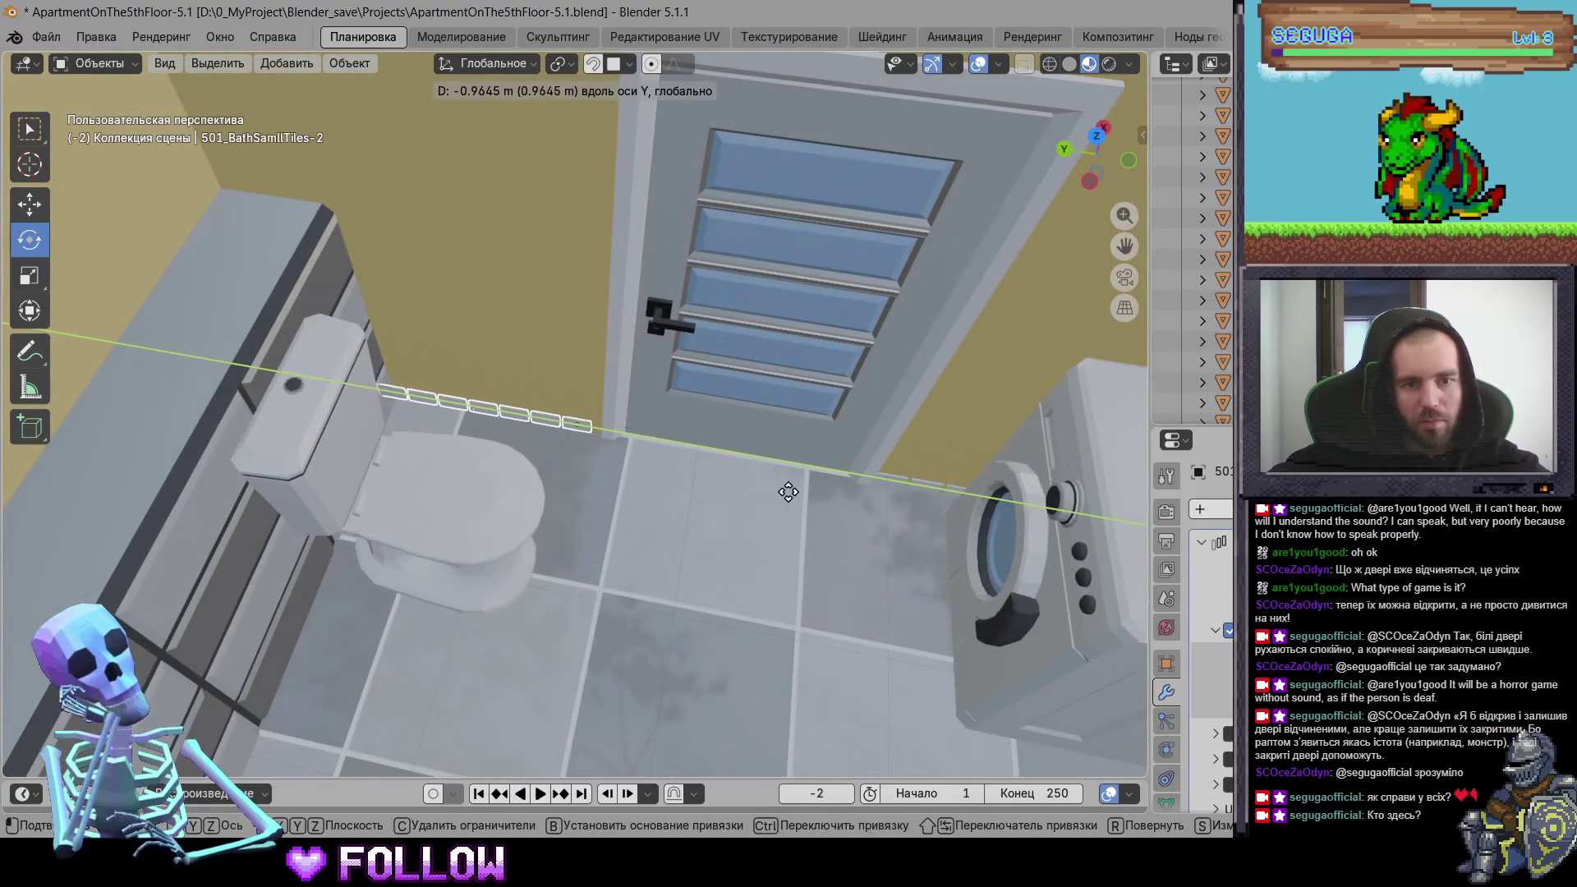
click(779, 495)
key(KP_Decimal)
key(ctrl+a)
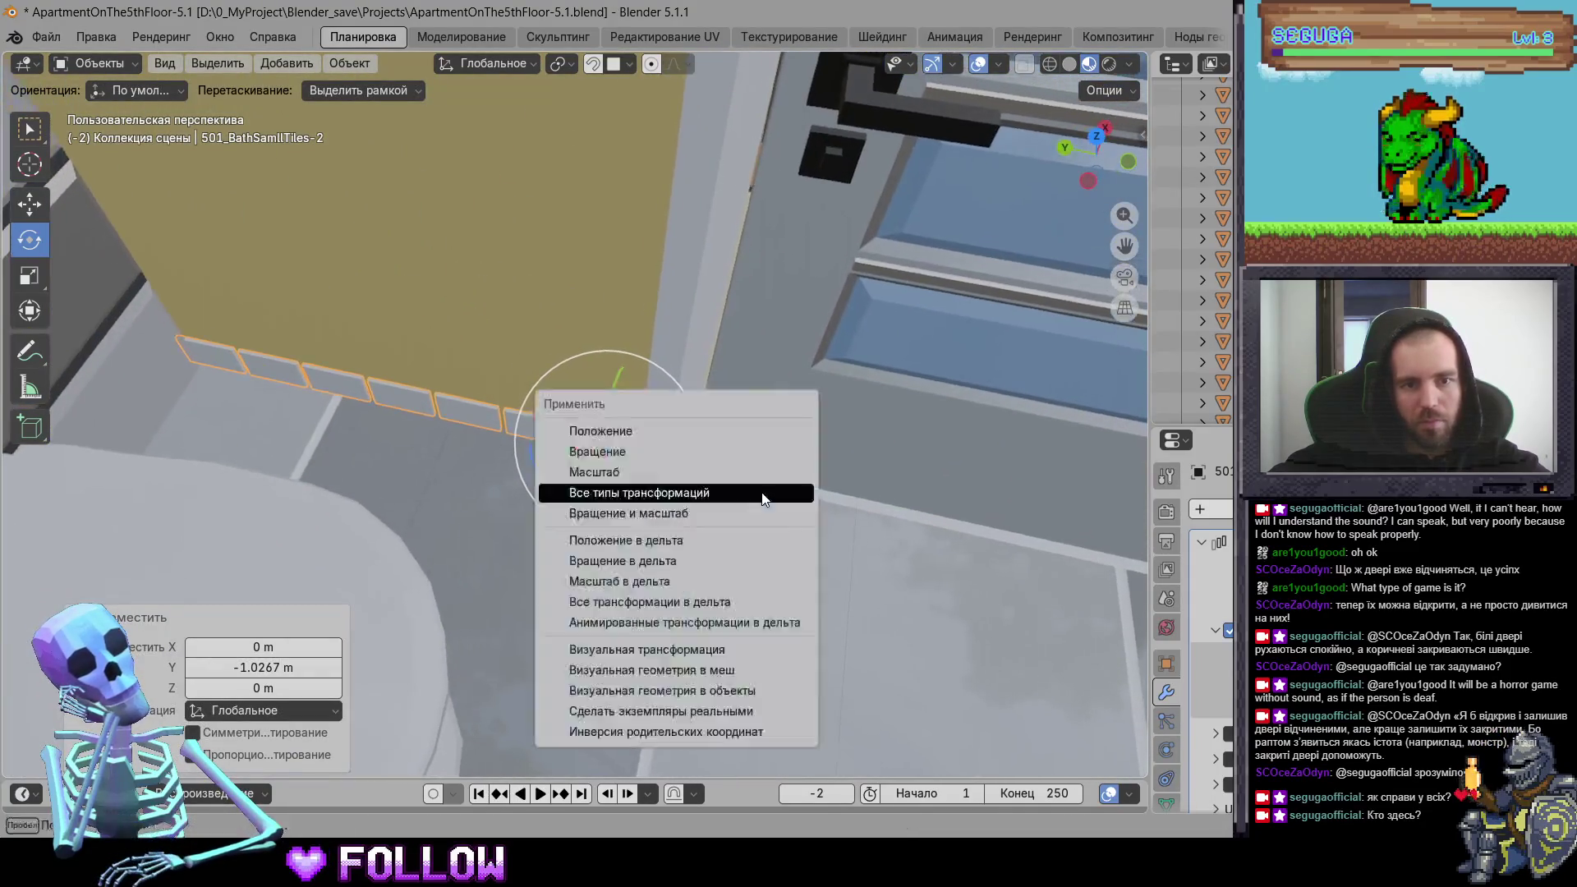
click(763, 494)
Step: Set the fridge's top door origin to the 3D cursor
mouse_move(869, 487)
middle_down()
mouse_move(421, 497)
mouse_move(505, 416)
mouse_move(470, 444)
mouse_move(394, 412)
mouse_move(664, 428)
middle_up()
click(664, 427)
key(KP_Decimal)
middle_drag(388, 400, 474, 361)
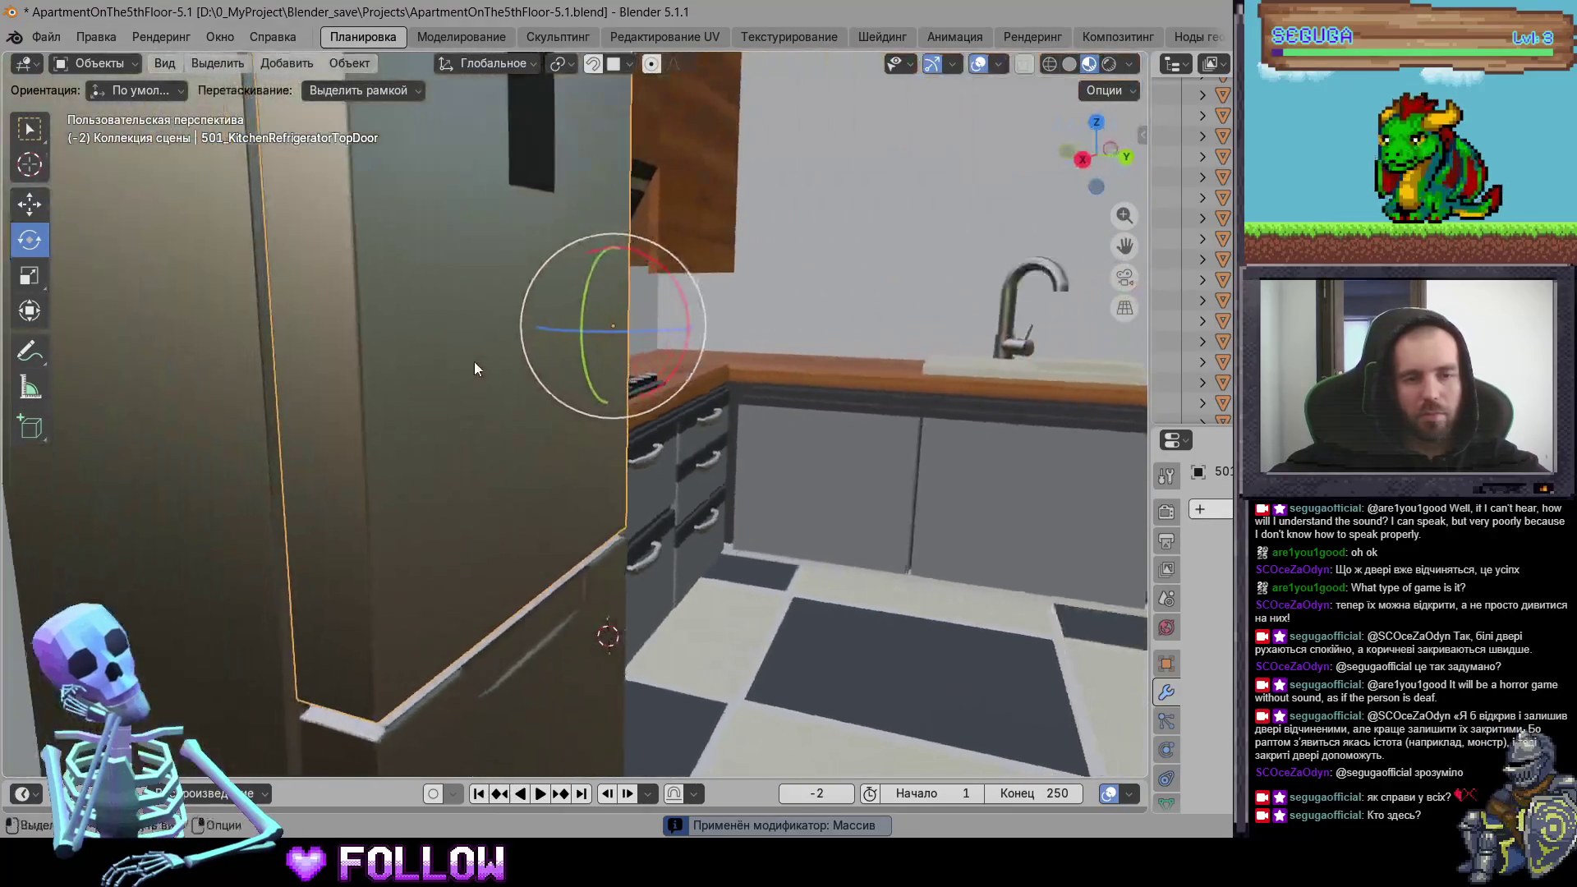
mouse_move(331, 297)
middle_down()
mouse_move(474, 518)
mouse_move(414, 514)
middle_up()
right_click(415, 514)
mouse_move(414, 514)
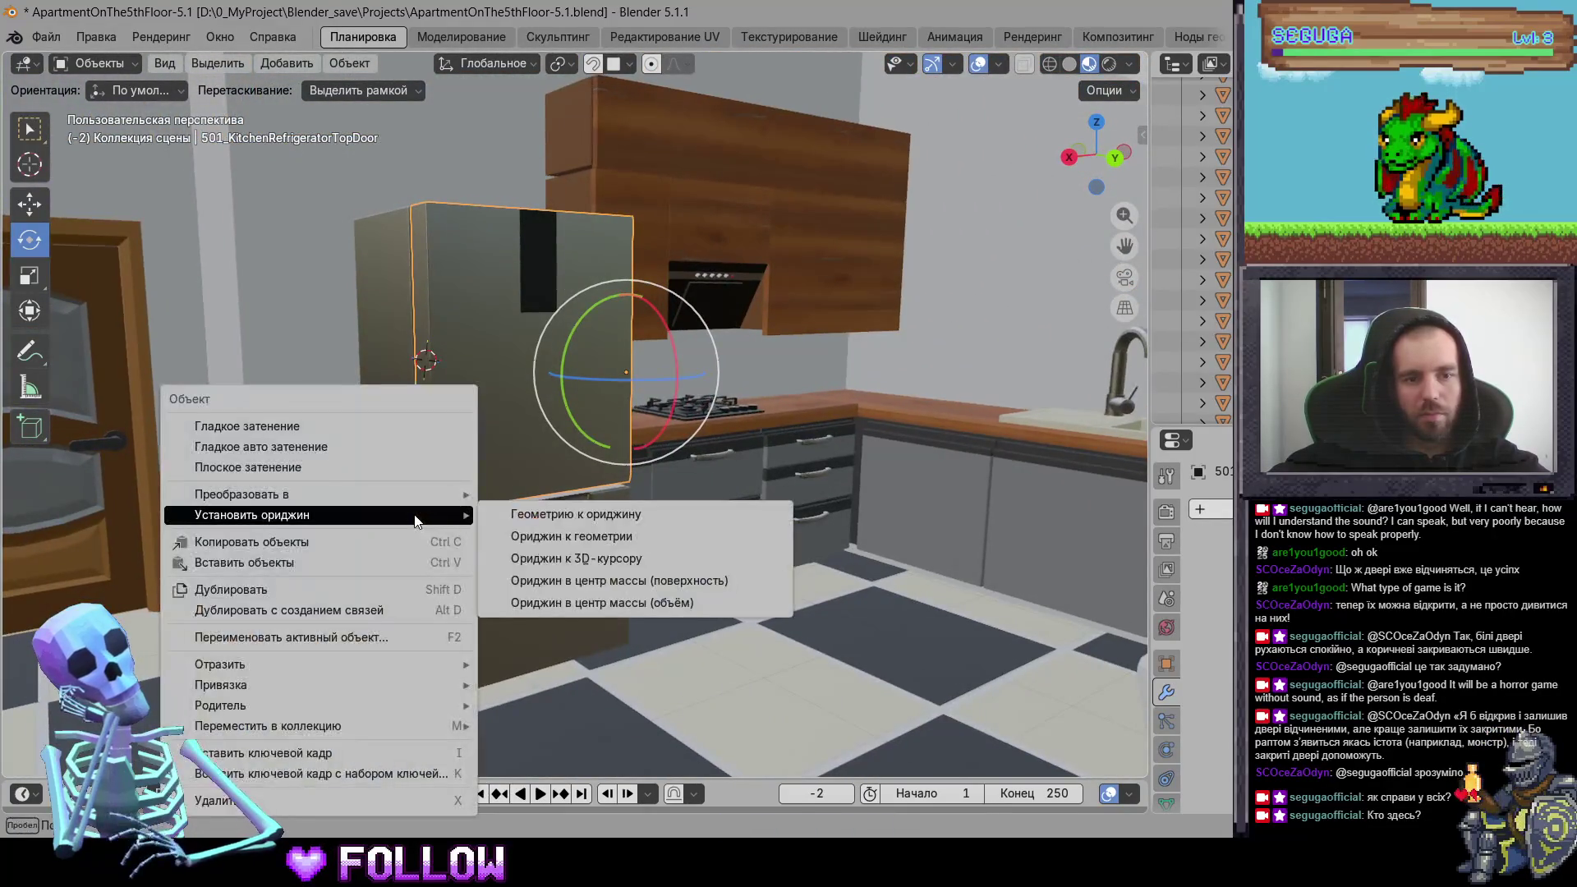
click(576, 556)
Step: Reset the fridge's lower door origin to the 3D cursor again
middle_drag(472, 607, 606, 522)
click(606, 521)
key(KP_Decimal)
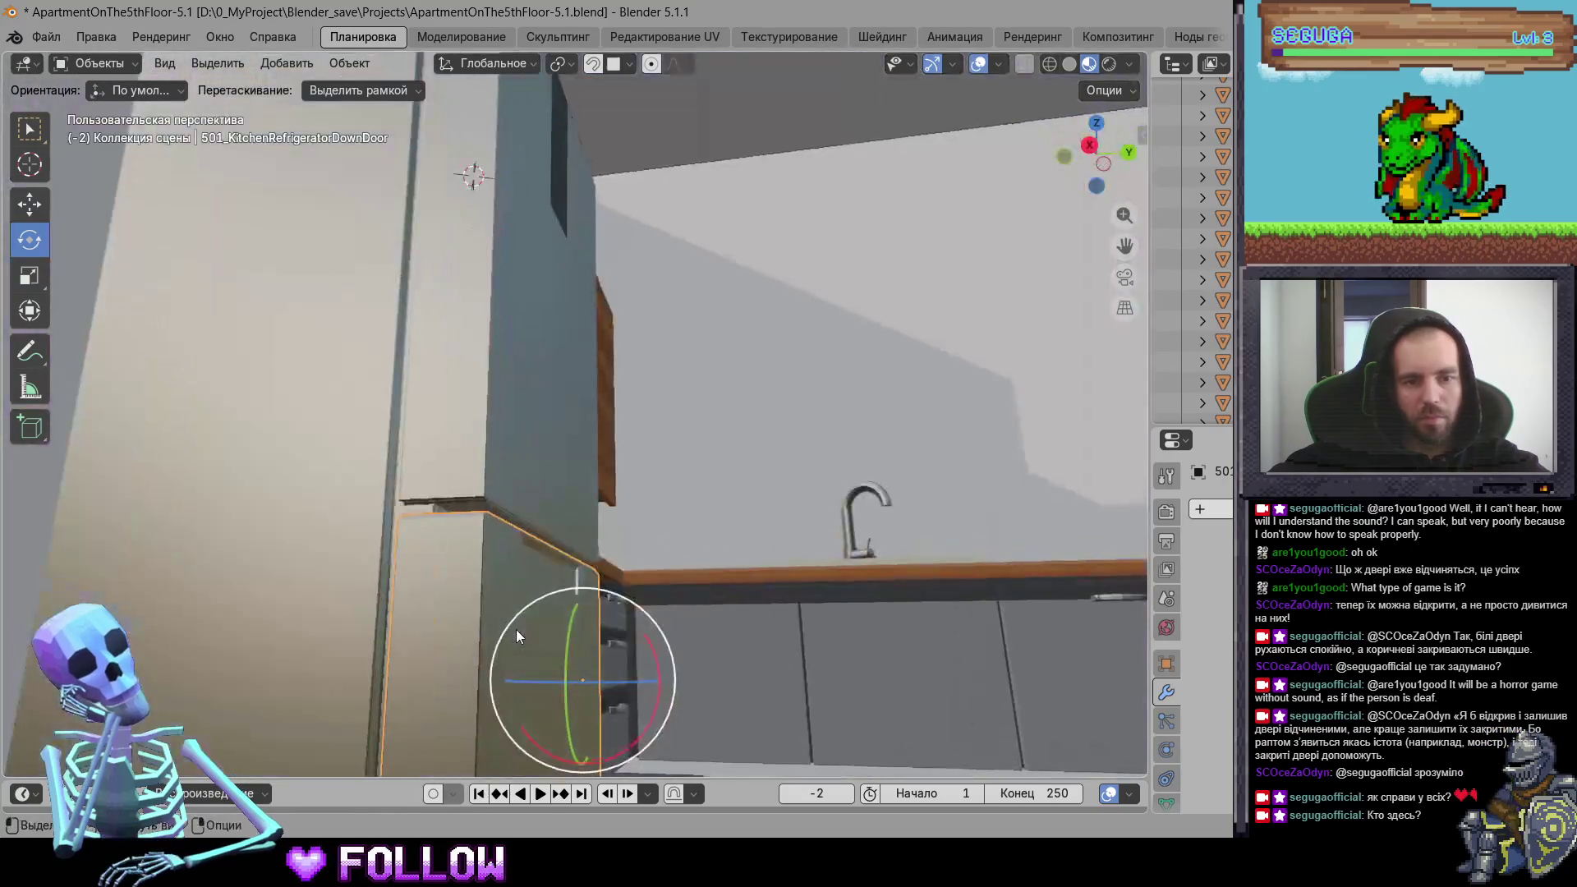
middle_drag(517, 630, 549, 495)
right_click(512, 517)
mouse_move(512, 518)
click(657, 556)
Step: Select drawer panel 501_DrawerKitchen-1 and place the 3D cursor at its edge
mouse_move(657, 556)
middle_down()
mouse_move(486, 547)
mouse_move(385, 455)
middle_up()
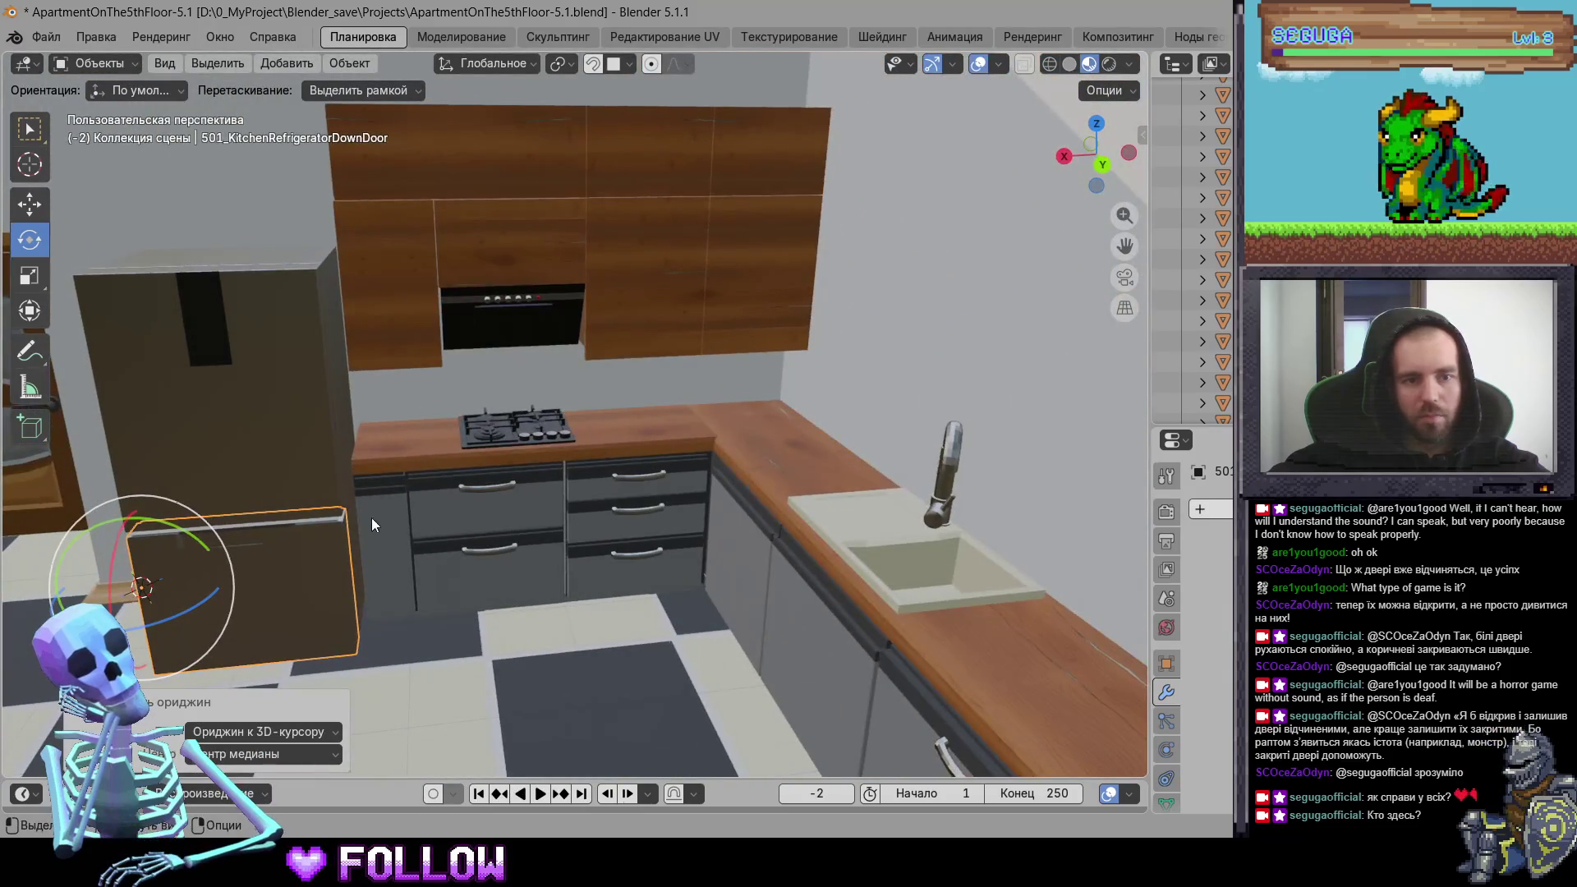
click(371, 517)
key(KP_Decimal)
mouse_move(547, 454)
middle_down()
mouse_move(593, 464)
mouse_move(565, 575)
mouse_move(585, 572)
mouse_move(484, 517)
mouse_move(493, 579)
mouse_move(482, 607)
mouse_move(467, 605)
mouse_move(493, 582)
middle_up()
shift+right_click(444, 526)
shift+right_click(642, 460)
mouse_move(669, 525)
middle_down()
mouse_move(623, 497)
mouse_move(754, 544)
mouse_move(453, 454)
middle_up()
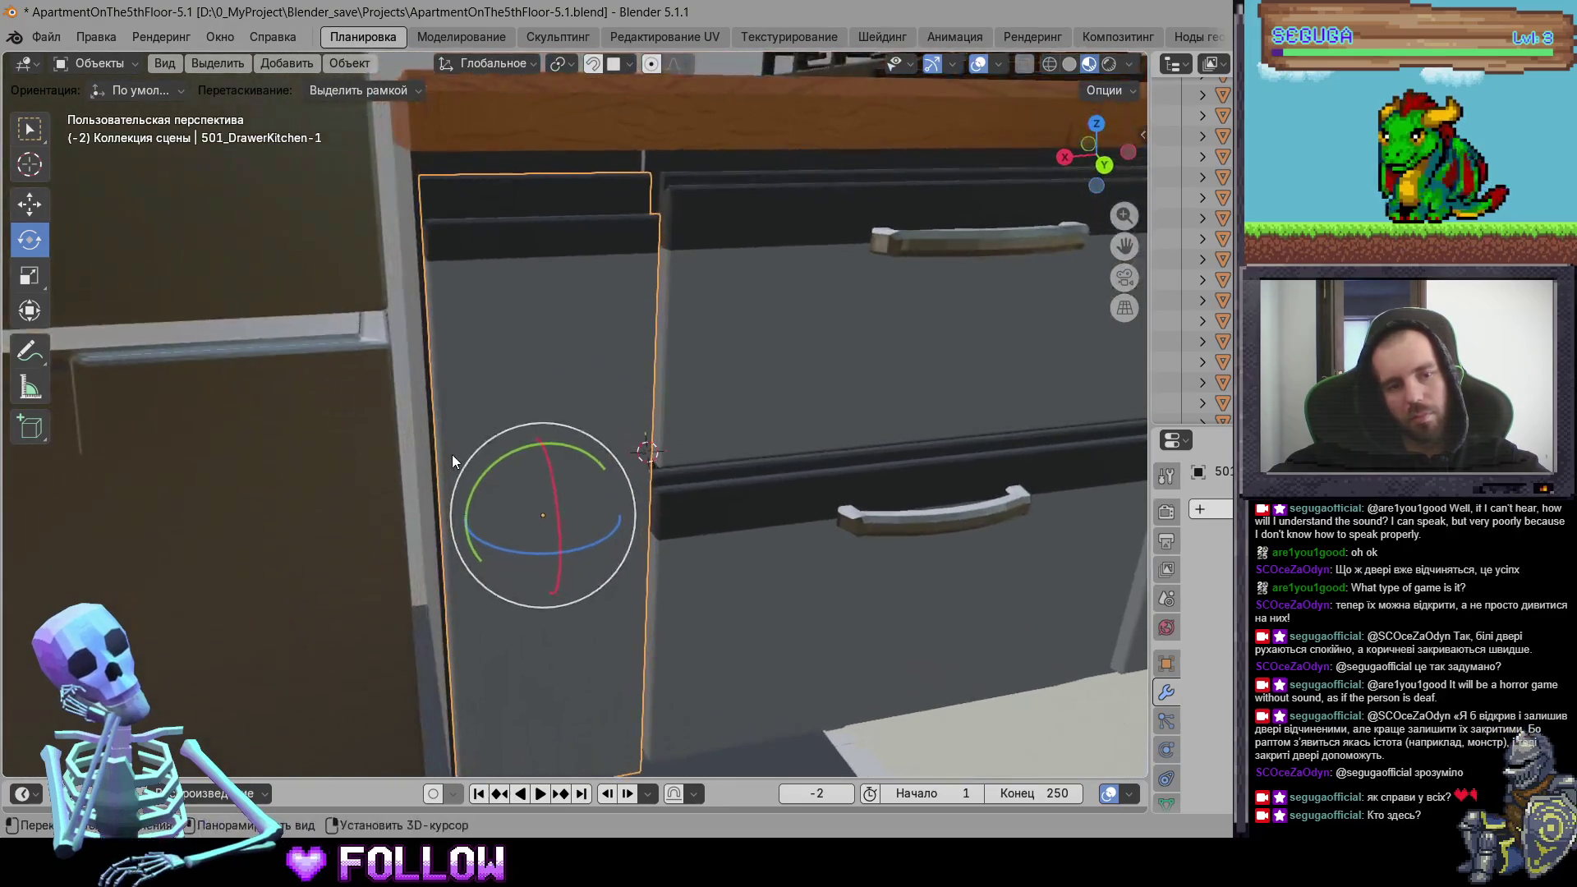
Step: Set the drawer panel 501_DrawerKitchen-1's origin to the 3D cursor
right_click(453, 506)
mouse_move(452, 507)
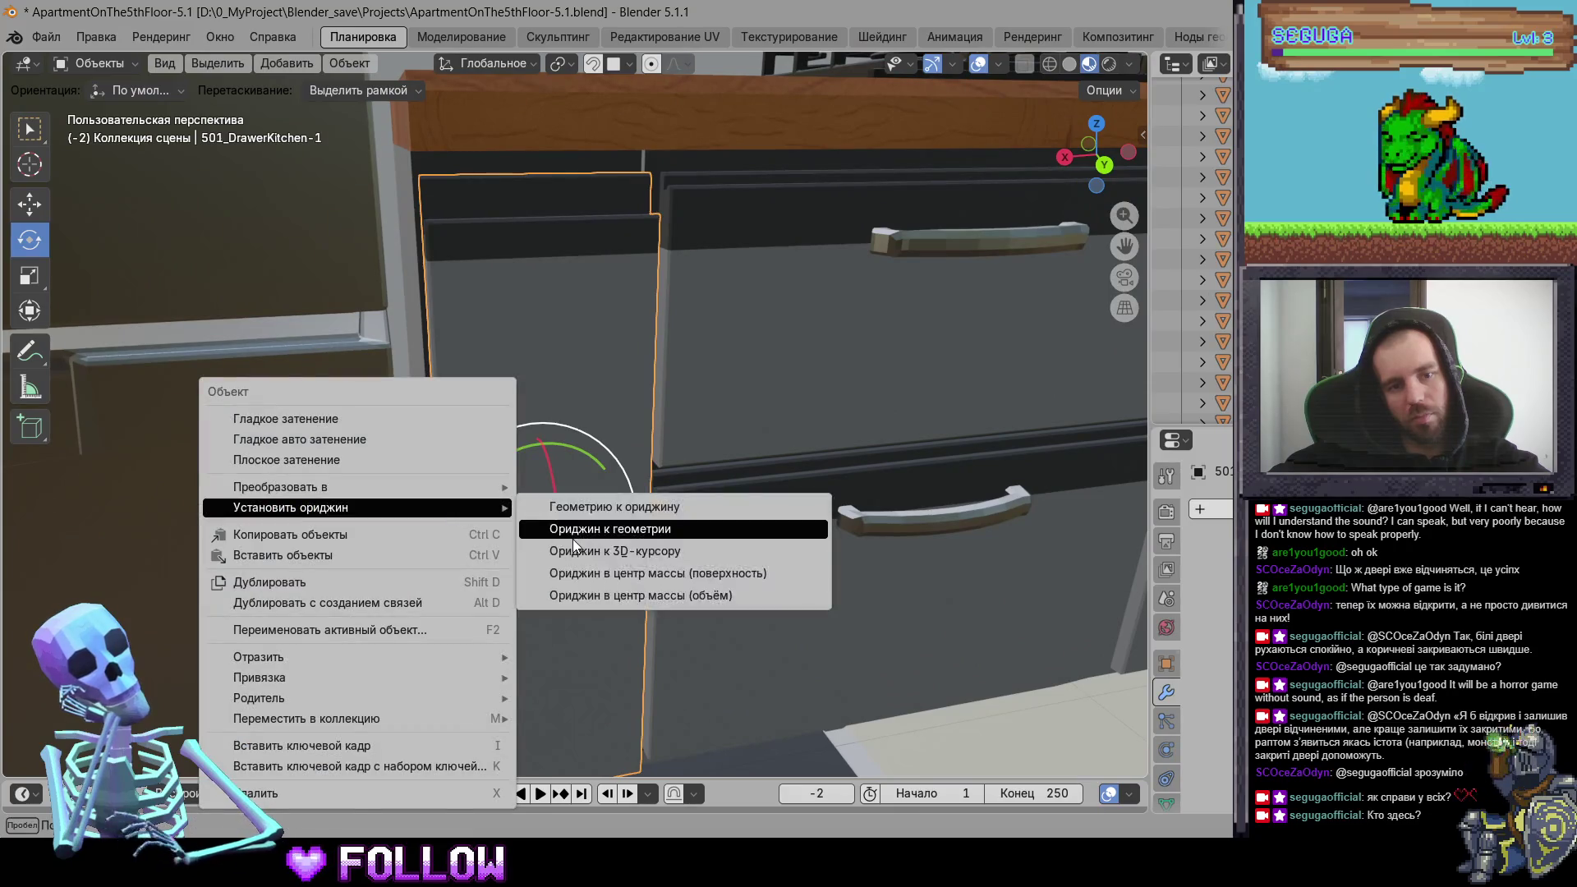
click(526, 549)
scroll(652, 561, down, 4)
mouse_move(615, 558)
middle_down()
mouse_move(485, 560)
mouse_move(597, 652)
mouse_move(524, 492)
middle_up()
Step: Set cabinet door PedestalTop_1.001's origin to the 3D cursor
click(361, 472)
middle_drag(361, 473, 541, 474)
right_click(537, 375)
mouse_move(535, 376)
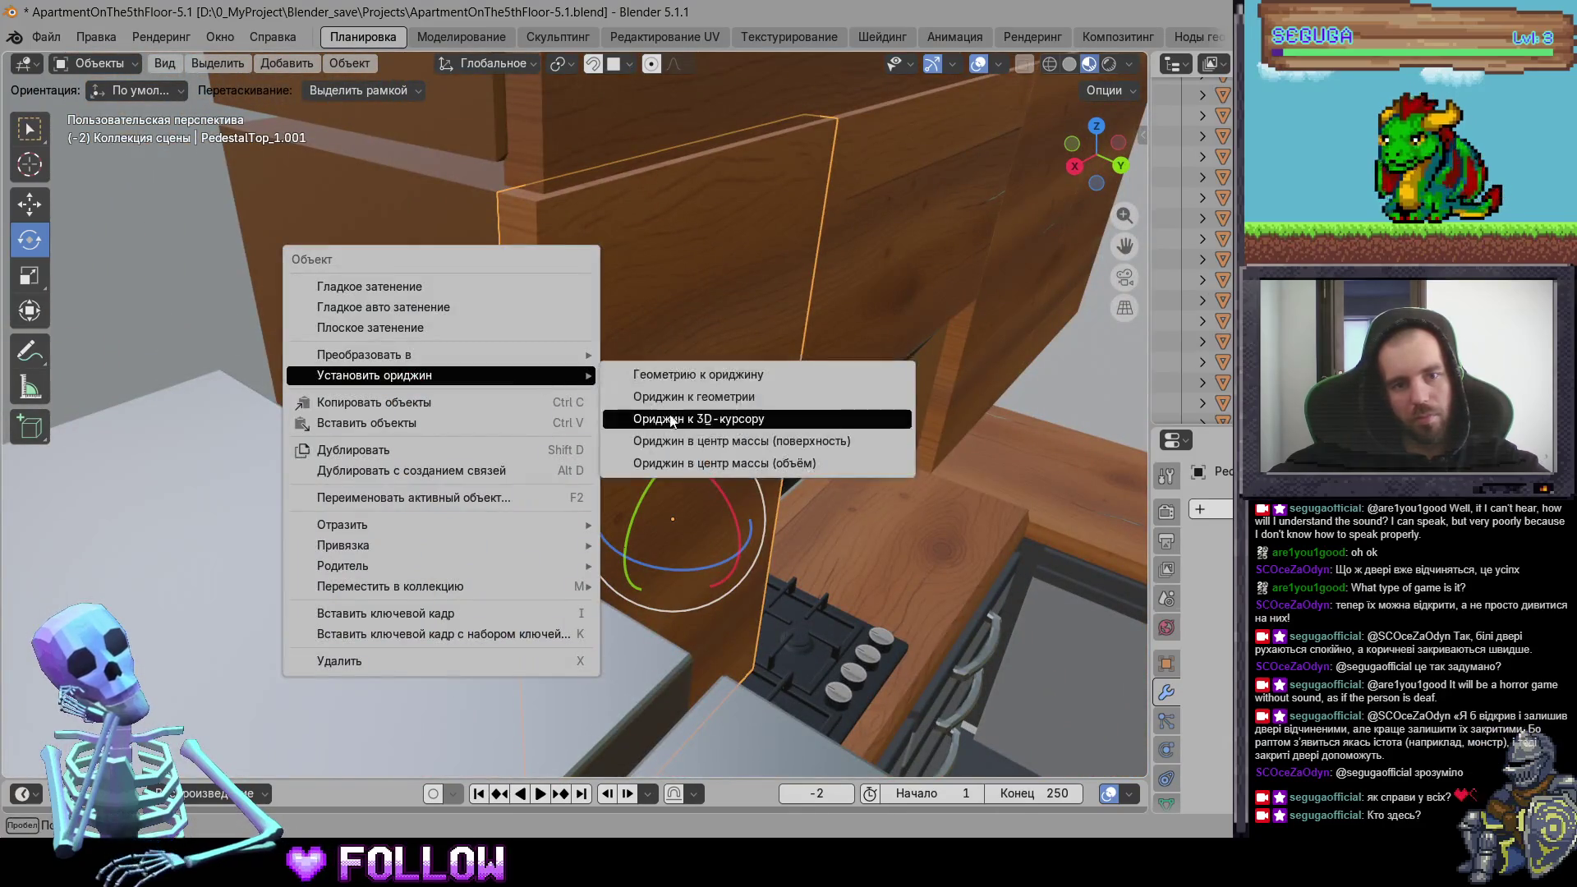
click(674, 420)
Step: Place the 3D cursor on PedestalTop_3.001's edge and move its origin there
middle_drag(691, 348, 591, 282)
click(675, 364)
mouse_move(761, 445)
middle_down()
mouse_move(169, 368)
mouse_move(448, 428)
mouse_move(521, 421)
mouse_move(469, 412)
mouse_move(633, 359)
mouse_move(599, 395)
mouse_move(694, 426)
mouse_move(427, 448)
mouse_move(594, 457)
mouse_move(561, 245)
mouse_move(593, 485)
mouse_move(518, 443)
middle_up()
click(468, 412)
scroll(566, 430, up, 3)
scroll(597, 448, up, 2)
shift+right_click(492, 442)
right_click(392, 471)
mouse_move(392, 465)
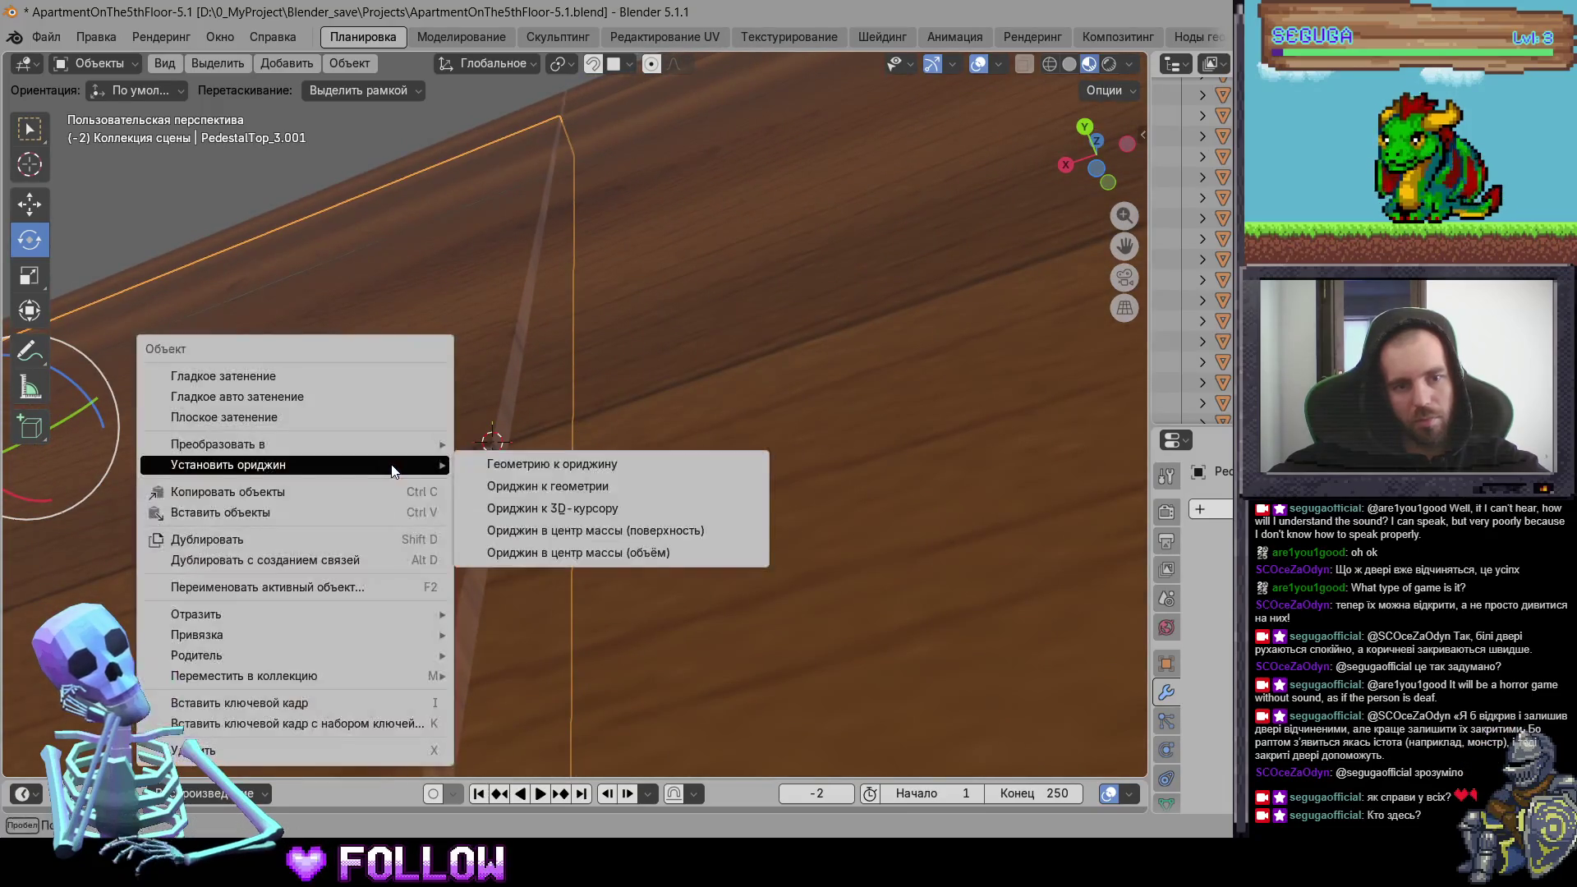
click(563, 506)
Step: Set cabinet door PedestalTop_4.001's origin to the 3D cursor
mouse_move(564, 507)
middle_down()
mouse_move(732, 581)
mouse_move(495, 561)
mouse_move(821, 475)
mouse_move(616, 484)
mouse_move(600, 434)
middle_up()
click(496, 561)
right_click(600, 434)
mouse_move(600, 434)
click(721, 472)
Step: Set cabinet door PedestalTop_2.001's origin to the 3D cursor
mouse_move(721, 472)
middle_down()
mouse_move(654, 601)
mouse_move(575, 557)
mouse_move(595, 425)
mouse_move(654, 406)
middle_up()
click(654, 406)
scroll(349, 539, up, 5)
click(554, 467)
mouse_move(356, 534)
middle_down()
mouse_move(556, 468)
mouse_move(496, 418)
mouse_move(433, 406)
middle_up()
scroll(542, 466, up, 5)
right_click(432, 405)
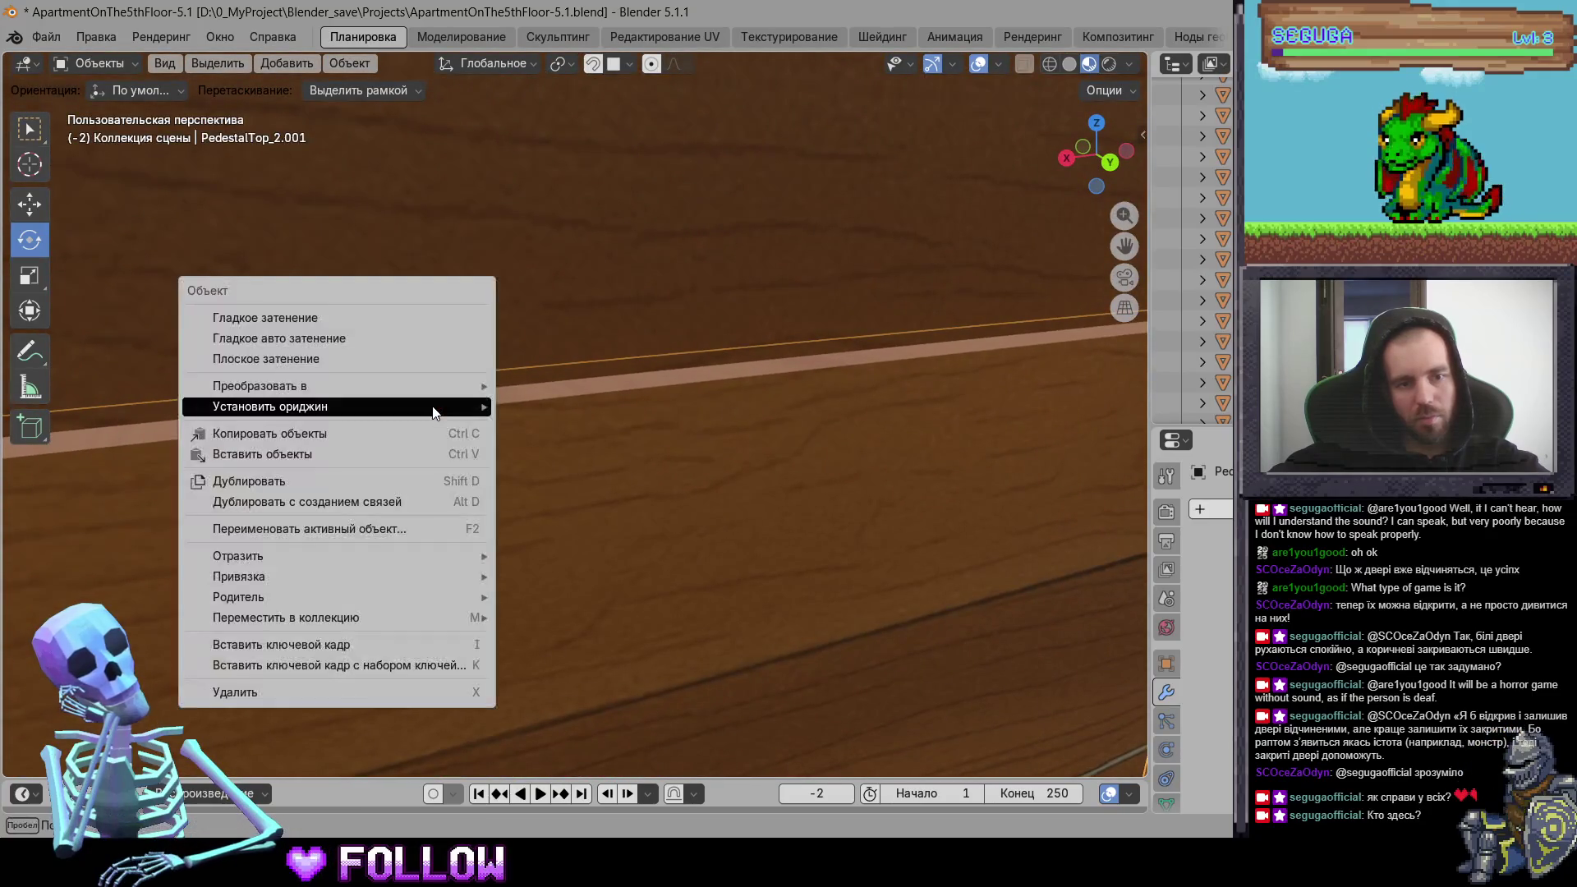
click(580, 447)
Step: Place the 3D cursor at PedestalTop_7.001's top edge and move its origin there
scroll(591, 494, down, 5)
middle_drag(694, 423, 888, 397)
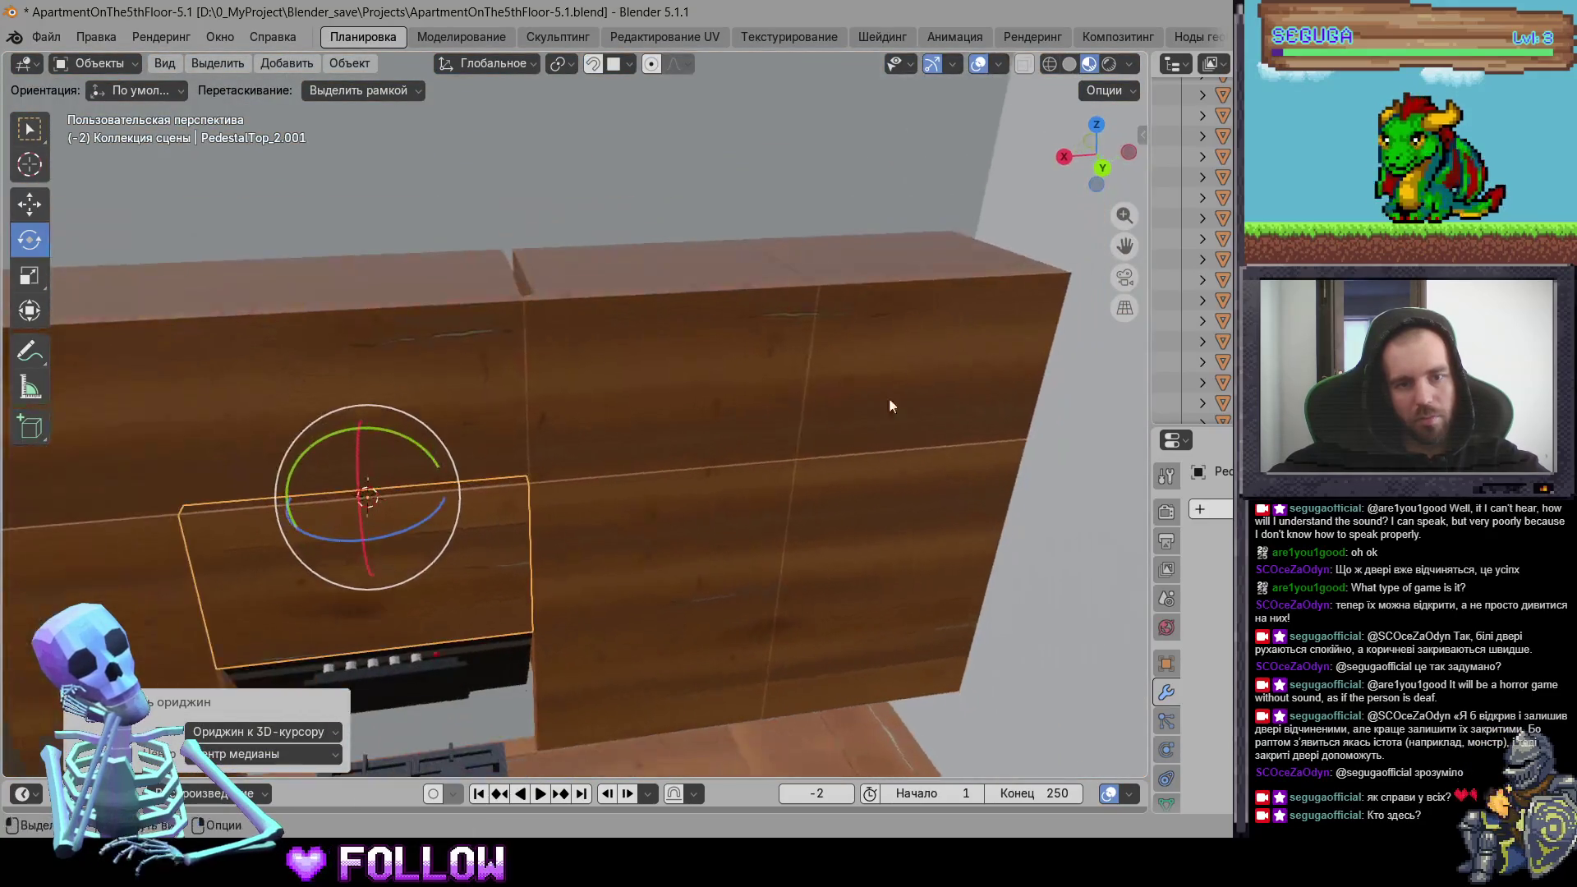
click(888, 398)
scroll(751, 474, up, 3)
mouse_move(751, 475)
middle_down()
mouse_move(812, 485)
mouse_move(756, 418)
middle_up()
shift+click(815, 398)
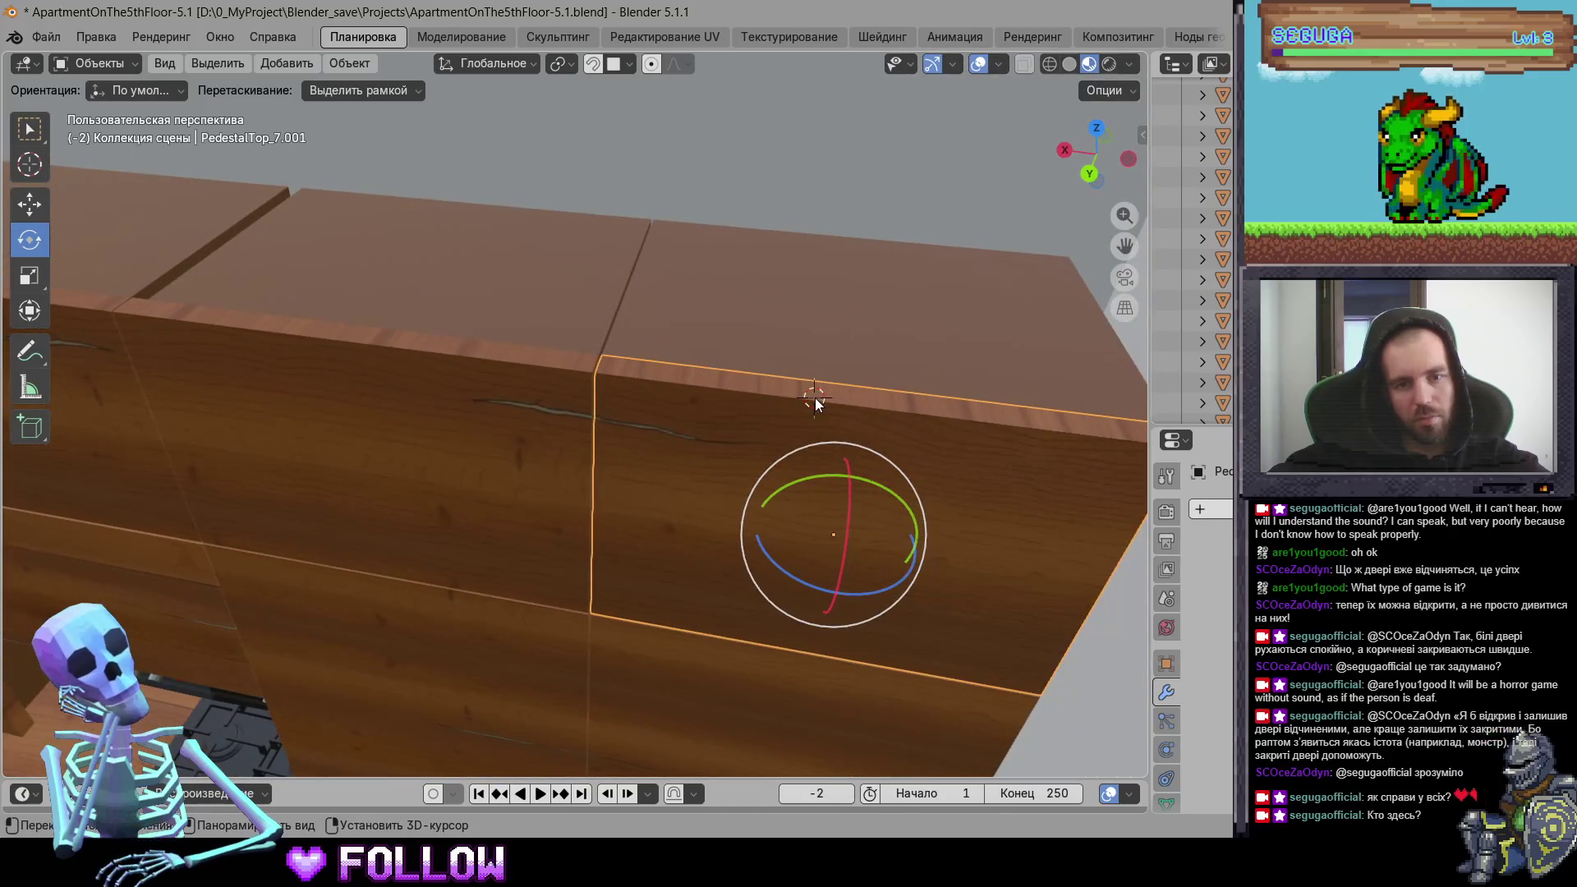
right_click(814, 398)
mouse_move(848, 406)
click(916, 445)
Step: Set cabinet door PedestalTop_6.001's origin to the 3D cursor
click(390, 370)
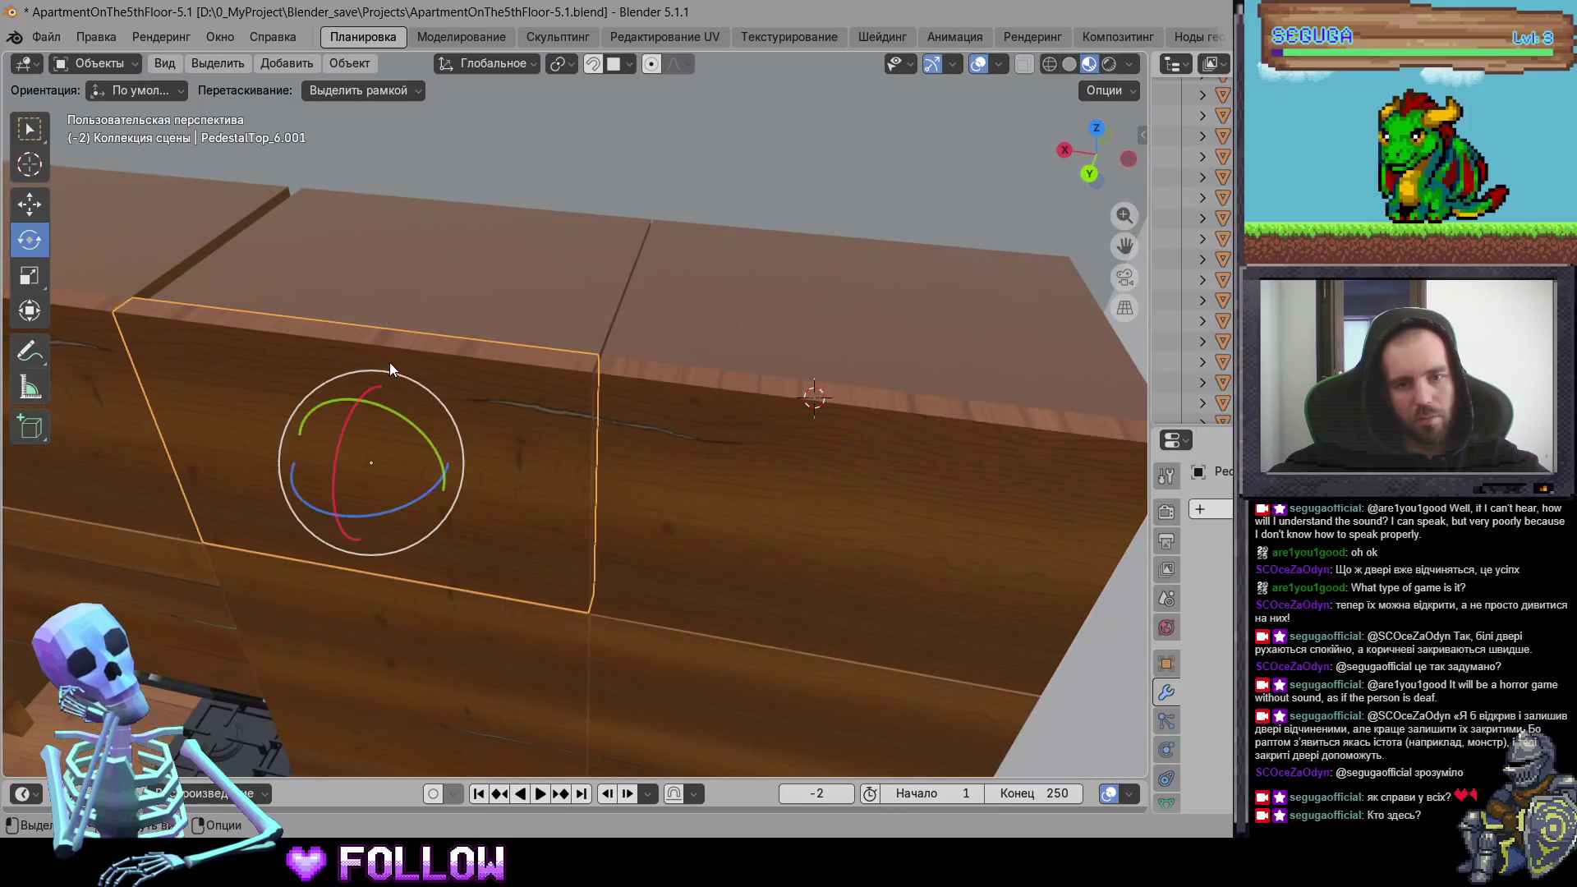
right_click(349, 339)
mouse_move(394, 336)
click(534, 389)
Step: Set the middle cabinet door's origin to the 3D cursor
mouse_move(434, 415)
middle_down()
mouse_move(674, 357)
mouse_move(594, 365)
mouse_move(568, 337)
mouse_move(756, 390)
mouse_move(713, 504)
mouse_move(564, 289)
mouse_move(768, 493)
mouse_move(898, 493)
middle_up()
right_click(519, 266)
mouse_move(529, 267)
click(607, 310)
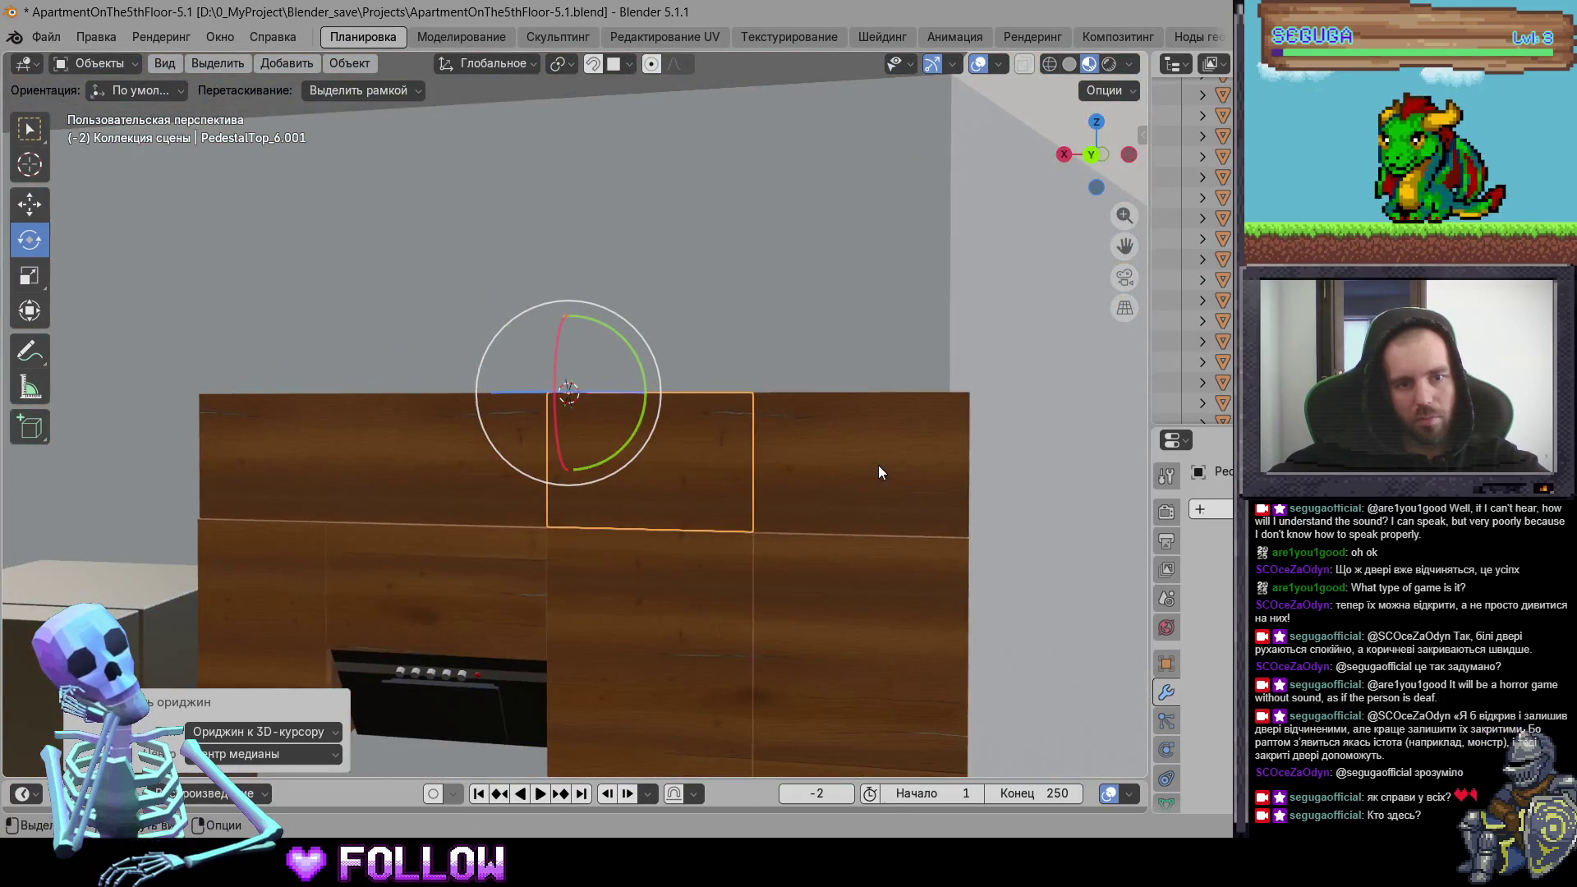
Step: Cycle the selection across the cabinet doors, ending on left door PedestalTop_5.001
click(877, 469)
click(710, 465)
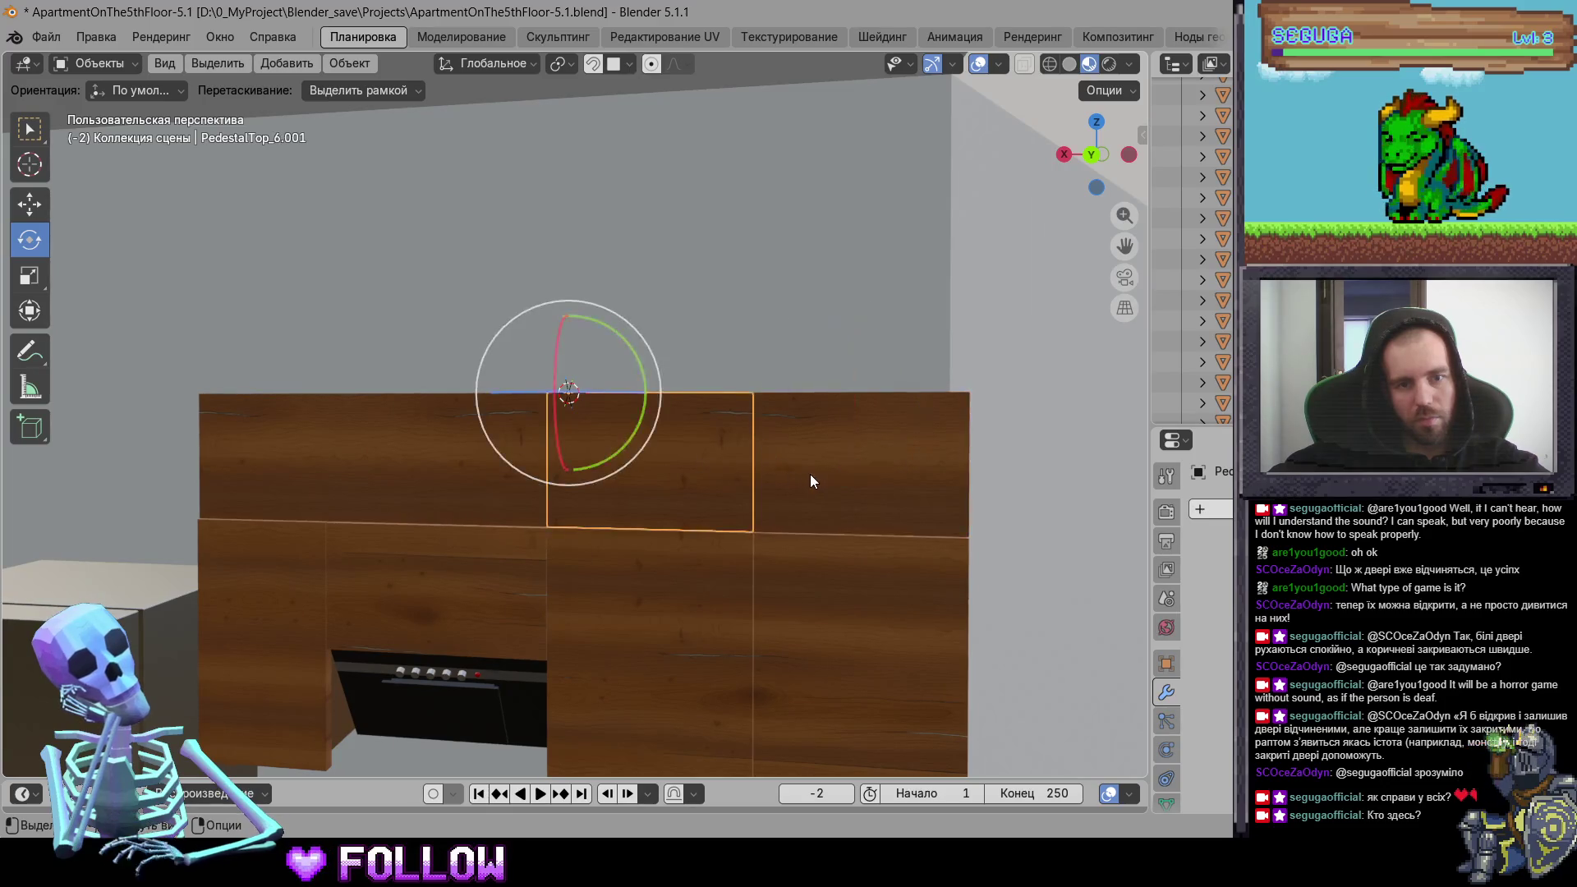
click(810, 475)
click(654, 472)
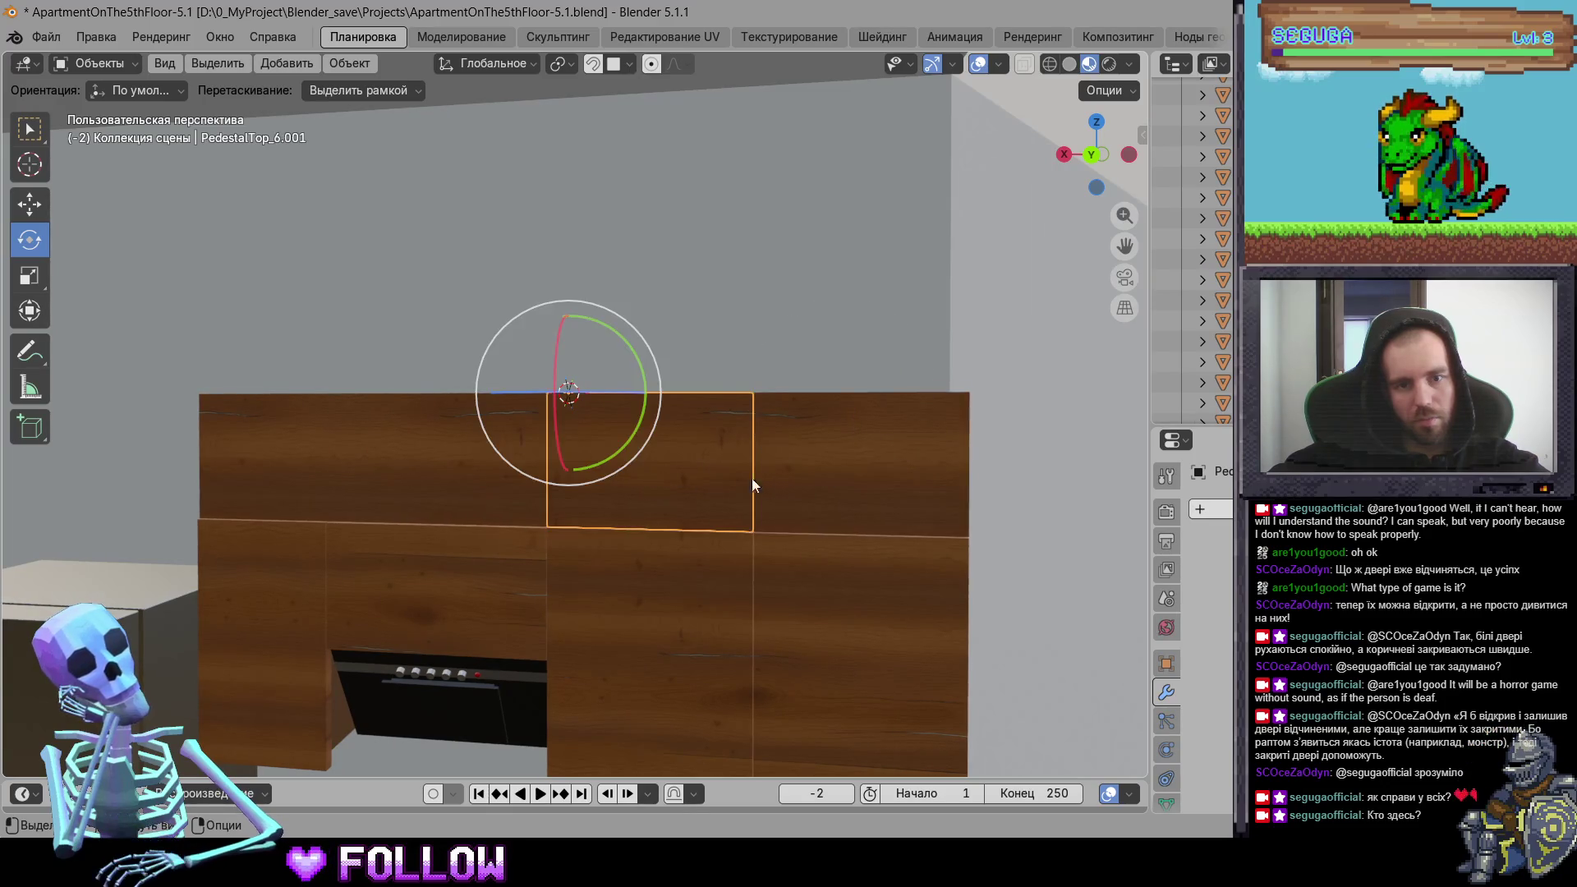
click(798, 486)
click(749, 483)
click(833, 488)
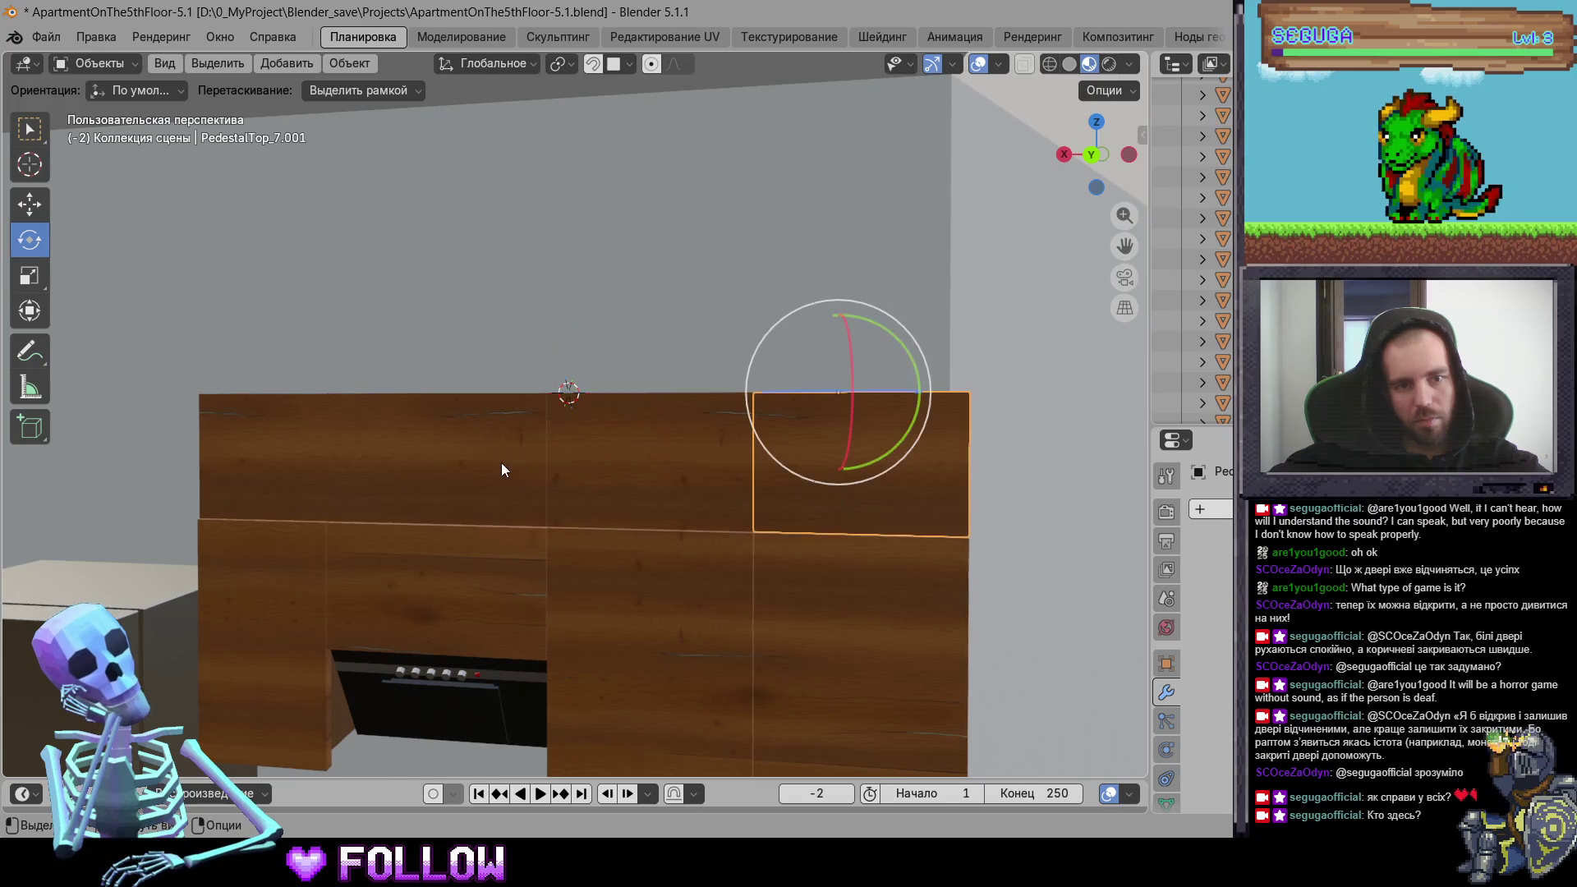
click(503, 469)
Step: Set cabinet door PedestalTop_6.001's origin to the 3D cursor
mouse_move(350, 404)
middle_down()
mouse_move(445, 487)
mouse_move(595, 443)
mouse_move(438, 434)
mouse_move(662, 374)
middle_up()
click(670, 438)
scroll(666, 436, up, 4)
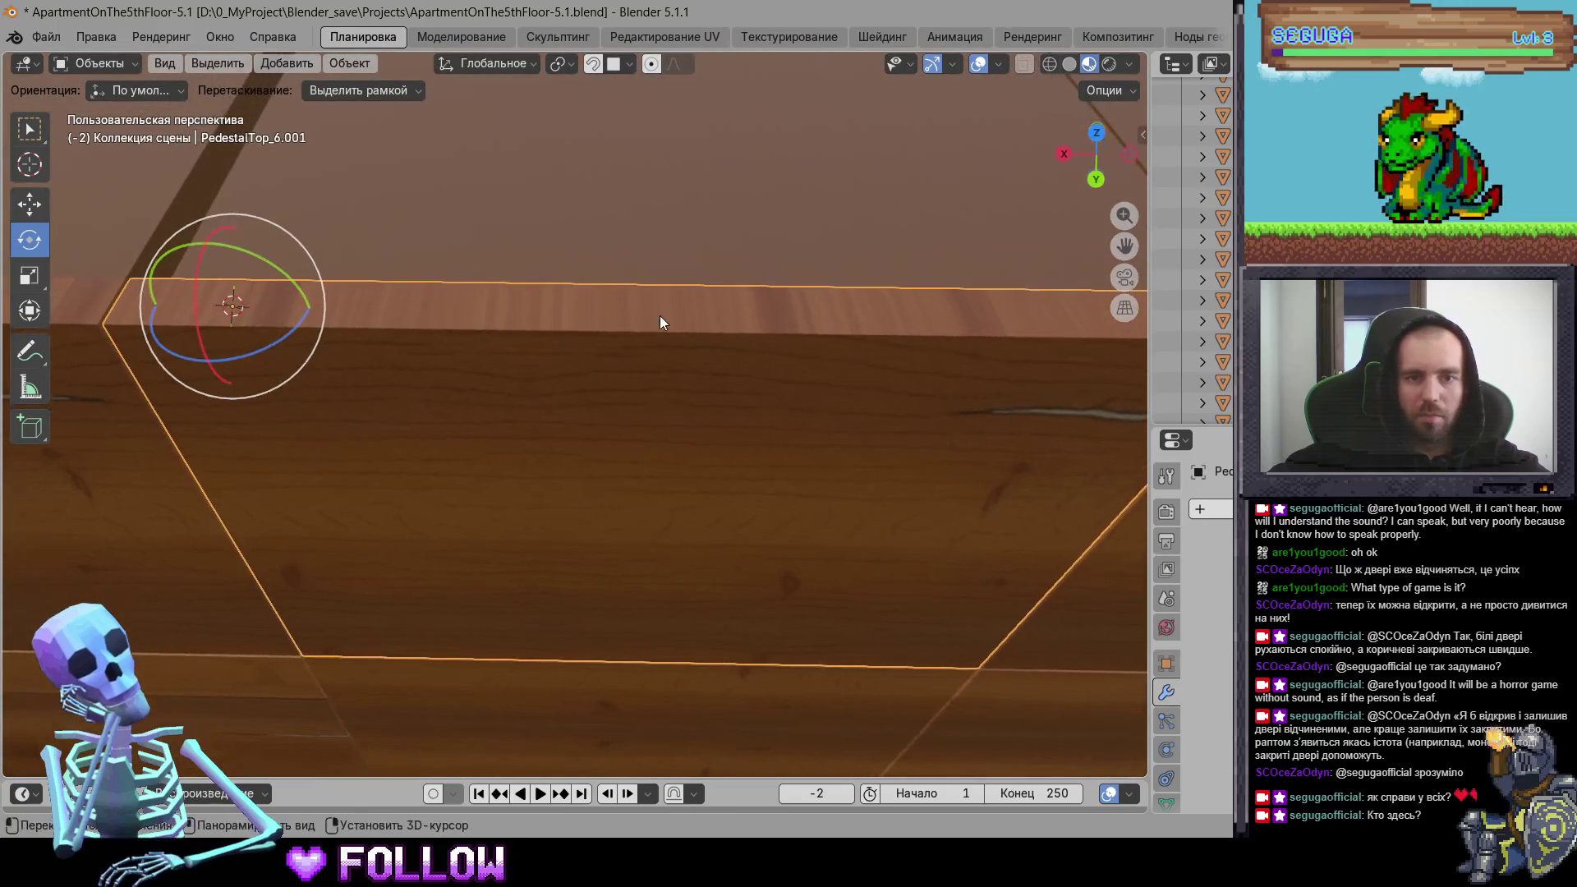
mouse_move(652, 317)
middle_down()
mouse_move(704, 451)
mouse_move(628, 384)
mouse_move(718, 378)
mouse_move(640, 514)
middle_up()
right_click(640, 513)
mouse_move(689, 524)
click(802, 562)
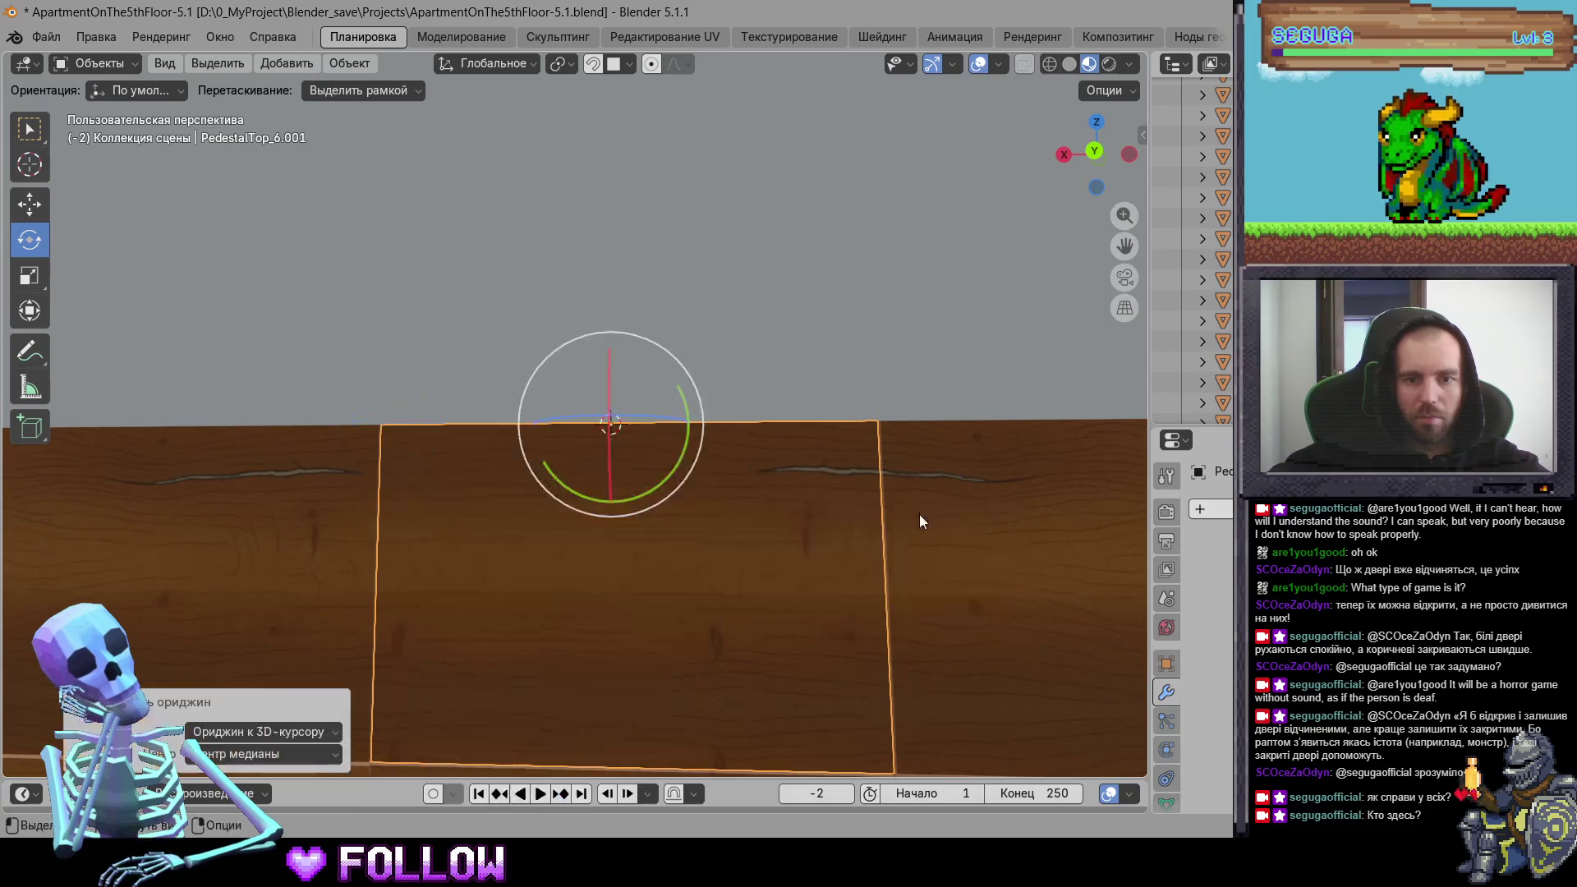
Step: Set cabinet door PedestalTop_7.001's origin to the 3D cursor
shift+middle_drag(920, 513, 506, 454)
click(720, 416)
middle_drag(719, 417, 782, 458)
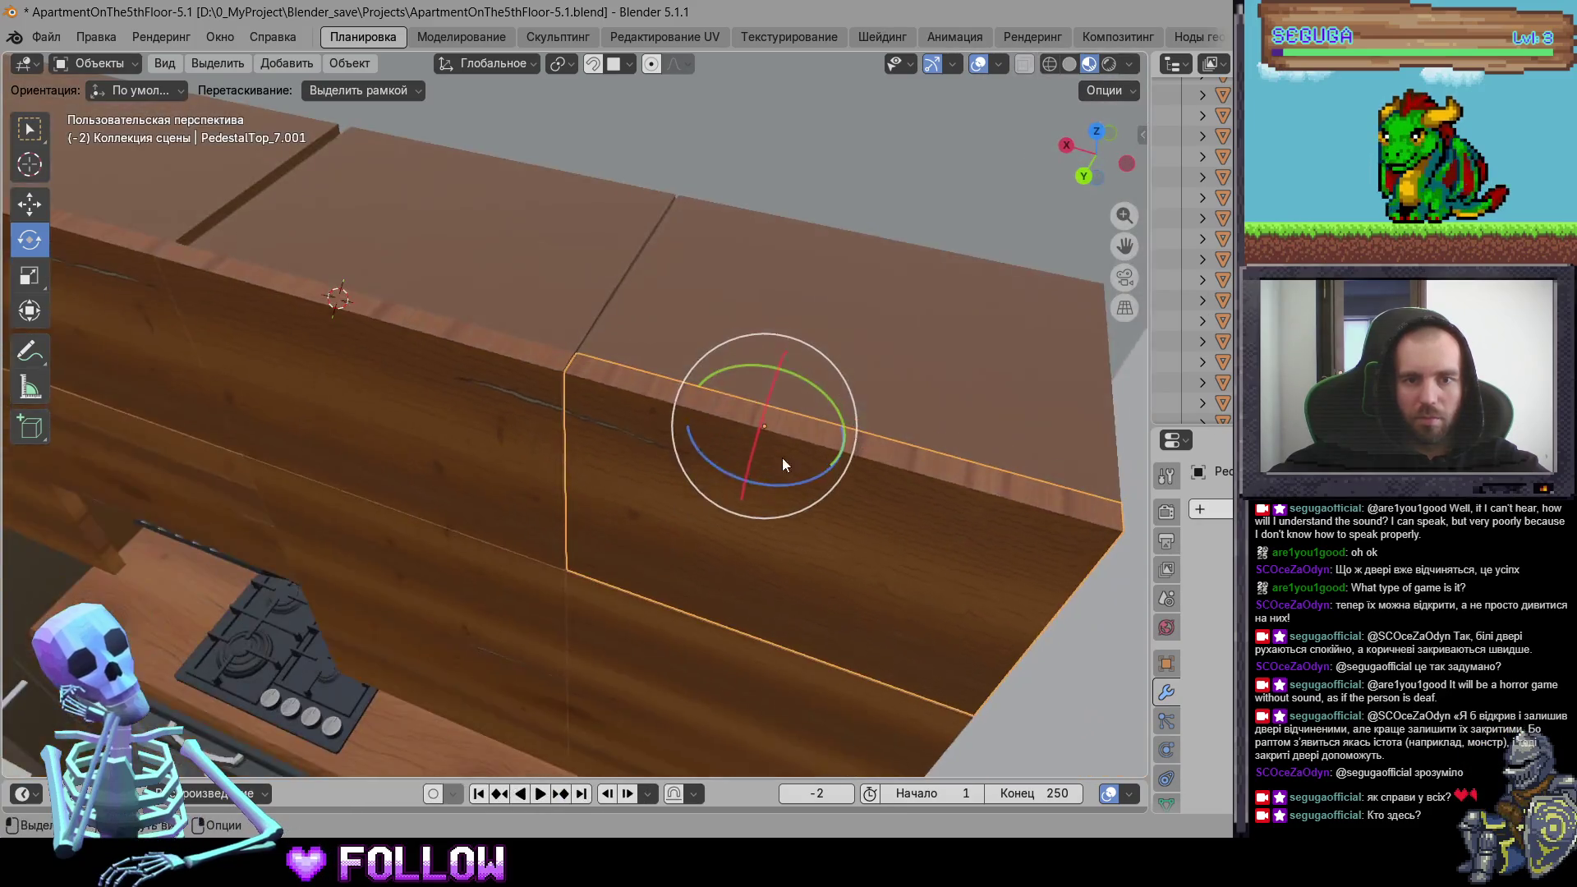
right_click(846, 442)
mouse_move(854, 442)
click(945, 487)
Step: Set cabinet door PedestalTop_5.001's origin to the 3D cursor
mouse_move(945, 487)
middle_down()
mouse_move(670, 454)
mouse_move(733, 354)
middle_up()
scroll(429, 390, up, 3)
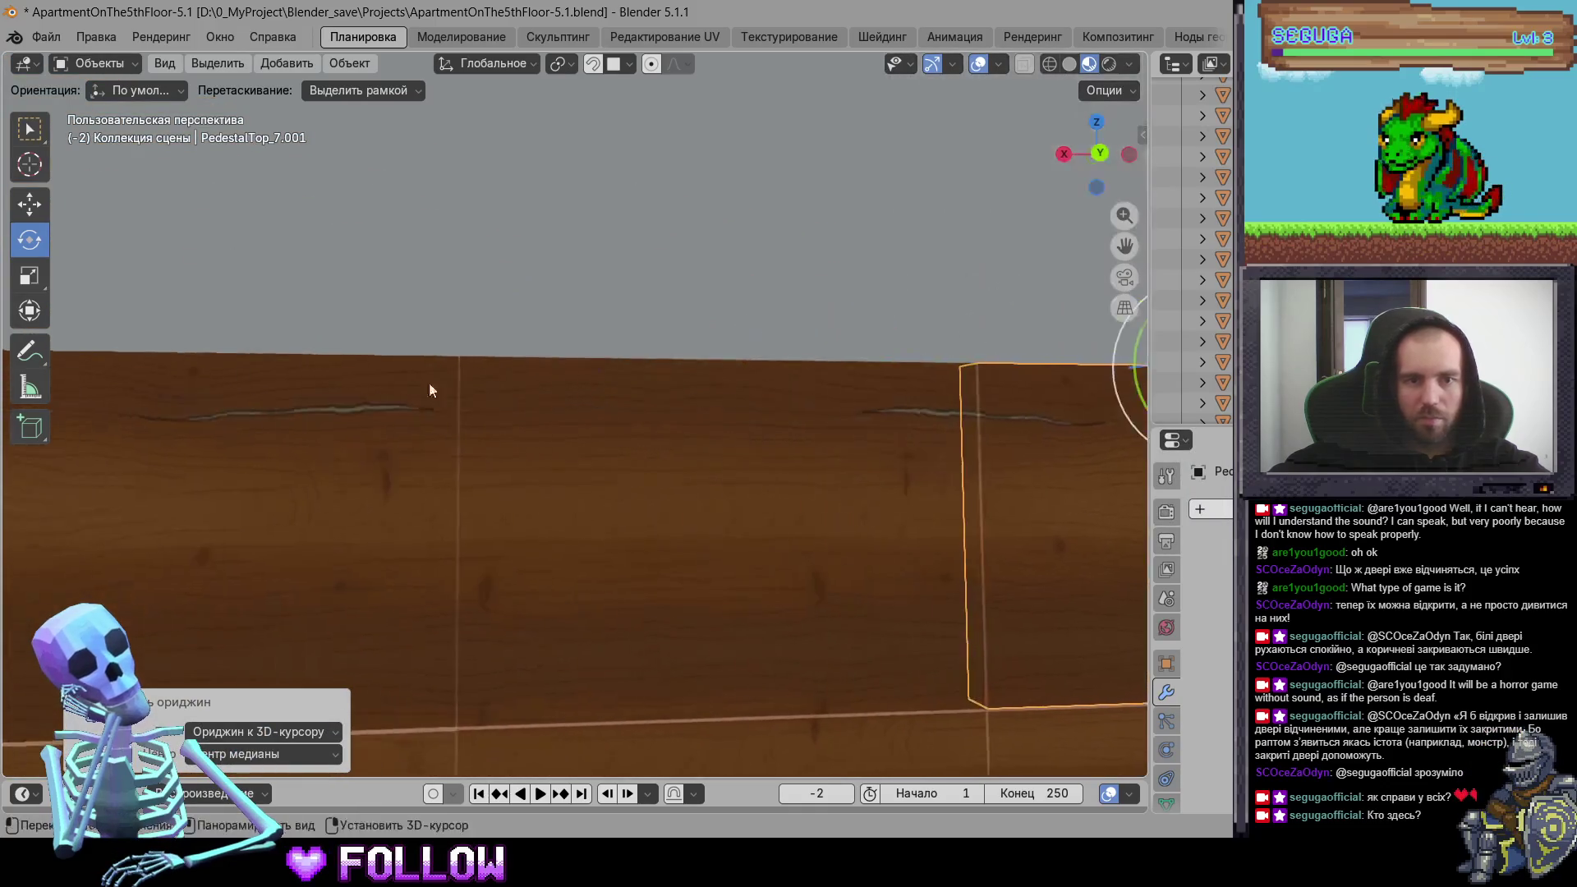
click(557, 429)
mouse_move(558, 429)
middle_down()
mouse_move(514, 555)
mouse_move(512, 422)
middle_up()
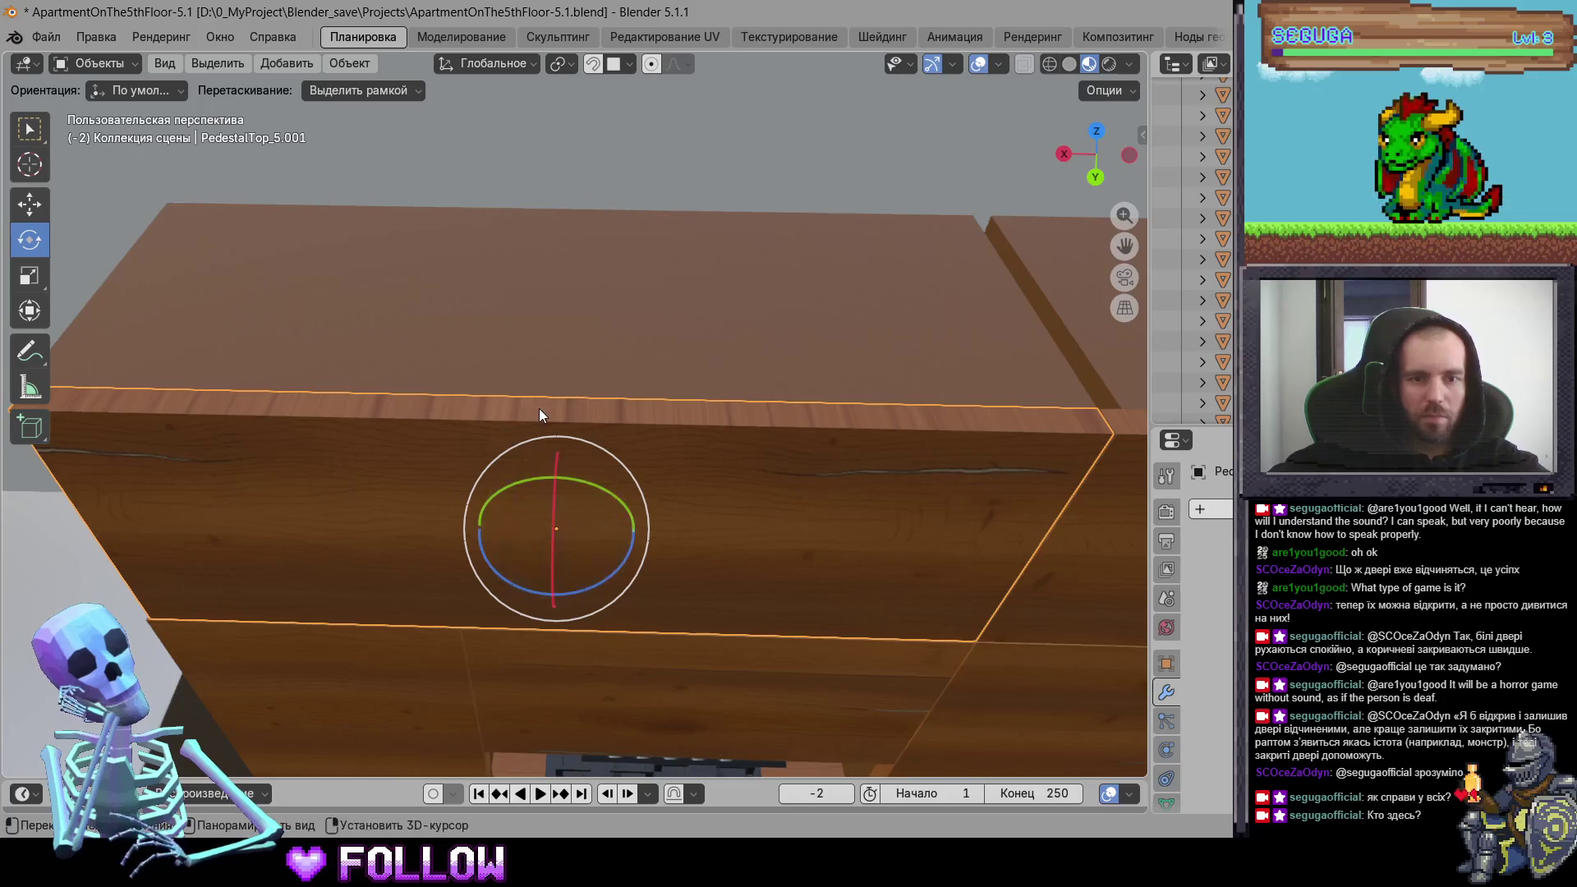
right_click(539, 408)
mouse_move(593, 418)
click(637, 460)
scroll(860, 485, down, 3)
mouse_move(638, 458)
middle_down()
mouse_move(860, 485)
mouse_move(402, 383)
mouse_move(548, 352)
mouse_move(594, 282)
mouse_move(417, 435)
mouse_move(455, 451)
mouse_move(348, 412)
mouse_move(403, 377)
middle_up()
scroll(417, 435, up, 8)
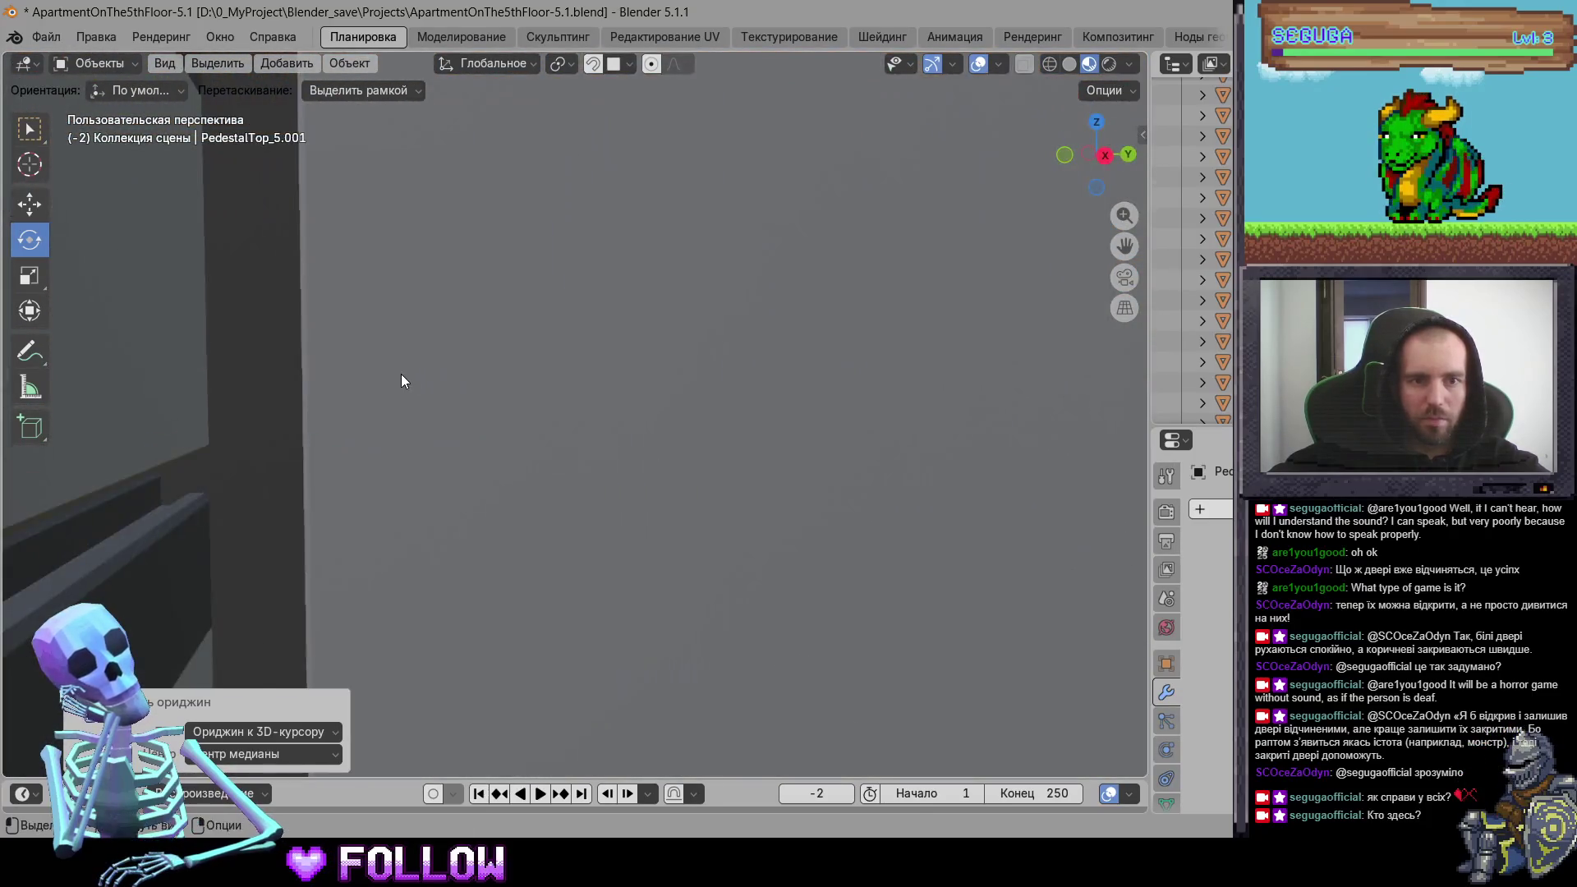
Step: Place the 3D cursor at PedestalTop_5.001's hinge edge and move its origin there
shift+right_click(304, 403)
right_click(303, 403)
click(526, 447)
Step: Bring the kitchen drawers into view and select drawer front 501_DrawerKitchen-7
mouse_move(694, 453)
middle_down()
mouse_move(606, 534)
mouse_move(863, 569)
mouse_move(820, 523)
mouse_move(679, 492)
middle_up()
mouse_move(386, 391)
middle_down()
mouse_move(405, 422)
mouse_move(247, 364)
mouse_move(115, 365)
mouse_move(448, 426)
mouse_move(588, 485)
mouse_move(597, 555)
mouse_move(752, 564)
mouse_move(316, 351)
mouse_move(756, 486)
mouse_move(460, 435)
mouse_move(514, 462)
mouse_move(324, 461)
mouse_move(694, 455)
mouse_move(419, 490)
mouse_move(662, 511)
mouse_move(654, 546)
mouse_move(436, 530)
mouse_move(678, 532)
mouse_move(719, 486)
mouse_move(666, 438)
mouse_move(622, 344)
mouse_move(707, 533)
mouse_move(1015, 521)
mouse_move(592, 457)
mouse_move(632, 440)
mouse_move(603, 413)
mouse_move(585, 310)
mouse_move(676, 468)
middle_up()
click(669, 437)
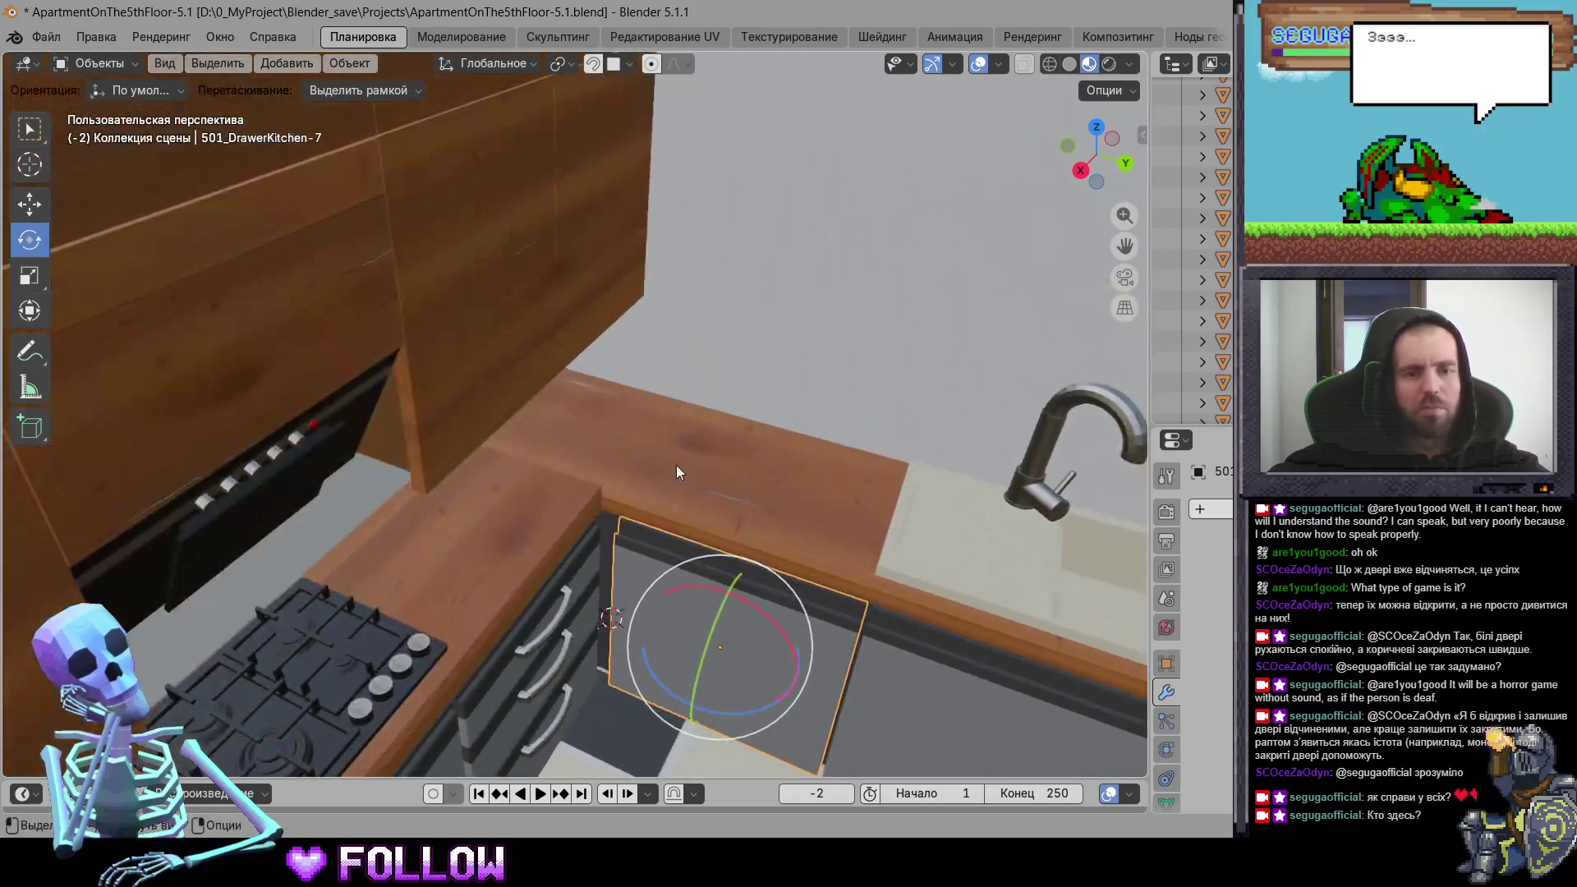
Step: Undo the last change and move drawer front 501_DrawerKitchen-7's origin to the 3D cursor
key(ctrl+z)
key(ctrl+z)
scroll(737, 419, down, 5)
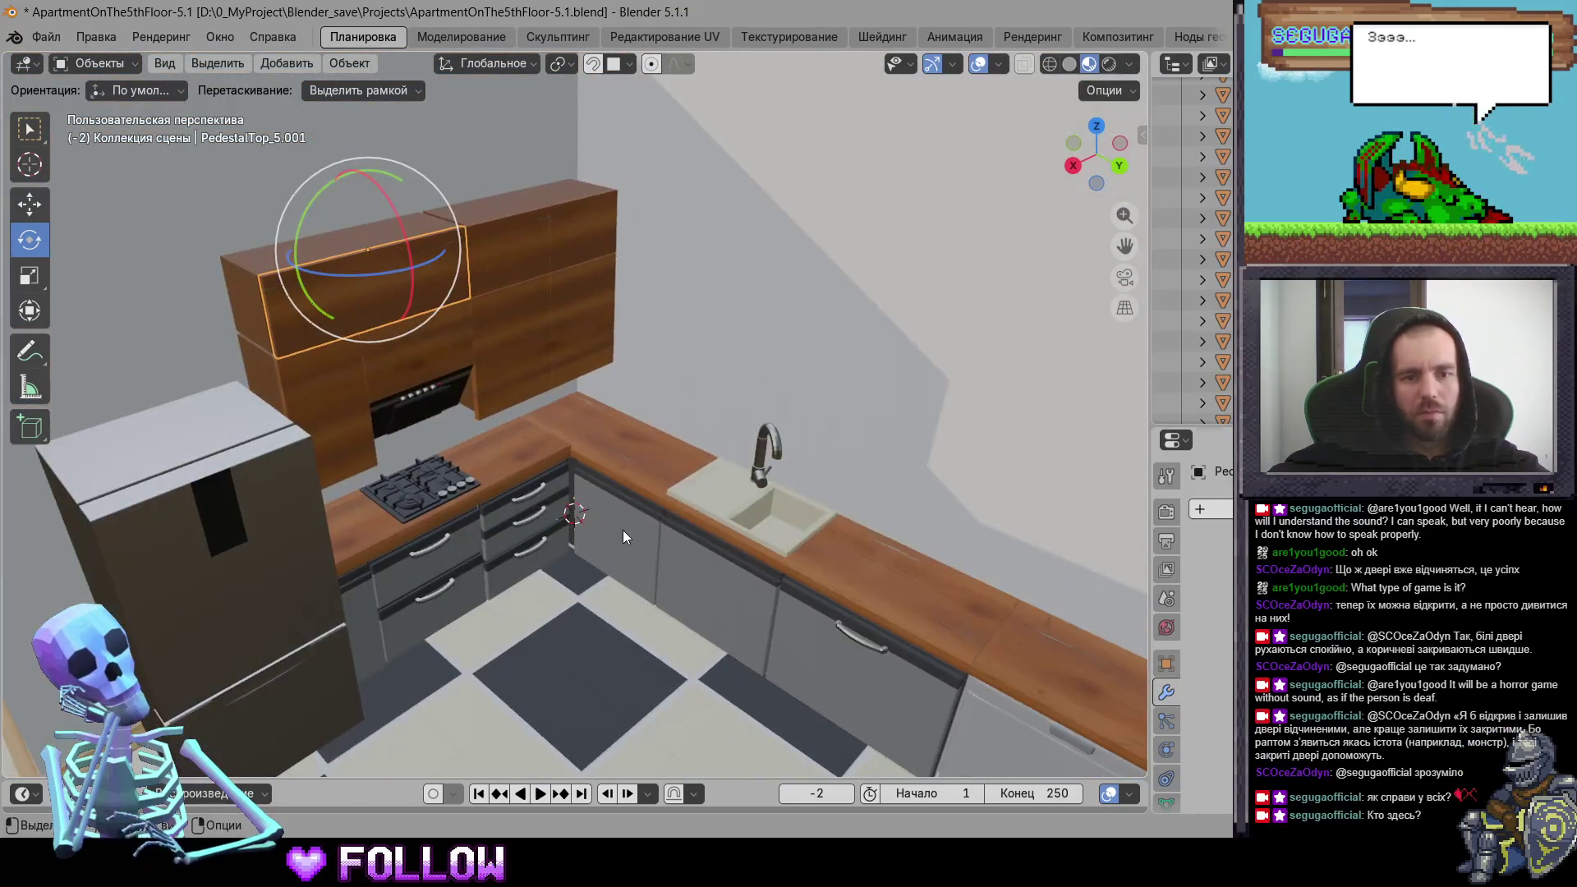
click(622, 530)
scroll(641, 551, up, 3)
mouse_move(659, 572)
middle_down()
mouse_move(577, 313)
mouse_move(505, 469)
middle_up()
right_click(505, 469)
mouse_move(508, 469)
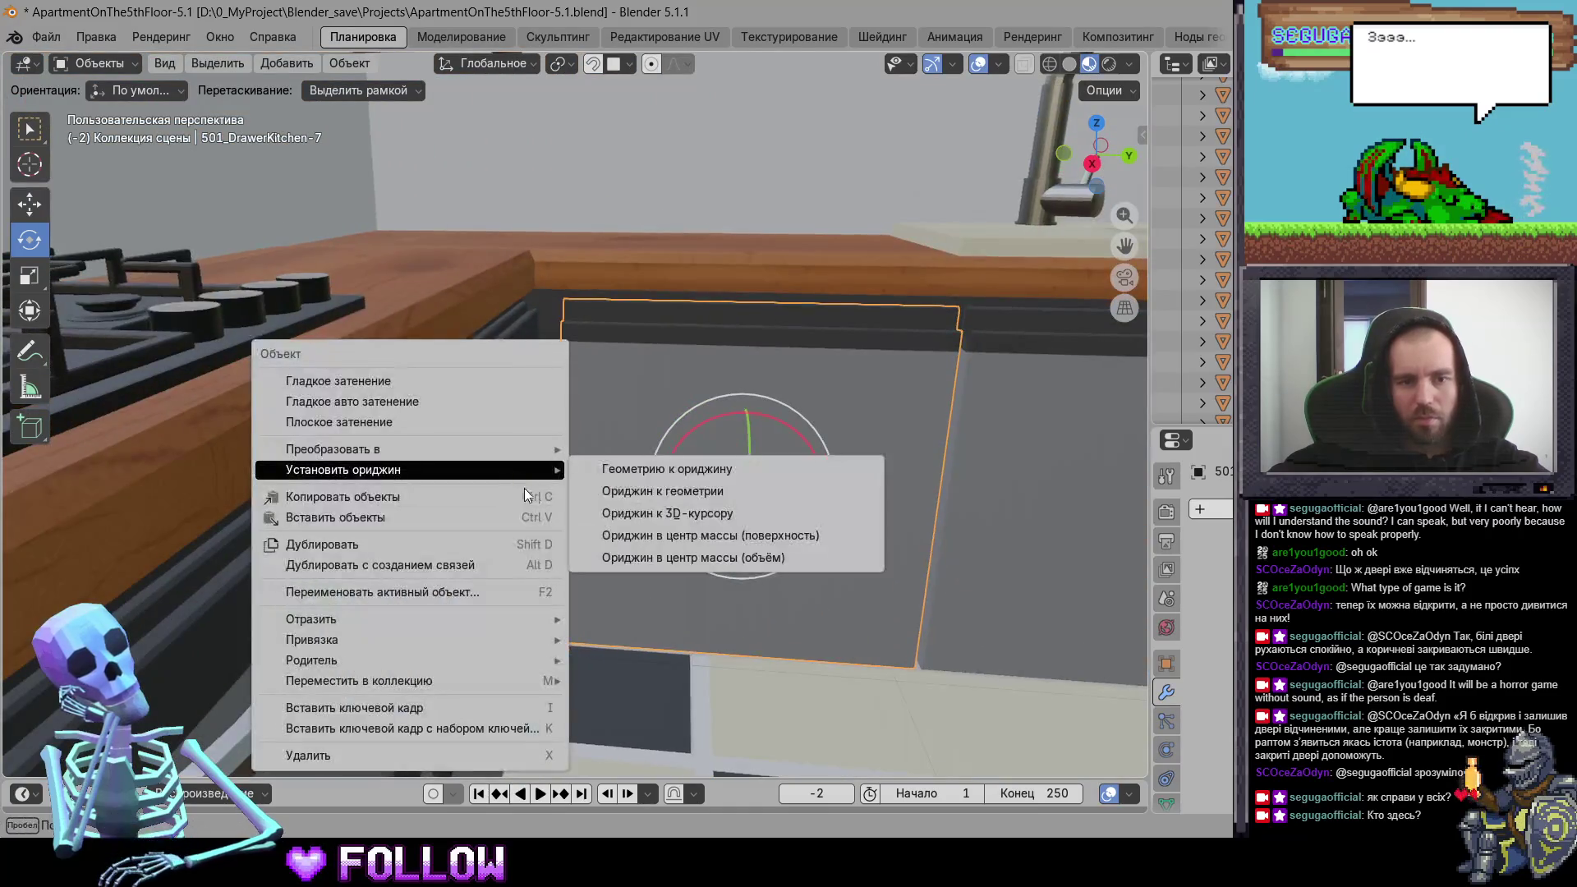
click(802, 517)
Step: Test the hinge by rotating the drawer front about the Z axis
mouse_move(802, 518)
middle_down()
mouse_move(737, 555)
mouse_move(856, 553)
mouse_move(450, 475)
mouse_move(505, 443)
mouse_move(495, 462)
middle_up()
key(r)
key(z)
click(687, 520)
Step: Set drawer front 501_DrawerKitchen-8's origin to the 3D cursor
click(503, 447)
scroll(497, 443, up, 4)
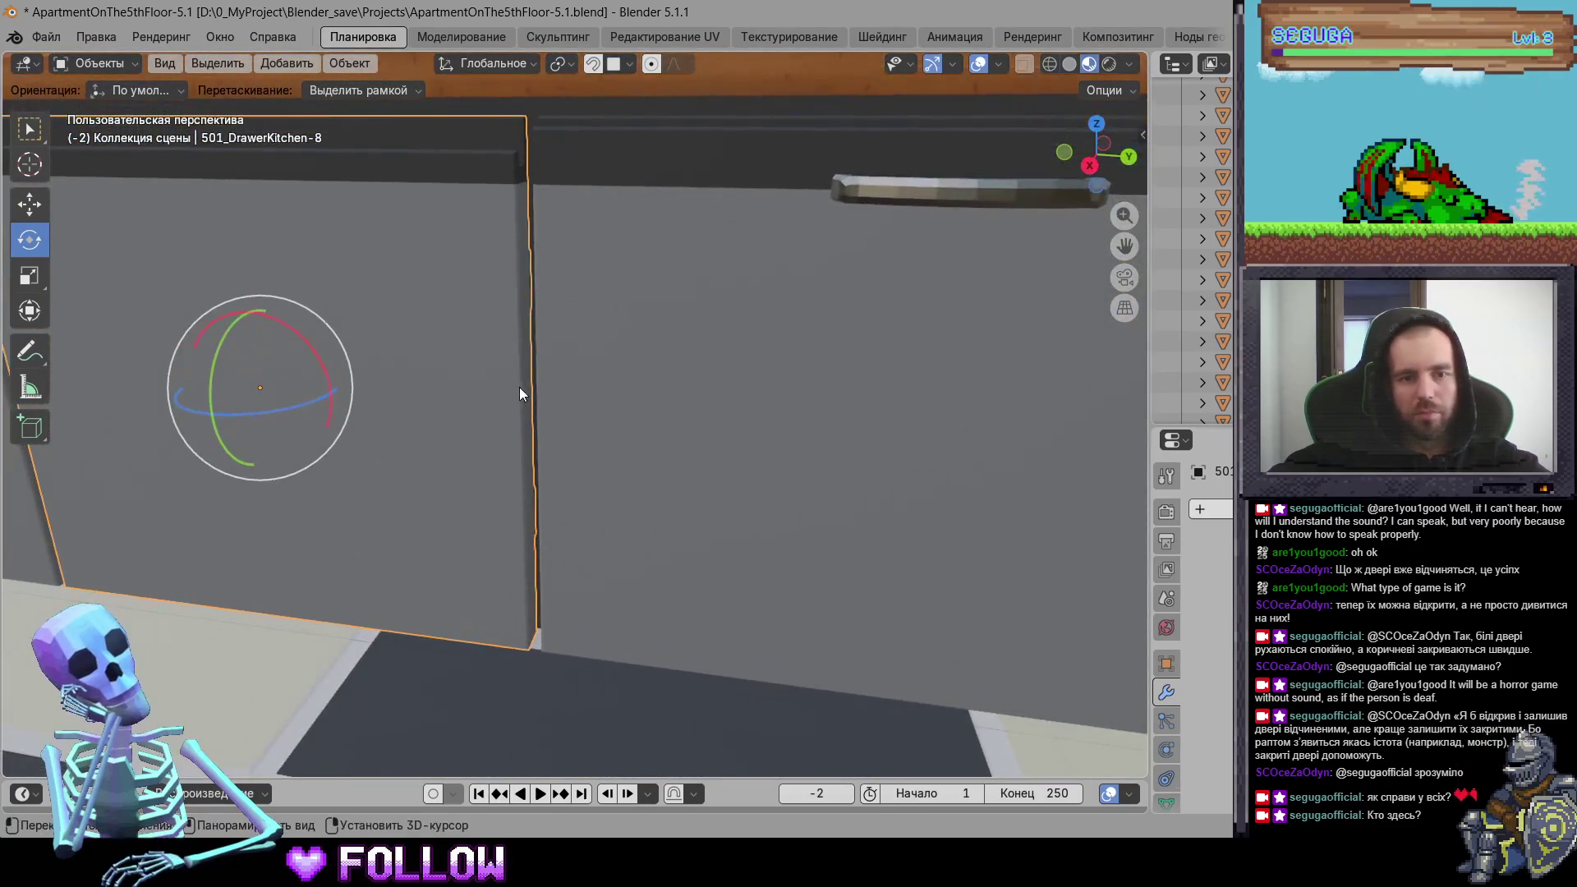
right_click(519, 394)
mouse_move(522, 395)
click(669, 436)
Step: Set drawer front 501_DrawerKitchen-9's origin to the 3D cursor
shift+middle_drag(669, 437, 789, 561)
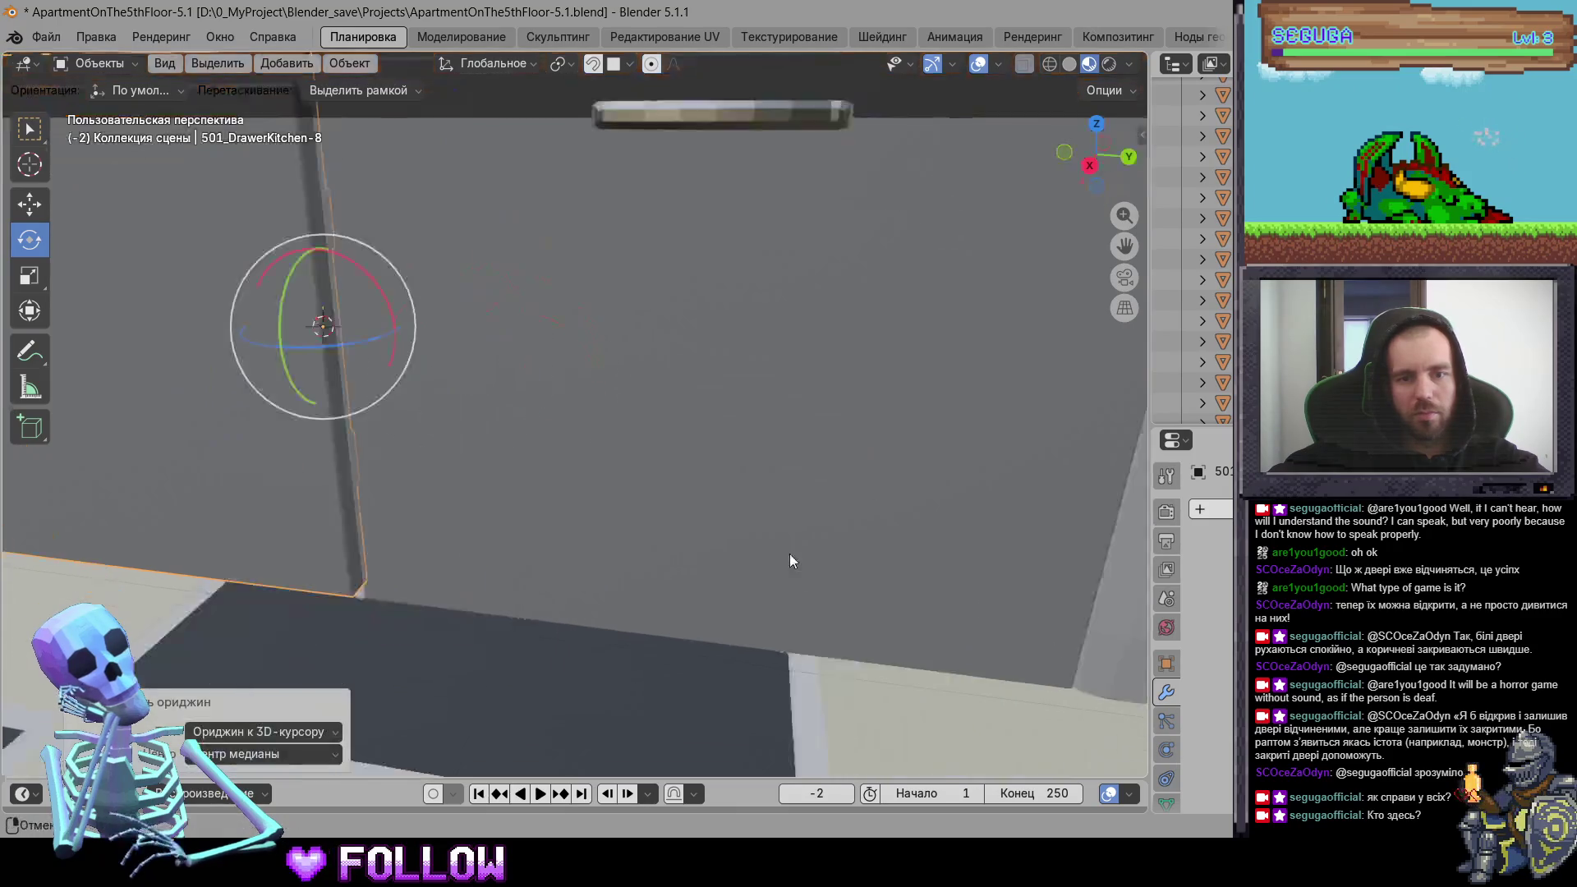
scroll(724, 526, down, 5)
mouse_move(526, 515)
middle_down()
mouse_move(542, 534)
mouse_move(503, 429)
mouse_move(473, 472)
mouse_move(501, 497)
middle_up()
click(576, 533)
scroll(578, 527, up, 4)
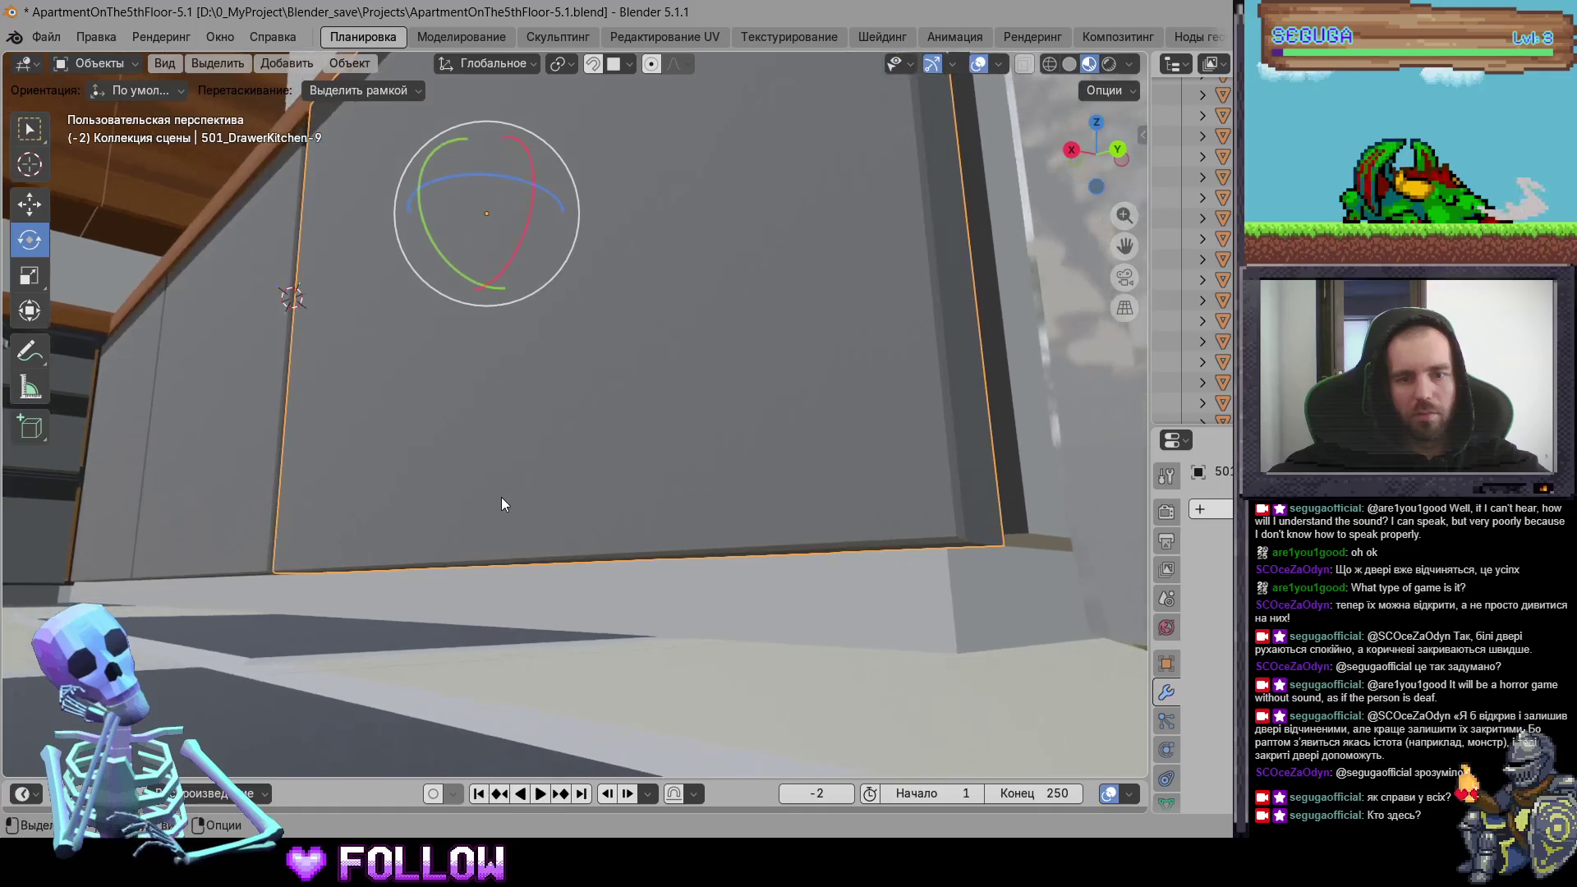
right_click(513, 555)
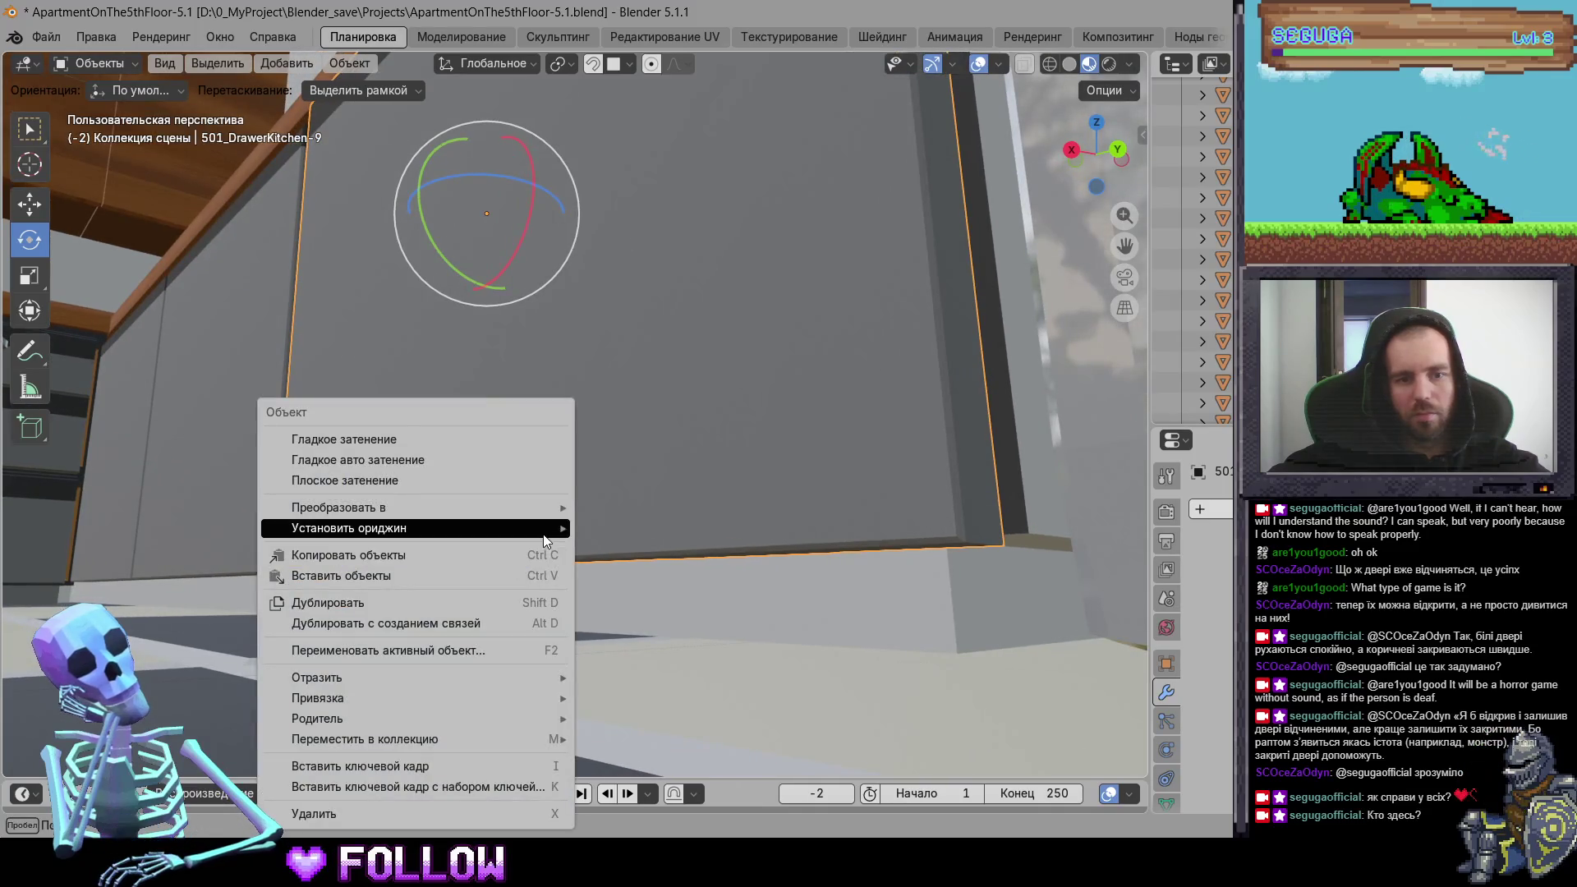
mouse_move(544, 541)
click(657, 571)
Step: Trial-rotate the drawer door to test its hinge, then undo to close it again
mouse_move(657, 571)
middle_down()
mouse_move(723, 605)
mouse_move(670, 641)
middle_up()
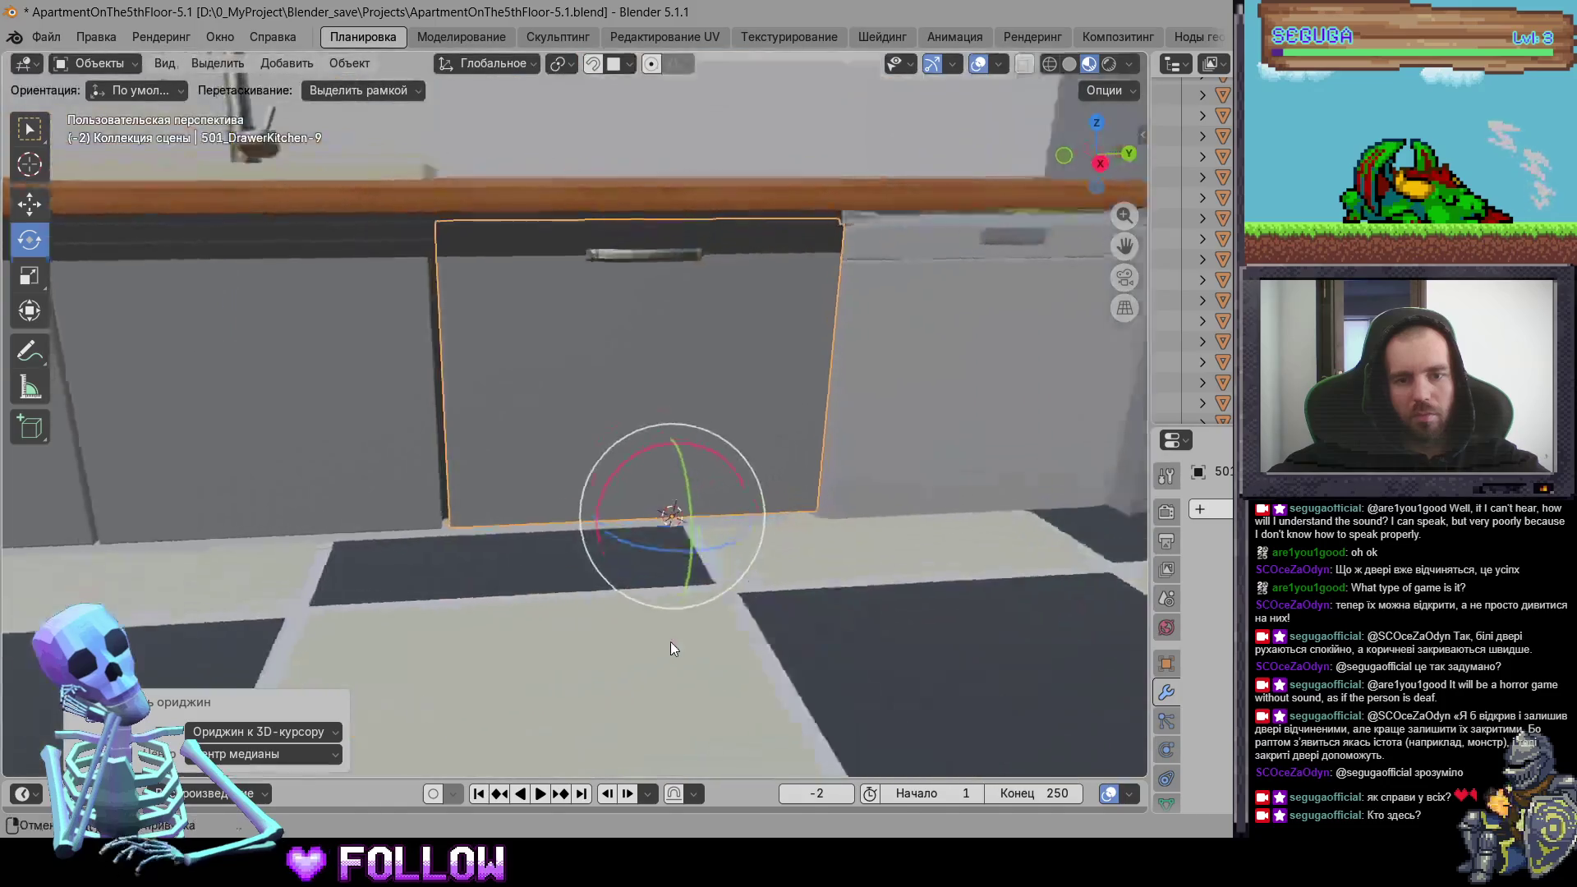
scroll(670, 641, down, 5)
key(r)
key(r)
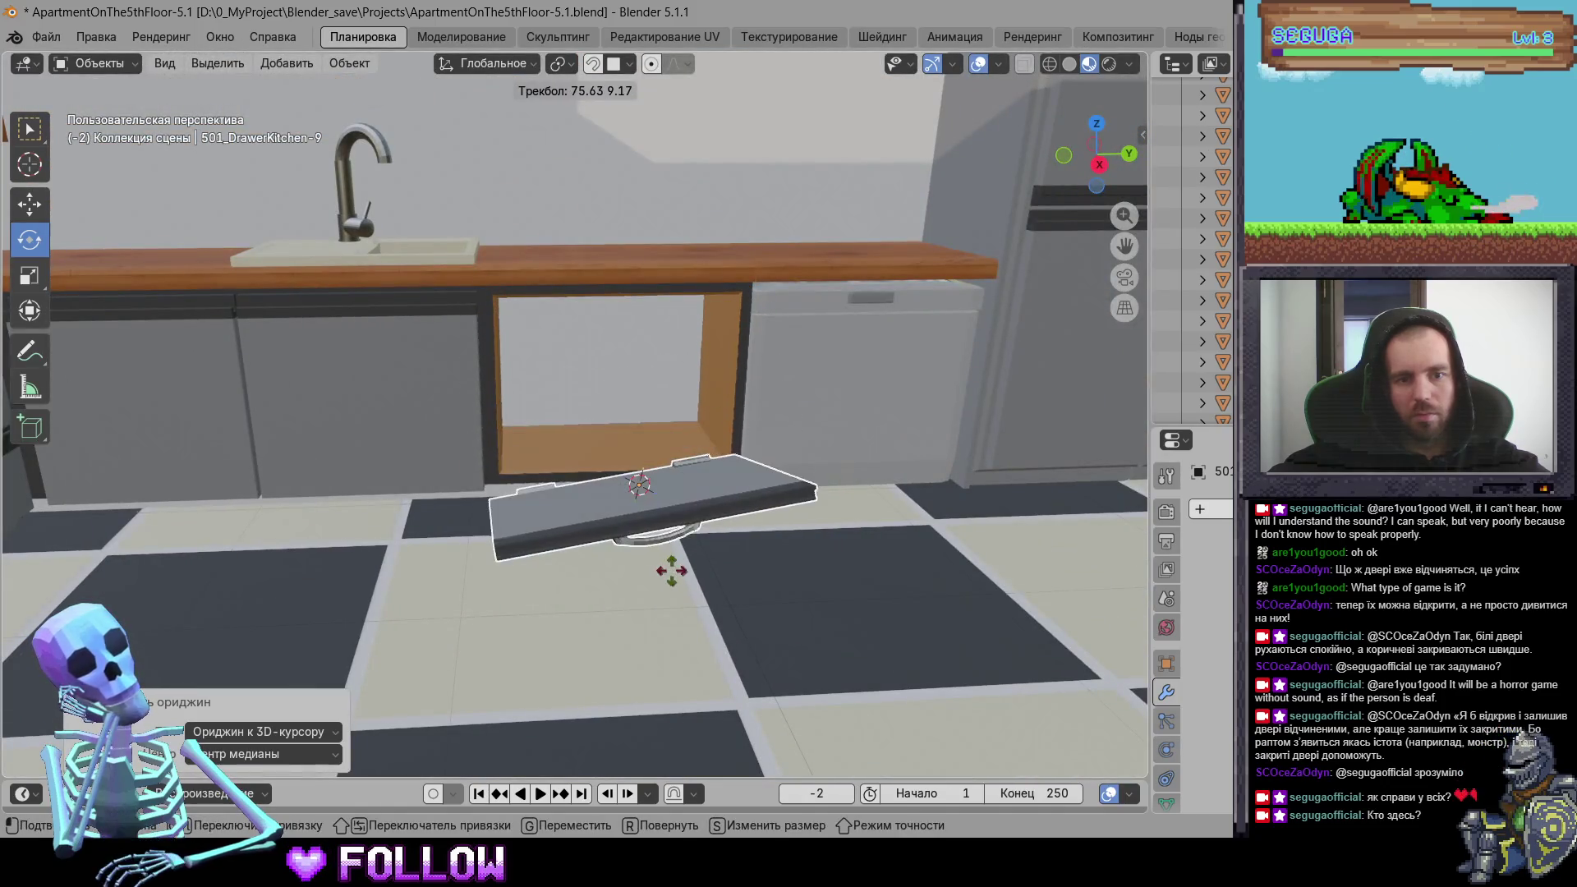
click(671, 570)
key(ctrl+z)
mouse_move(698, 447)
middle_down()
mouse_move(752, 464)
mouse_move(532, 540)
mouse_move(674, 455)
mouse_move(583, 462)
middle_up()
Step: Set the 501_DrawerKitchen-11 panel's origin to the 3D cursor
click(588, 434)
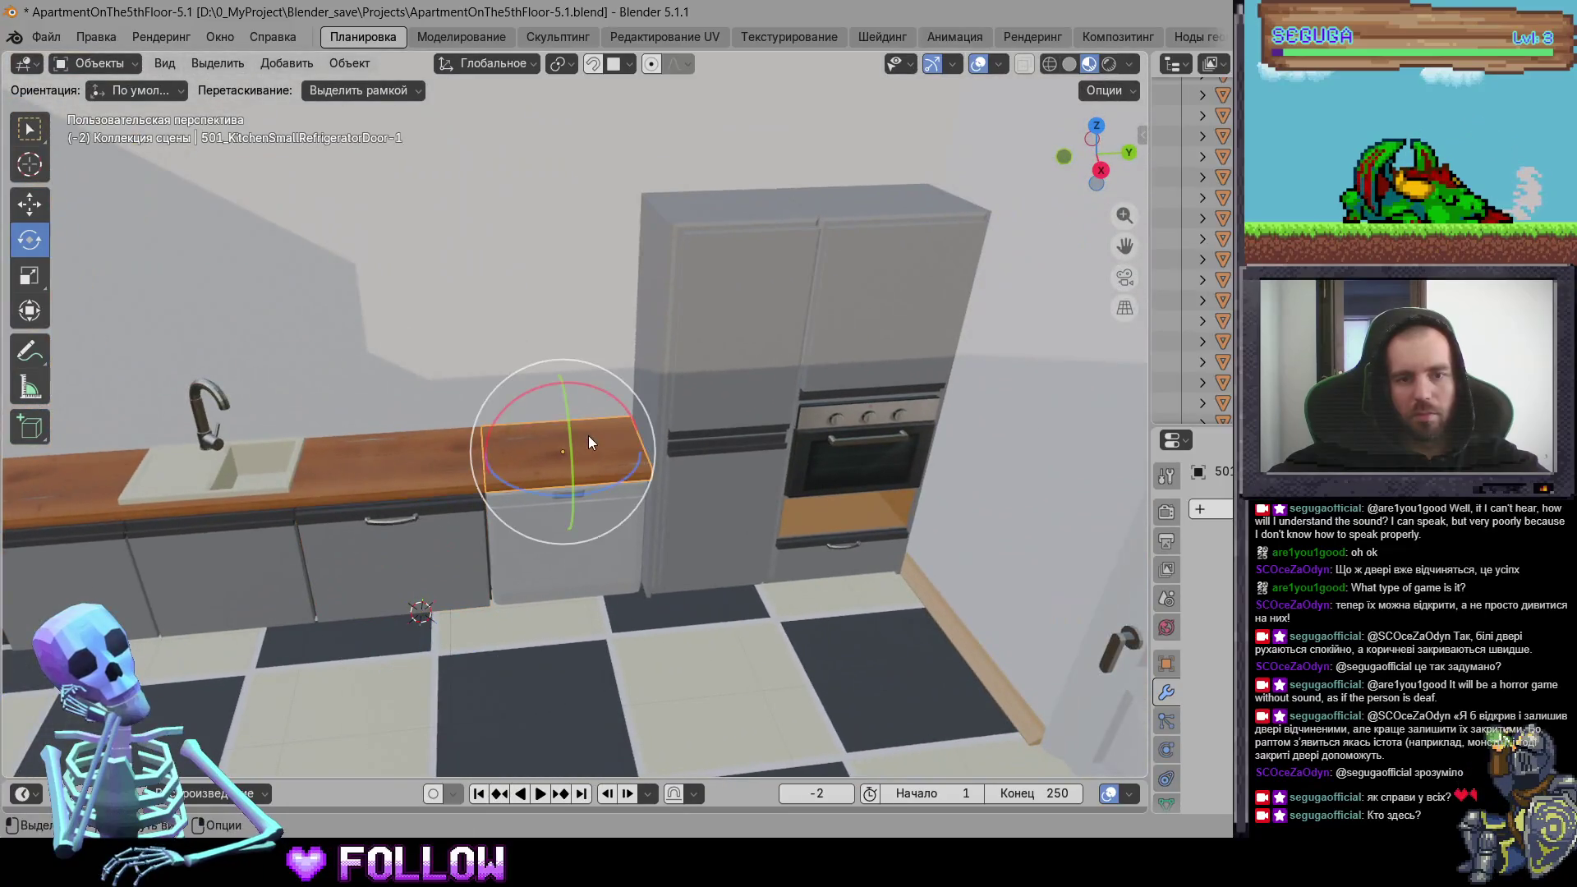
click(743, 387)
scroll(706, 447, up, 6)
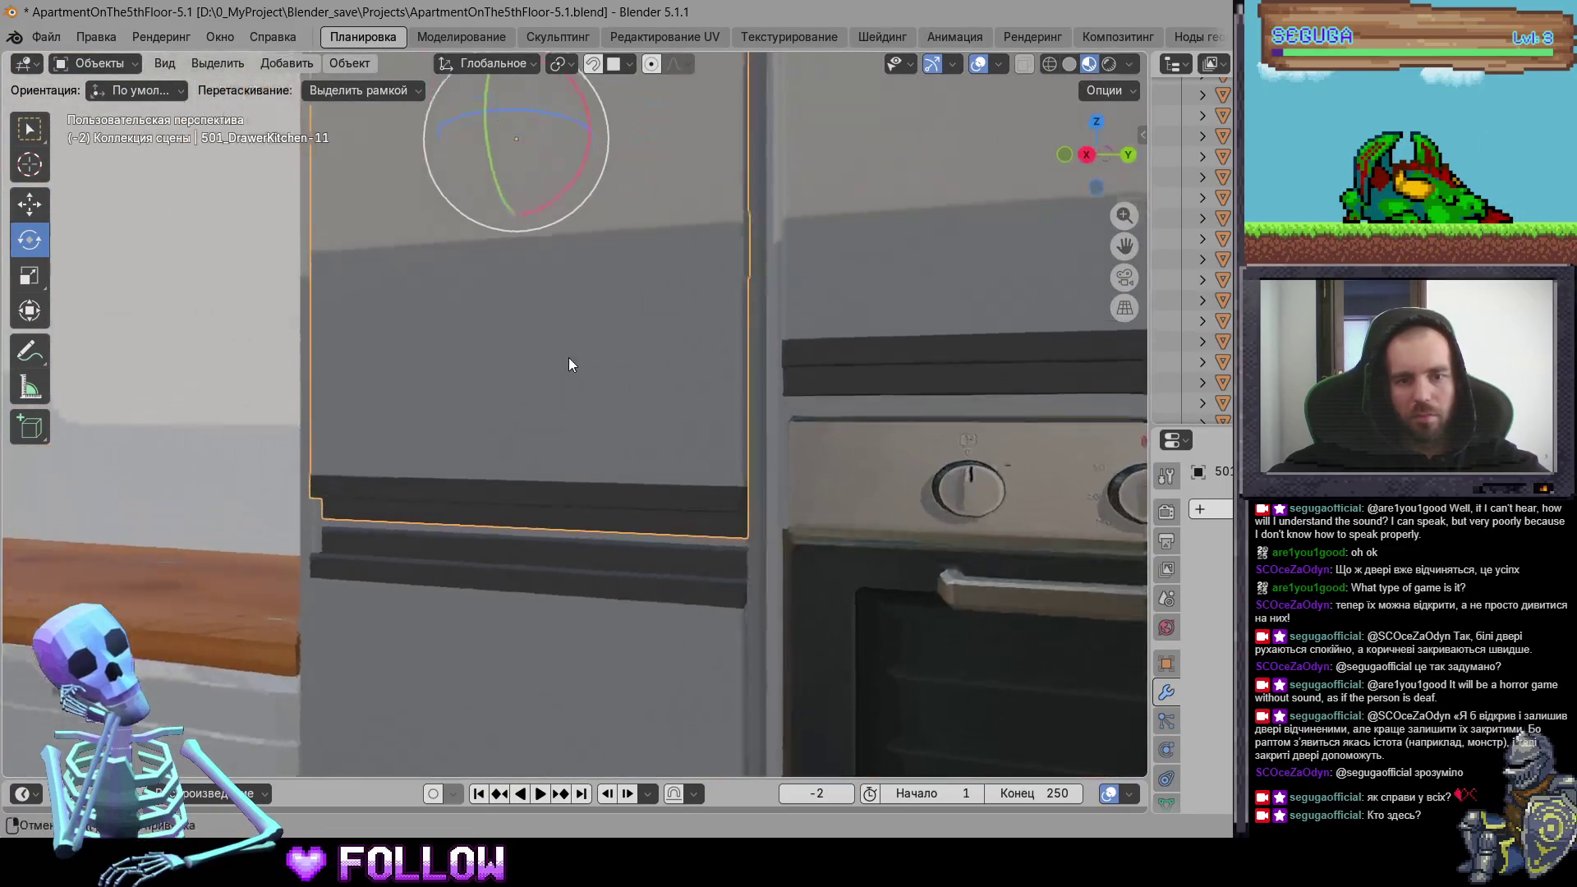
scroll(568, 362, down, 4)
mouse_move(565, 358)
middle_down()
mouse_move(753, 386)
mouse_move(349, 372)
middle_up()
right_click(332, 390)
mouse_move(353, 390)
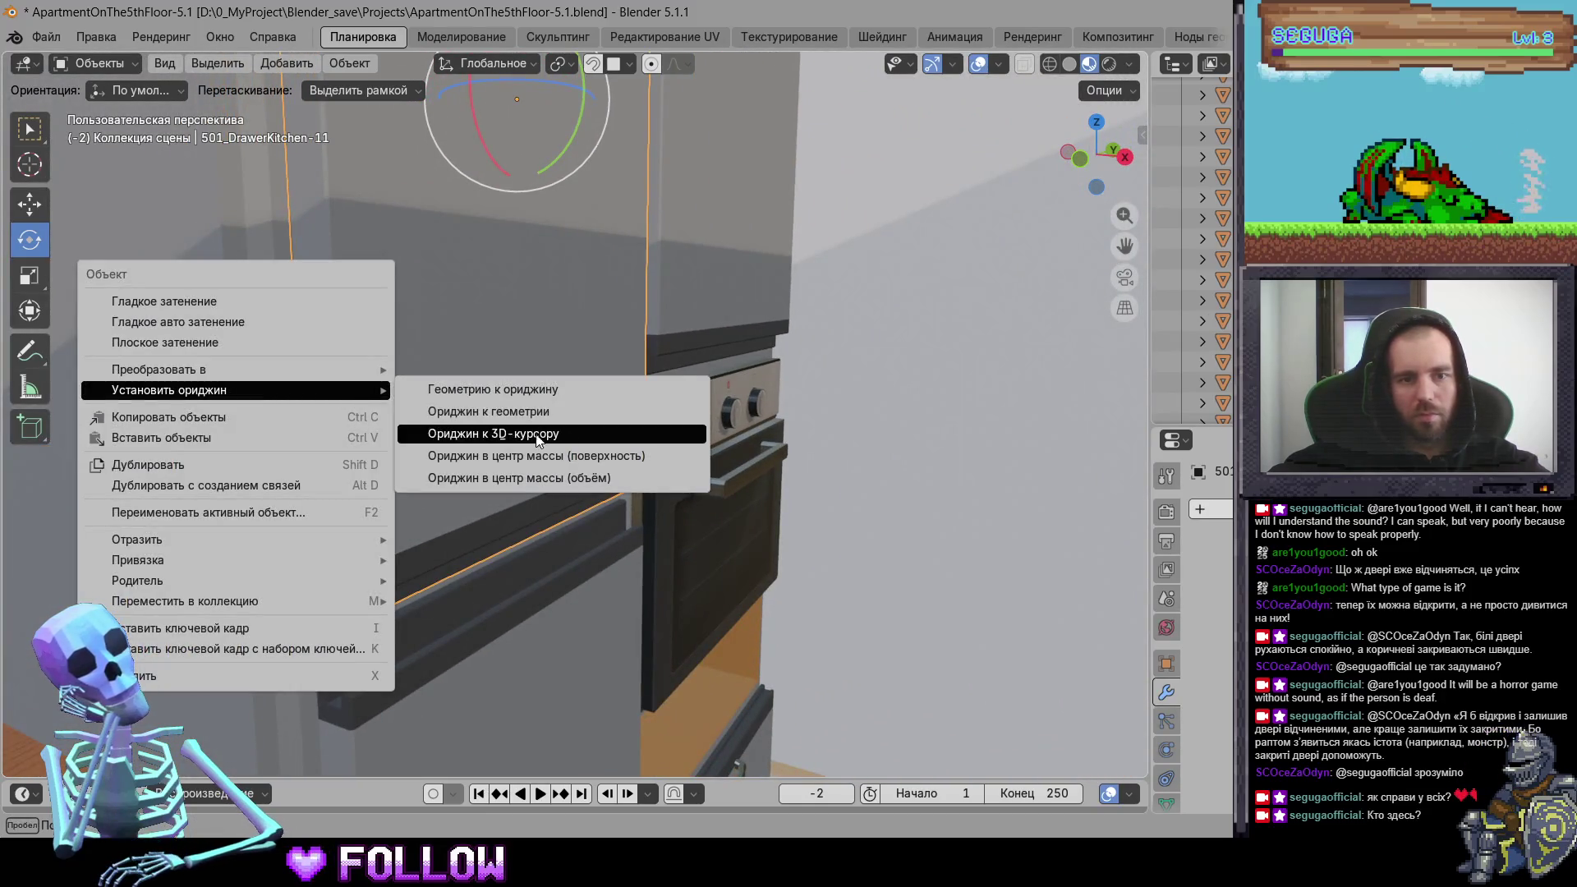
click(539, 441)
Step: Apply Origin to 3D Cursor to the panel a second time
scroll(520, 446, up, 3)
middle_drag(520, 446, 321, 482)
scroll(359, 377, up, 3)
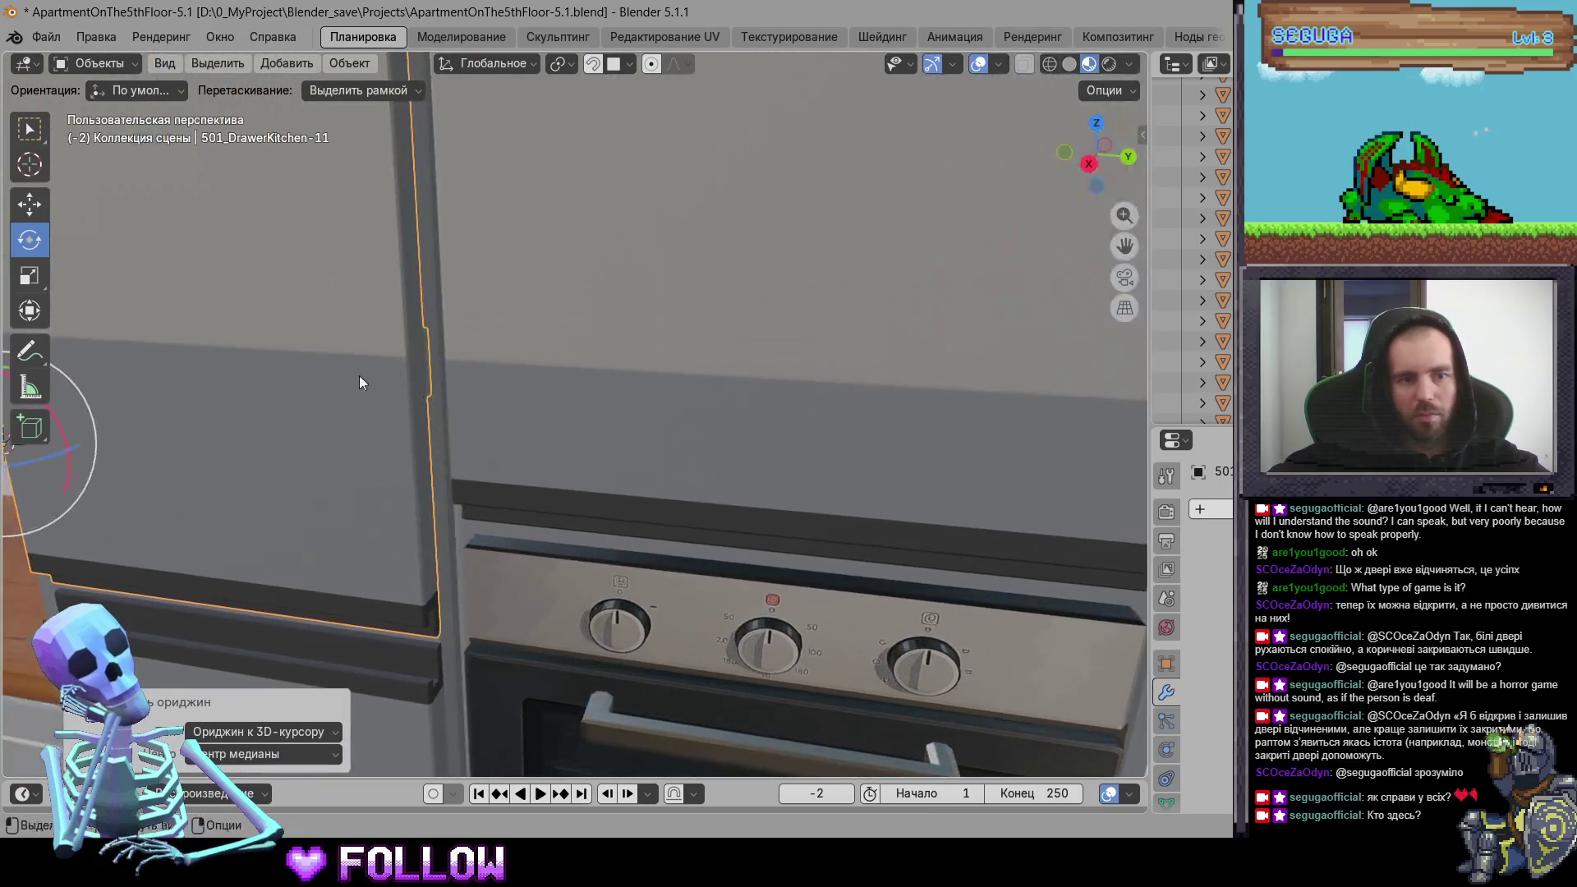
right_click(412, 371)
mouse_move(411, 372)
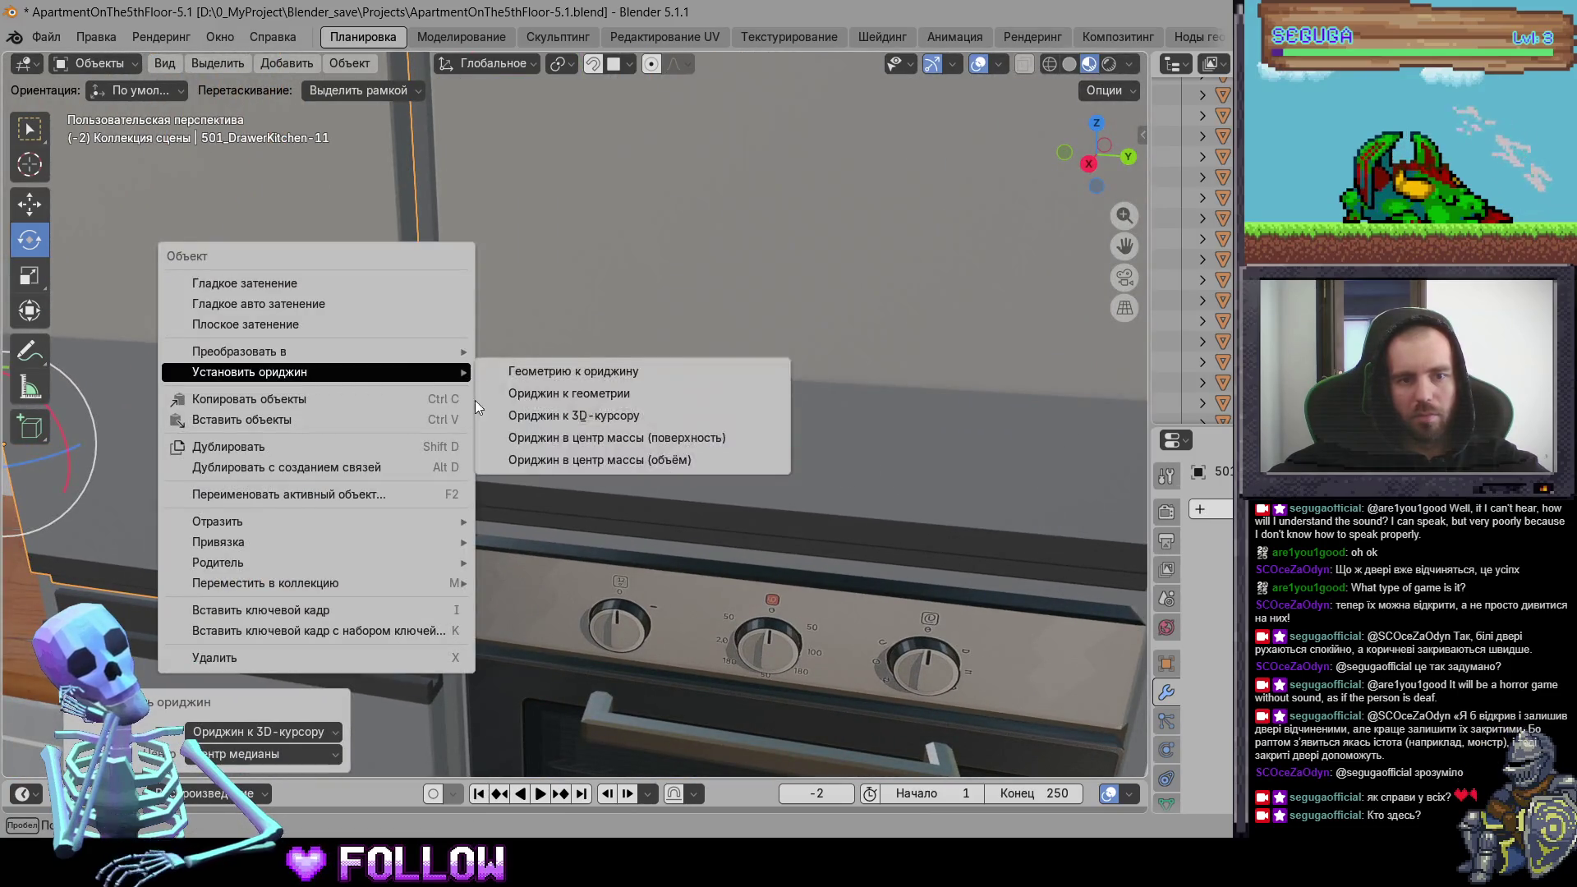
click(538, 416)
Step: Set lower drawer 501_DrawerKitchen-10's origin to the 3D cursor
scroll(522, 368, up, 5)
mouse_move(522, 369)
middle_down()
mouse_move(344, 369)
mouse_move(259, 297)
mouse_move(262, 314)
middle_up()
right_click(261, 314)
mouse_move(449, 494)
middle_down()
mouse_move(492, 377)
mouse_move(461, 339)
middle_up()
click(437, 433)
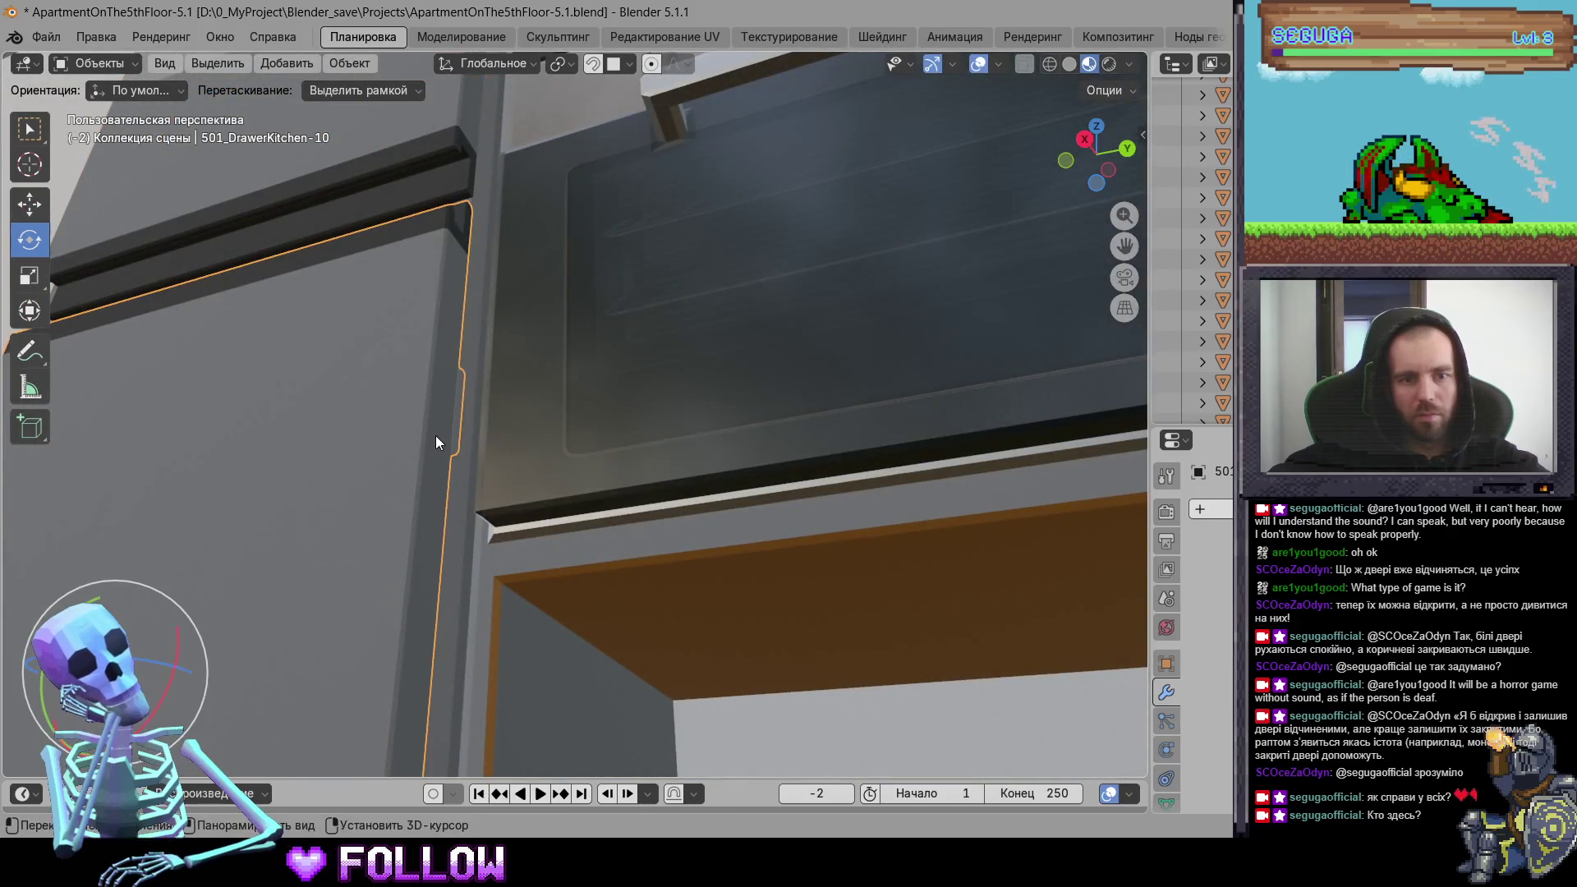
right_click(437, 415)
mouse_move(478, 421)
click(670, 454)
Step: Switch the selection between upper drawer 501_DrawerKitchen-11 and the lower drawer
scroll(669, 454, down, 2)
mouse_move(668, 453)
middle_down()
mouse_move(592, 491)
mouse_move(609, 448)
mouse_move(477, 316)
middle_up()
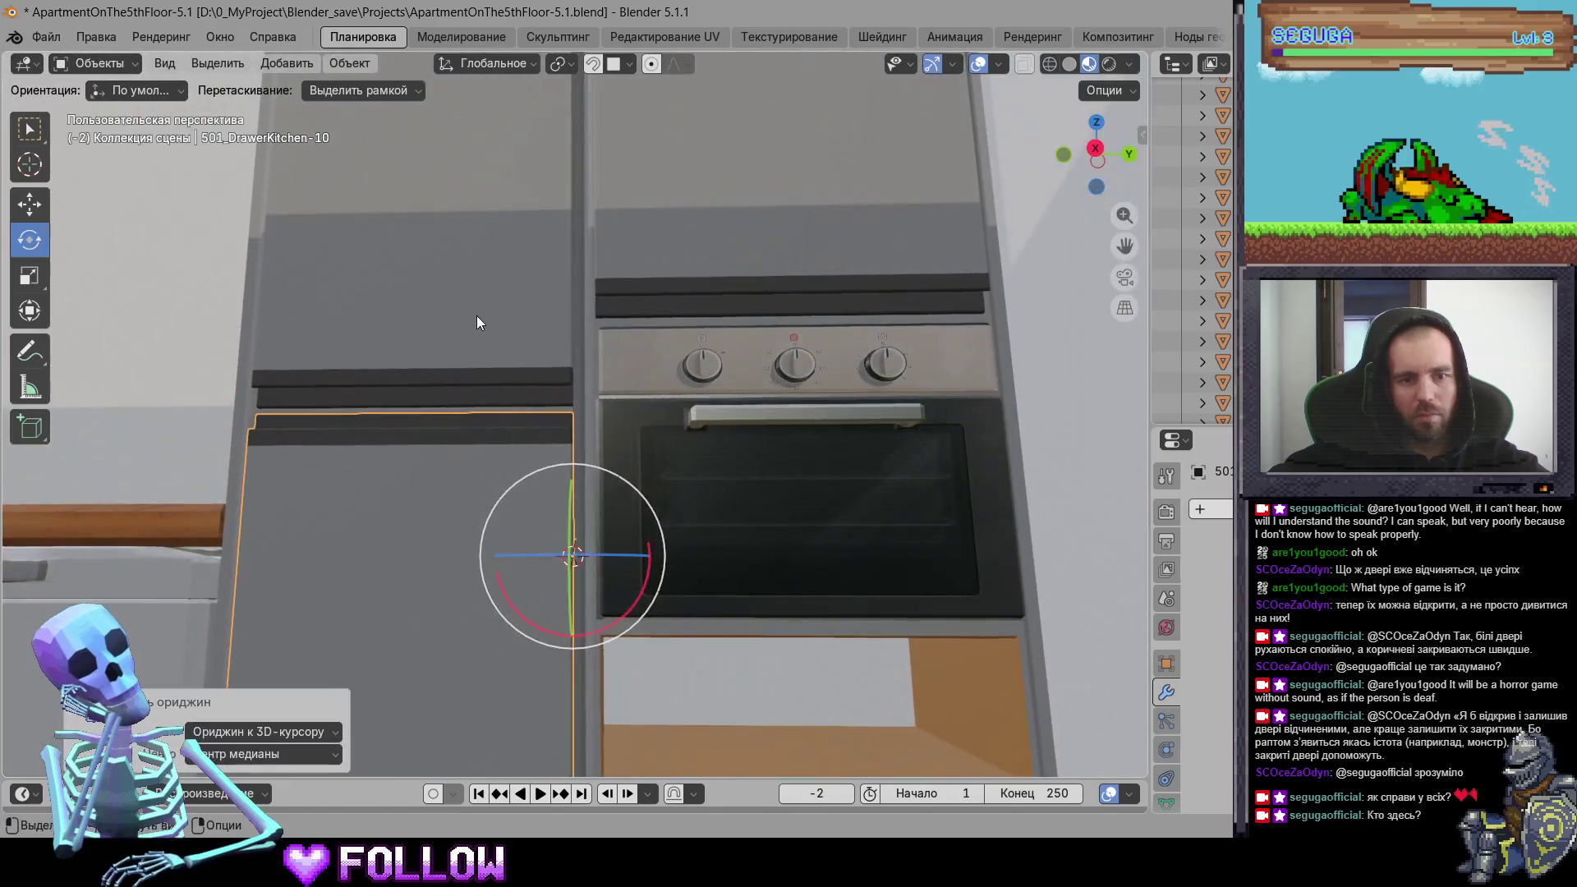
click(435, 276)
click(421, 490)
click(418, 280)
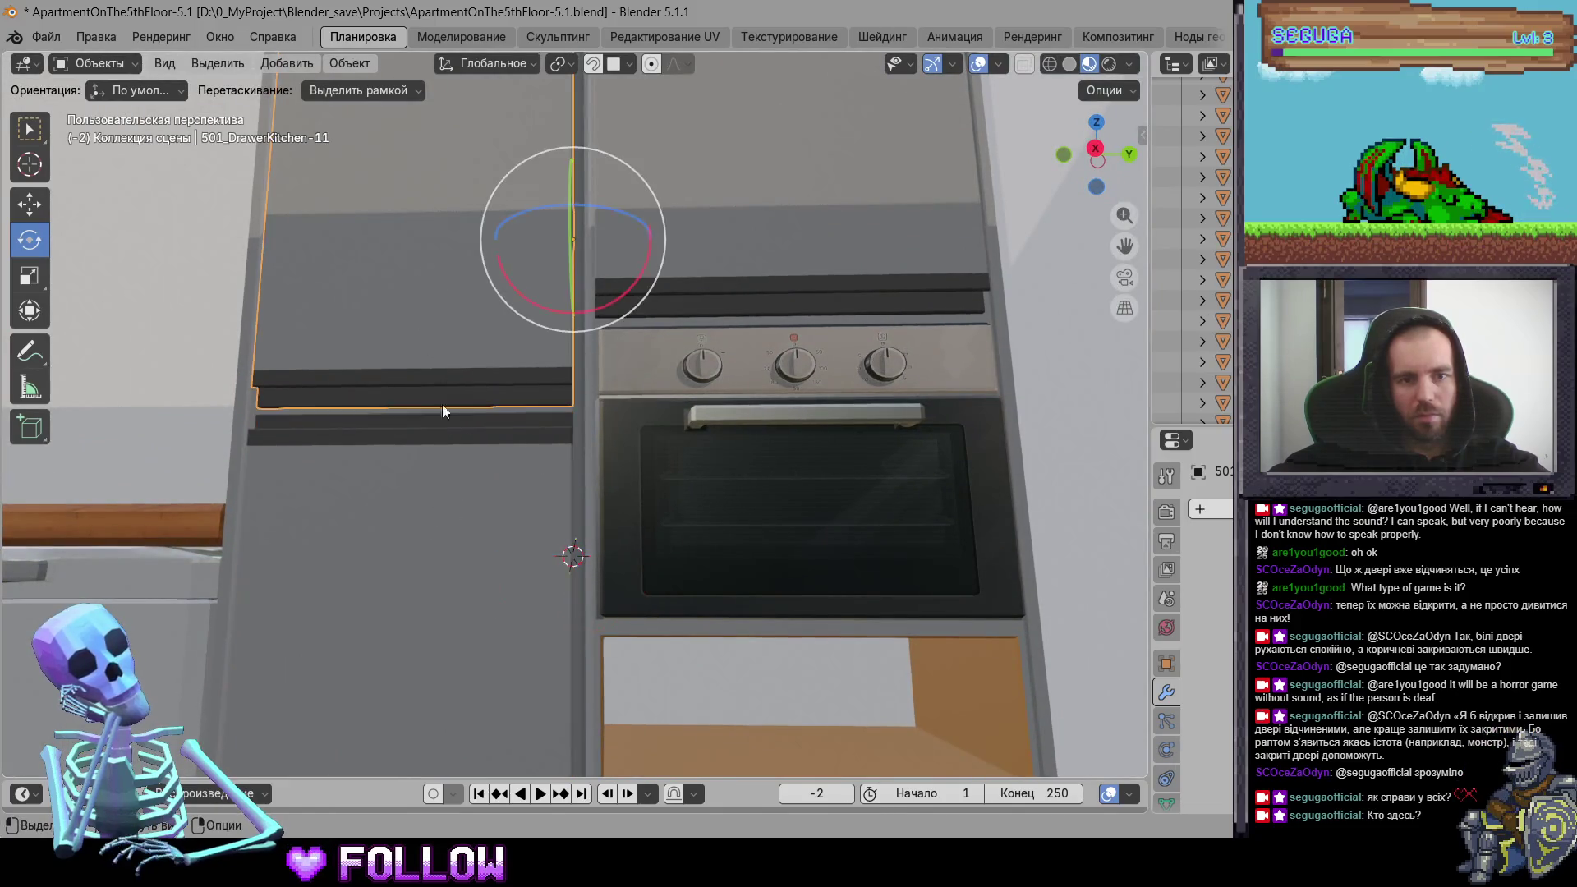
click(433, 480)
click(412, 287)
Step: Place the 3D cursor on 501_DrawerKitchen-12's edge and set its origin there
mouse_move(804, 295)
shift+middle_down()
mouse_move(652, 410)
mouse_move(638, 387)
mouse_move(648, 541)
mouse_move(590, 561)
mouse_move(586, 509)
shift+middle_up()
click(651, 406)
mouse_move(577, 368)
middle_down()
mouse_move(545, 342)
mouse_move(629, 405)
middle_up()
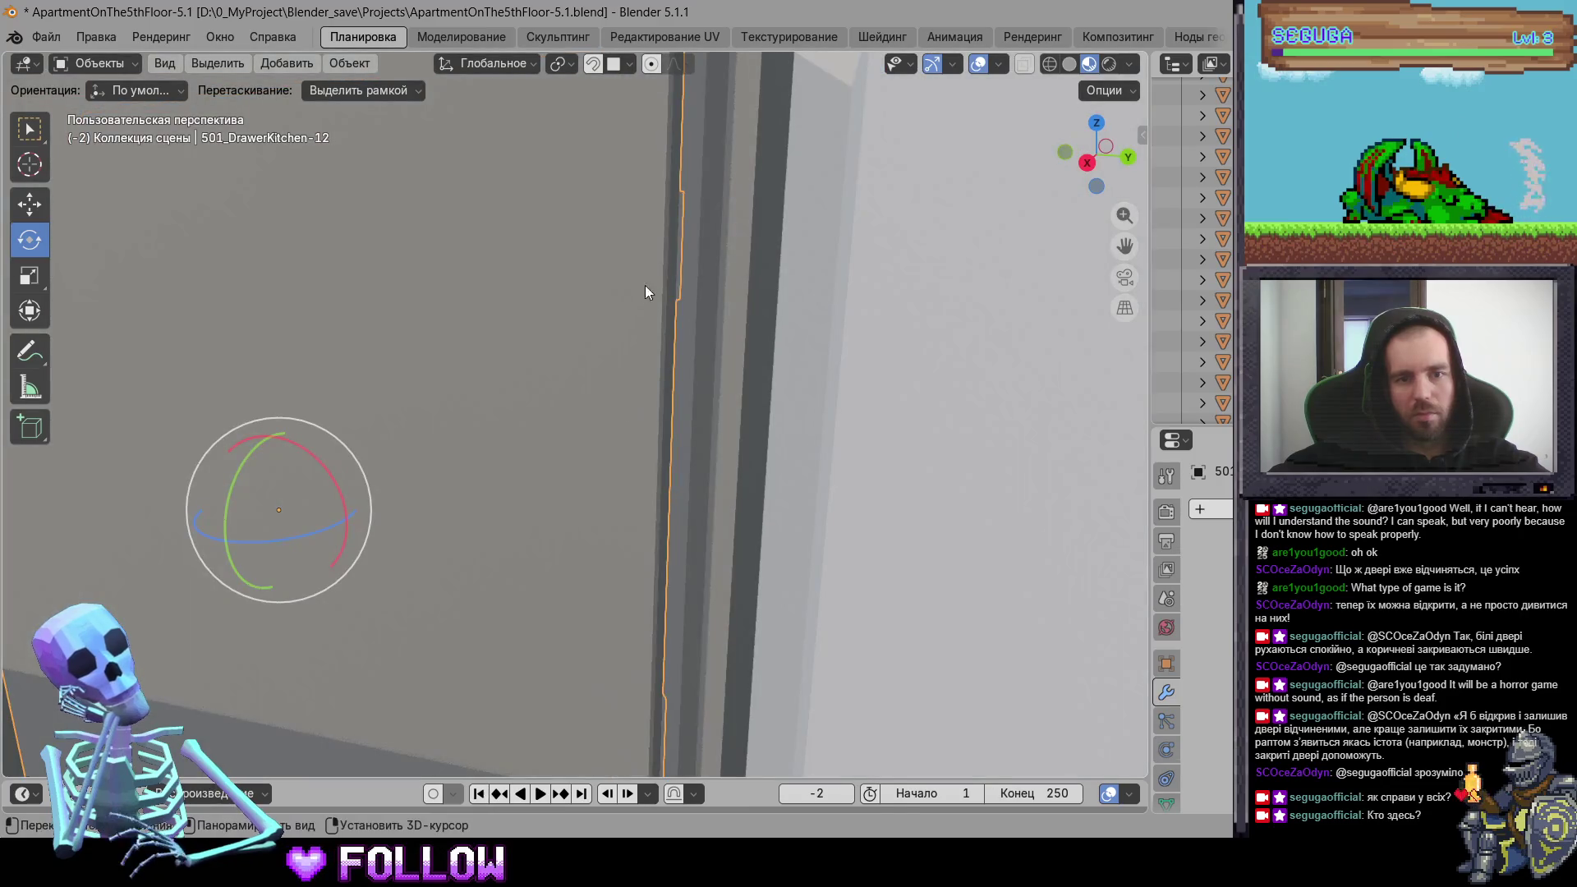
shift+right_click(669, 270)
right_click(670, 268)
click(813, 317)
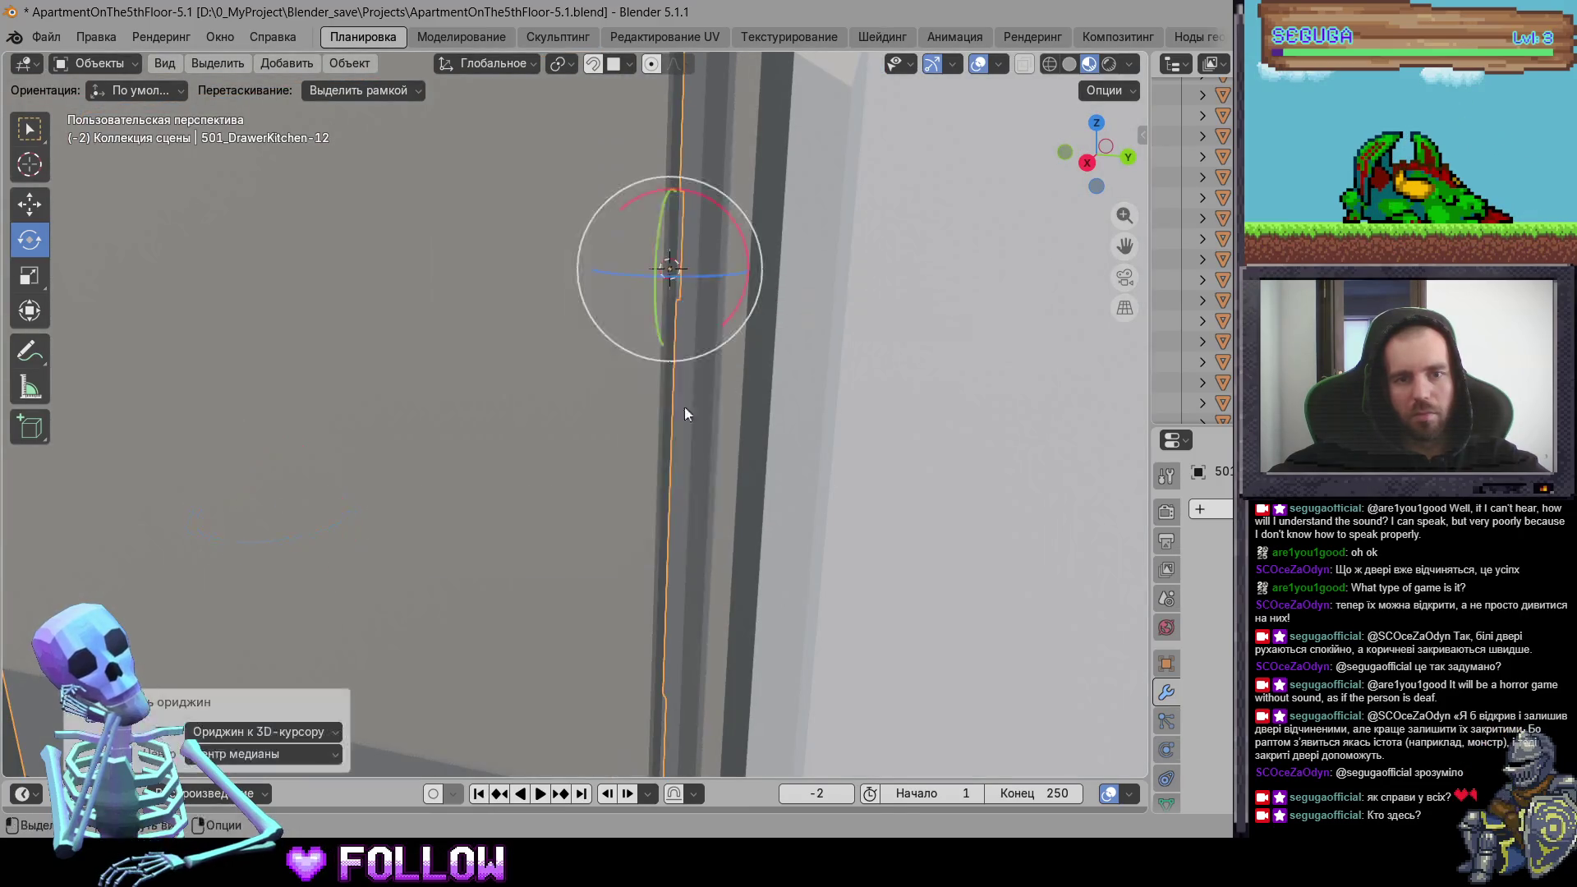
scroll(685, 412, down, 5)
Step: Place the 3D cursor on oven door 501_KitchenStoveDoor's edge and set its origin there
click(598, 317)
key(KP_Decimal)
mouse_move(657, 279)
middle_down()
mouse_move(679, 266)
mouse_move(669, 438)
middle_up()
shift+right_click(659, 437)
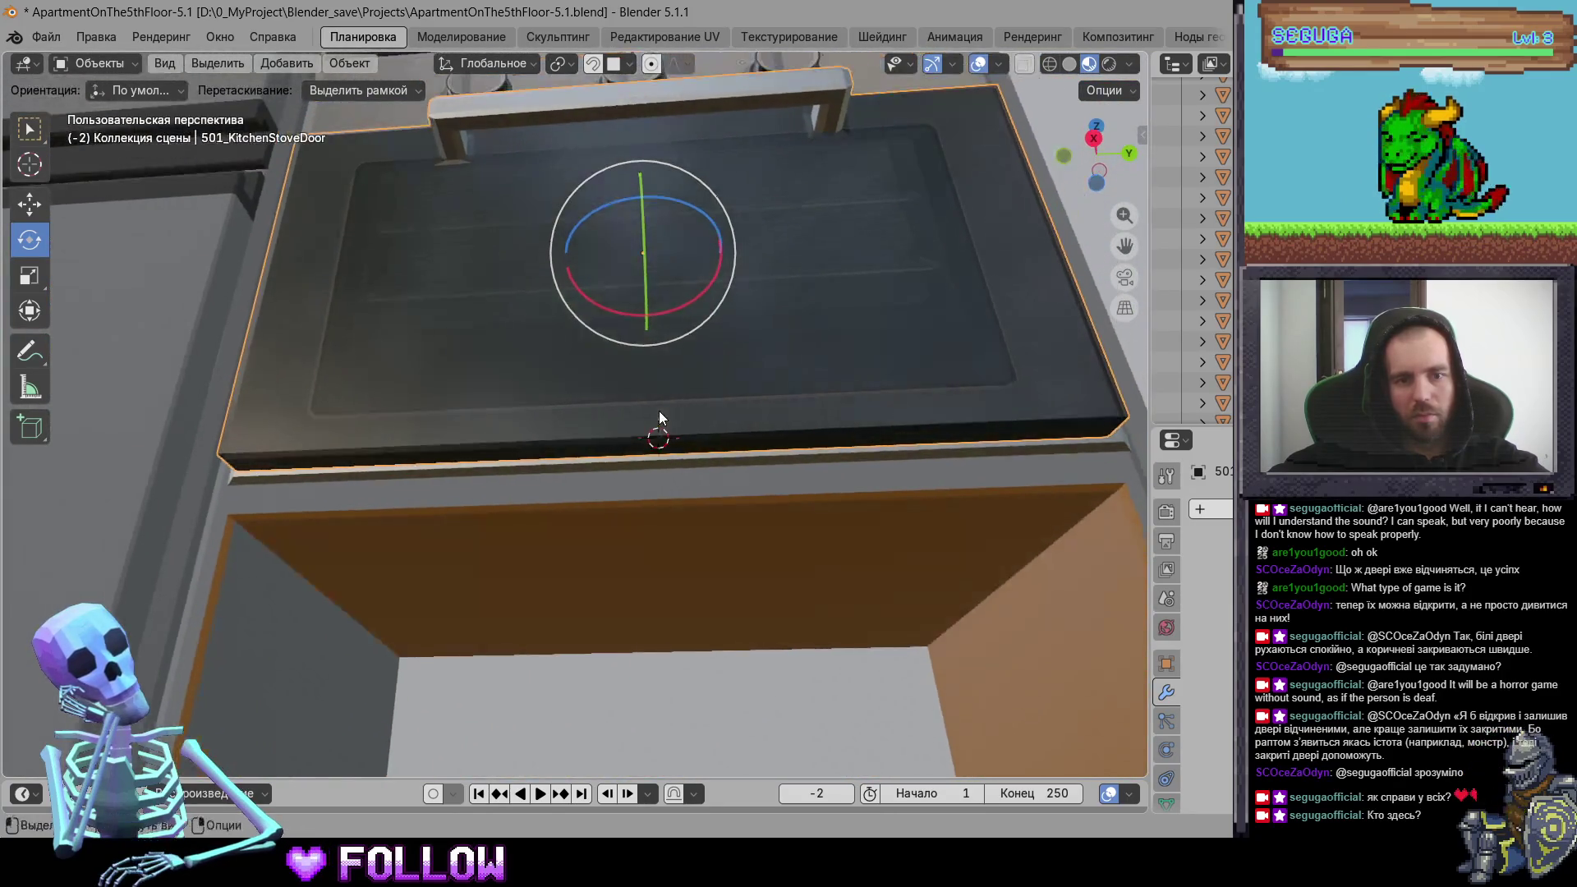
right_click(659, 418)
mouse_move(685, 423)
click(845, 449)
mouse_move(844, 449)
middle_down()
mouse_move(626, 392)
mouse_move(612, 536)
mouse_move(566, 446)
middle_up()
Step: Test-slide the drawer below the oven along X, then set its origin to the 3D cursor
click(604, 564)
key(g)
key(x)
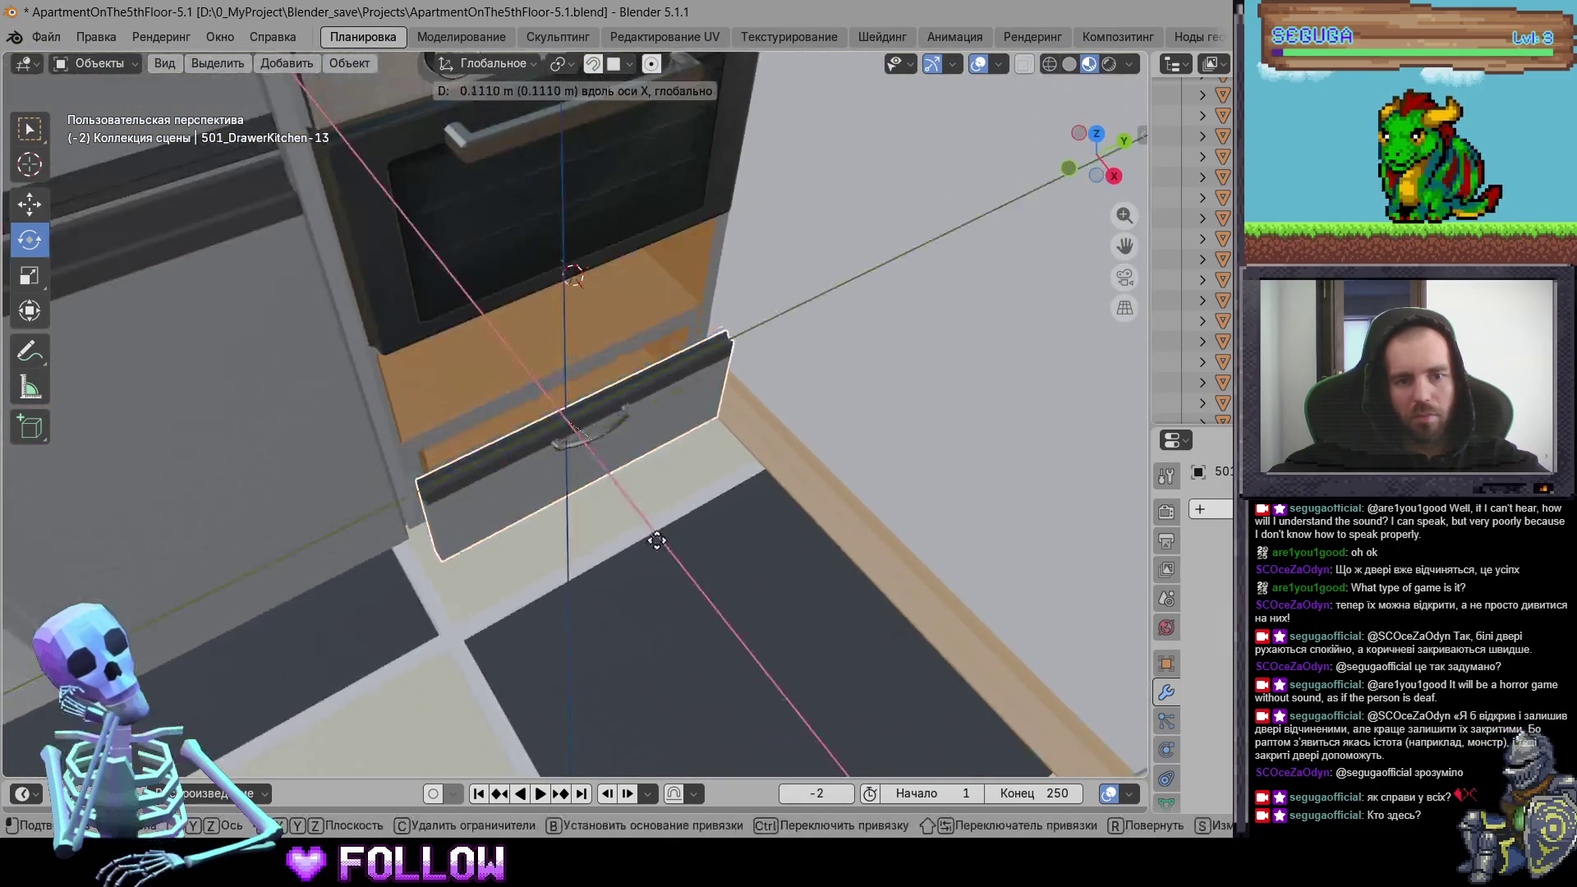
key(Escape)
middle_drag(519, 430, 553, 333)
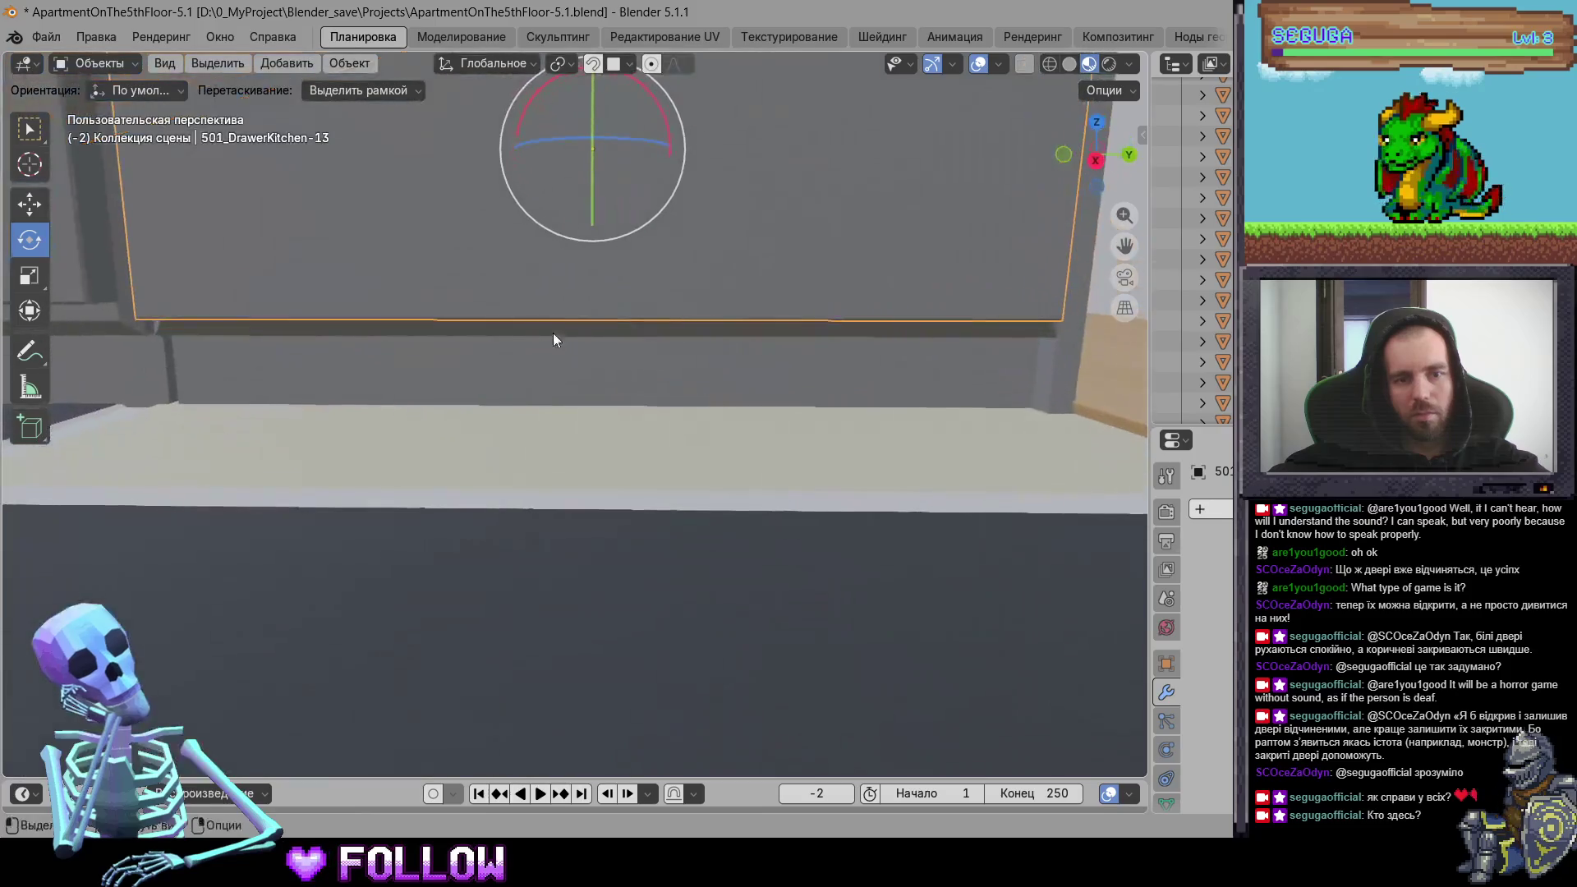
right_click(617, 320)
mouse_move(618, 320)
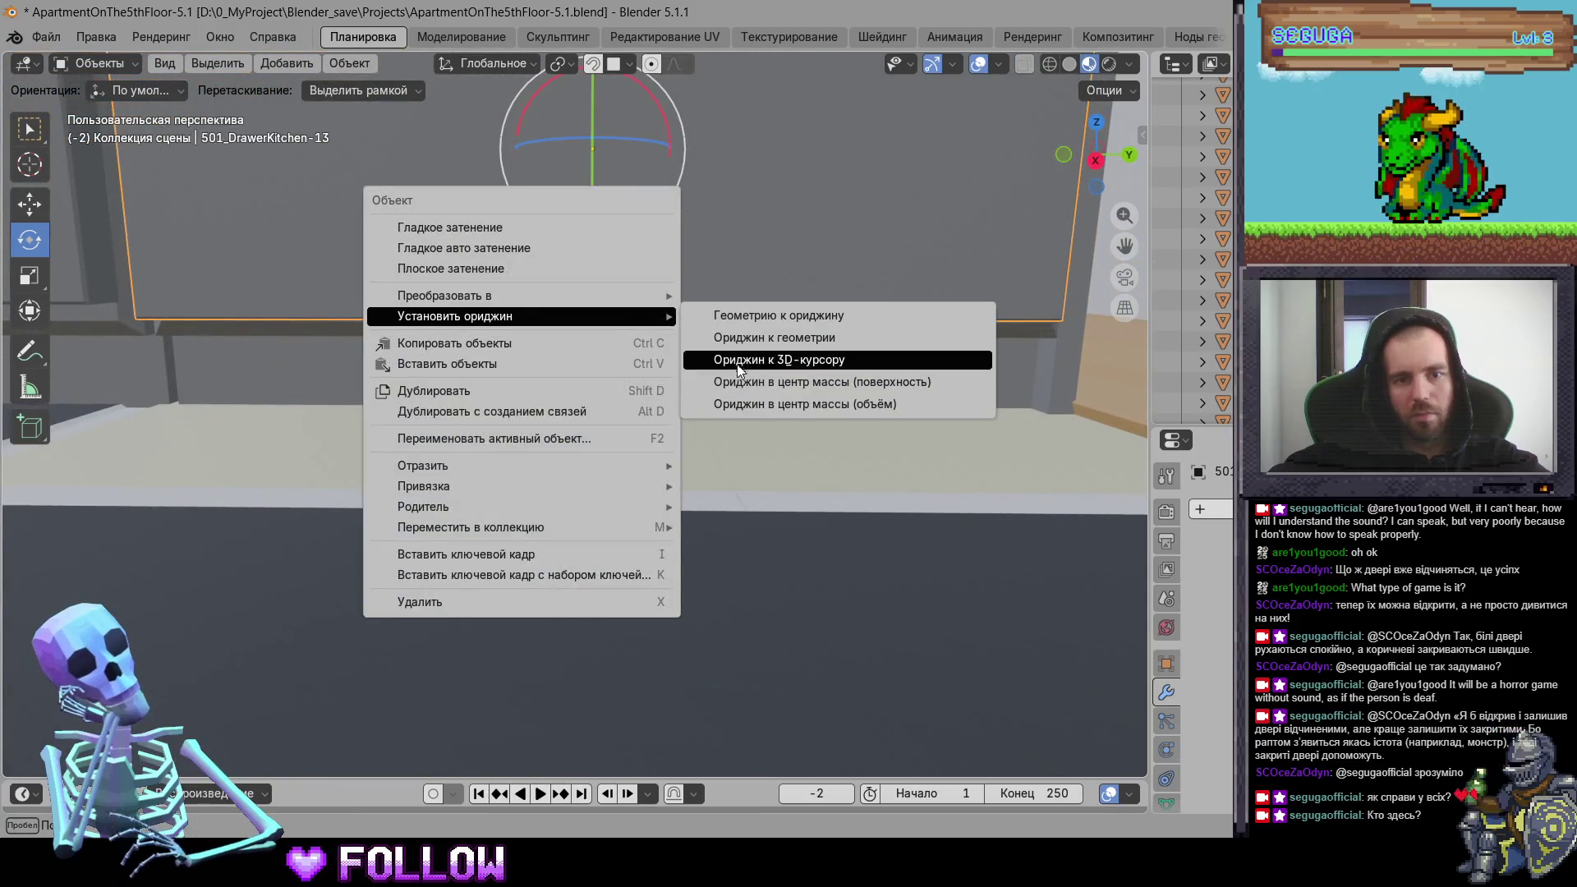
click(822, 356)
scroll(755, 518, down, 5)
Step: Set the small fridge door's origin to the 3D cursor
mouse_move(605, 329)
middle_down()
mouse_move(654, 365)
mouse_move(631, 376)
mouse_move(450, 349)
mouse_move(616, 310)
middle_up()
scroll(597, 298, up, 3)
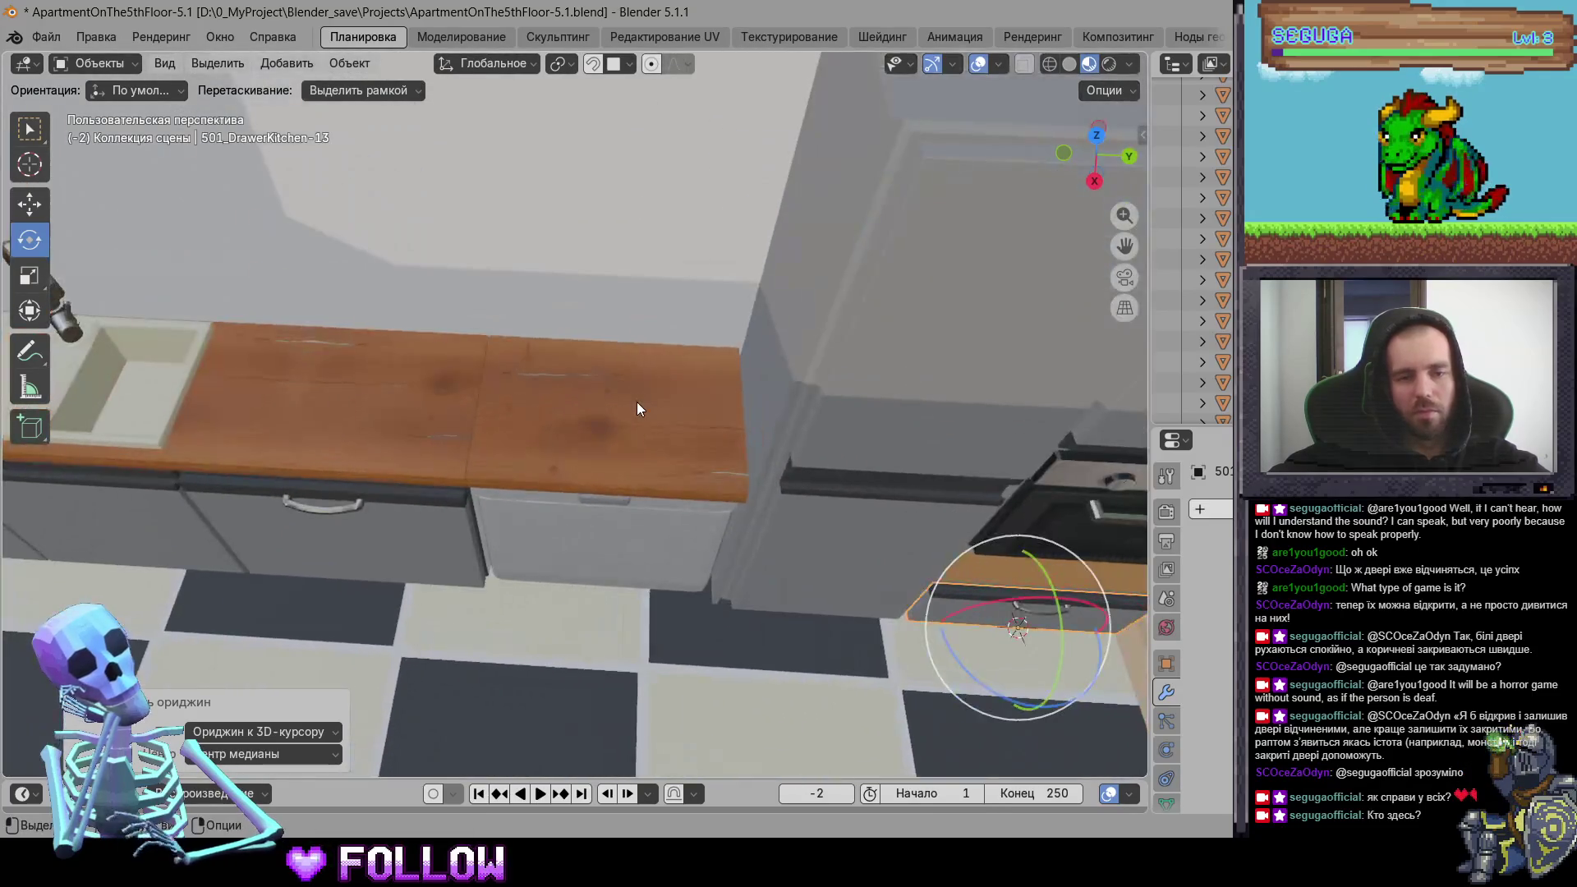
click(638, 402)
scroll(637, 403, up, 3)
mouse_move(637, 402)
middle_down()
mouse_move(507, 430)
mouse_move(505, 404)
mouse_move(596, 336)
mouse_move(658, 370)
mouse_move(692, 432)
mouse_move(521, 373)
mouse_move(694, 416)
mouse_move(650, 430)
middle_up()
right_click(649, 431)
mouse_move(649, 430)
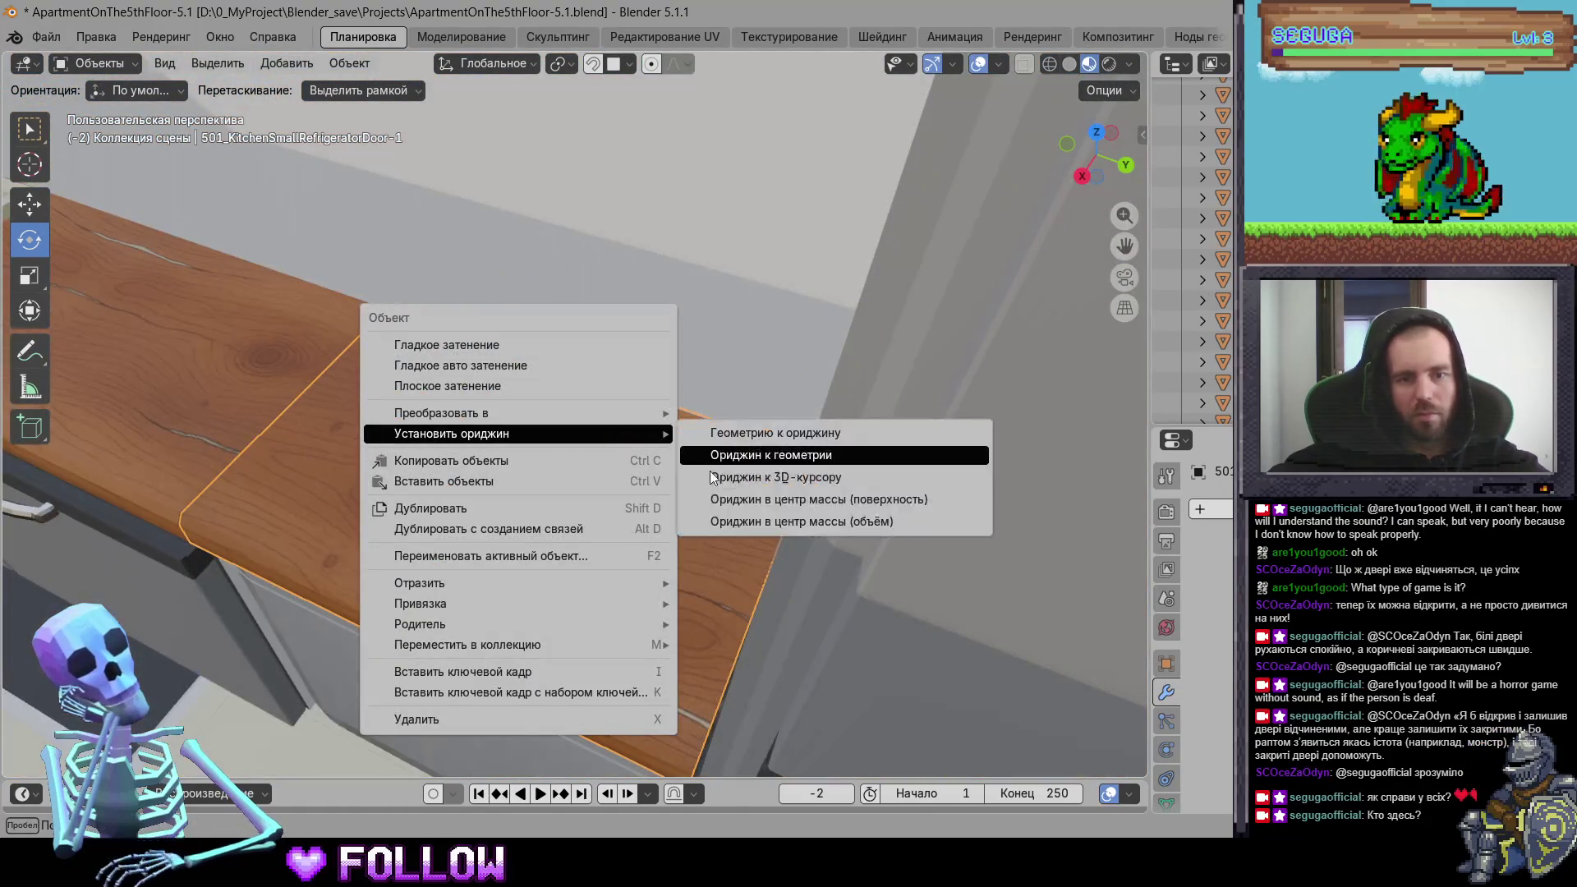
click(750, 480)
Step: Reapply the fridge door's origin at the 3D cursor and test-swing the door open
mouse_move(750, 492)
middle_down()
mouse_move(803, 374)
mouse_move(616, 503)
middle_up()
mouse_move(747, 433)
middle_down()
mouse_move(613, 514)
mouse_move(785, 575)
mouse_move(683, 309)
mouse_move(831, 312)
mouse_move(739, 345)
mouse_move(791, 300)
mouse_move(871, 275)
mouse_move(688, 321)
middle_up()
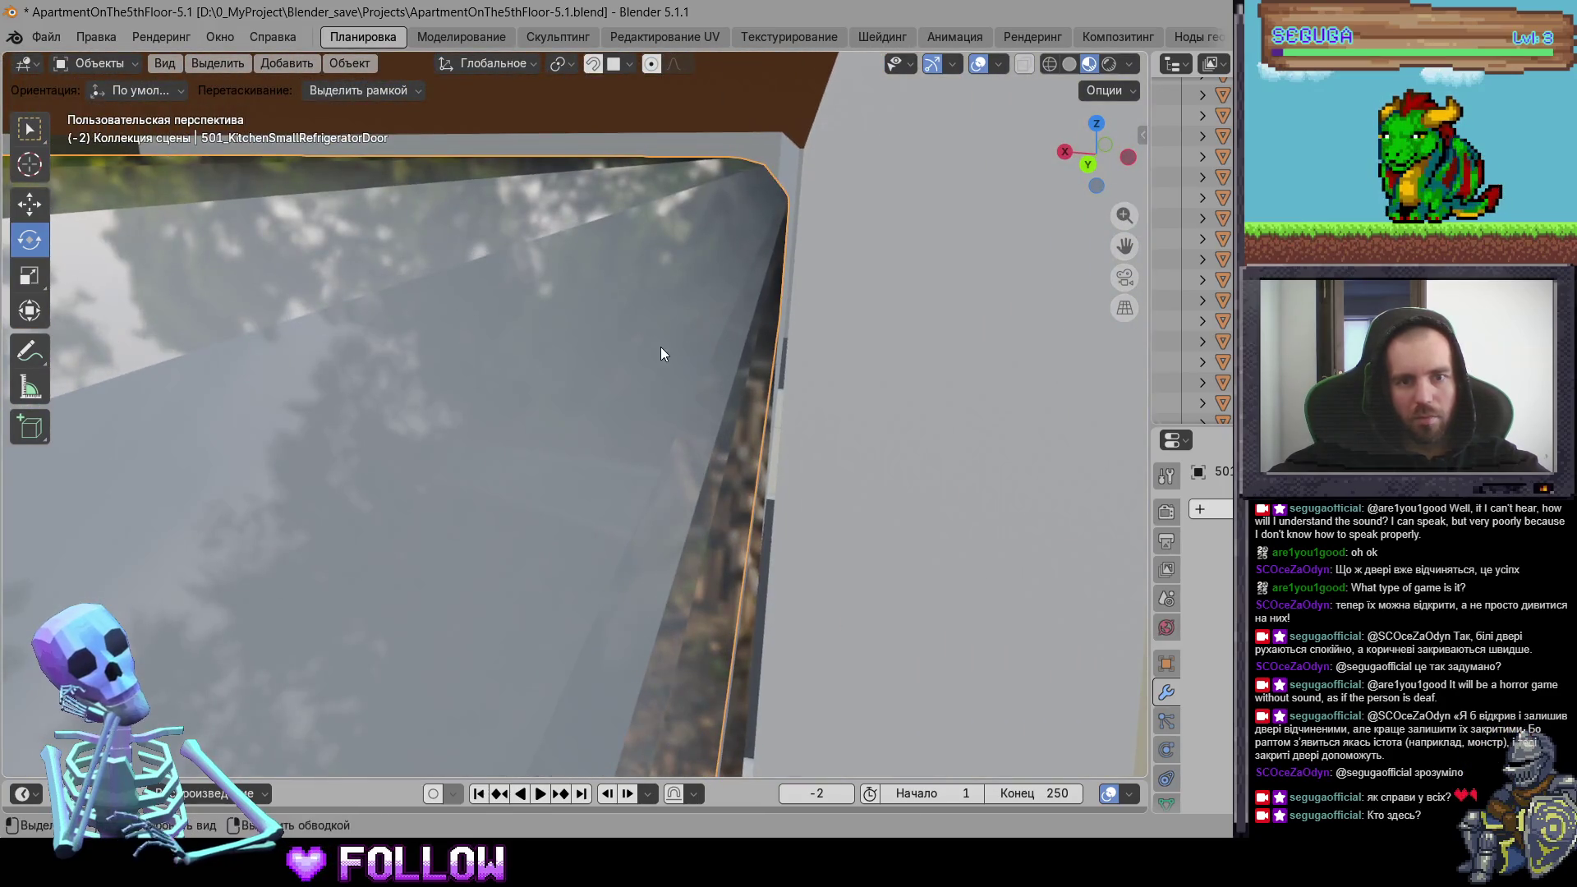
right_click(627, 355)
click(763, 401)
mouse_move(686, 418)
middle_down()
mouse_move(528, 372)
mouse_move(643, 371)
mouse_move(579, 405)
middle_up()
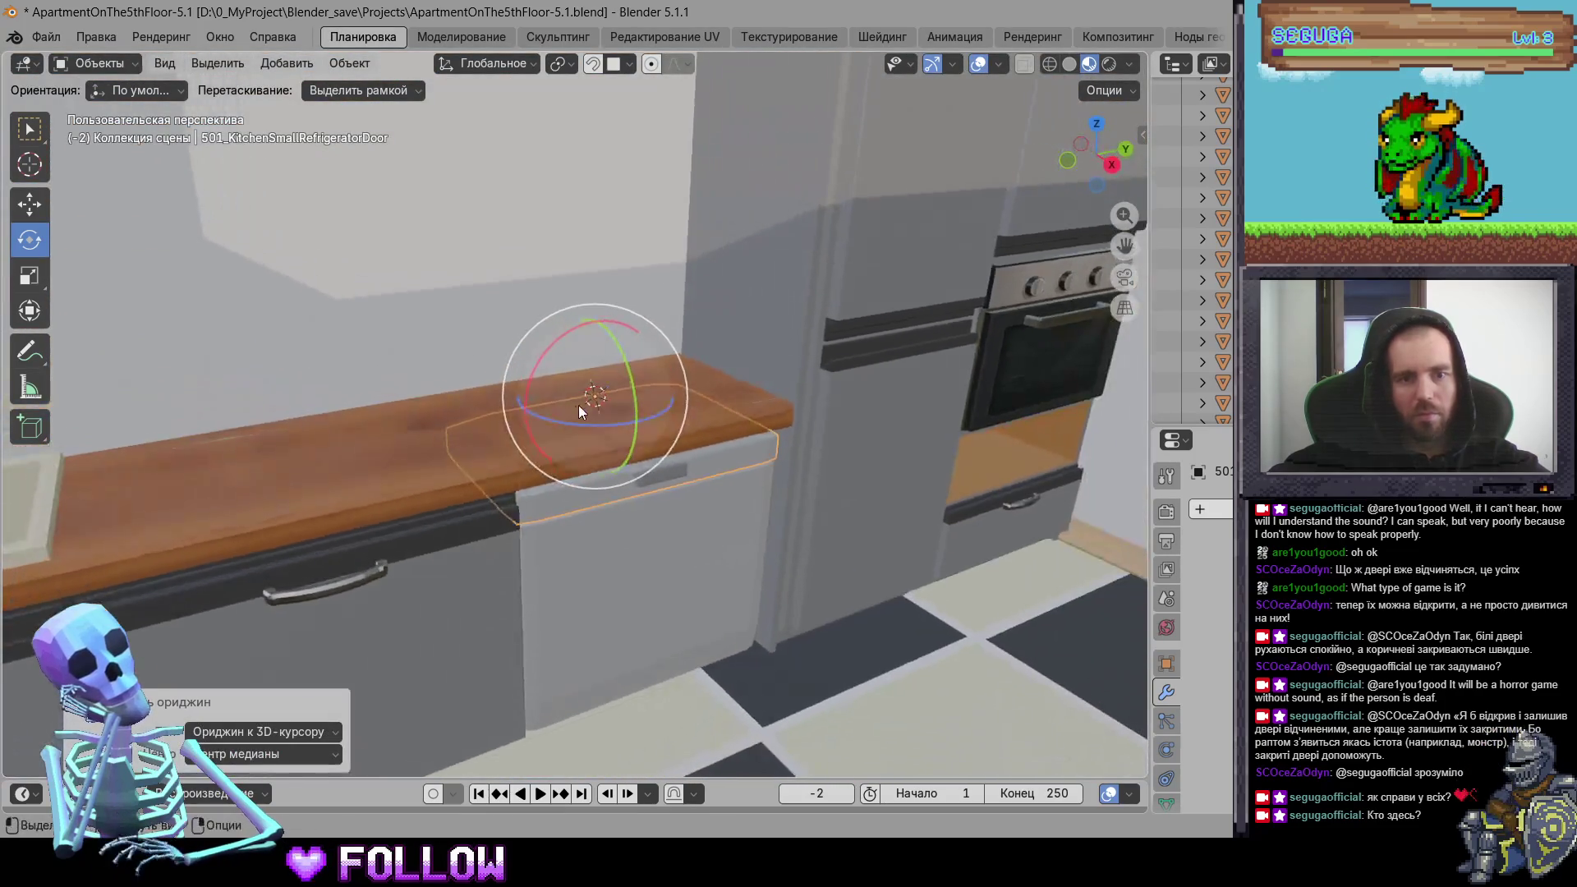
click(625, 398)
mouse_move(619, 370)
mouse_down()
mouse_move(613, 324)
mouse_move(763, 408)
mouse_up()
mouse_move(763, 407)
middle_down()
mouse_move(589, 465)
mouse_move(519, 542)
mouse_move(643, 599)
mouse_move(645, 568)
mouse_move(479, 517)
mouse_move(657, 433)
middle_up()
mouse_move(552, 492)
middle_down()
mouse_move(496, 468)
mouse_move(694, 471)
mouse_move(556, 430)
mouse_move(478, 364)
middle_up()
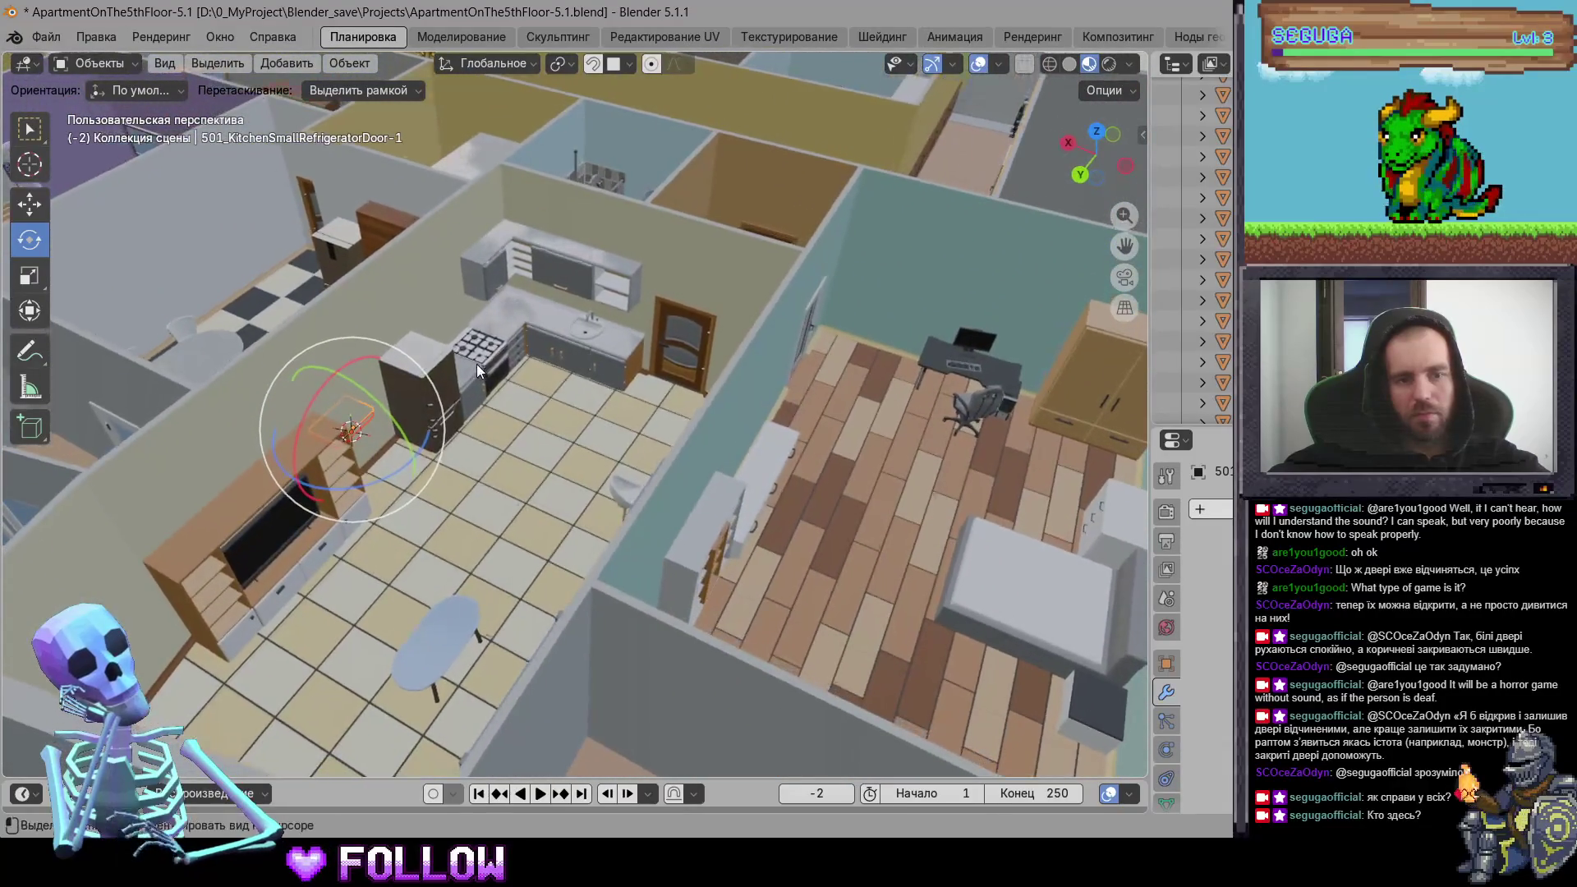
Step: Place the 3D cursor on 500_KitchenStoveDoor's edge and set its origin there
scroll(614, 445, up, 8)
mouse_move(604, 450)
middle_down()
mouse_move(496, 358)
mouse_move(265, 430)
middle_up()
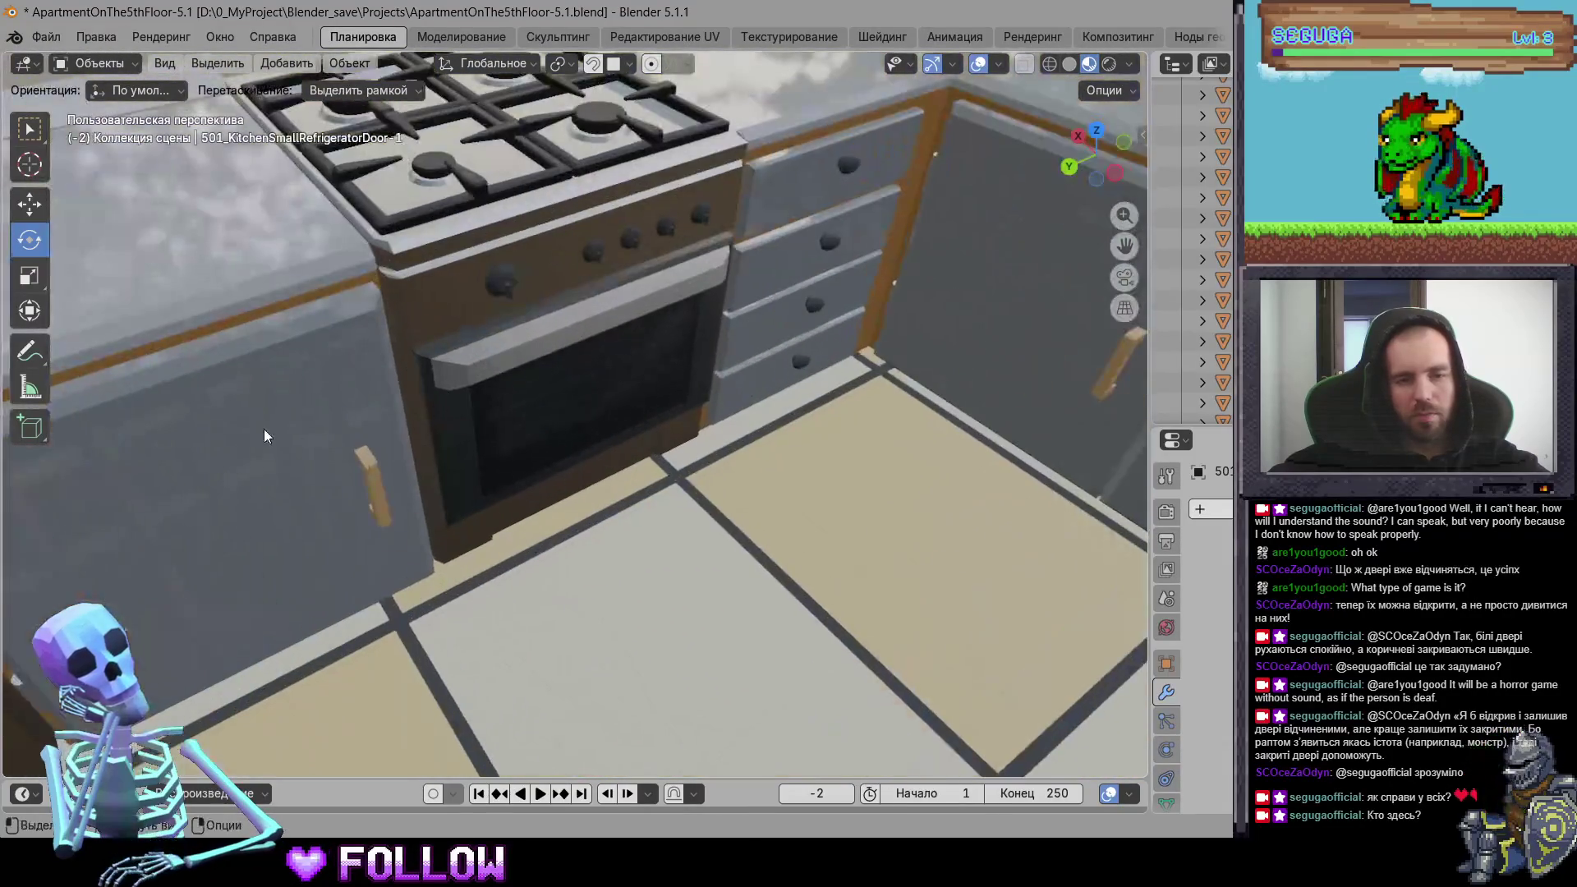
click(348, 450)
click(590, 396)
middle_drag(584, 393, 855, 639)
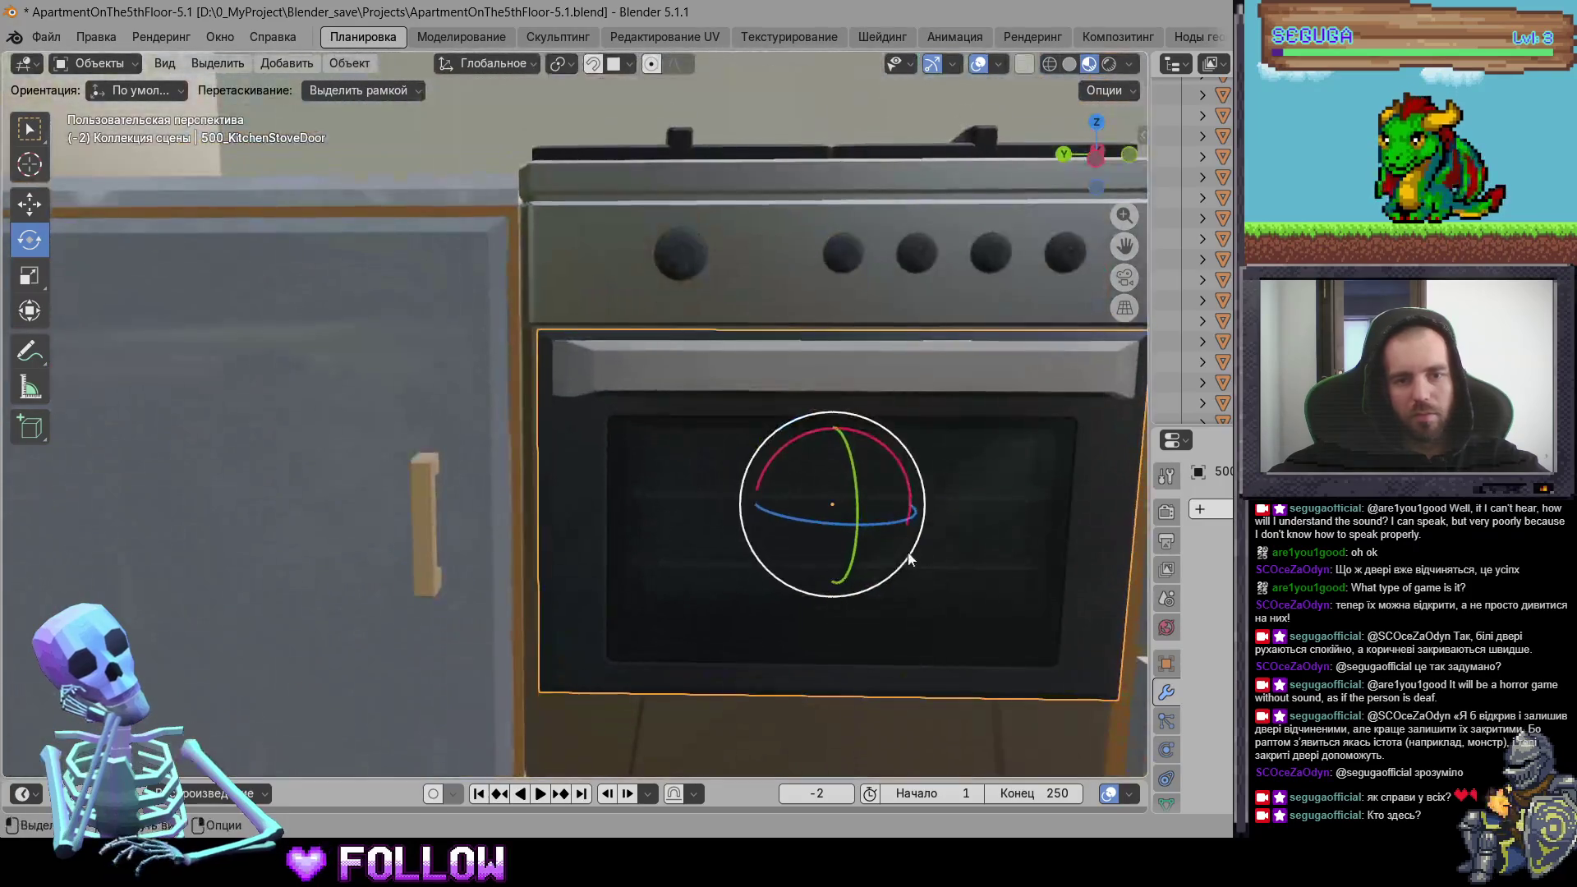
scroll(855, 638, up, 5)
mouse_move(686, 553)
middle_down()
mouse_move(628, 430)
mouse_move(494, 540)
middle_up()
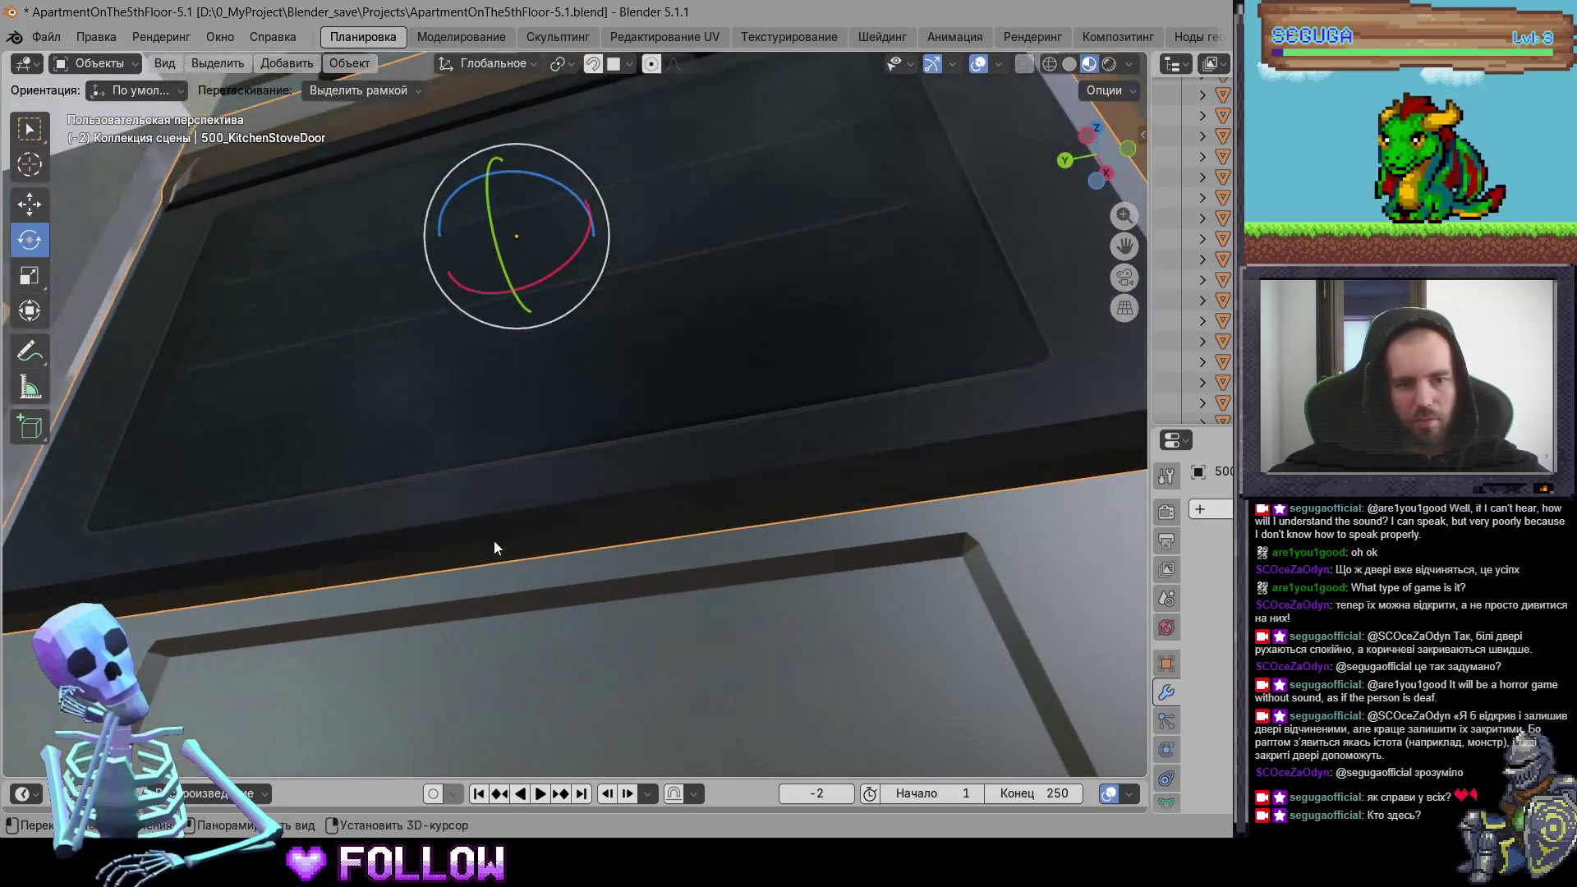
shift+right_click(517, 532)
right_click(527, 411)
mouse_move(527, 408)
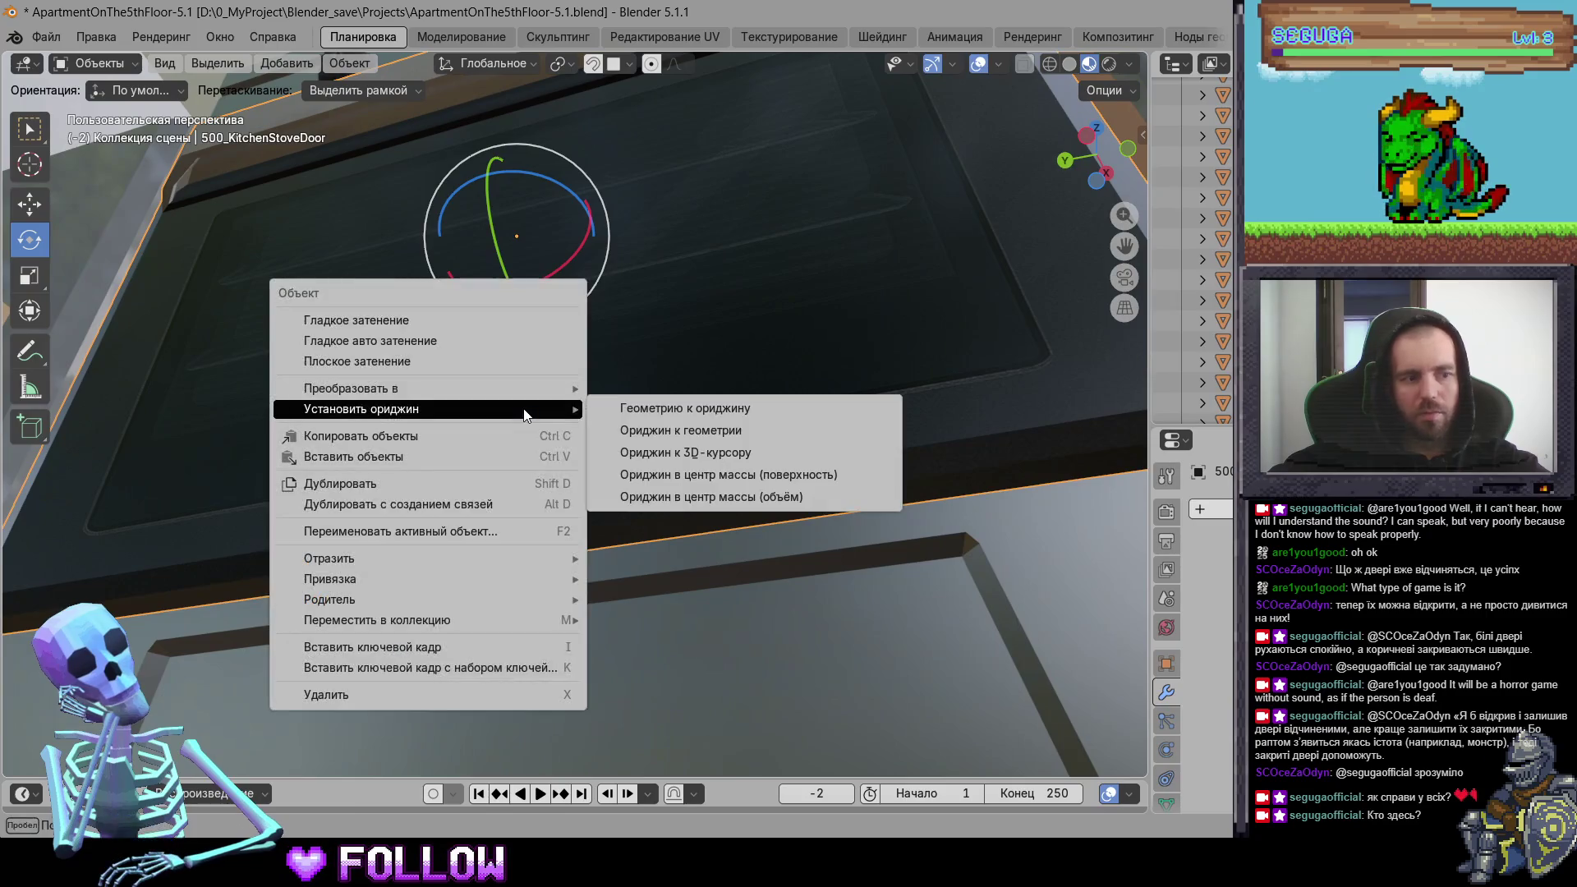
click(731, 460)
Step: Move to an overhead view of the apartment and select the white room door 501_DoorRoom
scroll(659, 470, down, 3)
mouse_move(660, 472)
middle_down()
mouse_move(829, 616)
mouse_move(836, 589)
middle_up()
scroll(829, 616, down, 3)
scroll(836, 590, down, 5)
mouse_move(765, 551)
middle_down()
mouse_move(711, 464)
mouse_move(796, 437)
mouse_move(627, 648)
mouse_move(472, 434)
mouse_move(832, 437)
mouse_move(668, 484)
middle_up()
click(609, 474)
Step: Set 501_DoorRoom's origin to the 3D cursor
scroll(649, 487, up, 6)
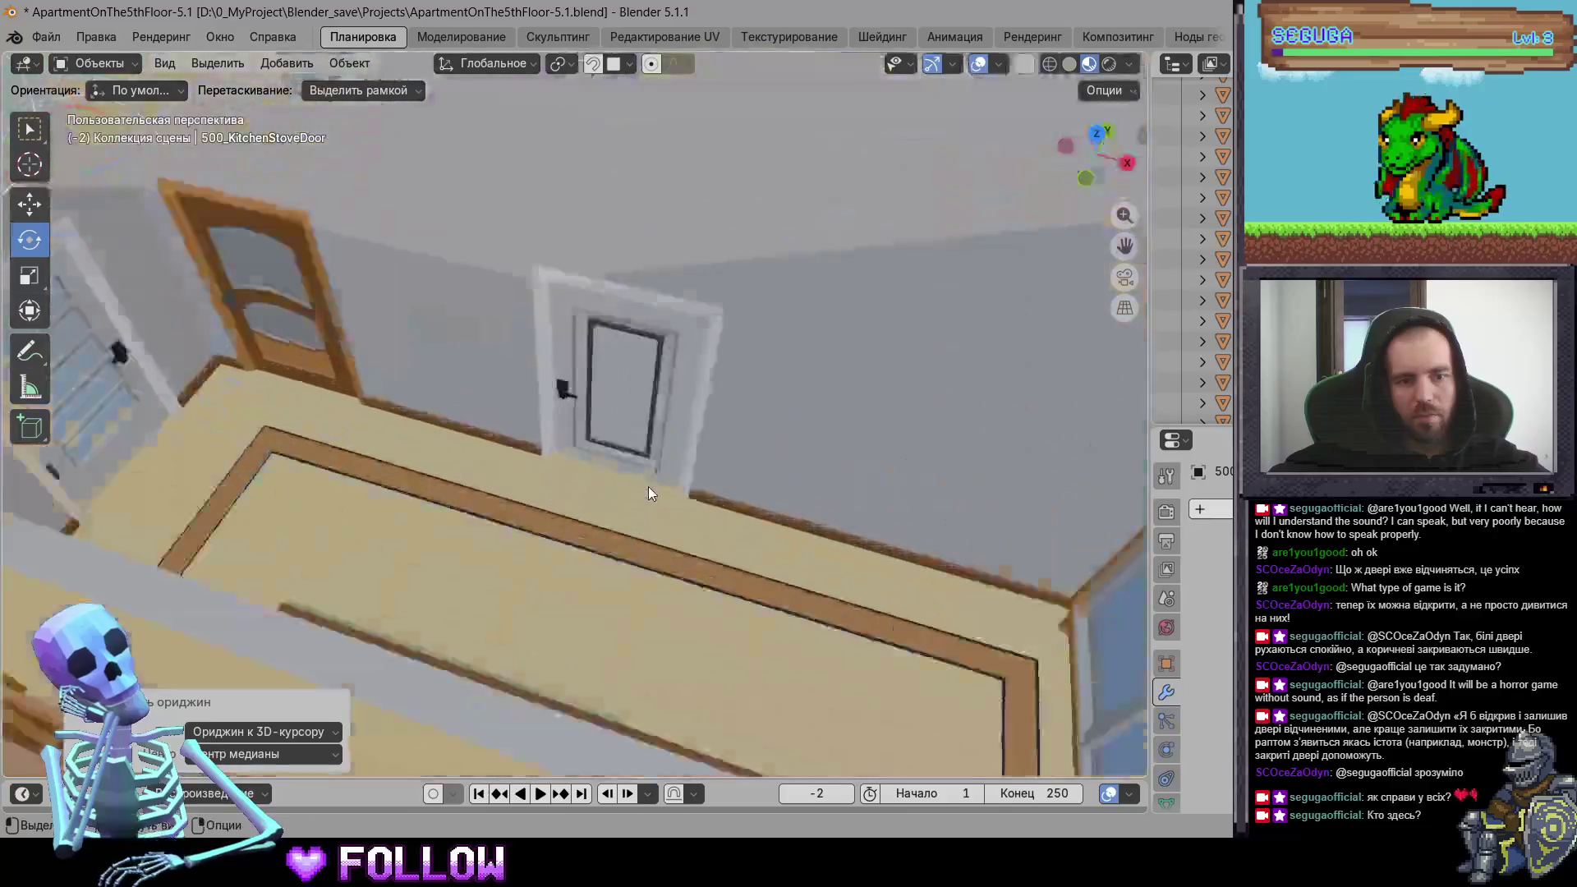
mouse_move(793, 448)
middle_down()
mouse_move(423, 375)
mouse_move(381, 480)
mouse_move(209, 513)
middle_up()
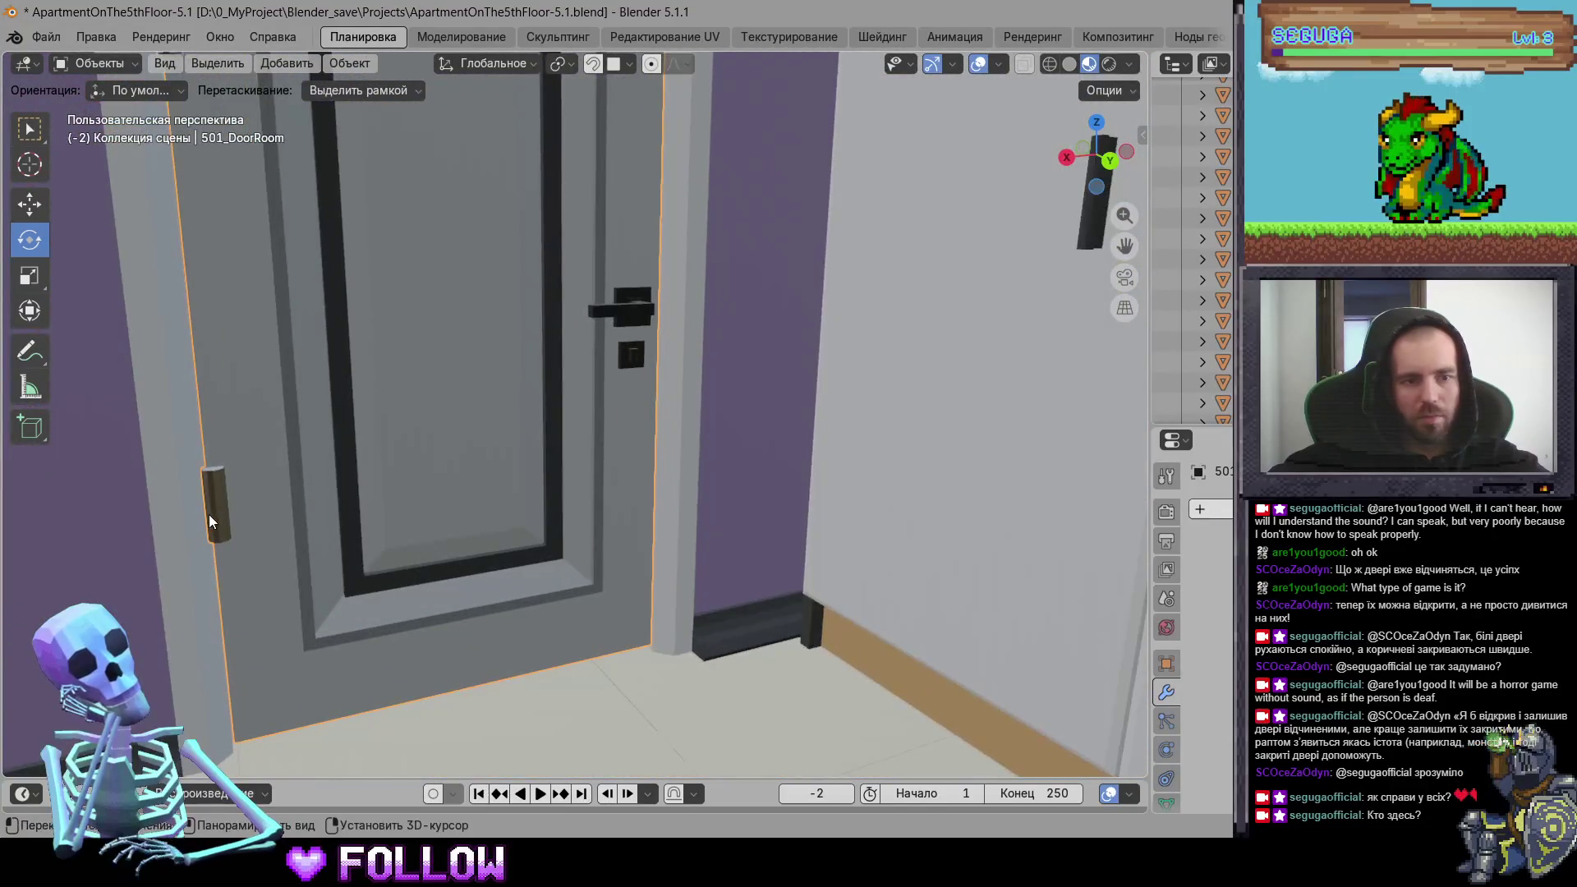
scroll(359, 533, down, 2)
mouse_move(357, 532)
middle_down()
mouse_move(684, 615)
mouse_move(660, 563)
mouse_move(519, 542)
middle_up()
scroll(525, 519, down, 6)
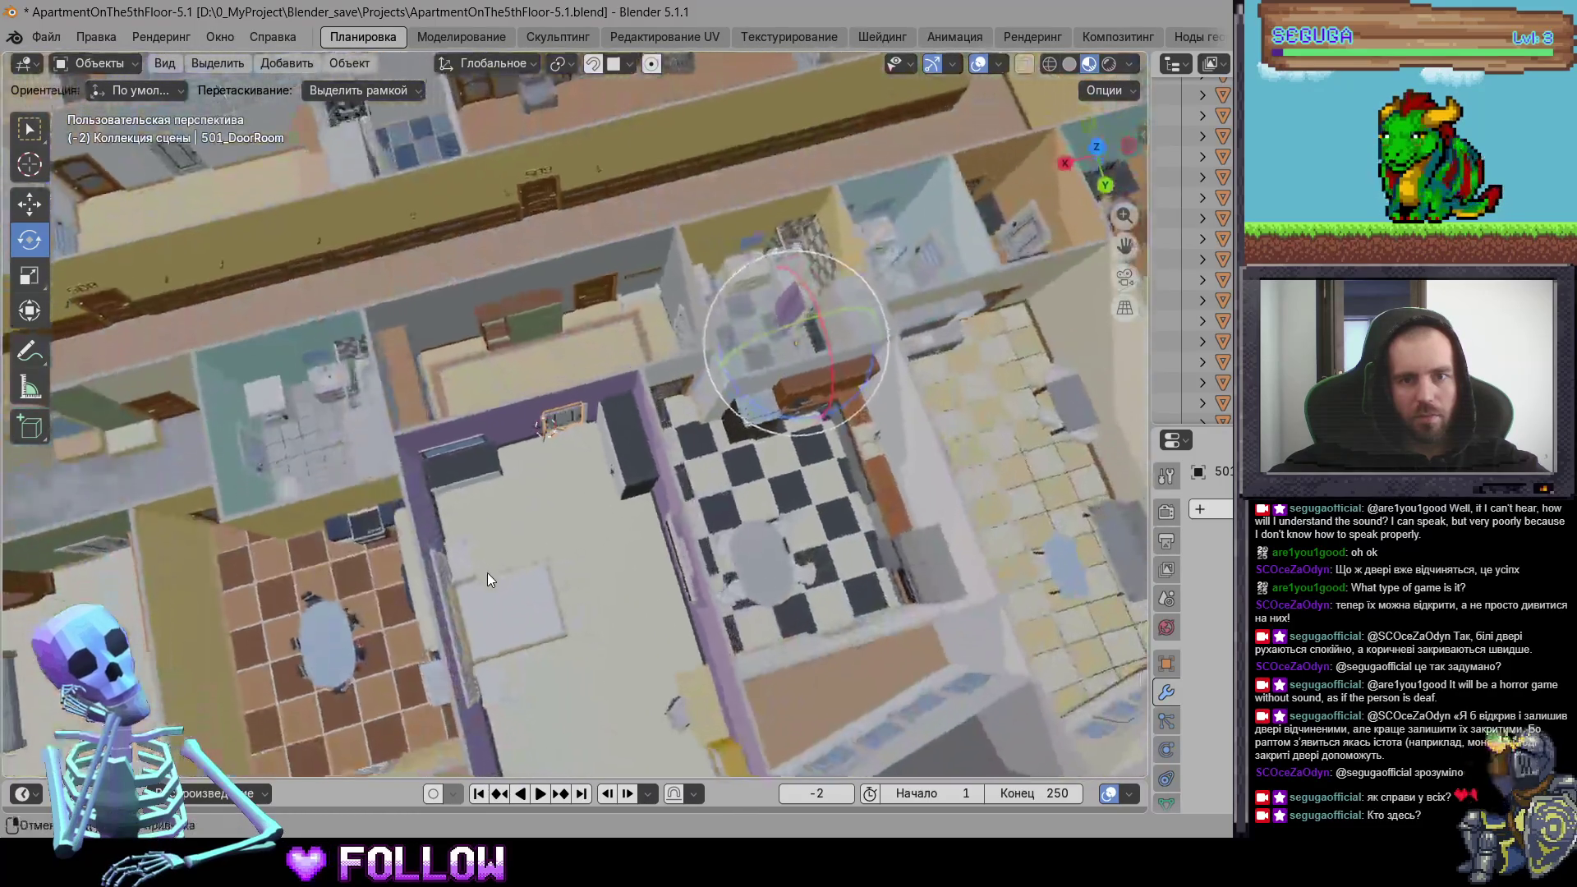
scroll(489, 513, up, 2)
right_click(489, 509)
click(705, 557)
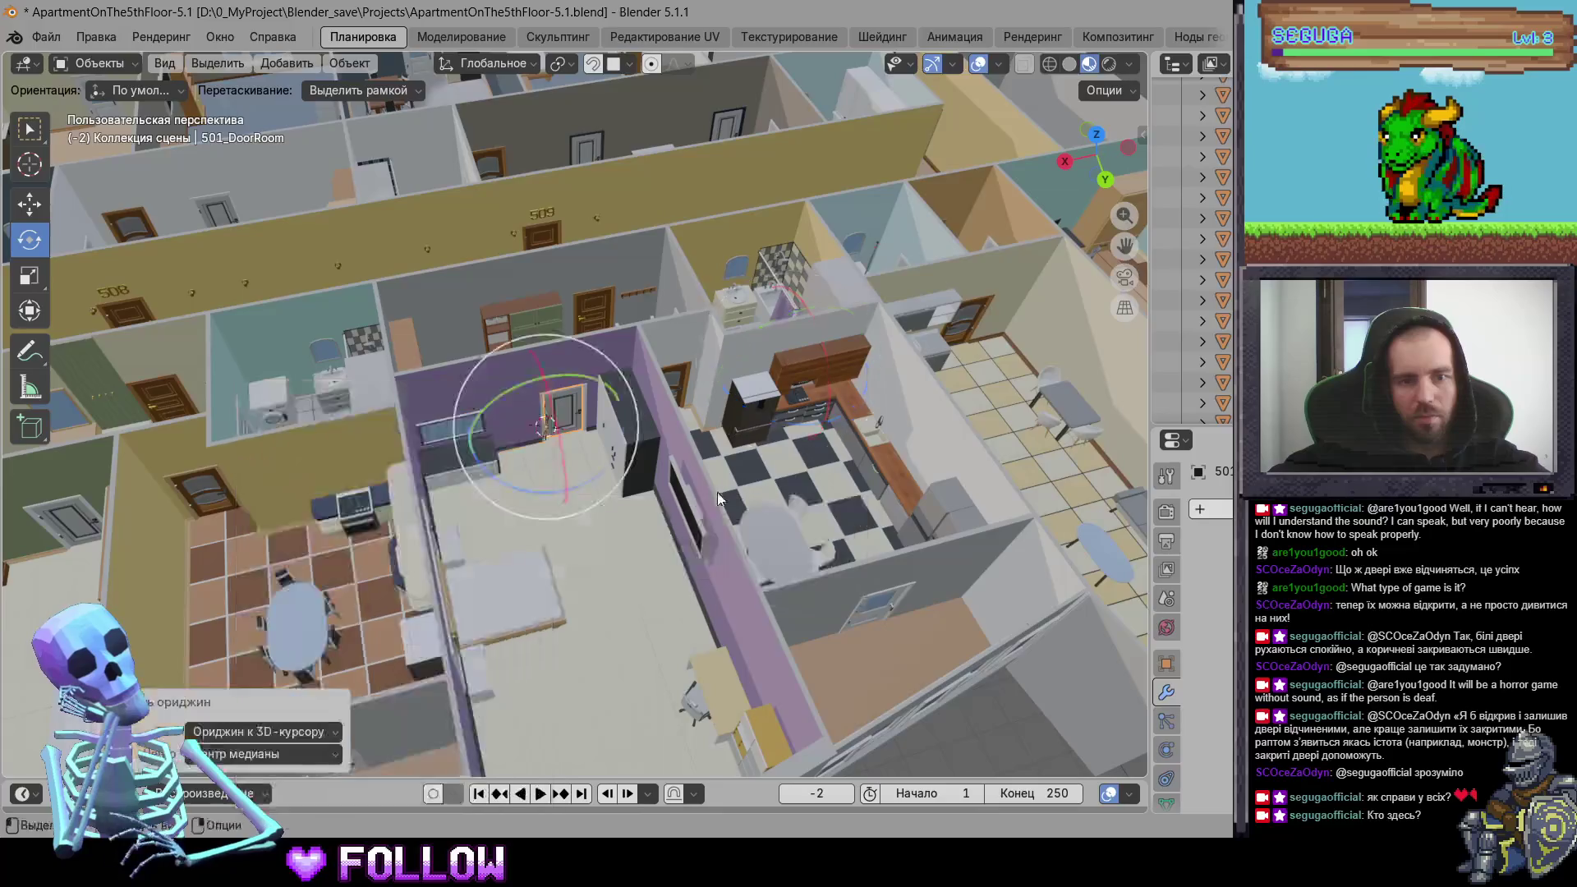
Step: Select kitchen door 501_DoorKitchen, then bathroom drawer 501_DrawerBath-1
shift+middle_drag(717, 491, 629, 547)
scroll(629, 547, up, 5)
click(755, 467)
mouse_move(756, 465)
middle_down()
mouse_move(609, 512)
mouse_move(853, 459)
middle_up()
click(943, 459)
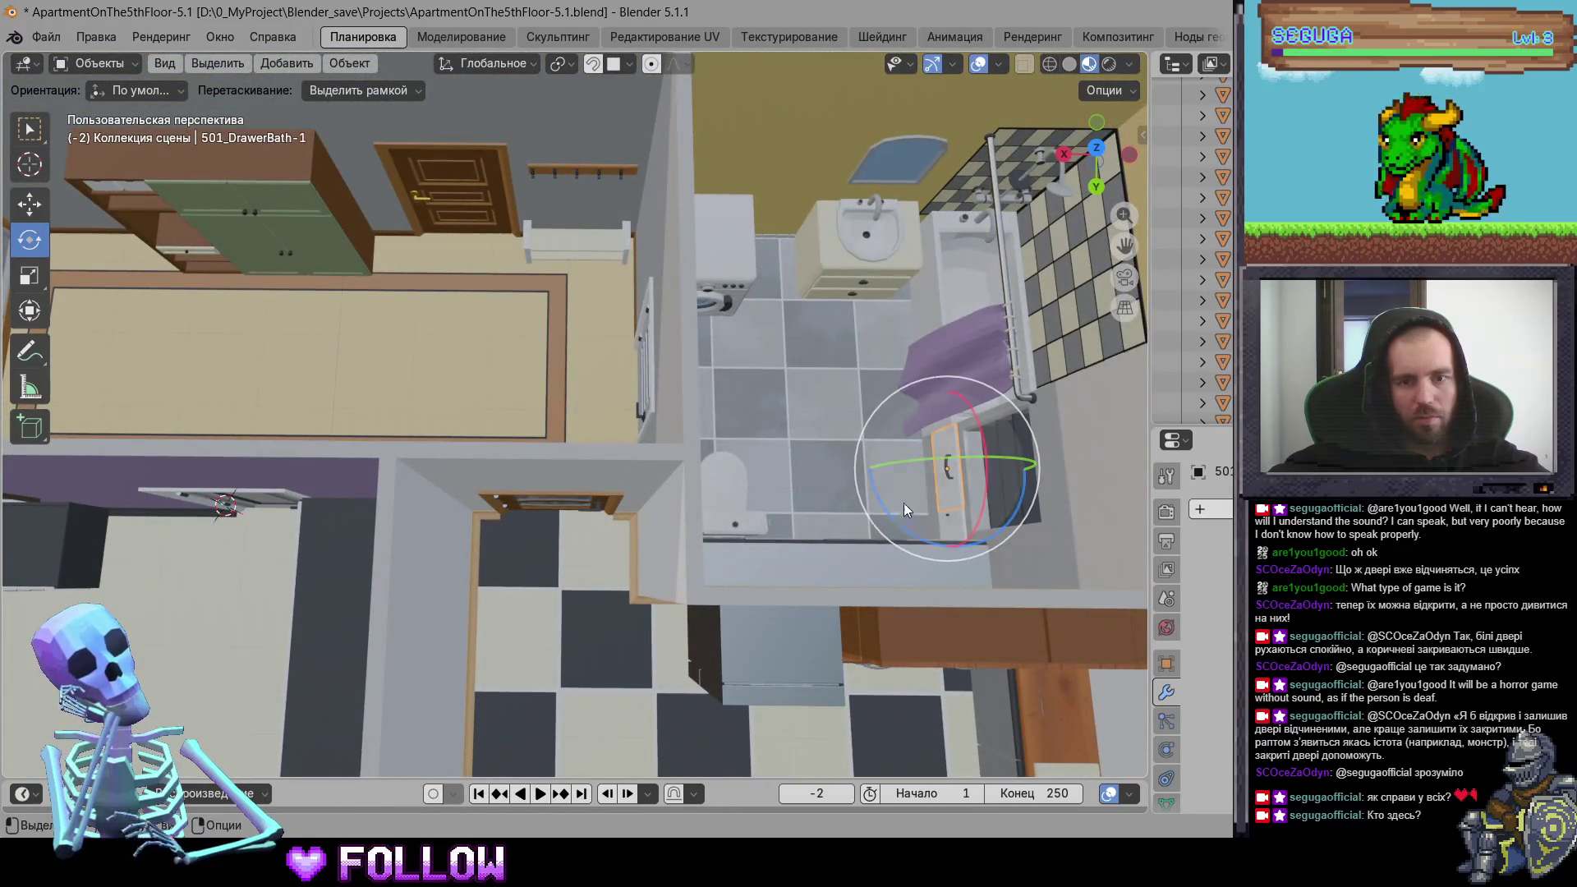
Step: Move 501_DrawerBath-1's origin to the 3D cursor and test-rotate the drawer front
key(KP_Decimal)
mouse_move(792, 475)
middle_down()
mouse_move(638, 397)
mouse_move(606, 621)
mouse_move(600, 582)
middle_up()
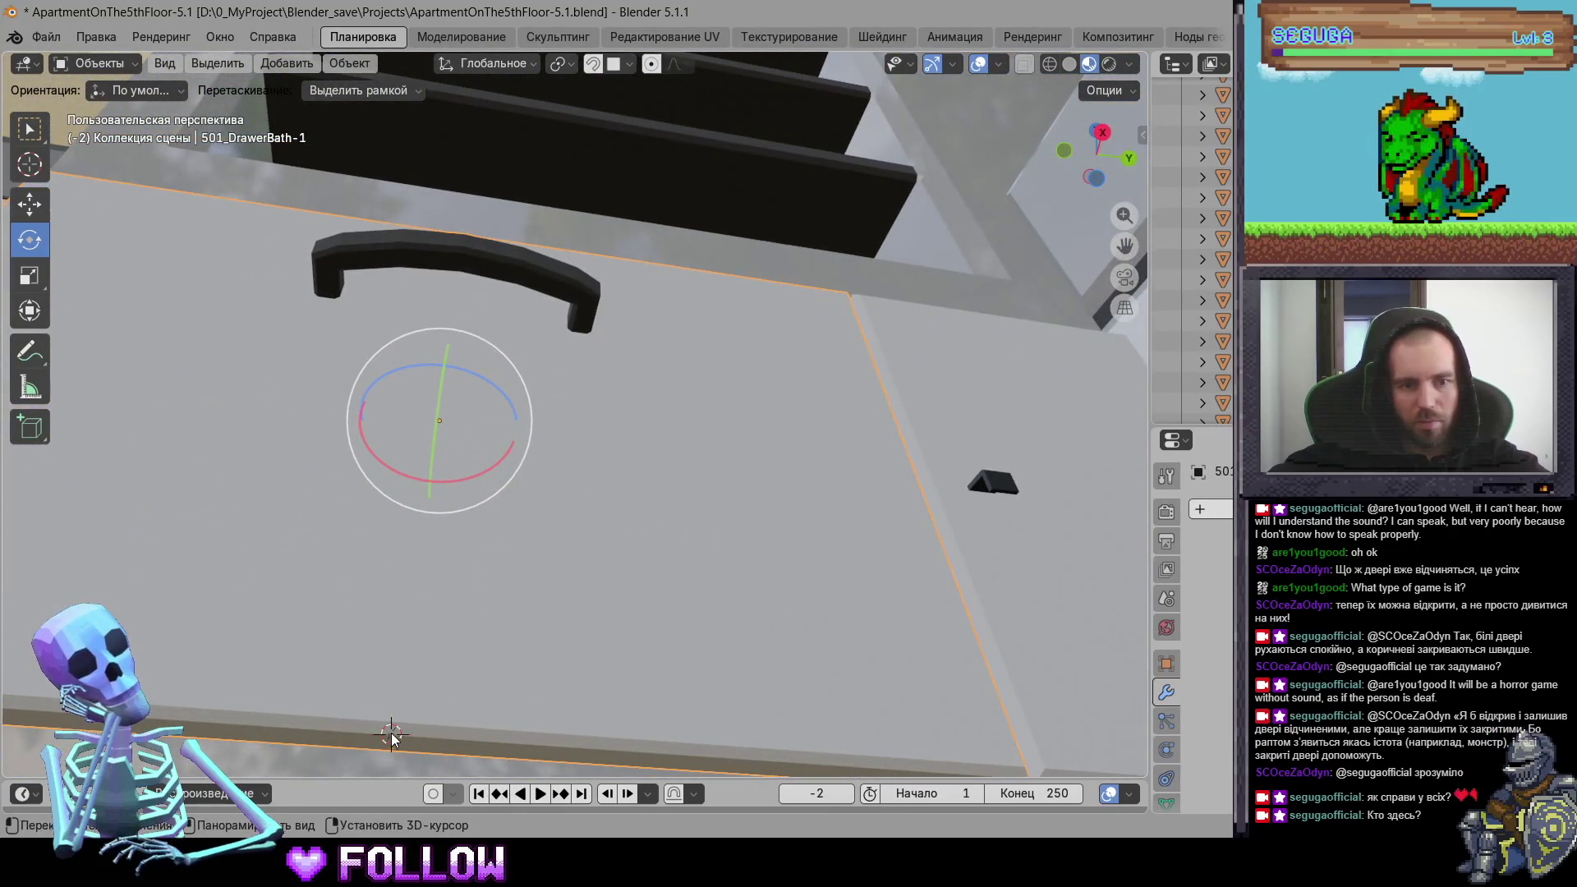
right_click(391, 738)
mouse_move(345, 528)
click(657, 573)
mouse_move(705, 483)
middle_down()
mouse_move(435, 652)
mouse_move(460, 650)
middle_up()
key(r)
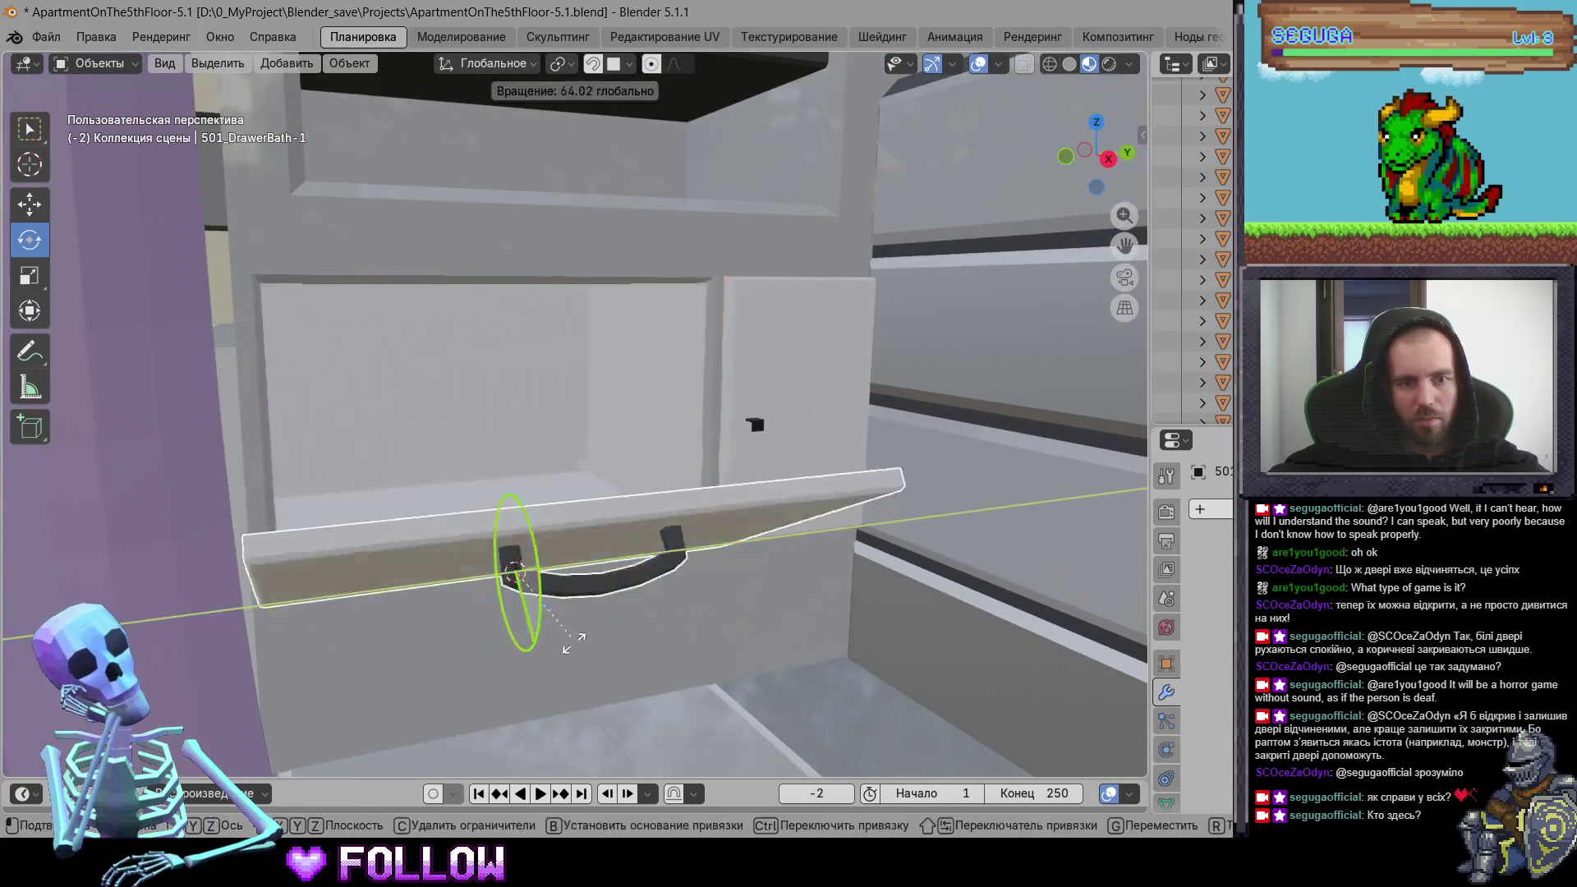
click(809, 517)
Step: Look over the kitchen door 501_DoorKitchen and the room door 501_DoorRoom
mouse_move(808, 516)
middle_down()
mouse_move(751, 407)
mouse_move(552, 548)
mouse_move(640, 414)
middle_up()
click(606, 322)
mouse_move(607, 321)
middle_down()
mouse_move(444, 424)
mouse_move(553, 490)
mouse_move(588, 442)
middle_up()
click(483, 481)
mouse_move(483, 481)
middle_down()
mouse_move(577, 571)
mouse_move(551, 341)
mouse_move(588, 336)
mouse_move(551, 404)
mouse_move(973, 312)
middle_up()
Step: Set the brown door 501_Door's origin to the 3D cursor at its edge
click(605, 385)
scroll(464, 417, up, 5)
middle_drag(464, 416, 199, 385)
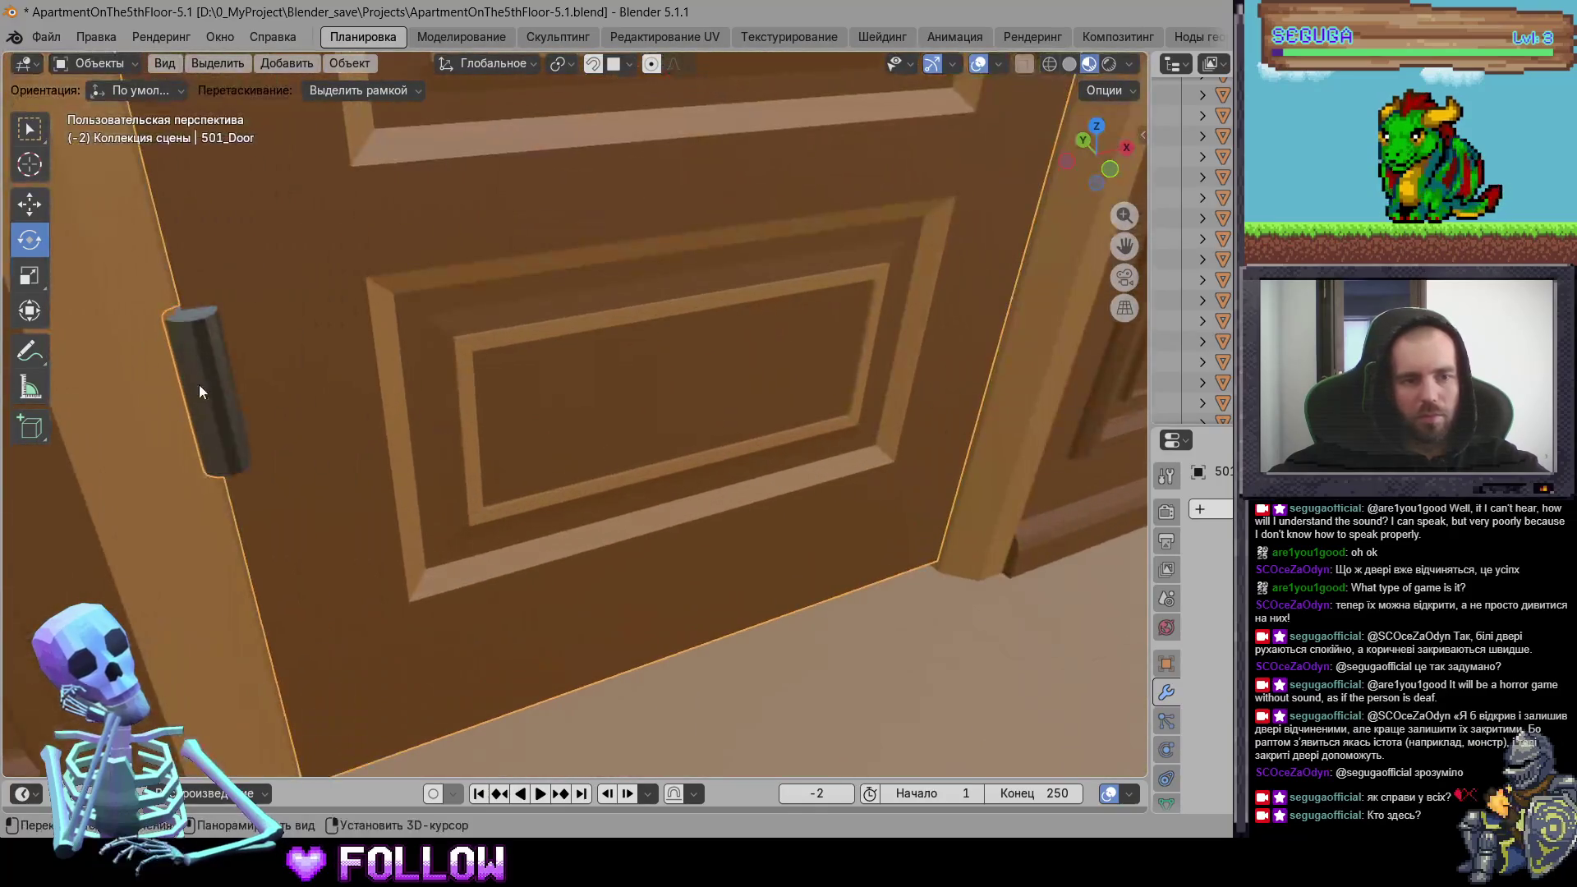
right_click(211, 386)
mouse_move(272, 339)
click(618, 385)
mouse_move(618, 385)
middle_down()
mouse_move(707, 463)
mouse_move(602, 510)
mouse_move(734, 442)
mouse_move(738, 306)
middle_up()
scroll(603, 505, down, 5)
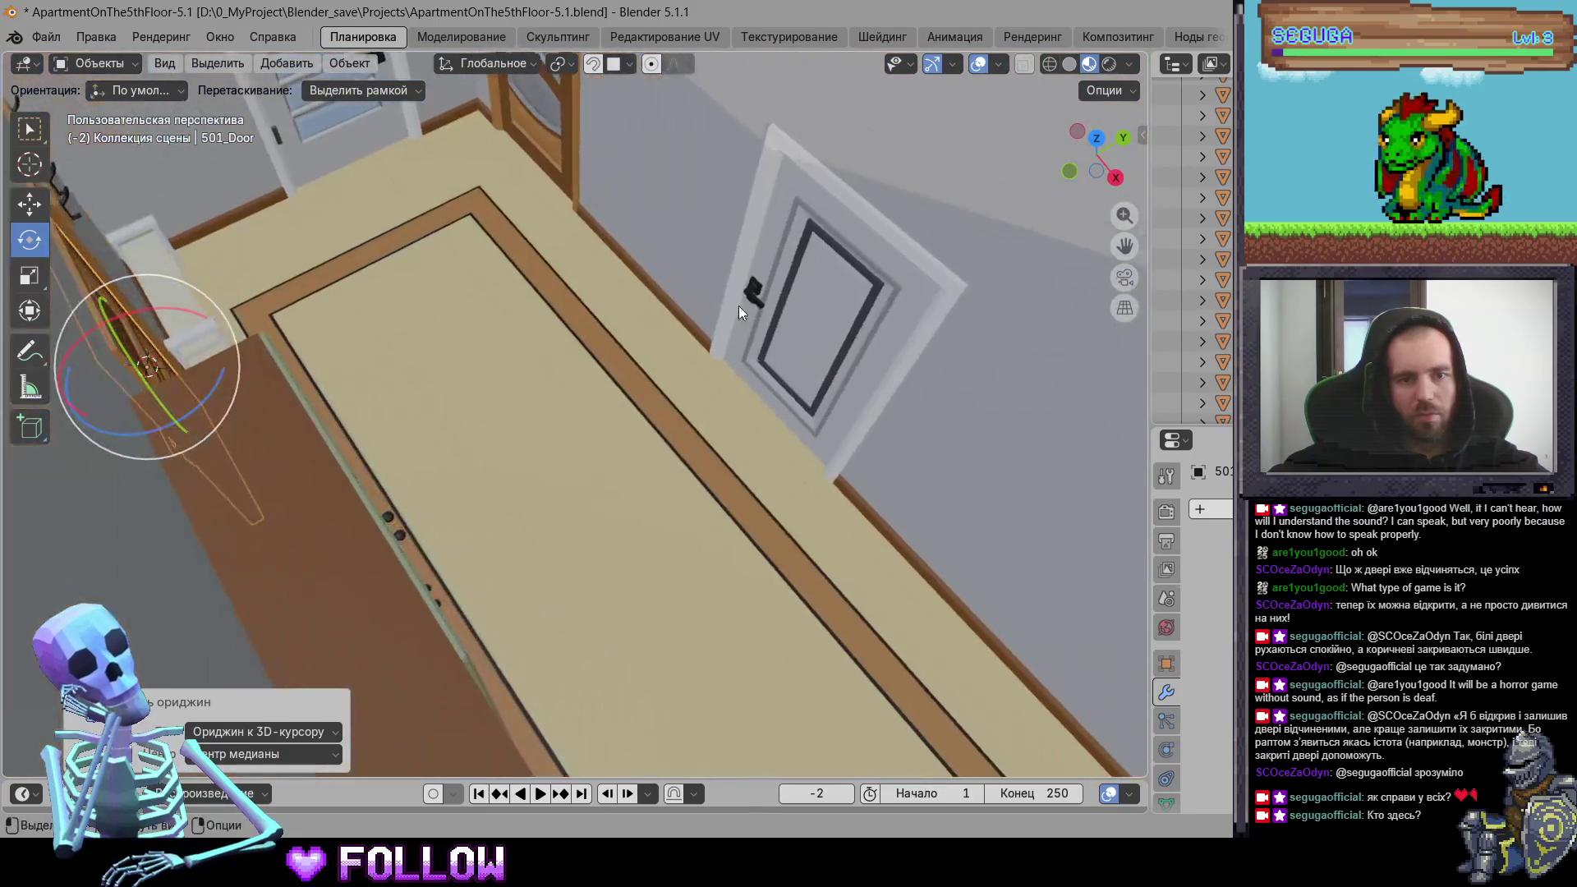
Step: Select the green cabinet door 501_DrawerEntranceRoom-1 and orbit around it
click(828, 332)
mouse_move(909, 411)
middle_down()
mouse_move(702, 359)
mouse_move(901, 401)
mouse_move(754, 421)
mouse_move(645, 358)
middle_up()
middle_drag(700, 312, 728, 398)
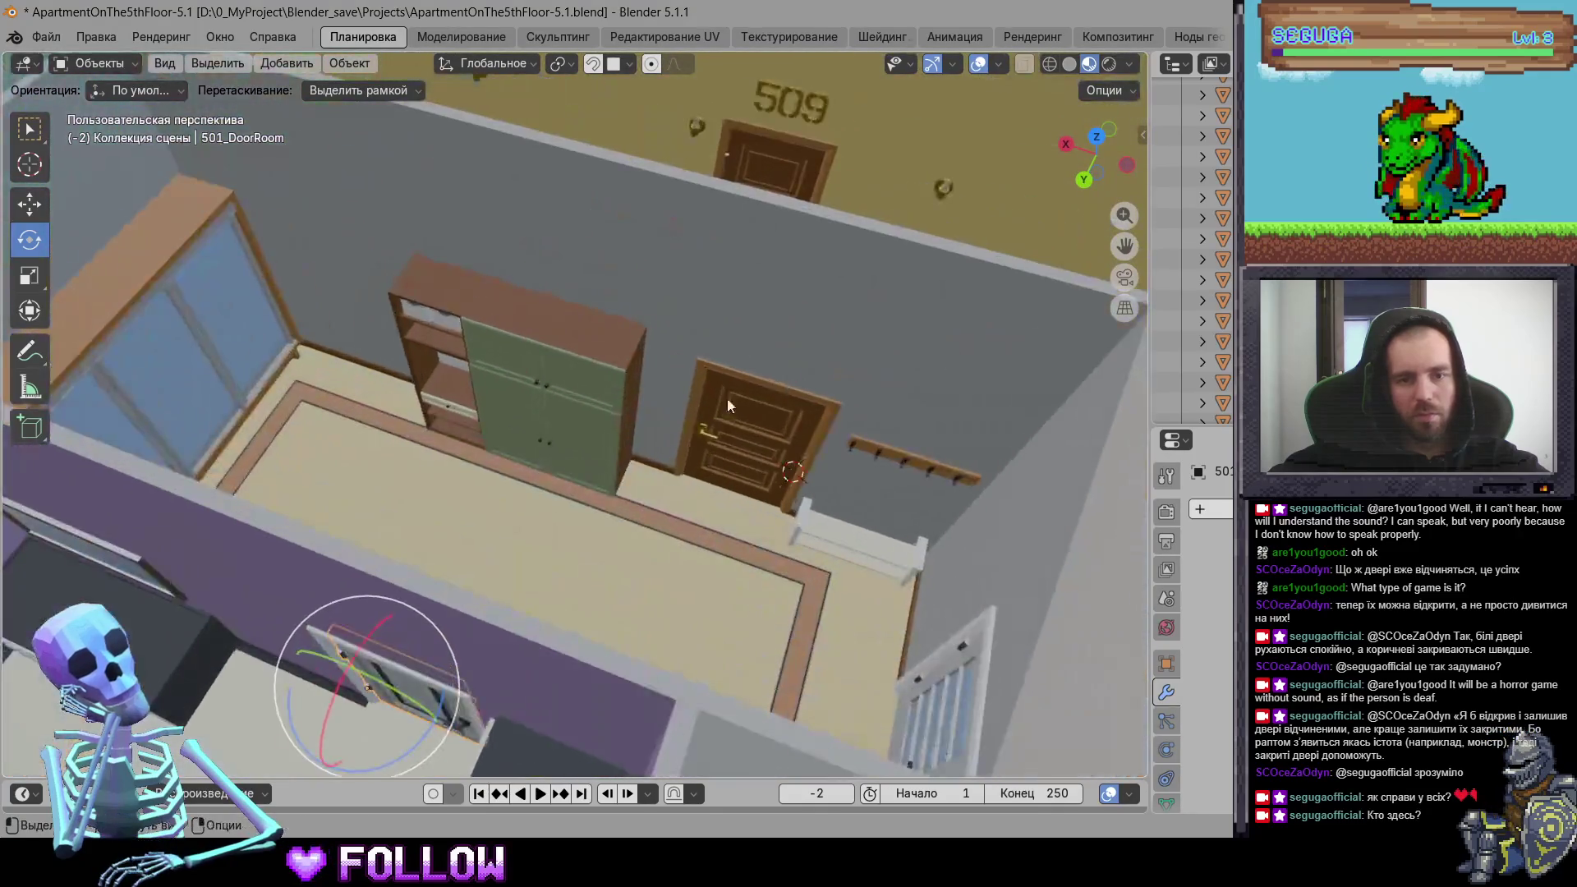
scroll(727, 399, up, 4)
click(645, 437)
scroll(644, 436, up, 2)
mouse_move(645, 437)
middle_down()
mouse_move(578, 347)
mouse_move(628, 290)
mouse_move(677, 287)
middle_up()
scroll(578, 346, up, 3)
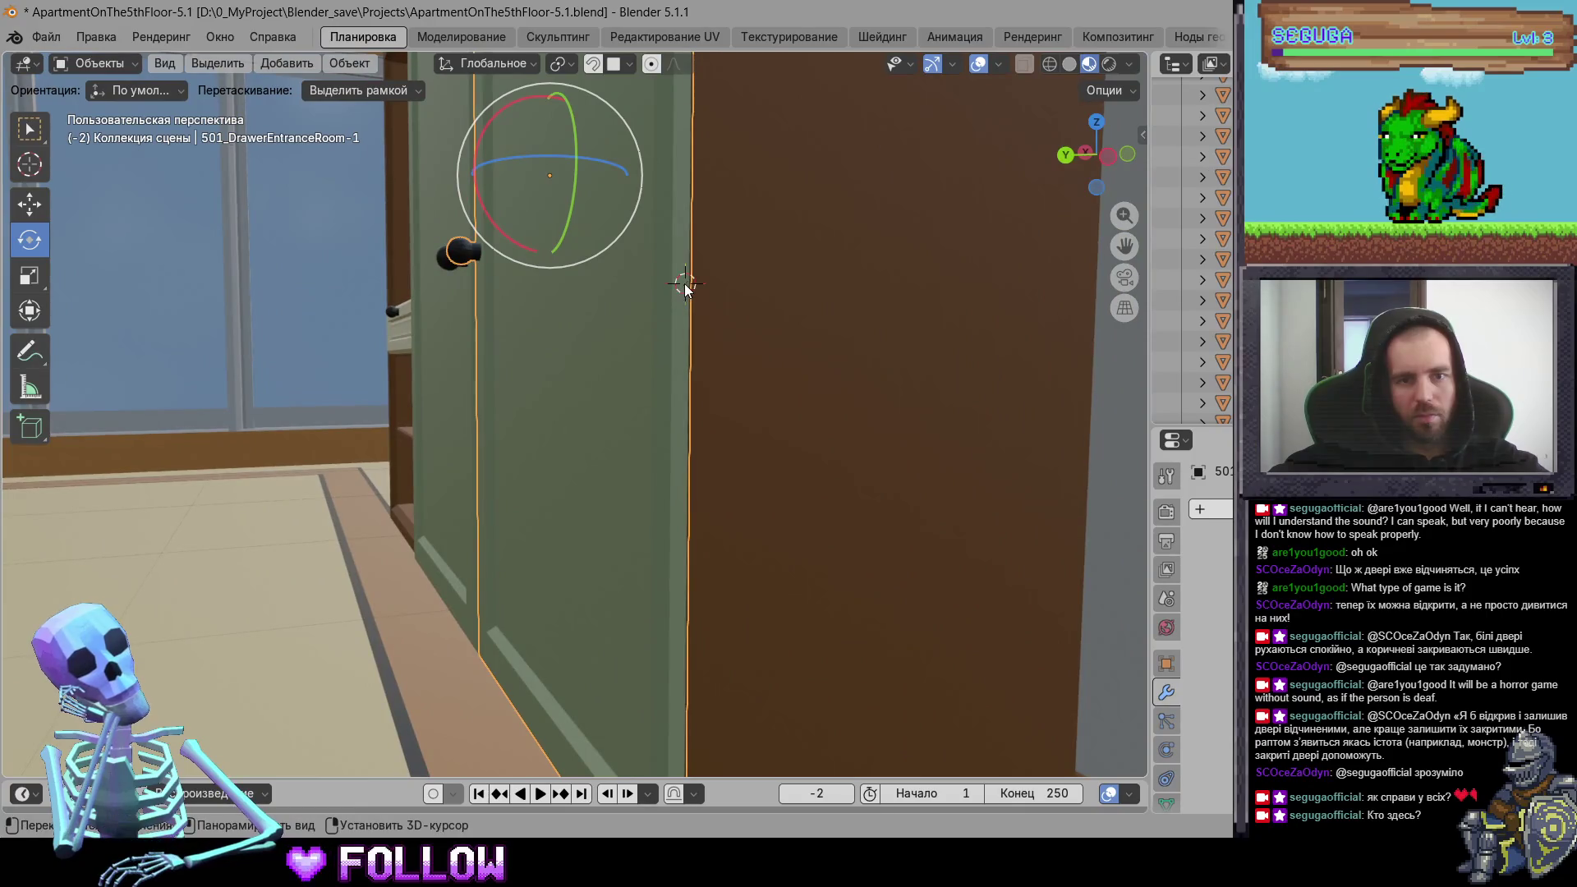
Step: Set the origin of cabinet door 501_DrawerEntranceRoom-1 to the 3D cursor
right_click(682, 291)
mouse_move(682, 284)
click(829, 307)
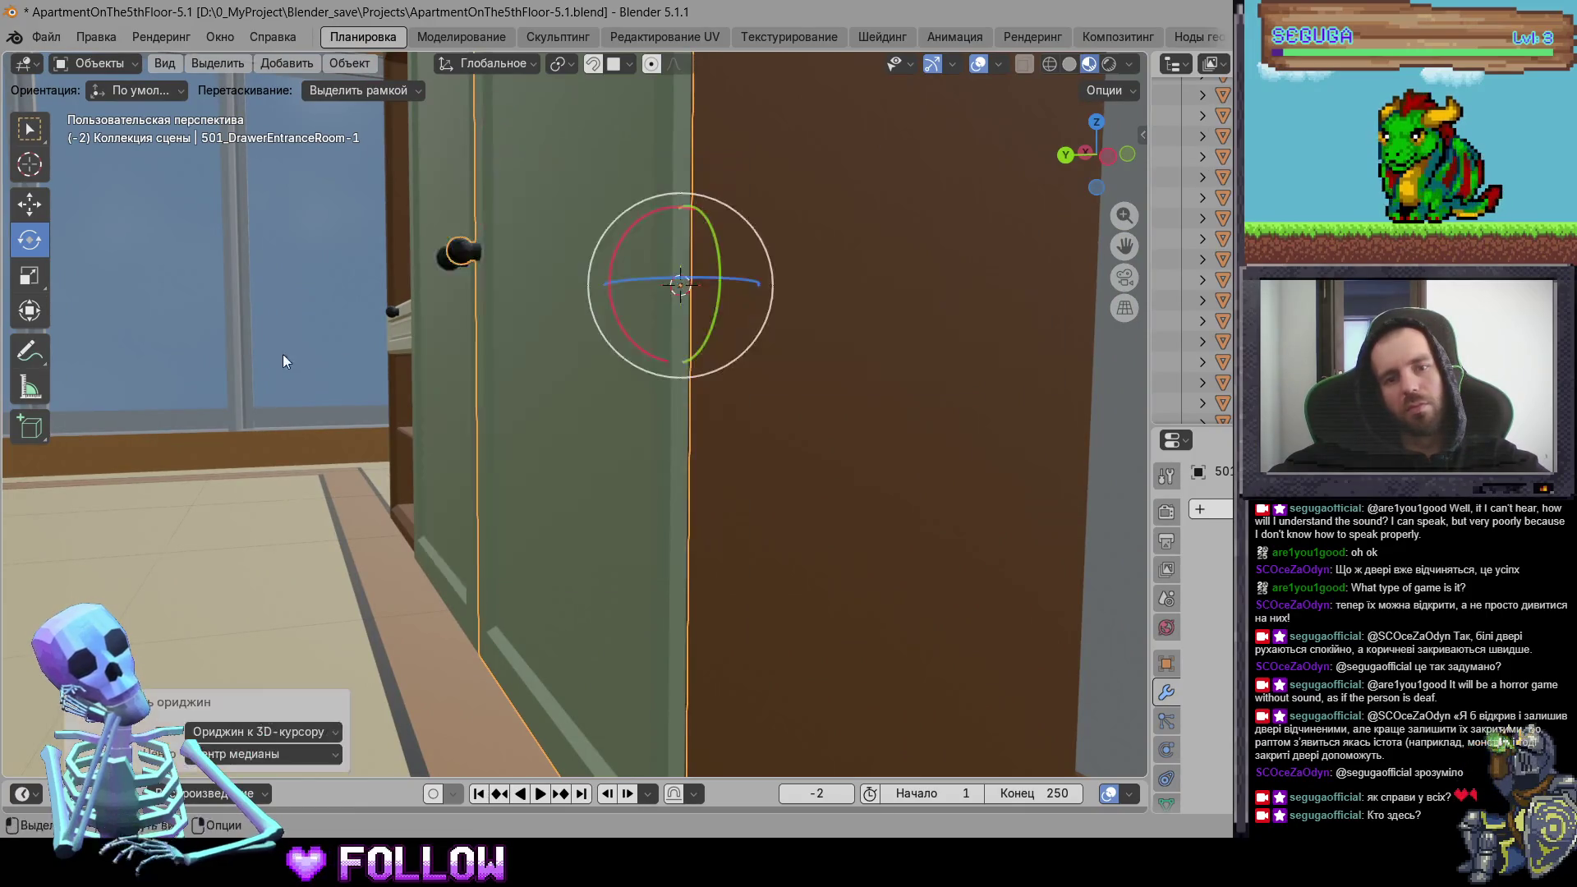
middle_drag(283, 354, 292, 345)
scroll(293, 351, down, 3)
Step: Set the origin of cabinet door 501_DrawerEntranceRoom-2 to the 3D cursor
click(764, 332)
mouse_move(765, 332)
middle_down()
mouse_move(460, 344)
mouse_move(556, 298)
middle_up()
right_click(595, 300)
mouse_move(642, 296)
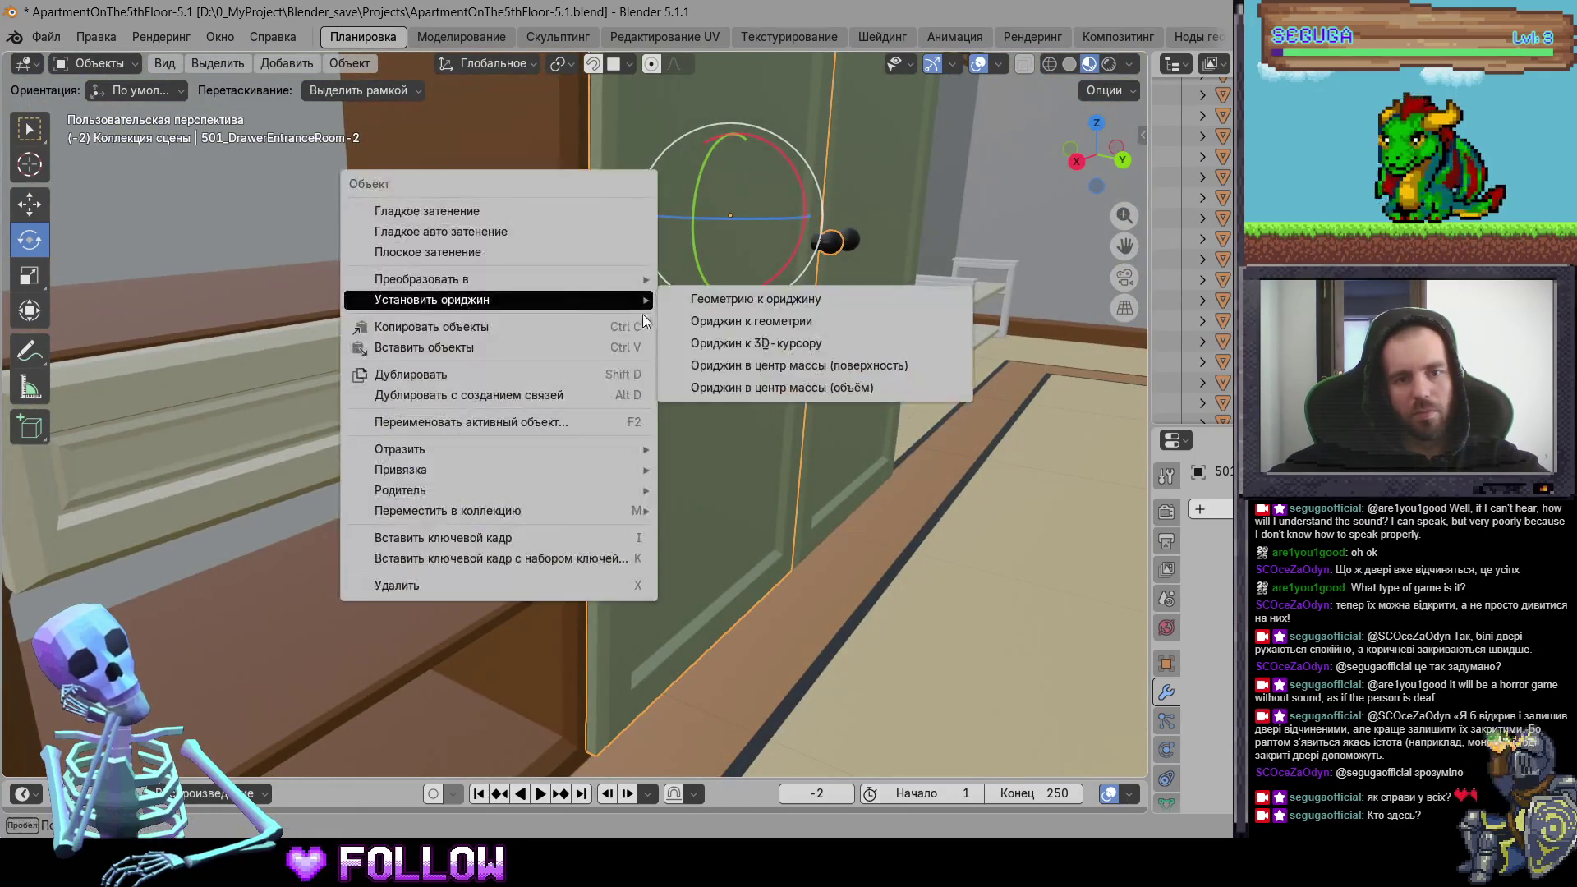
click(739, 346)
mouse_move(740, 321)
middle_down()
mouse_move(710, 467)
mouse_move(651, 315)
middle_up()
scroll(825, 303, up, 3)
Step: Set the origin of wardrobe door 501_DrawerEntranceRoom-3 to the 3D cursor
click(823, 306)
mouse_move(823, 306)
middle_down()
mouse_move(627, 385)
mouse_move(437, 397)
mouse_move(488, 383)
mouse_move(467, 348)
middle_up()
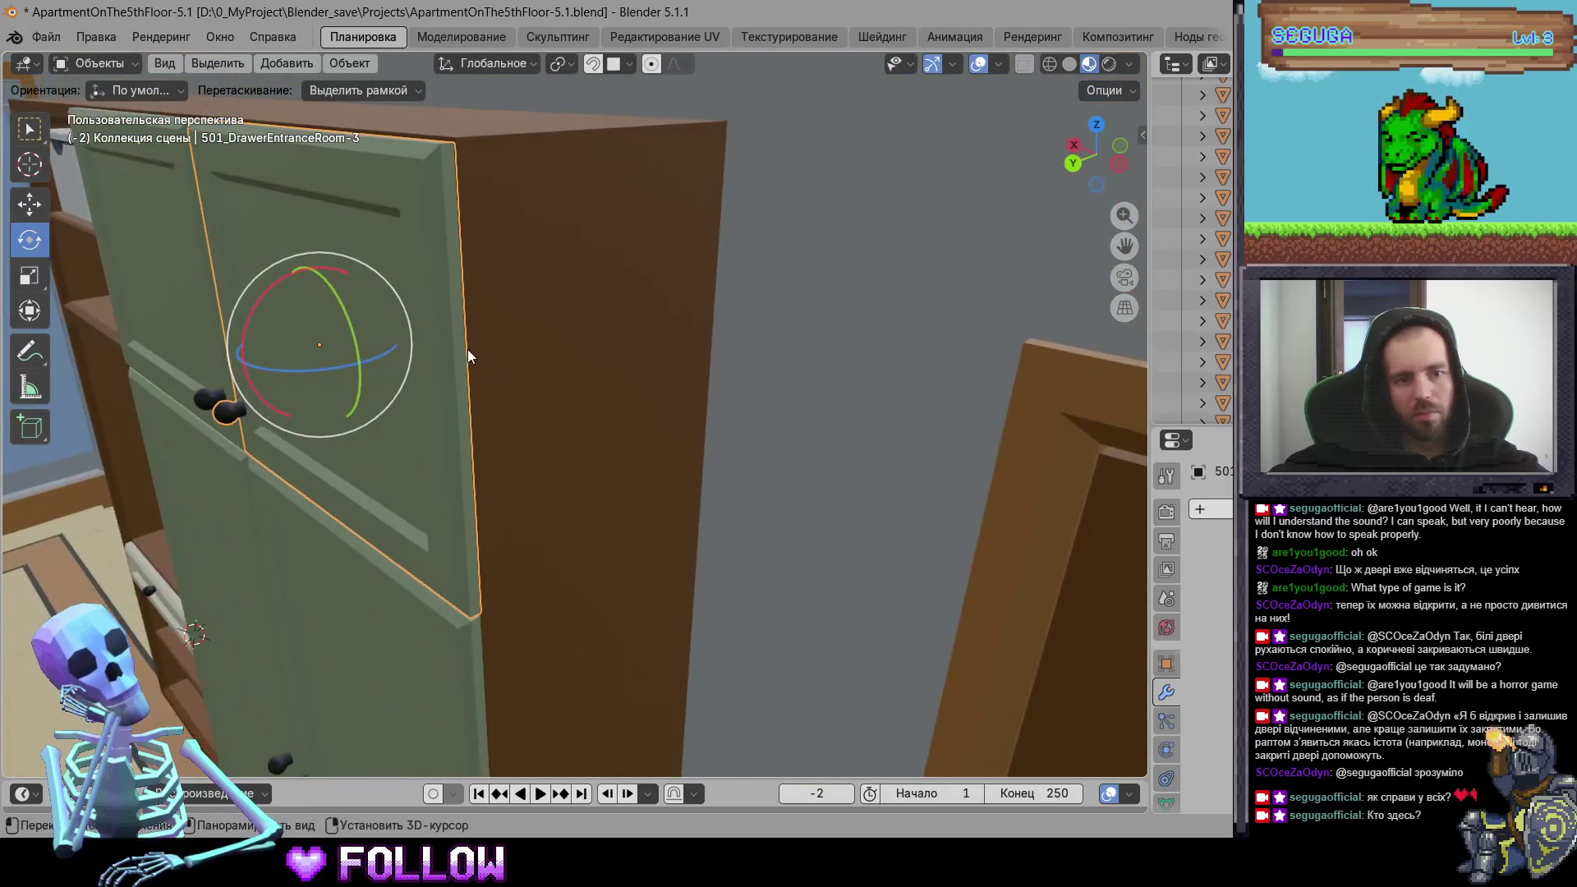
right_click(459, 349)
mouse_move(493, 349)
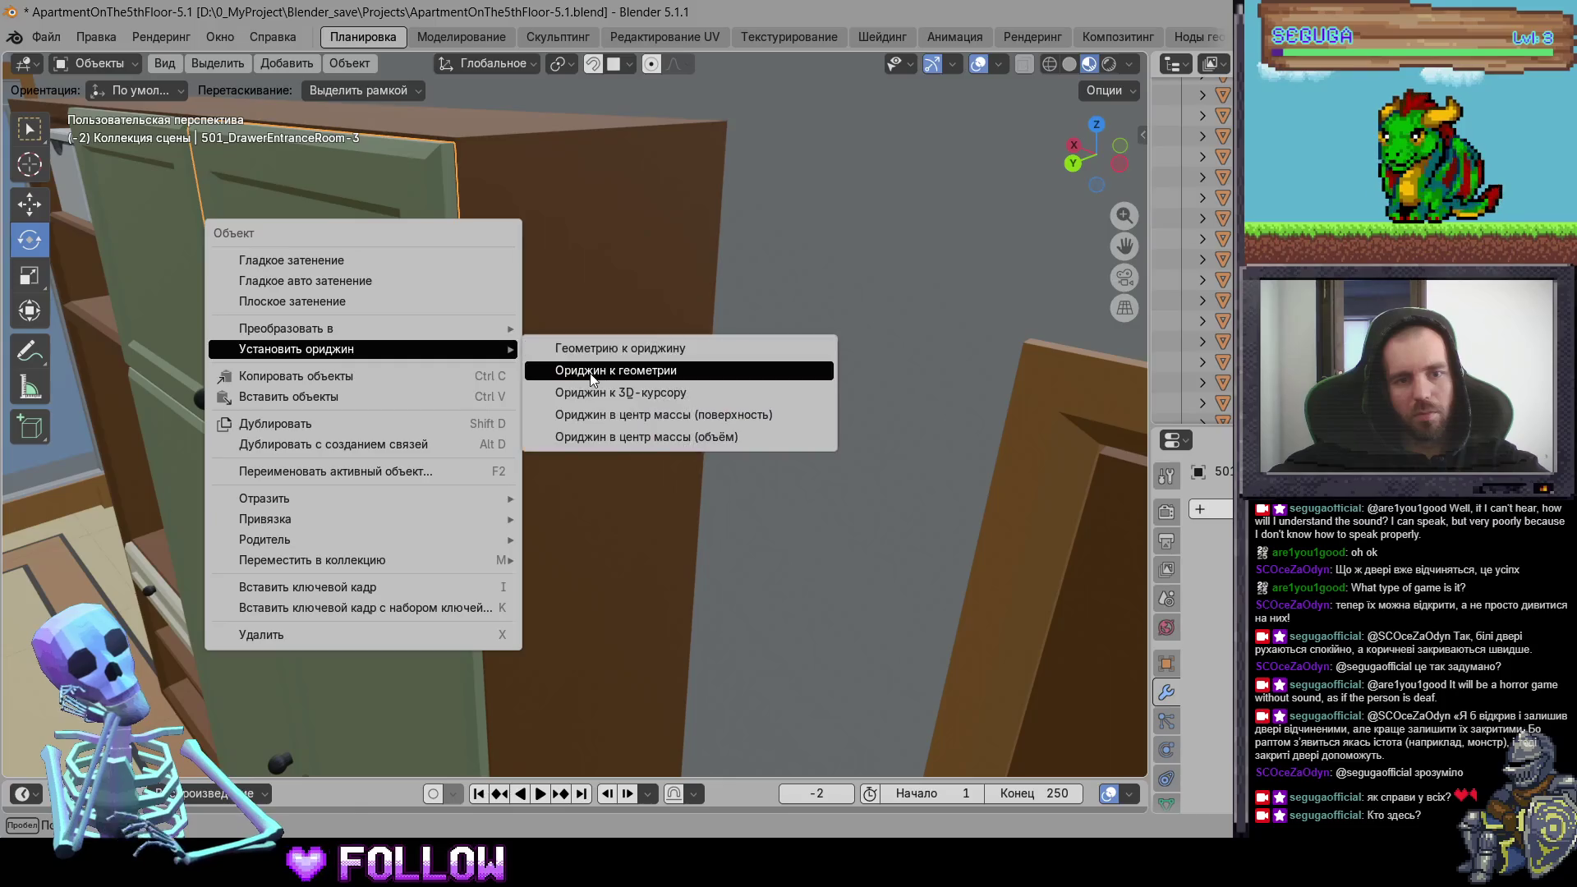
click(576, 399)
mouse_move(194, 313)
middle_down()
mouse_move(523, 383)
mouse_move(313, 334)
mouse_move(514, 338)
middle_up()
Step: Place the 3D cursor at 501_DrawerEntranceRoom-4's hinge edge and move its origin there
click(522, 339)
shift+right_click(520, 339)
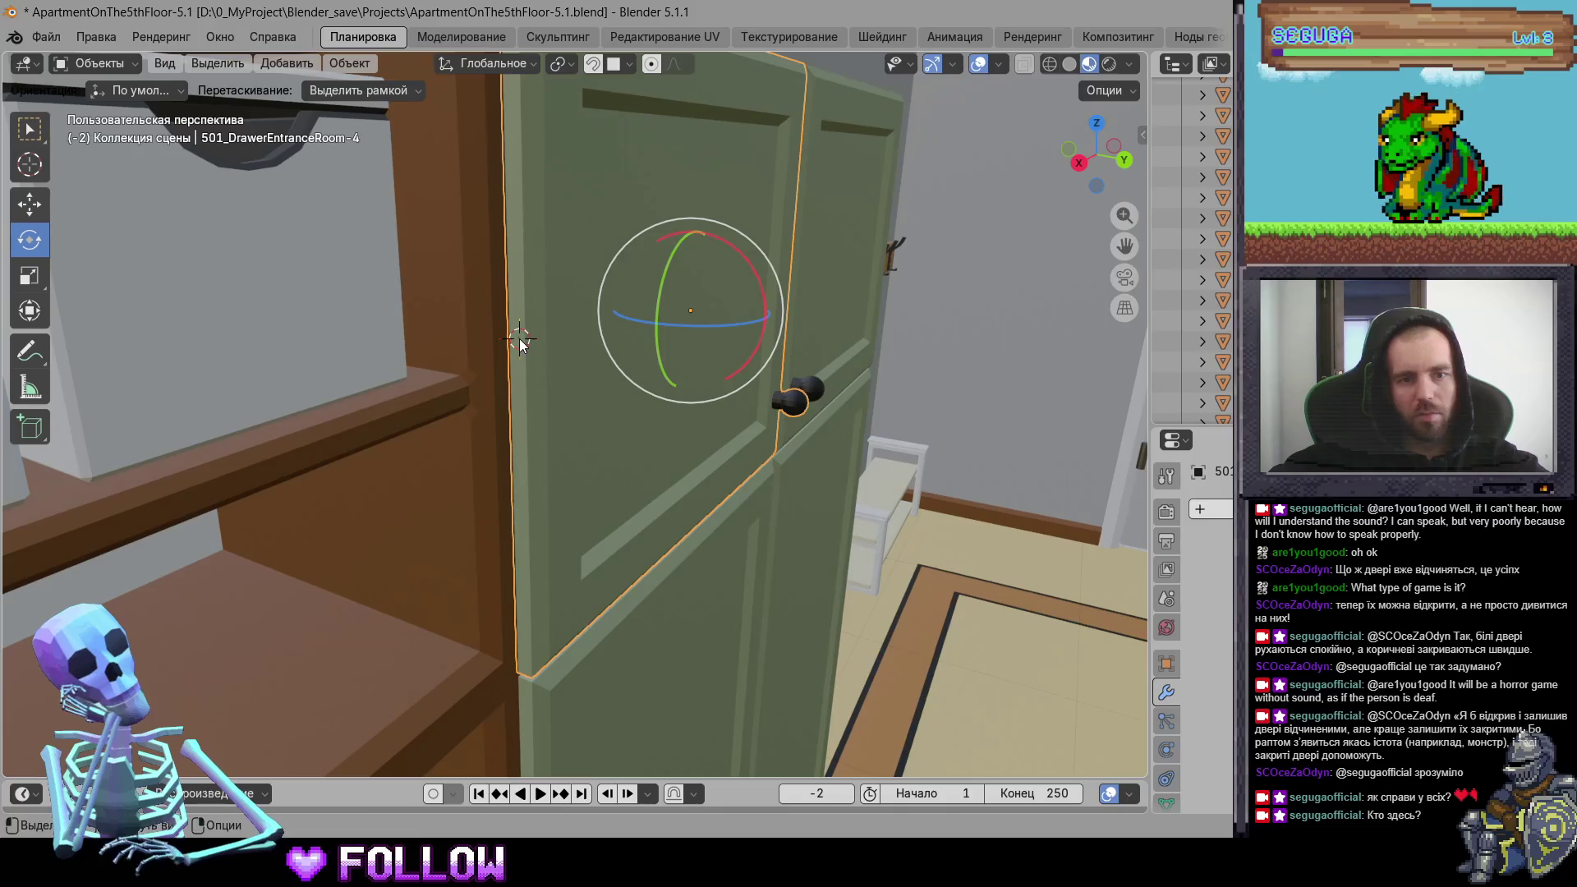
right_click(518, 339)
mouse_move(519, 339)
click(708, 371)
mouse_move(708, 372)
middle_down()
mouse_move(489, 432)
mouse_move(693, 370)
mouse_move(613, 349)
mouse_move(707, 386)
mouse_move(387, 322)
mouse_move(521, 366)
mouse_move(465, 319)
mouse_move(502, 386)
middle_up()
Step: Select cabinet piece 501_DrawerEntranceRoom-8, then pan across the apartment plan
click(501, 385)
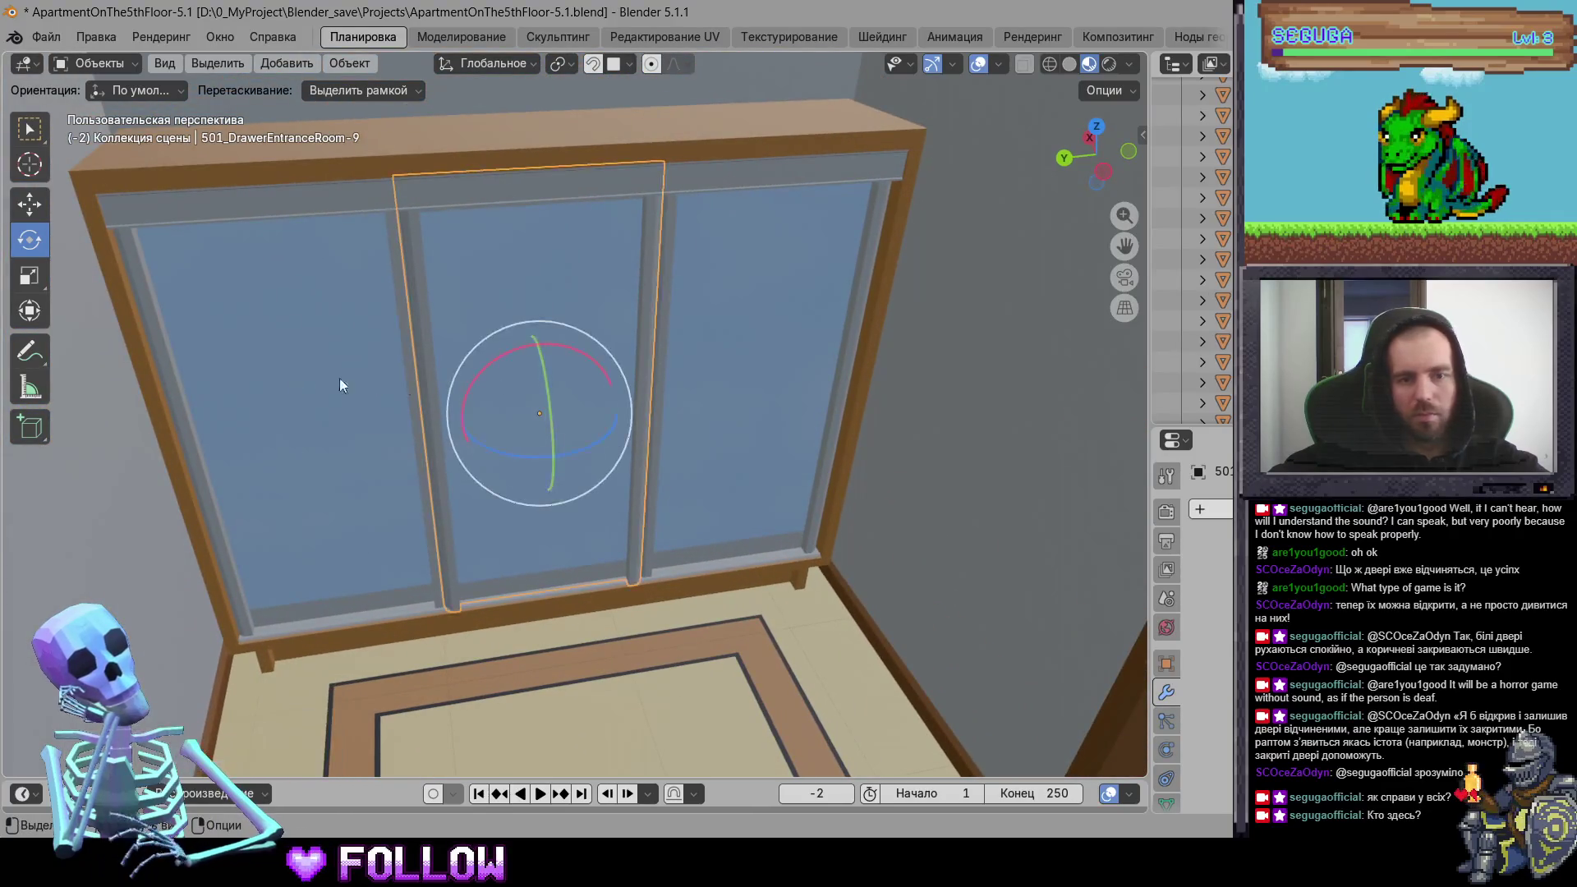
click(704, 367)
middle_drag(704, 365, 749, 494)
scroll(748, 487, down, 6)
mouse_move(743, 404)
shift+middle_down()
mouse_move(832, 519)
mouse_move(785, 460)
mouse_move(682, 432)
shift+middle_up()
scroll(637, 464, up, 8)
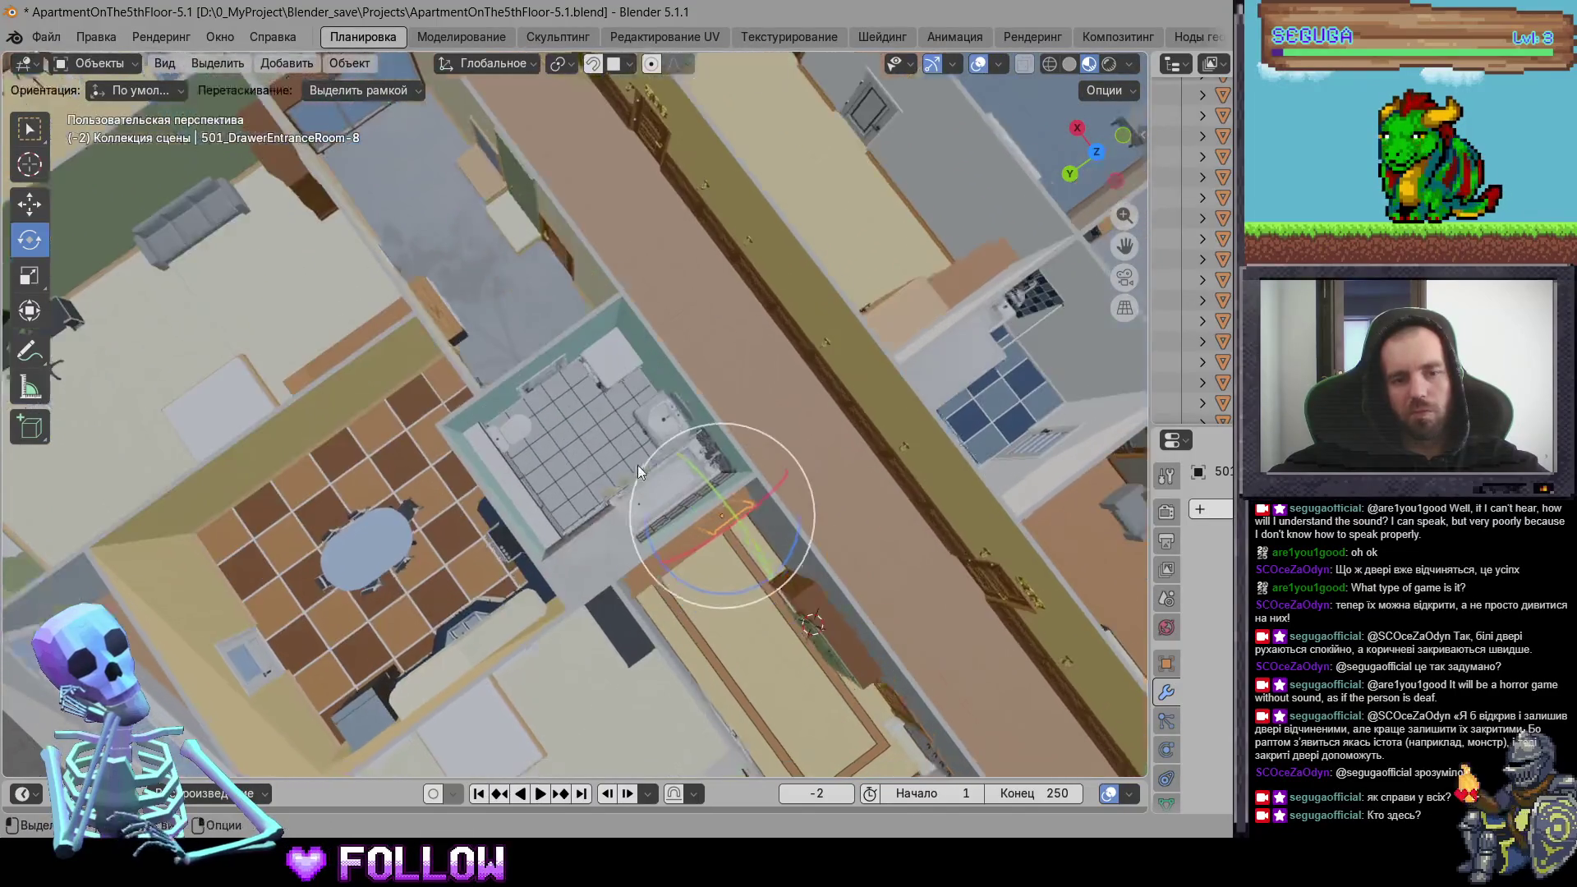
Step: Set the washing-machine door 502_BathWashingDoor's origin to the 3D cursor
scroll(647, 430, down, 2)
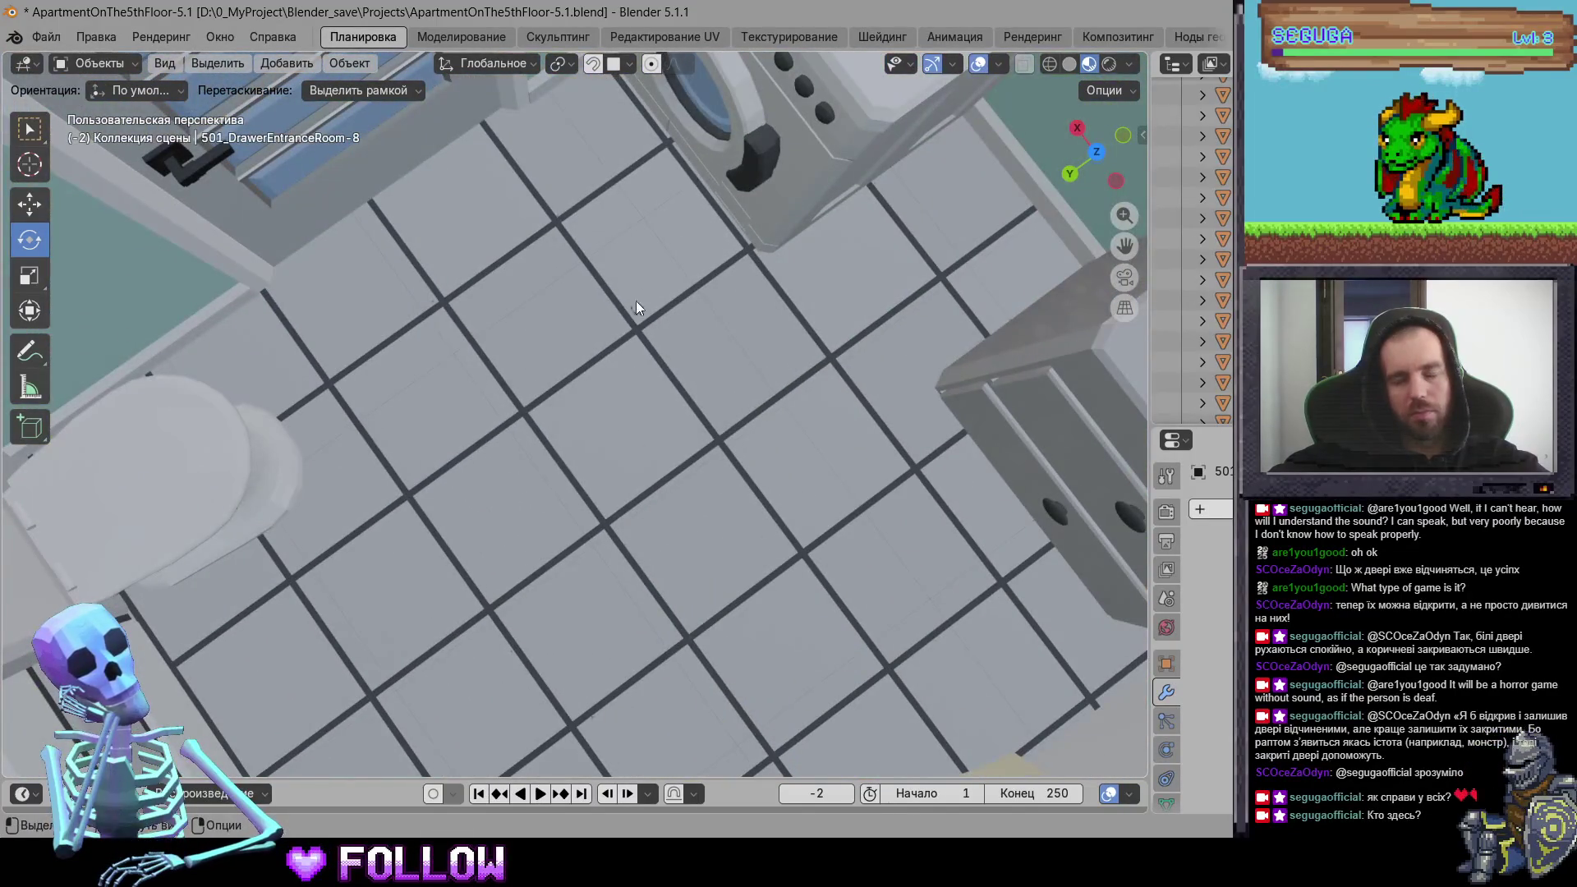
click(678, 210)
click(721, 155)
mouse_move(721, 154)
middle_down()
mouse_move(669, 280)
mouse_move(700, 222)
mouse_move(694, 349)
mouse_move(674, 335)
mouse_move(707, 325)
mouse_move(583, 359)
mouse_move(829, 408)
mouse_move(461, 419)
mouse_move(860, 459)
mouse_move(802, 468)
mouse_move(875, 479)
mouse_move(610, 348)
mouse_move(679, 378)
mouse_move(631, 497)
mouse_move(635, 470)
mouse_move(559, 425)
mouse_move(627, 457)
mouse_move(474, 493)
middle_up()
right_click(493, 271)
mouse_move(607, 270)
click(755, 312)
Step: Set the origin of 502_Hatch to the 3D cursor
scroll(862, 459, up, 5)
click(881, 476)
scroll(895, 453, up, 4)
right_click(474, 494)
mouse_move(484, 491)
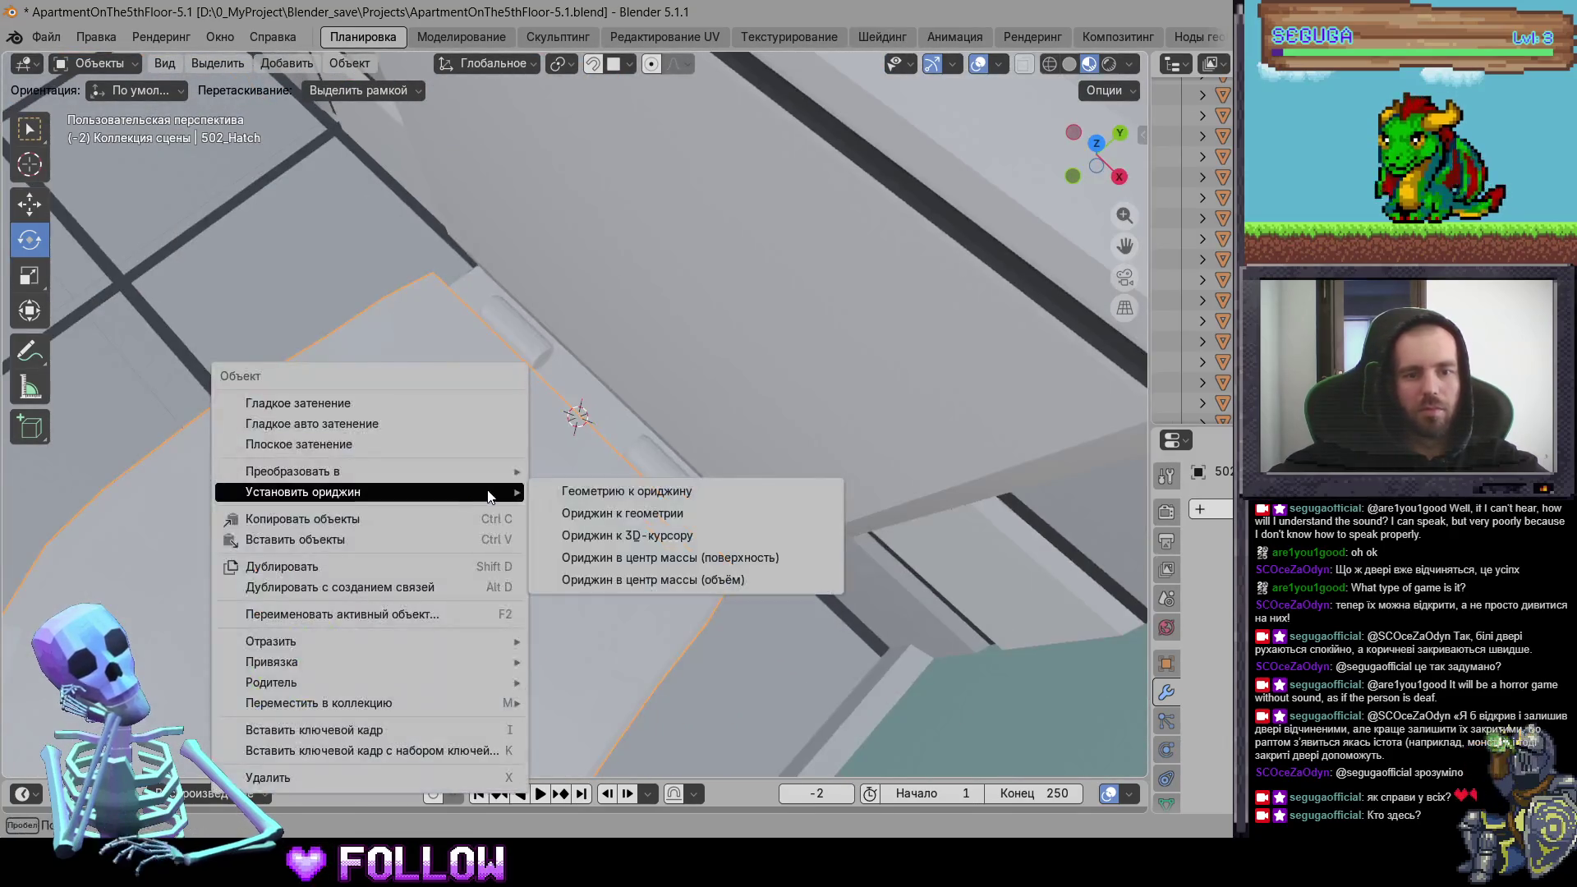
click(616, 536)
Step: Frame the bath drawer 502_DrawerBath and set its origin to the 3D cursor
mouse_move(617, 537)
middle_down()
mouse_move(595, 528)
mouse_move(806, 487)
mouse_move(399, 230)
middle_up()
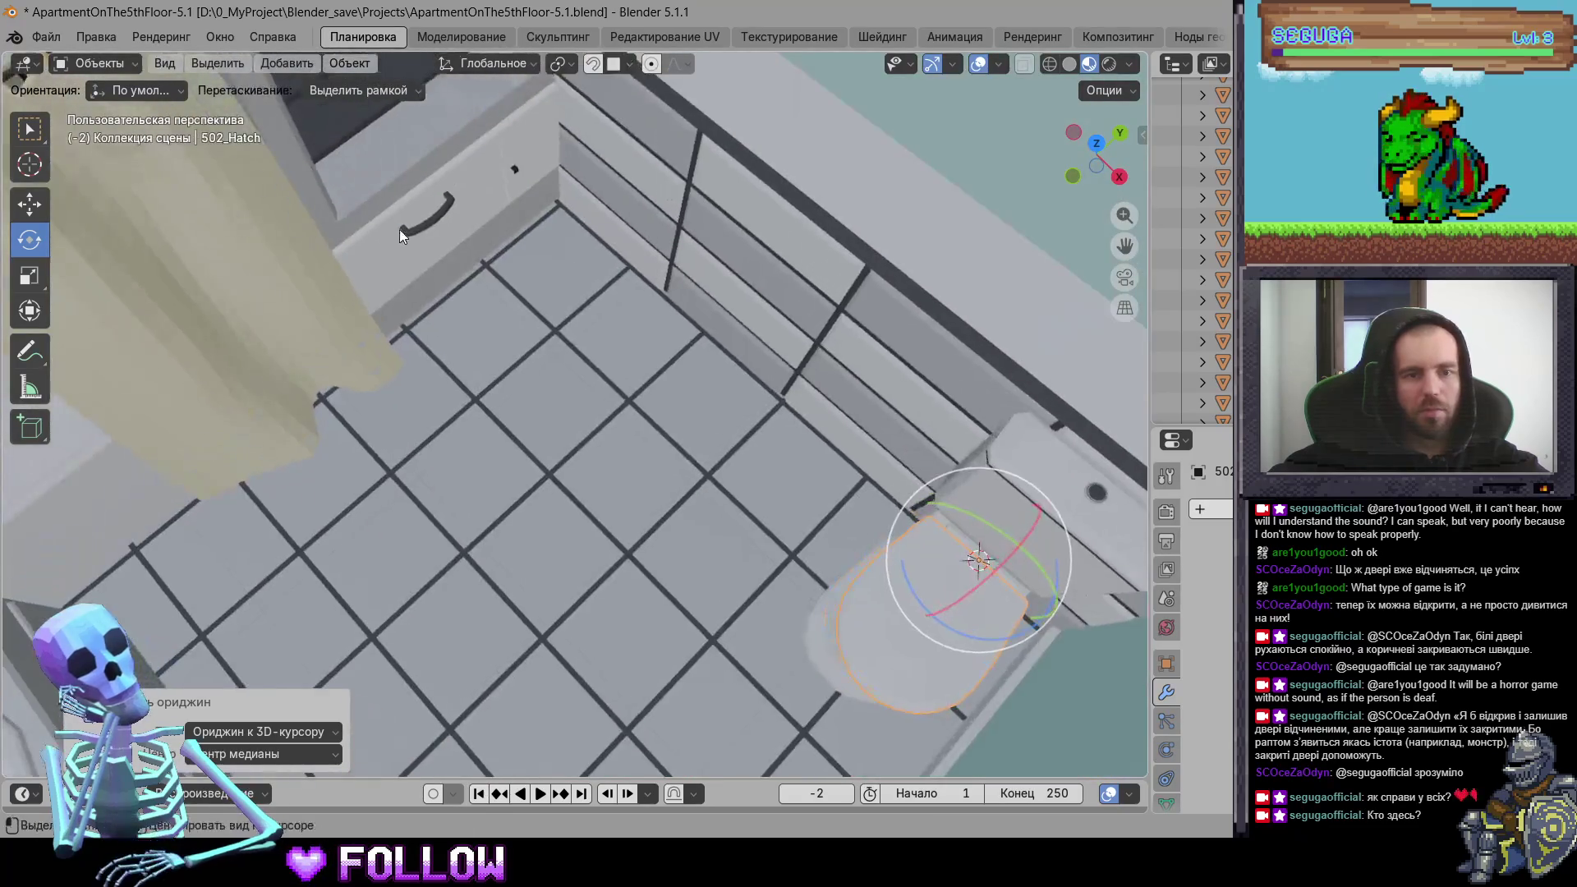
scroll(613, 337, up, 5)
mouse_move(613, 330)
middle_down()
mouse_move(504, 252)
mouse_move(675, 421)
mouse_move(801, 580)
mouse_move(674, 384)
mouse_move(598, 356)
middle_up()
click(675, 420)
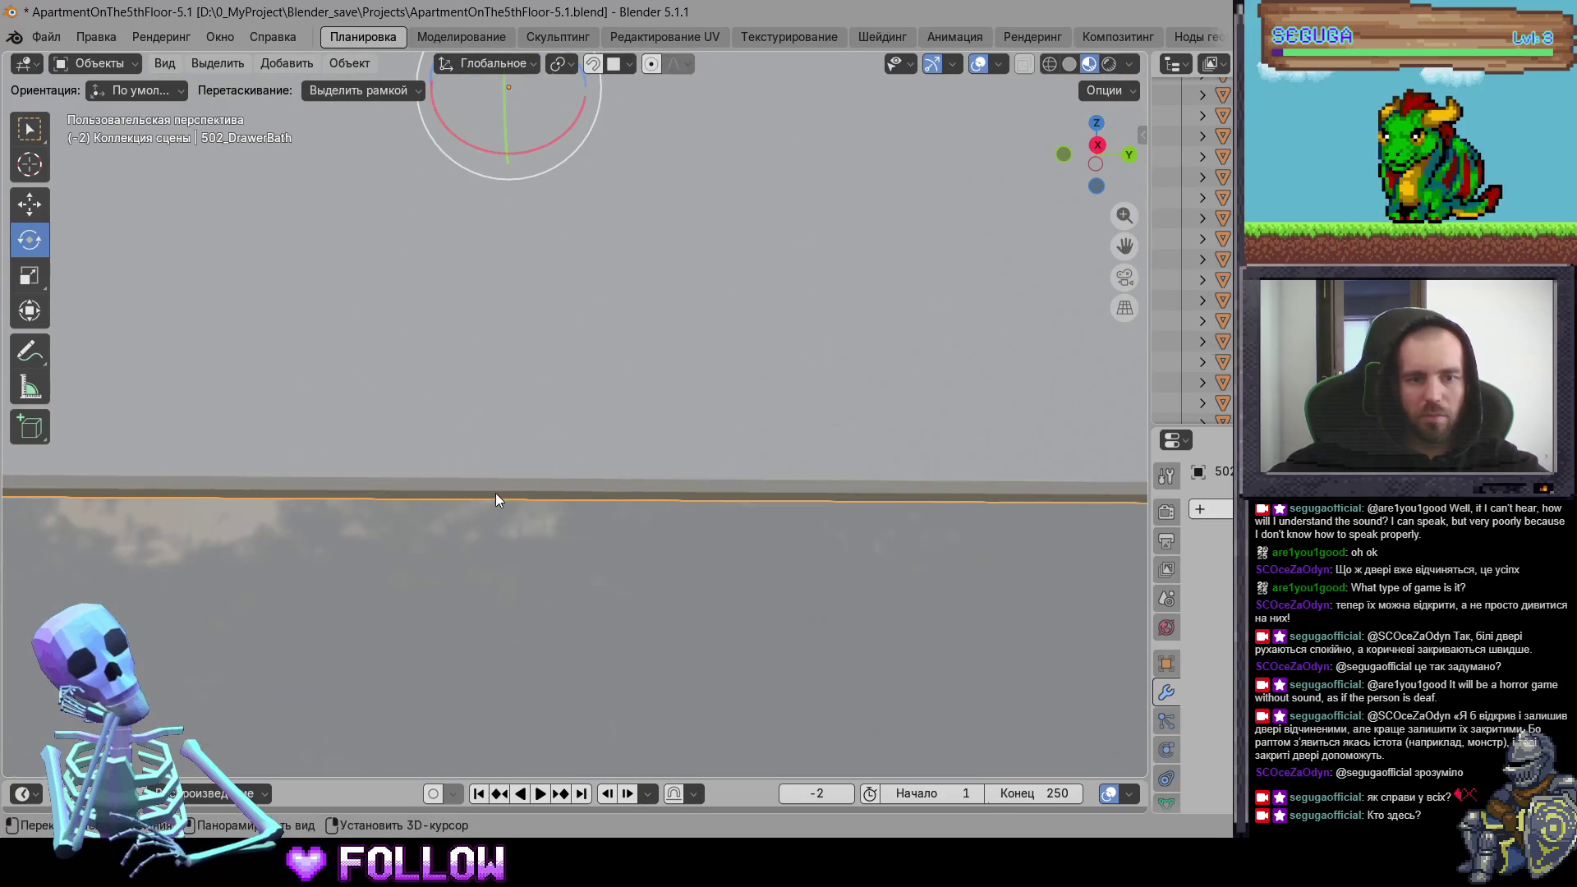
key(KP_Decimal)
right_click(591, 466)
mouse_move(637, 477)
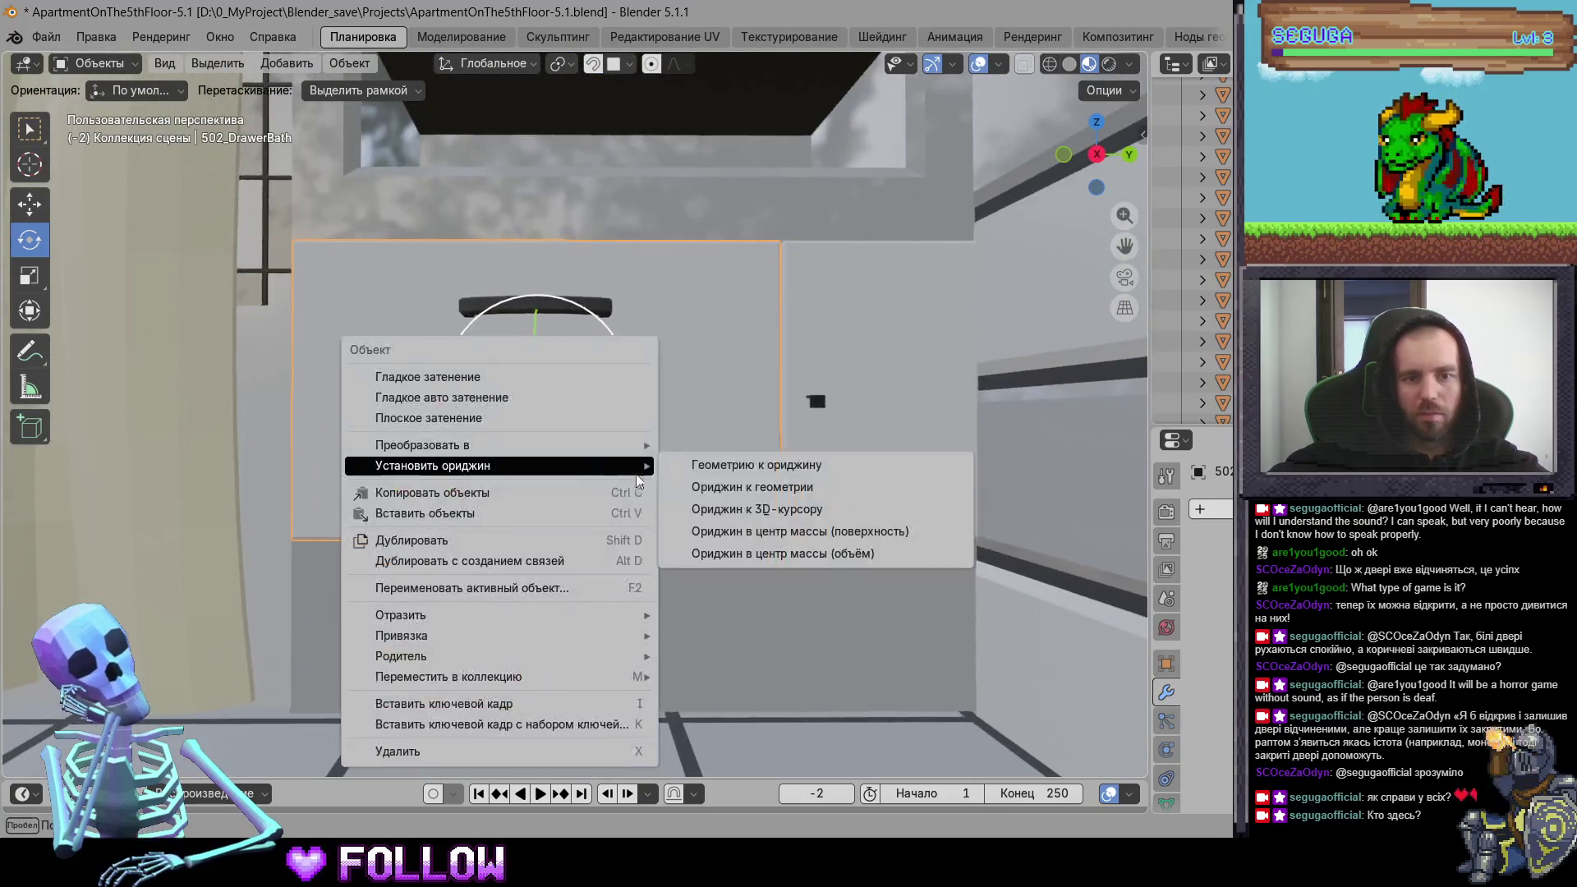
click(752, 487)
Step: Set the second bath drawer 502_DrawerBath-2's origin to the 3D cursor
mouse_move(815, 386)
middle_down()
mouse_move(743, 489)
mouse_move(802, 456)
mouse_move(740, 482)
mouse_move(696, 423)
mouse_move(711, 407)
mouse_move(605, 465)
mouse_move(838, 571)
mouse_move(707, 467)
middle_up()
right_click(664, 388)
mouse_move(664, 391)
click(872, 423)
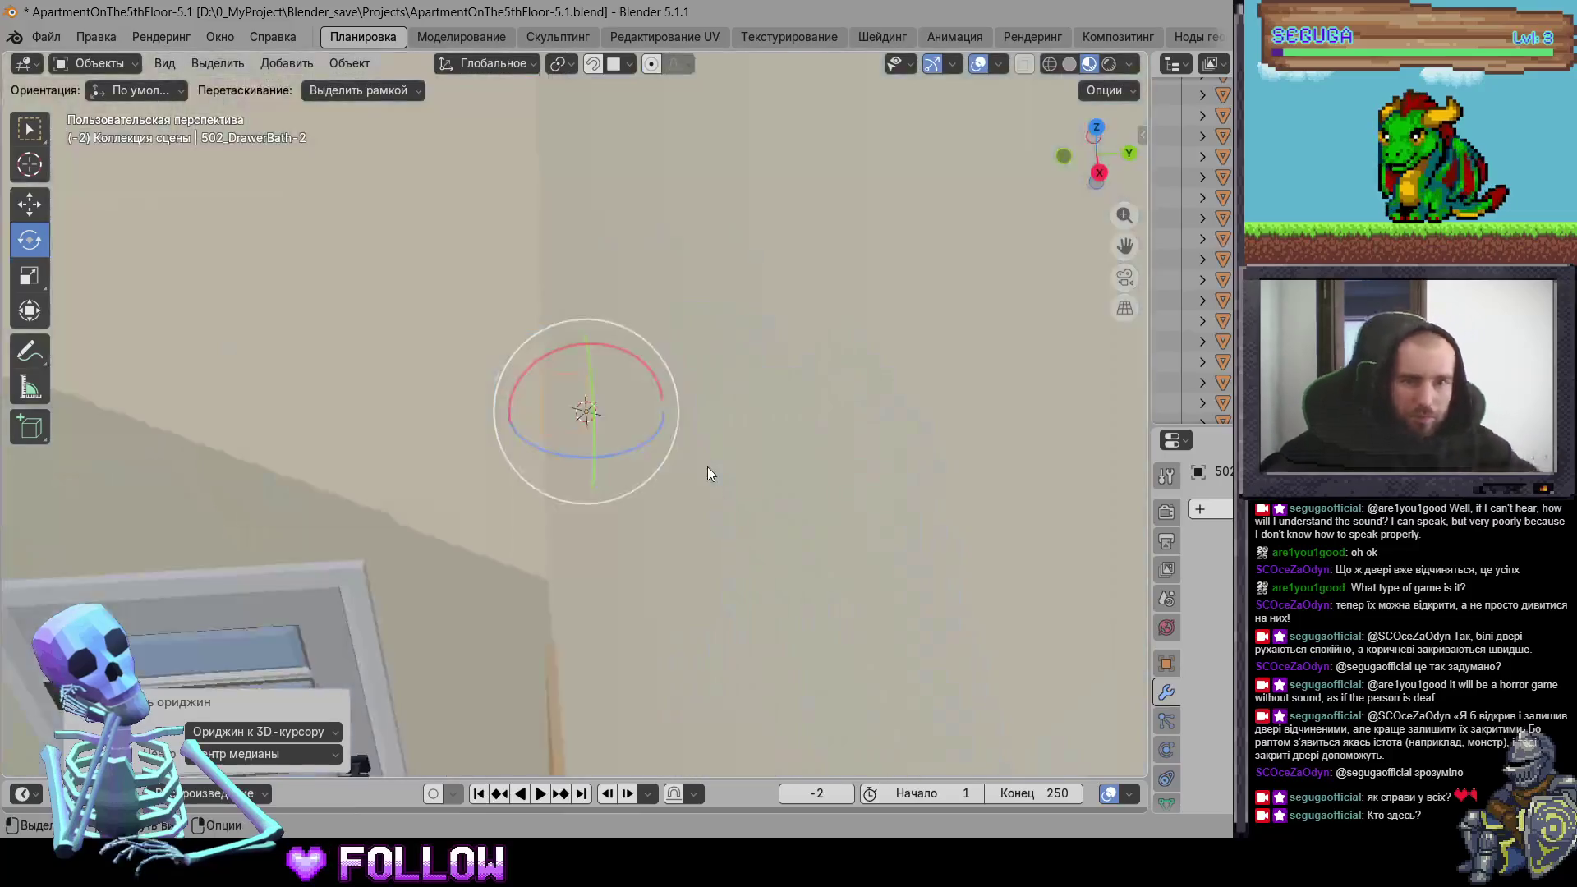
scroll(708, 467, down, 10)
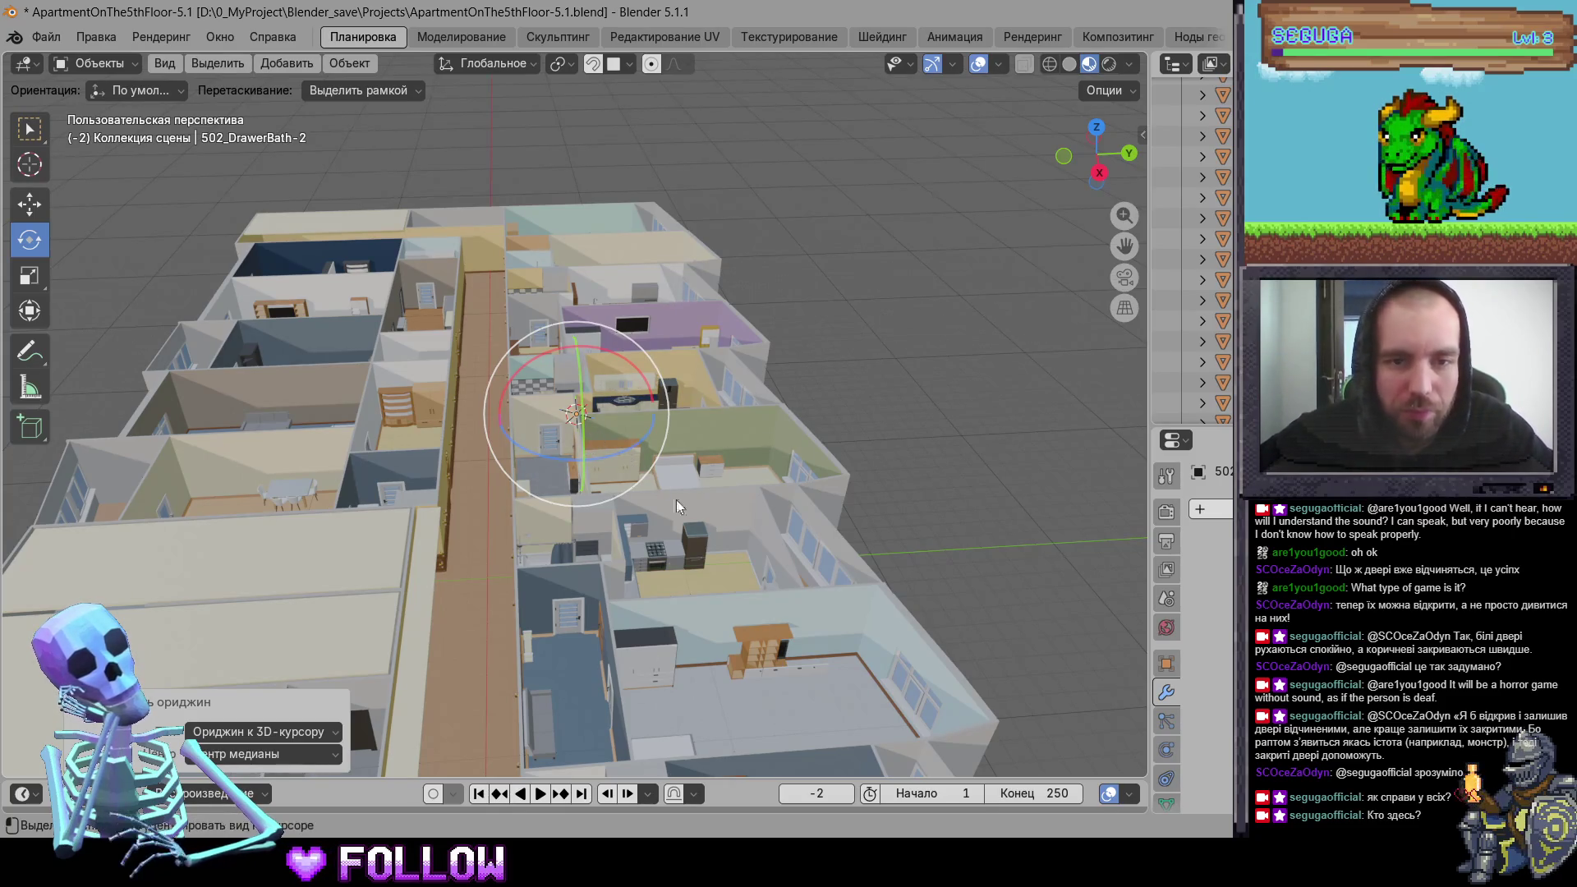
Step: Set the origin of 501_BathHatch to the 3D cursor
scroll(676, 500, up, 5)
middle_drag(568, 484, 750, 541)
mouse_move(711, 546)
middle_down()
mouse_move(617, 506)
mouse_move(790, 582)
mouse_move(903, 417)
mouse_move(714, 435)
mouse_move(730, 441)
middle_up()
scroll(675, 460, up, 6)
mouse_move(439, 500)
middle_down()
mouse_move(457, 465)
mouse_move(381, 483)
mouse_move(531, 474)
mouse_move(360, 451)
mouse_move(764, 371)
mouse_move(845, 414)
mouse_move(695, 379)
mouse_move(755, 400)
middle_up()
click(381, 484)
right_click(563, 384)
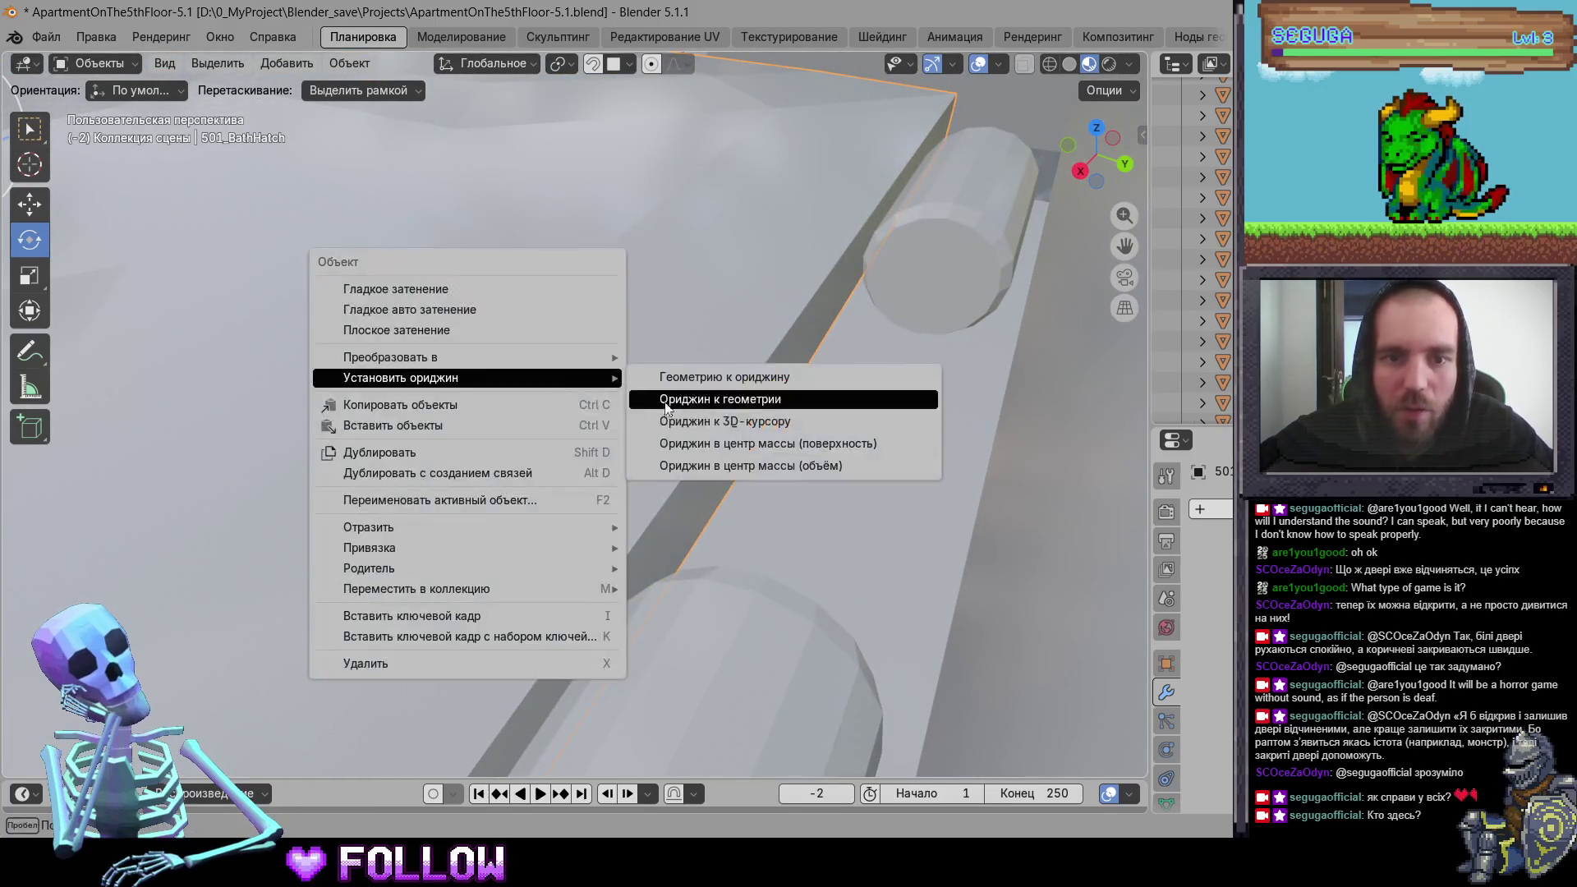
click(646, 422)
Step: Set the origin of 500_BathHatch beside the toilet to the 3D cursor
mouse_move(644, 441)
middle_down()
mouse_move(750, 517)
mouse_move(357, 399)
mouse_move(517, 398)
mouse_move(502, 284)
mouse_move(627, 315)
mouse_move(450, 300)
mouse_move(730, 403)
mouse_move(816, 493)
mouse_move(707, 399)
middle_up()
scroll(612, 483, down, 5)
scroll(627, 315, up, 5)
click(668, 352)
scroll(707, 392, up, 5)
scroll(764, 320, down, 3)
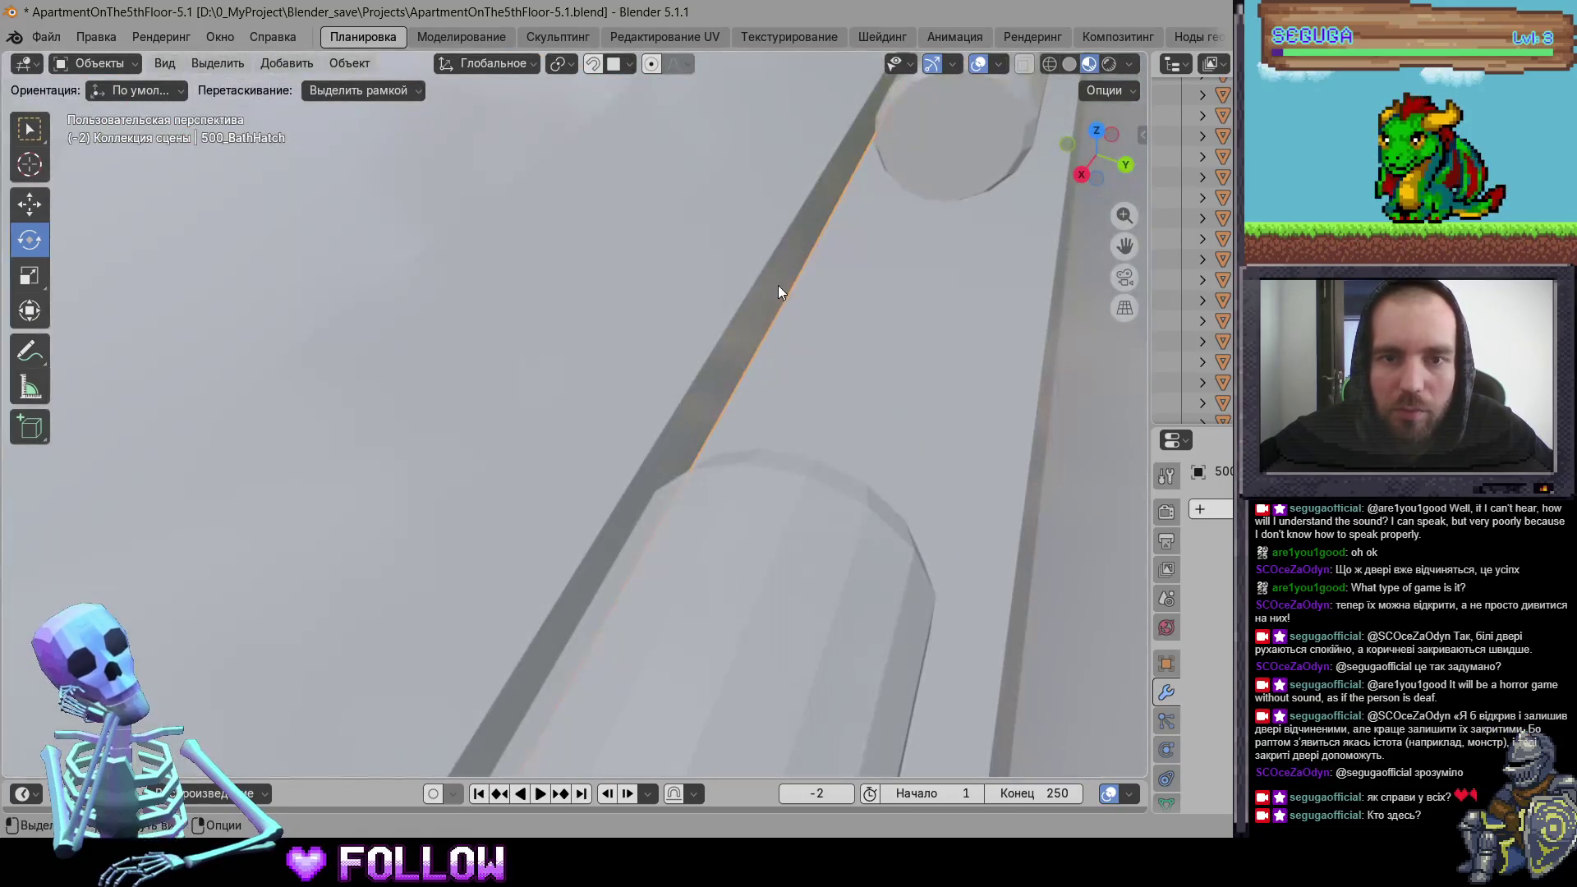
right_click(780, 279)
mouse_move(800, 286)
click(890, 322)
Step: Reveal the hidden roof with Alt+H and view the floor diagonally
scroll(792, 454, down, 10)
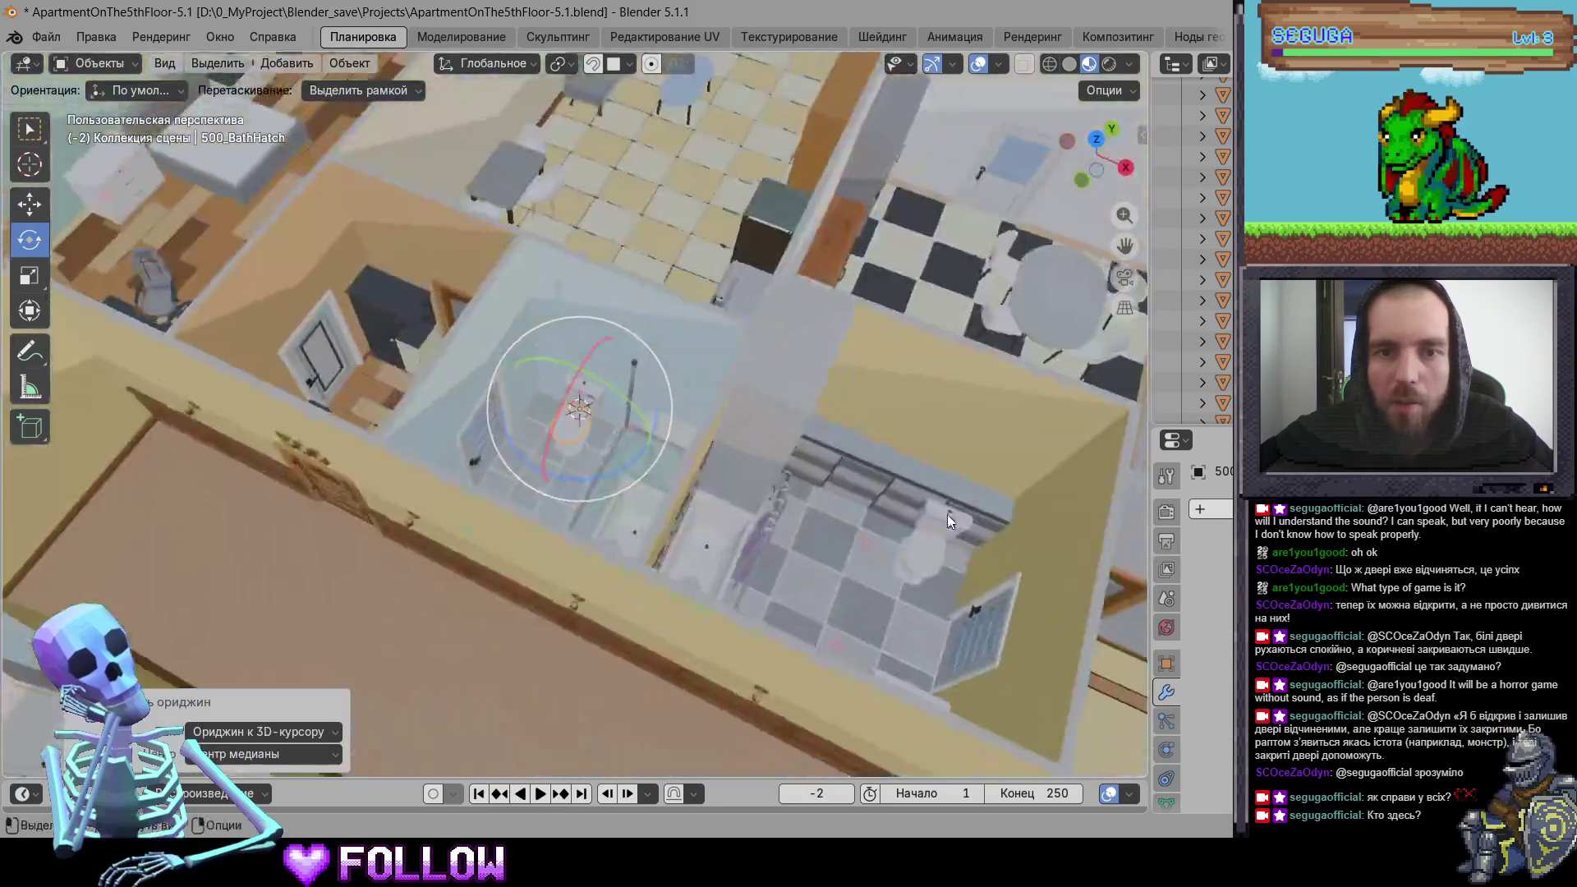
mouse_move(948, 514)
middle_down()
mouse_move(683, 425)
mouse_move(788, 464)
middle_up()
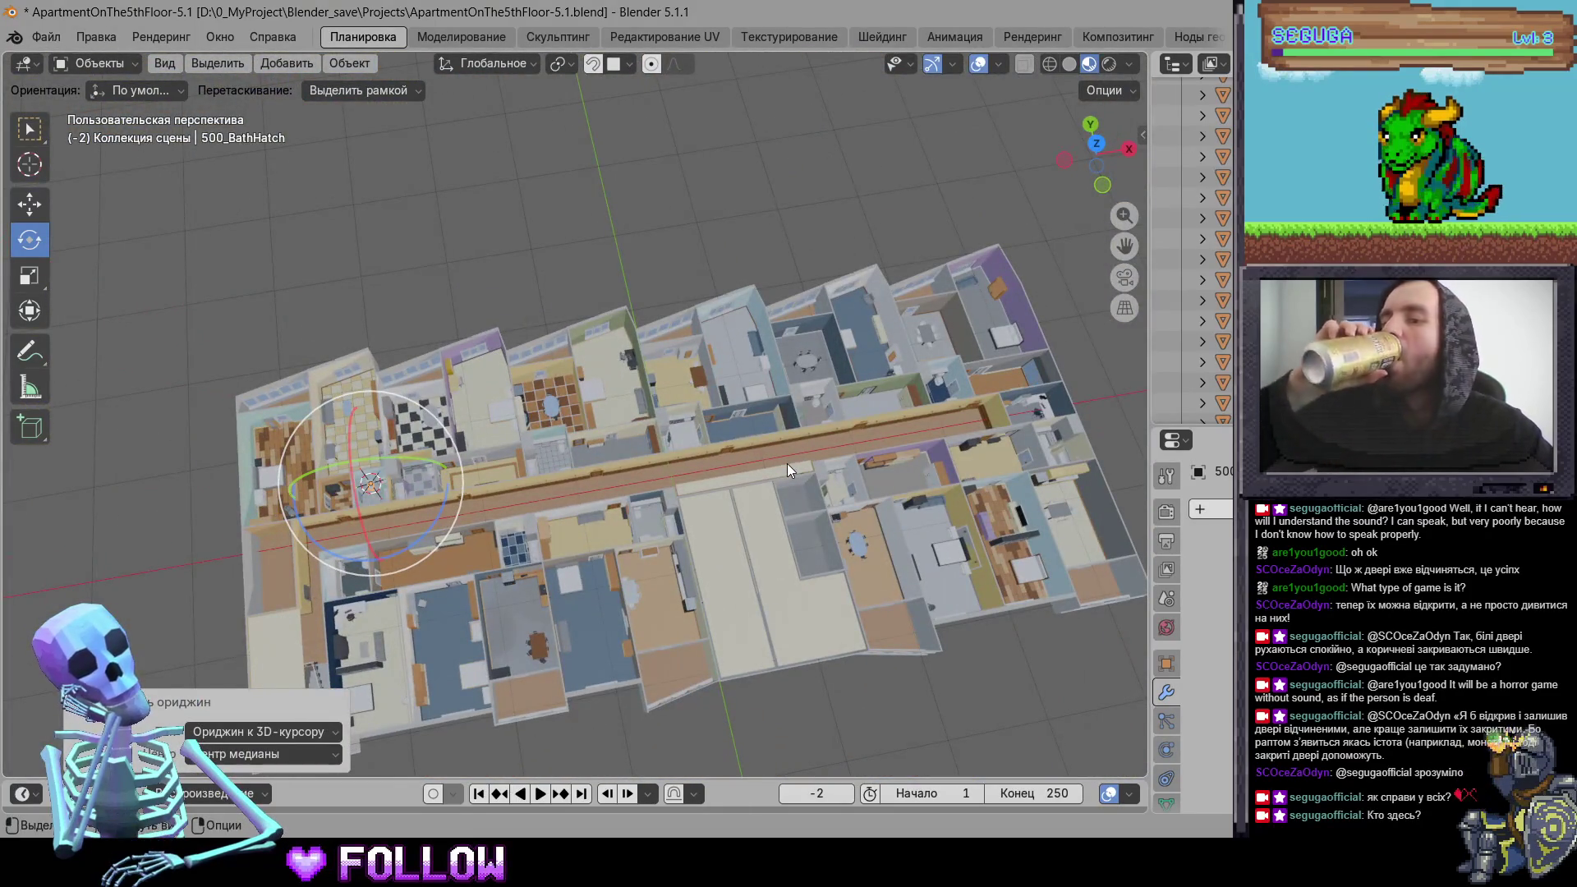
mouse_move(778, 464)
middle_down()
mouse_move(675, 502)
mouse_move(803, 473)
mouse_move(663, 524)
middle_up()
key(alt+h)
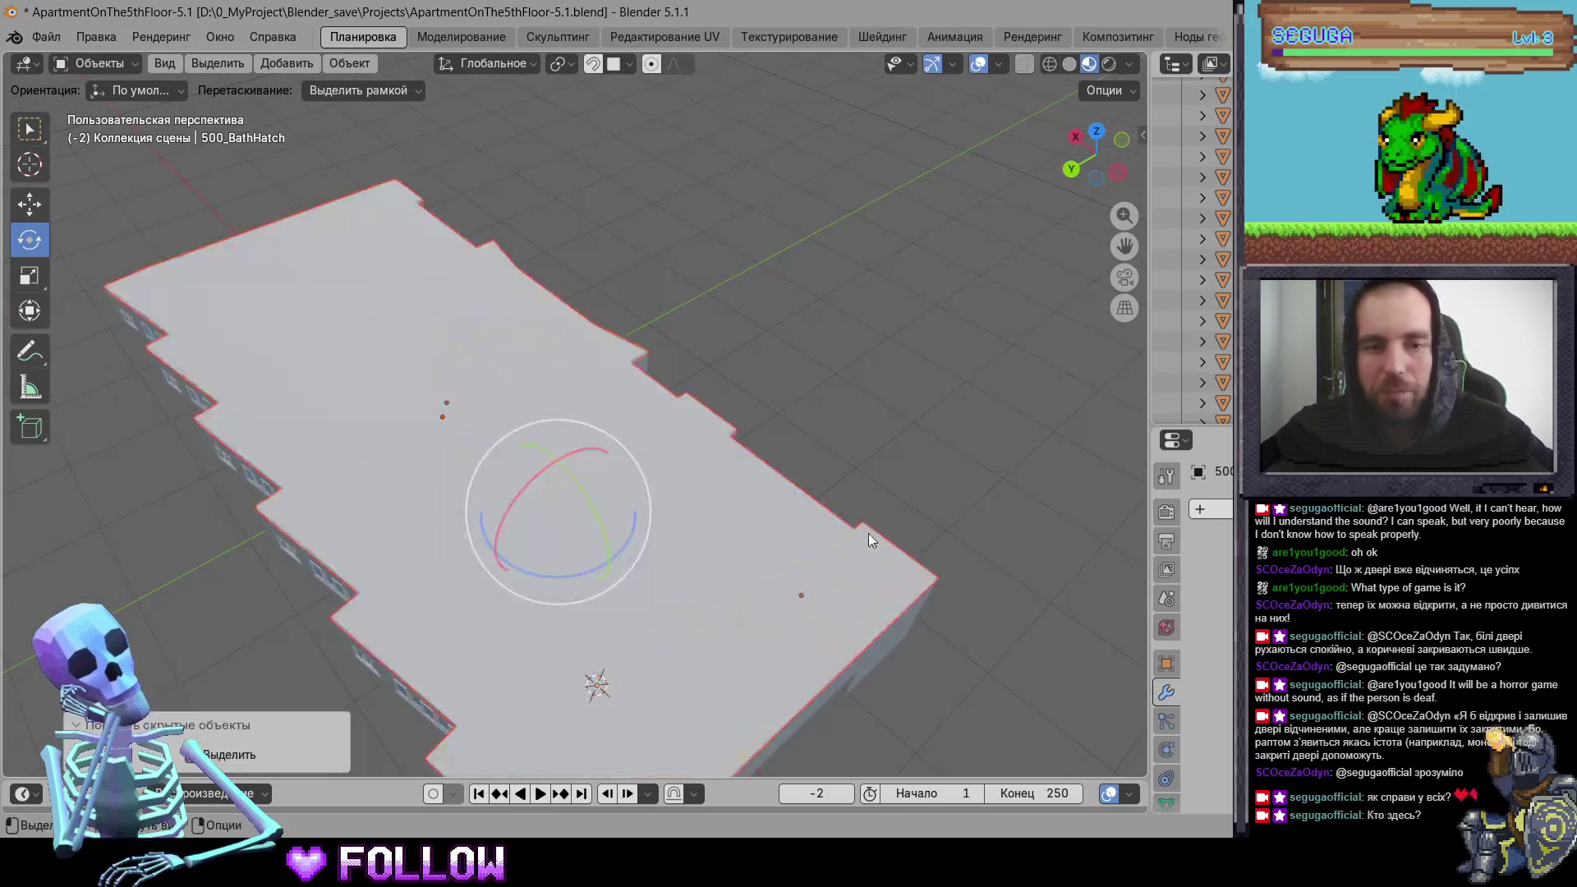
middle_drag(870, 425, 849, 610)
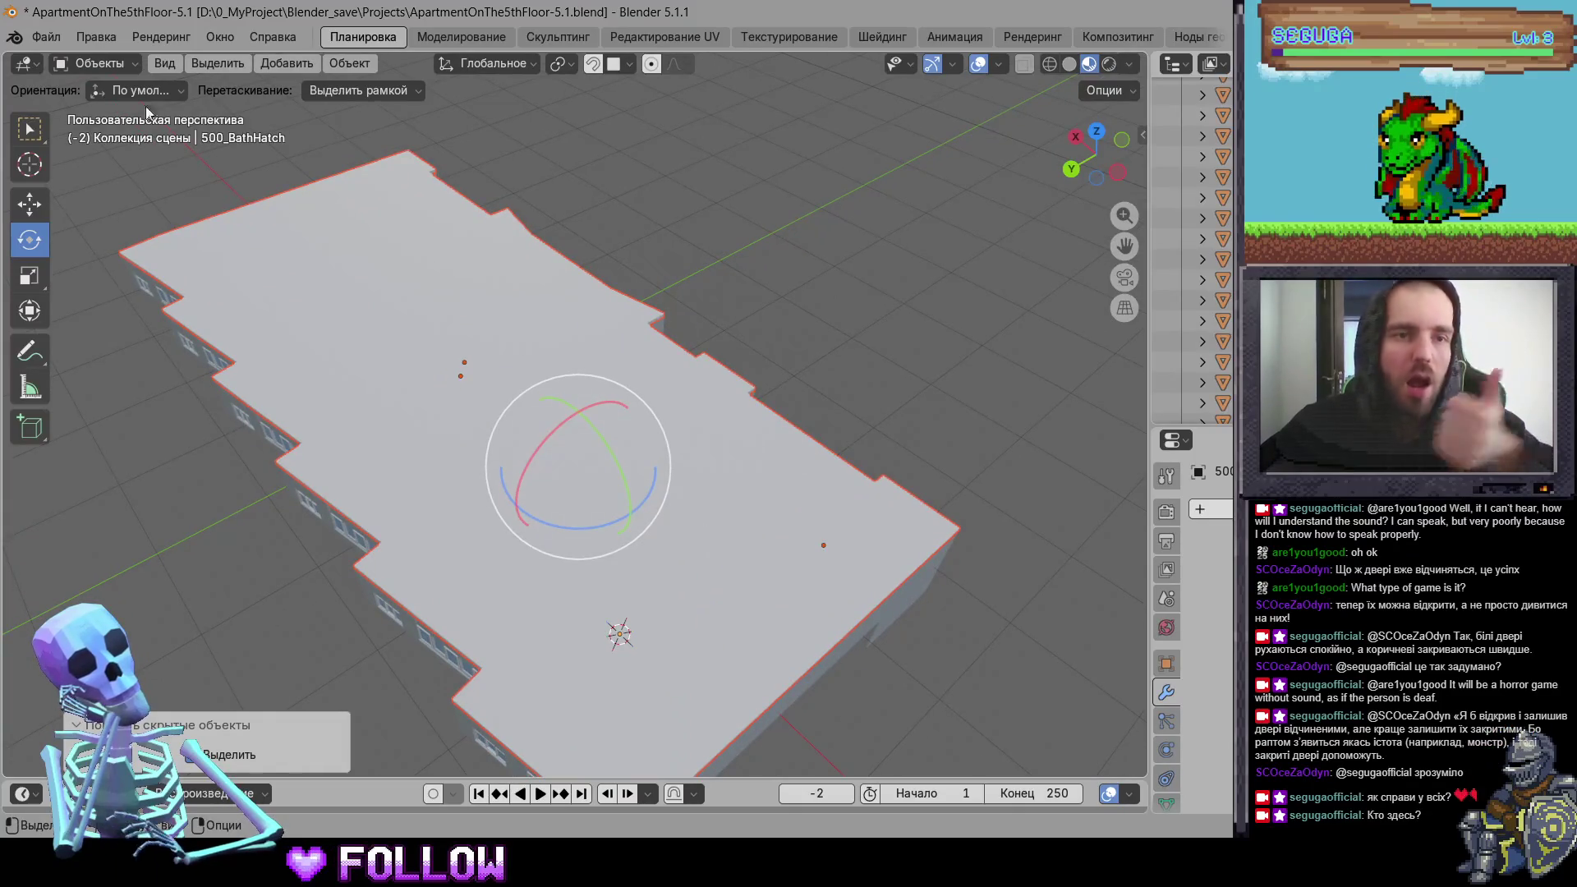
Step: Export to FBX, overwriting ApartmentOnThe5thFloor-5.1.fbx
click(60, 43)
mouse_move(247, 347)
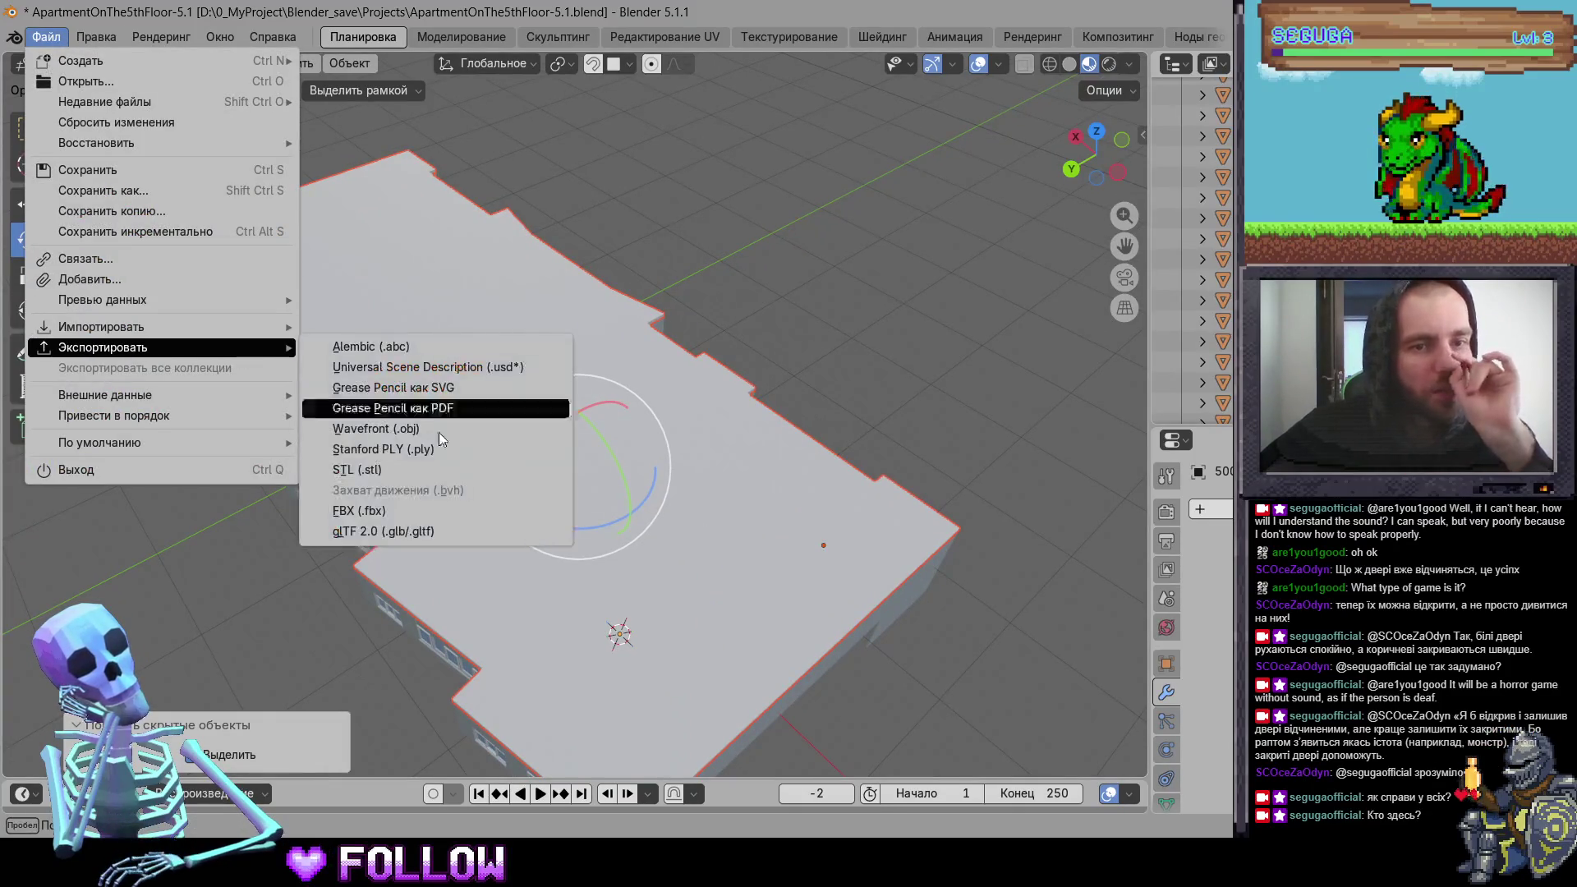
click(511, 511)
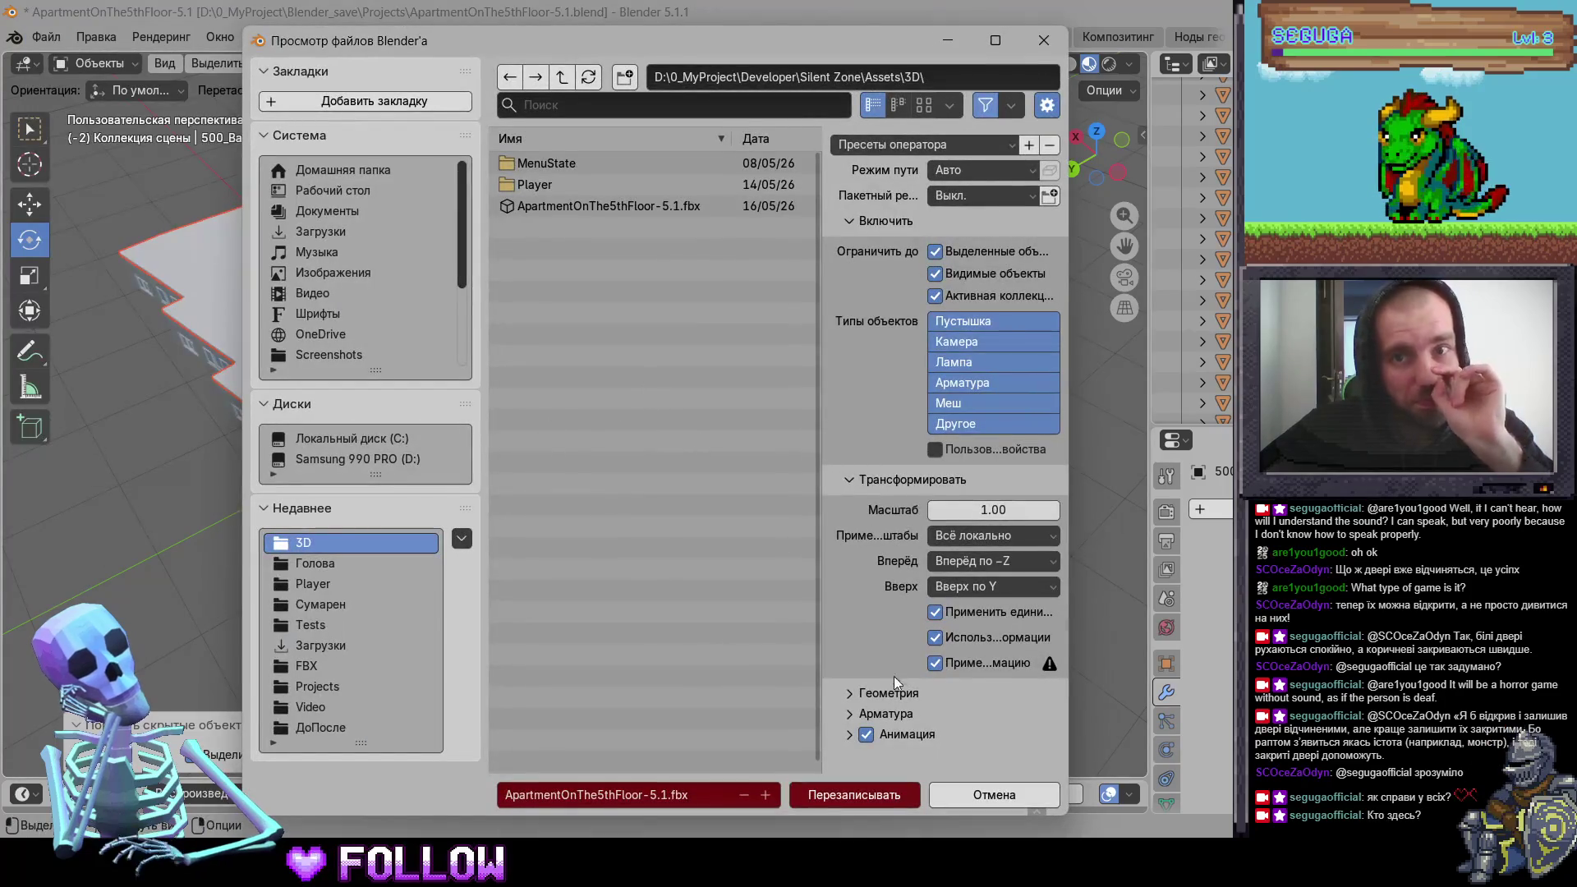
click(891, 798)
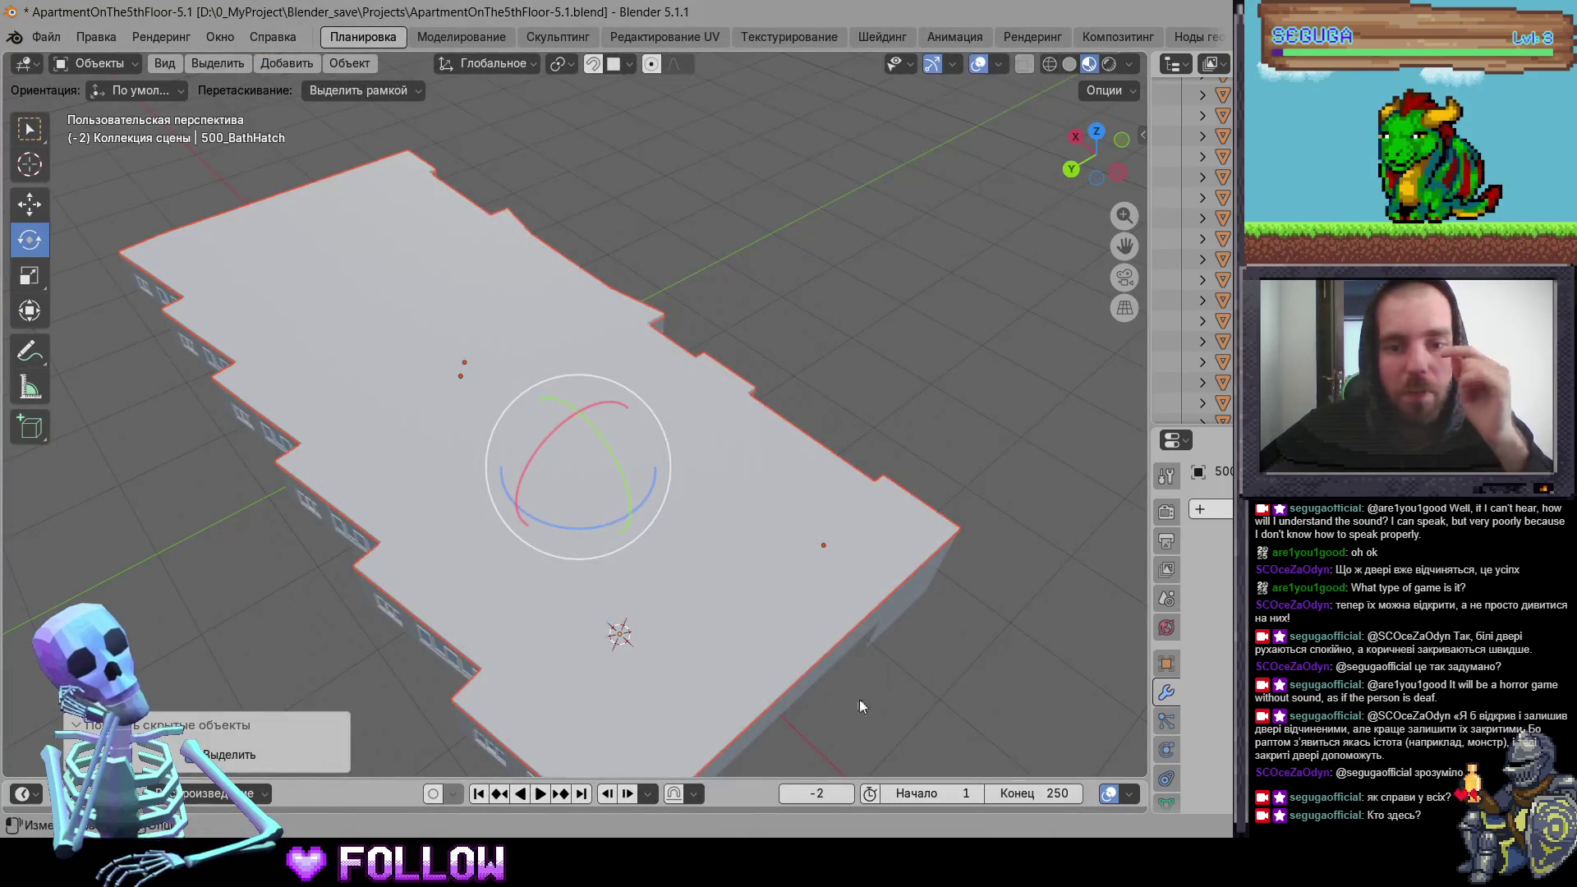
Step: Select every object and re-export over ApartmentOnThe5thFloor-5.1.fbx, then open the Start menu
click(762, 589)
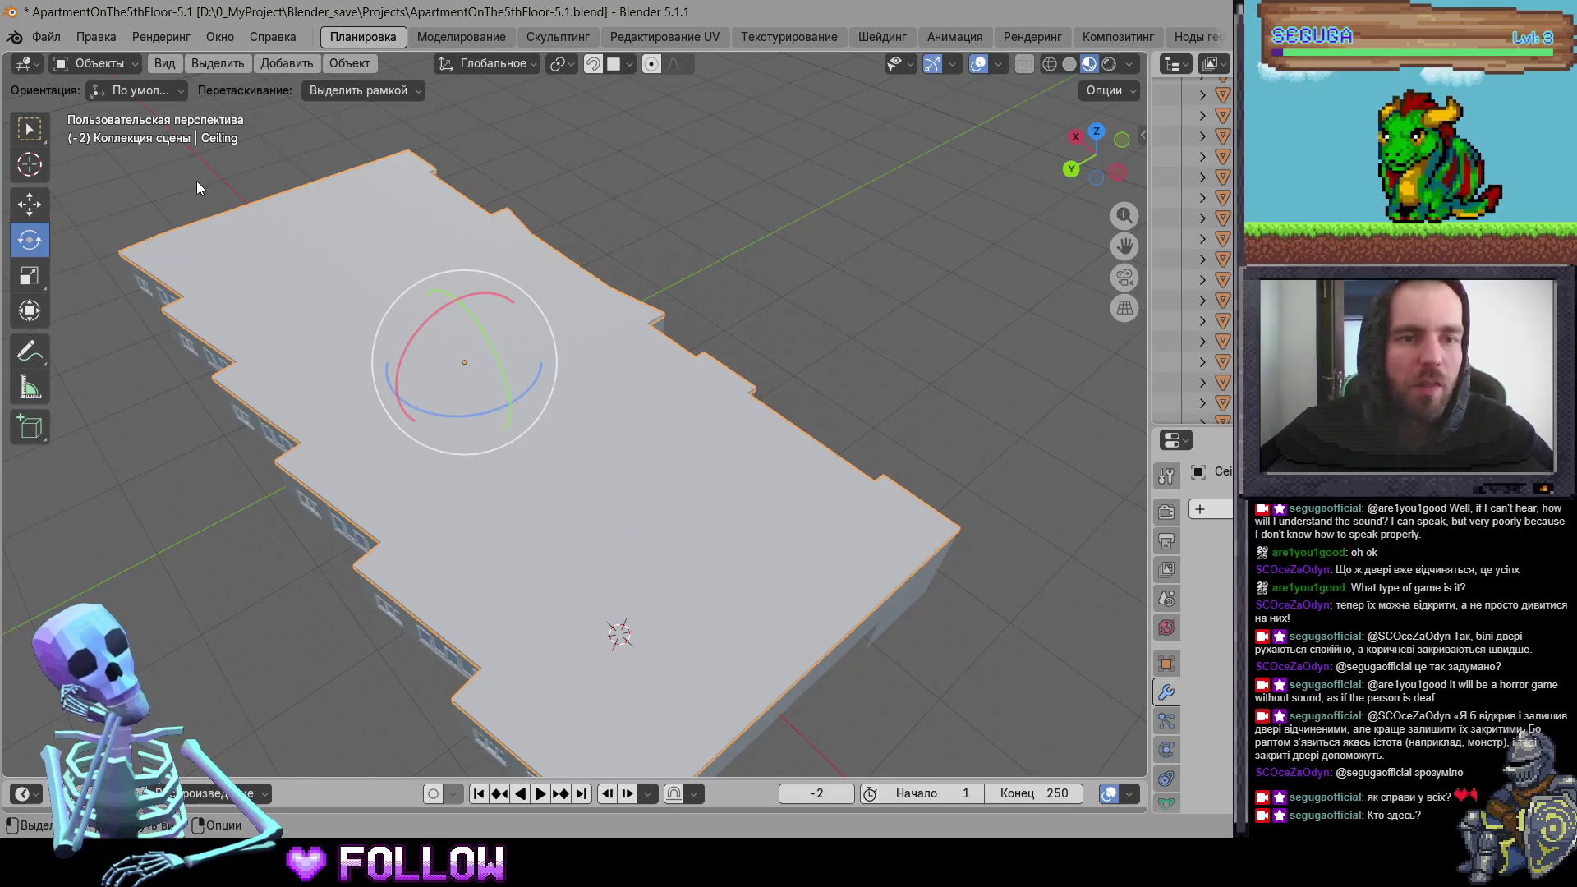
key(a)
click(40, 46)
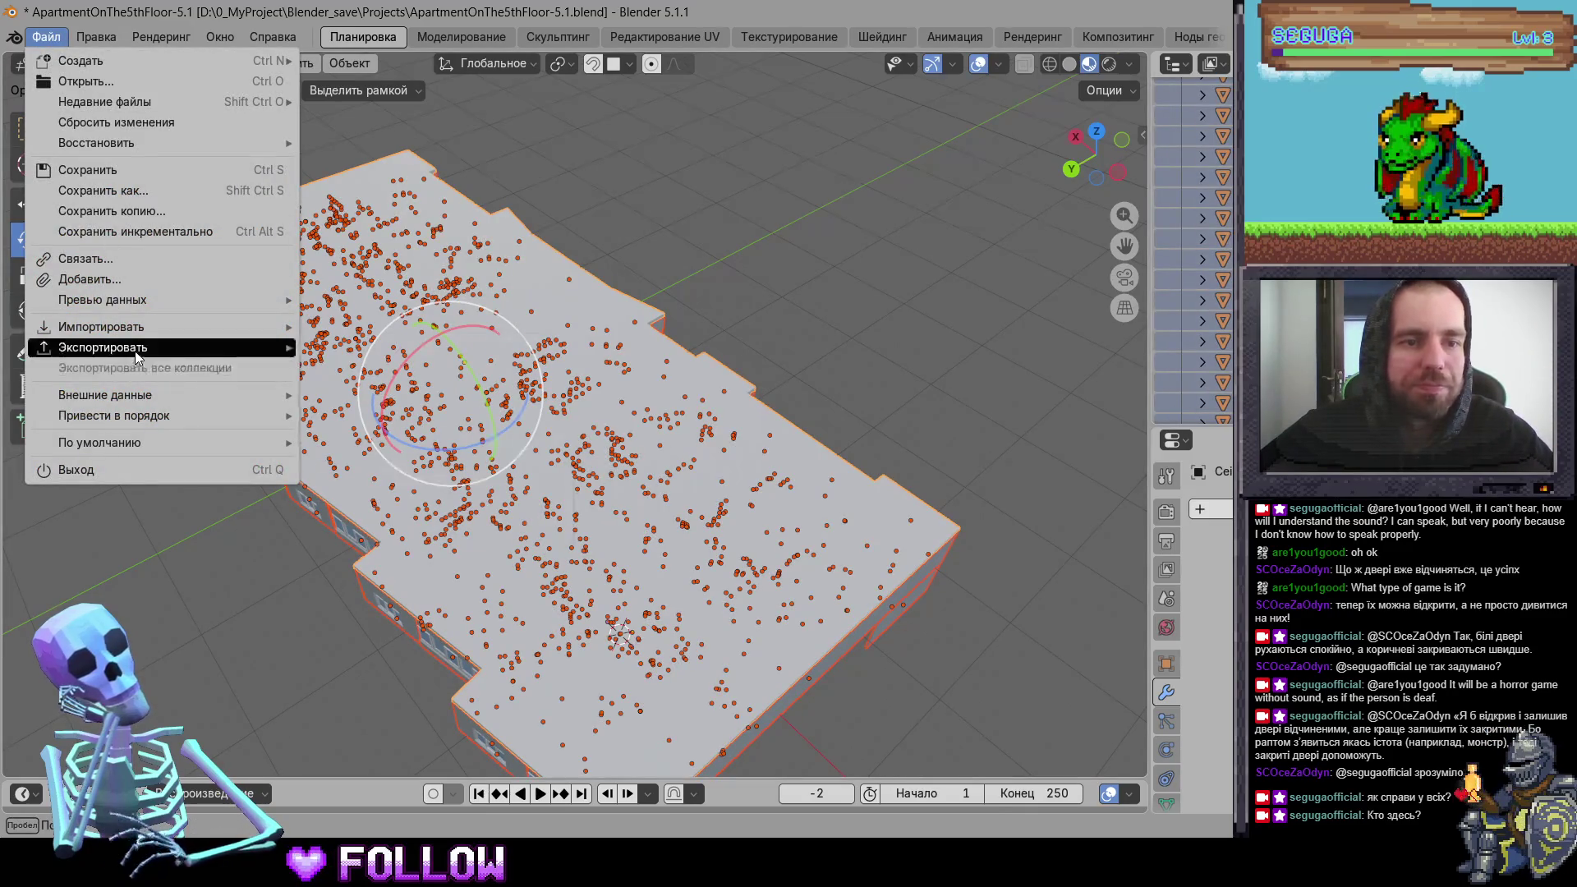
mouse_move(134, 351)
click(427, 511)
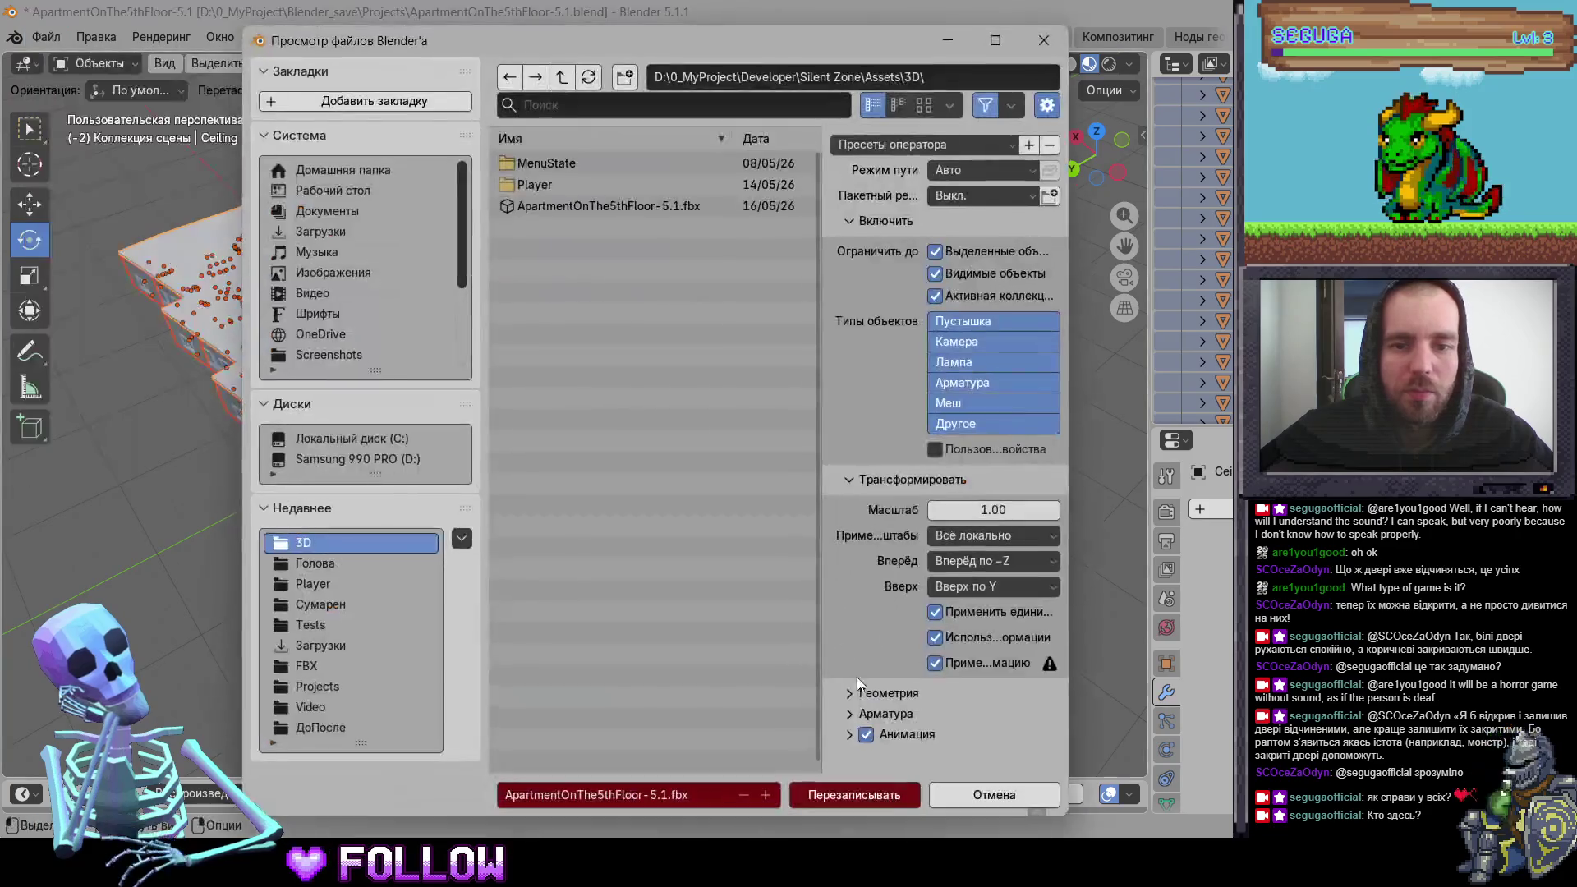
click(862, 795)
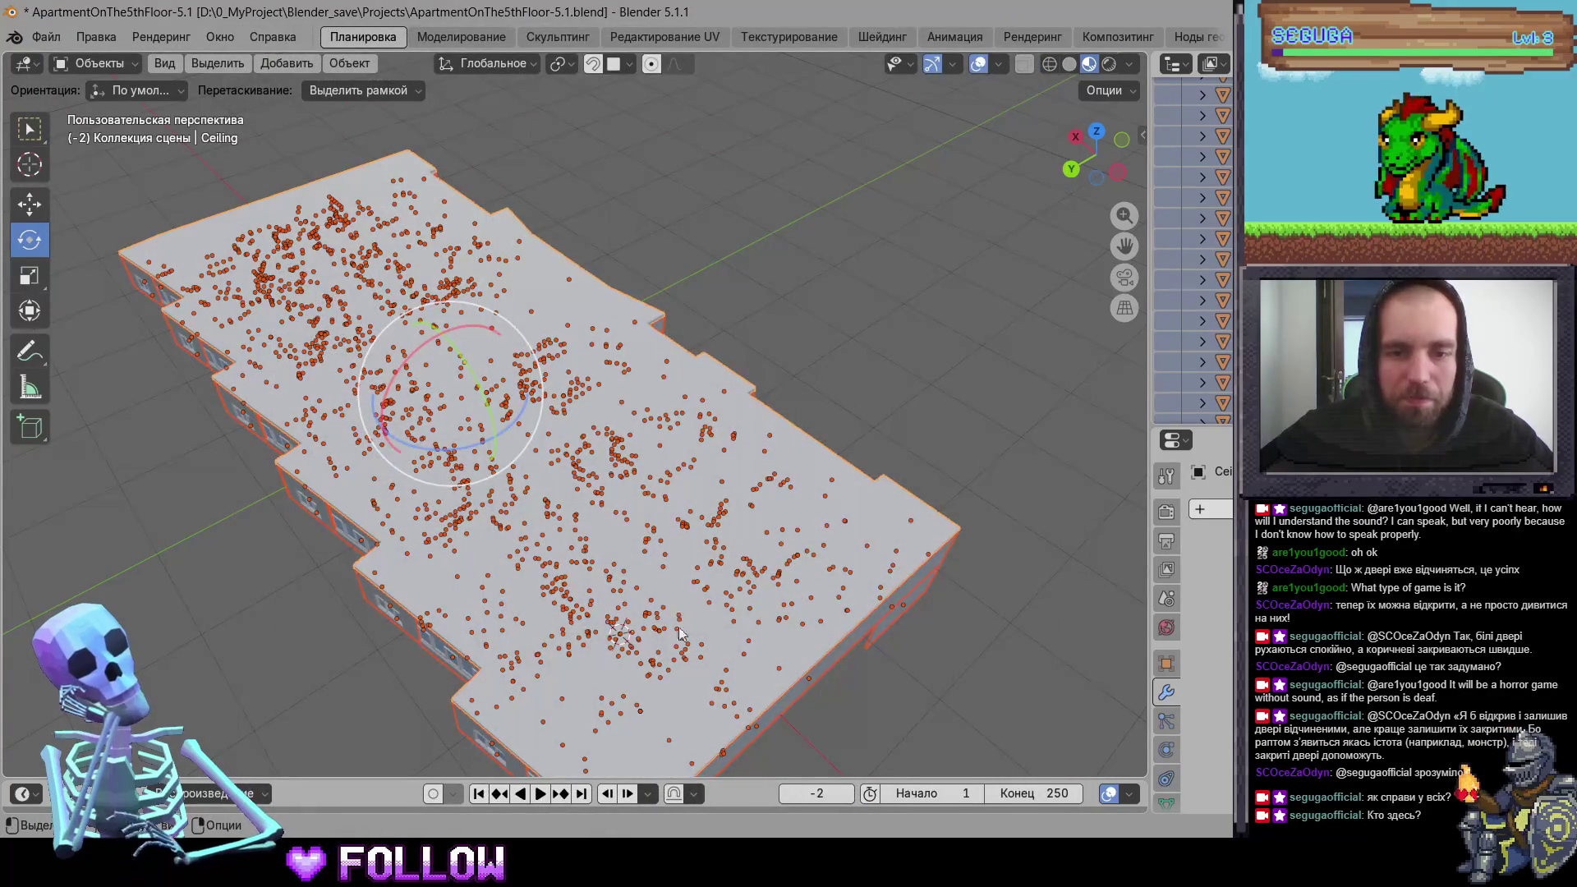
key(super)
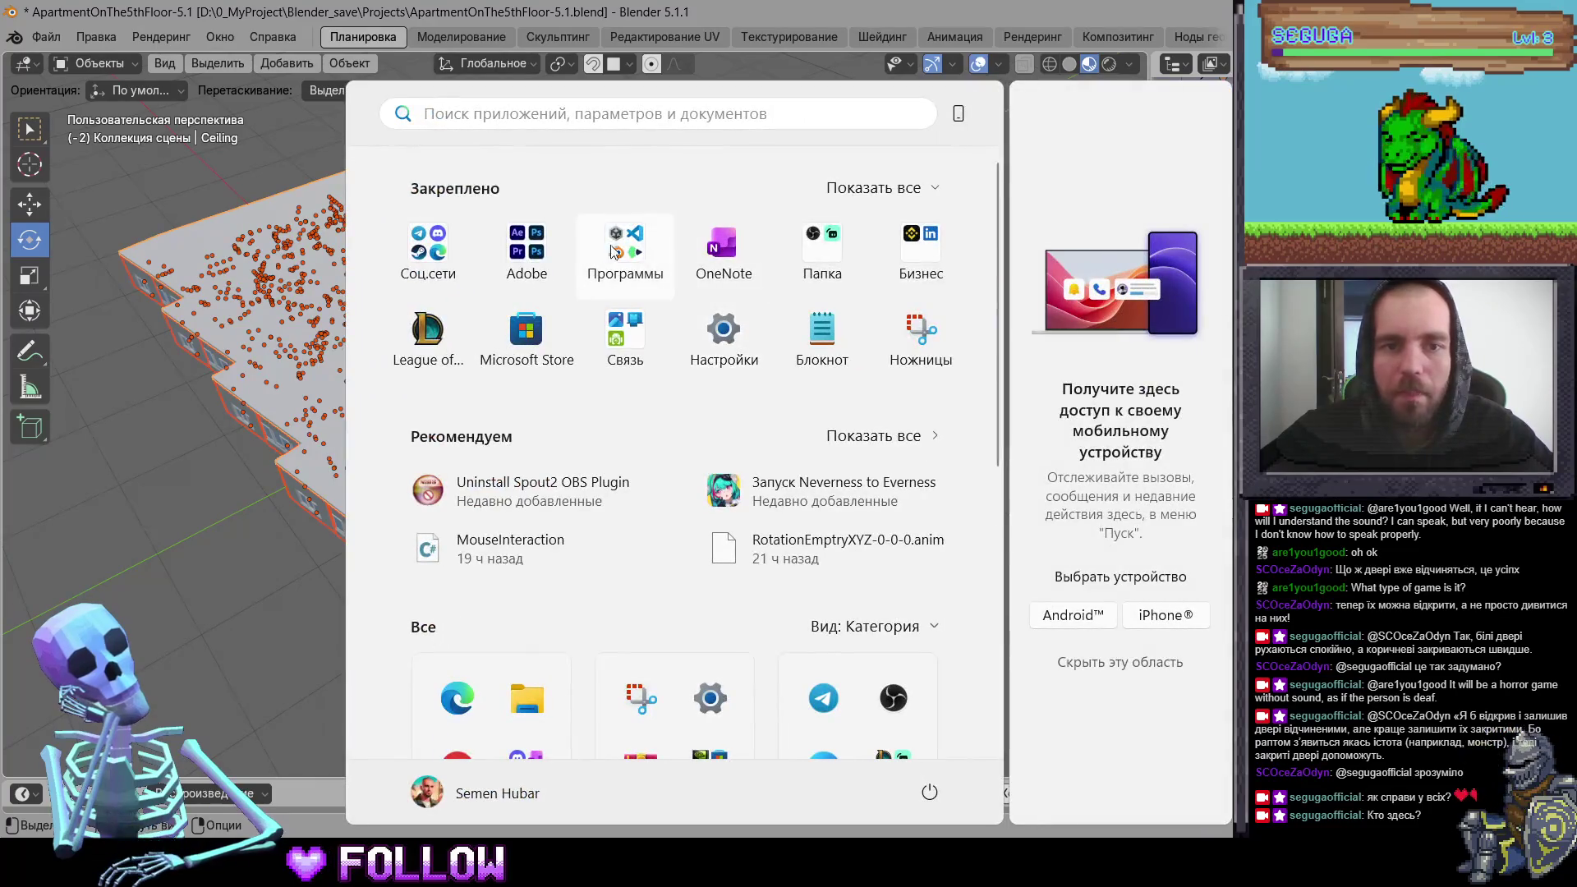
Step: Launch Unity Hub from the Programs folder and clear the Blender selection
click(627, 243)
click(517, 395)
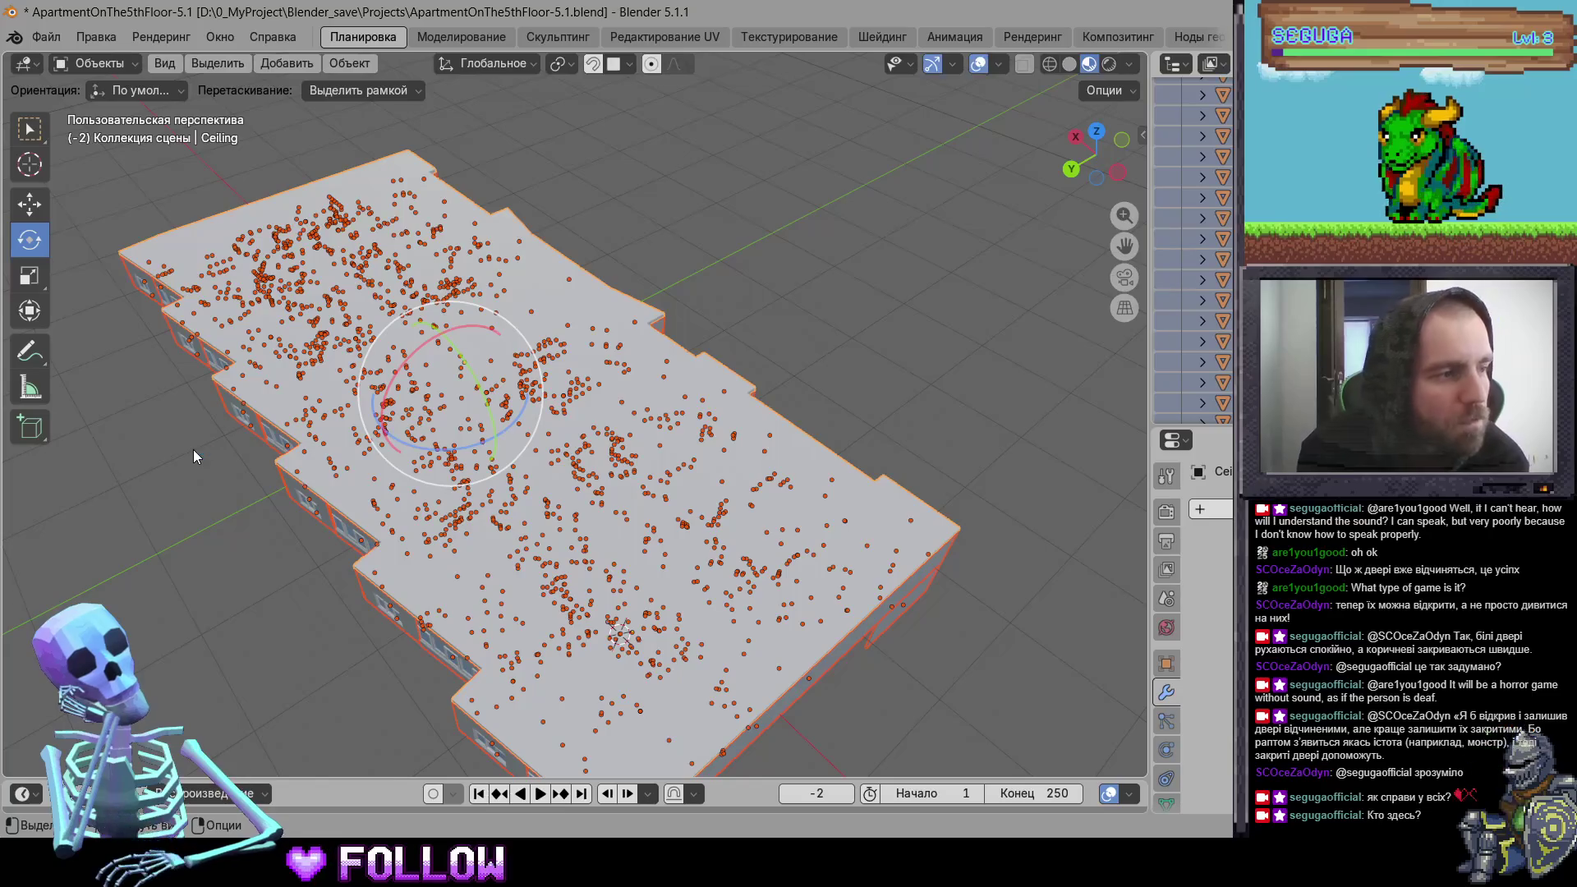
click(194, 450)
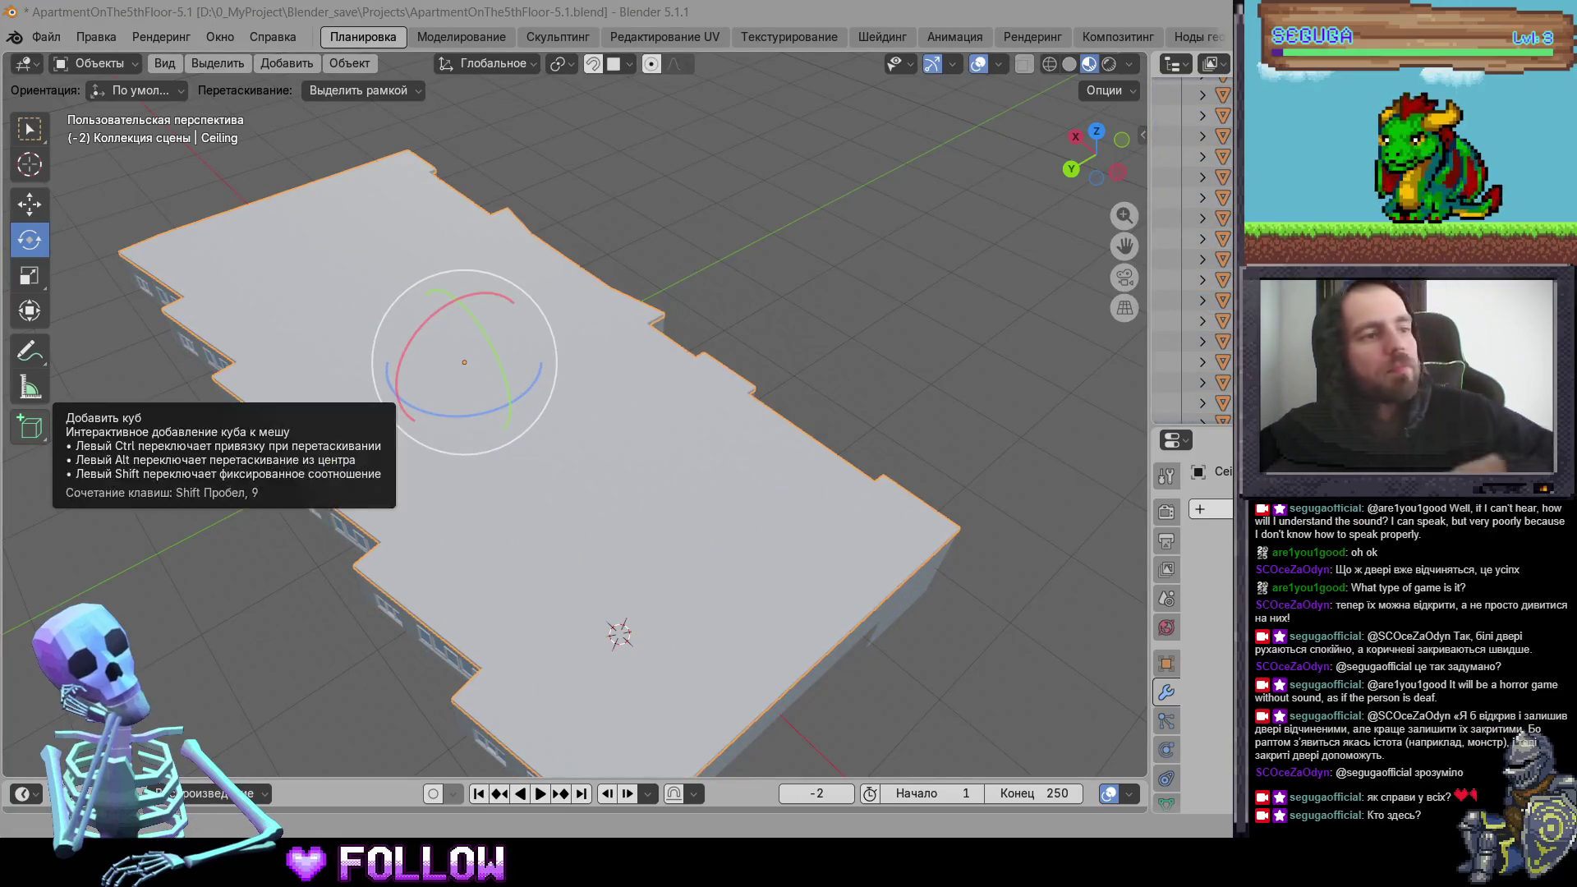
click(224, 487)
Step: Hide the main ceiling, the hallway ceiling and two right-side ceiling pieces
click(515, 480)
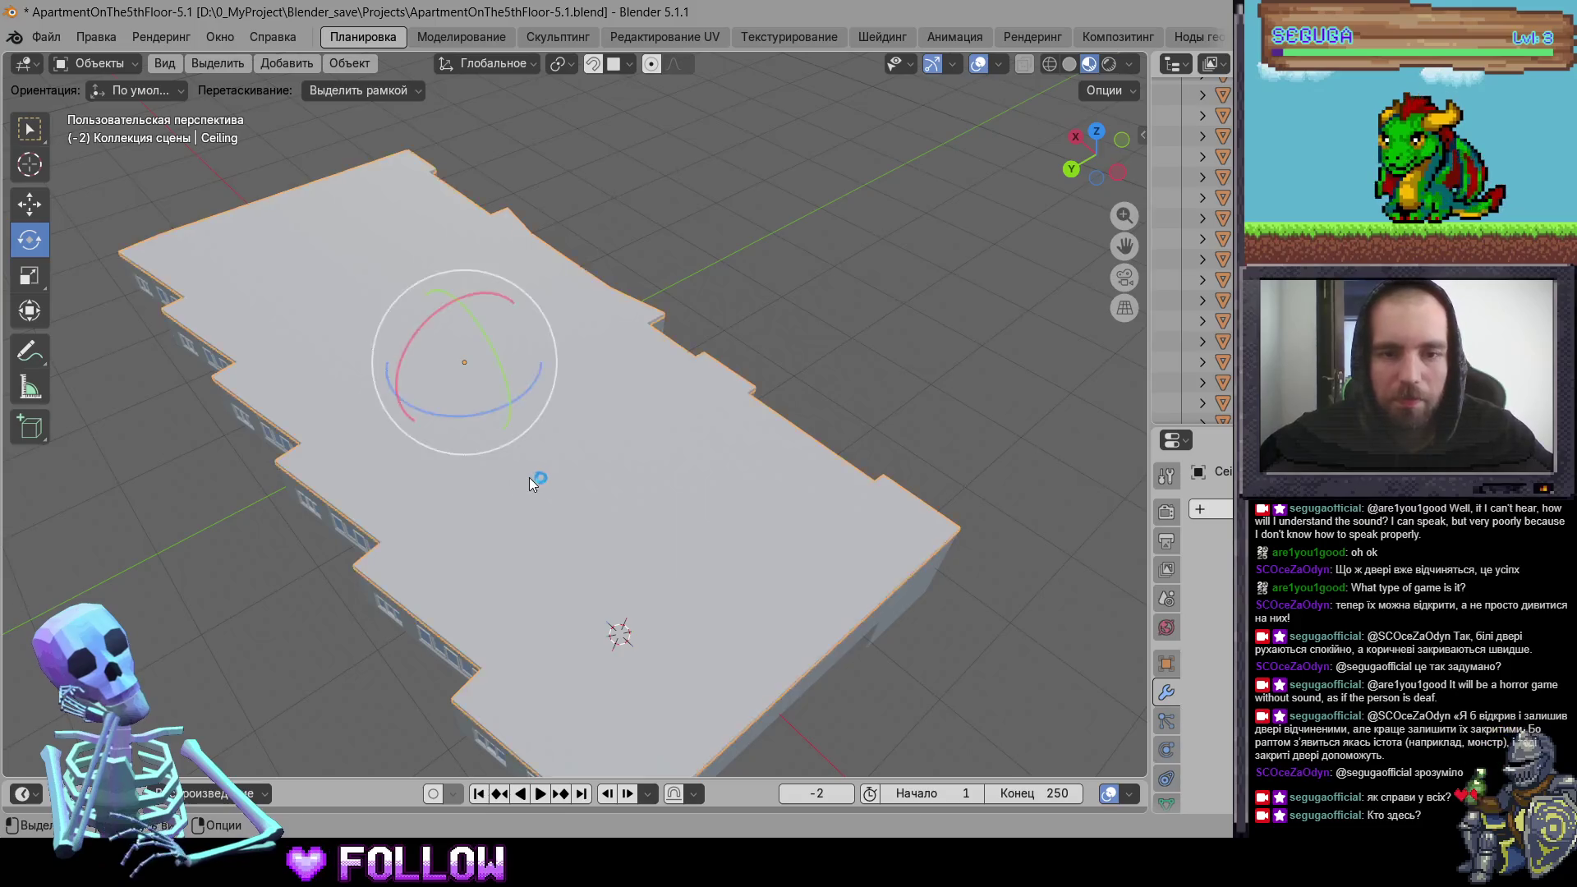
key(h)
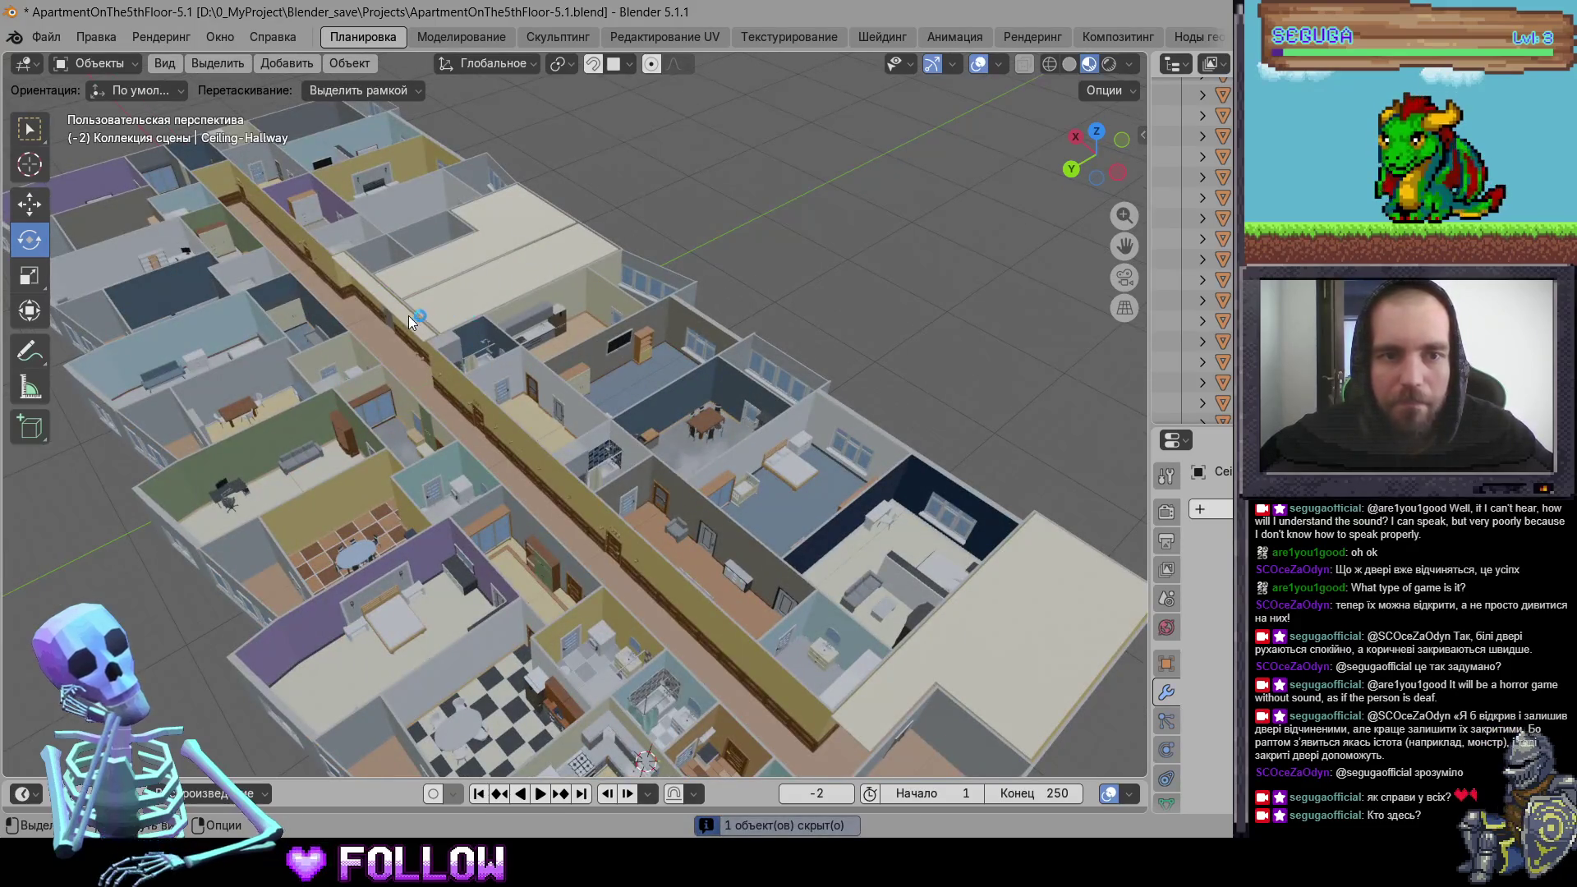
click(408, 315)
key(h)
click(993, 694)
key(h)
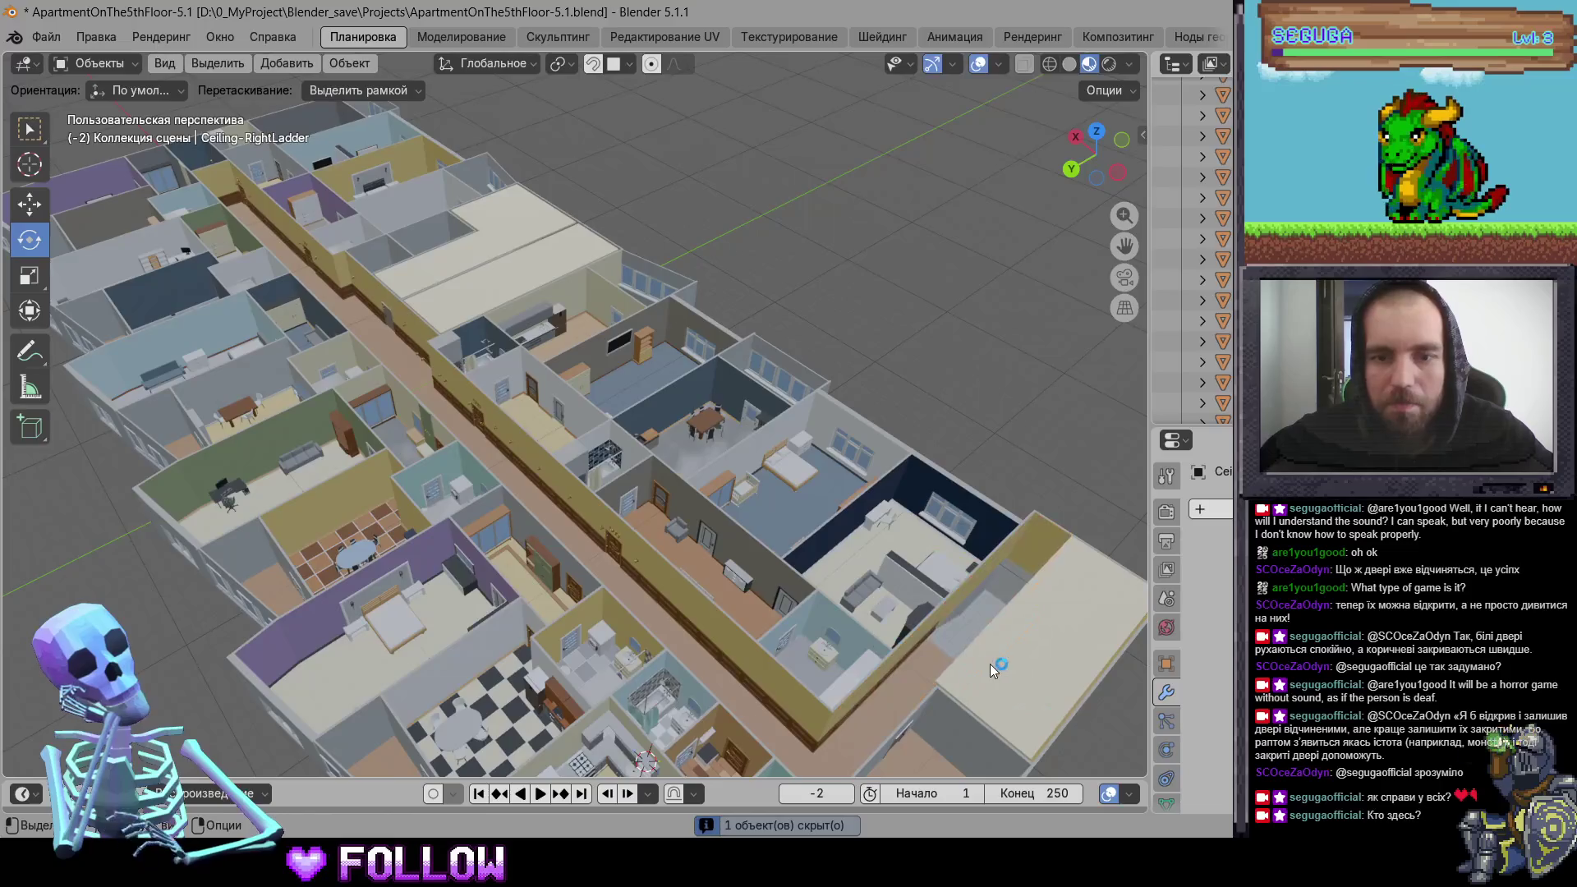
click(989, 664)
key(h)
Step: Hide the ceiling over the ladder and central pieces Ceiling-Centra3 and Ceiling-Centra-2
click(1032, 685)
key(h)
click(449, 260)
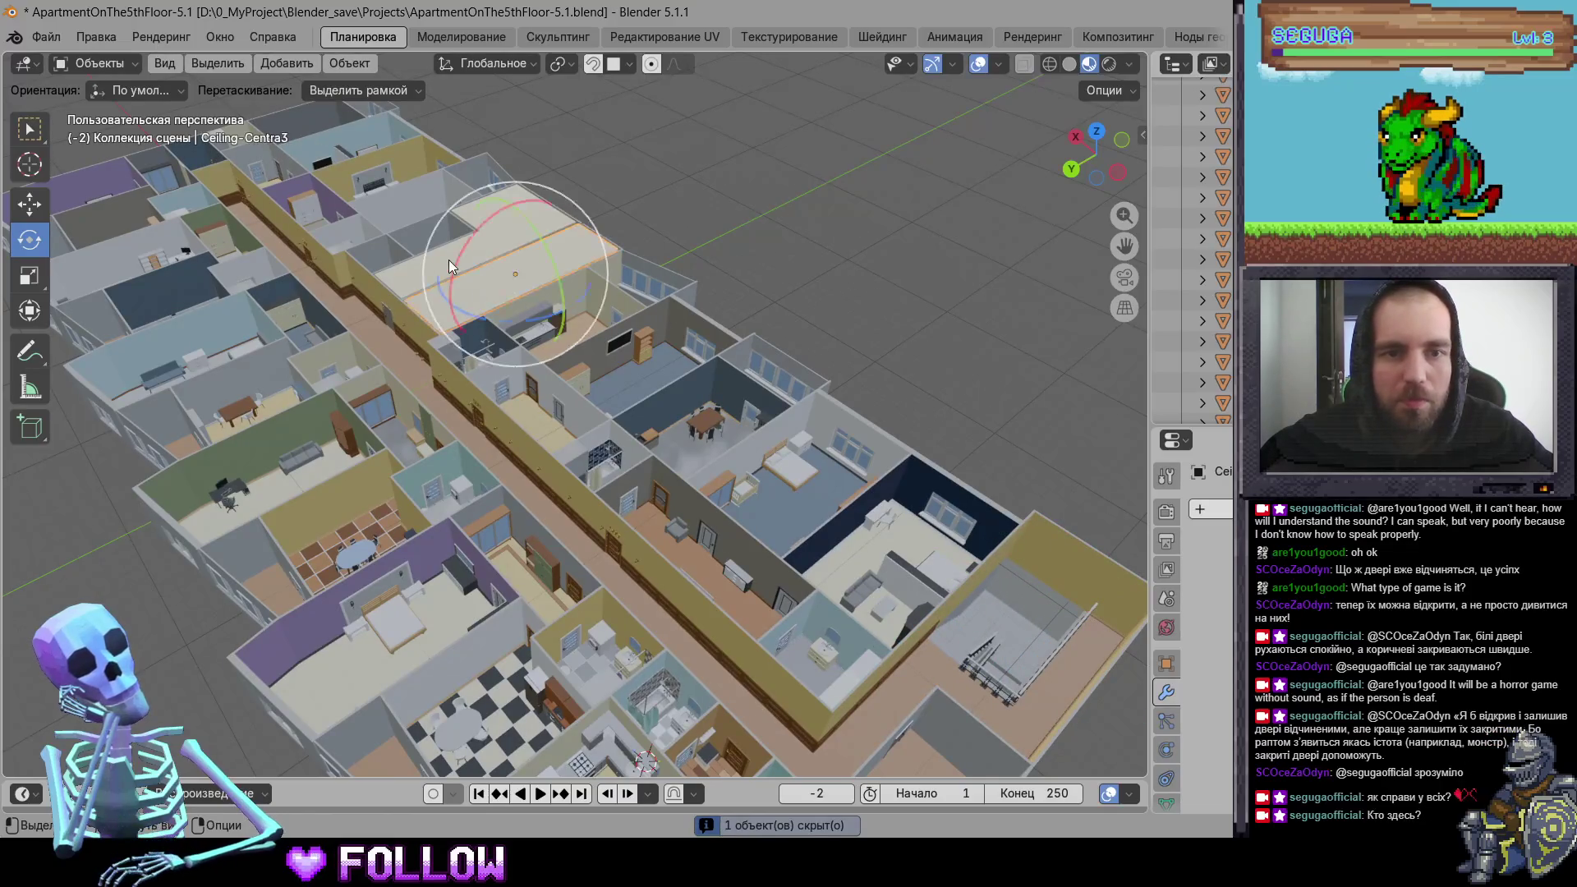
key(h)
click(492, 234)
key(h)
mouse_move(629, 457)
shift+middle_down()
mouse_move(649, 434)
mouse_move(691, 518)
mouse_move(593, 639)
mouse_move(681, 349)
mouse_move(498, 505)
shift+middle_up()
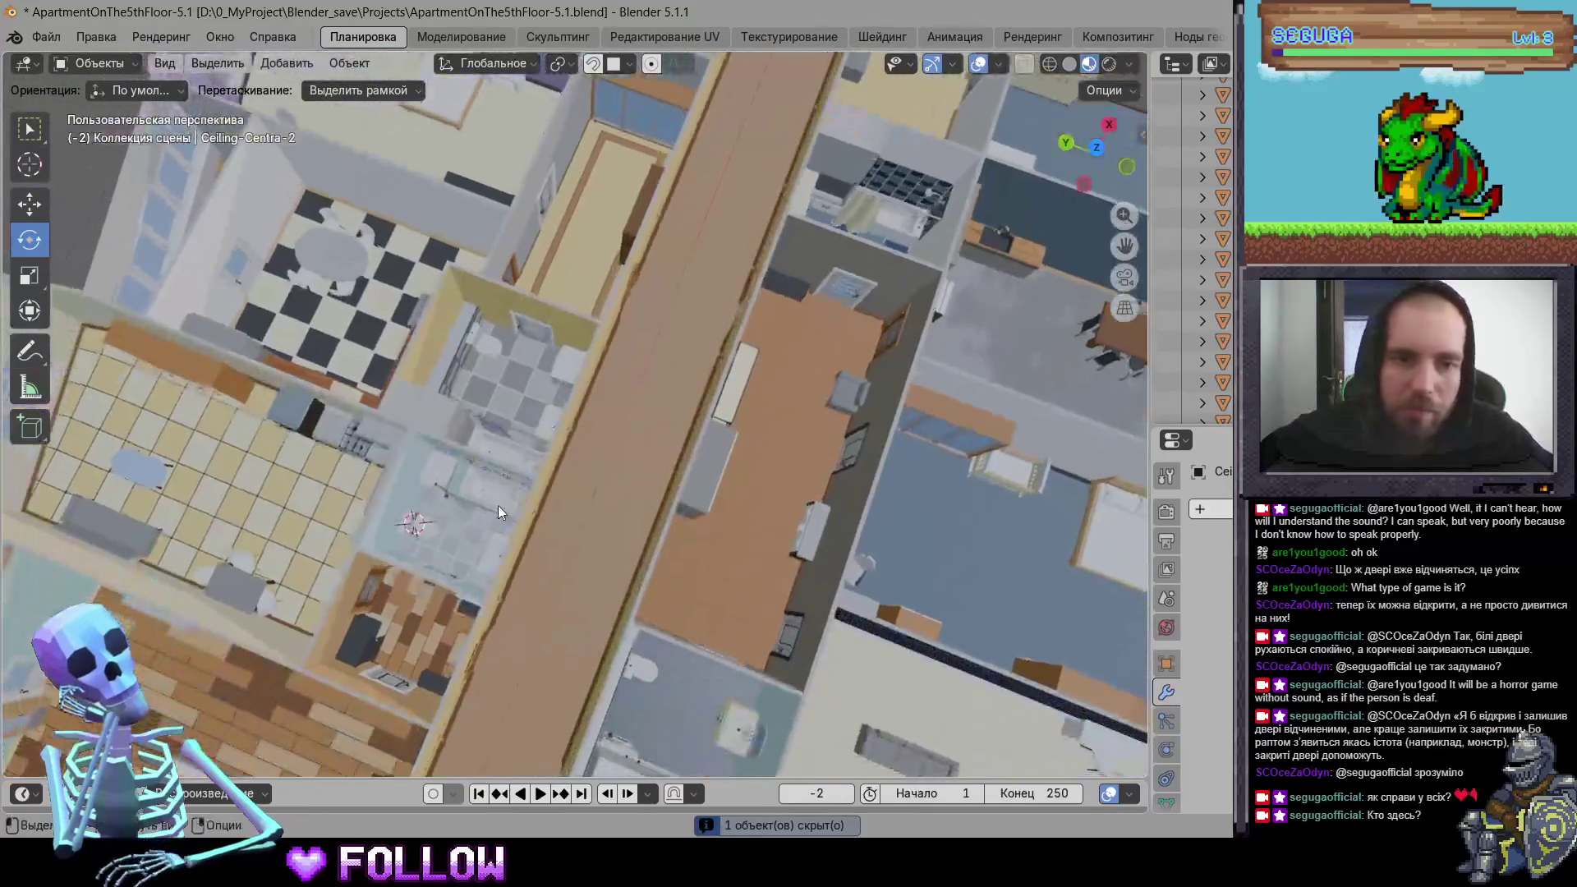
scroll(438, 530, up, 8)
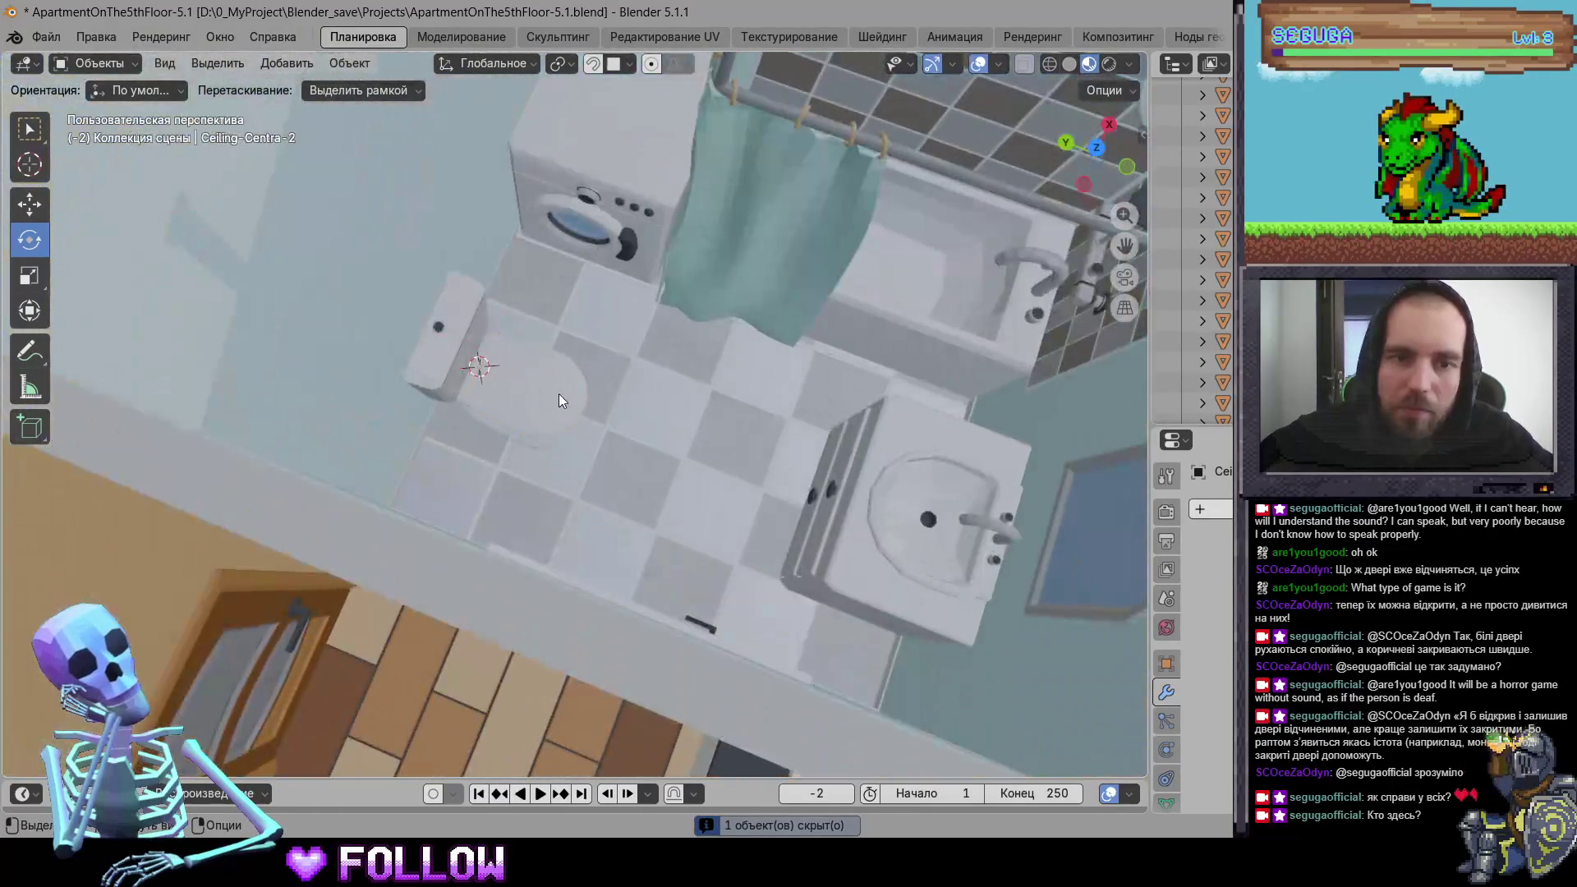
Step: Inspect the bathroom hatches, the 502_BathWashing unit and the 502_DrawerBath-2 drawer
click(559, 394)
mouse_move(733, 339)
shift+middle_down()
mouse_move(652, 302)
mouse_move(585, 468)
mouse_move(510, 235)
shift+middle_up()
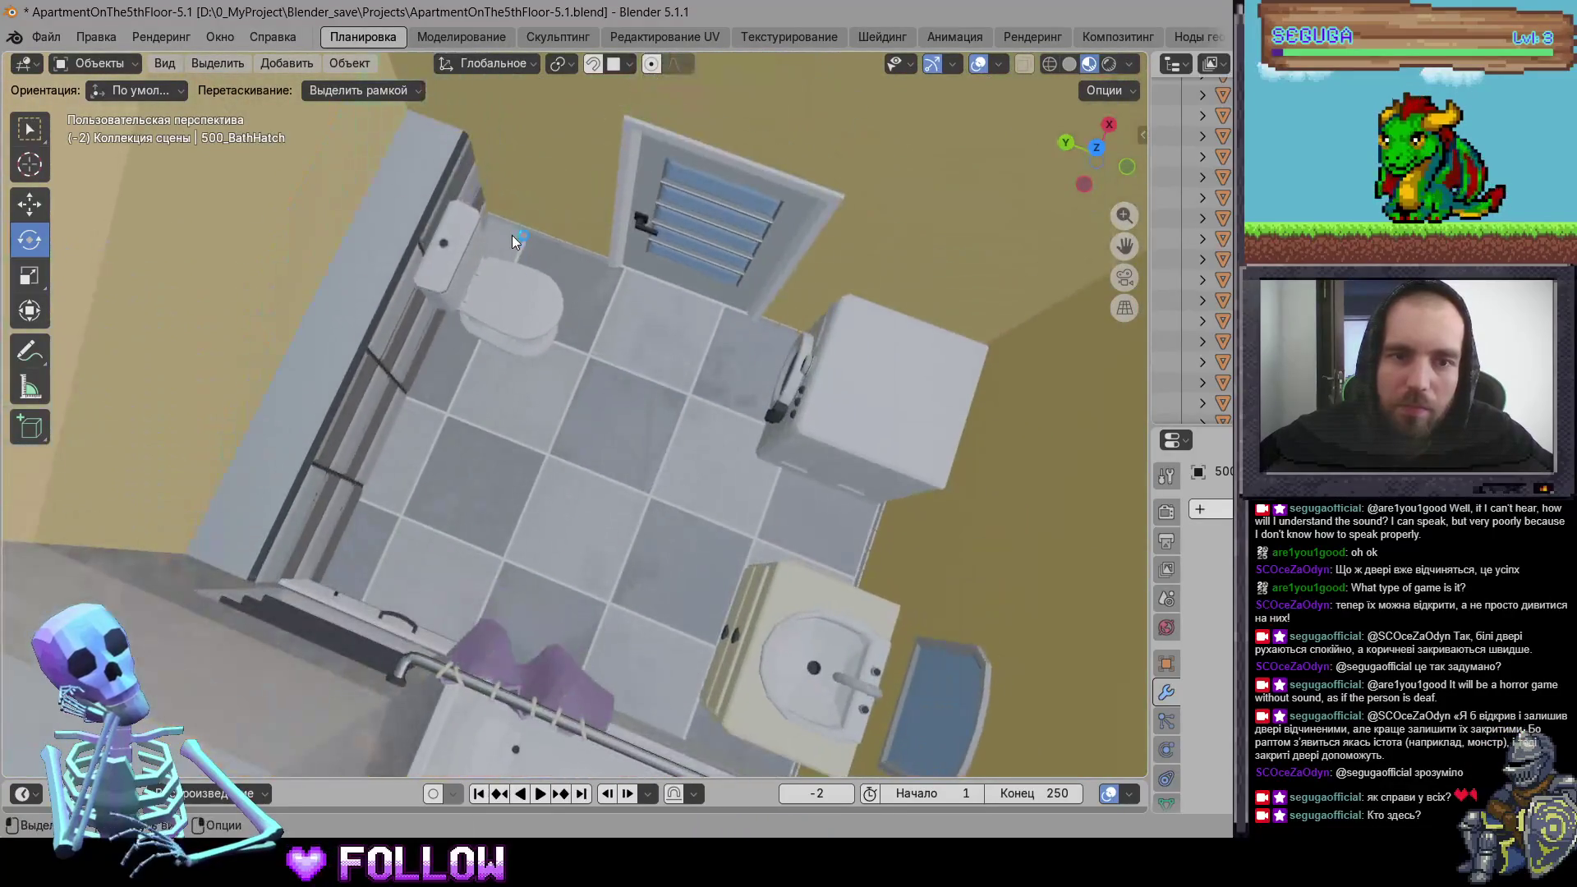
click(510, 270)
mouse_move(786, 175)
shift+middle_down()
mouse_move(658, 254)
mouse_move(665, 224)
mouse_move(666, 412)
mouse_move(792, 457)
mouse_move(529, 461)
mouse_move(680, 518)
mouse_move(549, 475)
mouse_move(578, 506)
mouse_move(588, 352)
mouse_move(480, 413)
mouse_move(562, 562)
shift+middle_up()
click(568, 390)
click(556, 573)
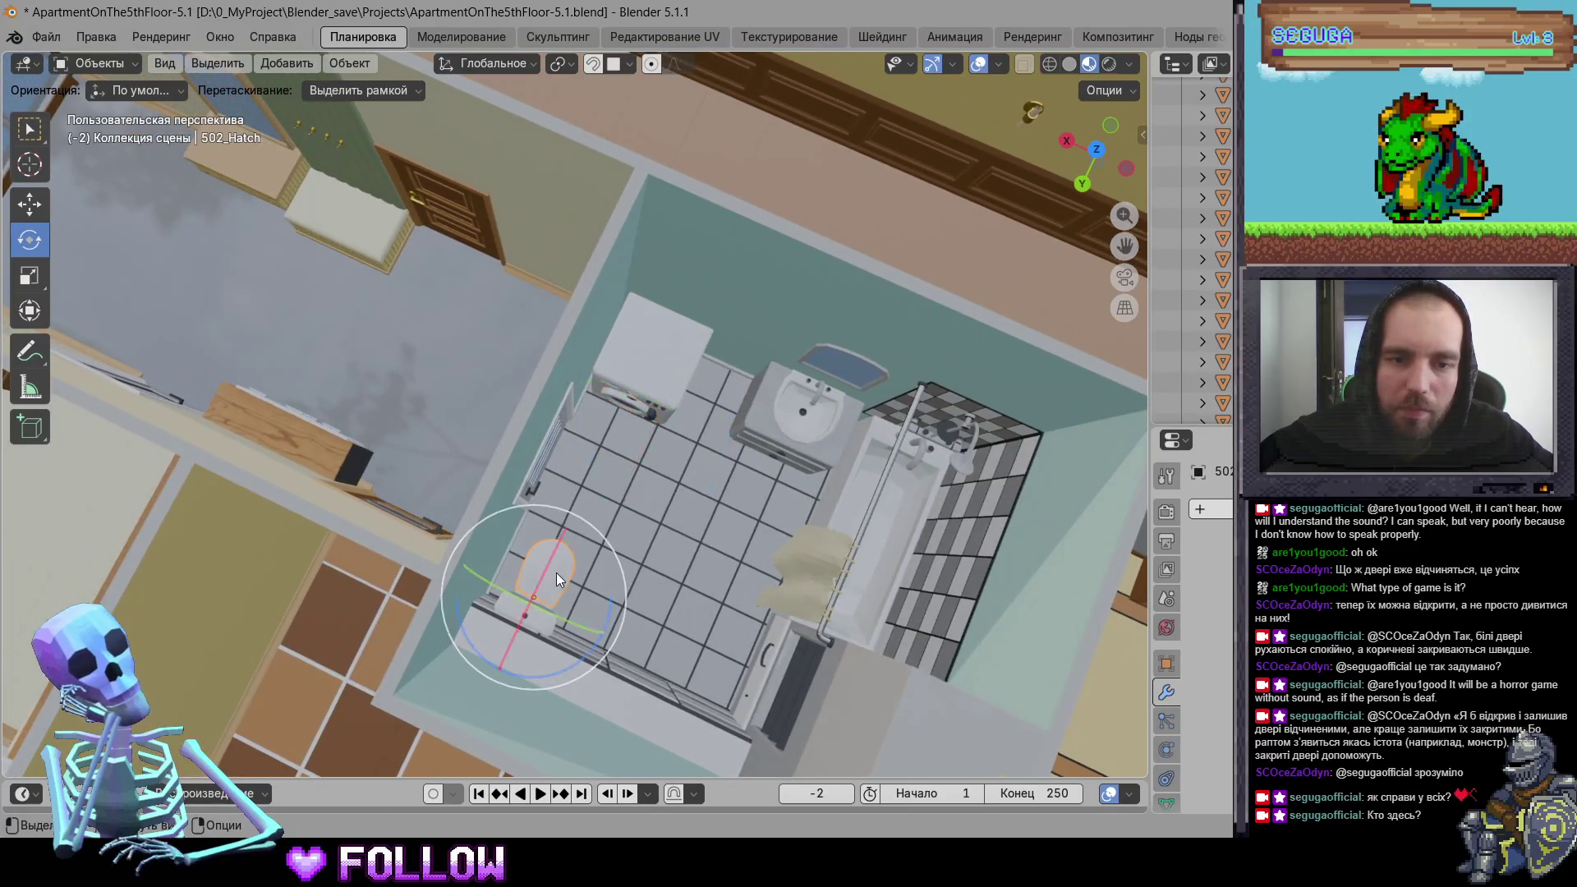
mouse_move(669, 647)
middle_down()
mouse_move(701, 358)
mouse_move(632, 400)
mouse_move(696, 371)
mouse_move(762, 417)
mouse_move(716, 388)
mouse_move(644, 412)
mouse_move(600, 239)
mouse_move(584, 363)
mouse_move(554, 317)
middle_up()
click(719, 348)
Step: Set the 502_DoorKitchen door's origin to the 3D cursor at its hinge
click(645, 413)
scroll(649, 445, up, 8)
right_click(554, 317)
mouse_move(576, 317)
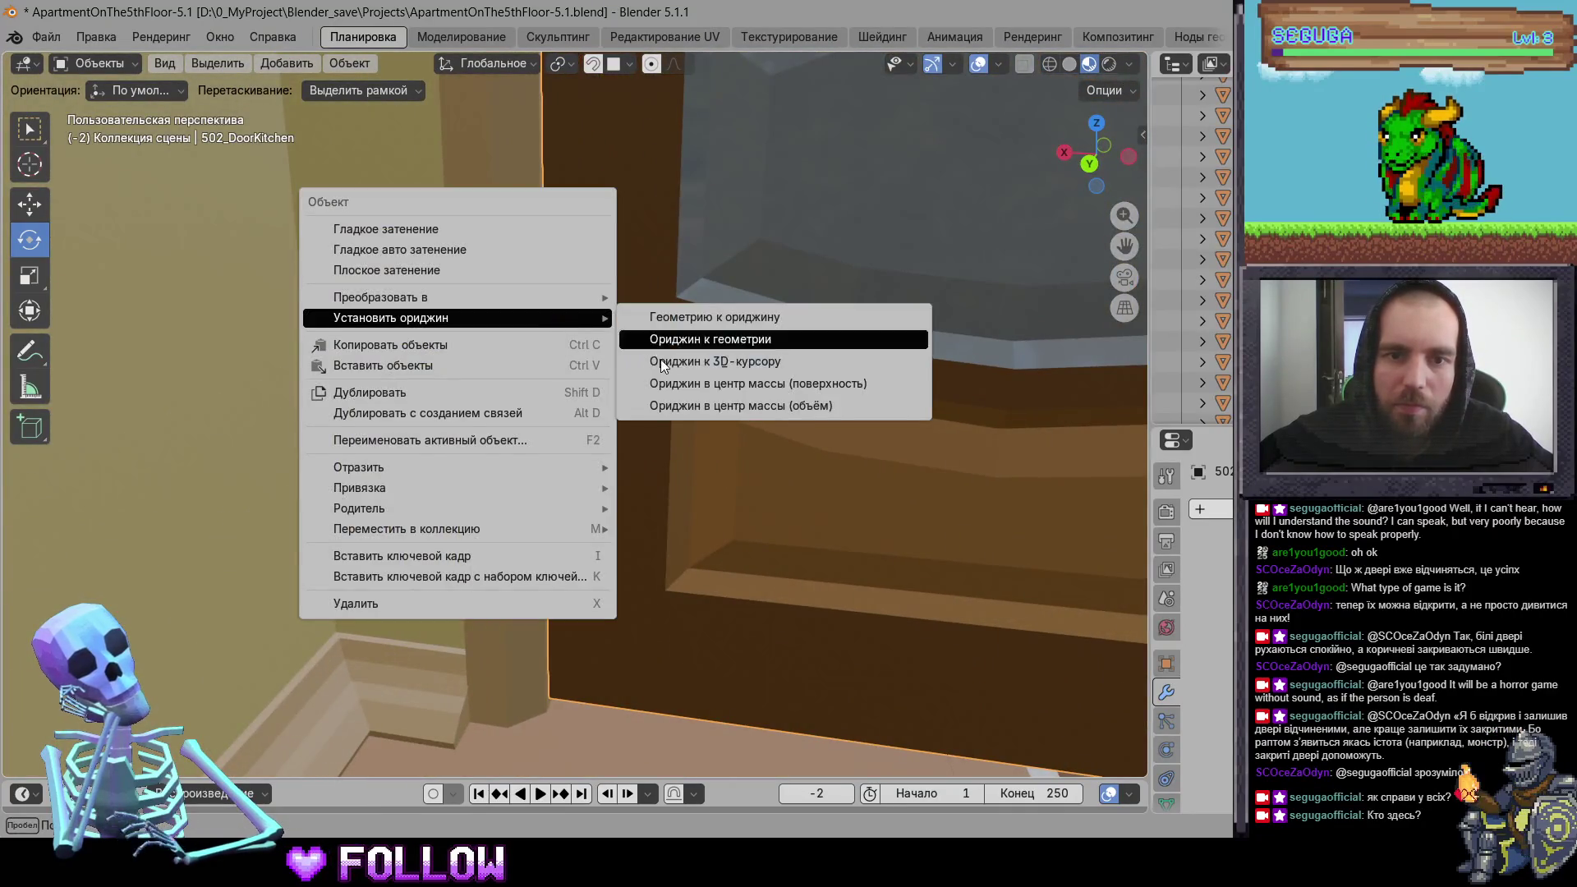
click(661, 361)
Step: Place the 3D cursor on the 502_DoorRoom hinge edge and move its origin there
mouse_move(664, 373)
middle_down()
mouse_move(607, 412)
mouse_move(504, 349)
mouse_move(835, 358)
mouse_move(442, 328)
mouse_move(506, 391)
mouse_move(625, 419)
middle_up()
click(441, 327)
shift+right_click(625, 419)
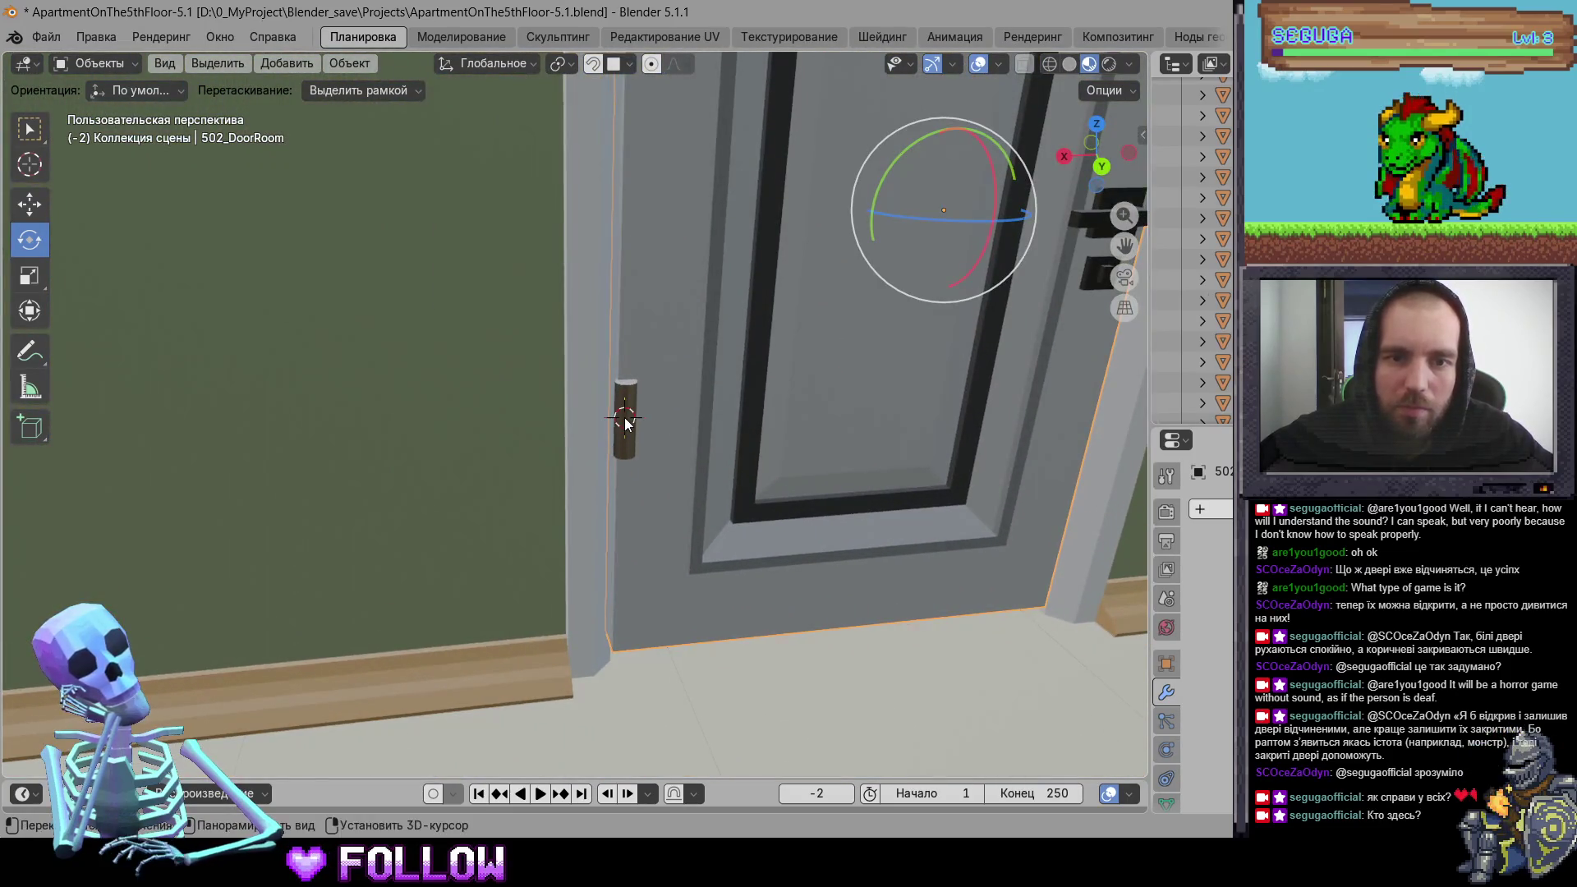
right_click(625, 419)
mouse_move(634, 418)
click(723, 458)
Step: Set the brown 502_Door's origin to the 3D cursor
mouse_move(723, 457)
middle_down()
mouse_move(603, 532)
mouse_move(406, 556)
mouse_move(127, 464)
mouse_move(309, 447)
mouse_move(433, 400)
mouse_move(561, 485)
mouse_move(681, 492)
middle_up()
click(433, 401)
mouse_move(815, 479)
middle_down()
mouse_move(525, 497)
mouse_move(437, 415)
middle_up()
right_click(477, 413)
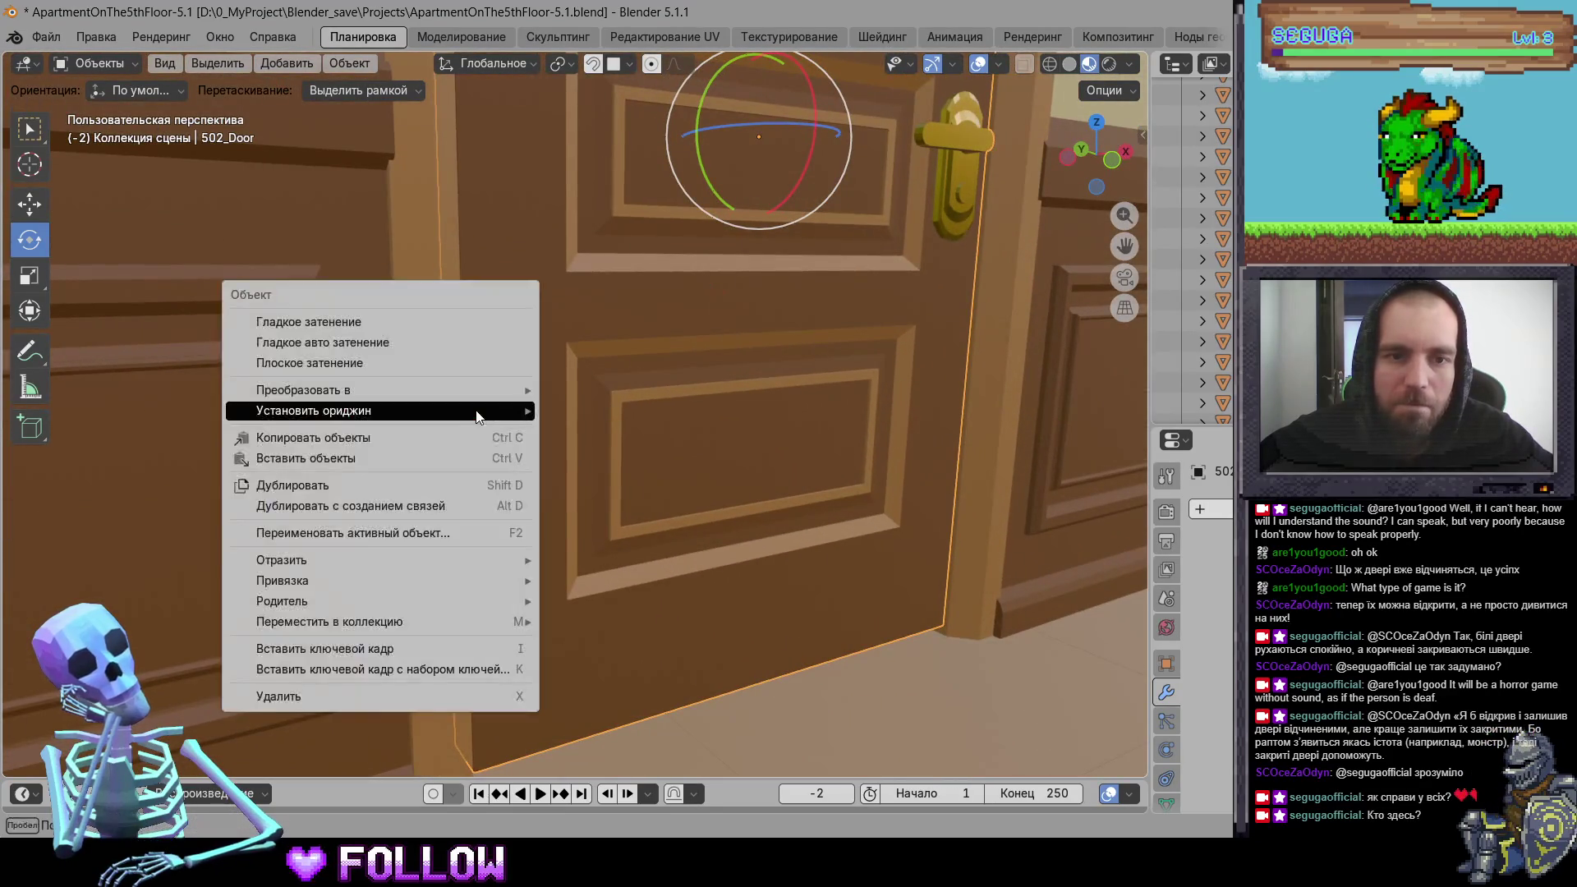
mouse_move(477, 412)
click(624, 447)
Step: Set the white 502_DoorBath bathroom door's origin to the 3D cursor
mouse_move(679, 463)
middle_down()
mouse_move(589, 540)
mouse_move(726, 404)
mouse_move(867, 370)
mouse_move(713, 410)
mouse_move(695, 251)
mouse_move(660, 393)
middle_up()
click(695, 252)
scroll(510, 385, up, 10)
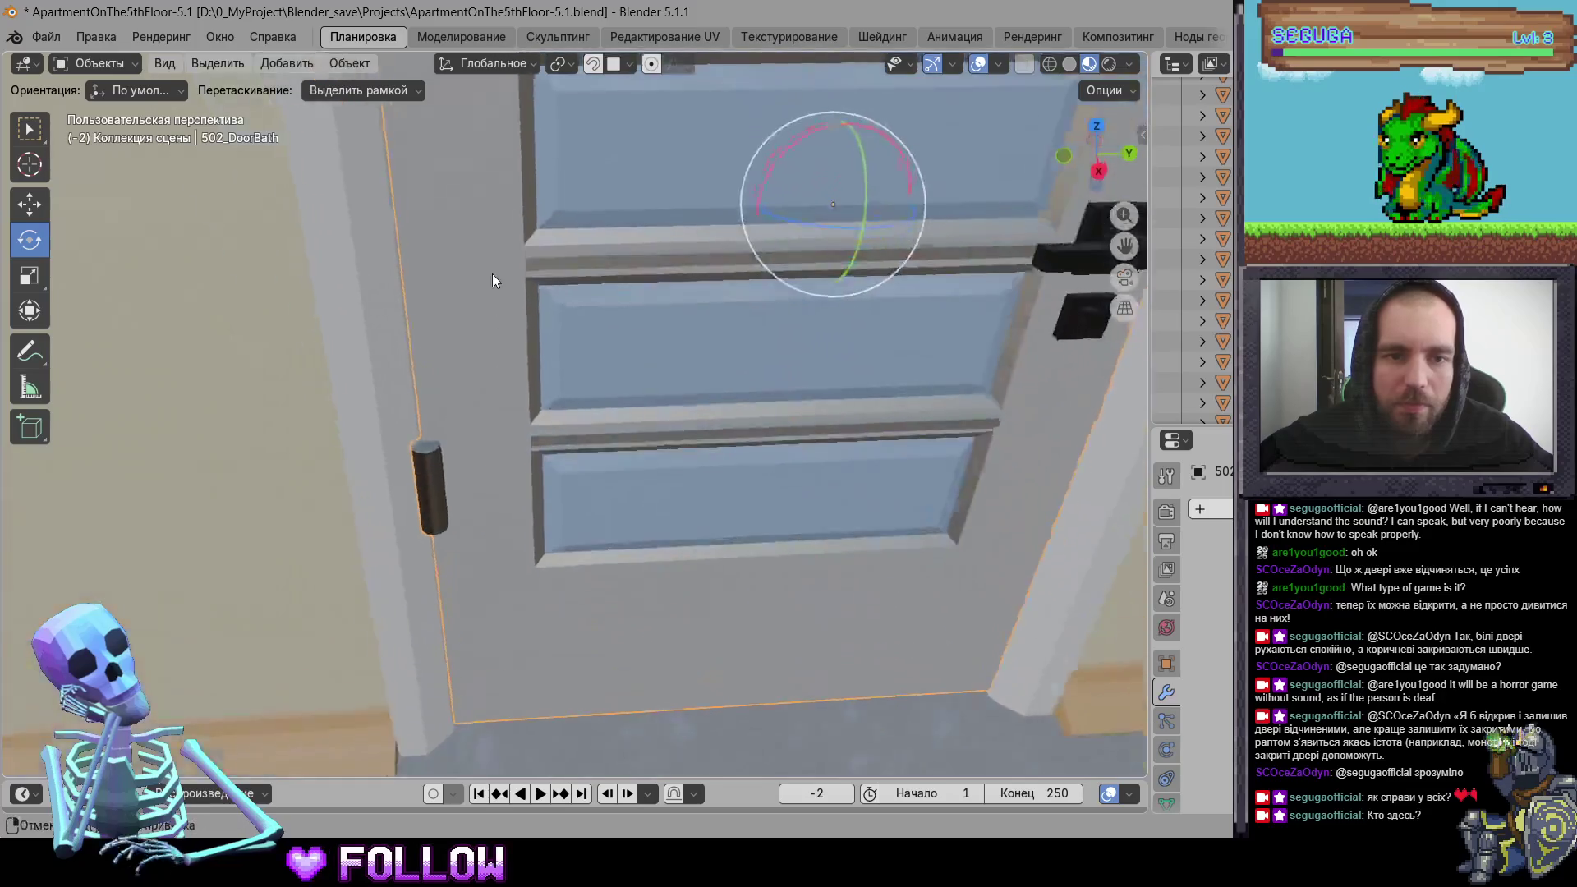
middle_drag(493, 281, 421, 488)
right_click(427, 488)
mouse_move(432, 489)
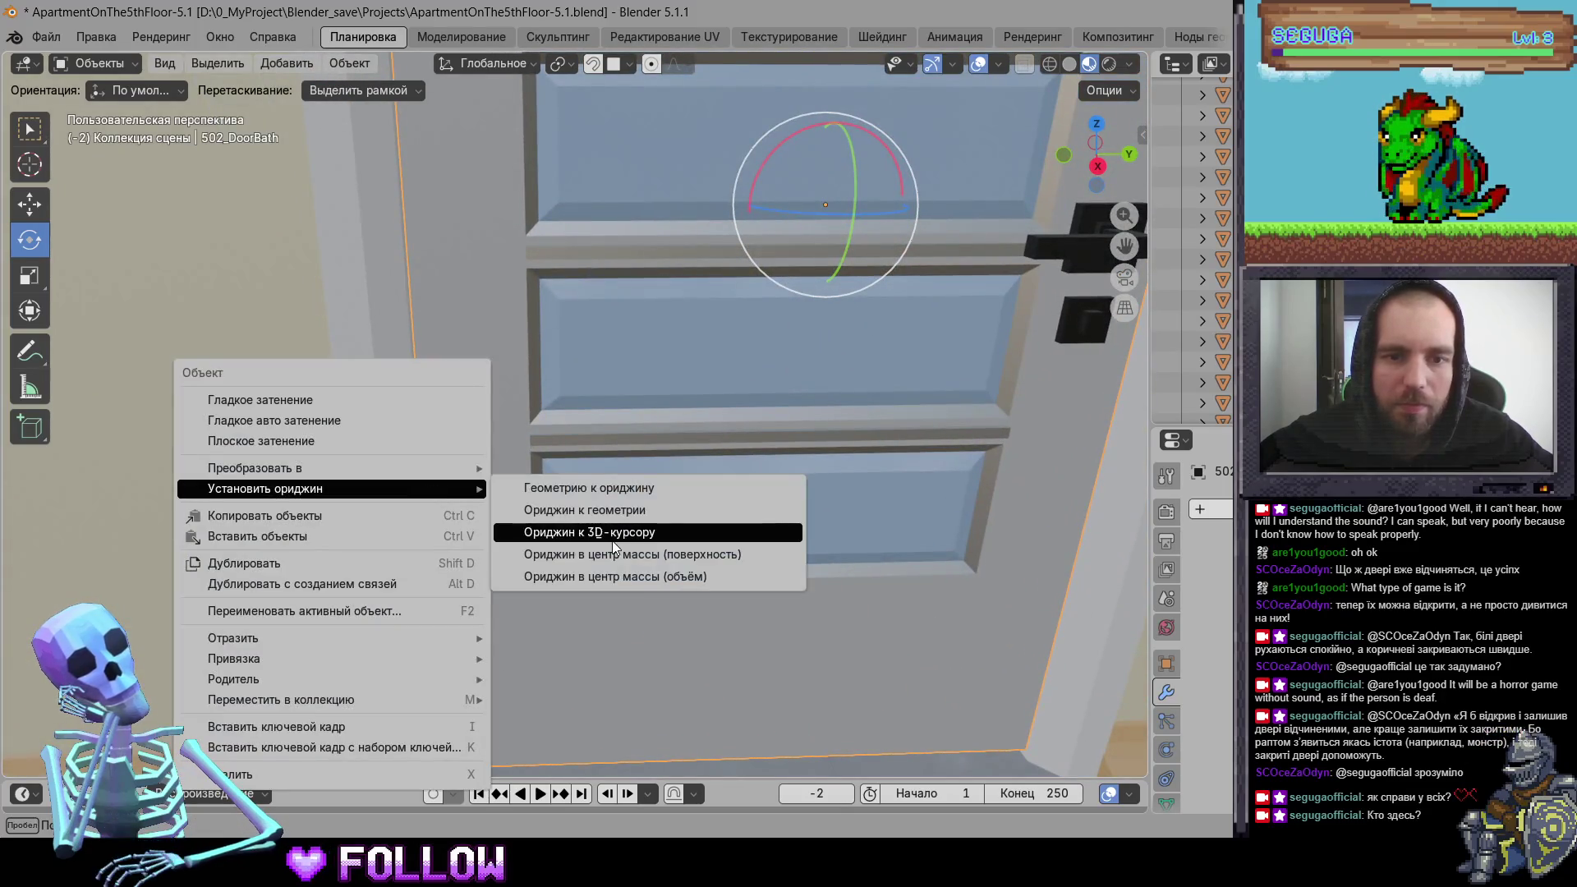
click(614, 532)
Step: Recheck the kitchen and room doors from above, then return to Unity
scroll(582, 507, down, 8)
mouse_move(583, 507)
middle_down()
mouse_move(720, 551)
mouse_move(644, 519)
mouse_move(657, 370)
middle_up()
click(658, 370)
mouse_move(776, 429)
middle_down()
mouse_move(401, 406)
mouse_move(447, 414)
mouse_move(169, 505)
middle_up()
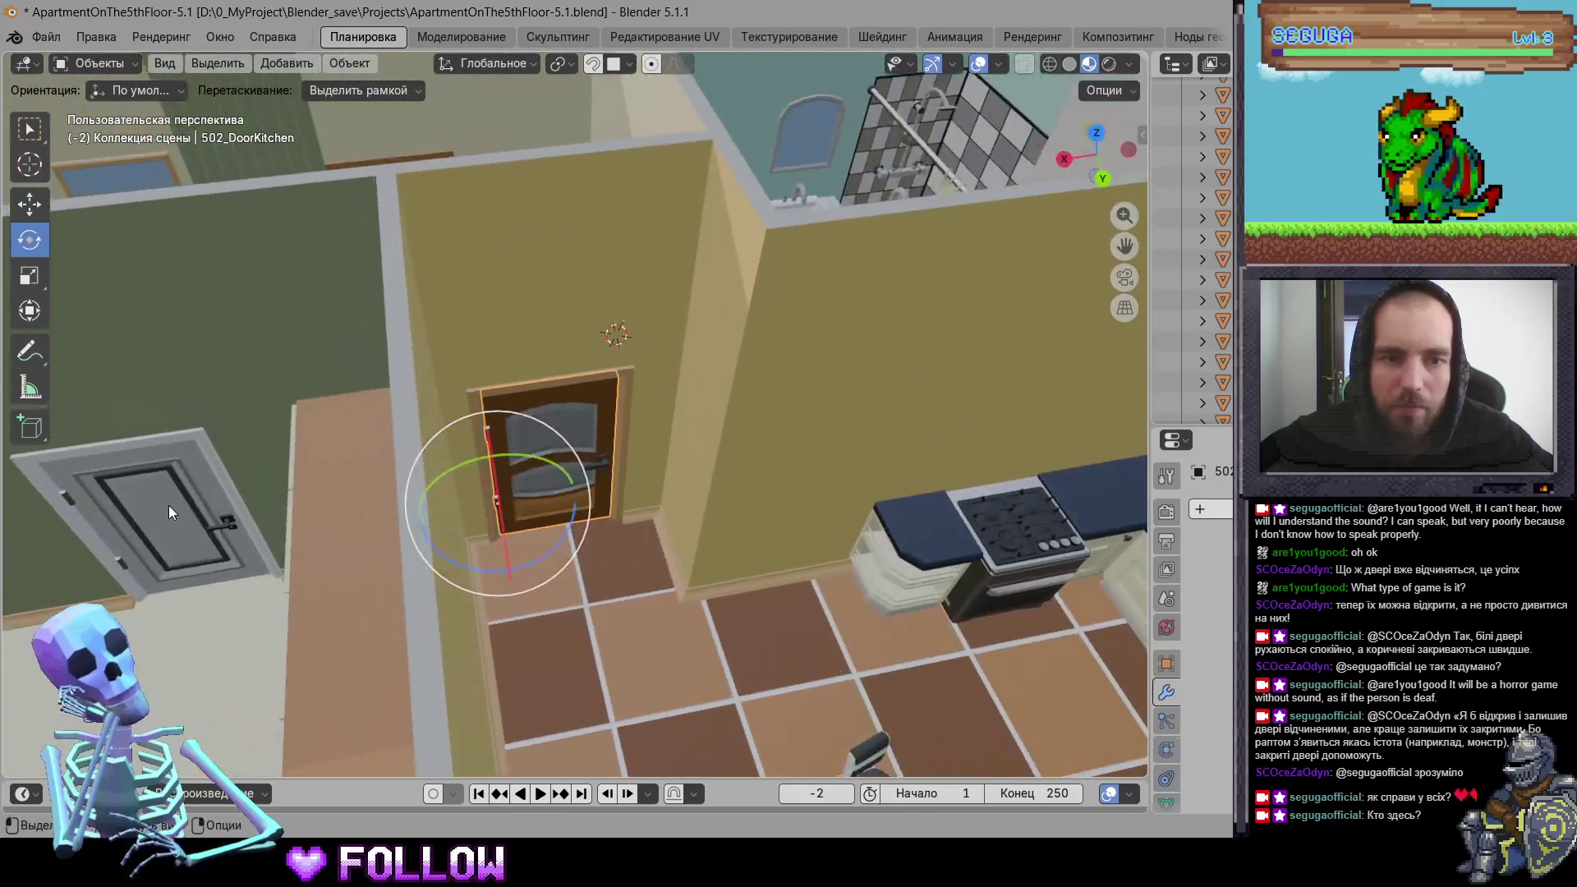
click(169, 506)
mouse_move(764, 528)
middle_down()
mouse_move(580, 450)
mouse_move(430, 452)
mouse_move(558, 423)
middle_up()
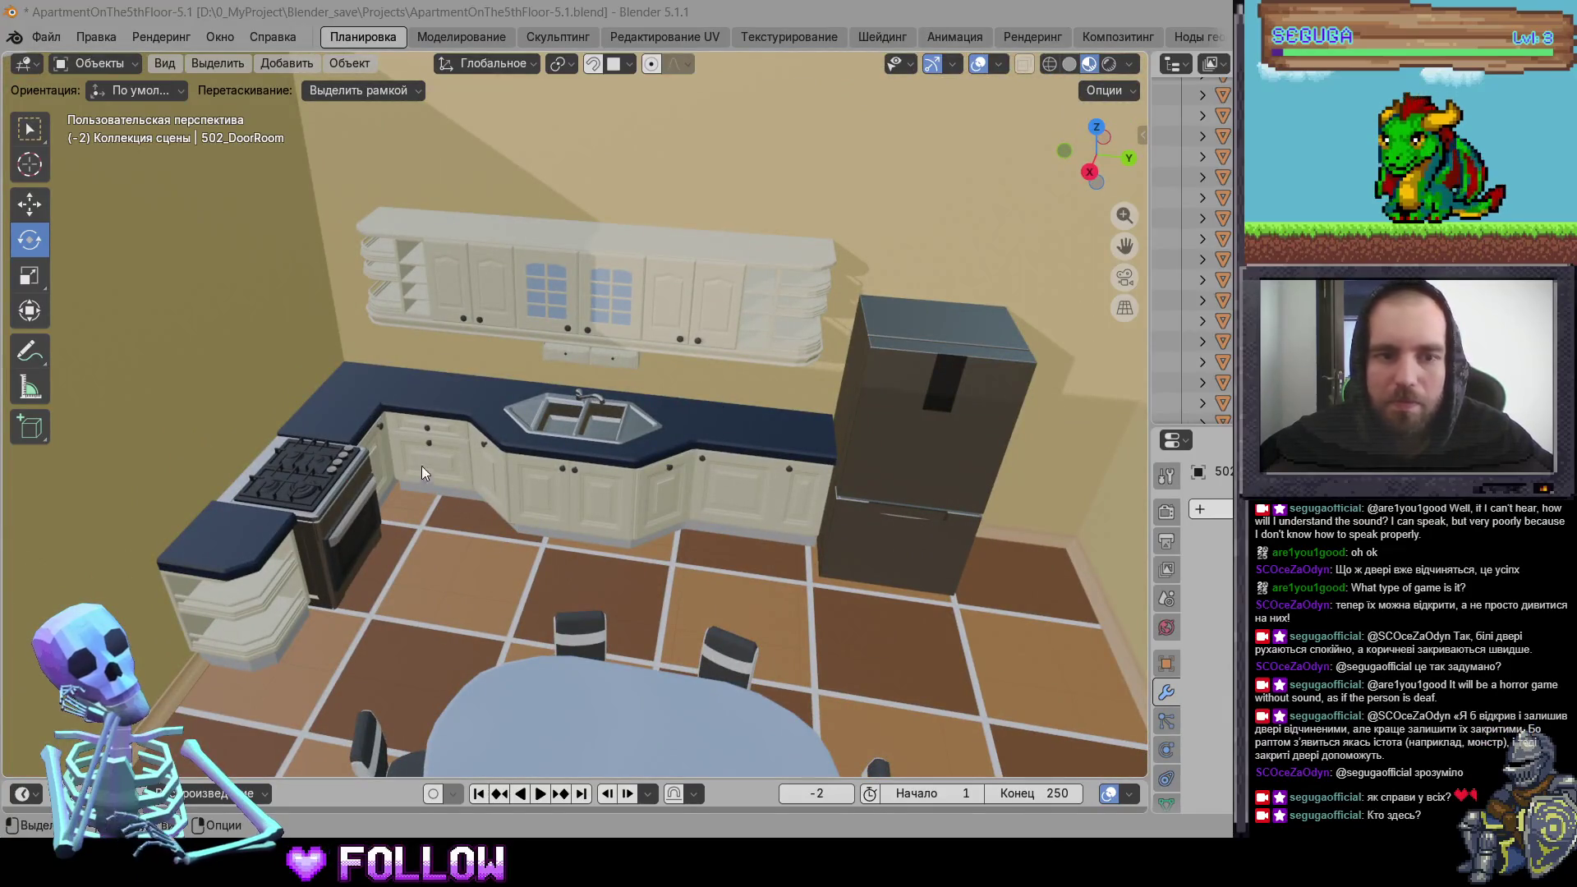
key(alt+Tab)
Step: Select the apartment prefab root and look down on it in the Scene view
click(452, 496)
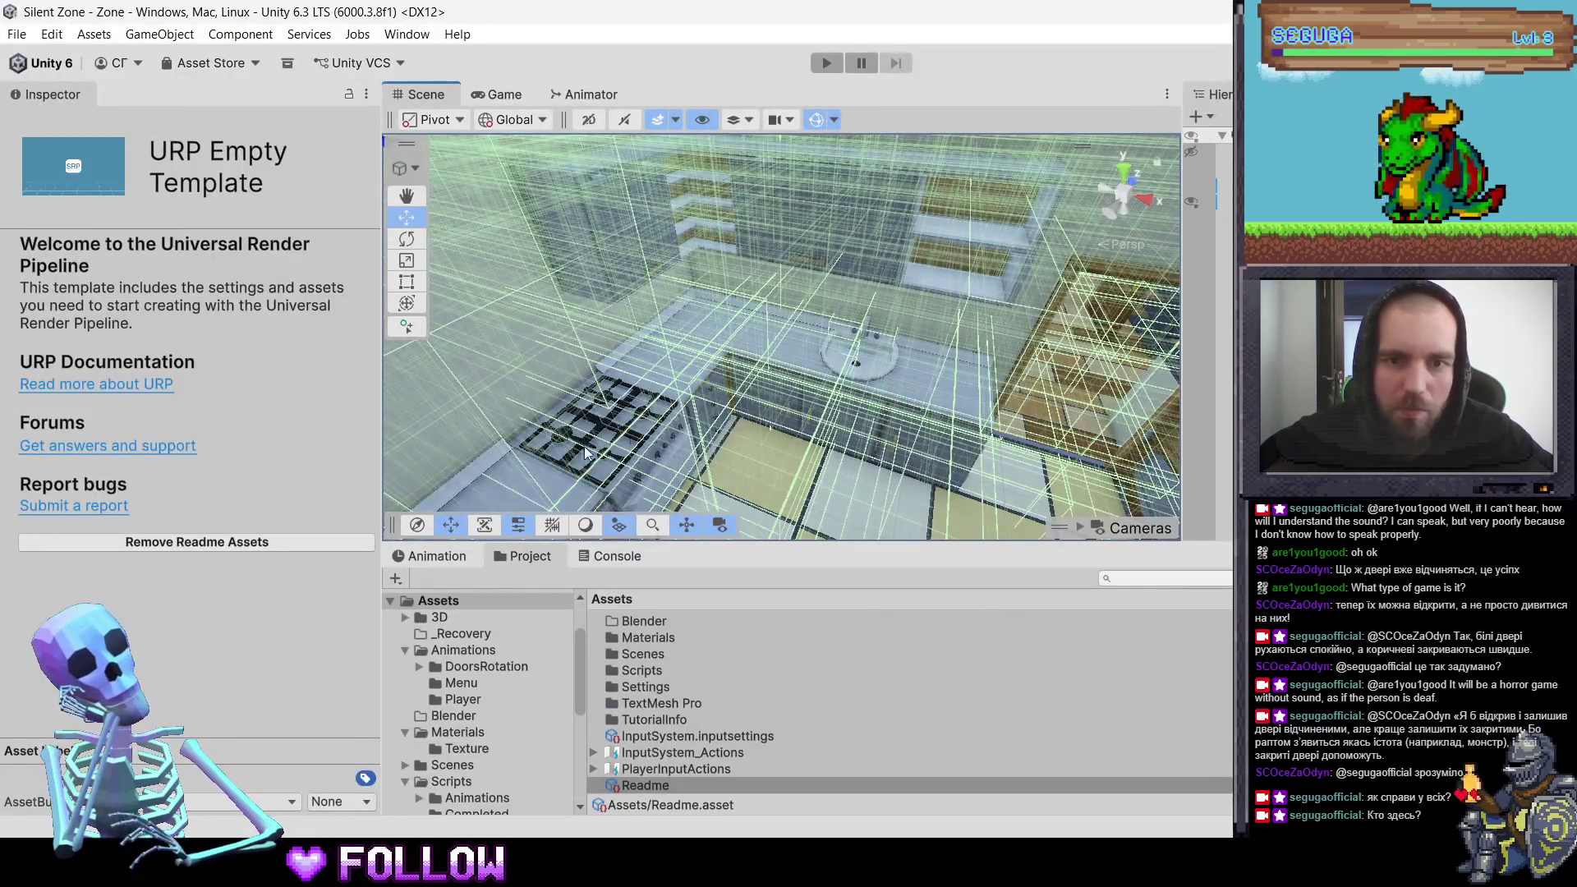
click(794, 421)
click(765, 401)
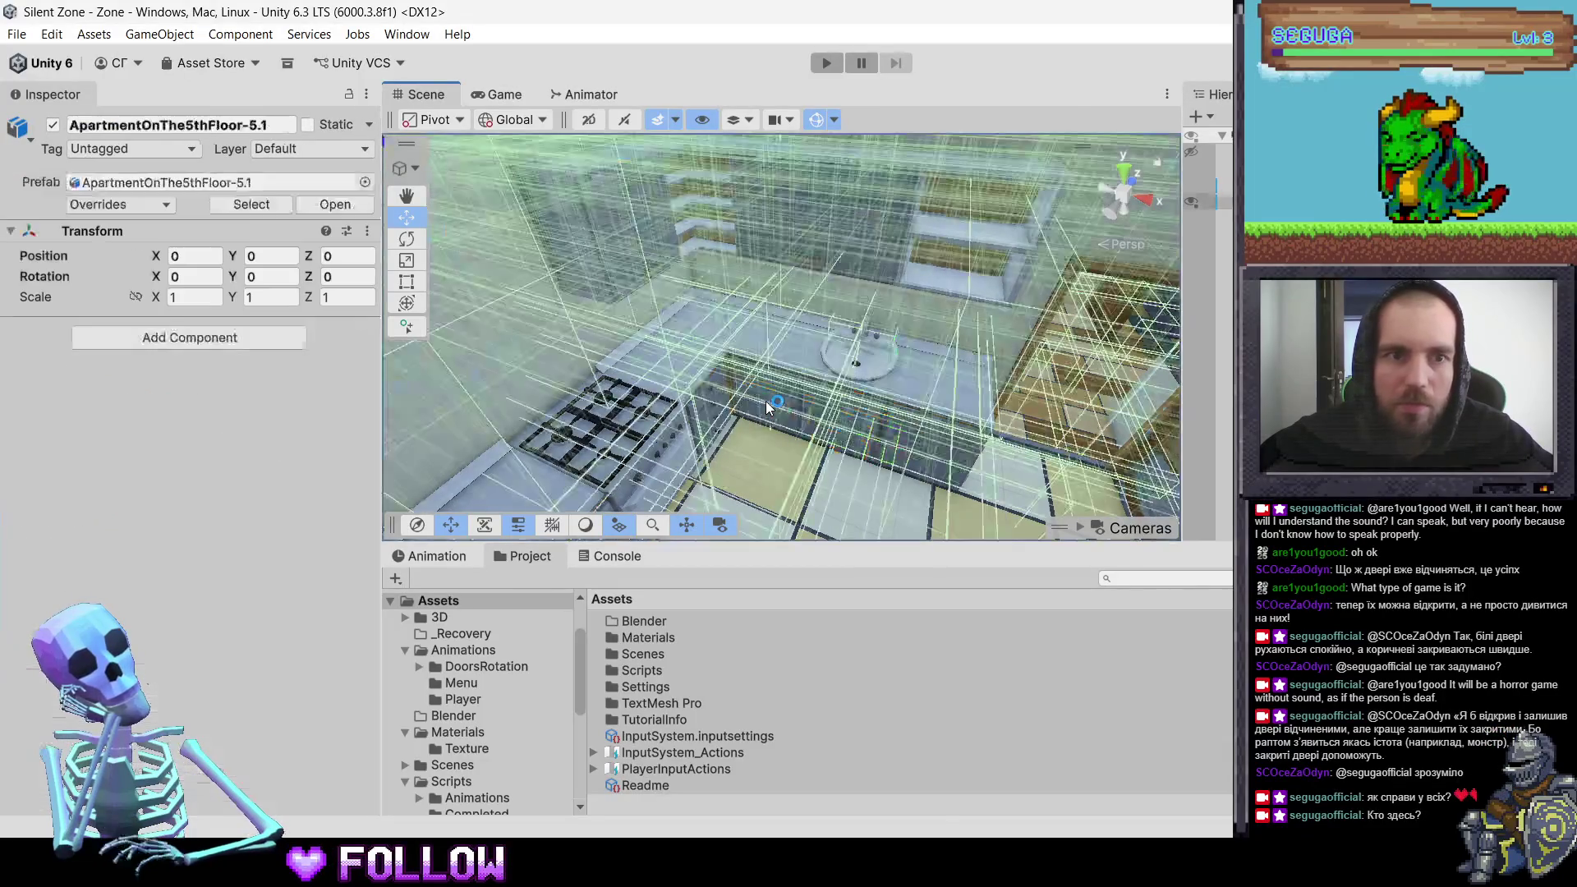
scroll(762, 404, down, 3)
mouse_move(789, 407)
right_down()
mouse_move(820, 410)
mouse_move(722, 386)
right_up()
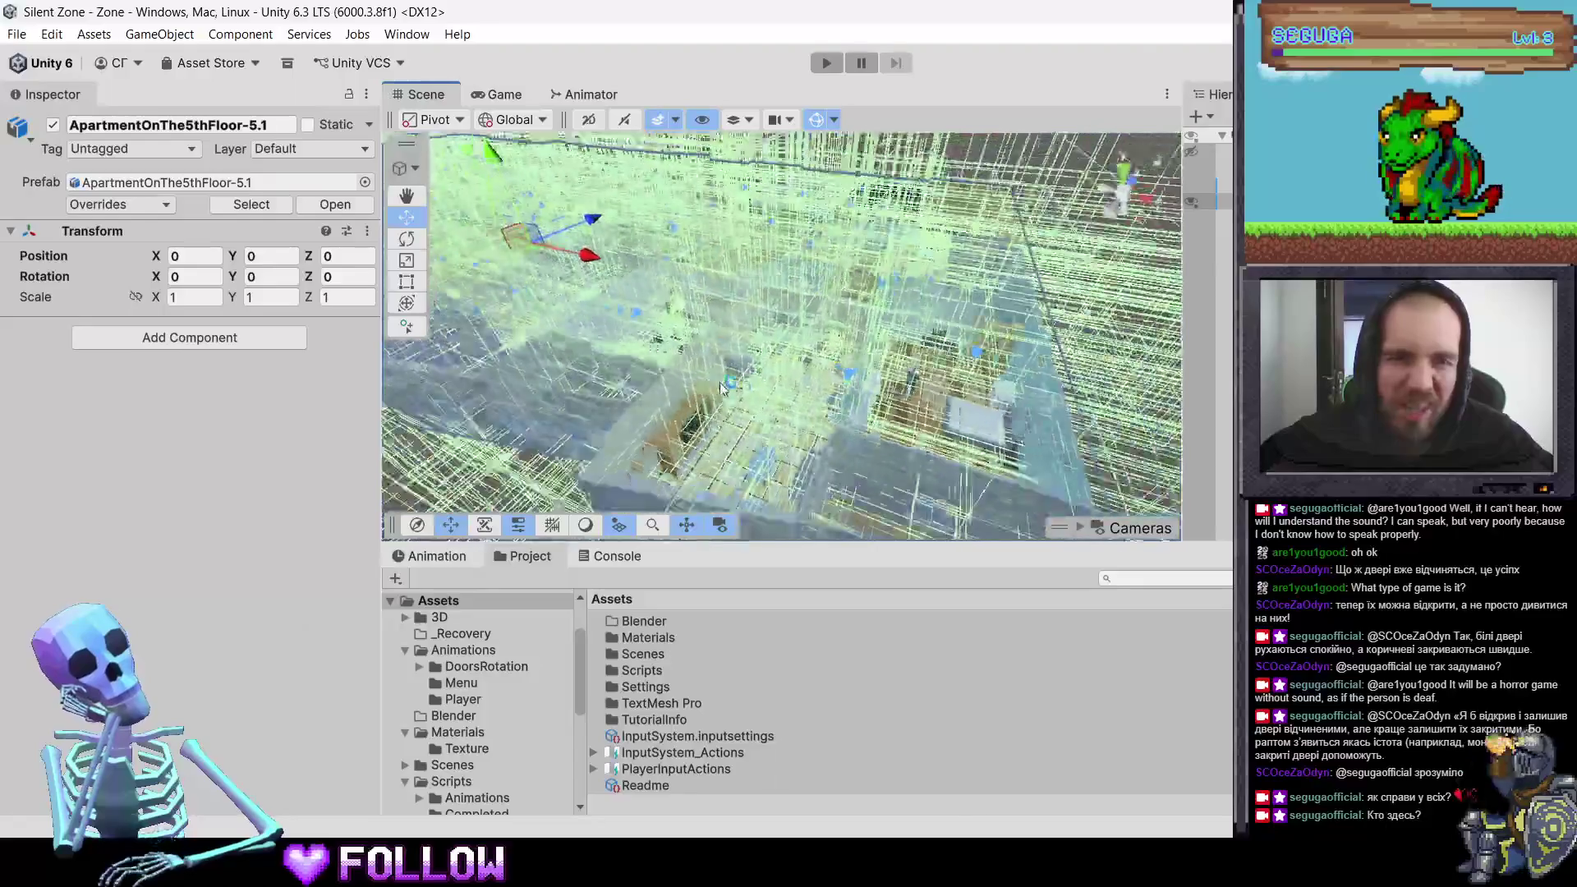
scroll(721, 386, down, 5)
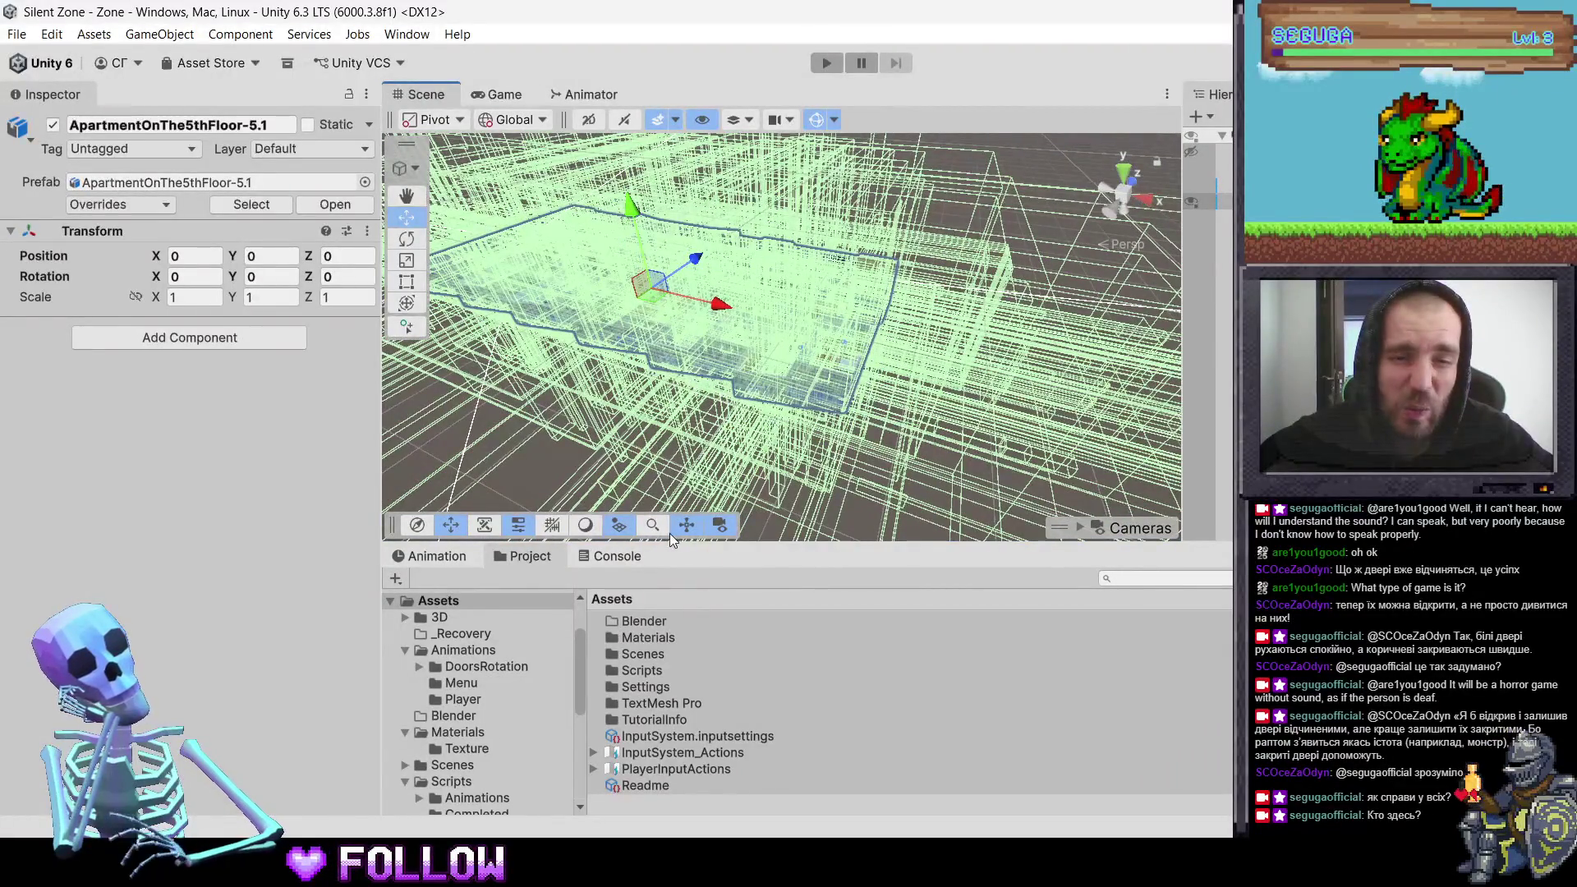
Step: Review the apartment FBX's Model and Rig import settings in Assets/3D
click(443, 617)
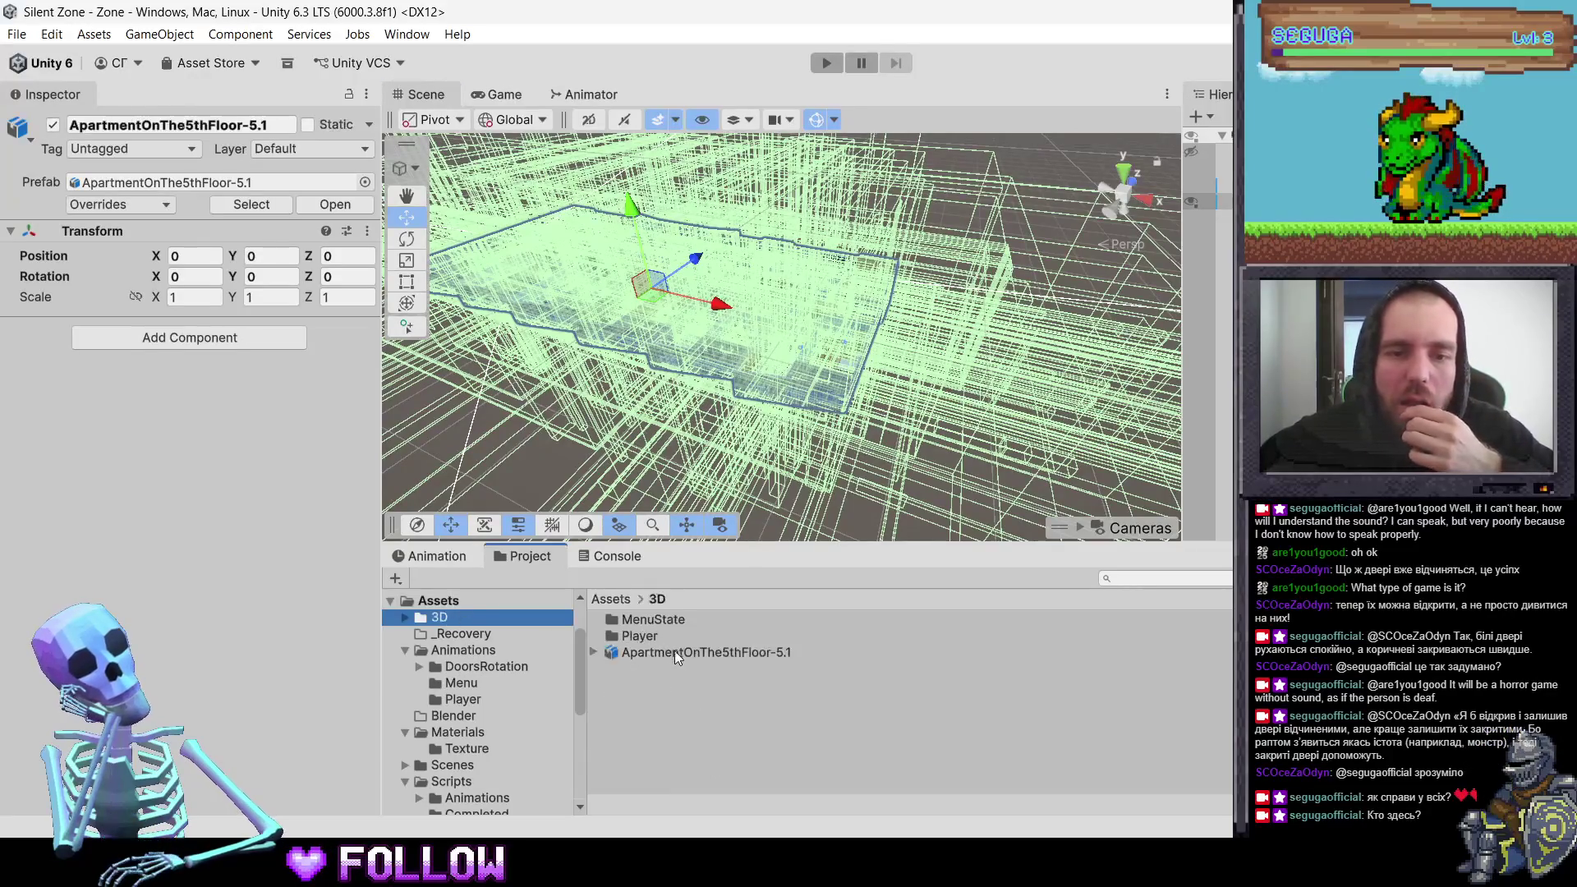
click(673, 651)
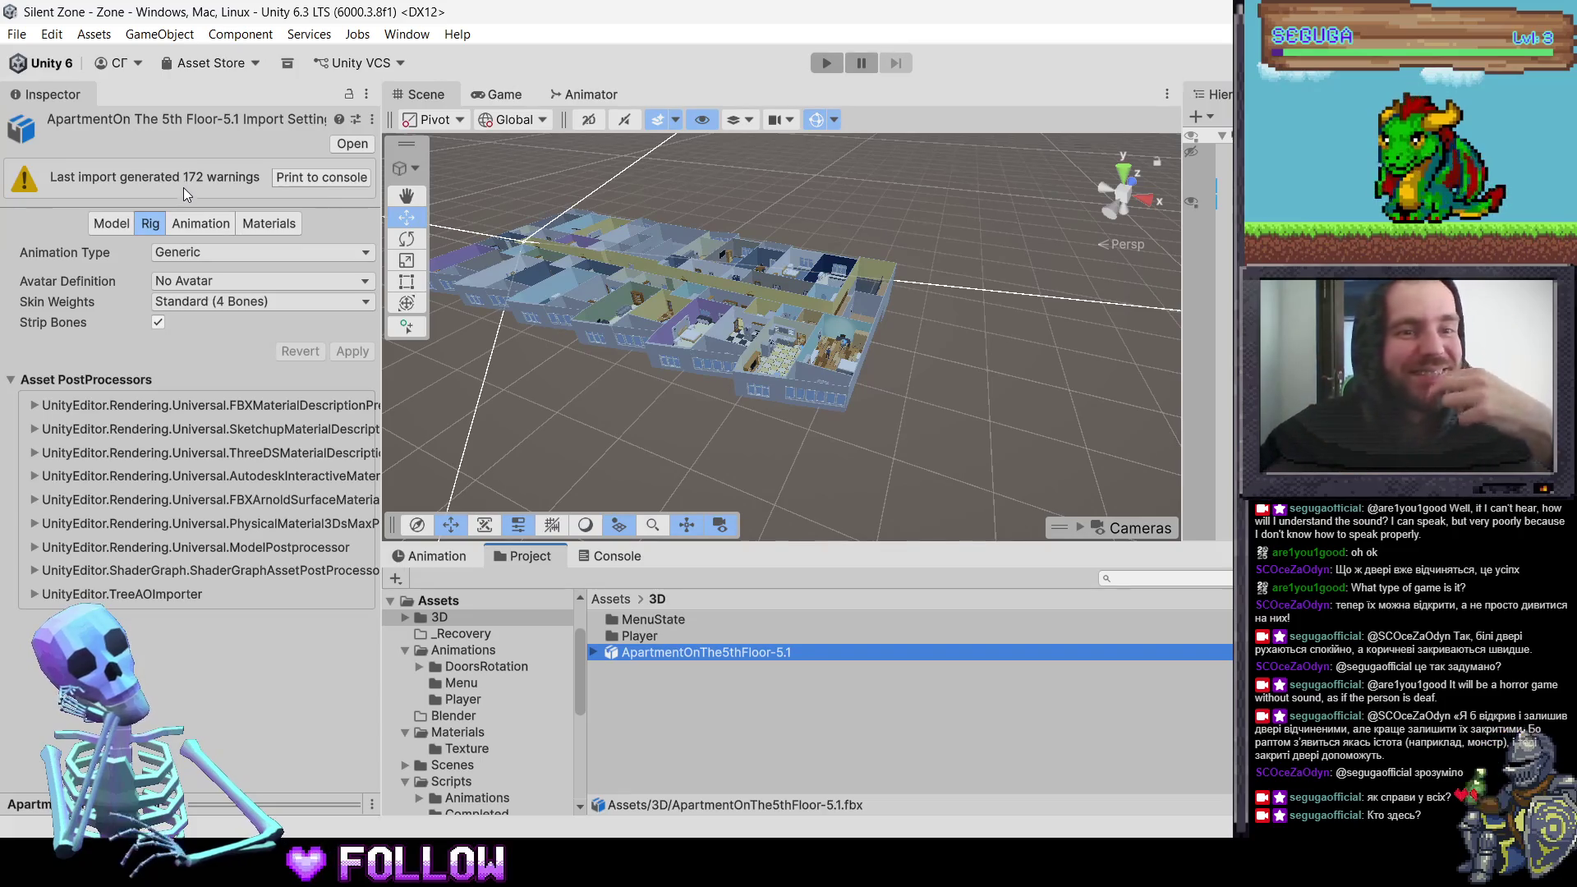
click(117, 229)
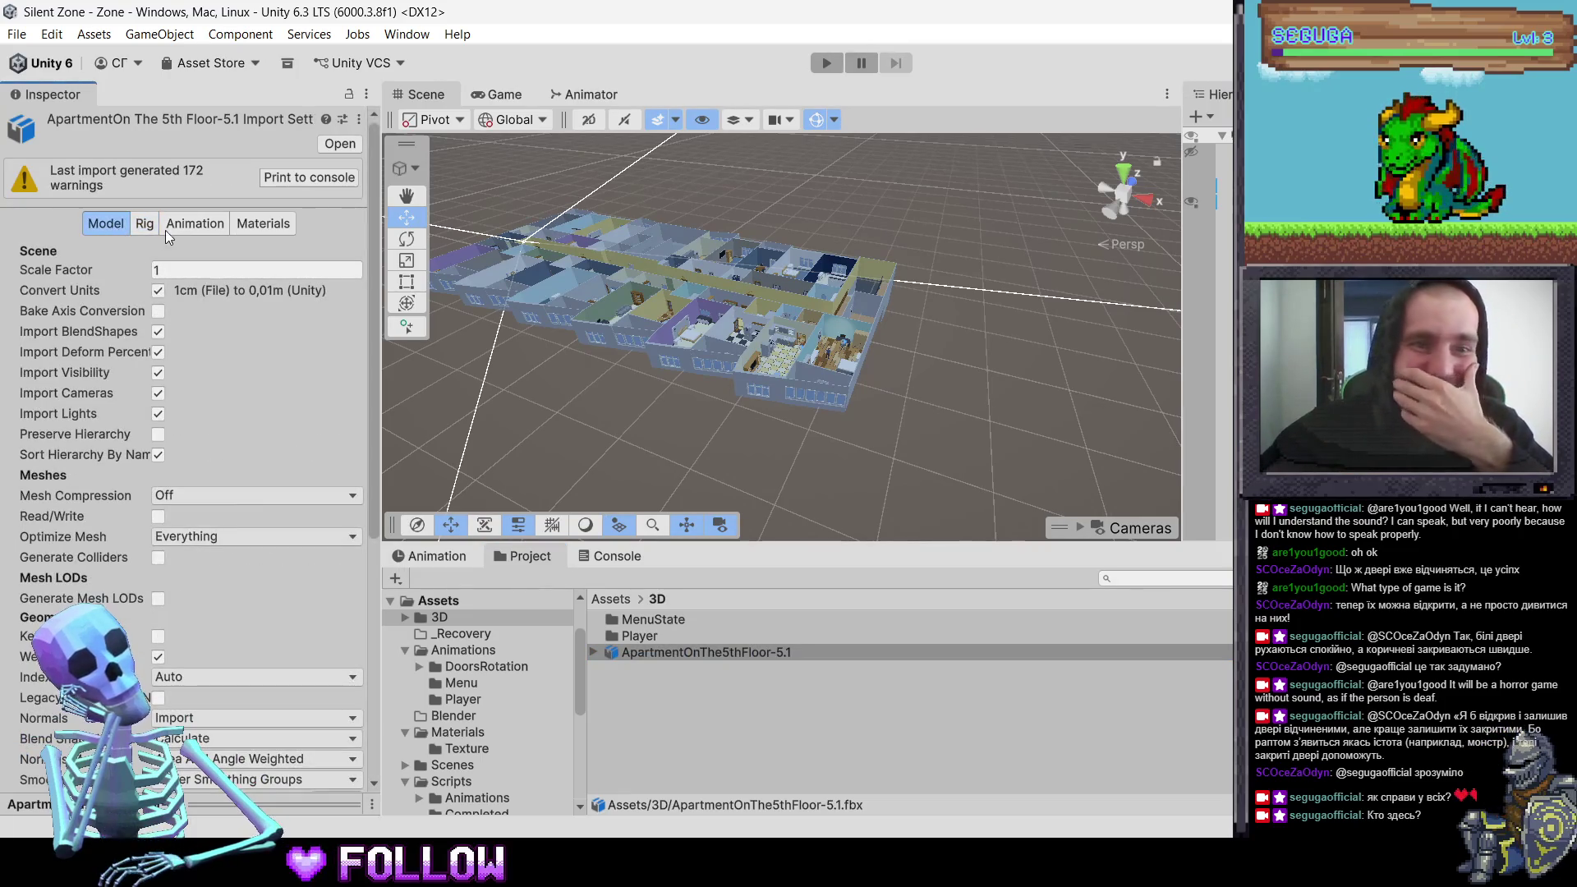
click(147, 223)
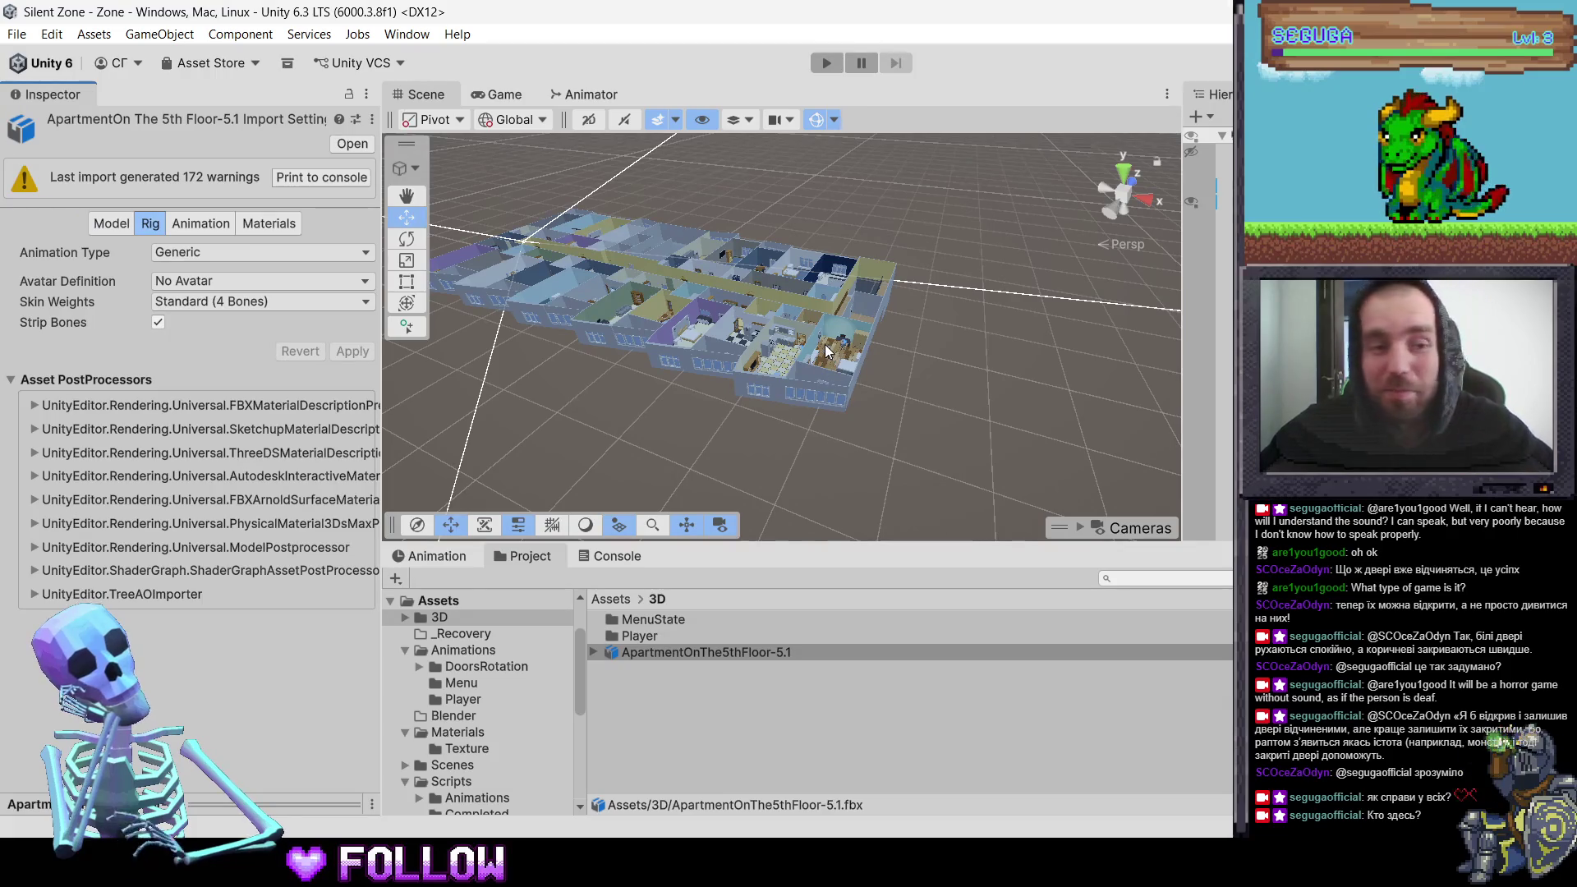
Step: Zoom into the apartment and select the 500_DoorRoom door inside the model
scroll(826, 352, up, 5)
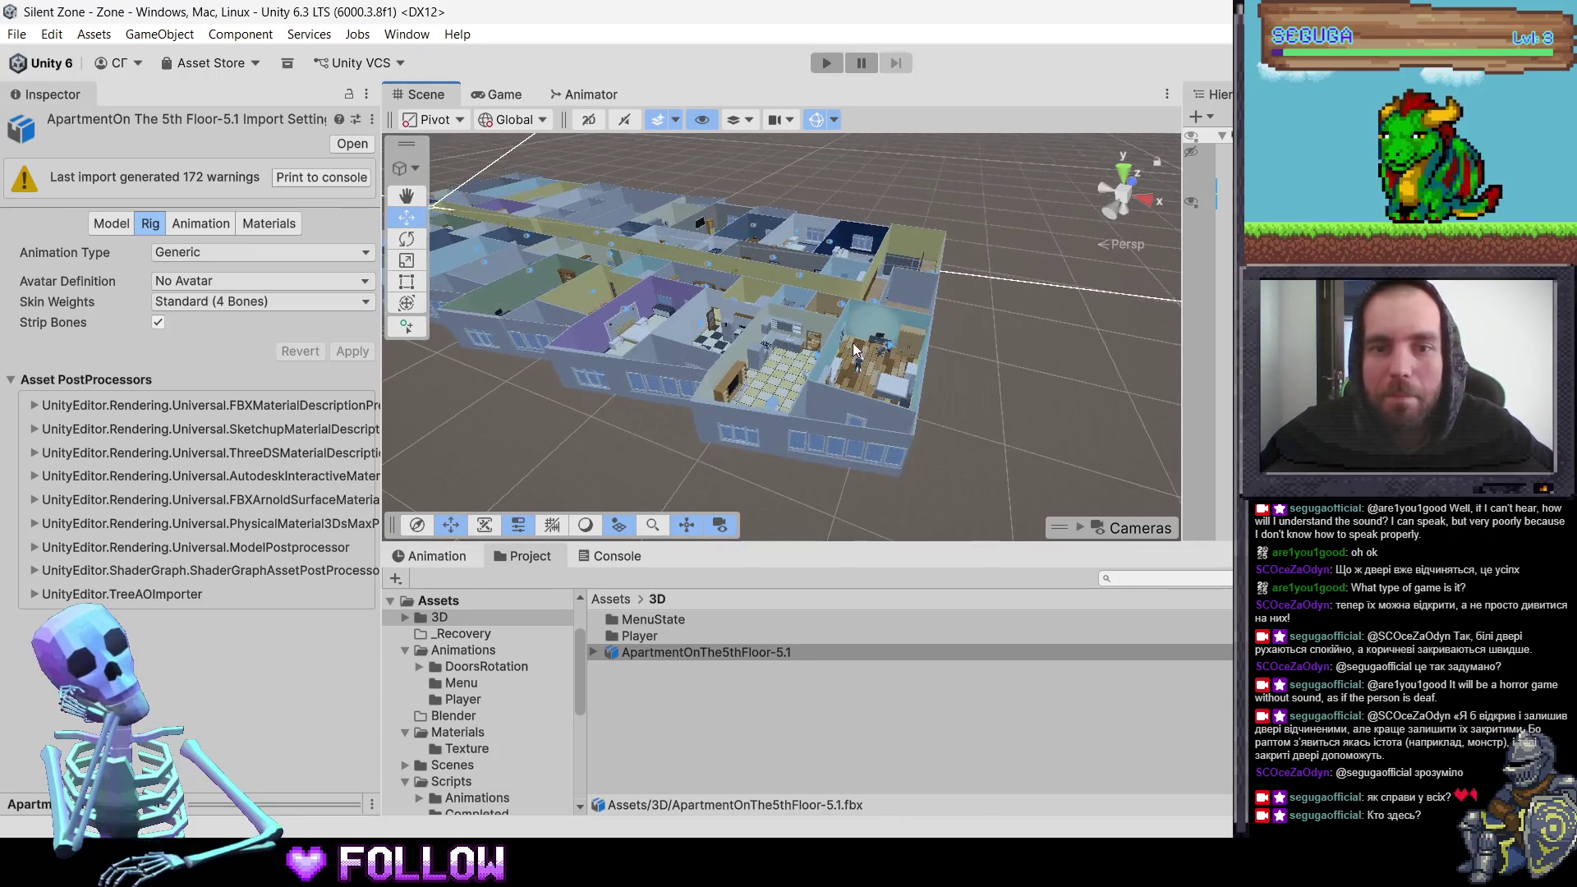
mouse_move(854, 348)
middle_down()
mouse_move(620, 364)
mouse_move(831, 315)
middle_up()
scroll(832, 315, up, 3)
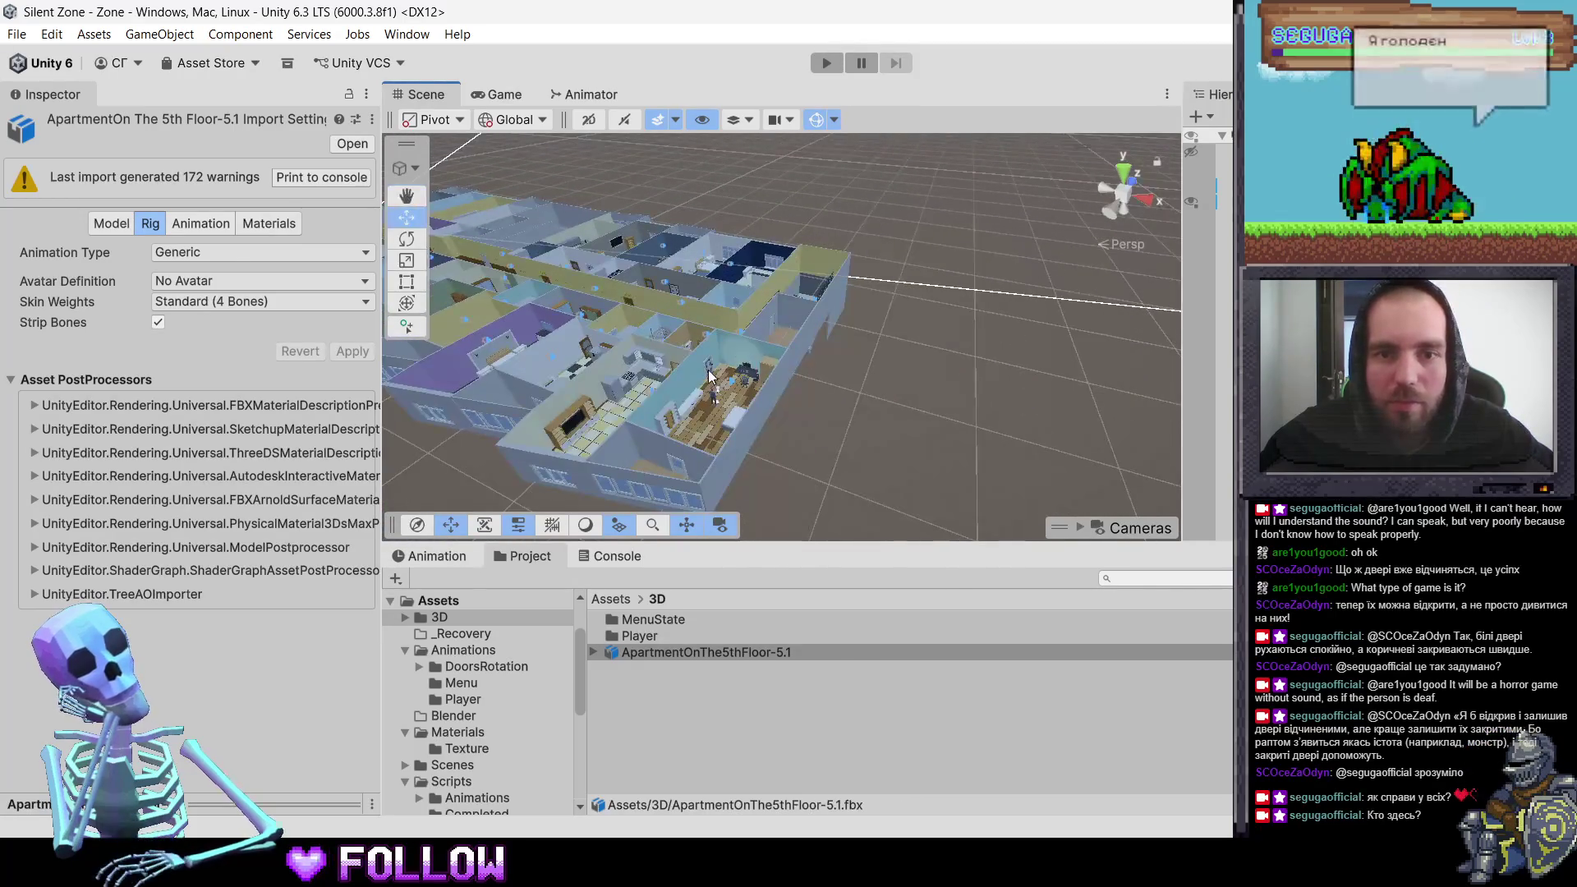
click(712, 376)
click(710, 376)
scroll(725, 379, up, 2)
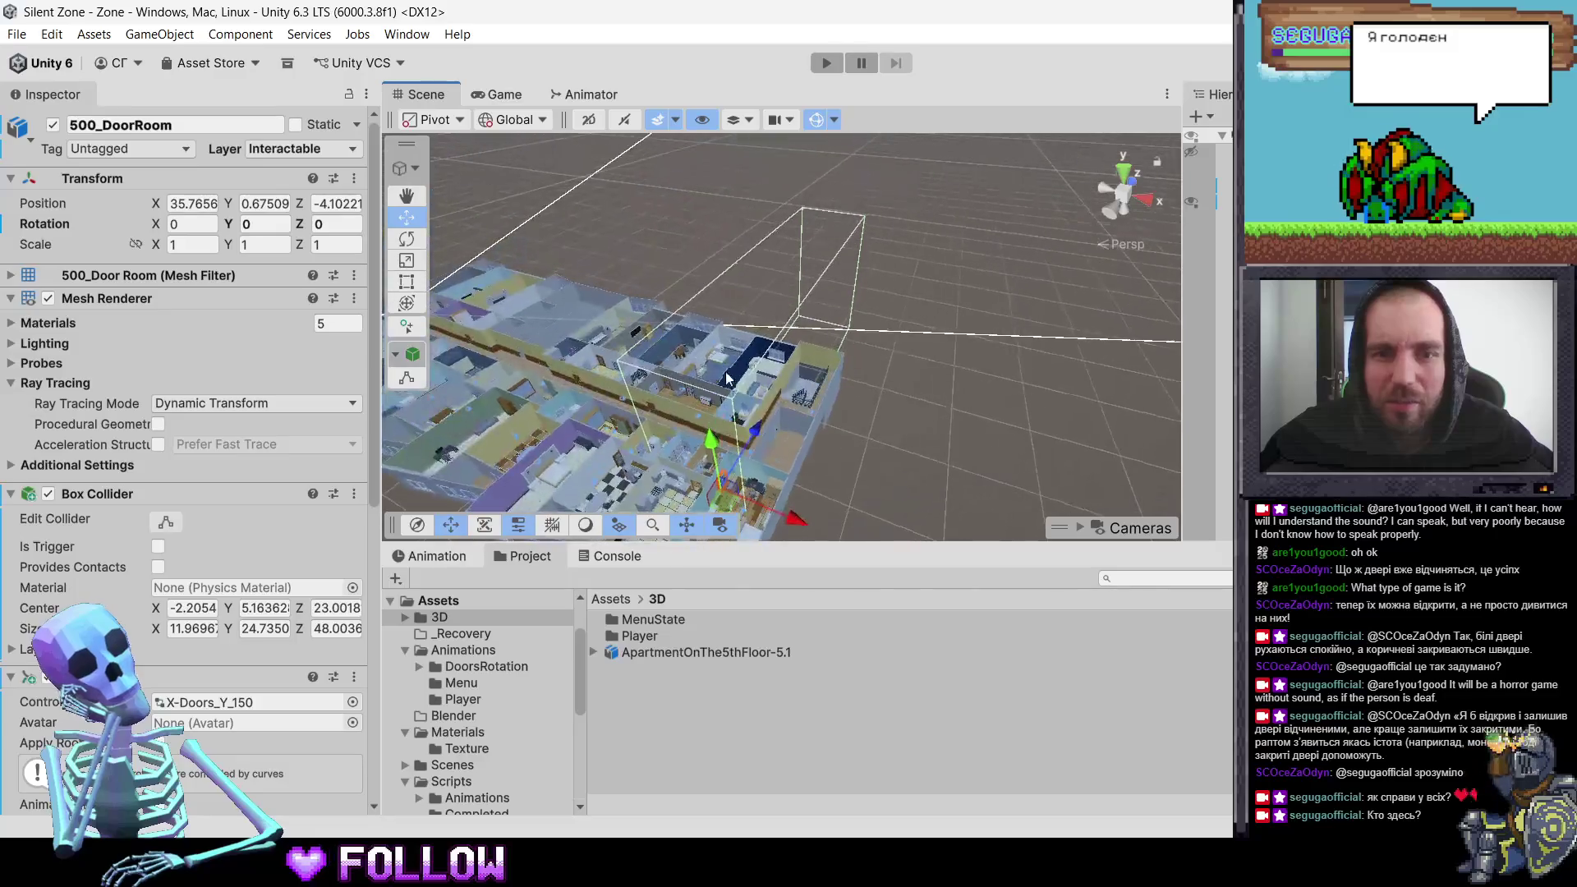
Step: Frame the door and scrub the X-Door_Open_Y_150 animation, then return to frame one
key(f)
alt+drag(734, 379, 758, 427)
scroll(718, 413, down, 3)
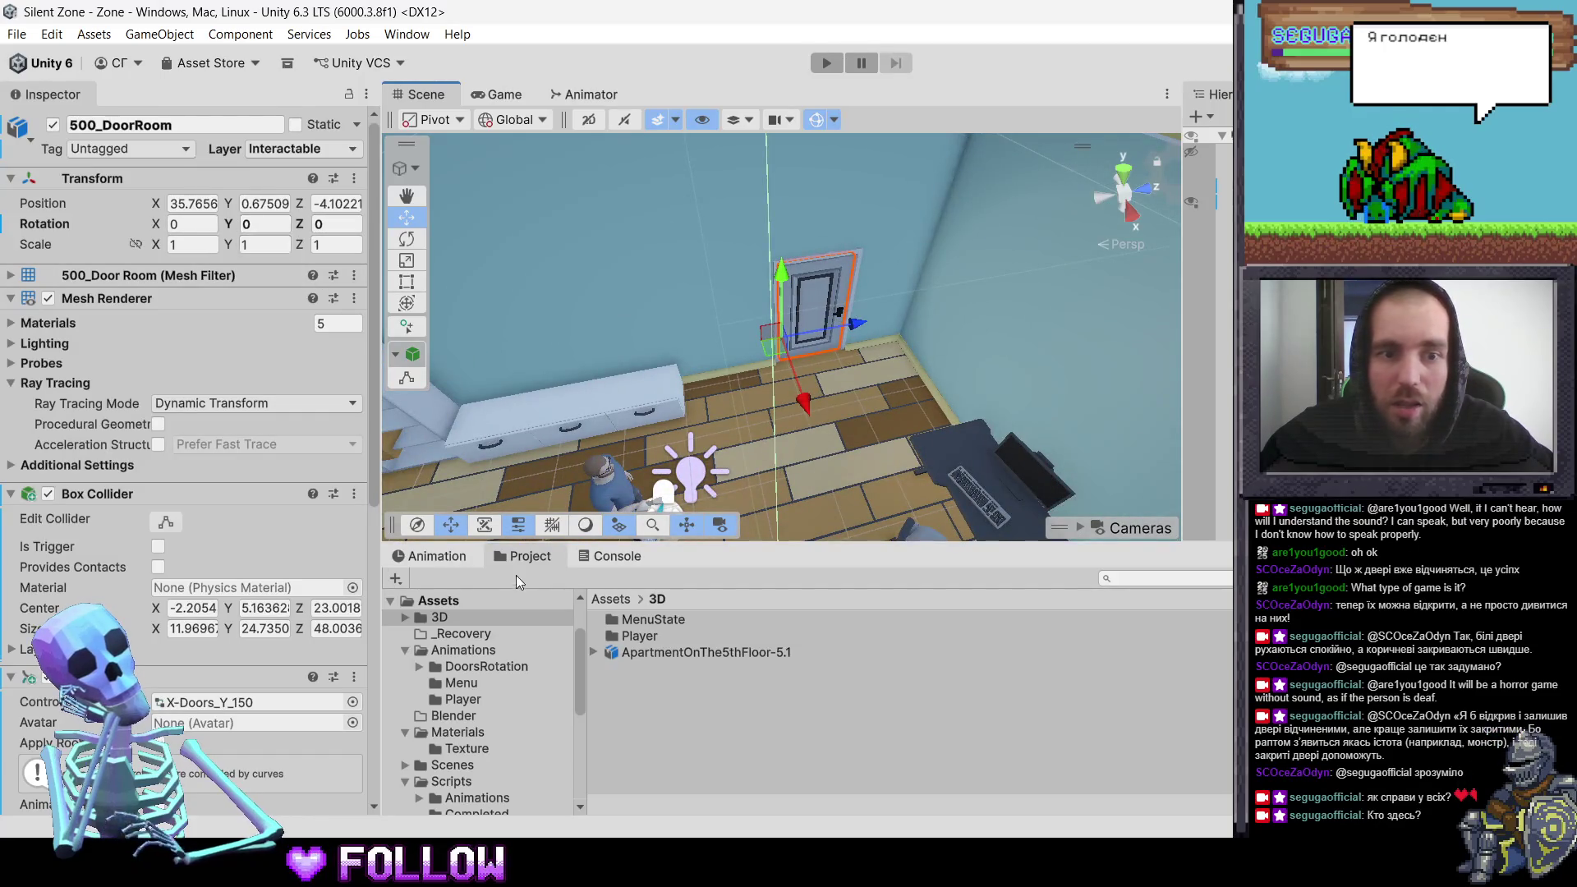
click(461, 558)
drag(733, 589, 1396, 589)
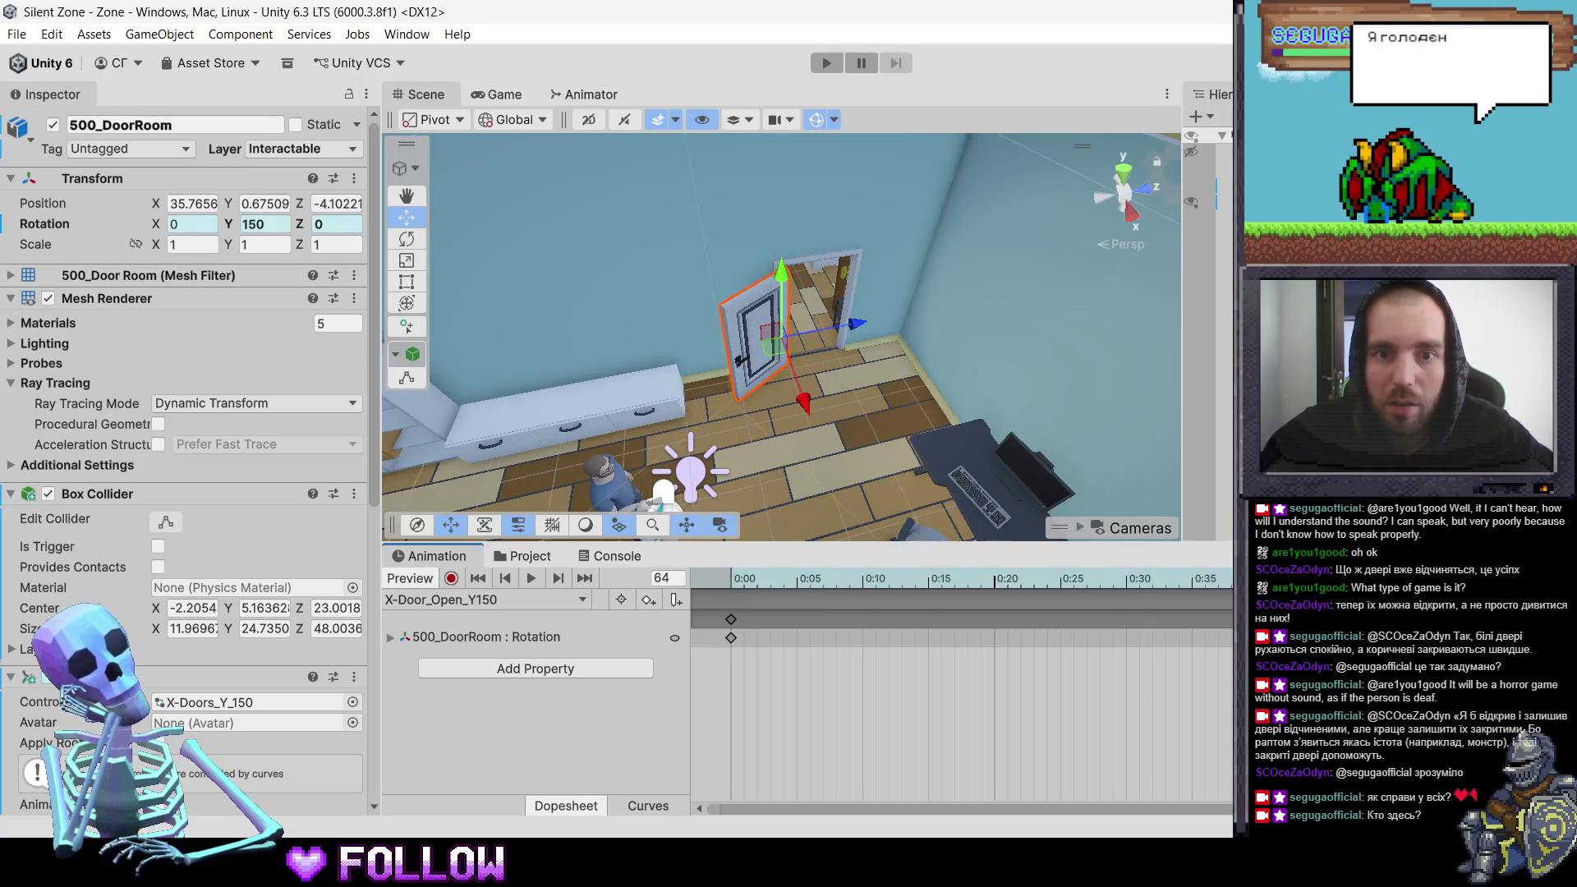
click(744, 580)
Step: Select 500_Door beside the 500 sign and set its Rotation Y from -90 to 0
mouse_move(740, 459)
alt+mouse_down()
mouse_move(813, 427)
mouse_move(750, 404)
alt+mouse_up()
scroll(812, 430, up, 5)
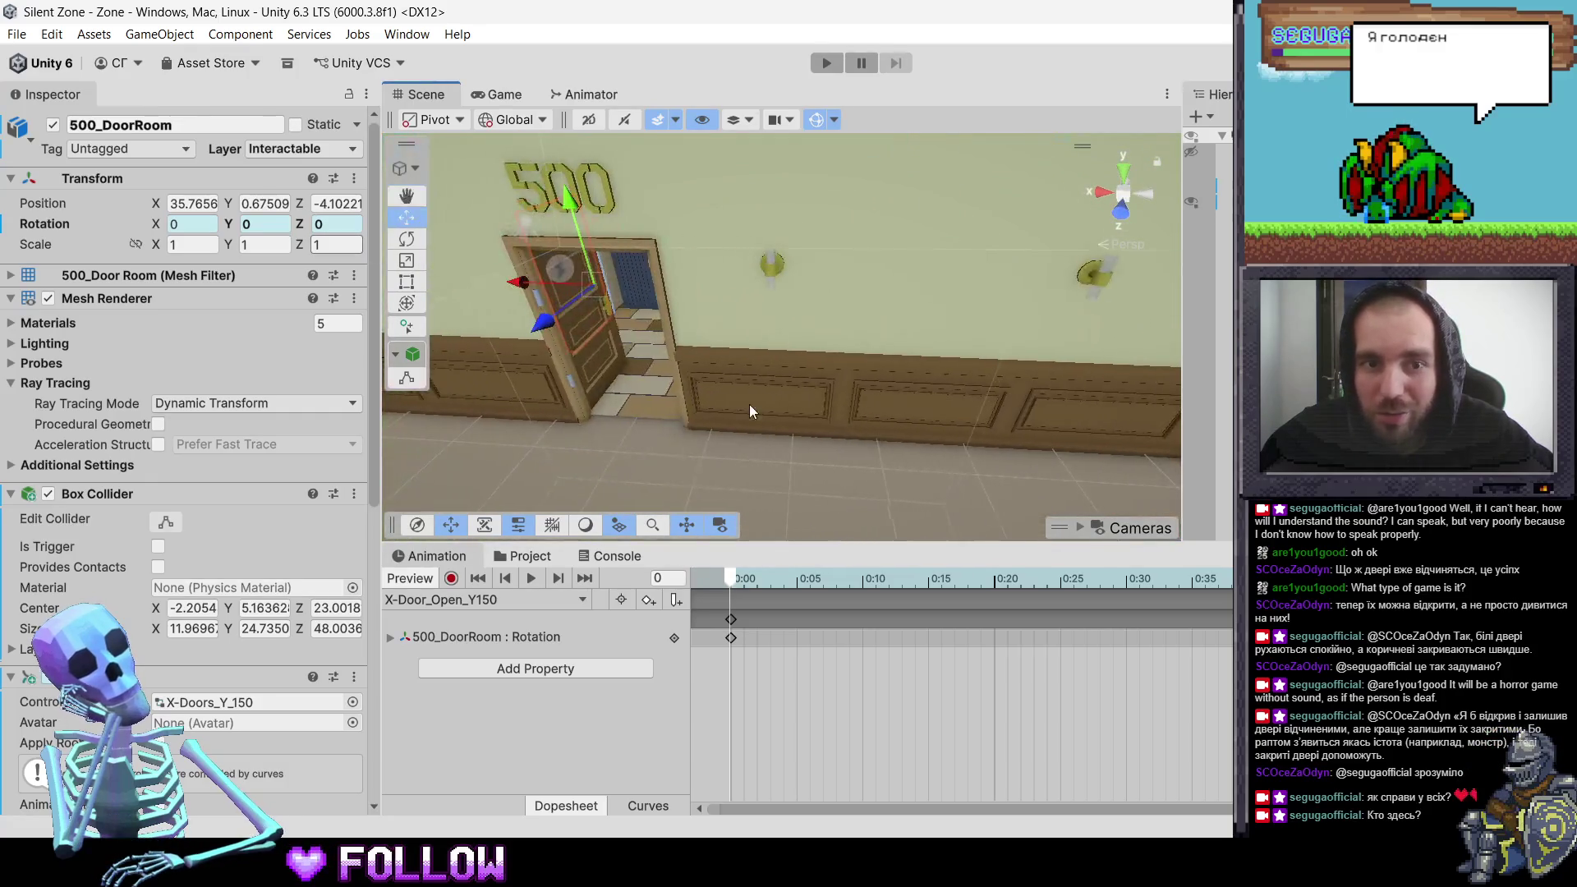
click(589, 332)
click(612, 349)
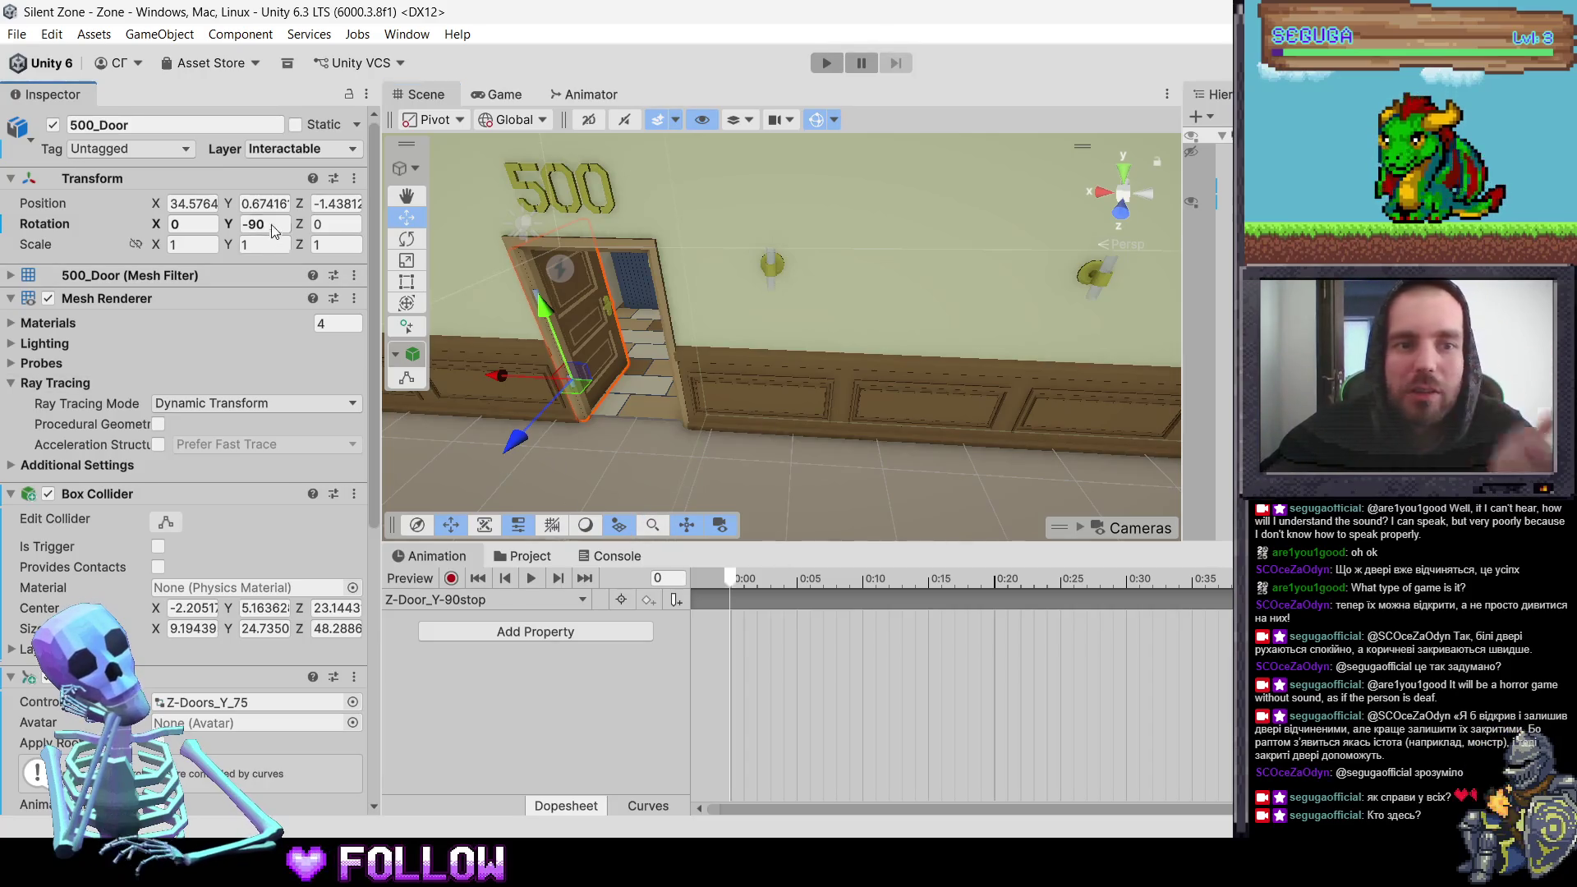
text(-)
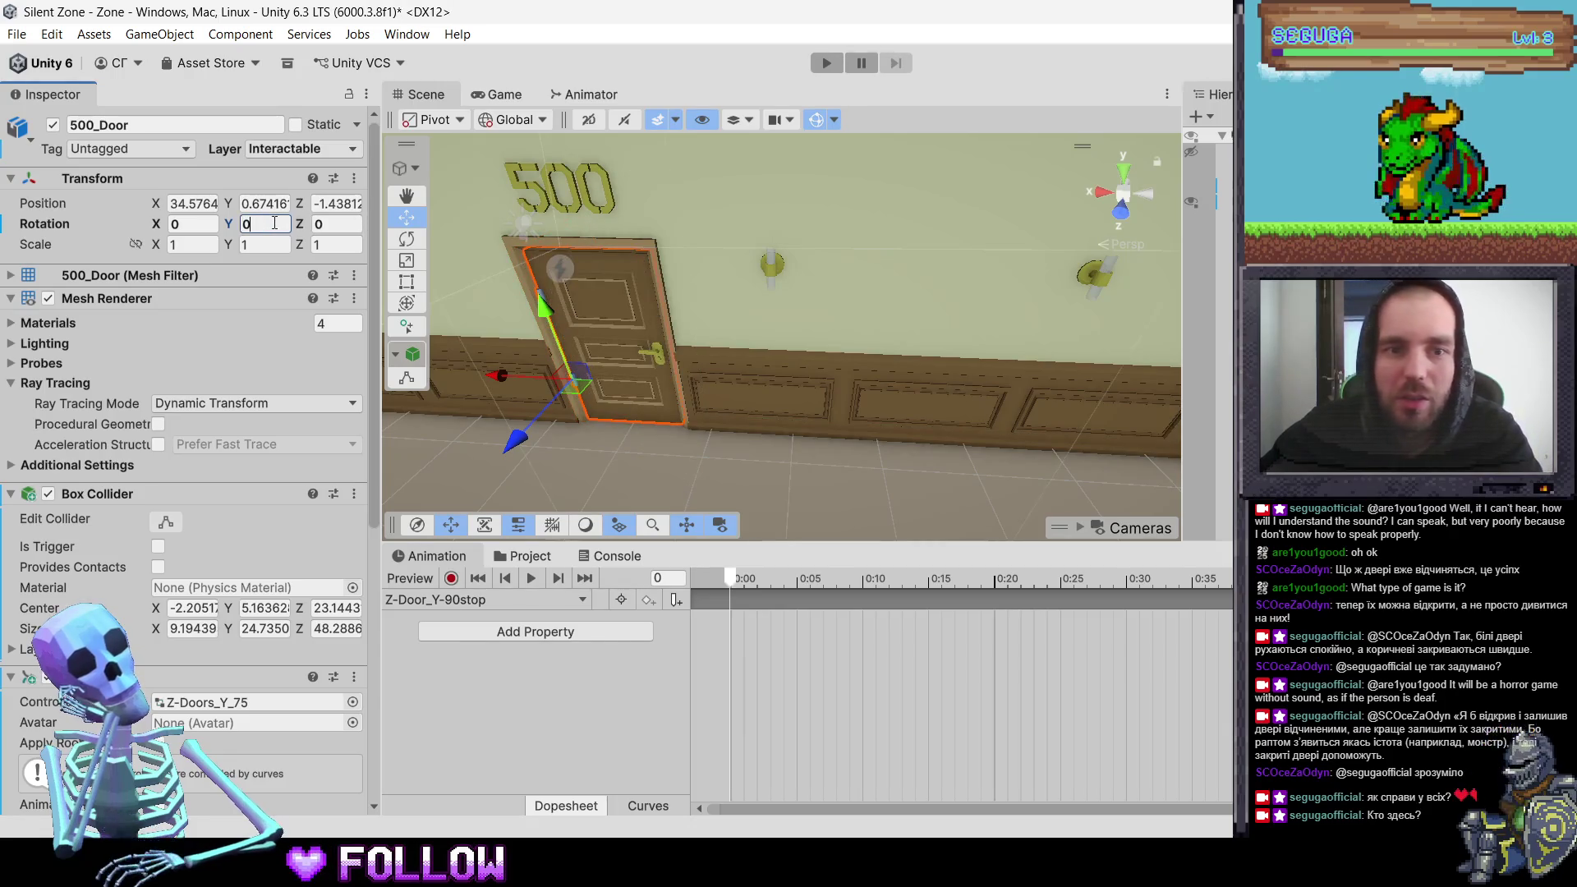
Step: Select the apartment prefab, glance at the console, then browse to the Animations folders
click(673, 523)
click(611, 558)
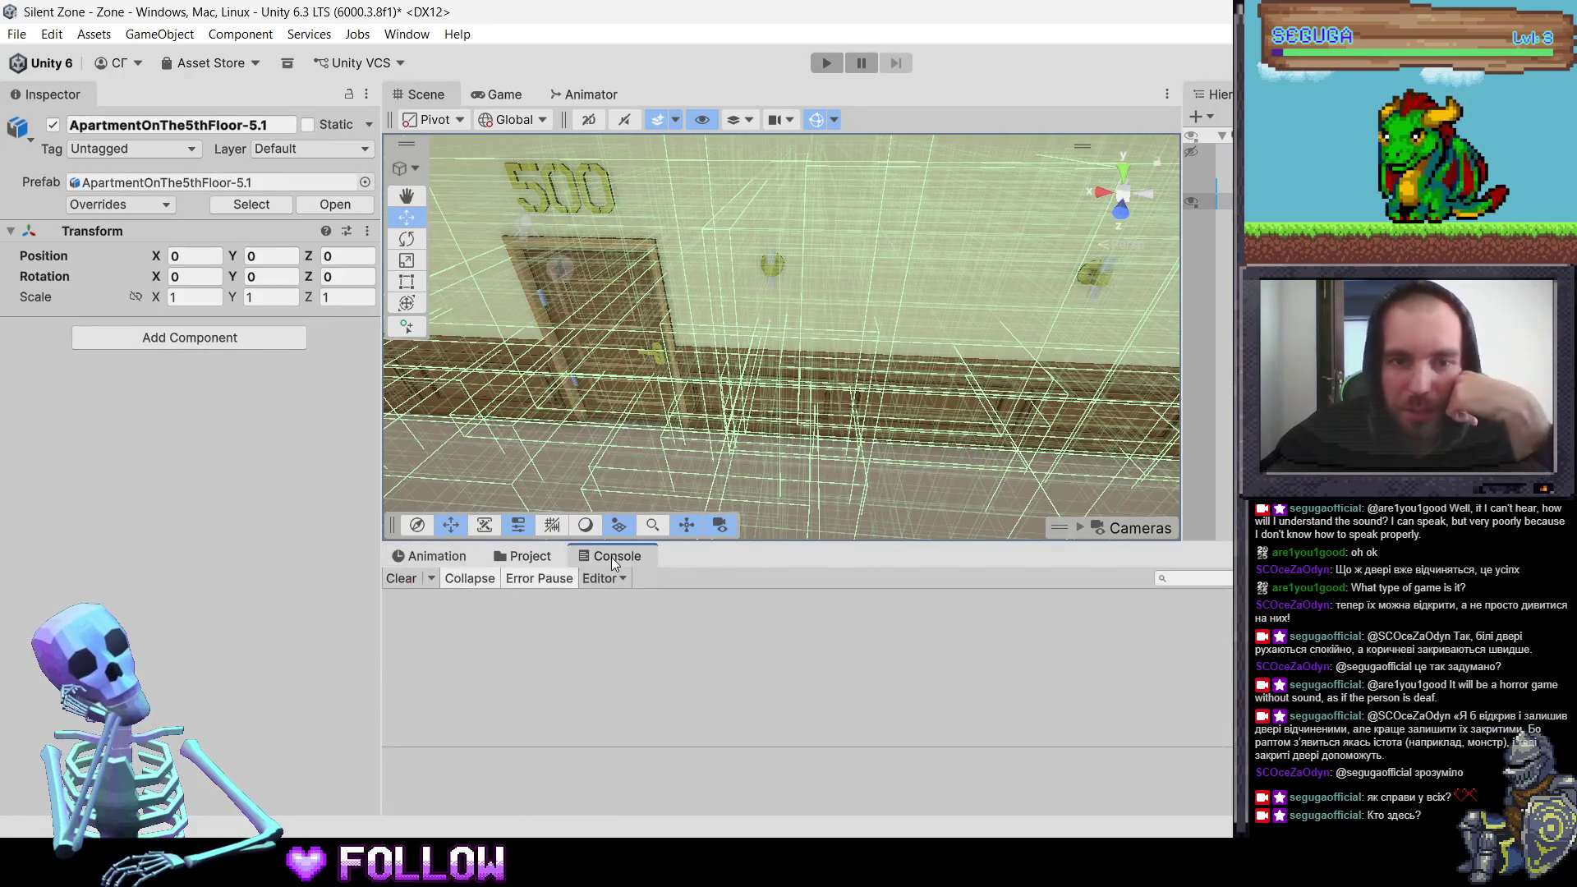
click(534, 559)
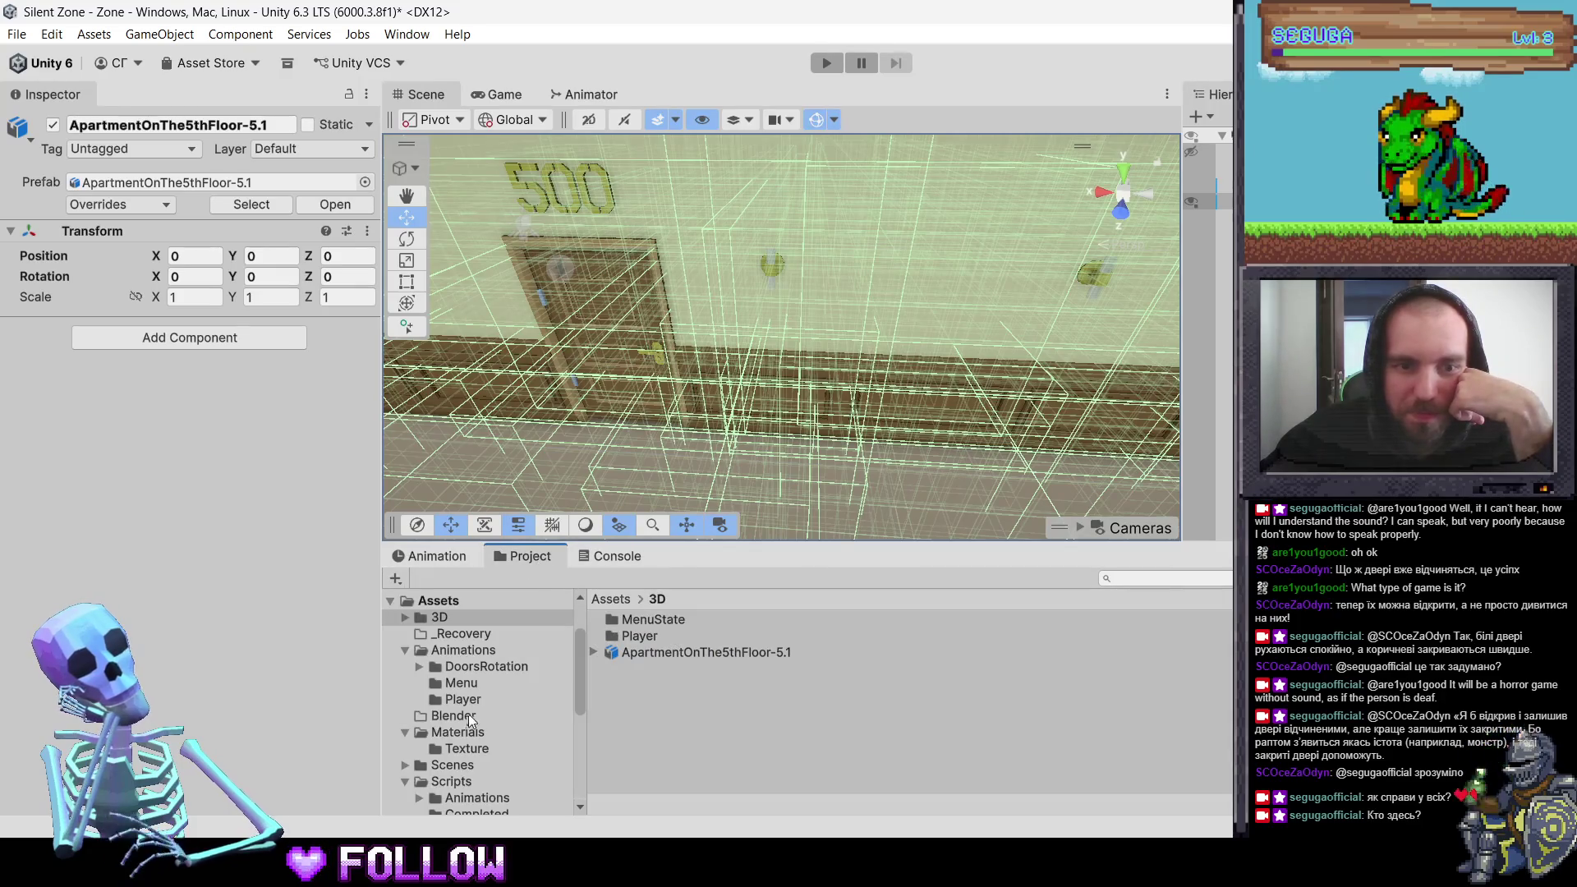
click(463, 795)
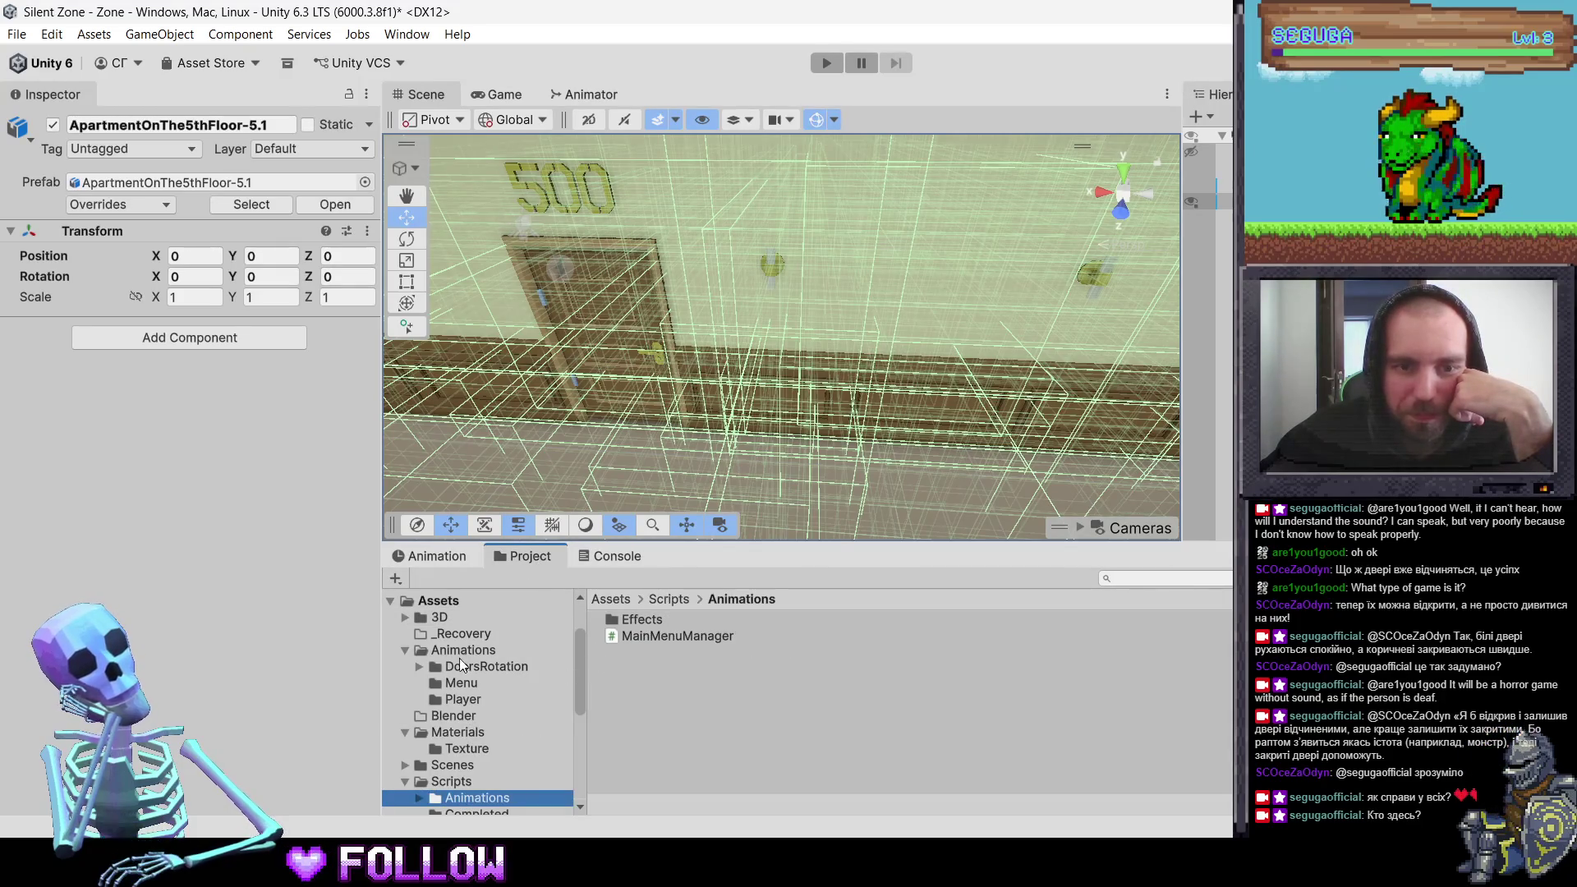
click(454, 635)
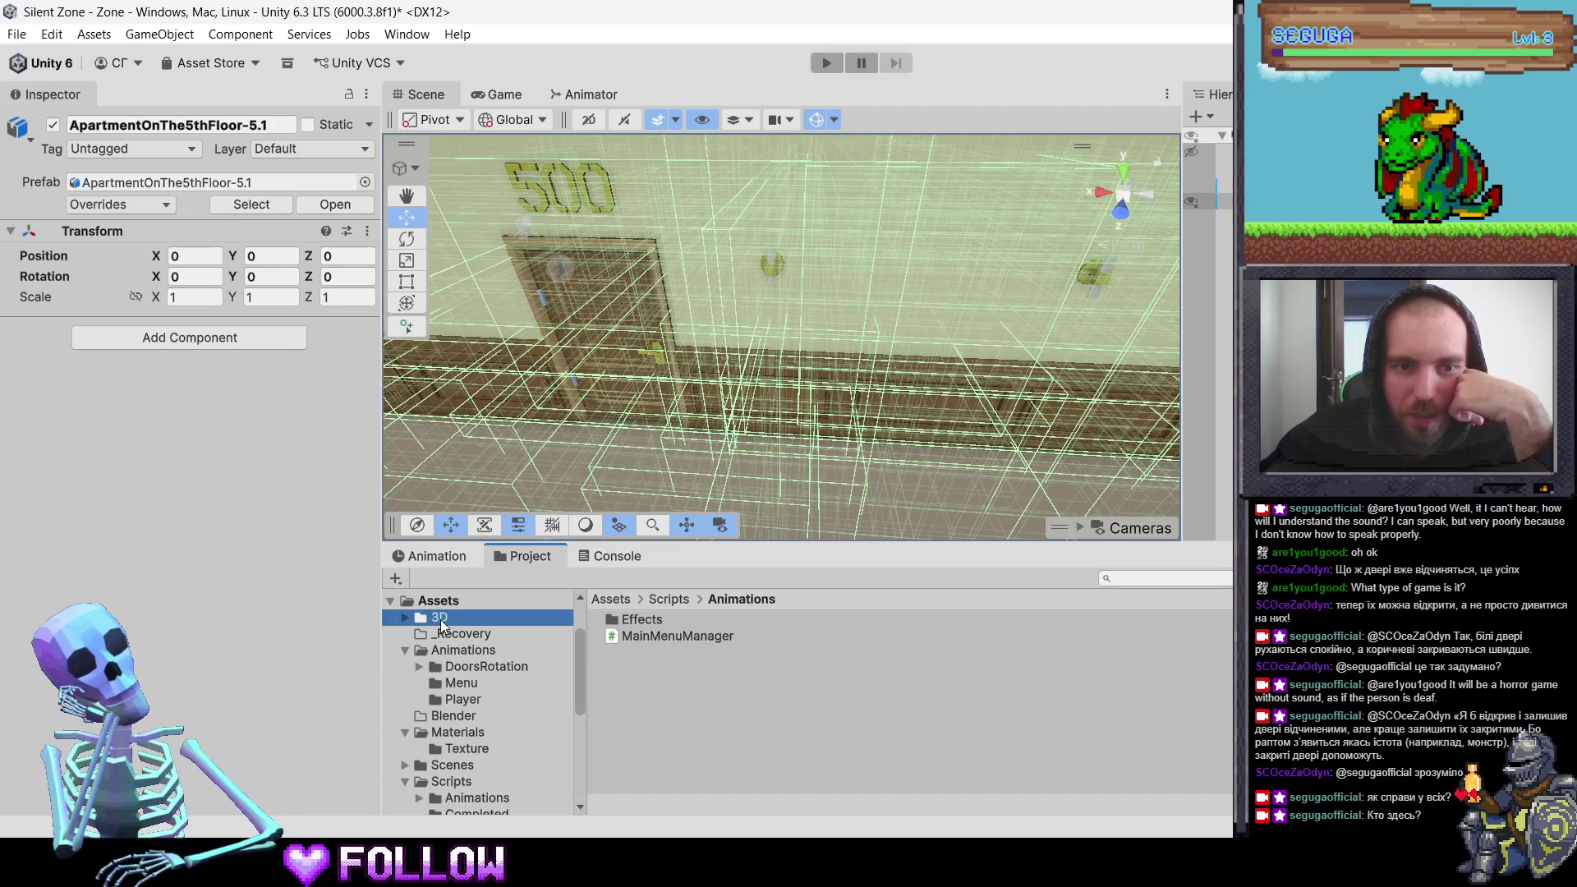
Step: Delete all 12 door clips and the Animator folder from Animations/DoorsRotation
click(474, 668)
click(723, 685)
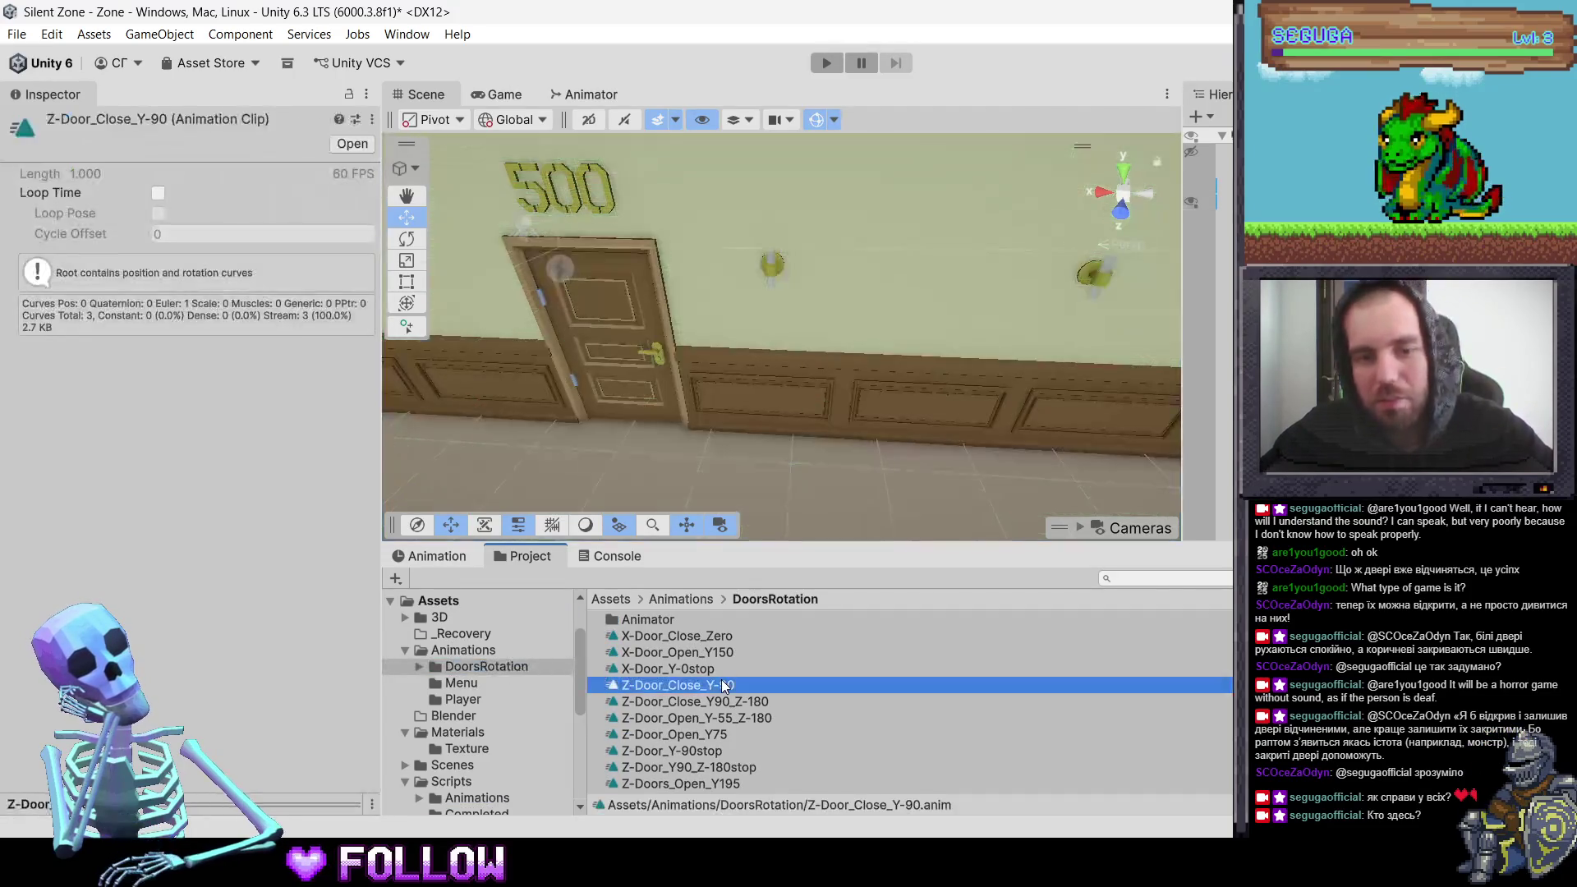
key(ctrl+a)
right_click(724, 685)
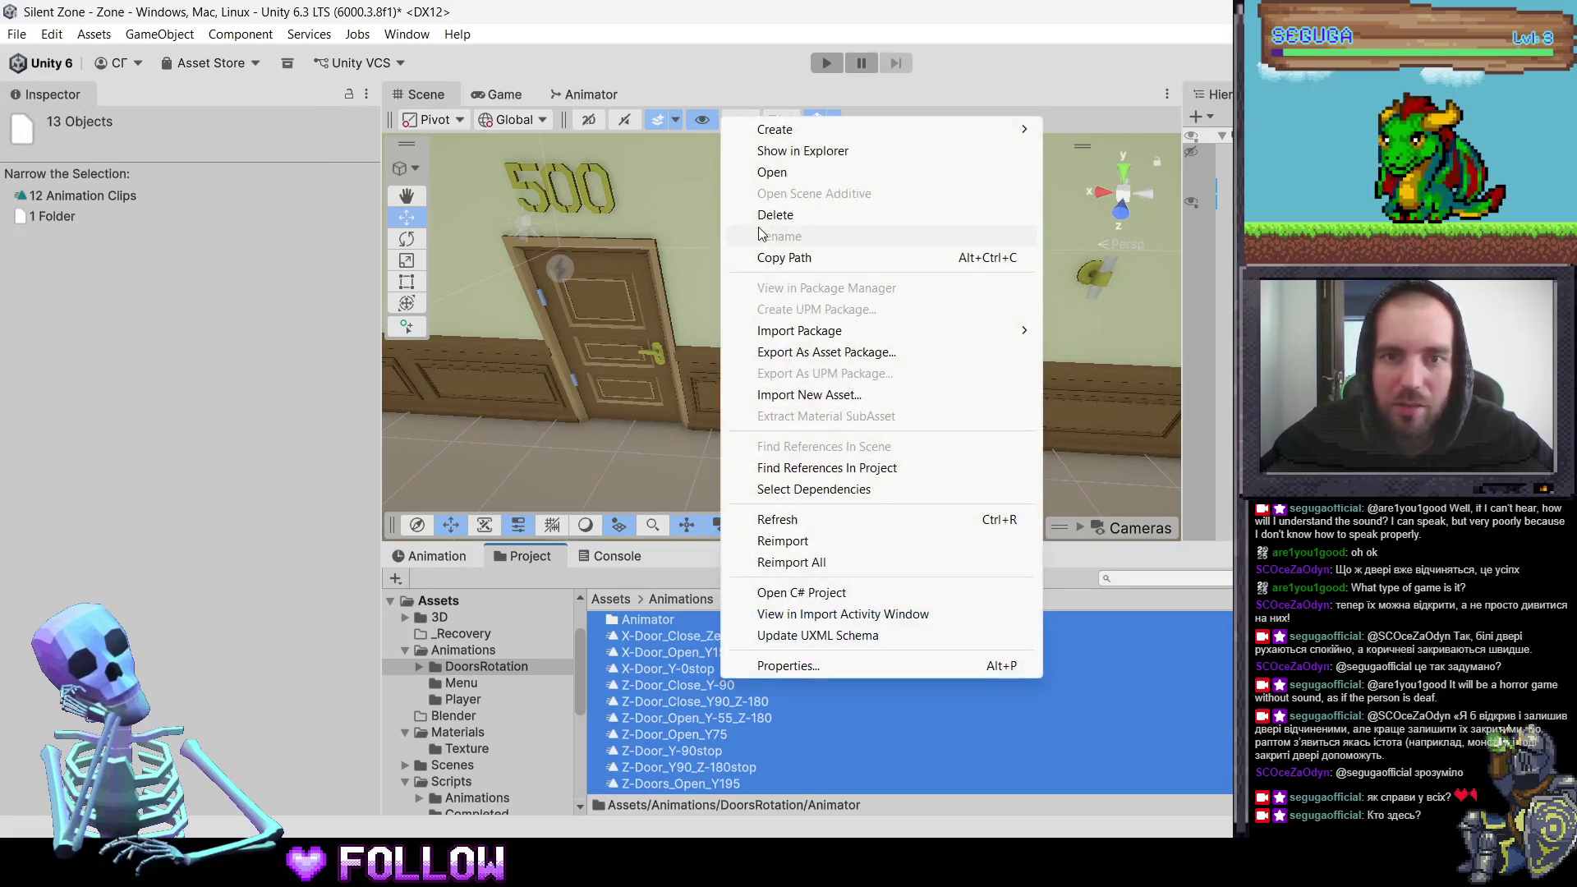
click(814, 214)
click(840, 482)
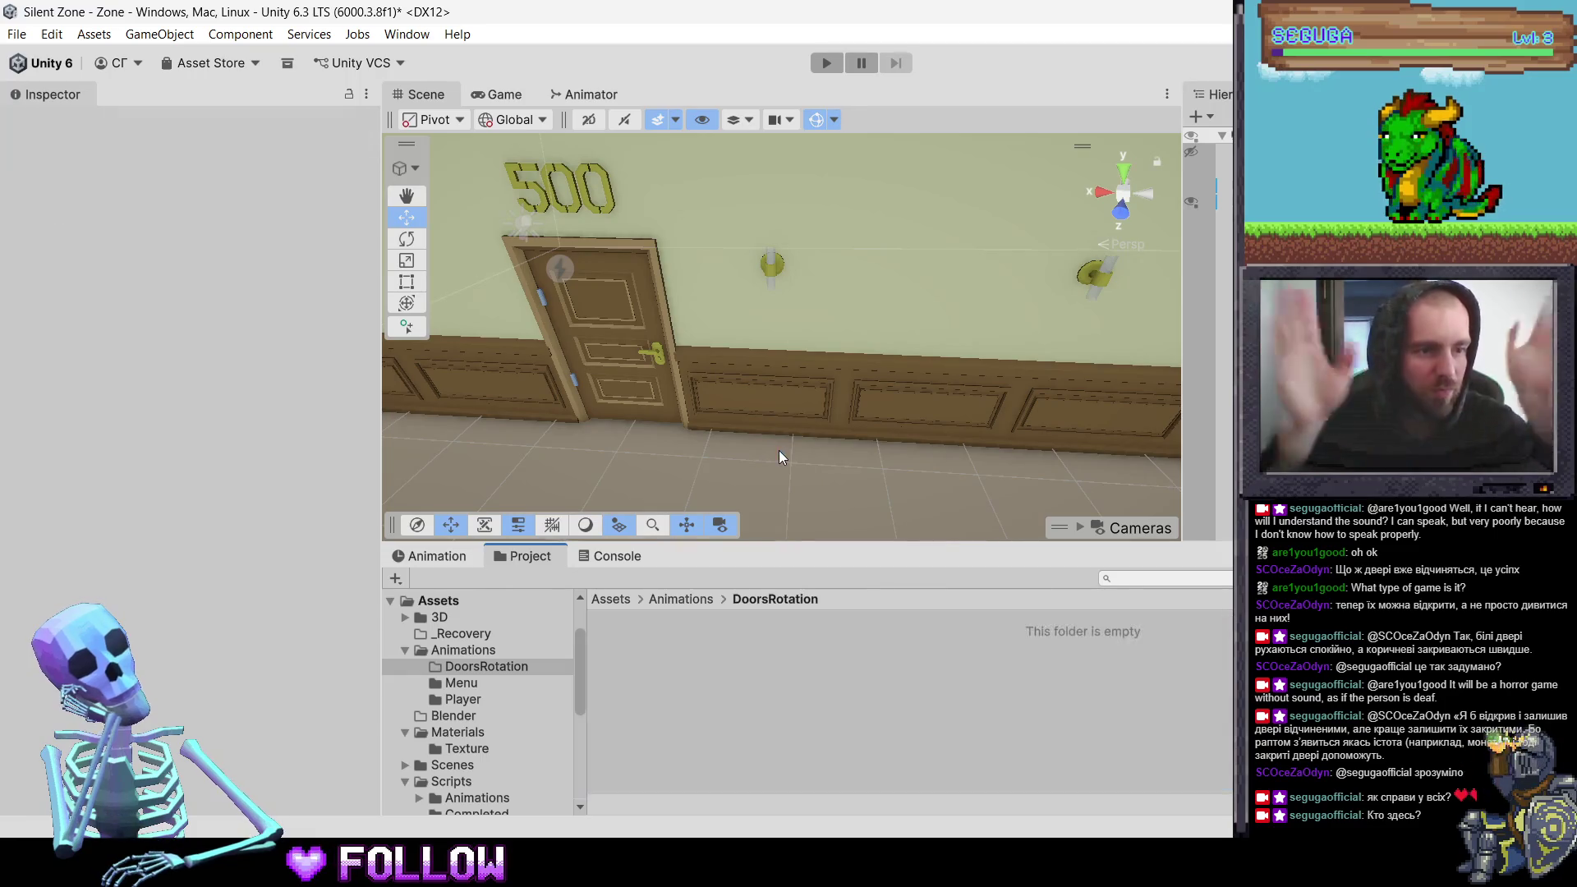
click(593, 288)
mouse_move(592, 289)
right_down()
mouse_move(923, 369)
mouse_move(907, 370)
mouse_move(1051, 281)
mouse_move(768, 379)
right_up()
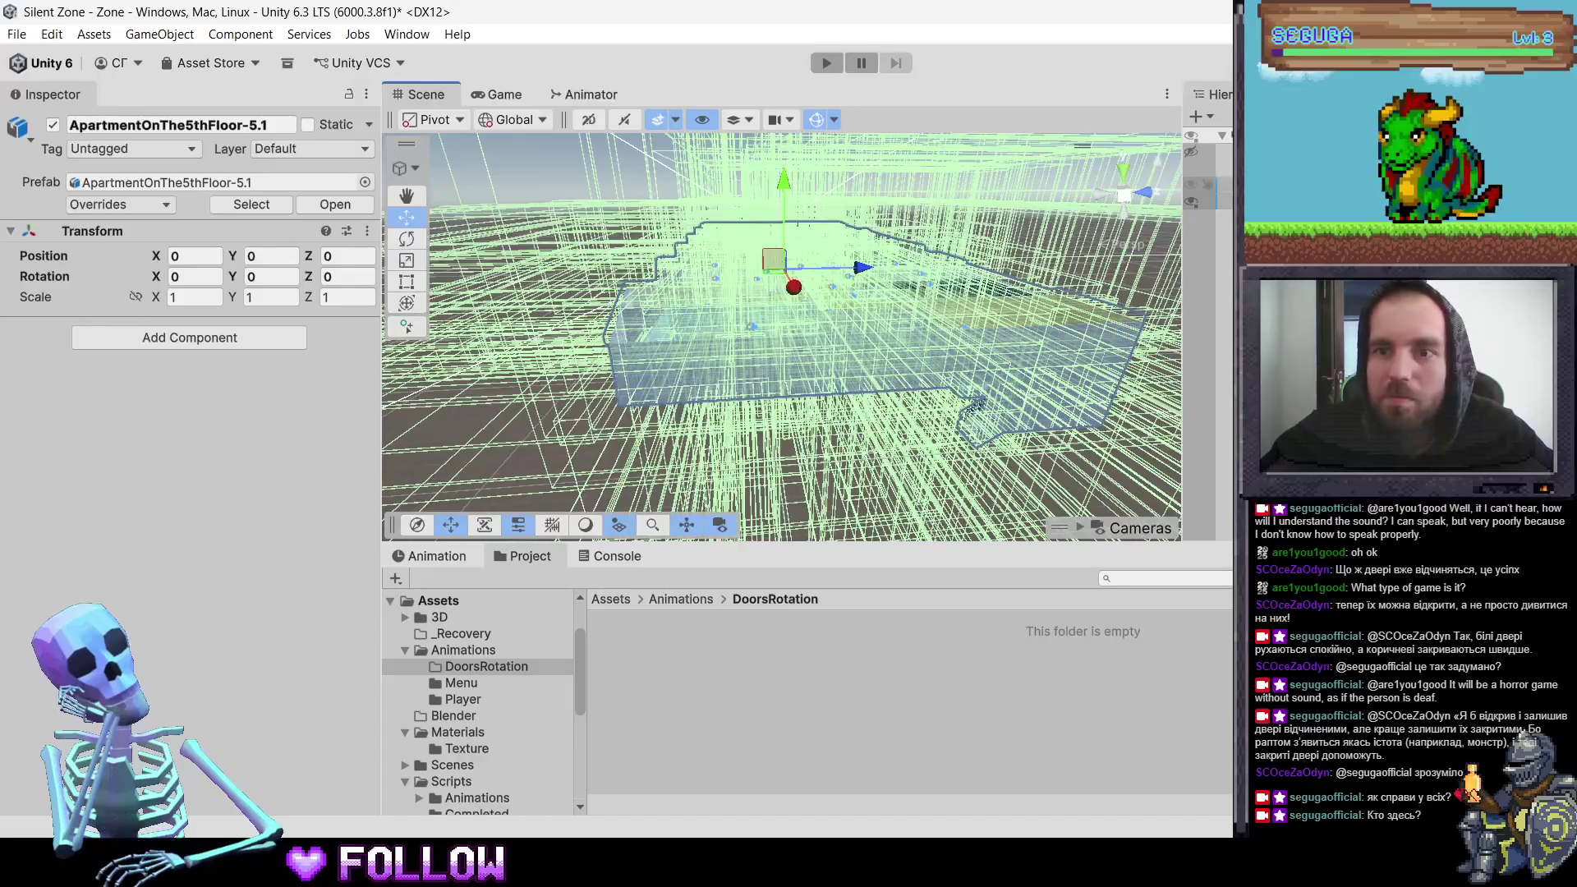
Step: Select every Hierarchy object and add a Box Collider component to all of them
click(1208, 159)
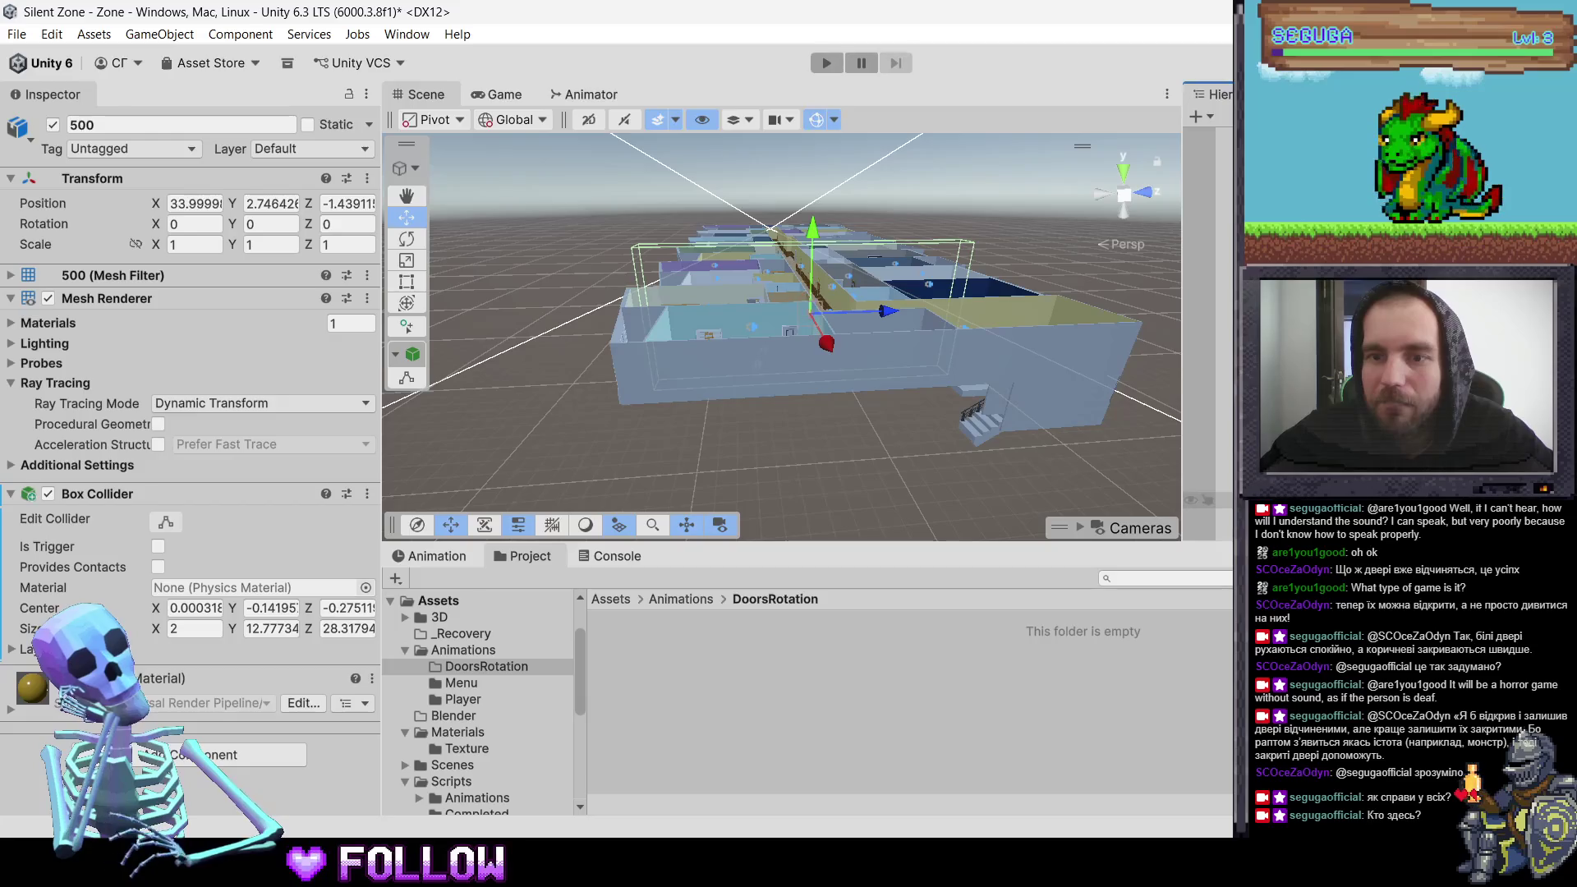
key(ctrl+a)
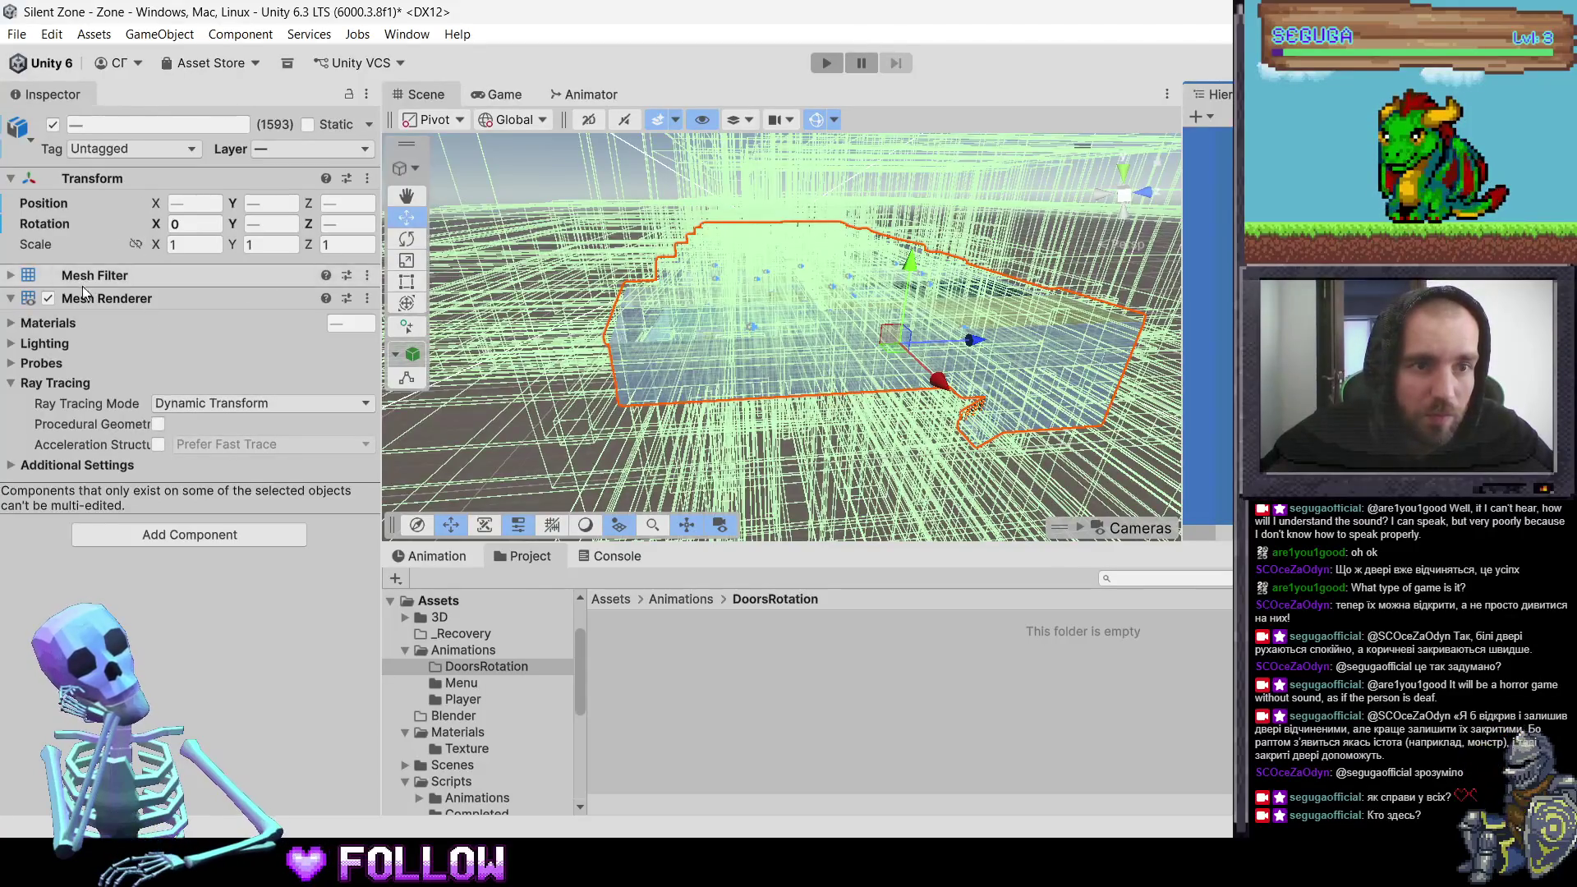
click(144, 532)
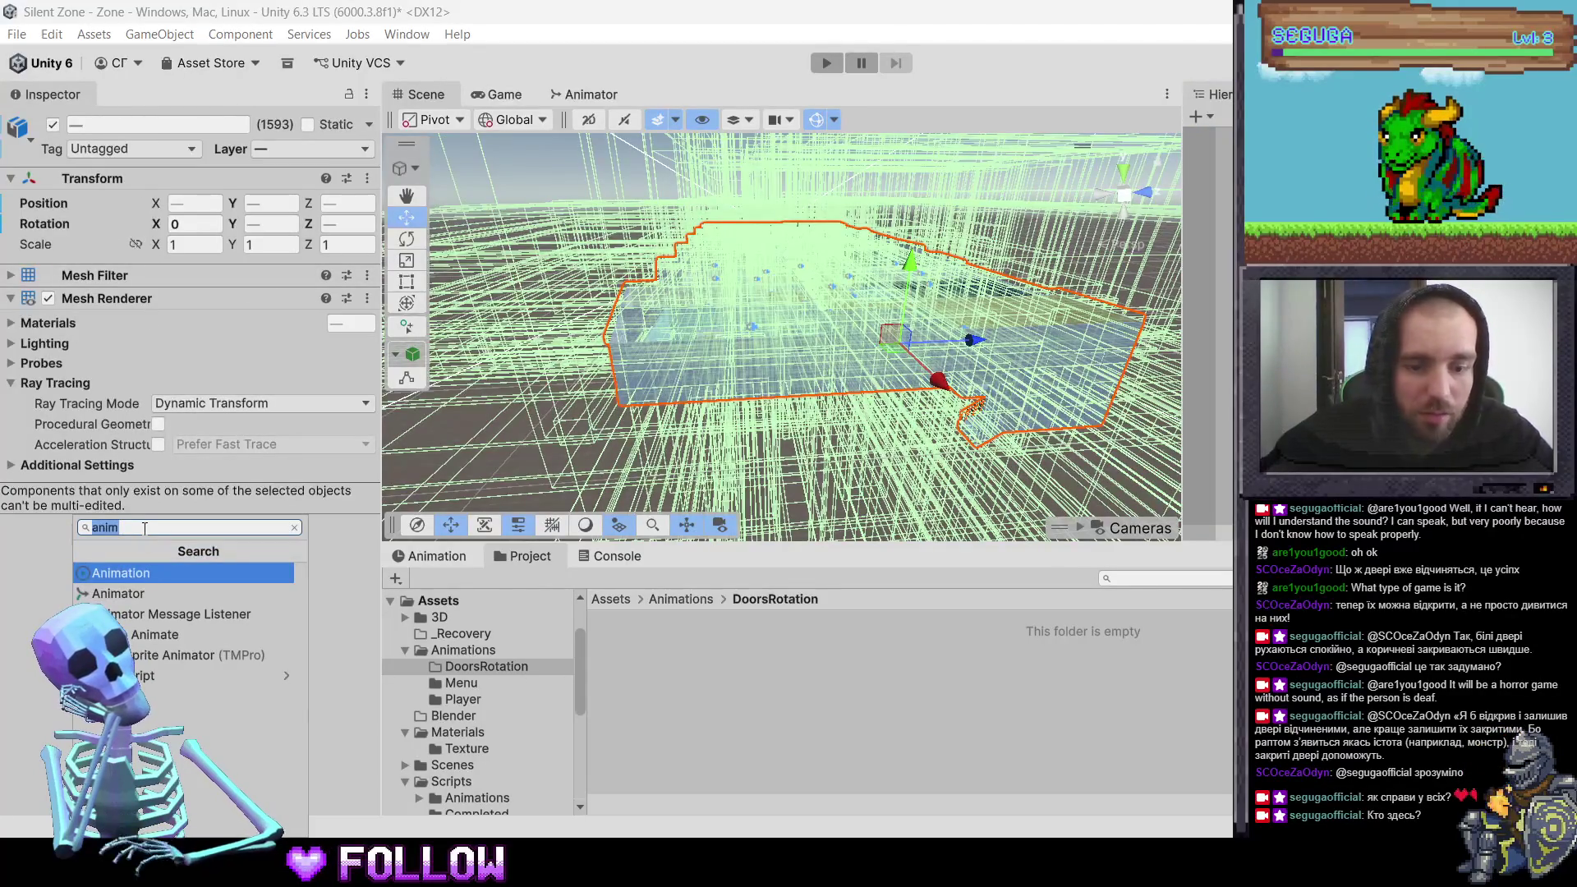
text(Иш)
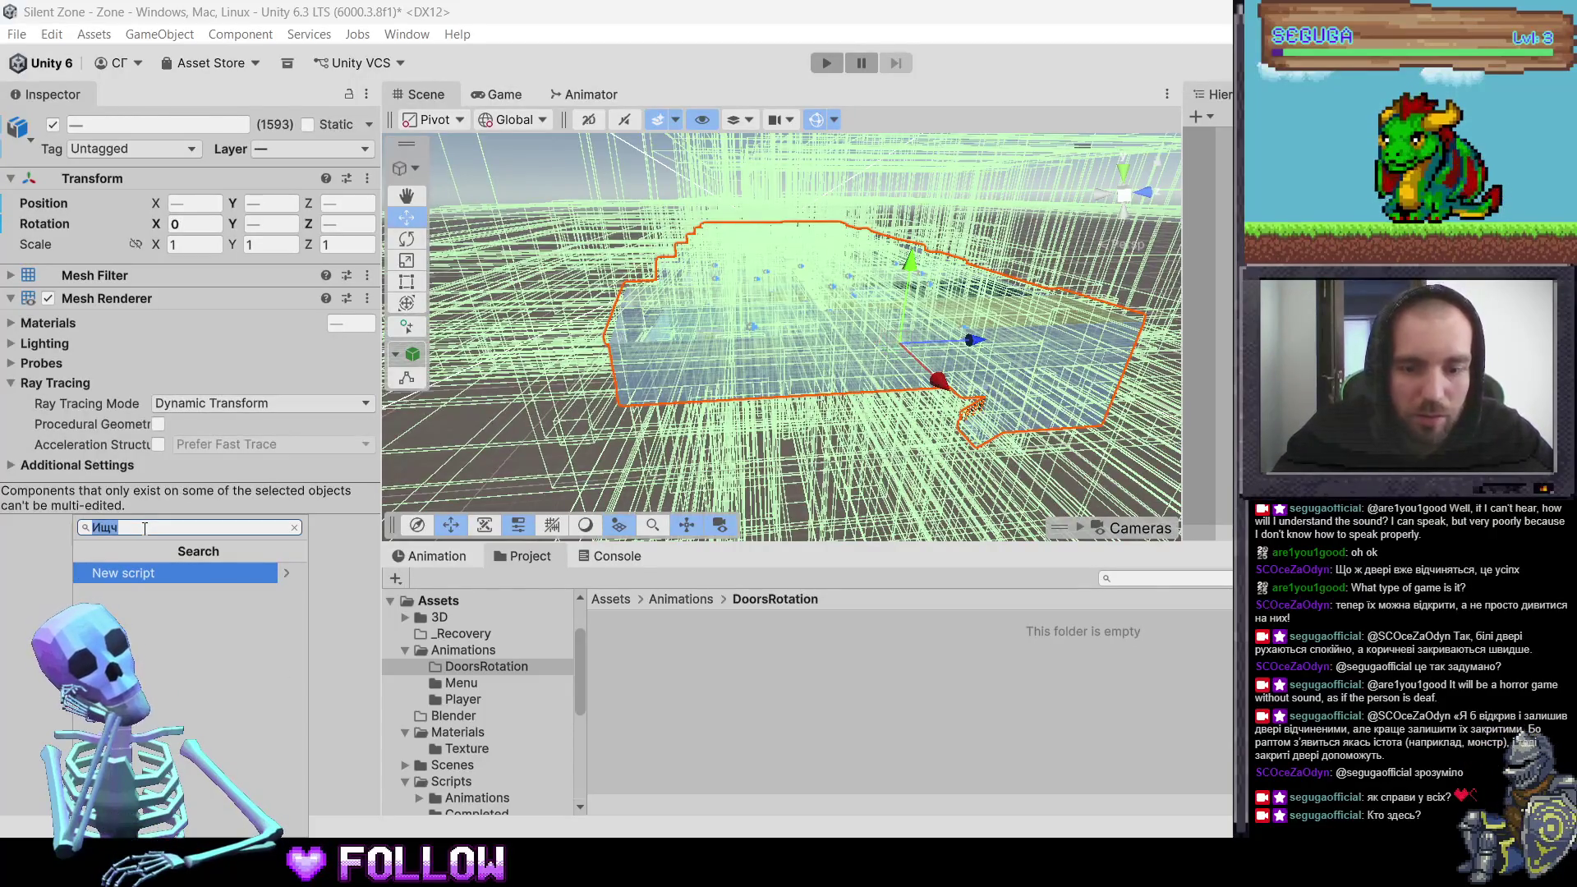
text(Box)
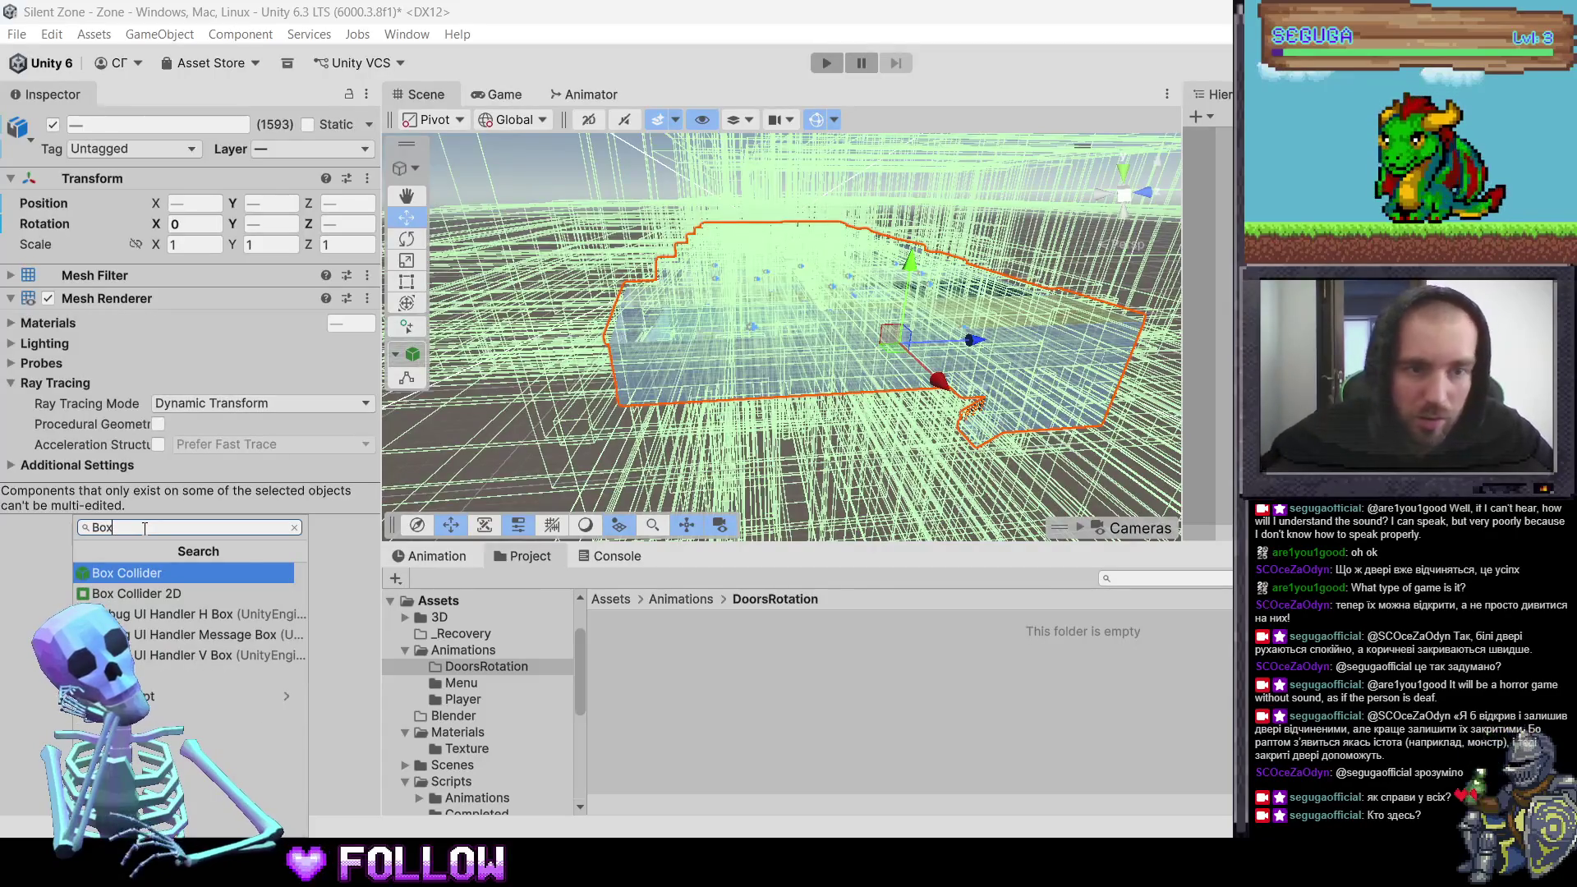
key(Return)
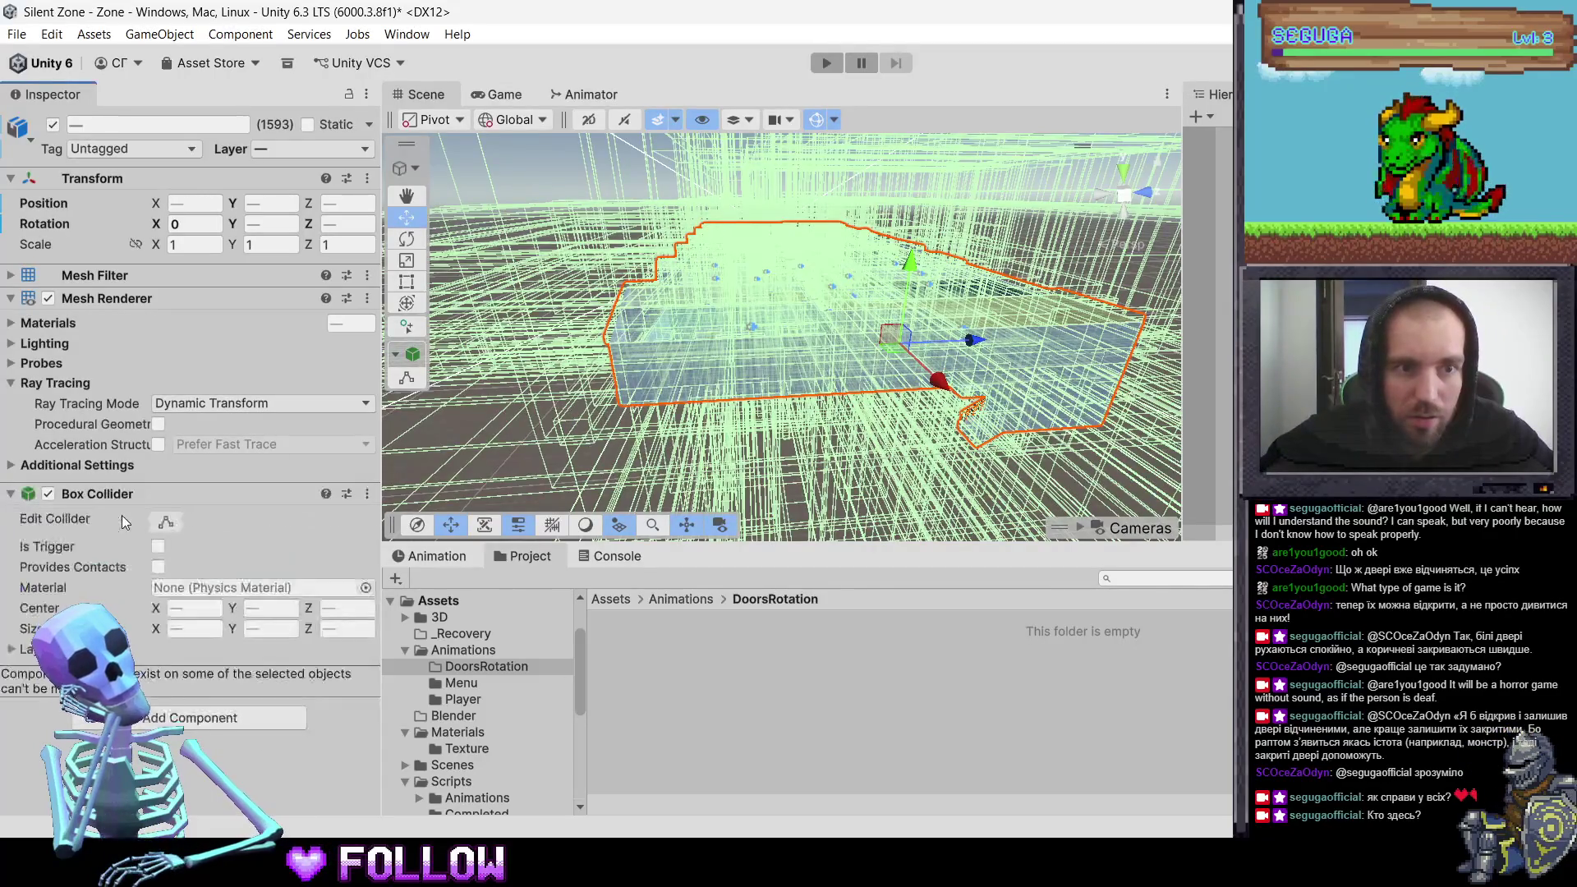
Step: Check the new Box Collider options, then clear the selection and view the building from above
click(366, 493)
click(418, 554)
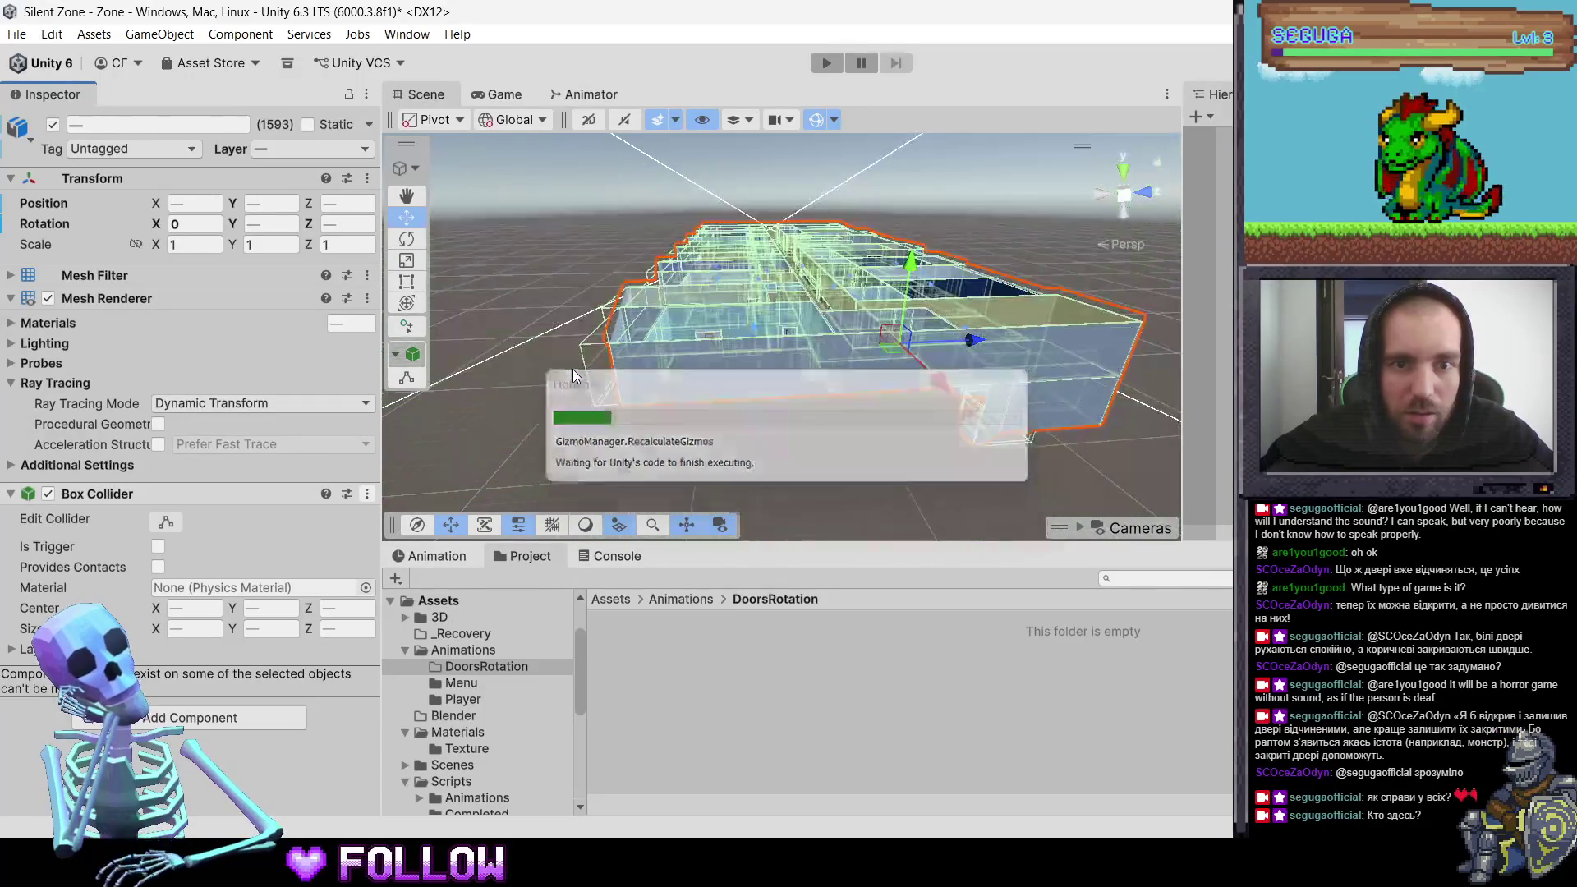
middle_drag(843, 421, 814, 417)
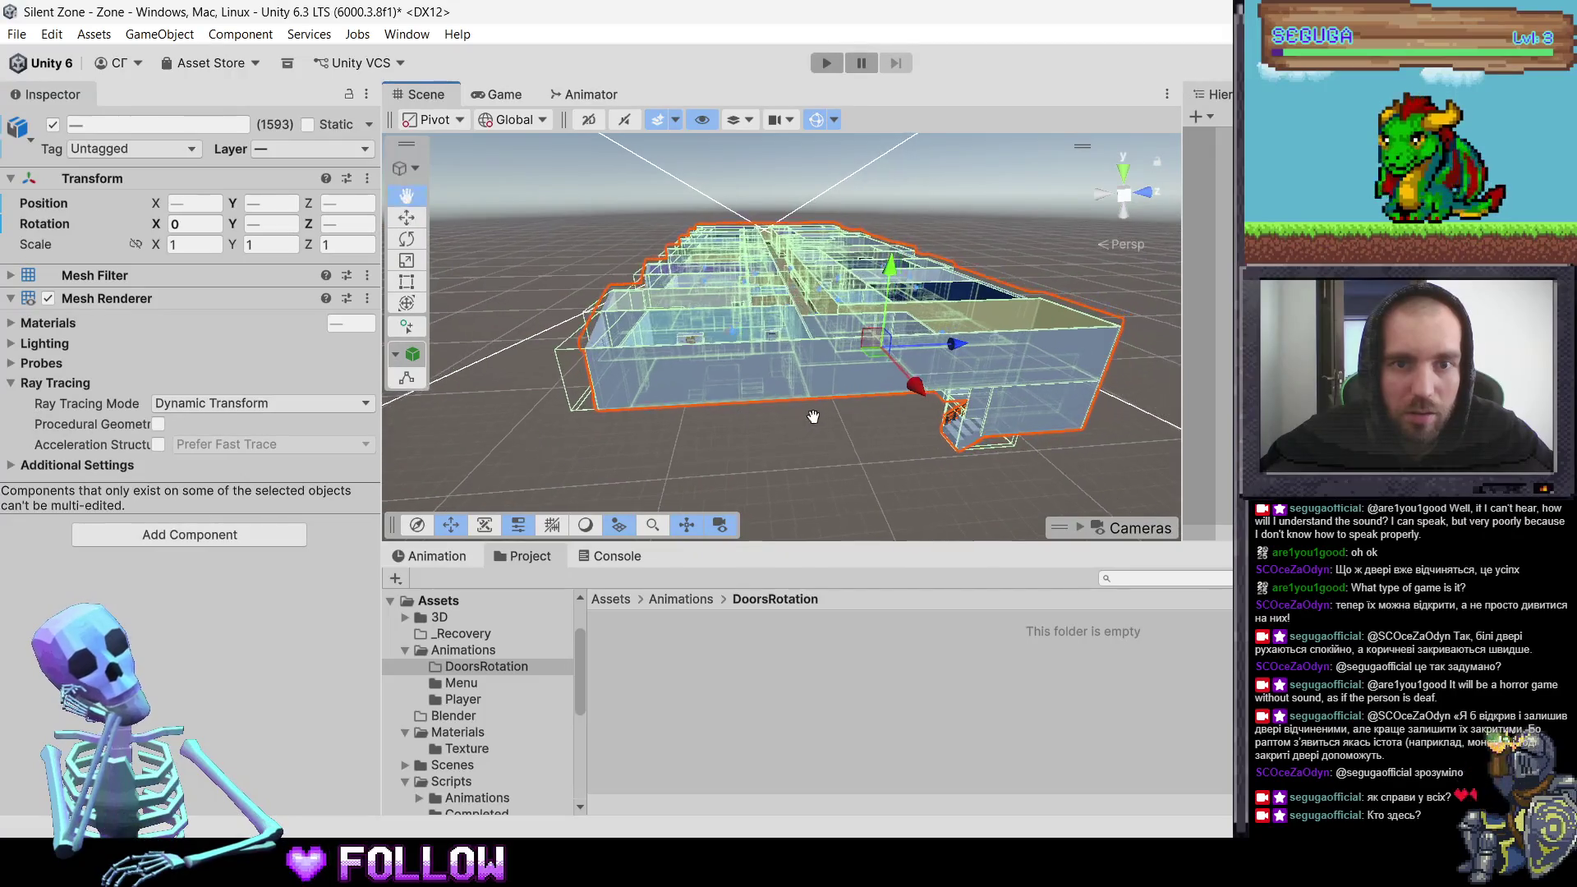
mouse_move(645, 409)
alt+mouse_down()
mouse_move(604, 413)
mouse_move(1016, 437)
alt+mouse_up()
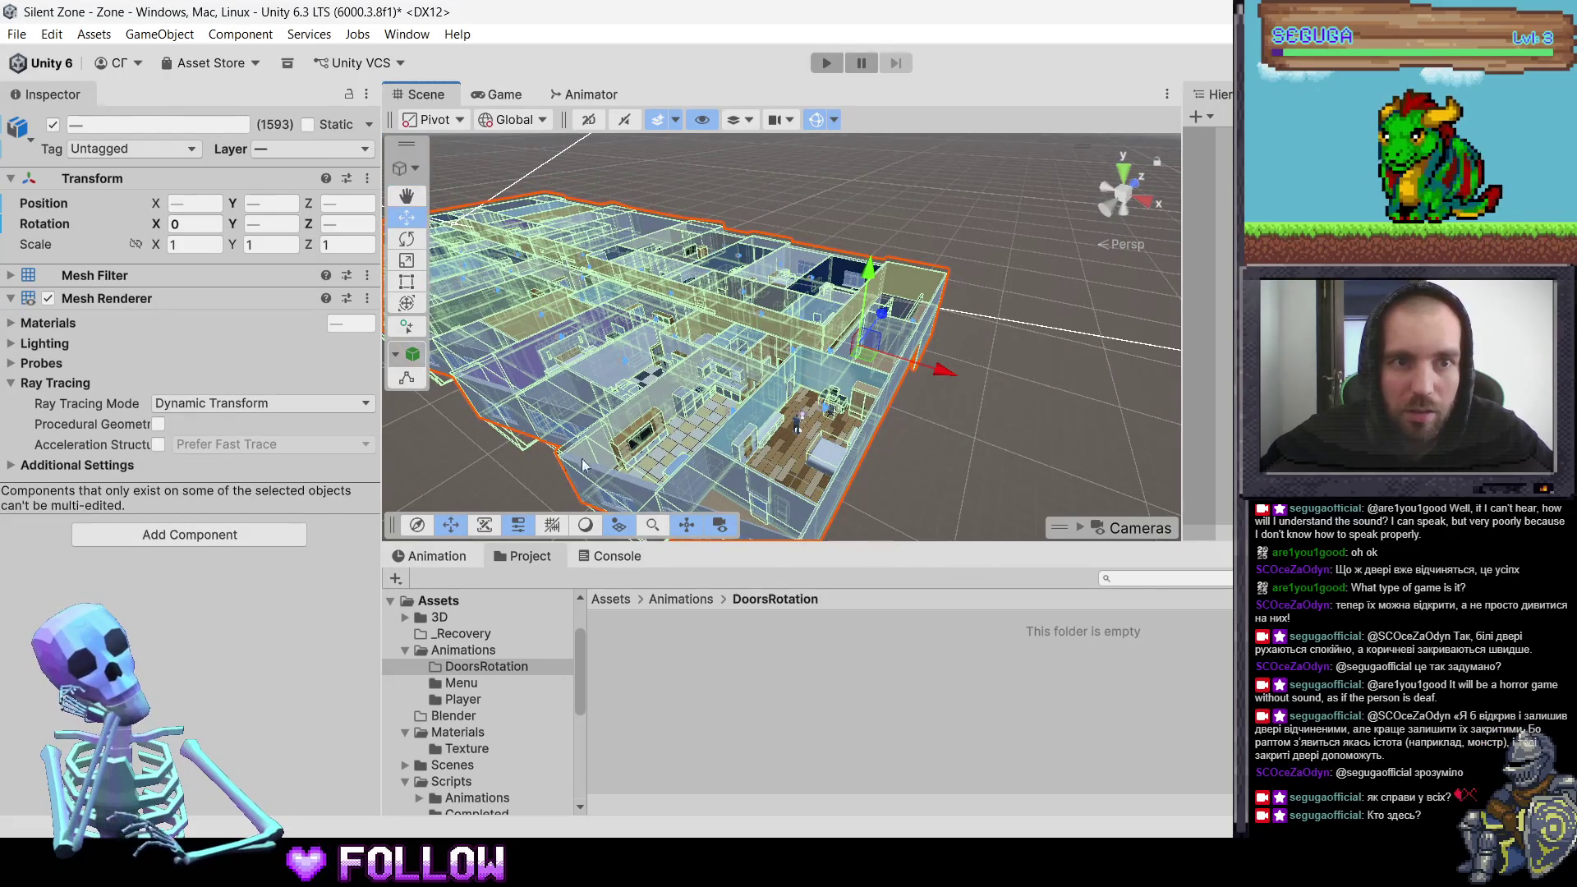
click(1047, 425)
scroll(896, 441, up, 3)
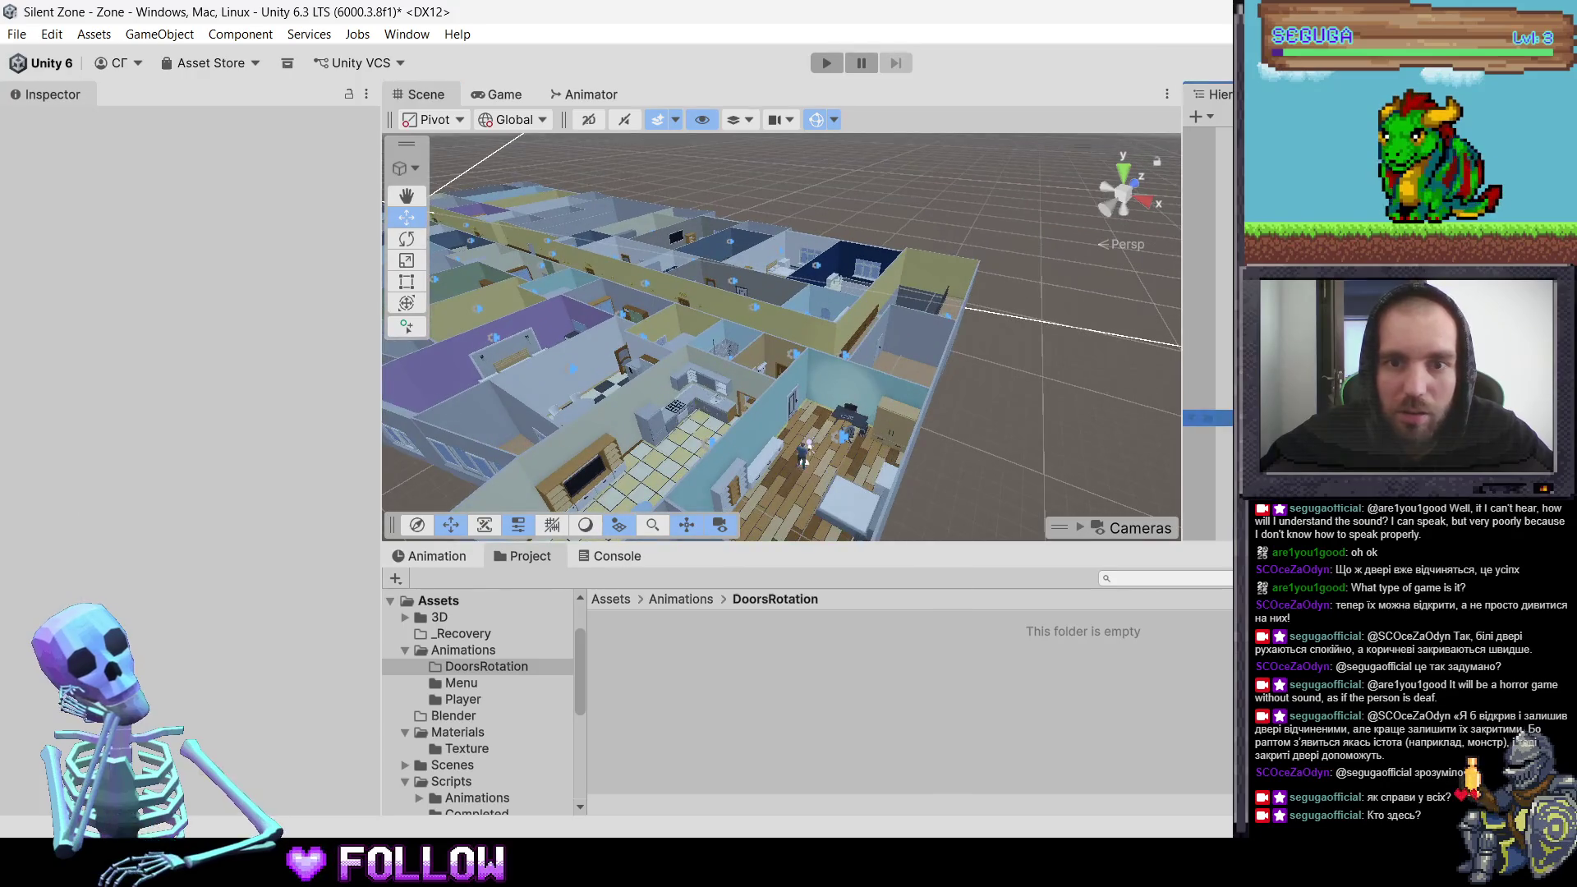
Step: Frame 500_DoorRoom, try collider Size X 0.55, then undo back to 0.30044
click(787, 418)
click(789, 416)
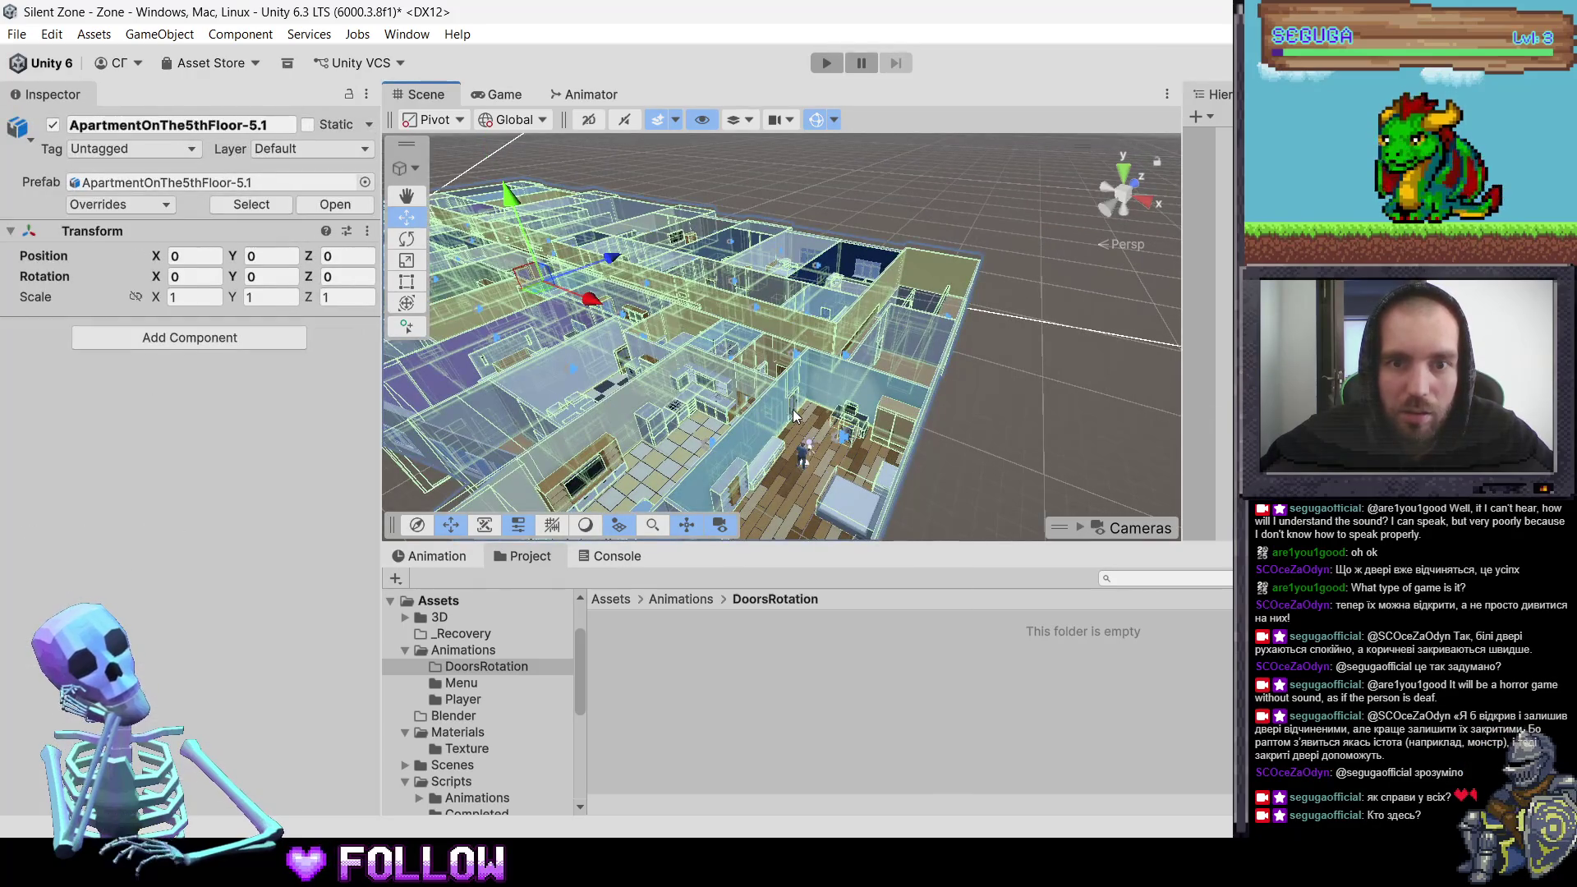
scroll(793, 415, up, 2)
click(798, 422)
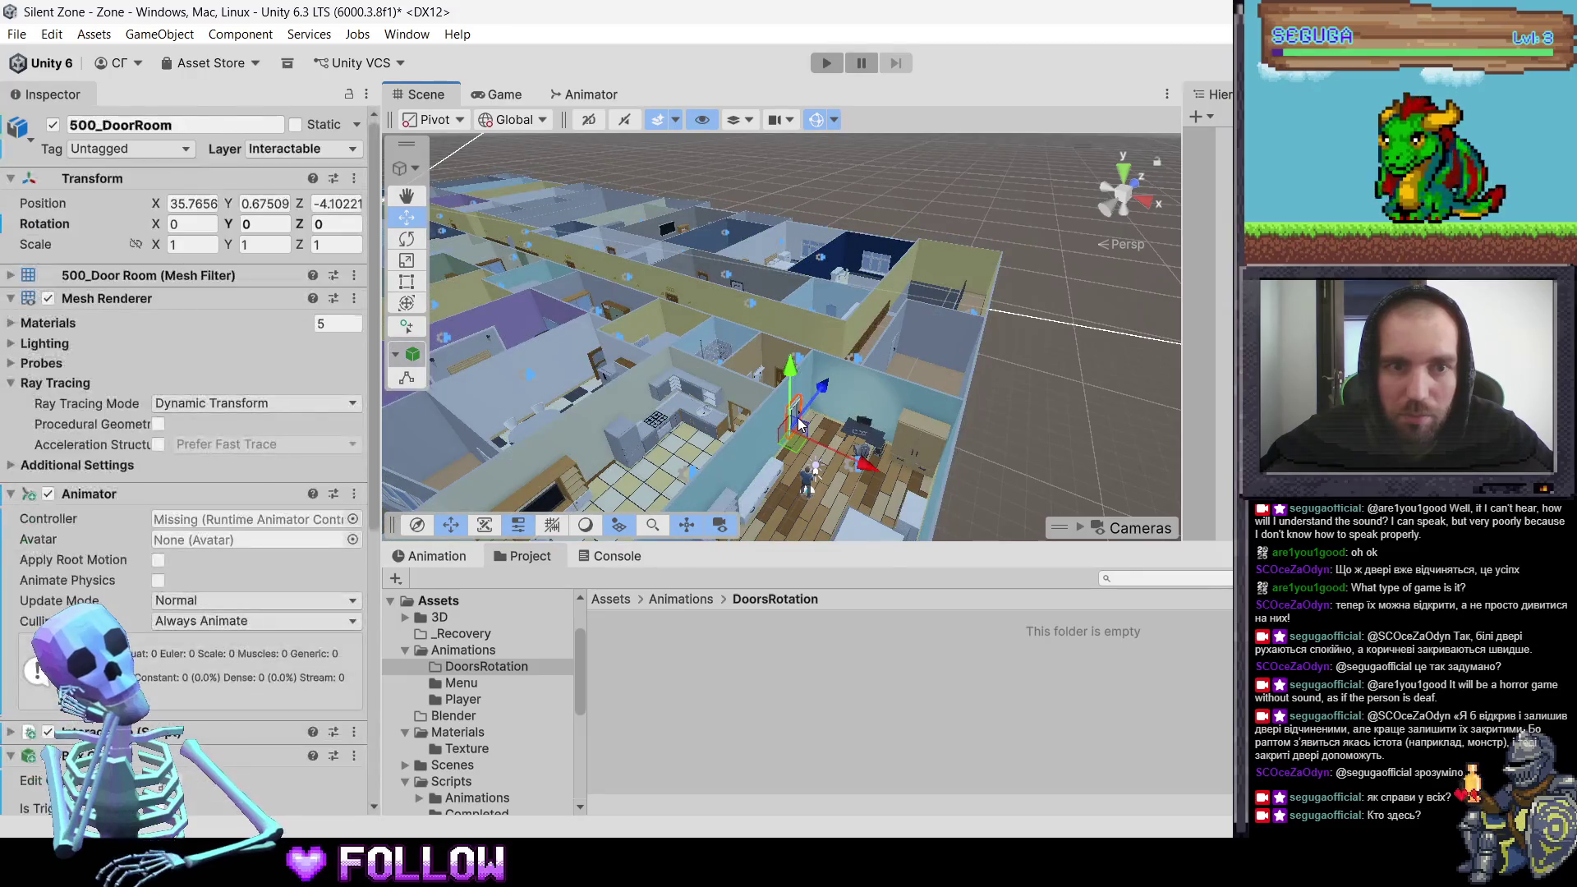
key(f)
scroll(96, 538, down, 3)
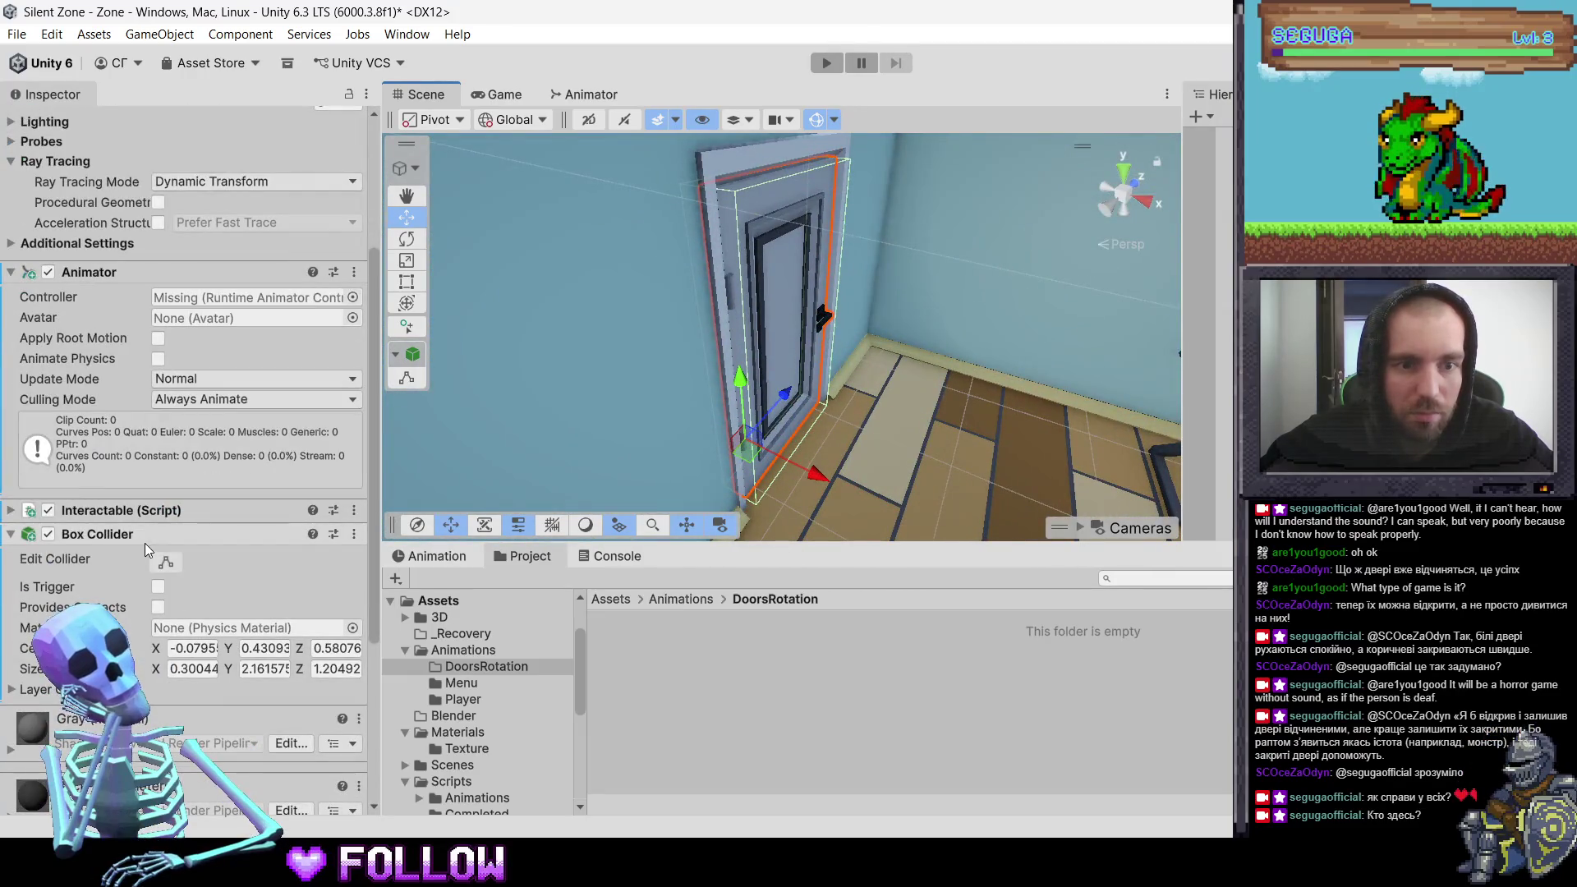
scroll(145, 544, up, 3)
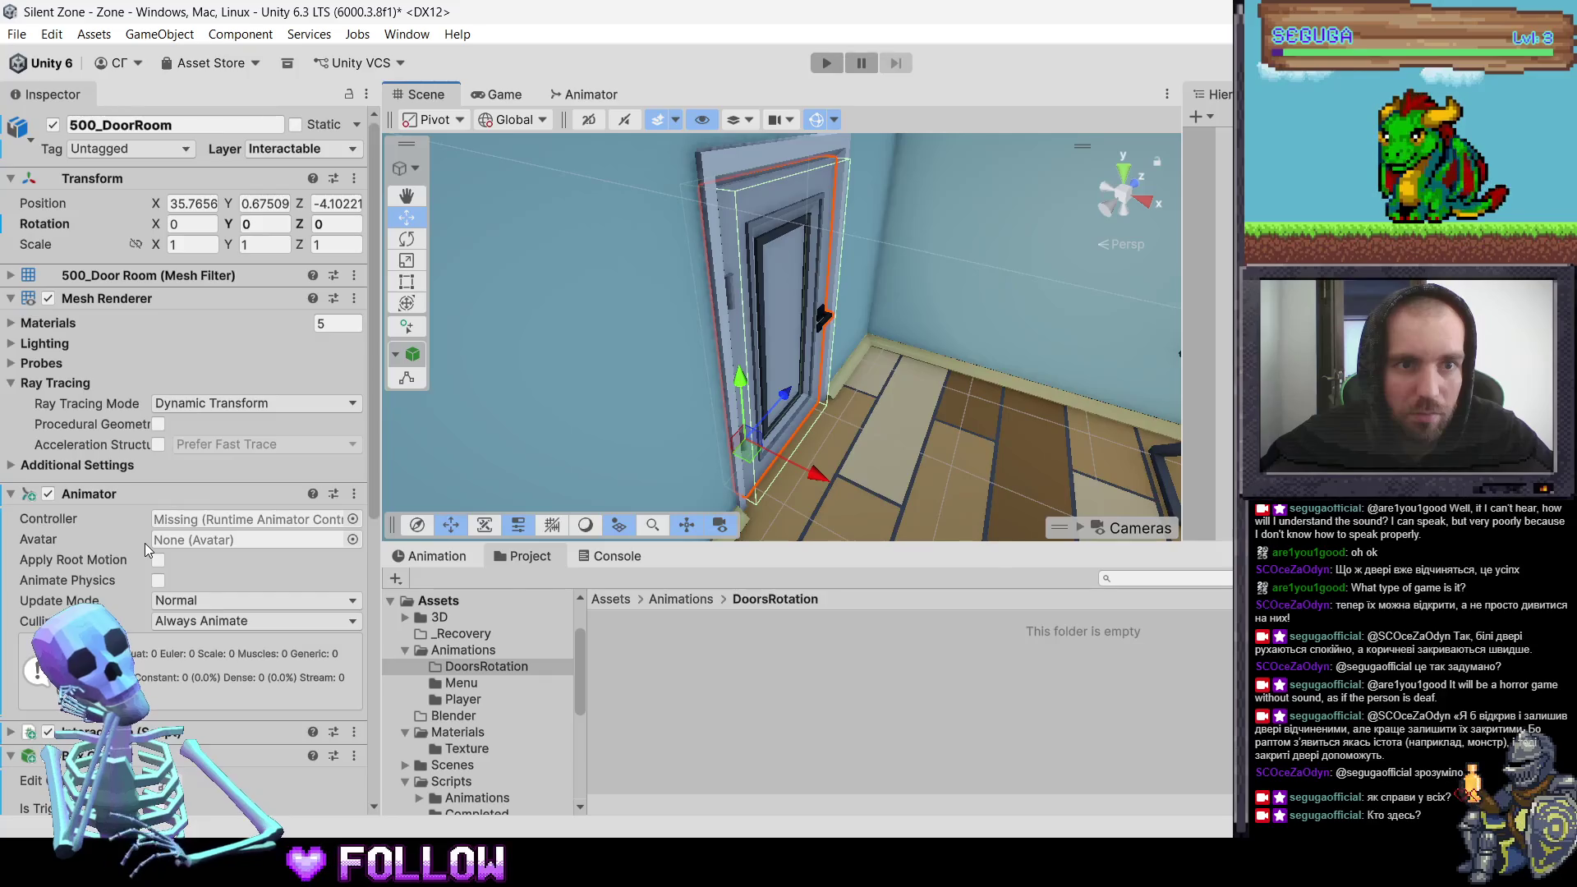
scroll(145, 544, down, 3)
scroll(145, 543, down, 1)
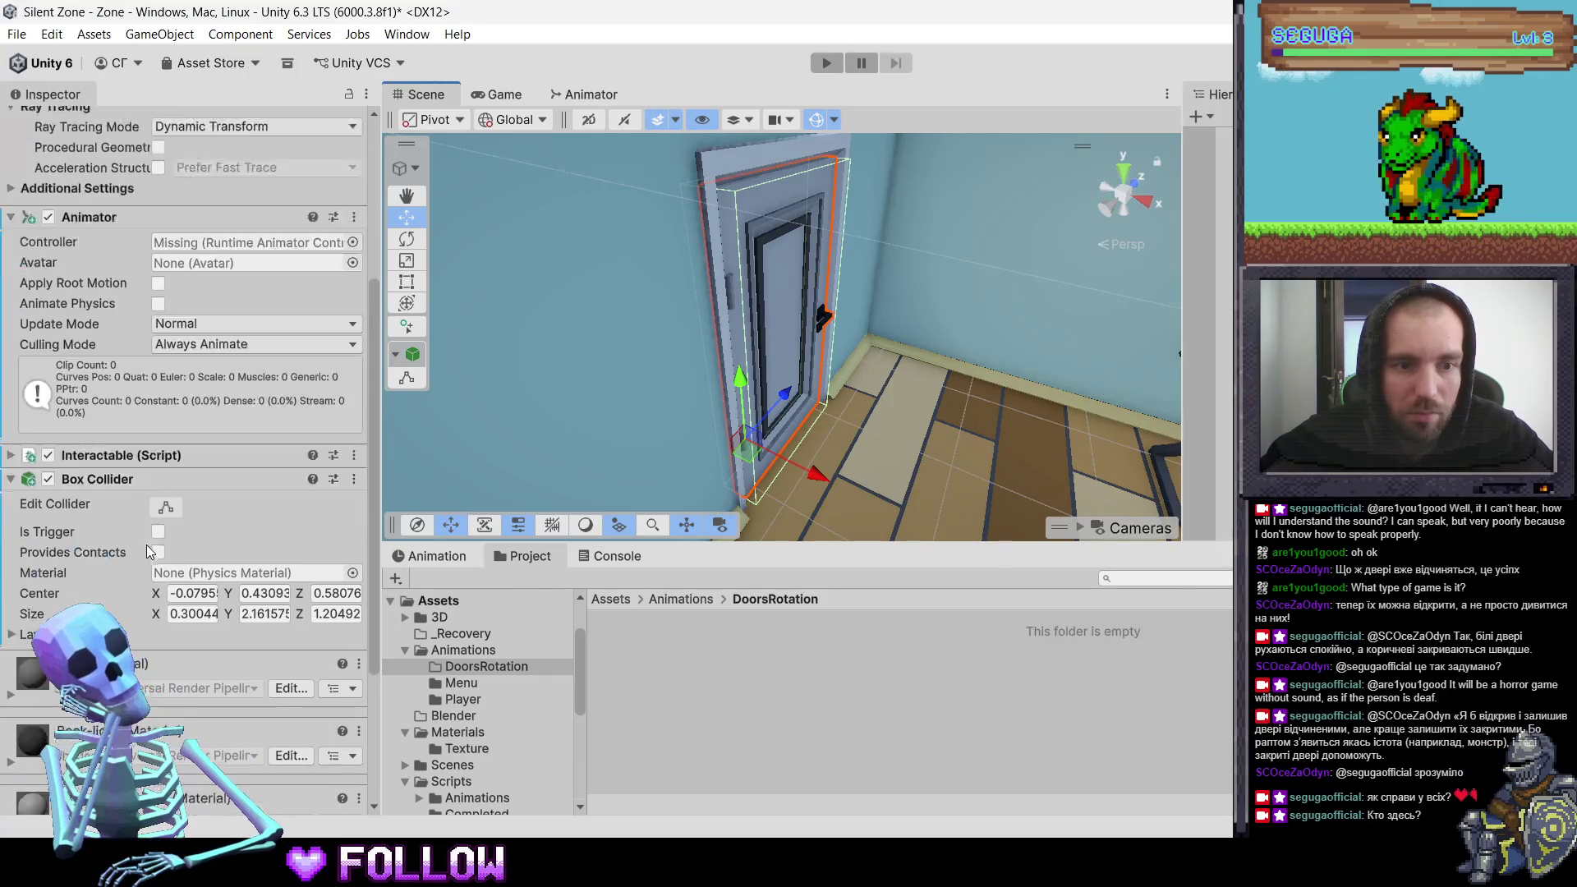
scroll(146, 544, down, 1)
mouse_move(162, 566)
mouse_down()
mouse_move(224, 567)
mouse_move(162, 576)
mouse_up()
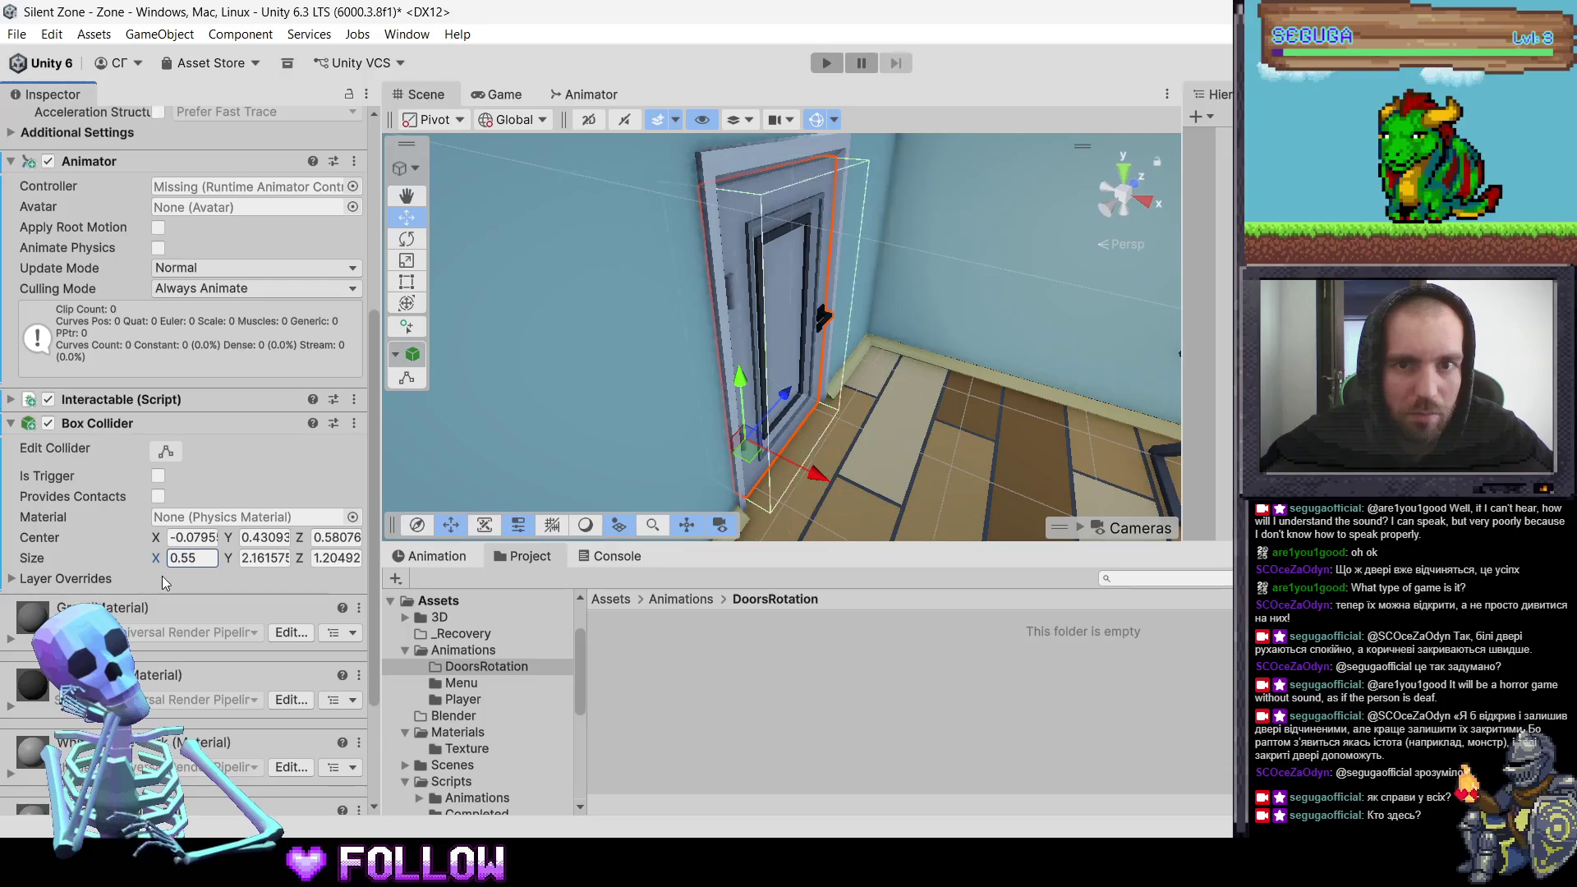
key(ctrl+z)
Step: Select all objects from WarehouseFrame to review components and static flags, then deselect everything
scroll(644, 437, down, 3)
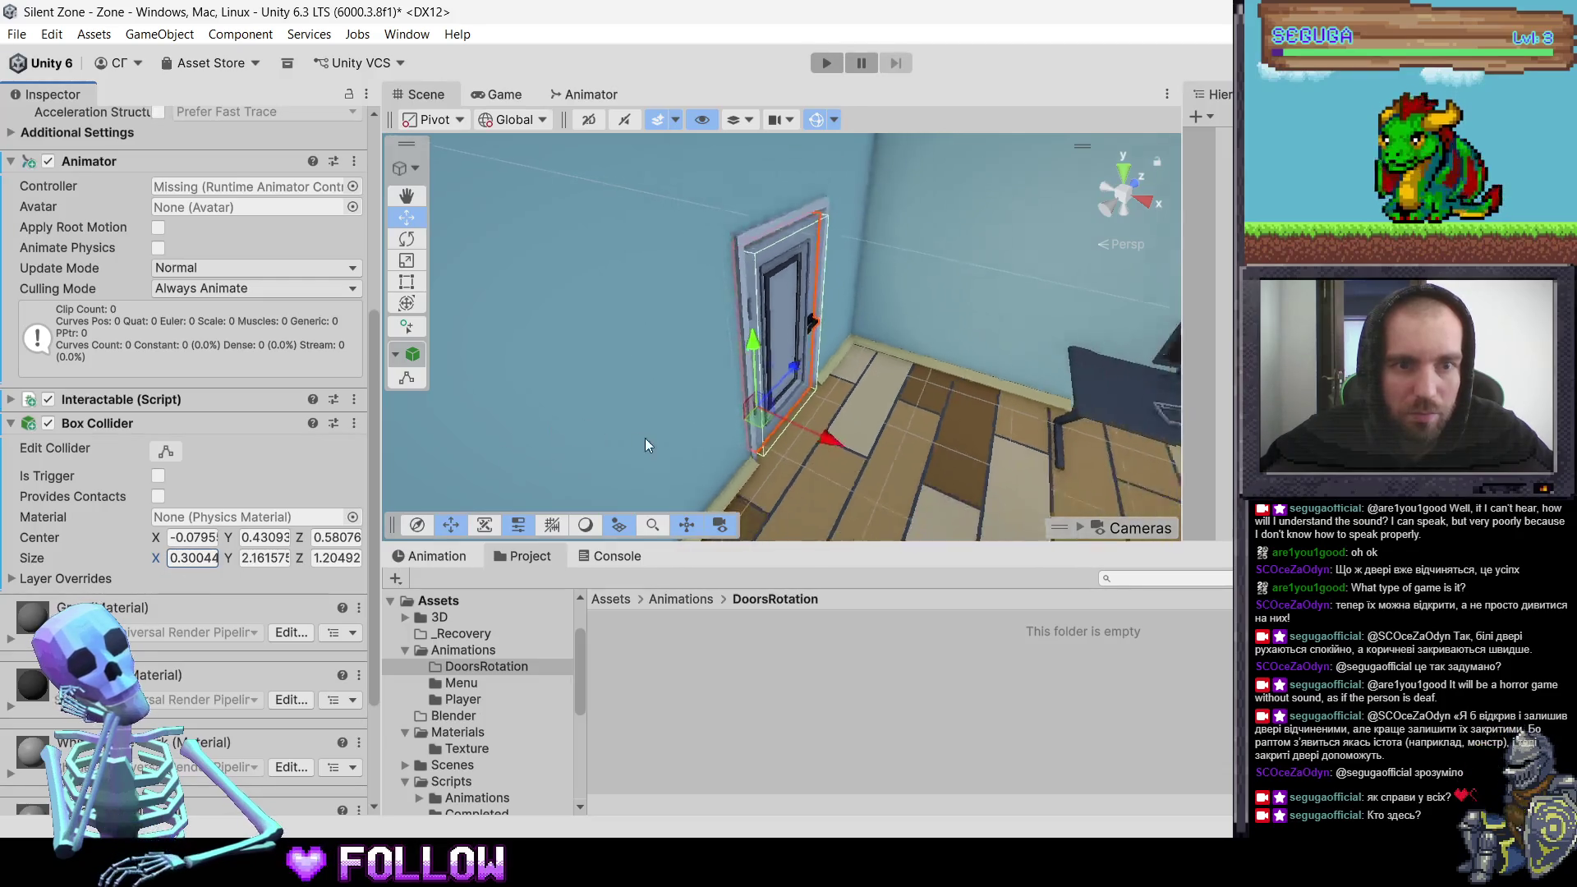
scroll(764, 442, down, 10)
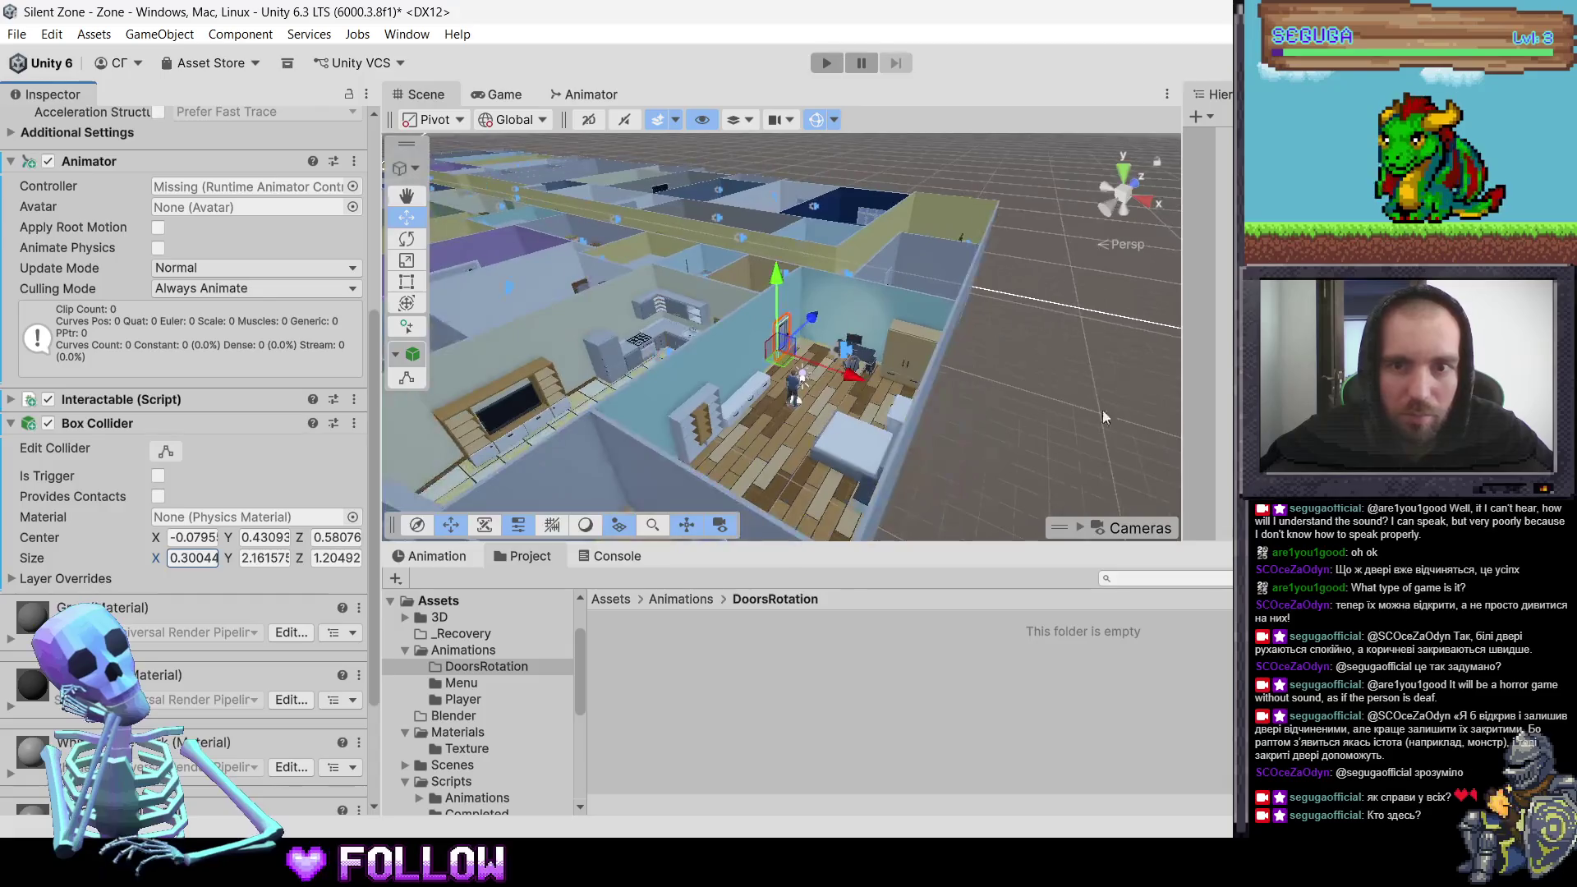
click(1208, 516)
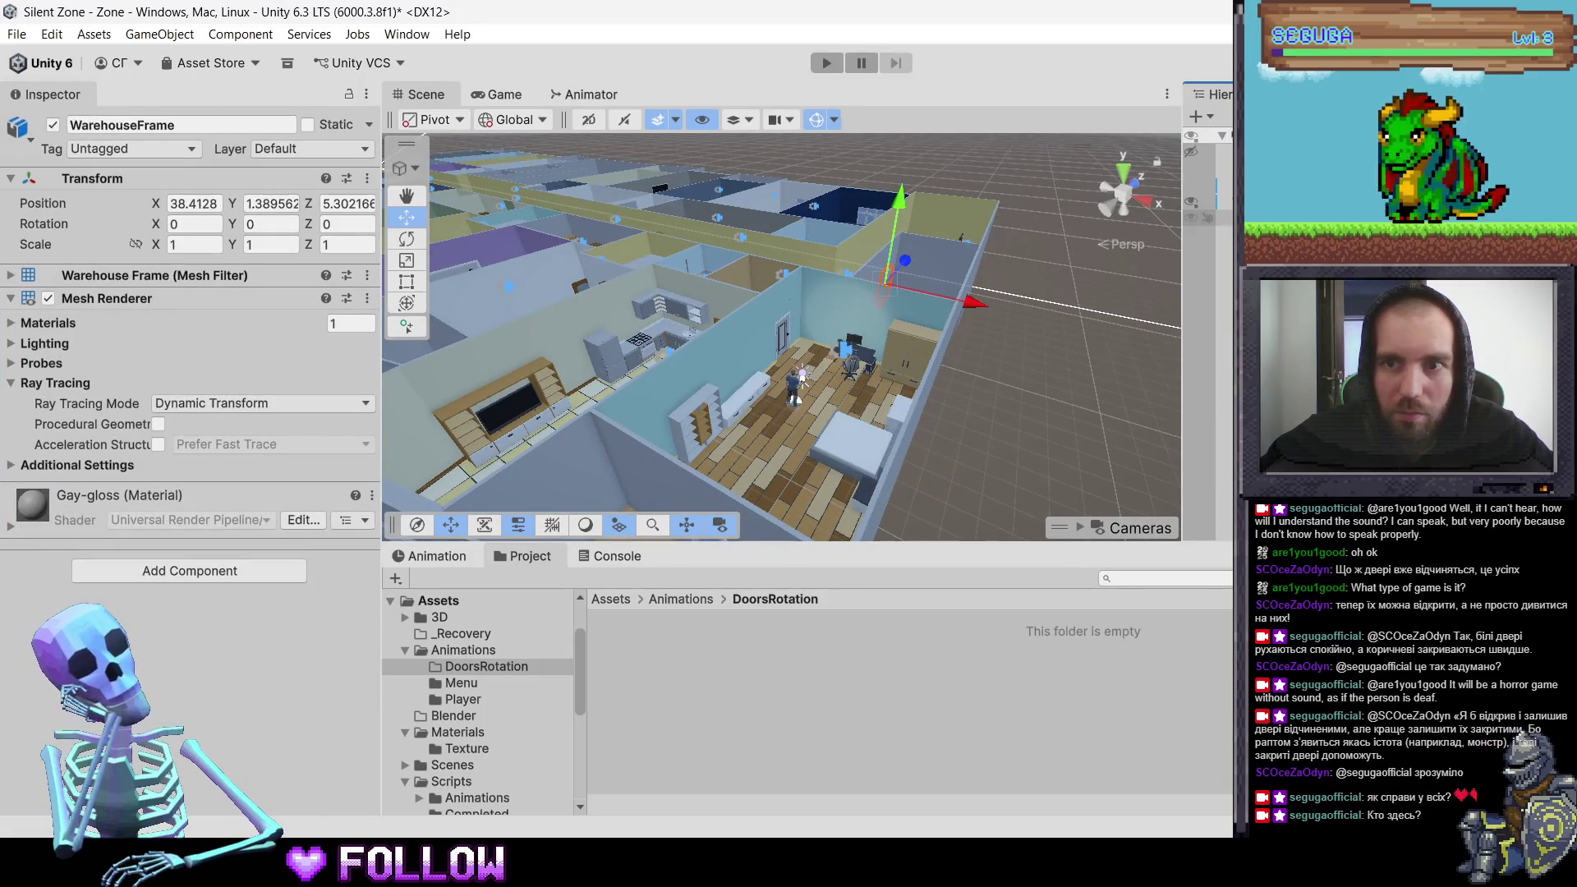
key(ctrl+a)
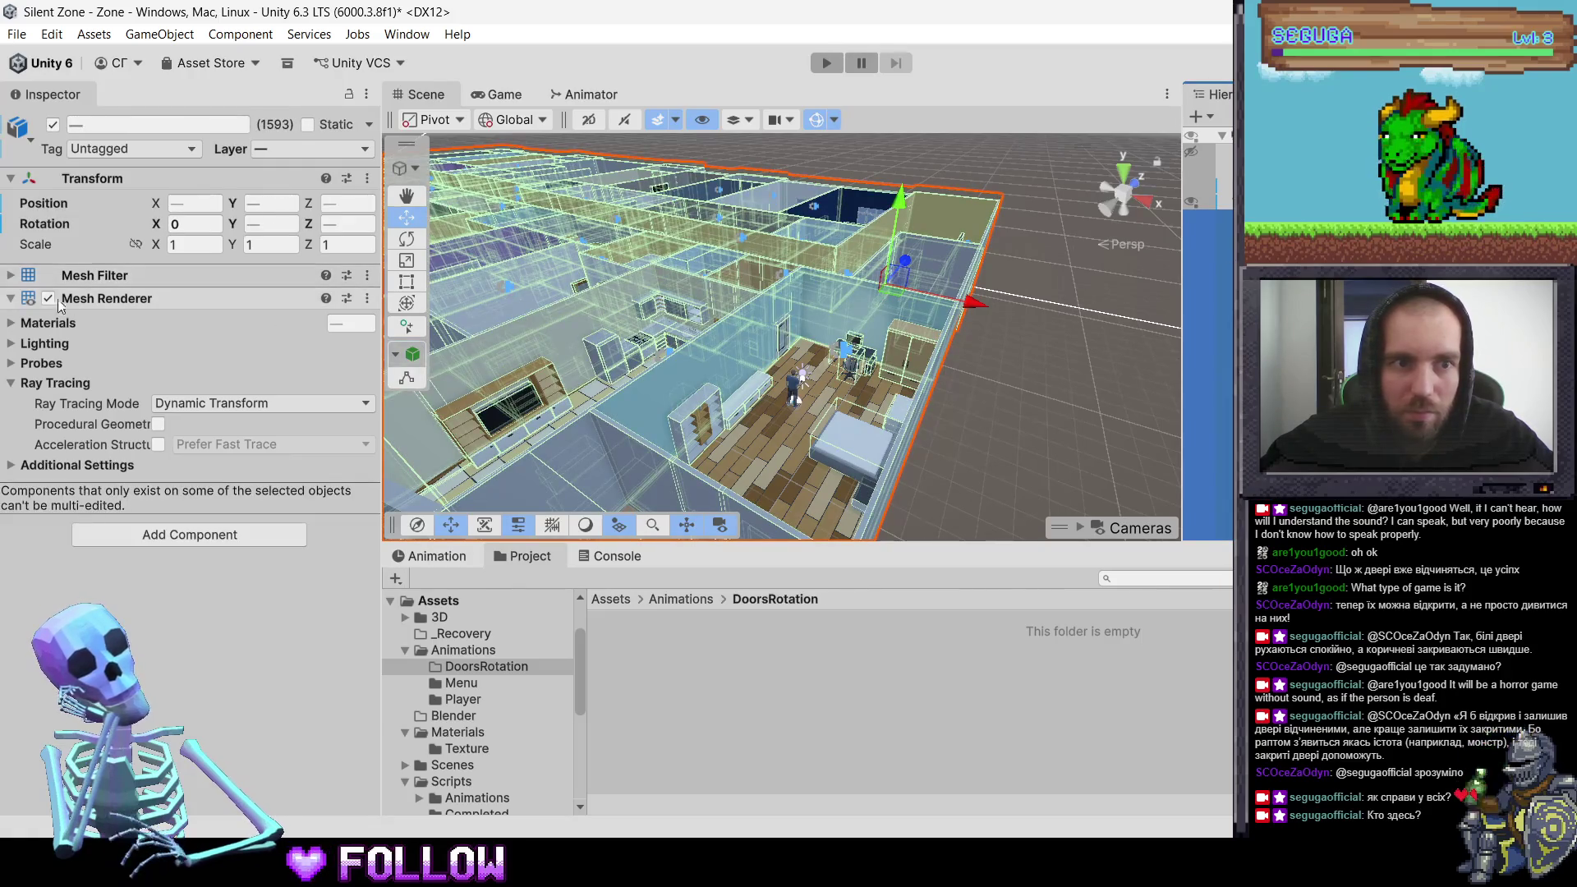
click(11, 299)
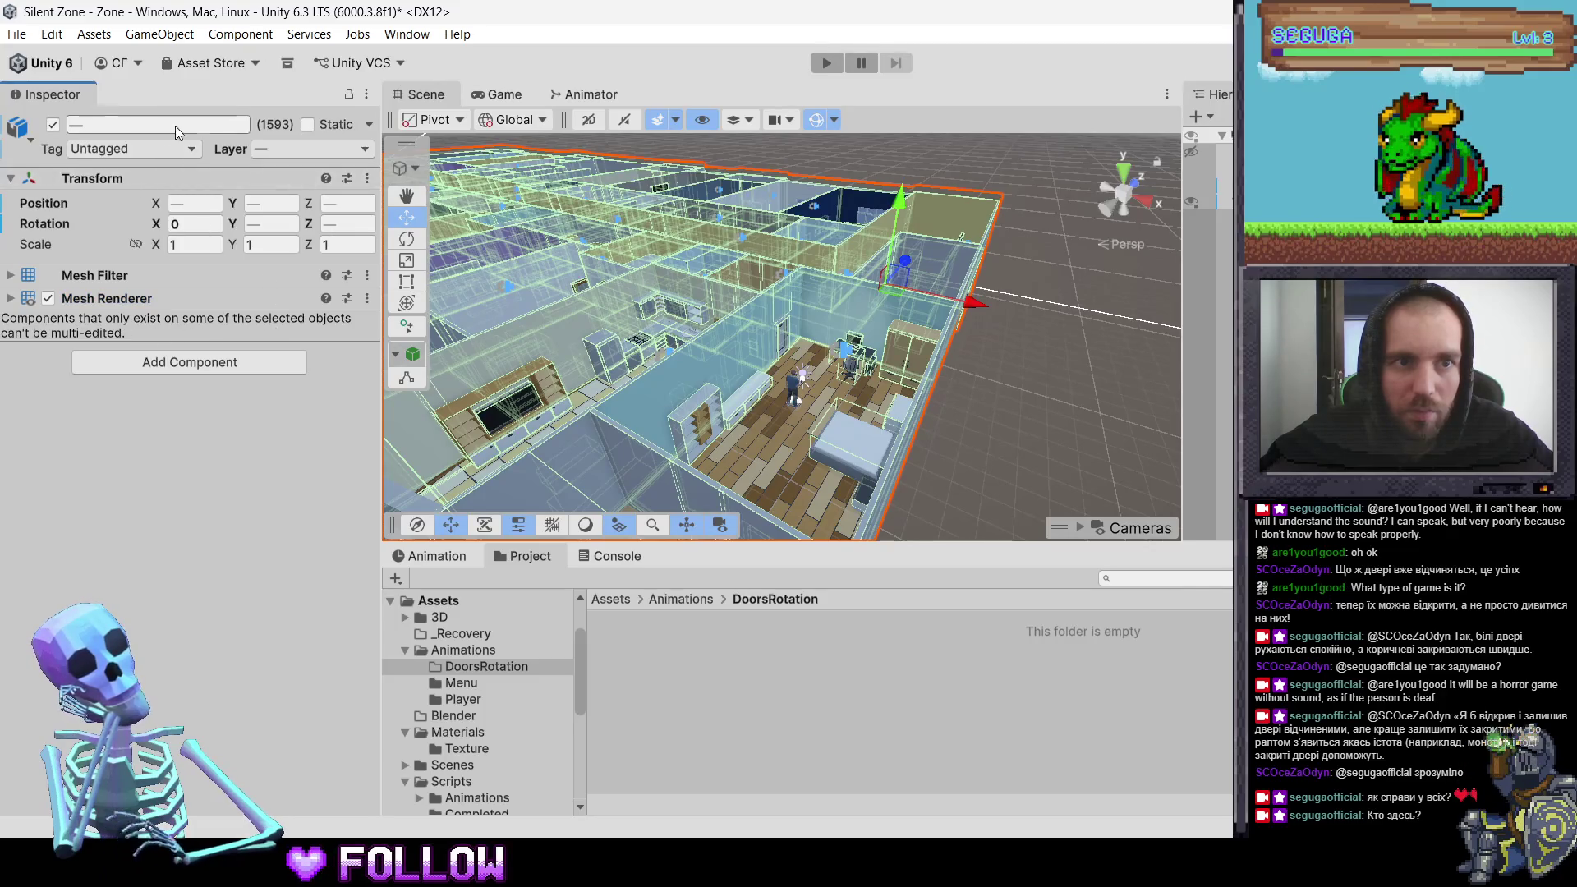
click(371, 125)
click(700, 620)
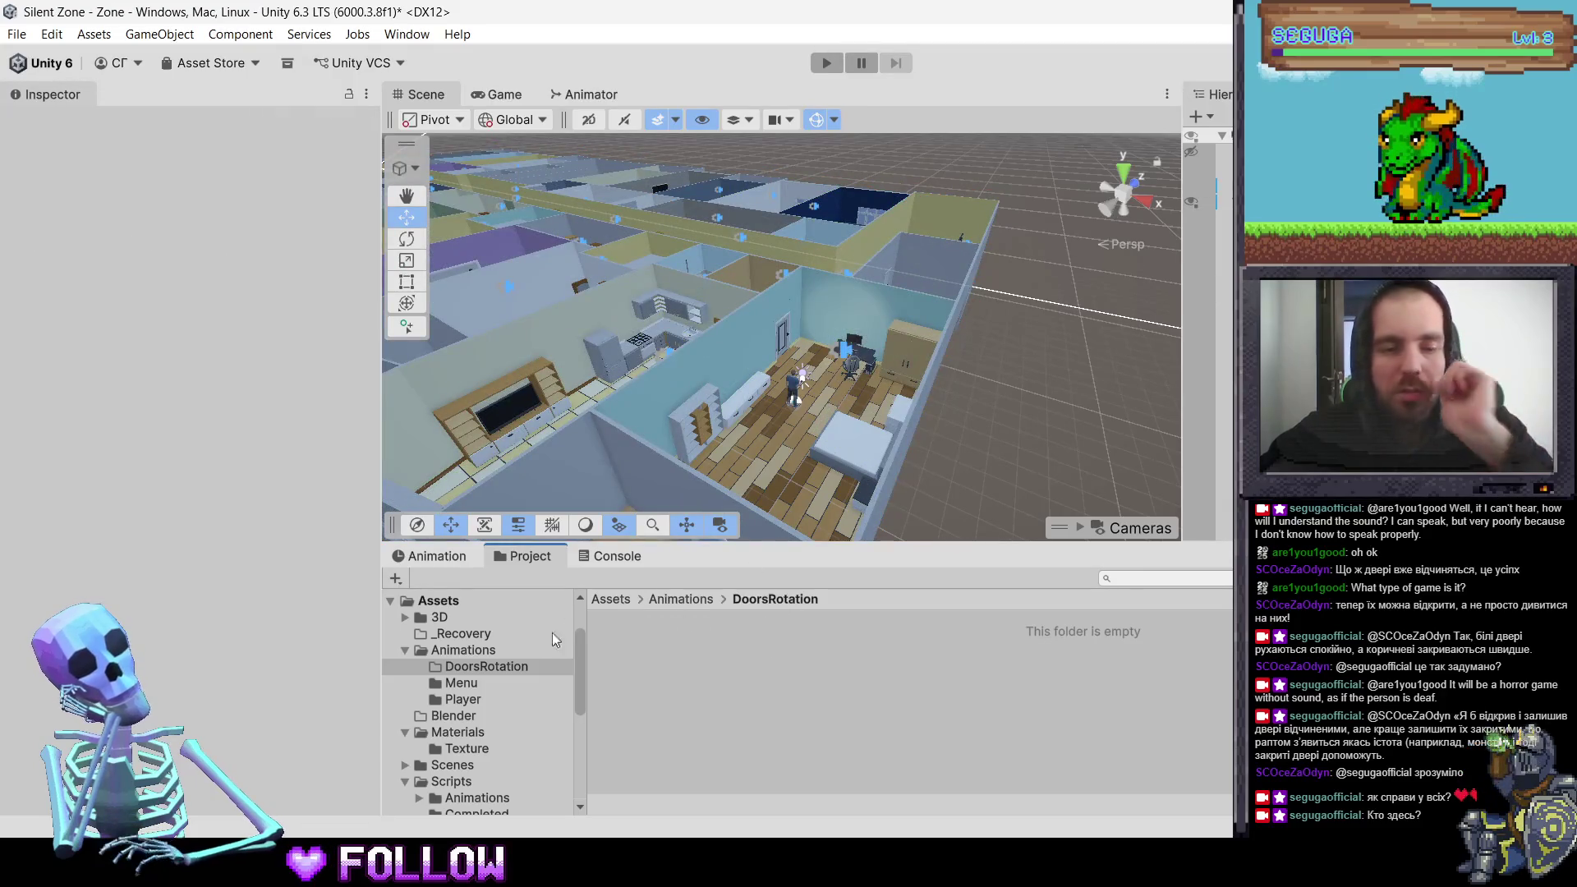
Step: Select the ApartmentOnThe5thFloor-5.1 FBX in Assets/3D and switch to the Console
click(448, 616)
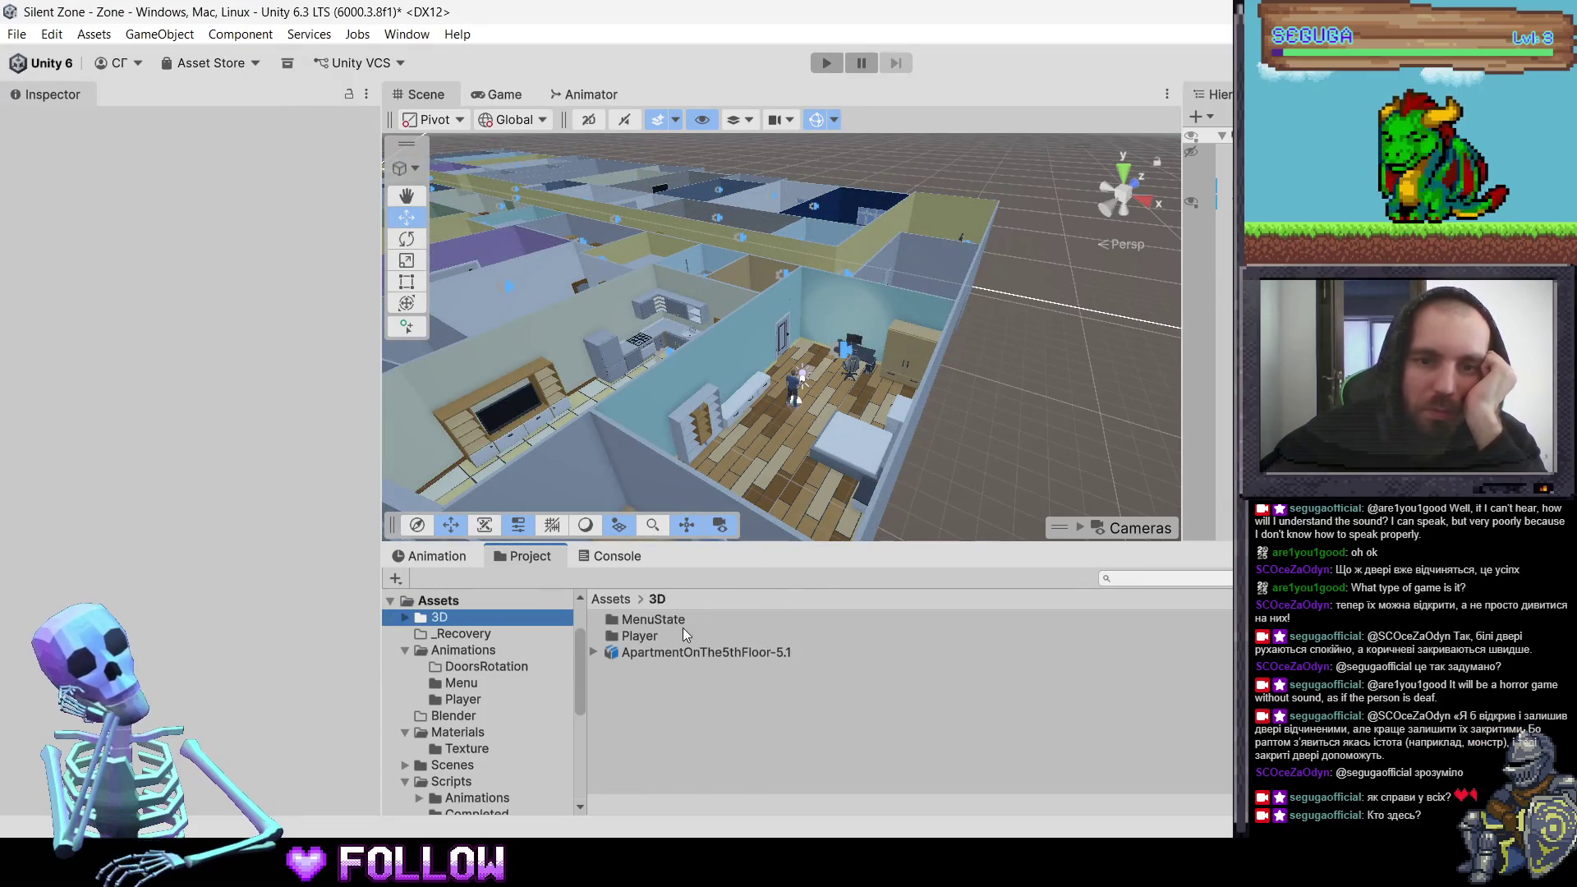
click(686, 635)
click(701, 652)
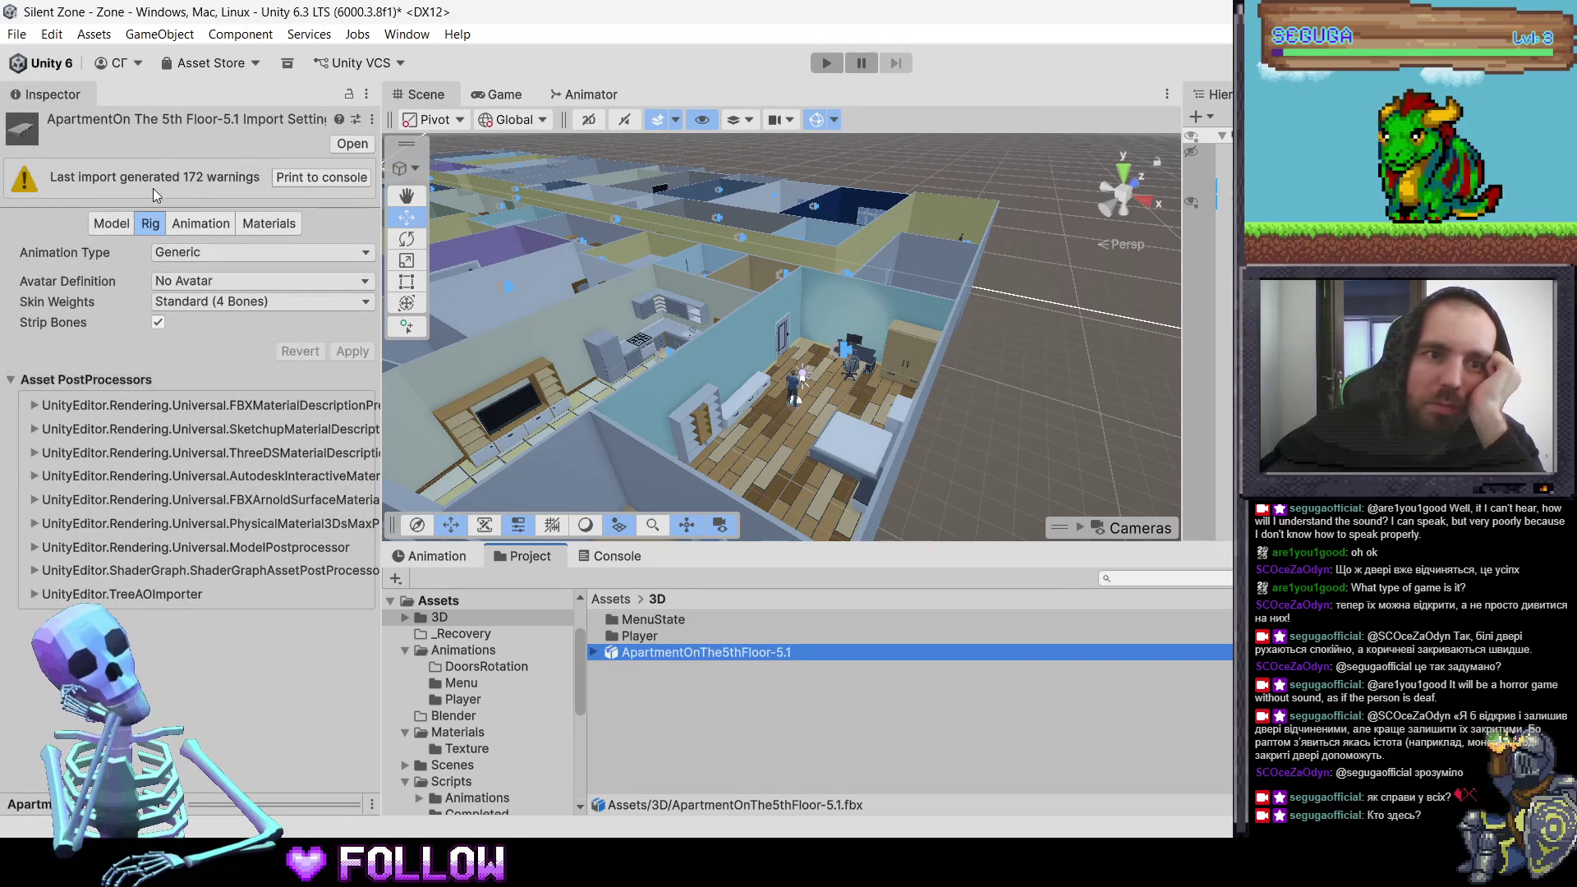
click(200, 178)
click(635, 558)
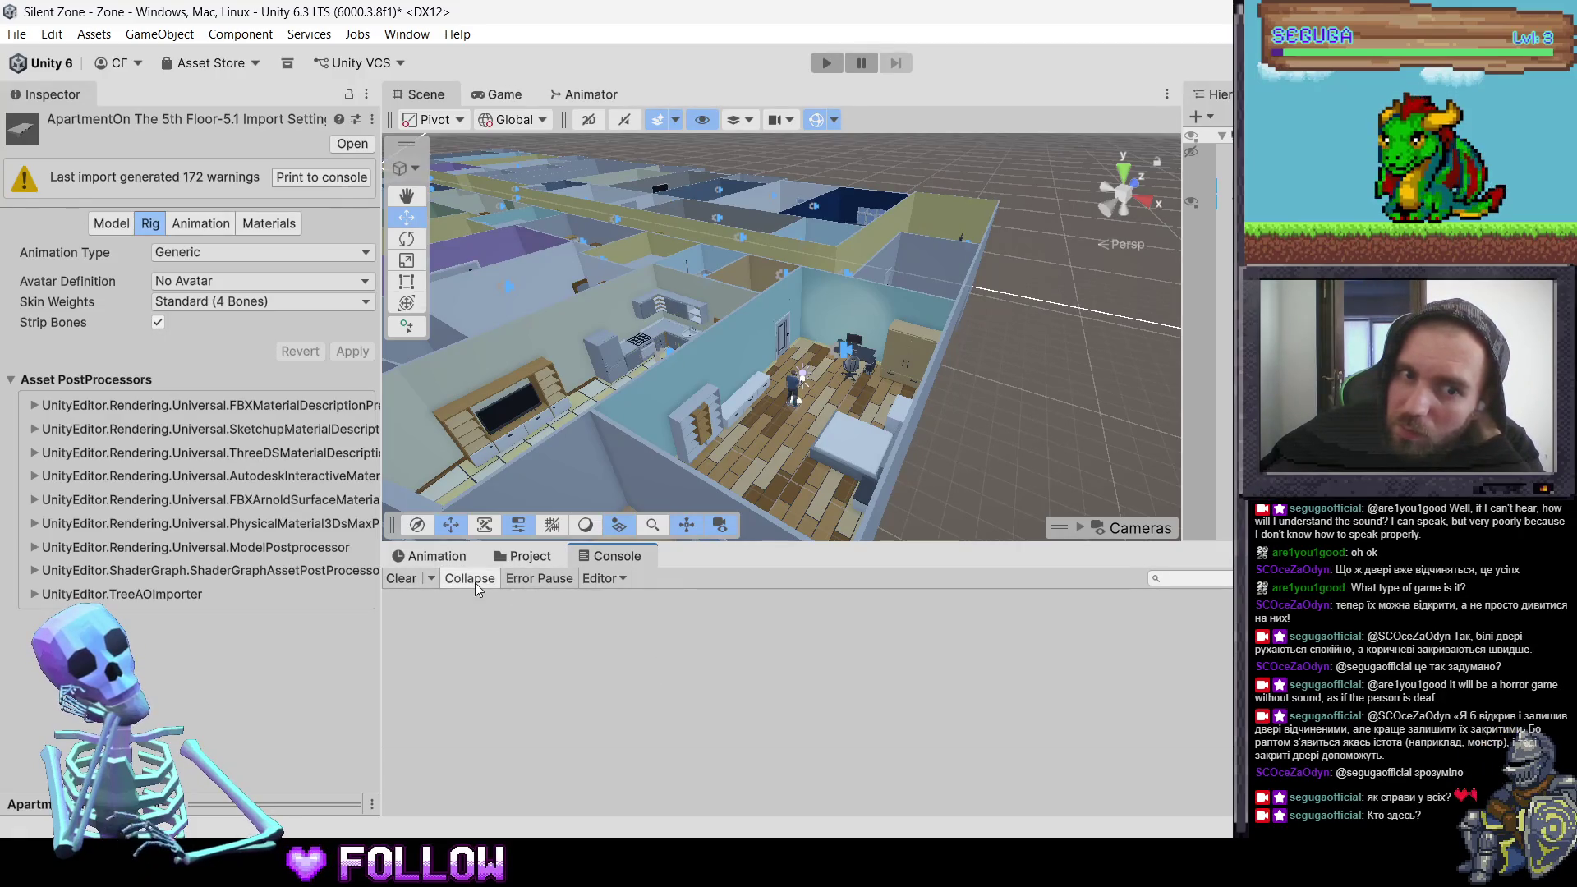
Step: Enlarge the Console panel to show more of the 172 import warnings
click(428, 581)
click(659, 596)
click(607, 580)
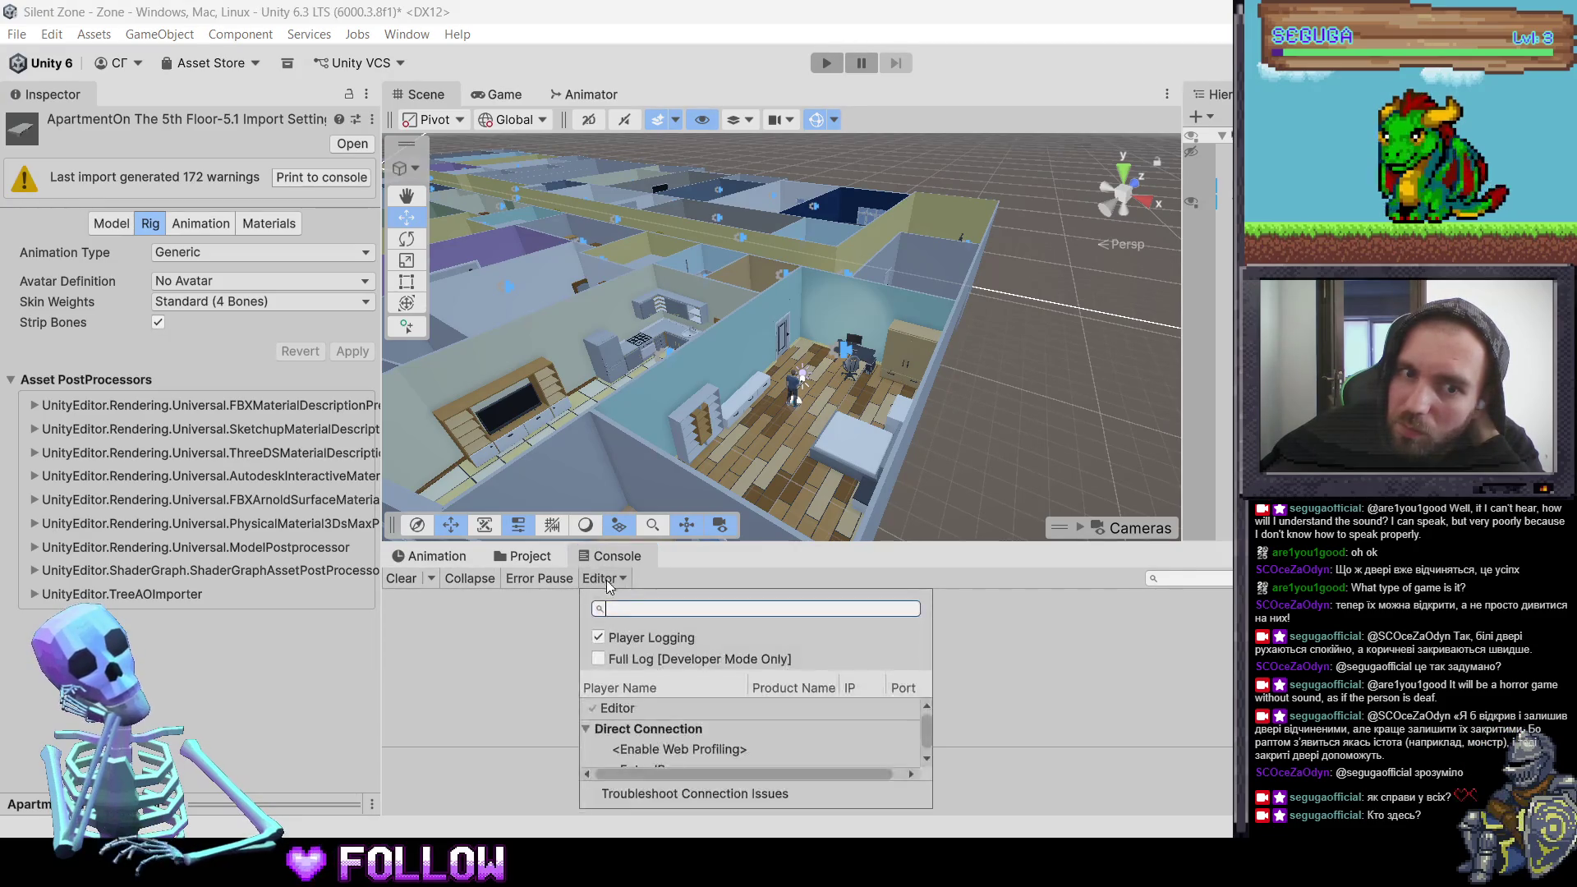
click(606, 580)
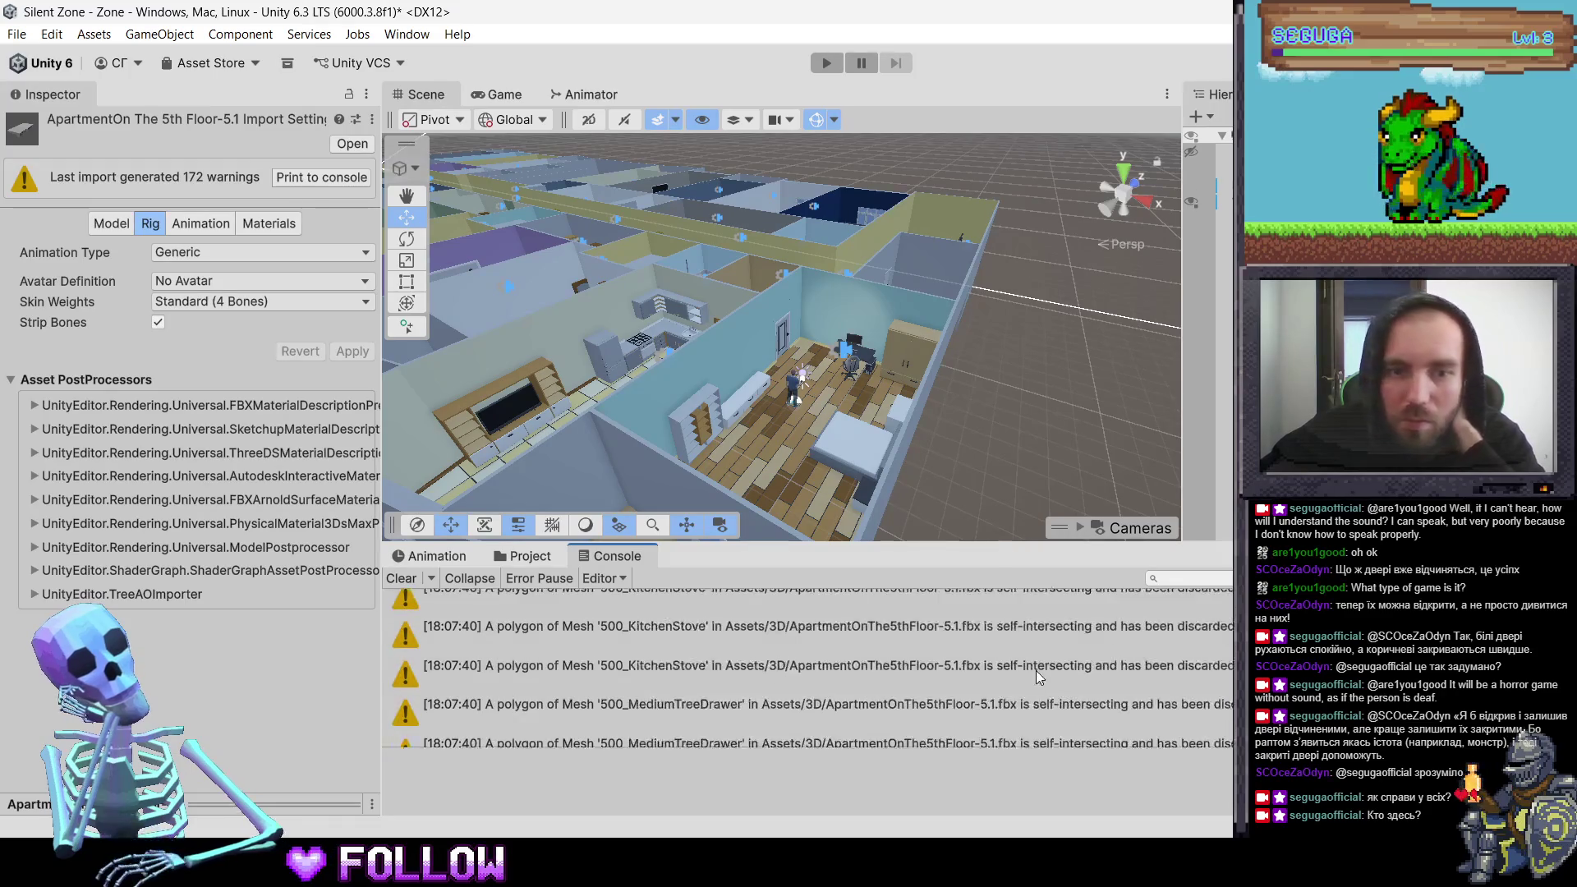
mouse_move(1006, 504)
mouse_down()
mouse_move(1007, 164)
mouse_move(1002, 233)
mouse_up()
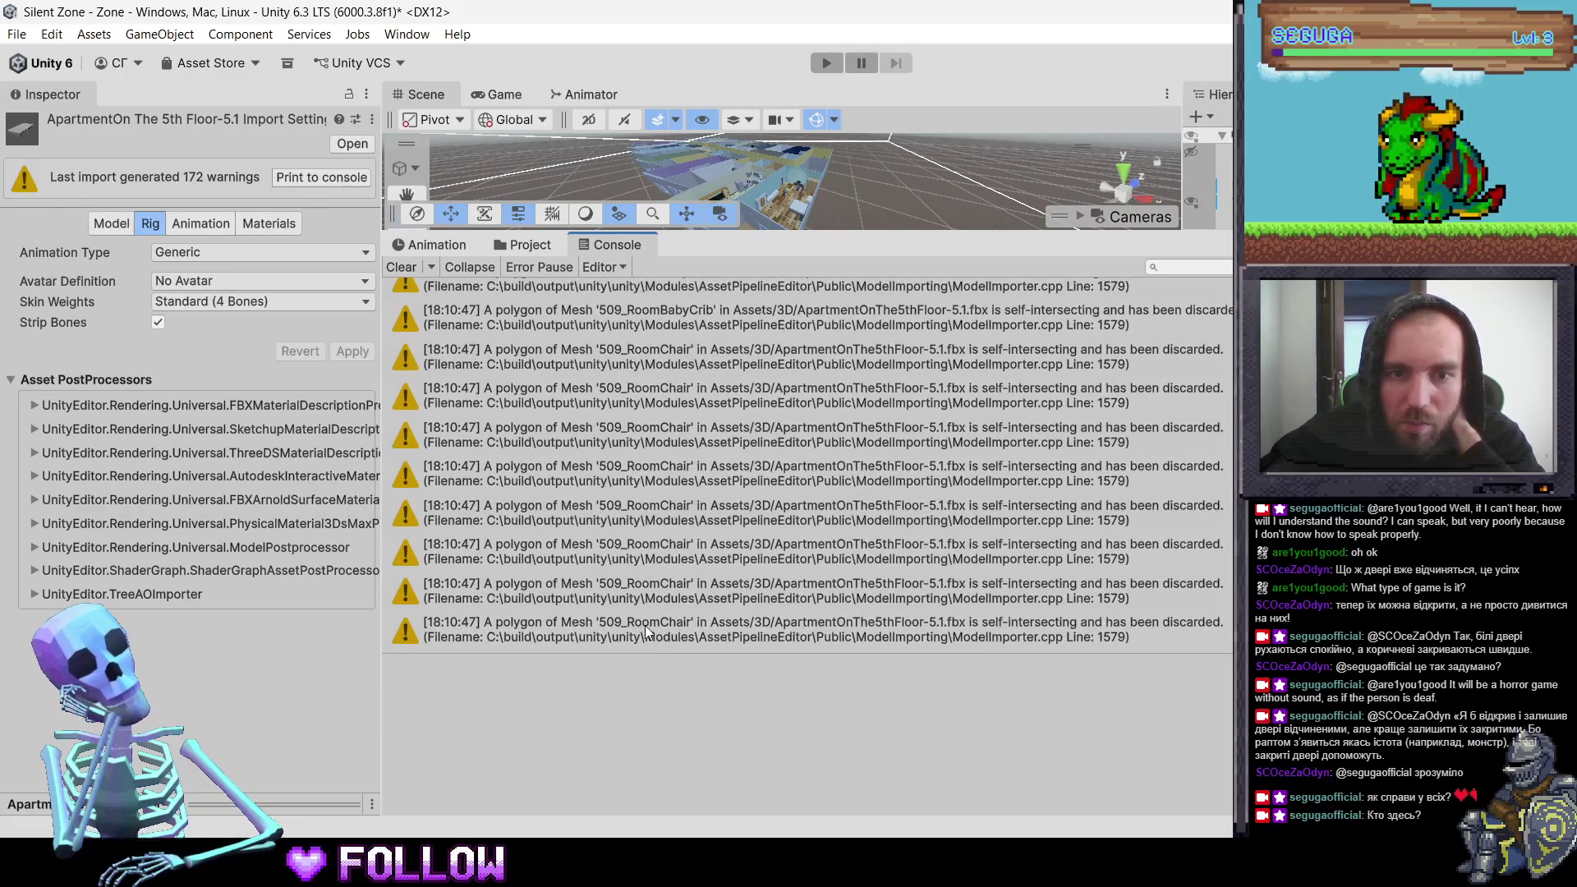
Step: Scroll to the top and read the 500_BathSink self-intersecting polygon warning
scroll(647, 632, up, 10)
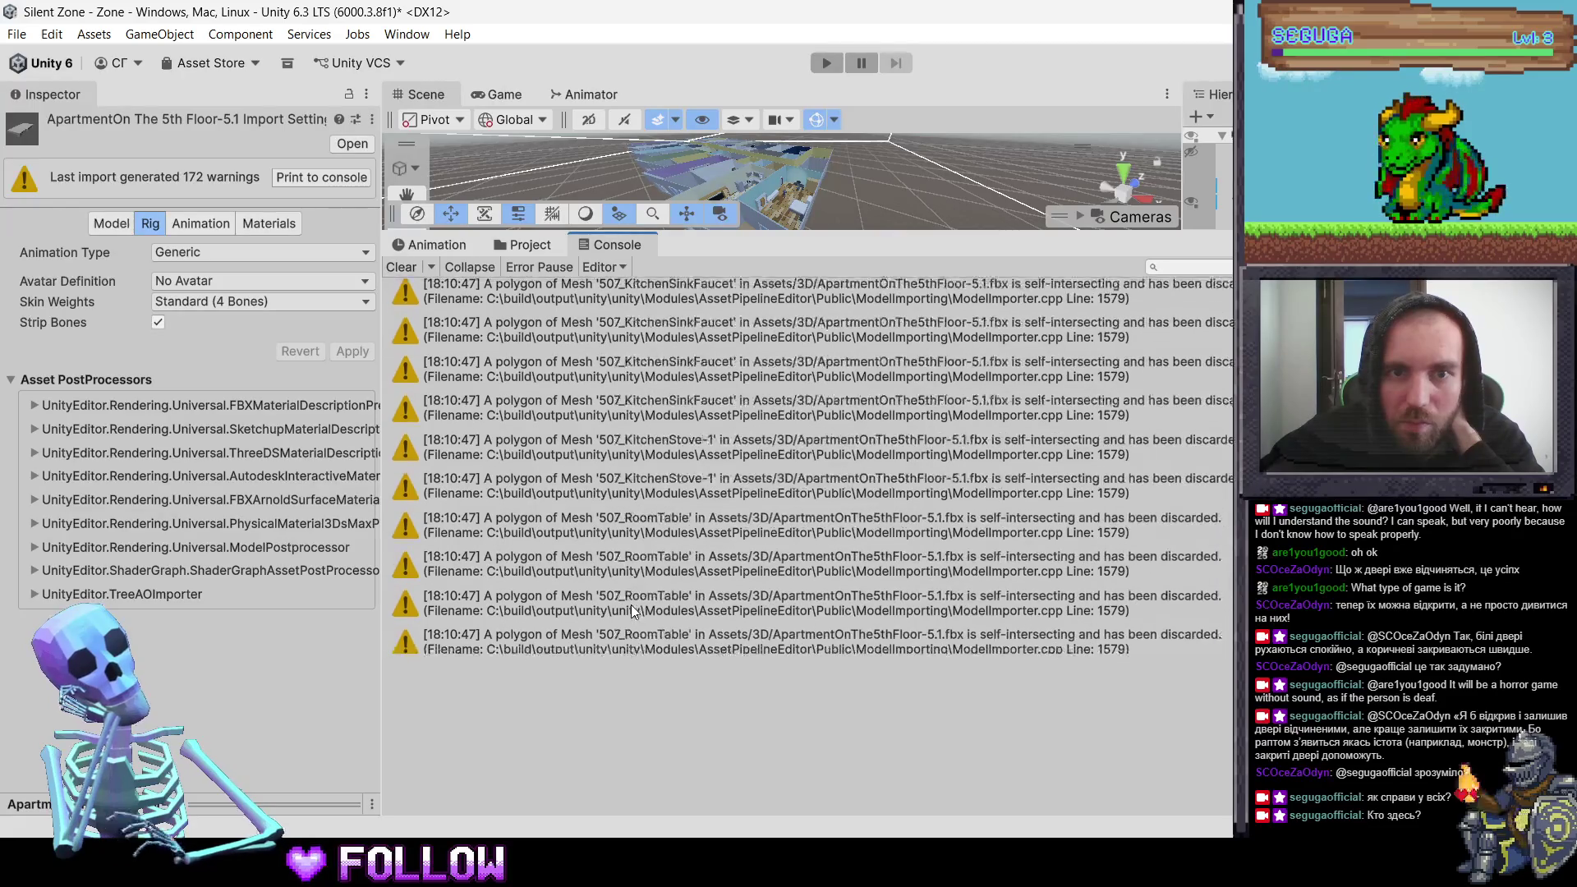
scroll(632, 612, up, 10)
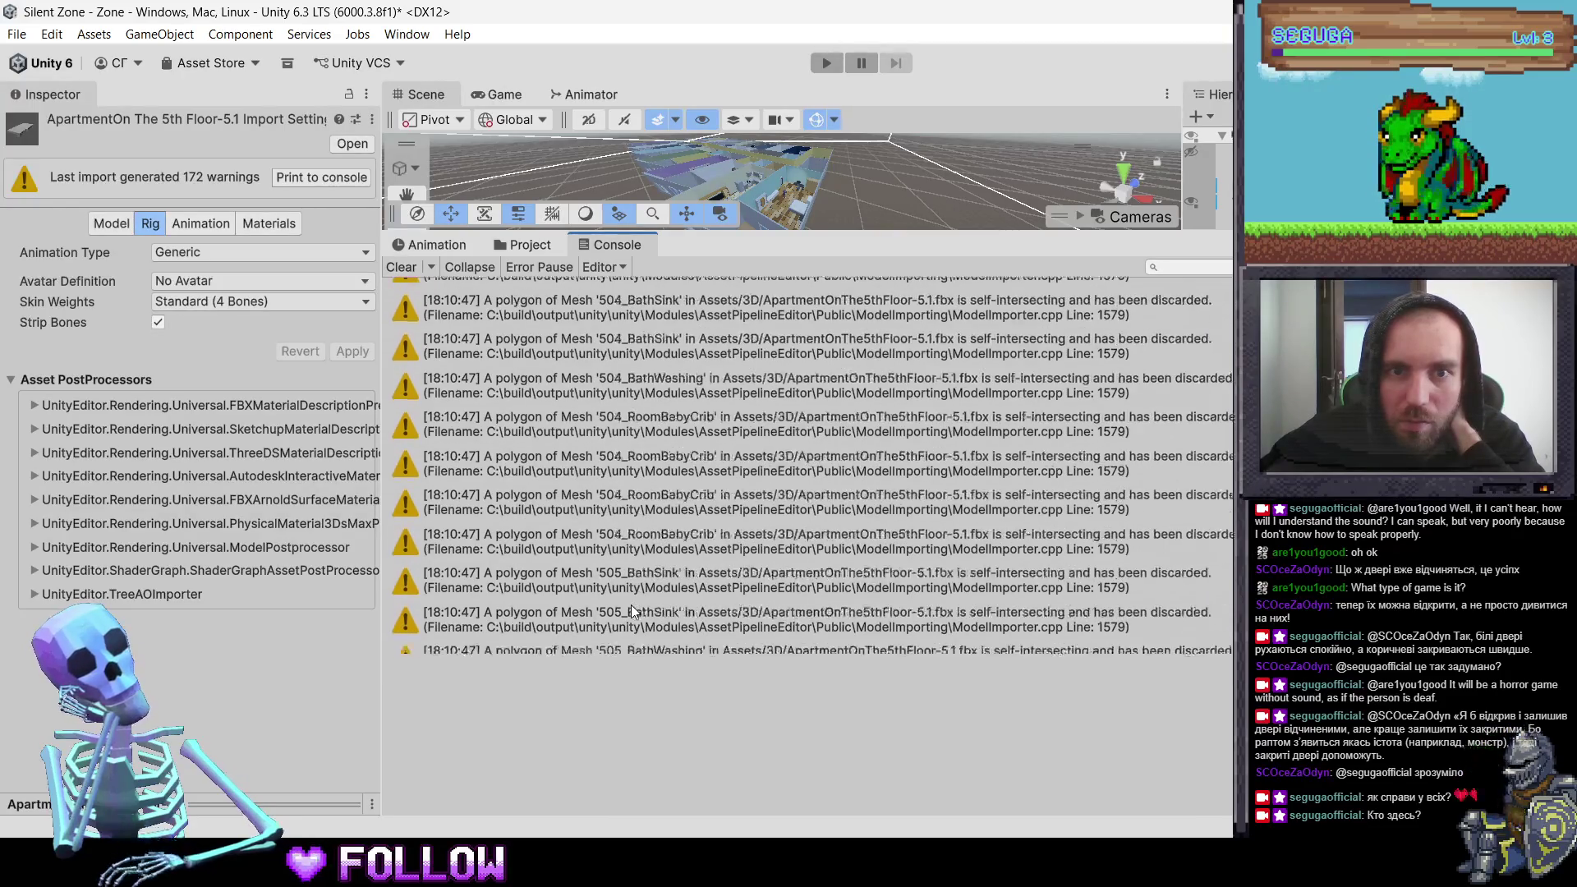
scroll(633, 611, up, 5)
scroll(713, 295, up, 10)
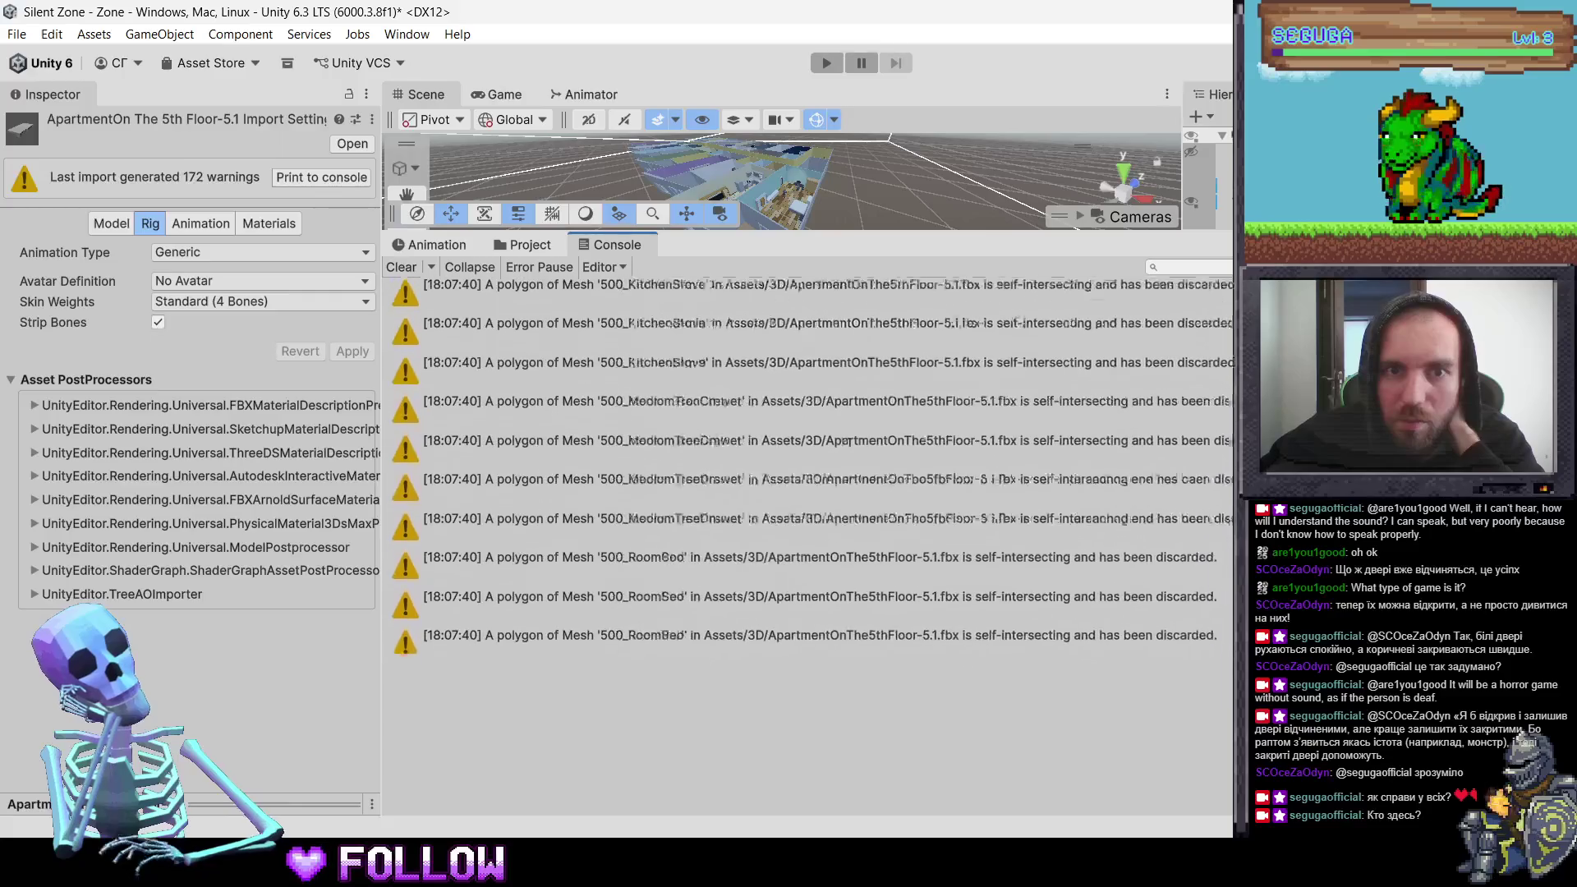
click(714, 296)
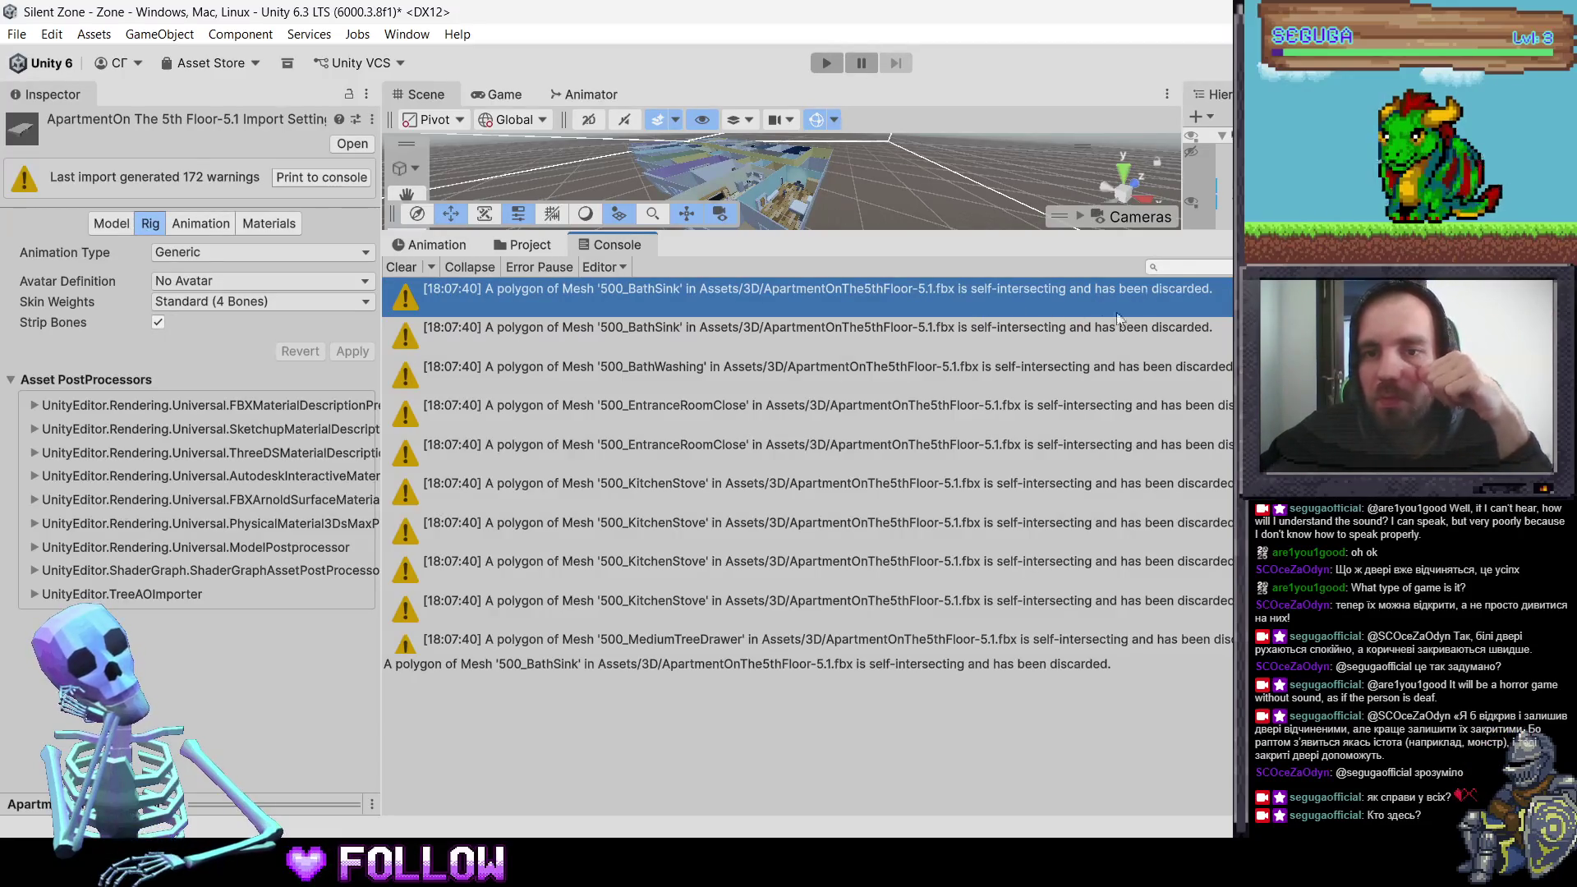
click(857, 863)
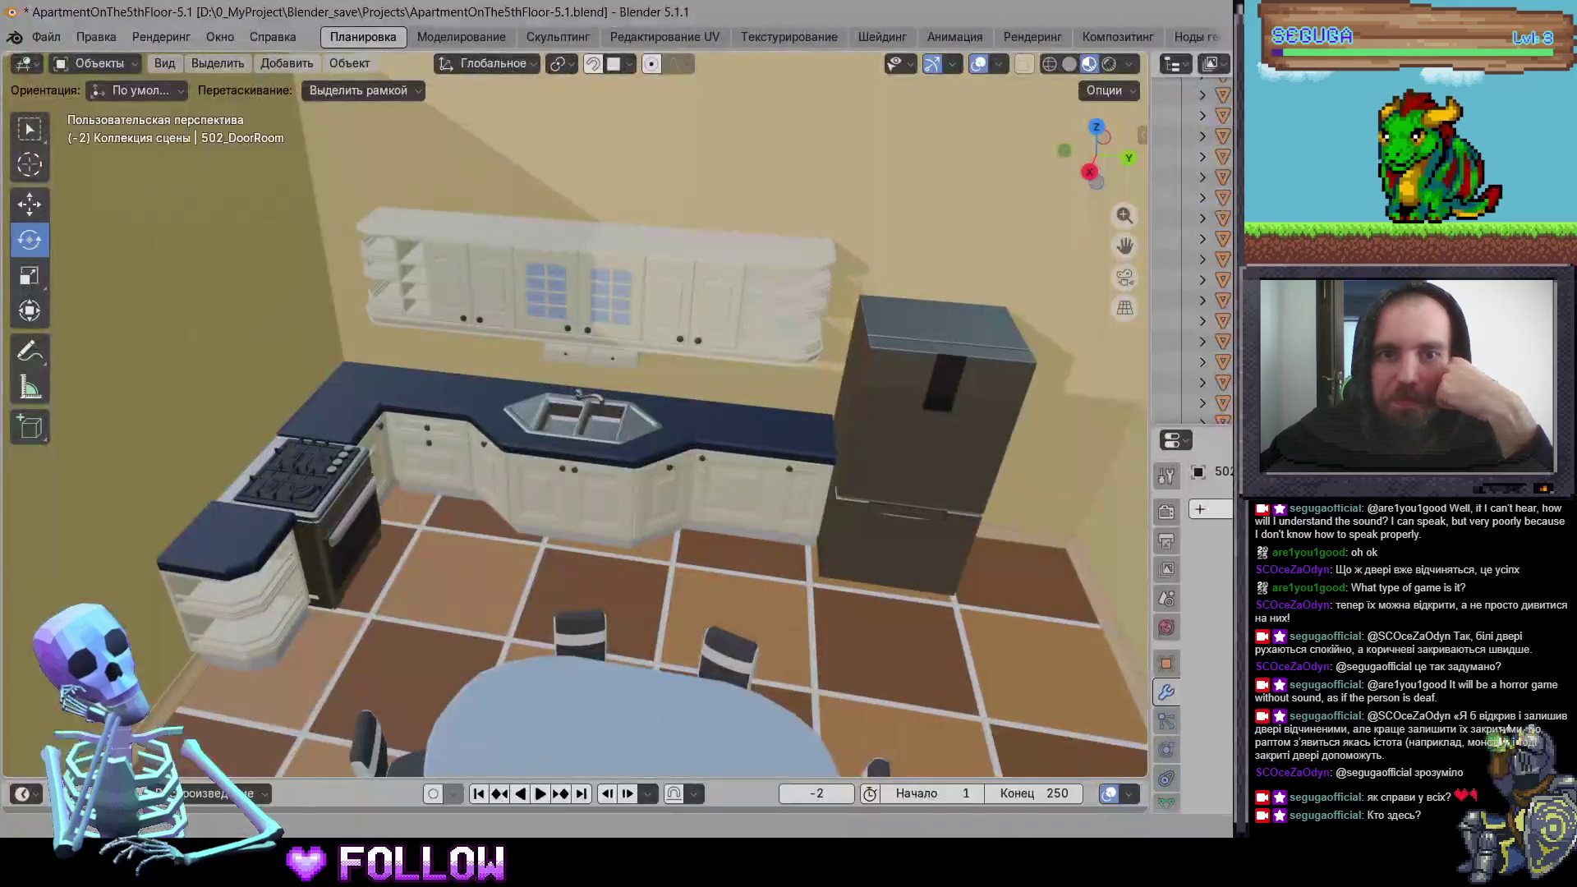
Step: Select the 500_KitchenSink mesh and inspect its Physics and Modifier properties
scroll(870, 526, down, 5)
mouse_move(905, 519)
middle_down()
mouse_move(647, 605)
mouse_move(539, 482)
middle_up()
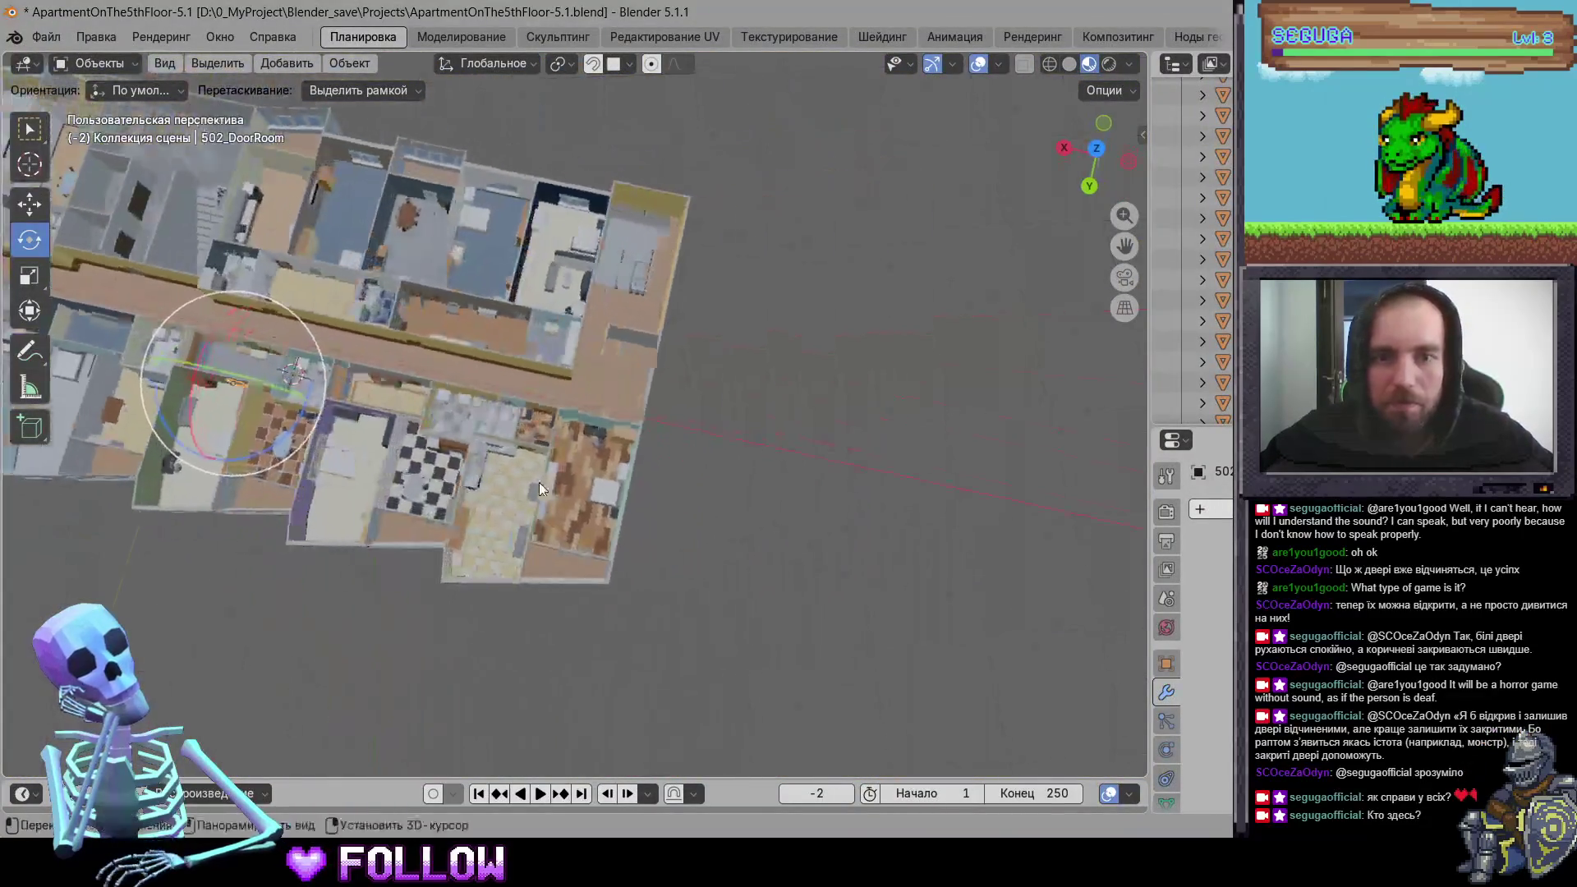
scroll(461, 496, up, 5)
scroll(461, 496, down, 3)
click(441, 459)
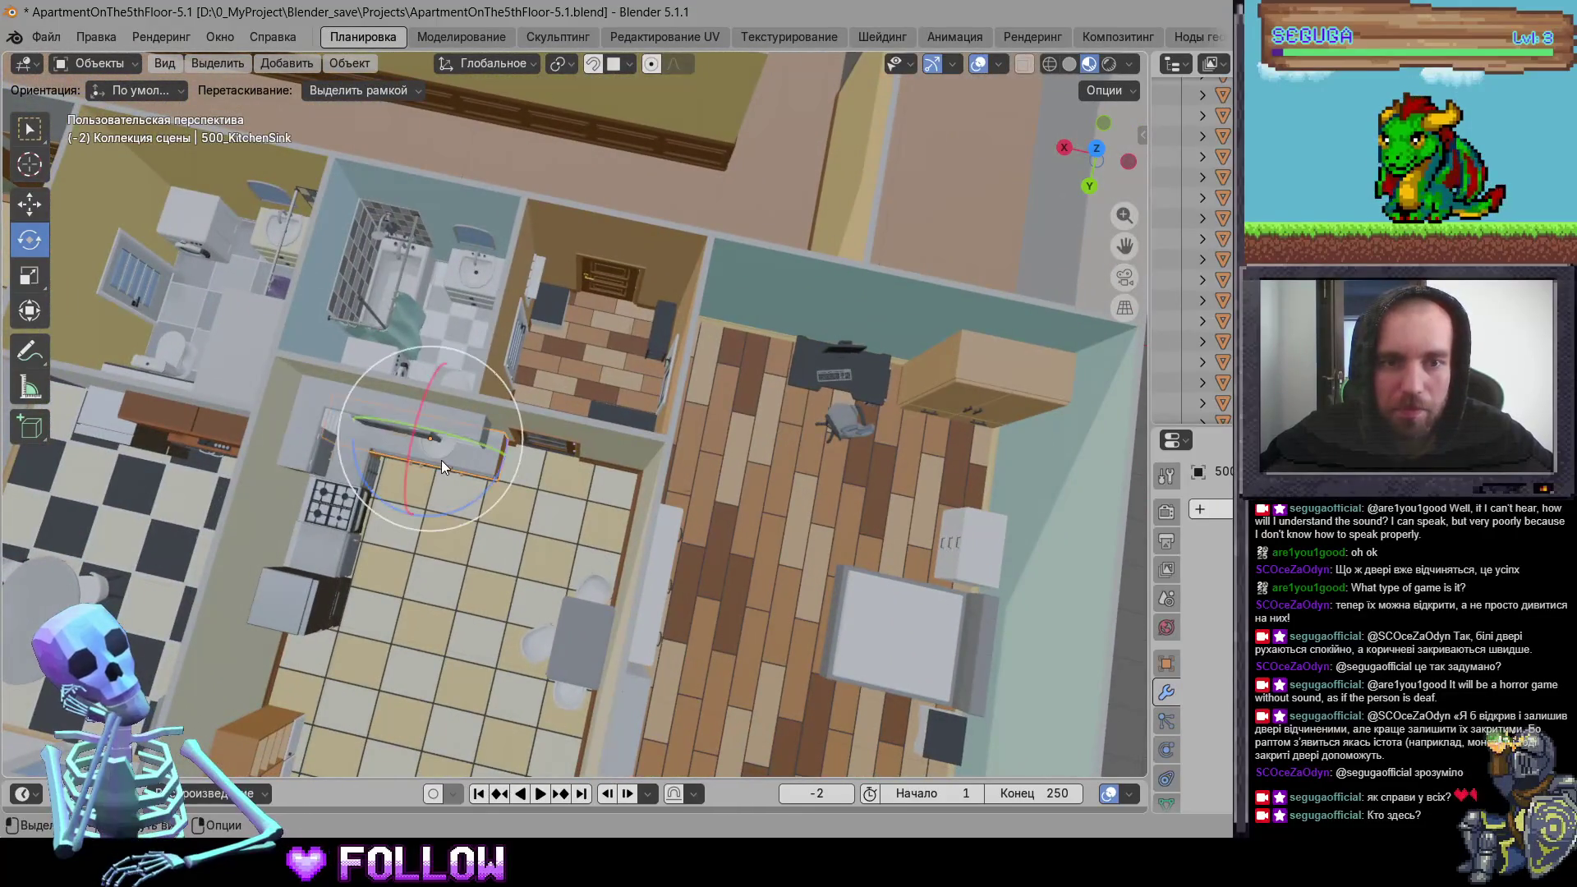
scroll(460, 458, up, 8)
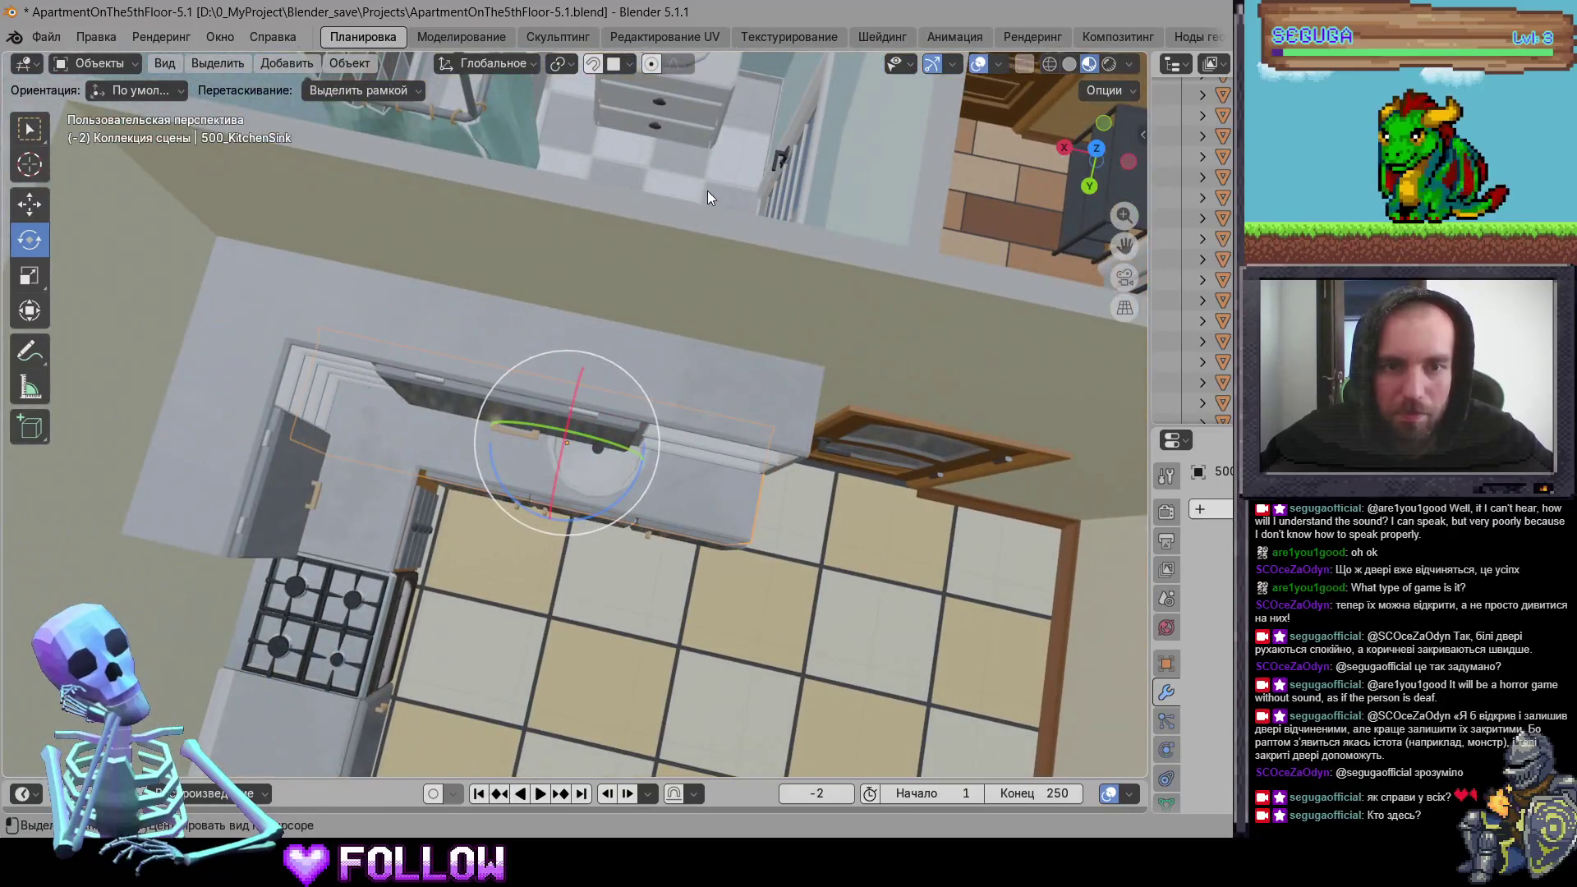
mouse_move(690, 451)
middle_down()
mouse_move(639, 455)
mouse_move(537, 415)
mouse_move(653, 476)
mouse_move(620, 481)
mouse_move(774, 536)
middle_up()
scroll(774, 537, down, 5)
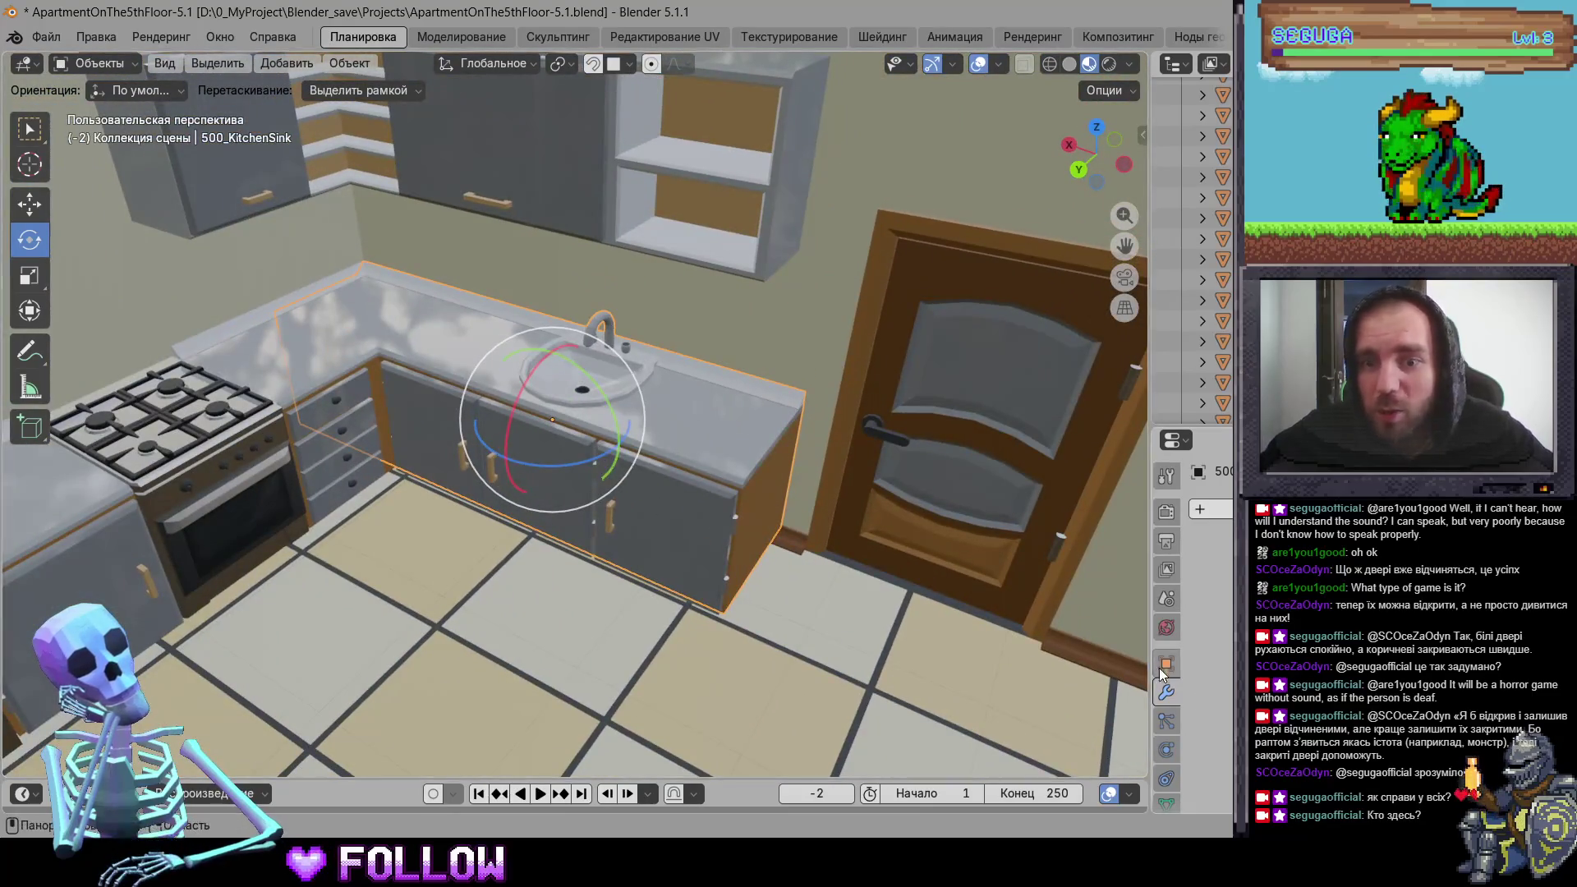
click(1166, 676)
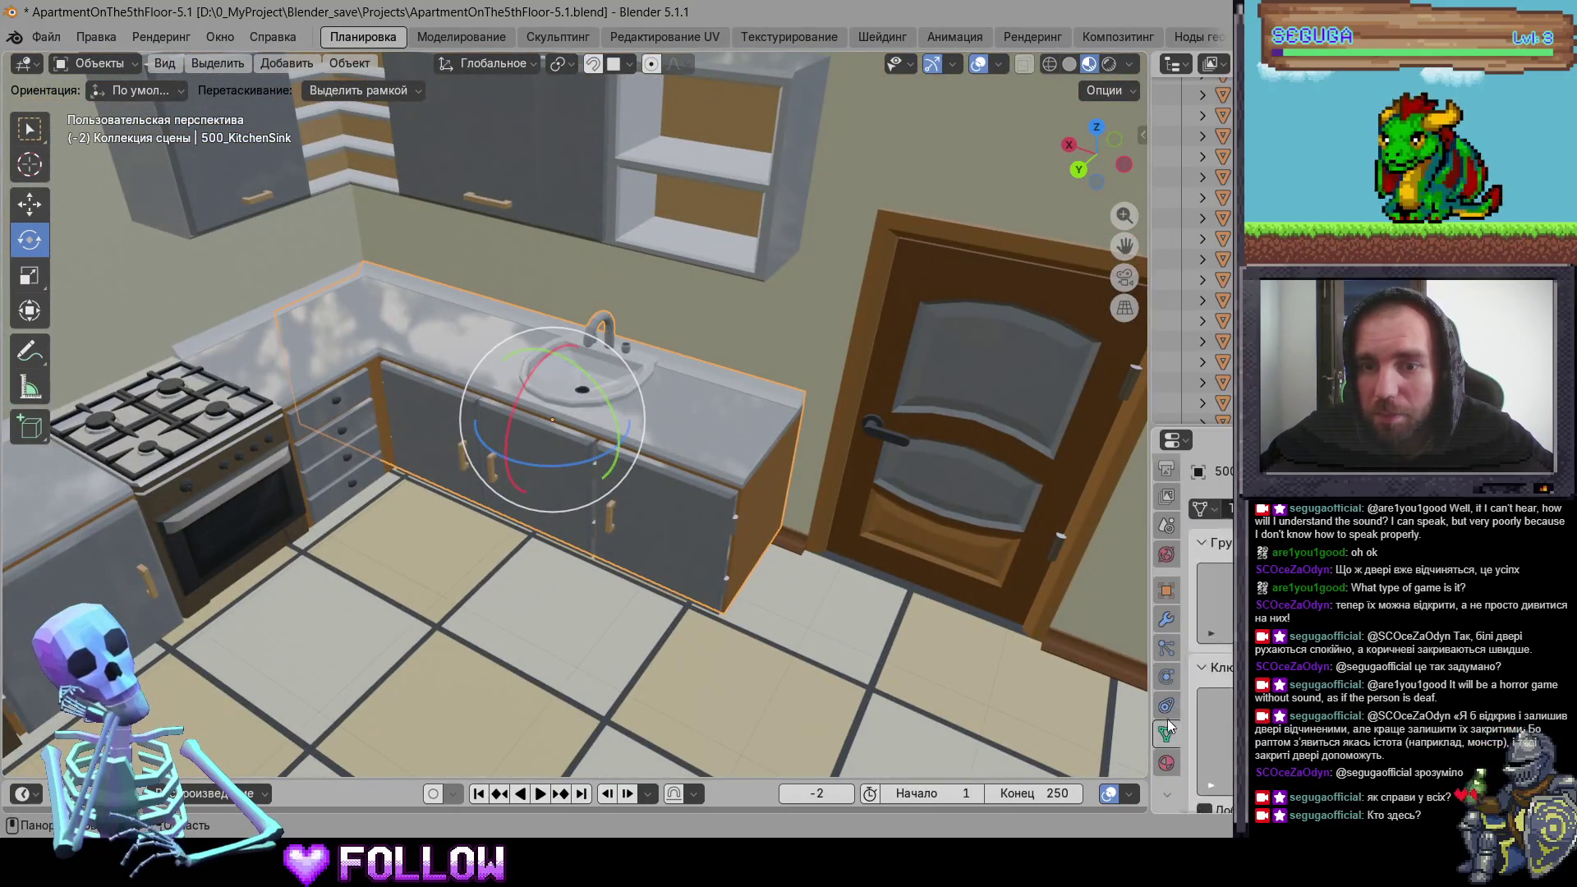
click(1164, 622)
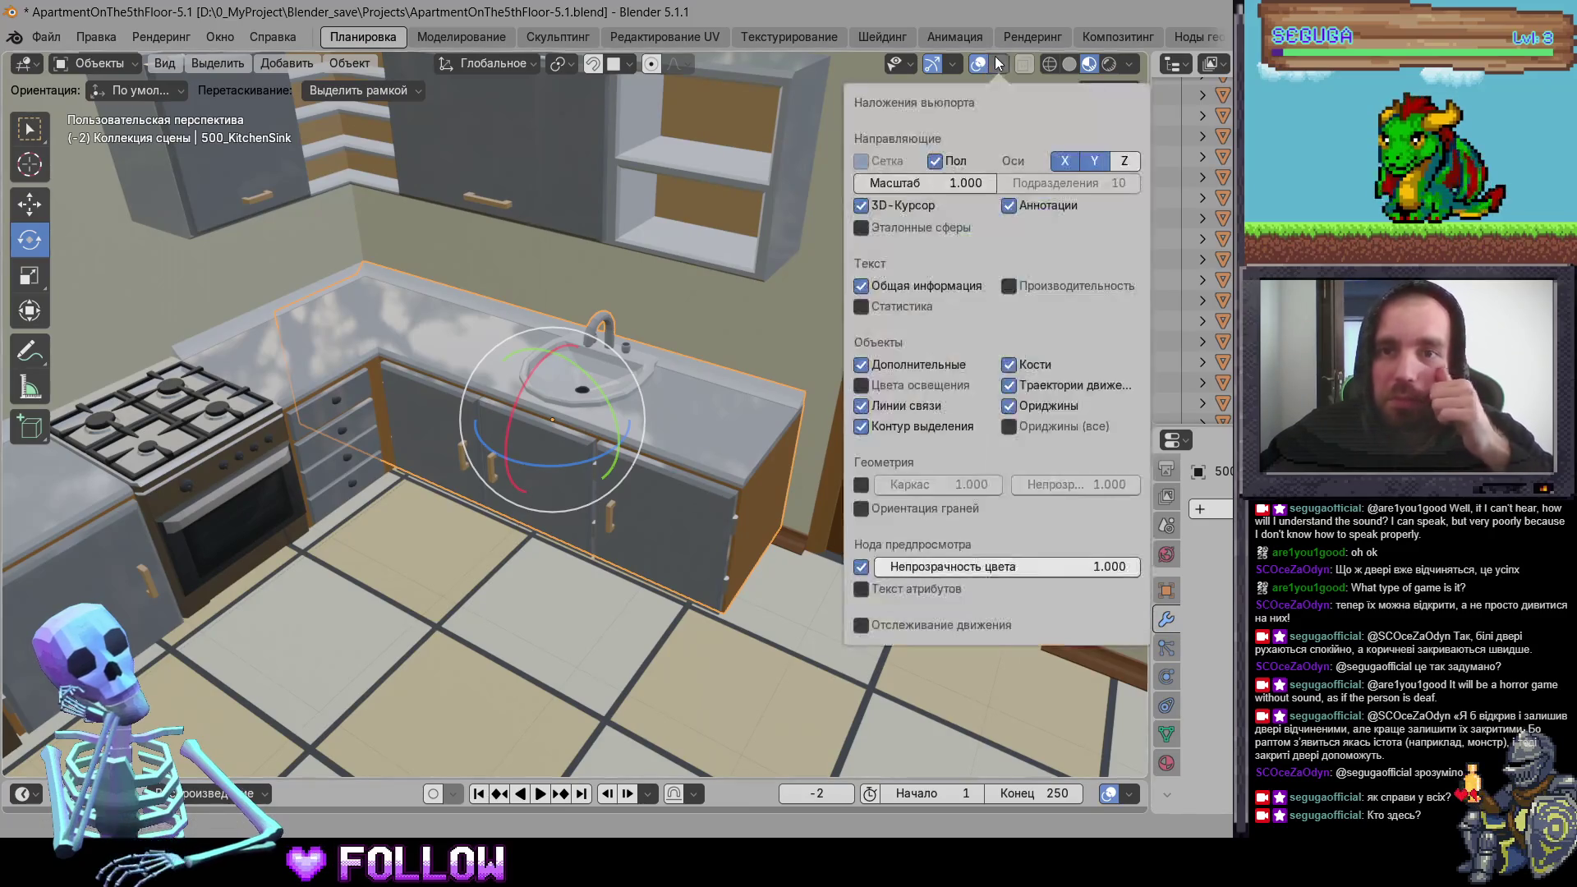
Step: Switch the viewport from material preview to Solid shading, then return to Unity
click(999, 64)
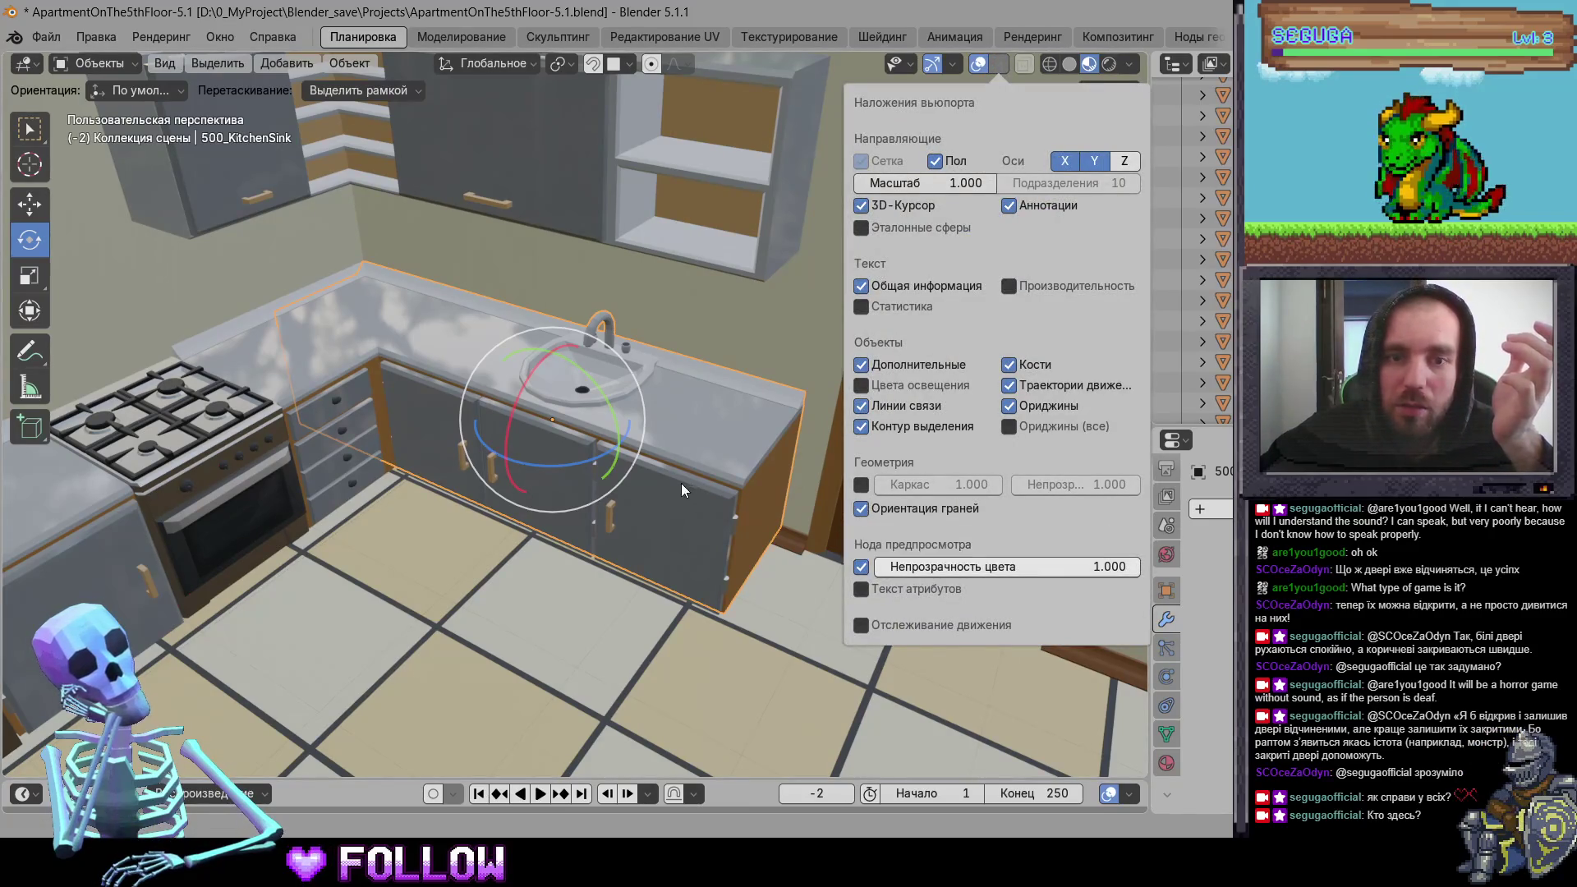
click(1069, 62)
scroll(776, 431, down, 8)
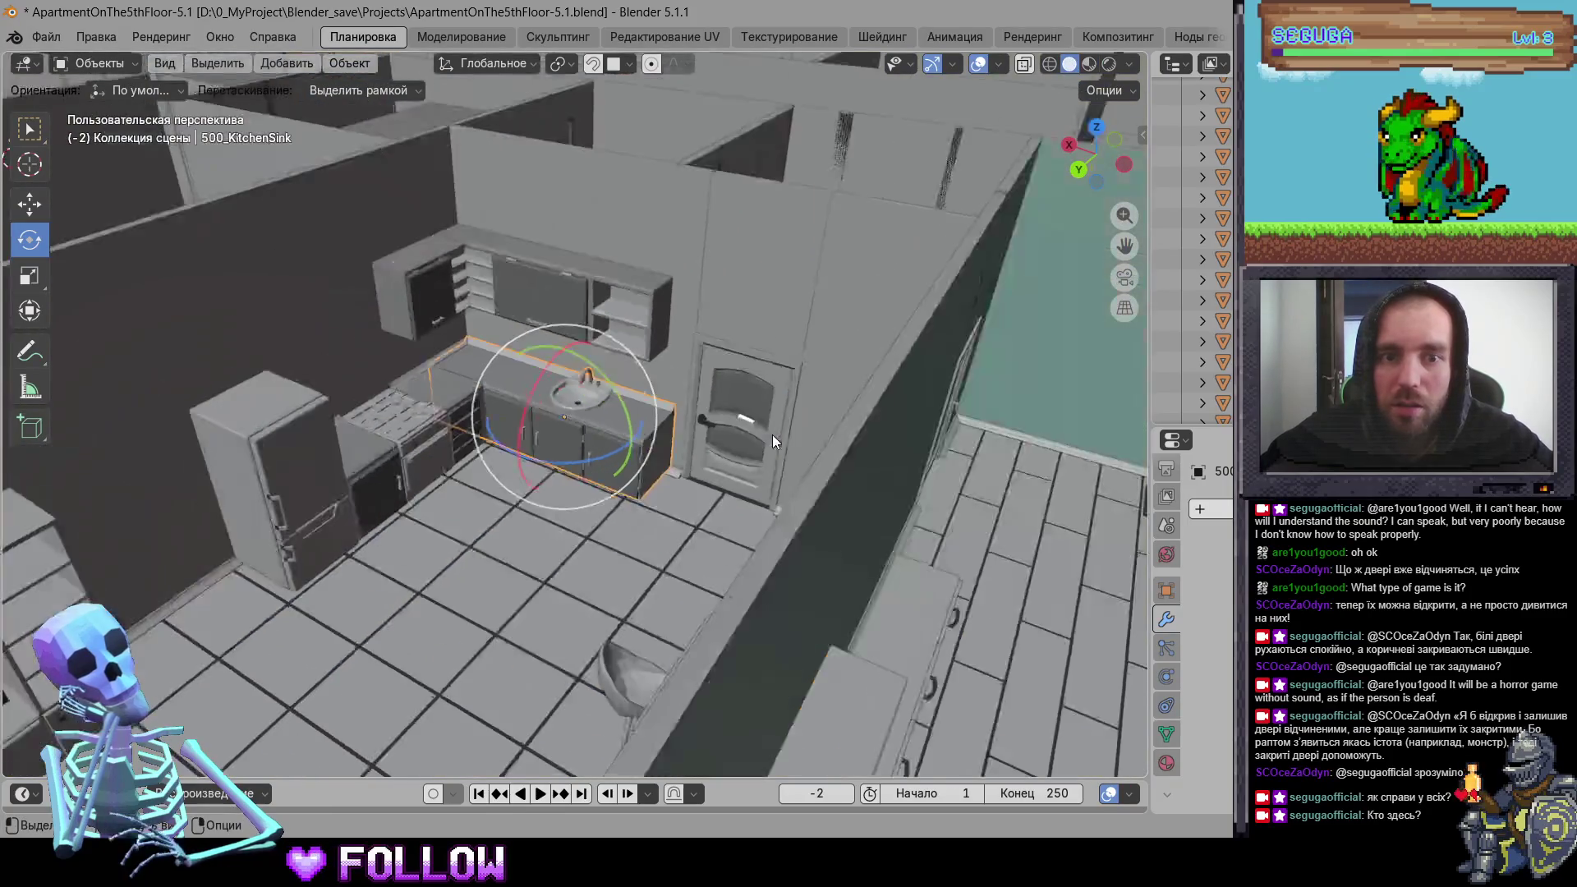
mouse_move(785, 442)
middle_down()
mouse_move(768, 503)
mouse_move(364, 422)
mouse_move(235, 375)
mouse_move(638, 524)
mouse_move(648, 435)
mouse_move(583, 436)
mouse_move(761, 477)
mouse_move(820, 691)
middle_up()
scroll(649, 435, up, 6)
key(alt+Tab)
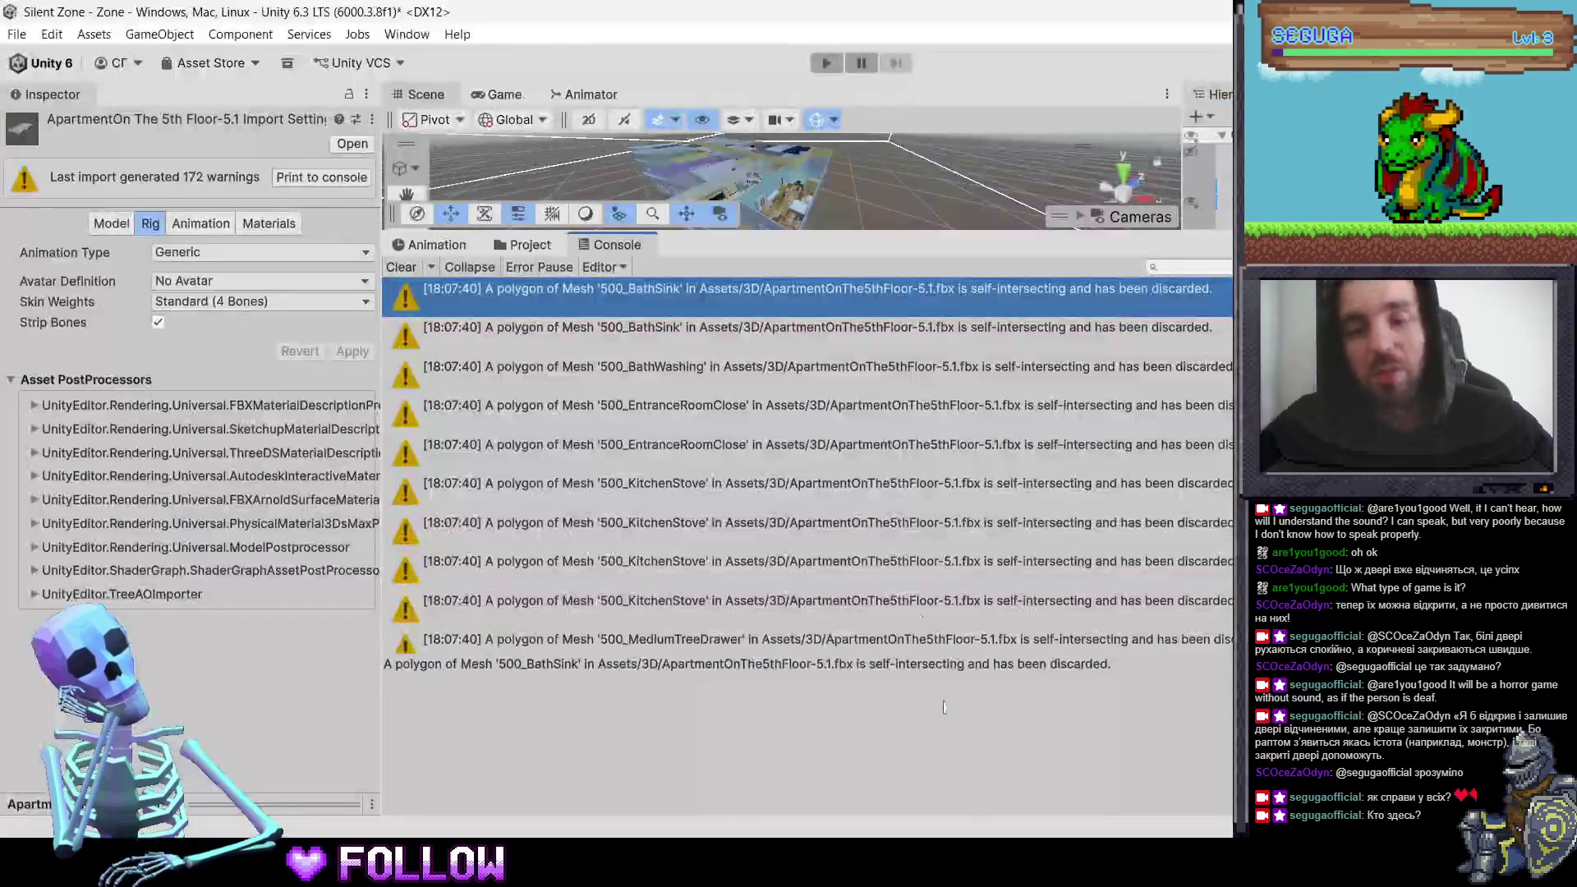
Step: Enlarge the Scene view, frame the apartment model, and start Play mode
drag(1021, 230, 1020, 580)
click(792, 349)
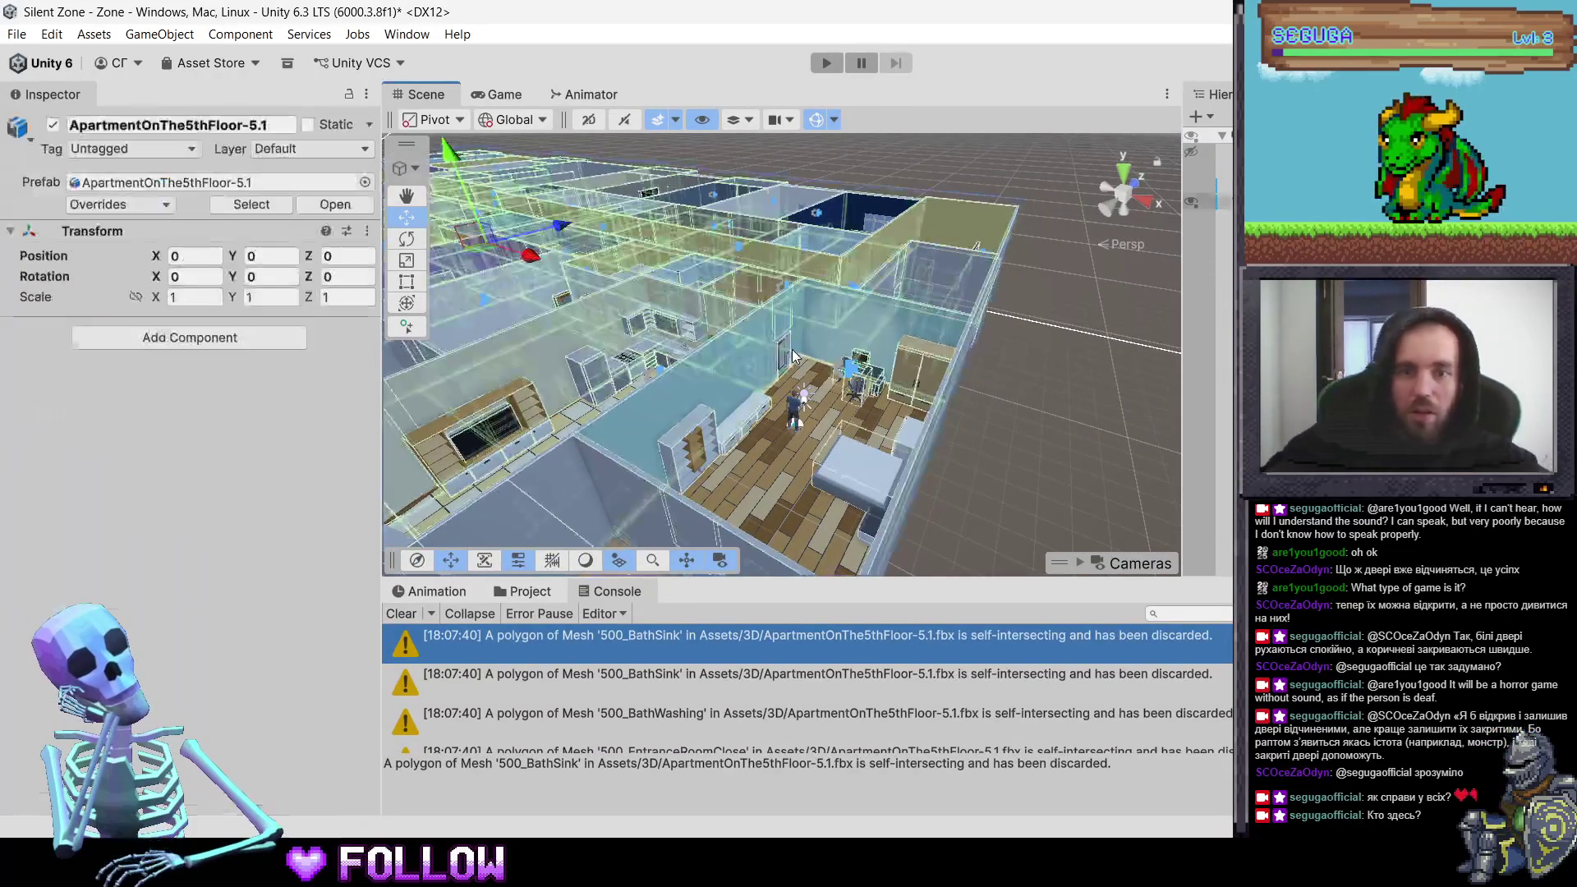
middle_drag(793, 349, 805, 386)
mouse_move(804, 385)
alt+mouse_down()
mouse_move(522, 337)
mouse_move(526, 395)
alt+mouse_up()
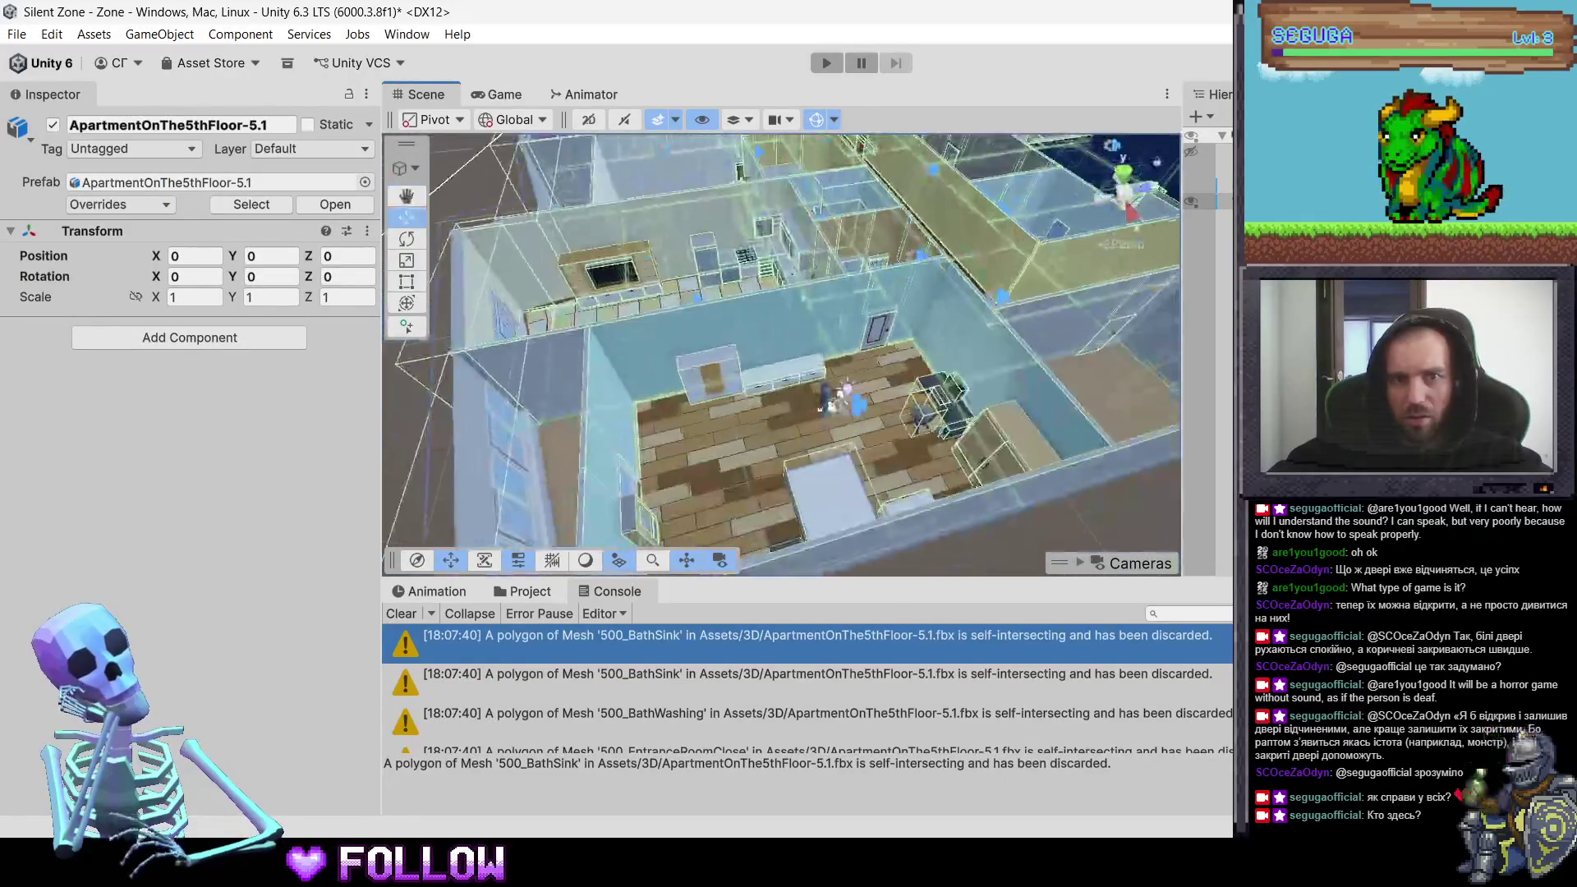
click(827, 63)
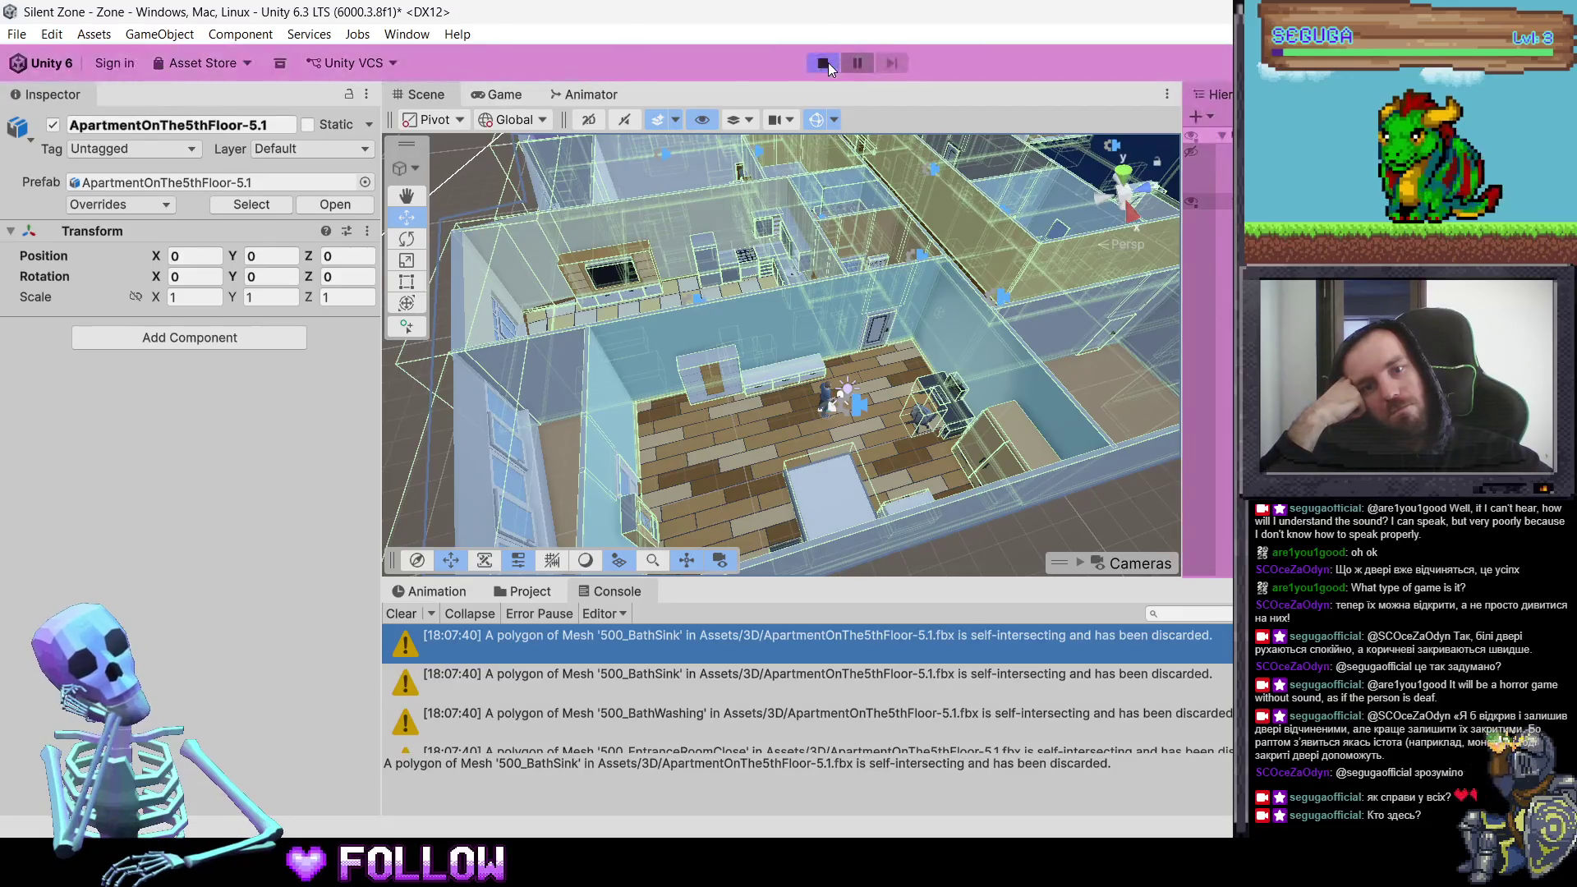
Step: Walk the character with W, A, S around the bedroom past the door, bed, desk and wardrobe
key(w)
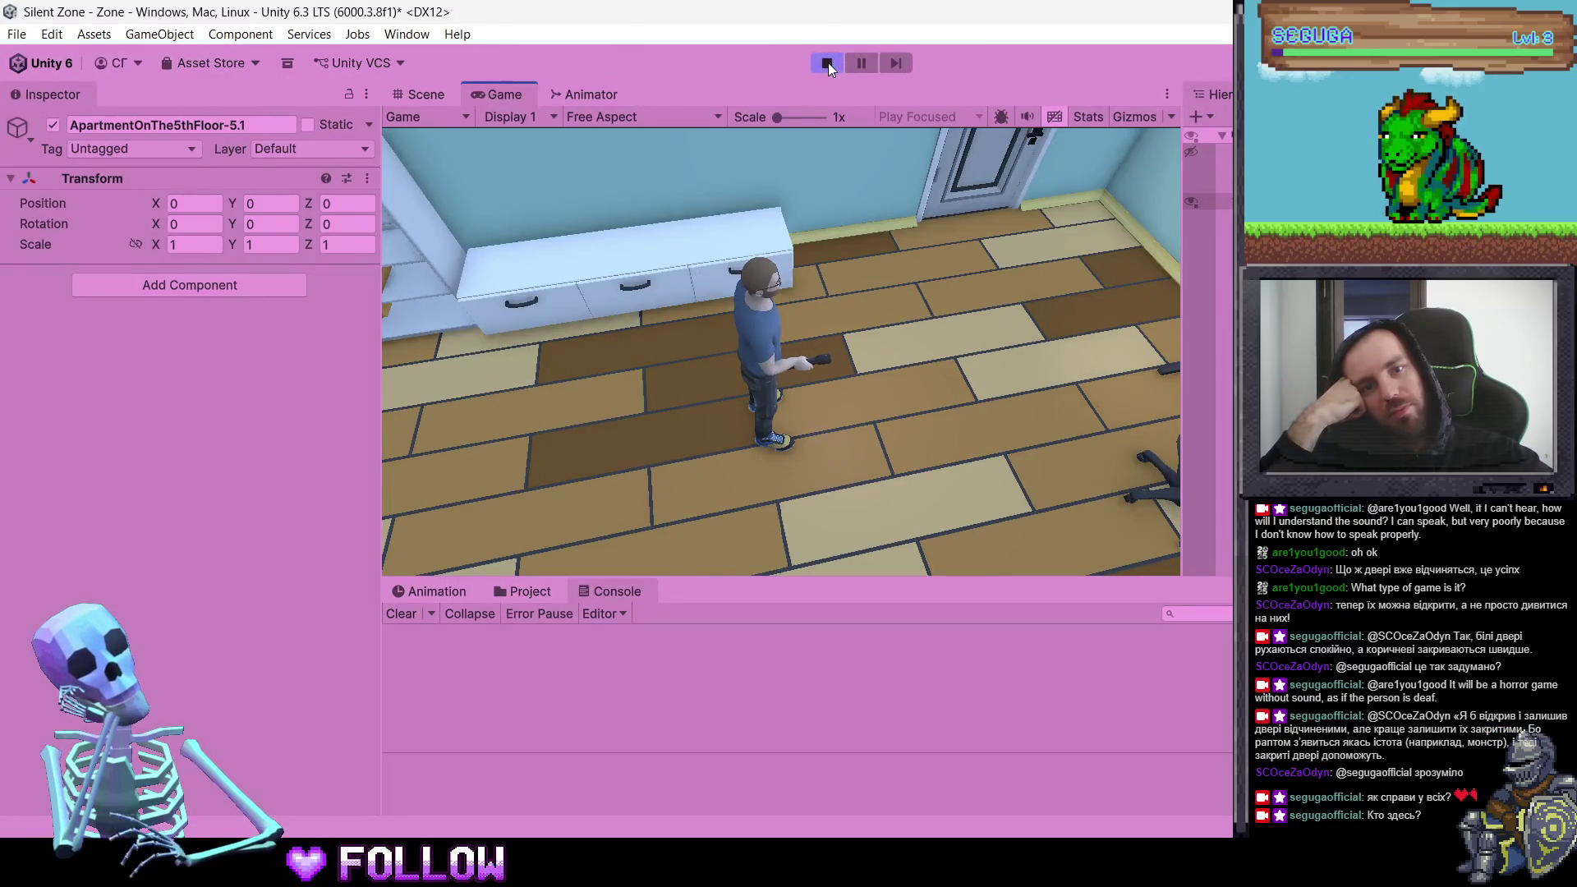
key(a)
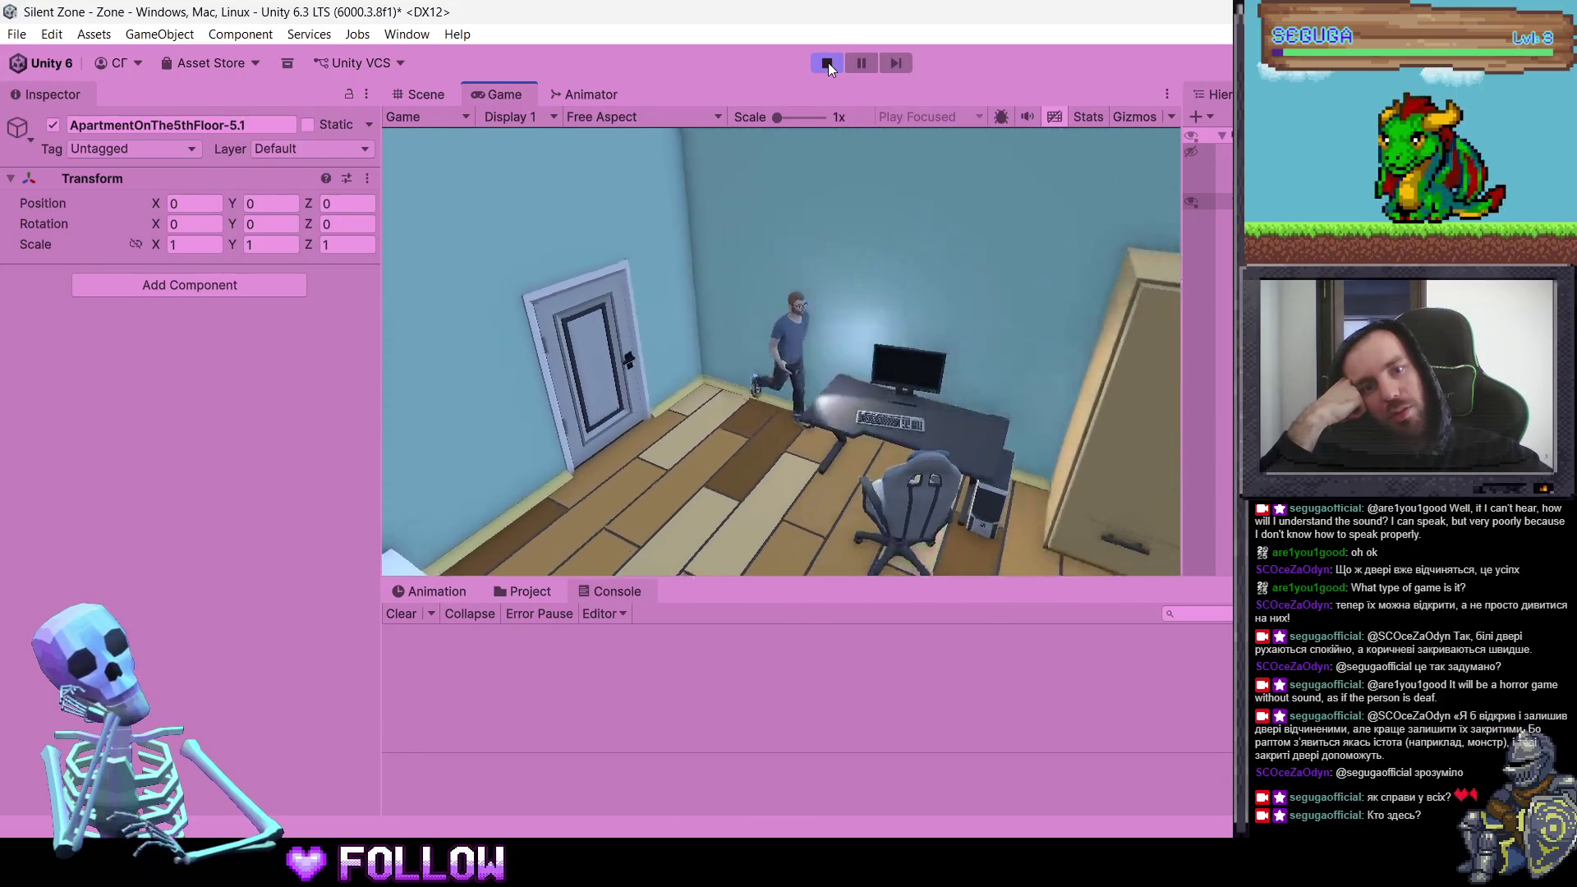
key(s)
key(w)
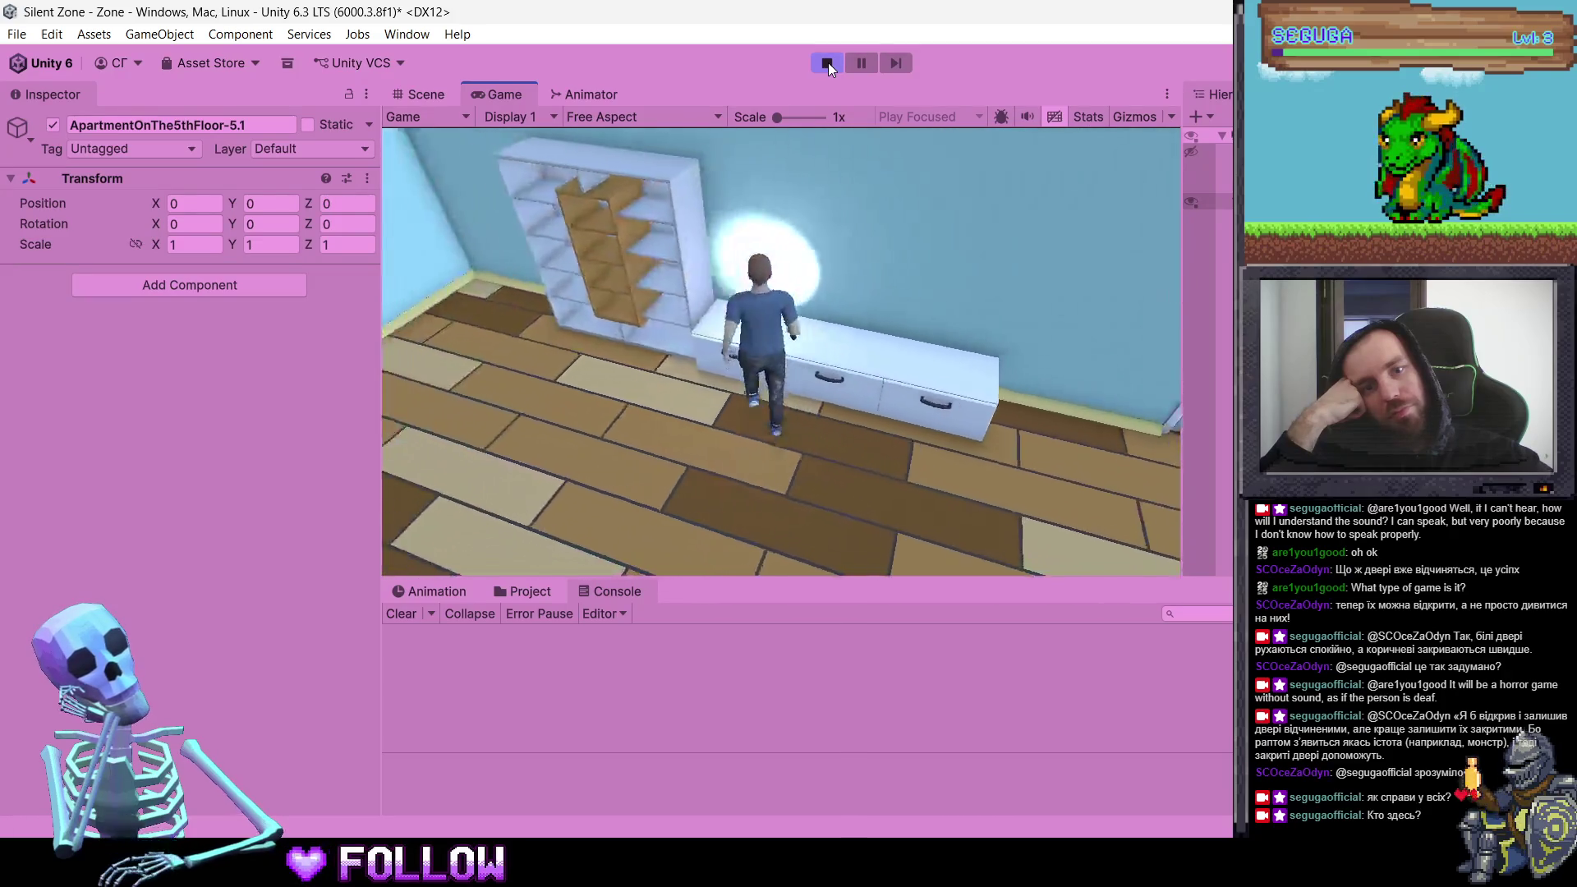
key(s)
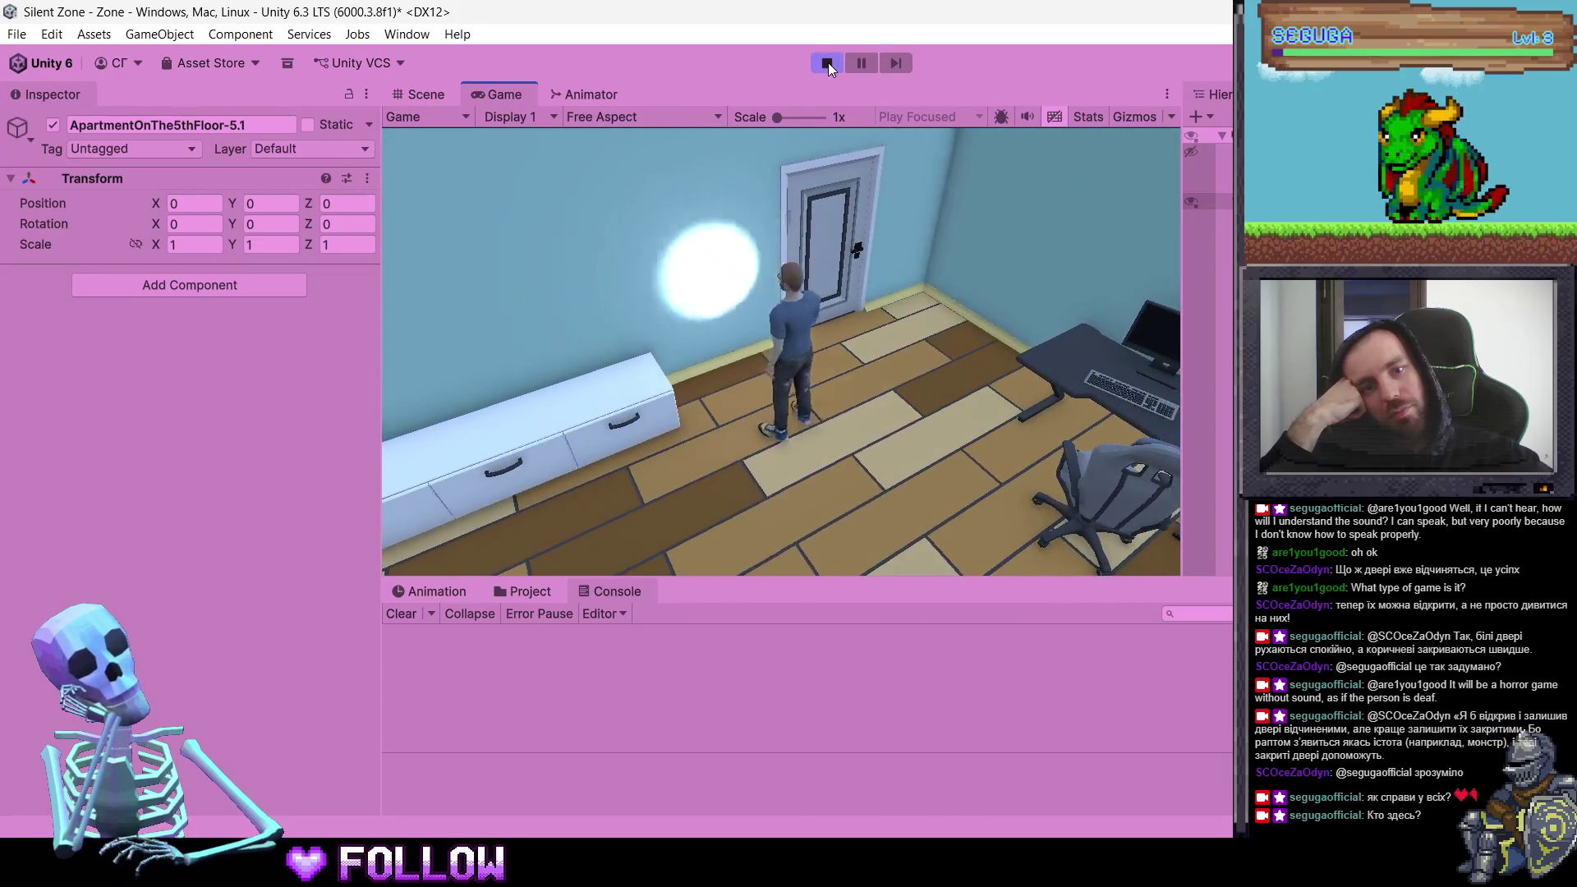
key(w)
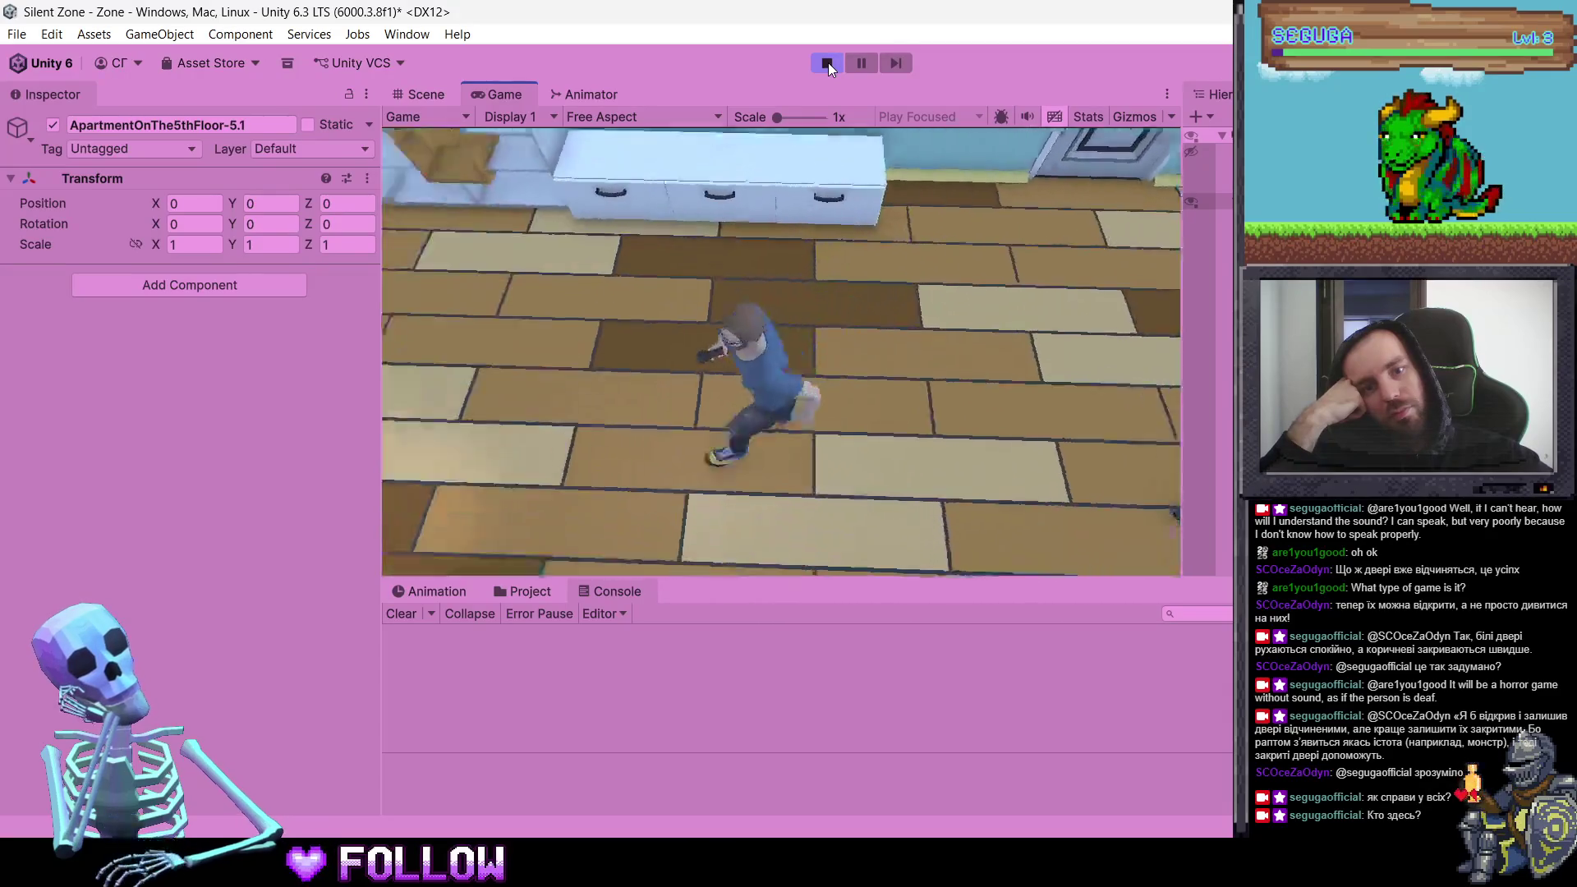
key(s)
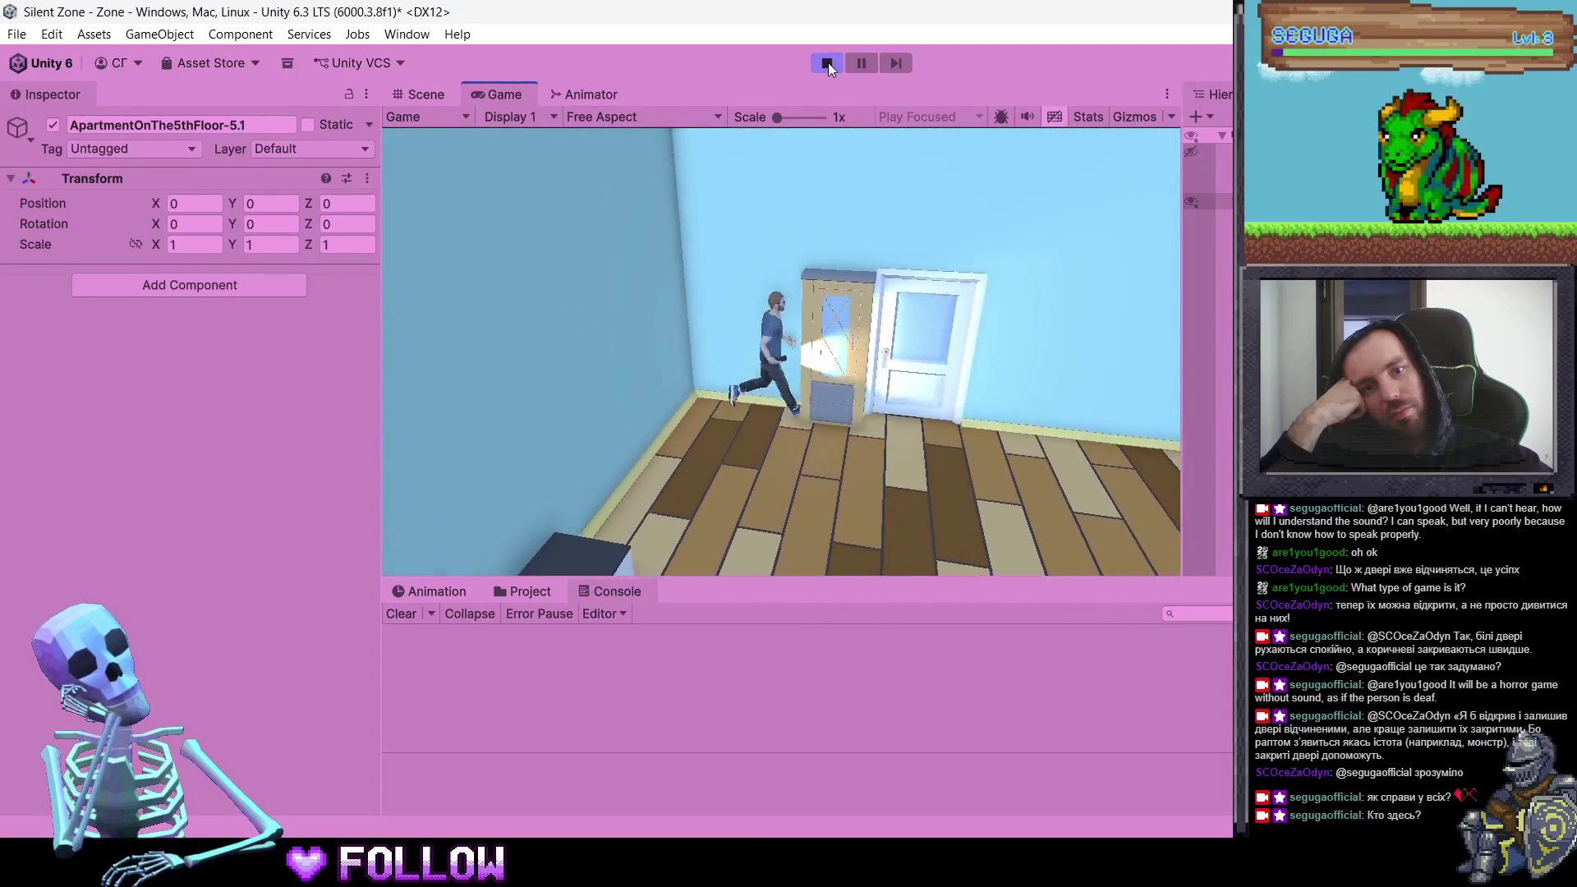
key(s)
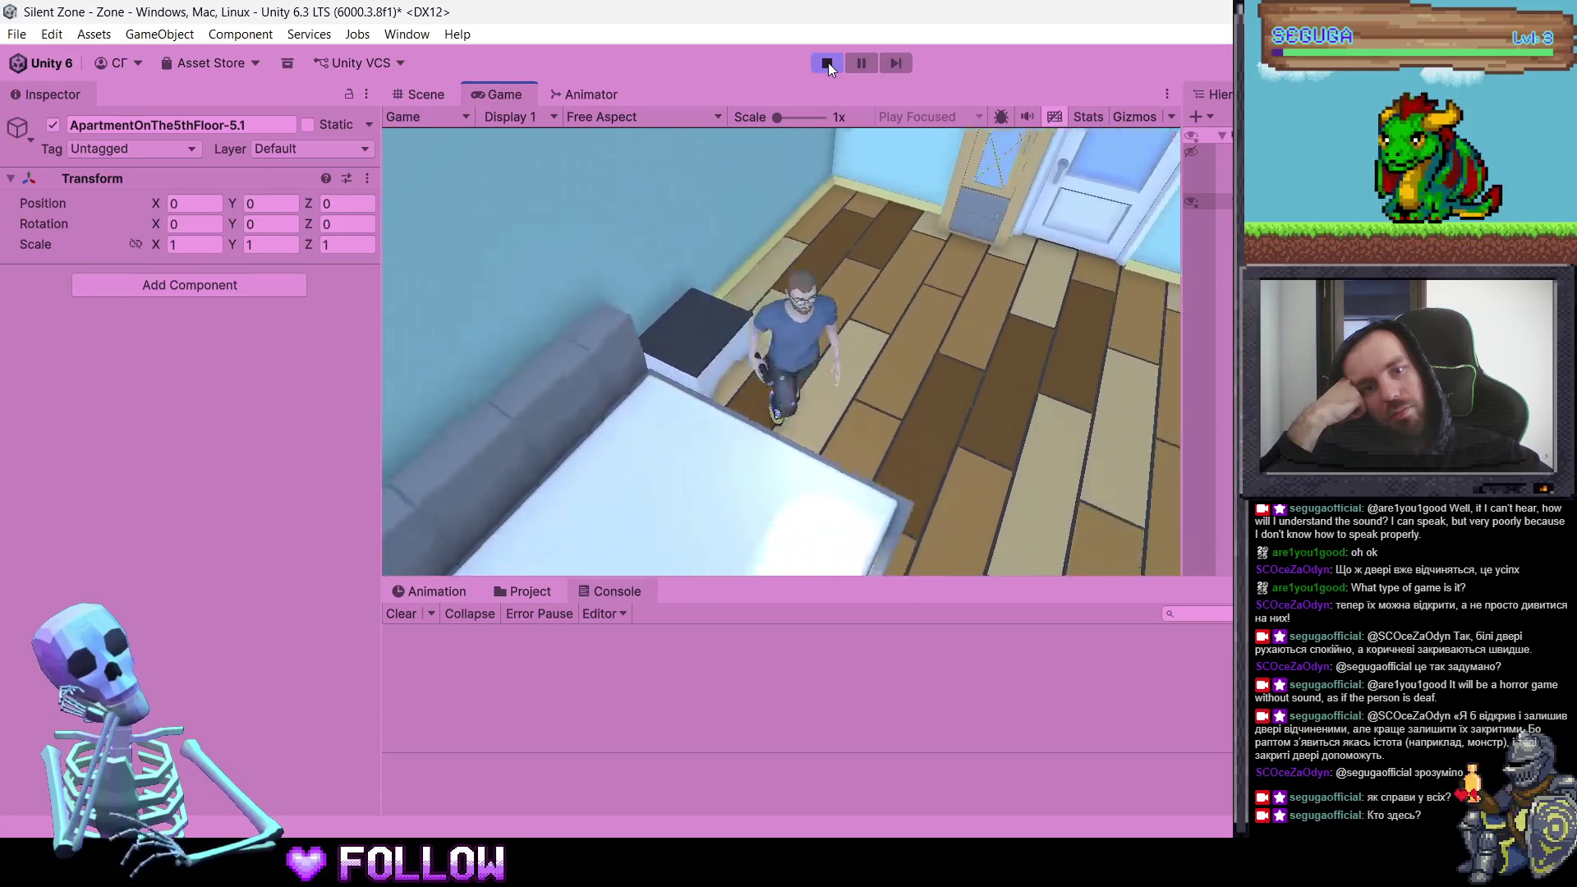
key(w)
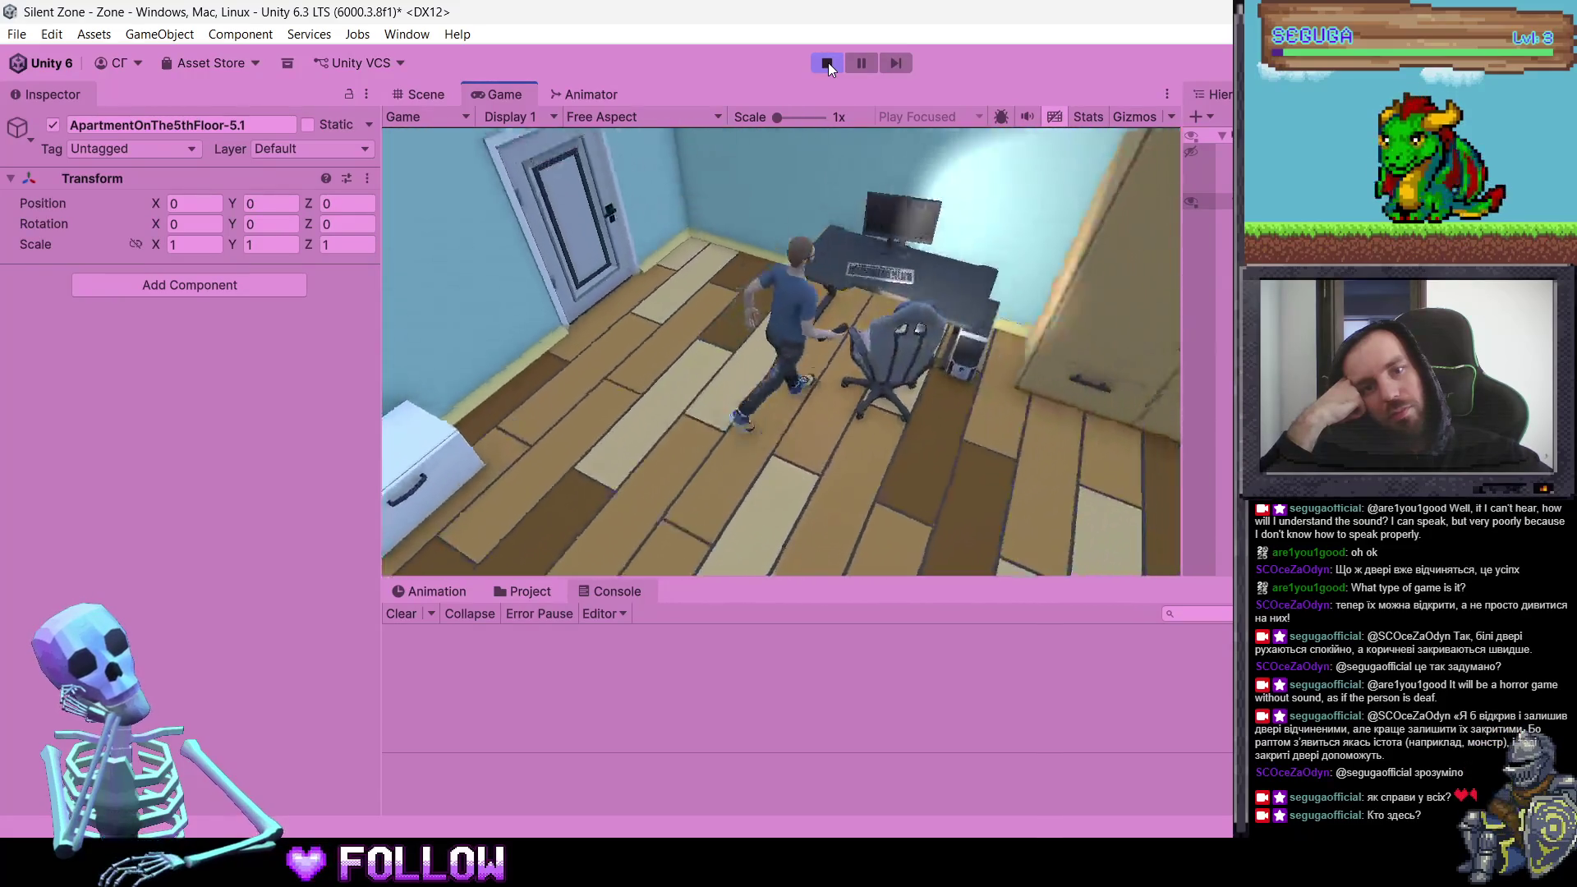
key(s)
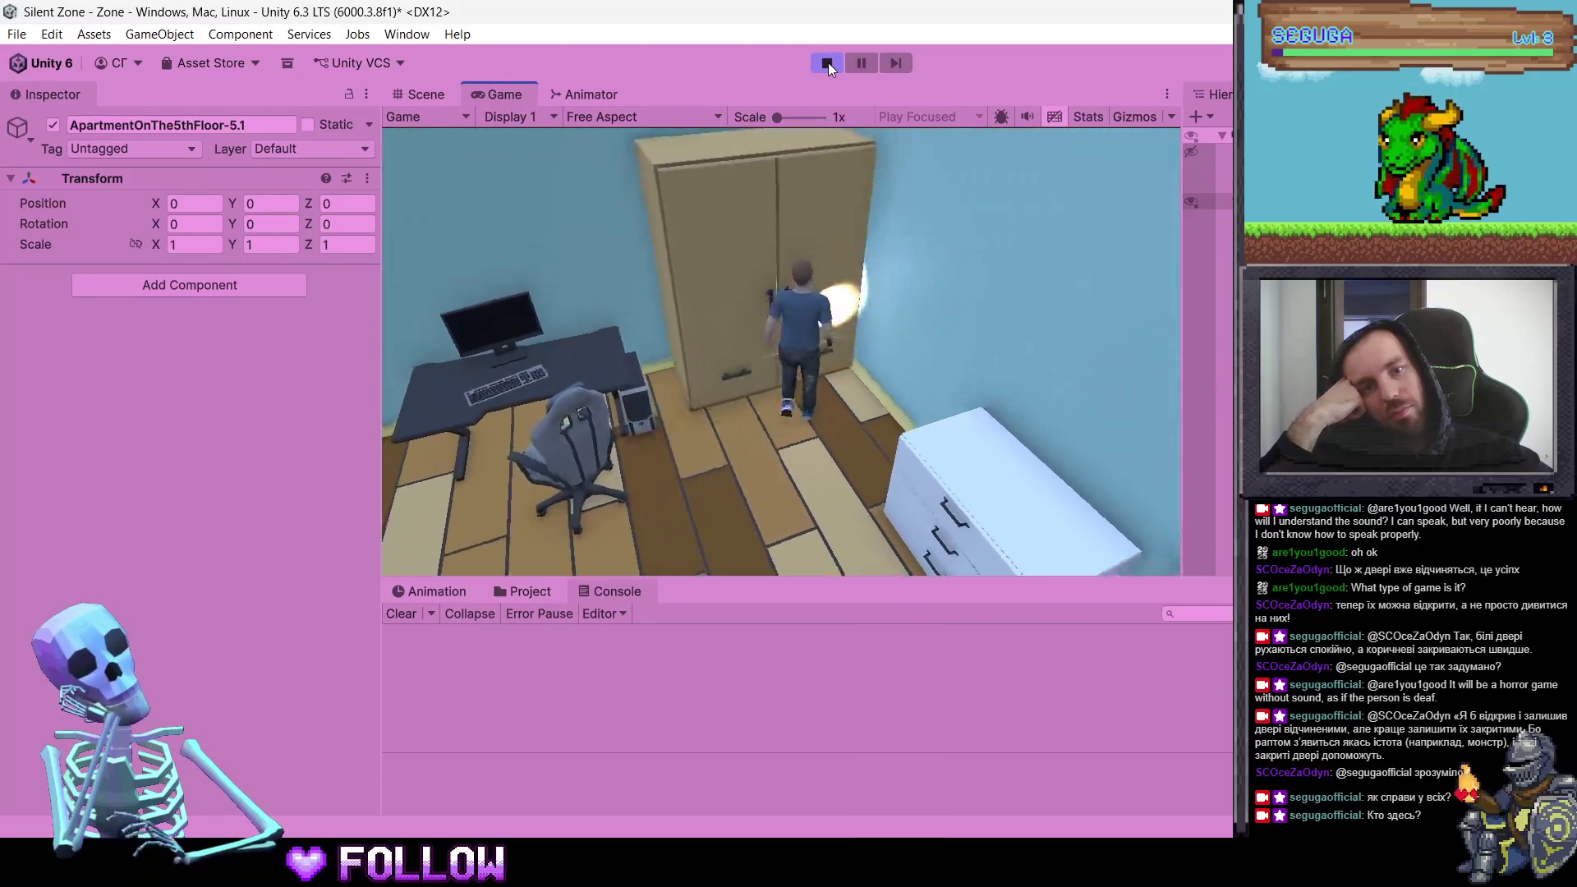
key(w)
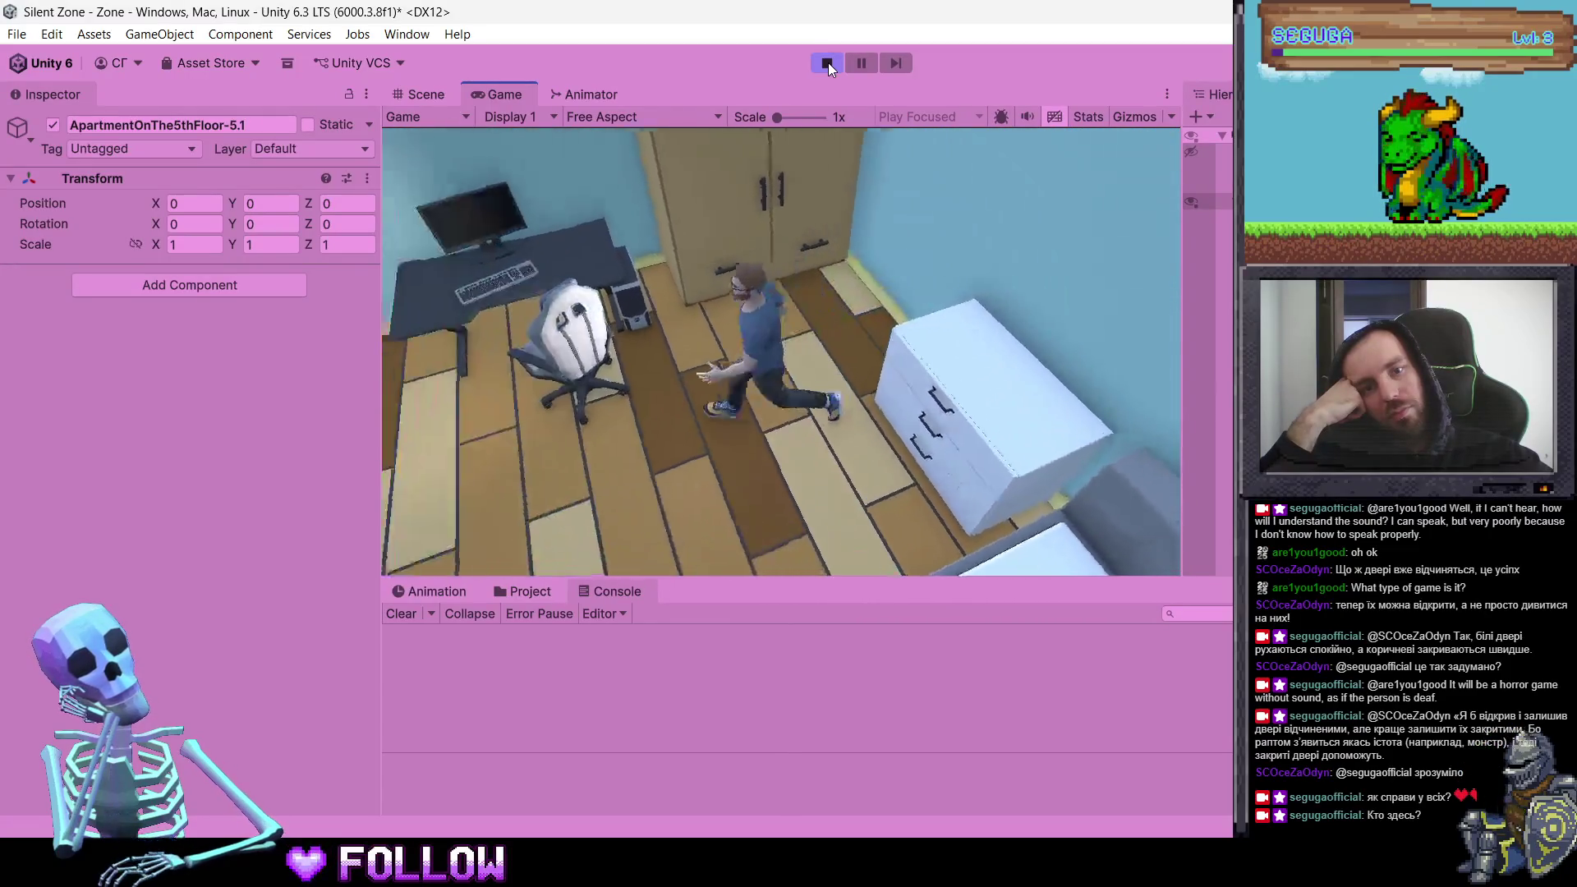
Step: Exit Play mode without discarding changes, save the modified scene, and switch to Blender
click(828, 62)
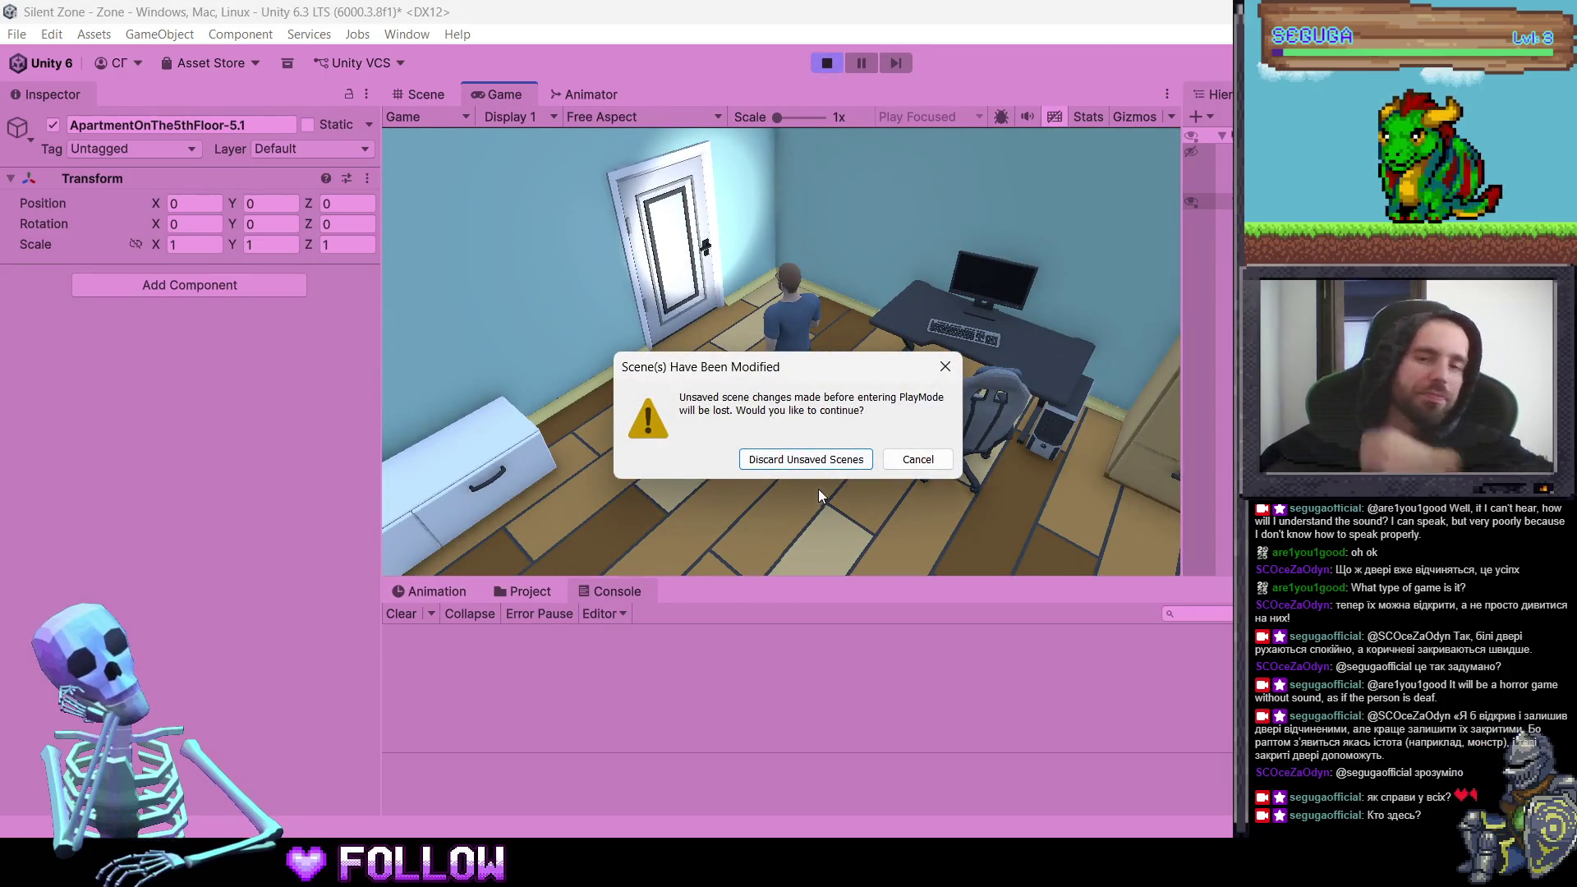
click(903, 467)
click(821, 69)
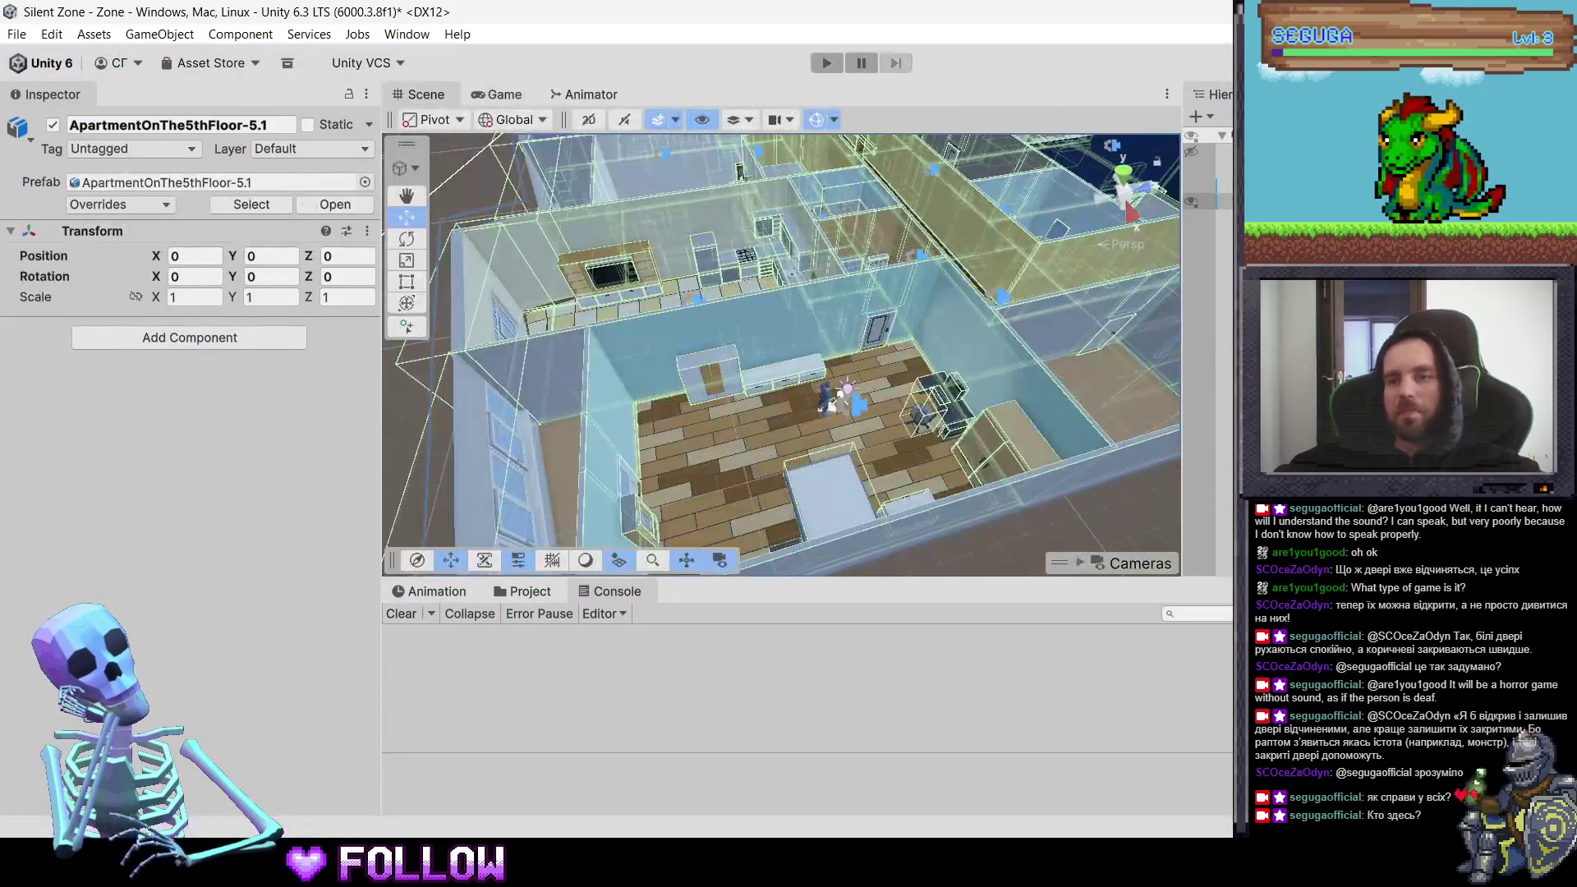
click(695, 474)
key(alt+Tab)
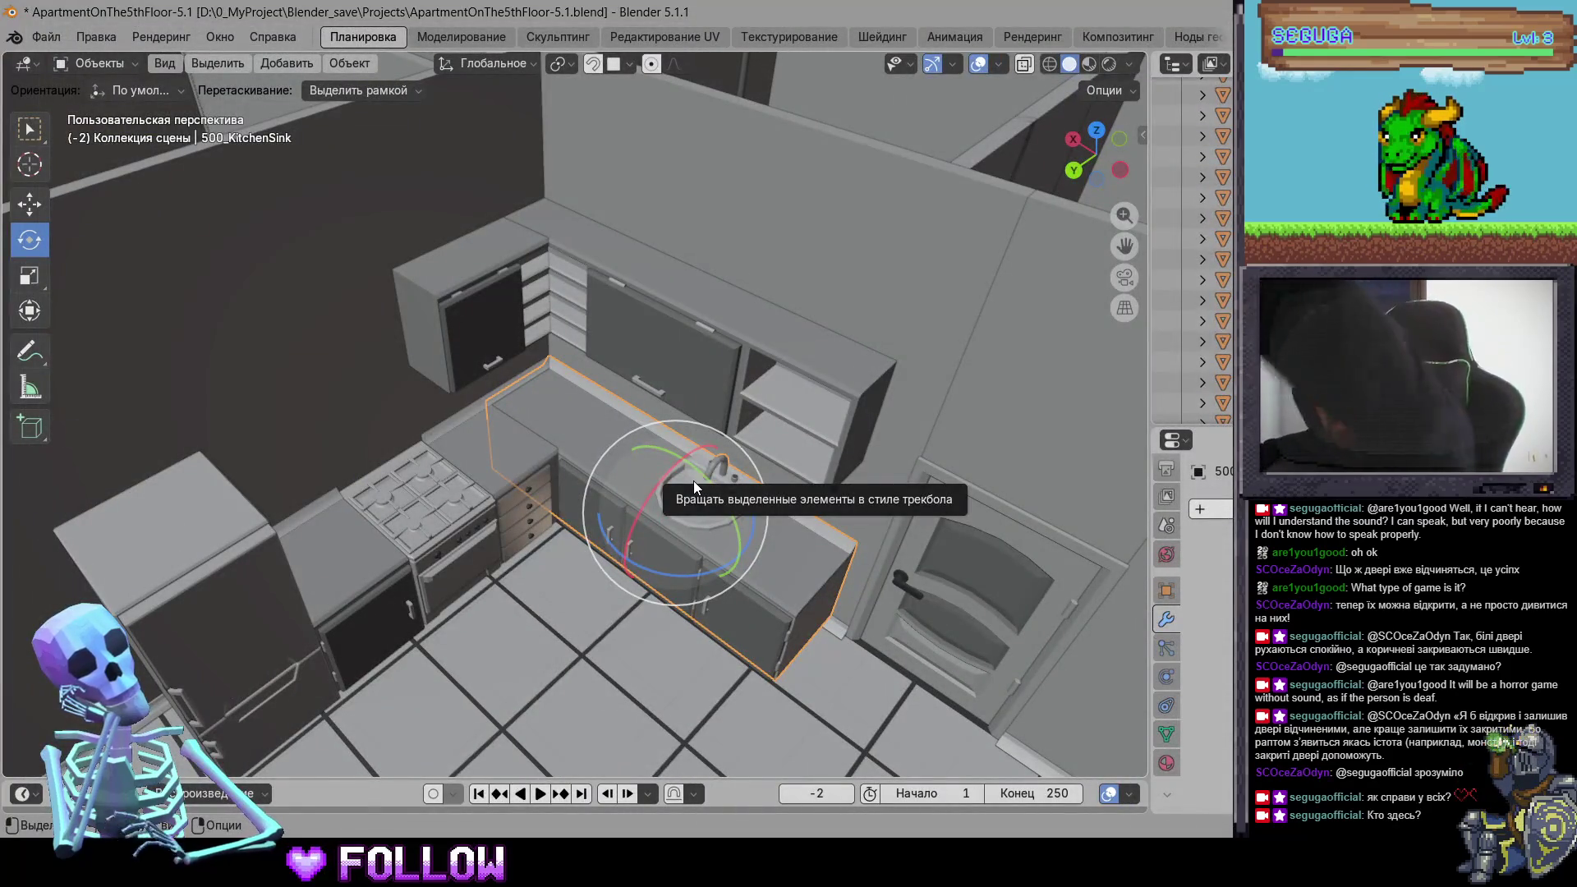
Step: Set the 501_DoorBalcony door's origin to the 3D cursor at its hinge
mouse_move(606, 620)
middle_down()
mouse_move(744, 622)
mouse_move(566, 435)
mouse_move(821, 441)
mouse_move(709, 342)
mouse_move(638, 421)
mouse_move(686, 391)
middle_up()
mouse_move(621, 455)
middle_down()
mouse_move(786, 503)
mouse_move(595, 461)
mouse_move(761, 506)
mouse_move(771, 317)
middle_up()
click(771, 316)
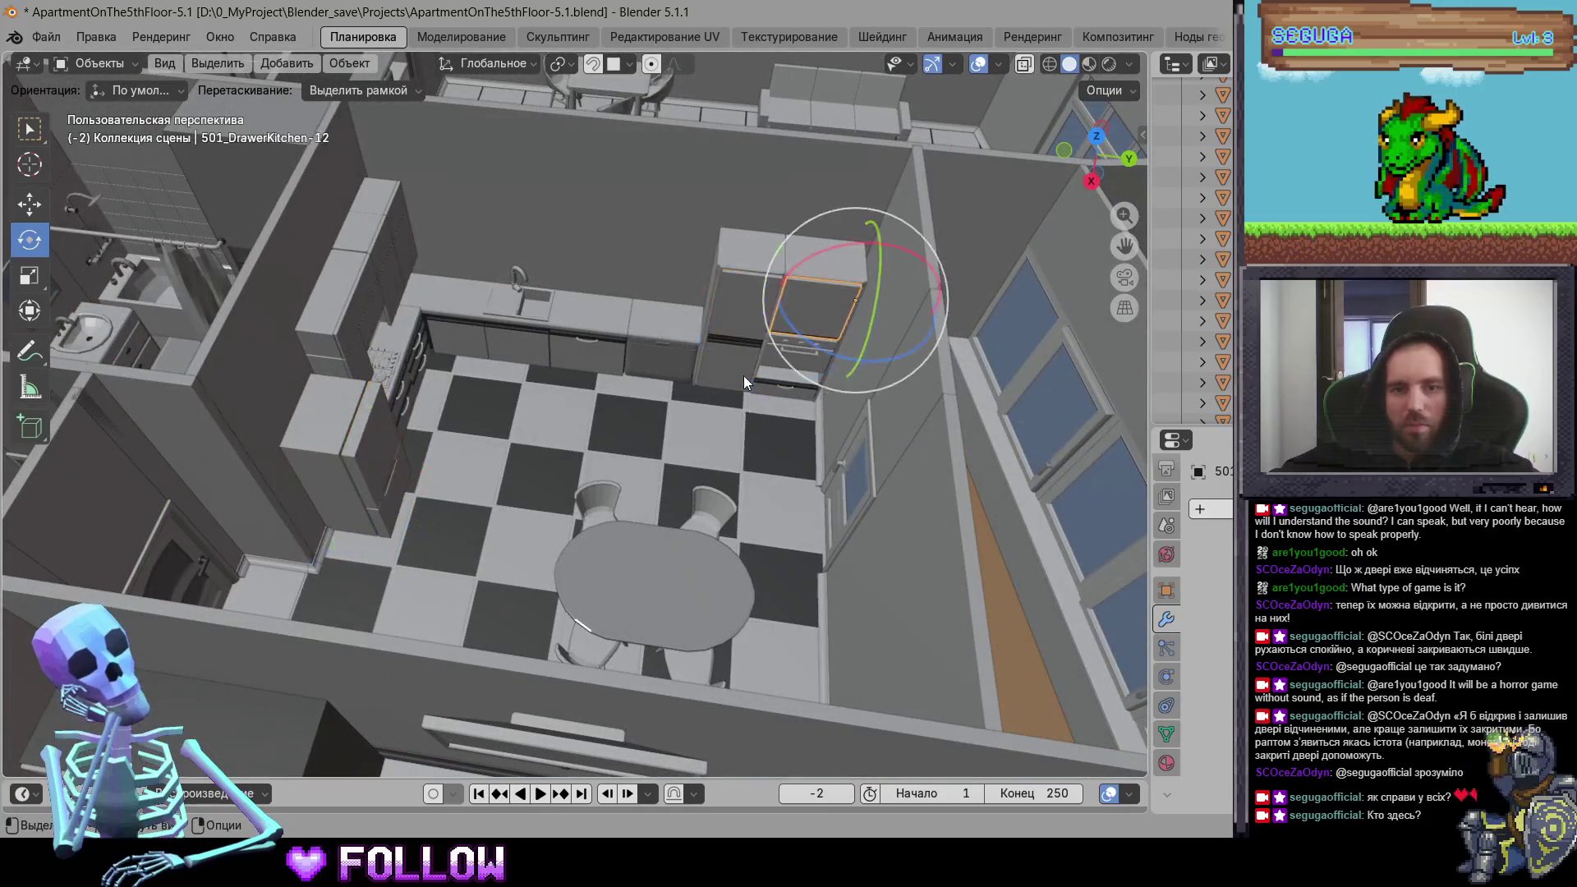
click(743, 376)
click(875, 486)
mouse_move(875, 486)
middle_down()
mouse_move(728, 461)
mouse_move(512, 494)
mouse_move(497, 563)
mouse_move(445, 480)
middle_up()
right_click(447, 480)
mouse_move(448, 487)
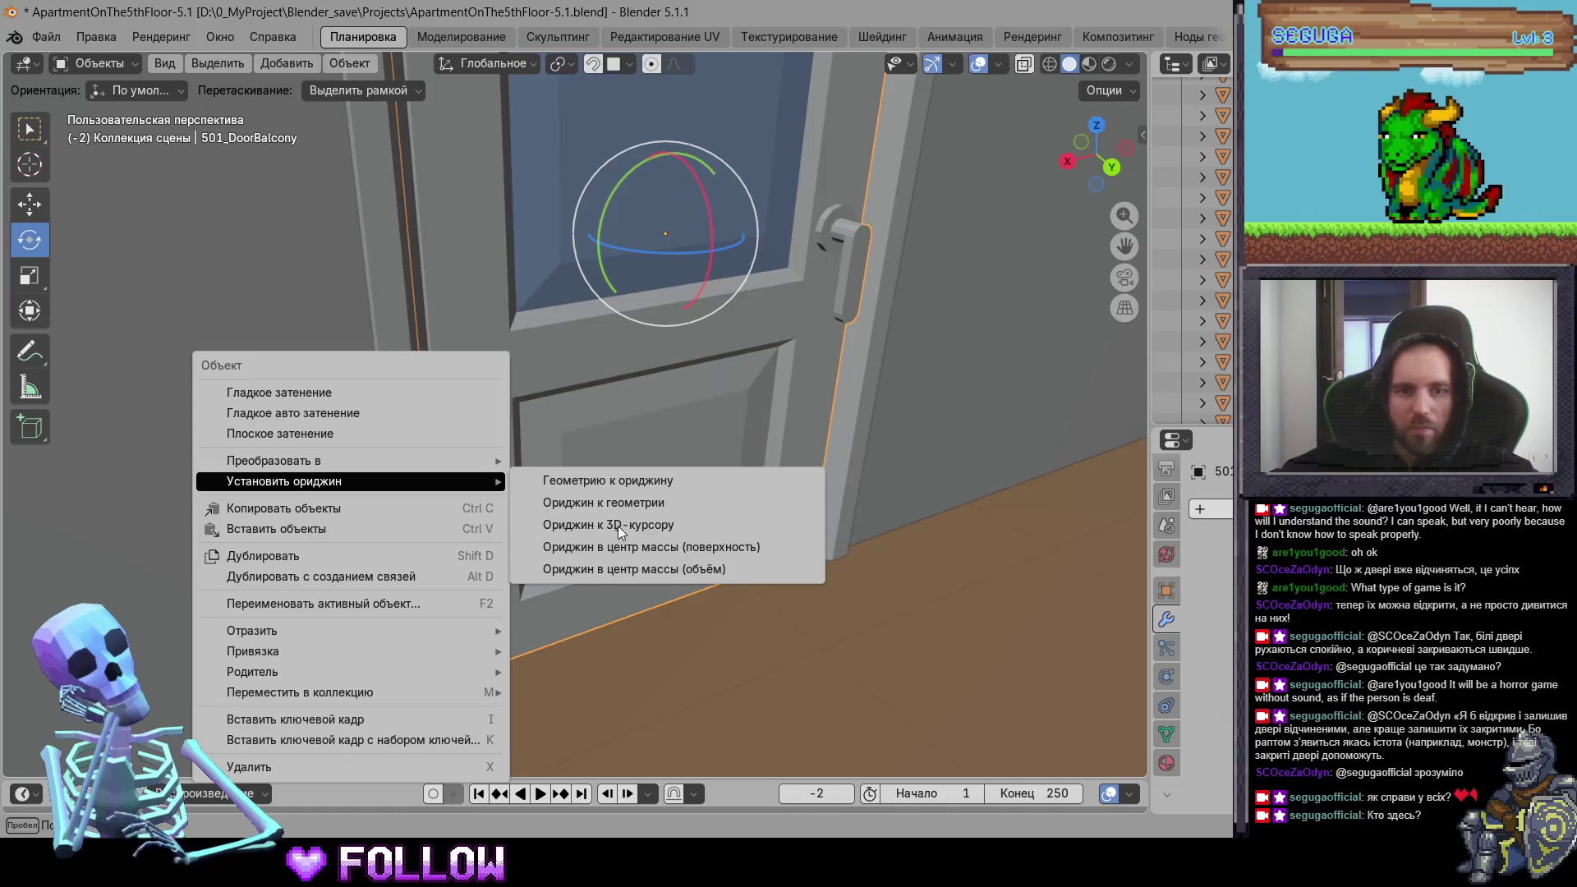
click(618, 527)
Step: Set the 500_DoorBalcony door's origin to the 3D cursor at its hinge
mouse_move(697, 481)
middle_down()
mouse_move(520, 611)
mouse_move(796, 418)
mouse_move(753, 259)
mouse_move(749, 325)
mouse_move(684, 352)
mouse_move(789, 290)
middle_up()
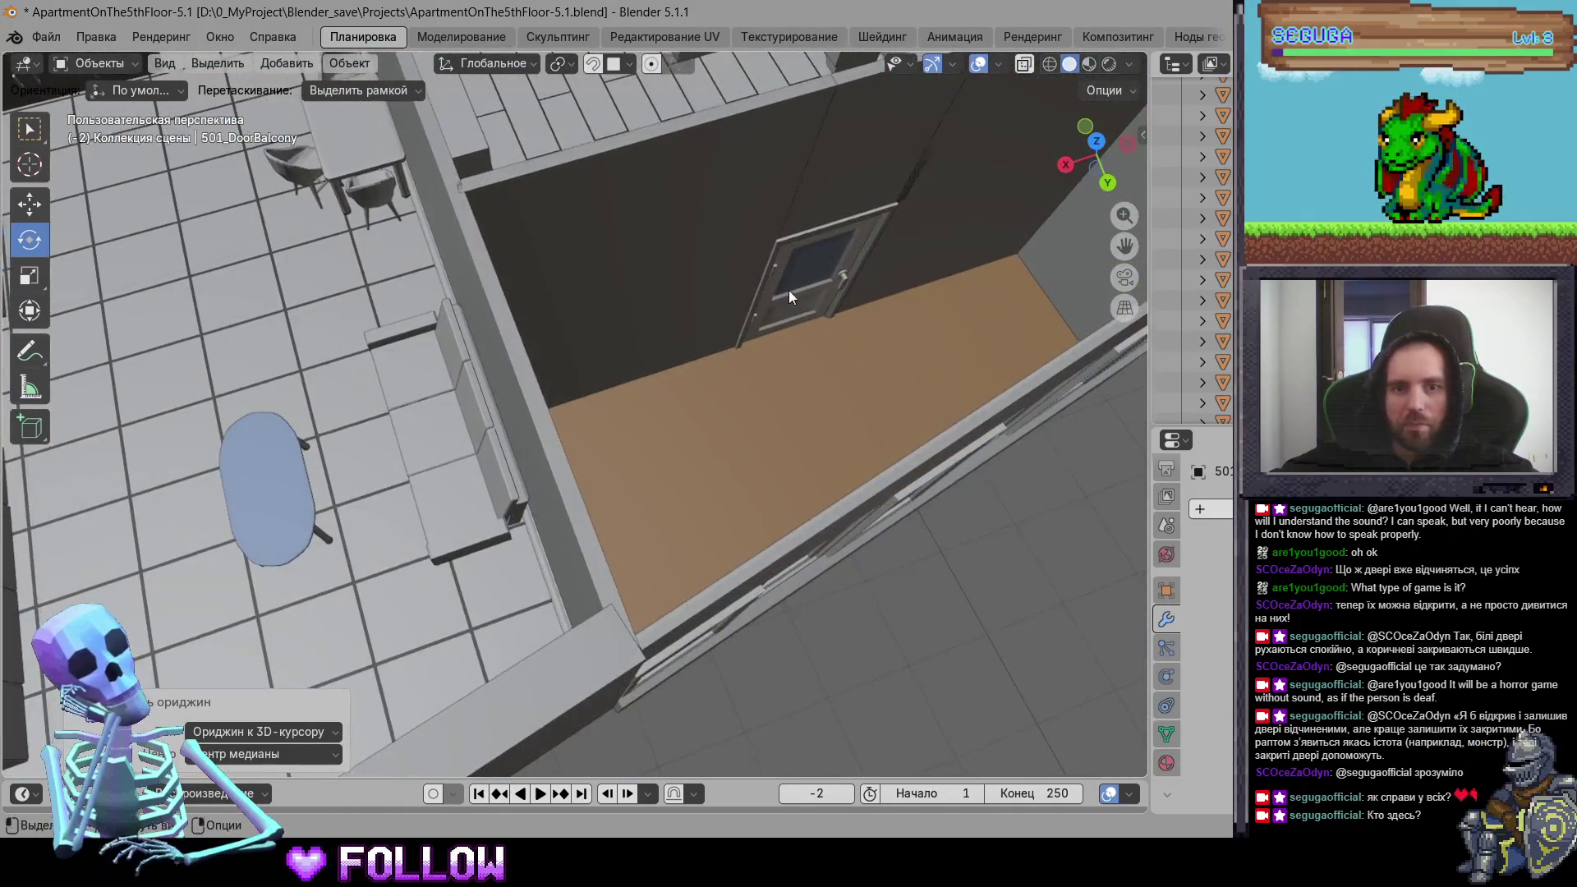
click(788, 290)
key(KP_Decimal)
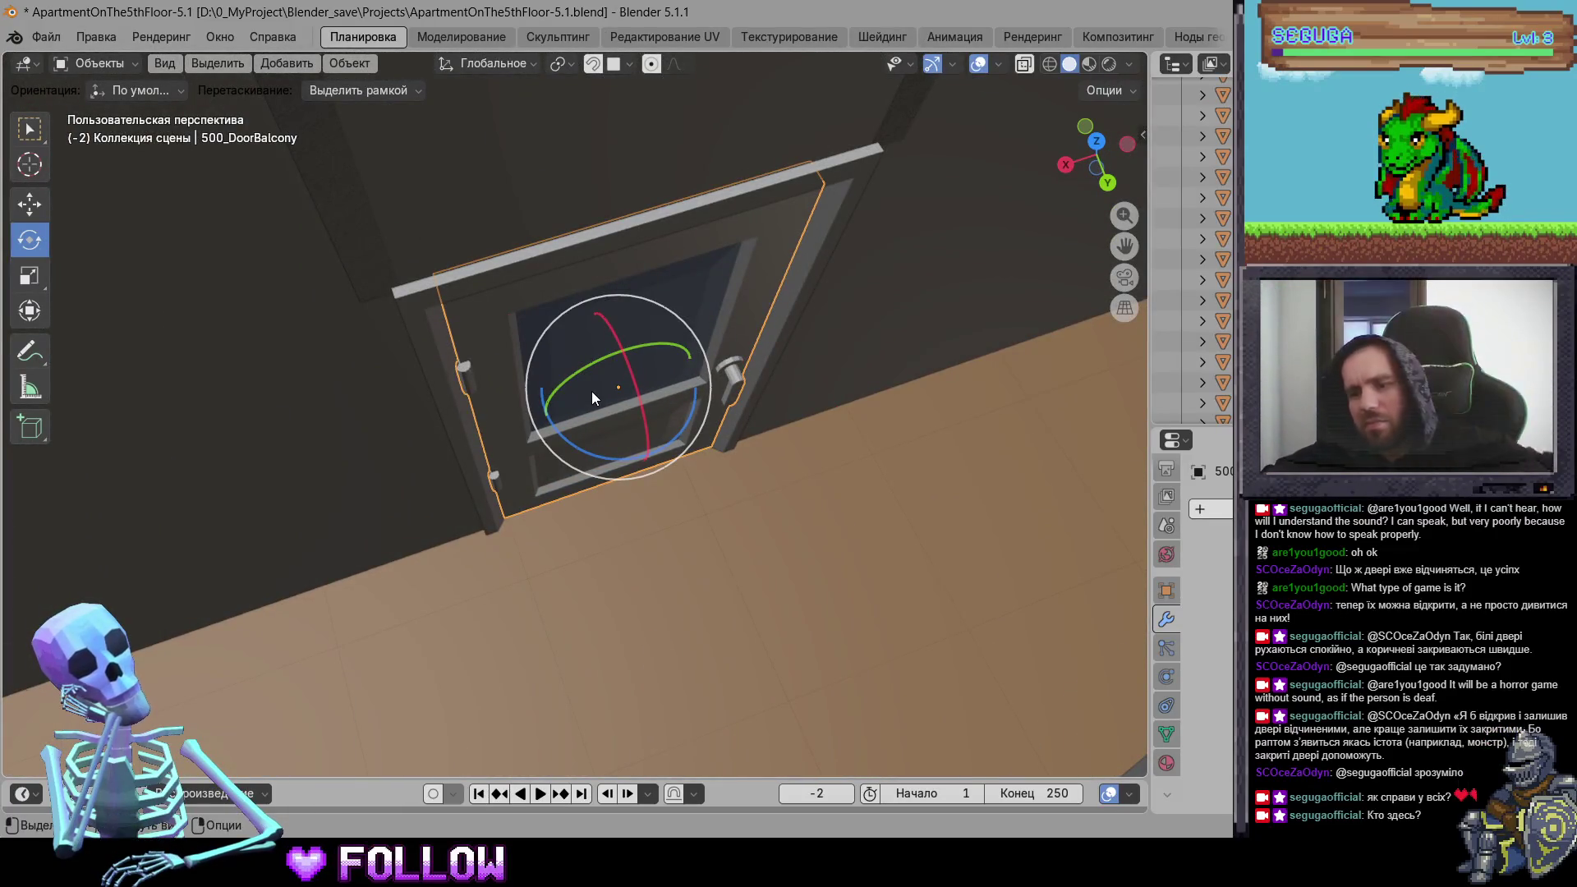
mouse_move(622, 394)
middle_down()
mouse_move(541, 401)
mouse_move(389, 552)
middle_up()
scroll(541, 401, up, 5)
right_click(495, 455)
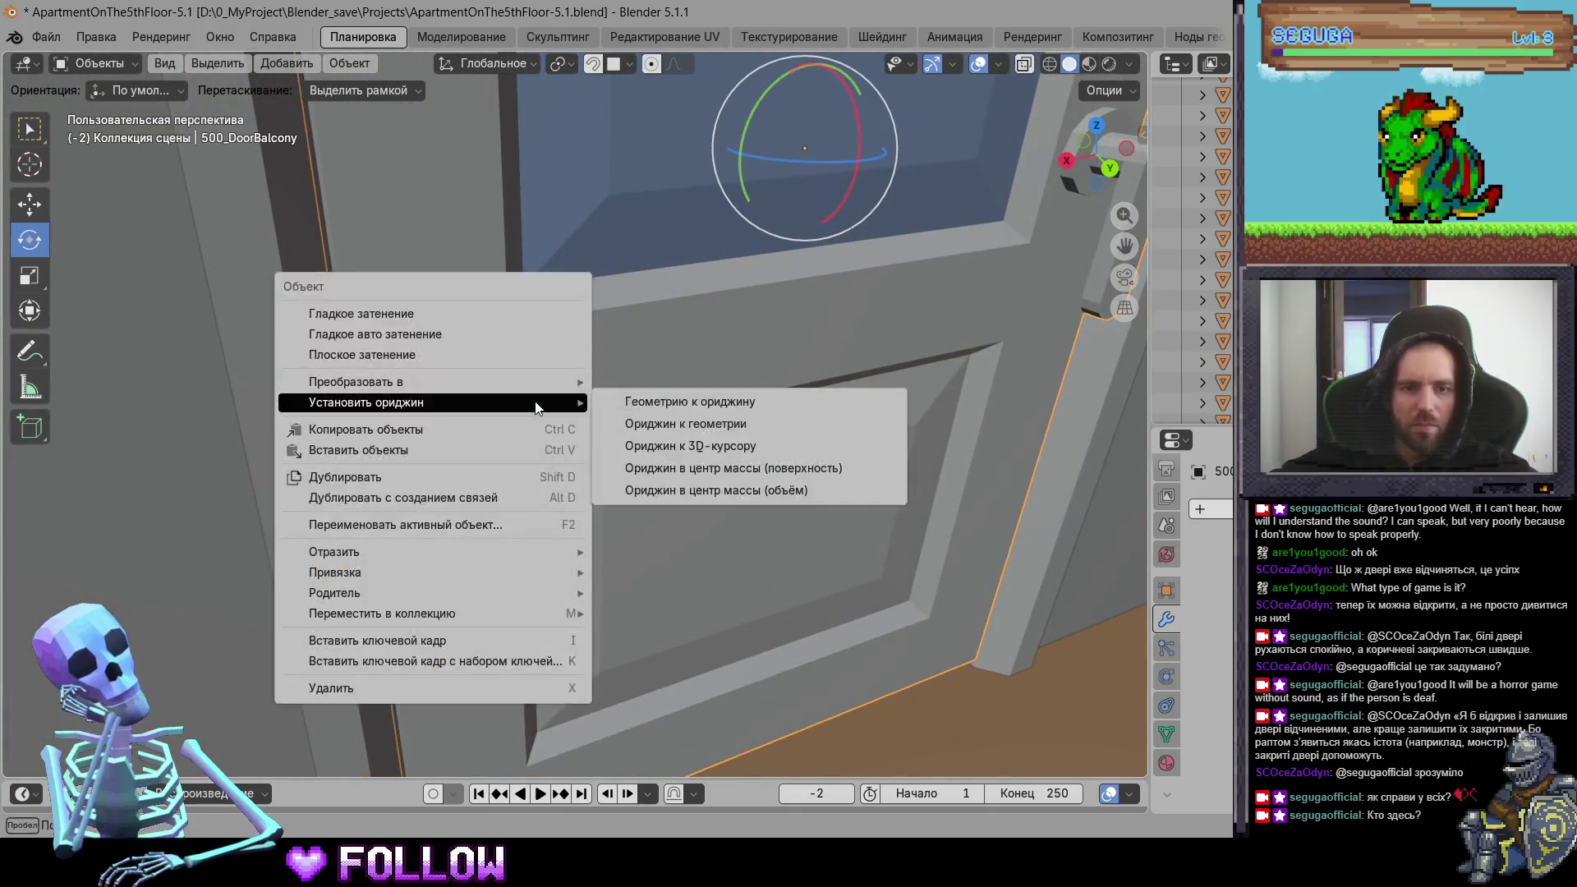
click(711, 445)
Step: Set the 502_DoorBalcony door's origin to the 3D cursor at its hinge
scroll(736, 424, down, 6)
mouse_move(736, 423)
middle_down()
mouse_move(691, 525)
mouse_move(675, 295)
mouse_move(775, 366)
mouse_move(642, 403)
middle_up()
click(639, 397)
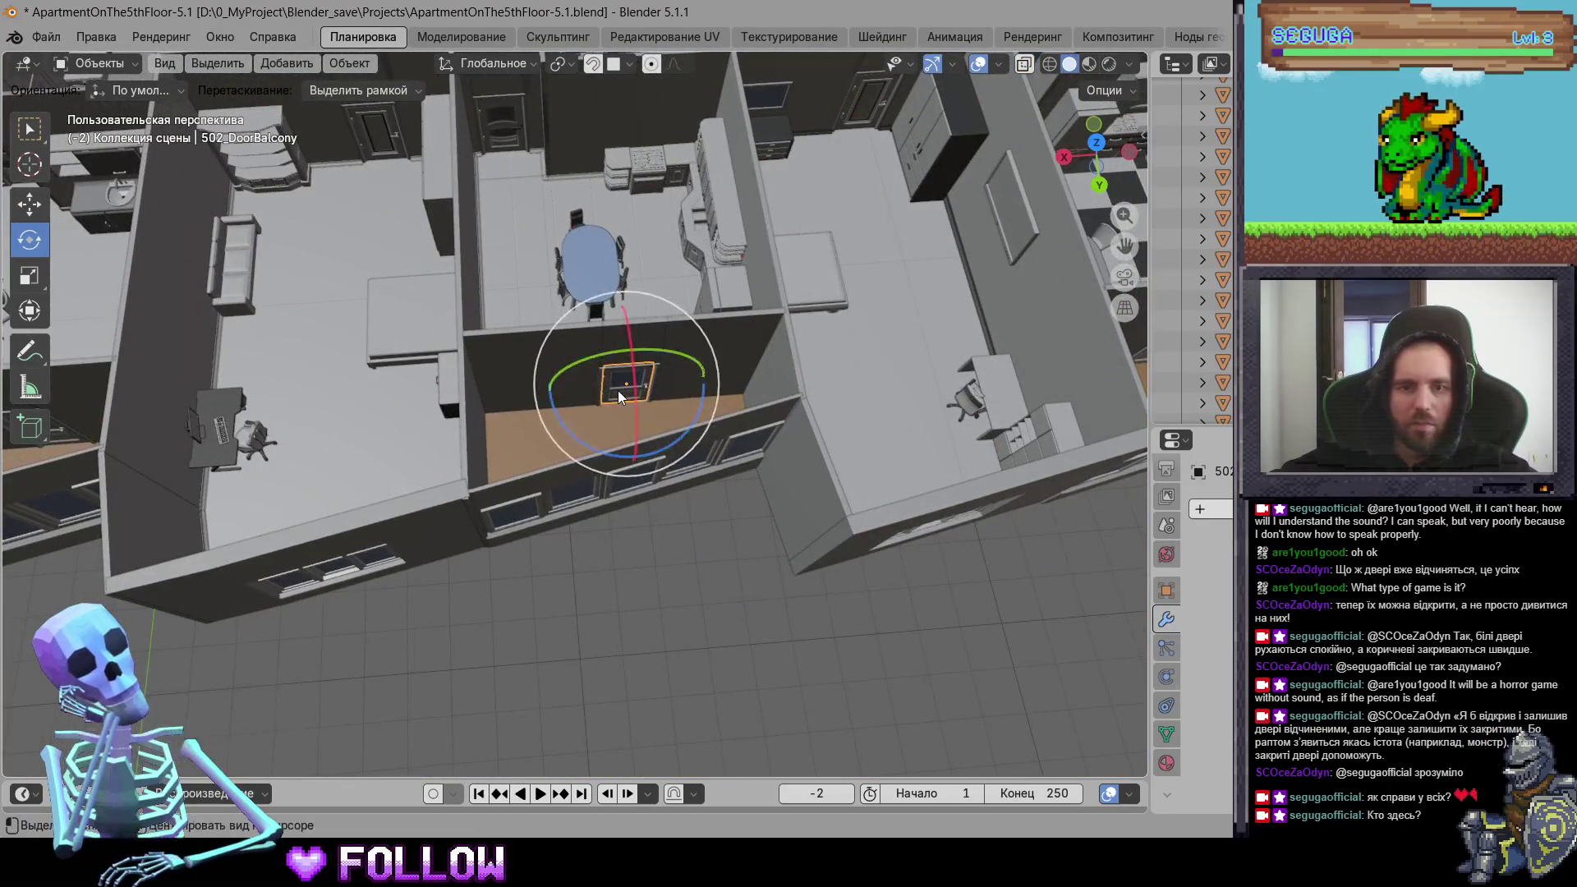
scroll(618, 391, up, 5)
middle_drag(543, 393, 434, 515)
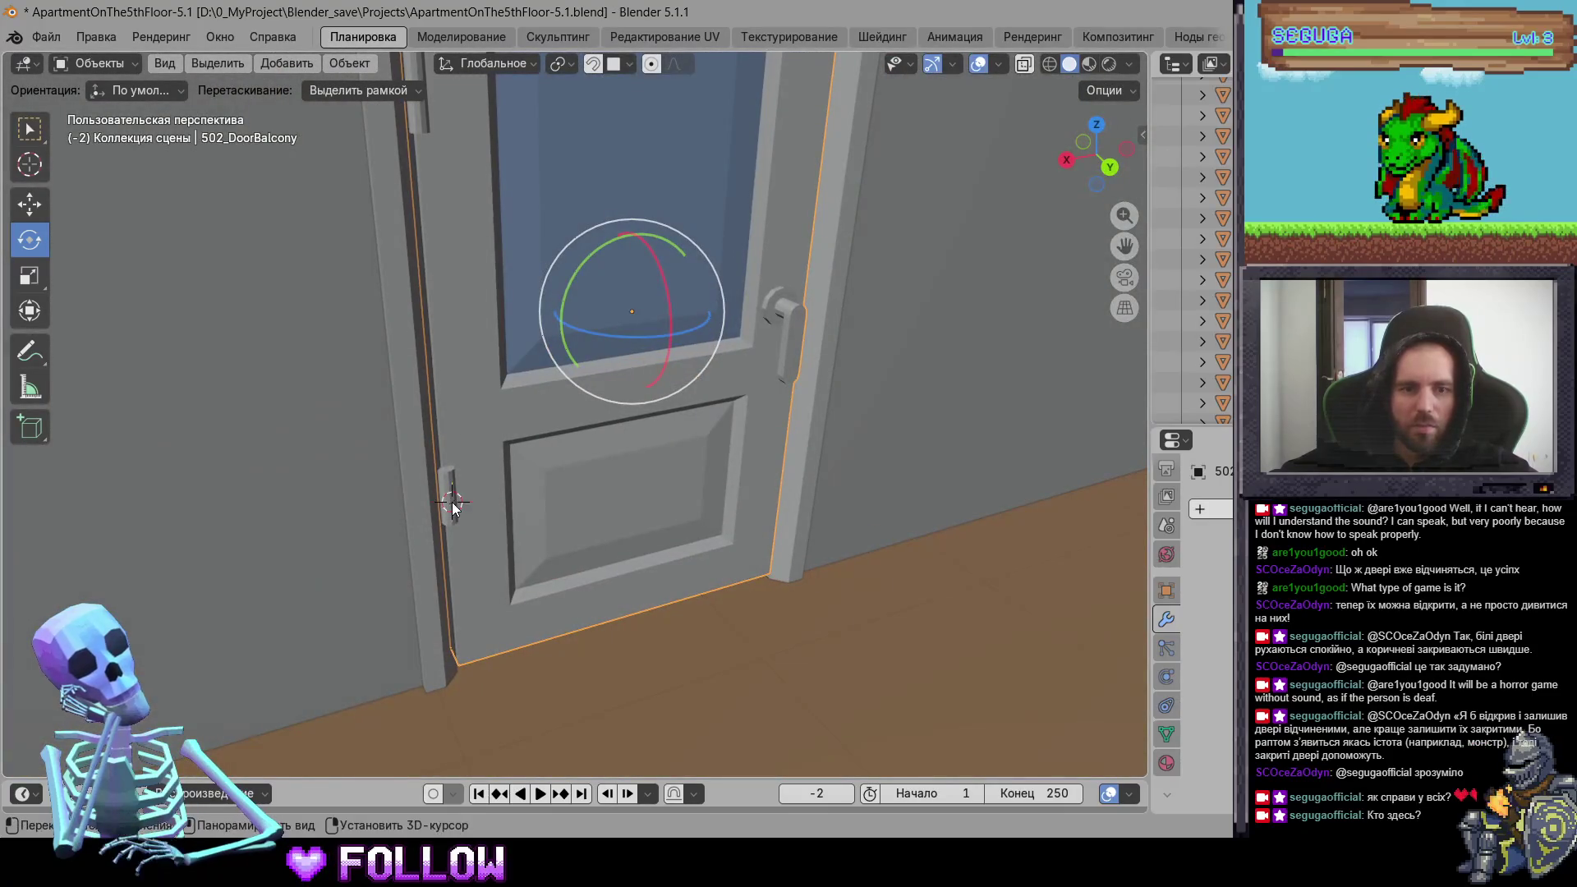
right_click(440, 506)
click(714, 546)
Step: Select the next doors: 501_DoorKitchen, the lower refrigerator door, a kitchen drawer, and 501_DoorRoom
mouse_move(715, 545)
middle_down()
mouse_move(764, 428)
mouse_move(938, 405)
middle_up()
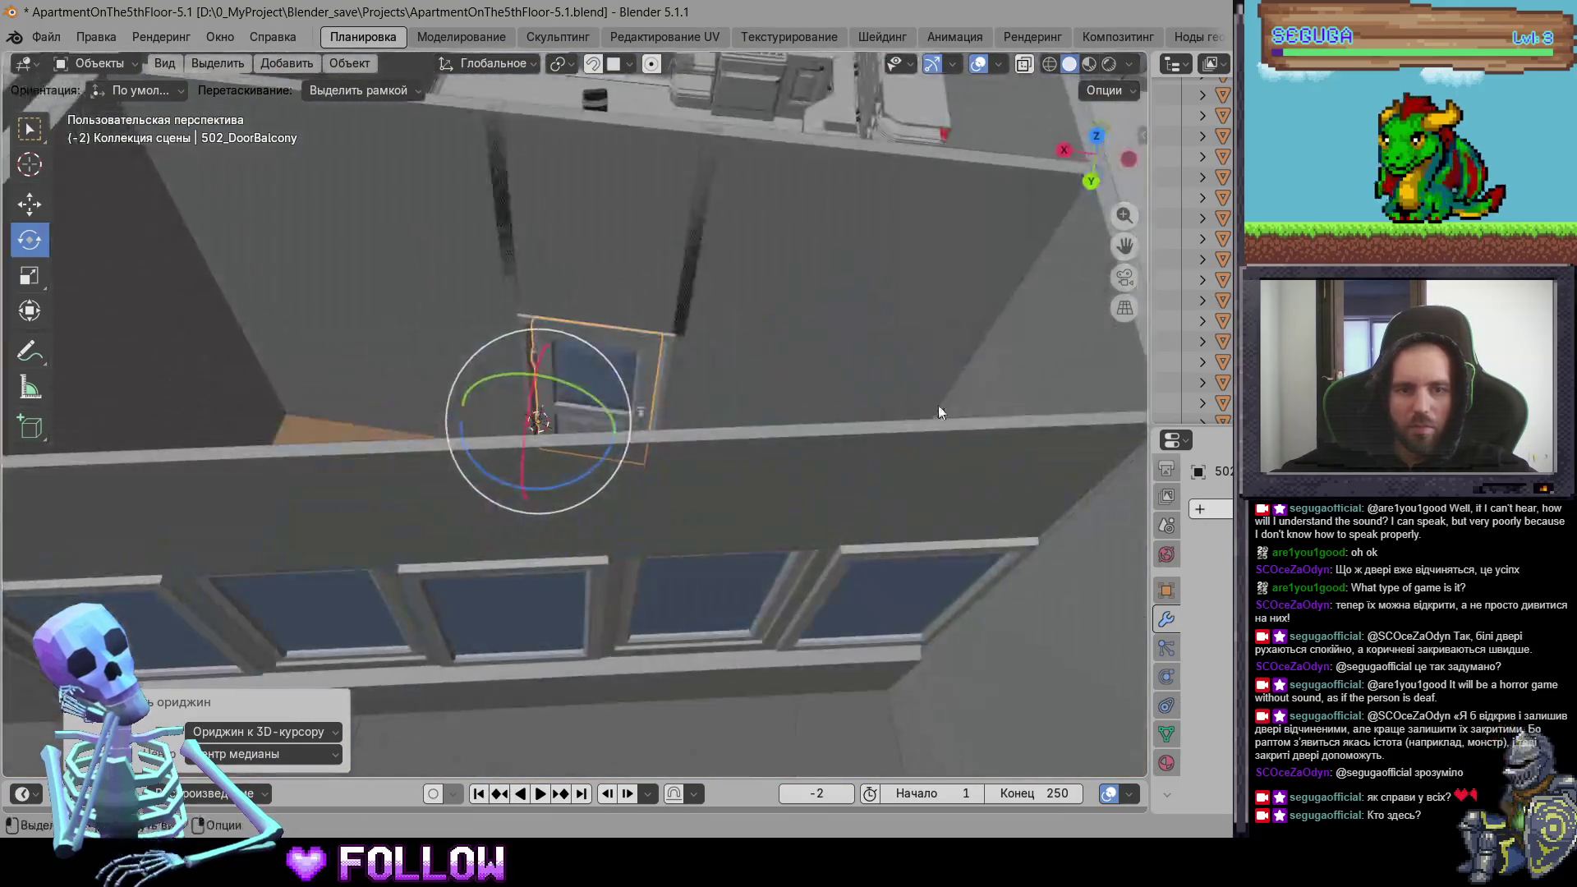
scroll(937, 404, down, 5)
mouse_move(485, 395)
middle_down()
mouse_move(449, 337)
mouse_move(762, 361)
mouse_move(553, 310)
mouse_move(598, 345)
mouse_move(709, 322)
mouse_move(723, 442)
middle_up()
click(554, 311)
scroll(554, 320, up, 4)
click(738, 491)
click(739, 492)
middle_drag(868, 426, 718, 305)
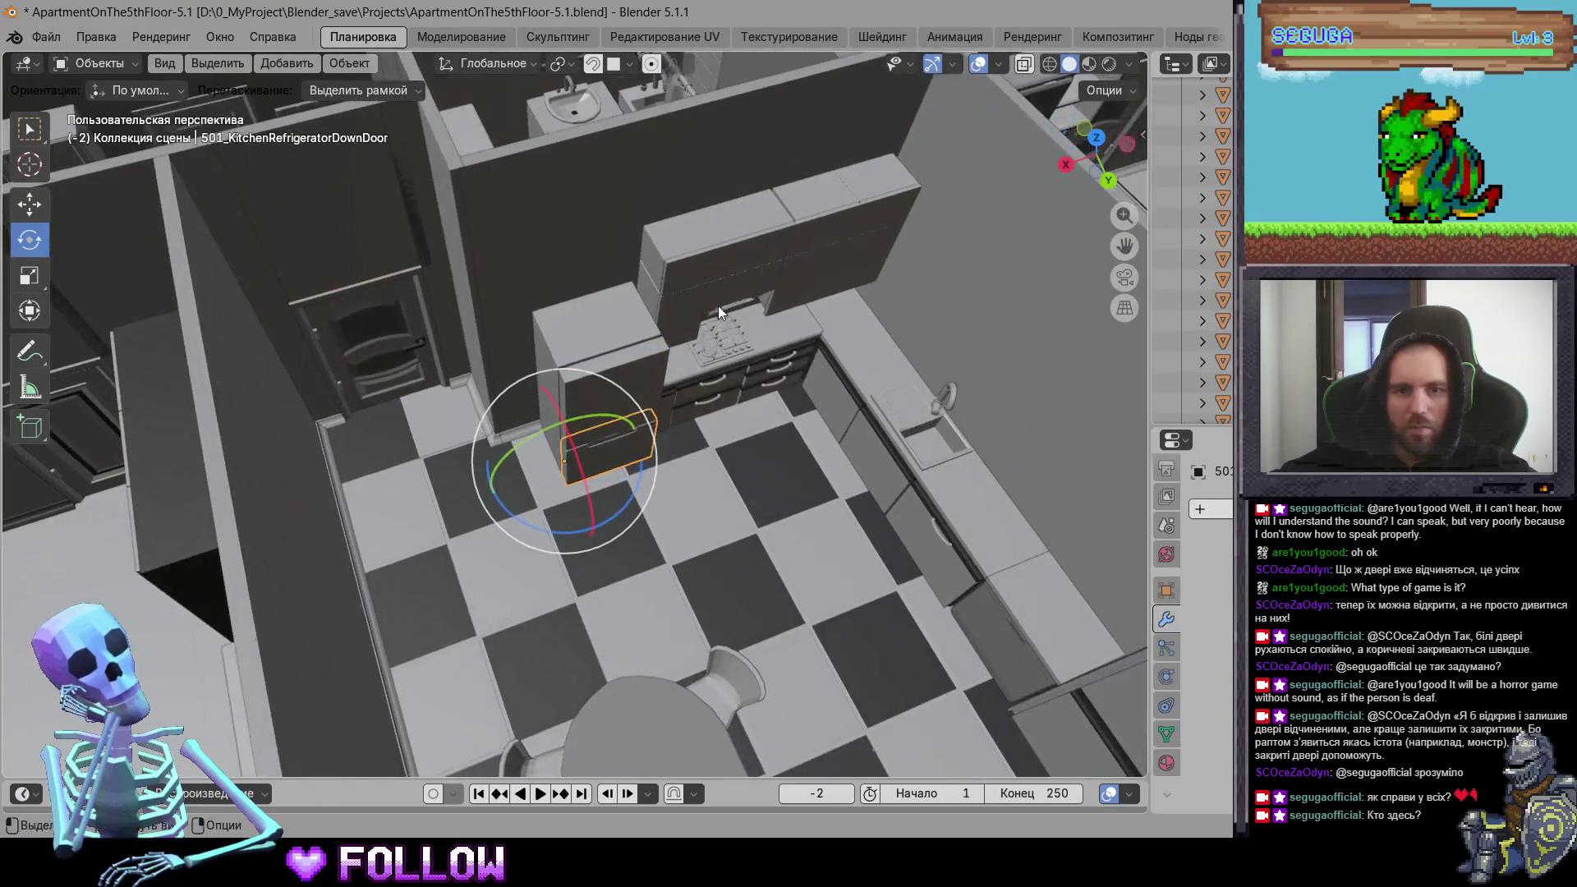
click(887, 469)
scroll(885, 469, up, 5)
middle_drag(885, 469, 602, 346)
click(605, 352)
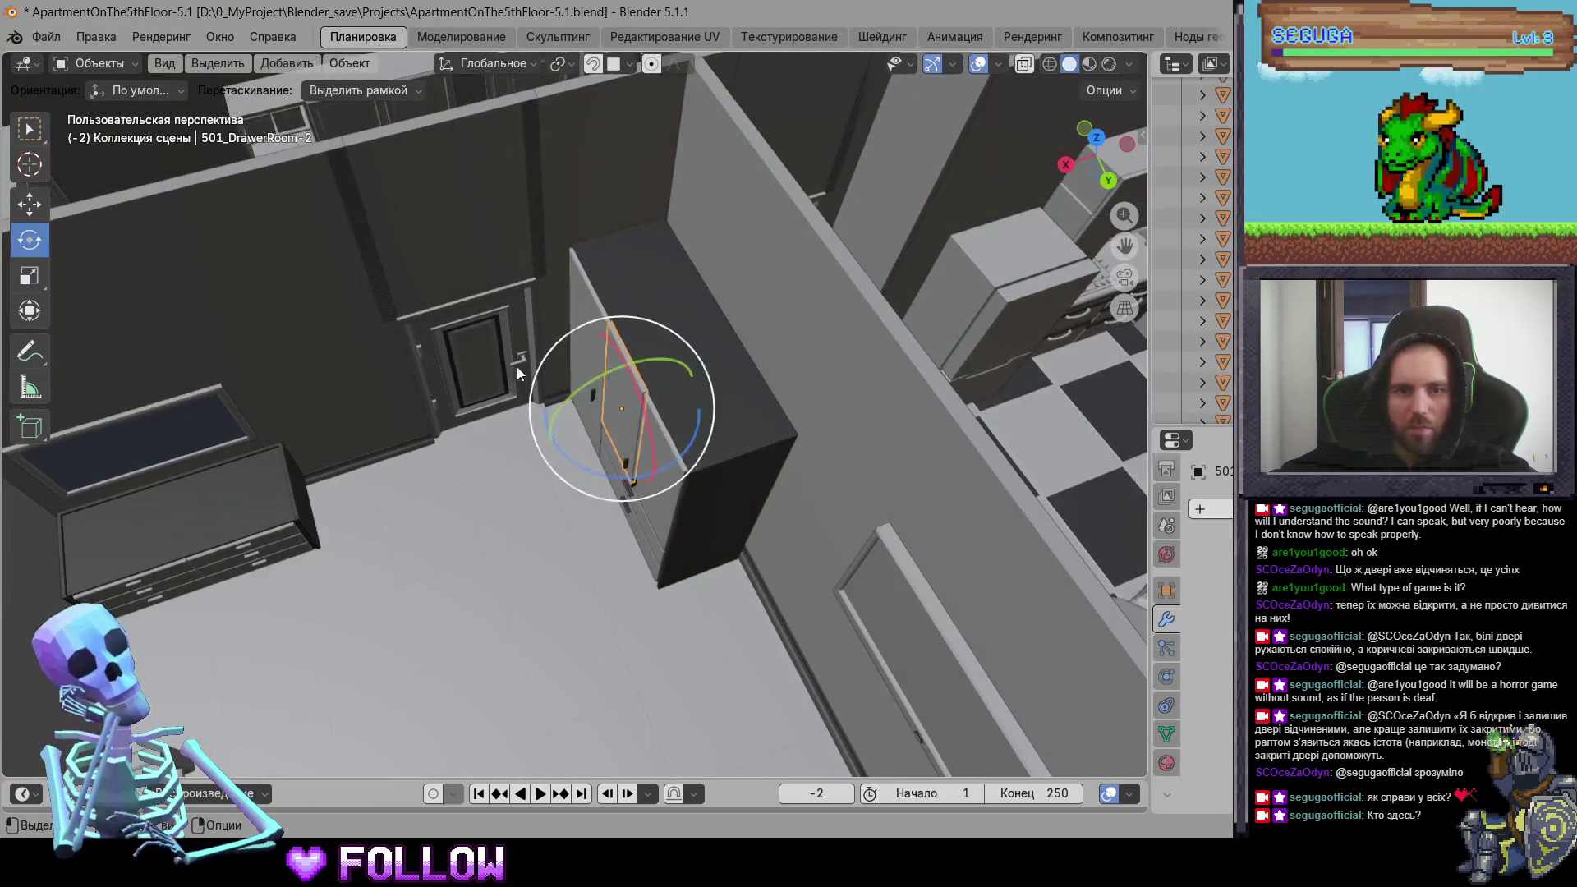
Step: Bring the room 501 wardrobe front into view, passing over the room door and entrance drawers
click(447, 382)
mouse_move(448, 383)
middle_down()
mouse_move(491, 347)
mouse_move(248, 462)
middle_up()
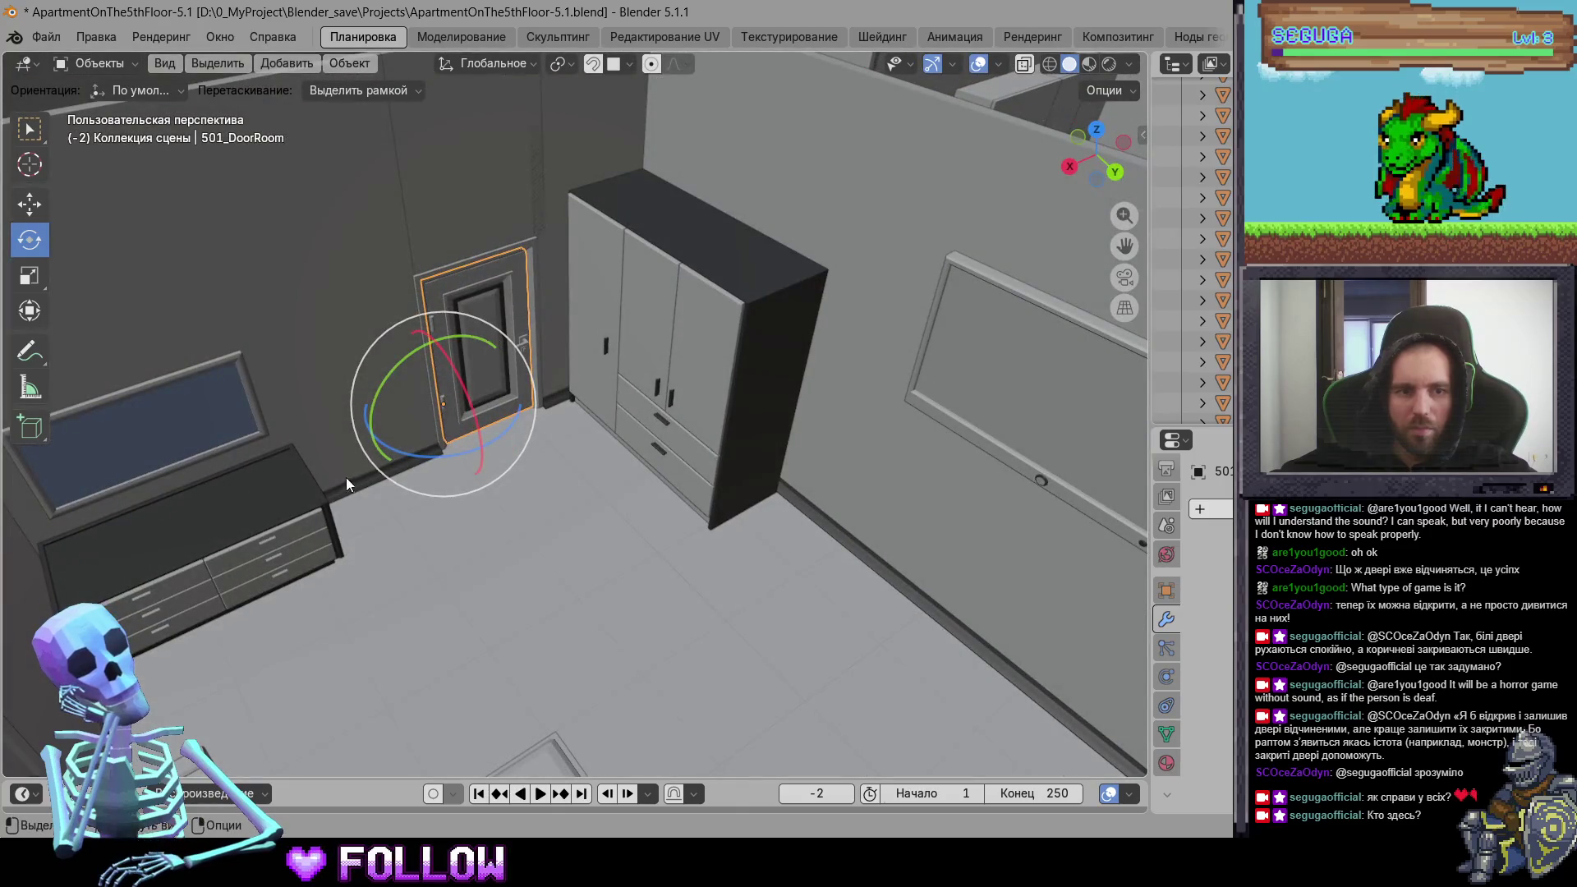
middle_drag(347, 477, 391, 442)
click(272, 462)
click(272, 462)
mouse_move(629, 446)
middle_down()
mouse_move(575, 355)
mouse_move(530, 364)
mouse_move(455, 309)
mouse_move(526, 402)
middle_up()
scroll(531, 364, up, 3)
Step: Set the origin of wardrobe door 501_DrawerRoom-3 to the 3D cursor
click(526, 402)
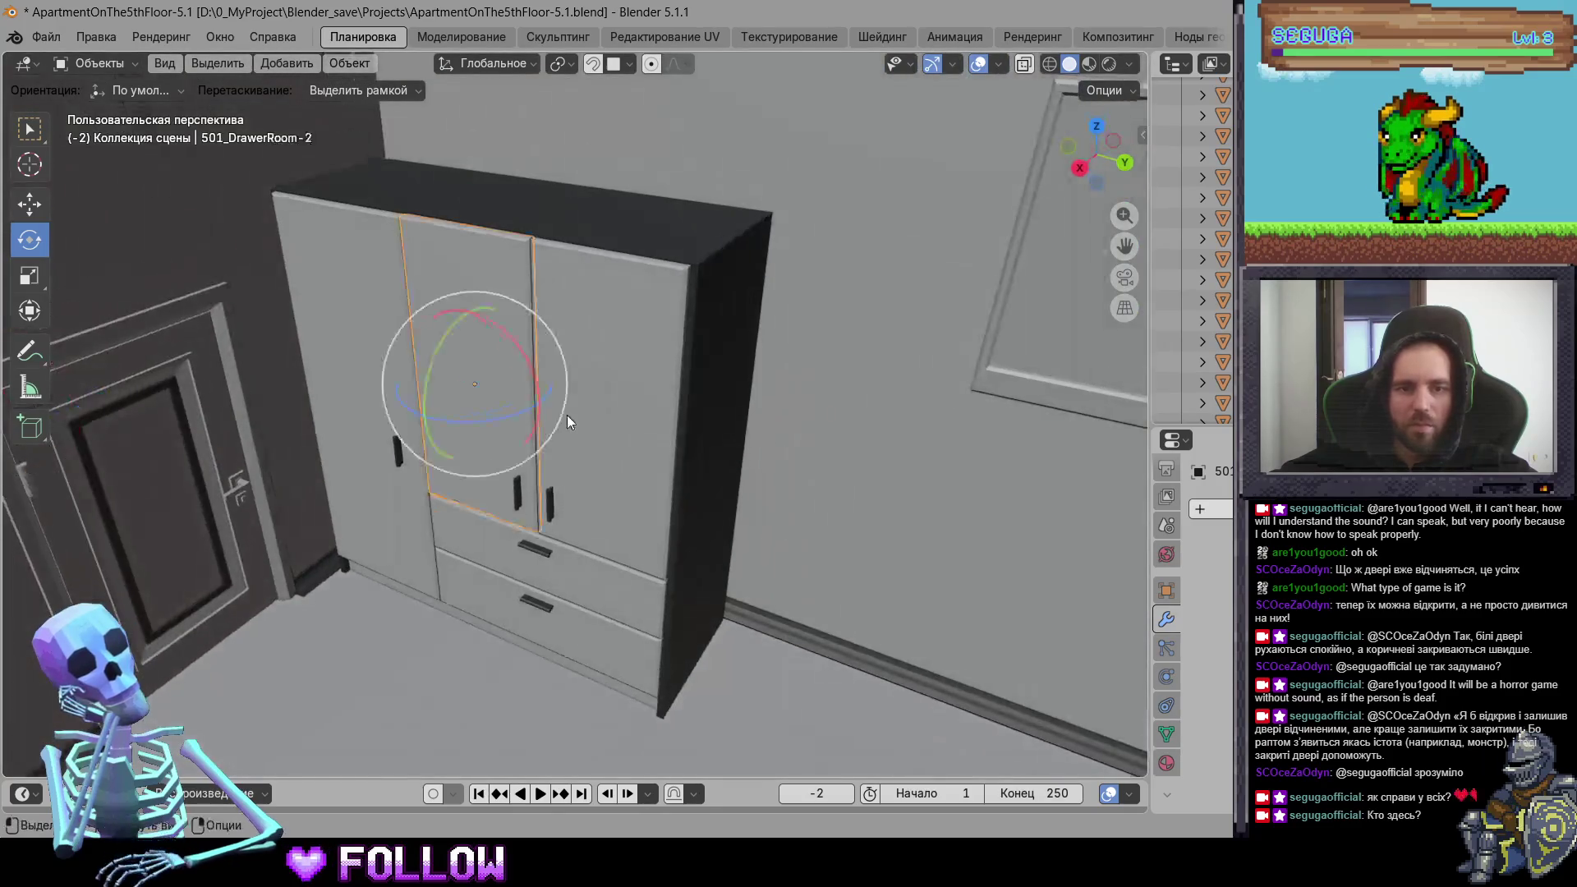
scroll(567, 419, up, 3)
click(752, 376)
middle_drag(798, 376, 737, 376)
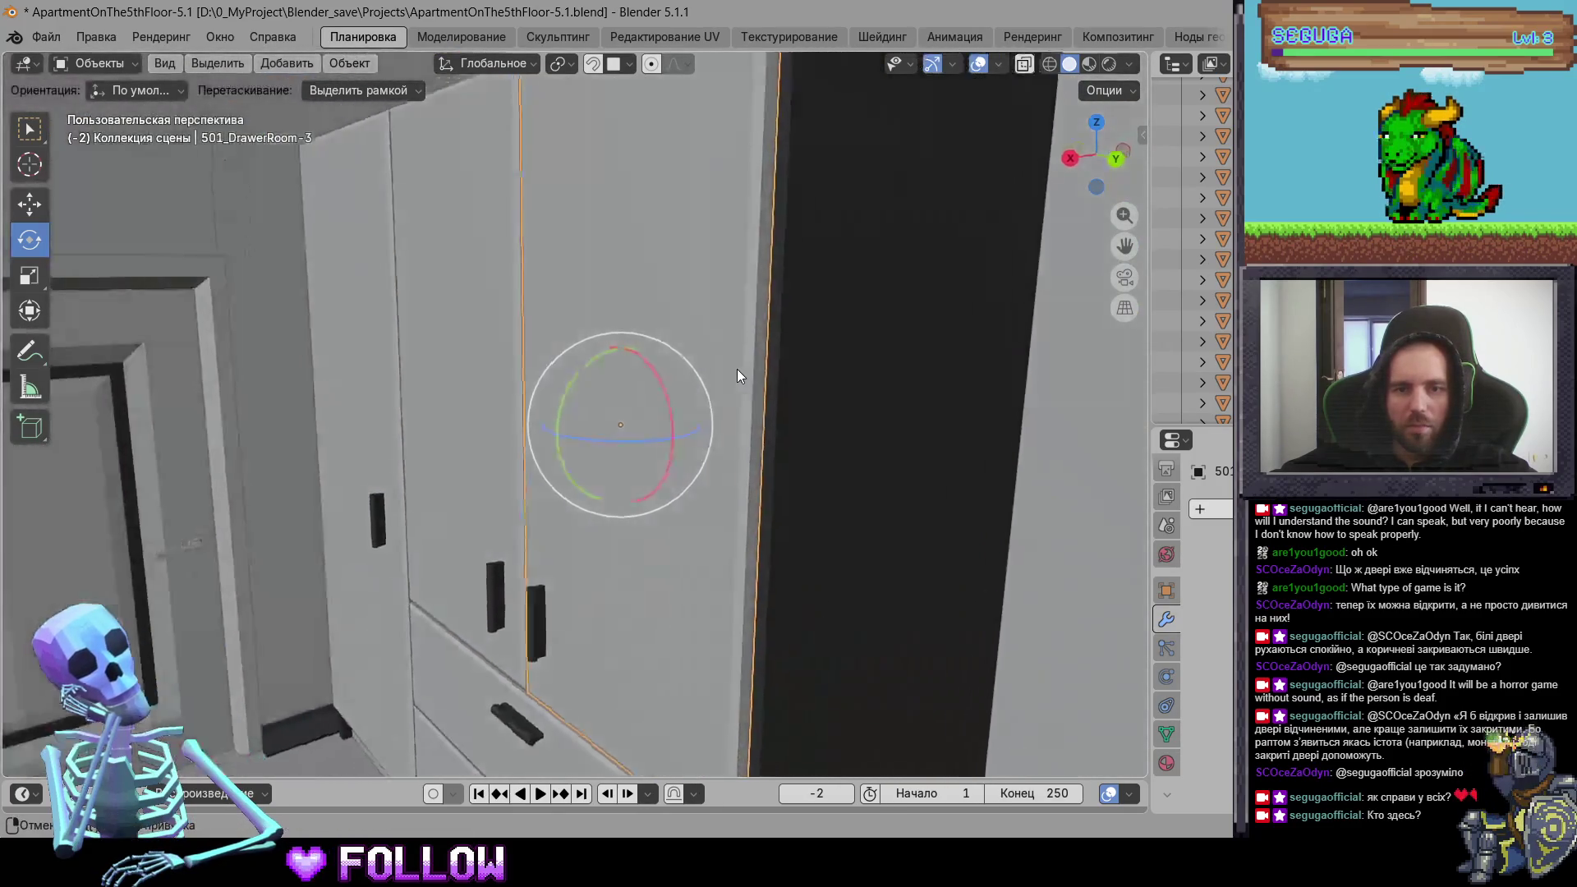
right_click(742, 376)
click(887, 419)
Step: Set the origin of wardrobe door 501_DrawerRoom-2 to the 3D cursor
mouse_move(888, 420)
middle_down()
mouse_move(654, 553)
mouse_move(563, 356)
mouse_move(630, 415)
mouse_move(504, 363)
middle_up()
click(629, 415)
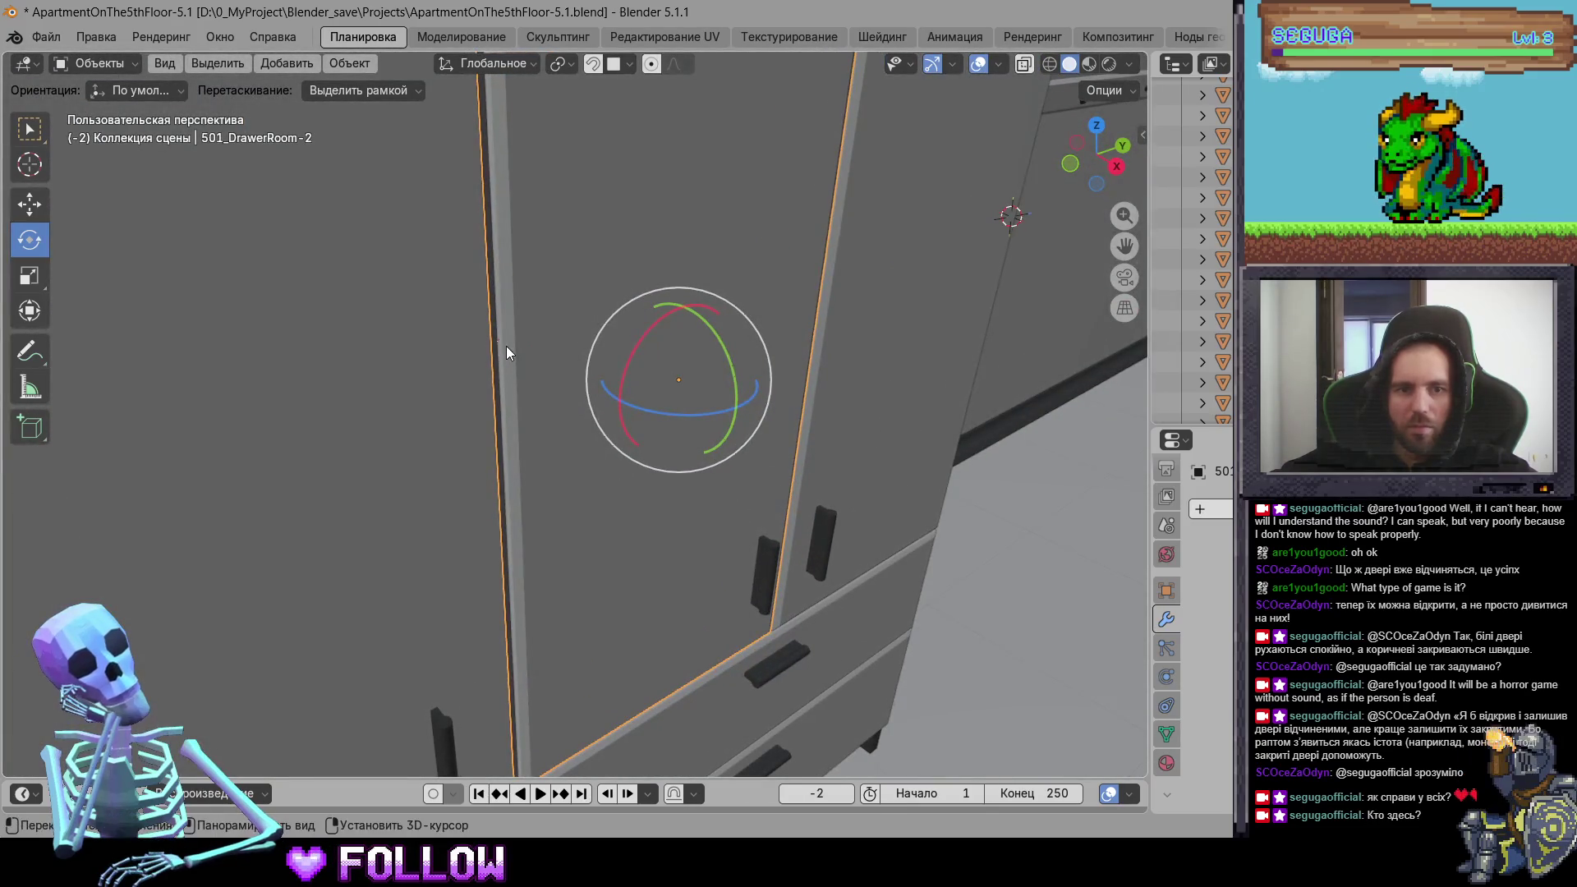
right_click(506, 345)
click(641, 396)
Step: Set the origin of wardrobe door 501_DrawerRoom-1 to the 3D cursor
mouse_move(641, 395)
middle_down()
mouse_move(540, 353)
mouse_move(366, 390)
mouse_move(584, 416)
mouse_move(508, 359)
middle_up()
click(367, 390)
right_click(485, 383)
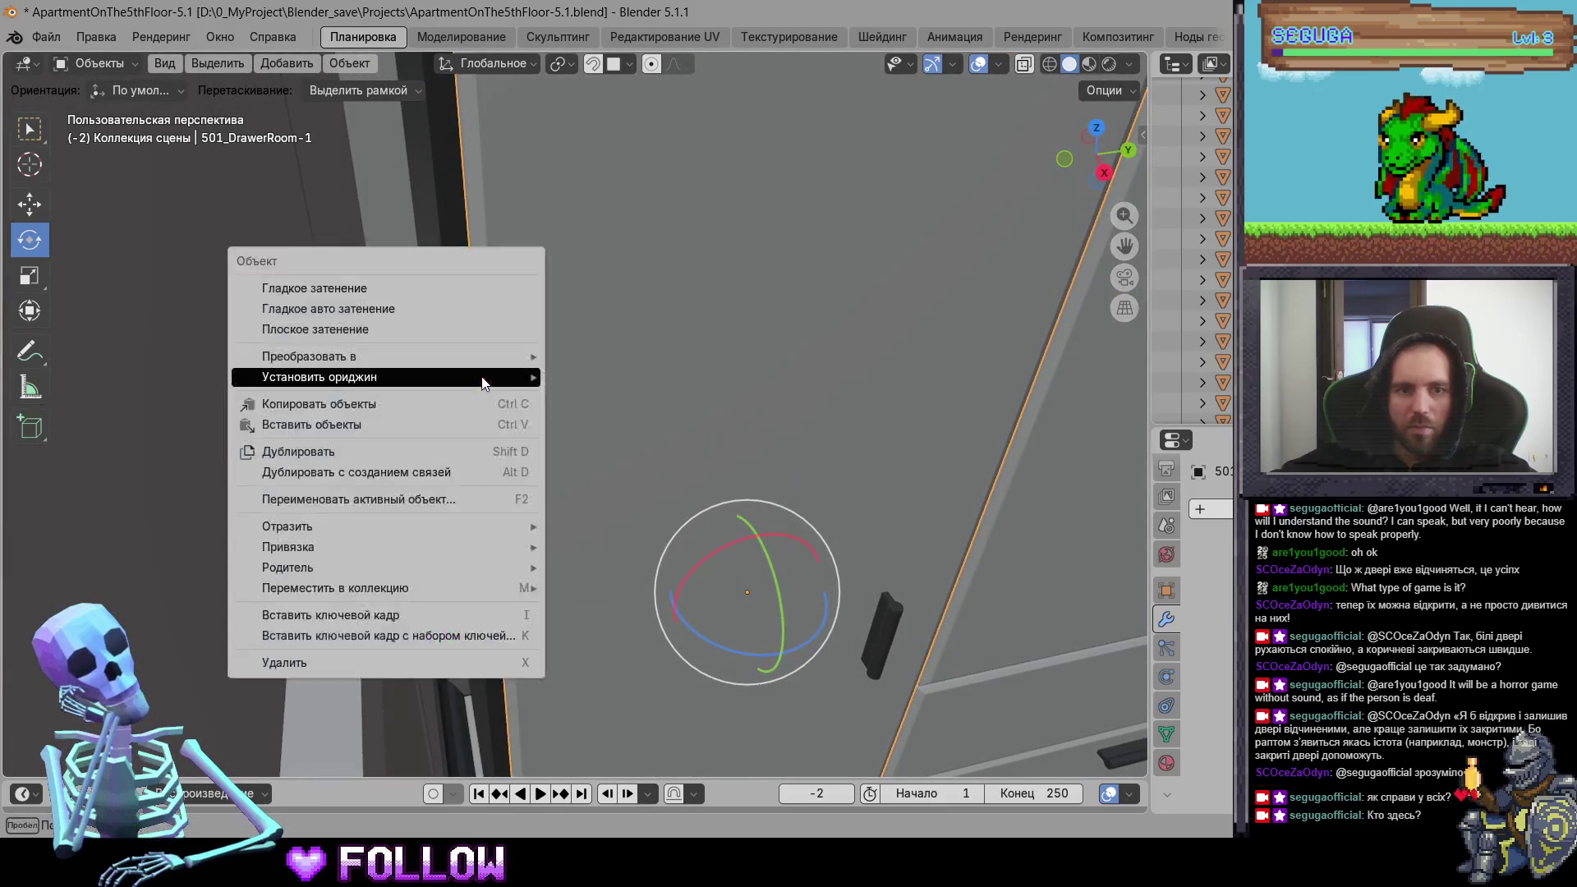
click(642, 426)
Step: Set the origin of wardrobe drawer 501_DrawerRoom-12 to the 3D cursor
mouse_move(641, 427)
middle_down()
mouse_move(636, 461)
mouse_move(842, 536)
mouse_move(502, 300)
mouse_move(708, 457)
mouse_move(538, 383)
mouse_move(442, 455)
mouse_move(611, 463)
mouse_move(435, 348)
mouse_move(727, 366)
mouse_move(447, 357)
middle_up()
click(538, 383)
scroll(441, 455, down, 5)
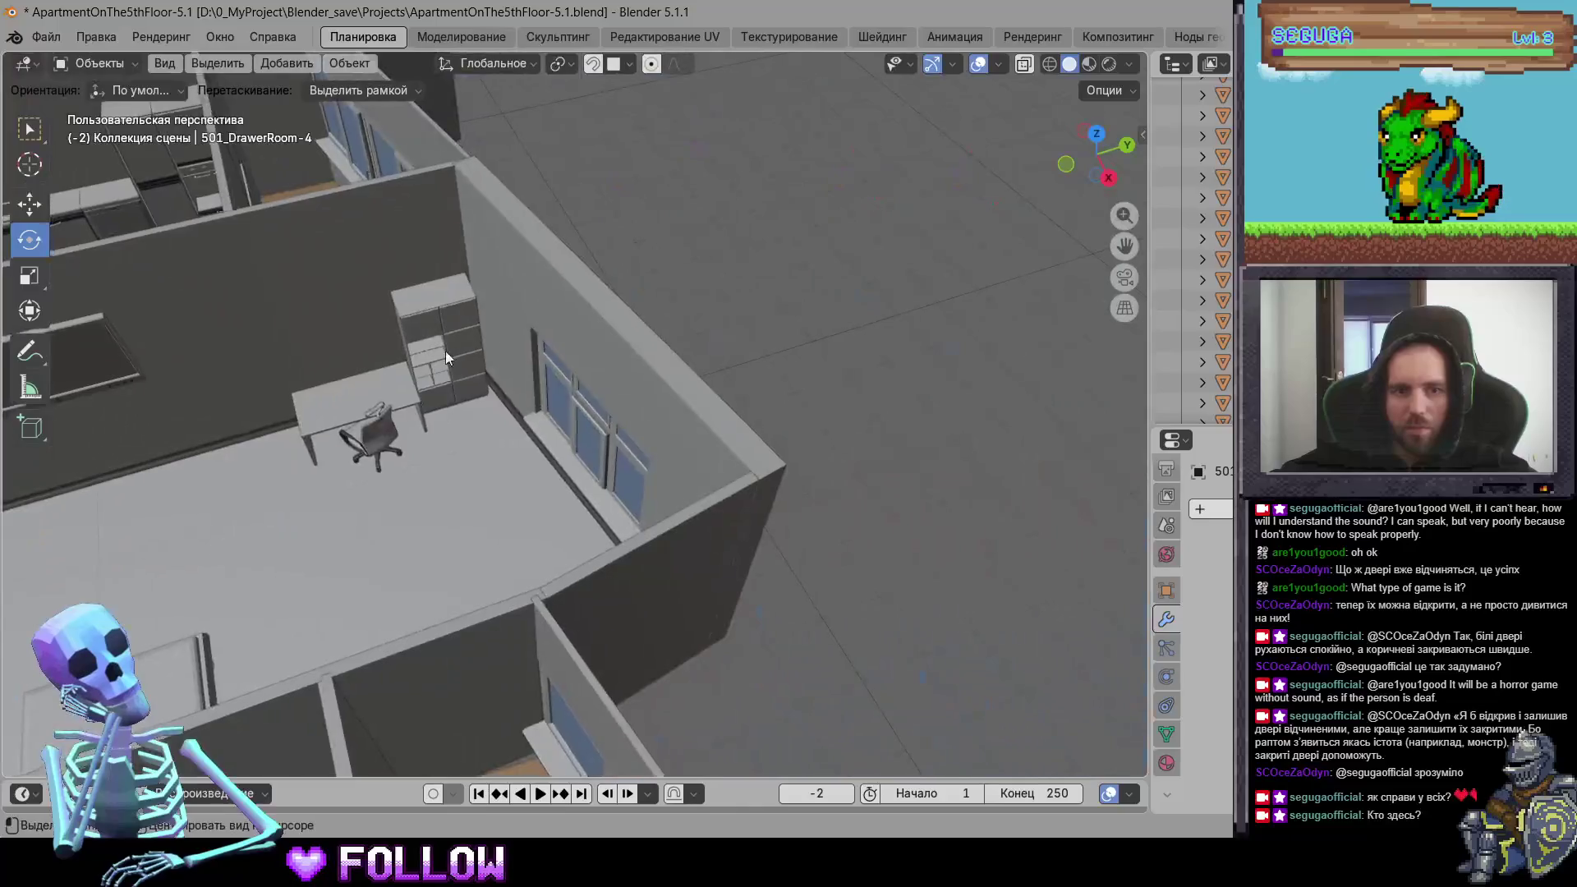
scroll(444, 351, up, 6)
click(640, 437)
scroll(642, 438, up, 2)
mouse_move(580, 344)
middle_down()
mouse_move(689, 306)
mouse_move(620, 366)
mouse_move(653, 333)
middle_up()
right_click(664, 343)
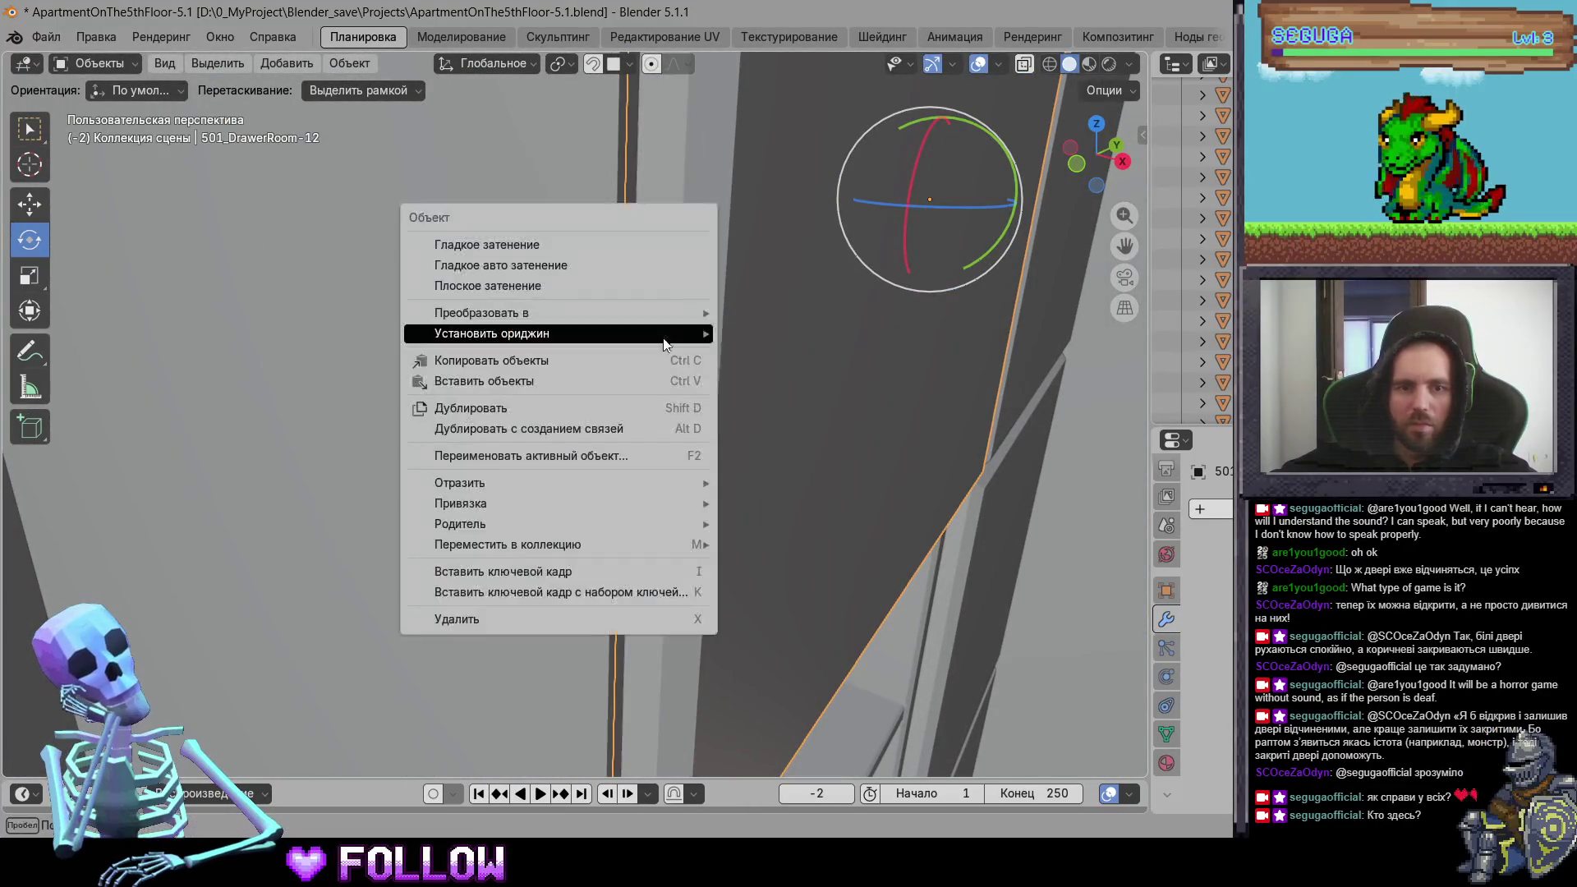
click(854, 374)
Step: Set the origin of wardrobe drawer 501_DrawerRoom-17 to the 3D cursor
scroll(751, 468, down, 5)
middle_drag(751, 468, 583, 224)
click(482, 490)
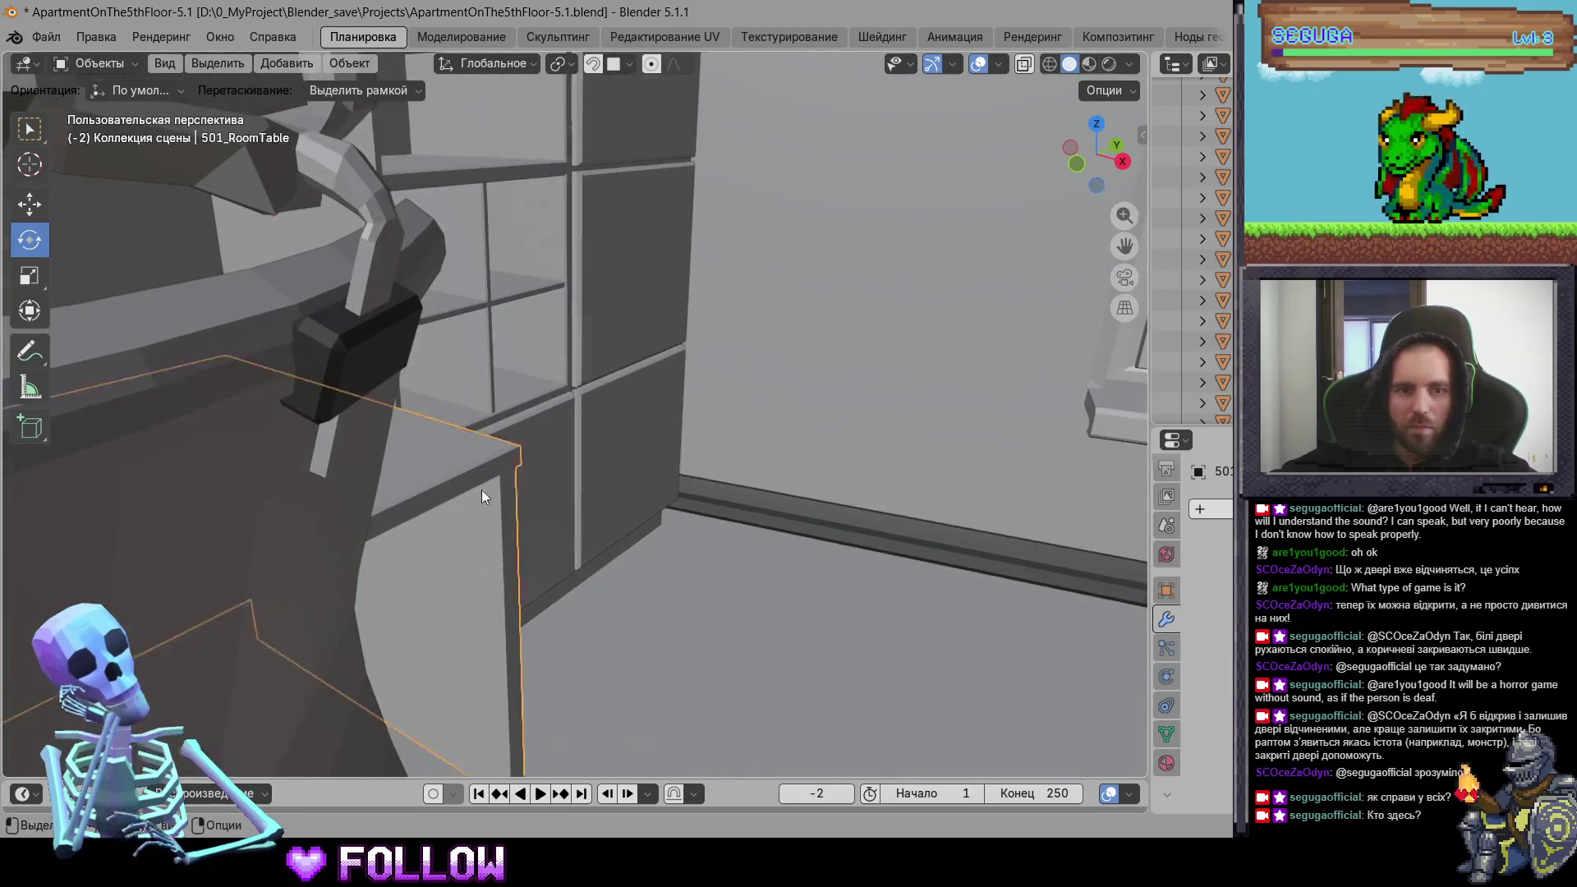
scroll(481, 487, down, 4)
click(435, 476)
scroll(452, 475, up, 4)
mouse_move(470, 473)
middle_down()
mouse_move(662, 465)
mouse_move(513, 457)
mouse_move(658, 471)
mouse_move(508, 481)
middle_up()
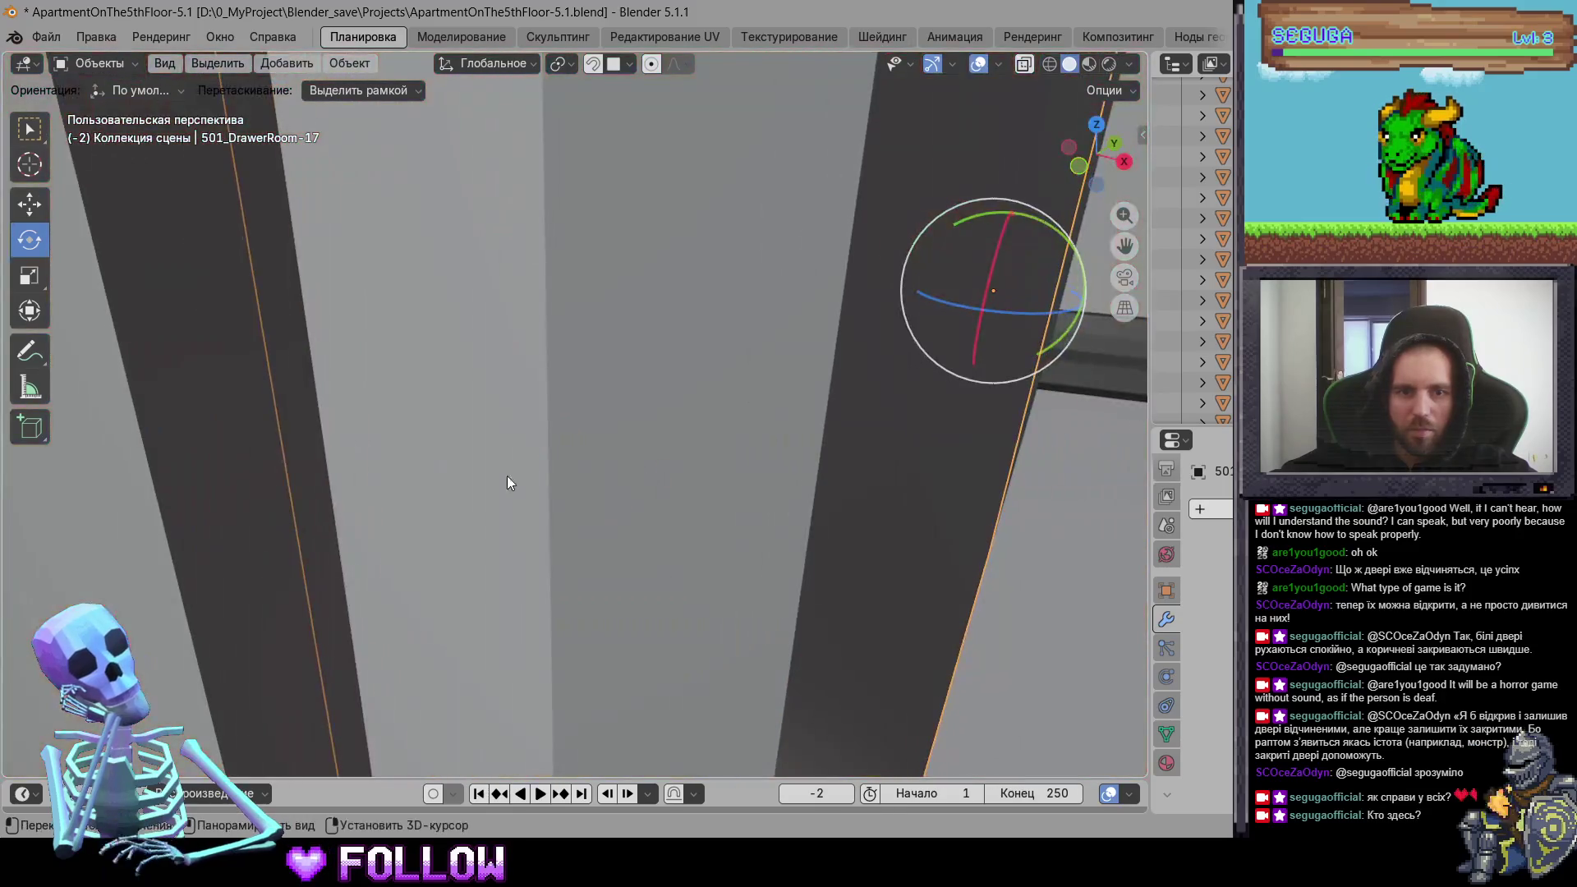
right_click(506, 482)
mouse_move(508, 501)
click(624, 541)
Step: Set the origin of wardrobe drawer 501_DrawerRoom-16 to the 3D cursor
key(KP_Decimal)
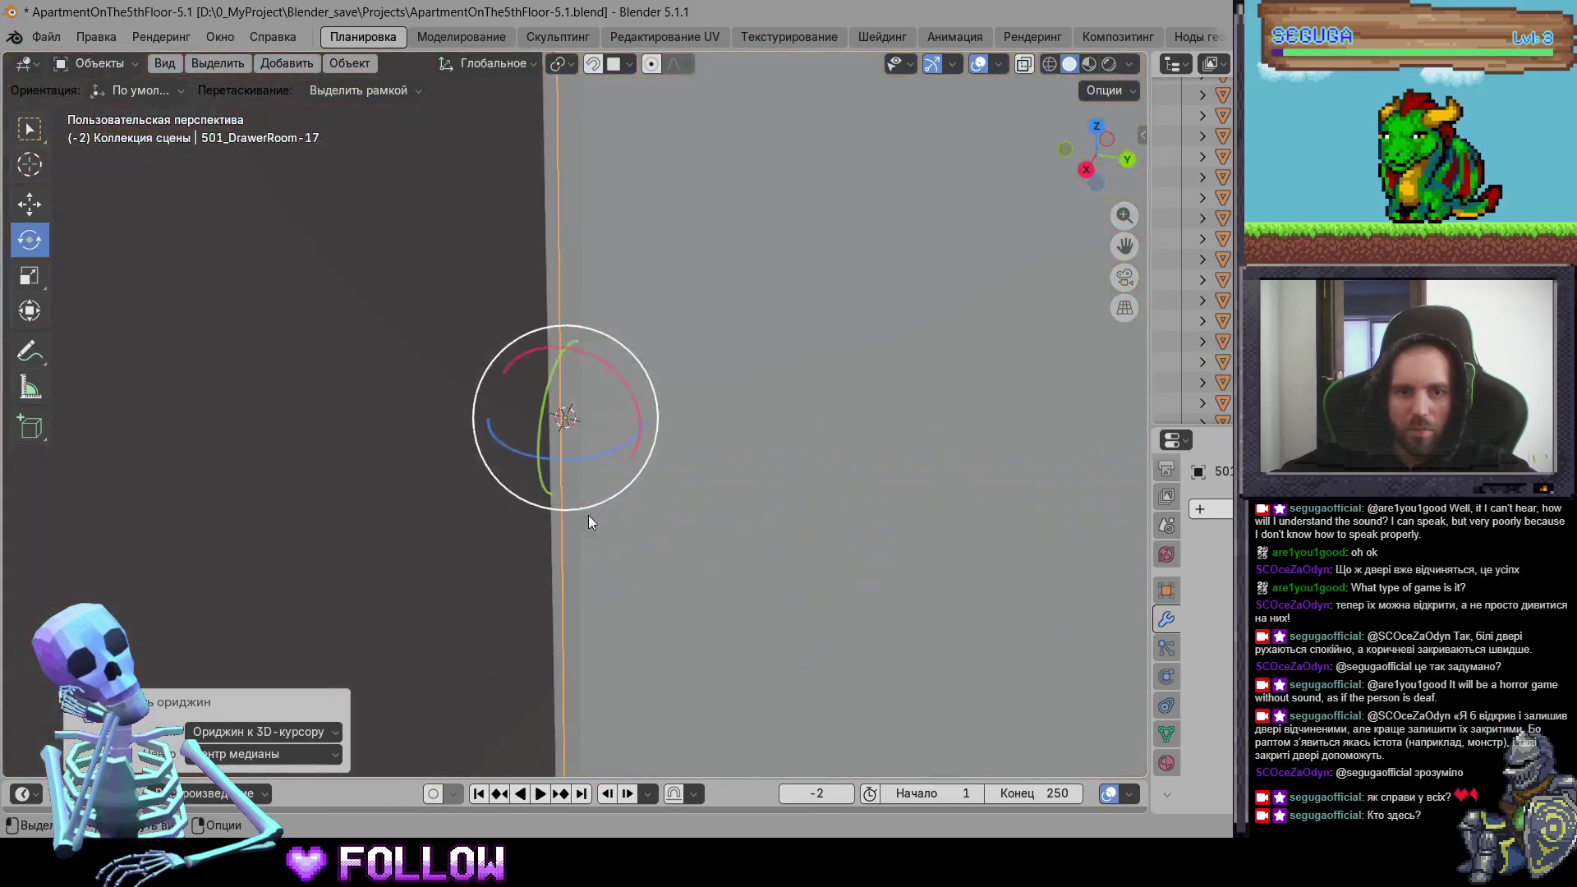
scroll(588, 516, down, 5)
mouse_move(776, 505)
middle_down()
mouse_move(683, 519)
mouse_move(726, 605)
middle_up()
click(725, 605)
scroll(640, 529, up, 5)
mouse_move(640, 530)
middle_down()
mouse_move(862, 614)
mouse_move(598, 373)
mouse_move(493, 375)
middle_up()
right_click(315, 383)
mouse_move(317, 383)
click(529, 426)
Step: Set the origin of wardrobe drawer 501_DrawerRoom-15 to the 3D cursor
key(KP_Decimal)
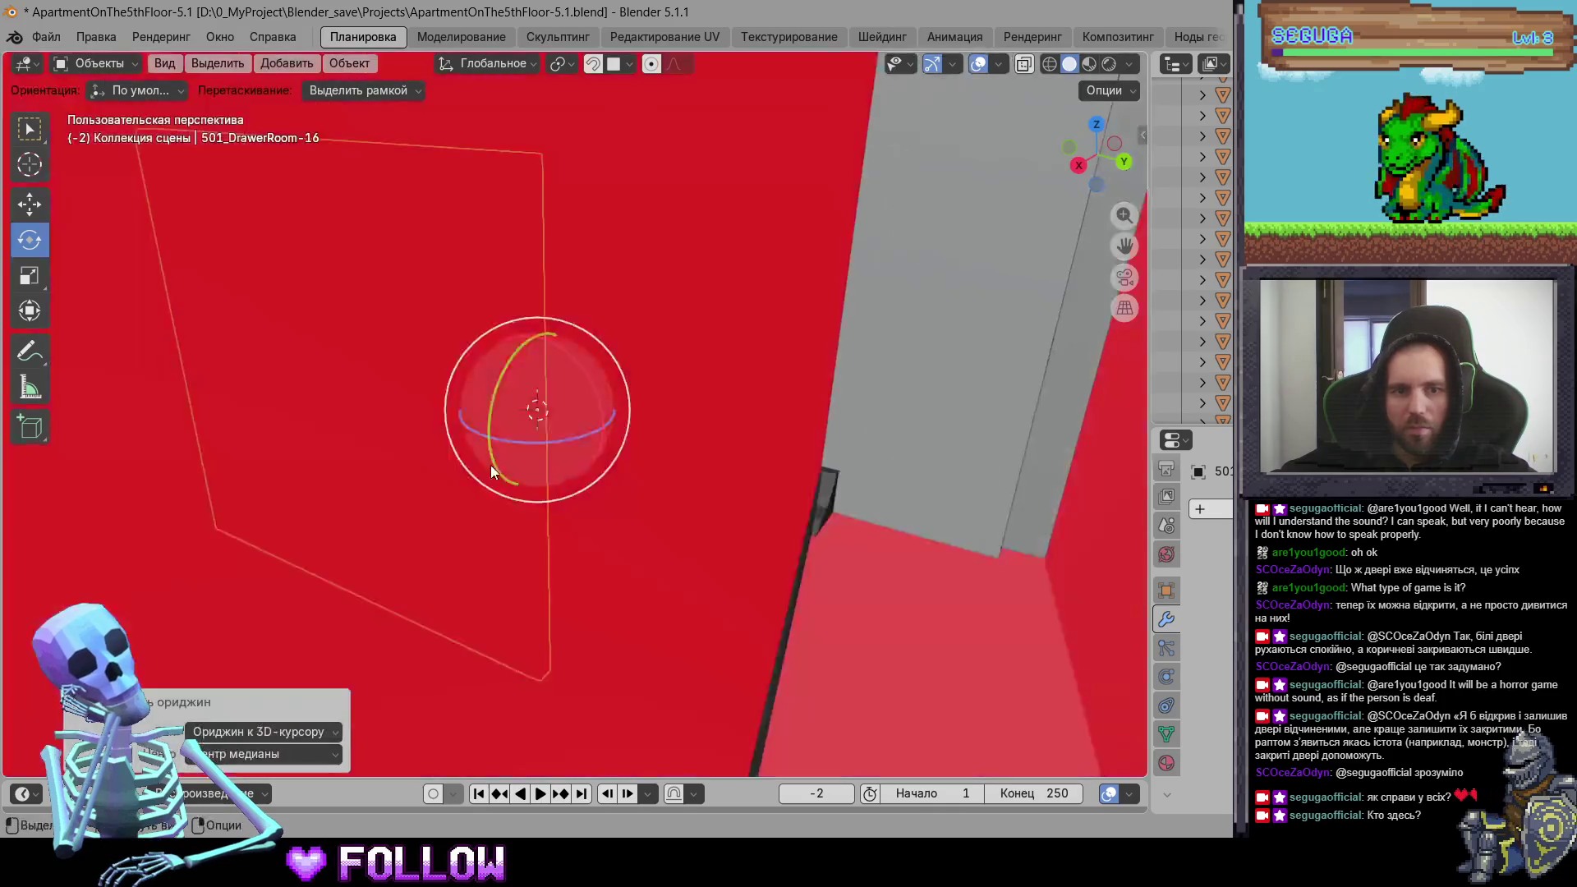
scroll(491, 465, down, 5)
scroll(563, 436, up, 3)
click(493, 420)
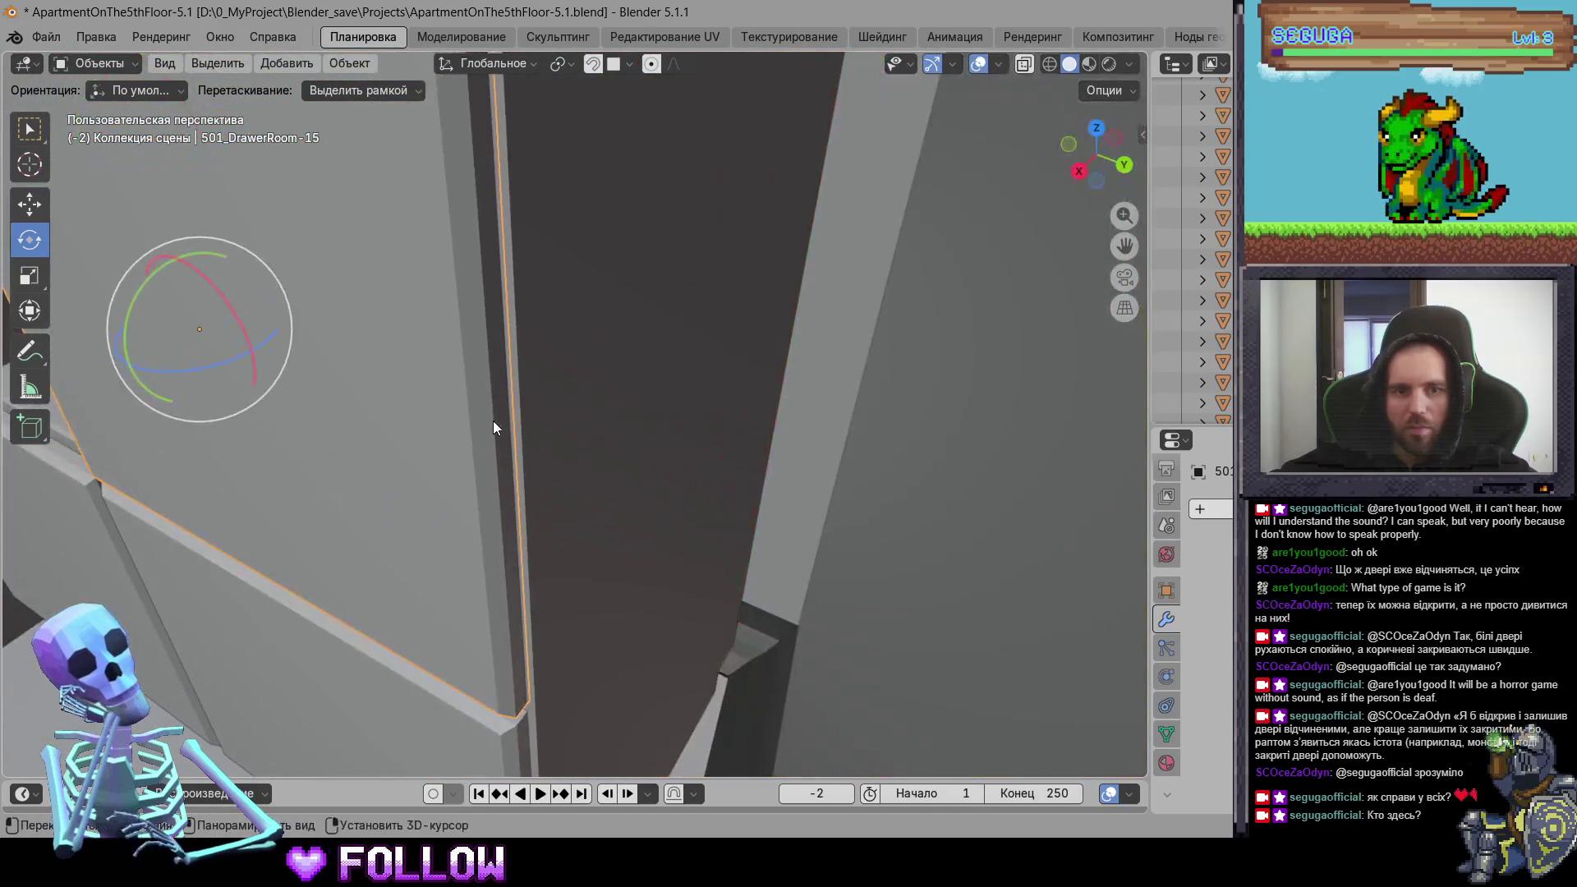
right_click(501, 392)
mouse_move(526, 389)
click(624, 433)
Step: Set the origin of wardrobe drawer 501_DrawerRoom-14 to the 3D cursor
key(KP_Decimal)
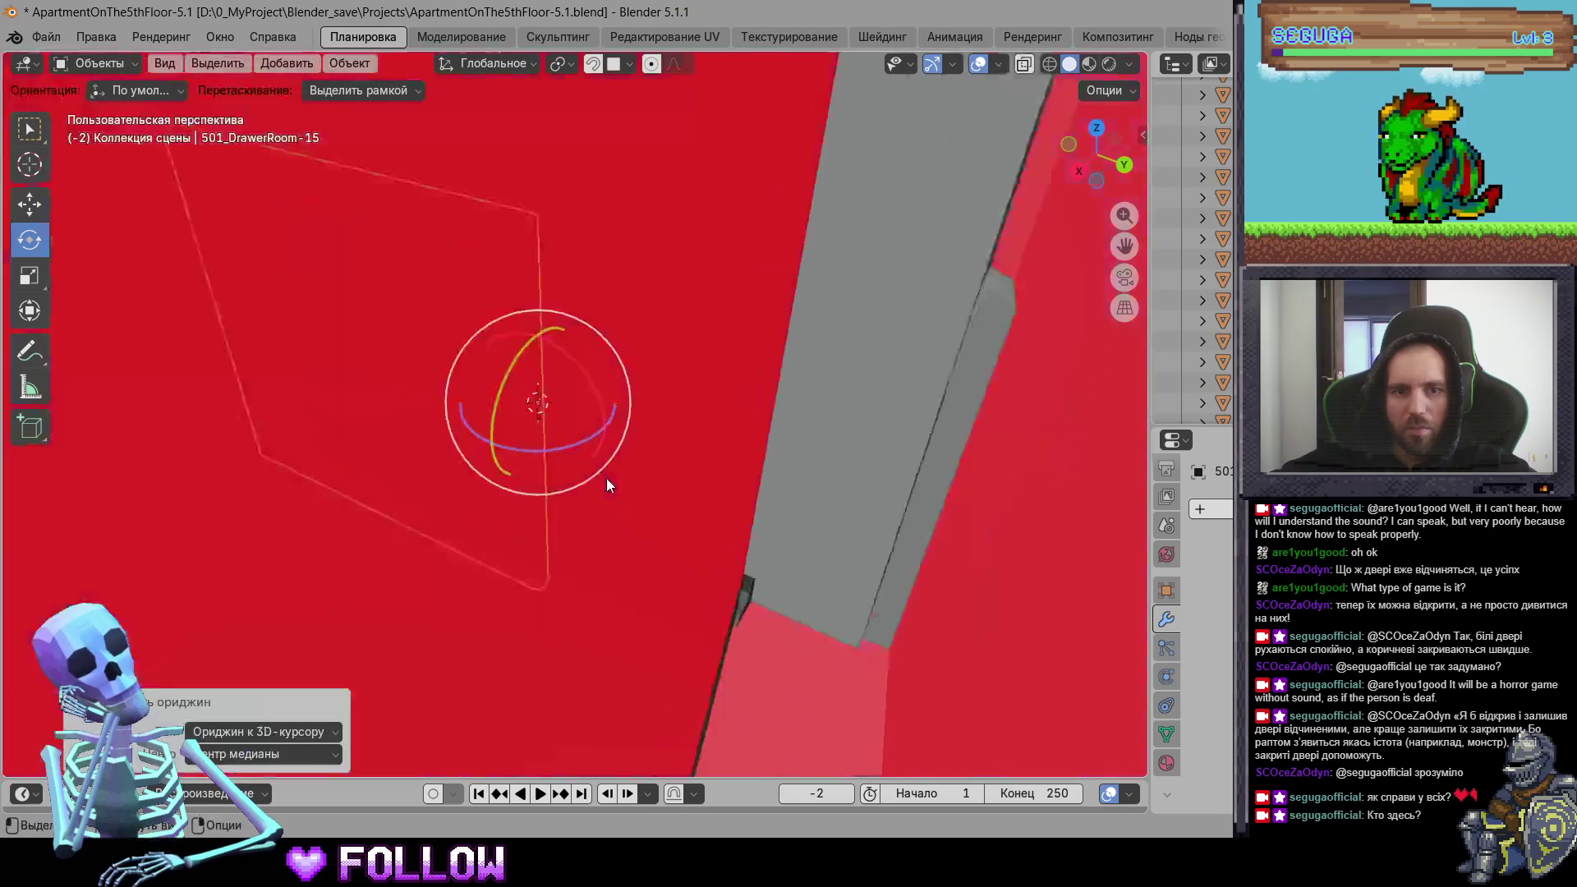
scroll(624, 543, down, 5)
click(568, 415)
key(KP_Decimal)
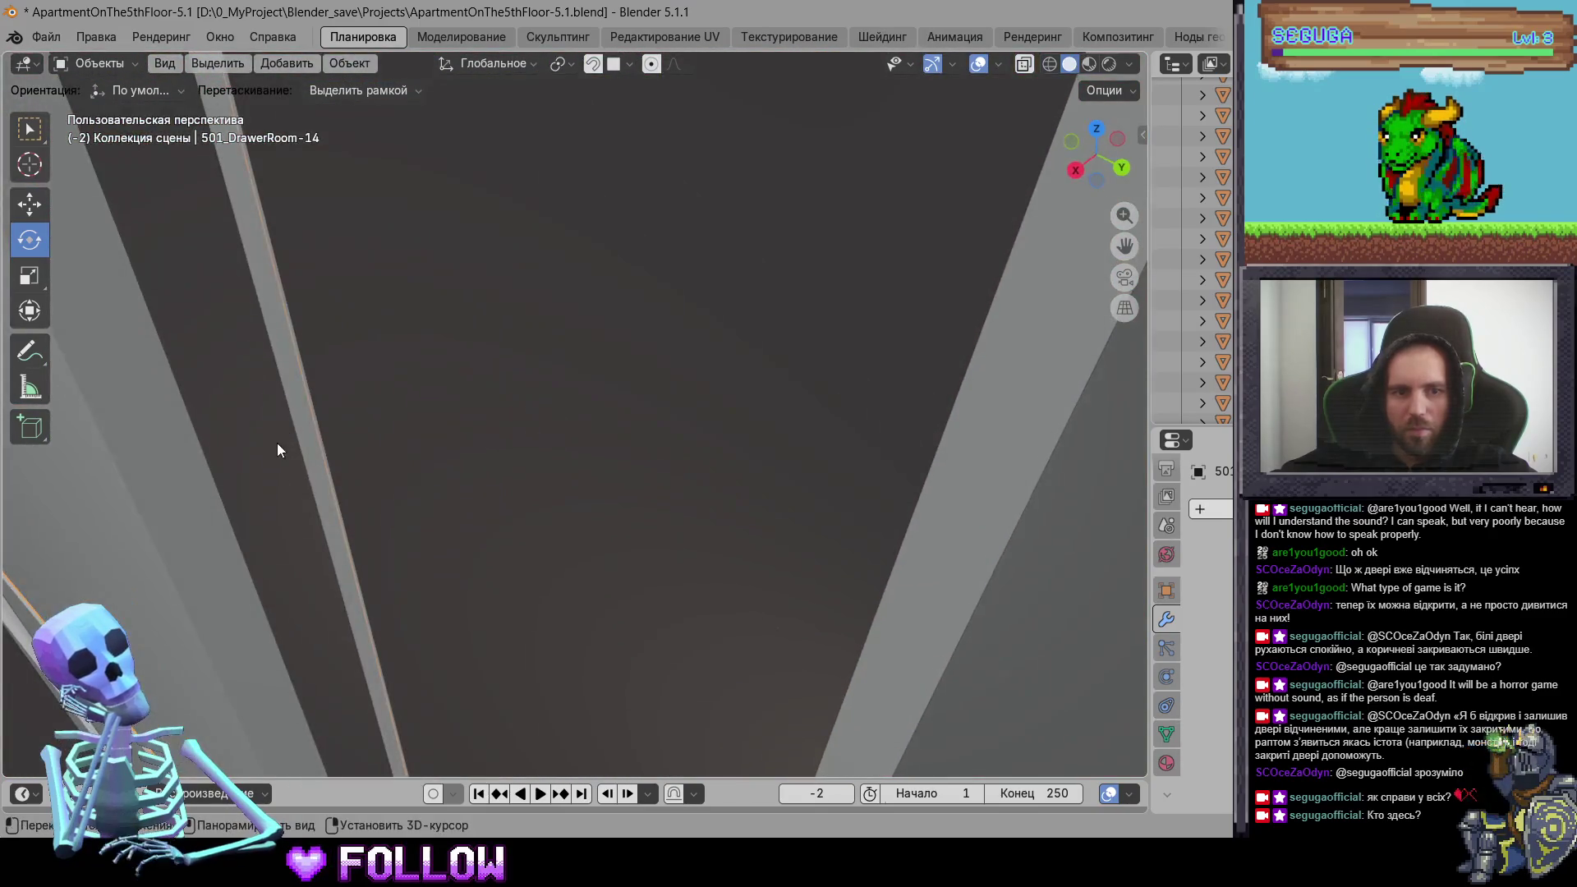
right_click(277, 449)
mouse_move(320, 441)
click(458, 482)
Step: Set the origin of wardrobe drawer 501_DrawerRoom-13 to the 3D cursor
scroll(537, 489, down, 5)
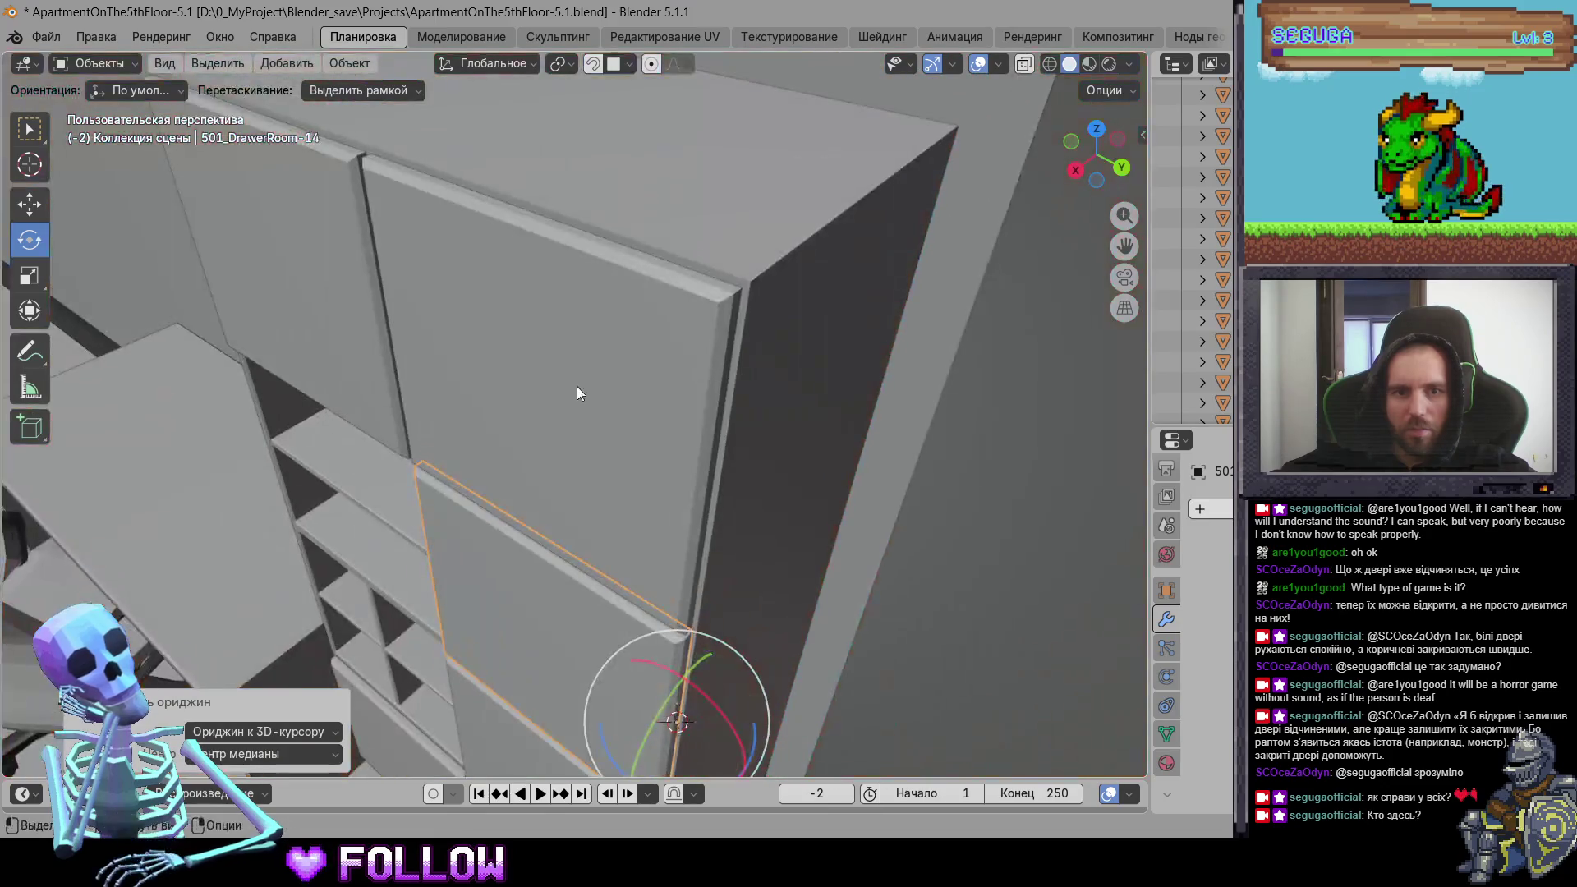
click(576, 393)
key(KP_Decimal)
scroll(477, 455, down, 2)
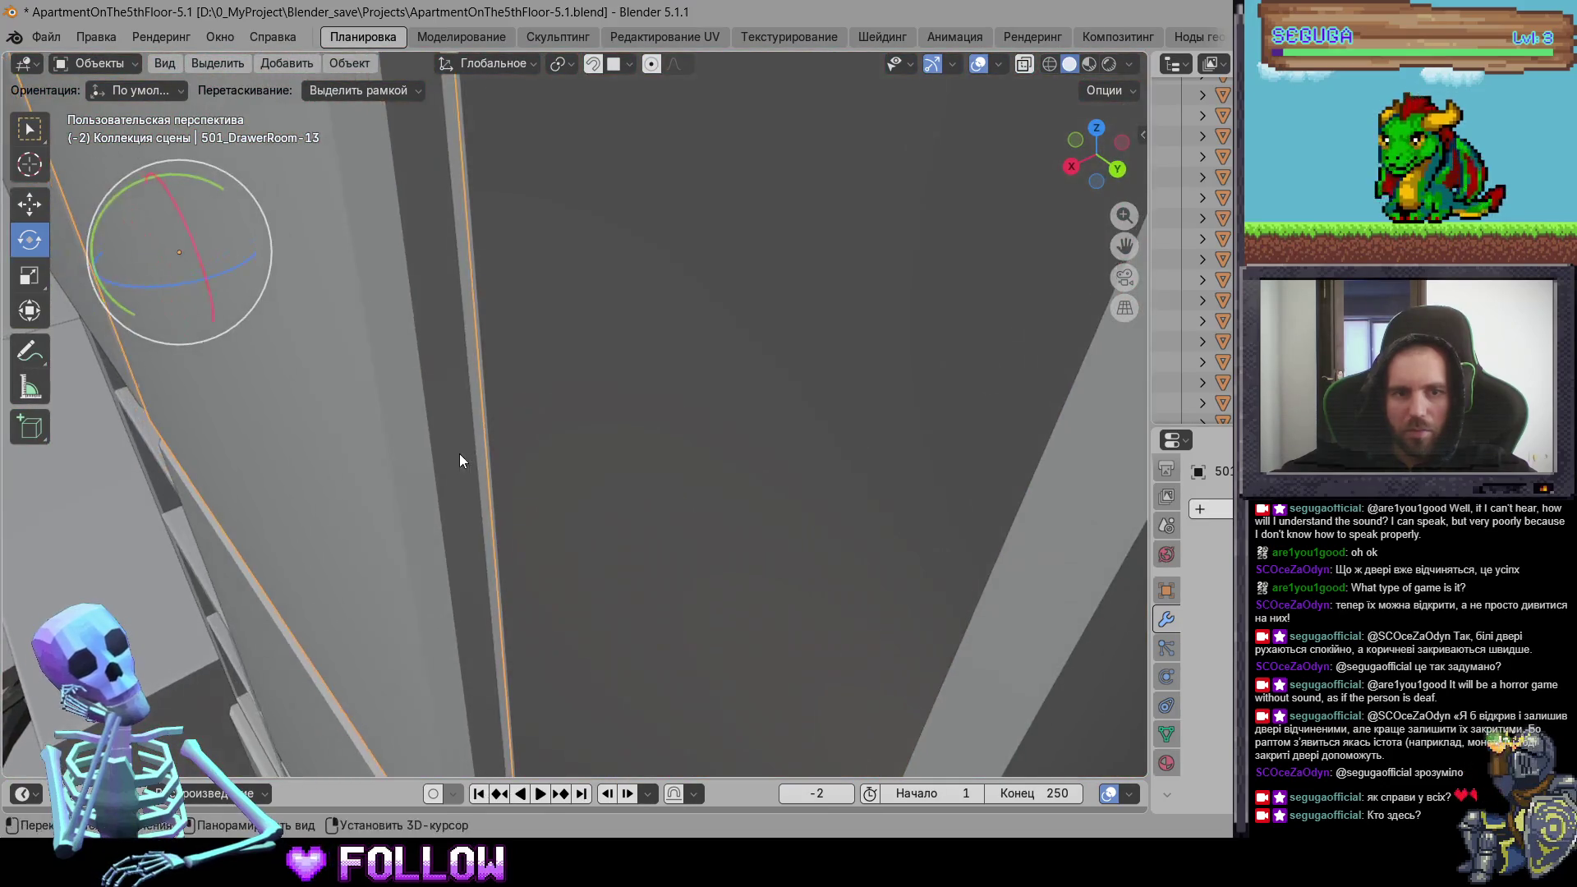
right_click(460, 454)
mouse_move(493, 452)
click(576, 501)
Step: Look down over the rooms and select entrance drawer 501_DrawerEntranceRoom-4 and door 501_Door
scroll(593, 507, down, 5)
scroll(572, 569, up, 2)
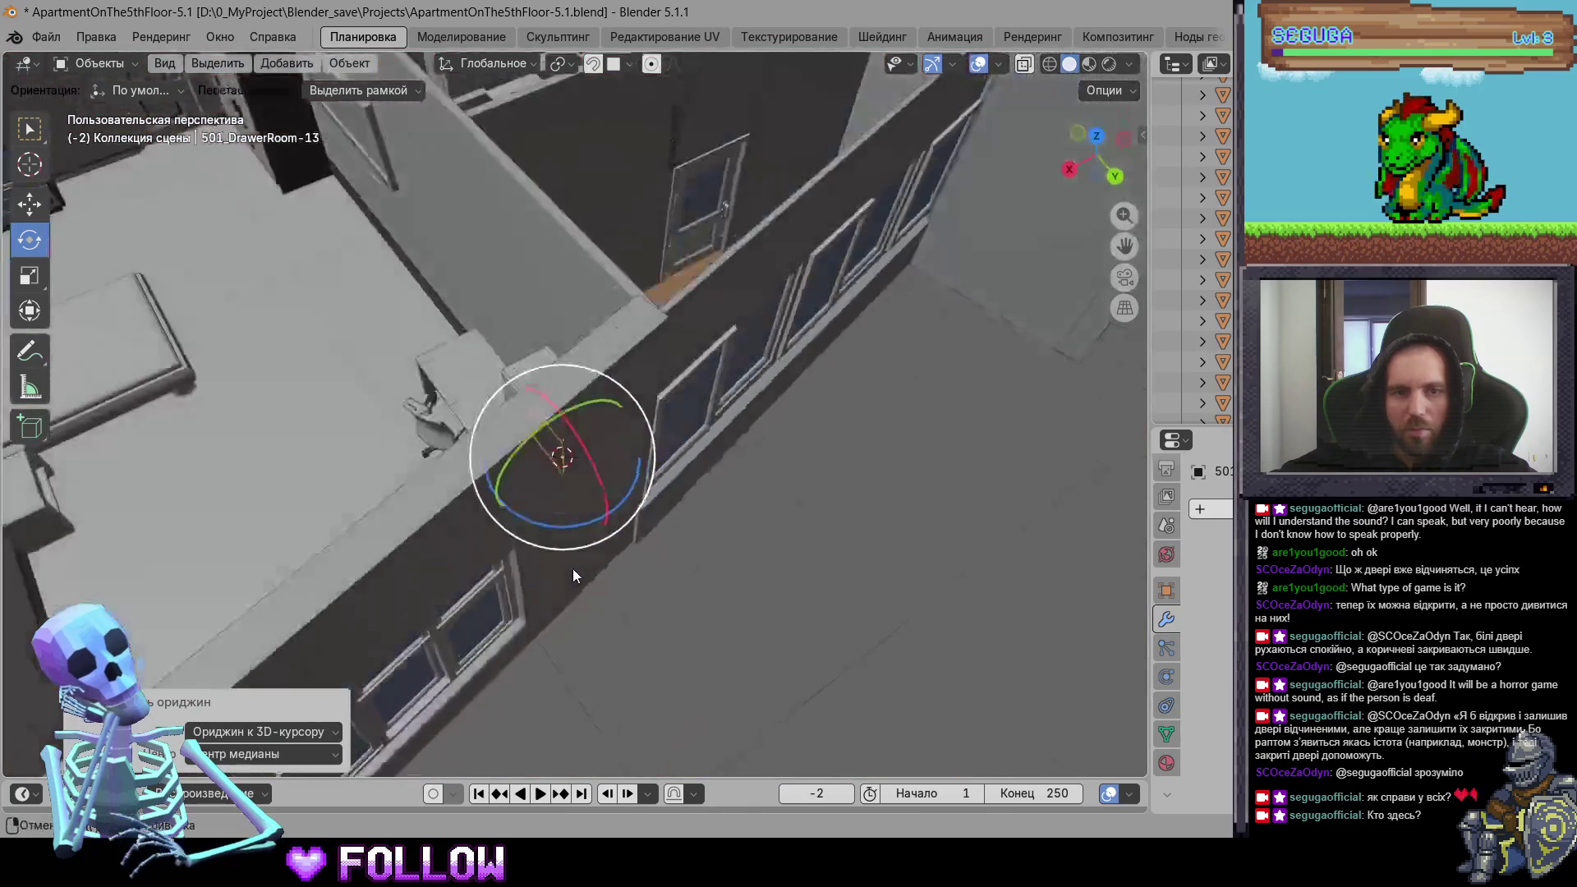
scroll(573, 568, down, 3)
mouse_move(458, 487)
middle_down()
mouse_move(785, 475)
mouse_move(589, 430)
mouse_move(596, 500)
mouse_move(466, 528)
mouse_move(548, 524)
middle_up()
scroll(594, 501, down, 3)
scroll(807, 499, up, 5)
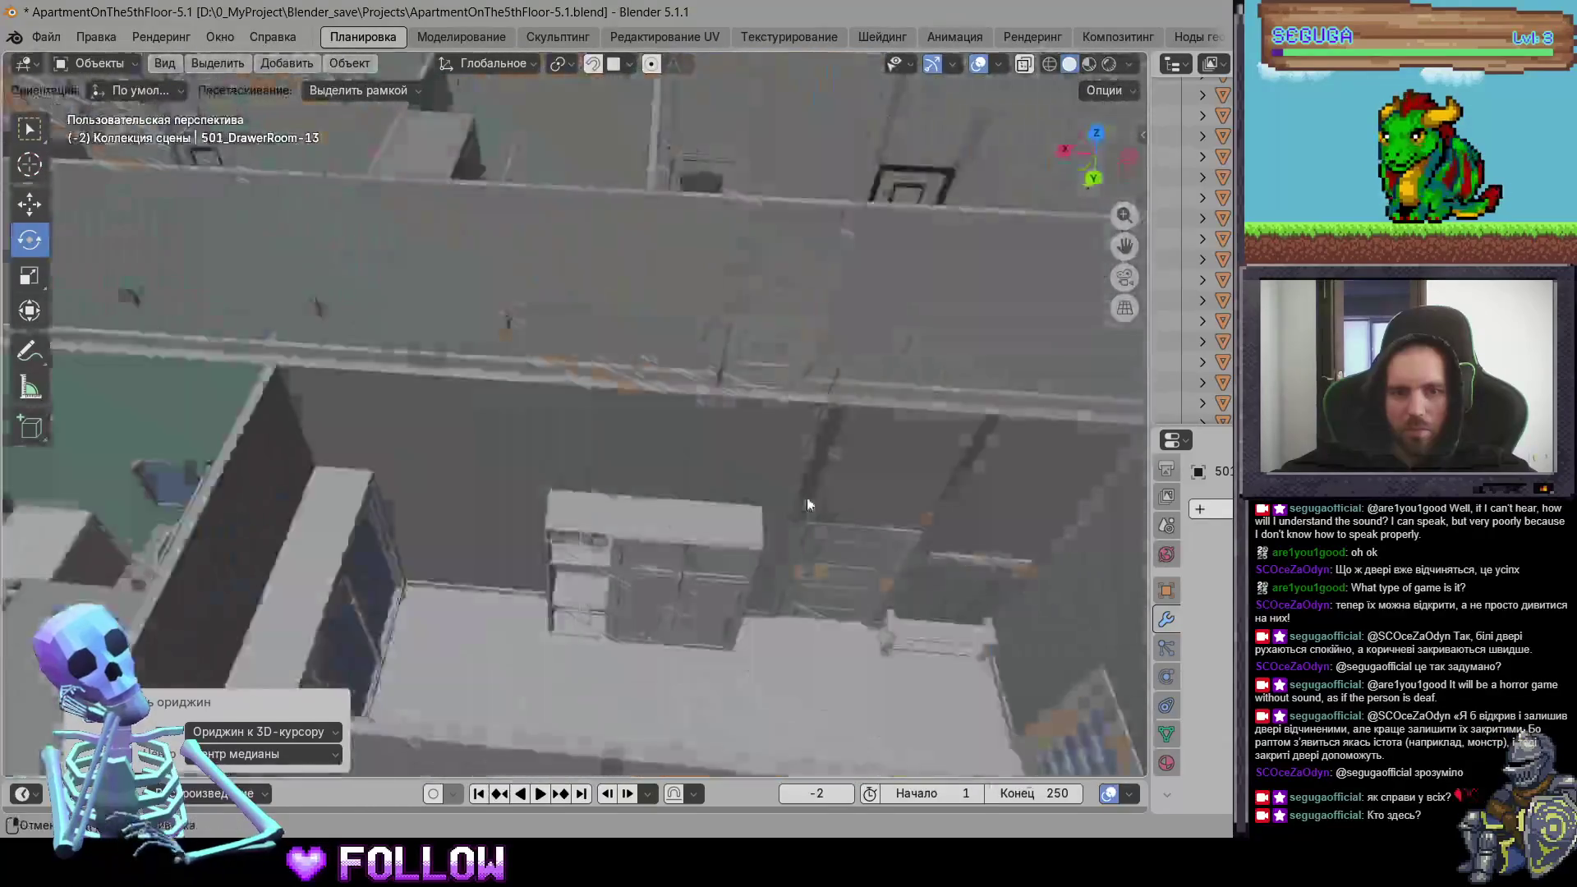
click(724, 560)
click(669, 569)
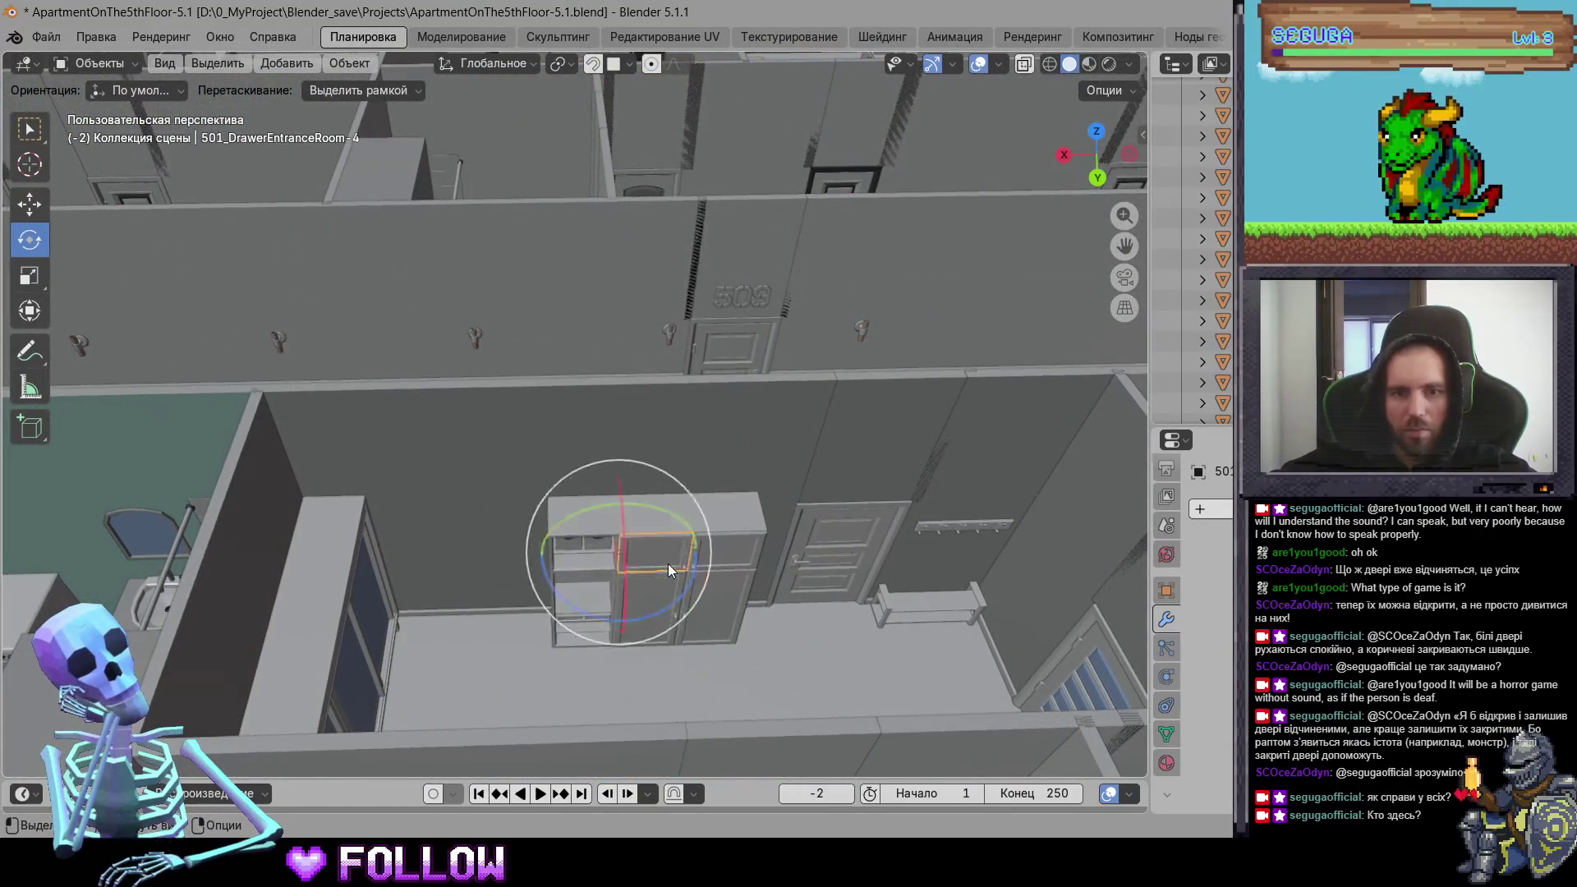
key(w)
click(829, 566)
Step: Move across to the bathroom, select 501_BathDoor and face the bathroom drawer
mouse_move(724, 534)
shift+middle_down()
mouse_move(646, 439)
mouse_move(487, 495)
mouse_move(372, 442)
shift+middle_up()
scroll(372, 441, up, 5)
click(666, 349)
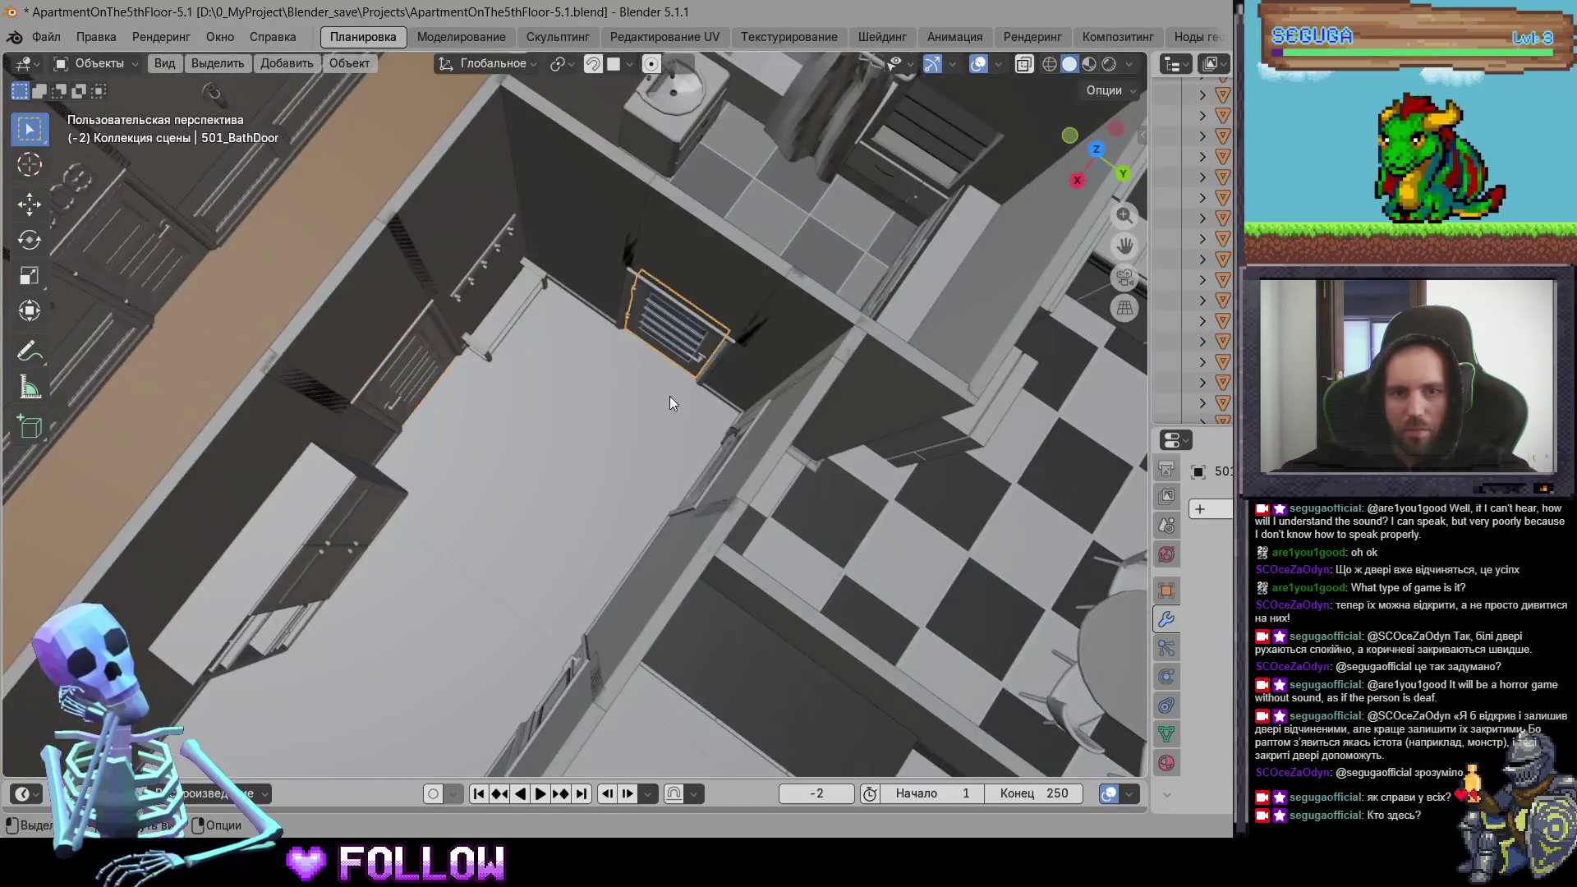
mouse_move(669, 395)
middle_down()
mouse_move(630, 183)
mouse_move(767, 271)
mouse_move(692, 371)
middle_up()
mouse_move(824, 390)
middle_down()
mouse_move(692, 405)
mouse_move(814, 487)
mouse_move(577, 466)
mouse_move(566, 369)
middle_up()
Step: Inspect the 502 bathroom, selecting 502_DrawerBath, 502_DoorBath and the hatch 502_Hatch
click(566, 368)
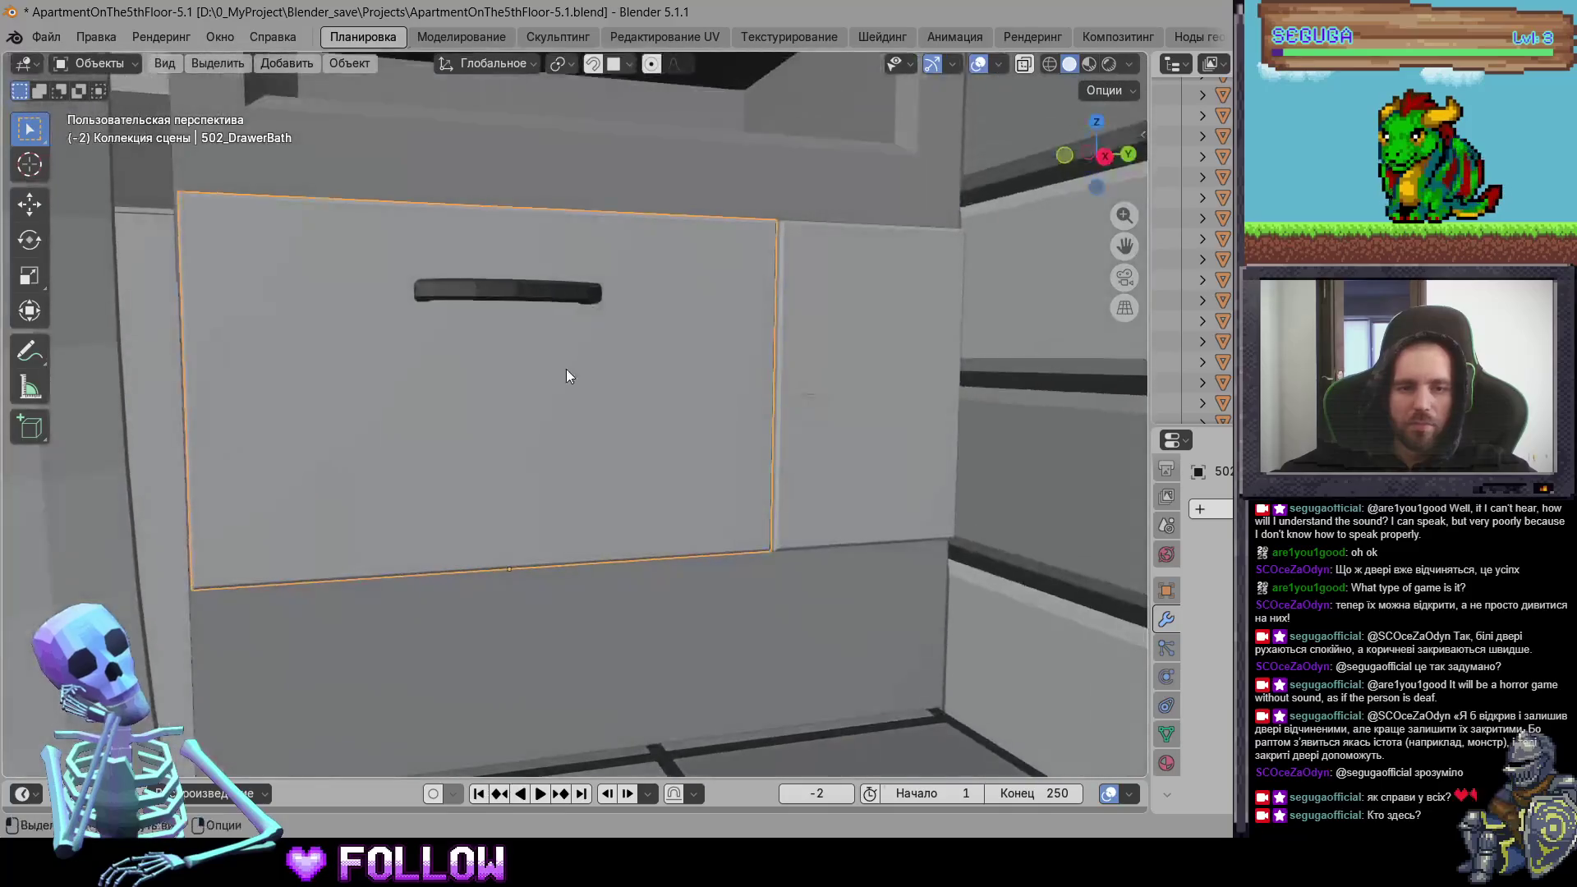
click(796, 454)
mouse_move(796, 454)
middle_down()
mouse_move(492, 671)
mouse_move(540, 224)
middle_up()
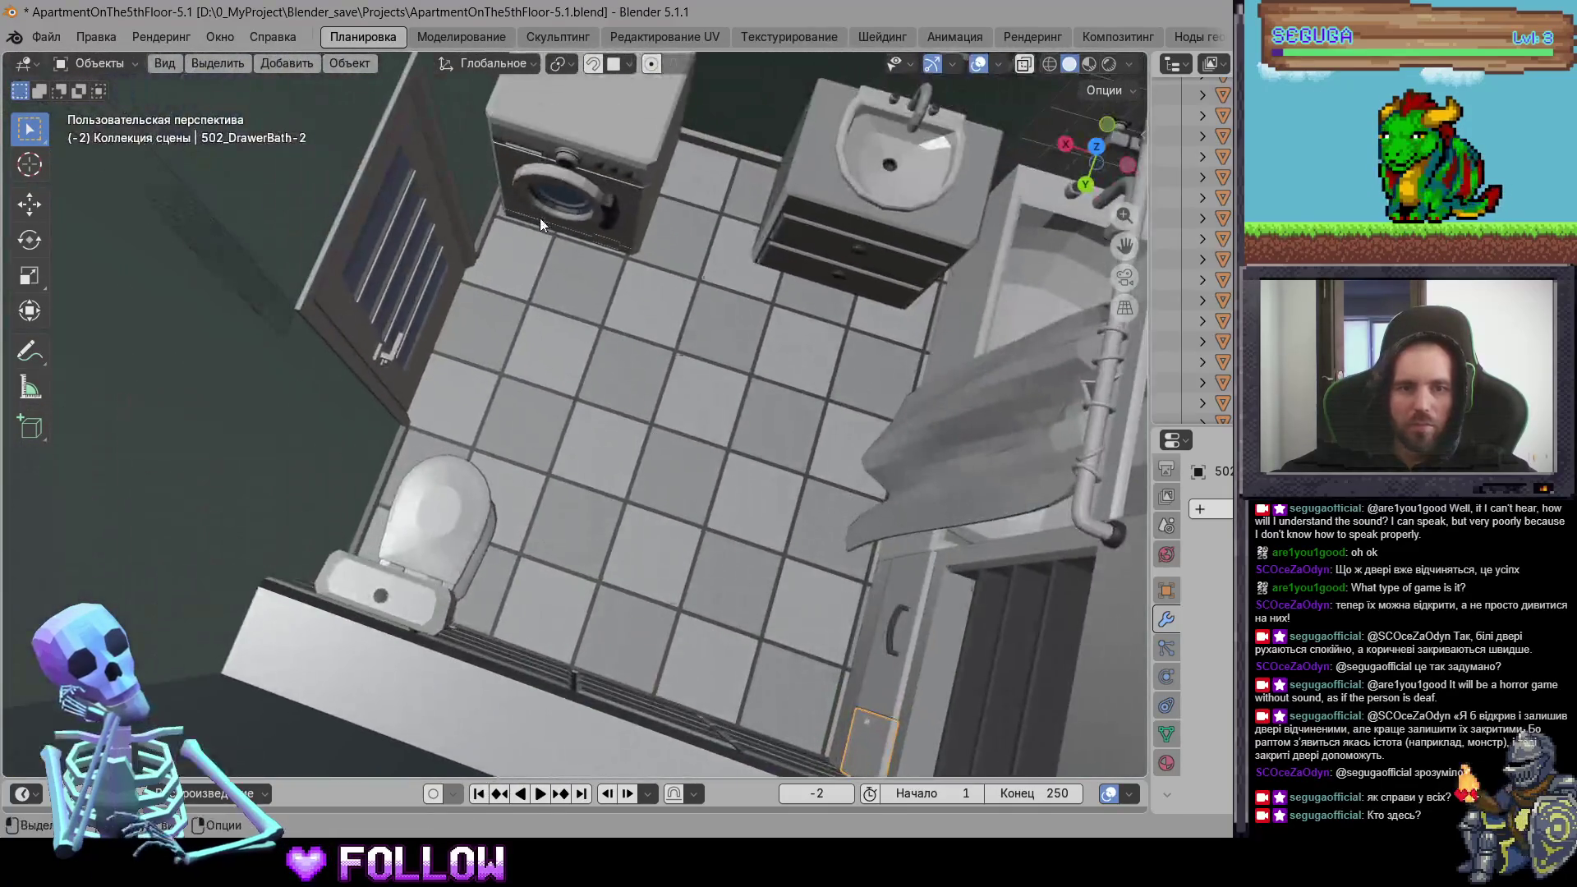
click(540, 218)
middle_drag(429, 552, 474, 347)
click(473, 348)
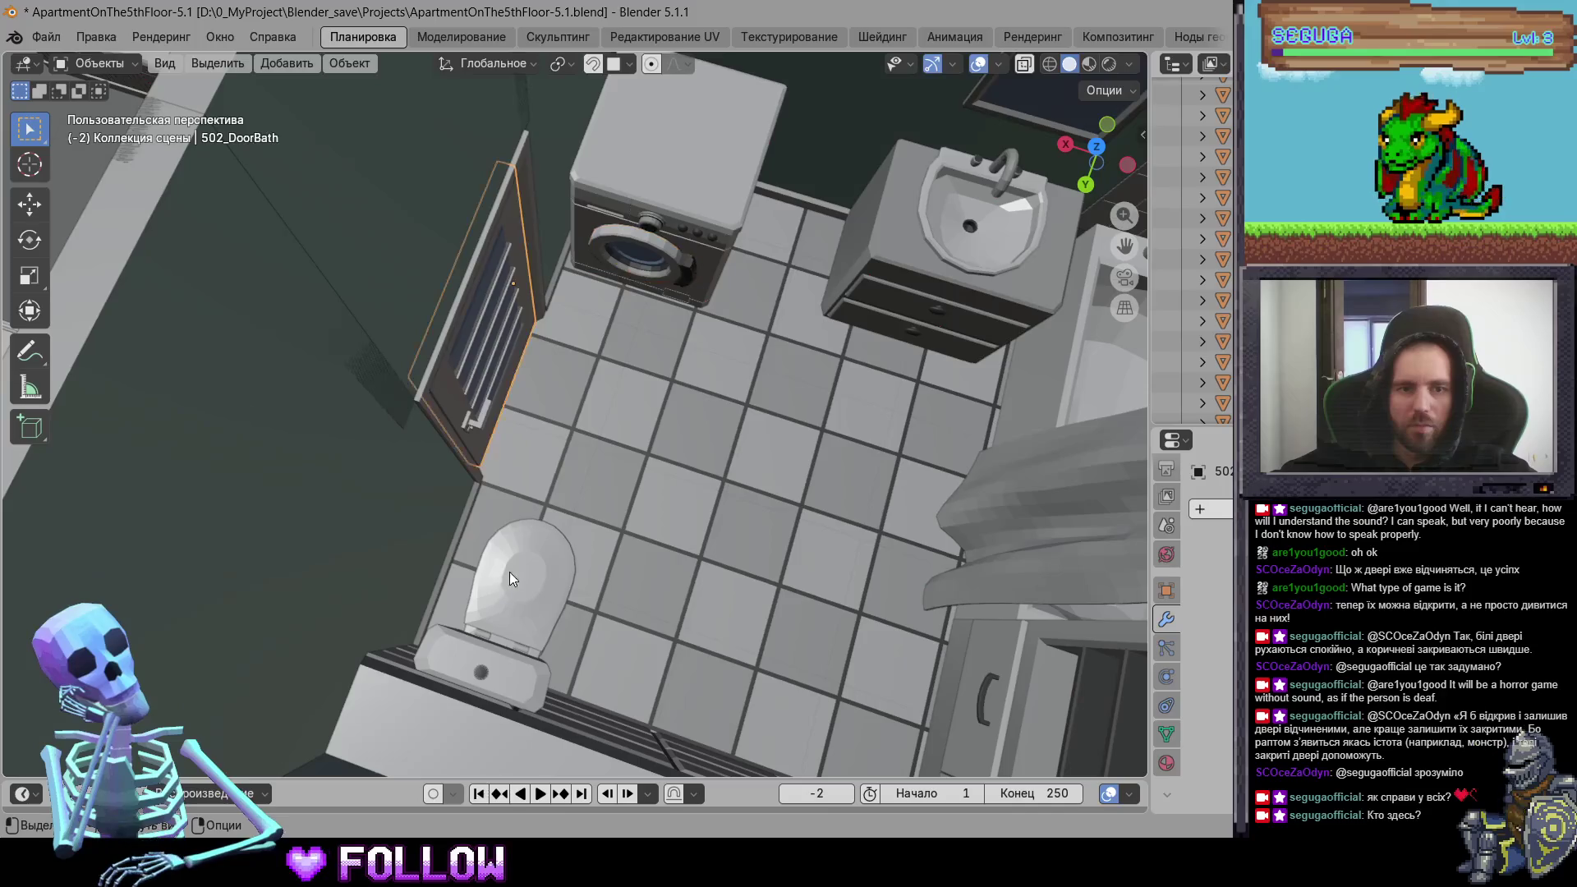
click(526, 571)
mouse_move(550, 535)
middle_down()
mouse_move(687, 561)
mouse_move(454, 531)
middle_up()
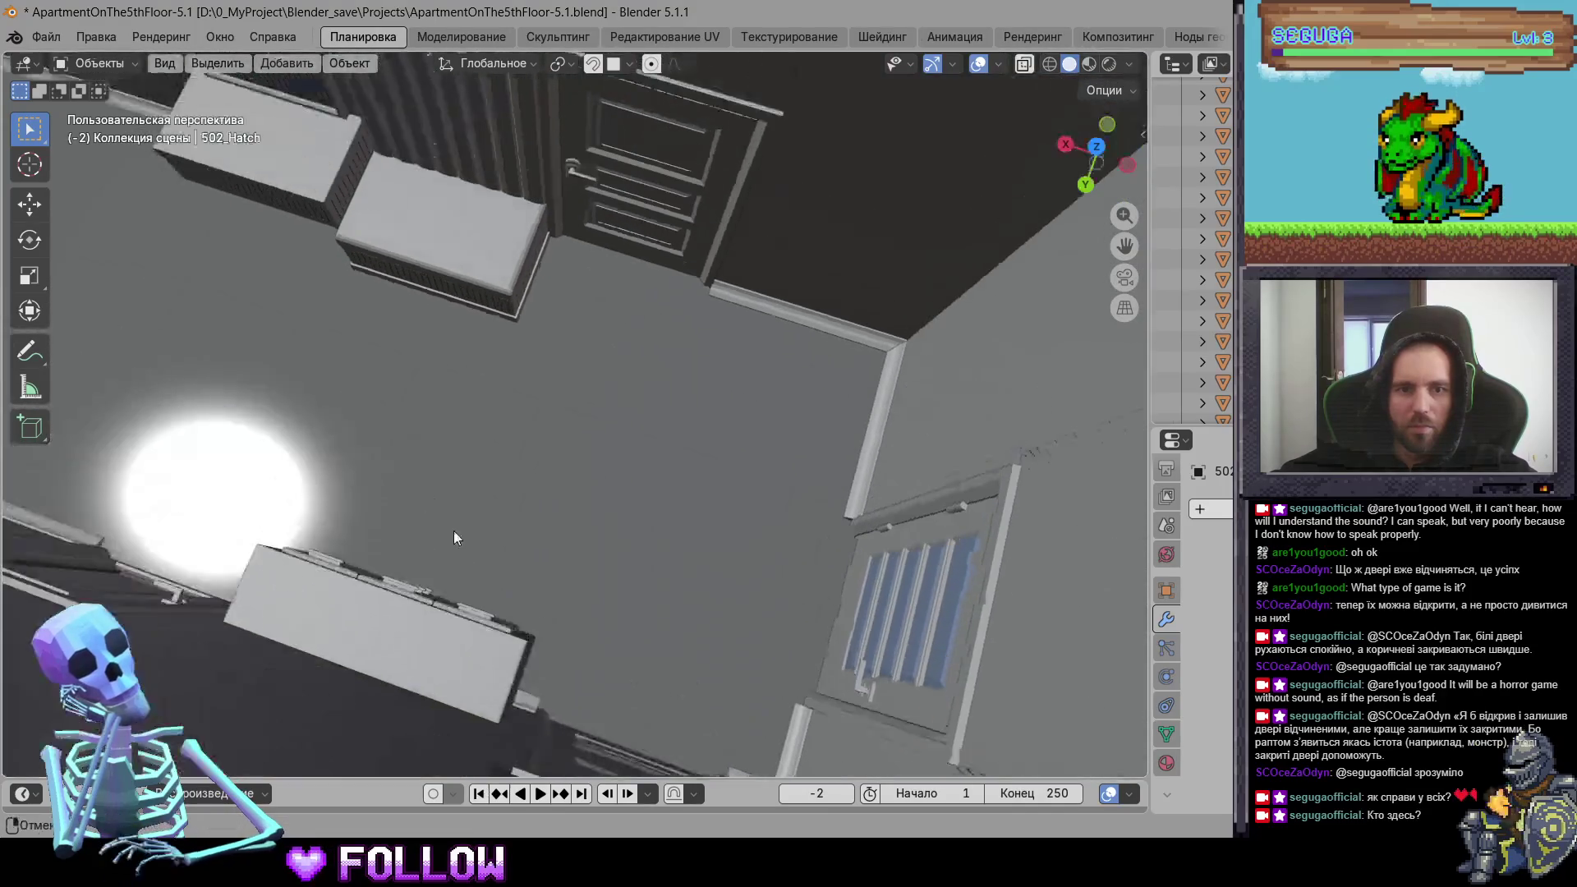
click(669, 177)
Step: Check the doors 502_DoorKitchen and 502_DoorRoom on the way to the entrance cabinet
mouse_move(874, 572)
middle_down()
mouse_move(777, 529)
mouse_move(398, 512)
mouse_move(462, 343)
middle_up()
click(682, 371)
mouse_move(681, 371)
middle_down()
mouse_move(715, 251)
mouse_move(514, 425)
mouse_move(681, 459)
mouse_move(840, 328)
mouse_move(481, 539)
middle_up()
click(684, 465)
scroll(481, 539, up, 3)
Step: Put the 3D cursor on 502_DrawerEntranceRoom-1's left hinge edge and set its origin there
click(562, 421)
mouse_move(562, 420)
middle_down()
mouse_move(666, 440)
mouse_move(723, 359)
mouse_move(459, 487)
middle_up()
shift+right_click(511, 453)
right_click(459, 486)
mouse_move(576, 486)
click(723, 528)
Step: Set the origin of cabinet door 502_DrawerEntranceRoom-5 to the 3D cursor
scroll(834, 518, down, 3)
mouse_move(834, 519)
middle_down()
mouse_move(641, 403)
mouse_move(628, 361)
middle_up()
click(679, 421)
scroll(628, 361, up, 3)
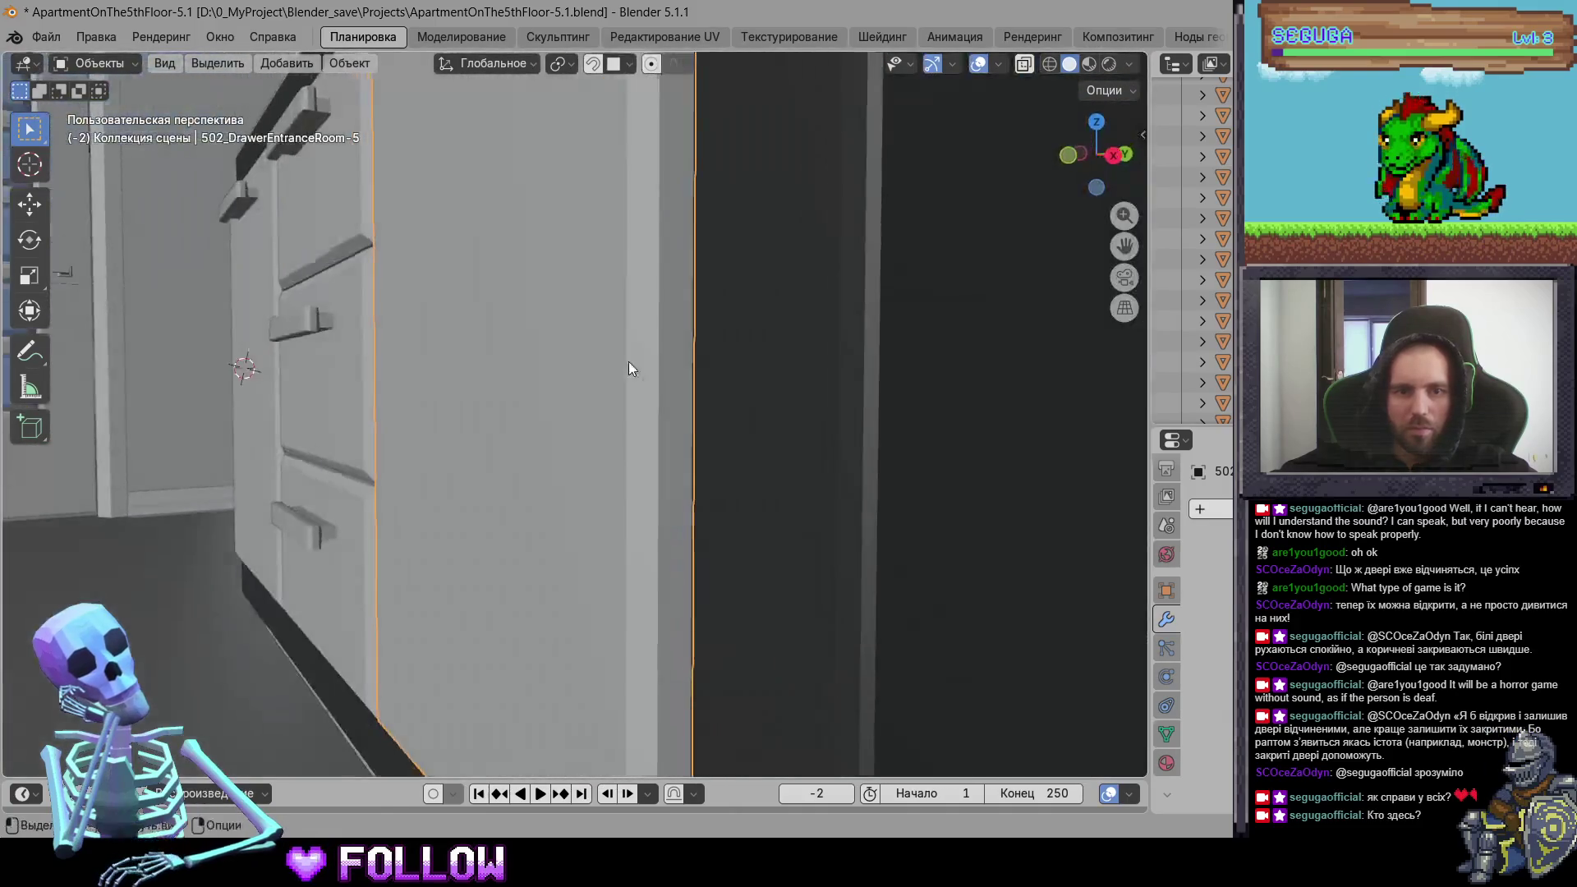
right_click(669, 386)
mouse_move(706, 378)
click(846, 426)
Step: Select 502_DrawerEntranceRoom-2, then zoom in on door panel 502_DrawerRoom-12
scroll(845, 427, down, 3)
mouse_move(845, 427)
middle_down()
mouse_move(601, 546)
mouse_move(513, 329)
mouse_move(693, 431)
middle_up()
click(693, 431)
mouse_move(887, 531)
middle_down()
mouse_move(631, 568)
mouse_move(721, 469)
mouse_move(505, 588)
mouse_move(658, 441)
mouse_move(573, 579)
mouse_move(725, 519)
mouse_move(321, 430)
mouse_move(401, 418)
mouse_move(296, 429)
mouse_move(405, 412)
mouse_move(431, 440)
mouse_move(510, 405)
mouse_move(333, 401)
mouse_move(423, 430)
mouse_move(412, 442)
mouse_move(419, 405)
middle_up()
click(233, 395)
key(KP_Decimal)
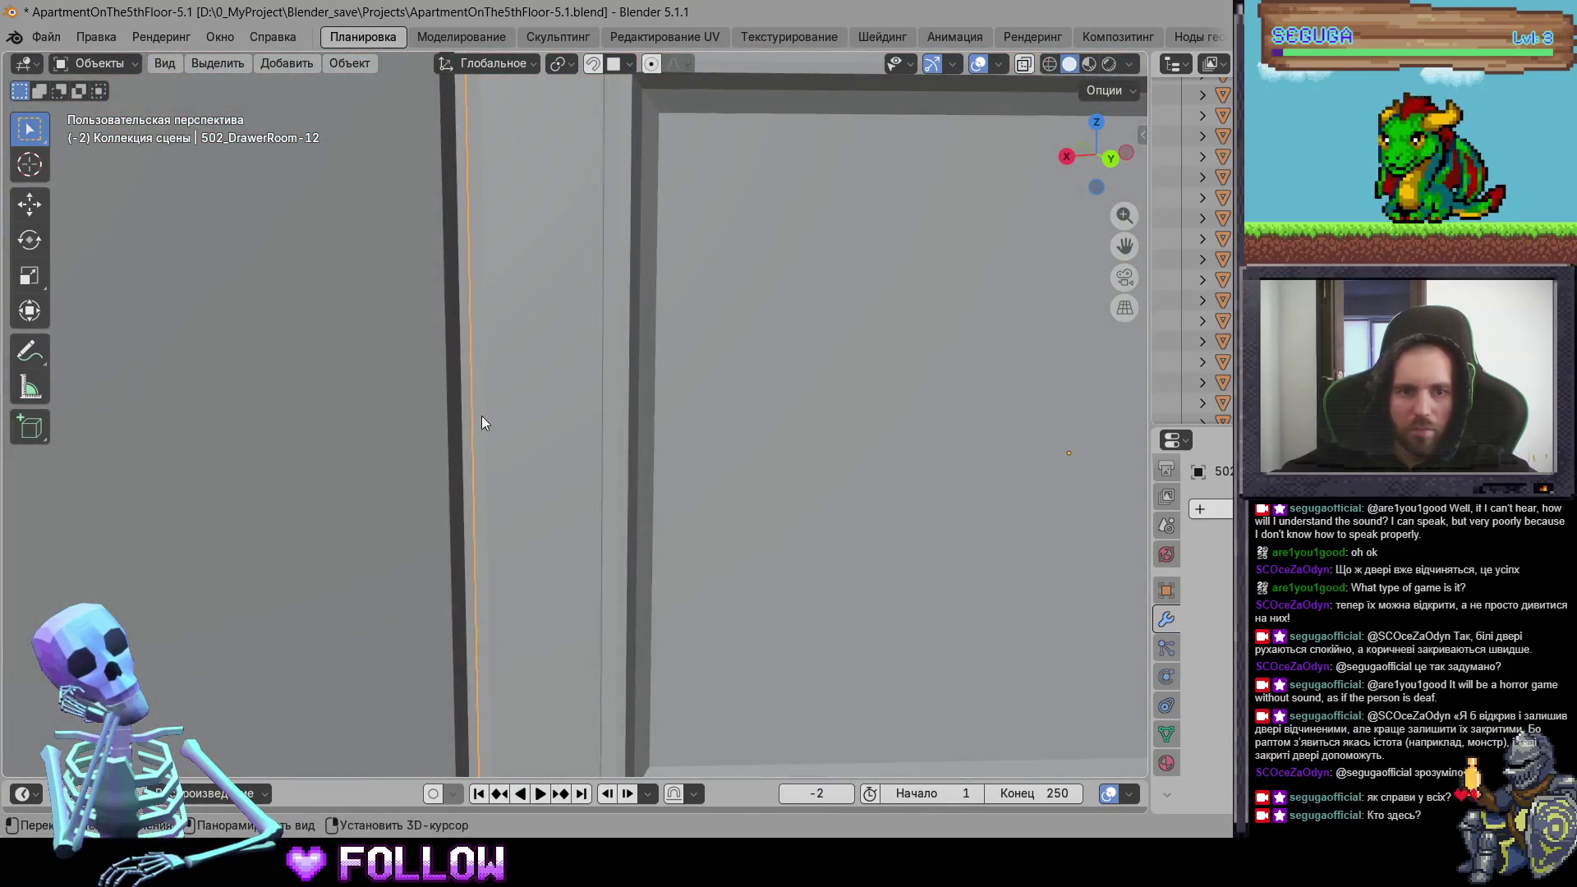
Step: Reset the first cabinet panel's origin to the 3D cursor
right_click(481, 423)
mouse_move(526, 416)
click(613, 443)
right_click(612, 447)
mouse_move(657, 448)
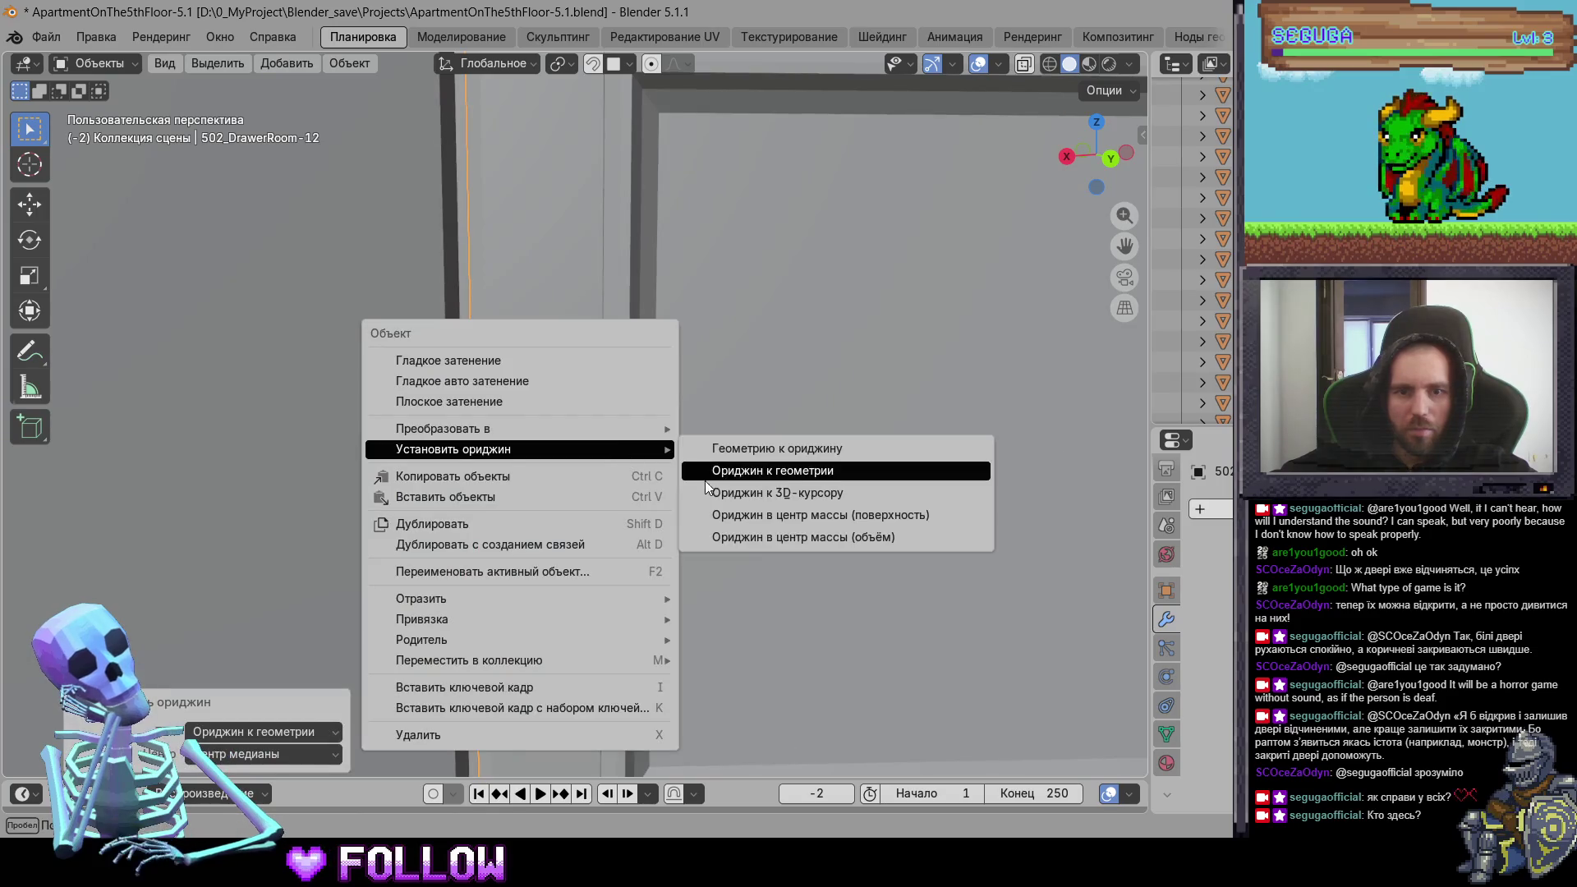
click(705, 476)
middle_drag(564, 471, 580, 568)
right_click(563, 466)
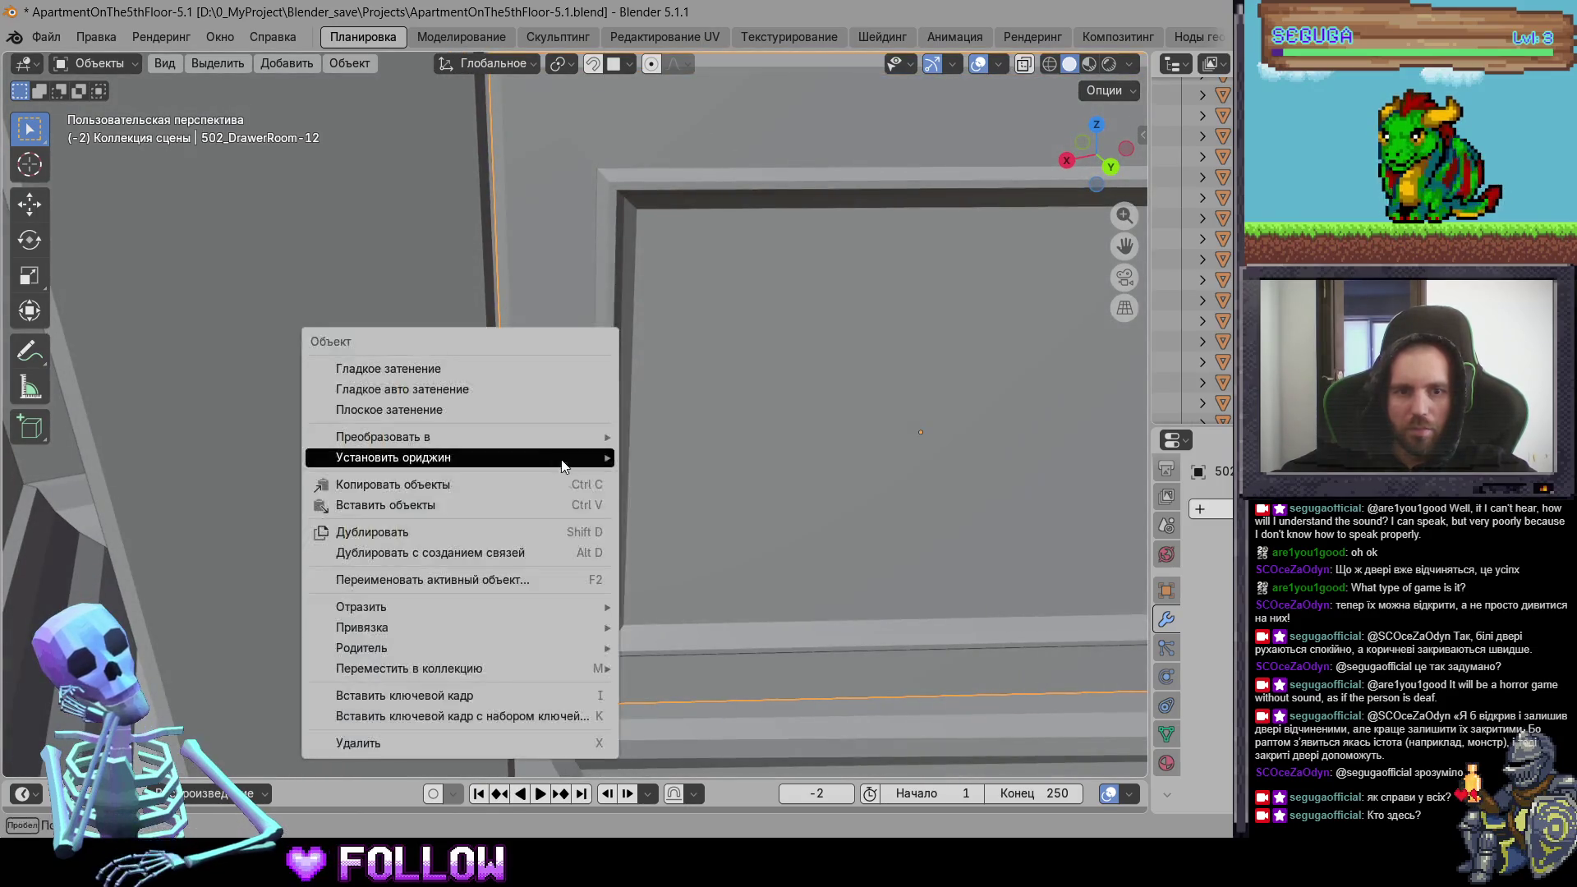
mouse_move(563, 466)
click(698, 501)
mouse_move(699, 501)
middle_down()
mouse_move(729, 594)
mouse_move(450, 484)
mouse_move(780, 476)
middle_up()
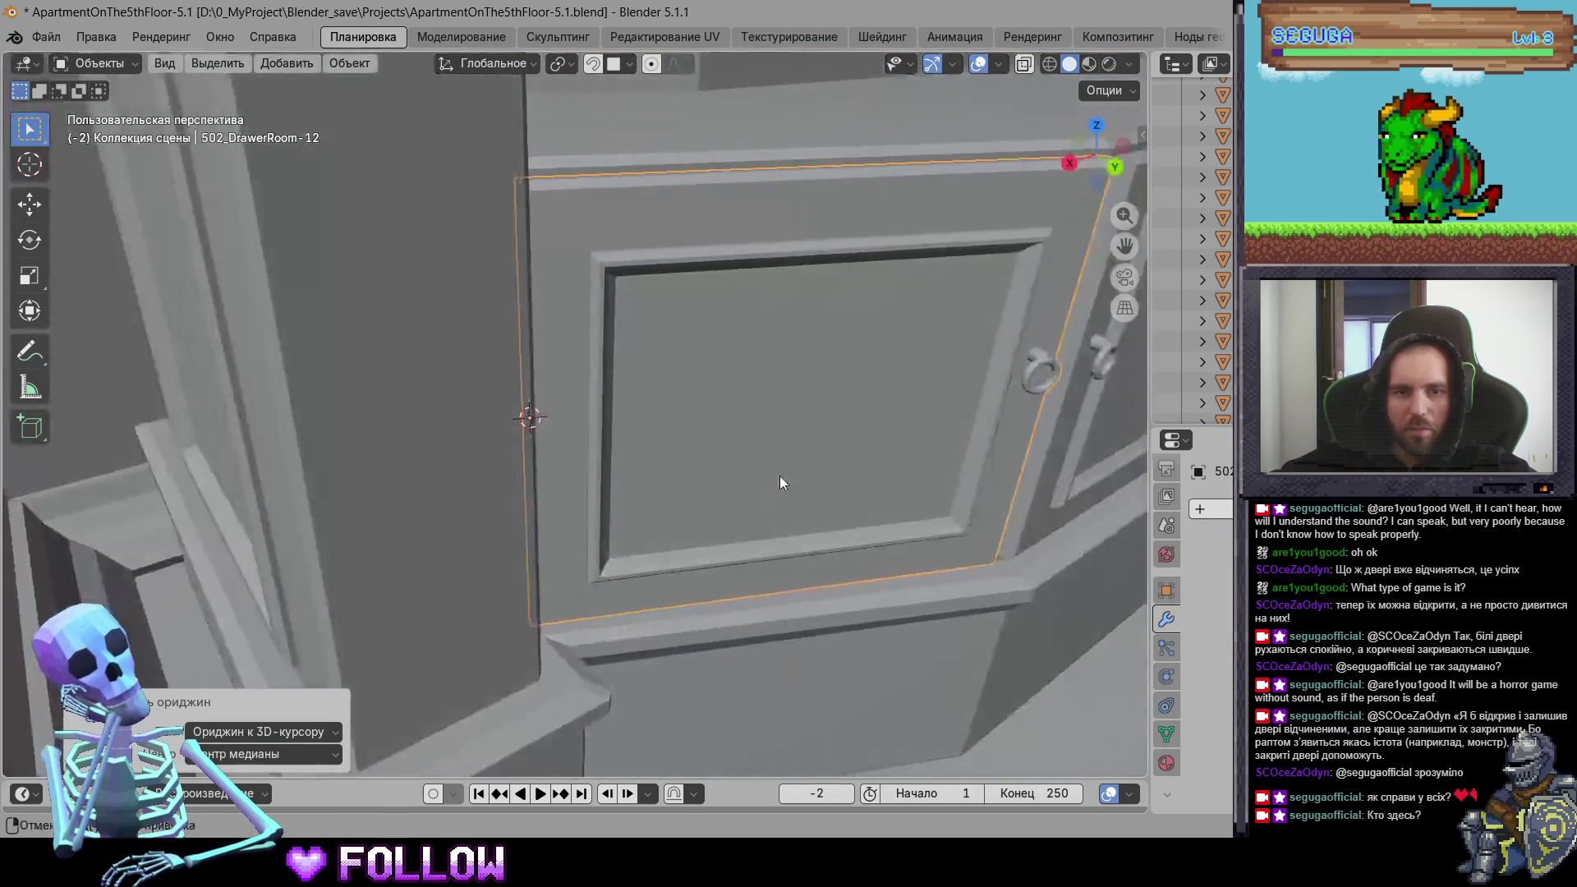
scroll(349, 523, down, 5)
Step: Set door 502_DrawerRoom-11's origin to the 3D cursor
click(831, 441)
scroll(549, 463, up, 5)
middle_drag(568, 490, 473, 400)
right_click(472, 399)
mouse_move(517, 400)
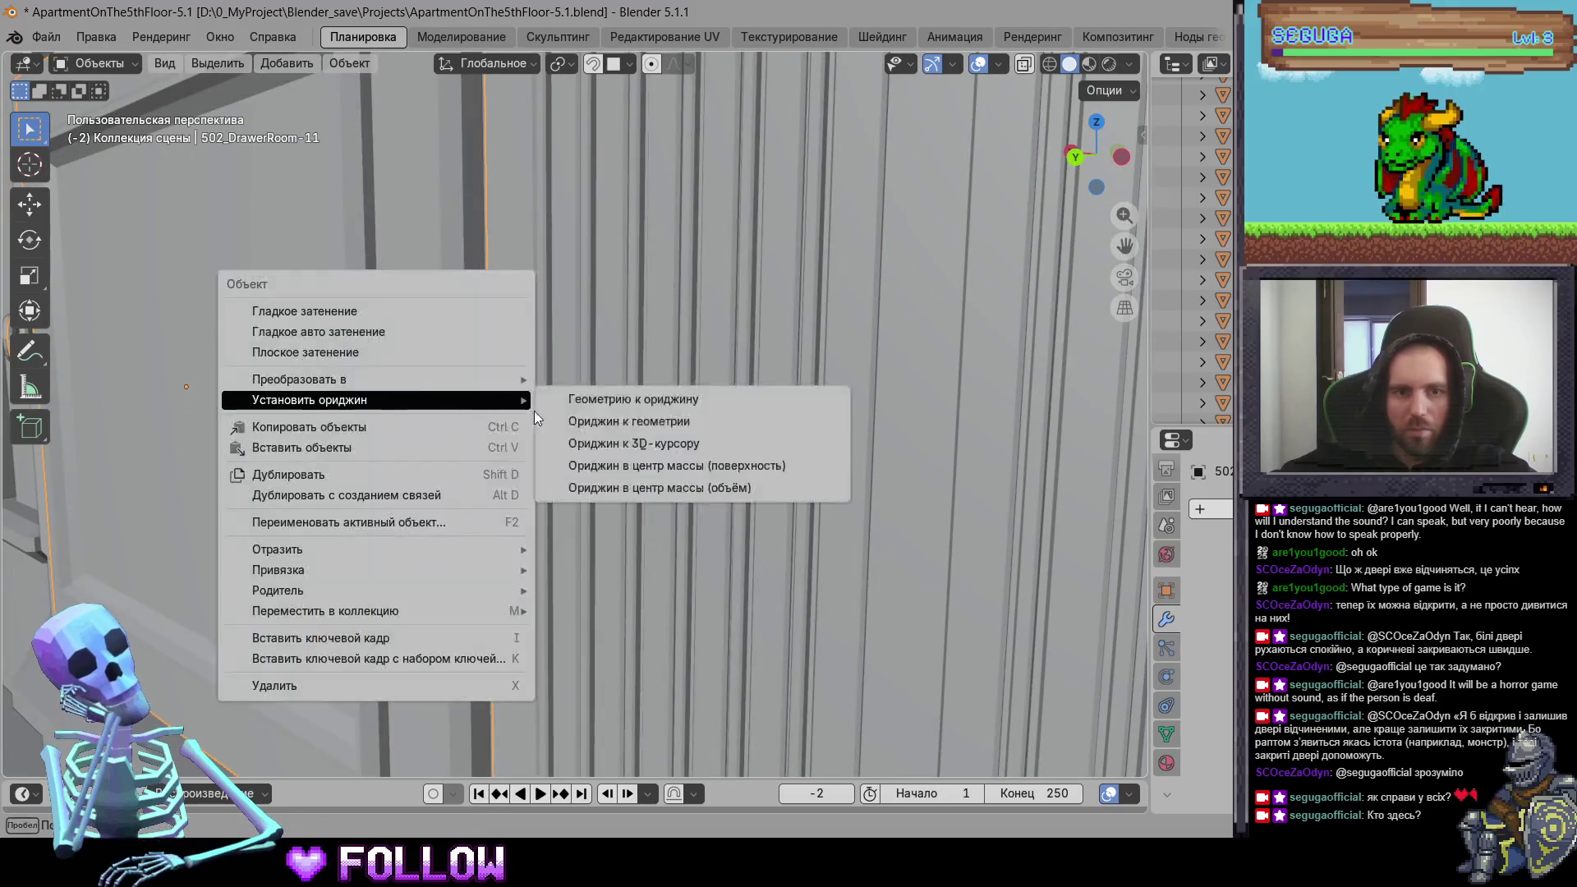
click(632, 444)
scroll(645, 496, down, 3)
Step: Place the 3D cursor on door 502_DrawerRoom-10's hinge edge and move its origin there
mouse_move(644, 497)
middle_down()
mouse_move(694, 501)
mouse_move(385, 462)
mouse_move(607, 443)
middle_up()
click(383, 455)
shift+right_click(382, 446)
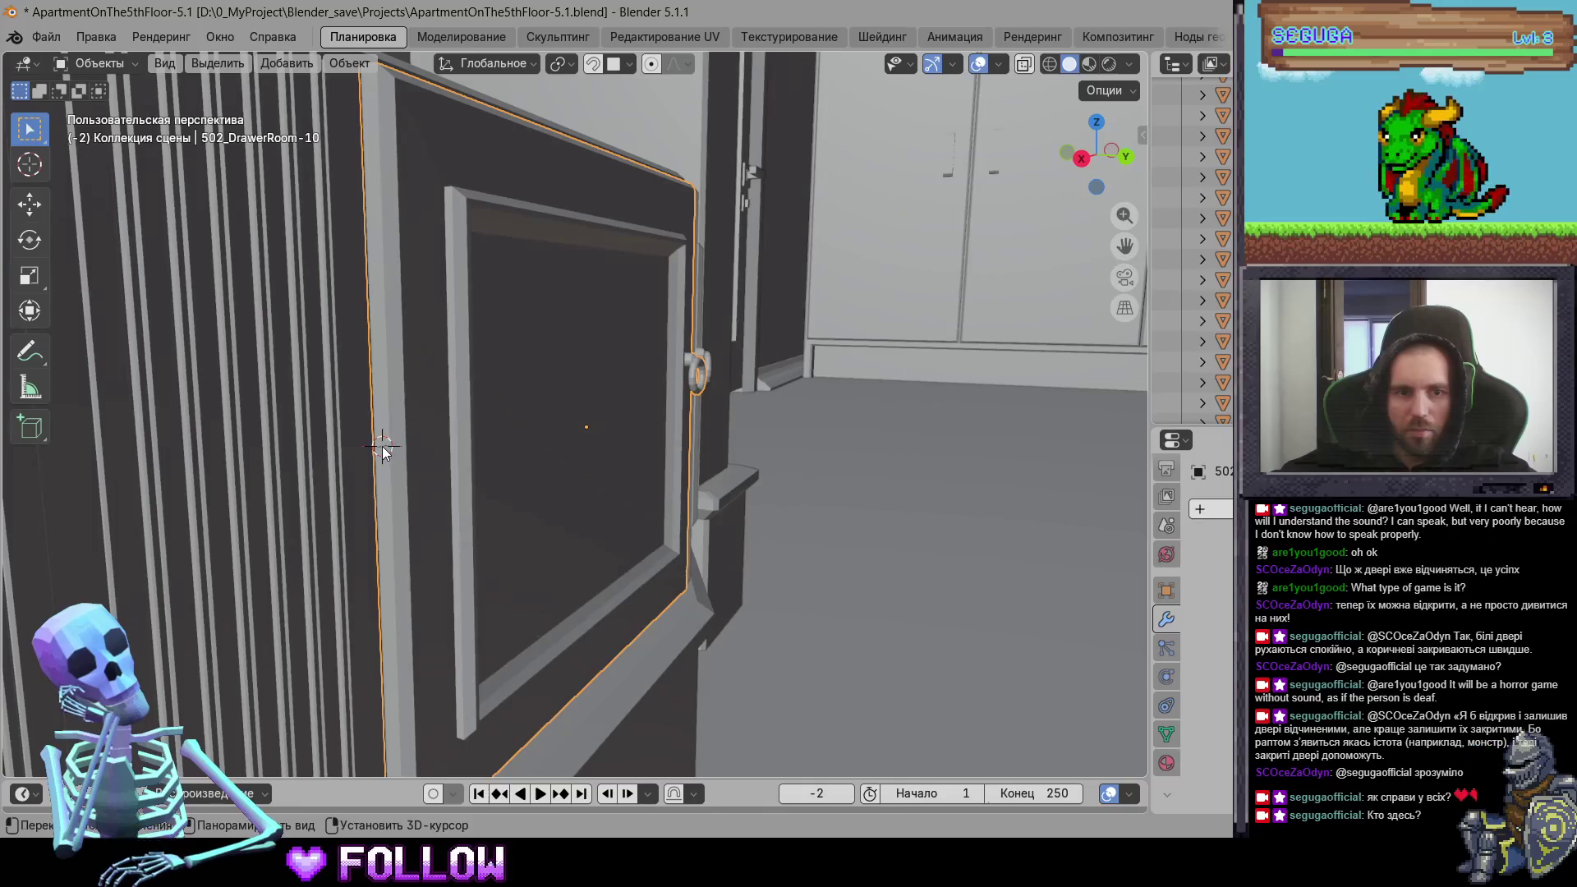
right_click(382, 446)
mouse_move(428, 447)
click(566, 492)
Step: Place the 3D cursor on door 502_DrawerRoom-9's edge and move its origin there
mouse_move(818, 464)
middle_down()
mouse_move(824, 477)
mouse_move(405, 435)
middle_up()
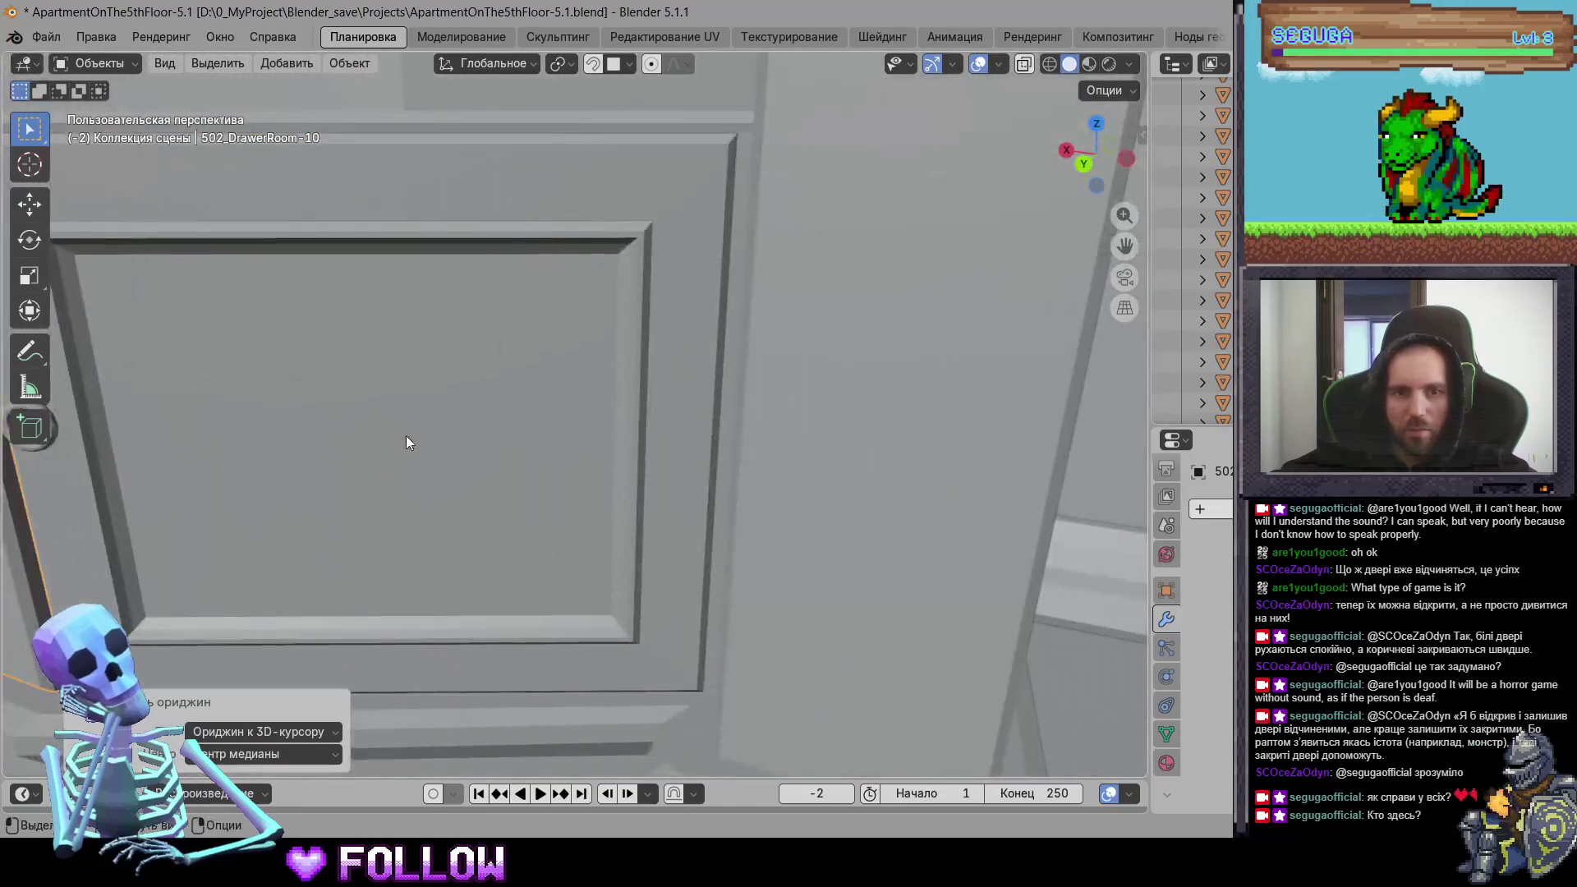
click(405, 435)
scroll(406, 436, up, 5)
mouse_move(783, 457)
middle_down()
mouse_move(771, 418)
mouse_move(809, 380)
middle_up()
shift+right_click(808, 365)
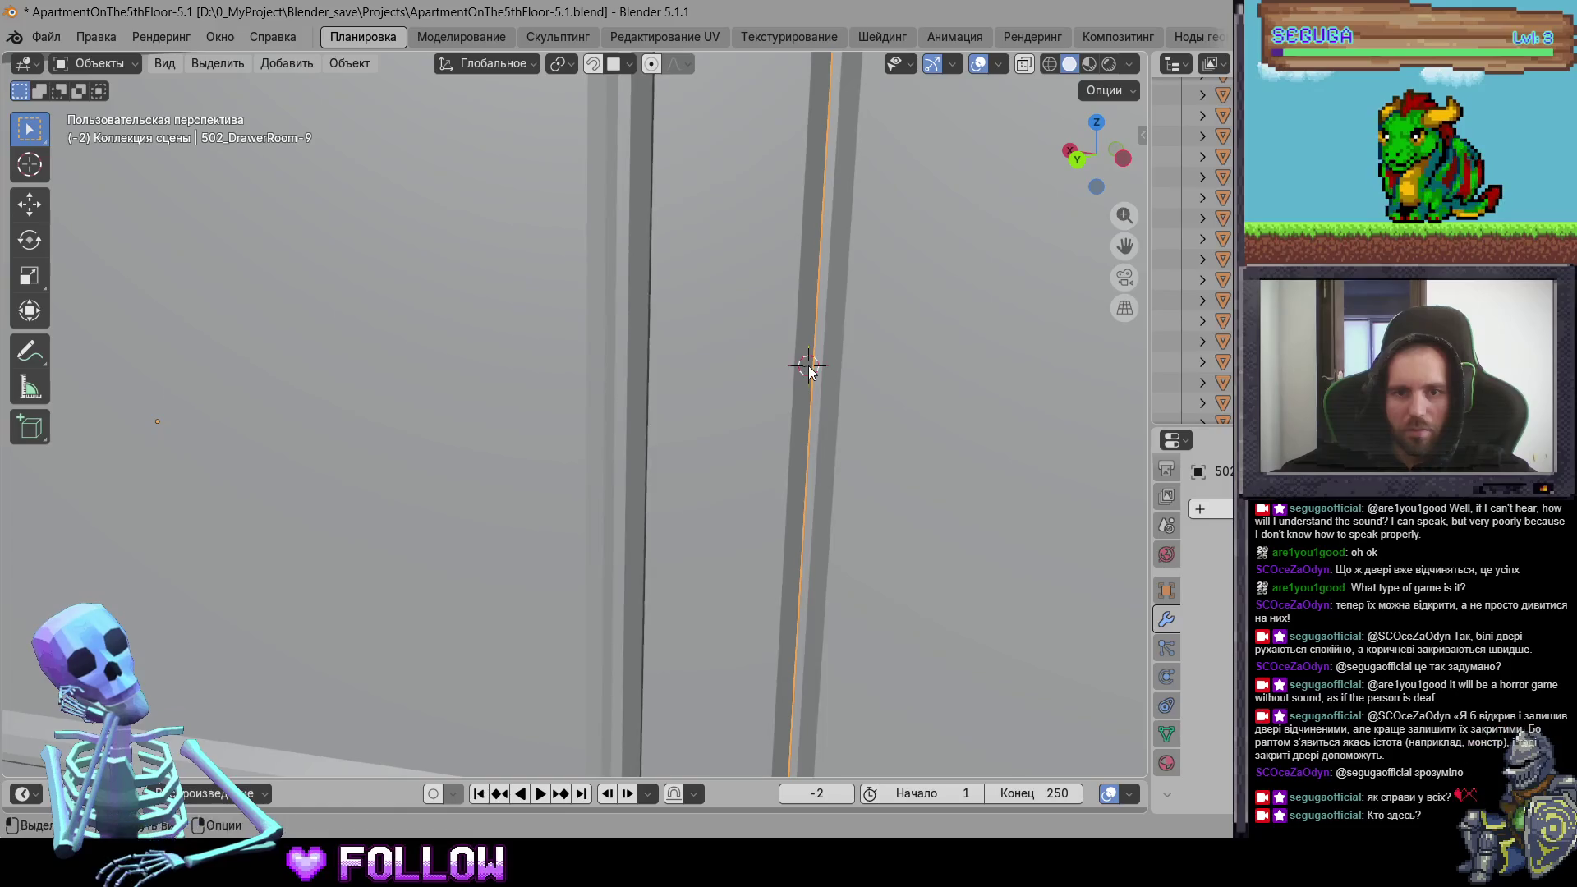
right_click(808, 370)
mouse_move(849, 369)
click(896, 442)
Step: Set wardrobe door DrawerRoom-1's origin to the 3D cursor placed on its edge
mouse_move(897, 443)
middle_down()
mouse_move(572, 531)
mouse_move(744, 580)
mouse_move(715, 692)
mouse_move(909, 564)
mouse_move(896, 582)
mouse_move(673, 645)
mouse_move(579, 469)
mouse_move(708, 519)
mouse_move(626, 642)
mouse_move(657, 570)
mouse_move(794, 539)
mouse_move(763, 524)
middle_up()
click(627, 643)
right_click(756, 537)
mouse_move(773, 530)
click(854, 573)
mouse_move(854, 573)
middle_down()
mouse_move(570, 546)
mouse_move(751, 485)
mouse_move(521, 534)
mouse_move(736, 508)
mouse_move(546, 468)
middle_up()
shift+right_click(529, 461)
right_click(528, 464)
mouse_move(567, 460)
click(681, 507)
Step: Set wardrobe door 502_DrawerRoom-3's origin to the 3D cursor
click(684, 539)
mouse_move(685, 540)
middle_down()
mouse_move(472, 584)
mouse_move(599, 455)
mouse_move(715, 458)
mouse_move(783, 436)
middle_up()
right_click(792, 435)
mouse_move(838, 432)
click(902, 471)
Step: Set door 502_DrawerRoom-4's origin to the 3D cursor
mouse_move(902, 472)
middle_down()
mouse_move(672, 442)
mouse_move(811, 485)
mouse_move(740, 500)
mouse_move(817, 514)
mouse_move(752, 529)
middle_up()
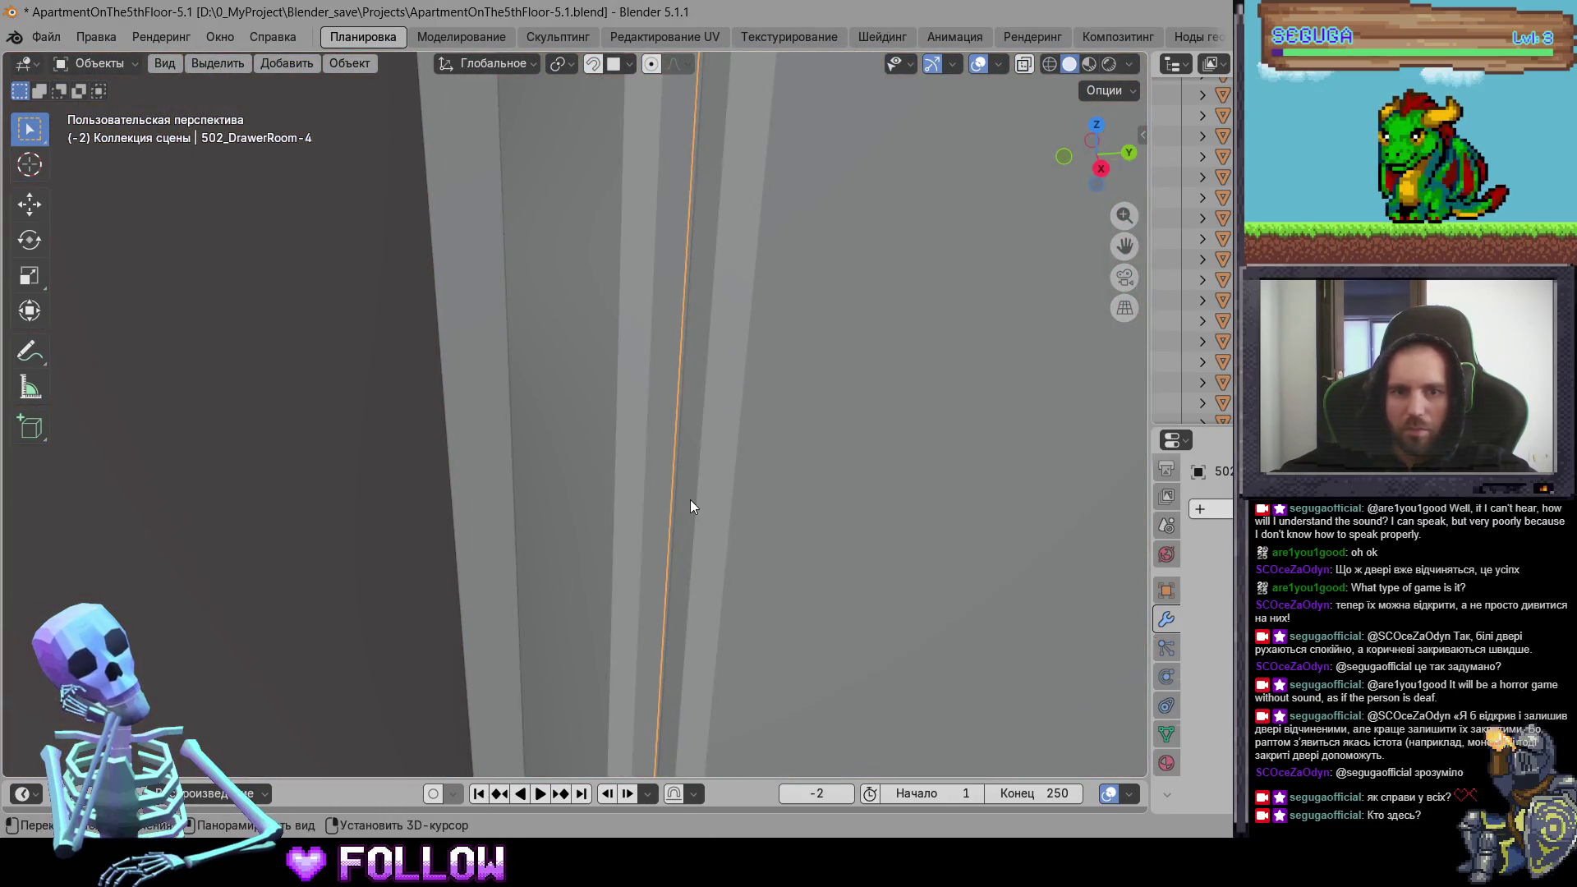
right_click(691, 507)
mouse_move(736, 498)
click(825, 546)
scroll(820, 564, down, 5)
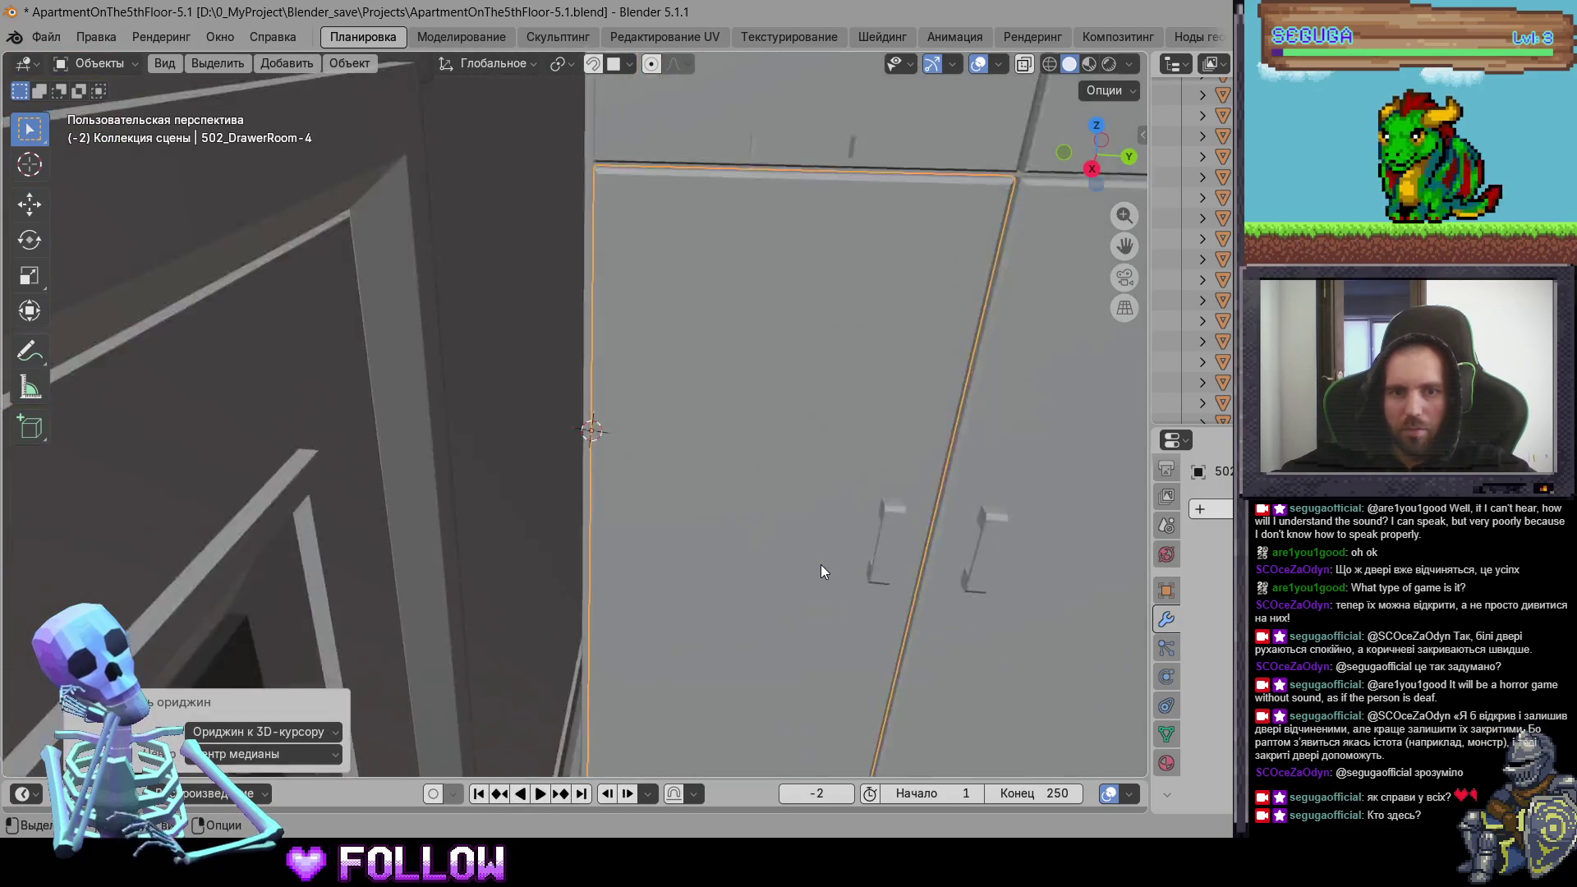
scroll(821, 564, down, 5)
Step: Test-move upper drawer 502_DrawerRoom-6 with G, then cancel the move
click(846, 454)
mouse_move(845, 454)
middle_down()
mouse_move(666, 441)
mouse_move(765, 465)
mouse_move(757, 490)
mouse_move(797, 550)
mouse_move(953, 582)
mouse_move(693, 549)
mouse_move(721, 489)
mouse_move(671, 517)
mouse_move(632, 509)
mouse_move(632, 530)
mouse_move(646, 431)
mouse_move(625, 324)
middle_up()
key(g)
right_click(617, 234)
Step: Move the origins of drawers 502_DrawerRoom-5 and 502_DrawerRoom-6 to the 3D cursor
click(746, 439)
right_click(800, 549)
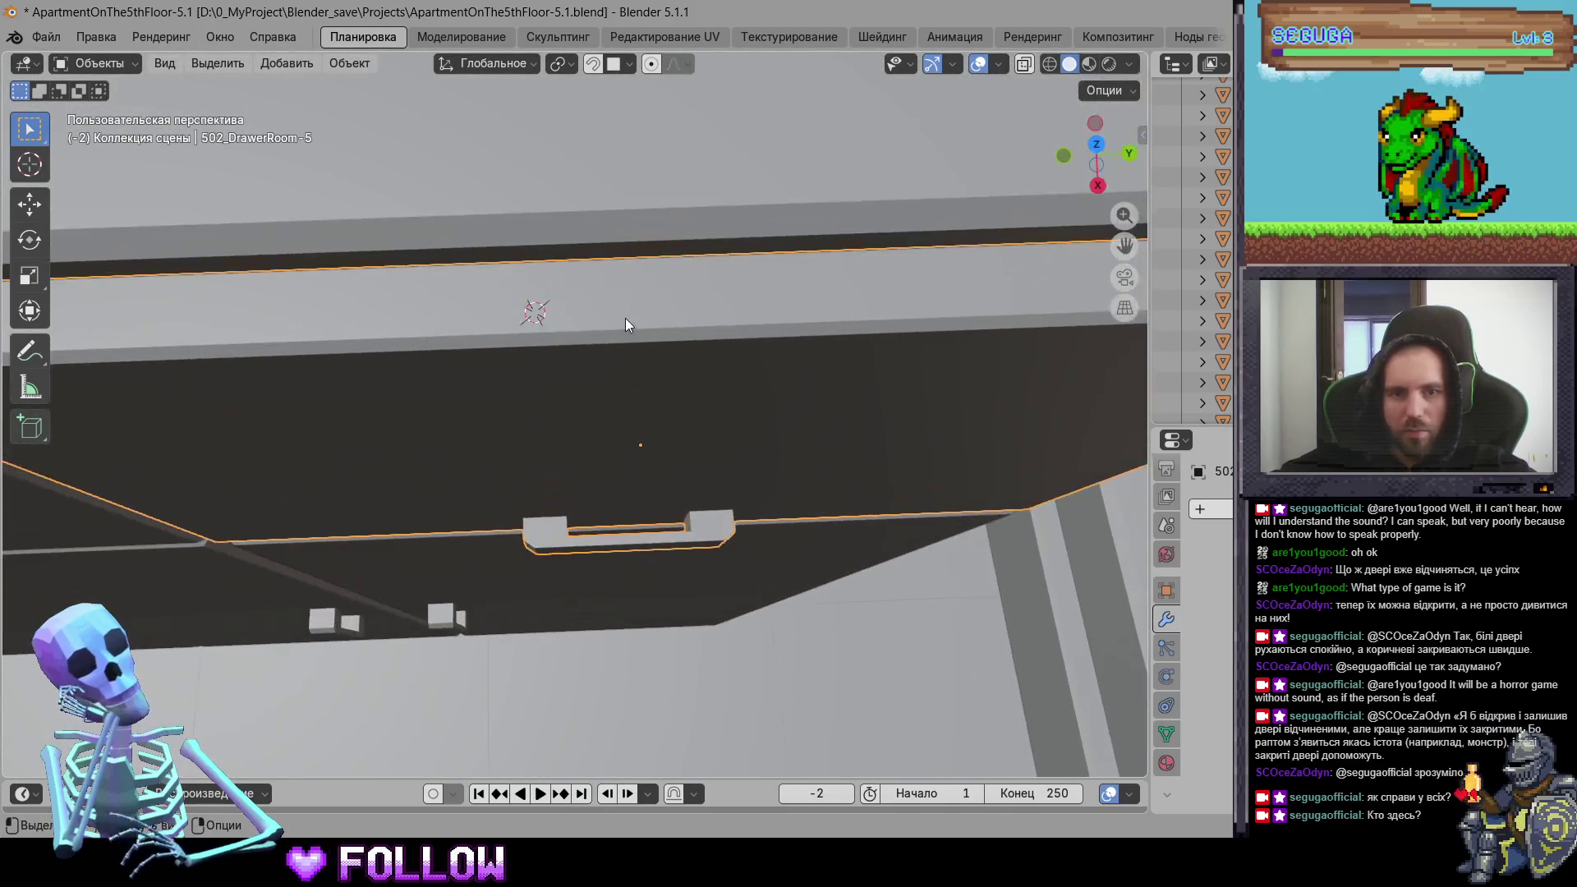
key(shift+Right)
right_click(633, 289)
click(792, 343)
mouse_move(791, 343)
middle_down()
mouse_move(445, 423)
mouse_move(502, 442)
mouse_move(247, 447)
mouse_move(746, 423)
mouse_move(594, 405)
middle_up()
shift+click(594, 404)
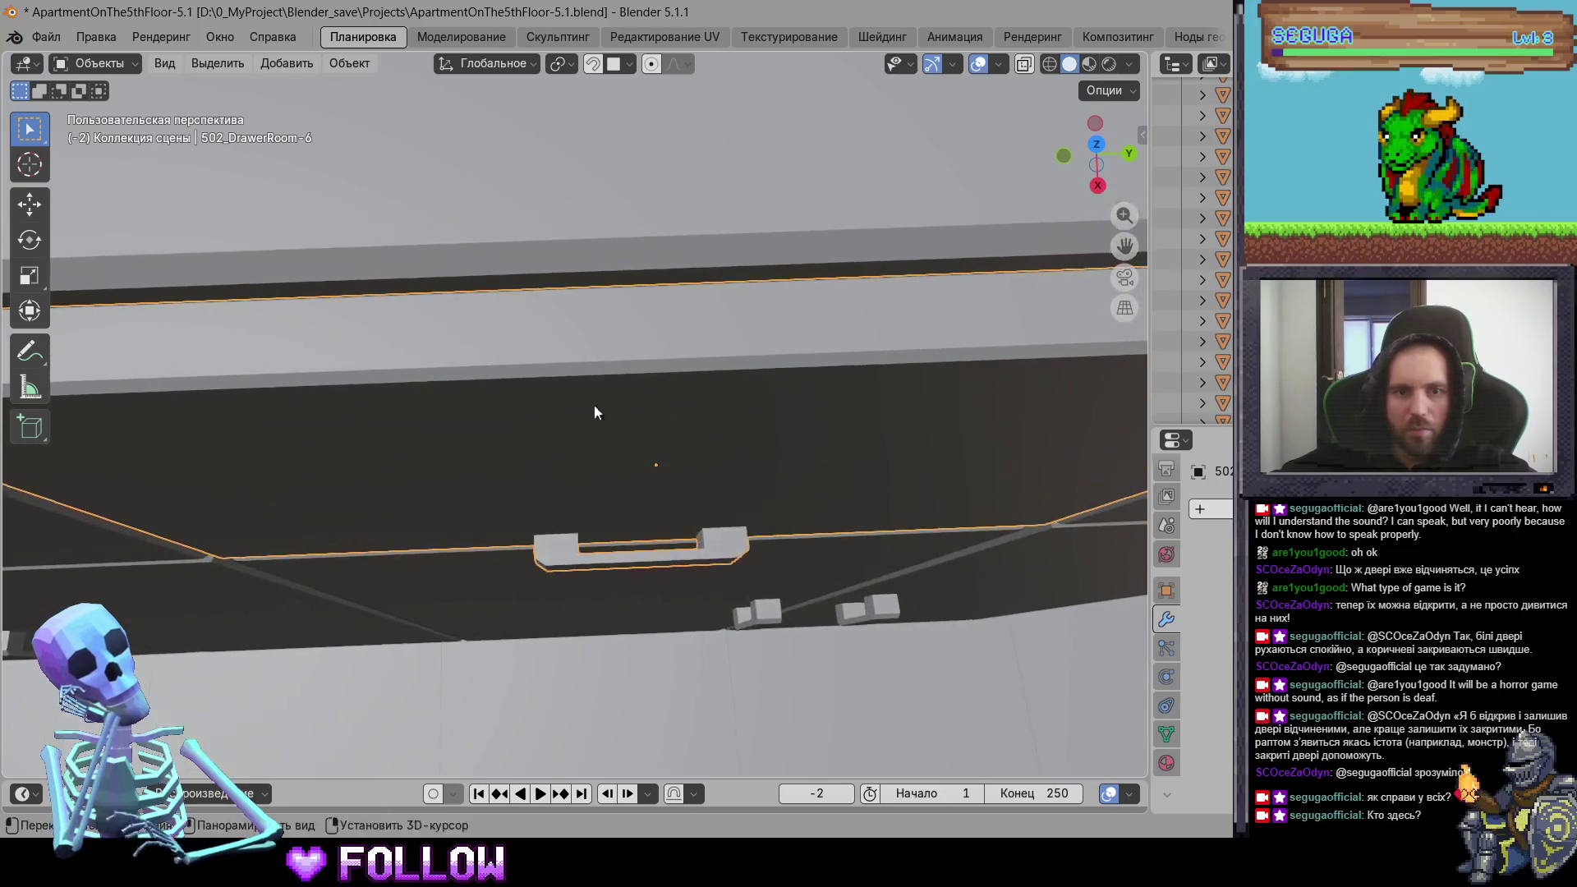
right_click(656, 321)
mouse_move(656, 319)
click(822, 355)
mouse_move(821, 356)
middle_down()
mouse_move(592, 472)
mouse_move(988, 501)
mouse_move(638, 475)
mouse_move(764, 408)
middle_up()
Step: Move the origins of drawers 502_DrawerRoom-7 and 502_DrawerRoom-8 to the 3D cursor
shift+click(671, 482)
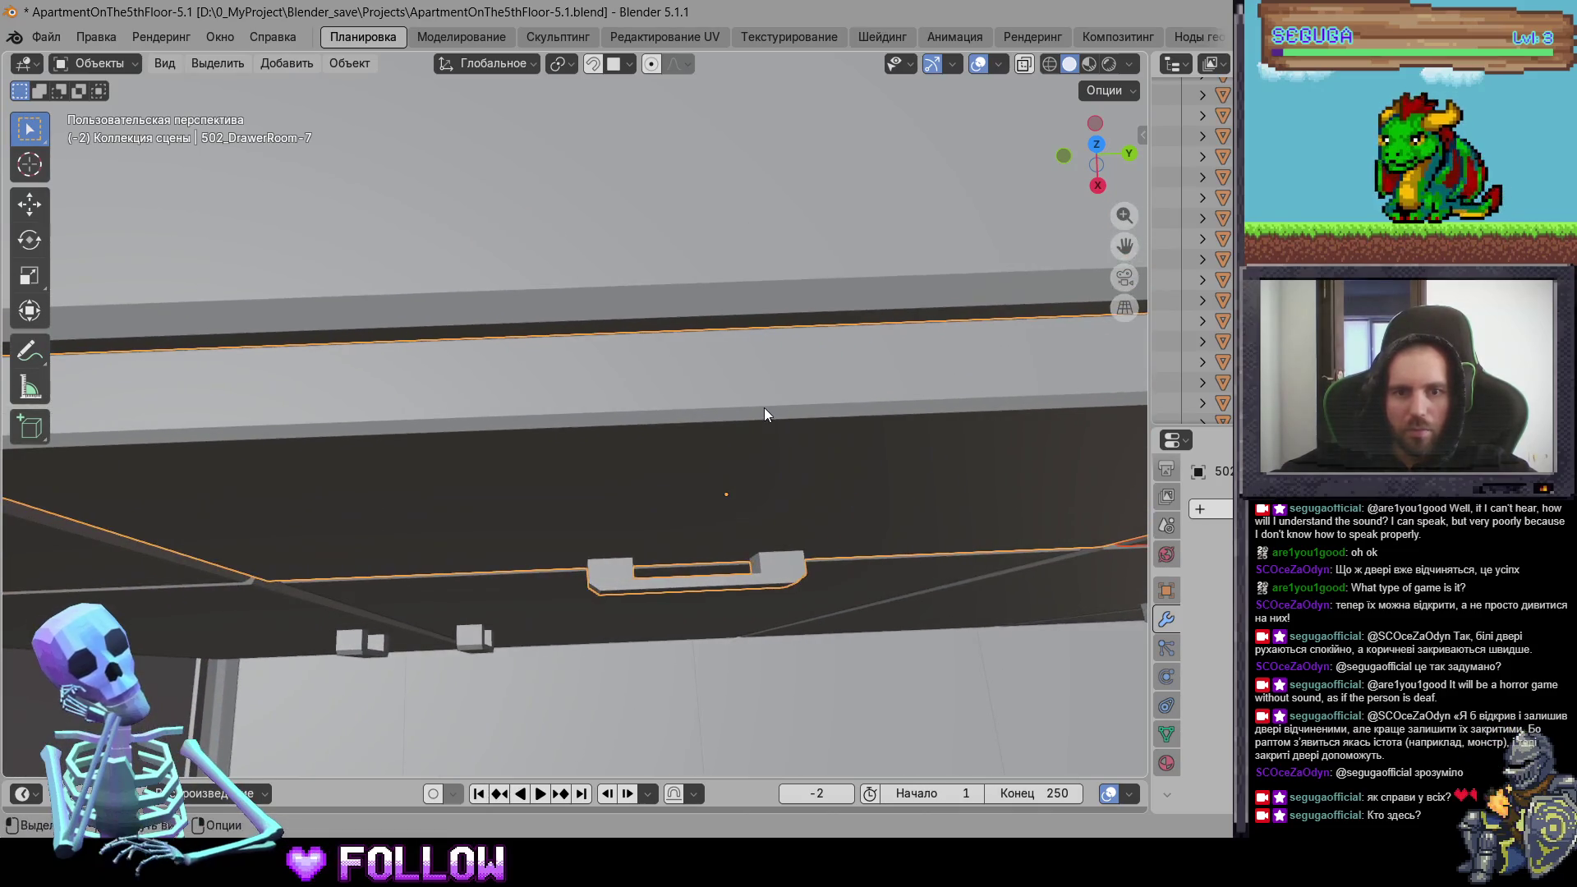
right_click(702, 366)
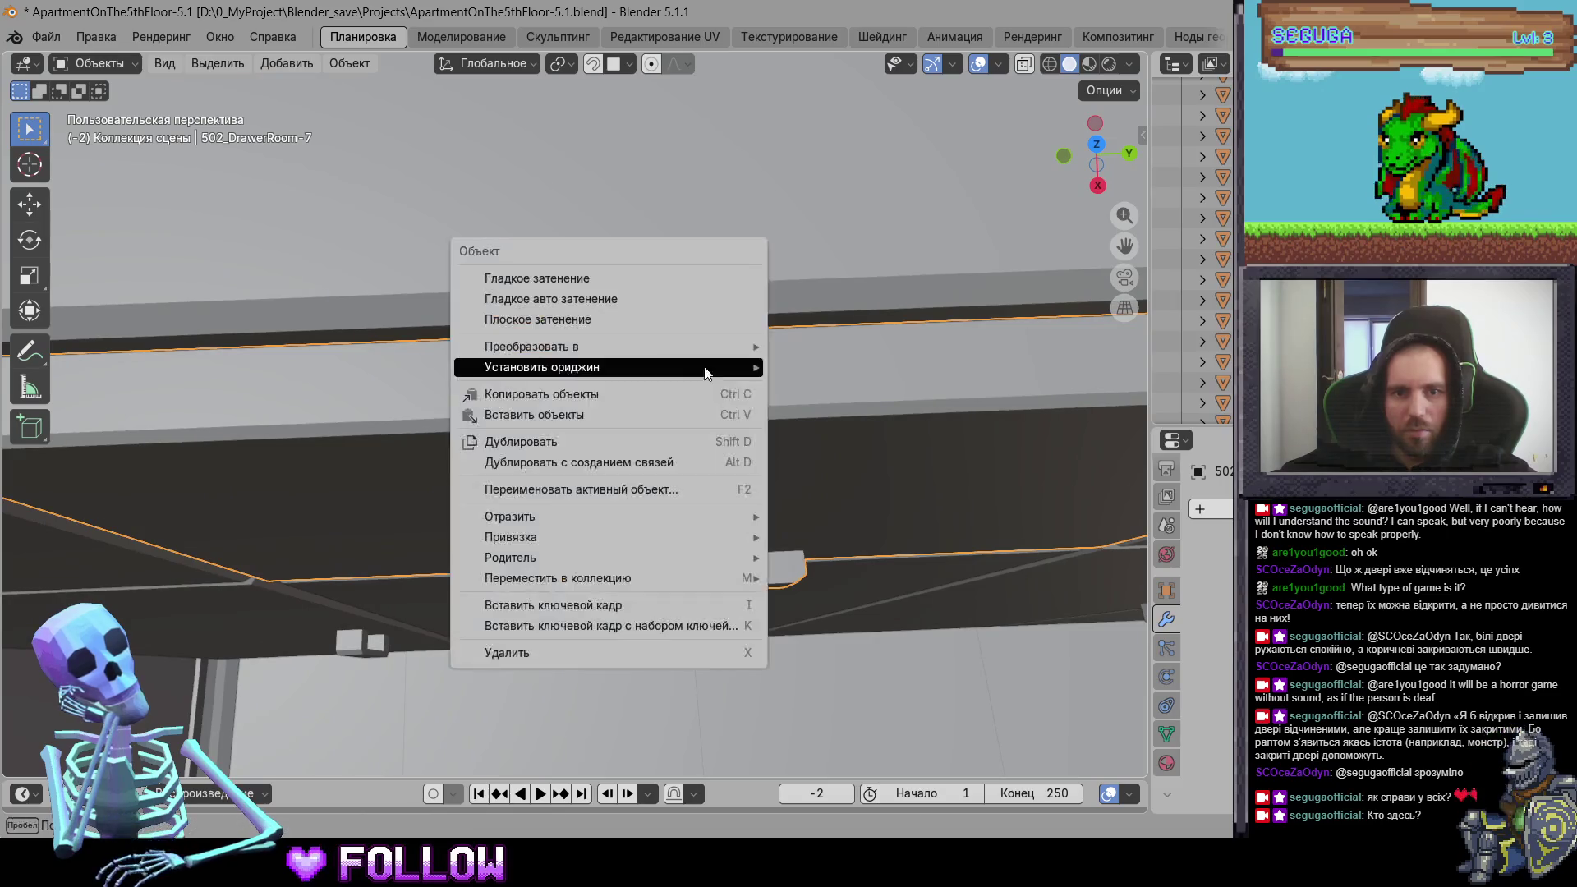
mouse_move(705, 368)
click(813, 408)
mouse_move(813, 408)
shift+middle_down()
mouse_move(585, 451)
mouse_move(467, 443)
mouse_move(603, 516)
mouse_move(516, 472)
shift+middle_up()
shift+click(602, 516)
right_click(542, 483)
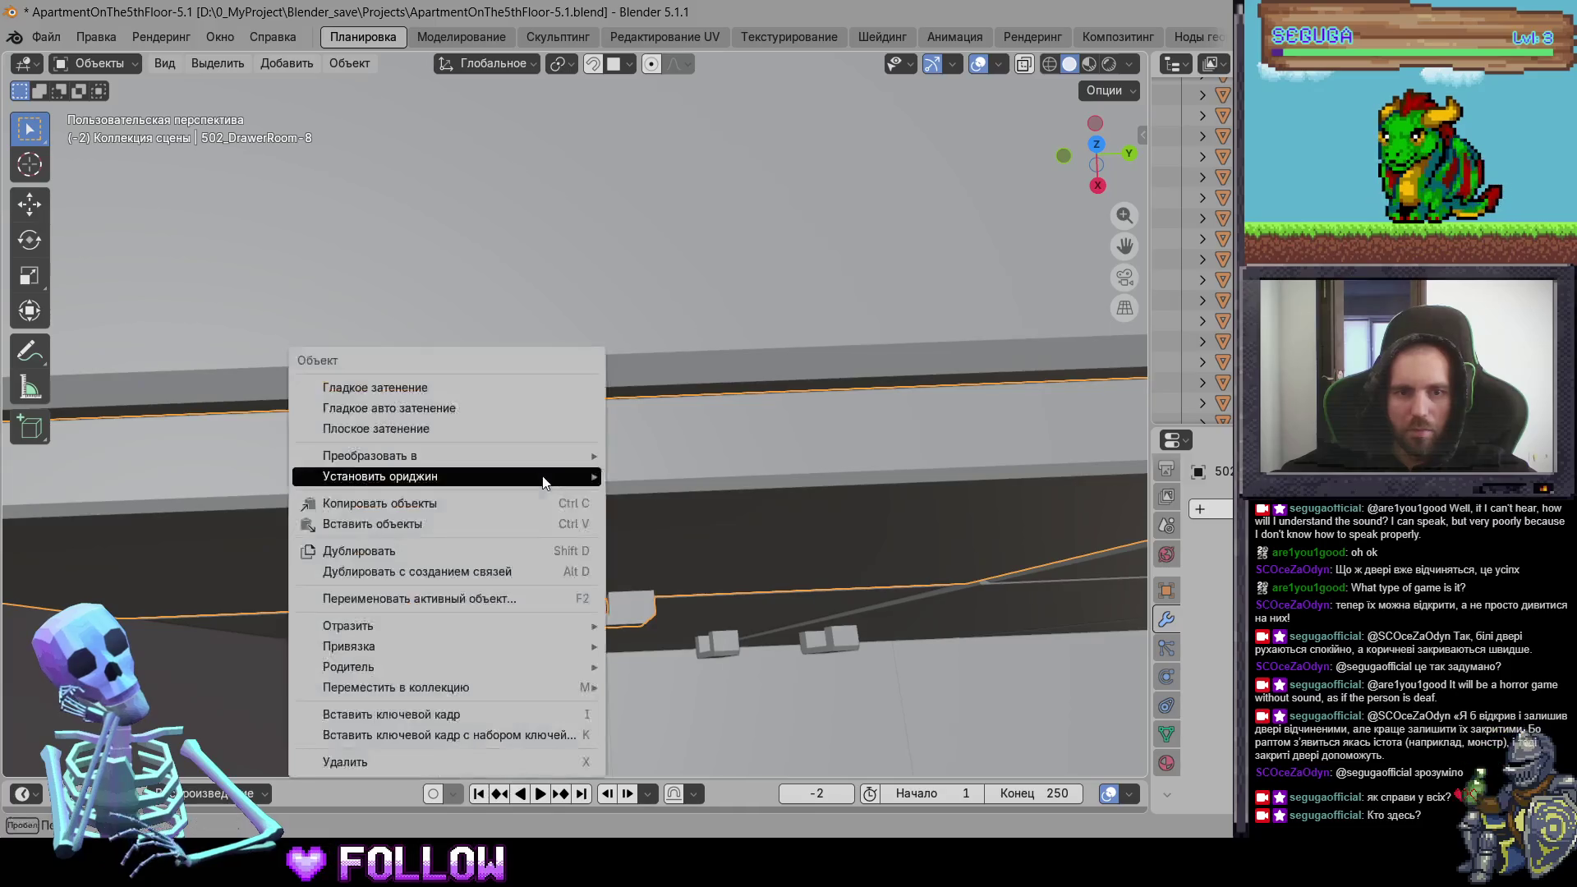
mouse_move(460, 472)
click(722, 518)
scroll(740, 639, down, 3)
scroll(741, 638, down, 8)
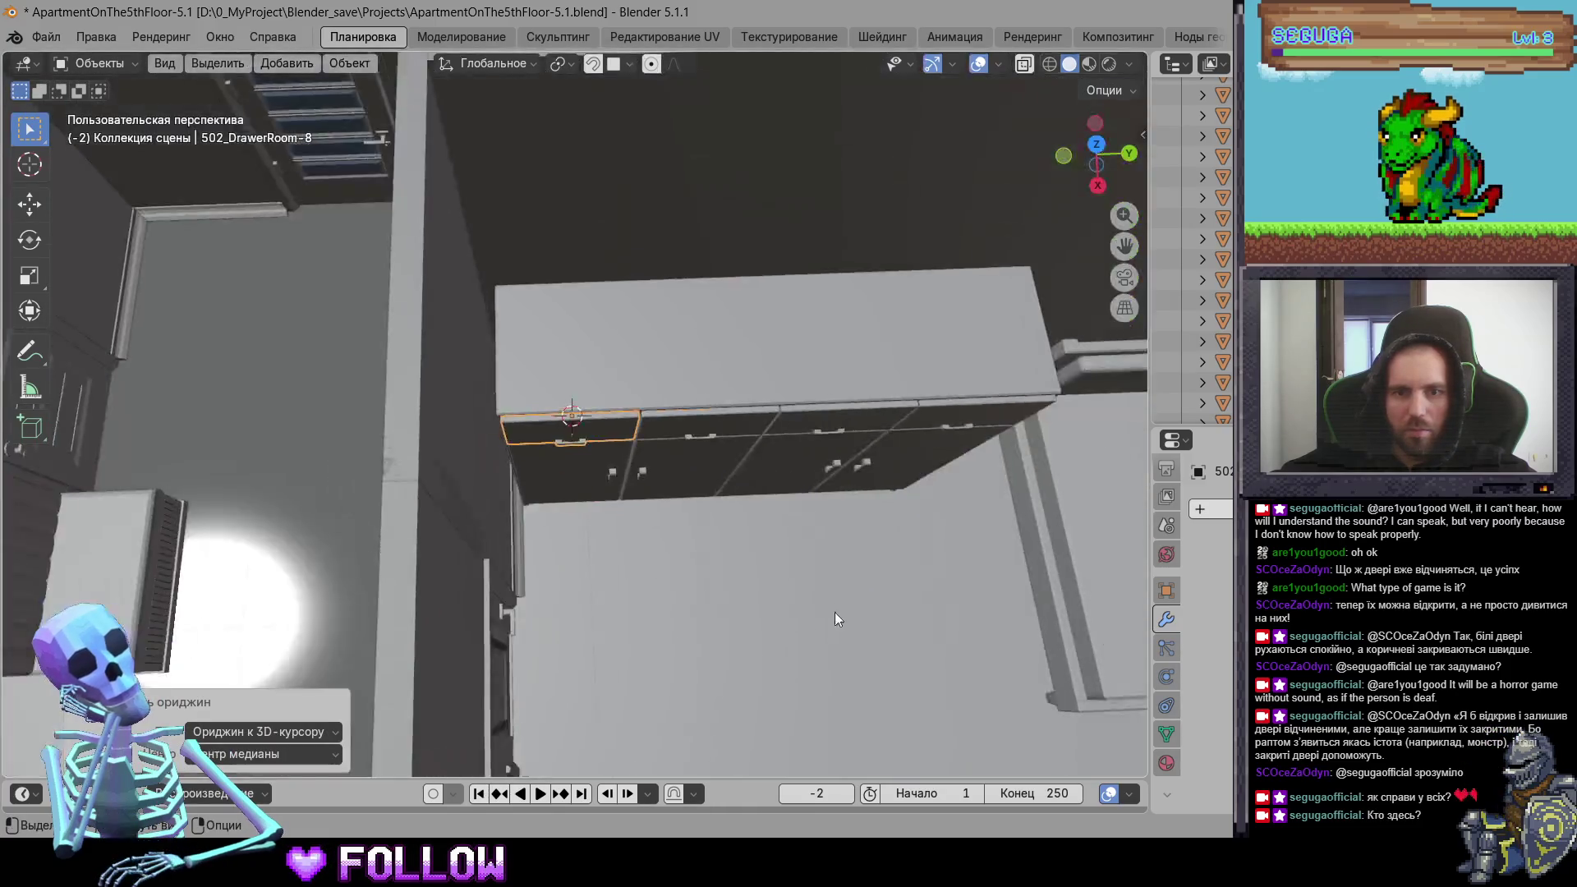
Step: Select the four top drawers and the chest-of-drawers parts to check their origins
click(533, 305)
click(482, 304)
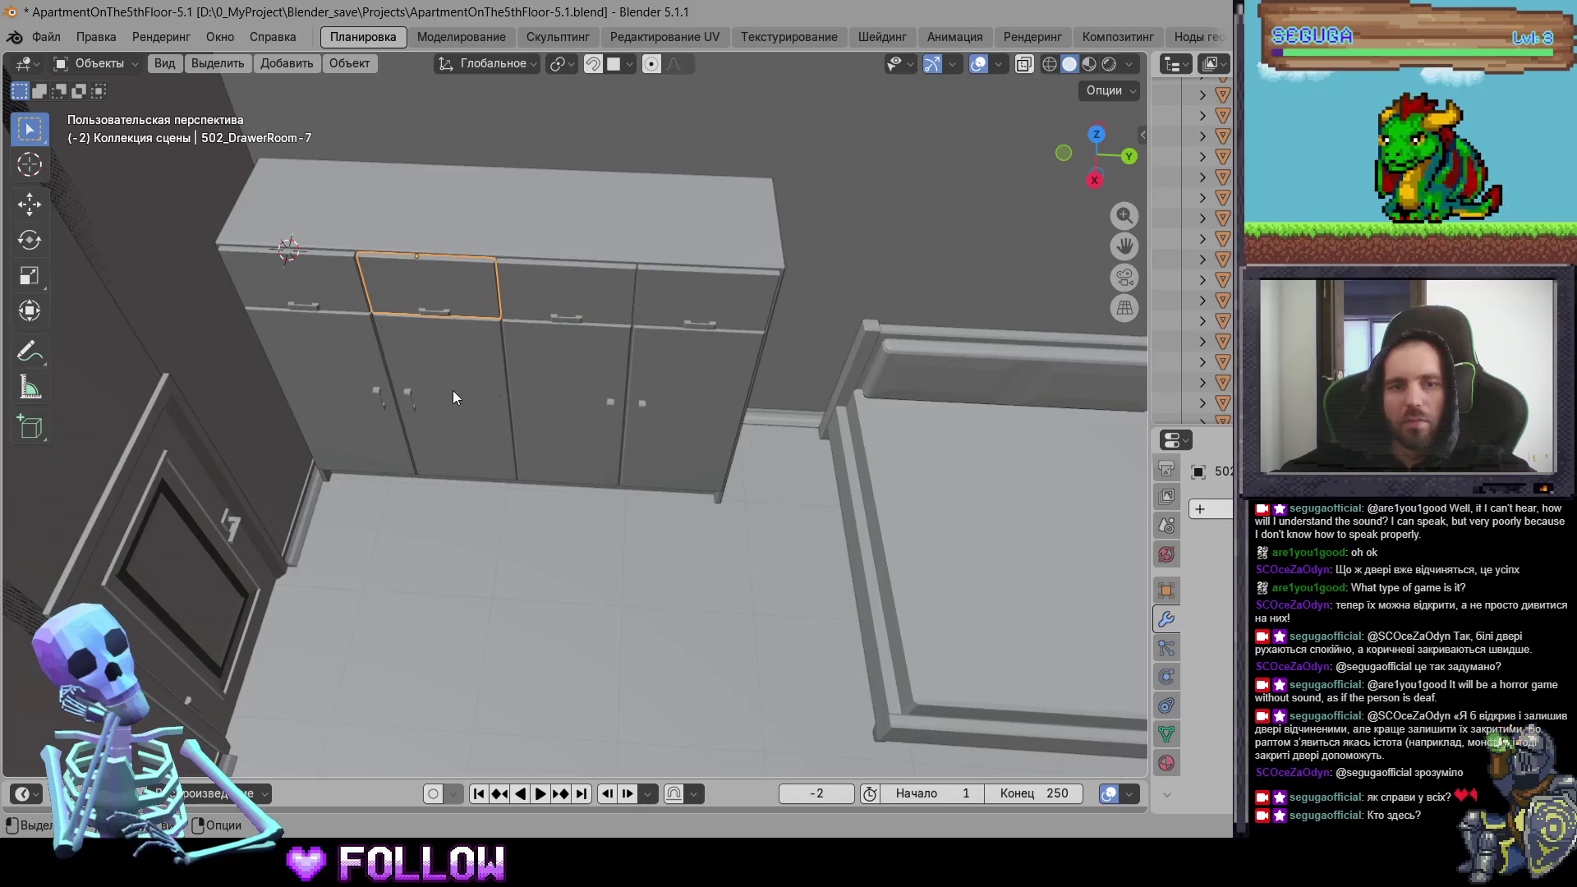
click(452, 391)
click(342, 396)
click(702, 307)
click(703, 307)
mouse_move(600, 291)
shift+middle_down()
mouse_move(739, 493)
mouse_move(554, 393)
shift+middle_up()
click(559, 393)
click(606, 449)
mouse_move(604, 449)
middle_down()
mouse_move(1037, 508)
mouse_move(428, 679)
mouse_move(745, 414)
mouse_move(761, 492)
mouse_move(520, 517)
mouse_move(659, 540)
mouse_move(370, 464)
mouse_move(394, 415)
mouse_move(459, 440)
mouse_move(227, 451)
mouse_move(449, 376)
mouse_move(267, 374)
mouse_move(426, 541)
middle_up()
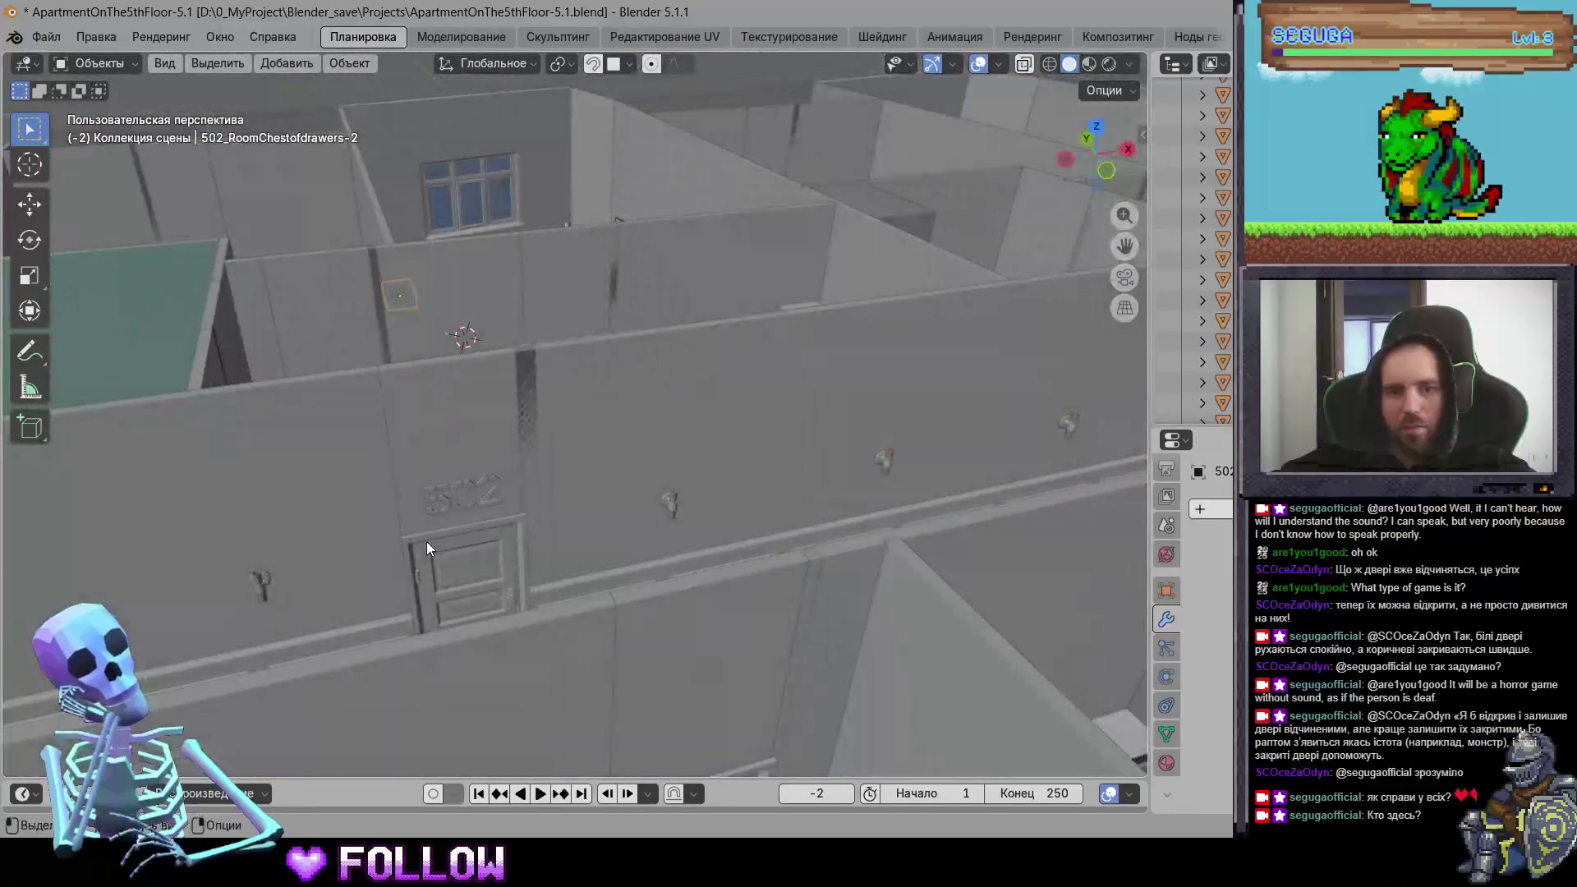
Step: Move the 503 door's origin to the 3D cursor at its hinge
click(440, 553)
middle_drag(633, 492, 548, 547)
mouse_move(832, 478)
middle_down()
mouse_move(422, 511)
mouse_move(605, 616)
mouse_move(592, 511)
middle_up()
click(605, 613)
scroll(568, 556, up, 8)
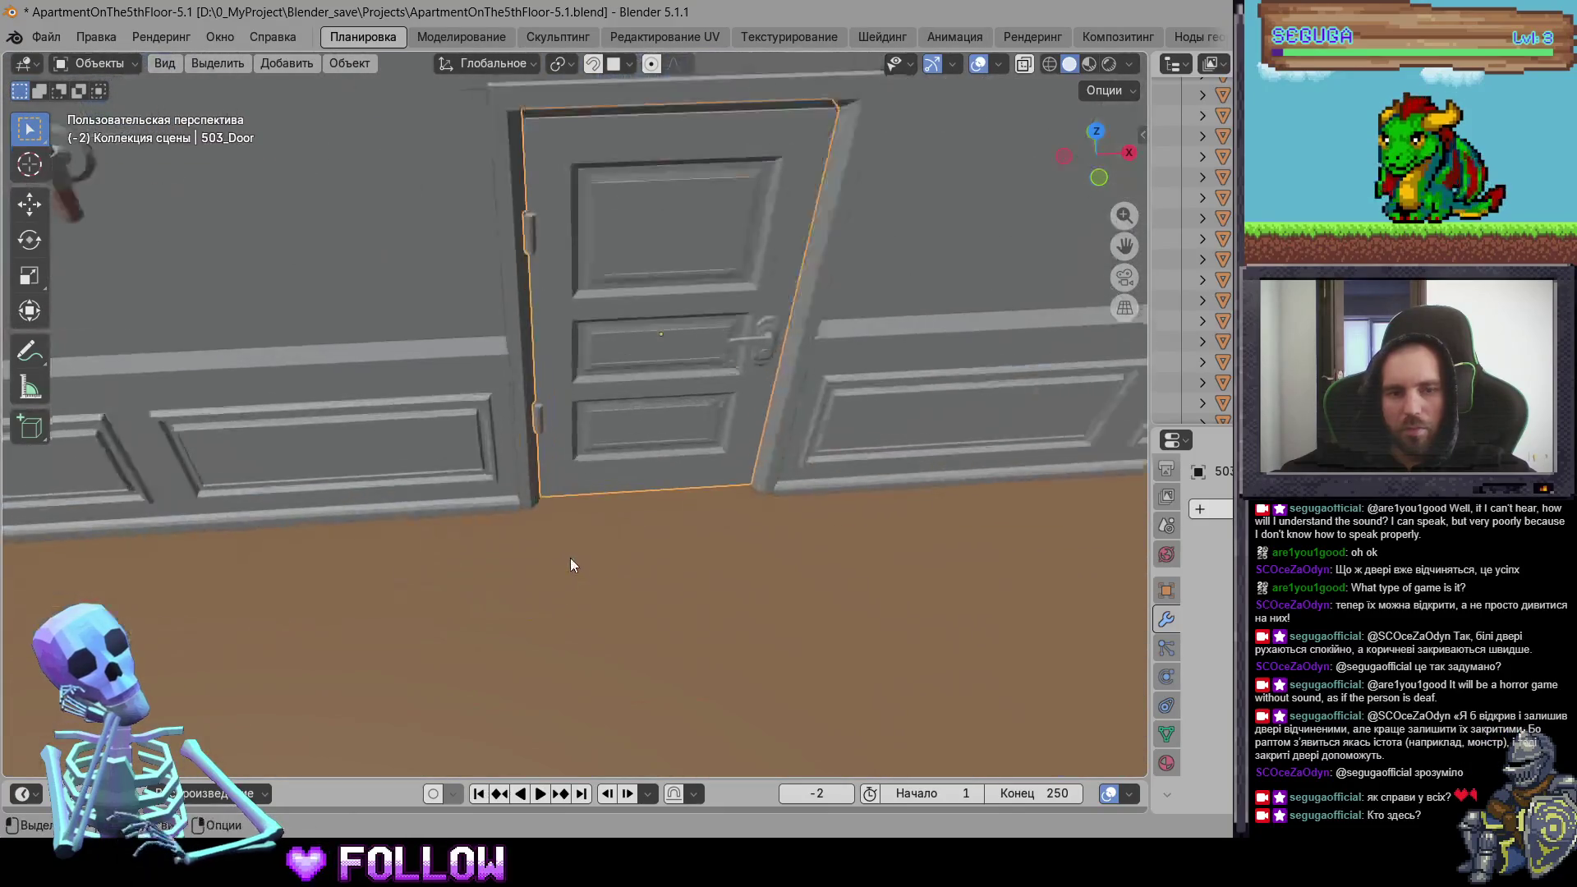
right_click(465, 428)
mouse_move(464, 433)
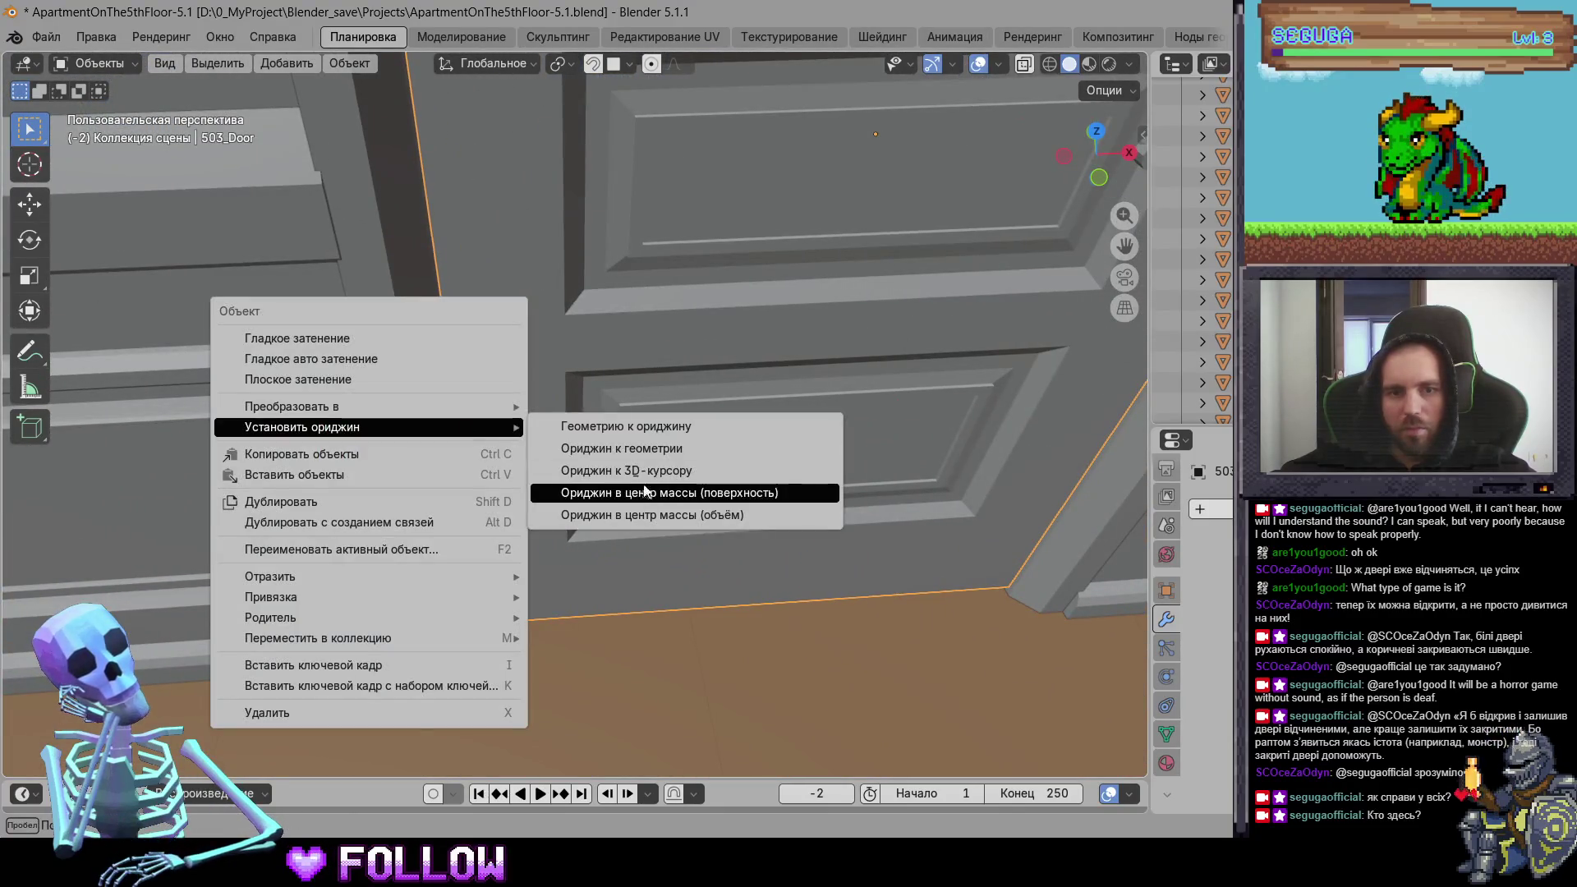
click(657, 469)
Step: Place the 3D cursor on the toilet lid's hinge and set the lid's origin there
scroll(681, 498, down, 8)
mouse_move(636, 453)
middle_down()
mouse_move(447, 400)
mouse_move(736, 388)
mouse_move(432, 499)
middle_up()
scroll(543, 497, up, 3)
scroll(542, 497, up, 3)
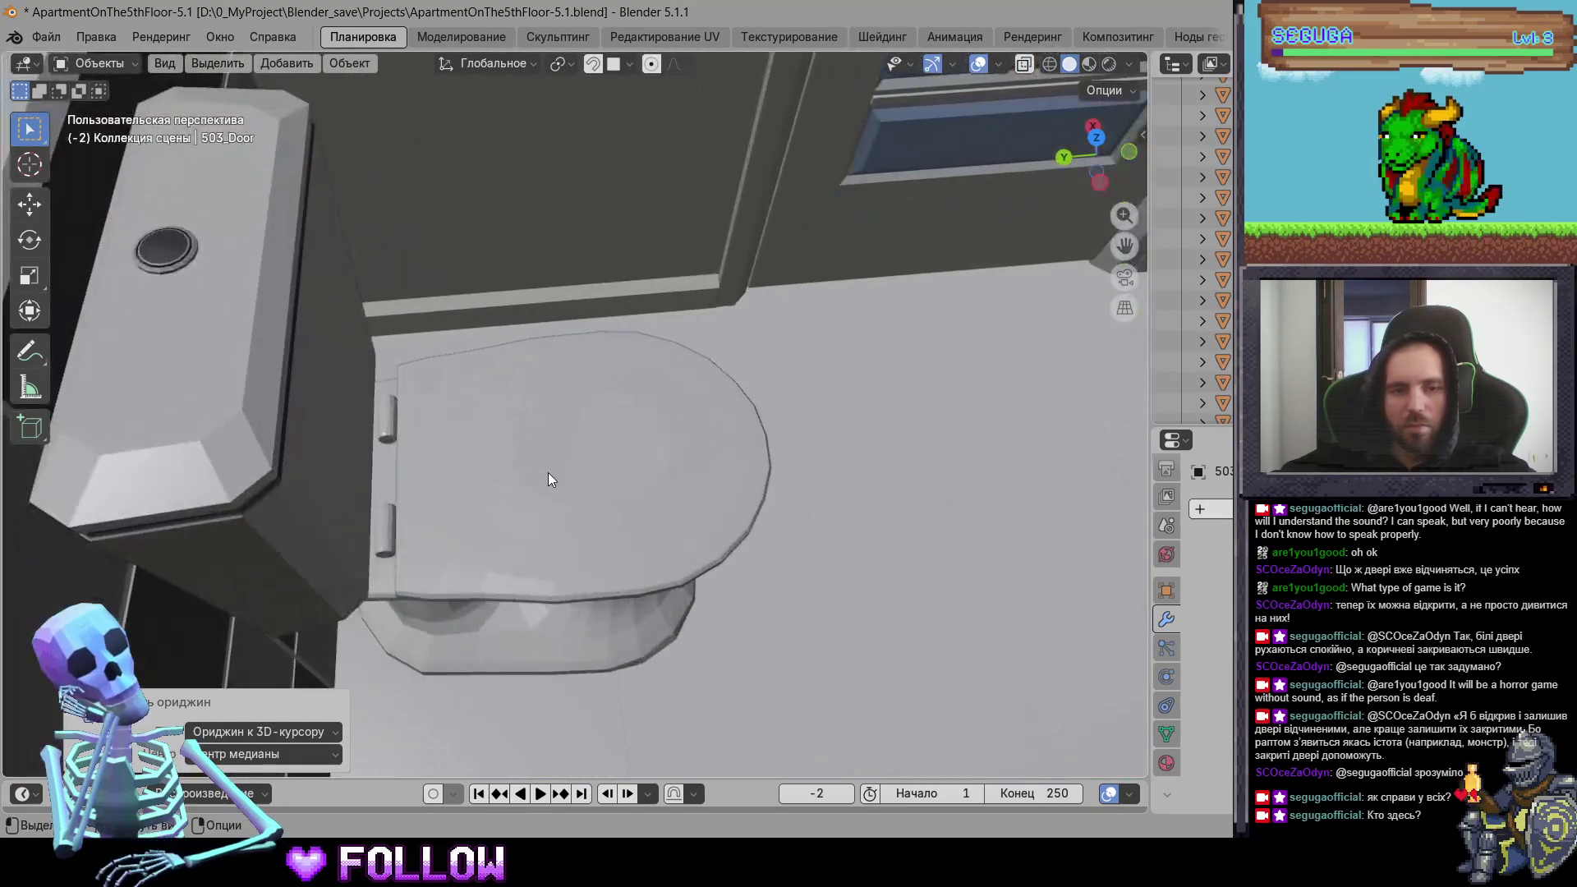
click(549, 472)
scroll(467, 520, up, 5)
middle_drag(403, 469, 746, 297)
mouse_move(523, 465)
middle_down()
mouse_move(566, 486)
mouse_move(566, 356)
mouse_move(434, 467)
middle_up()
shift+right_click(434, 462)
right_click(465, 464)
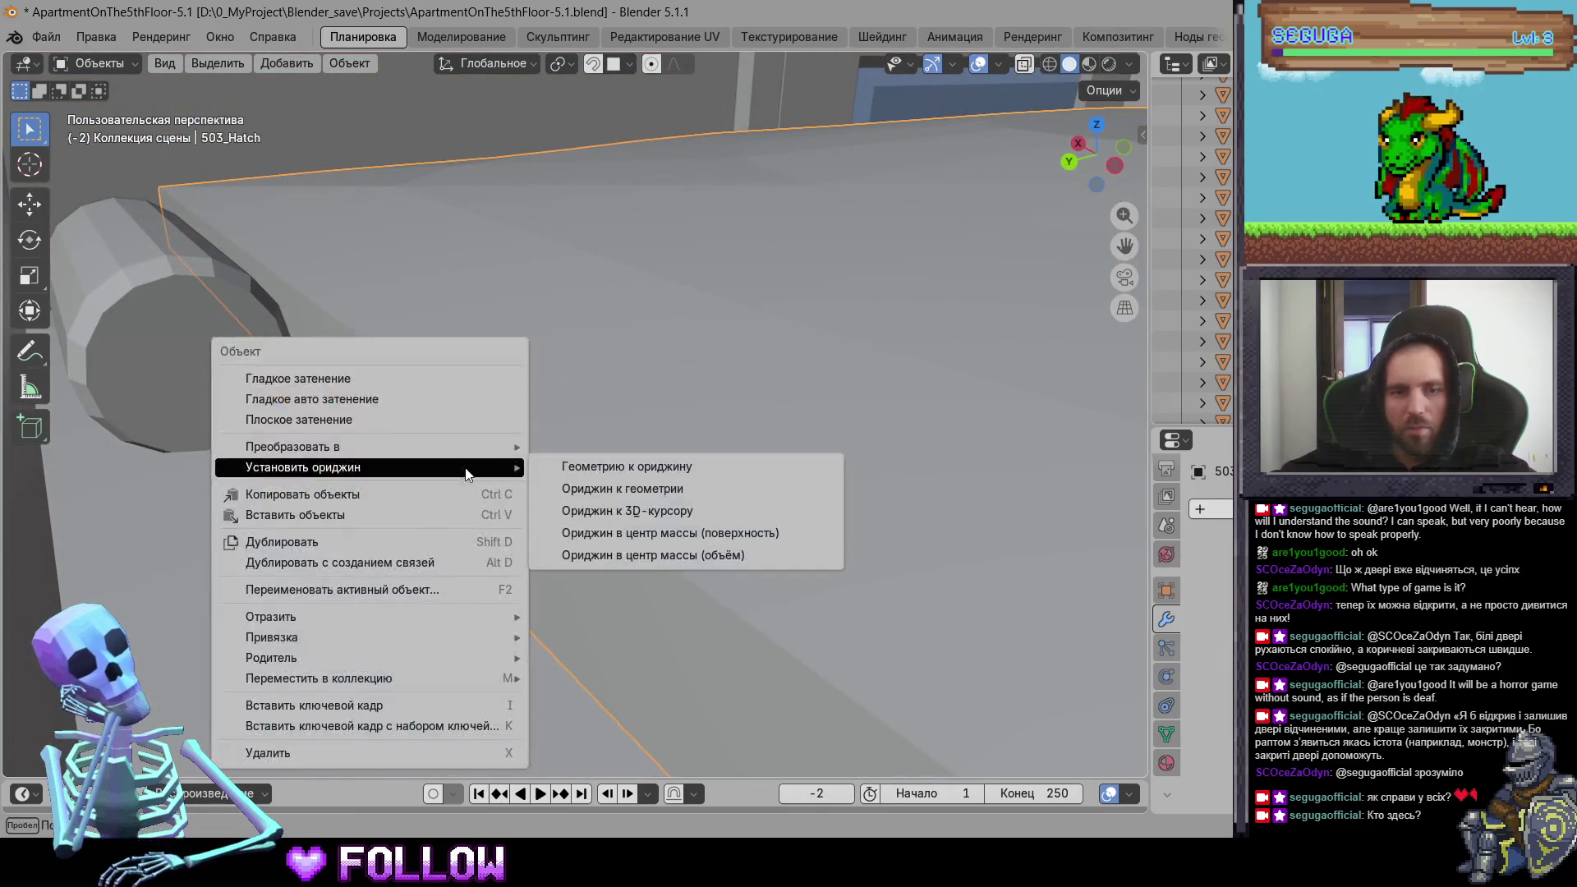
click(656, 510)
Step: Place the 3D cursor on the washing-machine door's hinge and set its origin there
middle_drag(657, 510, 557, 571)
scroll(557, 571, down, 10)
mouse_move(663, 532)
middle_down()
mouse_move(625, 581)
mouse_move(582, 307)
mouse_move(534, 380)
mouse_move(741, 541)
mouse_move(939, 610)
mouse_move(601, 406)
mouse_move(494, 390)
middle_up()
scroll(493, 391, up, 6)
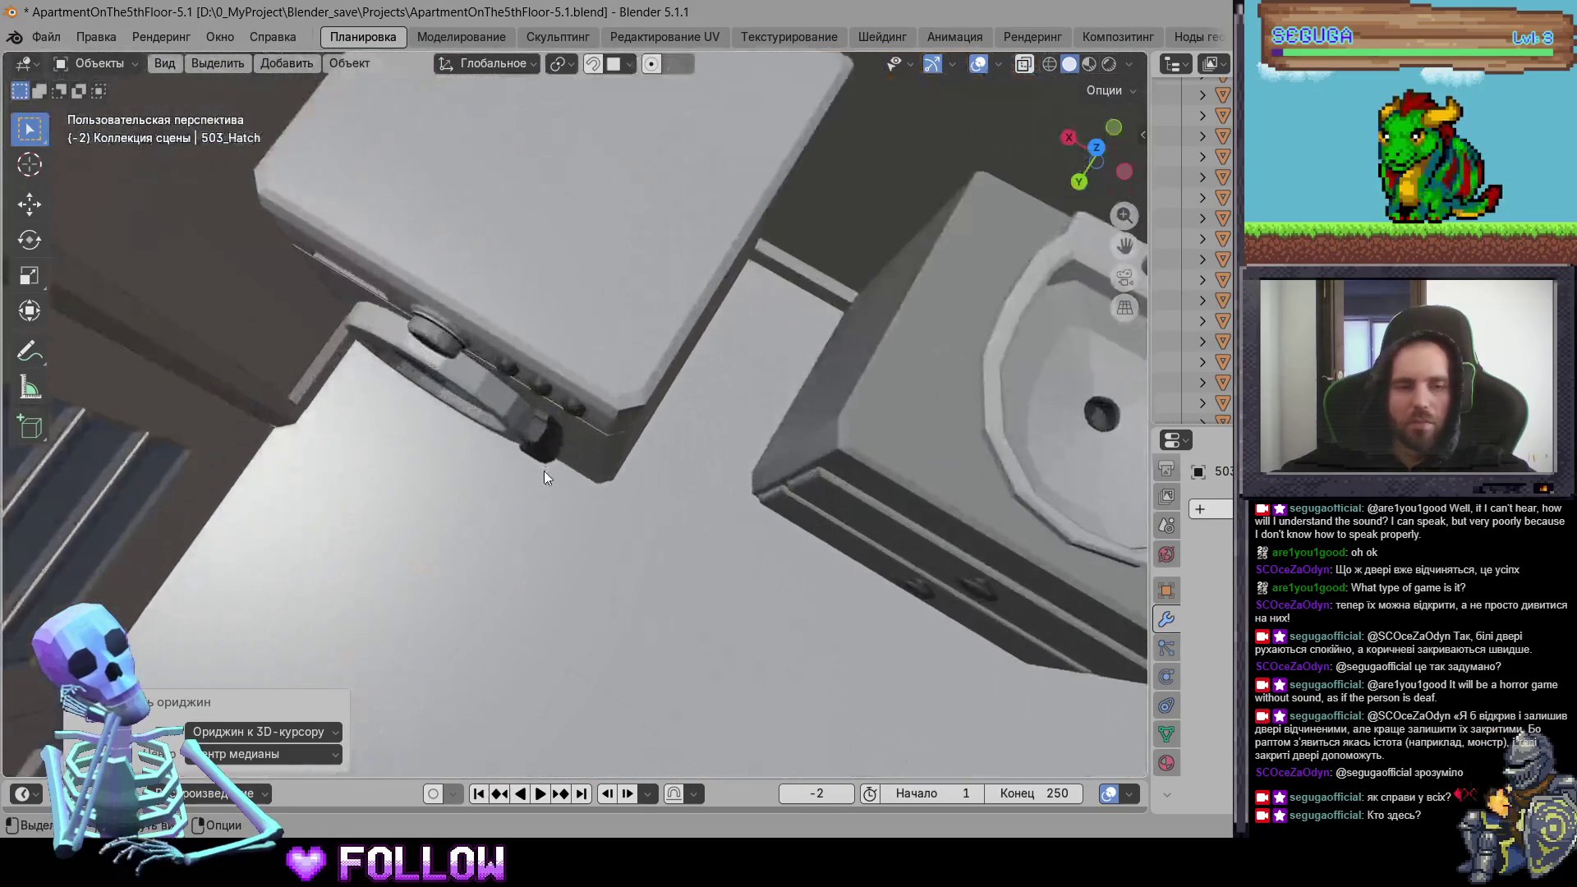
click(543, 470)
middle_drag(543, 471, 624, 415)
scroll(606, 563, up, 3)
scroll(606, 564, up, 3)
mouse_move(605, 563)
middle_down()
mouse_move(708, 487)
mouse_move(634, 410)
mouse_move(641, 394)
middle_up()
shift+right_click(654, 396)
right_click(638, 404)
mouse_move(639, 406)
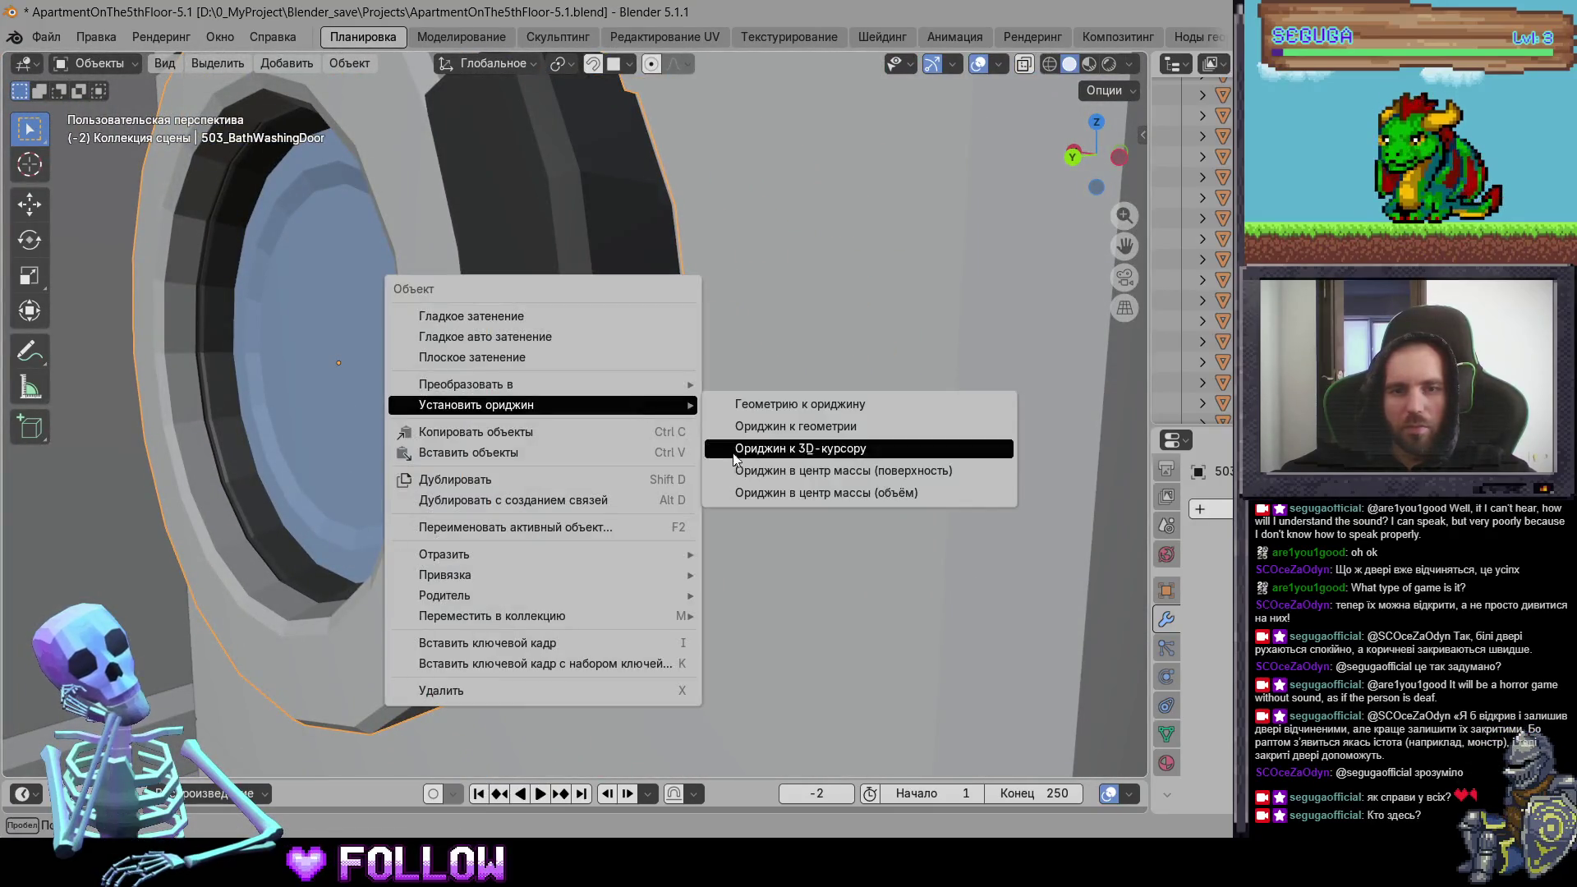
click(772, 453)
Step: Place the 3D cursor on the sink-cabinet drawer's edge and move the drawer's origin there
middle_drag(488, 469, 865, 570)
scroll(999, 495, down, 5)
scroll(994, 494, up, 6)
mouse_move(994, 494)
middle_down()
mouse_move(724, 525)
mouse_move(844, 247)
middle_up()
click(844, 248)
scroll(567, 404, up, 8)
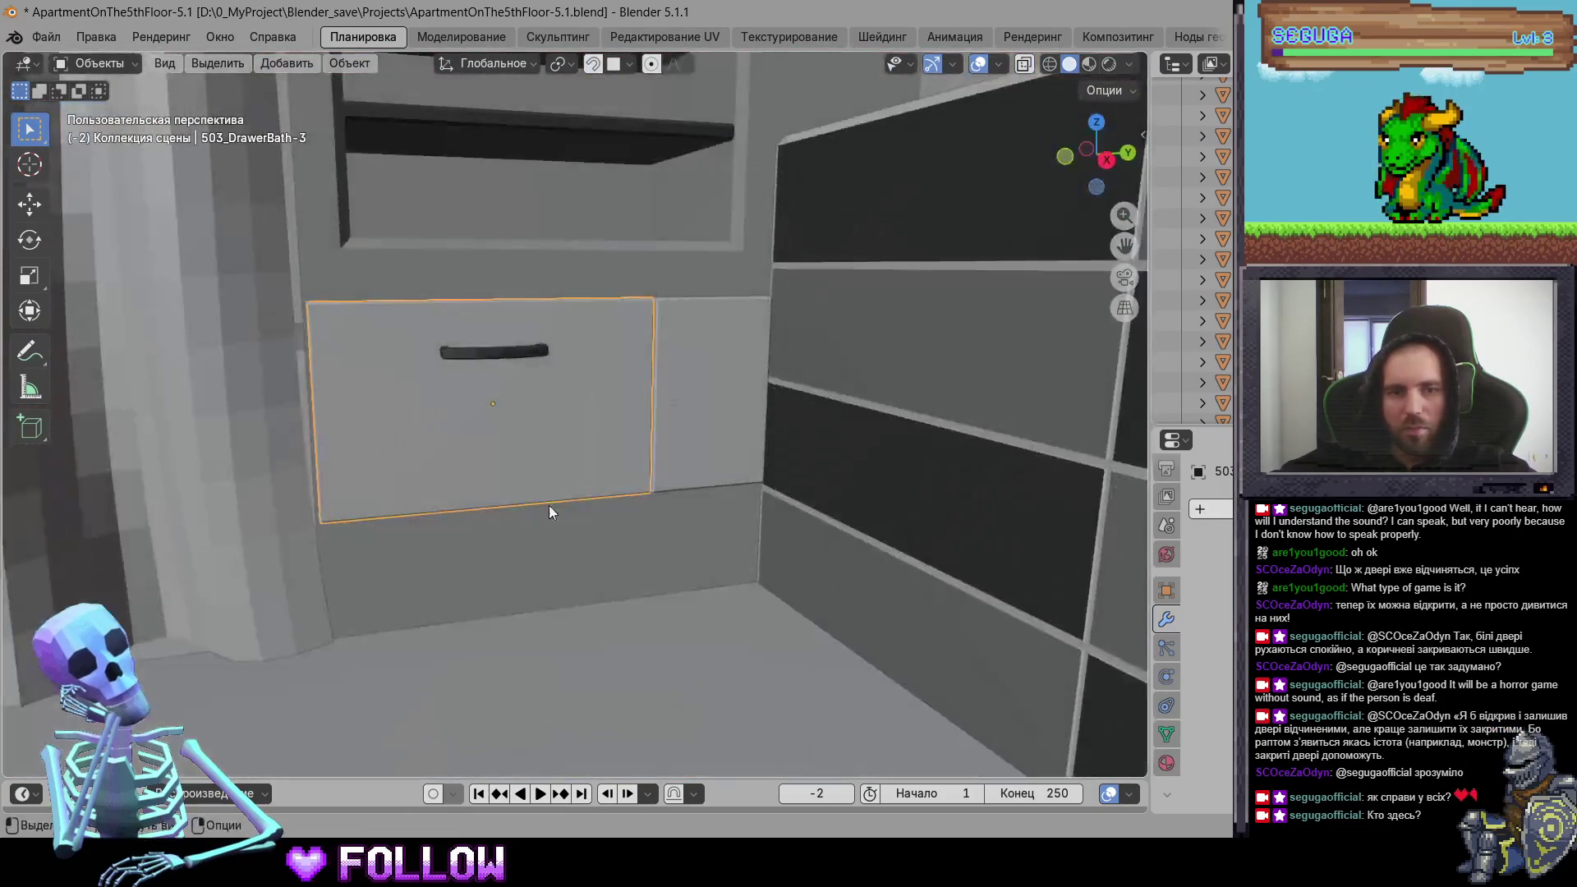
scroll(484, 383, down, 3)
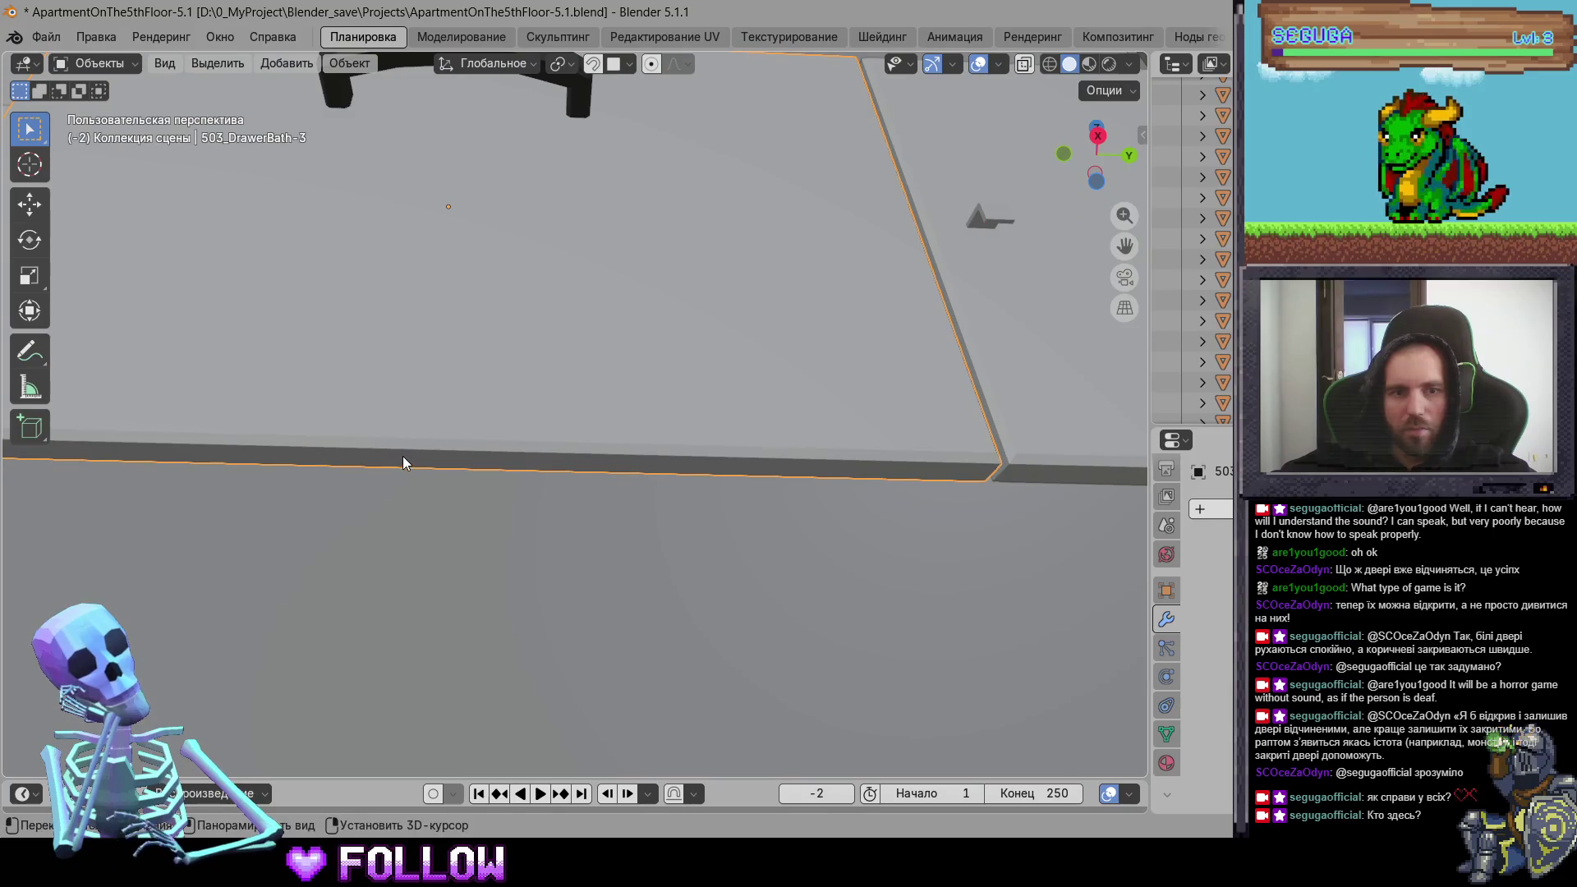
shift+right_click(403, 456)
middle_drag(504, 379, 535, 547)
right_click(460, 317)
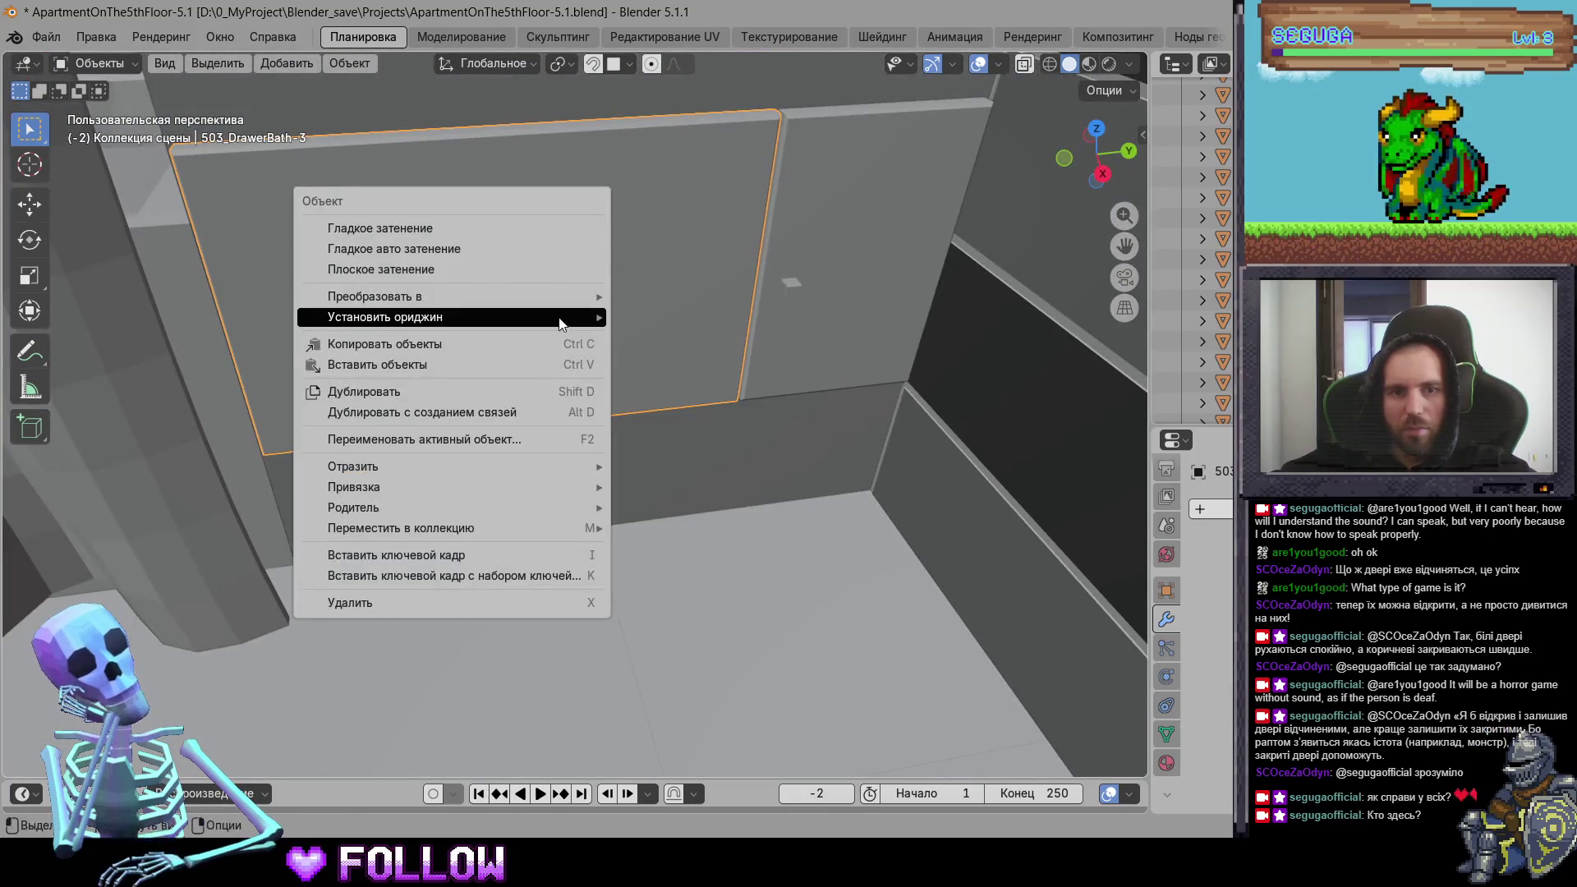
click(706, 356)
Step: Move the origin of drawer 503_DrawerBath-4 to the 3D cursor
middle_drag(887, 400, 905, 407)
click(905, 408)
mouse_move(1009, 442)
middle_down()
mouse_move(573, 423)
mouse_move(611, 474)
mouse_move(675, 459)
mouse_move(632, 500)
mouse_move(781, 497)
mouse_move(704, 496)
middle_up()
scroll(593, 421, up, 5)
right_click(835, 444)
mouse_move(835, 446)
click(986, 487)
Step: Place the 3D cursor on the bathroom door hinge and move the door's origin there
mouse_move(986, 487)
middle_down()
mouse_move(673, 452)
mouse_move(751, 506)
middle_up()
scroll(752, 507, down, 5)
mouse_move(464, 513)
middle_down()
mouse_move(371, 508)
mouse_move(838, 413)
mouse_move(531, 380)
mouse_move(661, 539)
mouse_move(660, 507)
mouse_move(491, 345)
mouse_move(665, 509)
mouse_move(856, 528)
mouse_move(480, 529)
mouse_move(549, 366)
mouse_move(706, 457)
mouse_move(477, 435)
middle_up()
click(539, 399)
scroll(539, 398, up, 5)
scroll(463, 348, up, 3)
shift+click(451, 332)
right_click(450, 324)
click(580, 356)
scroll(662, 510, down, 5)
click(586, 367)
Step: Move the kitchen door's origin to the 3D cursor at its hinge, correcting an accidental surface-centre origin
scroll(478, 434, up, 4)
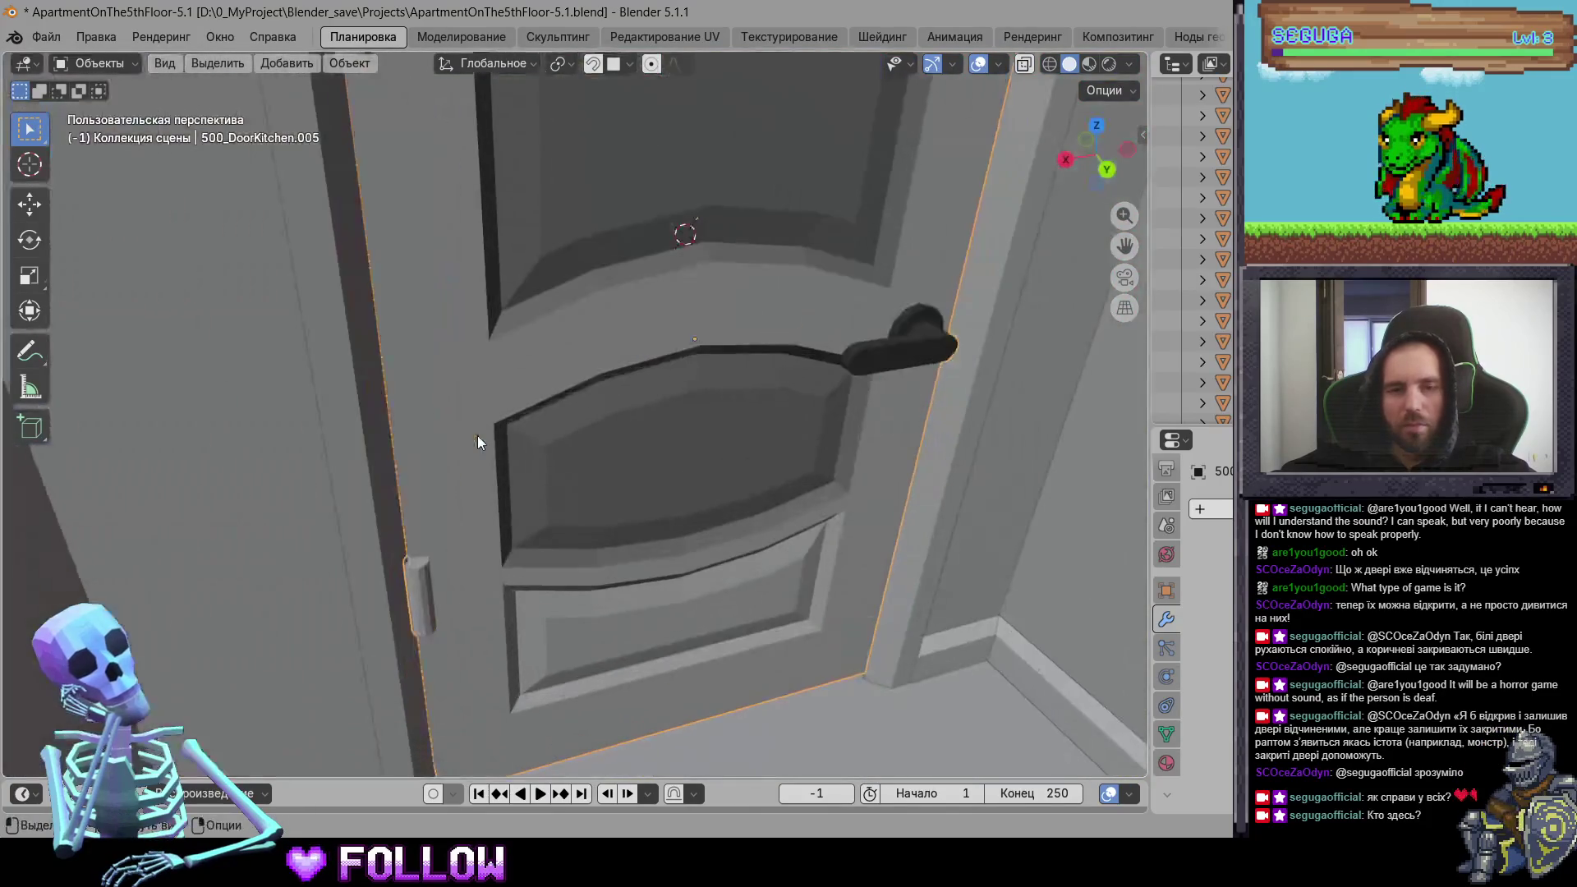
shift+right_click(421, 590)
right_click(420, 590)
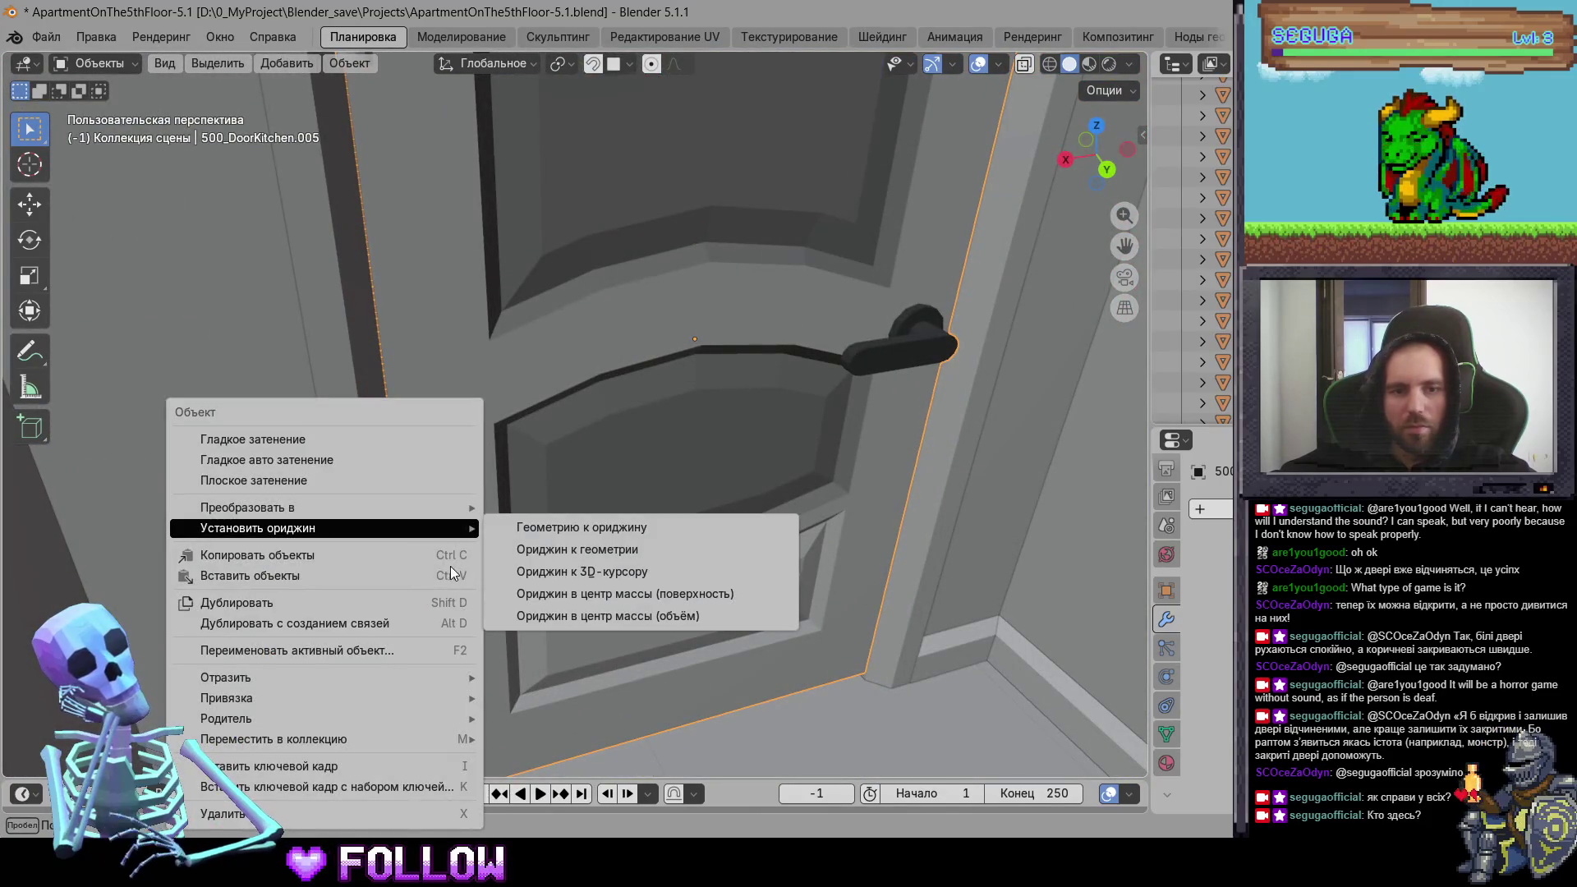
click(551, 594)
right_click(436, 573)
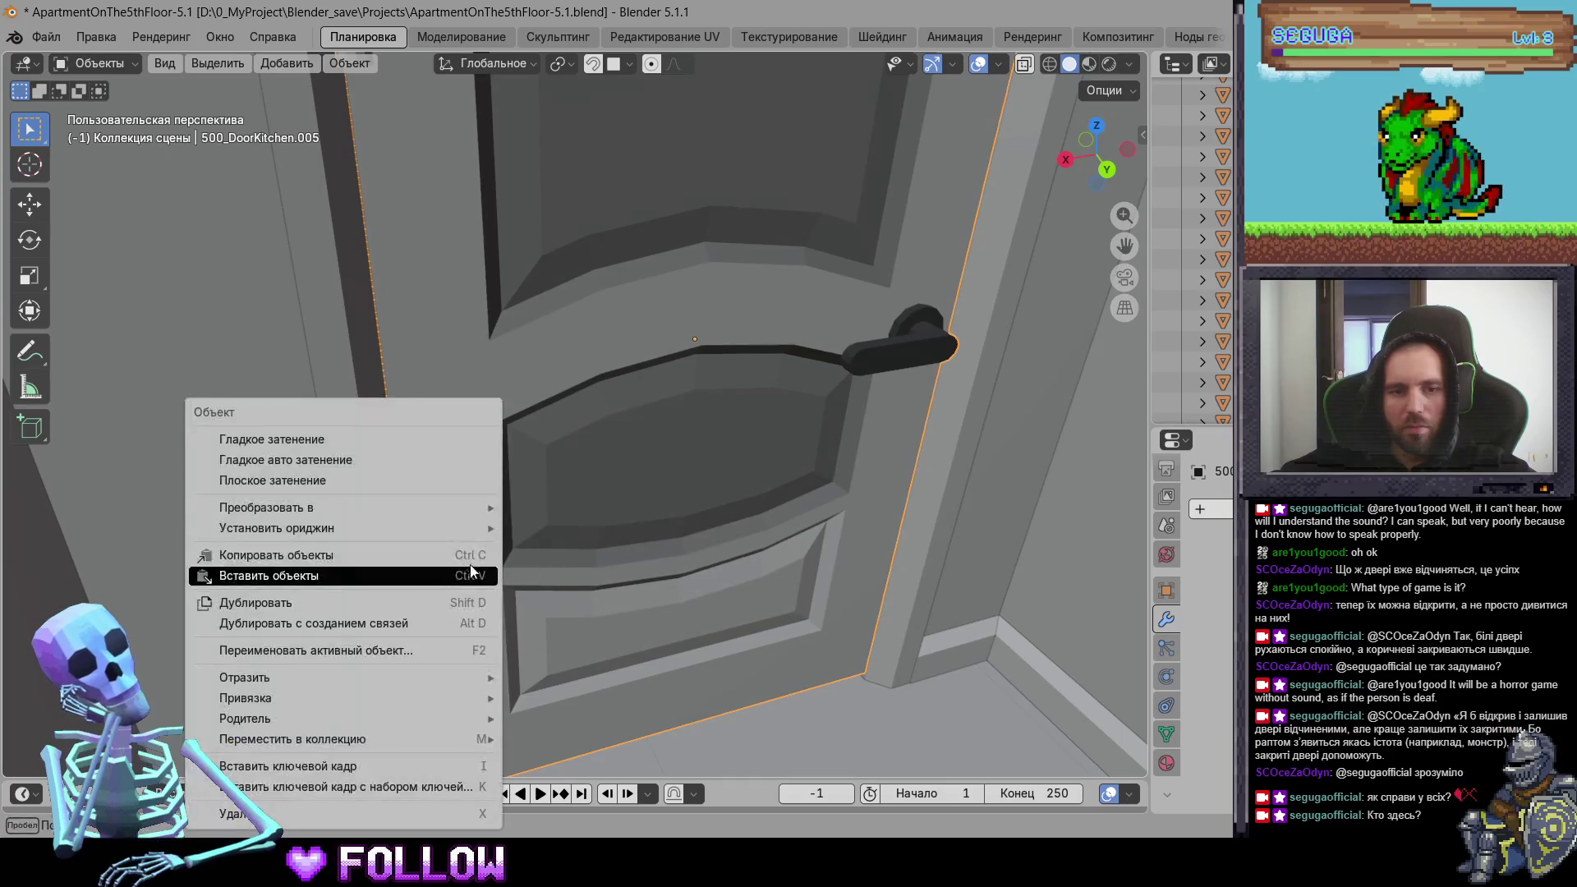
mouse_move(478, 530)
click(626, 571)
scroll(634, 580, down, 5)
Step: Move the 503 room door's origin to the 3D cursor
mouse_move(614, 625)
middle_down()
mouse_move(622, 502)
mouse_move(797, 275)
middle_up()
click(583, 380)
scroll(627, 385, up, 6)
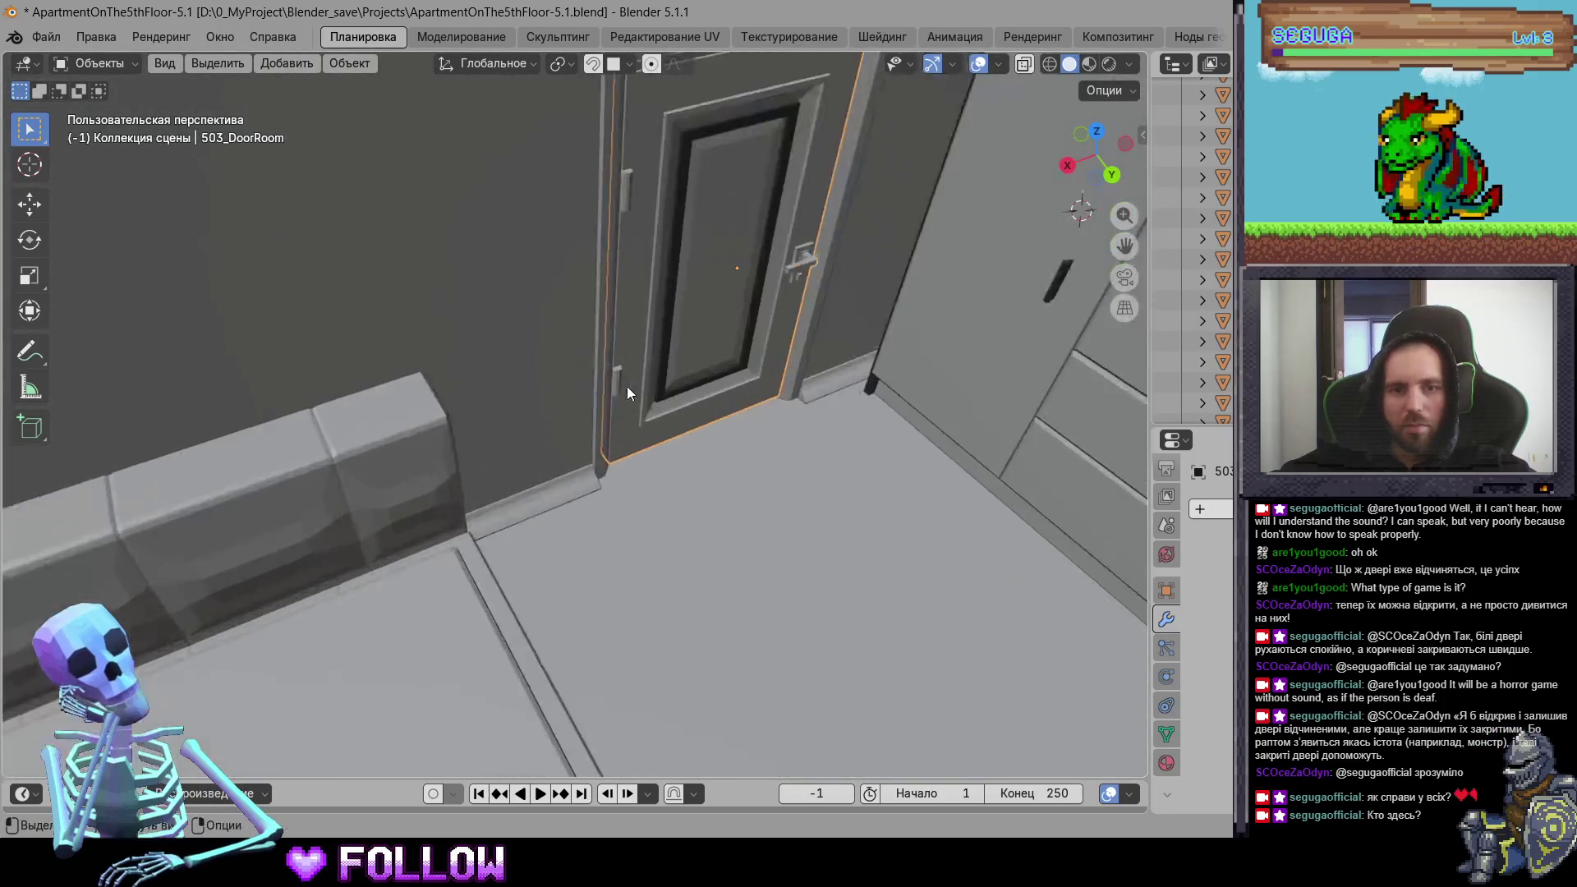
scroll(576, 386, down, 4)
right_click(602, 339)
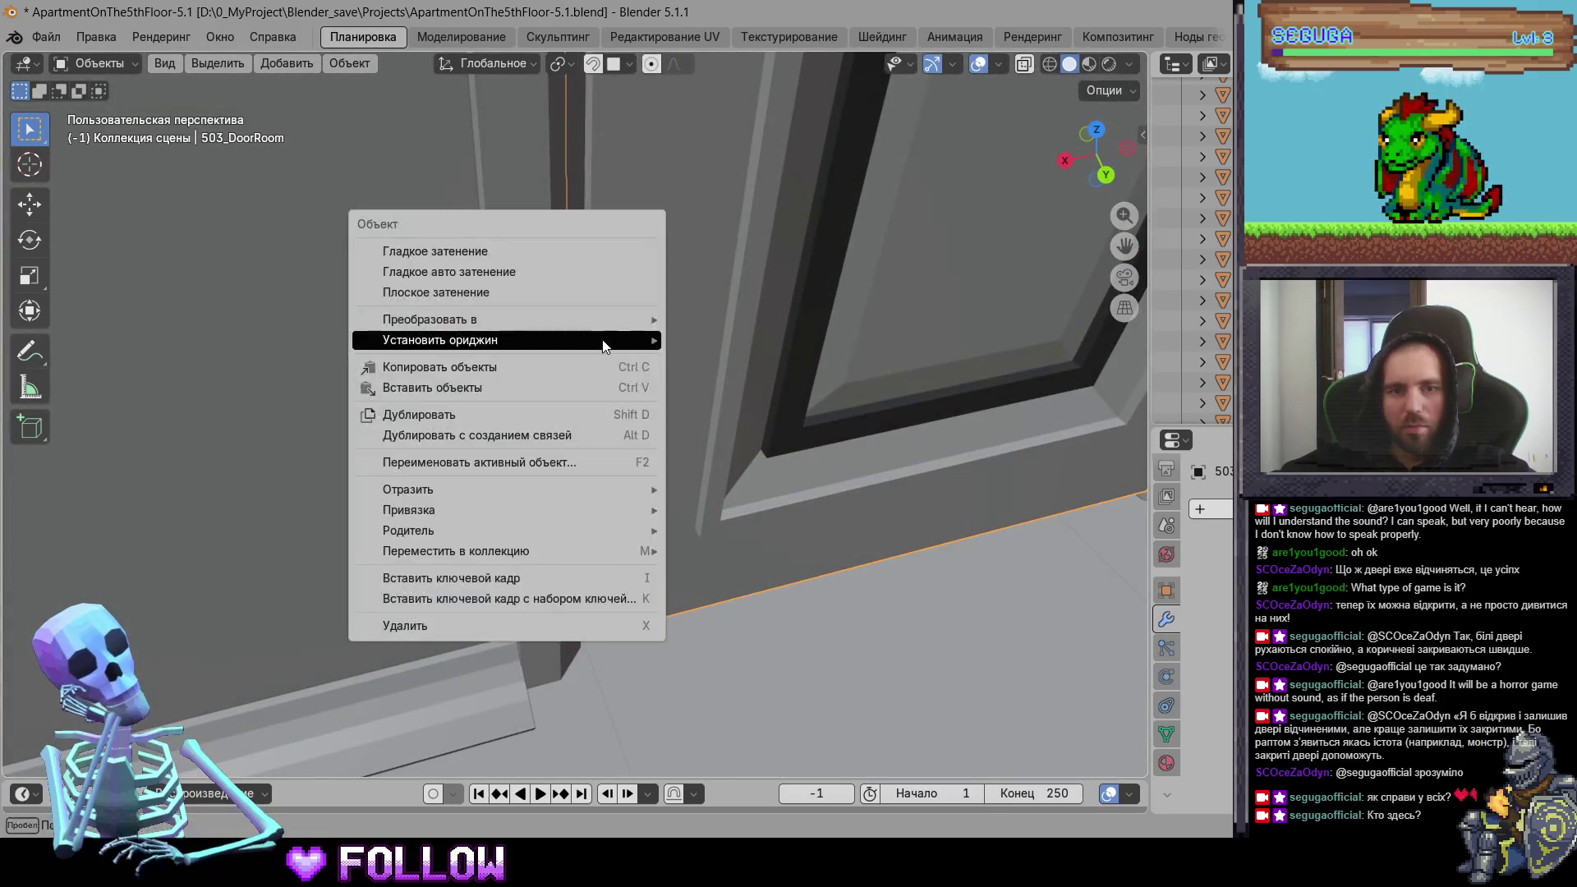
mouse_move(607, 338)
click(756, 386)
Step: Select the TV closet 503_RoomClosetTV, frame it in view and bring up its object actions
scroll(753, 433, down, 2)
scroll(743, 441, down, 5)
click(733, 446)
key(KP_Decimal)
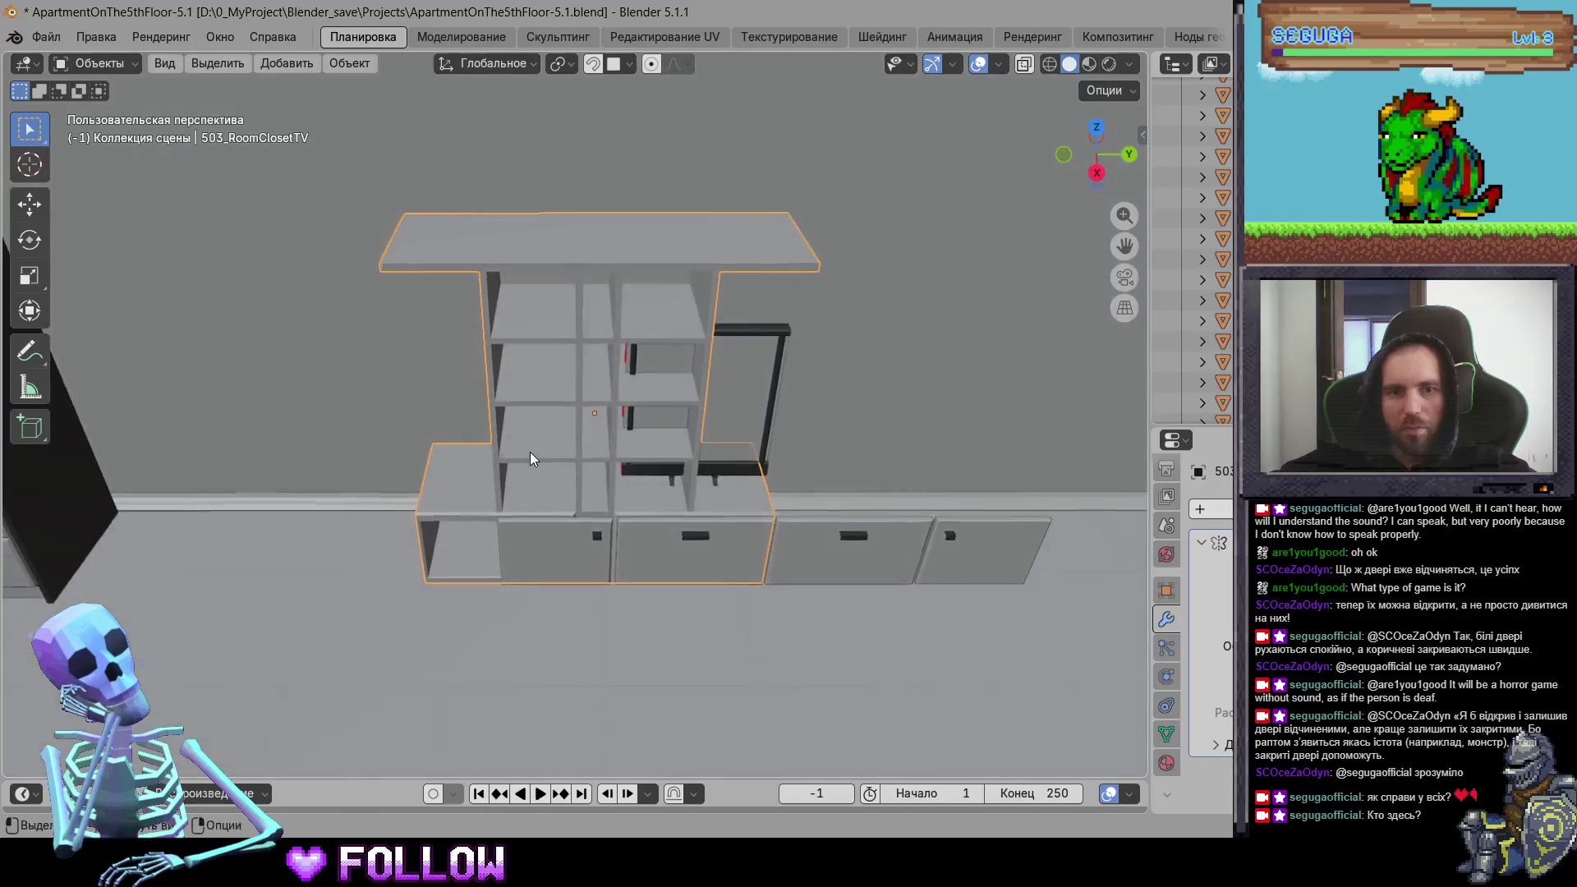
right_click(531, 460)
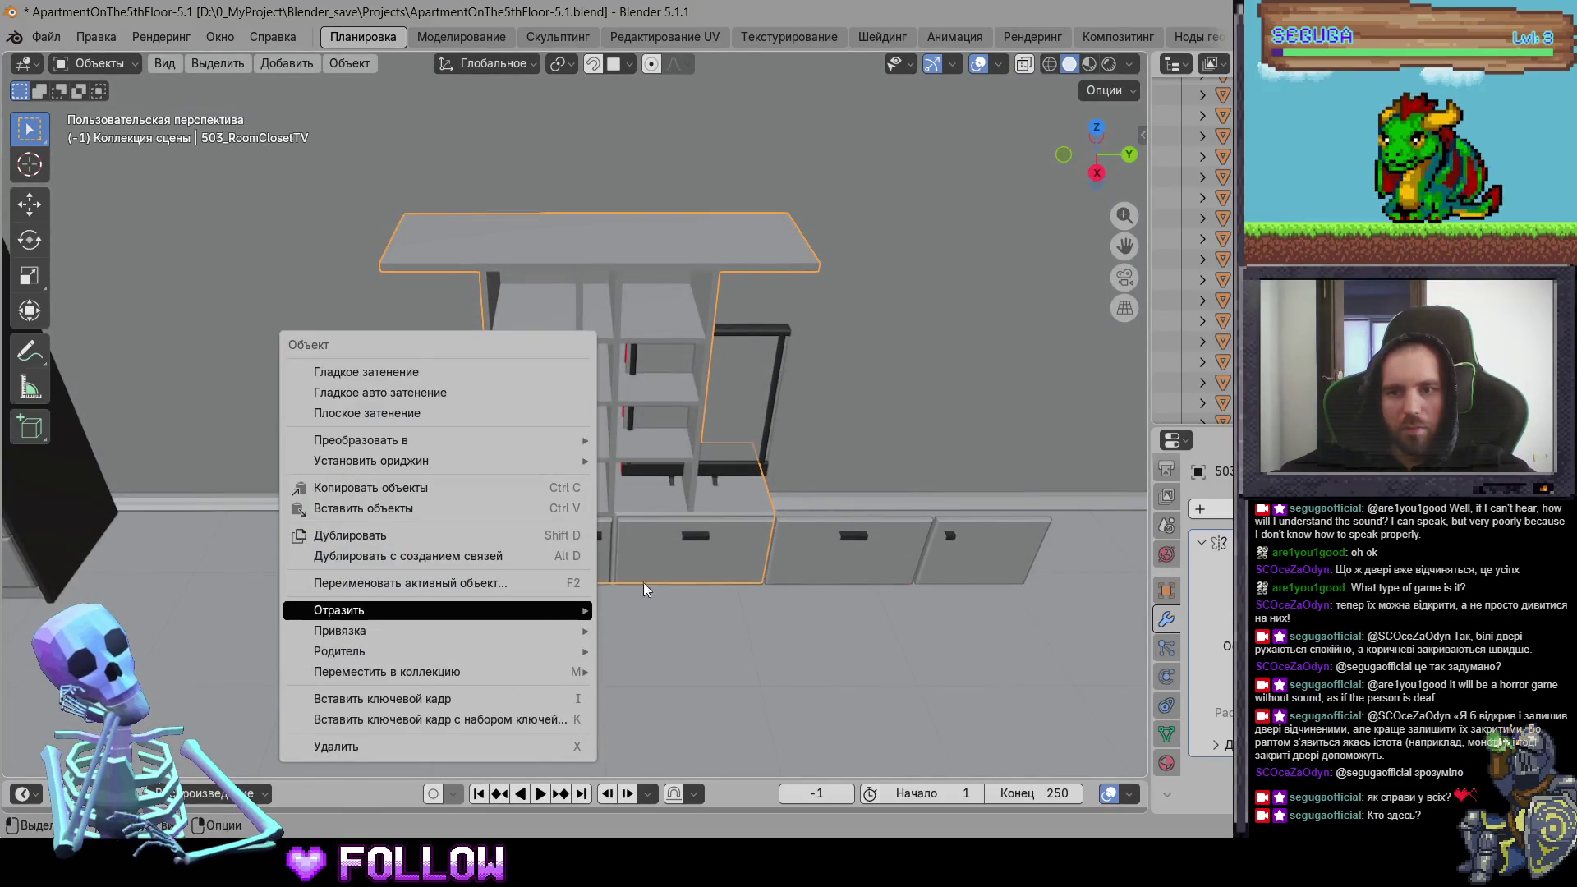
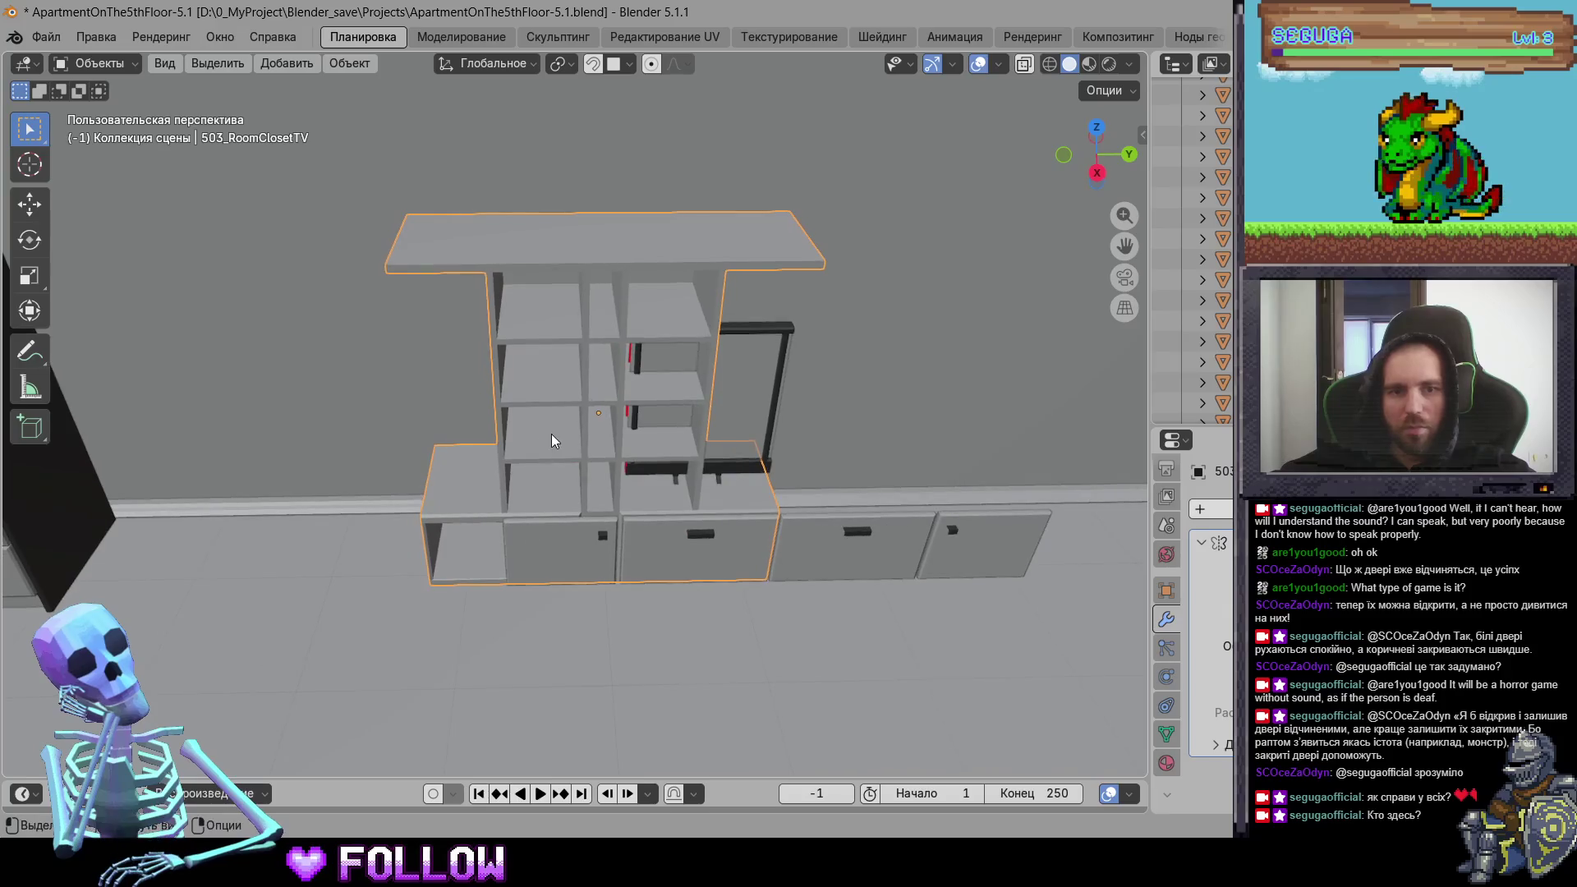
Step: Delete the closet unit, then select and delete its remaining drawers and TV
right_click(542, 483)
click(441, 770)
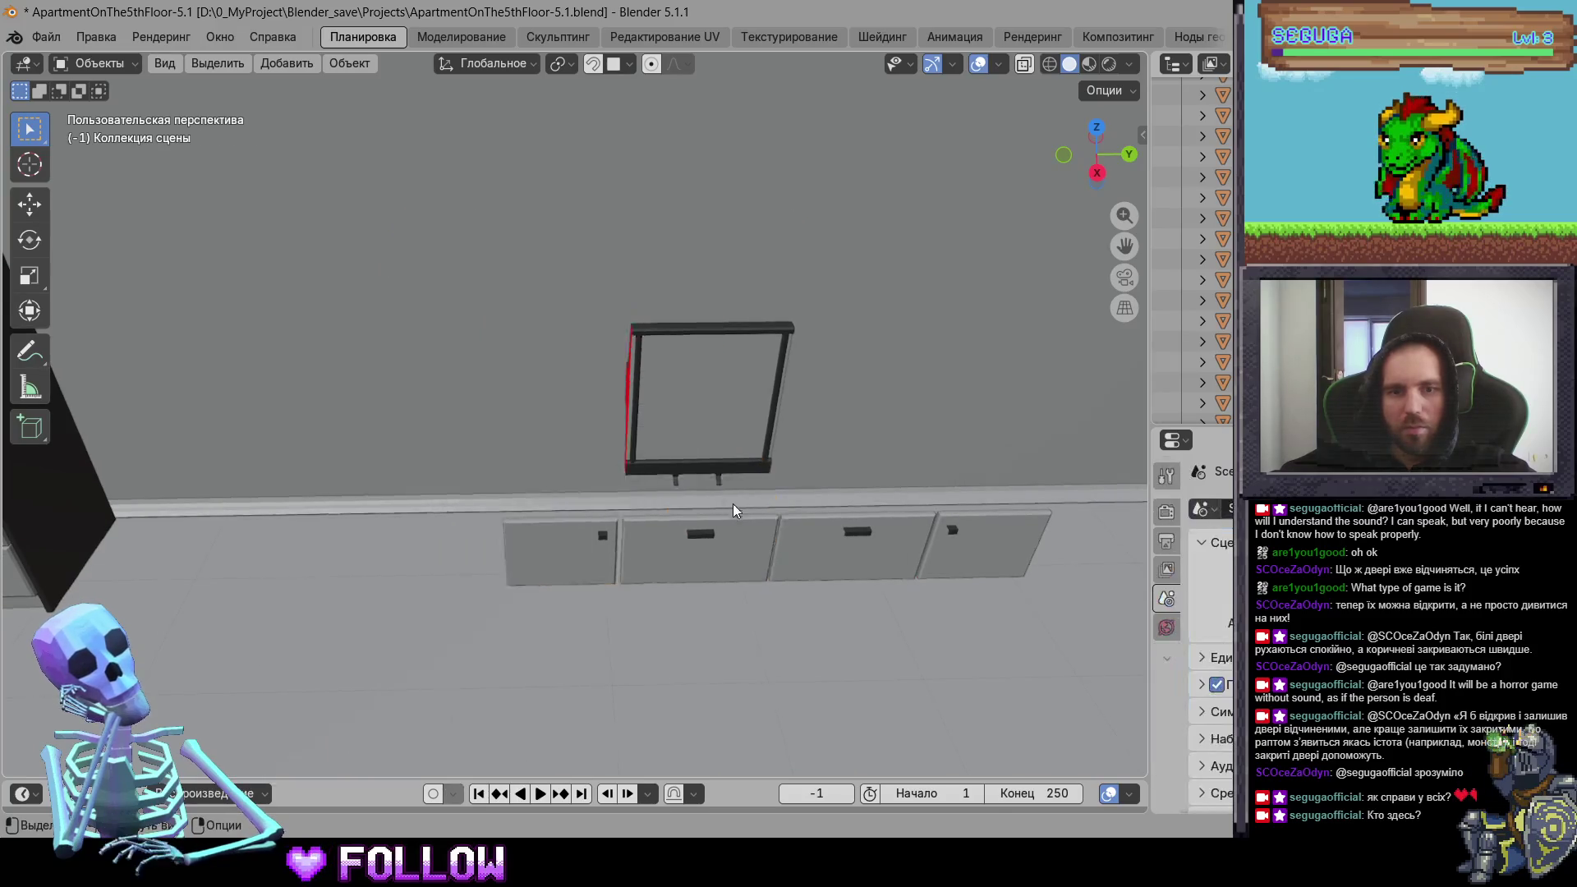
click(698, 541)
shift+click(706, 437)
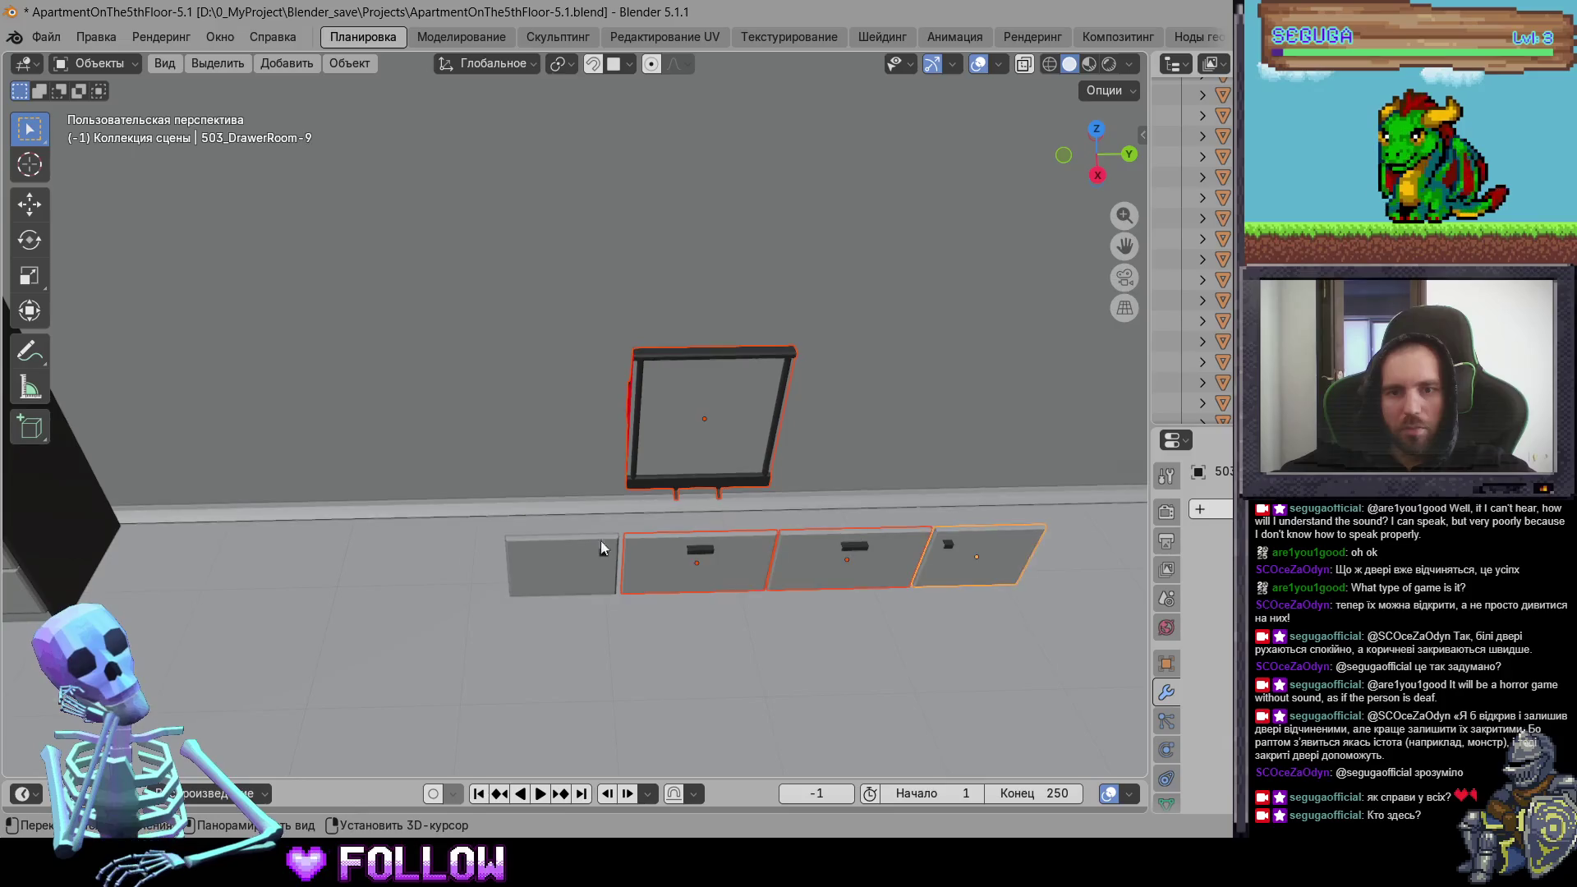
key(a)
right_click(577, 550)
click(570, 547)
Step: Orbit out over the apartment and select the neighbouring TV bookcase cabinet and a drawer
mouse_move(569, 547)
middle_down()
mouse_move(632, 650)
mouse_move(696, 521)
mouse_move(759, 534)
middle_up()
mouse_move(851, 520)
middle_down()
mouse_move(356, 460)
mouse_move(529, 432)
mouse_move(397, 446)
mouse_move(669, 526)
mouse_move(461, 442)
mouse_move(693, 429)
mouse_move(441, 434)
mouse_move(369, 416)
middle_up()
click(381, 441)
shift+click(333, 455)
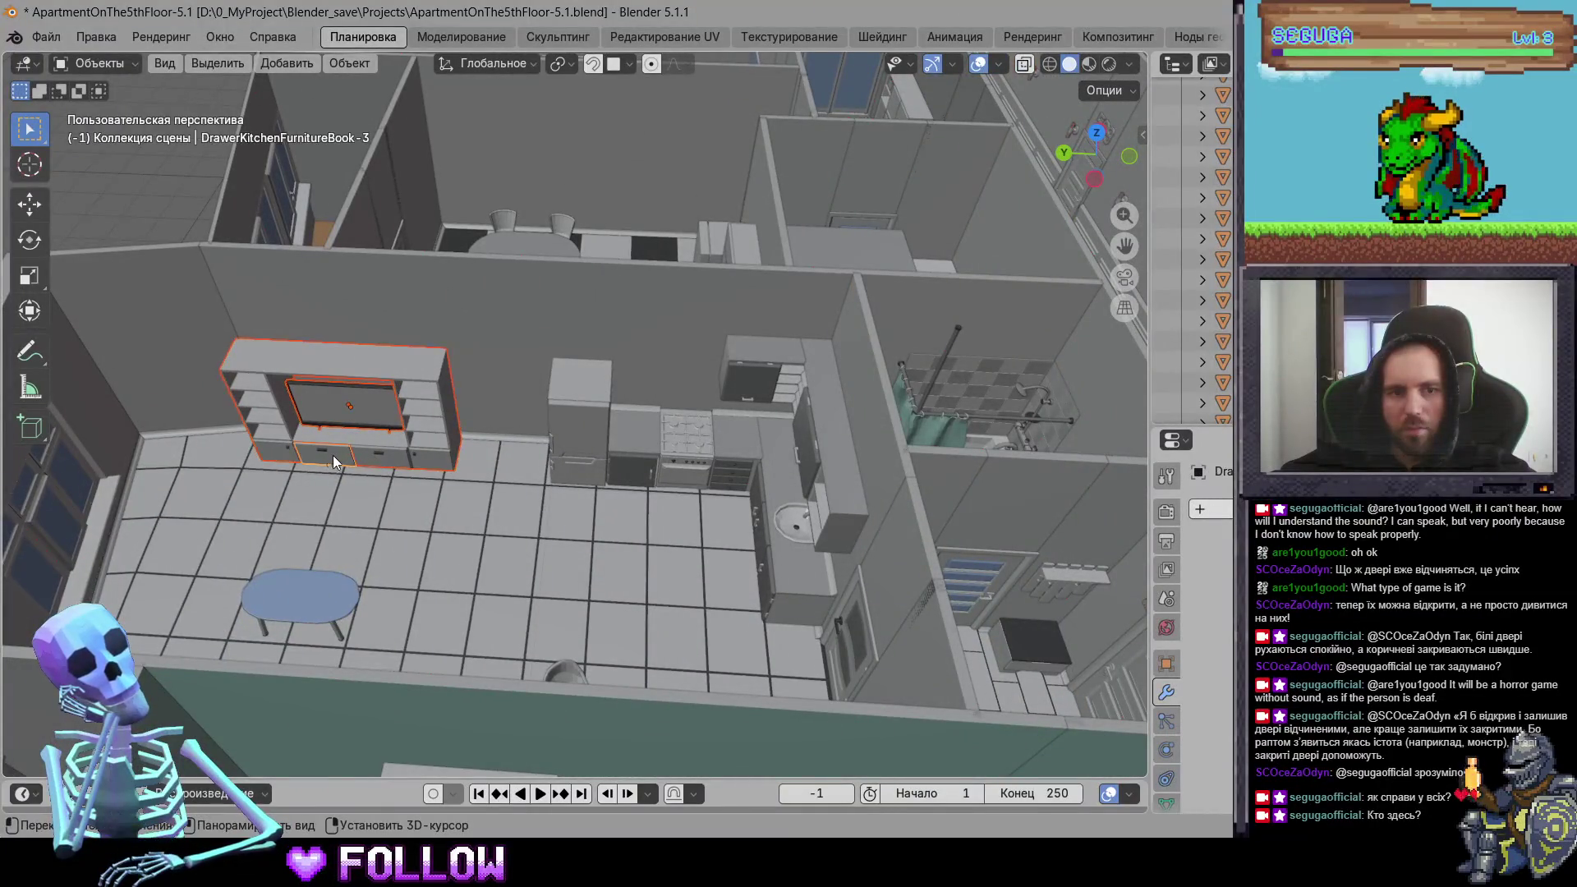
Step: Duplicate the 500_DrawerKitchenFurnitureBook-1 unit and move the copy 36.559 m along X
shift+click(396, 458)
mouse_move(444, 460)
middle_down()
mouse_move(576, 402)
mouse_move(466, 397)
mouse_move(535, 373)
mouse_move(475, 318)
middle_up()
key(shift+d)
key(x)
click(1001, 525)
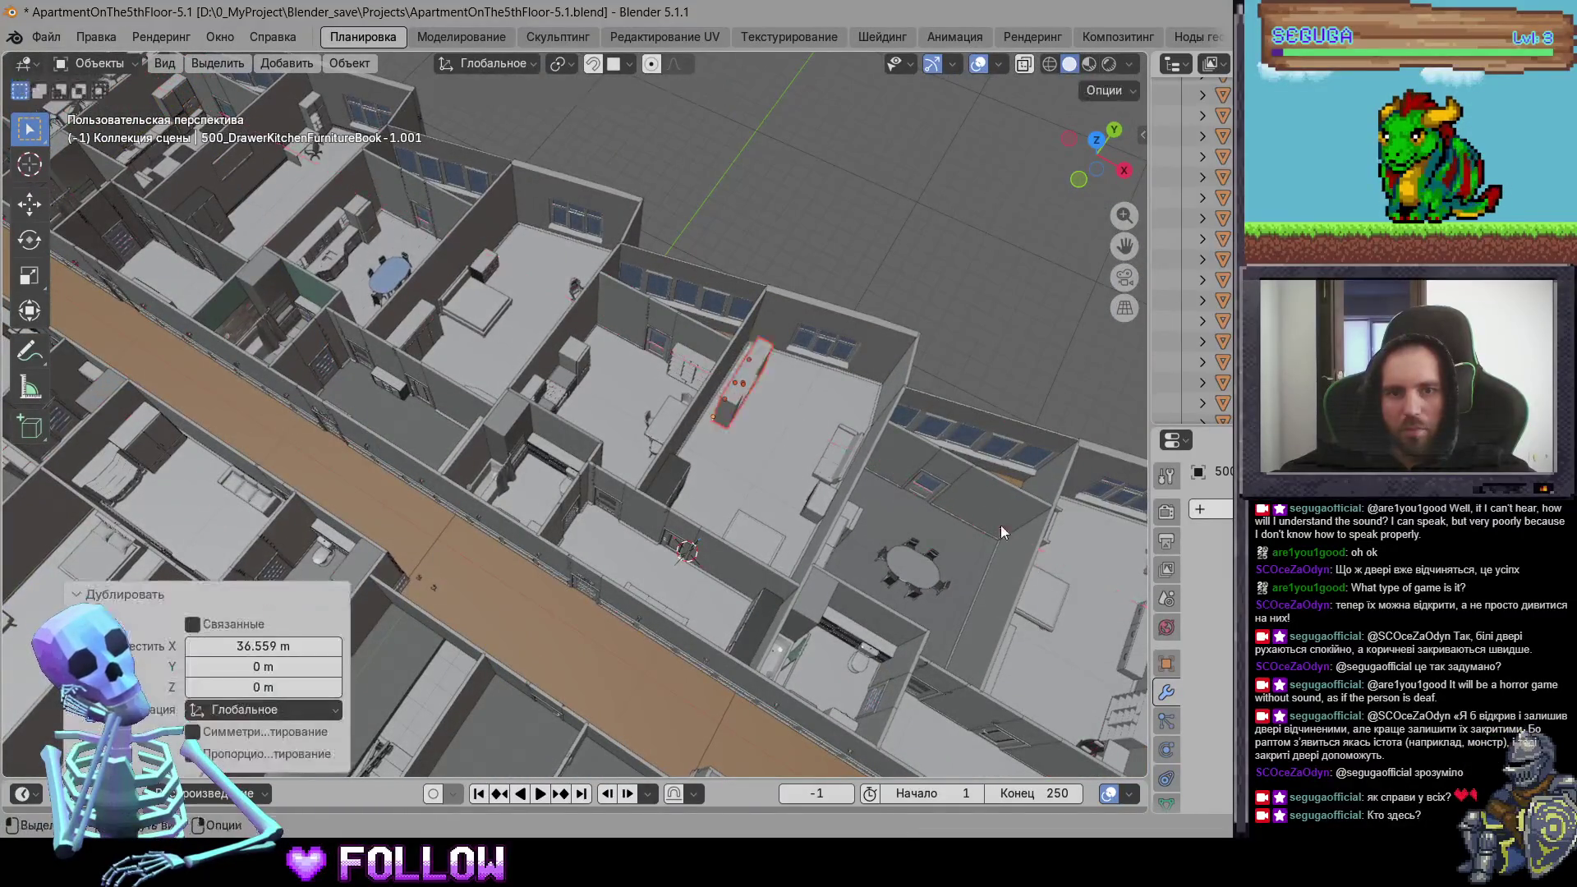
scroll(632, 419, up, 6)
Step: Snap the copied unit into position and shift it -0.46646 m along Y
right_click(526, 353)
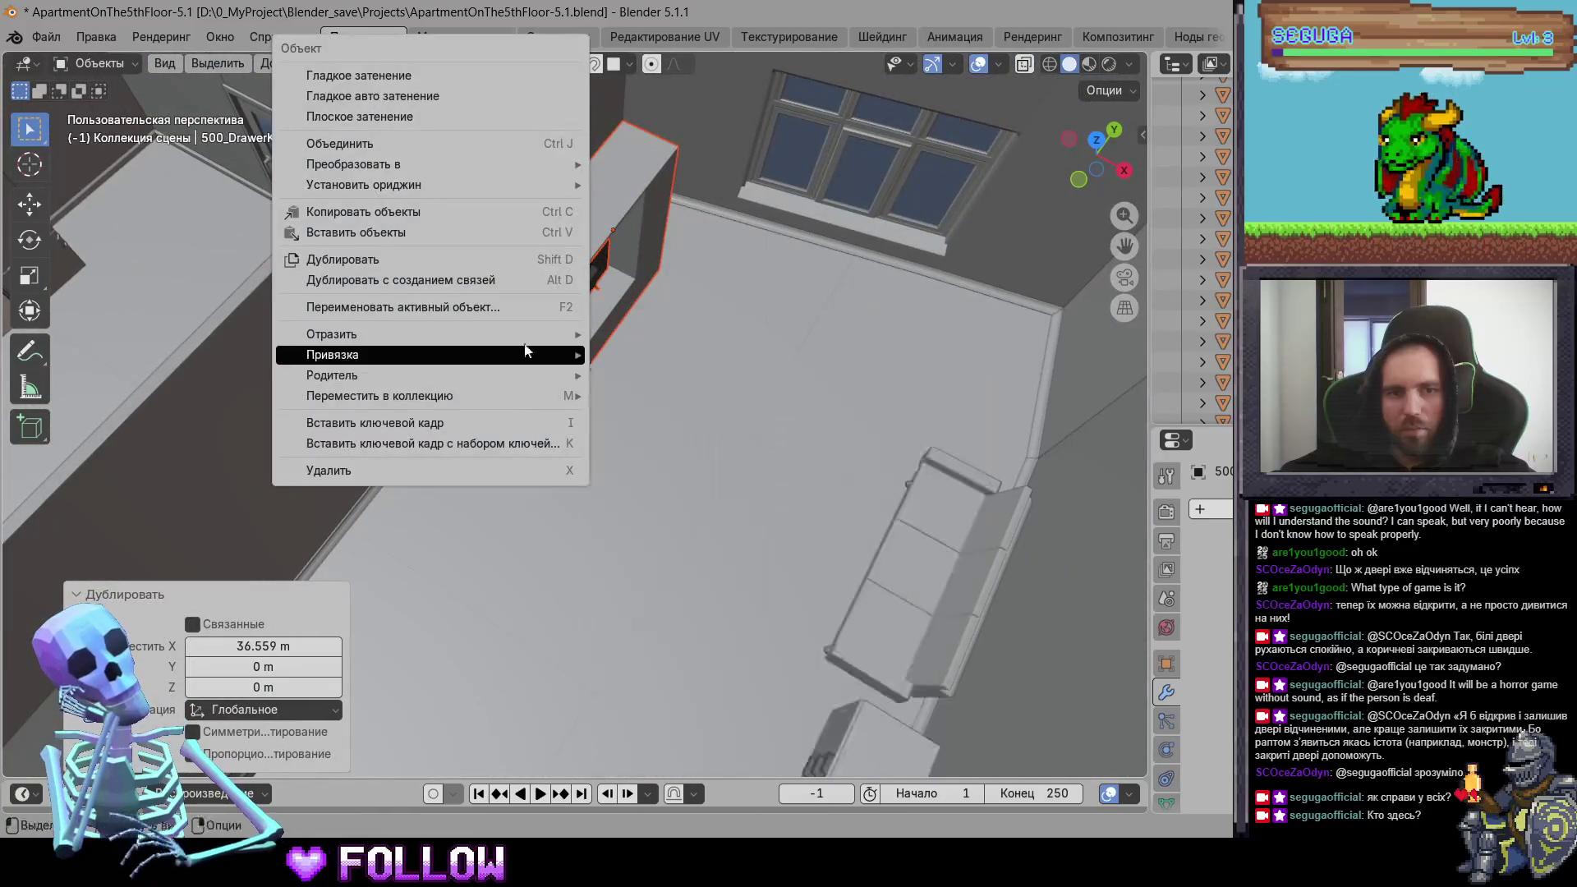
mouse_move(526, 353)
click(667, 366)
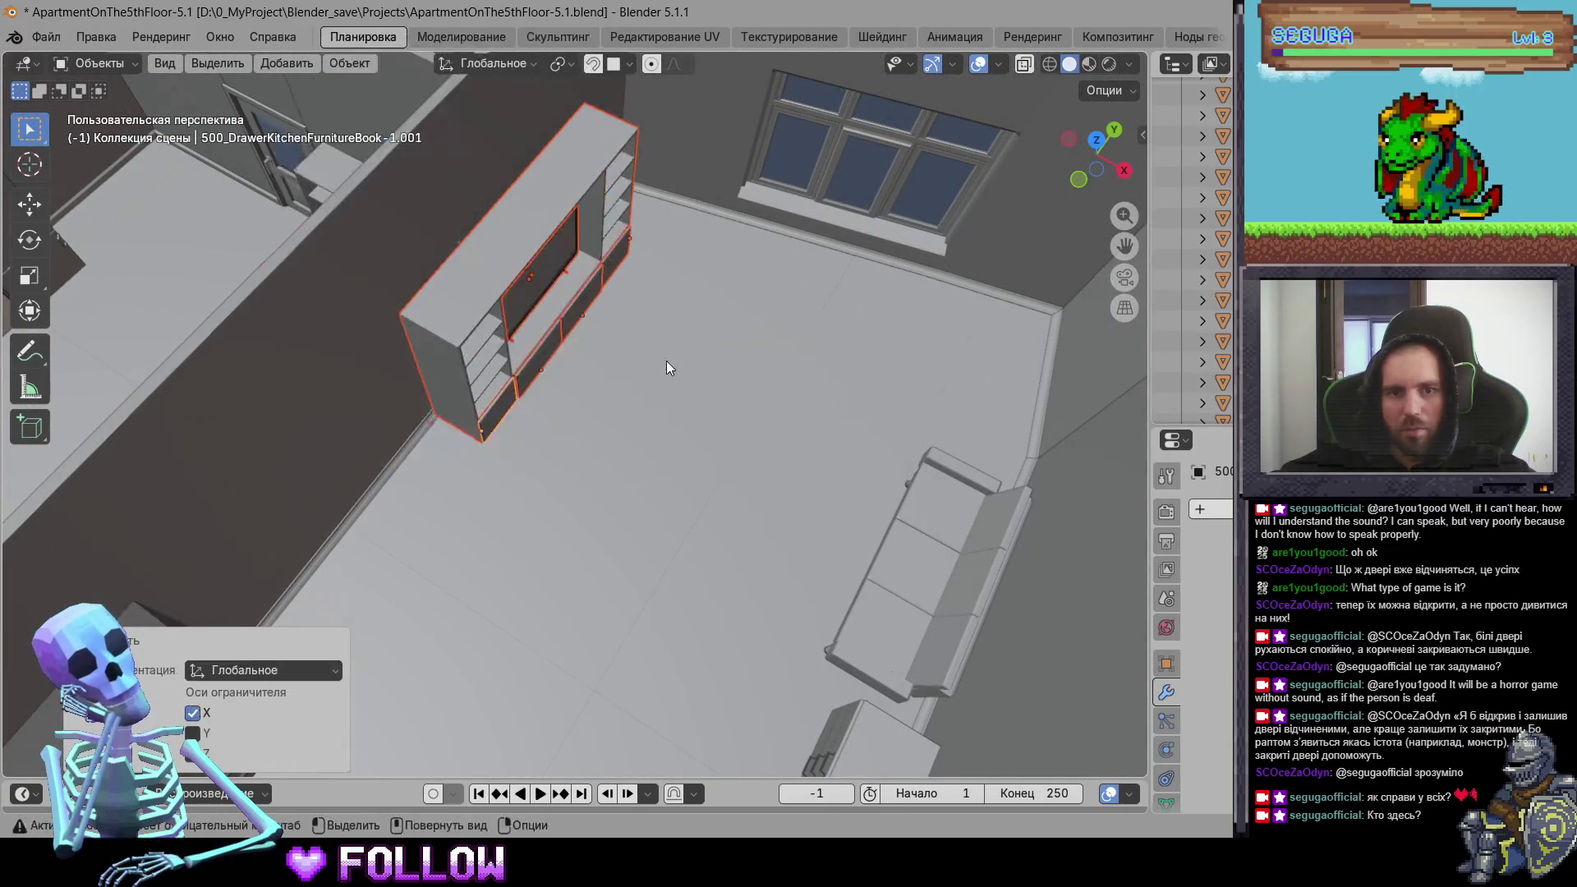
key(g)
key(y)
click(666, 366)
Step: In top orthographic view, nudge the unit along X toward the wall
click(1096, 140)
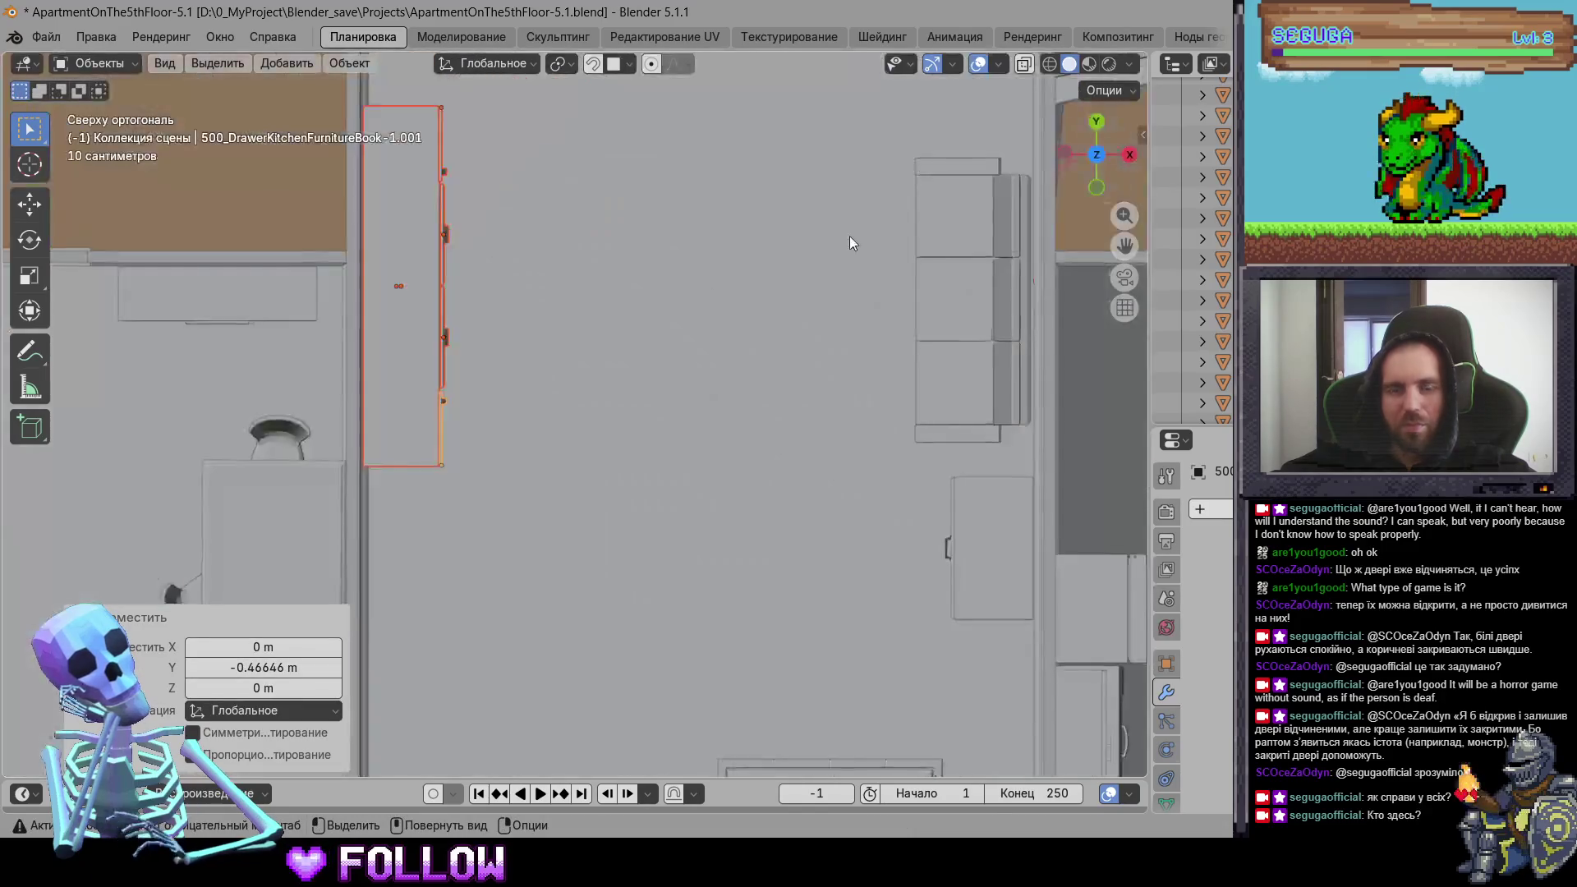
scroll(611, 426, up, 6)
key(g)
key(x)
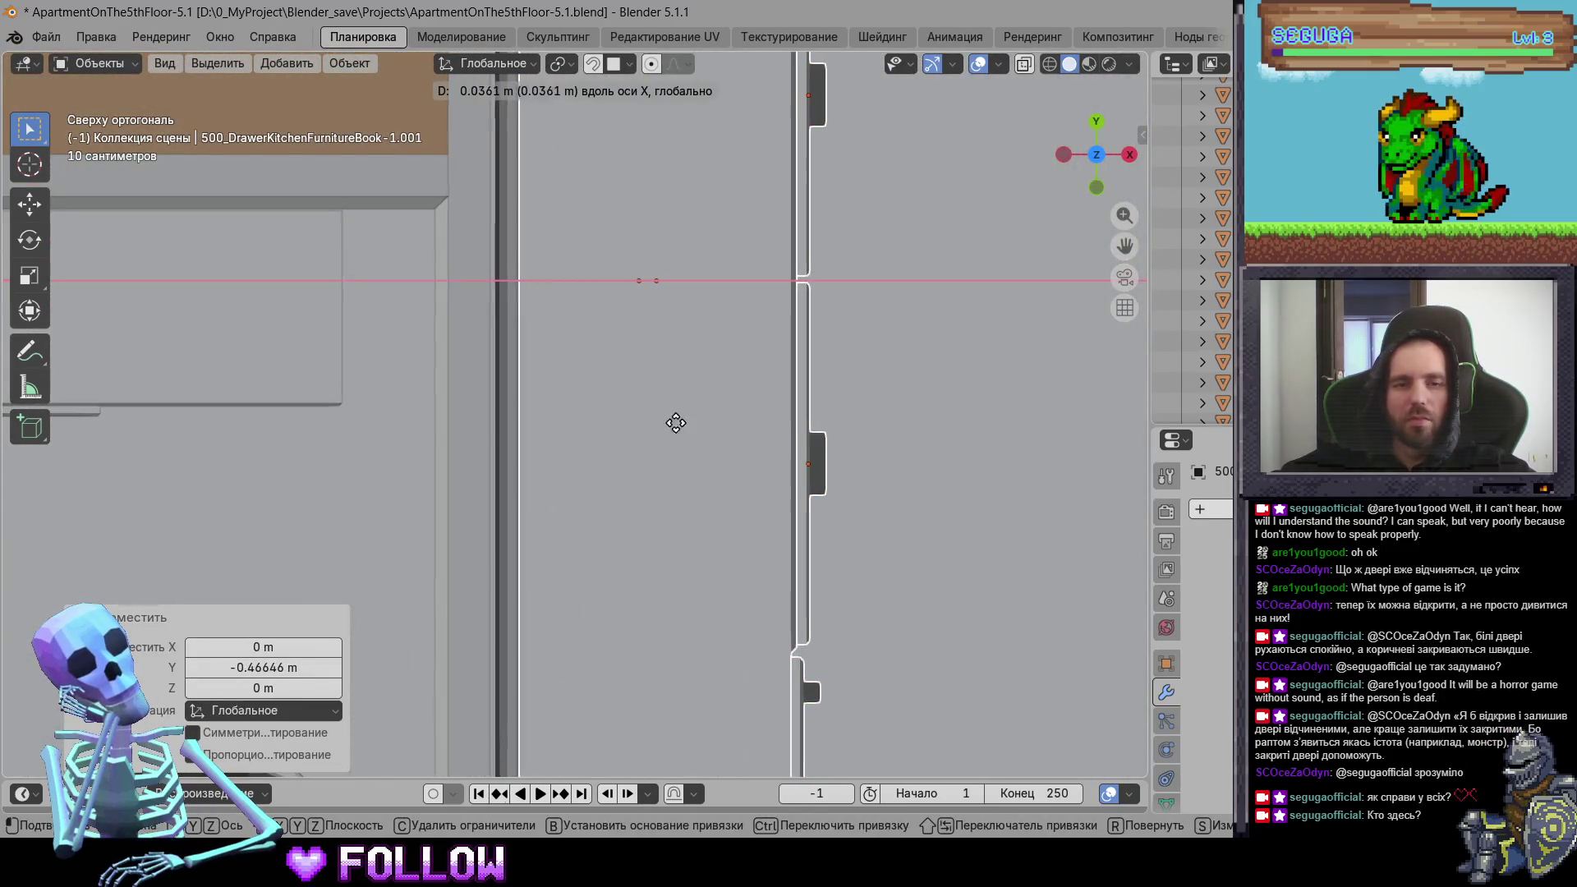
click(668, 426)
mouse_move(669, 427)
middle_down()
mouse_move(630, 357)
mouse_move(600, 509)
mouse_move(736, 664)
mouse_move(685, 636)
mouse_move(801, 715)
mouse_move(702, 515)
middle_up()
scroll(600, 509, down, 5)
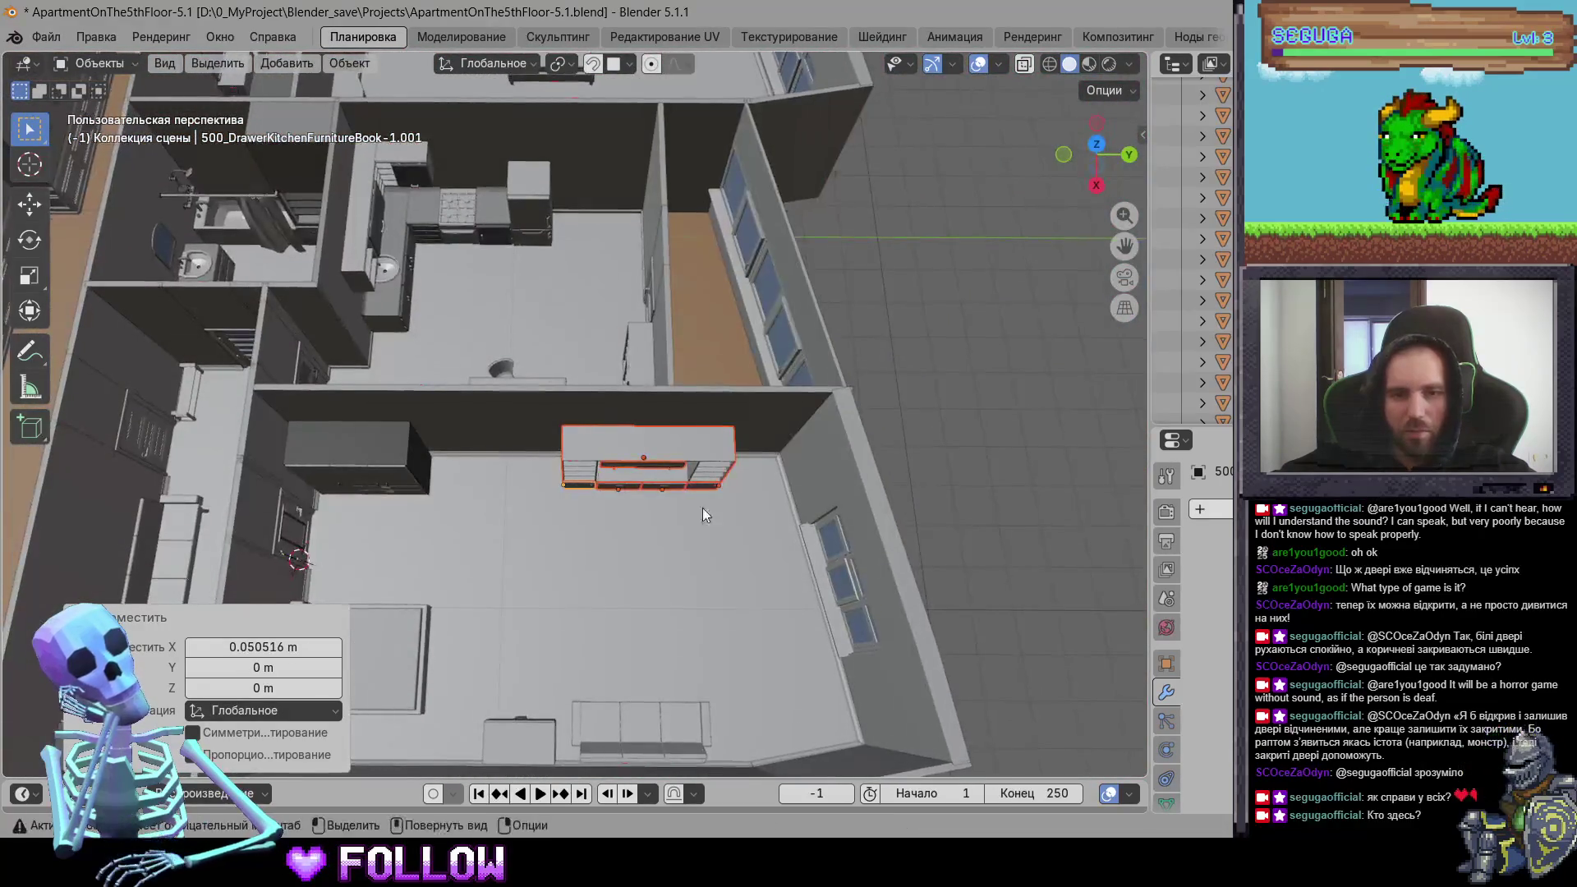
Step: Shift the cabinet -0.059215 m along Y, check from the top, and apply all transforms
key(g)
key(y)
click(655, 493)
key(KP_5)
drag(1086, 164, 1093, 160)
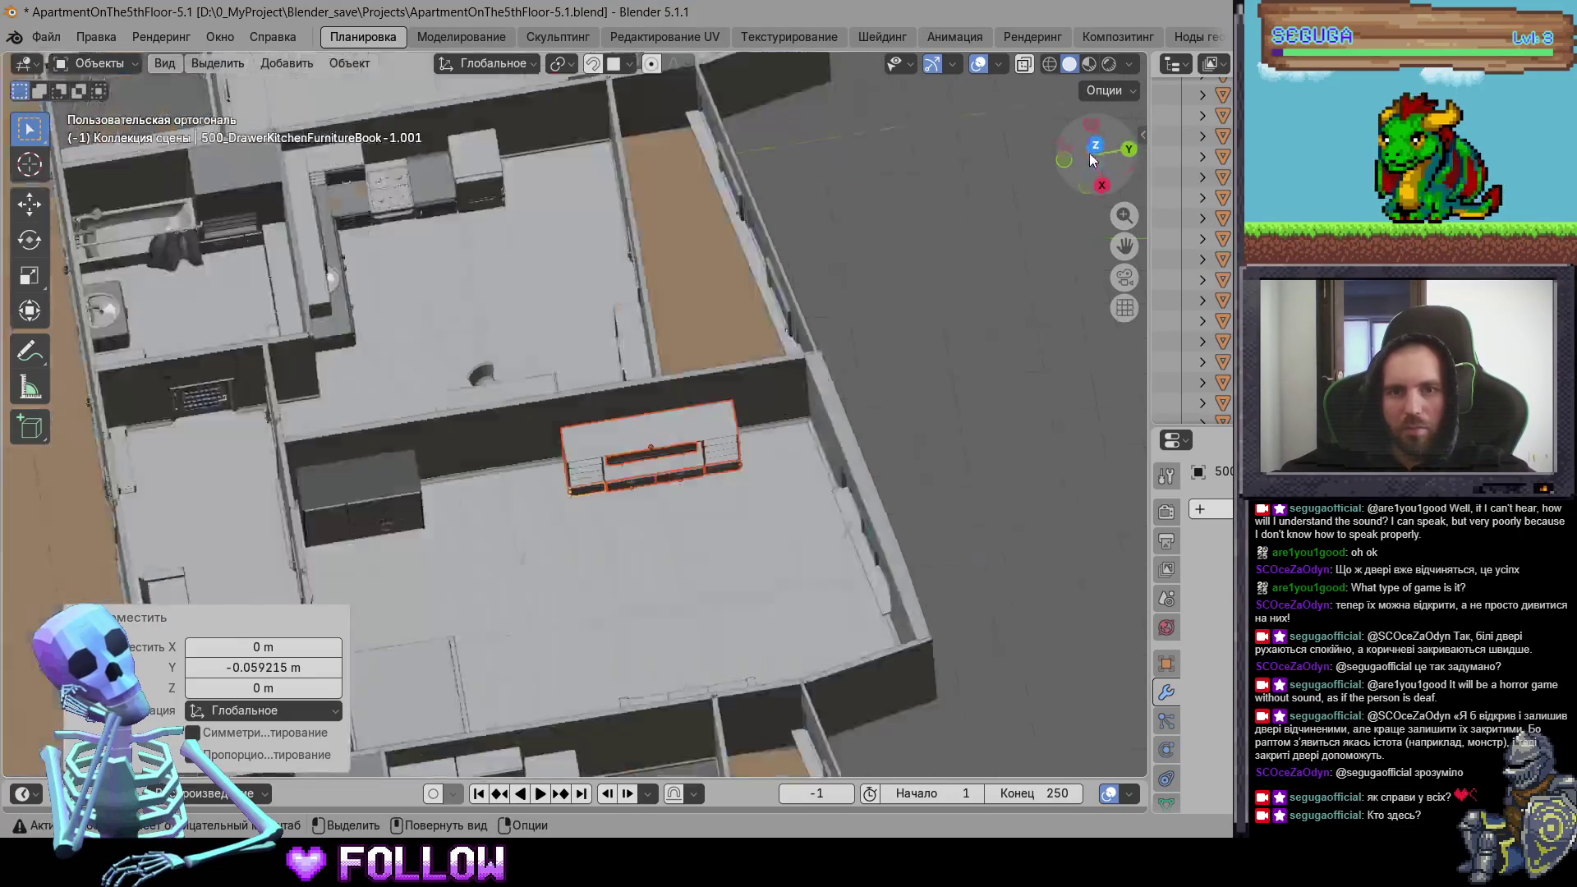
key(KP_7)
scroll(776, 381, up, 3)
mouse_move(775, 381)
middle_down()
mouse_move(568, 387)
mouse_move(782, 329)
mouse_move(717, 277)
mouse_move(805, 433)
mouse_move(659, 421)
middle_up()
scroll(568, 395, up, 5)
key(ctrl+a)
click(697, 417)
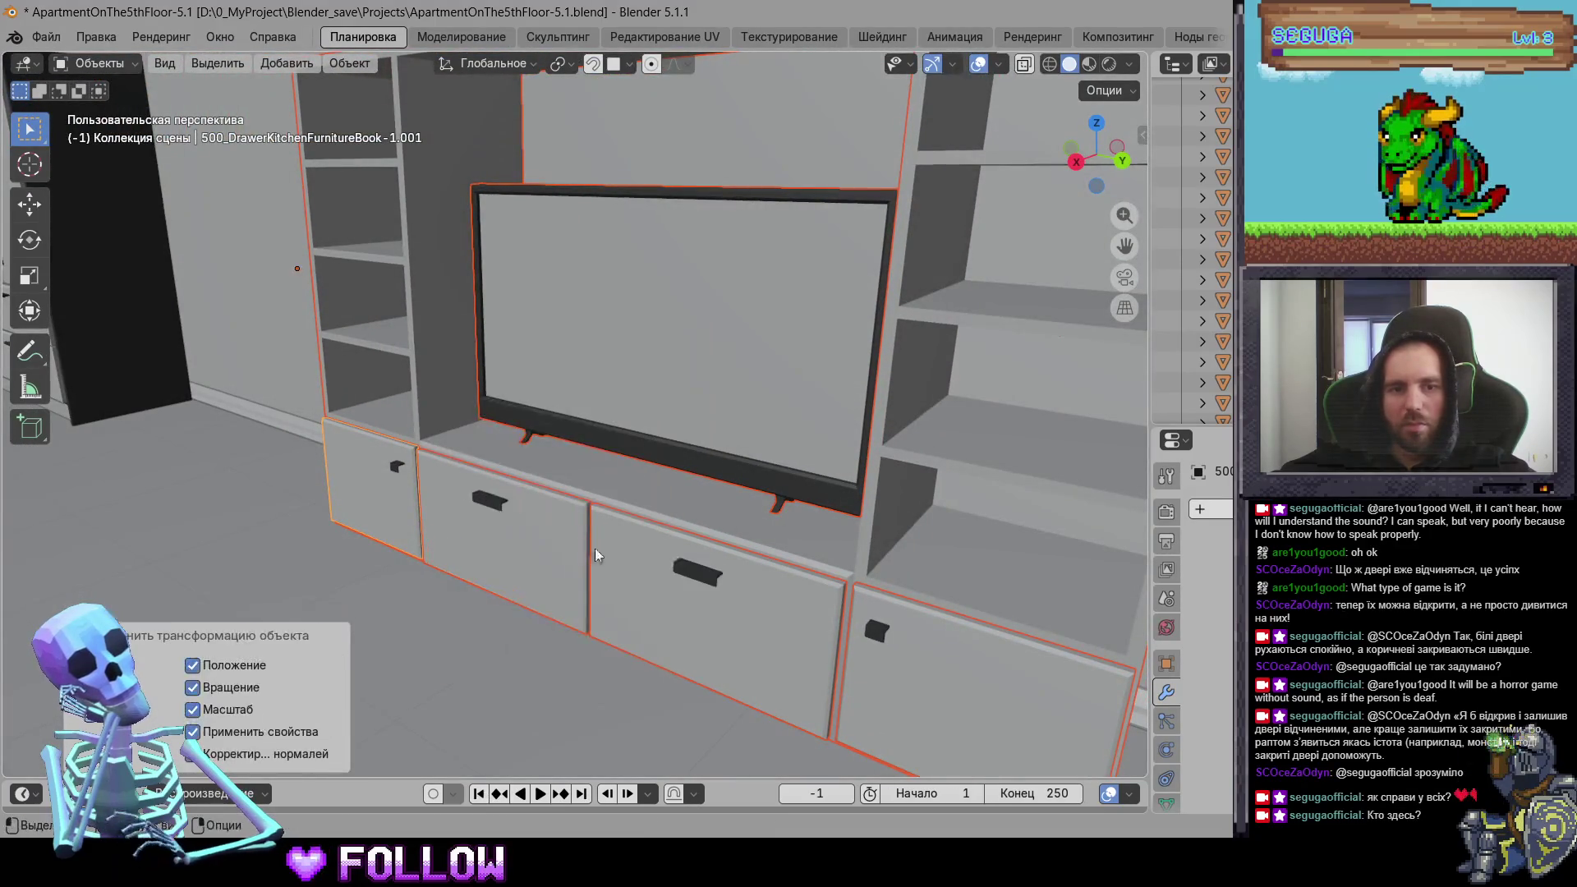
Step: Select the multi-part bookcase cabinet and reset its origin
click(871, 588)
mouse_move(871, 589)
middle_down()
mouse_move(717, 521)
mouse_move(757, 441)
mouse_move(804, 493)
middle_up()
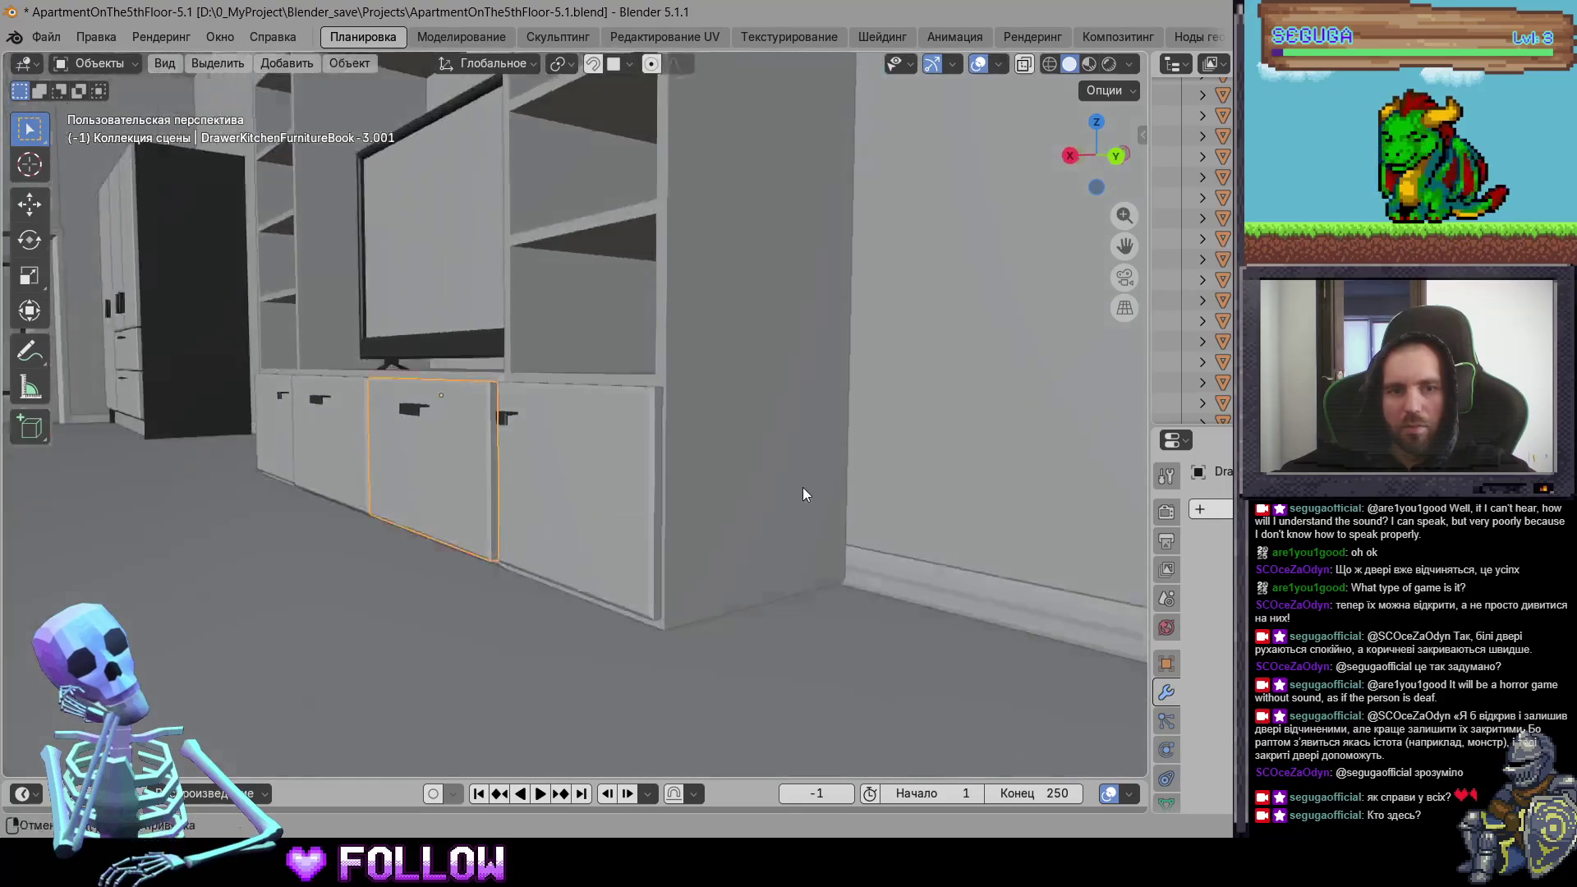
click(801, 486)
scroll(802, 486, up, 3)
right_click(607, 419)
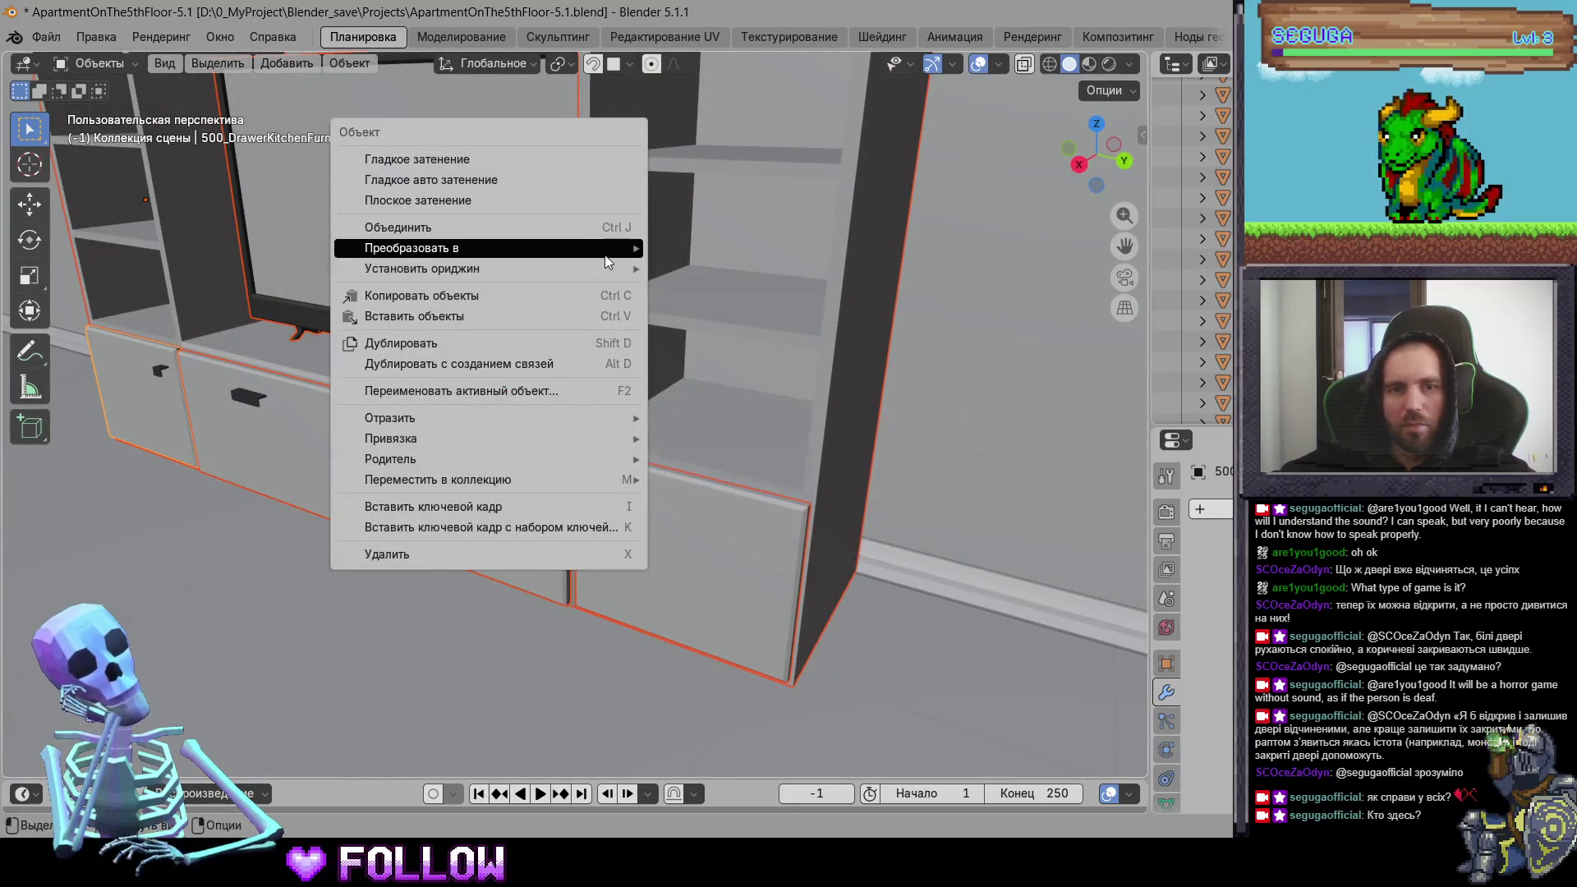
mouse_move(574, 269)
click(764, 289)
scroll(828, 387, down, 3)
Step: Place the 3D cursor on a drawer's hinge edge and set that drawer's origin there
click(711, 548)
scroll(589, 427, up, 3)
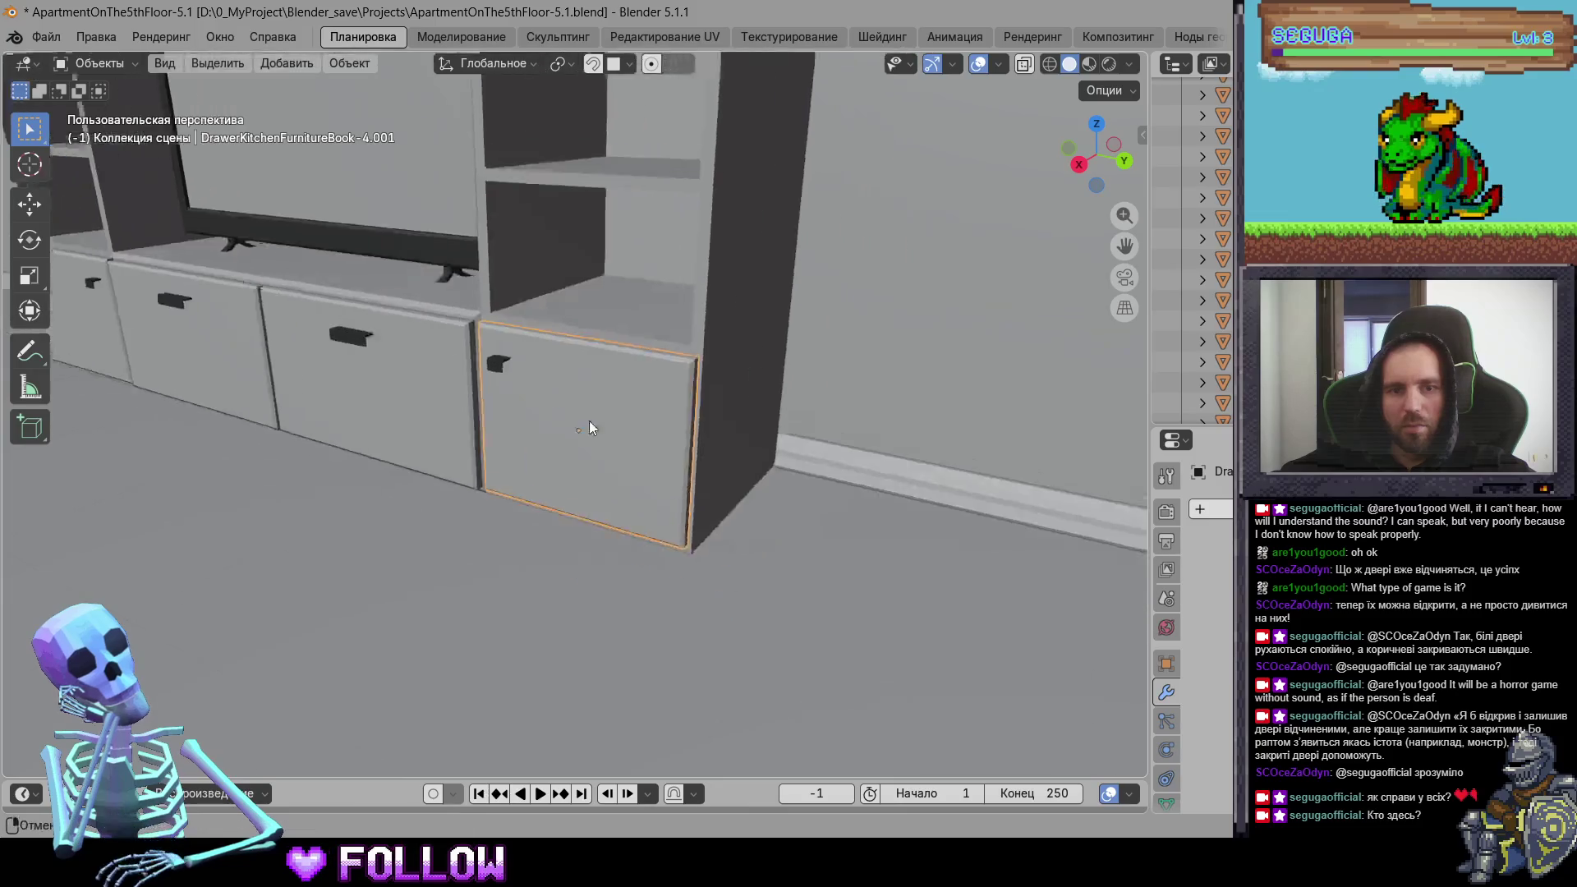
scroll(589, 427, up, 5)
shift+right_click(534, 369)
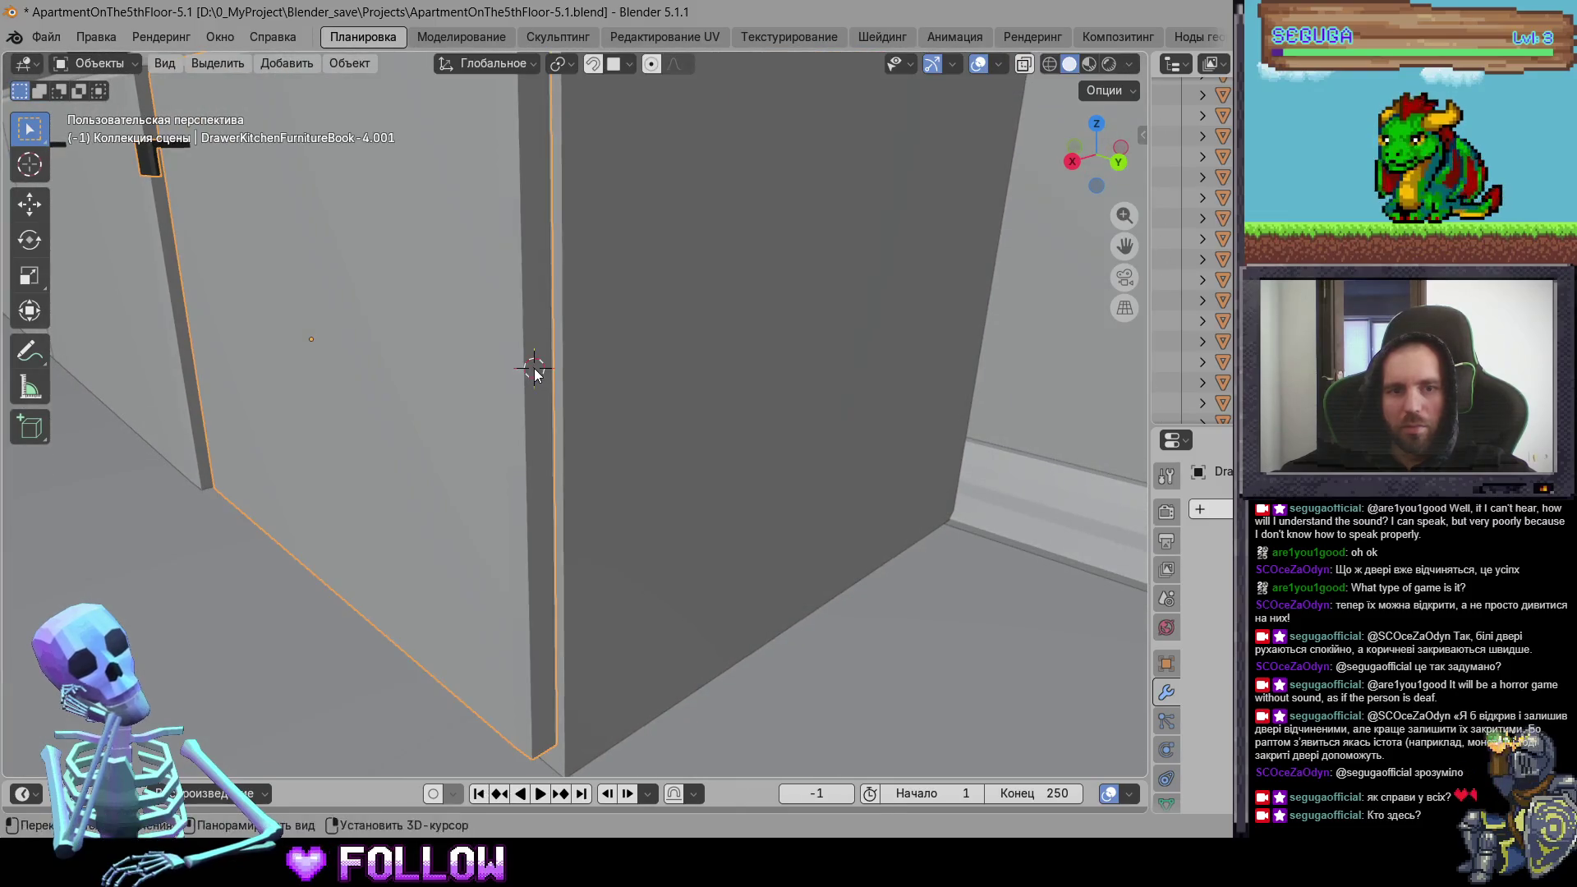
right_click(534, 371)
click(698, 414)
scroll(566, 461, down, 5)
Step: Set the left cabinet door's origin to the 3D cursor
mouse_move(567, 461)
middle_down()
mouse_move(614, 368)
mouse_move(552, 412)
middle_up()
scroll(792, 408, up, 3)
scroll(793, 409, down, 3)
click(553, 411)
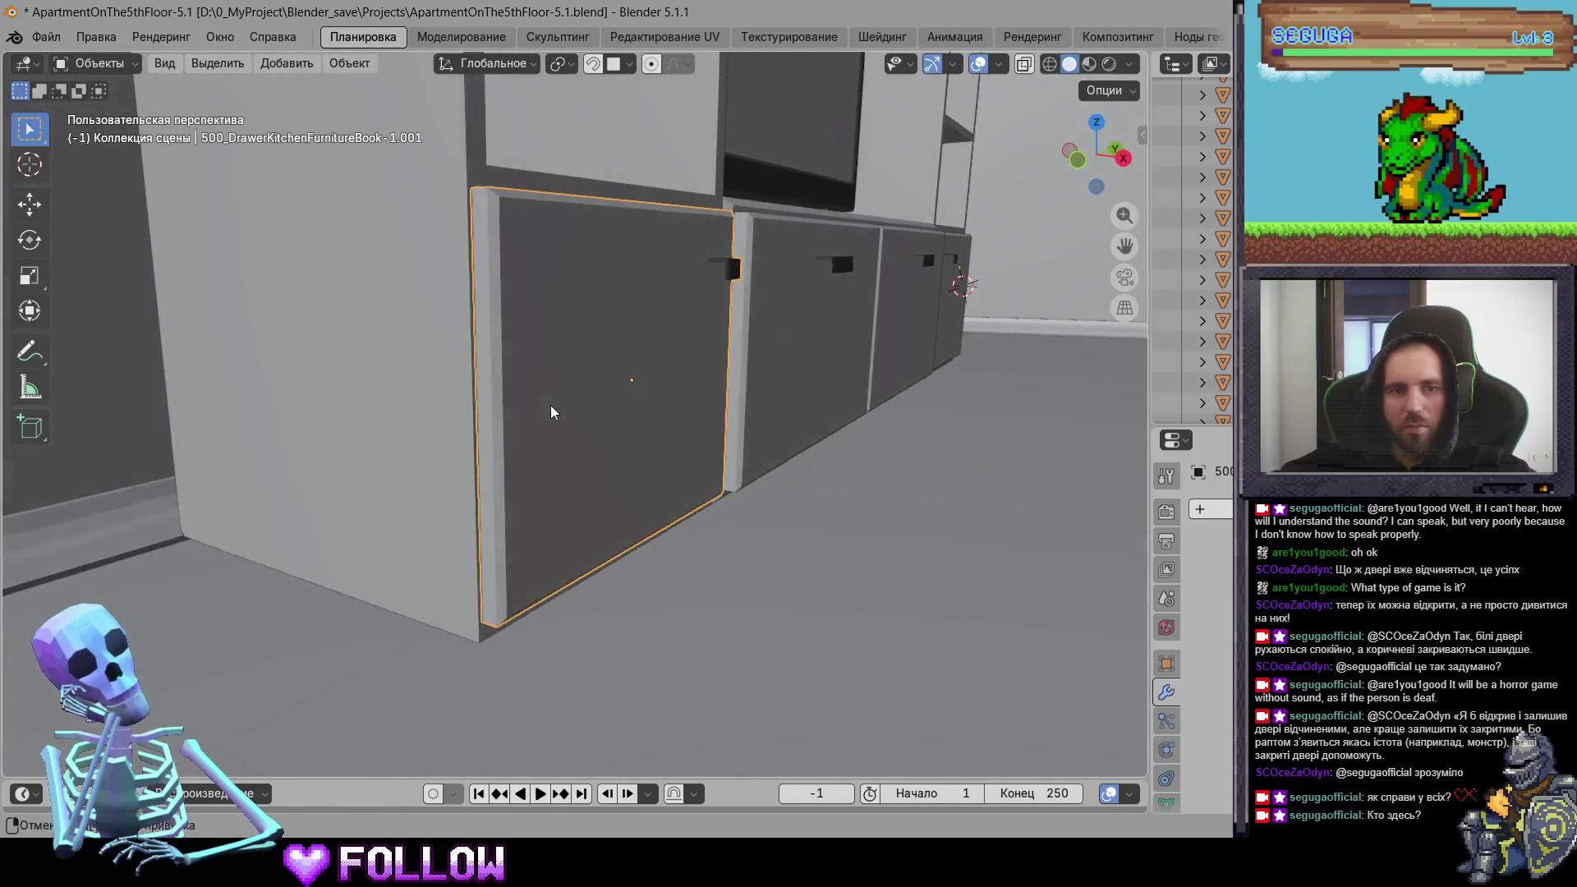
right_click(482, 387)
click(714, 440)
Step: Move the middle drawer's origin to the 3D cursor
mouse_move(834, 440)
middle_down()
mouse_move(672, 448)
mouse_move(642, 422)
mouse_move(503, 444)
middle_up()
click(604, 431)
scroll(606, 435, up, 4)
right_click(503, 444)
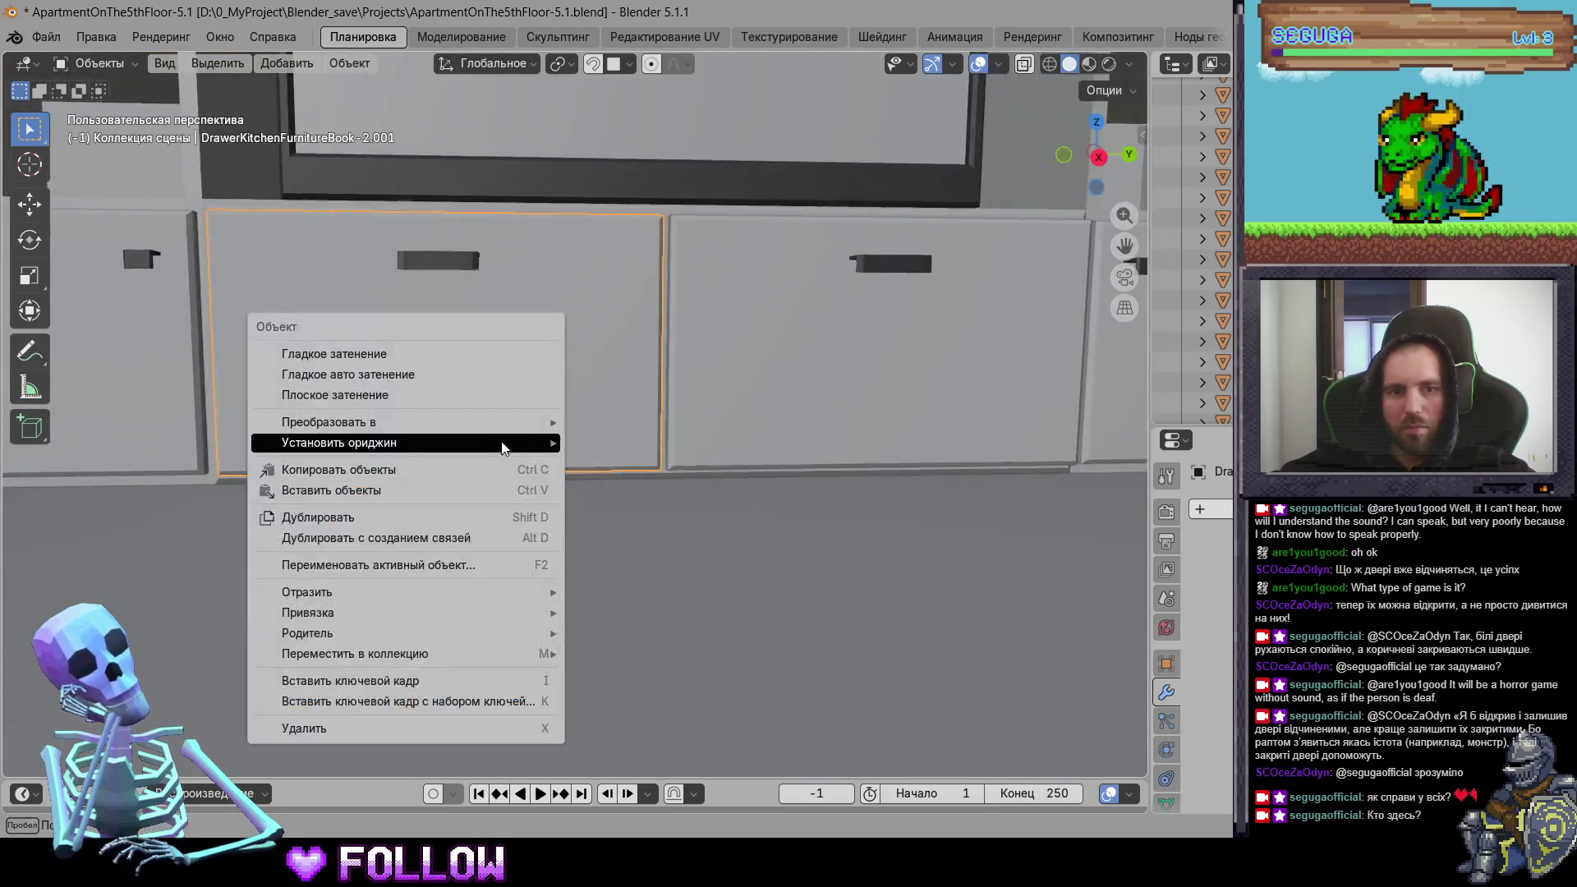
mouse_move(502, 444)
click(669, 482)
Step: Set the next drawer front's origin at the 3D cursor, then orbit toward the kitchen
mouse_move(669, 482)
middle_down()
mouse_move(593, 457)
mouse_move(677, 458)
mouse_move(437, 444)
mouse_move(552, 371)
middle_up()
scroll(522, 457, up, 3)
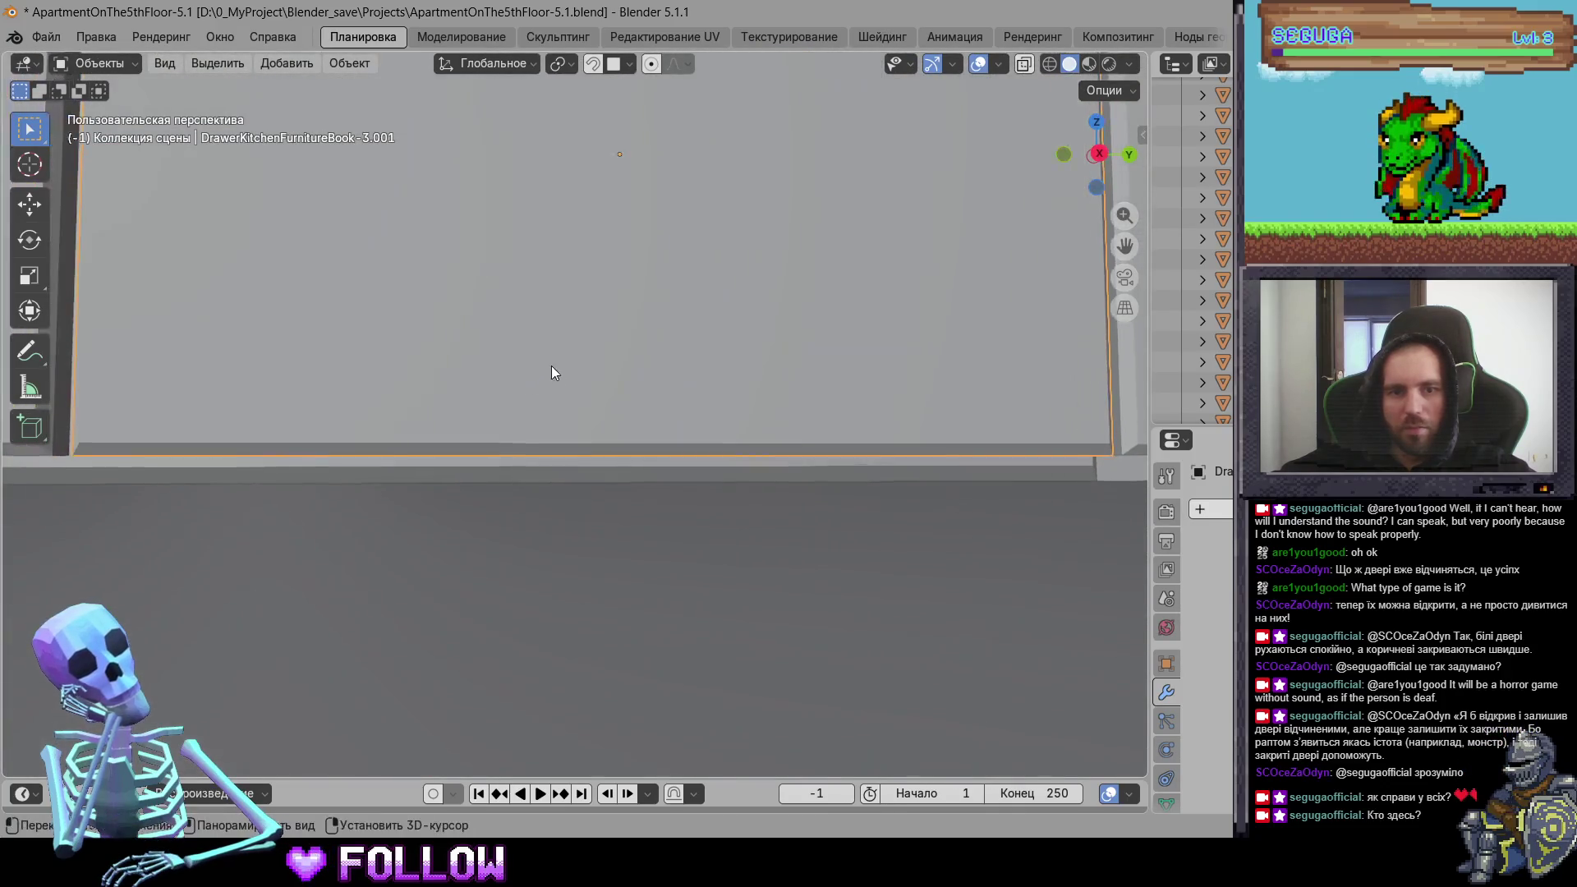
right_click(614, 451)
mouse_move(638, 451)
click(772, 494)
mouse_move(772, 494)
middle_down()
mouse_move(730, 543)
mouse_move(542, 592)
mouse_move(414, 471)
mouse_move(714, 486)
middle_up()
scroll(728, 536, down, 5)
scroll(714, 487, down, 4)
mouse_move(568, 603)
middle_down()
mouse_move(521, 506)
mouse_move(542, 492)
middle_up()
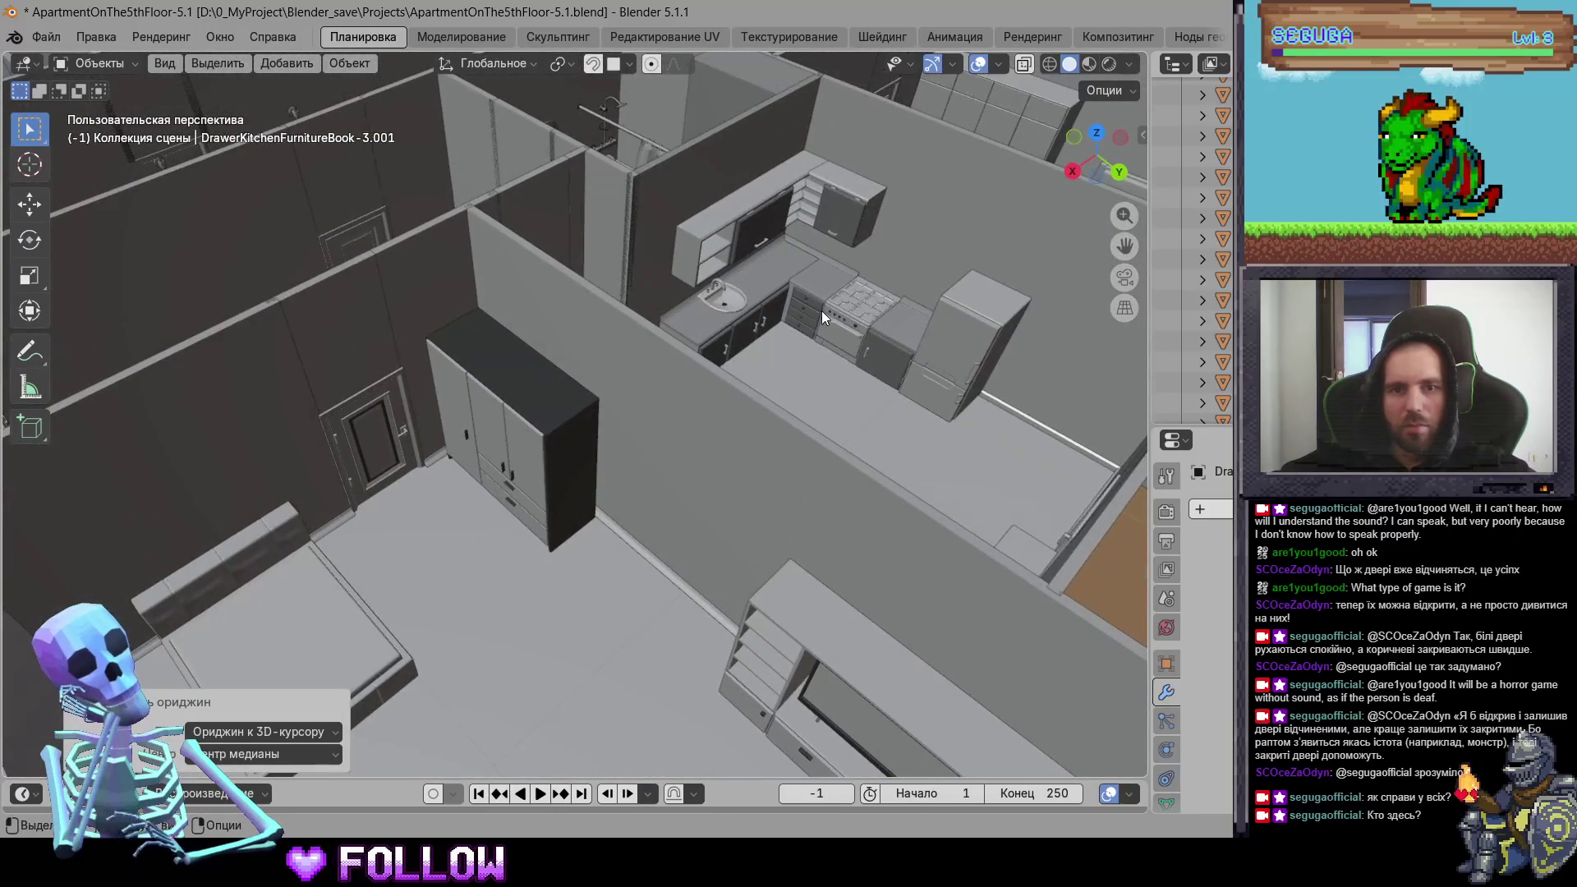
Step: Browse the apartment's furniture and doors, ending at the kitchen sink cabinet
click(834, 329)
click(895, 358)
mouse_move(895, 358)
middle_down()
mouse_move(482, 495)
mouse_move(674, 294)
middle_up()
click(673, 301)
click(914, 450)
mouse_move(914, 450)
middle_down()
mouse_move(802, 441)
mouse_move(638, 473)
mouse_move(436, 372)
mouse_move(511, 389)
mouse_move(473, 555)
mouse_move(508, 559)
mouse_move(558, 342)
mouse_move(541, 269)
mouse_move(478, 451)
mouse_move(966, 396)
middle_up()
click(559, 342)
click(887, 337)
mouse_move(890, 340)
middle_down()
mouse_move(689, 460)
mouse_move(608, 560)
mouse_move(496, 402)
middle_up()
Step: Frame the first sink cabinet door and move its origin to its hinge
click(495, 402)
key(KP_Decimal)
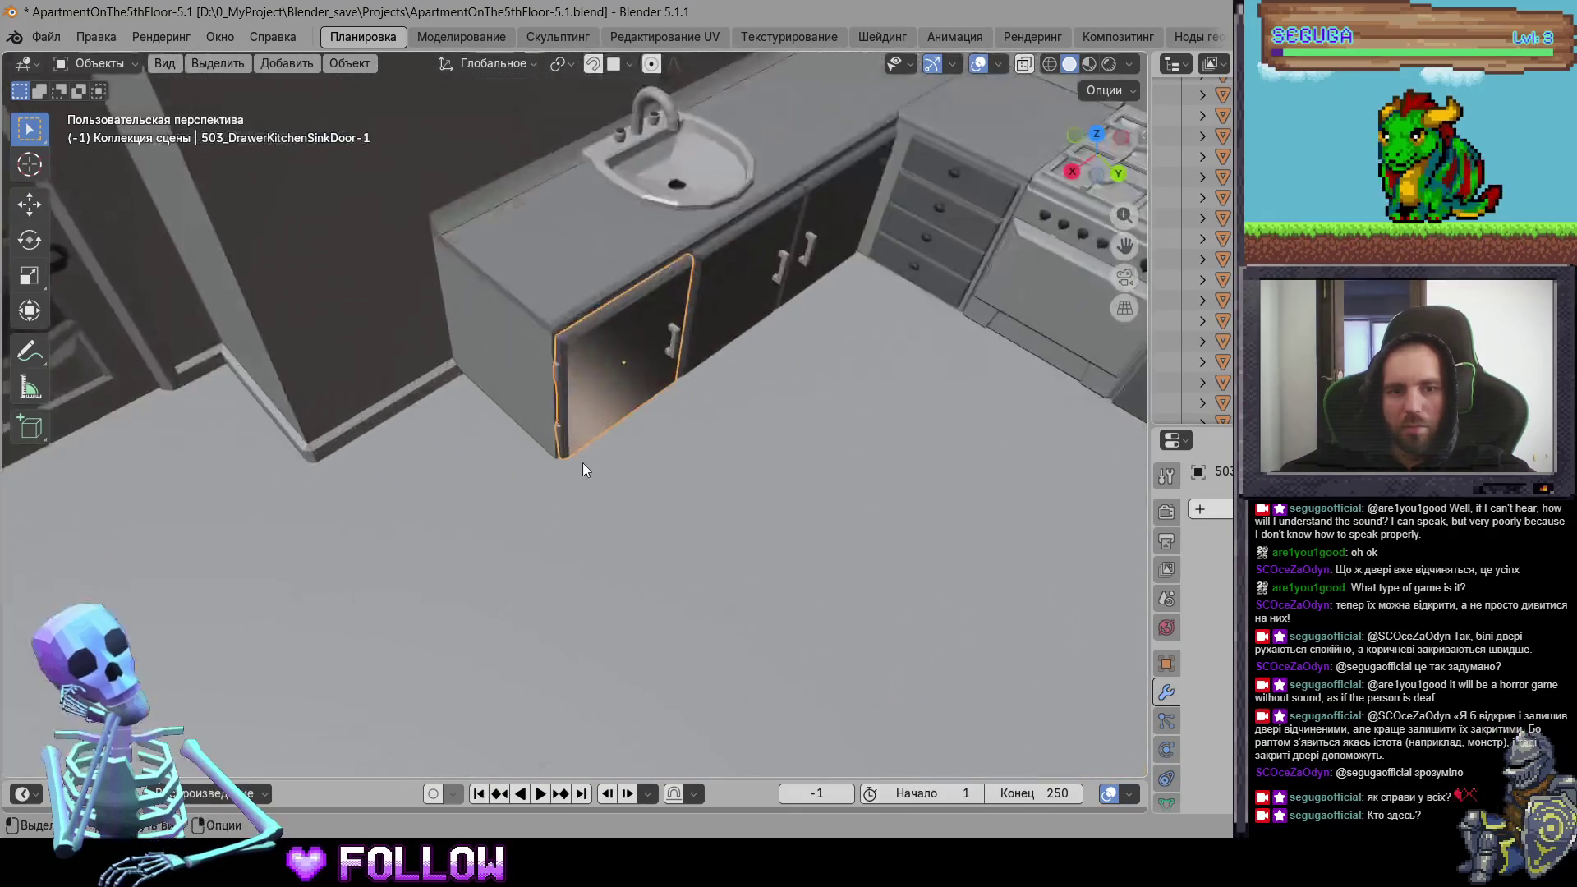
middle_drag(544, 474, 469, 524)
shift+right_click(488, 533)
right_click(501, 534)
mouse_move(529, 544)
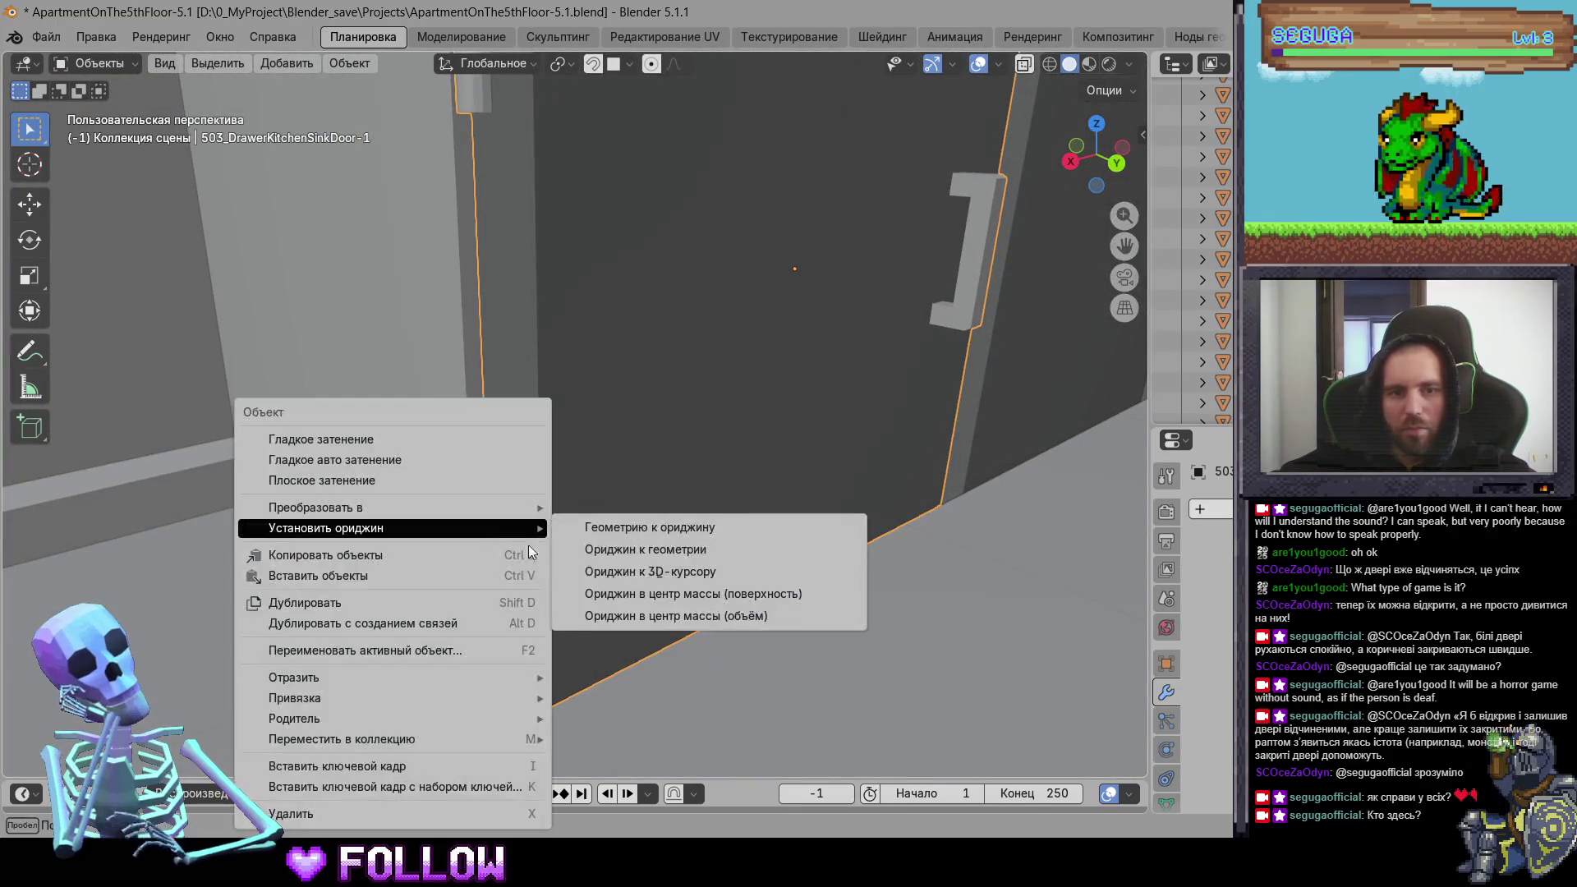
click(641, 572)
scroll(928, 419, down, 5)
Step: Set the second sink cabinet door's origin at its hinge
click(637, 360)
key(KP_Decimal)
shift+right_click(490, 516)
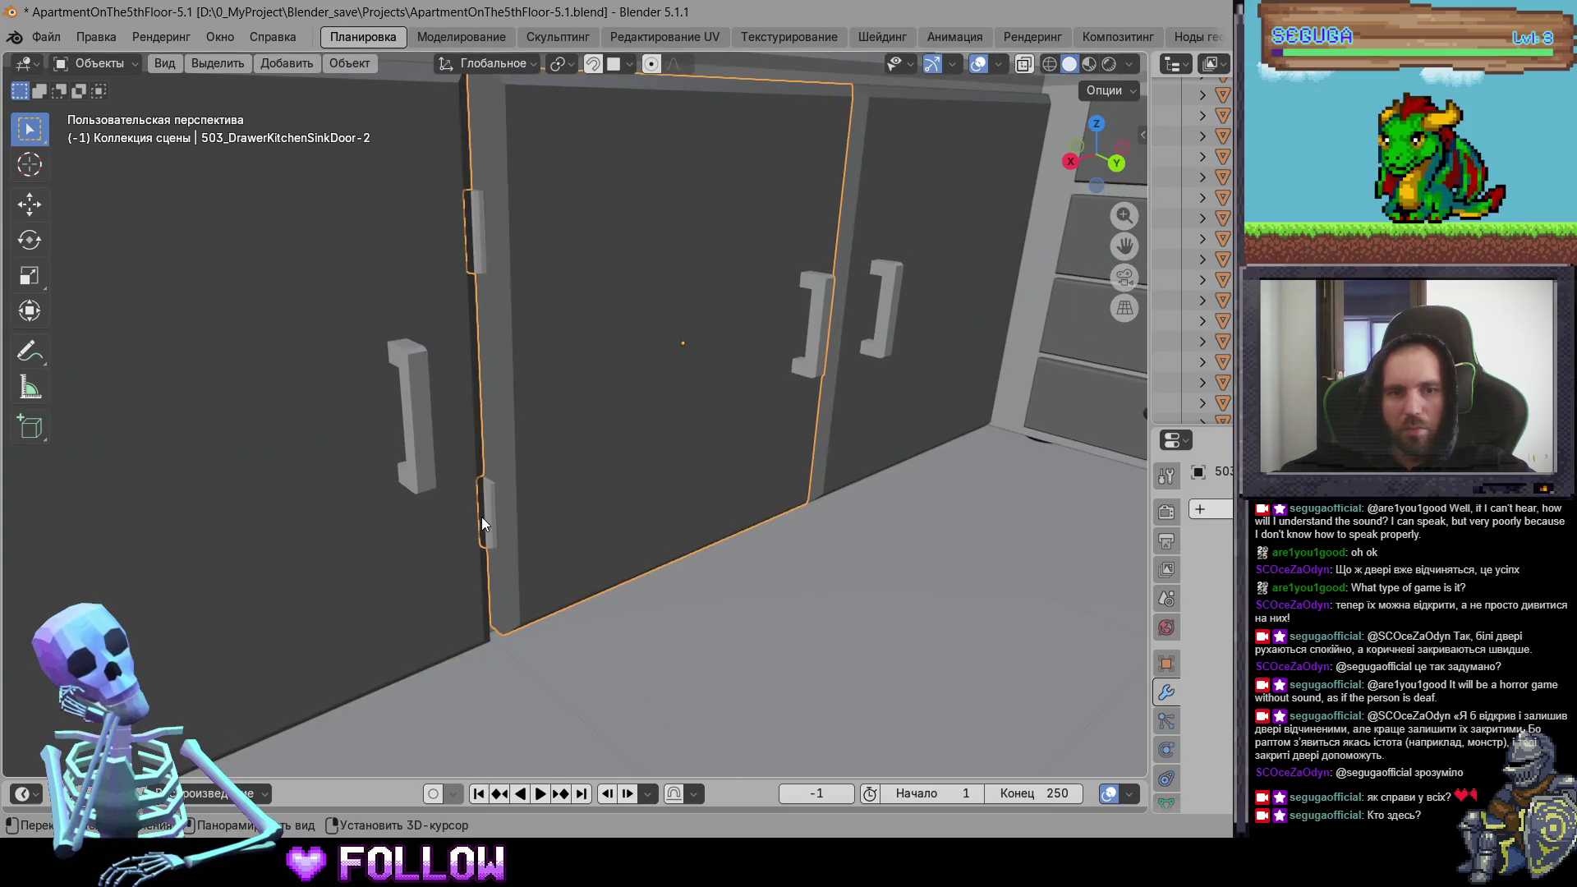
right_click(490, 519)
mouse_move(352, 616)
click(705, 557)
scroll(504, 344, down, 4)
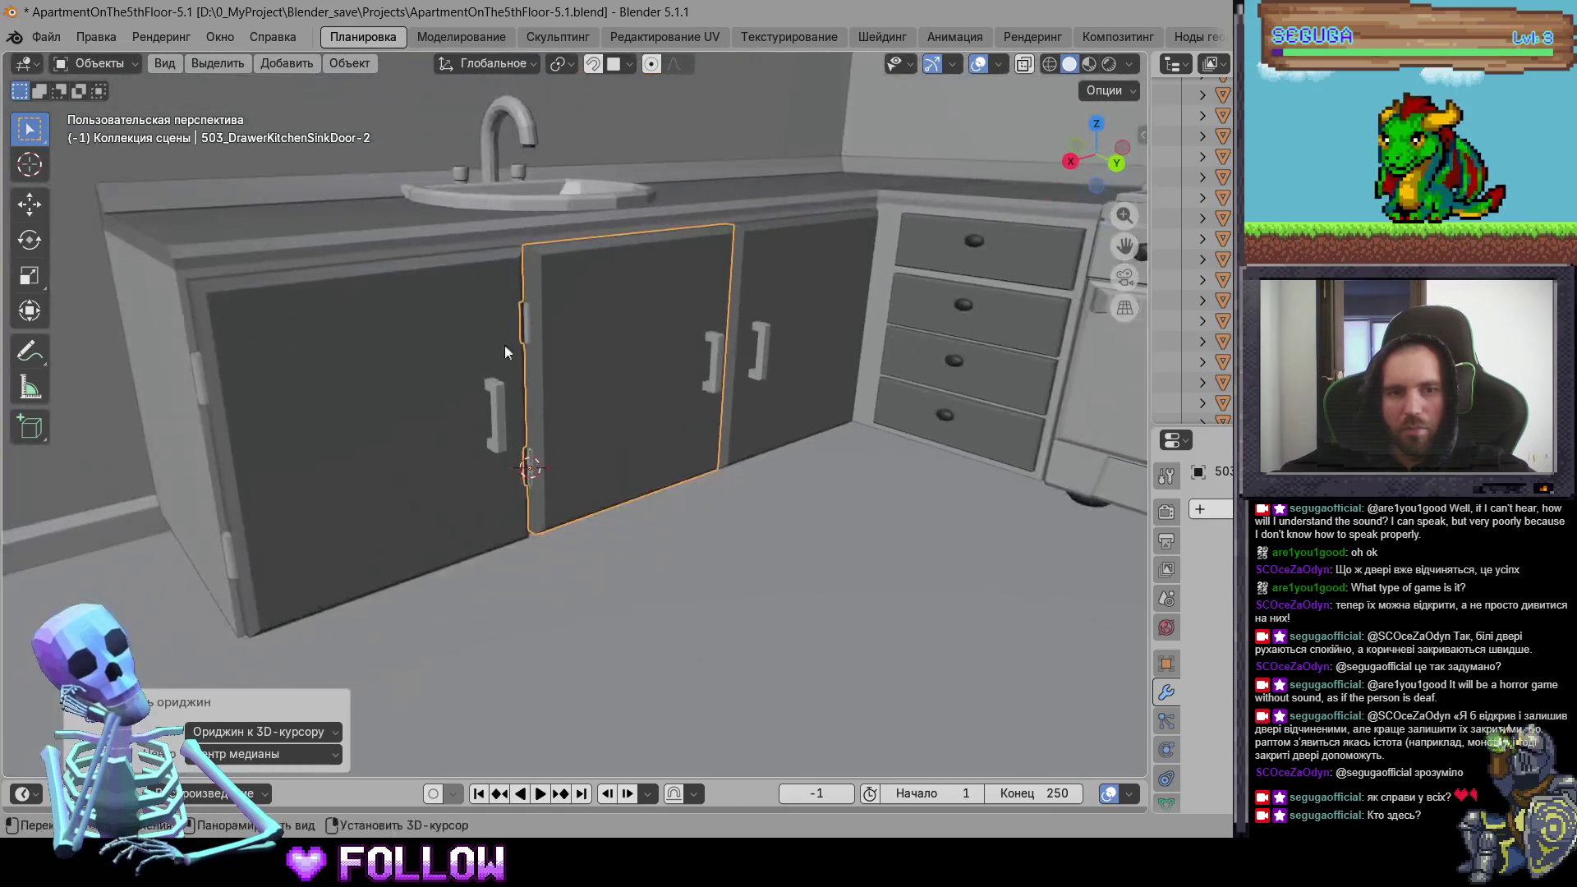
scroll(552, 651, up, 4)
Step: Move the top shelf door's origin to the 3D cursor
mouse_move(550, 651)
middle_down()
mouse_move(557, 451)
mouse_move(532, 510)
mouse_move(489, 427)
mouse_move(463, 244)
middle_up()
click(557, 450)
right_click(455, 238)
mouse_move(455, 238)
click(558, 280)
Step: Set the second upper cabinet door's origin at the 3D cursor
mouse_move(644, 412)
middle_down()
mouse_move(650, 489)
mouse_move(579, 377)
mouse_move(763, 428)
mouse_move(536, 378)
middle_up()
click(599, 332)
scroll(593, 386, up, 5)
right_click(629, 363)
mouse_move(629, 363)
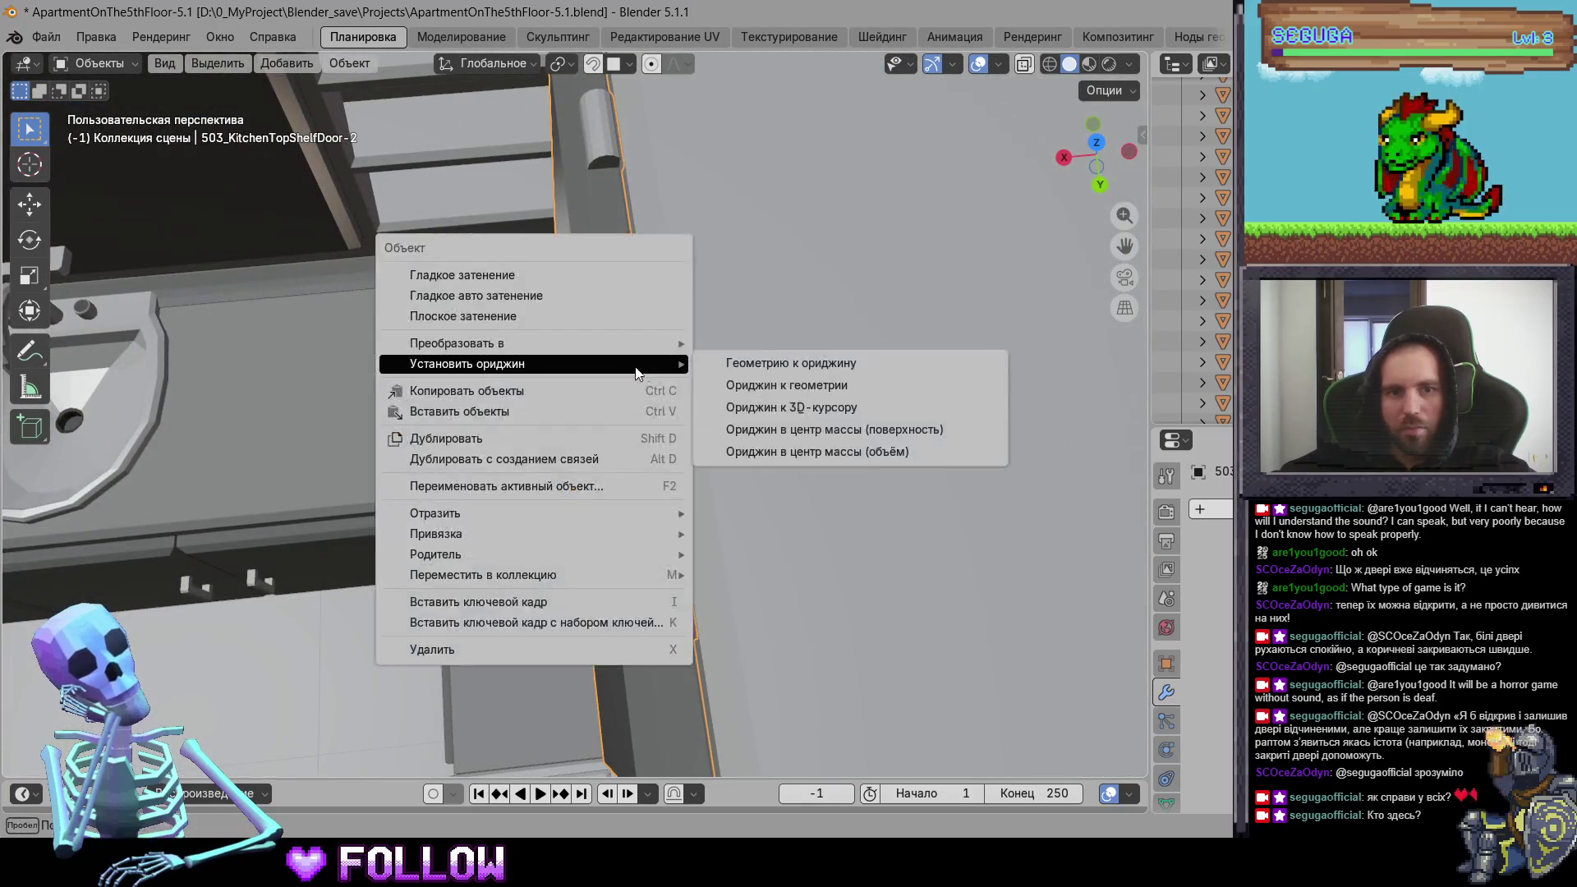
click(822, 408)
Step: Move the next sink cabinet door's origin to the 3D cursor
mouse_move(821, 407)
middle_down()
mouse_move(844, 428)
mouse_move(802, 556)
mouse_move(539, 407)
mouse_move(245, 395)
mouse_move(493, 399)
mouse_move(694, 466)
mouse_move(787, 519)
mouse_move(603, 503)
middle_up()
click(462, 416)
scroll(461, 415, up, 5)
right_click(597, 509)
mouse_move(596, 509)
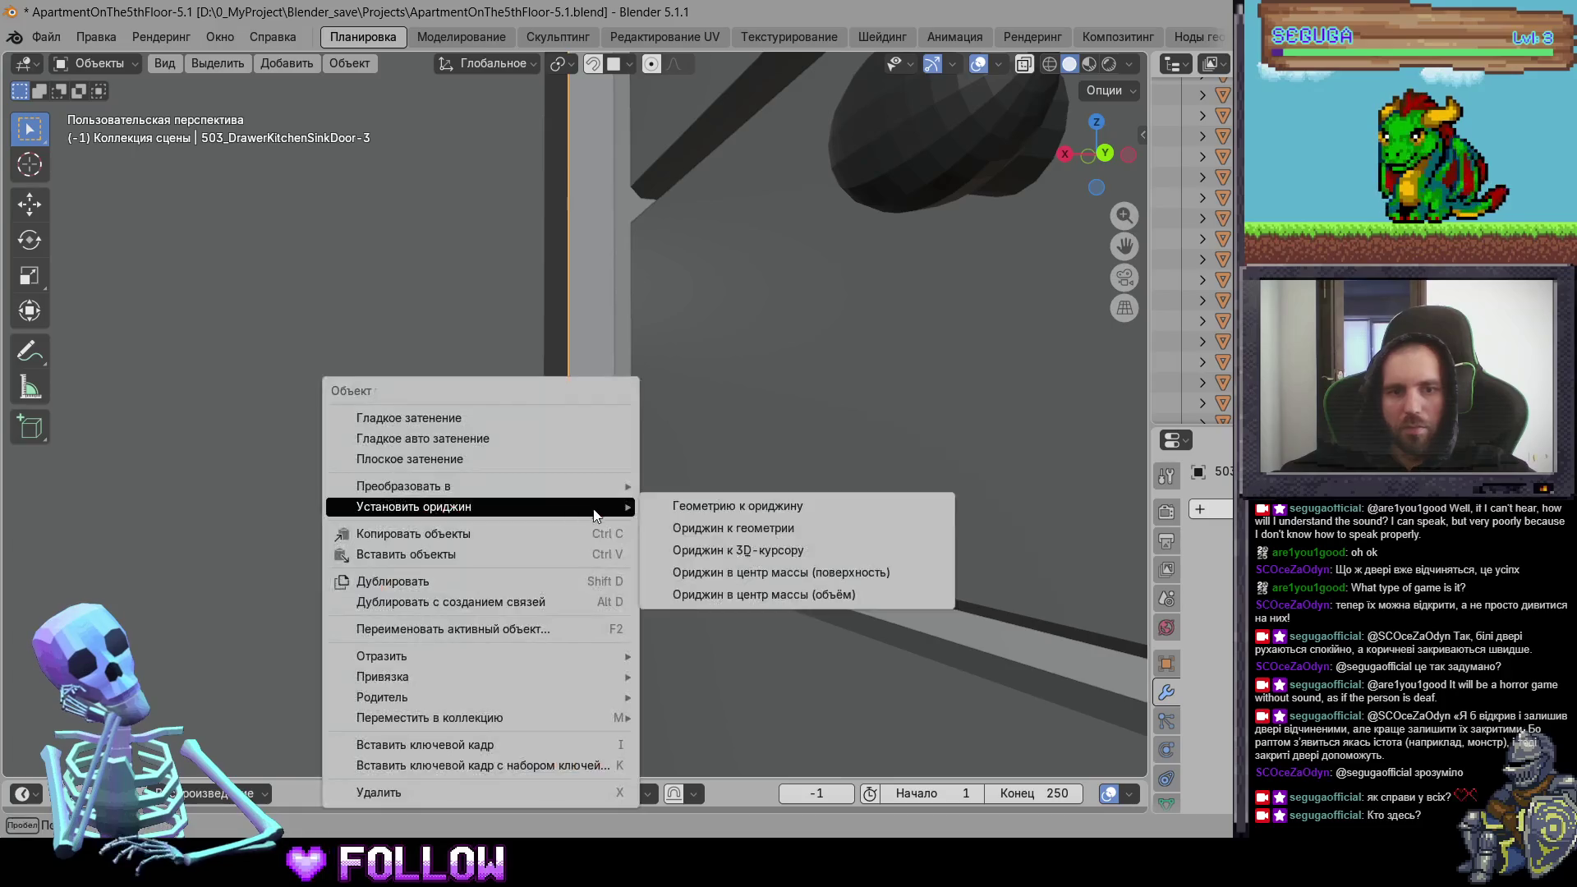
click(707, 555)
Step: Put the 3D cursor on the hinge of the door beside the stove and set its origin there
mouse_move(706, 555)
middle_down()
mouse_move(642, 475)
mouse_move(451, 435)
mouse_move(687, 466)
mouse_move(664, 421)
mouse_move(693, 475)
mouse_move(757, 505)
mouse_move(644, 451)
middle_up()
click(451, 435)
scroll(678, 490, up, 3)
click(693, 416)
scroll(693, 416, up, 5)
shift+right_click(739, 451)
right_click(739, 447)
mouse_move(792, 461)
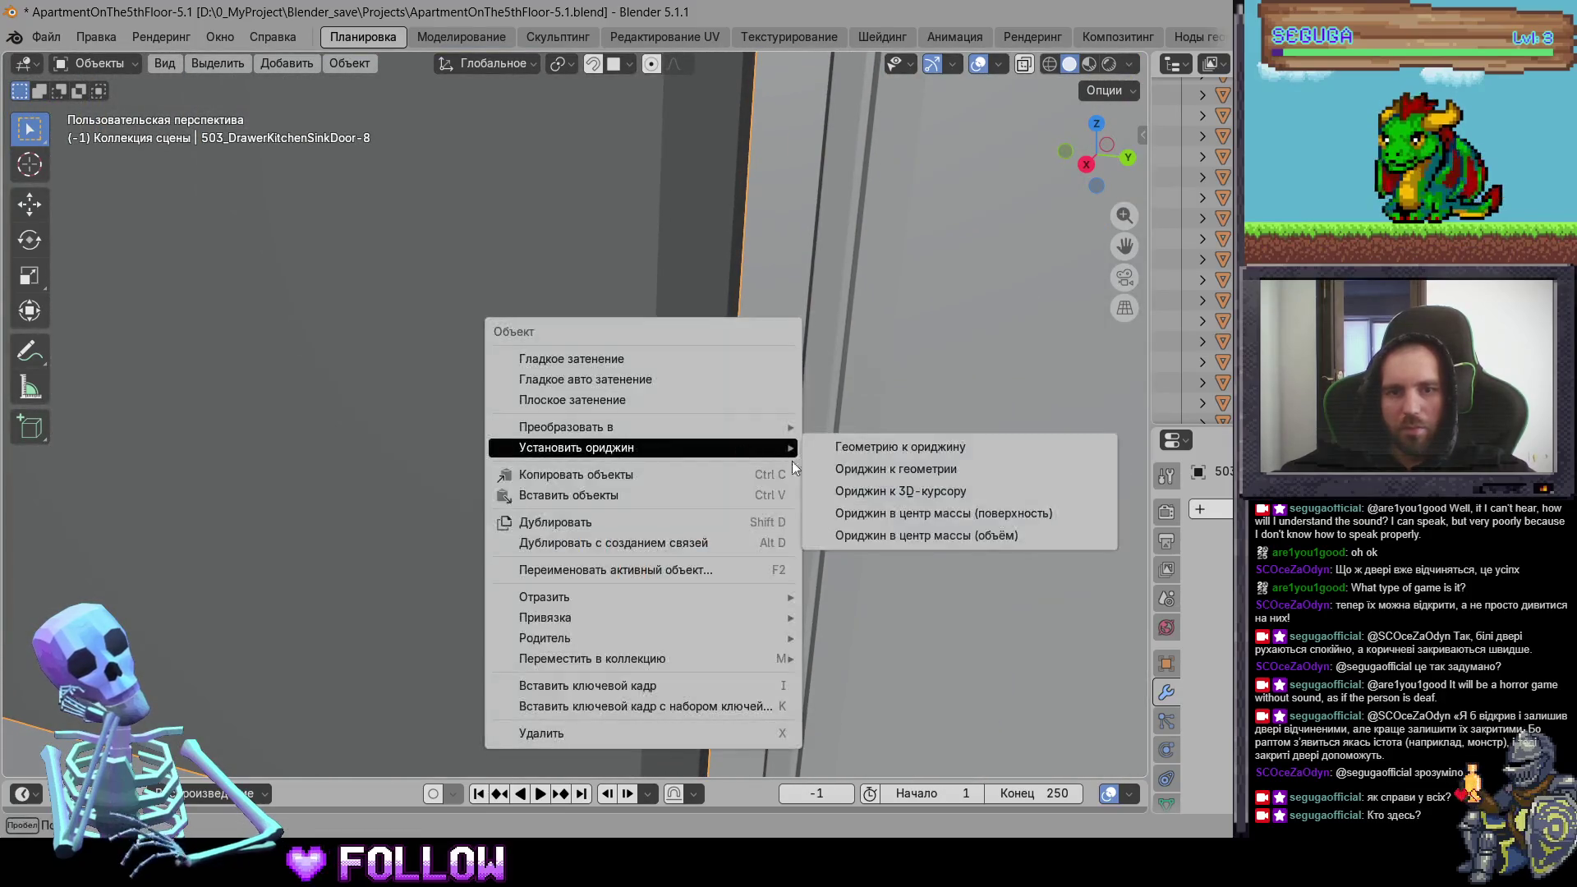
click(903, 493)
Step: Select the refrigerator's top door and place the 3D cursor at its hinge
middle_drag(903, 494, 859, 504)
scroll(859, 511, down, 5)
scroll(706, 580, up, 2)
click(613, 323)
mouse_move(612, 323)
middle_down()
mouse_move(767, 481)
mouse_move(609, 417)
middle_up()
shift+right_click(580, 445)
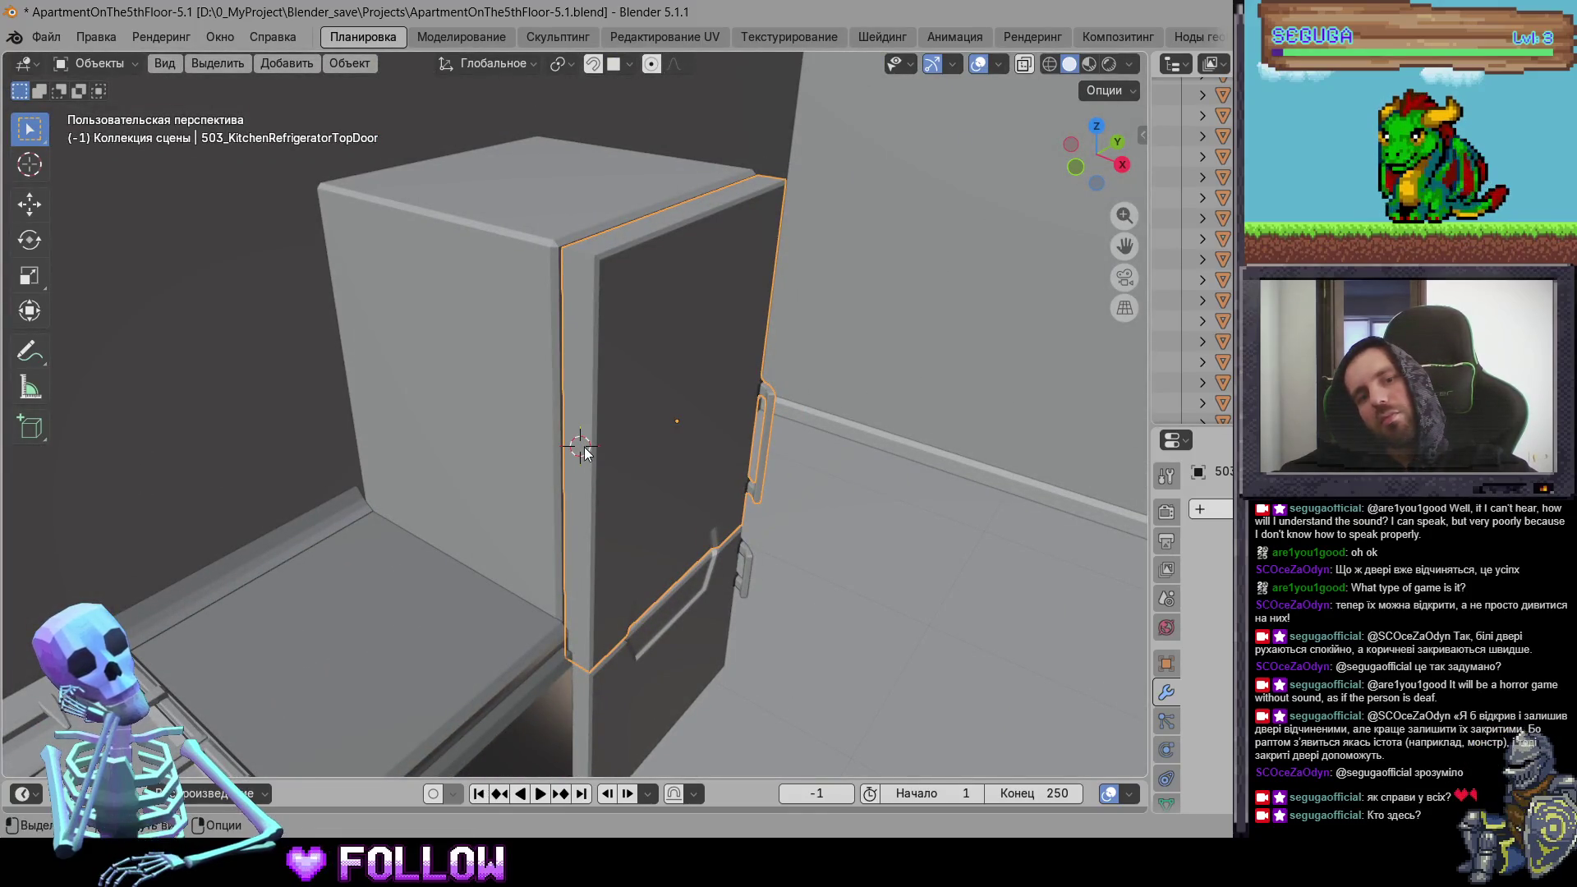
Step: Add the refrigerator body to the selection and mirror it along global Y
middle_drag(585, 452, 474, 477)
scroll(473, 477, down, 5)
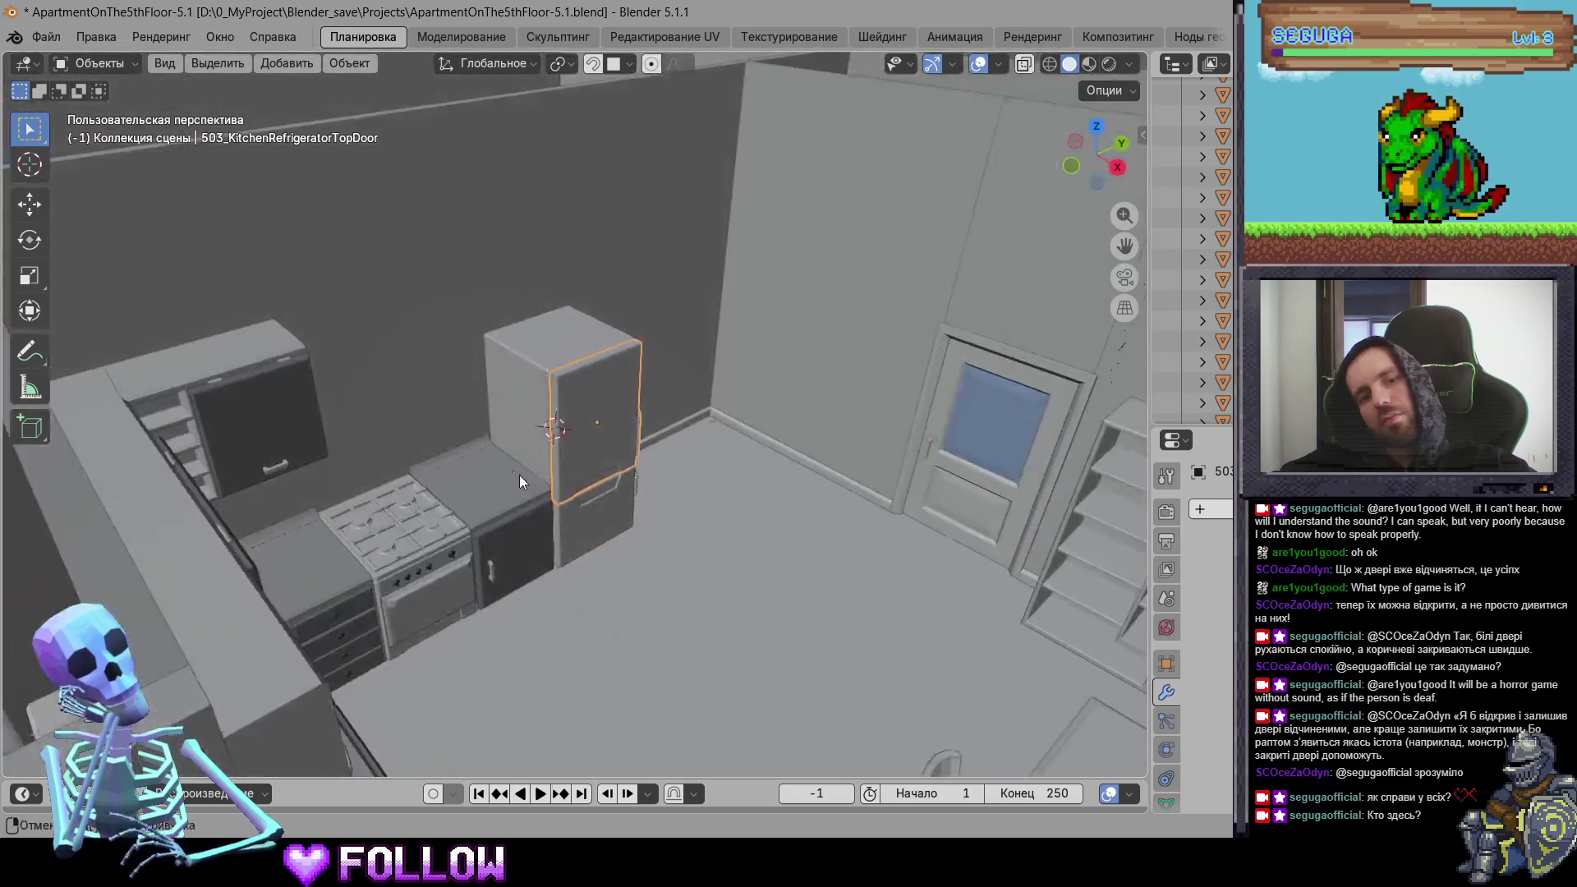
shift+click(530, 409)
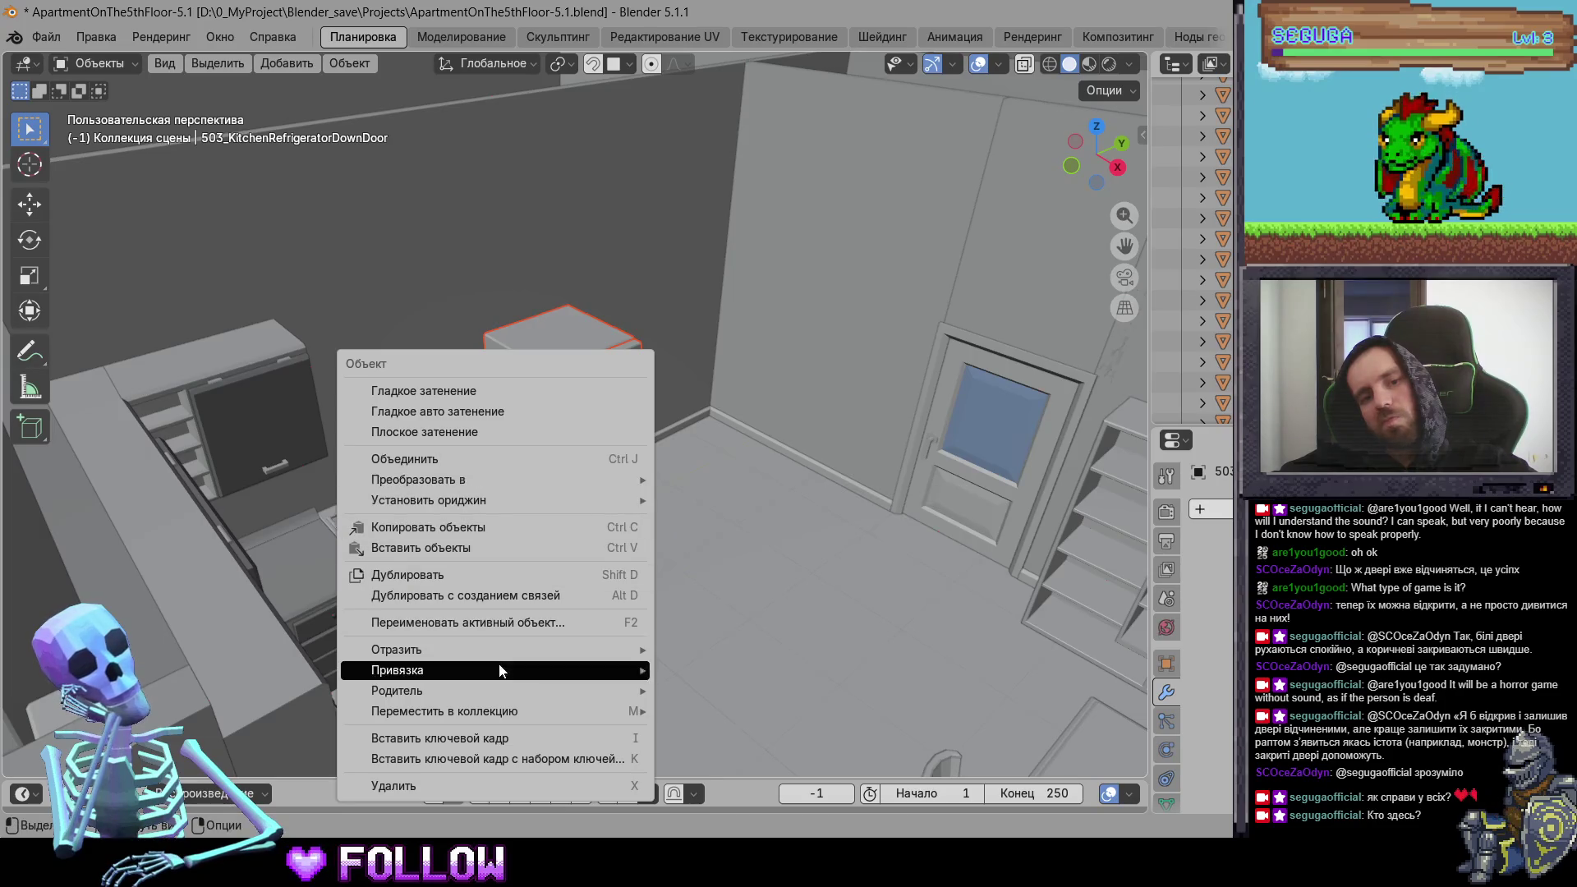
mouse_move(547, 657)
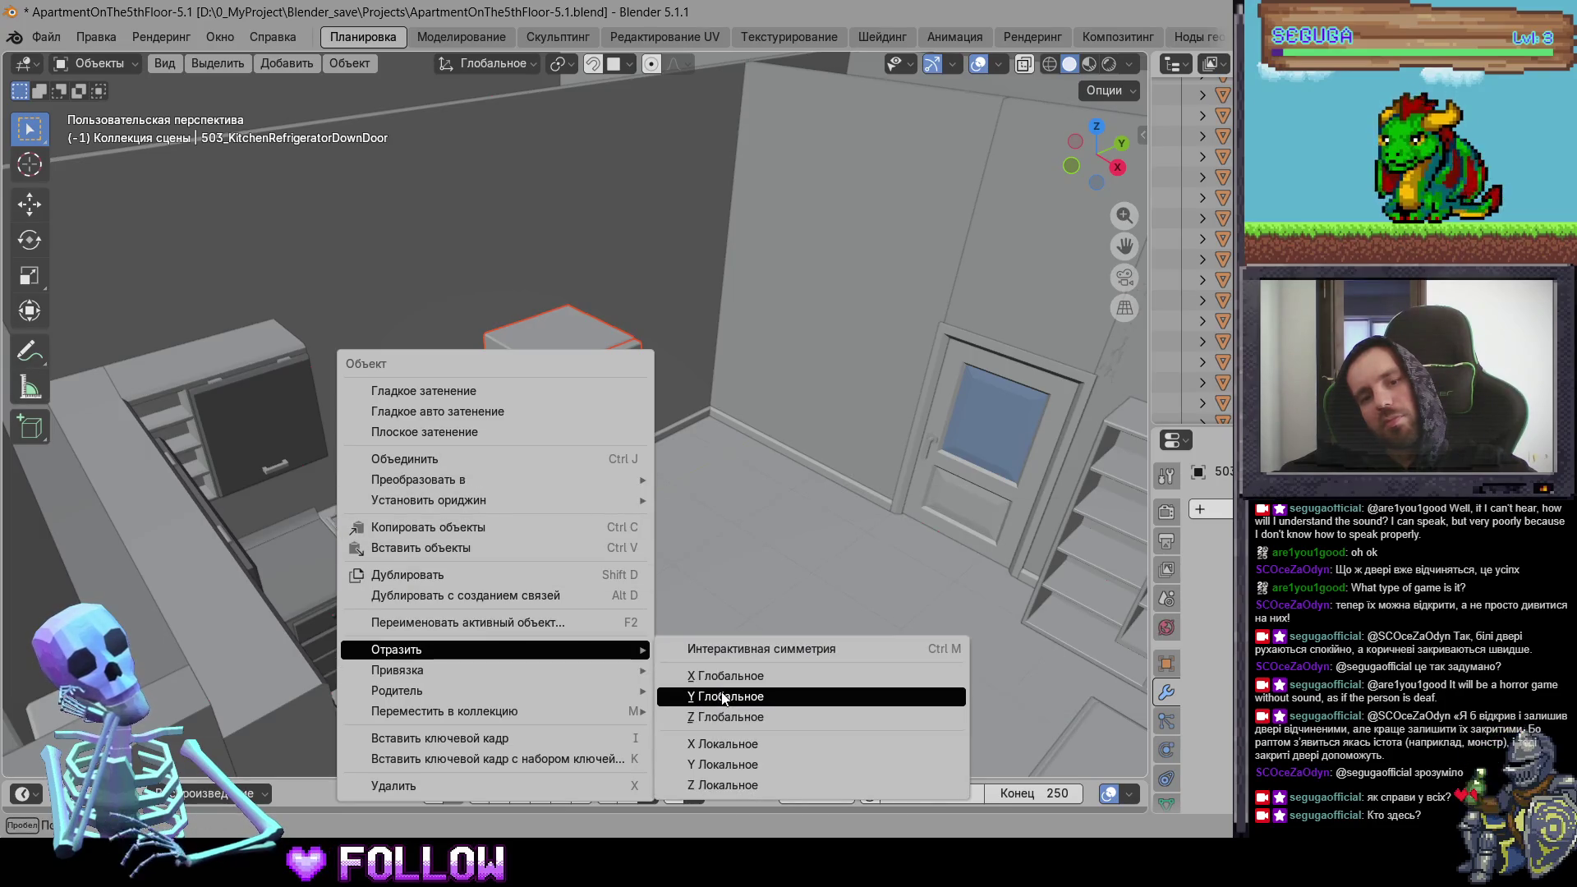
click(723, 699)
scroll(575, 547, up, 3)
mouse_move(544, 552)
middle_down()
mouse_move(415, 498)
mouse_move(568, 467)
middle_up()
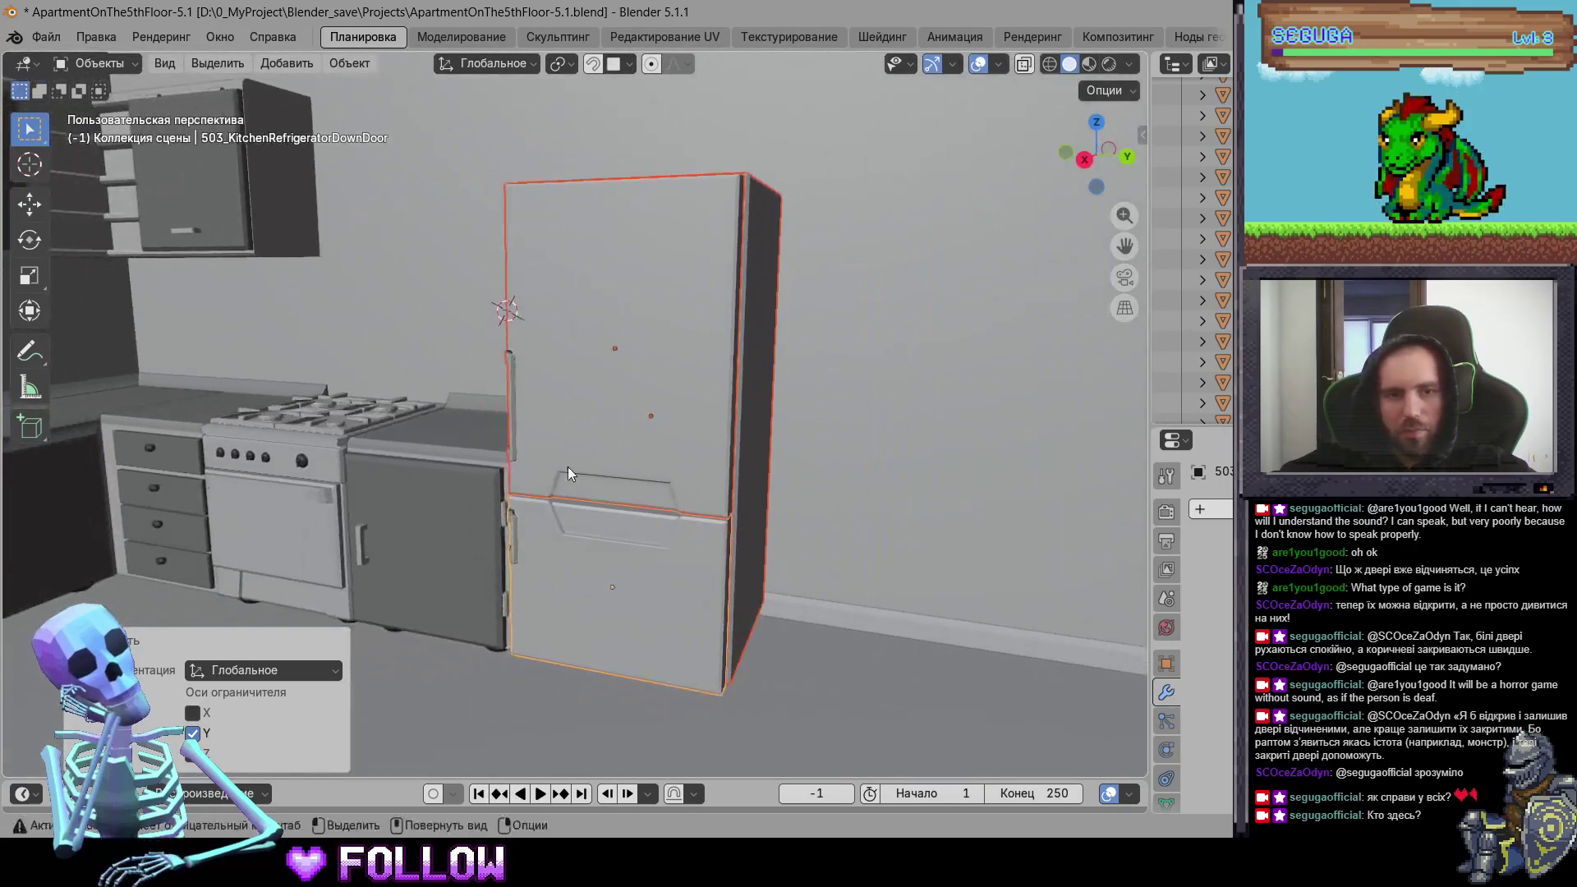
Step: Apply all transforms to the lower fridge door and set its origin to the hinge
right_click(568, 467)
key(Escape)
key(ctrl+a)
click(610, 436)
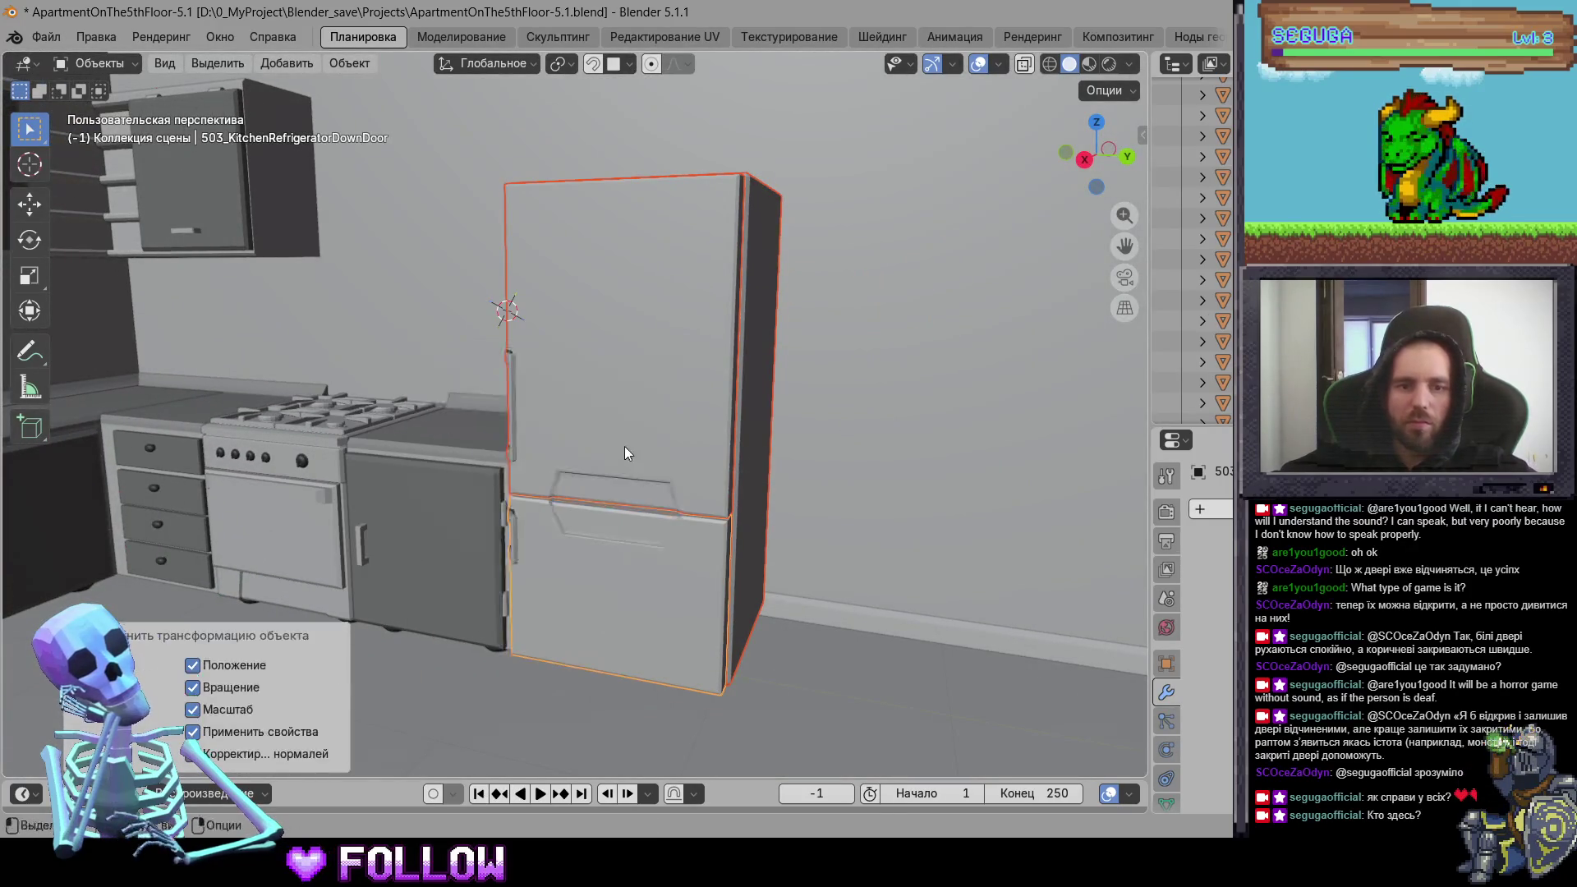
right_click(624, 453)
click(796, 360)
Step: Check the door mesh in Edit Mode, then set the upper fridge door's origin to the 3D cursor
mouse_move(739, 445)
middle_down()
mouse_move(683, 447)
mouse_move(584, 407)
middle_up()
key(Tab)
scroll(657, 427, up, 3)
key(Tab)
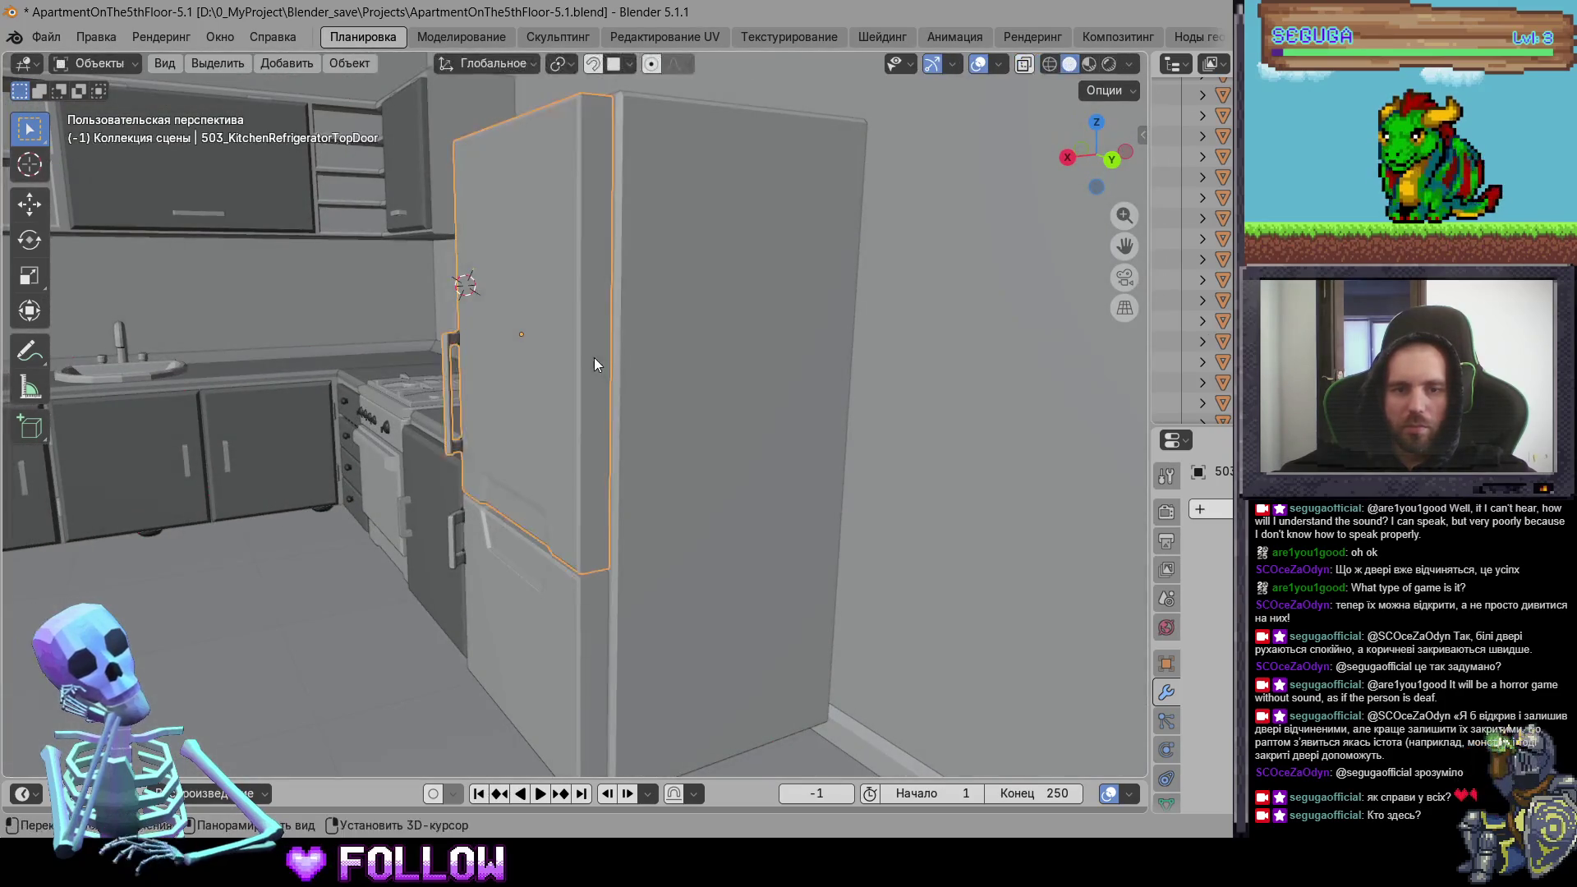
right_click(588, 497)
mouse_move(588, 493)
click(743, 544)
Step: Set the lower fridge door's origin to the 3D cursor and select the balcony door
middle_drag(742, 544, 541, 444)
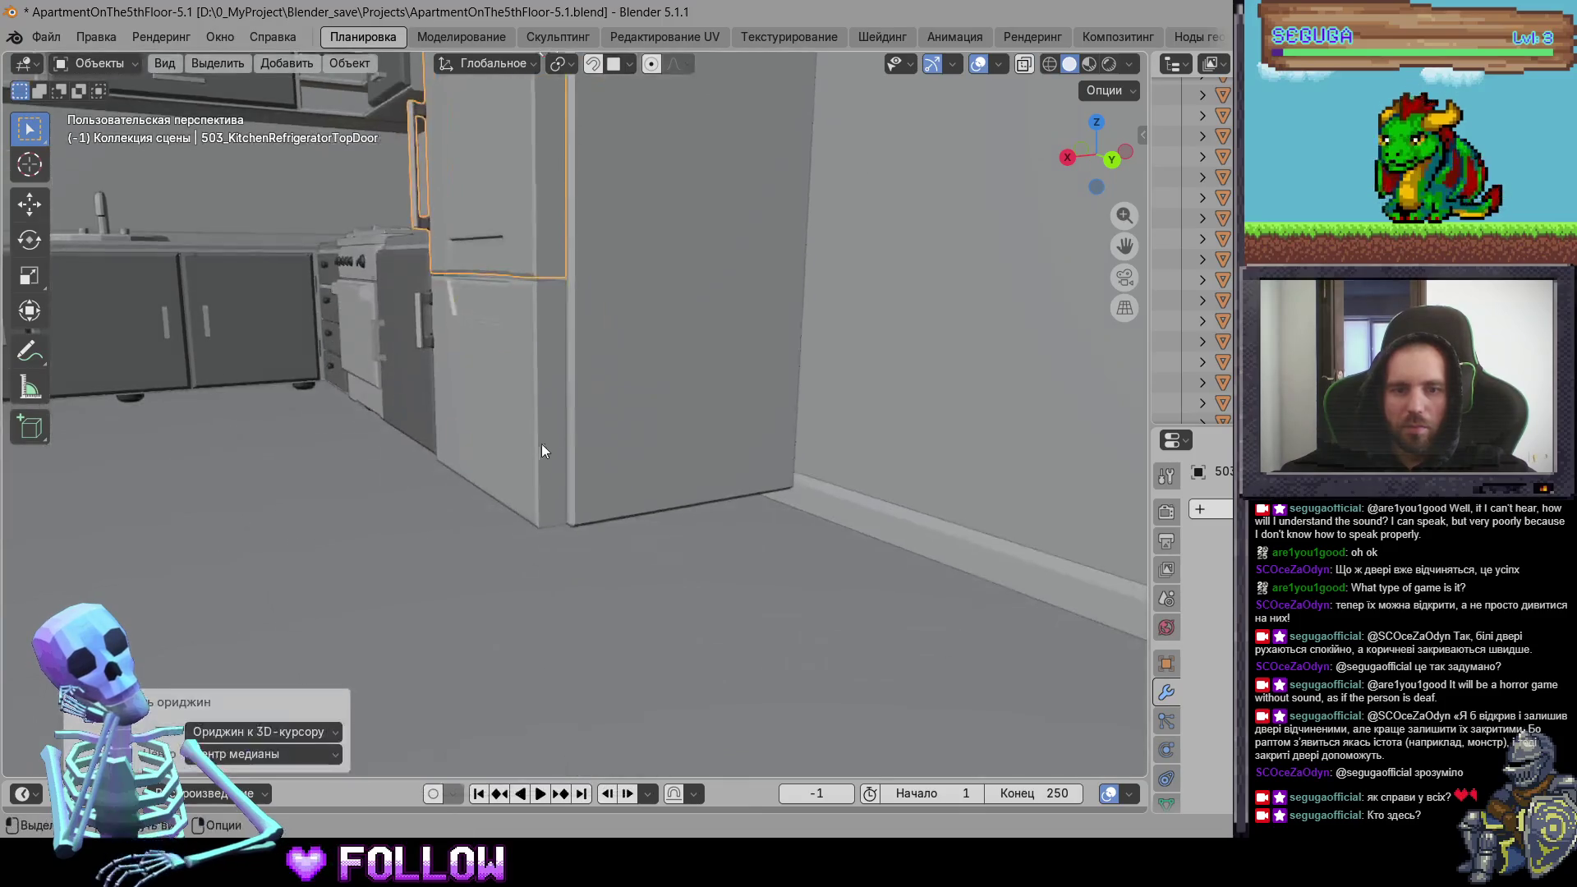
scroll(534, 445, up, 2)
right_click(533, 394)
mouse_move(533, 393)
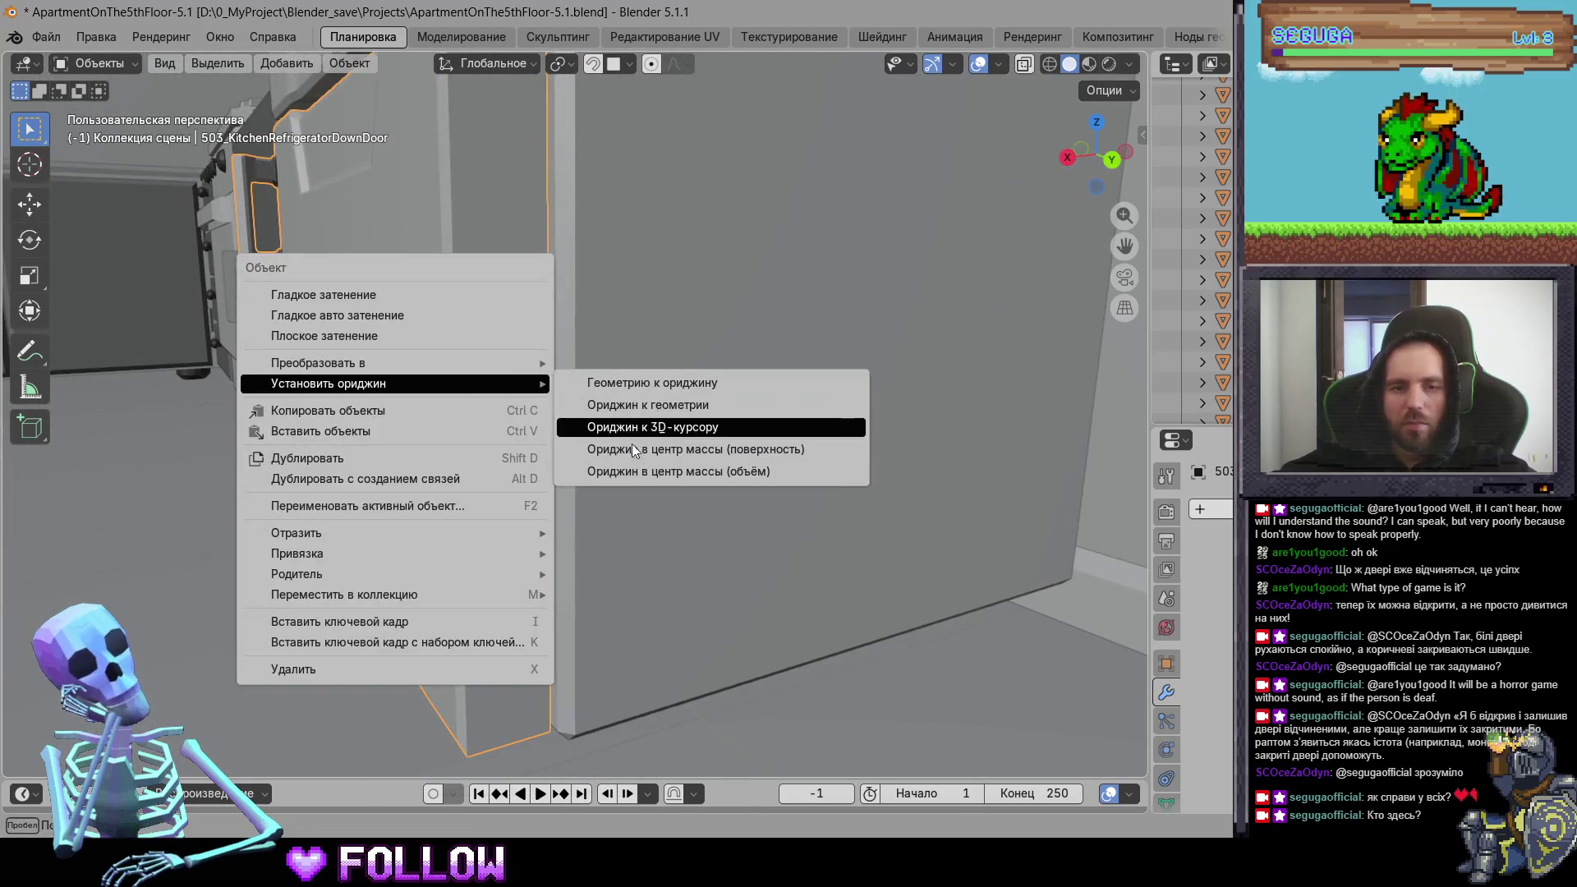
click(633, 444)
scroll(672, 570, down, 4)
middle_drag(672, 569, 530, 575)
click(605, 485)
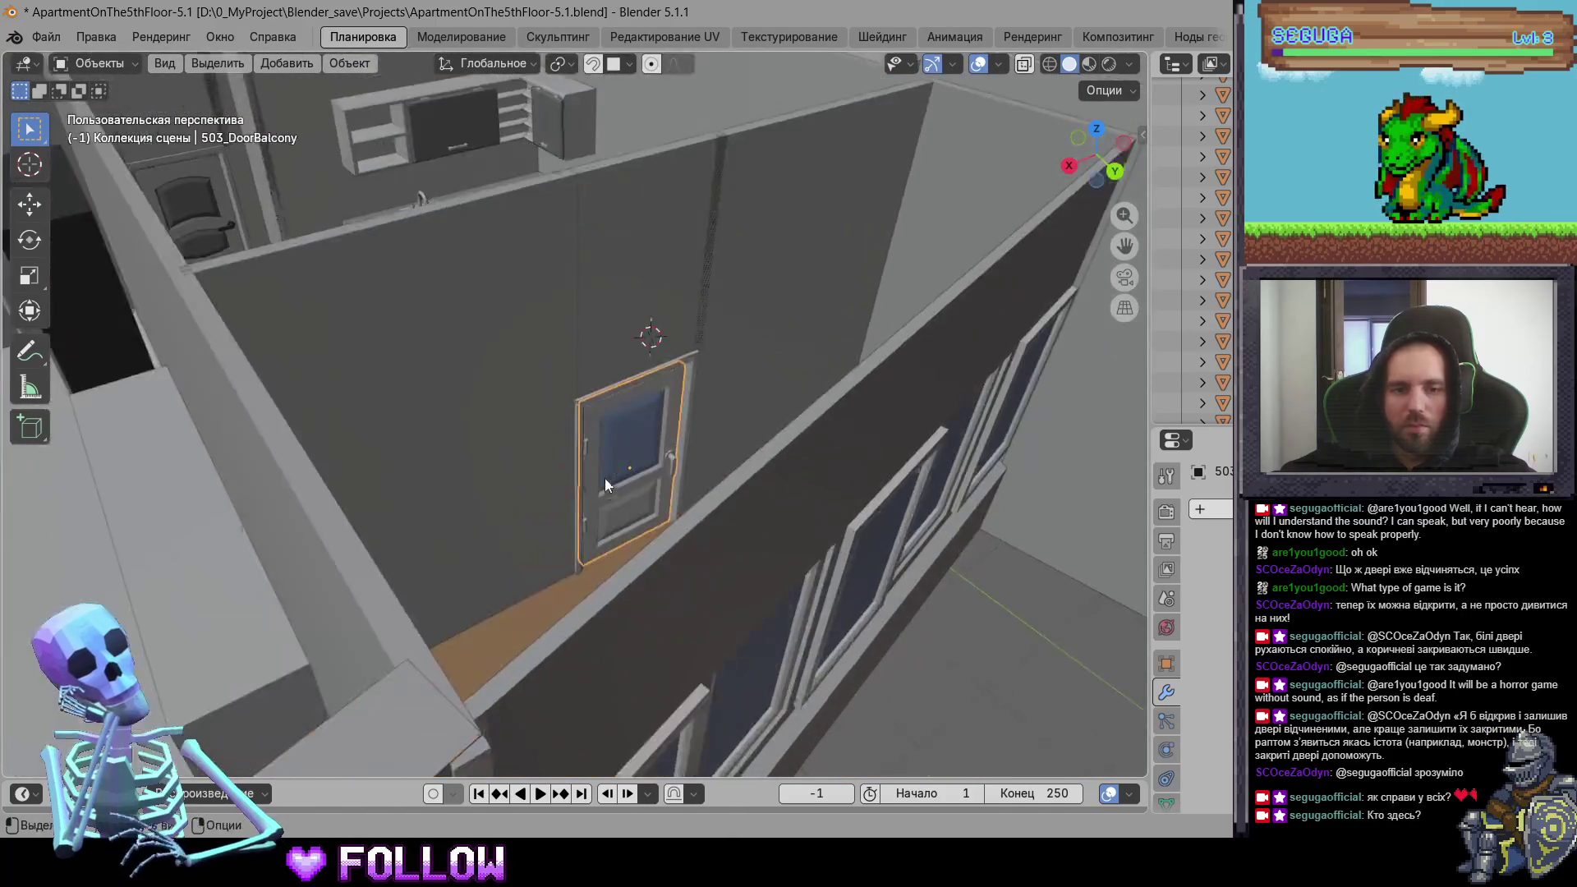
Step: Set the balcony door's origin to the 3D cursor
scroll(605, 484, up, 6)
right_click(593, 360)
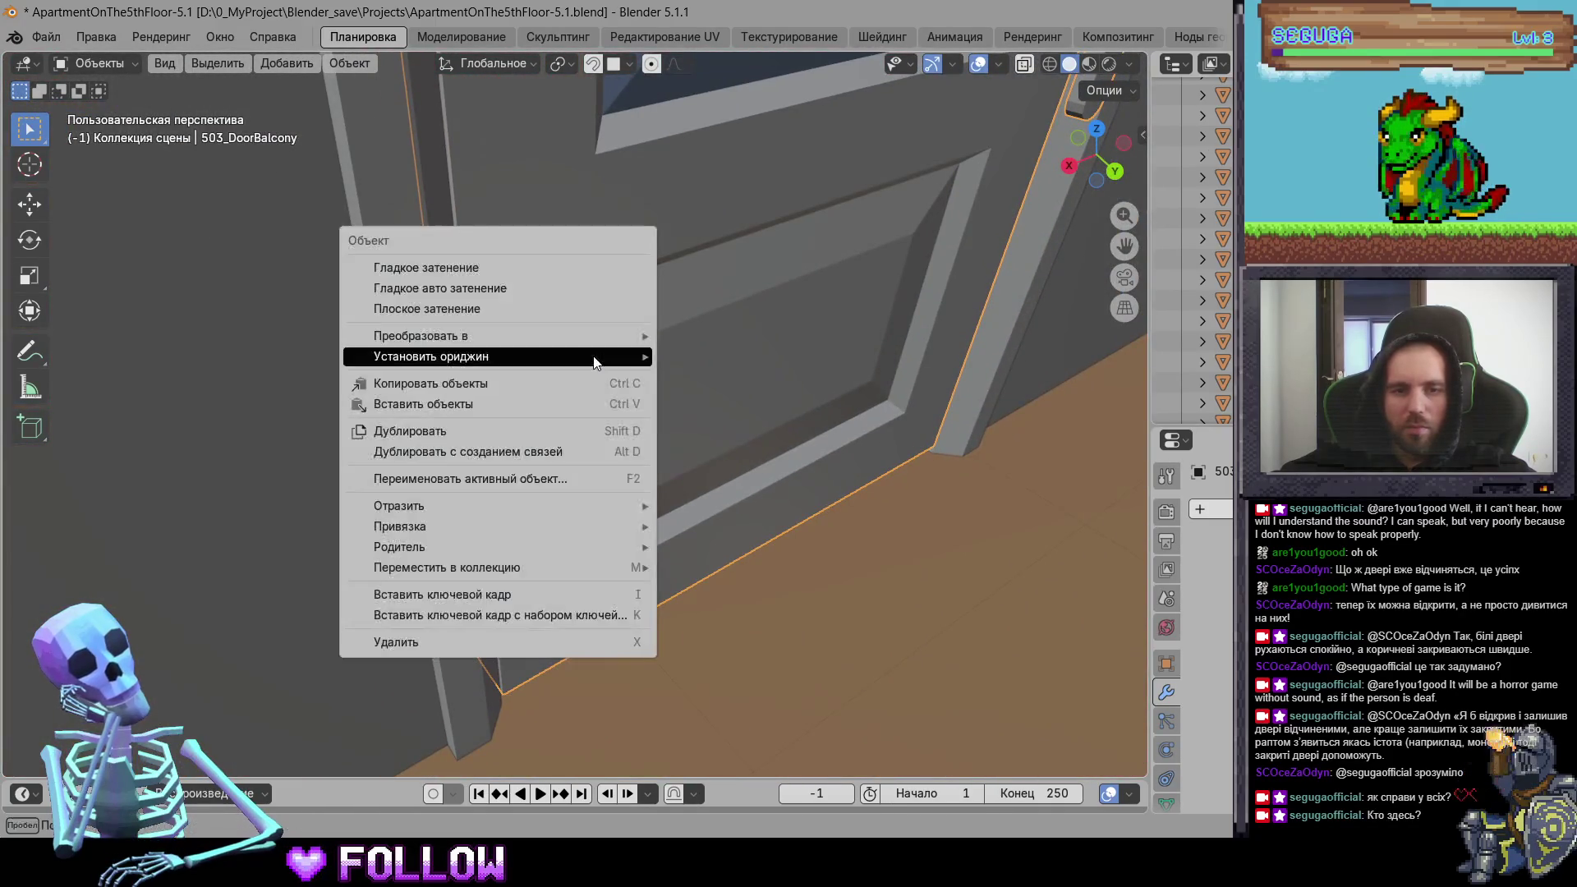
mouse_move(611, 361)
click(789, 397)
scroll(763, 430, down, 8)
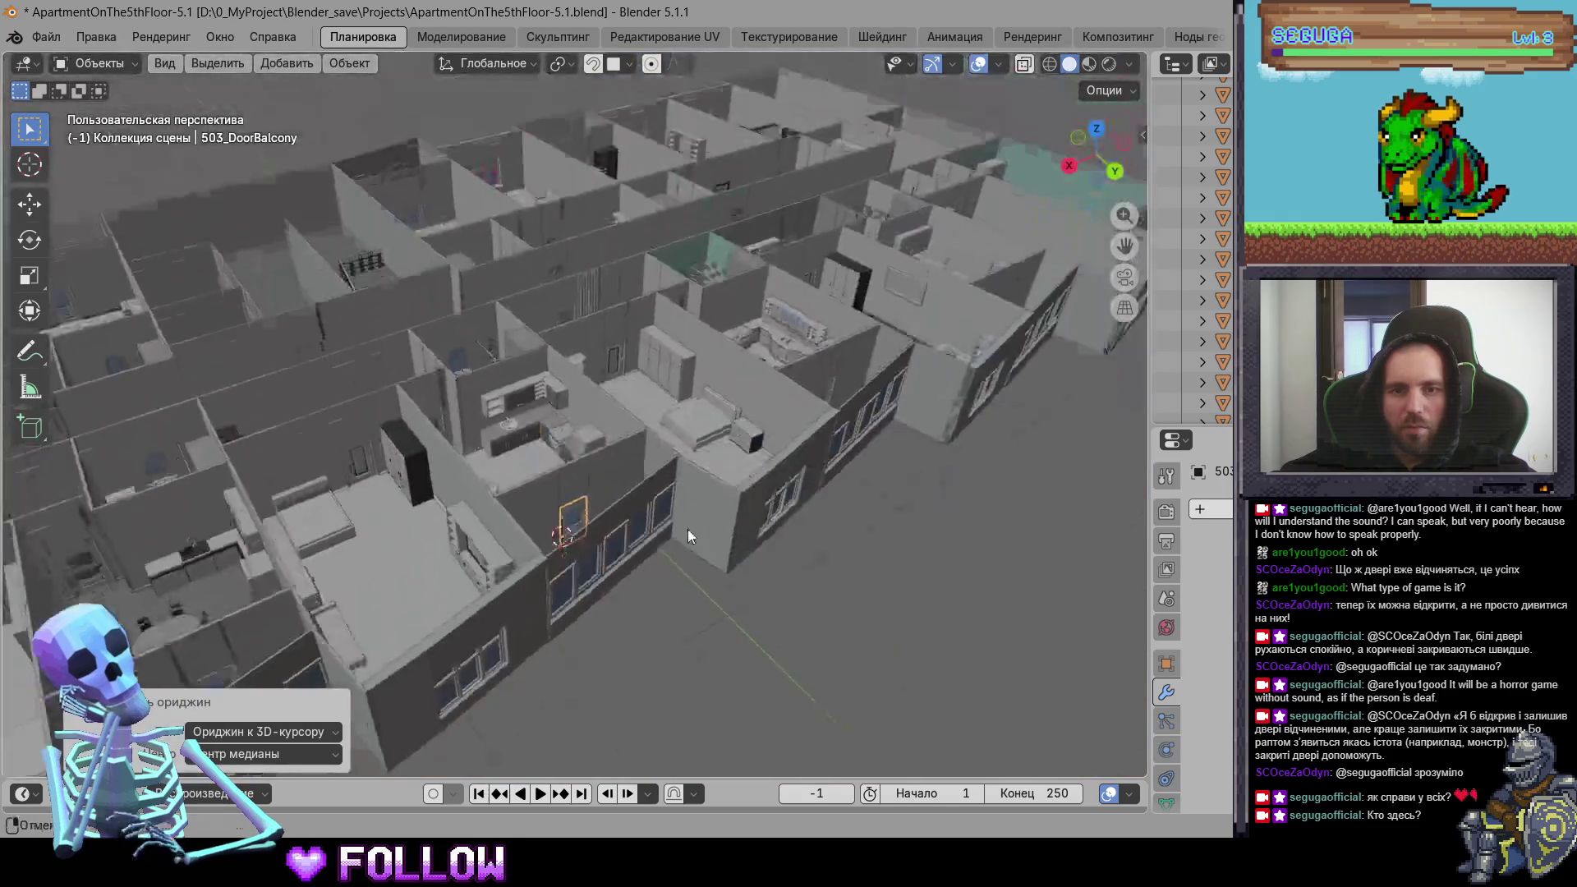
scroll(687, 529, up, 3)
scroll(669, 558, up, 3)
Step: Select the wardrobe door 502_DrawerRoom-3, the sink-base door and the top shelf door above the sink
click(850, 220)
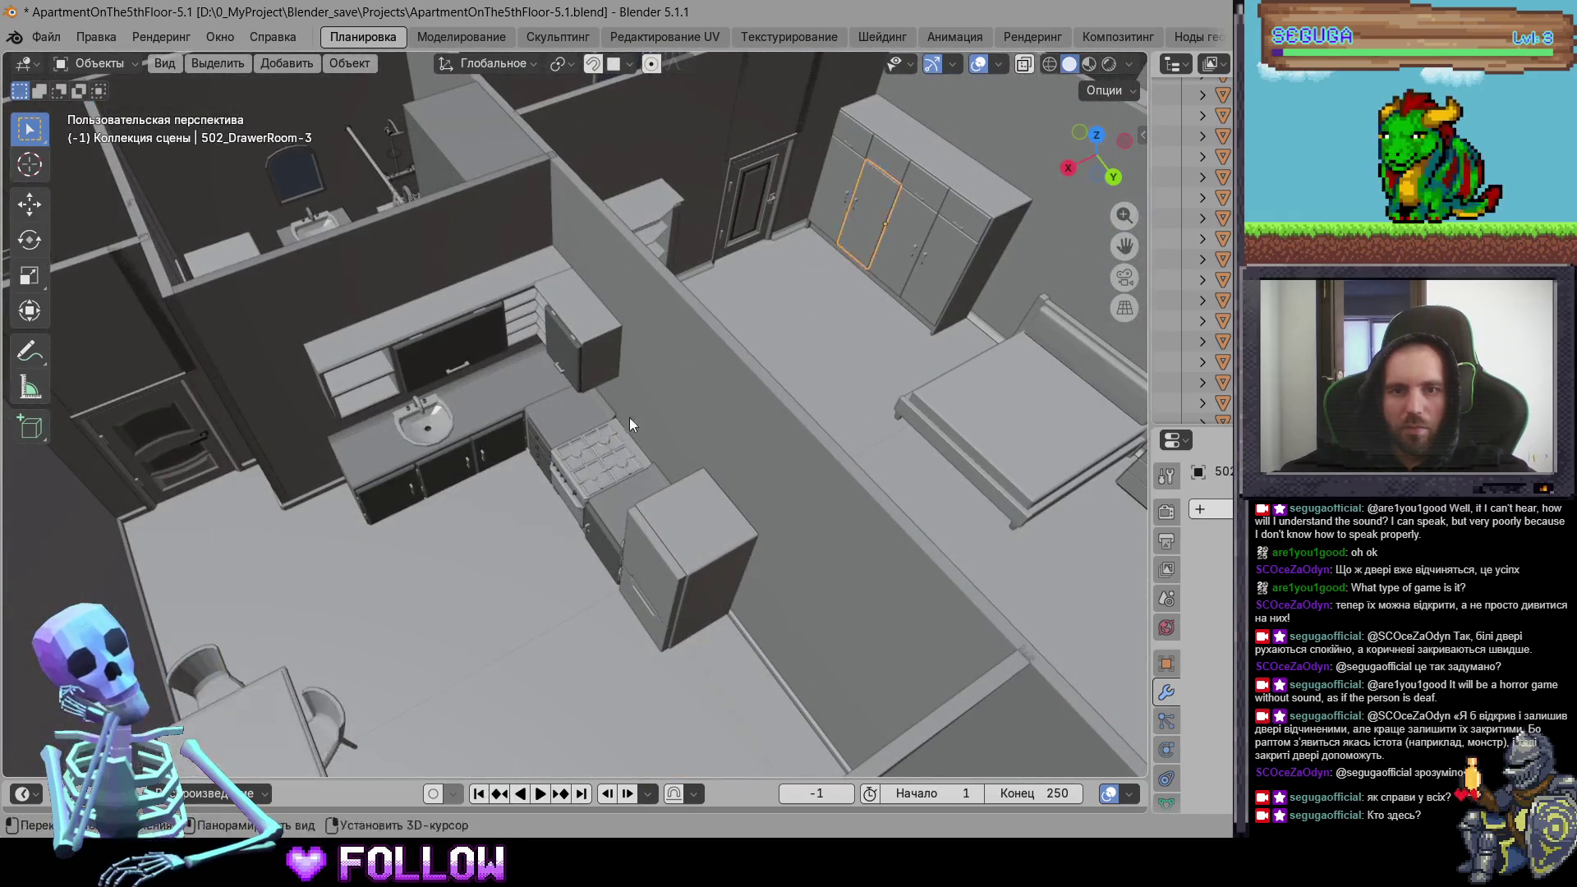
scroll(629, 417, up, 2)
shift+scroll(721, 452, down, 2)
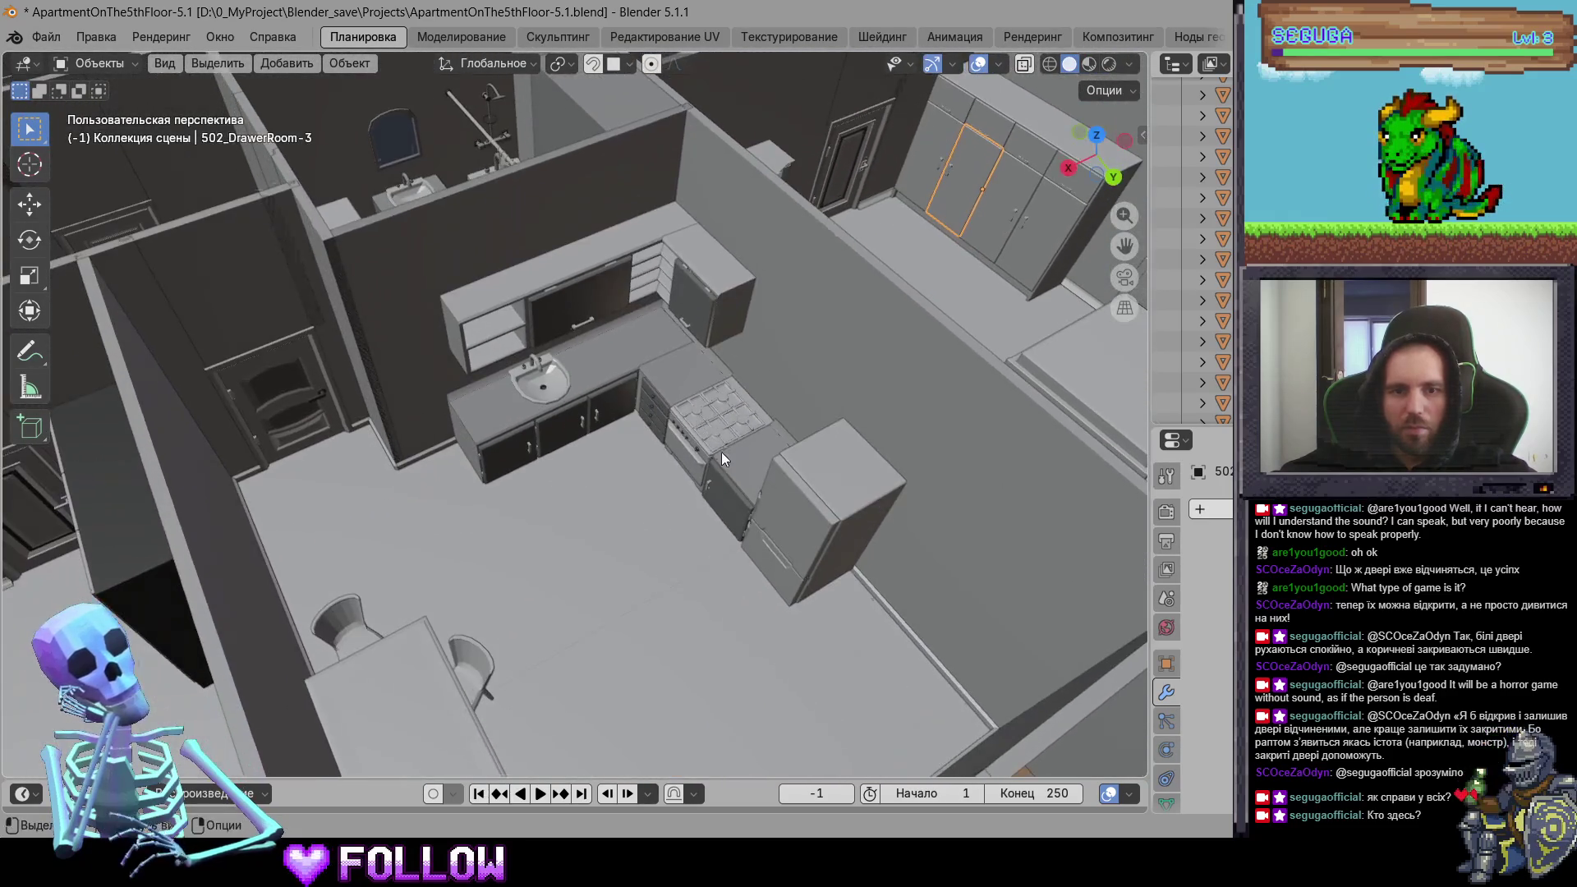
click(700, 299)
click(572, 304)
scroll(585, 399, up, 4)
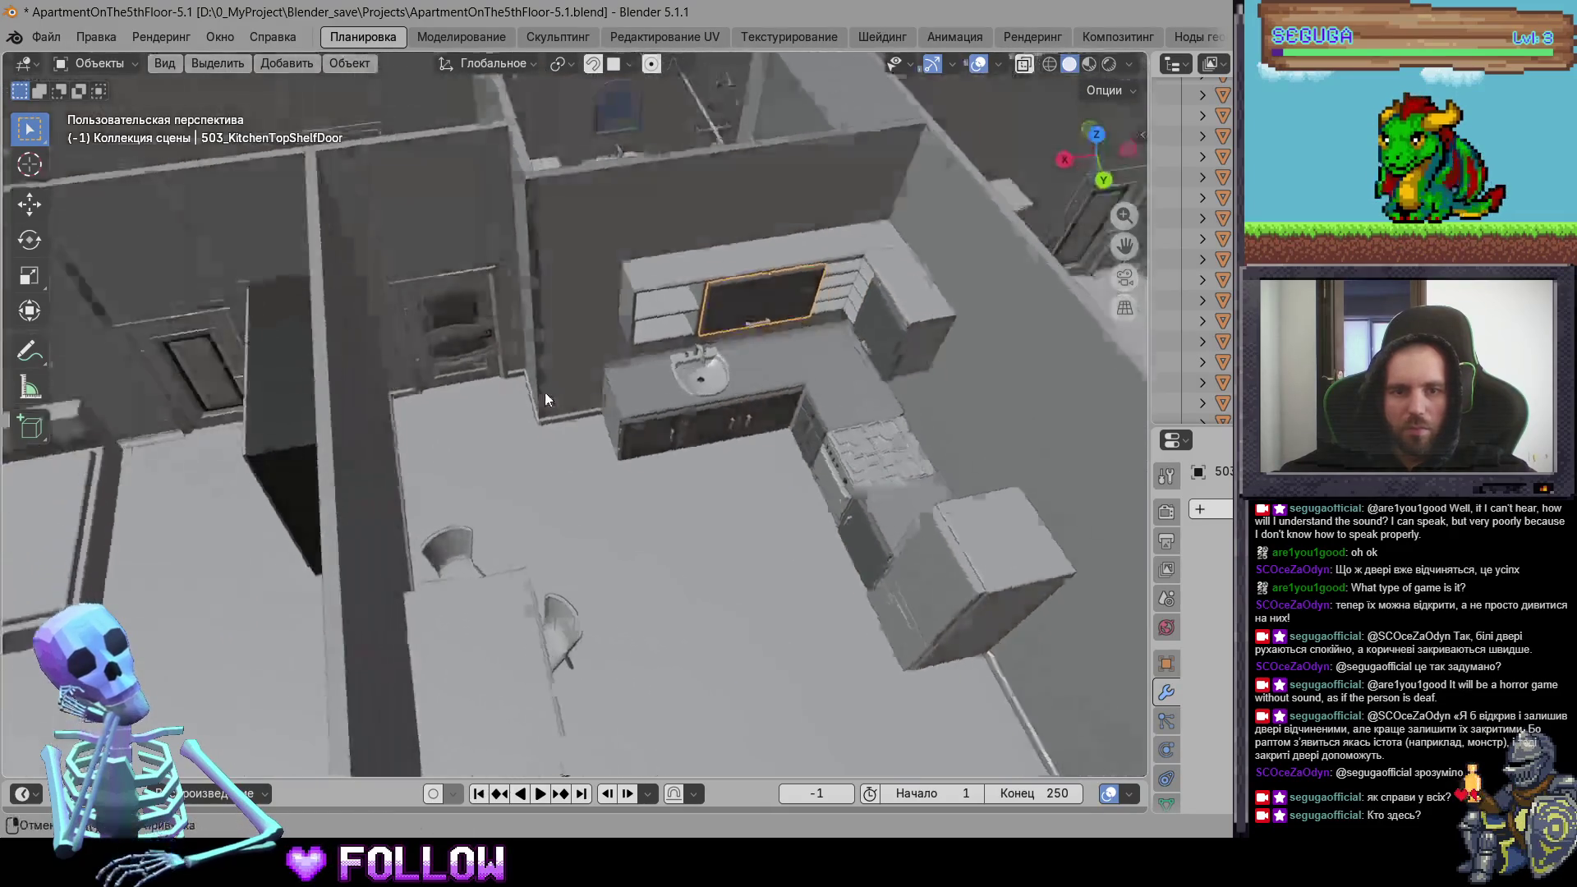
scroll(729, 558, down, 2)
middle_drag(729, 558, 824, 417)
Step: Select the oven door on the stove and set its origin to the 3D cursor
click(825, 416)
scroll(509, 466, up, 5)
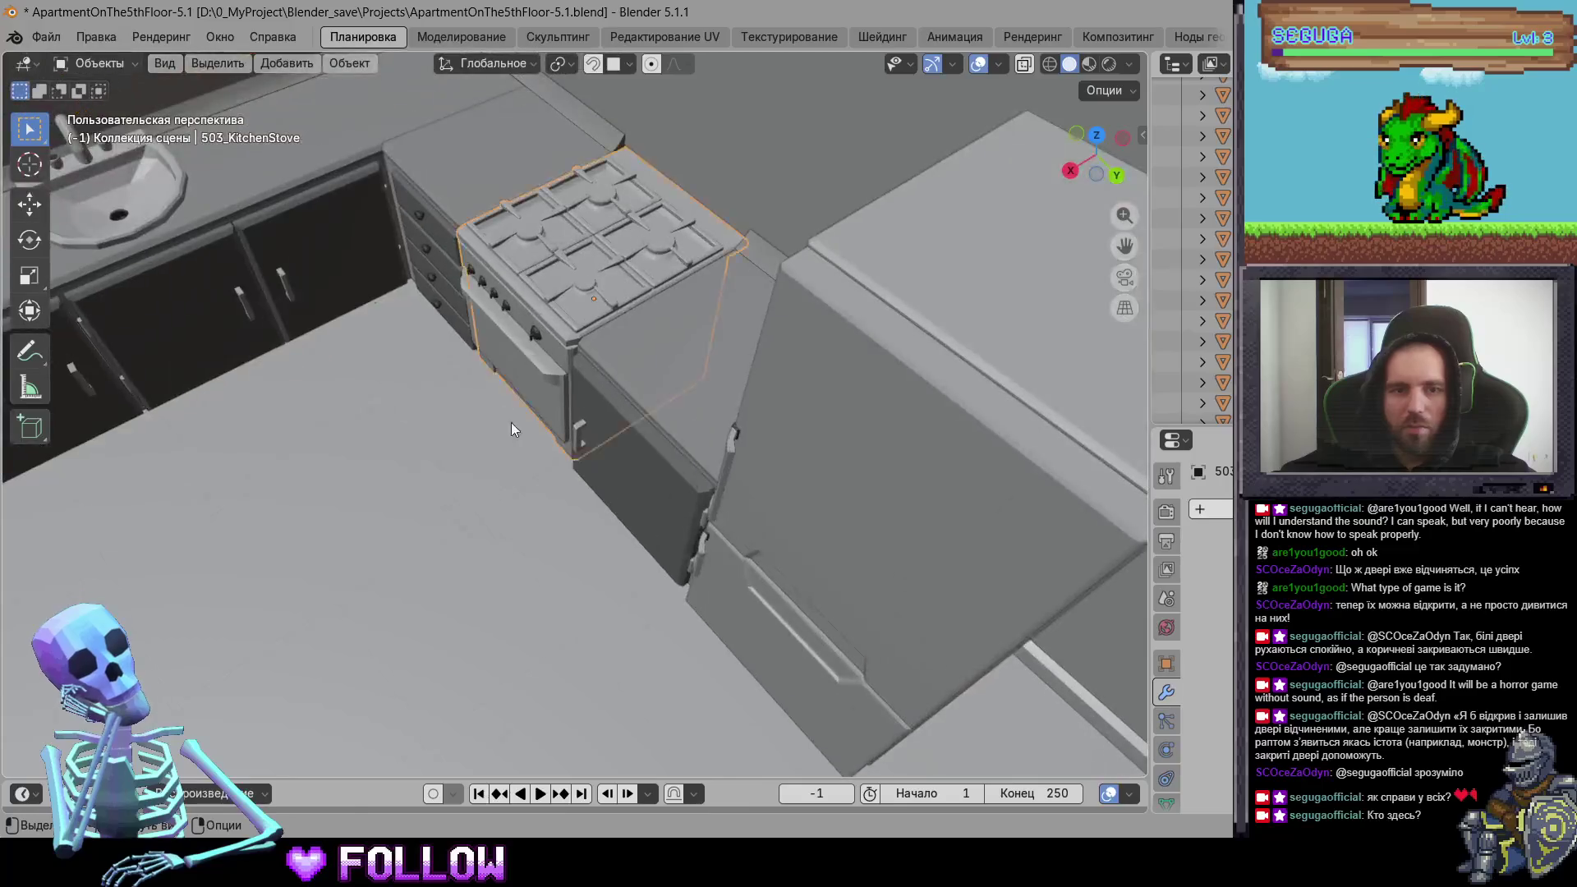
middle_drag(510, 423, 463, 422)
scroll(493, 427, up, 2)
click(529, 438)
scroll(652, 519, up, 3)
scroll(653, 515, up, 2)
mouse_move(767, 566)
middle_down()
mouse_move(693, 561)
mouse_move(722, 573)
middle_up()
scroll(629, 527, up, 2)
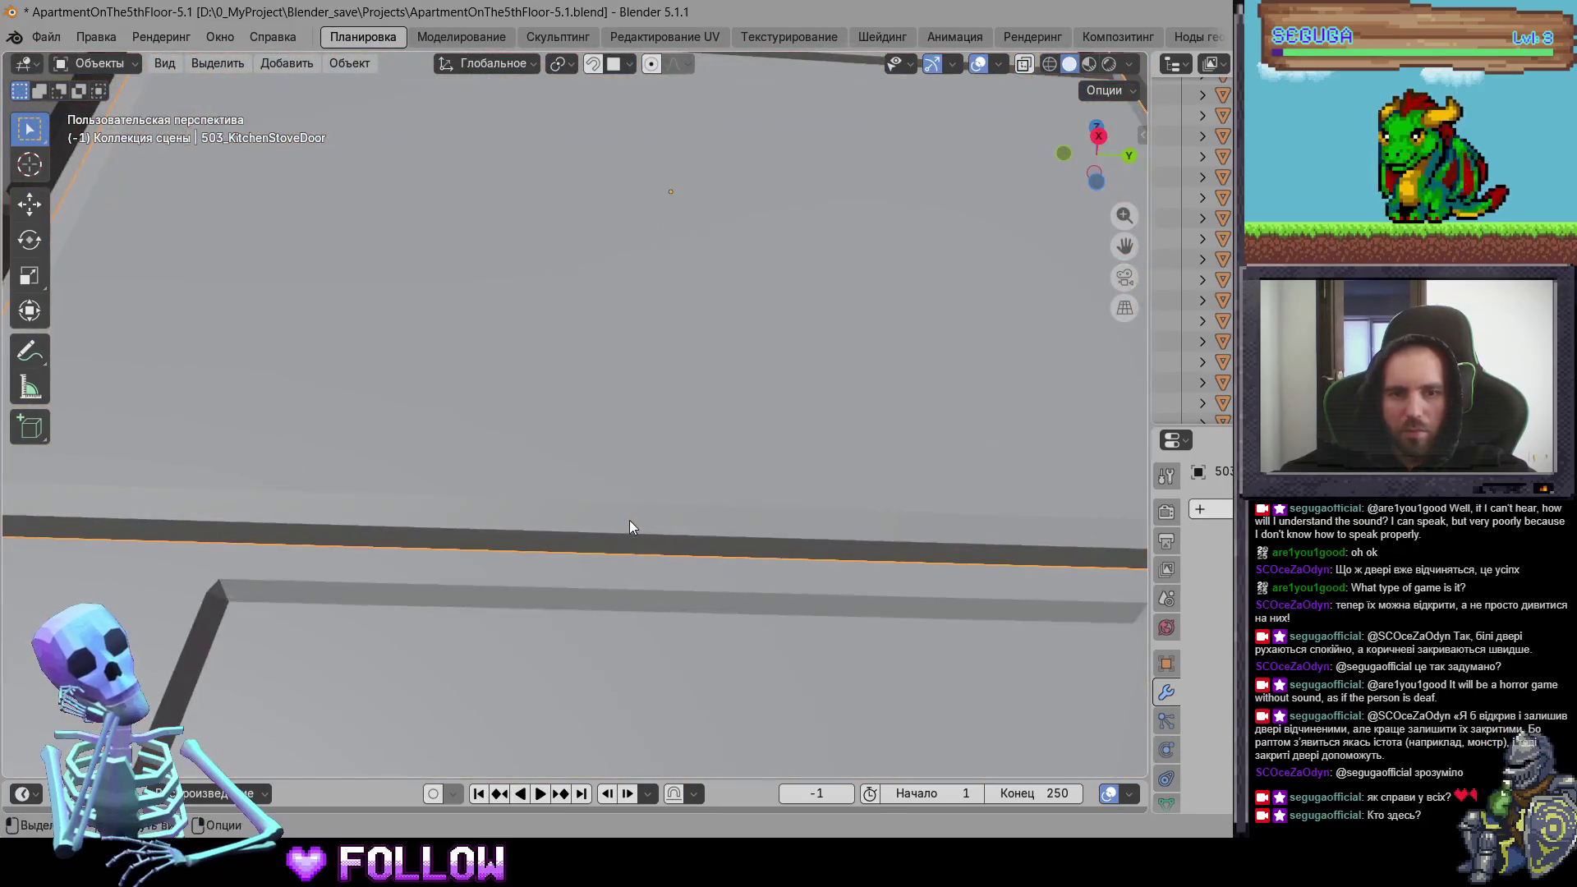
right_click(701, 535)
click(833, 572)
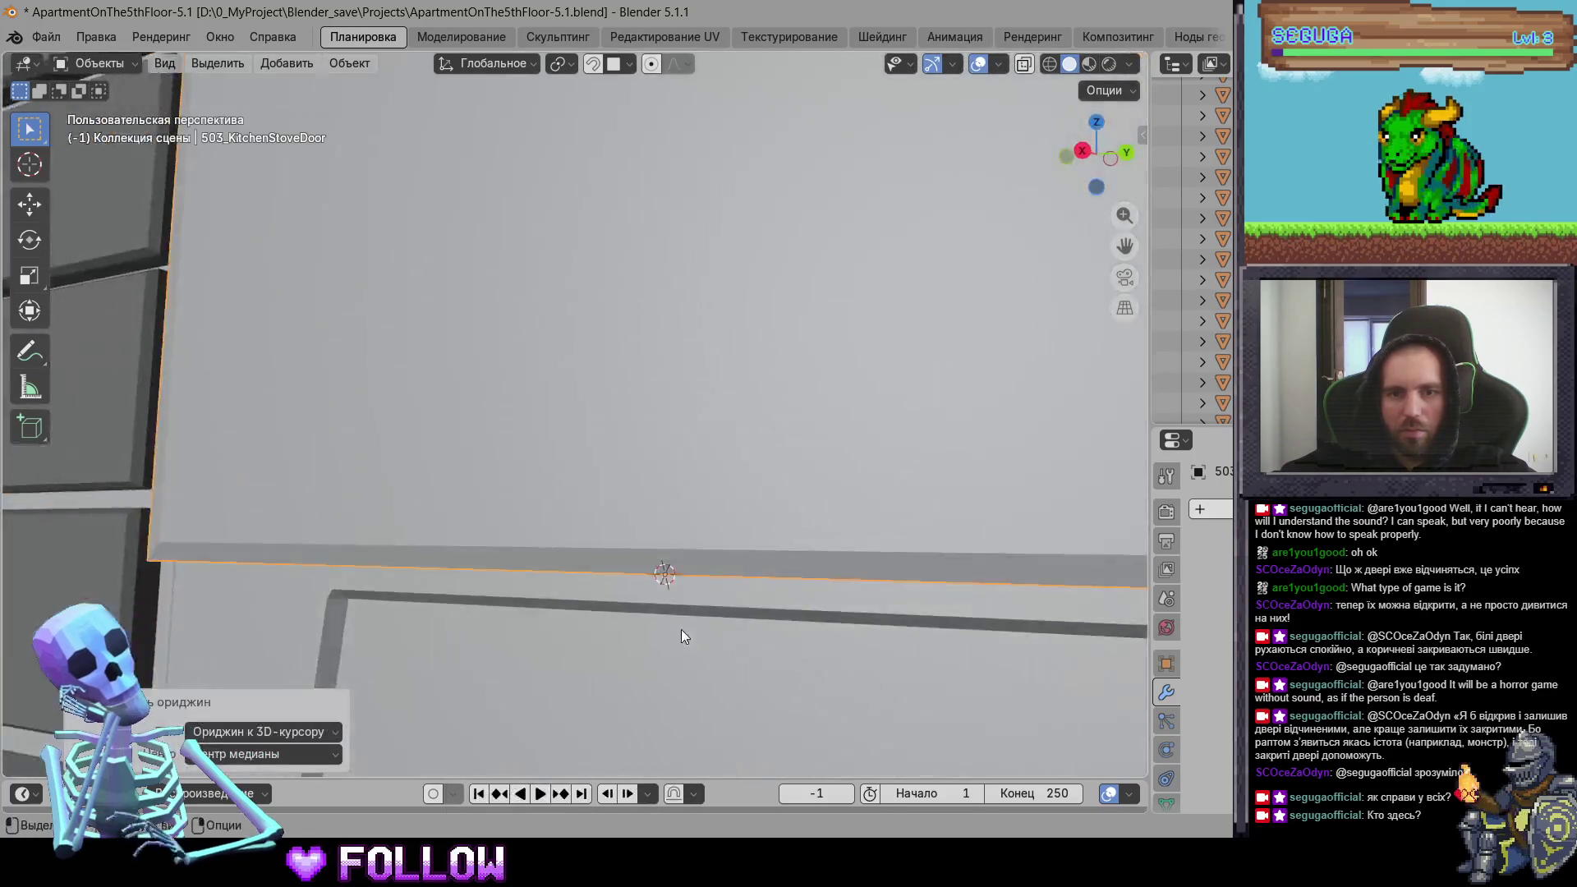
Step: Select the doors 500_DoorKitchen.005, 503_Door and 503_DoorRoom while moving toward the entrance-room cabinets
scroll(641, 638, down, 6)
mouse_move(601, 647)
middle_down()
mouse_move(529, 612)
mouse_move(706, 590)
middle_up()
scroll(706, 590, up, 5)
mouse_move(514, 381)
middle_down()
mouse_move(437, 435)
mouse_move(895, 634)
middle_up()
click(894, 634)
click(698, 294)
mouse_move(697, 294)
middle_down()
mouse_move(613, 422)
mouse_move(654, 241)
middle_up()
mouse_move(804, 465)
middle_down()
mouse_move(690, 436)
mouse_move(778, 427)
mouse_move(330, 454)
mouse_move(515, 406)
mouse_move(803, 402)
mouse_move(608, 426)
mouse_move(729, 283)
mouse_move(559, 441)
mouse_move(774, 355)
mouse_move(562, 525)
middle_up()
click(496, 431)
scroll(496, 430, up, 2)
Step: Set cabinet door DrawerEntranceRoom-9's origin to the 3D cursor
click(773, 355)
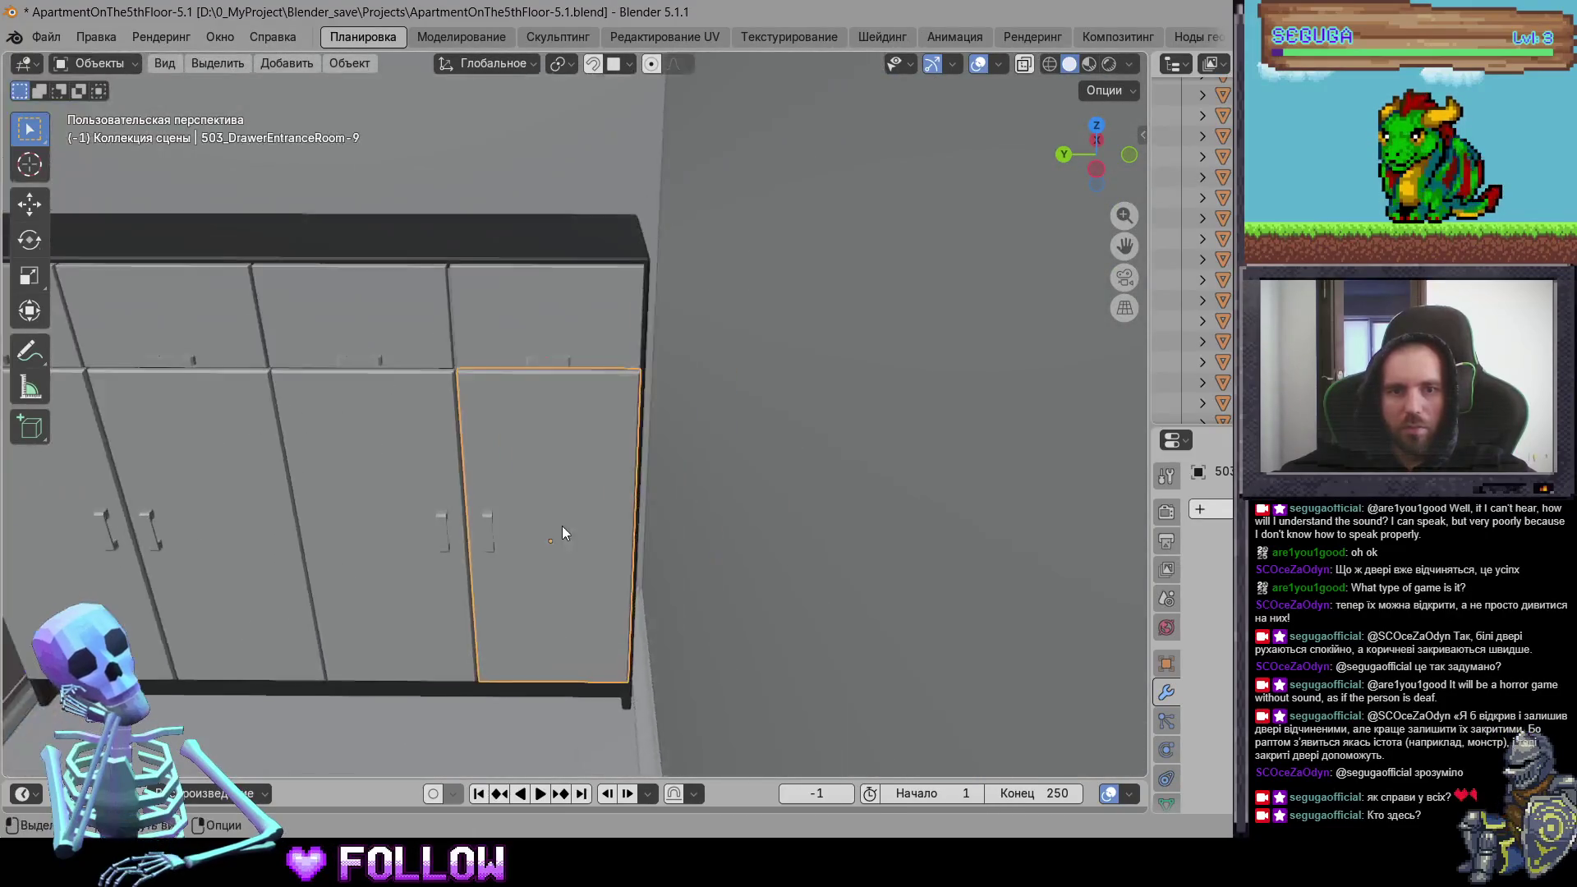
scroll(614, 488, up, 8)
scroll(630, 455, down, 5)
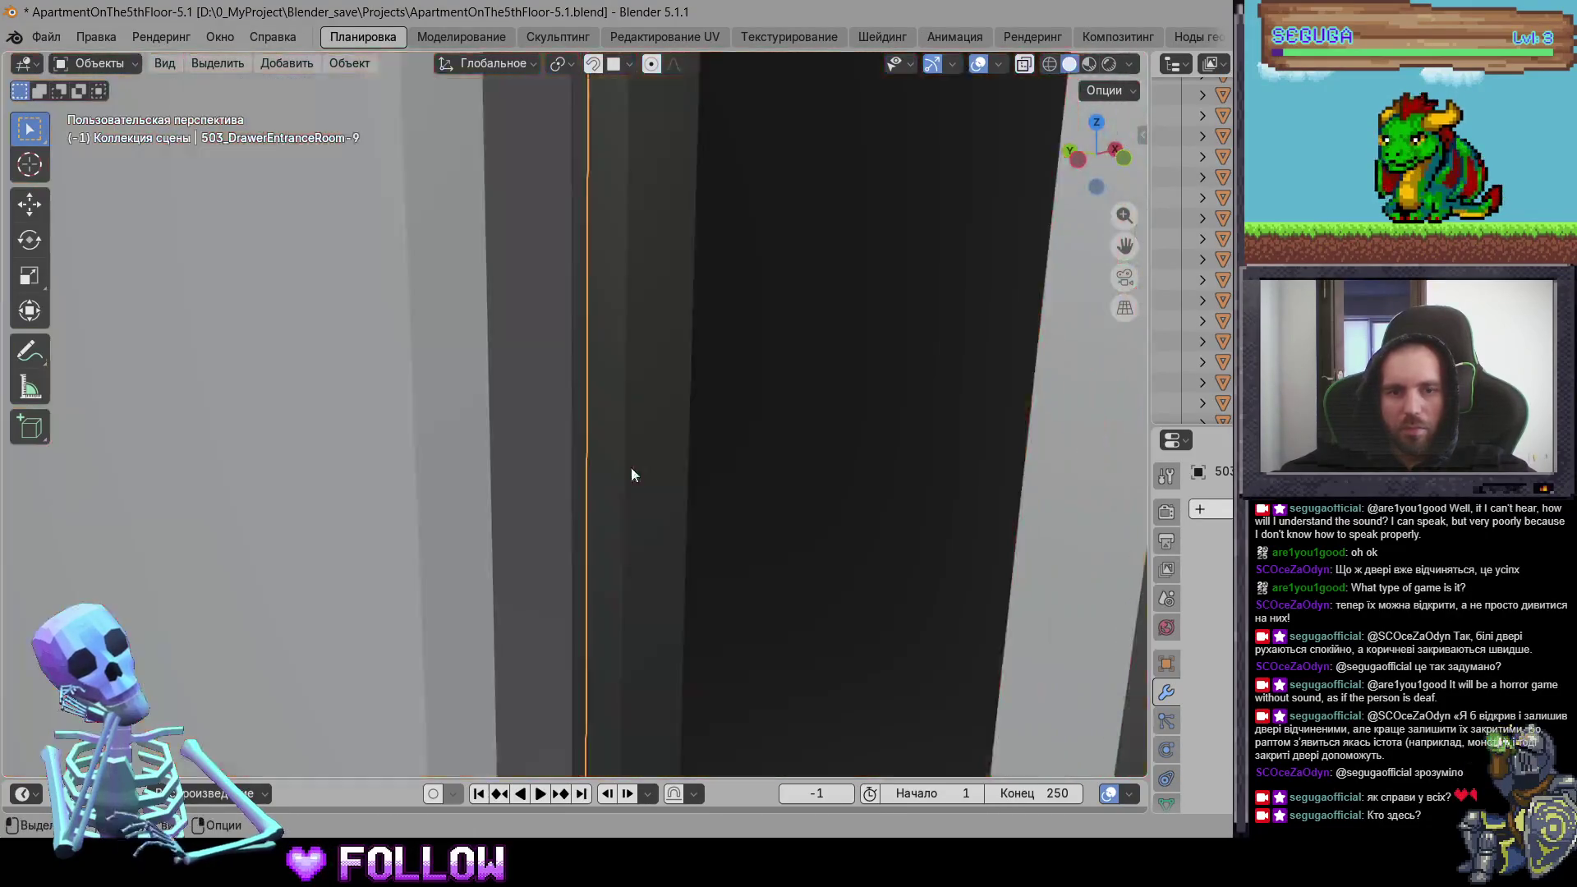
shift+middle_drag(631, 467, 635, 309)
right_click(337, 553)
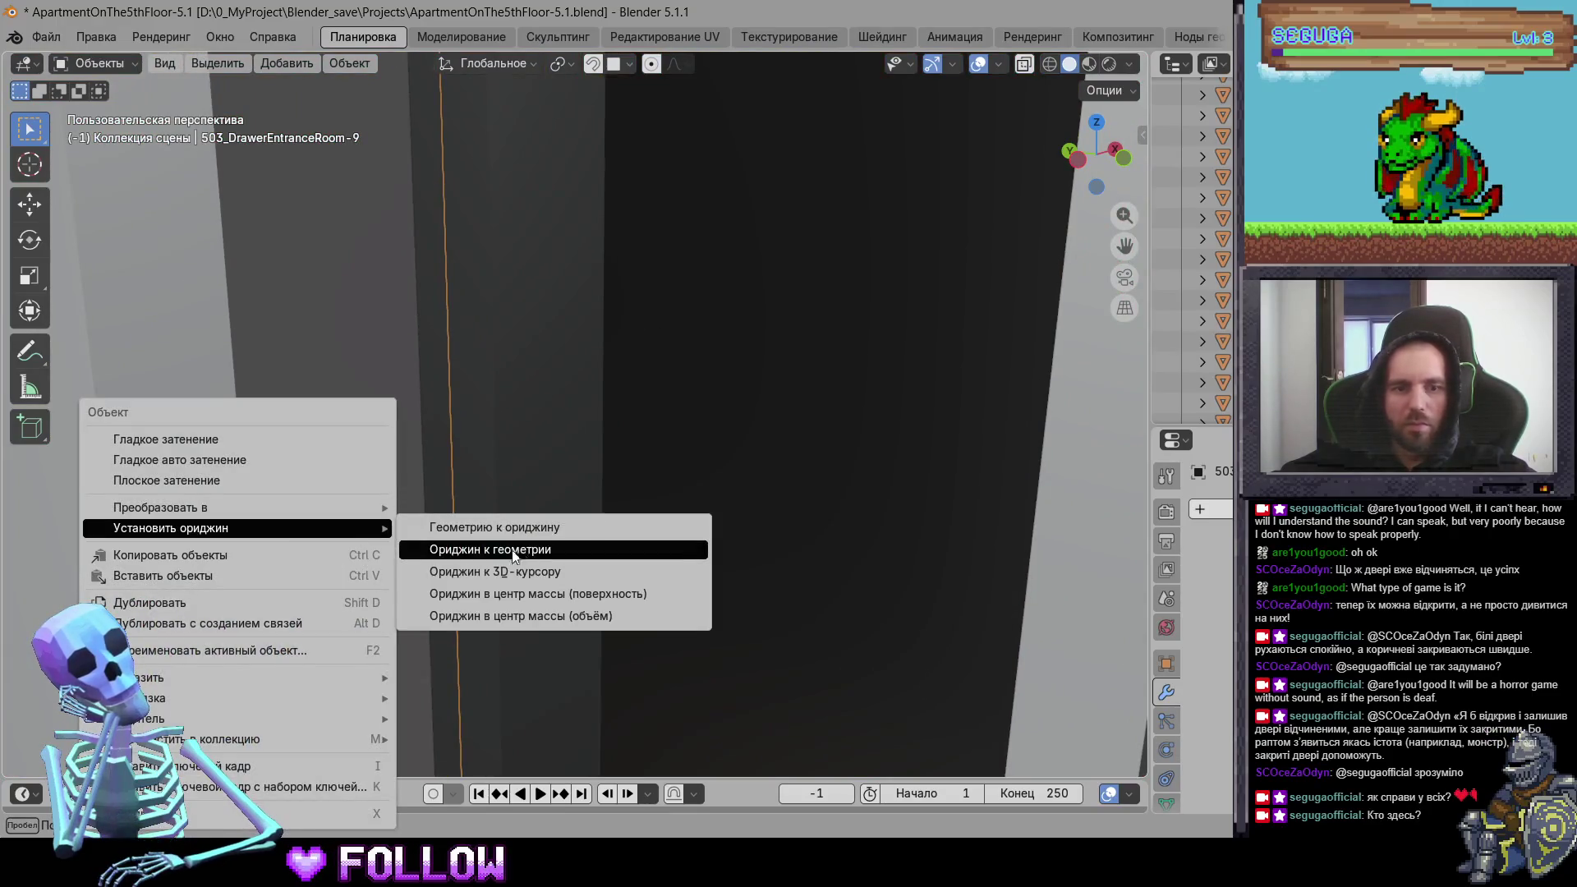
click(521, 572)
Step: Set cabinet door DrawerEntranceRoom-8's origin to the 3D cursor
scroll(633, 588, down, 5)
middle_drag(632, 588, 491, 593)
scroll(491, 593, up, 3)
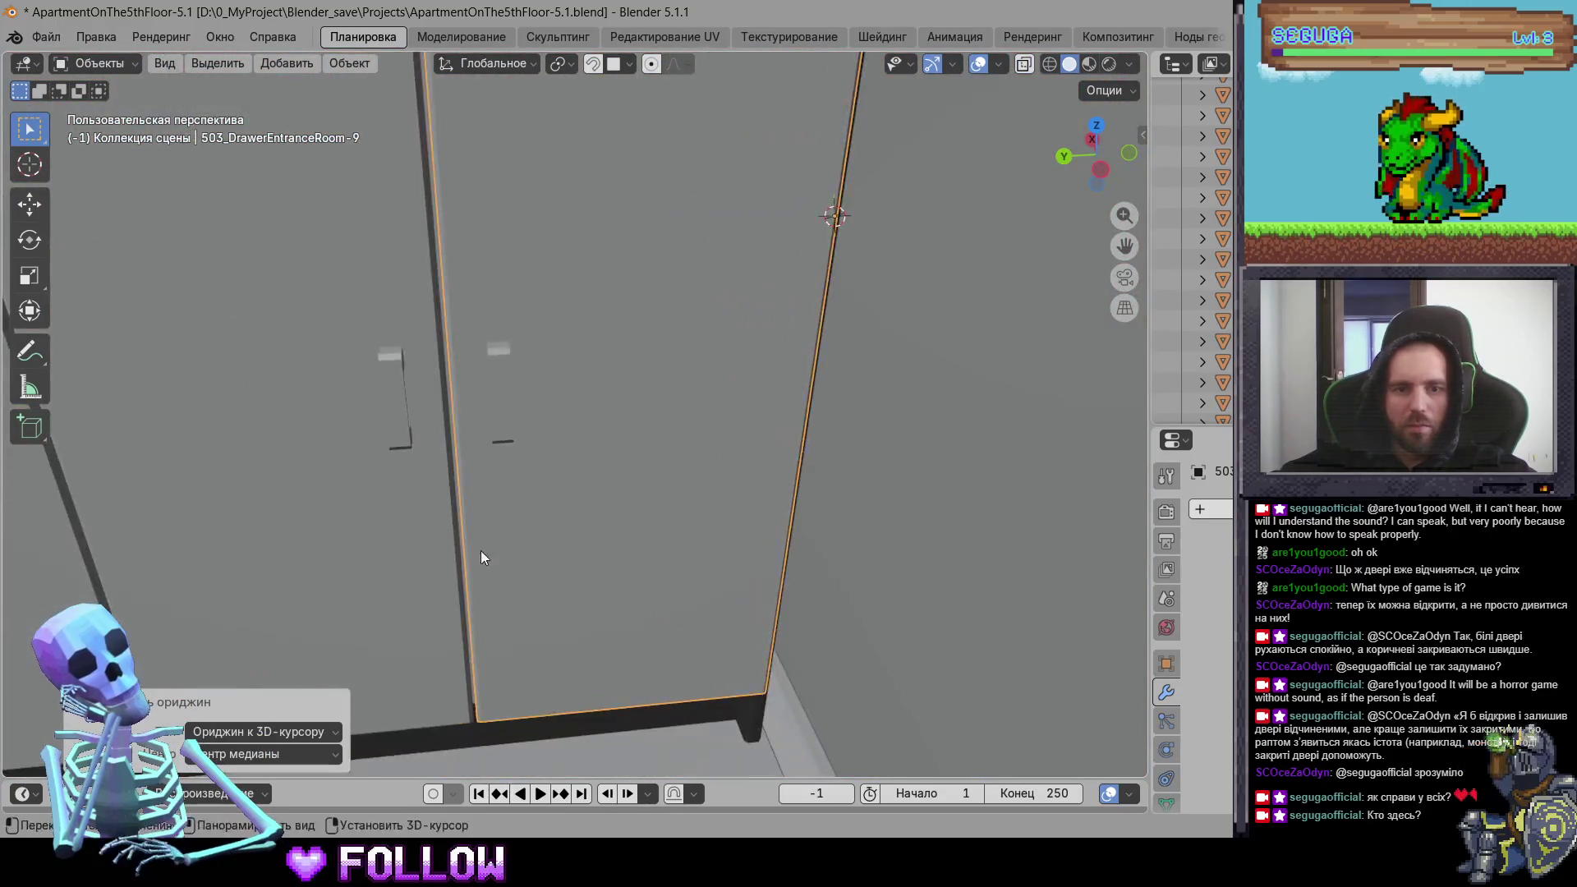
scroll(744, 442, up, 2)
click(744, 441)
mouse_move(744, 442)
middle_down()
mouse_move(664, 573)
mouse_move(549, 491)
mouse_move(575, 470)
middle_up()
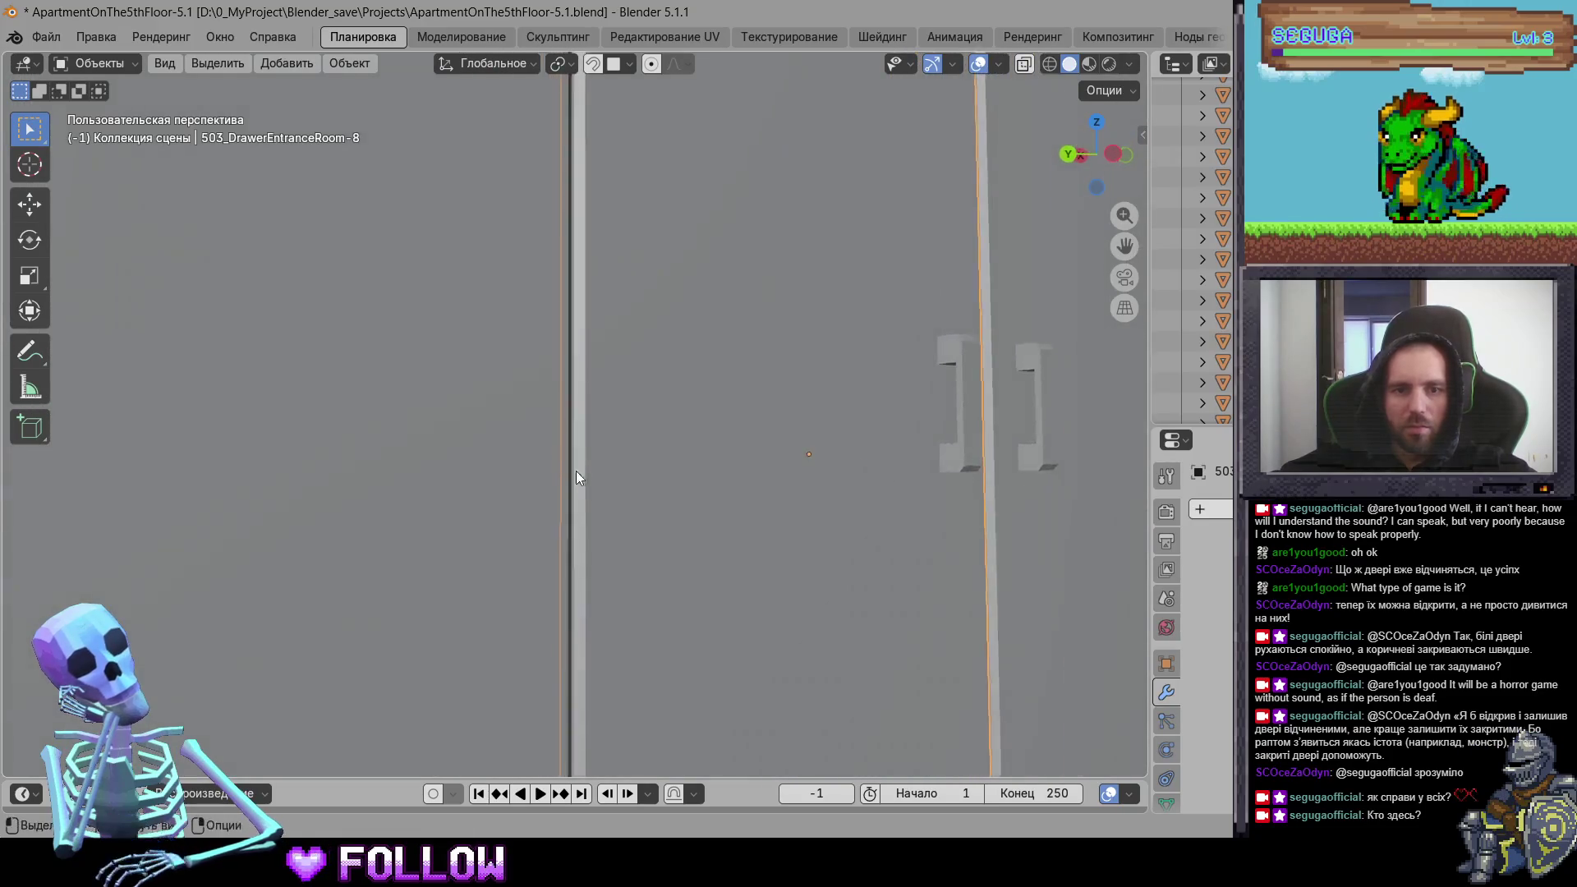
right_click(580, 472)
click(713, 509)
Step: Set the origins of cabinet doors DrawerEntranceRoom-7 and DrawerEntranceRoom-6 to the 3D cursor
mouse_move(580, 539)
middle_down()
mouse_move(440, 531)
mouse_move(628, 485)
mouse_move(535, 468)
mouse_move(621, 507)
middle_up()
scroll(627, 486, up, 5)
click(621, 509)
right_click(567, 555)
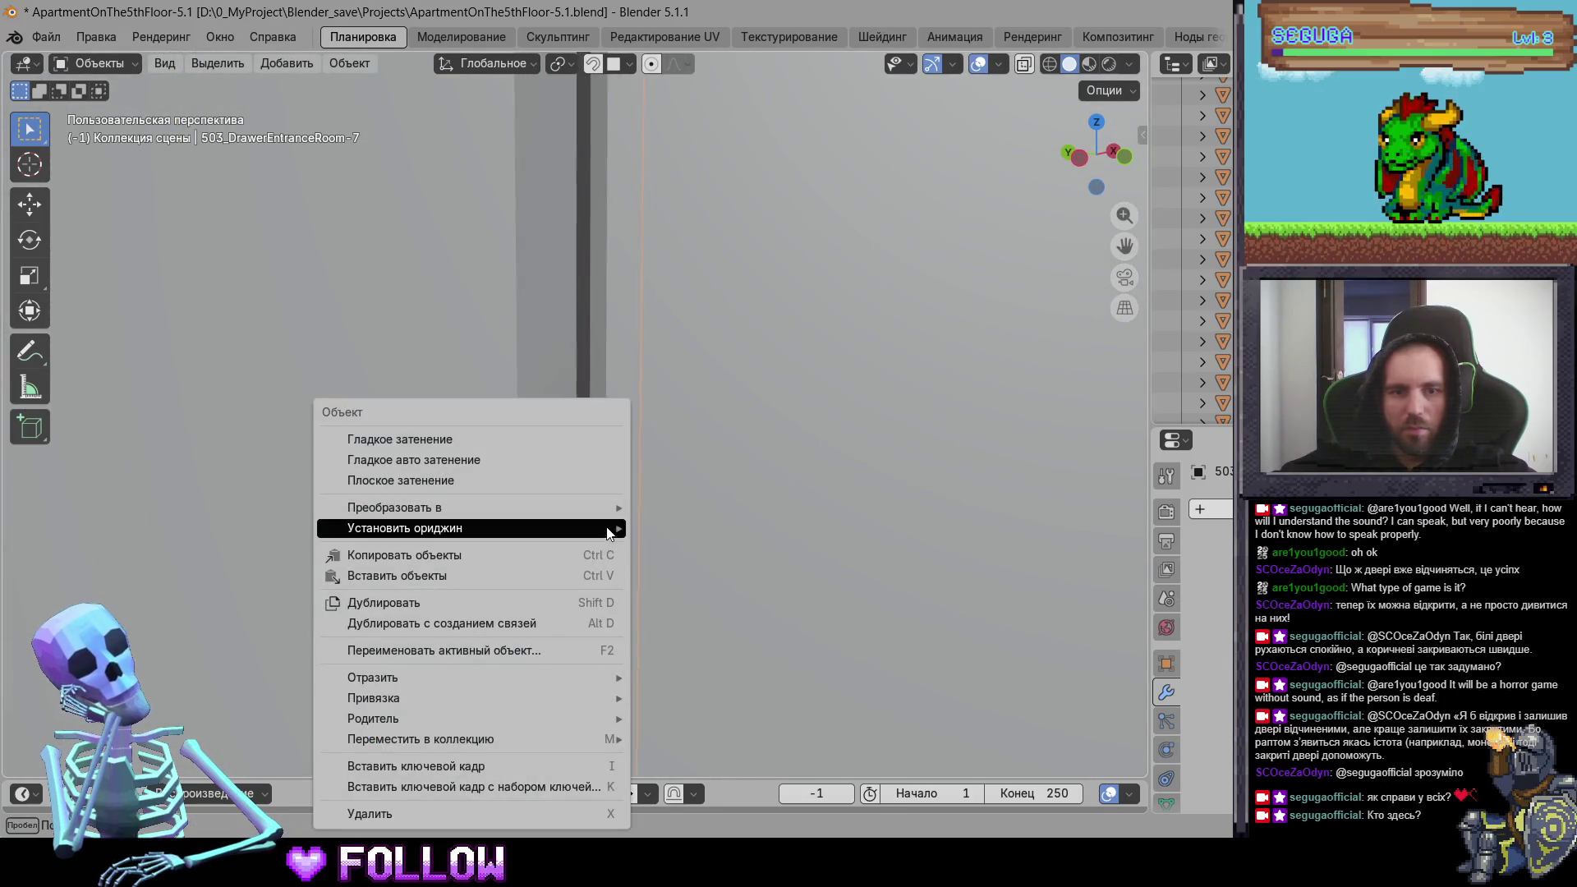
click(712, 570)
scroll(663, 575, down, 4)
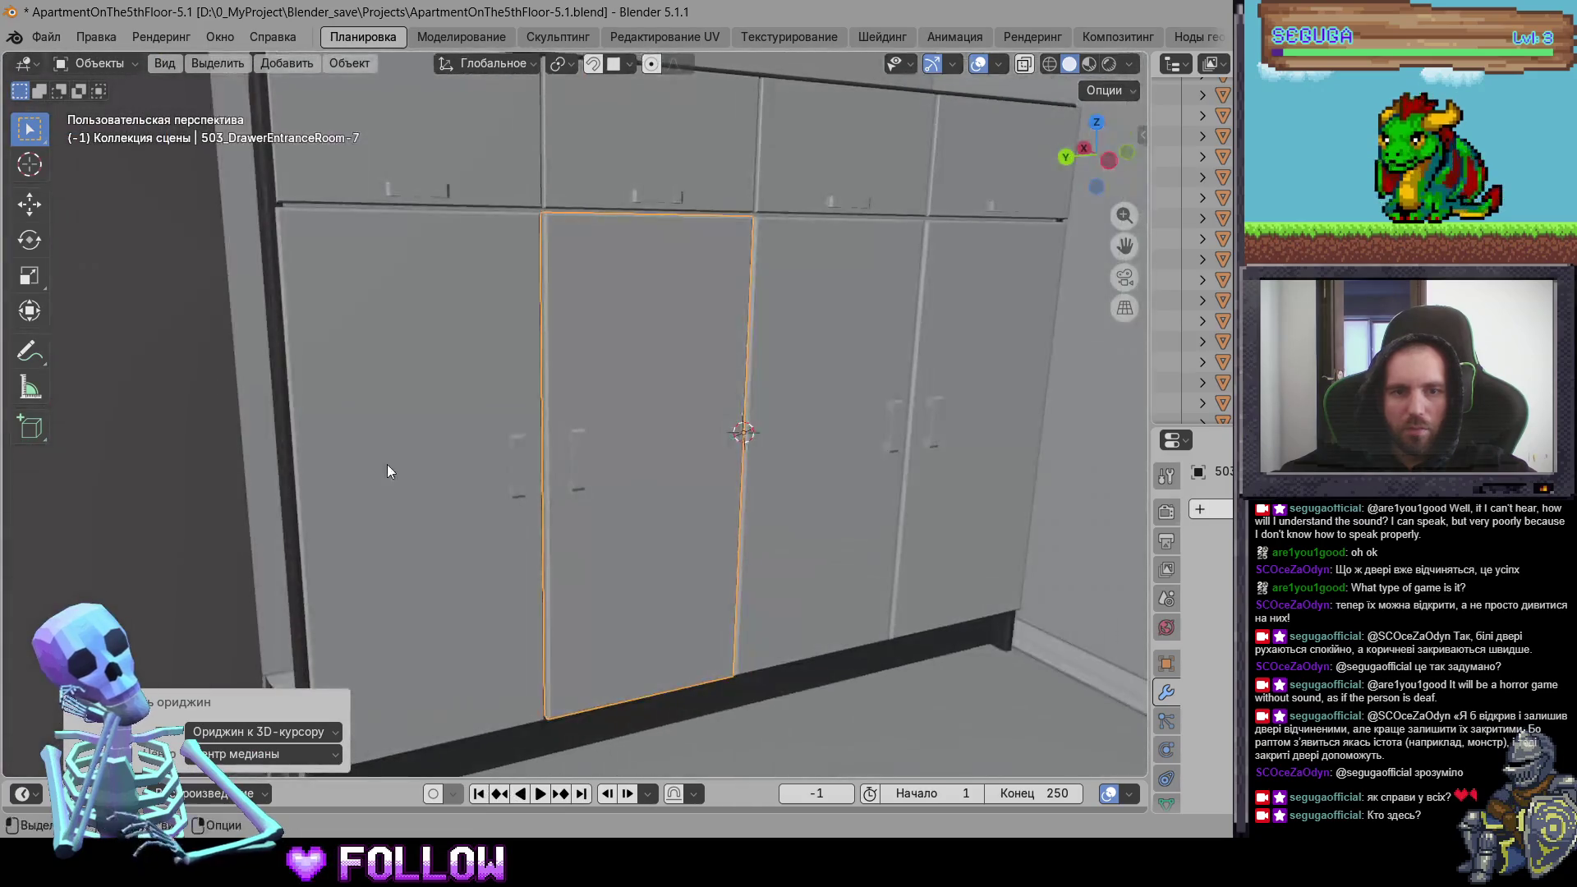
click(387, 465)
scroll(612, 477, up, 6)
mouse_move(613, 477)
middle_down()
mouse_move(644, 475)
mouse_move(584, 489)
mouse_move(707, 482)
mouse_move(742, 506)
mouse_move(627, 491)
mouse_move(685, 470)
middle_up()
right_click(686, 474)
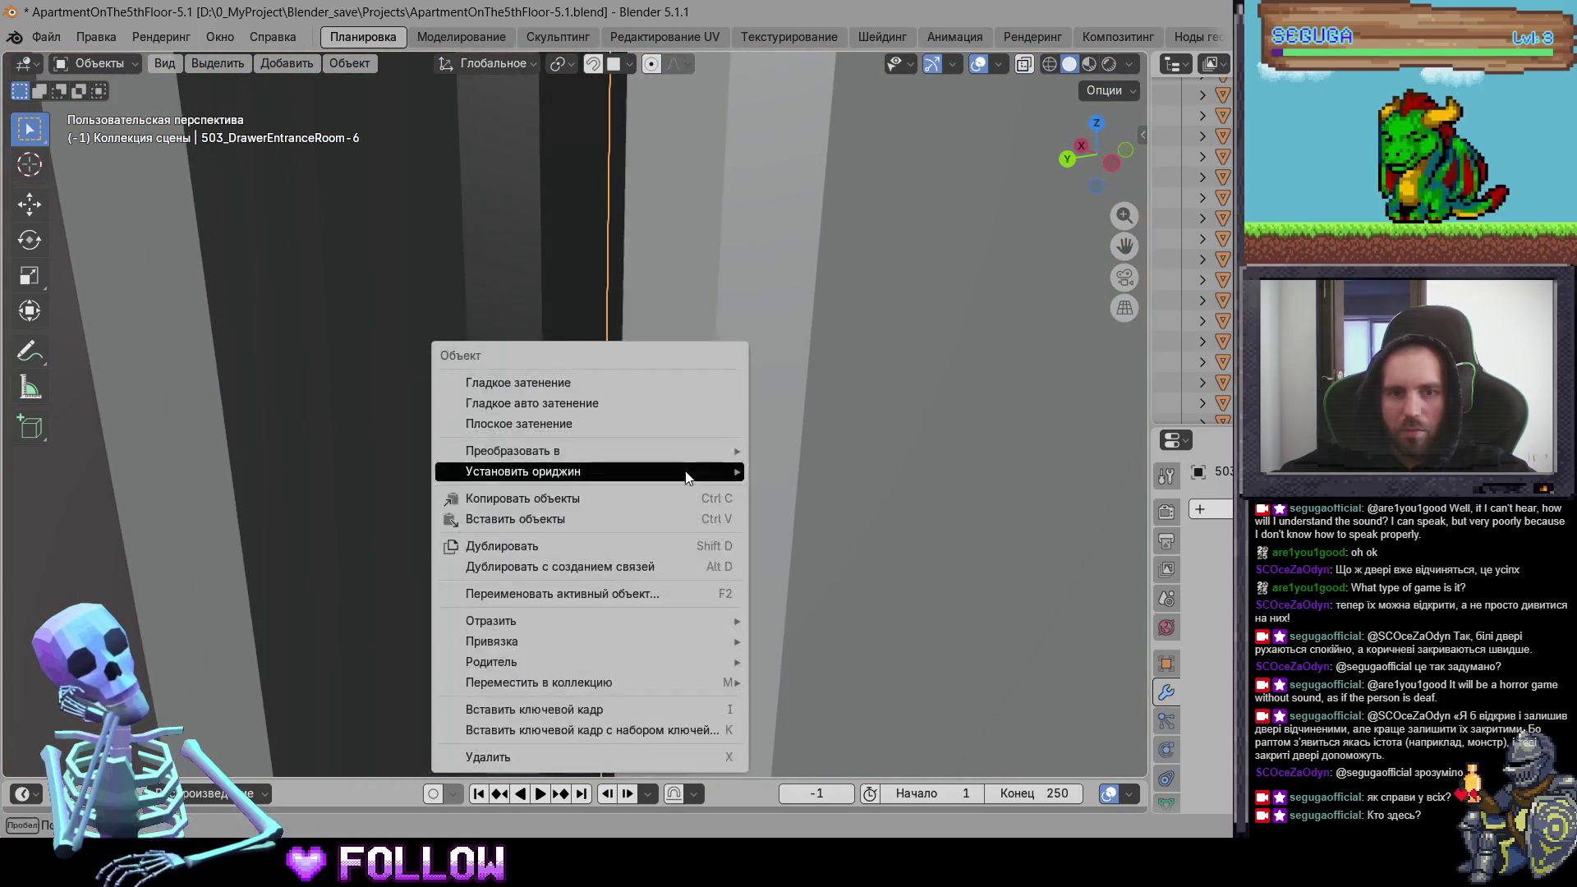
click(809, 515)
Step: Set the top drawer front DrawerEntranceRoom-5's origin to the 3D cursor
scroll(553, 544, down, 5)
mouse_move(554, 543)
middle_down()
mouse_move(614, 490)
mouse_move(625, 387)
mouse_move(678, 448)
middle_up()
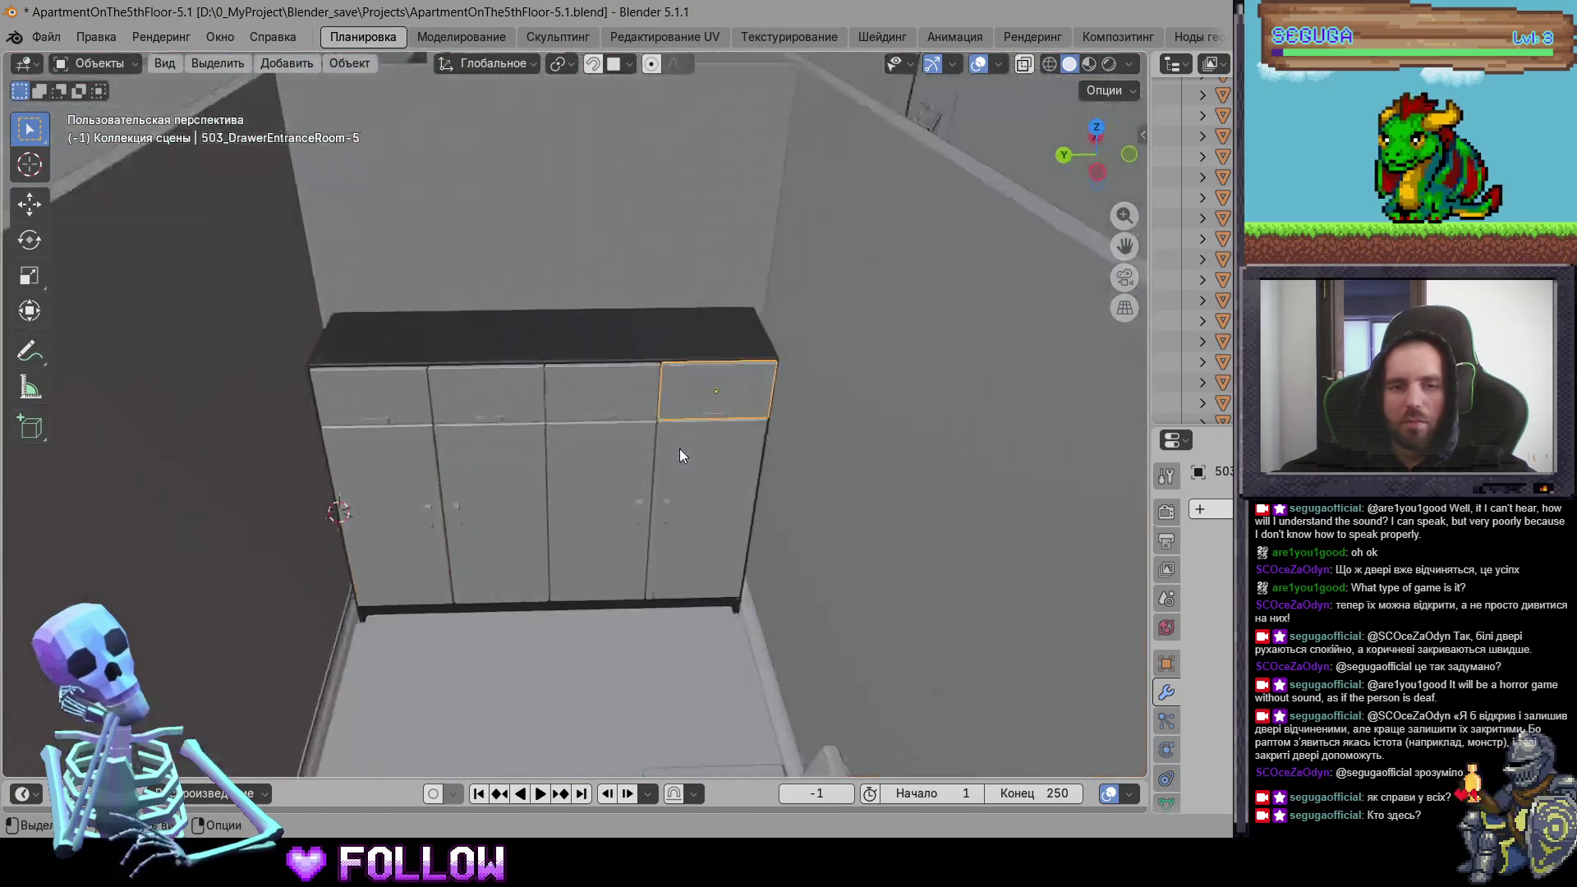
scroll(678, 448, up, 5)
click(520, 500)
scroll(416, 451, down, 4)
mouse_move(417, 452)
middle_down()
mouse_move(476, 433)
mouse_move(559, 481)
mouse_move(543, 509)
mouse_move(648, 390)
middle_up()
scroll(559, 481, up, 5)
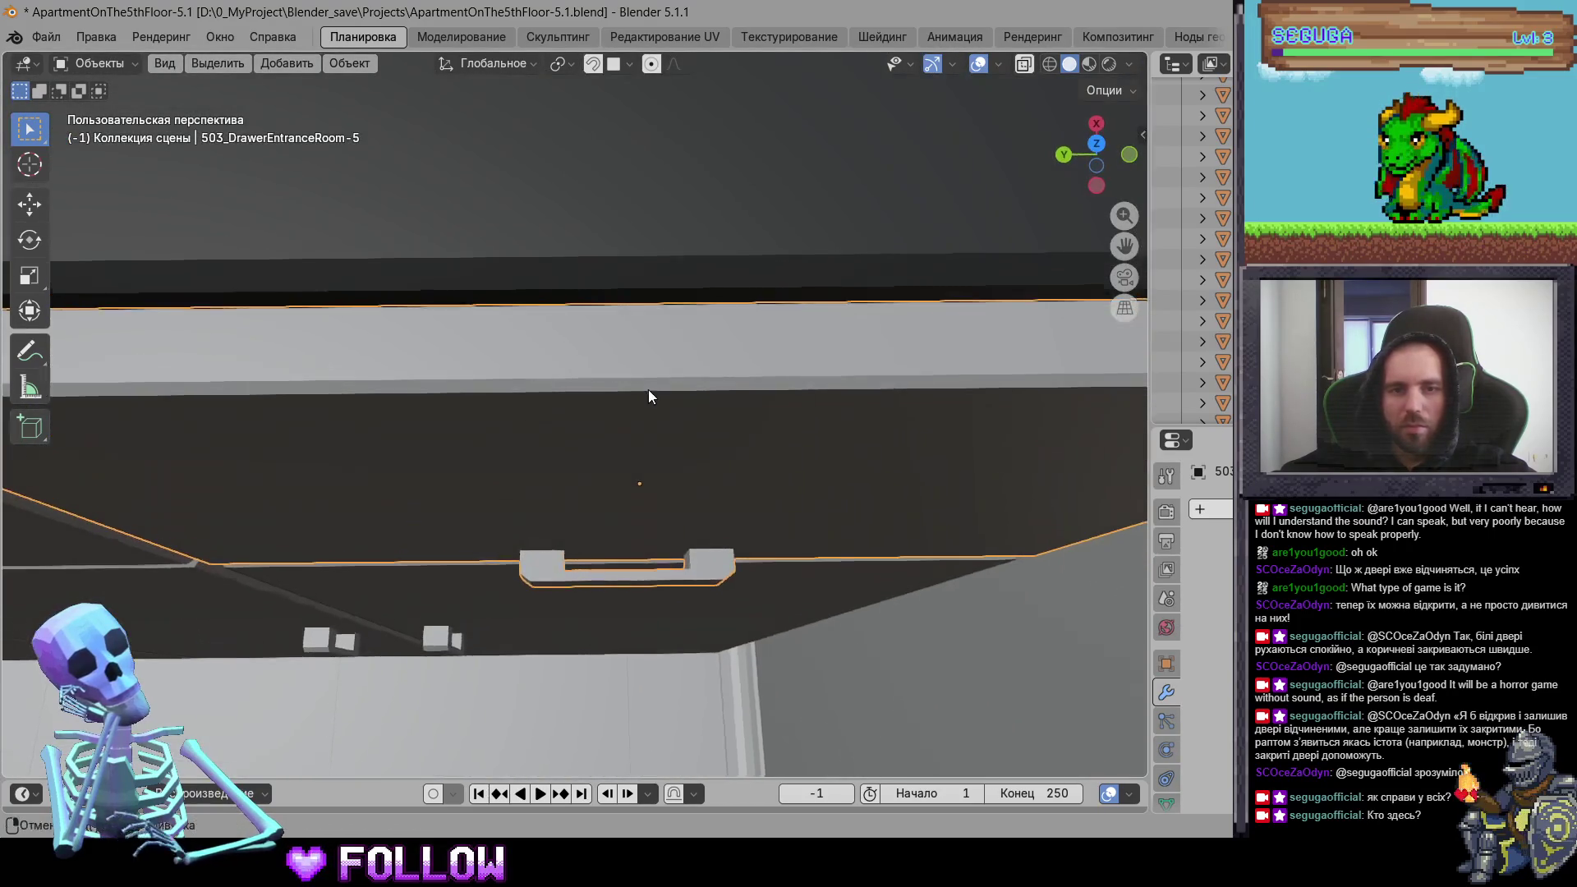
right_click(632, 350)
click(754, 398)
Step: Set drawer front DrawerEntranceRoom-4's origin to the 3D cursor
middle_drag(386, 465, 459, 457)
shift+middle_drag(150, 455, 372, 428)
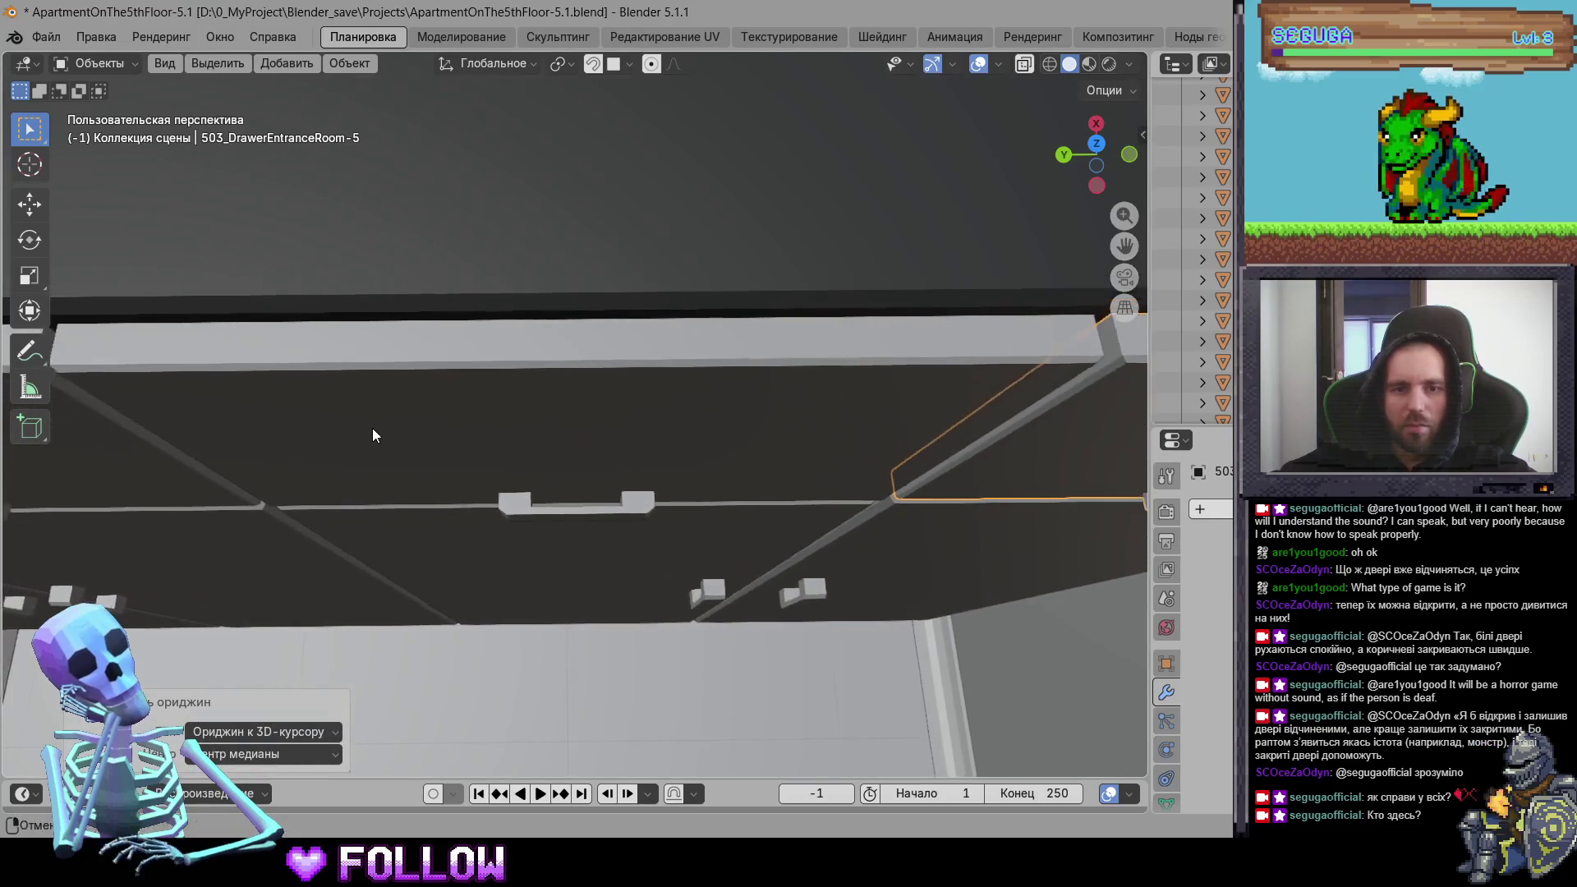
click(575, 339)
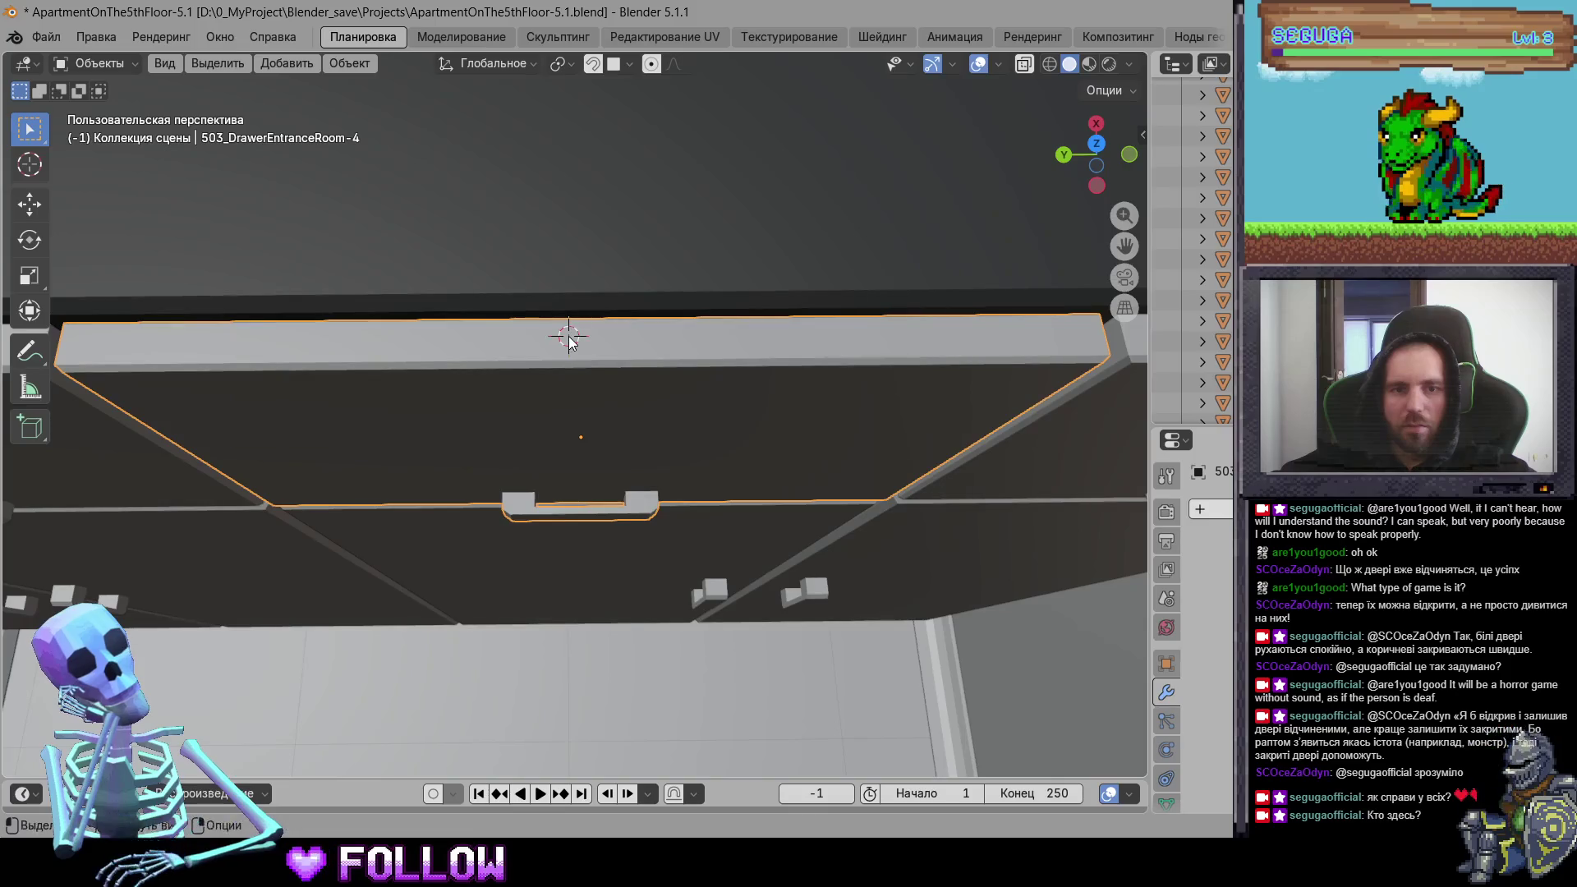
right_click(570, 340)
mouse_move(575, 337)
click(678, 388)
Step: Set the origins of drawer fronts DrawerEntranceRoom-2 and DrawerEntranceRoom-1 to the 3D cursor
mouse_move(459, 404)
shift+middle_down()
mouse_move(786, 387)
mouse_move(598, 388)
mouse_move(610, 418)
shift+middle_up()
key(KP_Decimal)
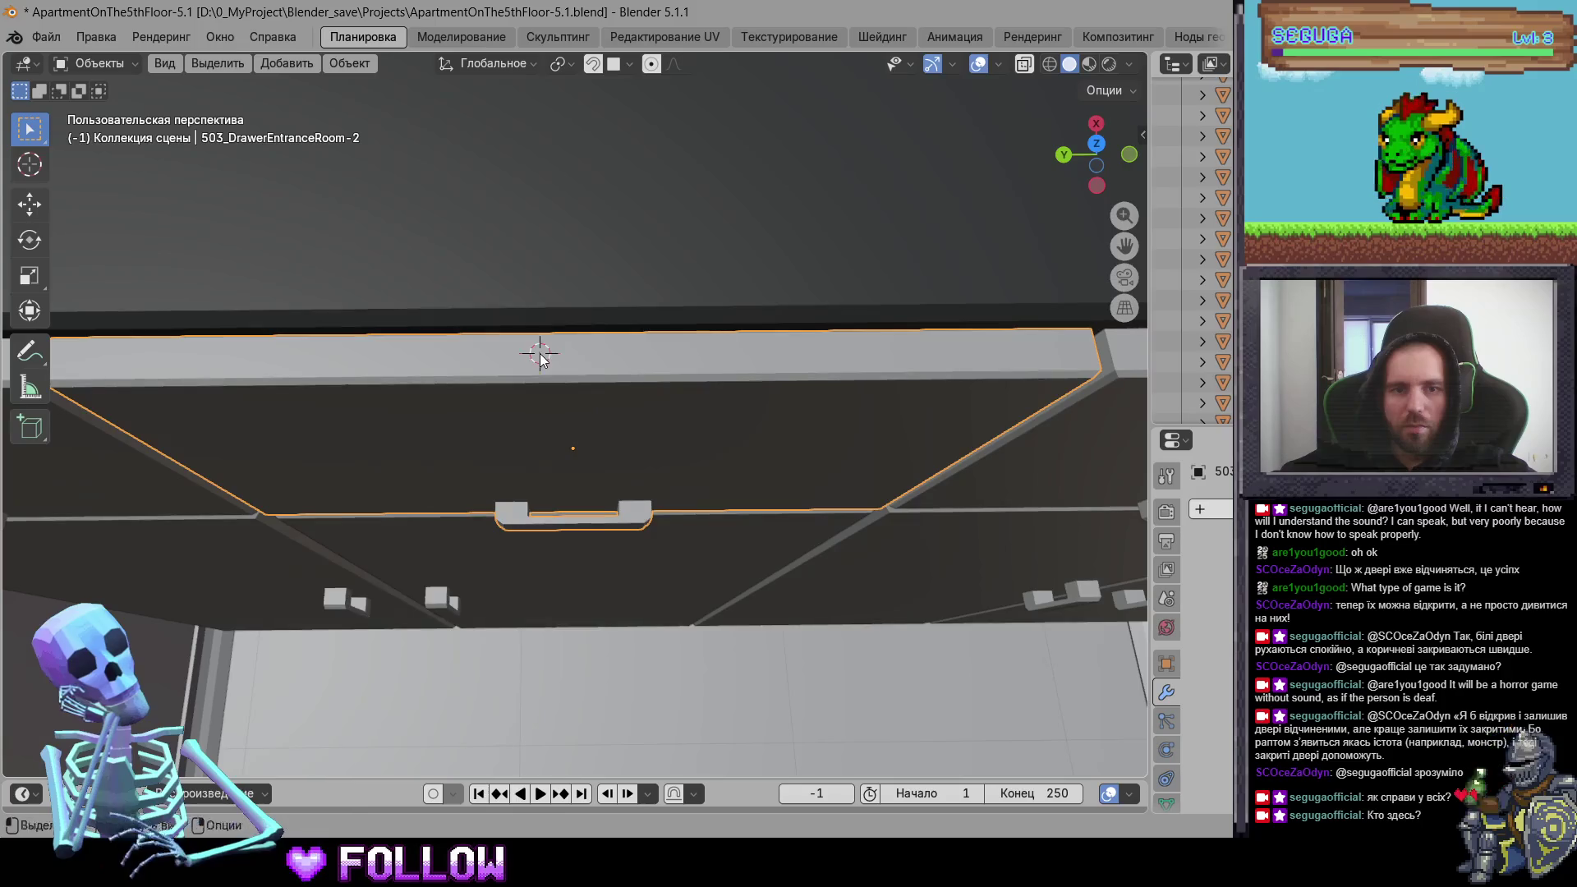
shift+right_click(539, 353)
right_click(540, 354)
click(716, 399)
mouse_move(331, 455)
shift+middle_down()
mouse_move(826, 426)
mouse_move(535, 423)
shift+middle_up()
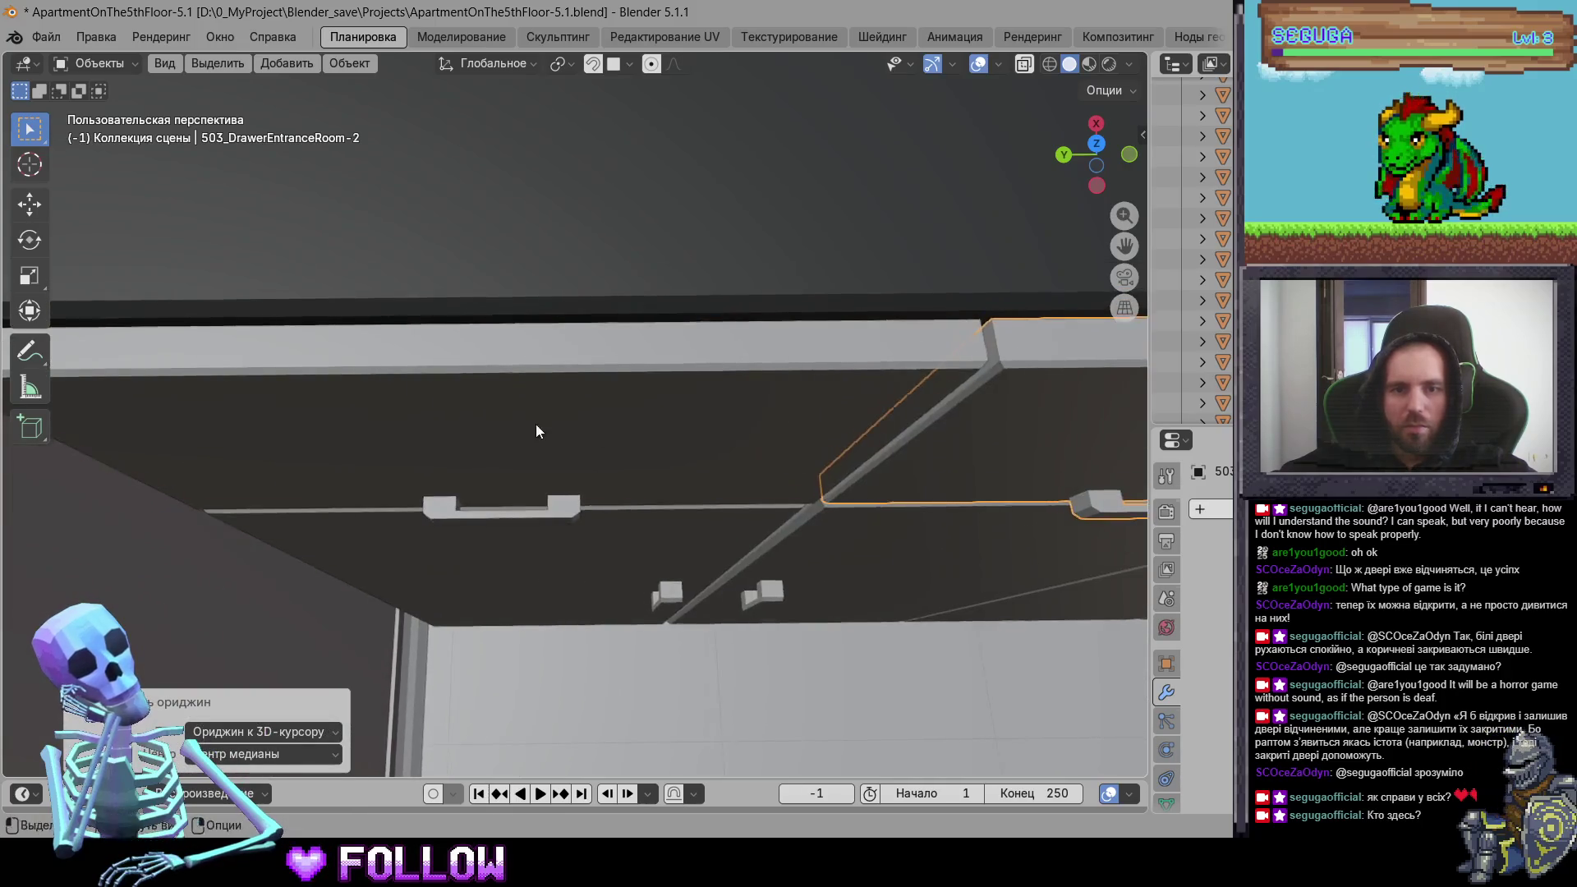
click(536, 424)
key(KP_Decimal)
right_click(555, 377)
mouse_move(575, 377)
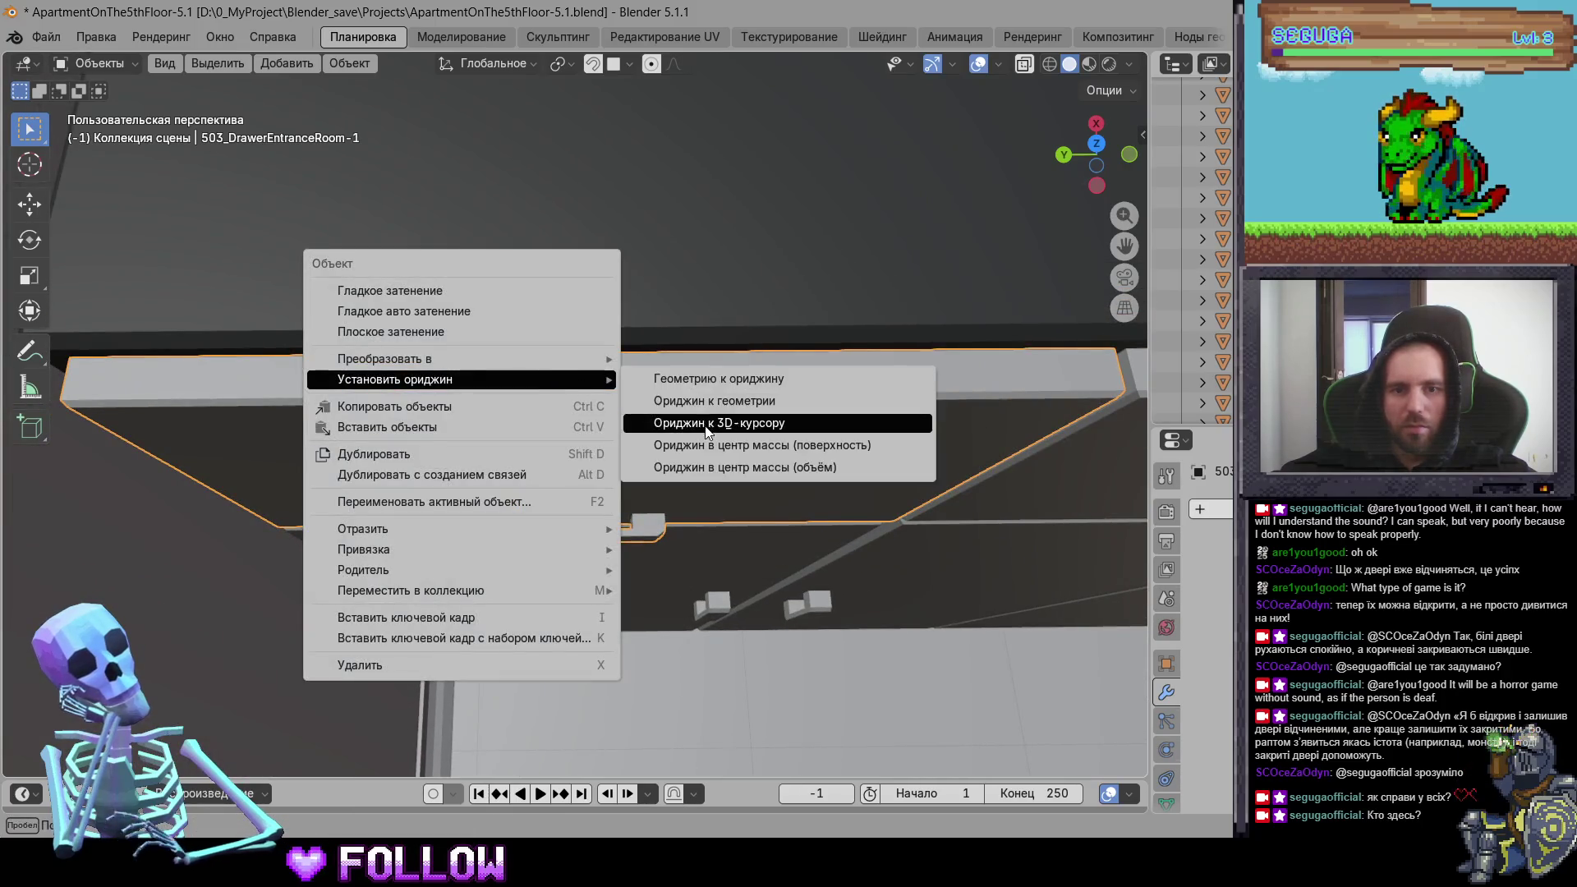
click(739, 419)
Step: Move over to the bedroom and select the right wardrobe door
scroll(737, 468, down, 5)
mouse_move(445, 503)
middle_down()
mouse_move(520, 432)
mouse_move(506, 368)
mouse_move(623, 410)
mouse_move(412, 466)
mouse_move(512, 335)
mouse_move(610, 406)
mouse_move(657, 343)
middle_up()
click(511, 332)
Step: Move wardrobe door 503_DrawerRoom-3's origin to the 3D cursor at its hinge
click(469, 328)
scroll(609, 399, up, 4)
click(599, 413)
right_click(657, 343)
mouse_move(669, 356)
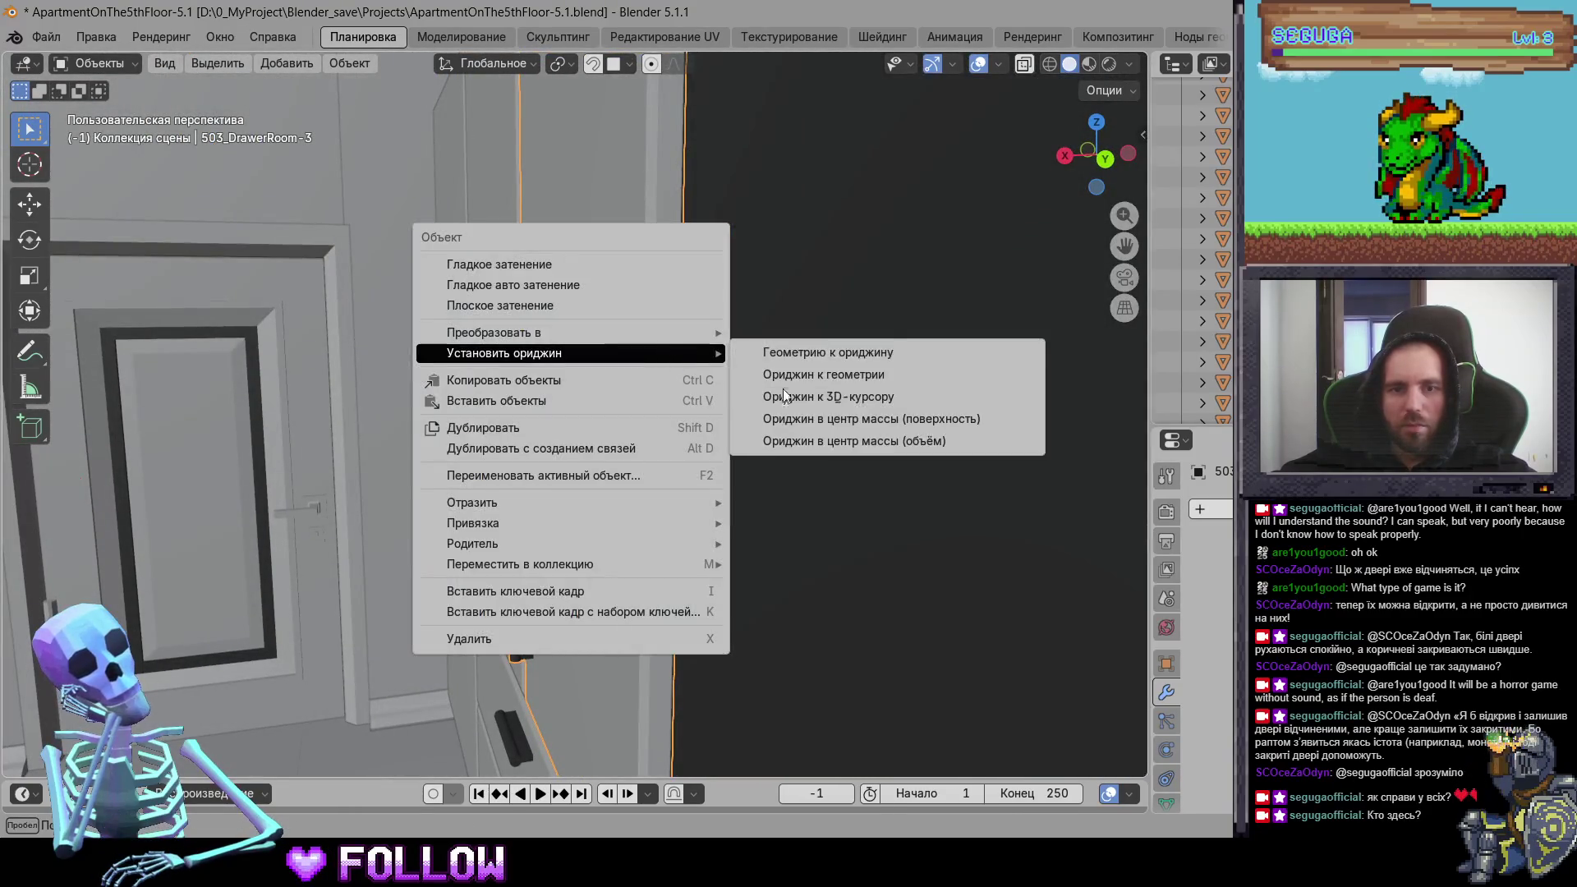
click(788, 397)
Step: Move wardrobe door 503_DrawerRoom-2's origin to the 3D cursor
mouse_move(555, 513)
middle_down()
mouse_move(800, 520)
mouse_move(394, 520)
mouse_move(605, 503)
mouse_move(310, 431)
middle_up()
click(466, 434)
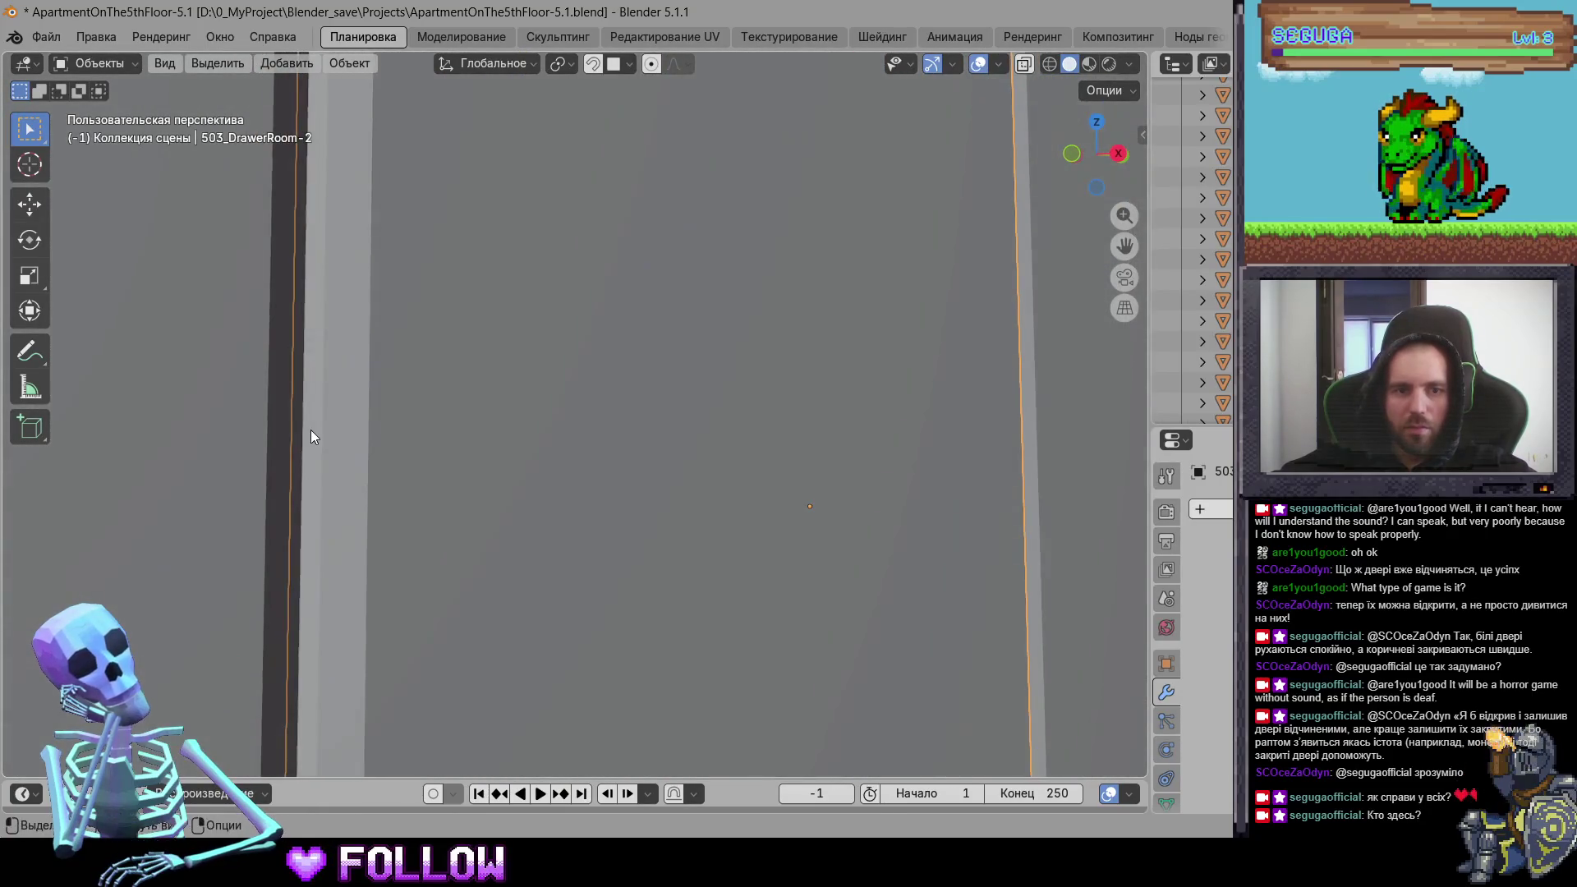
right_click(309, 431)
mouse_move(311, 432)
click(496, 475)
Step: Set wardrobe door 503_DrawerRoom-1's origin to the 3D cursor
mouse_move(496, 476)
middle_down()
mouse_move(441, 539)
mouse_move(598, 412)
mouse_move(542, 482)
mouse_move(737, 452)
middle_up()
click(736, 453)
mouse_move(628, 473)
middle_down()
mouse_move(647, 553)
mouse_move(1027, 409)
middle_up()
click(1028, 408)
click(697, 403)
mouse_move(697, 404)
middle_down()
mouse_move(555, 370)
mouse_move(559, 224)
mouse_move(540, 329)
mouse_move(428, 380)
mouse_move(677, 559)
mouse_move(862, 589)
mouse_move(519, 444)
mouse_move(599, 516)
mouse_move(306, 520)
mouse_move(398, 502)
middle_up()
right_click(348, 330)
click(522, 375)
Step: Survey the room's other furniture, ending with drawer 503_DrawerRoom-10 selected
click(519, 444)
click(398, 502)
click(381, 500)
mouse_move(780, 495)
middle_down()
mouse_move(327, 584)
mouse_move(614, 531)
mouse_move(439, 523)
mouse_move(381, 463)
mouse_move(585, 465)
mouse_move(642, 492)
mouse_move(827, 359)
middle_up()
click(327, 584)
click(381, 463)
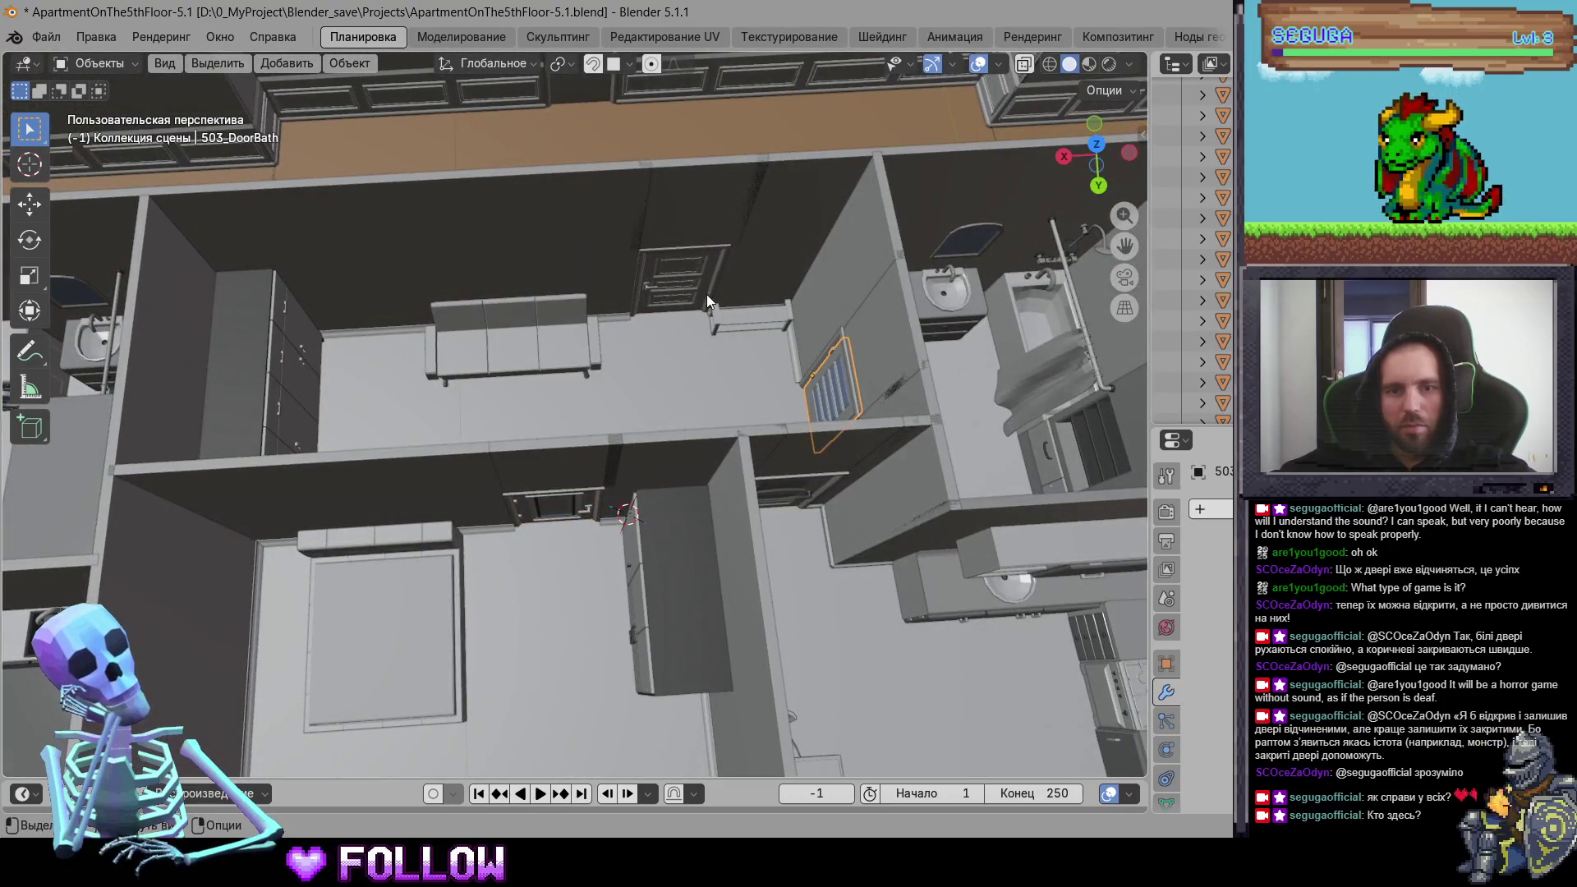
Step: Move the toilet-lid hatch 504_Hatch's origin to the 3D cursor at its hinge
click(656, 294)
middle_drag(656, 294, 790, 491)
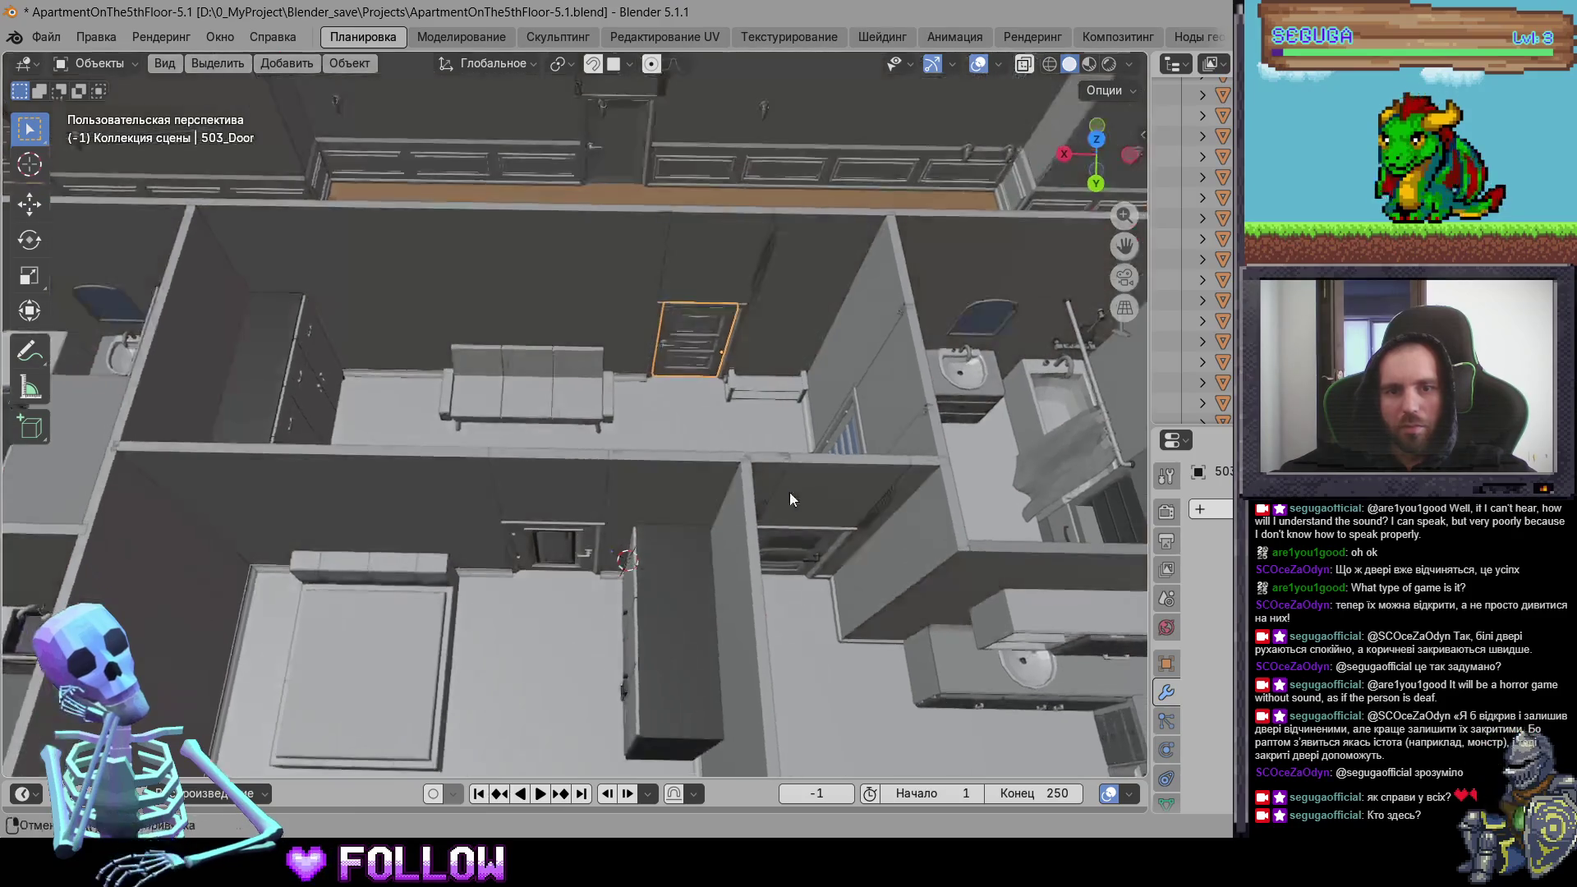
click(801, 560)
mouse_move(801, 559)
middle_down()
mouse_move(538, 525)
mouse_move(427, 560)
mouse_move(529, 441)
mouse_move(889, 473)
mouse_move(681, 466)
mouse_move(705, 563)
middle_up()
mouse_move(618, 338)
middle_down()
mouse_move(294, 164)
mouse_move(813, 494)
middle_up()
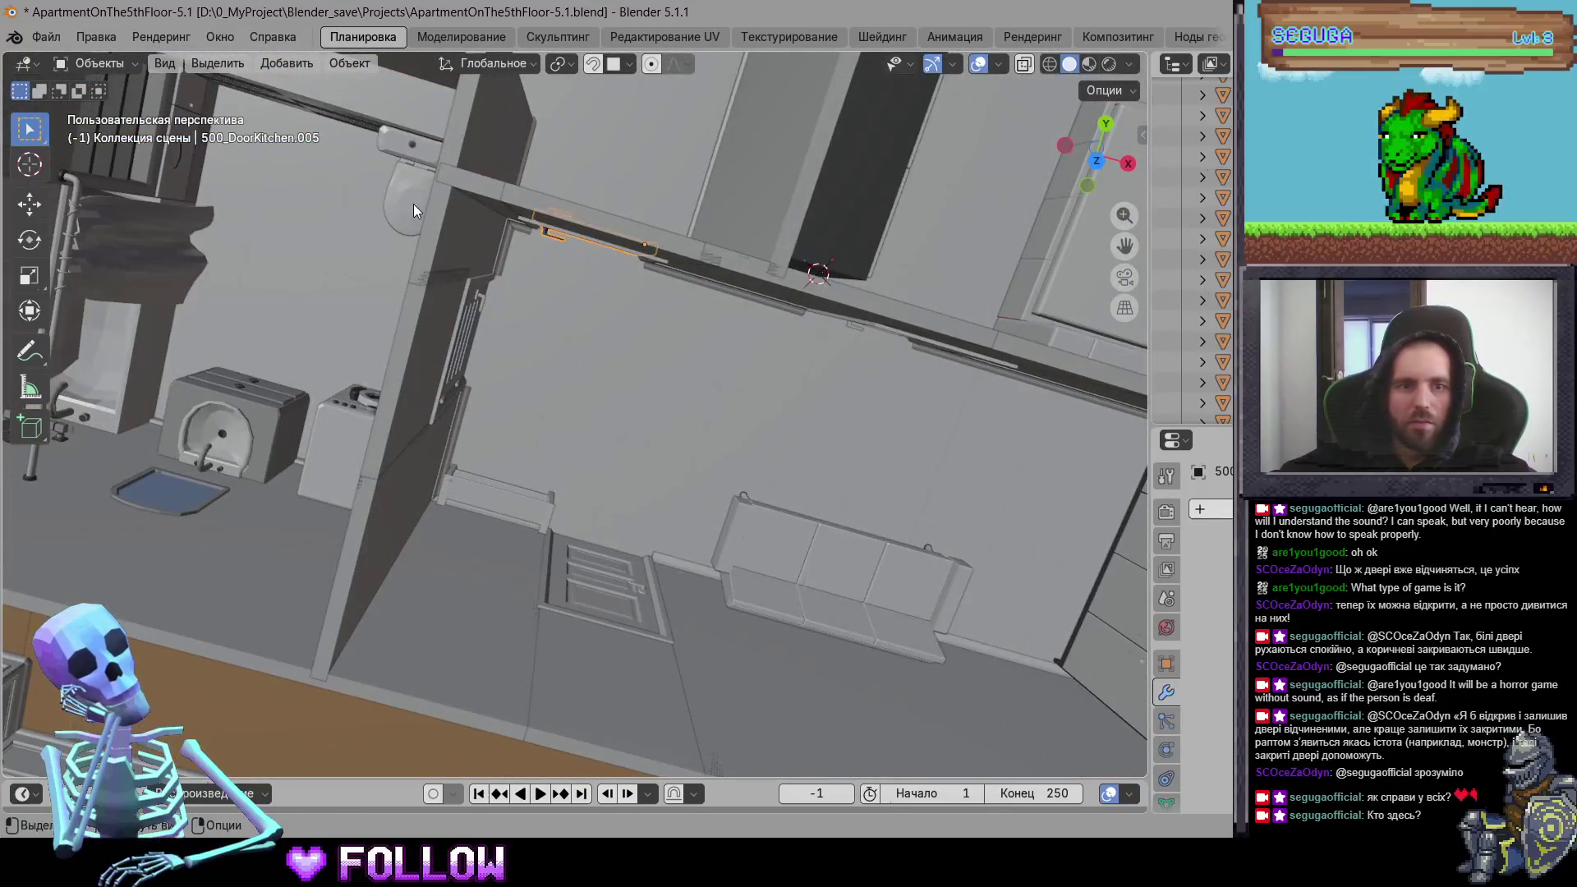
mouse_move(509, 319)
shift+middle_down()
mouse_move(769, 348)
mouse_move(520, 276)
mouse_move(752, 239)
shift+middle_up()
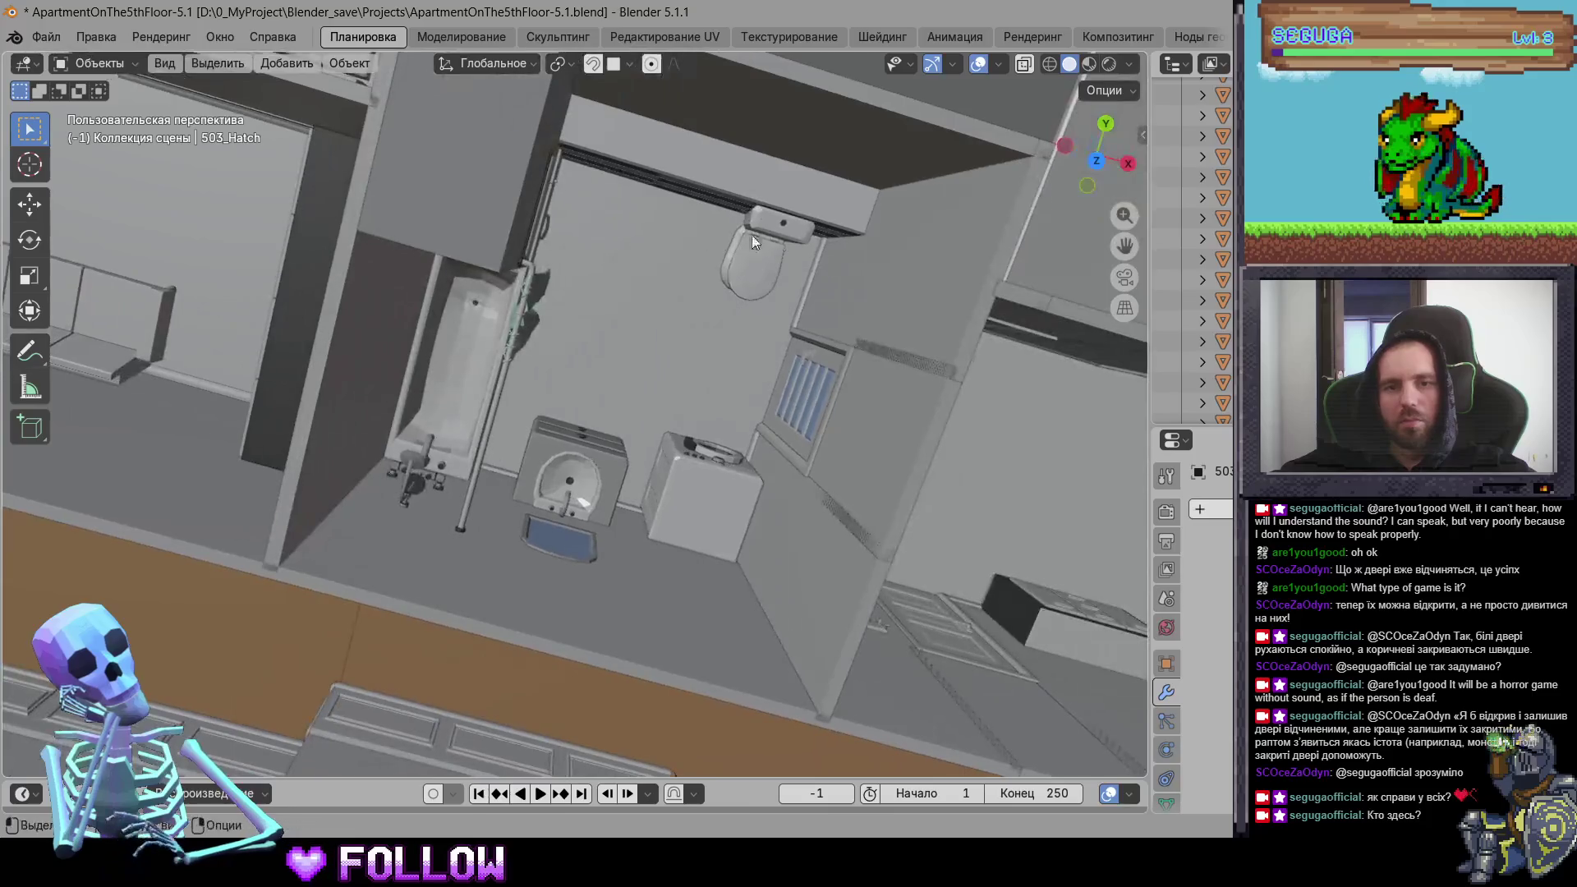
click(772, 260)
key(KP_Decimal)
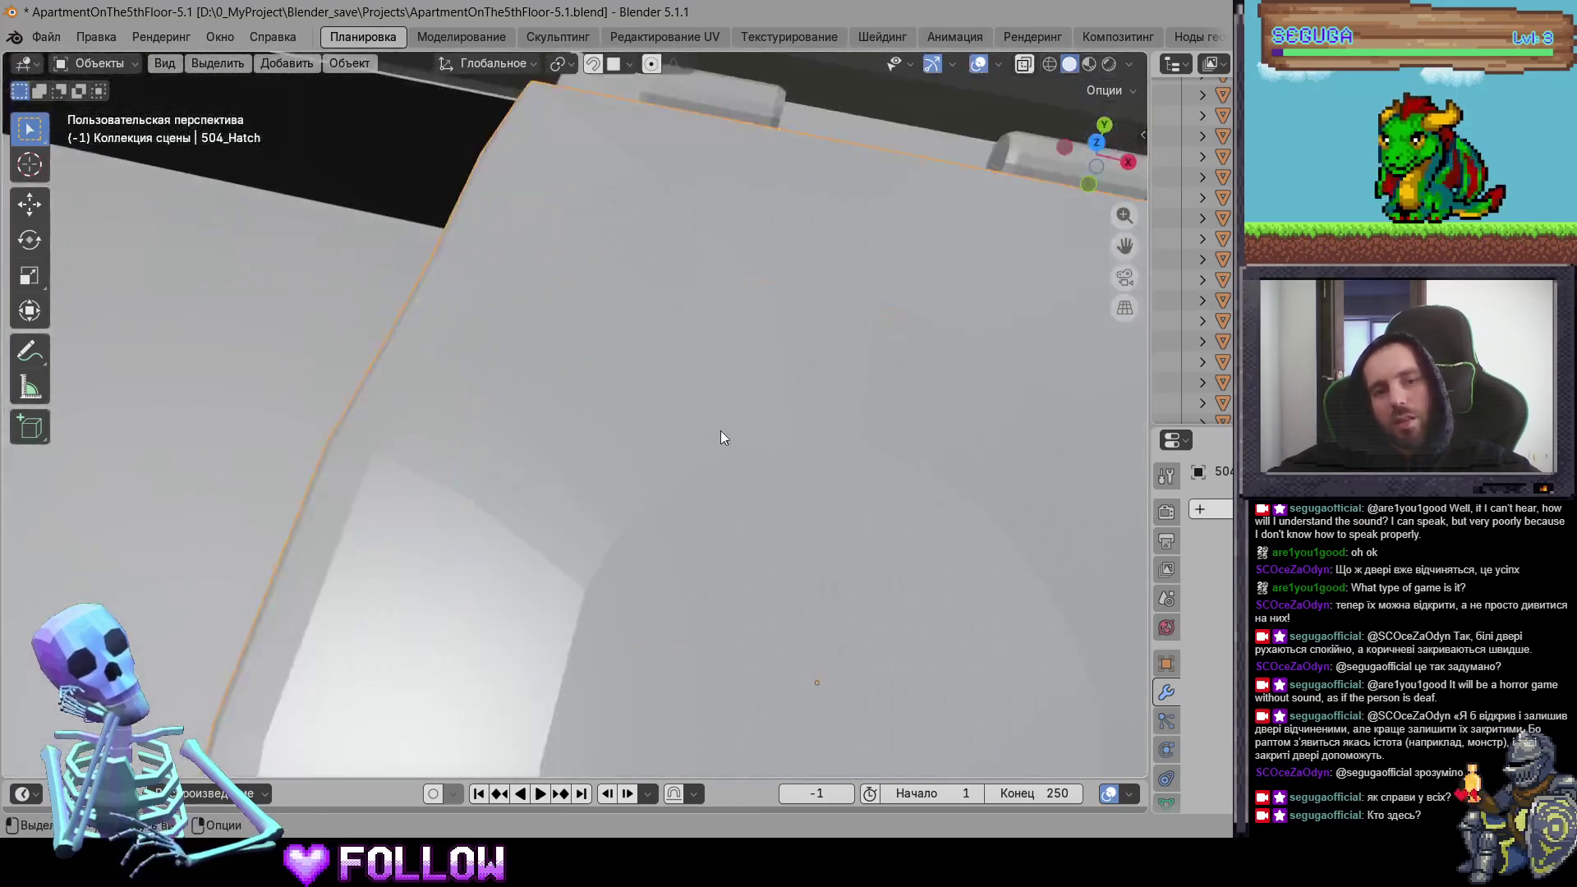
mouse_move(721, 437)
middle_down()
mouse_move(675, 438)
mouse_move(564, 310)
mouse_move(581, 436)
mouse_move(690, 405)
mouse_move(589, 356)
middle_up()
right_click(591, 359)
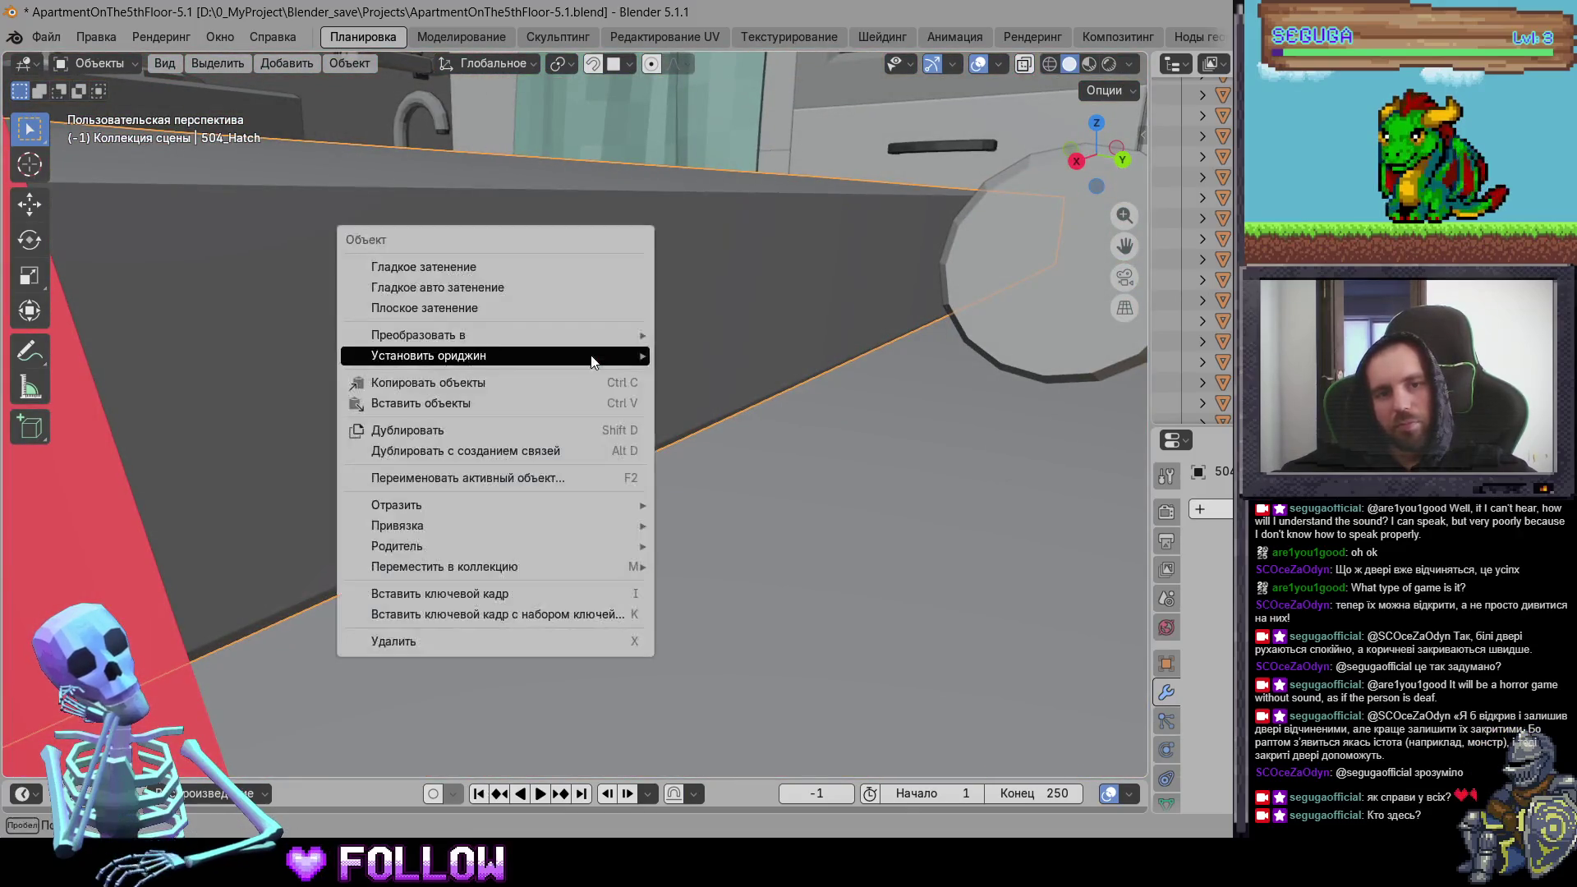
click(701, 415)
Step: Place the cursor on 504_DrawerBarh-1's hinge edge and move its origin there
mouse_move(701, 415)
middle_down()
mouse_move(866, 486)
mouse_move(497, 343)
mouse_move(427, 211)
mouse_move(470, 286)
middle_up()
click(471, 293)
mouse_move(595, 455)
middle_down()
mouse_move(486, 503)
mouse_move(391, 269)
mouse_move(544, 324)
mouse_move(501, 367)
middle_up()
shift+right_click(501, 364)
right_click(501, 362)
click(648, 410)
Step: Place the cursor on 504_DrawerBarh-2's hinge edge and move its origin there
mouse_move(648, 416)
middle_down()
mouse_move(778, 492)
mouse_move(855, 356)
mouse_move(545, 411)
mouse_move(457, 397)
mouse_move(284, 435)
mouse_move(662, 389)
mouse_move(590, 371)
mouse_move(647, 368)
mouse_move(730, 319)
middle_up()
click(545, 412)
shift+right_click(708, 341)
right_click(753, 317)
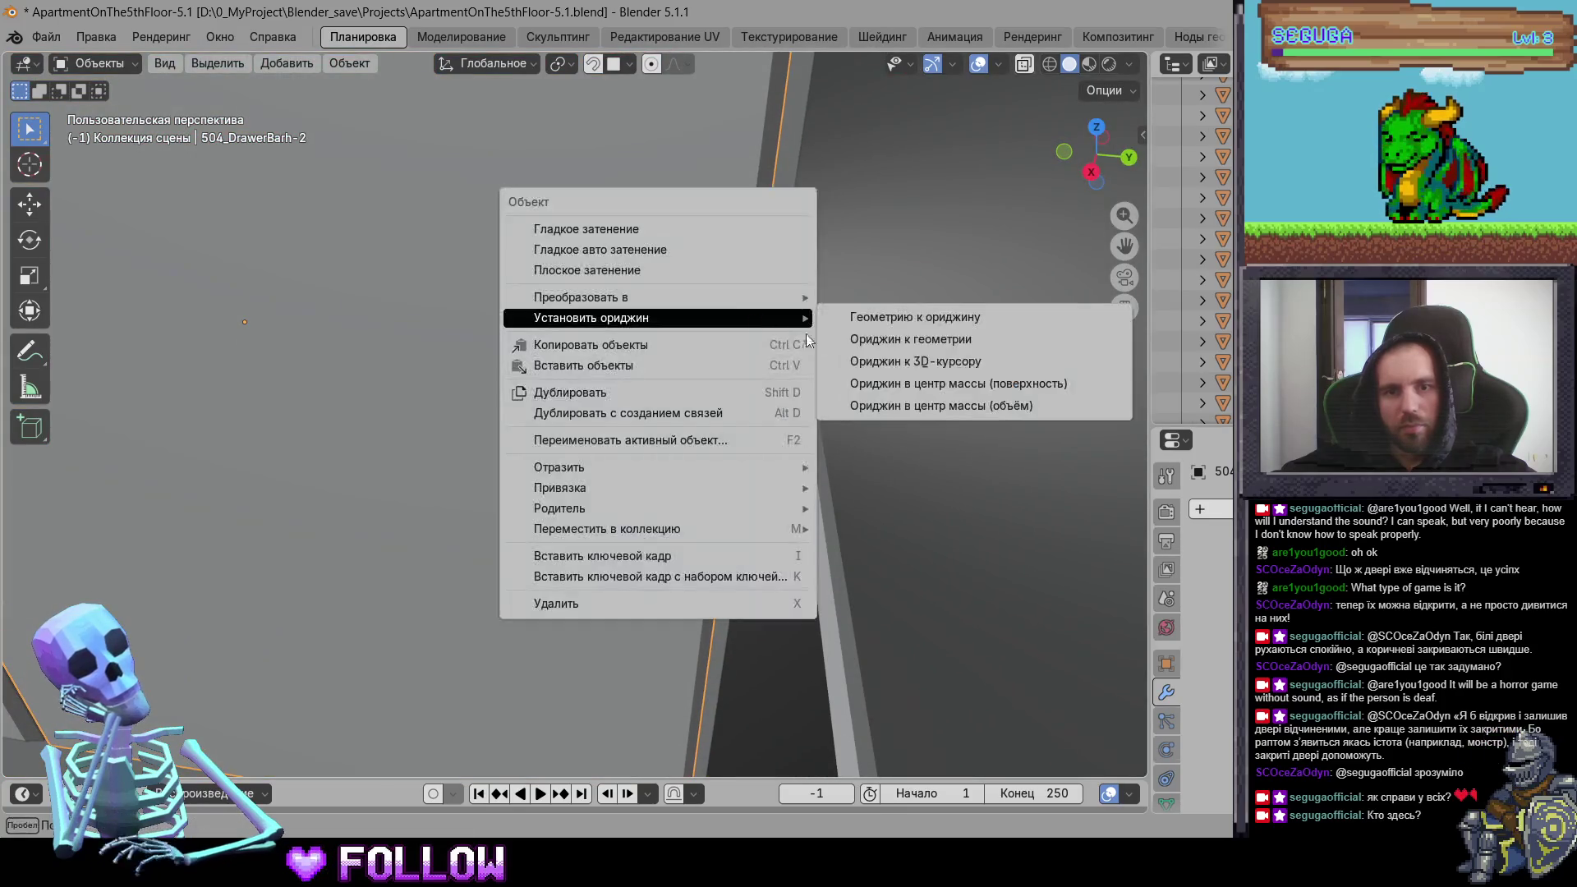
click(945, 362)
Step: Select the washing machine door from an overhead view of the bathroom
scroll(744, 393, down, 5)
mouse_move(744, 392)
middle_down()
mouse_move(845, 471)
mouse_move(552, 461)
mouse_move(382, 342)
mouse_move(612, 332)
mouse_move(570, 293)
mouse_move(560, 231)
middle_up()
click(626, 369)
scroll(644, 366, up, 5)
scroll(570, 293, up, 2)
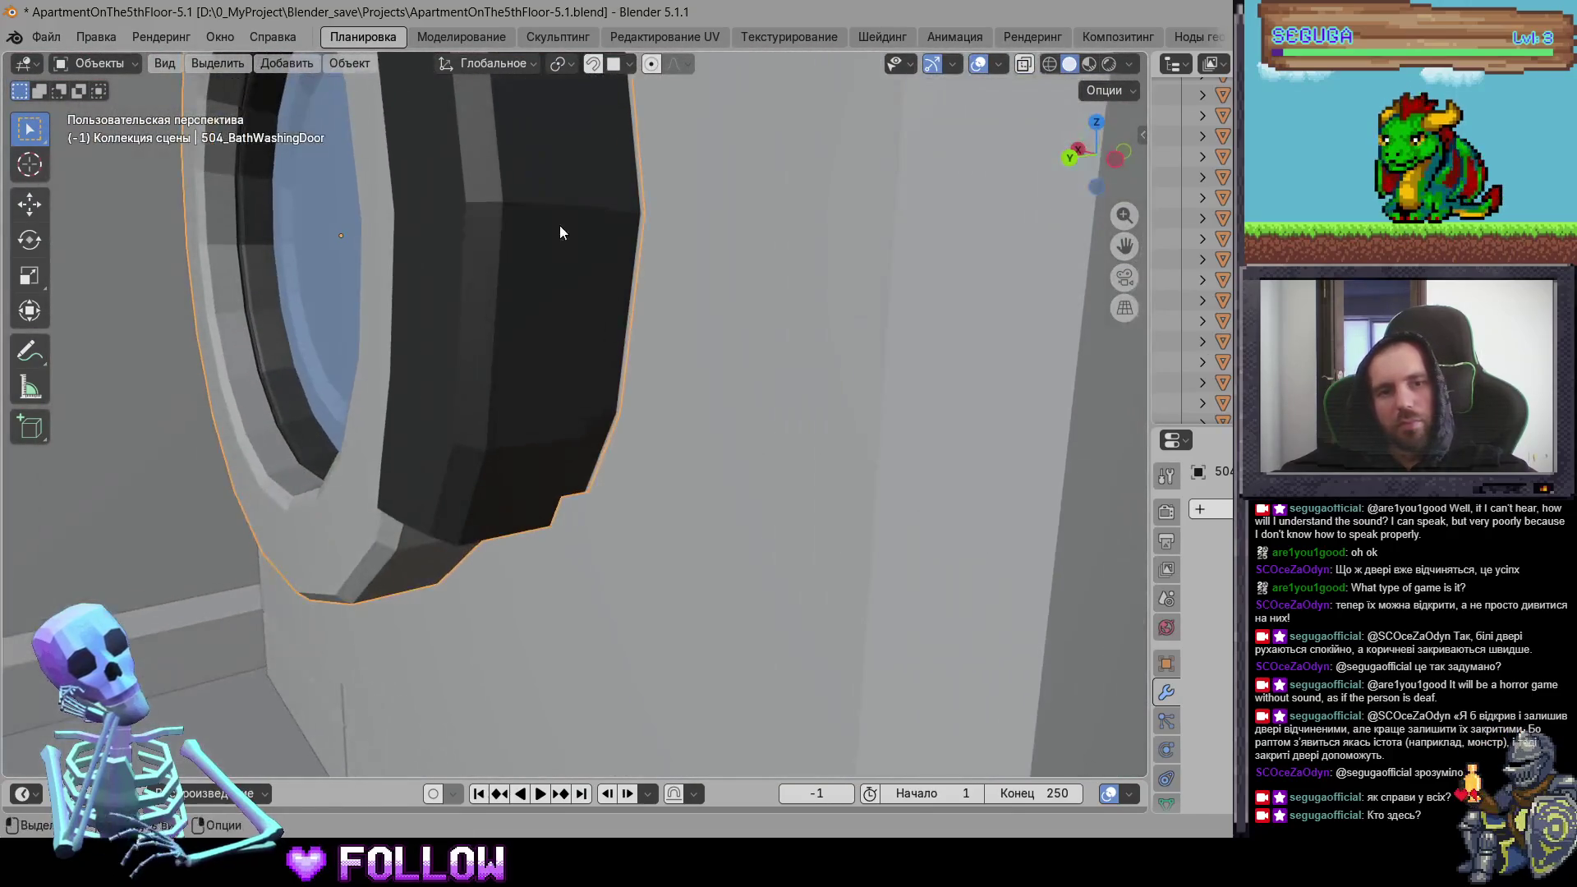
Step: Move the washing machine door's origin to the 3D cursor
right_click(566, 210)
click(694, 251)
mouse_move(634, 291)
middle_down()
mouse_move(837, 391)
mouse_move(871, 453)
middle_up()
scroll(836, 391, down, 5)
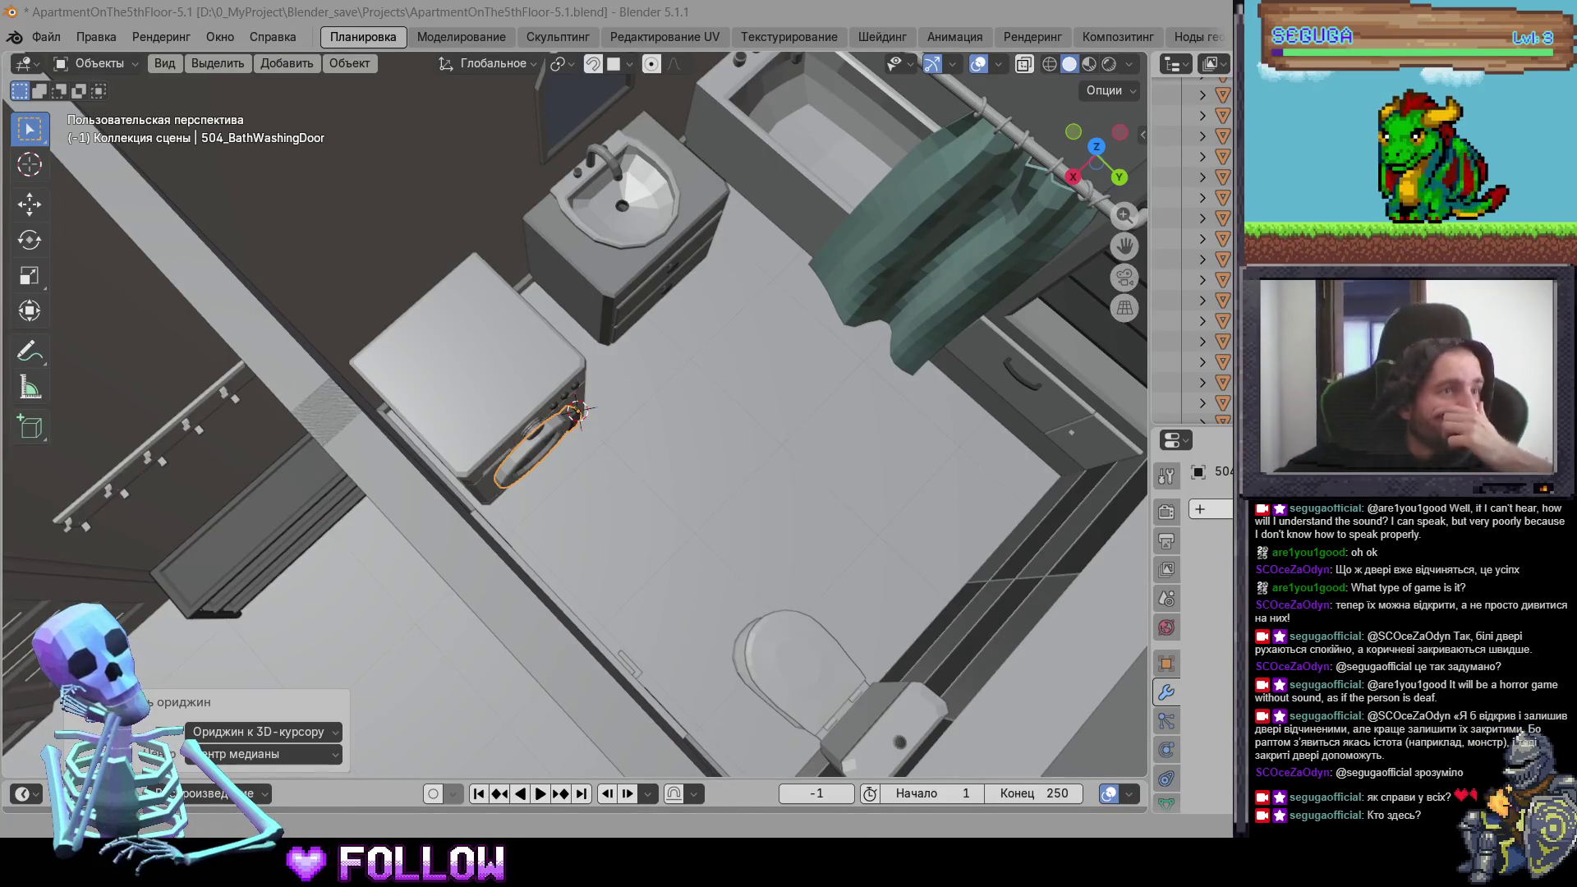
Step: Move the bathroom door frame 504_BathFrame's origin to the 3D cursor
mouse_move(437, 381)
middle_down()
mouse_move(569, 505)
mouse_move(585, 372)
mouse_move(655, 283)
middle_up()
click(695, 278)
mouse_move(334, 386)
middle_down()
mouse_move(586, 345)
mouse_move(570, 271)
middle_up()
scroll(569, 271, up, 6)
mouse_move(623, 418)
middle_down()
mouse_move(573, 372)
mouse_move(447, 386)
middle_up()
right_click(461, 379)
mouse_move(493, 371)
click(621, 420)
Step: Reapply Origin to 3D Cursor from a close-up of the door hinge
scroll(585, 431, down, 3)
mouse_move(585, 431)
middle_down()
mouse_move(332, 404)
mouse_move(798, 382)
middle_up()
mouse_move(805, 437)
middle_down()
mouse_move(391, 378)
mouse_move(554, 290)
mouse_move(628, 176)
mouse_move(529, 353)
mouse_move(826, 470)
mouse_move(624, 378)
middle_up()
scroll(529, 353, up, 3)
right_click(531, 313)
mouse_move(530, 313)
click(649, 337)
Step: Select the room door 504_DoorRoom and zoom in on its hinge
scroll(568, 368, down, 3)
scroll(805, 471, down, 5)
scroll(559, 329, up, 5)
click(529, 322)
mouse_move(529, 322)
middle_down()
mouse_move(470, 259)
mouse_move(557, 422)
middle_up()
scroll(557, 421, up, 3)
scroll(544, 427, up, 4)
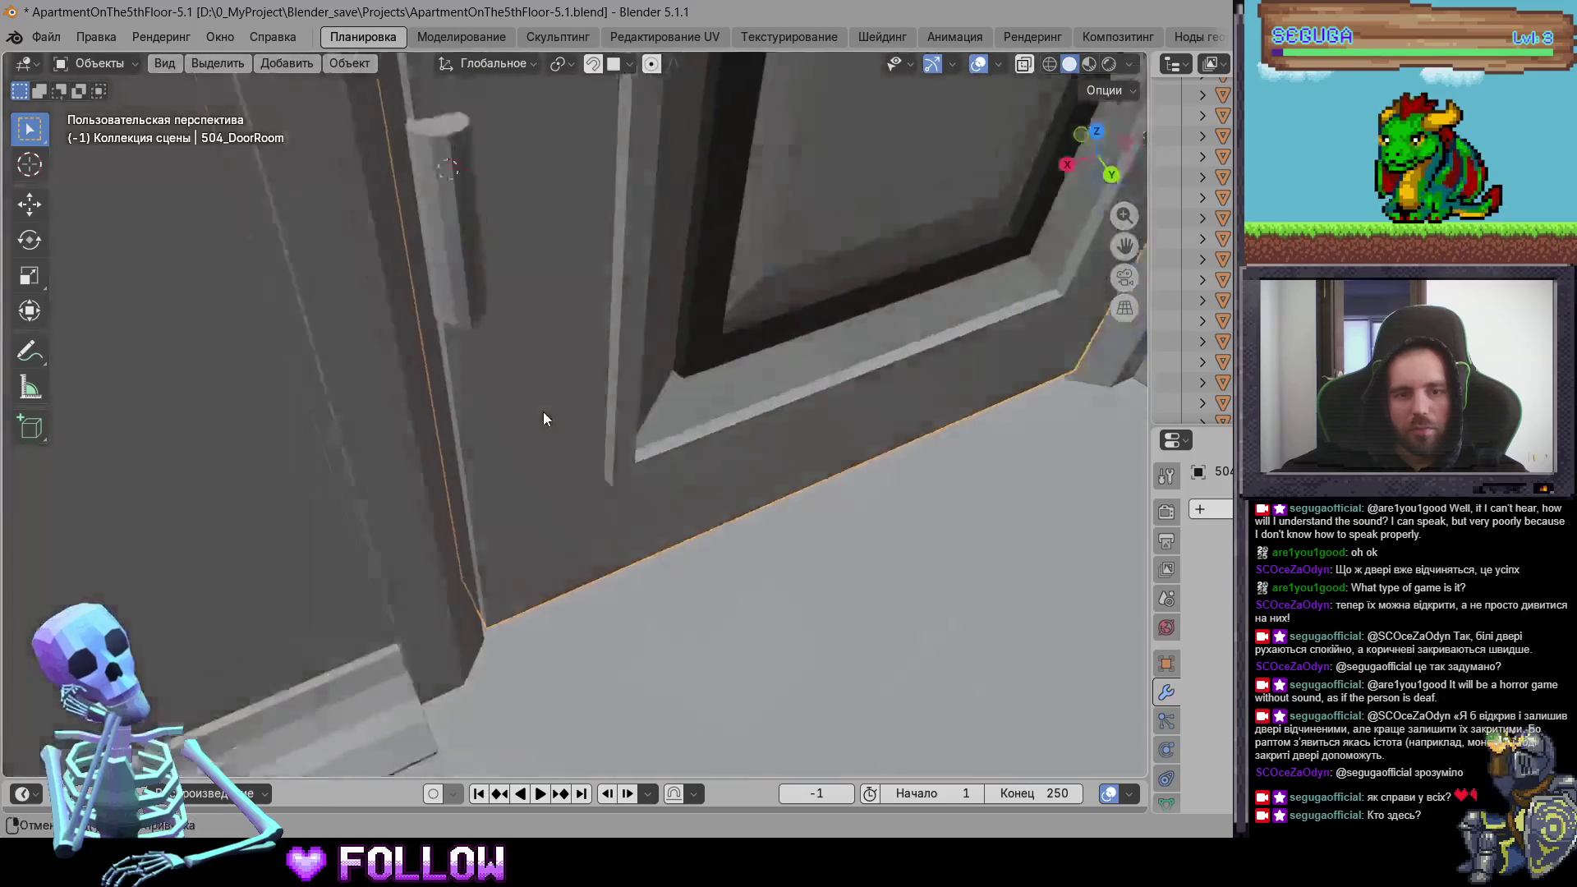
Step: Move room door 504_DoorRoom's origin to the hinge 3D cursor
mouse_move(462, 123)
shift+middle_down()
mouse_move(480, 209)
mouse_move(468, 286)
shift+middle_up()
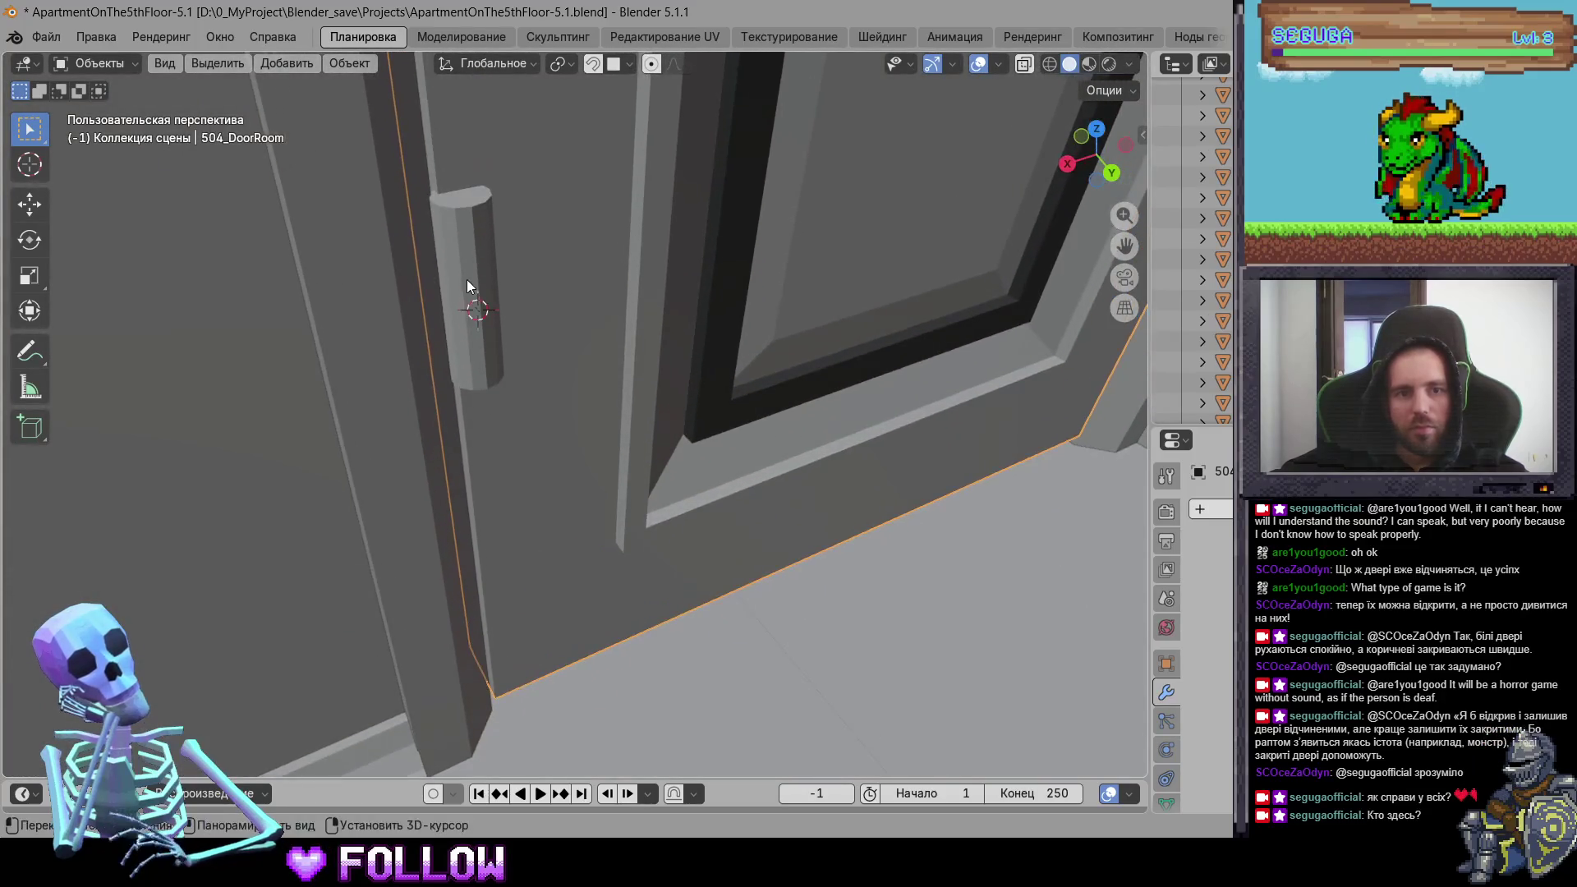
right_click(471, 300)
mouse_move(471, 294)
click(591, 338)
scroll(645, 401, down, 10)
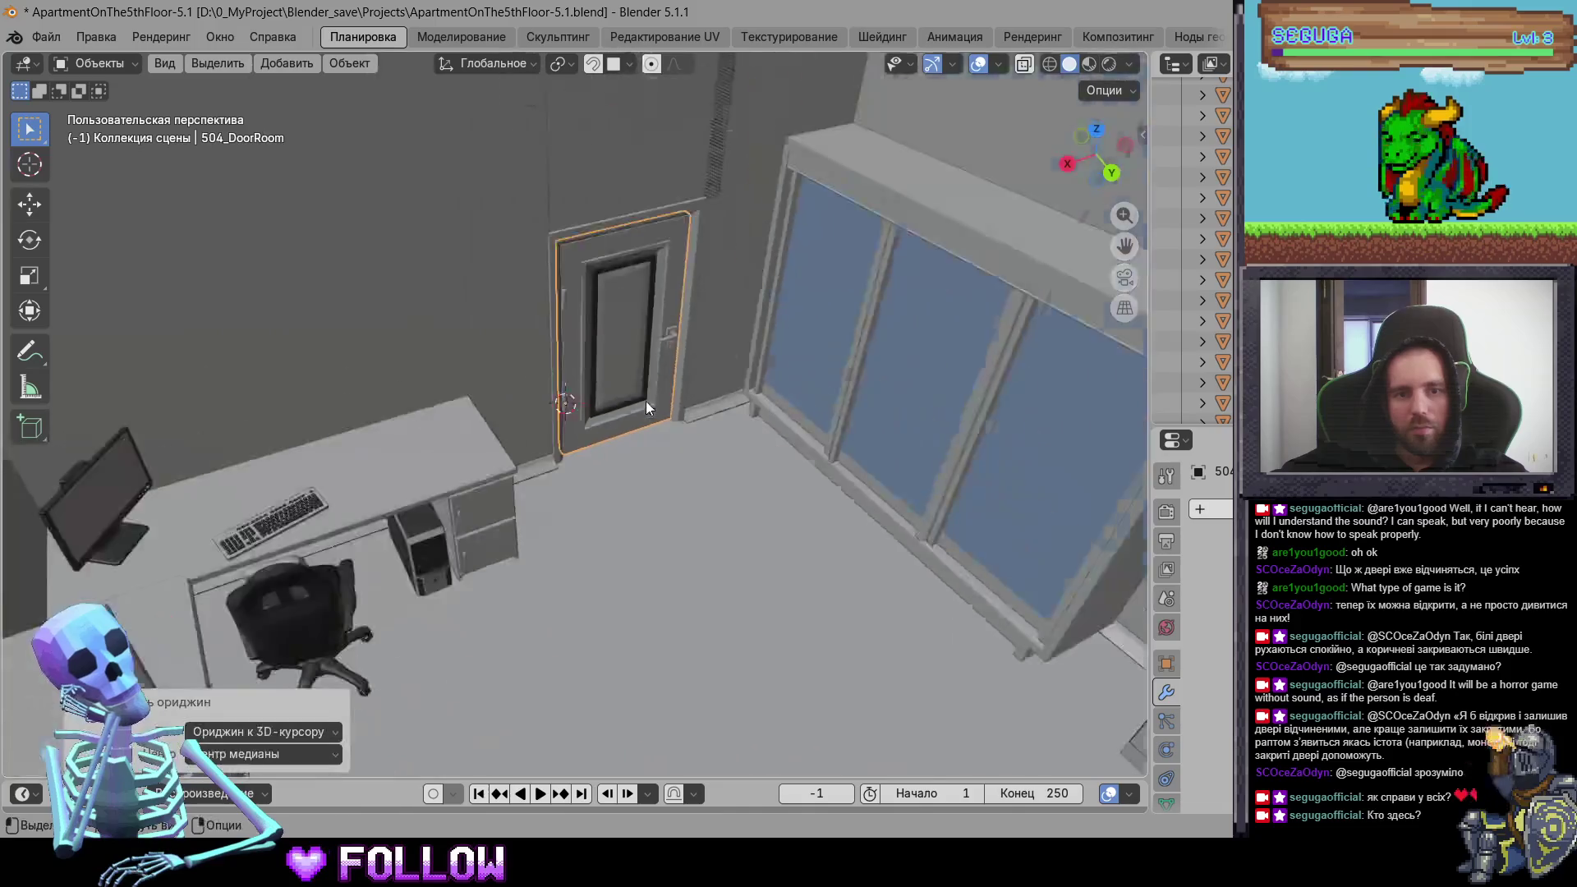
middle_drag(672, 457, 831, 448)
scroll(600, 338, up, 6)
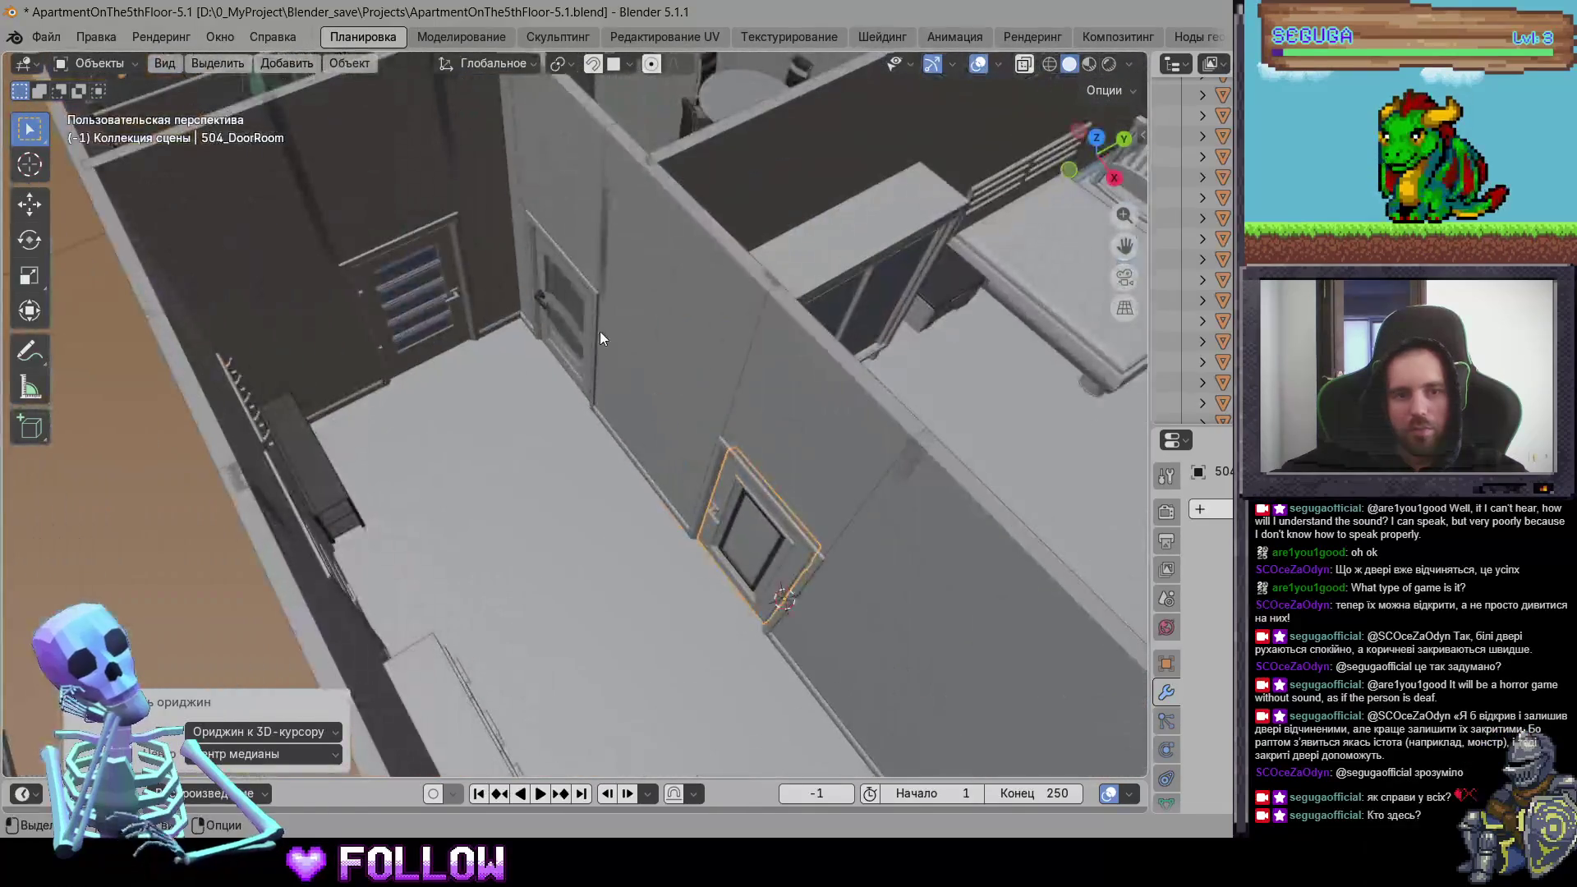
Step: Move entrance door 504_Door's origin to the 3D cursor at its hinge
click(534, 326)
scroll(418, 344, up, 10)
mouse_move(539, 487)
middle_down()
mouse_move(524, 486)
mouse_move(663, 337)
mouse_move(628, 248)
middle_up()
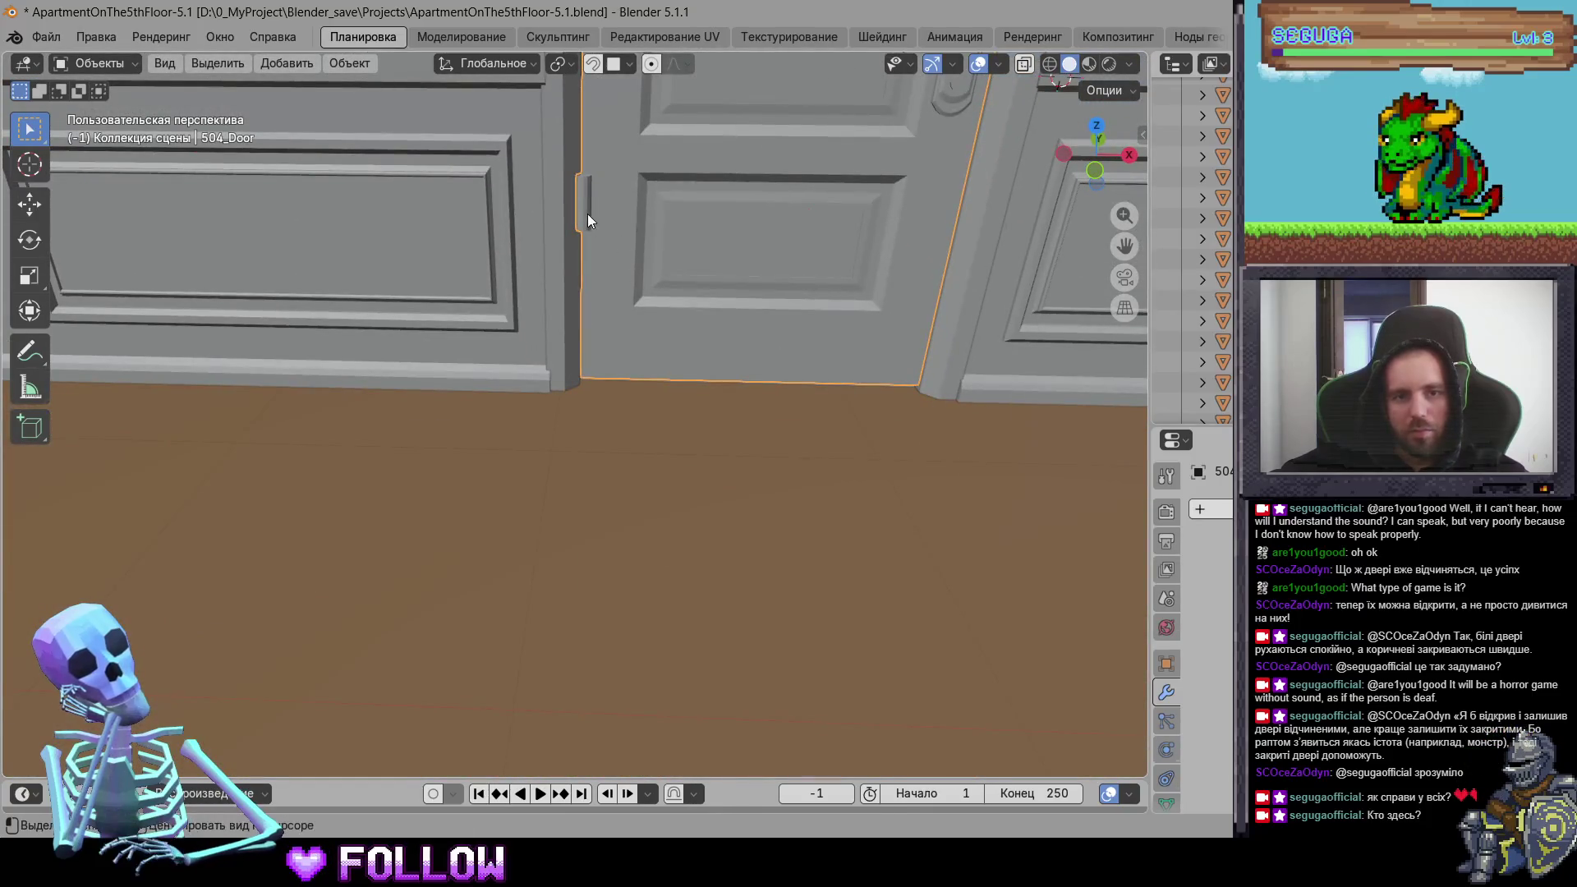
scroll(579, 271, up, 6)
mouse_move(584, 323)
middle_down()
mouse_move(586, 372)
mouse_move(561, 407)
middle_up()
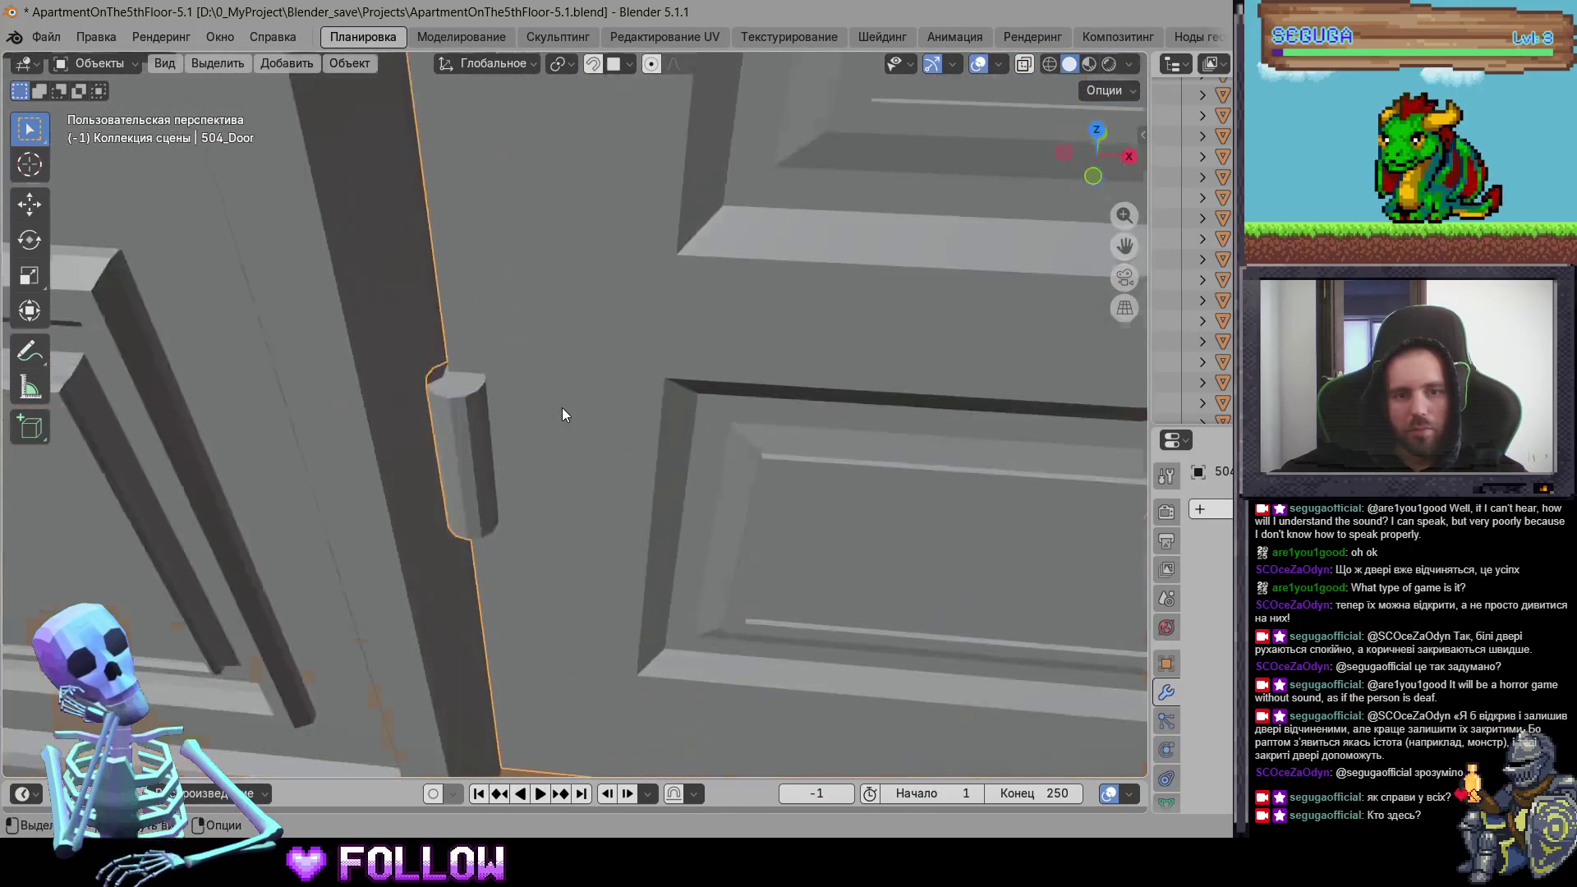
scroll(509, 408, up, 3)
scroll(463, 414, down, 6)
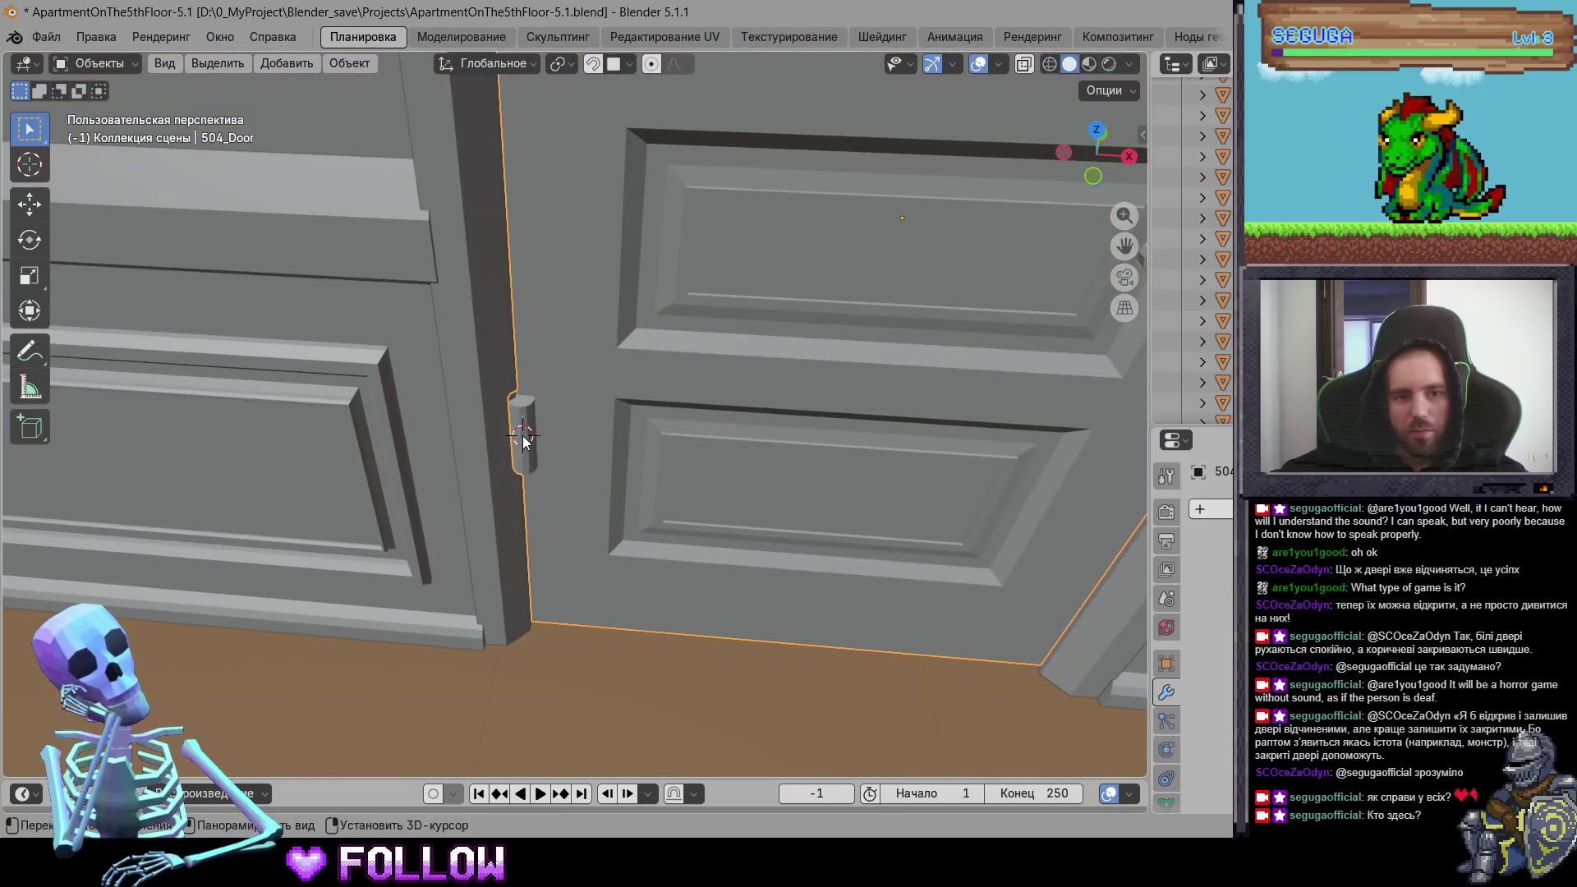
right_click(524, 441)
click(795, 444)
scroll(652, 476, down, 8)
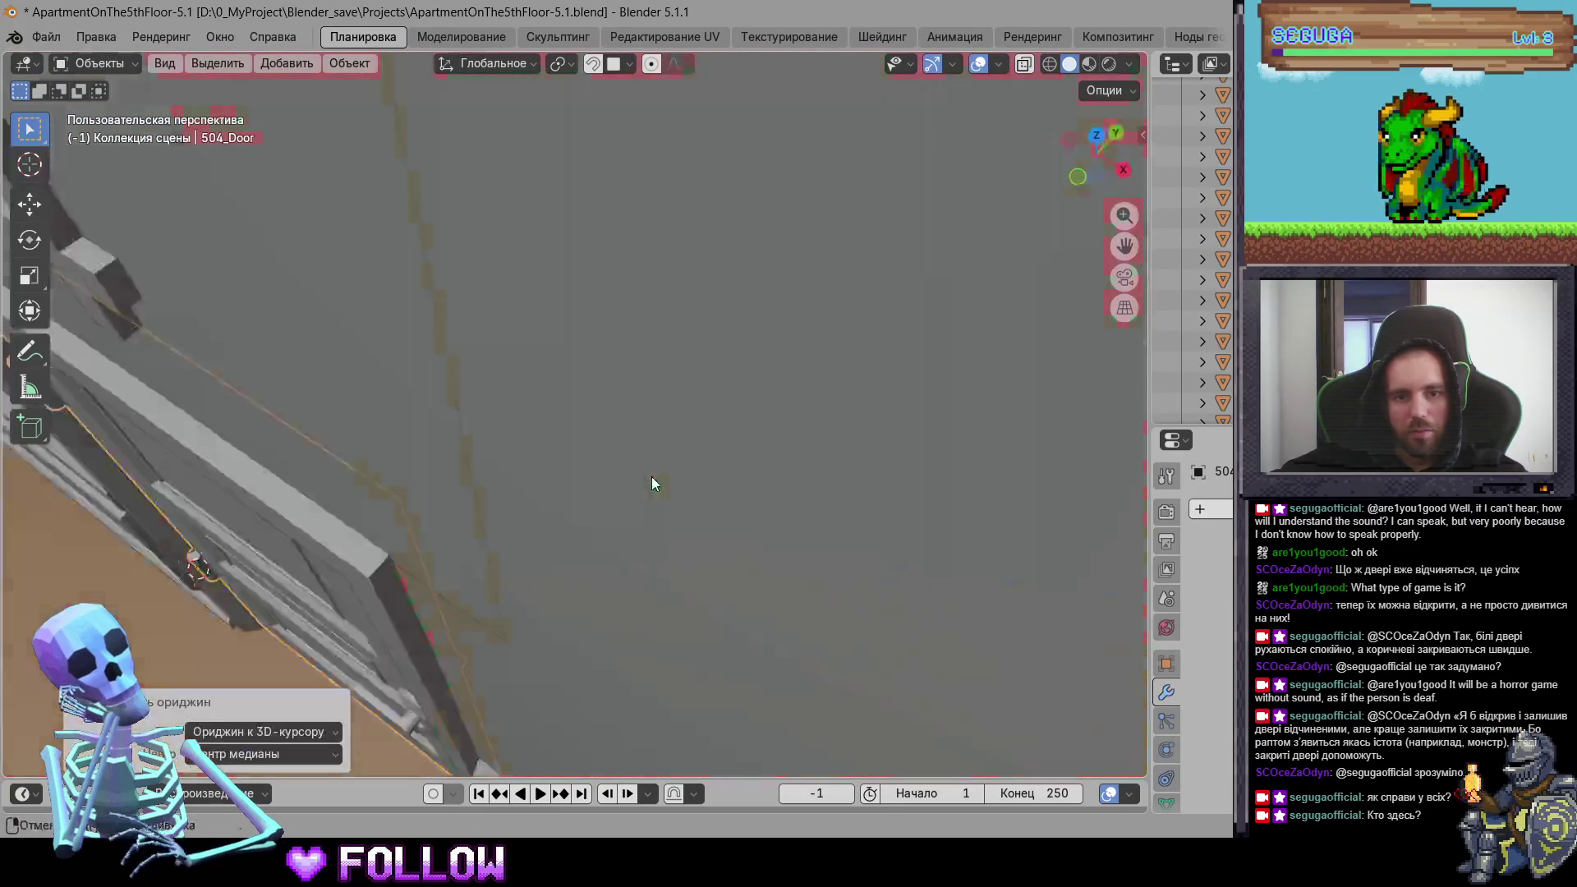
mouse_move(626, 455)
middle_down()
mouse_move(562, 488)
mouse_move(703, 368)
mouse_move(535, 292)
mouse_move(459, 341)
middle_up()
click(460, 344)
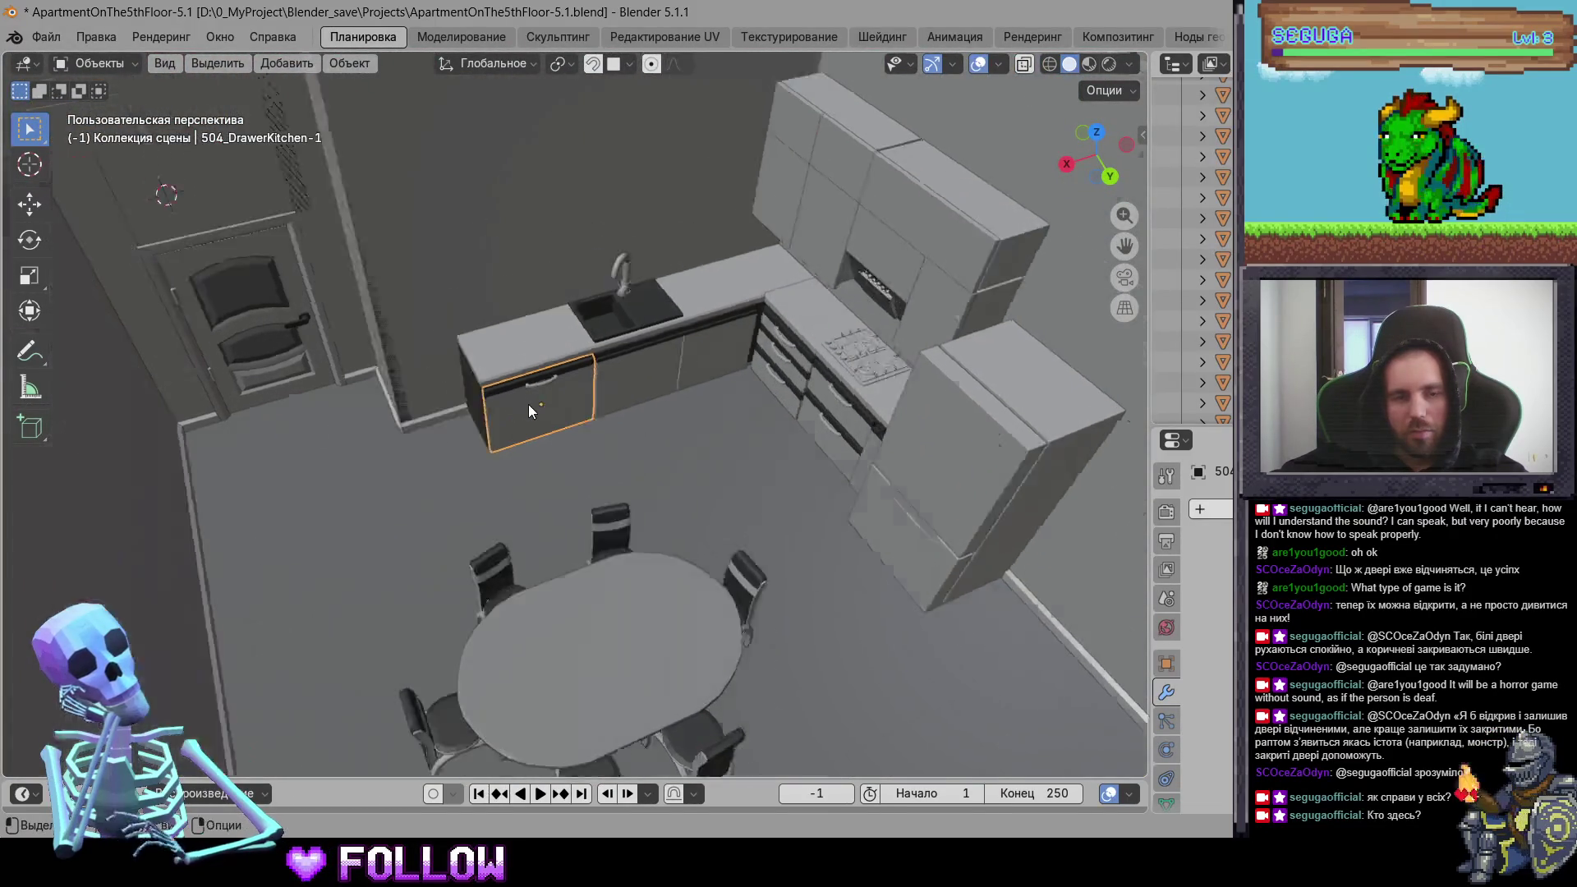
Step: Move cabinet door 504_DrawerKitchen-1's origin to the 3D cursor at its hinge
key(KP_Decimal)
scroll(520, 407, up, 5)
mouse_move(579, 493)
middle_down()
mouse_move(553, 518)
mouse_move(581, 492)
mouse_move(572, 539)
middle_up()
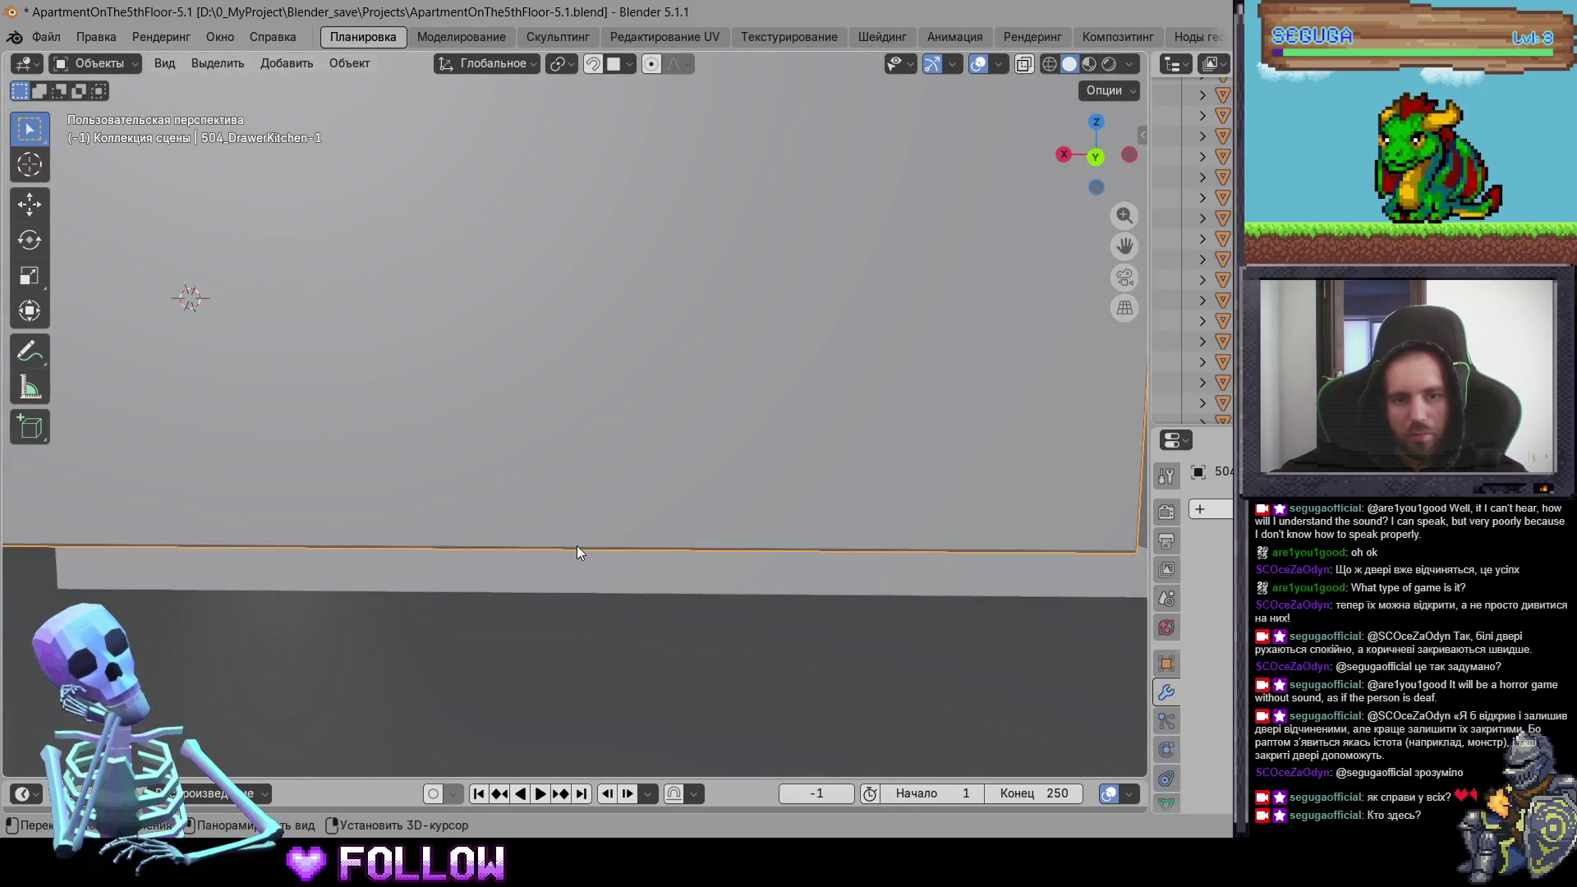
right_click(577, 545)
mouse_move(589, 535)
click(747, 570)
Step: Move cabinet door 504_DrawerKitchen-2's origin to the 3D cursor
mouse_move(747, 570)
middle_down()
mouse_move(775, 633)
mouse_move(720, 405)
mouse_move(583, 502)
mouse_move(493, 514)
mouse_move(359, 471)
middle_up()
click(584, 503)
right_click(358, 462)
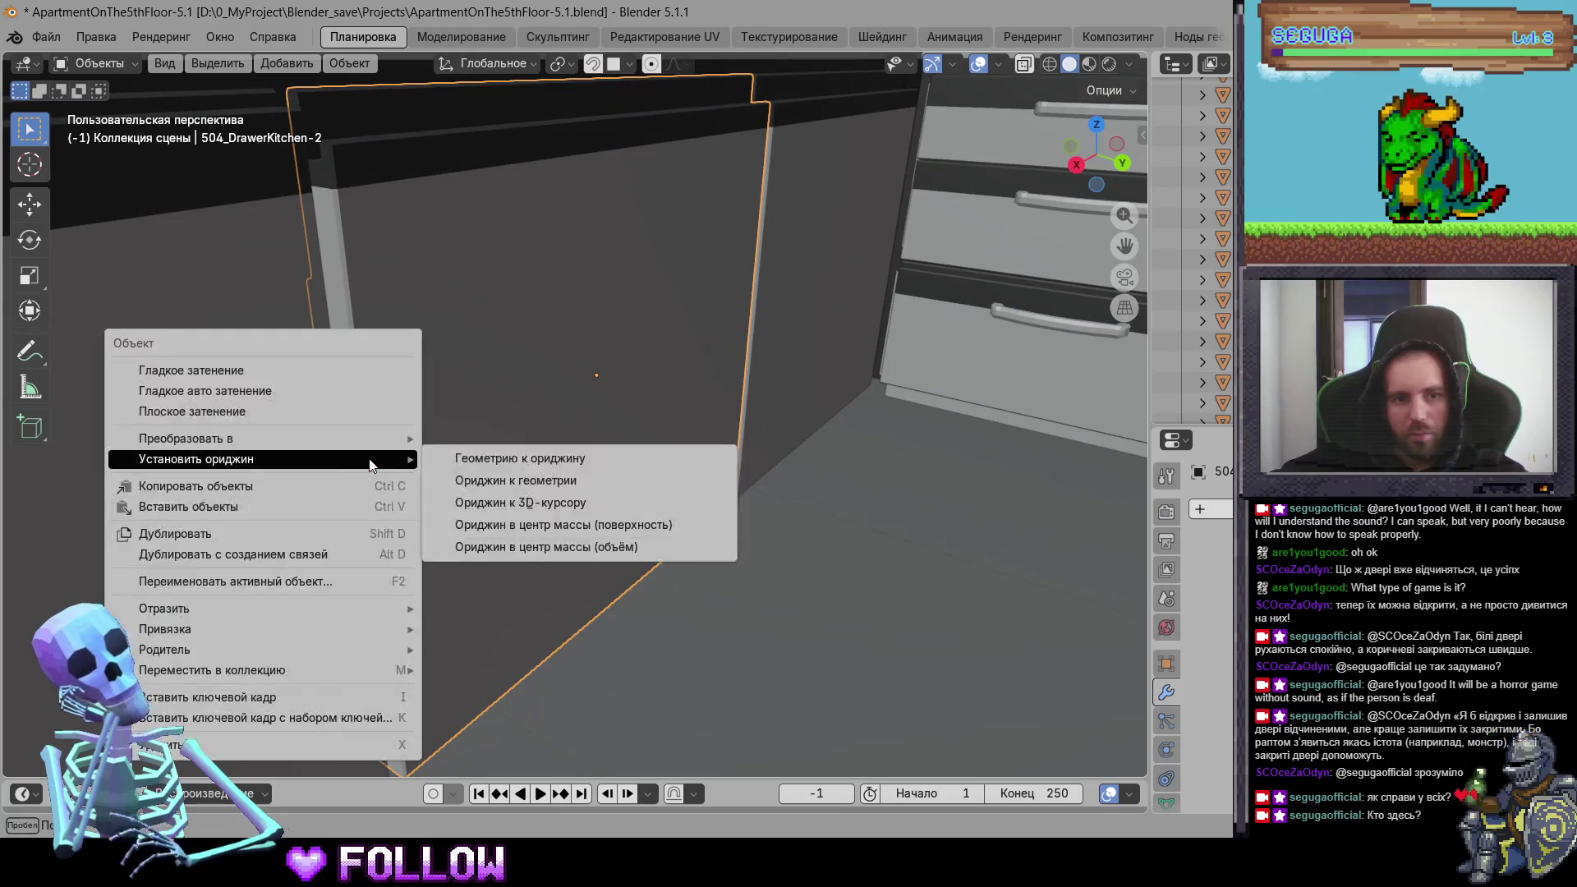
click(525, 497)
Step: Move cabinet door 504_DrawerKitchen-3's origin to the 3D cursor
mouse_move(779, 312)
middle_down()
mouse_move(830, 274)
mouse_move(703, 298)
mouse_move(522, 381)
mouse_move(638, 384)
mouse_move(697, 421)
mouse_move(690, 443)
mouse_move(764, 468)
mouse_move(708, 482)
mouse_move(790, 444)
middle_up()
click(523, 381)
right_click(790, 443)
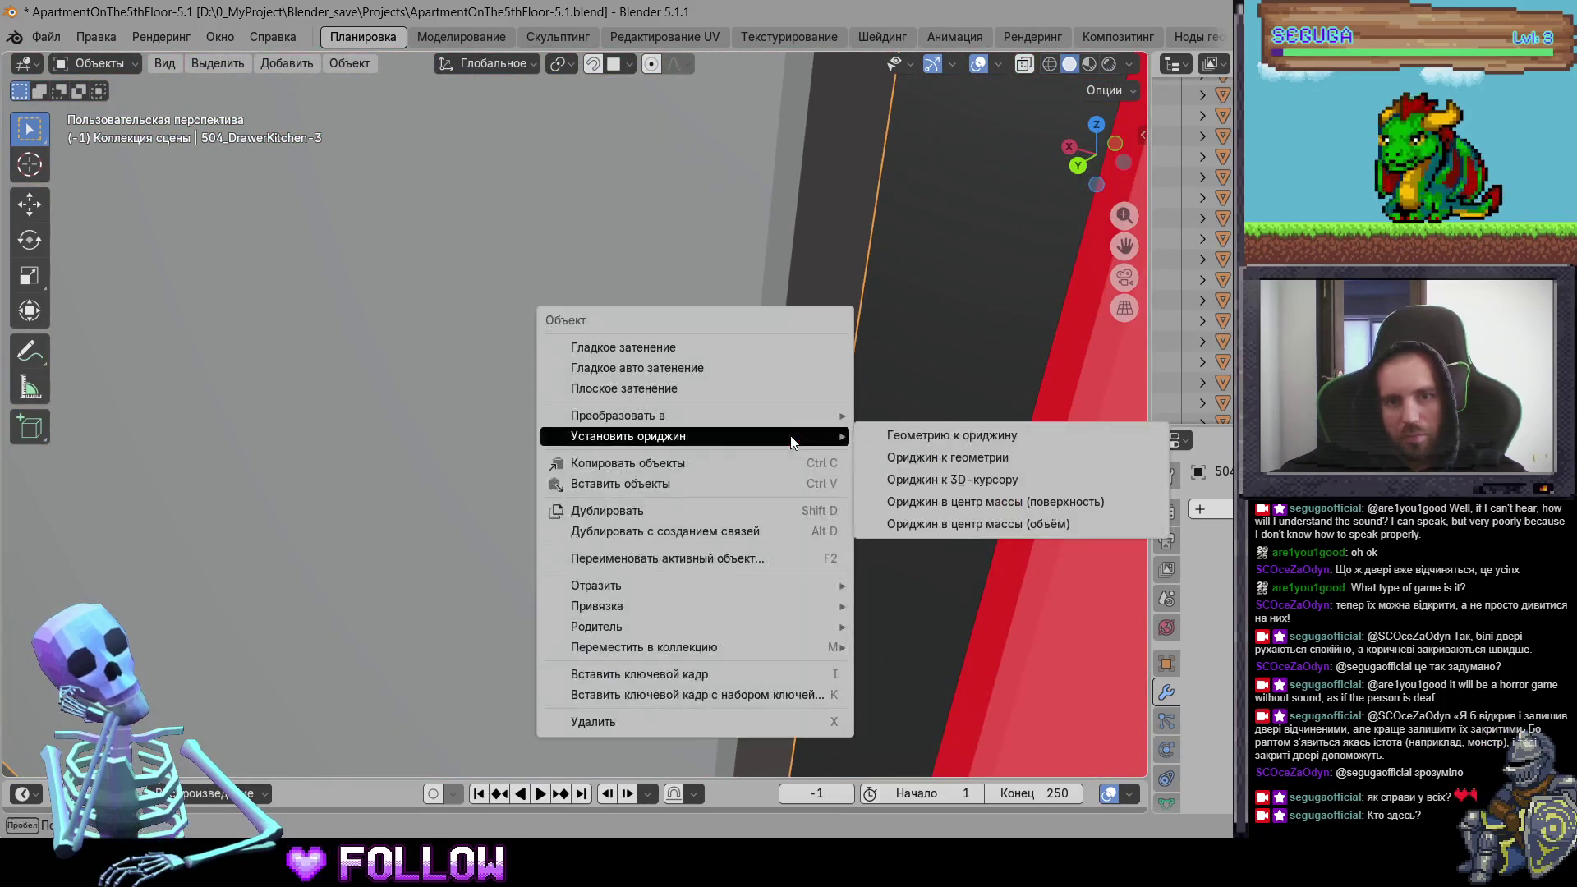
click(895, 485)
Step: Move the narrow panel 504_DrawerKitchen-9's origin to the 3D cursor
mouse_move(895, 485)
middle_down()
mouse_move(583, 461)
mouse_move(515, 411)
mouse_move(544, 386)
mouse_move(629, 403)
mouse_move(655, 436)
mouse_move(700, 416)
mouse_move(446, 436)
mouse_move(569, 425)
middle_up()
click(628, 402)
scroll(632, 406, up, 8)
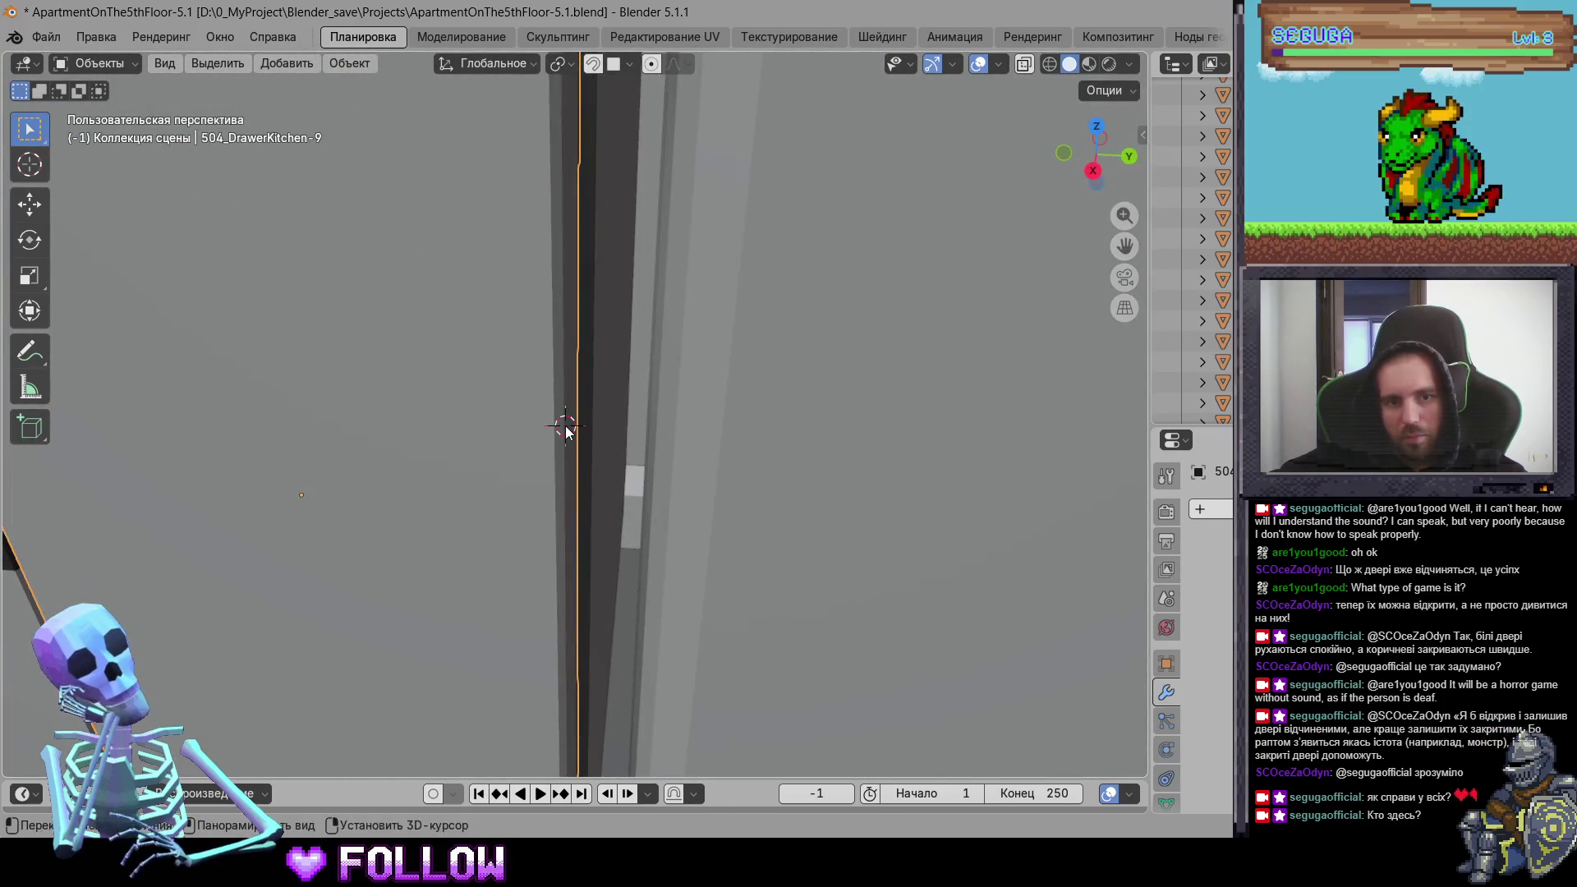
right_click(569, 426)
mouse_move(574, 426)
click(731, 479)
scroll(750, 470, down, 6)
click(683, 491)
Step: Move the origins of the lower and upper fridge doors to the 3D cursor
middle_drag(683, 491, 520, 506)
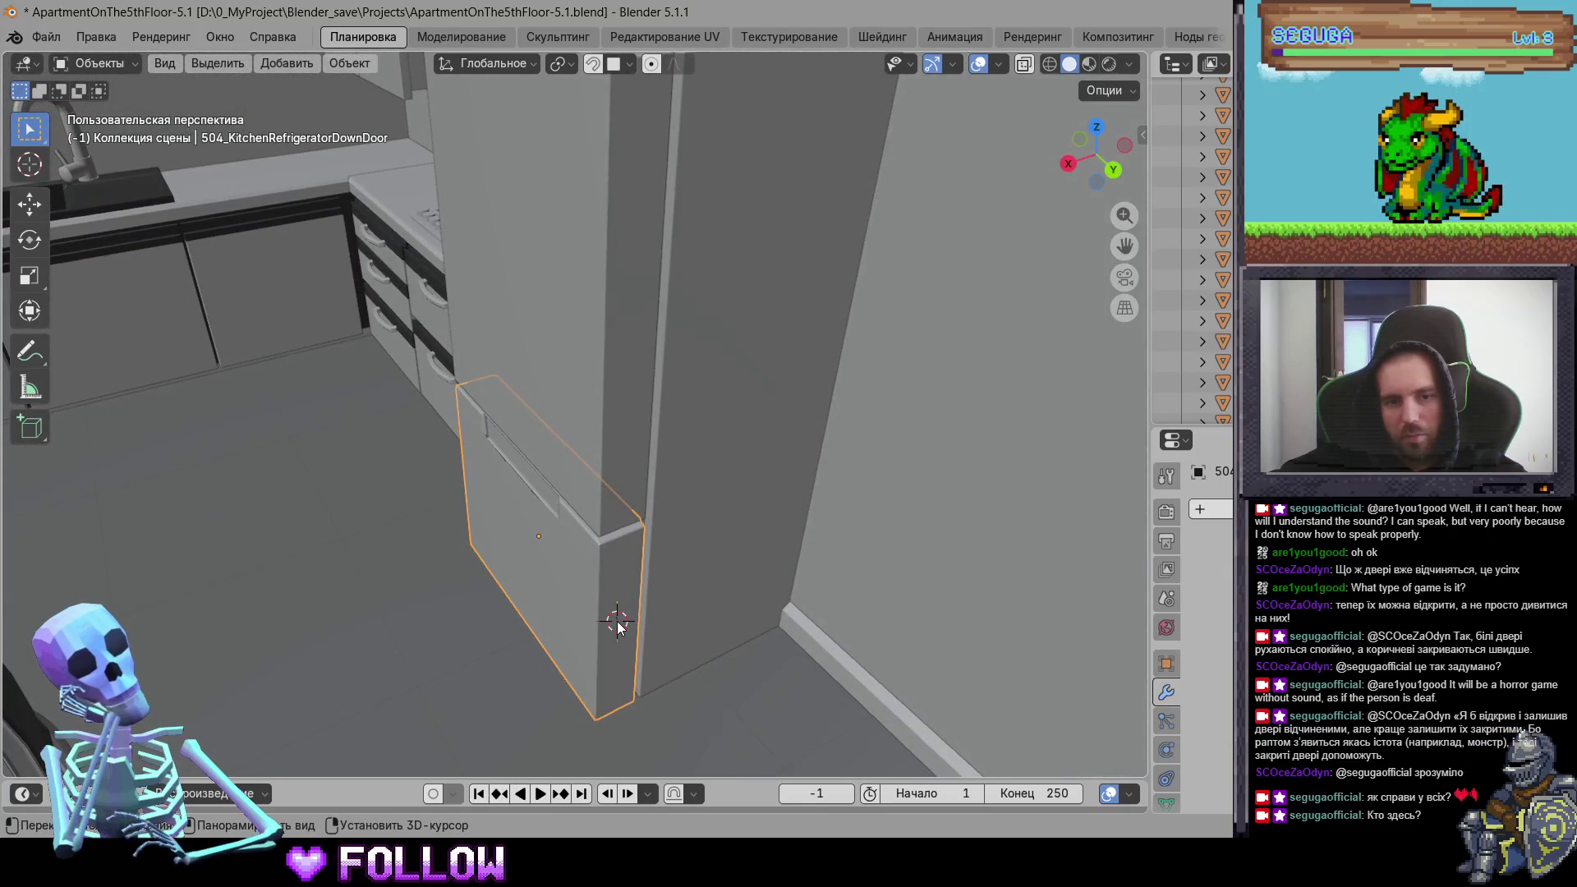
right_click(632, 622)
mouse_move(662, 528)
click(747, 579)
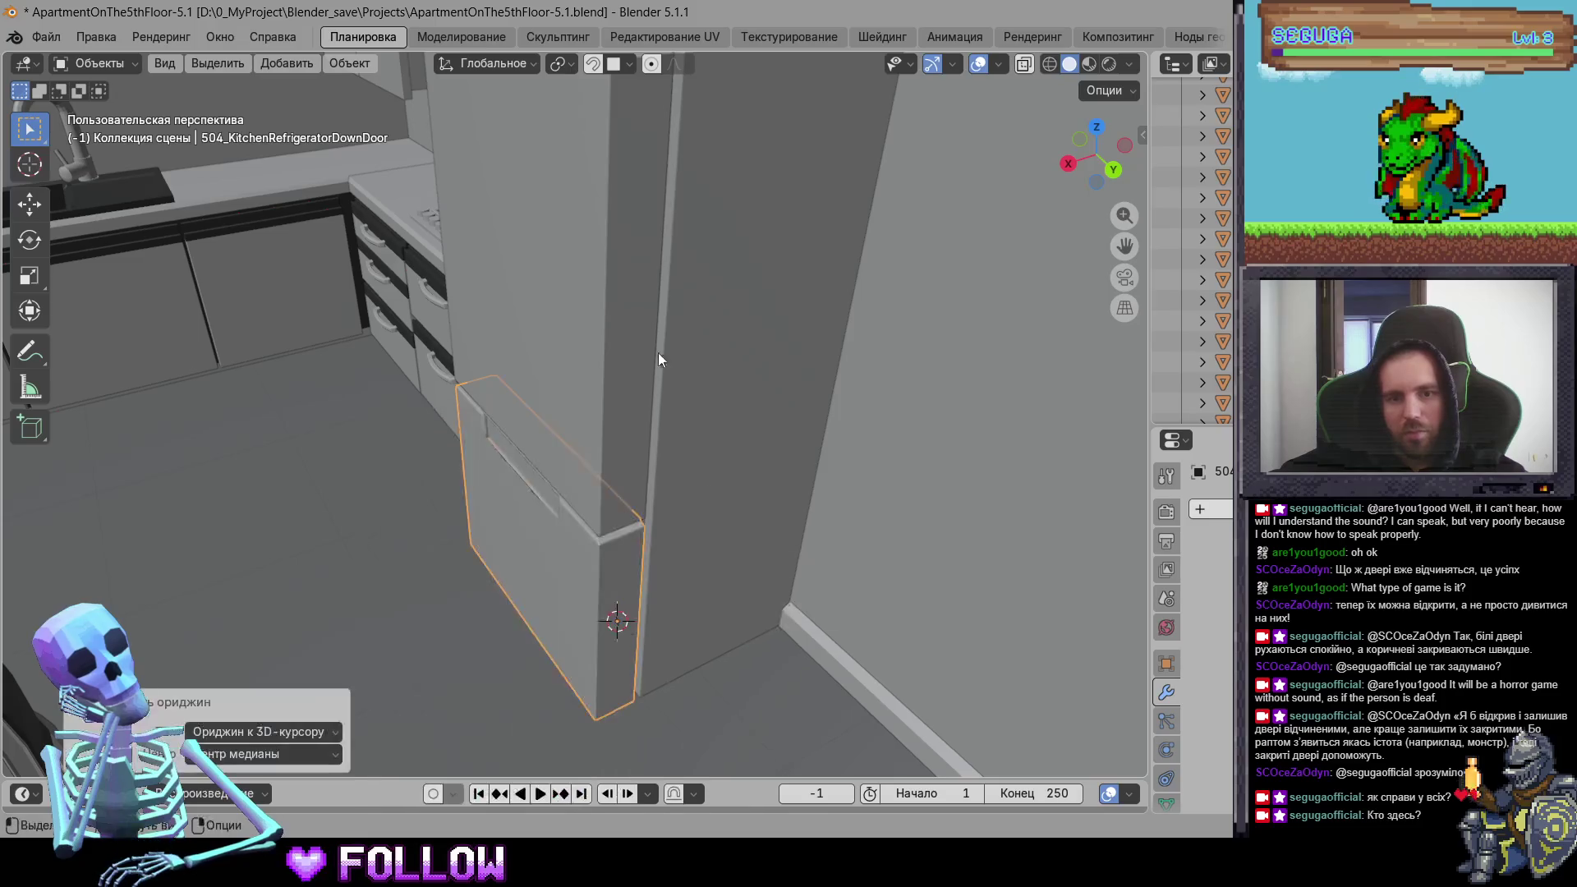
click(609, 315)
right_click(629, 302)
mouse_move(653, 311)
click(792, 345)
Step: Check the fridge doors and range hood by selecting each in turn
mouse_move(490, 418)
middle_down()
mouse_move(535, 422)
mouse_move(580, 535)
mouse_move(570, 618)
mouse_move(573, 496)
mouse_move(742, 535)
mouse_move(717, 509)
mouse_move(595, 480)
middle_up()
click(571, 624)
click(442, 555)
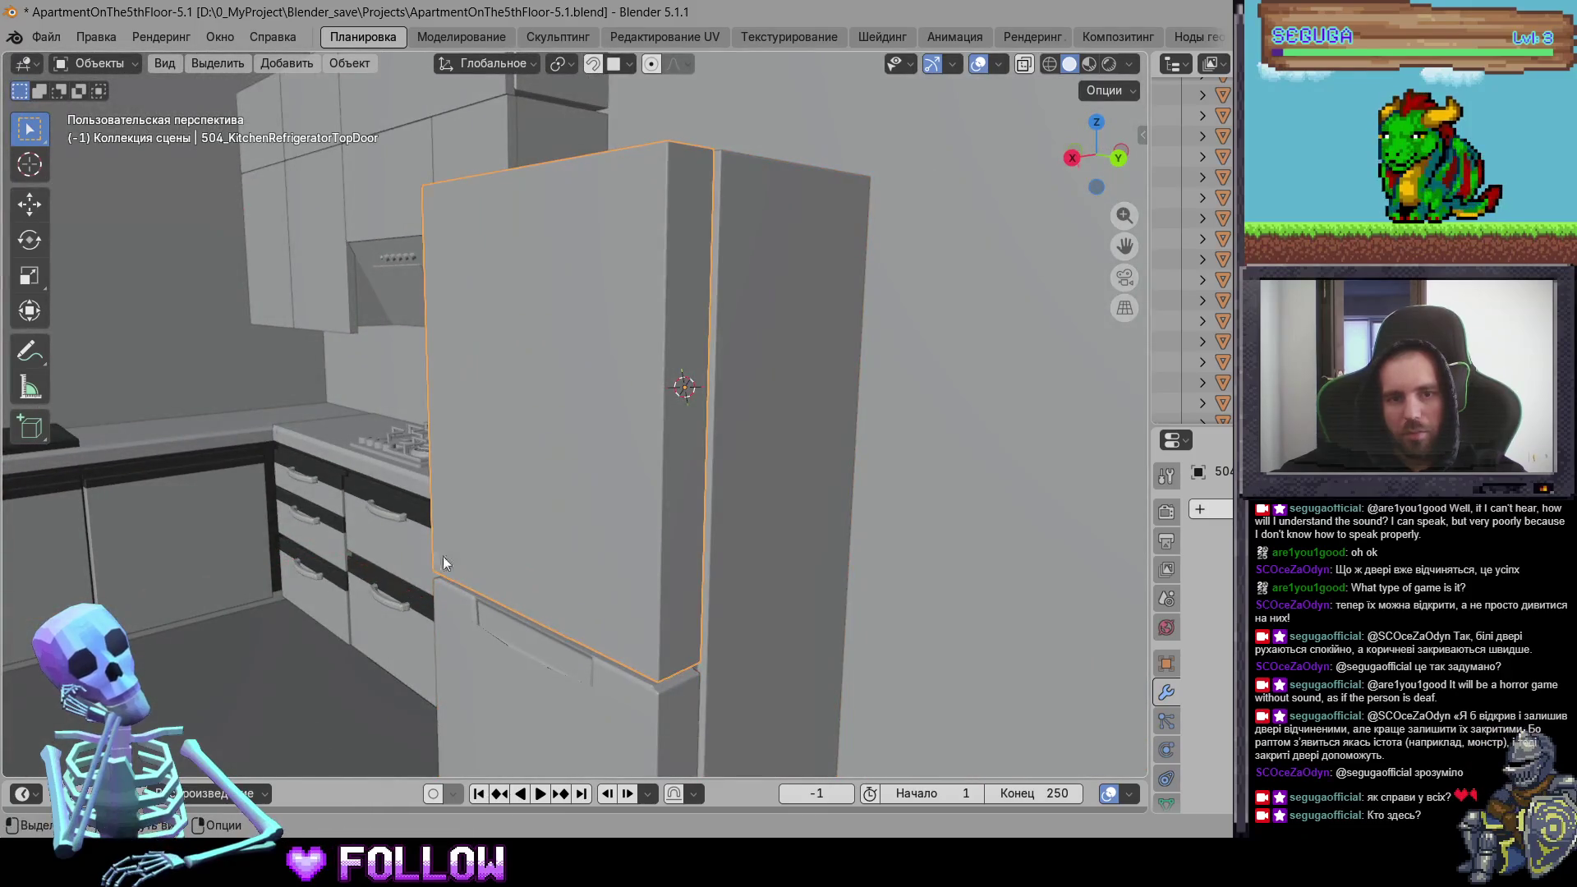
click(445, 585)
mouse_move(445, 584)
middle_down()
mouse_move(672, 595)
mouse_move(566, 419)
middle_up()
click(567, 418)
Step: Set cabinet door 504_DrawerKitchen-13's origin to the 3D cursor
mouse_move(741, 416)
middle_down()
mouse_move(603, 414)
mouse_move(665, 460)
mouse_move(585, 473)
mouse_move(627, 460)
mouse_move(510, 446)
mouse_move(627, 482)
middle_up()
click(603, 413)
right_click(645, 470)
mouse_move(644, 471)
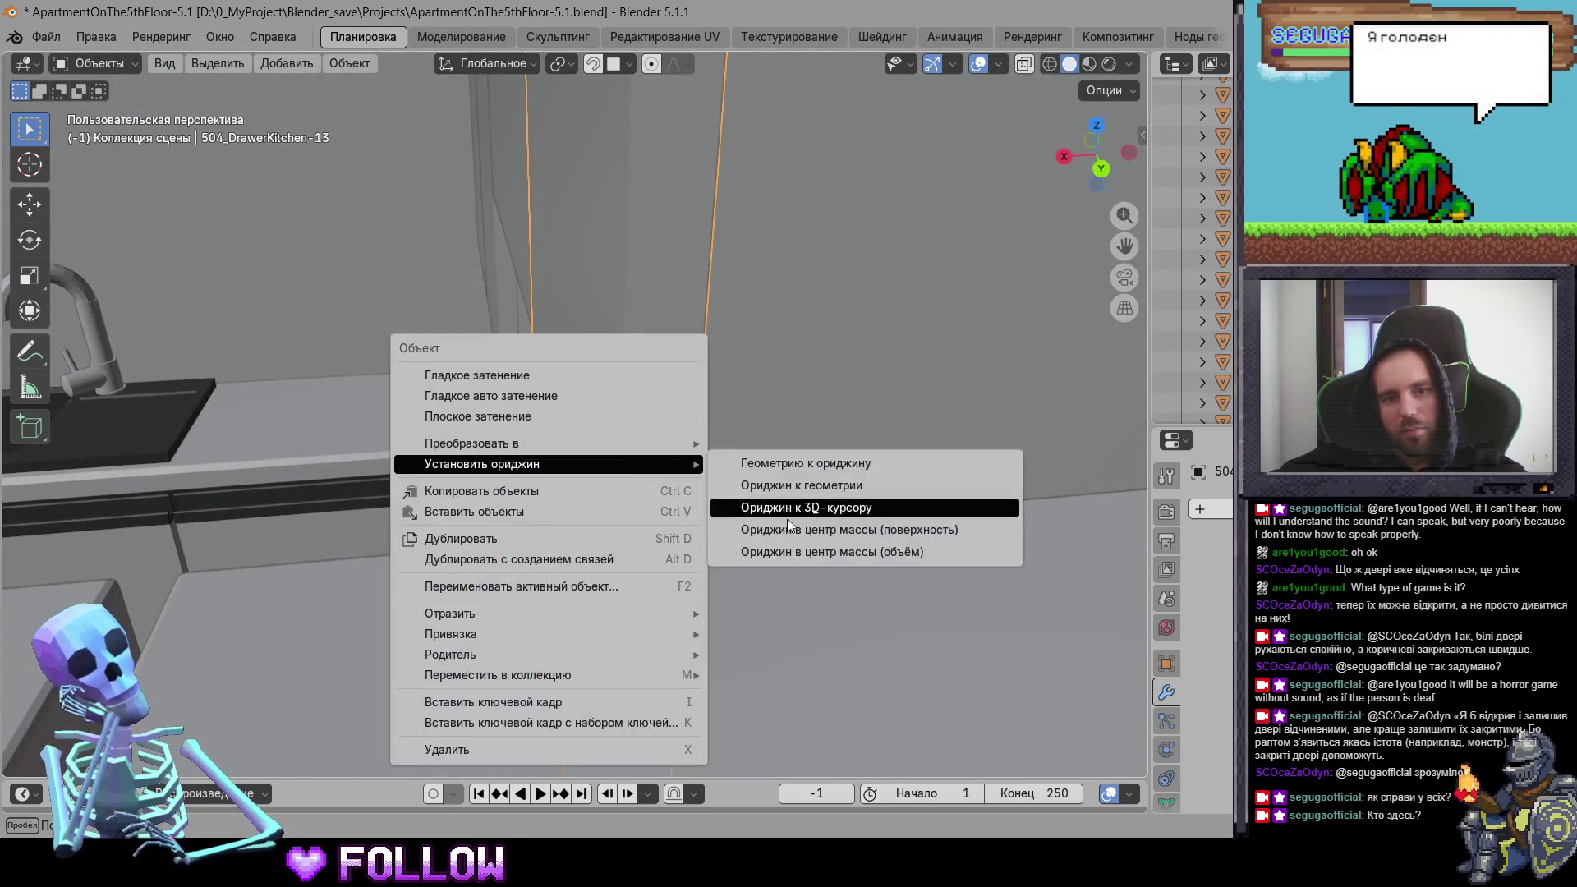
click(788, 504)
Step: Set upper cabinet 504_DrawerKitchen-16's origin to the 3D cursor
mouse_move(376, 499)
middle_down()
mouse_move(563, 522)
mouse_move(717, 475)
mouse_move(608, 467)
middle_up()
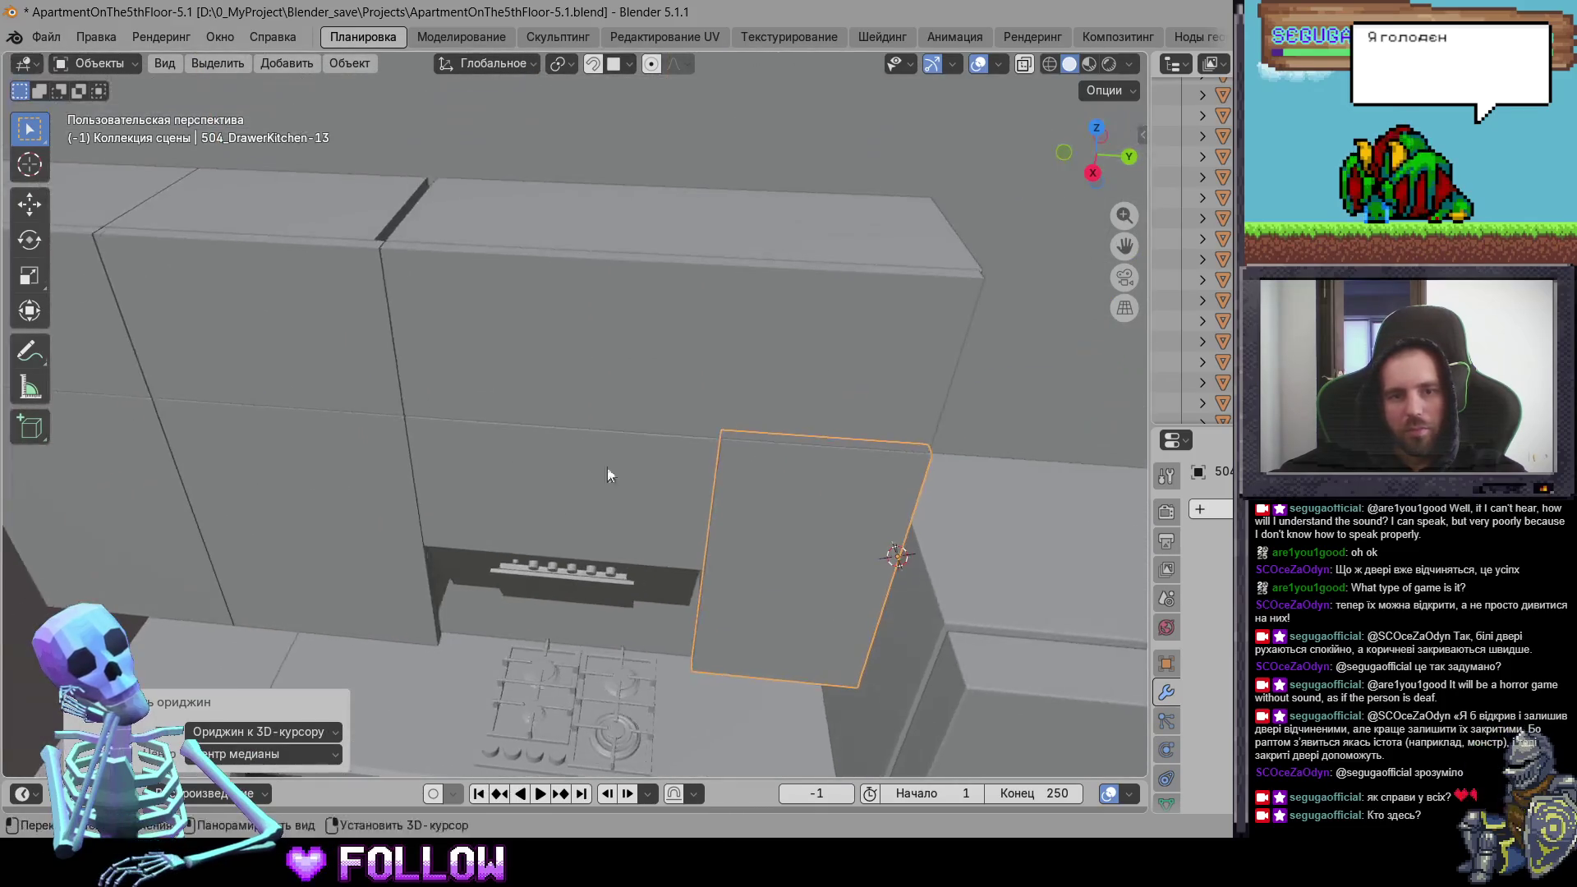
click(744, 392)
mouse_move(745, 393)
middle_down()
mouse_move(771, 484)
mouse_move(752, 417)
middle_up()
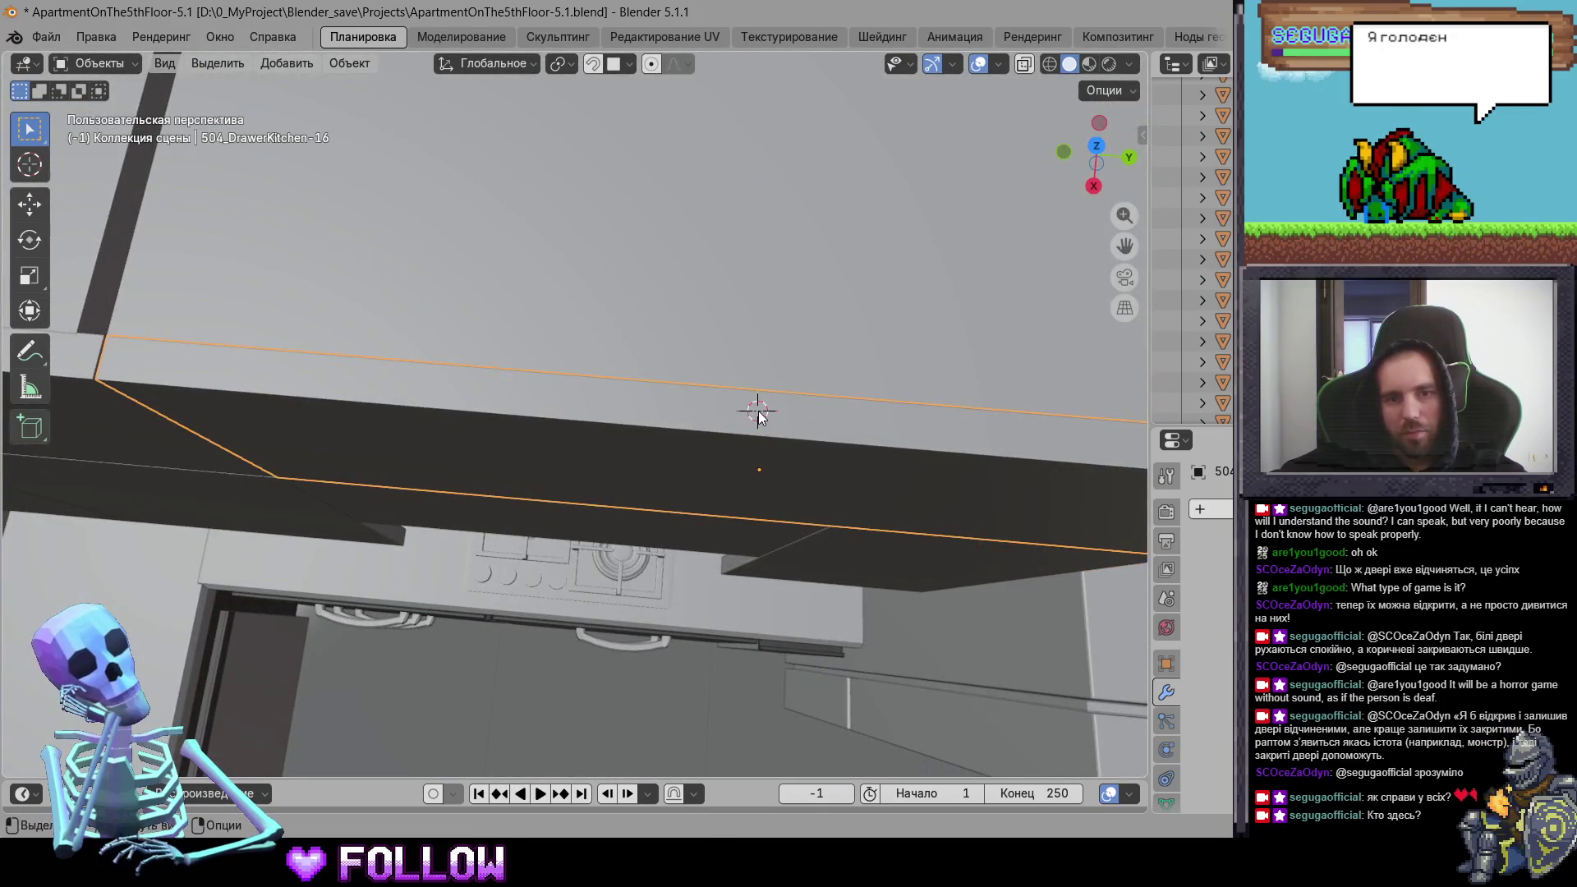
right_click(759, 416)
mouse_move(759, 416)
click(944, 454)
Step: Set the dark panel 504_DrawerKitchen-15's origin to the 3D cursor
mouse_move(944, 454)
middle_down()
mouse_move(852, 437)
mouse_move(817, 412)
middle_up()
click(816, 412)
right_click(894, 408)
mouse_move(895, 399)
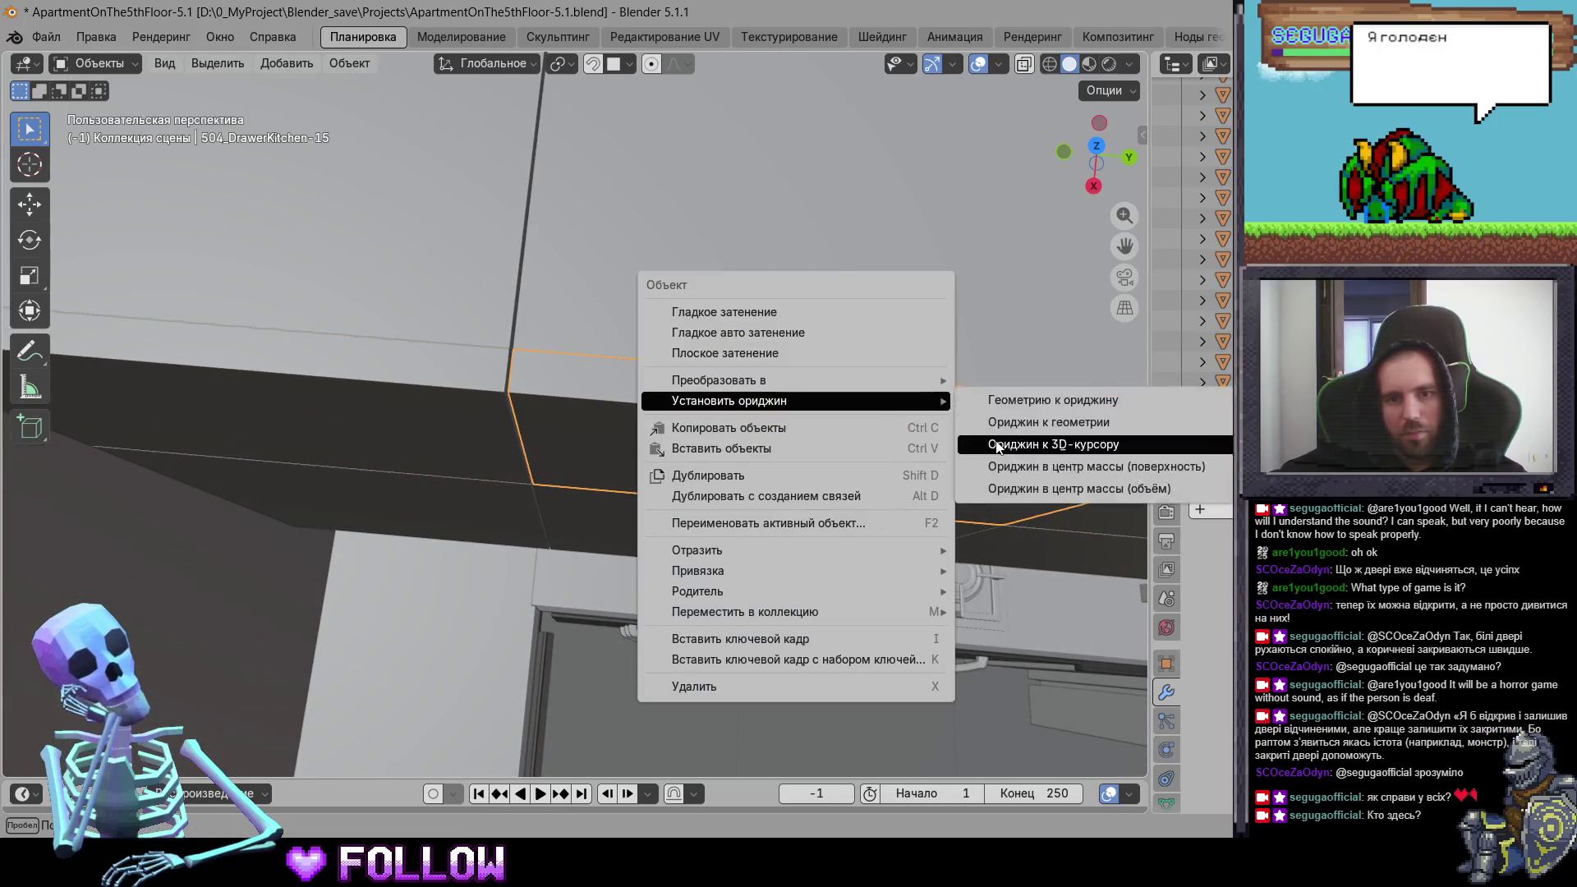
click(1056, 440)
Step: Set cabinet 504_DrawerKitchen-14's origin to the 3D cursor
click(408, 433)
mouse_move(408, 433)
middle_down()
mouse_move(424, 417)
mouse_move(611, 410)
middle_up()
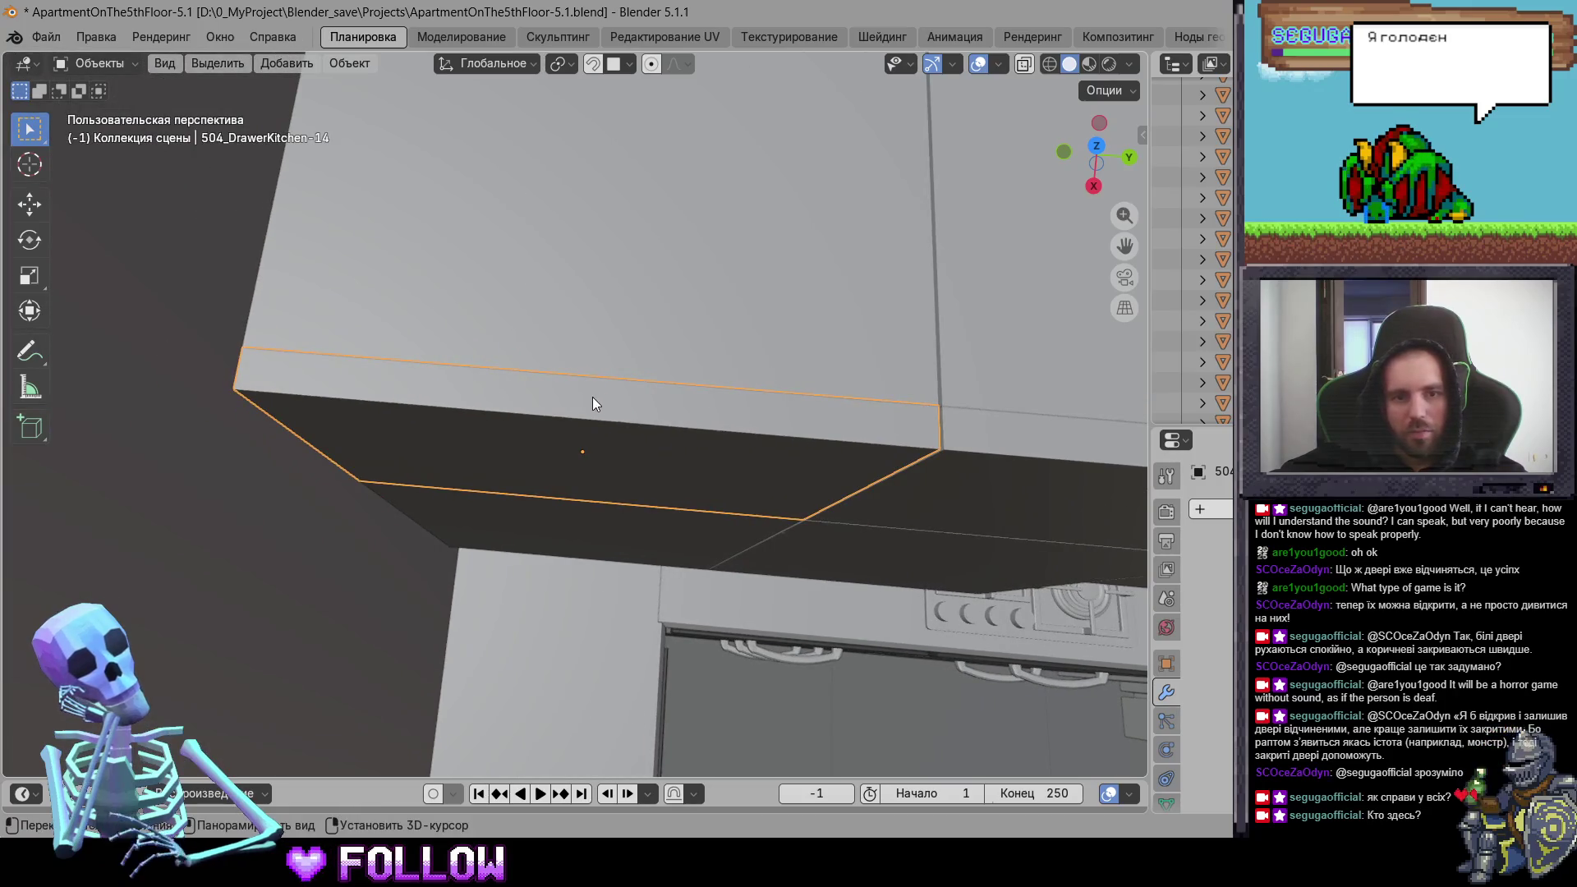
right_click(592, 397)
mouse_move(592, 397)
click(739, 441)
Step: Snap the 3D cursor to 504_DrawerKitchen-11's hinge edge and move its origin there
mouse_move(750, 563)
middle_down()
mouse_move(915, 599)
mouse_move(659, 348)
middle_up()
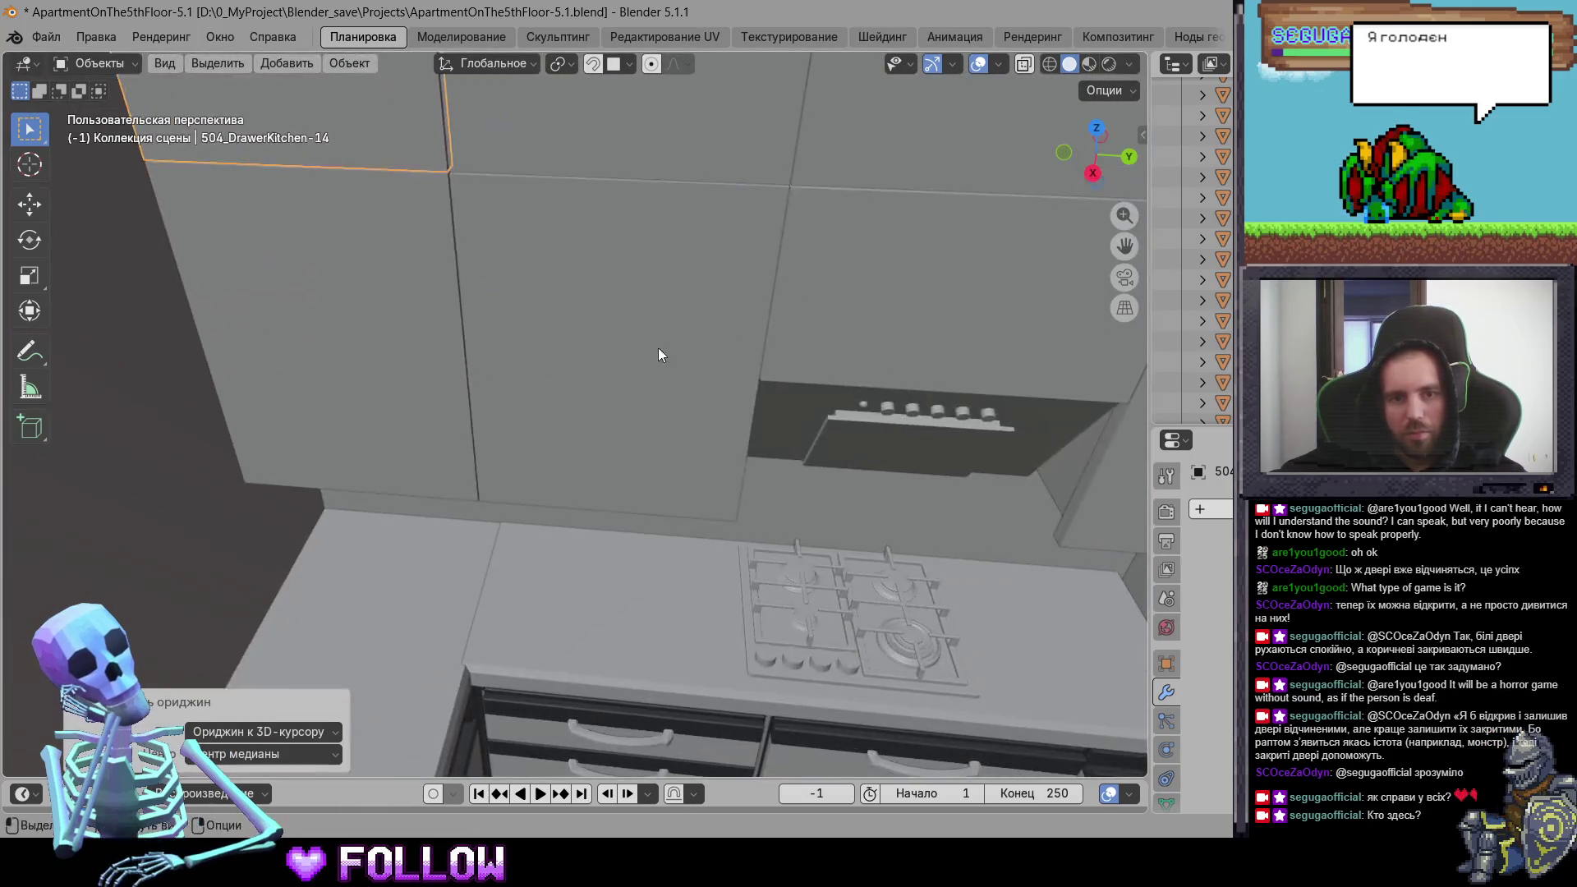
click(682, 379)
scroll(575, 406, up, 5)
mouse_move(591, 415)
middle_down()
mouse_move(548, 394)
mouse_move(552, 416)
mouse_move(530, 410)
middle_up()
shift+right_click(535, 419)
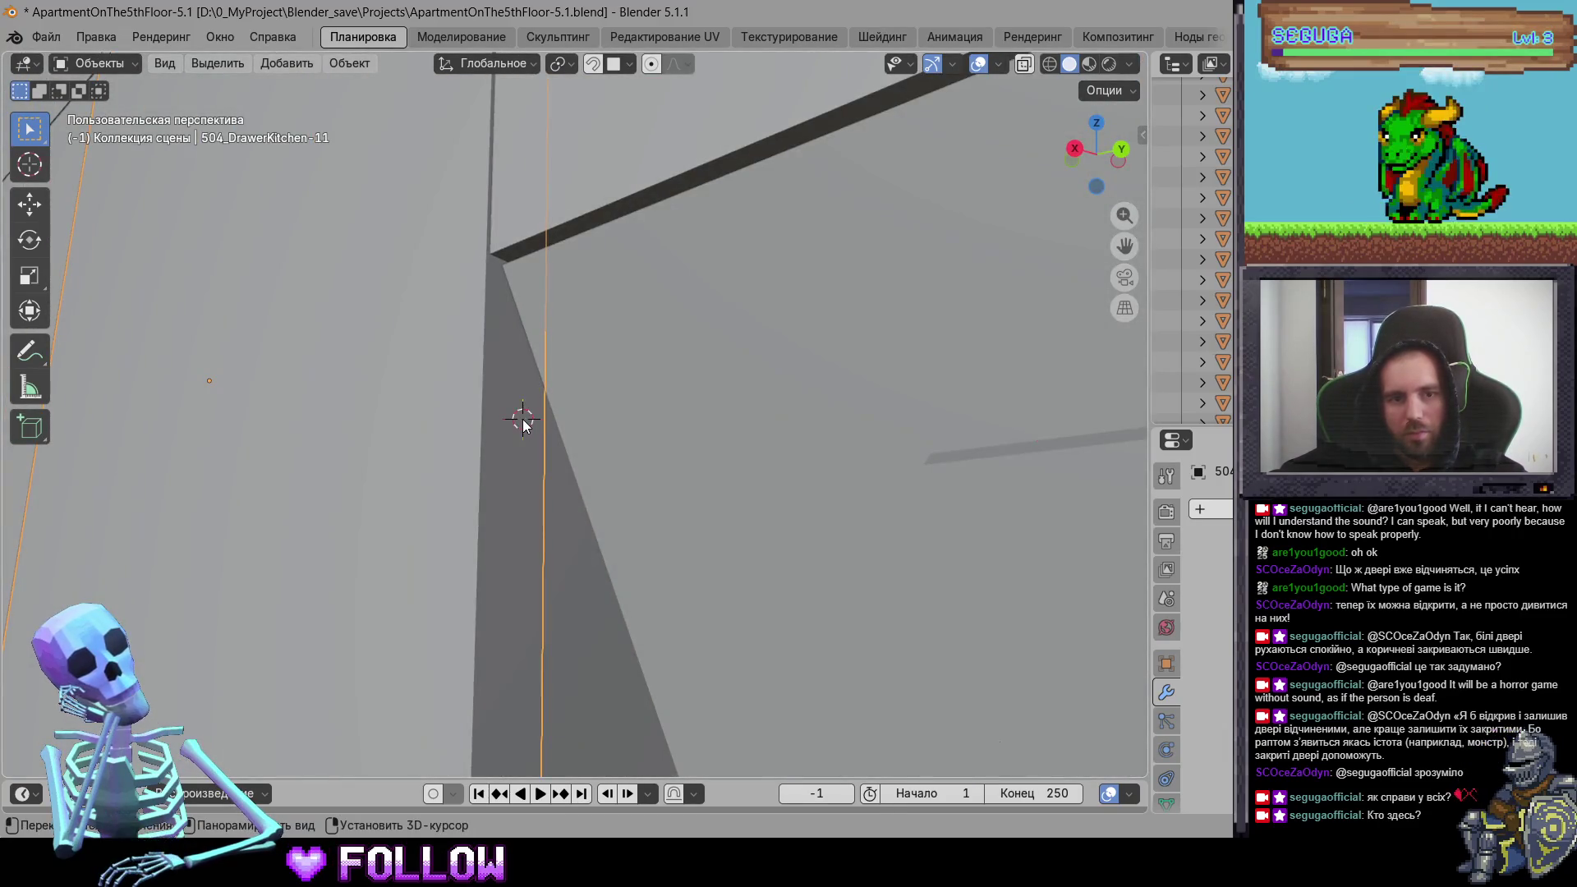
right_click(522, 419)
mouse_move(570, 432)
click(612, 471)
Step: Inspect the cabinet door and reapply Origin to 3D Cursor
scroll(594, 507, down, 5)
middle_drag(752, 586, 811, 529)
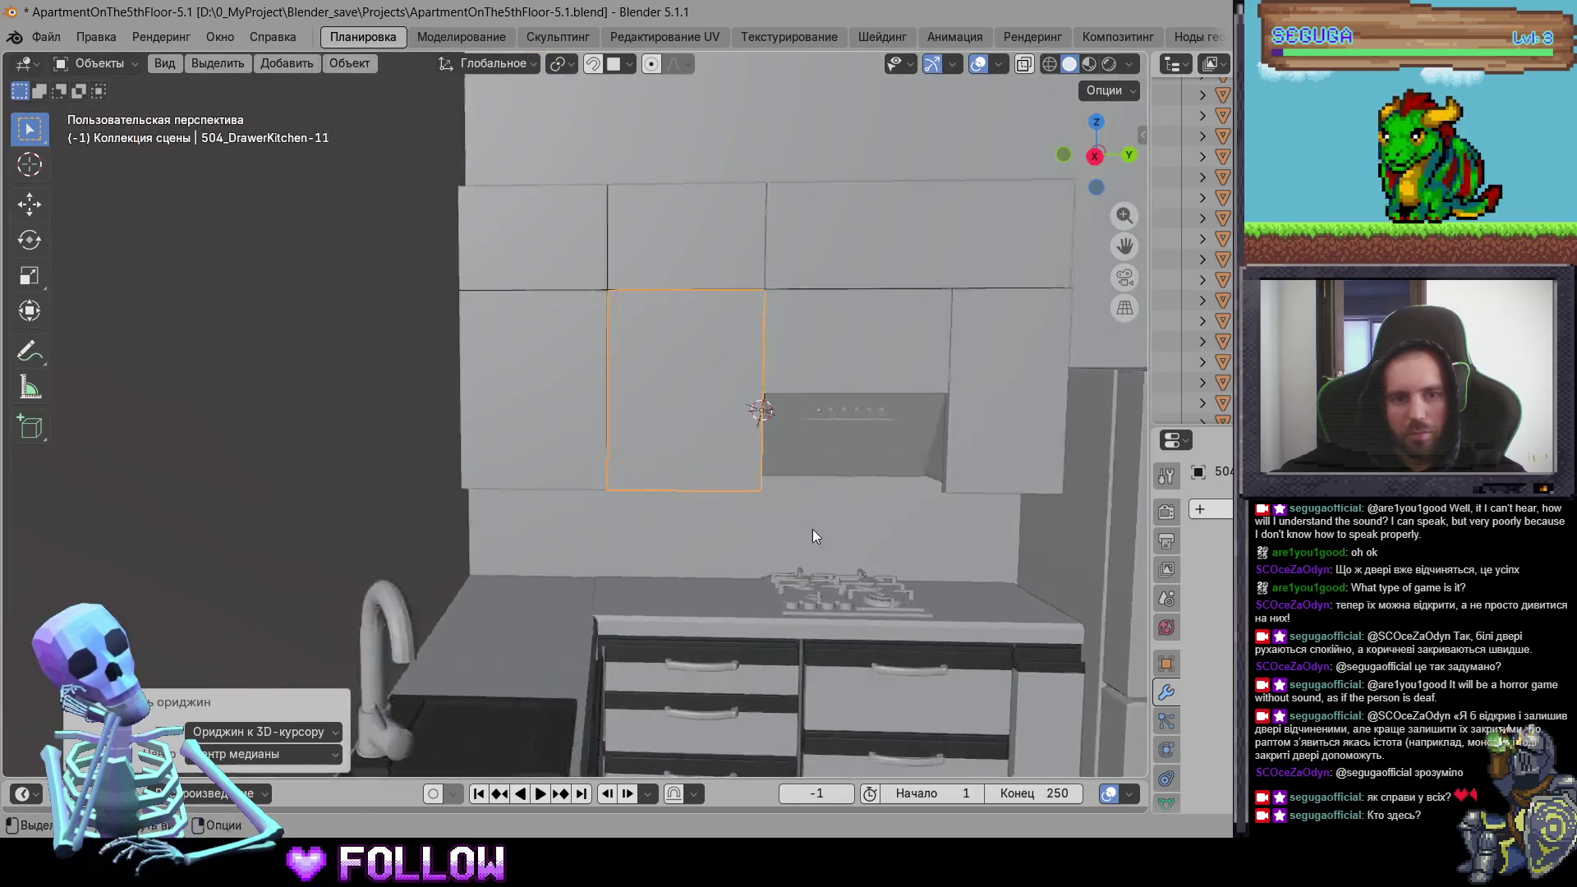
scroll(811, 529, up, 5)
mouse_move(687, 531)
middle_down()
mouse_move(686, 556)
mouse_move(713, 557)
middle_up()
scroll(726, 526, up, 3)
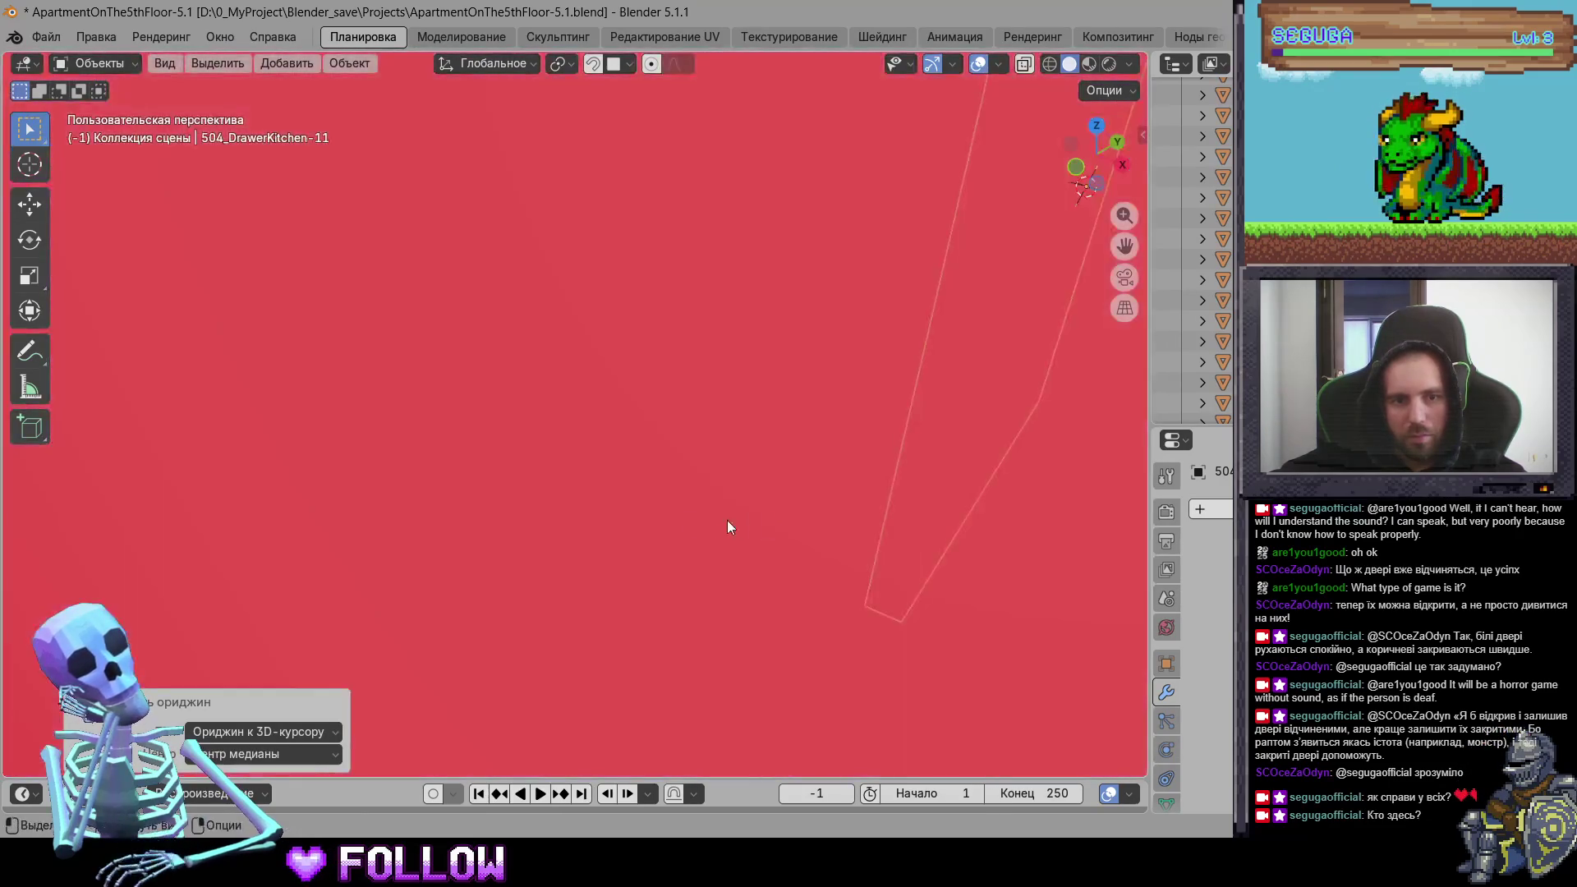
scroll(781, 460, down, 3)
mouse_move(767, 433)
middle_down()
mouse_move(348, 482)
mouse_move(355, 457)
mouse_move(599, 506)
mouse_move(671, 494)
middle_up()
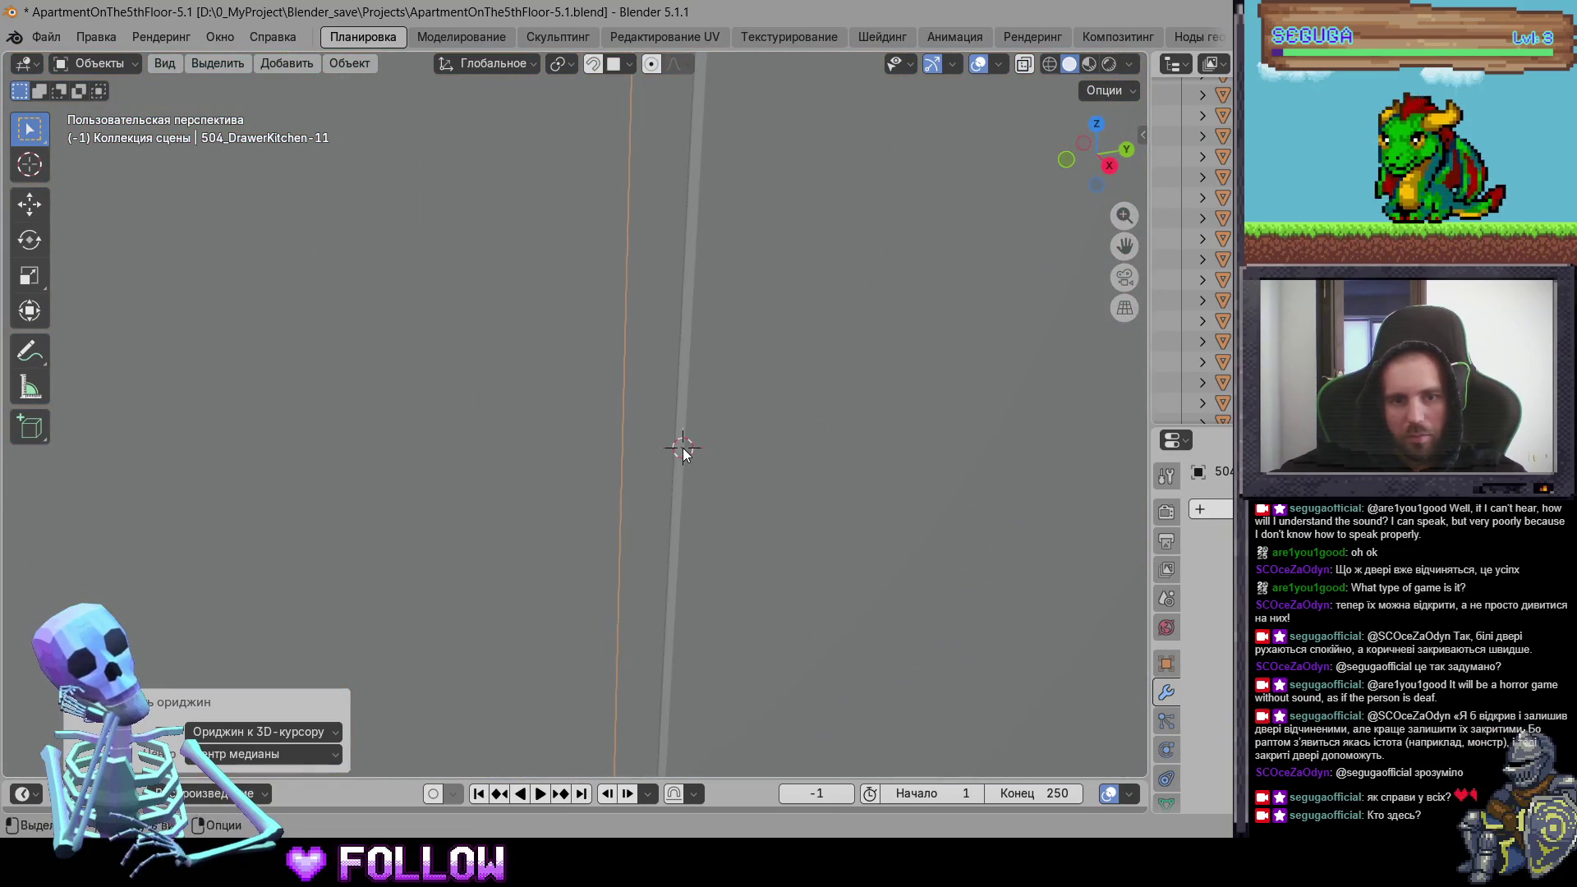
right_click(682, 447)
click(829, 493)
Step: Select the cabinet above the hood and zoom in on it
mouse_move(830, 493)
middle_down()
mouse_move(623, 556)
mouse_move(644, 427)
mouse_move(562, 460)
mouse_move(588, 476)
mouse_move(554, 503)
mouse_move(573, 536)
middle_up()
middle_drag(465, 575, 658, 494)
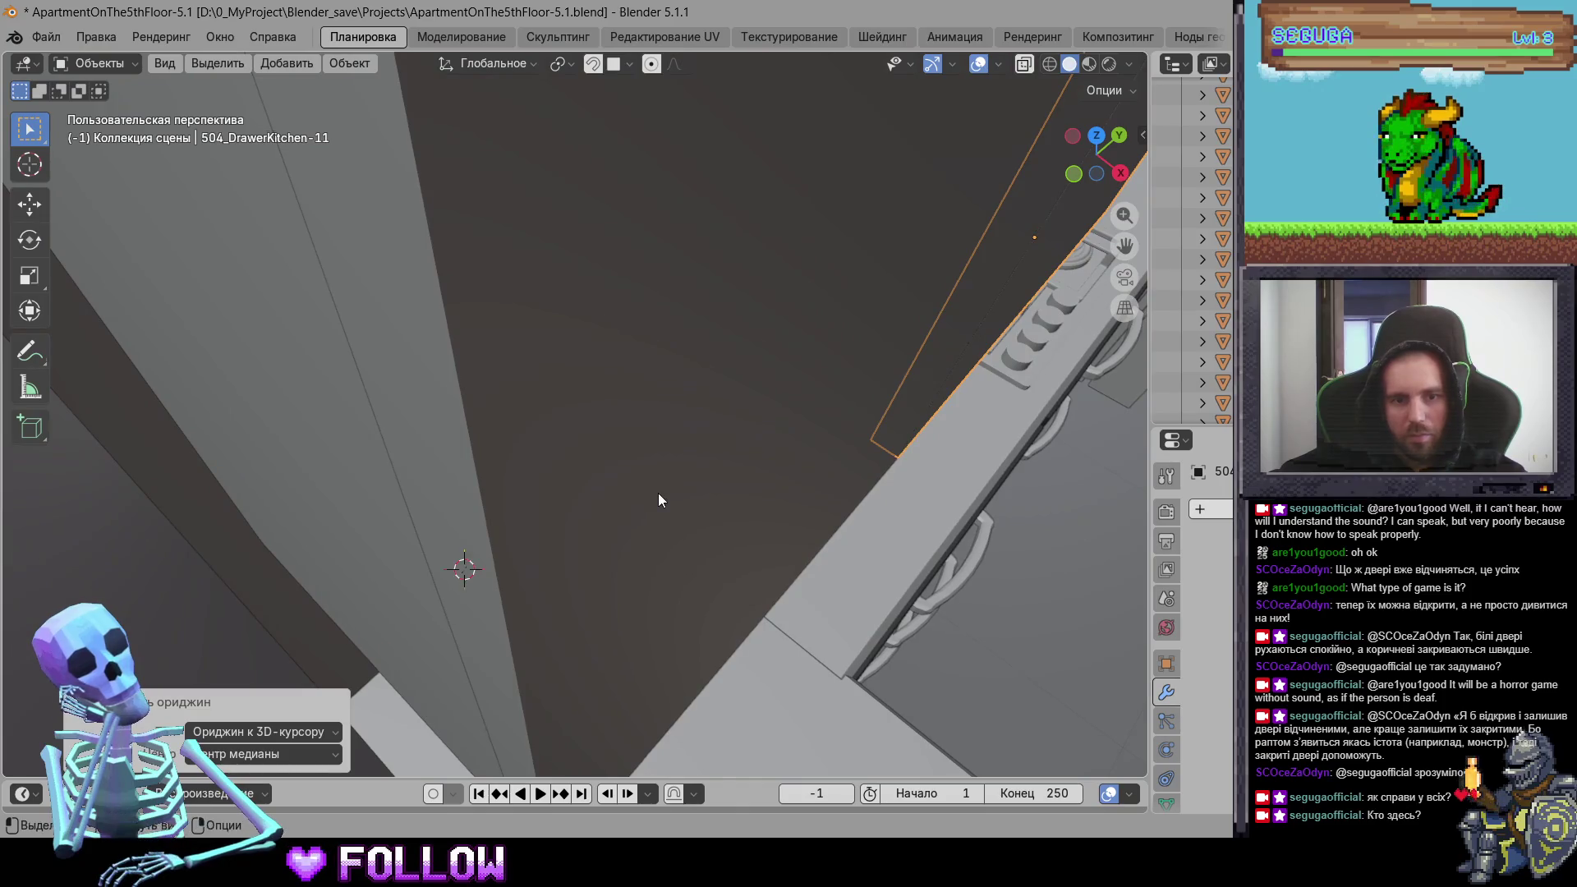
right_click(657, 494)
click(776, 542)
mouse_move(776, 542)
middle_down()
mouse_move(574, 520)
mouse_move(804, 548)
mouse_move(696, 398)
middle_up()
click(800, 345)
click(755, 332)
mouse_move(756, 327)
ctrl+middle_down()
mouse_move(690, 398)
mouse_move(626, 386)
mouse_move(608, 472)
mouse_move(453, 474)
mouse_move(711, 480)
ctrl+middle_up()
Step: Move the origins of the drawer front and cabinet door above the hood to the 3D cursor
mouse_move(748, 246)
middle_down()
mouse_move(714, 502)
mouse_move(662, 448)
mouse_move(648, 491)
mouse_move(742, 527)
middle_up()
scroll(609, 516, down, 8)
right_click(609, 513)
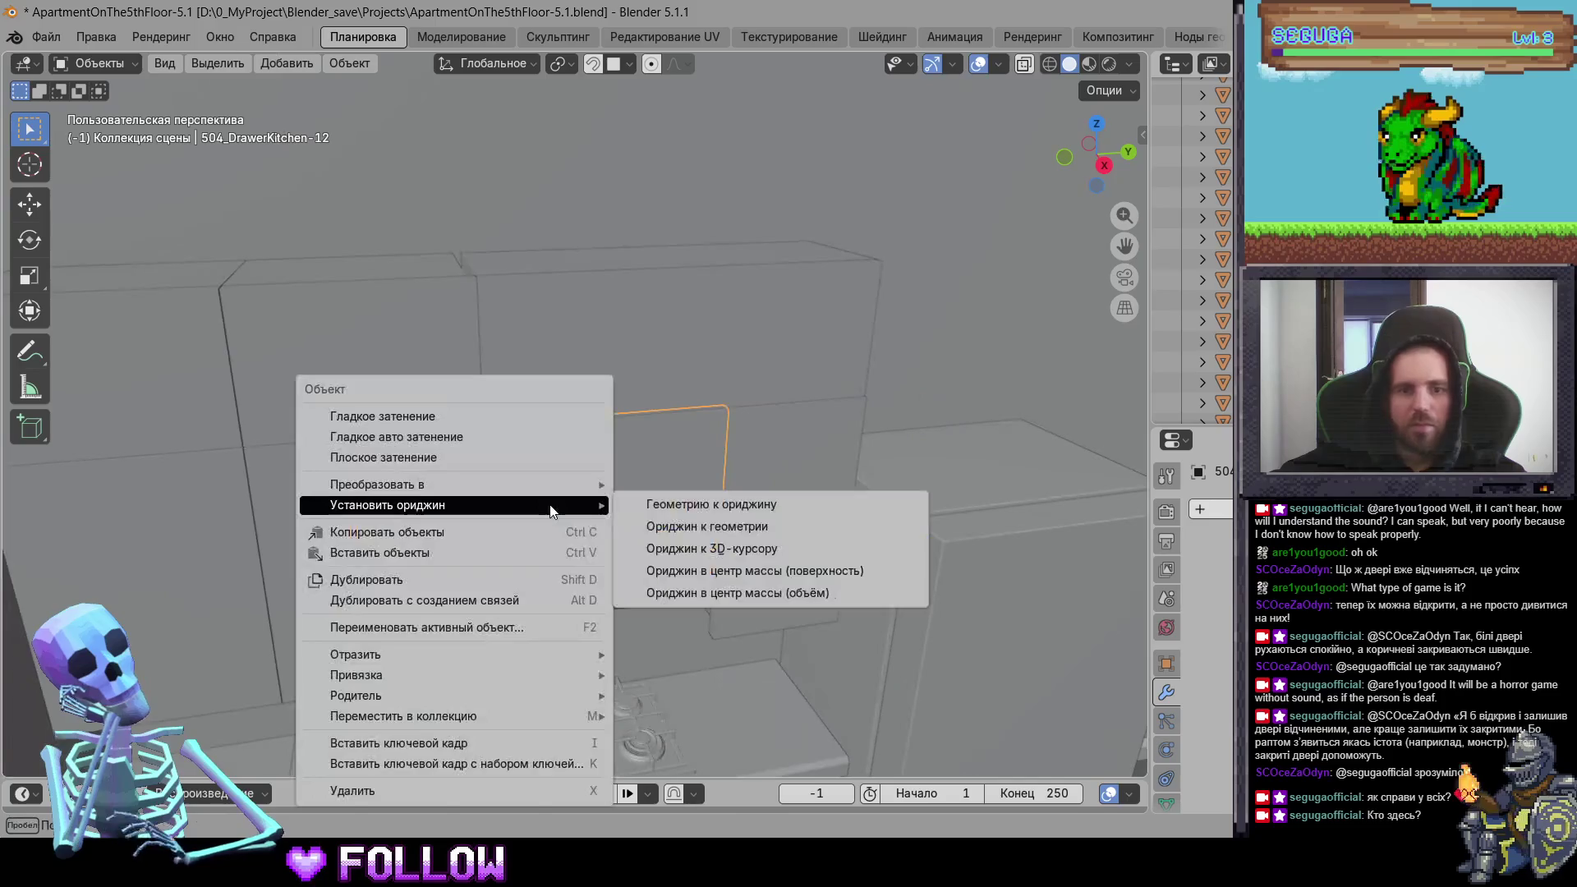
click(700, 543)
scroll(700, 531, up, 6)
mouse_move(692, 499)
shift+middle_down()
mouse_move(748, 539)
mouse_move(772, 510)
mouse_move(697, 499)
shift+middle_up()
scroll(697, 506, down, 8)
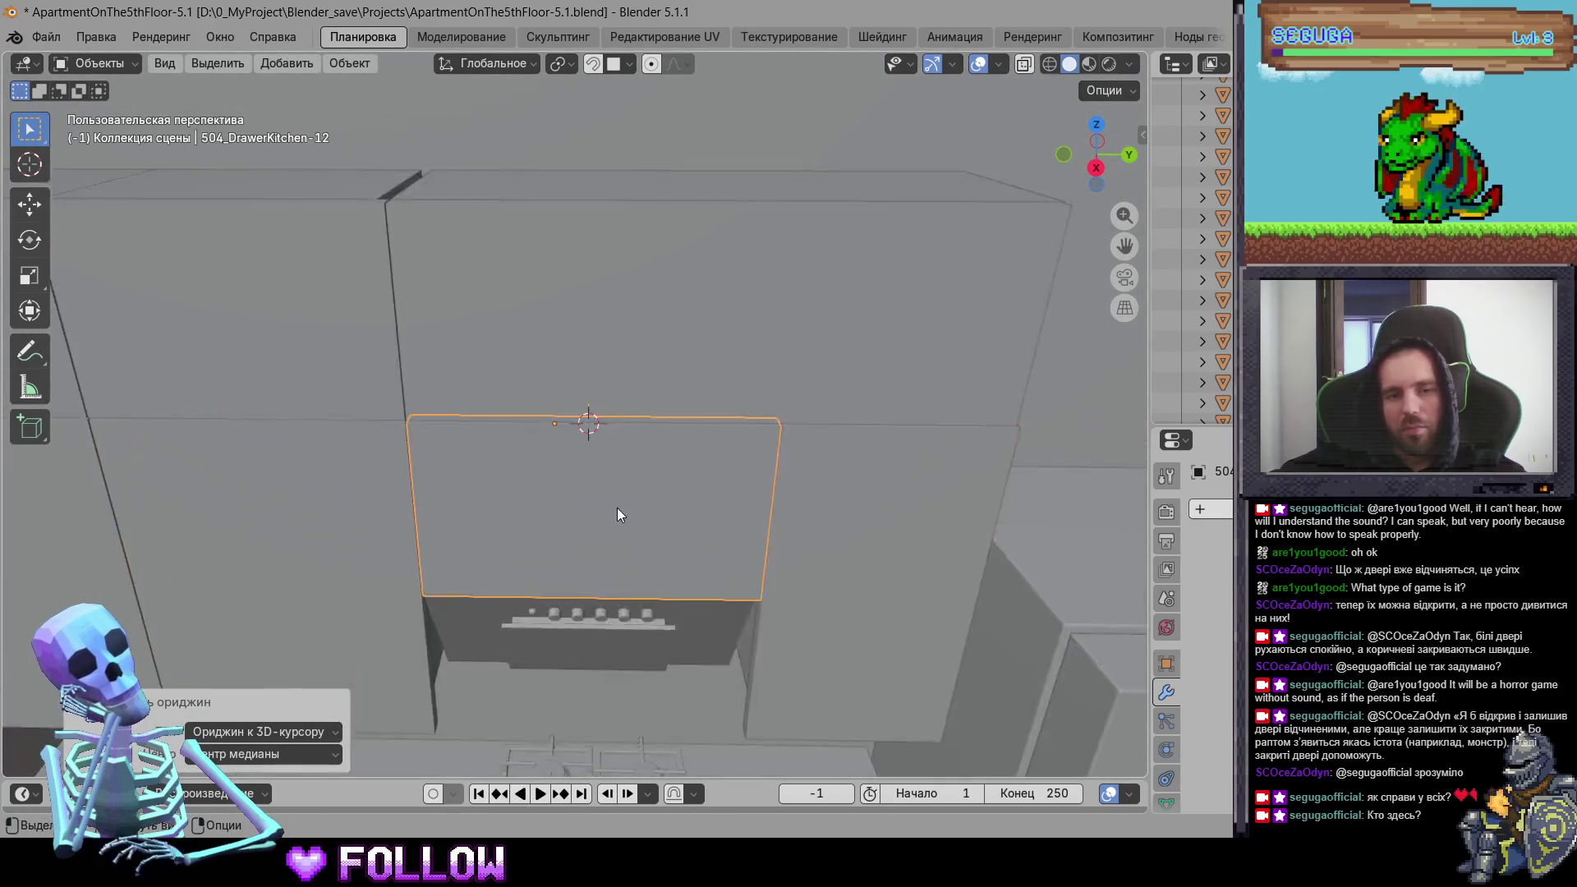
right_click(618, 472)
mouse_move(628, 472)
click(723, 516)
Step: Select the drawer under the stove and the narrow panel beside the fridge, then switch to Unity
scroll(703, 564, down, 5)
mouse_move(703, 565)
middle_down()
mouse_move(609, 445)
mouse_move(805, 319)
mouse_move(772, 396)
middle_up()
click(772, 396)
click(810, 405)
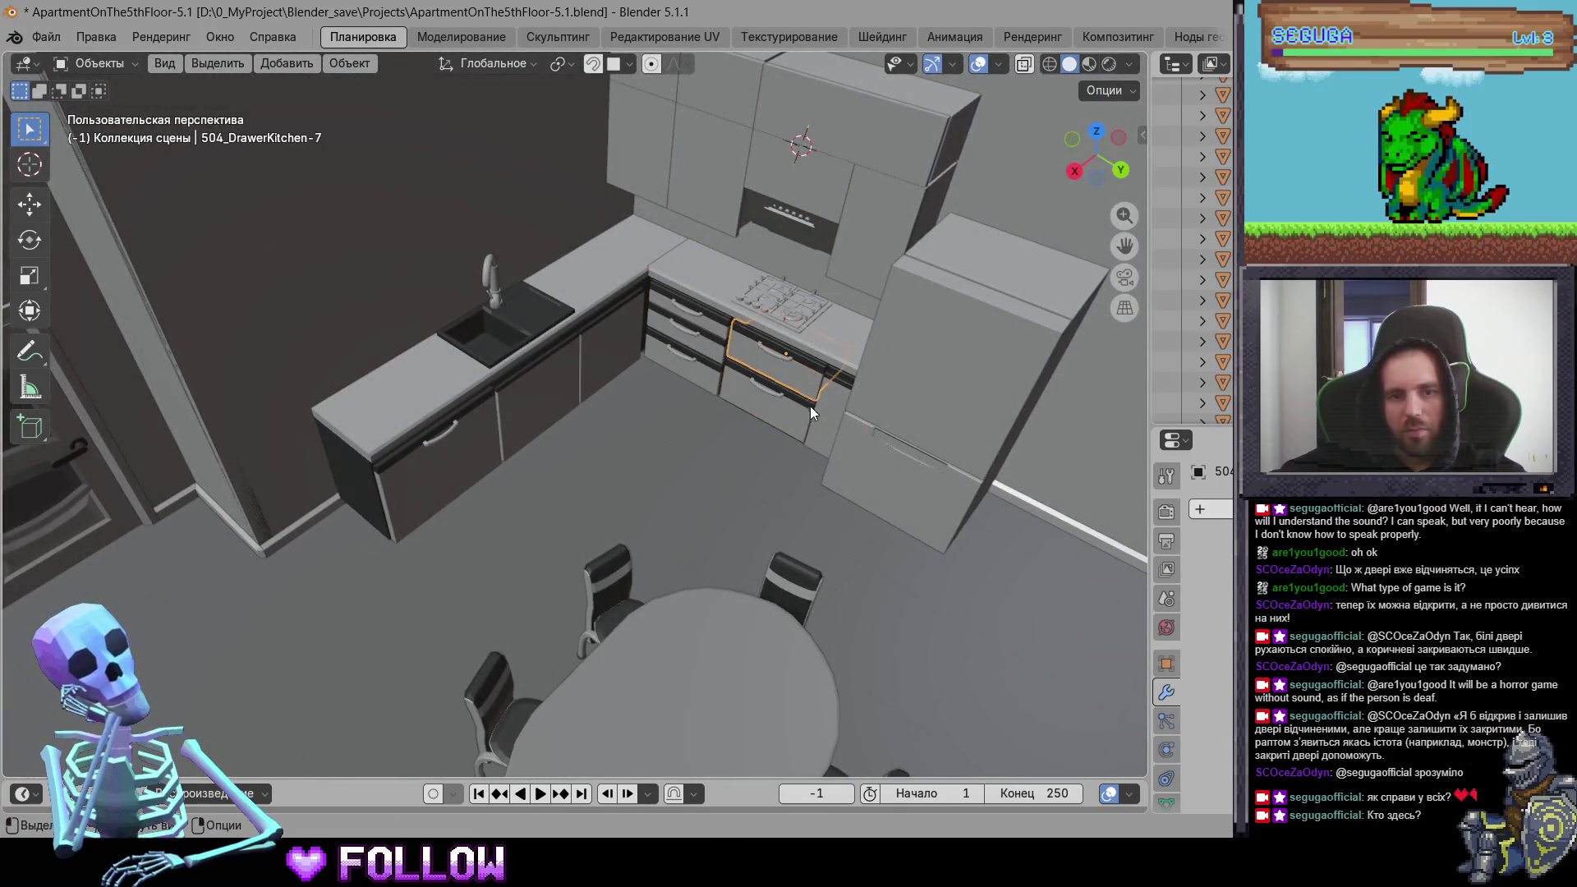
click(814, 409)
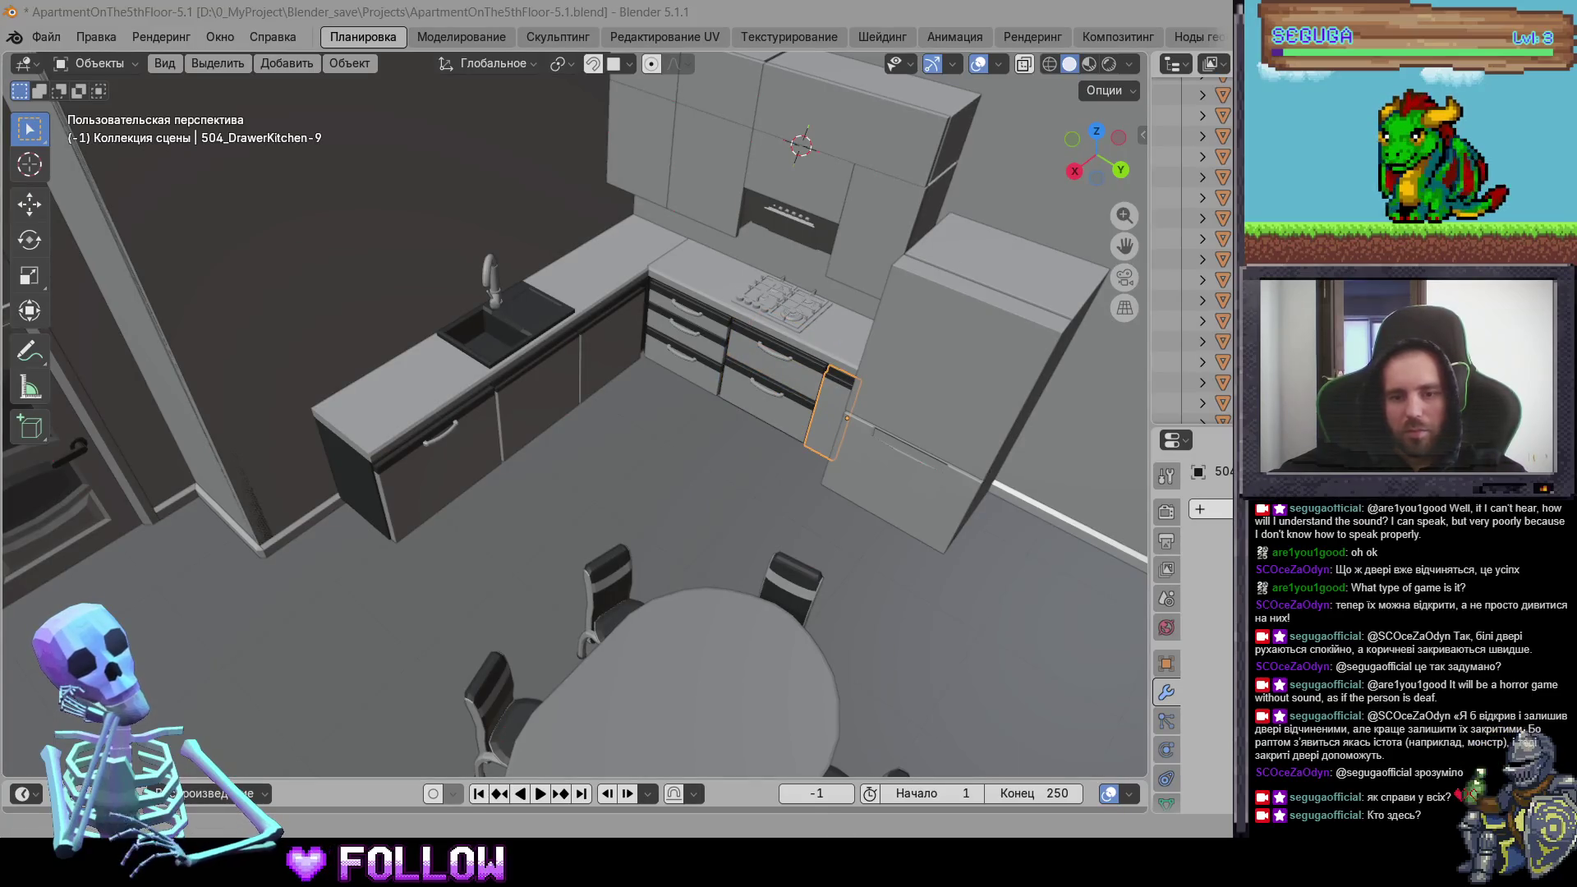
key(alt+Tab)
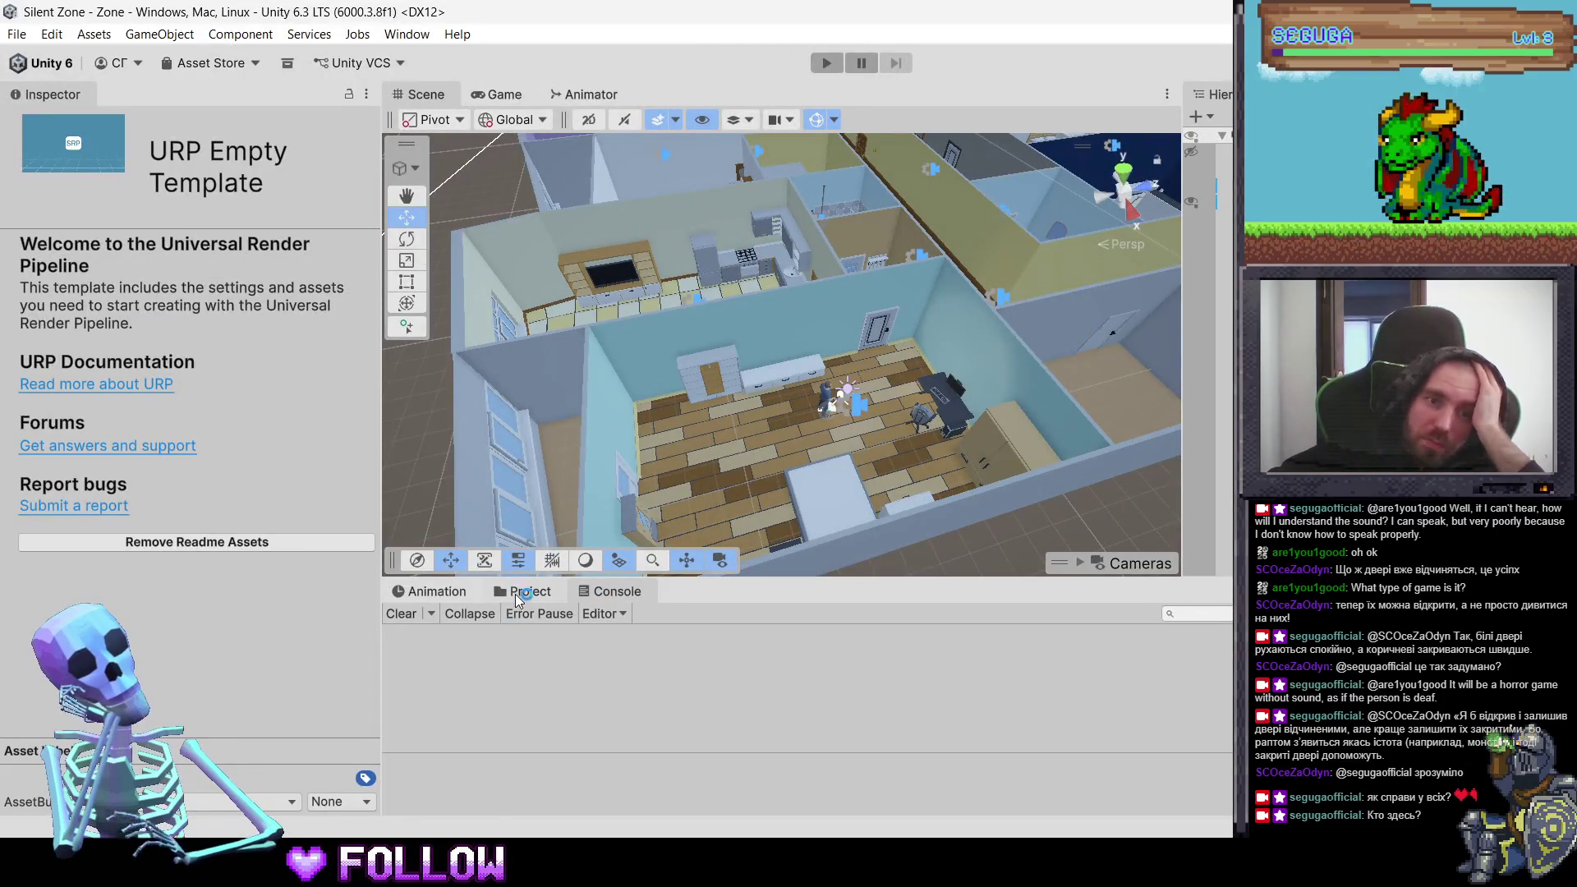
click(546, 593)
click(650, 694)
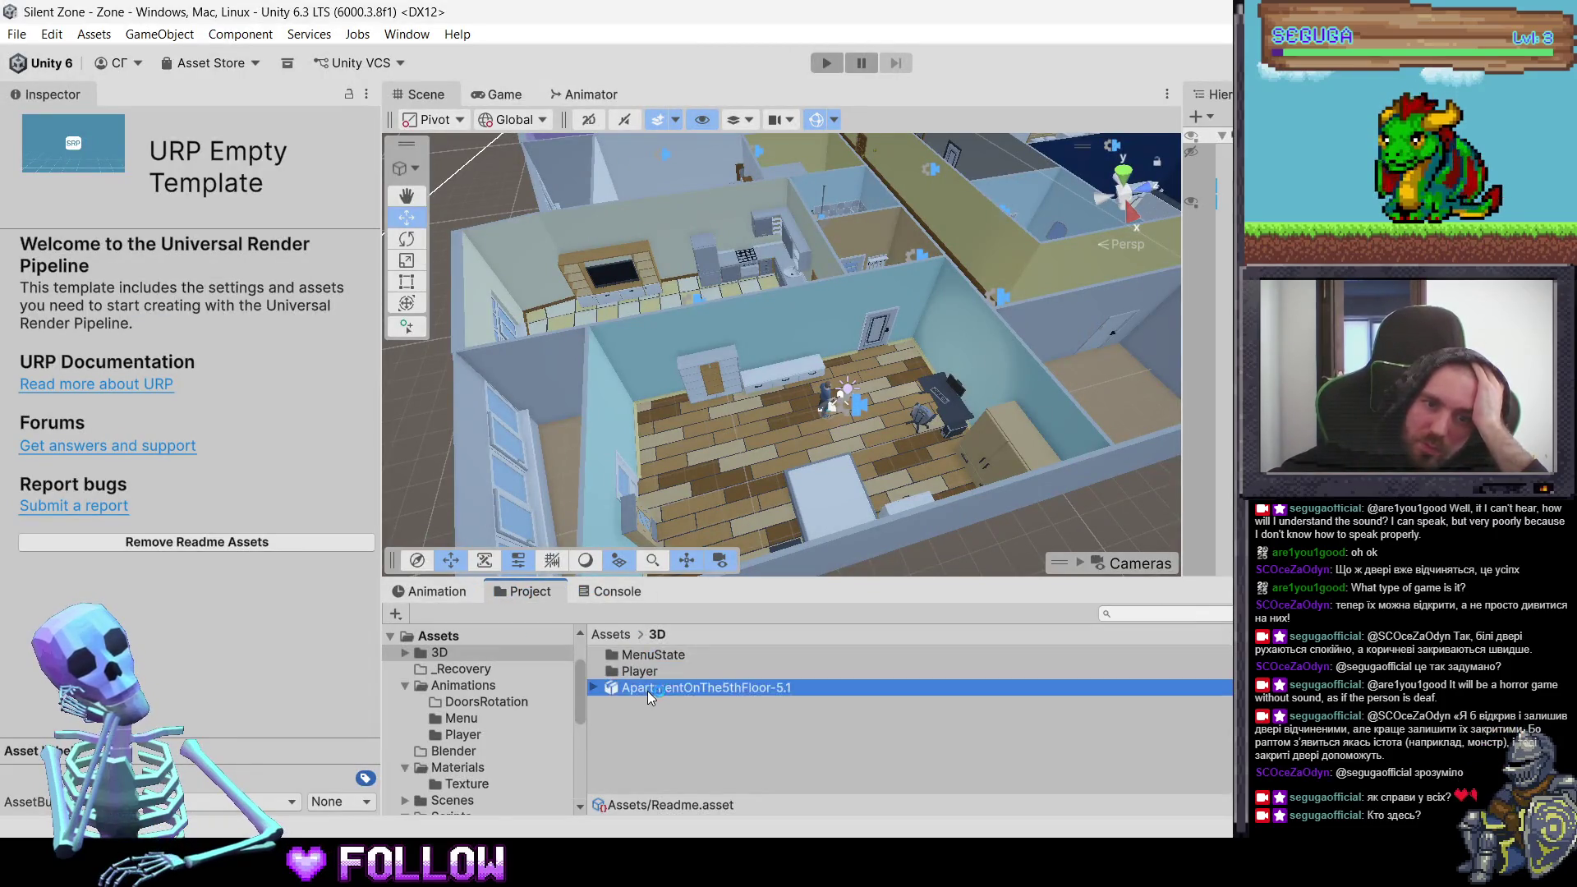
click(619, 593)
click(291, 170)
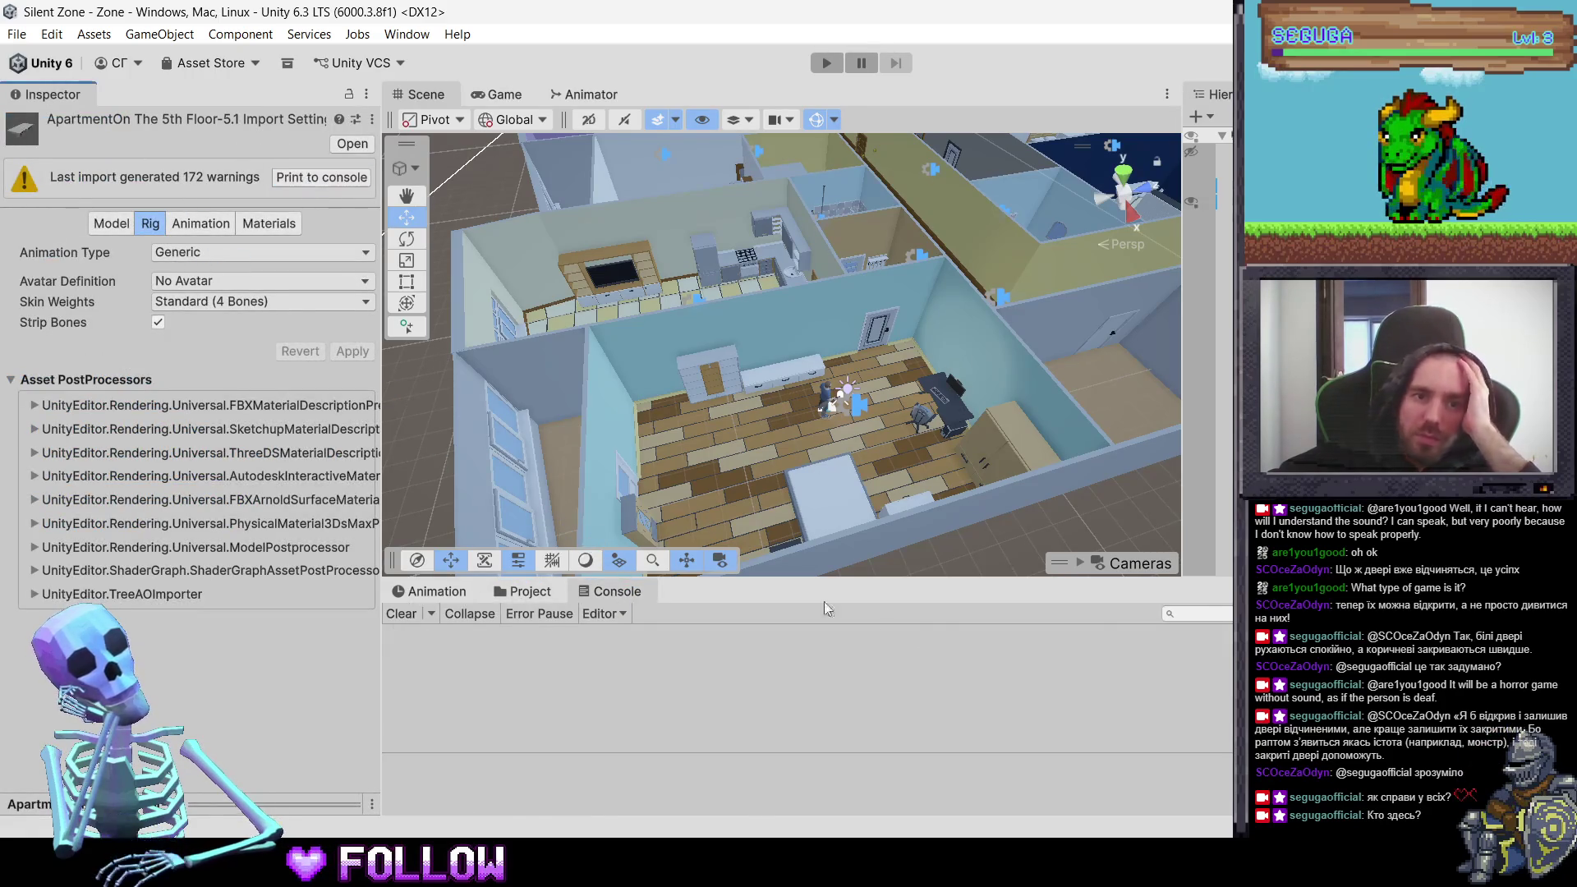
drag(964, 580, 964, 355)
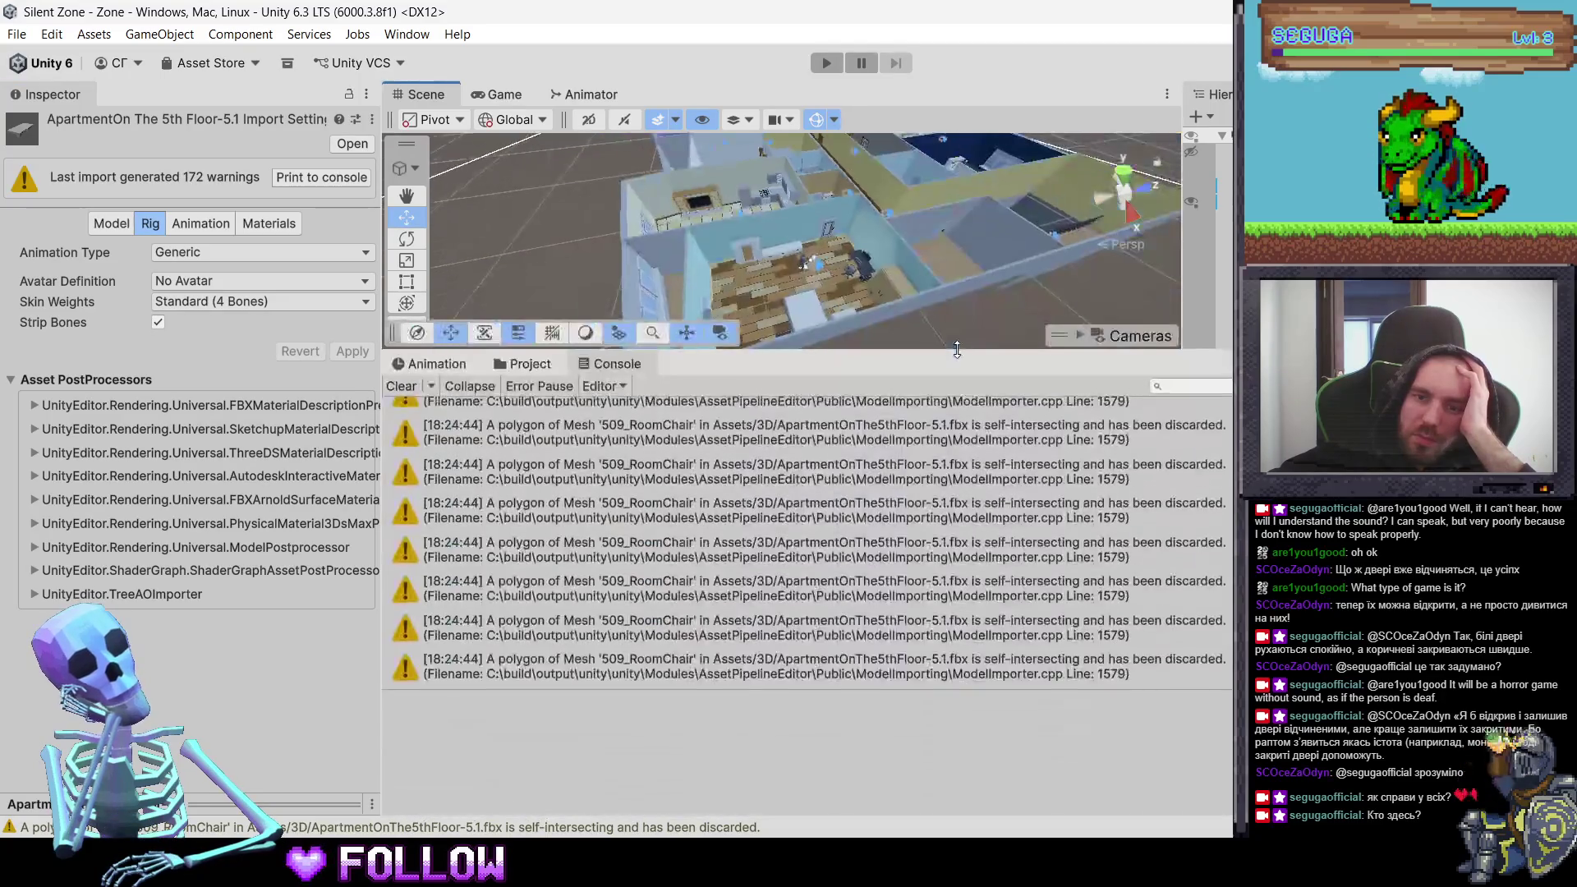
scroll(1158, 645, up, 2)
scroll(1157, 643, up, 3)
mouse_move(1196, 689)
mouse_down()
mouse_move(1196, 754)
mouse_move(1219, 735)
mouse_move(1218, 772)
mouse_up()
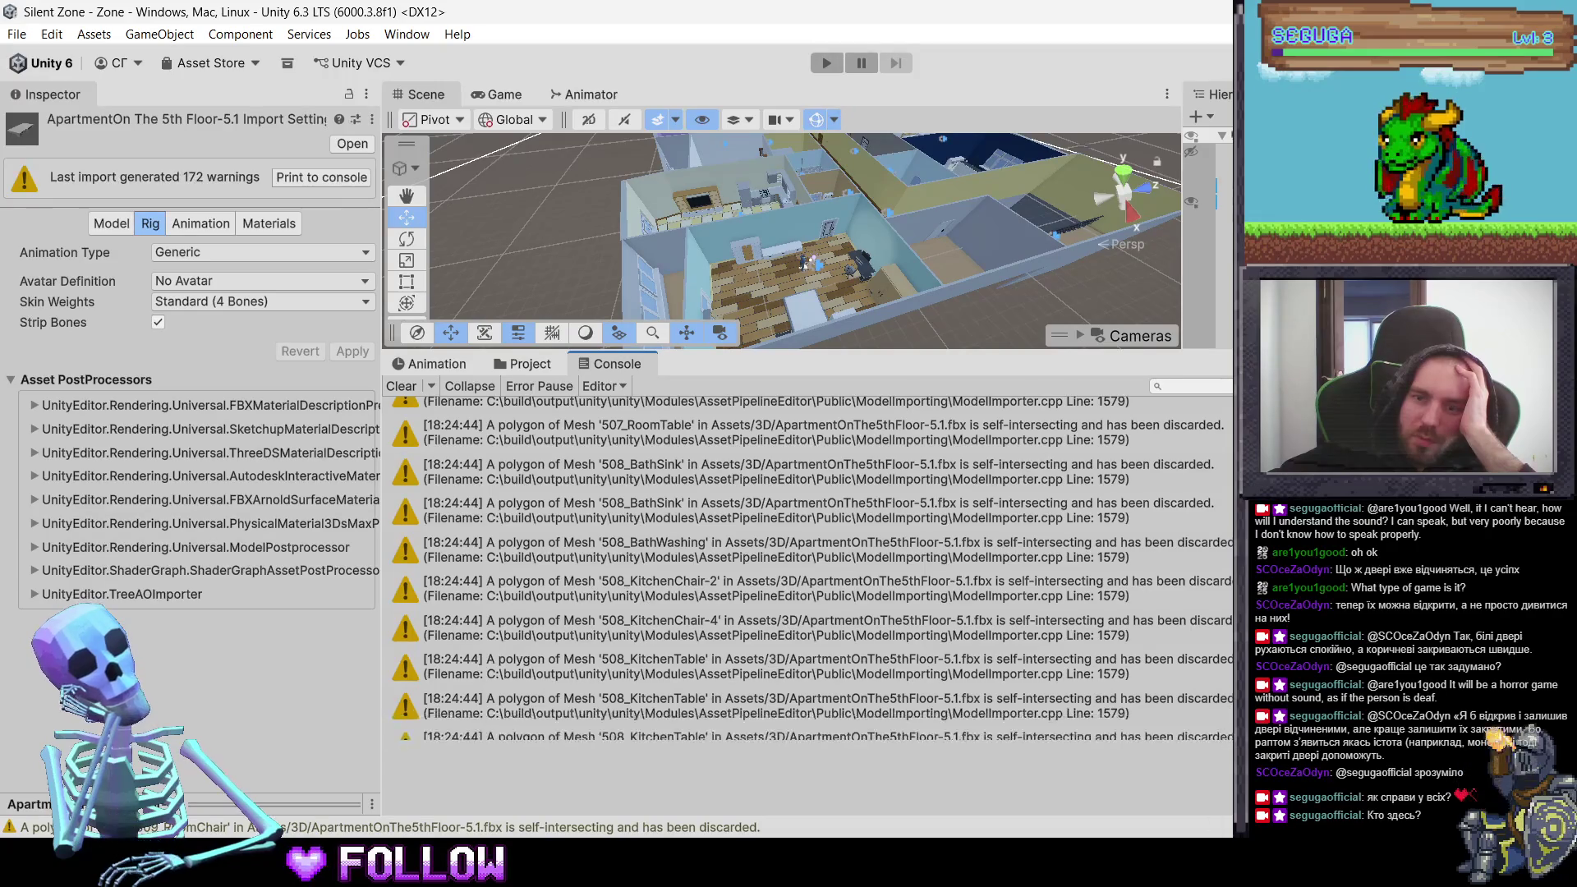
scroll(813, 567, up, 5)
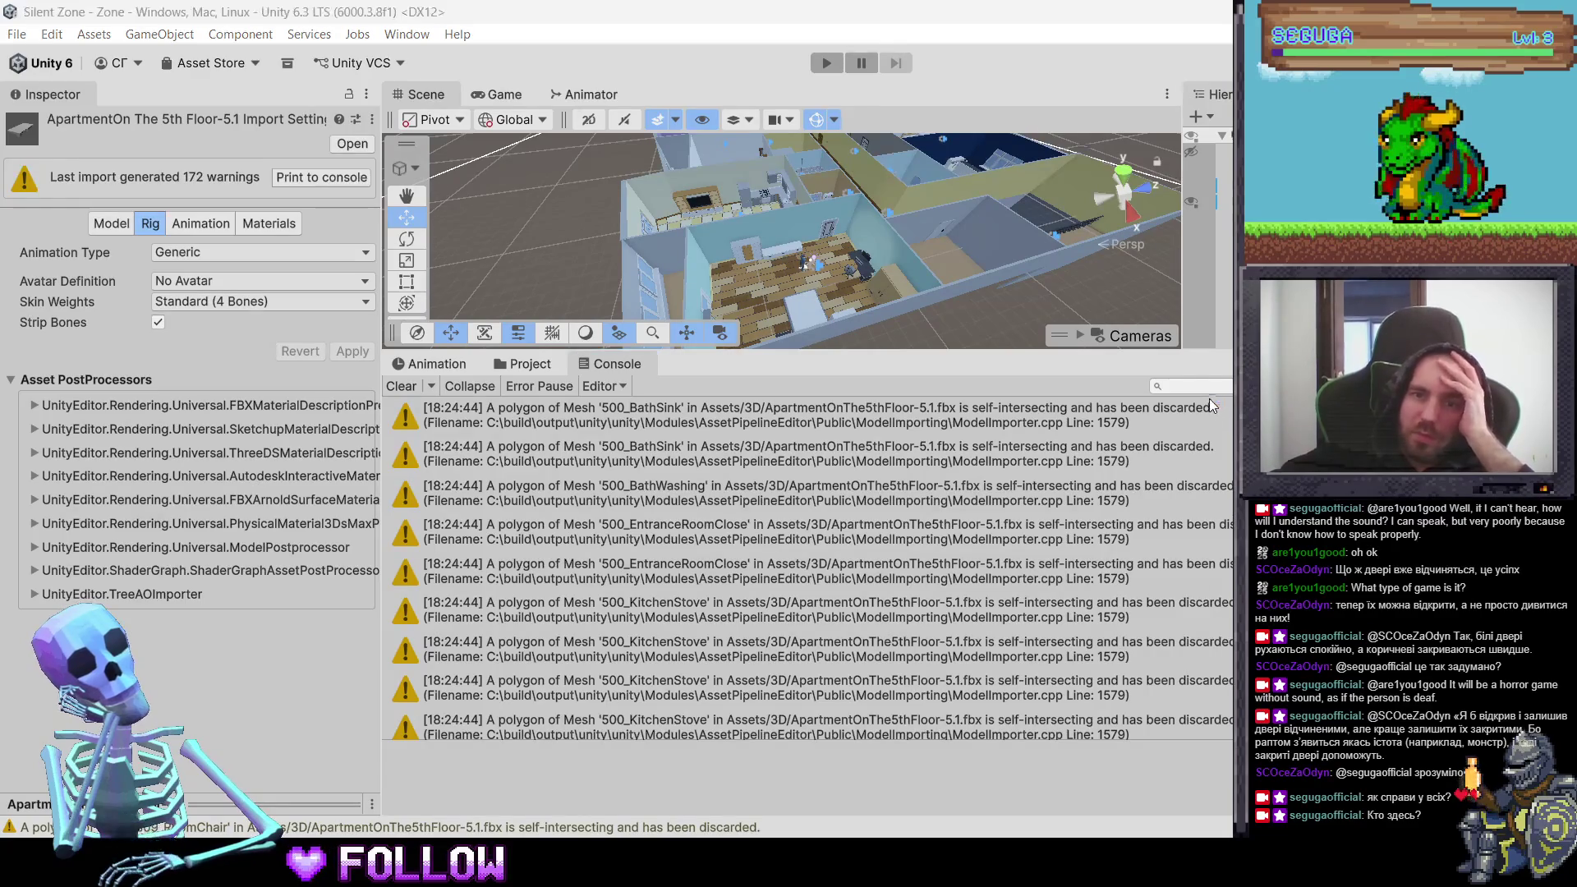
key(super+shift+s)
drag(1228, 395, 391, 432)
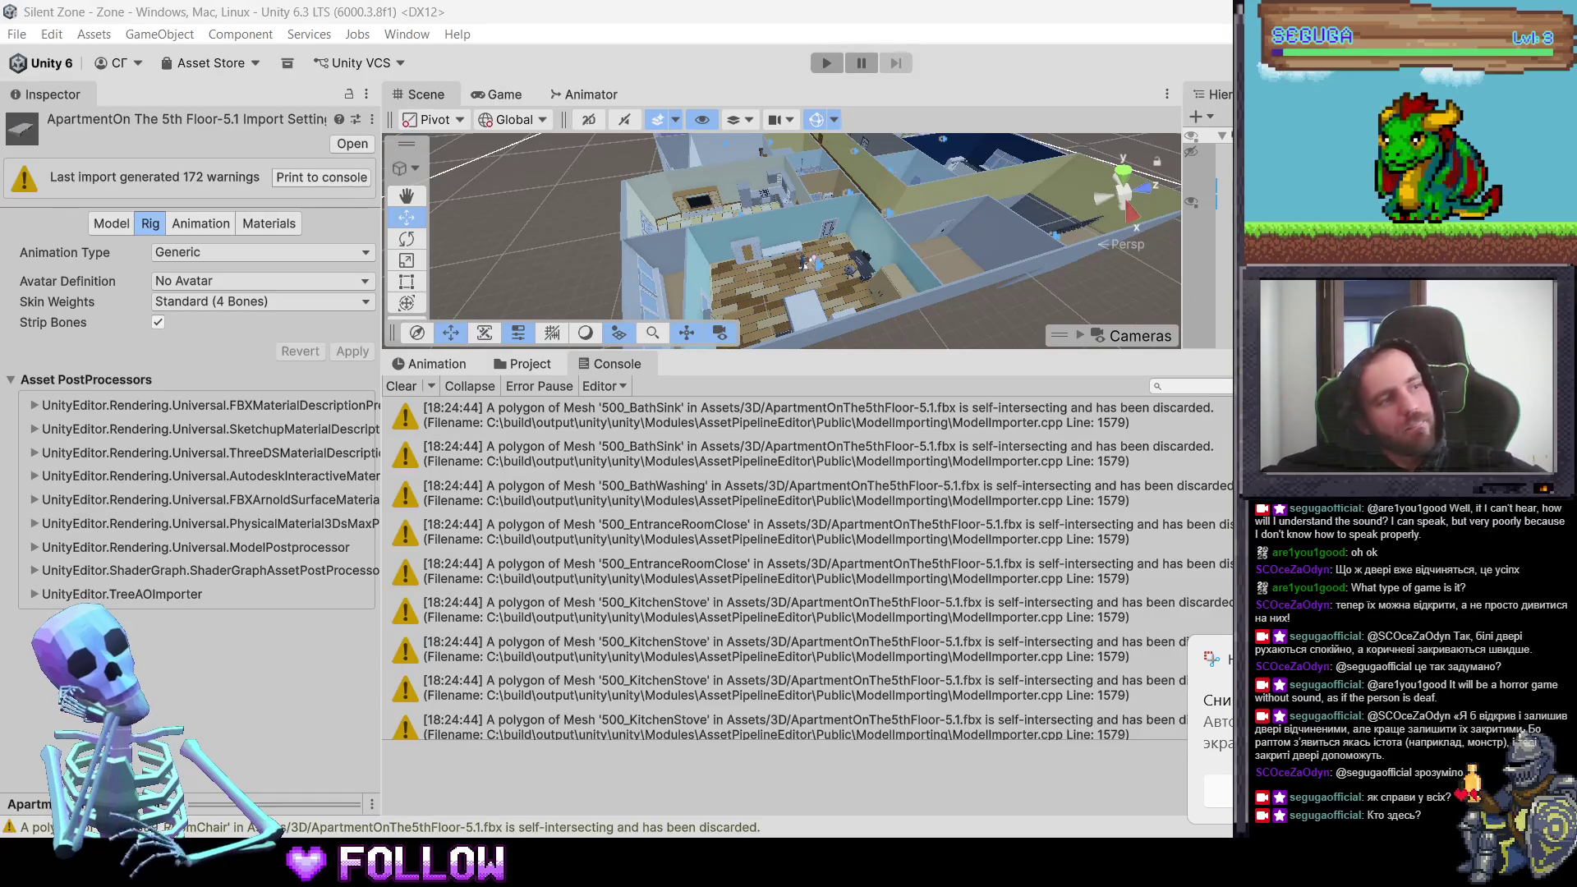
drag(811, 352, 810, 602)
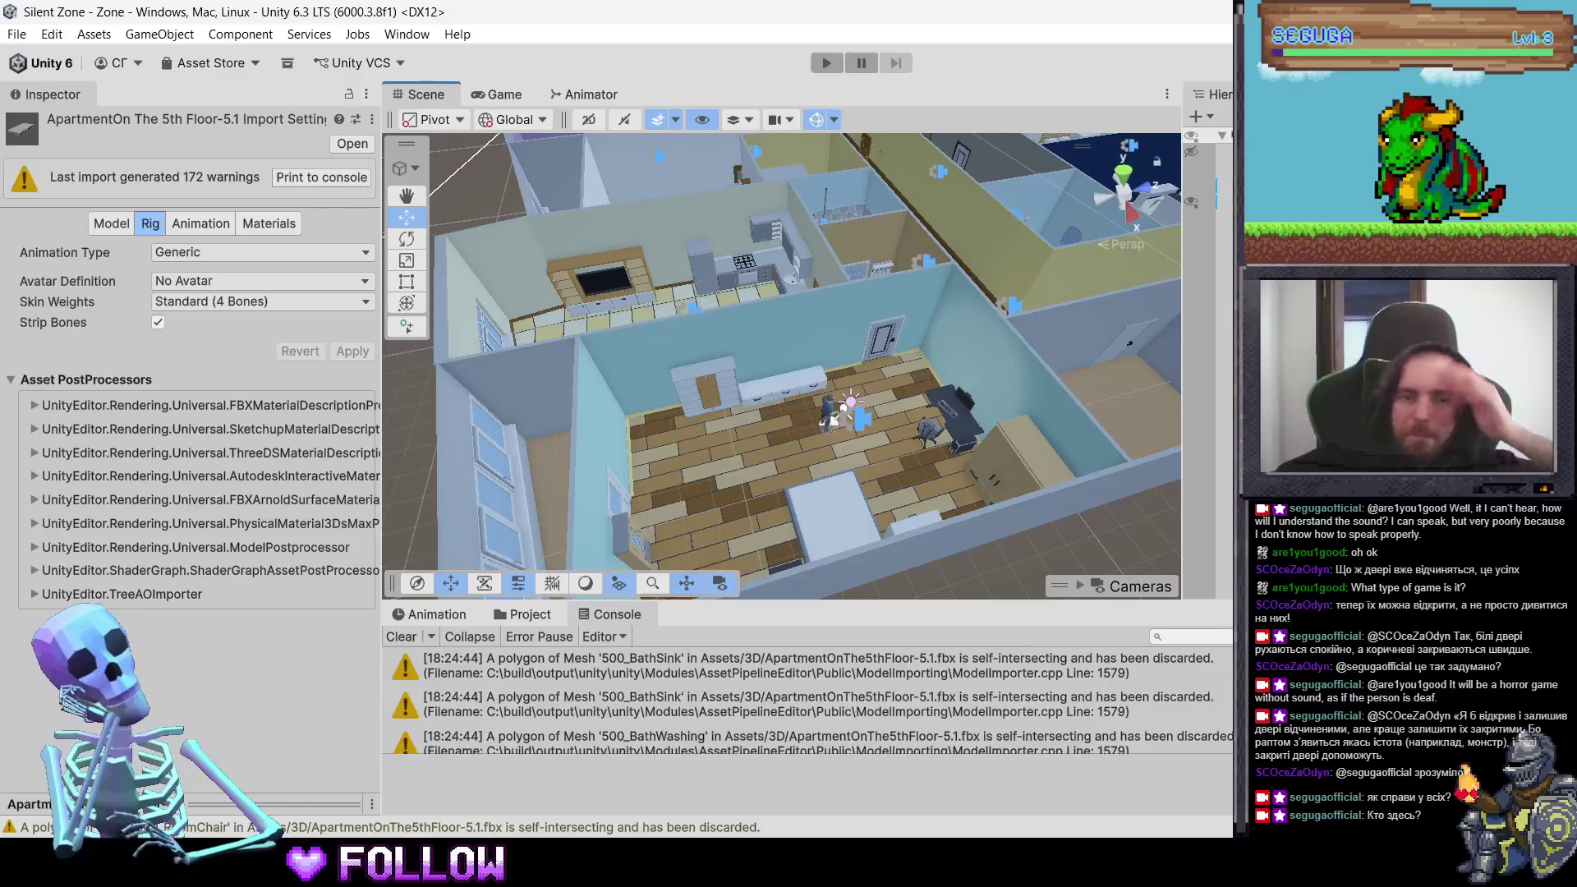
key(alt+Tab)
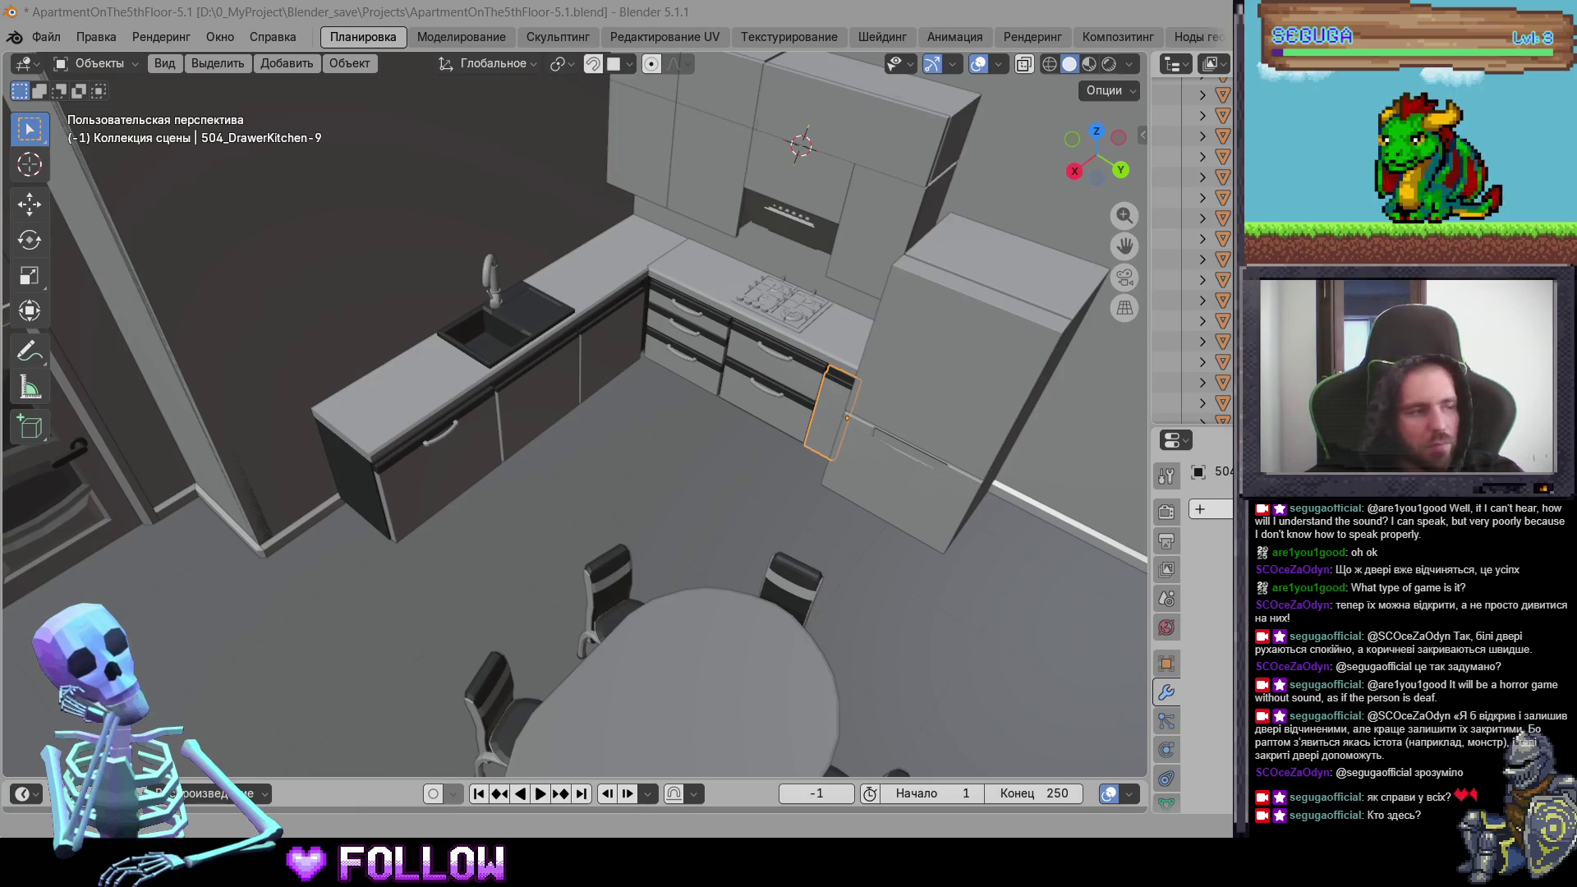
Step: Snap the 3D cursor to the balcony door's lower hinge and set its origin there
click(886, 249)
scroll(830, 277, down, 3)
mouse_move(830, 278)
middle_down()
mouse_move(653, 243)
mouse_move(479, 251)
middle_up()
mouse_move(813, 336)
middle_down()
mouse_move(602, 454)
mouse_move(593, 496)
middle_up()
scroll(602, 454, up, 4)
click(593, 496)
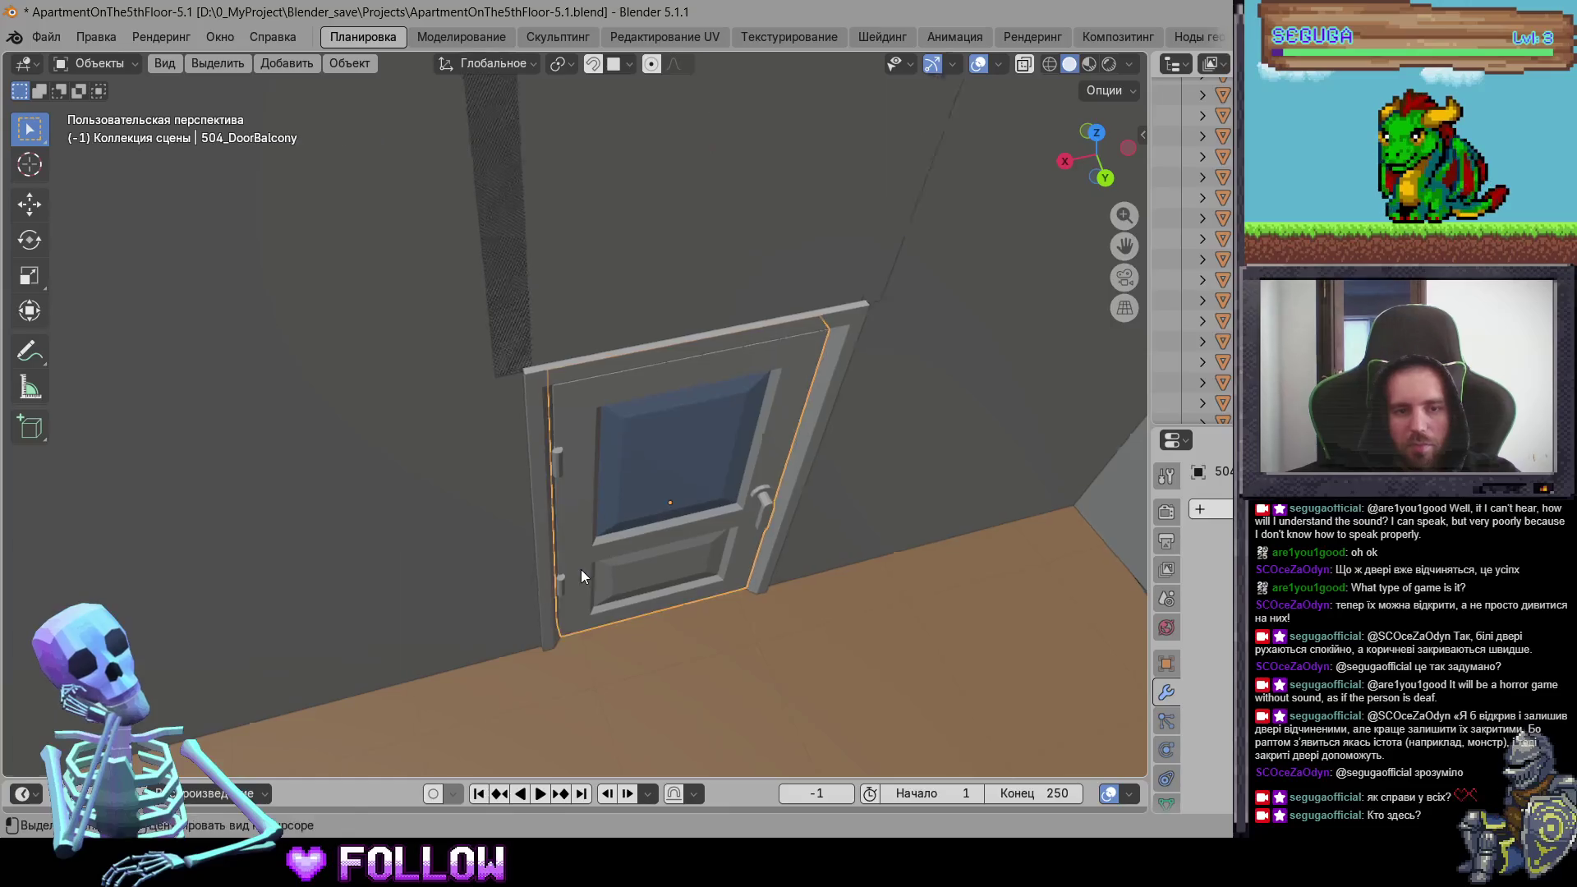
scroll(549, 530, up, 6)
shift+right_click(469, 479)
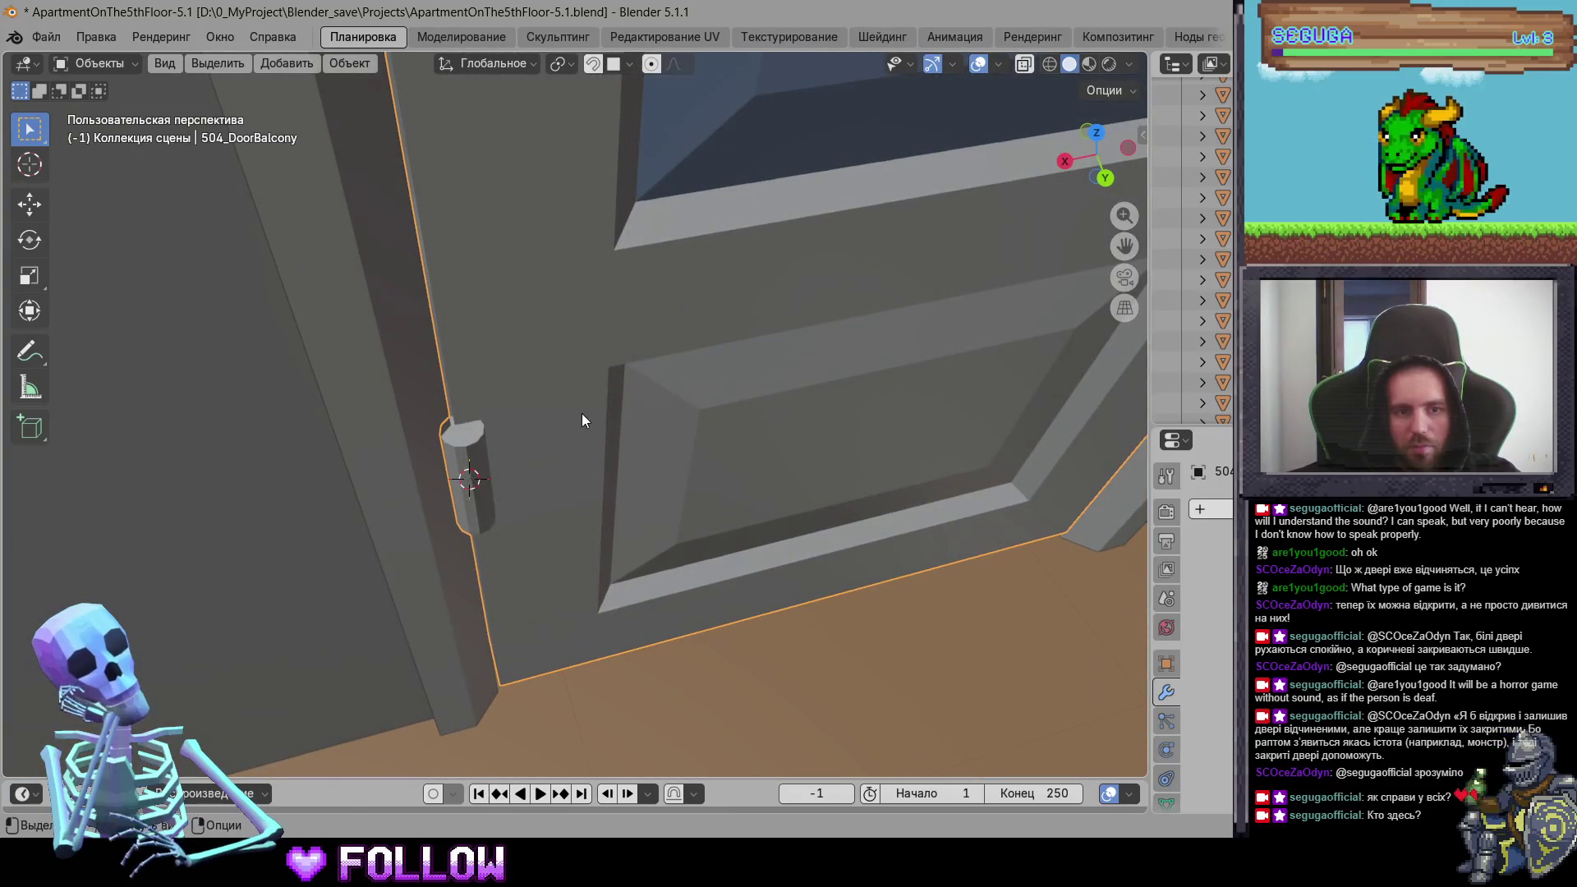
right_click(582, 413)
click(735, 458)
Step: Check the kitchen door and the room door by selecting each
scroll(747, 470, down, 4)
mouse_move(747, 471)
middle_down()
mouse_move(626, 450)
mouse_move(564, 467)
mouse_move(490, 393)
mouse_move(554, 426)
middle_up()
scroll(563, 475, down, 4)
scroll(554, 426, up, 5)
click(510, 427)
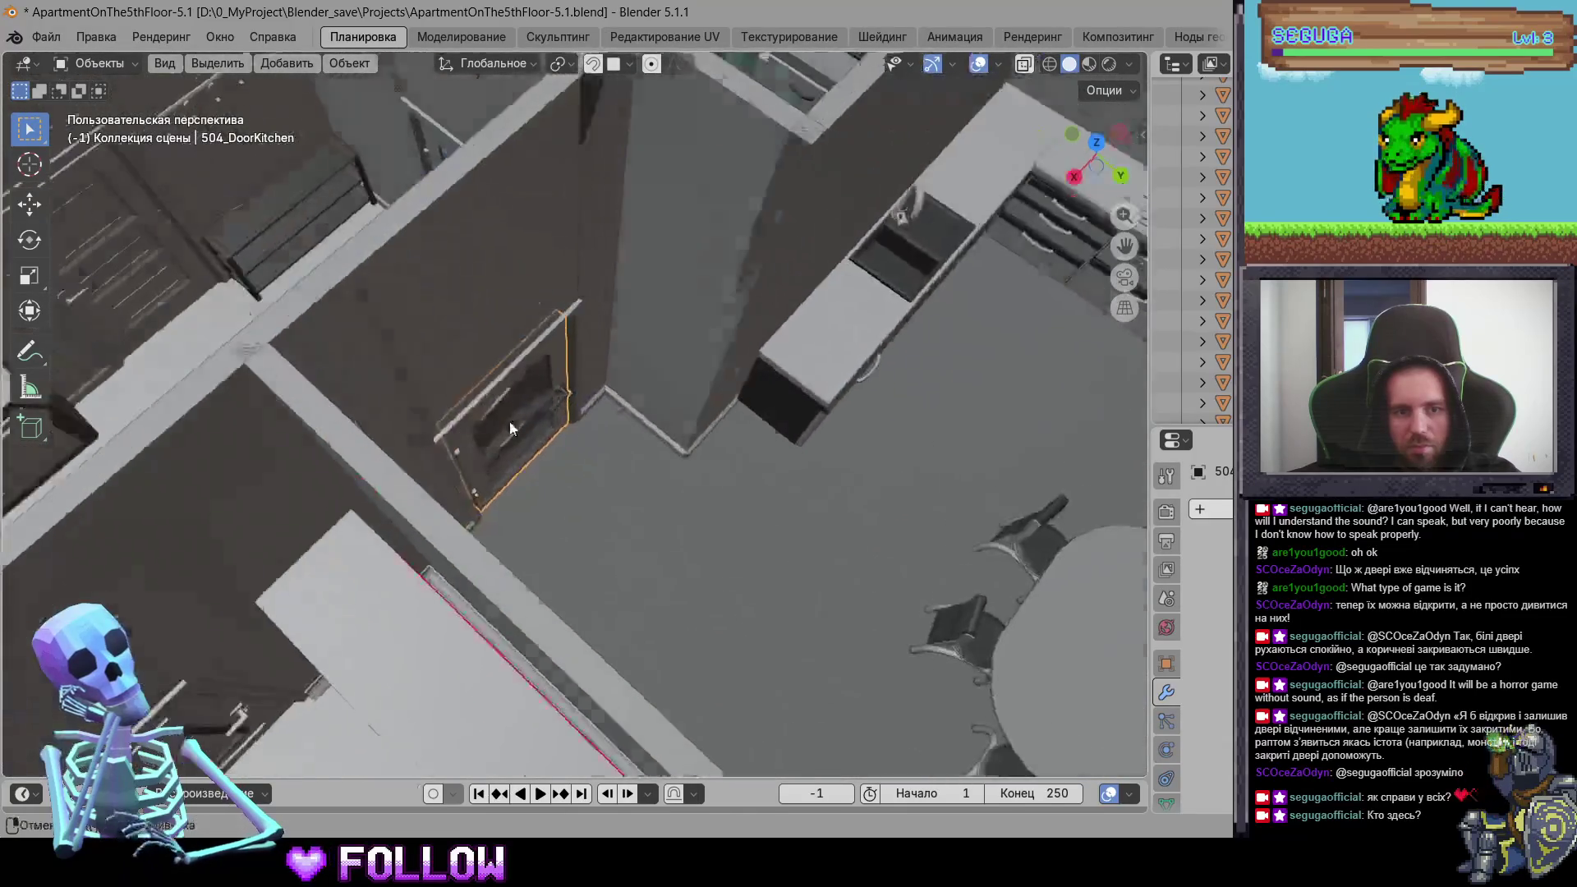
scroll(511, 428, down, 3)
mouse_move(685, 299)
middle_down()
mouse_move(565, 314)
mouse_move(688, 371)
middle_up()
click(558, 317)
scroll(549, 322, up, 3)
scroll(639, 333, down, 4)
scroll(853, 359, up, 4)
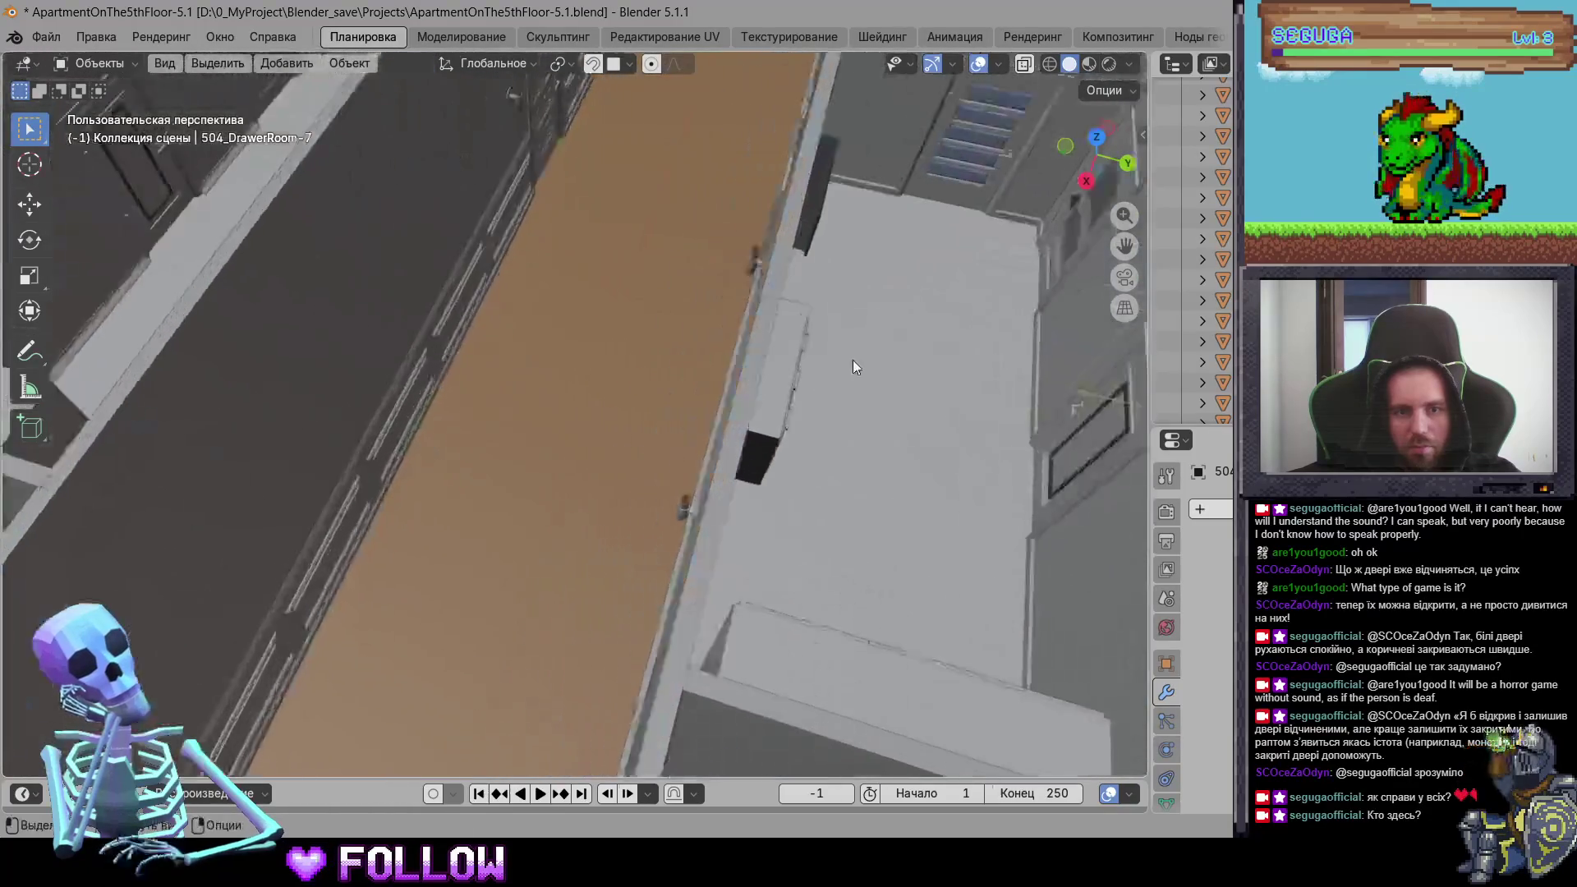
Step: Select the corridor door, bathroom door, and entrance-room cabinet door in turn
middle_drag(853, 360, 577, 352)
scroll(576, 352, down, 3)
middle_drag(574, 412, 918, 414)
click(592, 435)
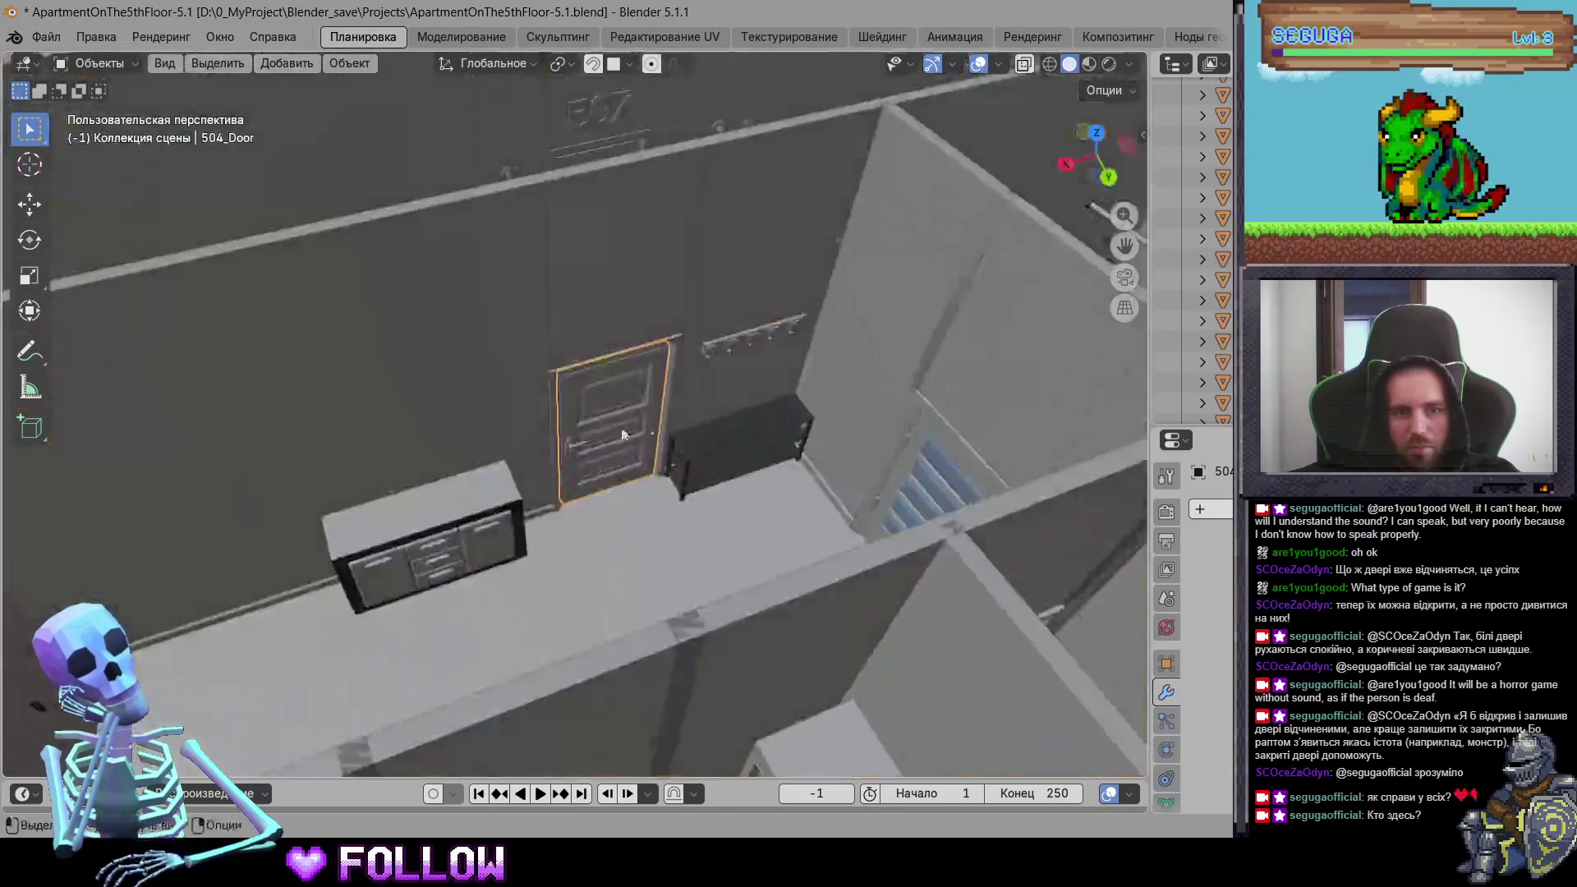
middle_drag(591, 436, 979, 479)
click(979, 480)
scroll(903, 472, up, 4)
mouse_move(790, 466)
middle_down()
mouse_move(444, 432)
mouse_move(870, 393)
mouse_move(616, 381)
mouse_move(718, 398)
middle_up()
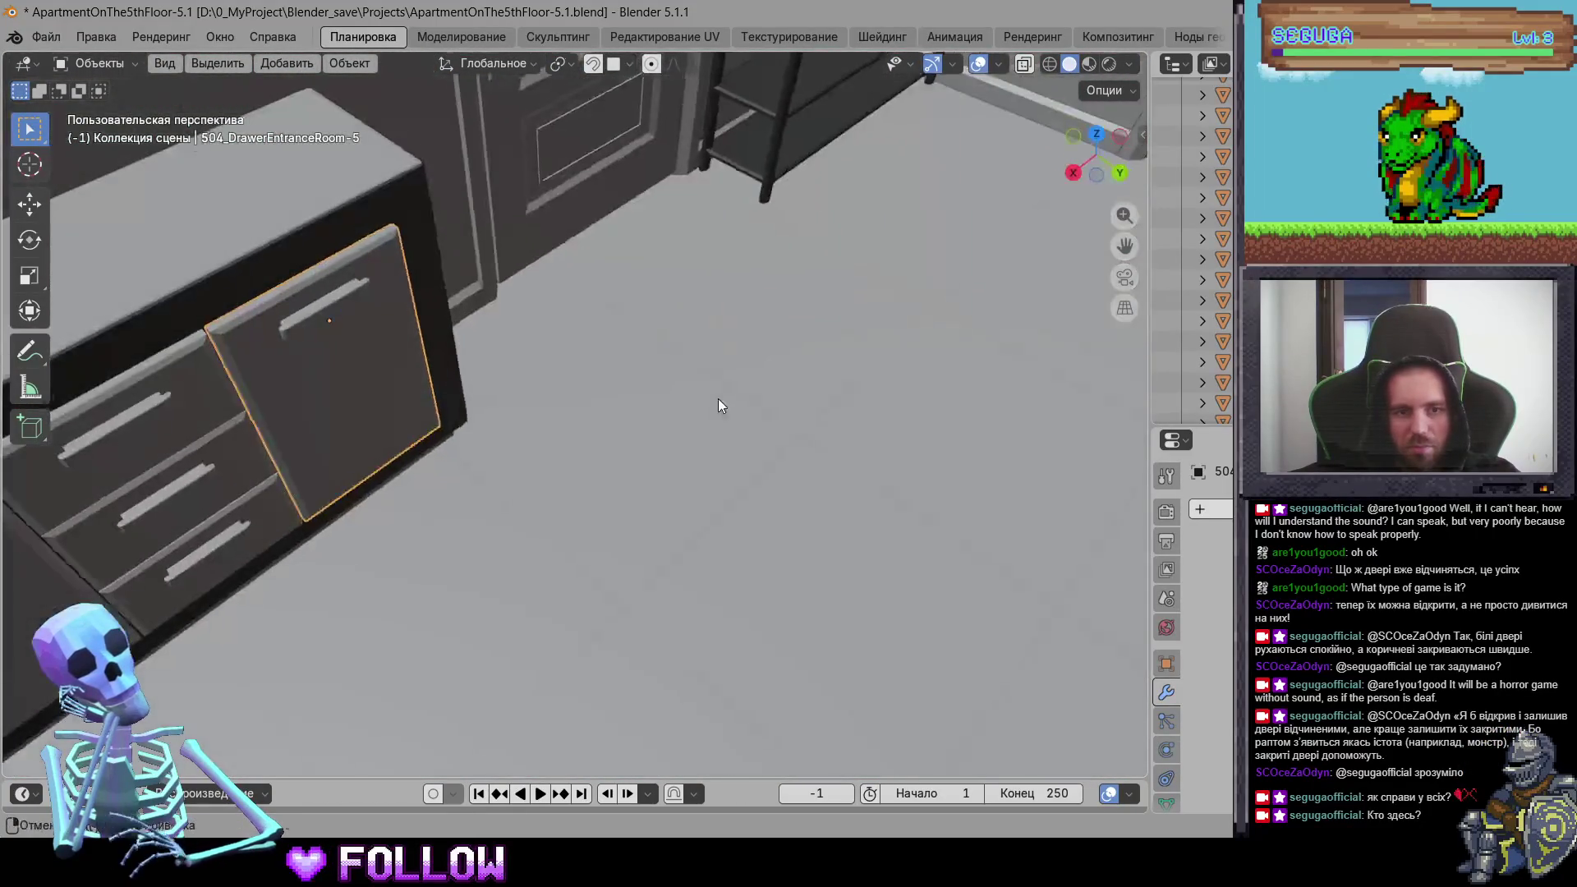
click(345, 376)
scroll(345, 376, up, 5)
mouse_move(491, 396)
middle_down()
mouse_move(580, 363)
mouse_move(570, 346)
mouse_move(634, 468)
mouse_move(616, 422)
middle_up()
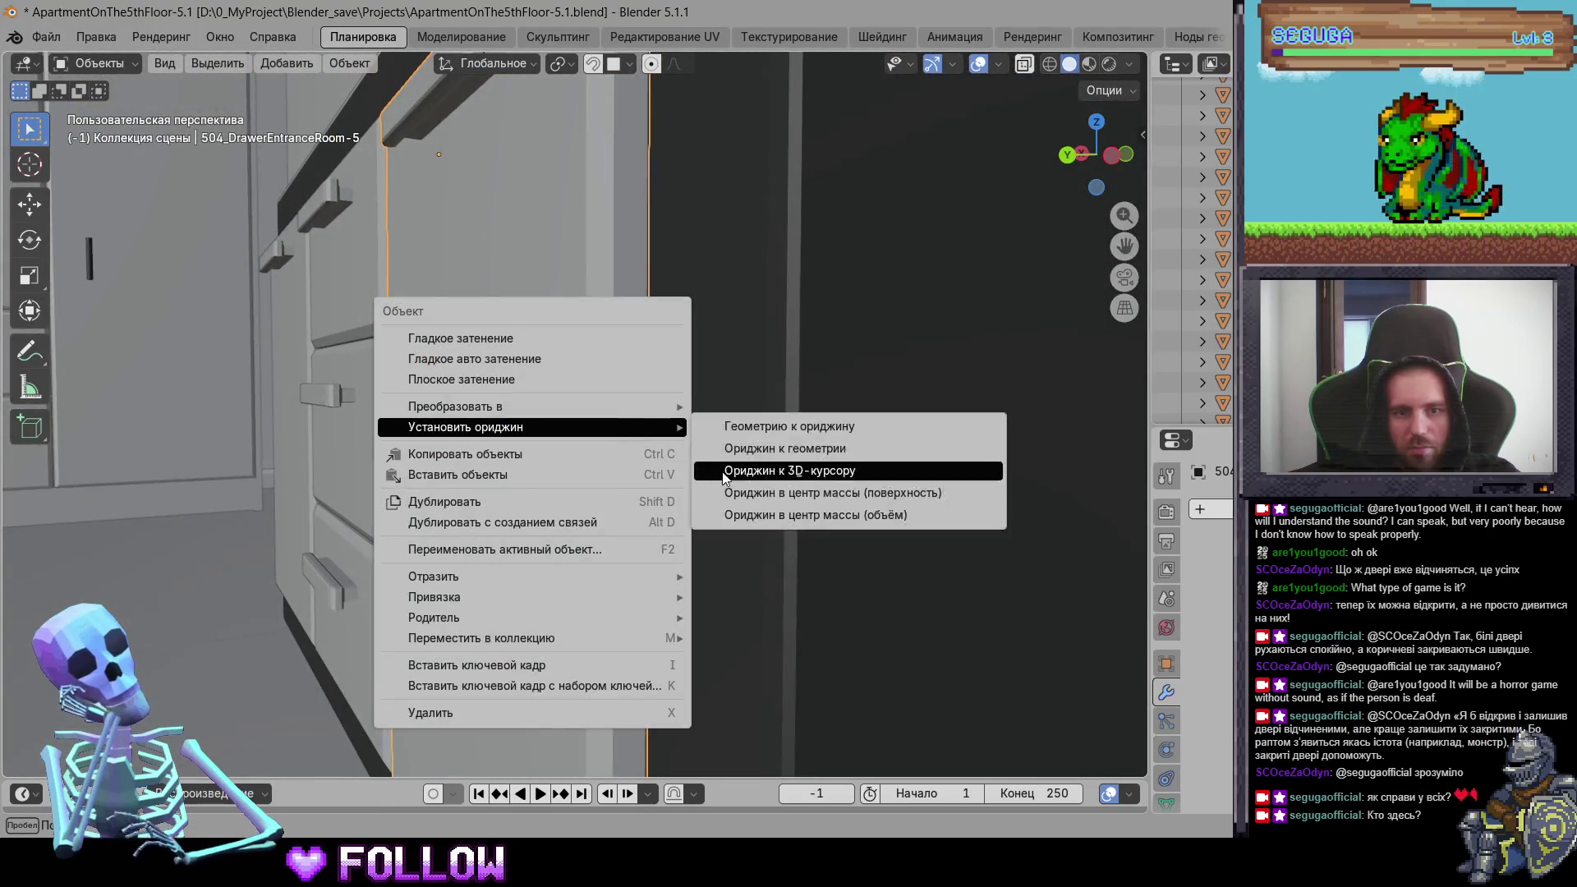
Step: Move both entrance-room cabinet doors' origins to their hinge edges
click(789, 471)
key(shift+grave)
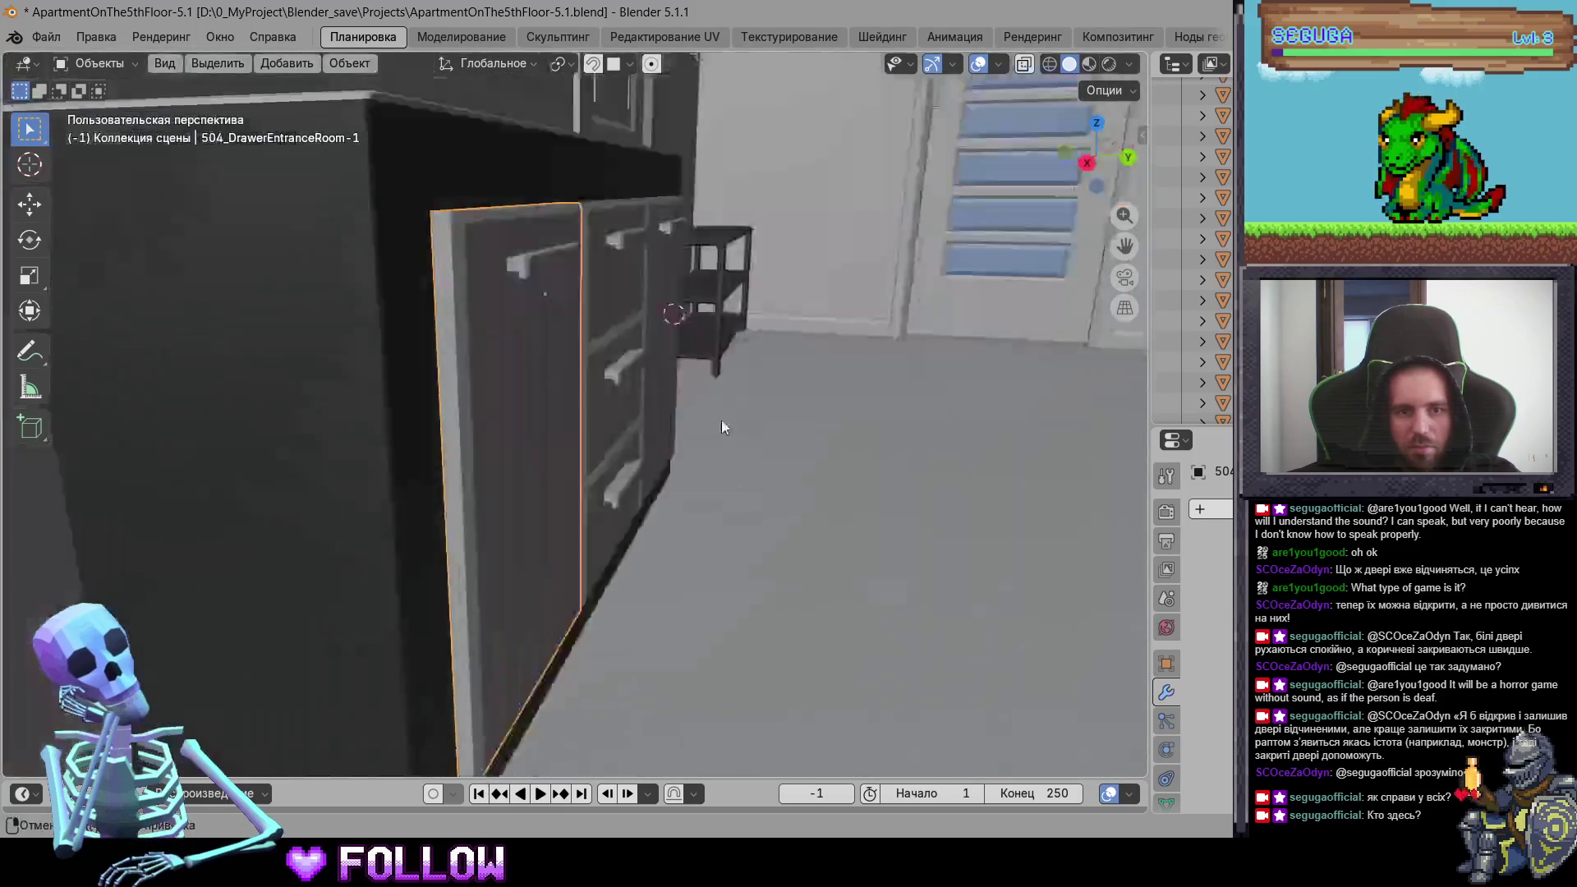
key(w)
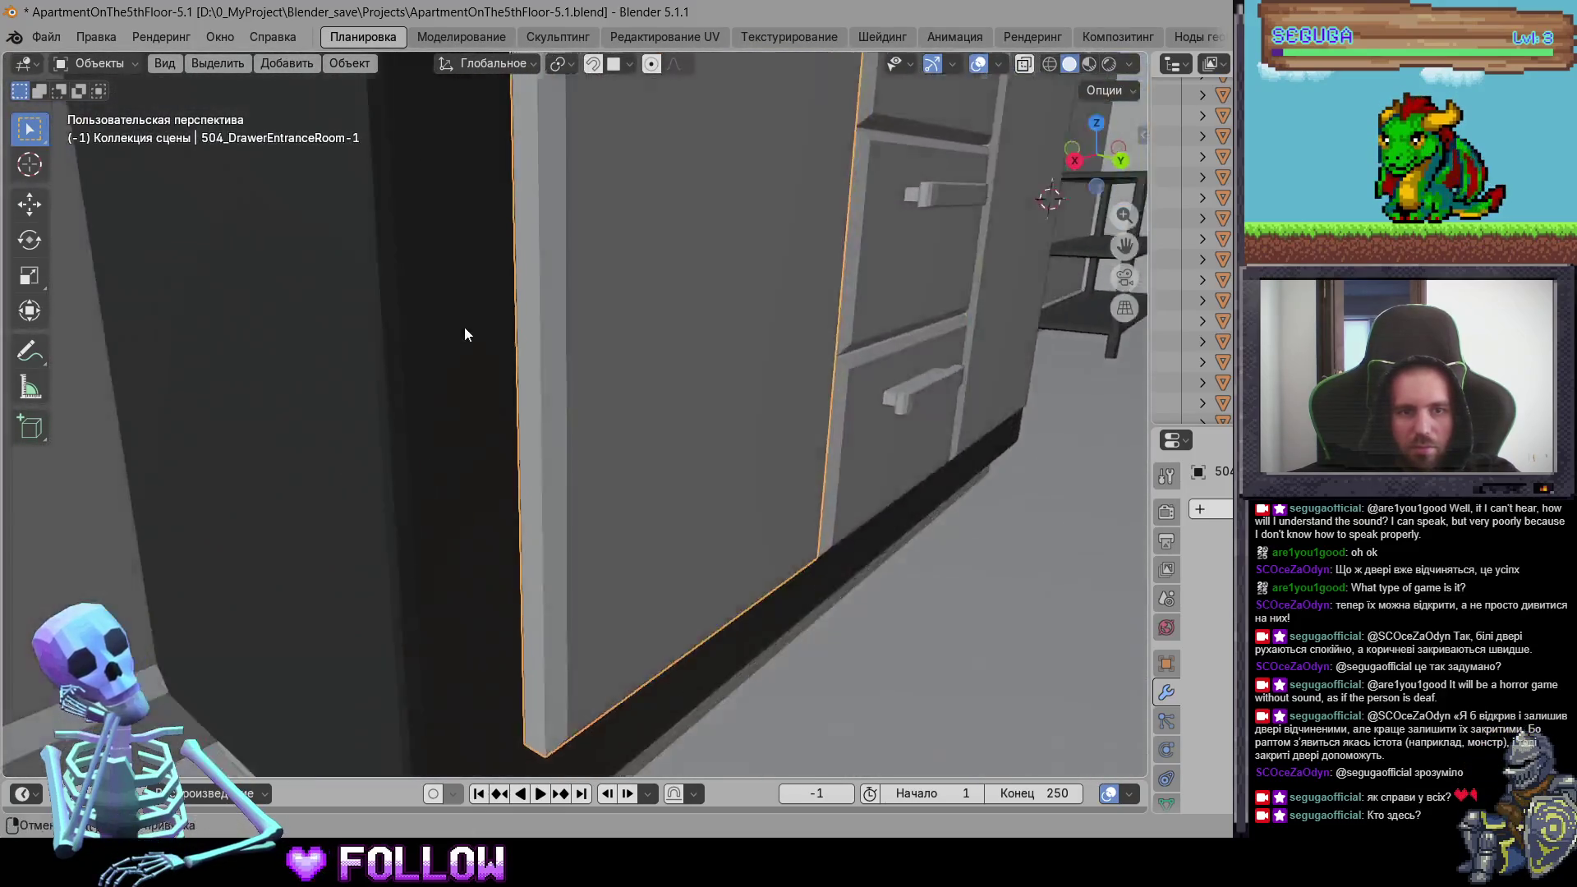
click(538, 349)
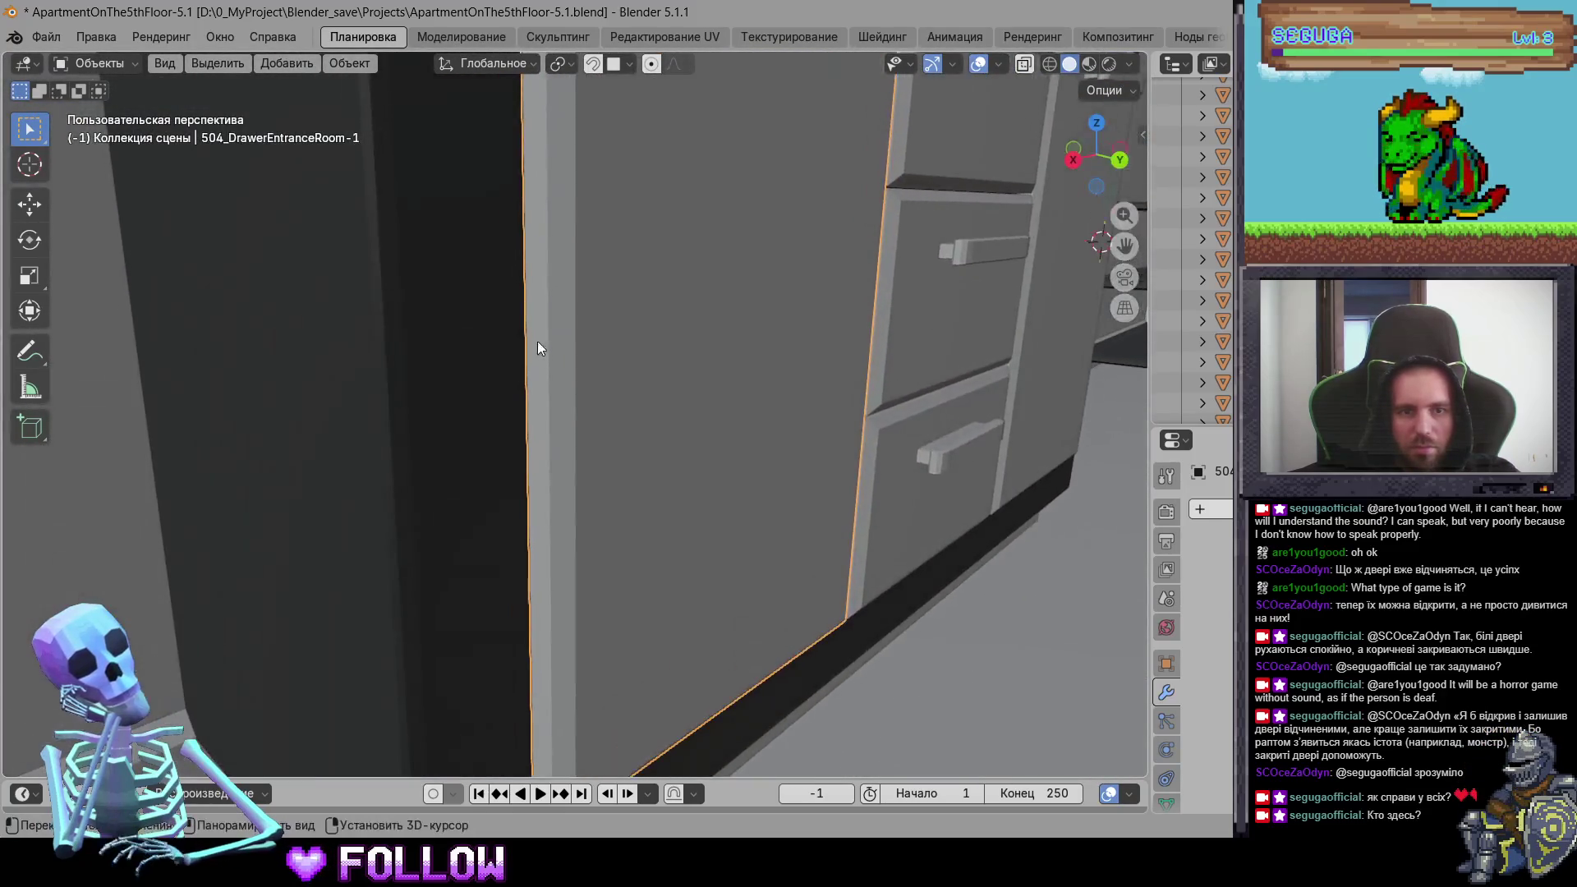
right_click(536, 328)
click(654, 379)
Step: Move the first wardrobe door's origin to the 3D cursor at its hinge edge
key(shift+grave)
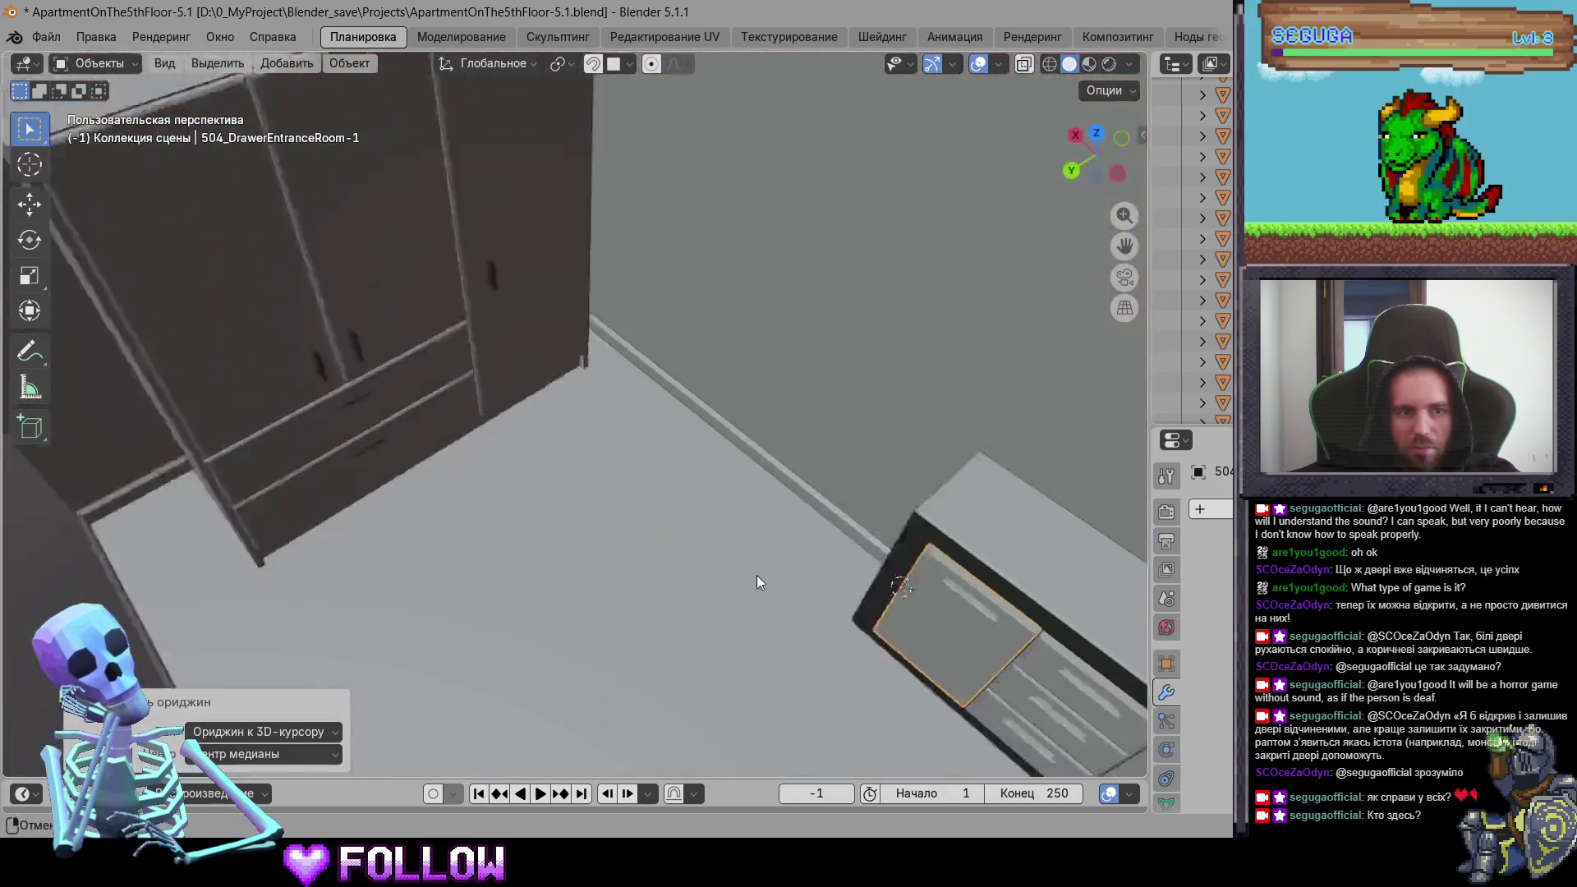
click(606, 347)
click(606, 347)
mouse_move(606, 346)
middle_down()
mouse_move(616, 445)
mouse_move(481, 431)
mouse_move(641, 440)
mouse_move(930, 530)
mouse_move(689, 432)
mouse_move(727, 511)
middle_up()
right_click(731, 513)
click(830, 556)
Step: Move the remaining wardrobe doors' origins to the 3D cursor
mouse_move(829, 556)
middle_down()
mouse_move(898, 570)
mouse_move(736, 547)
mouse_move(976, 440)
mouse_move(668, 389)
mouse_move(534, 411)
middle_up()
right_click(538, 325)
mouse_move(559, 339)
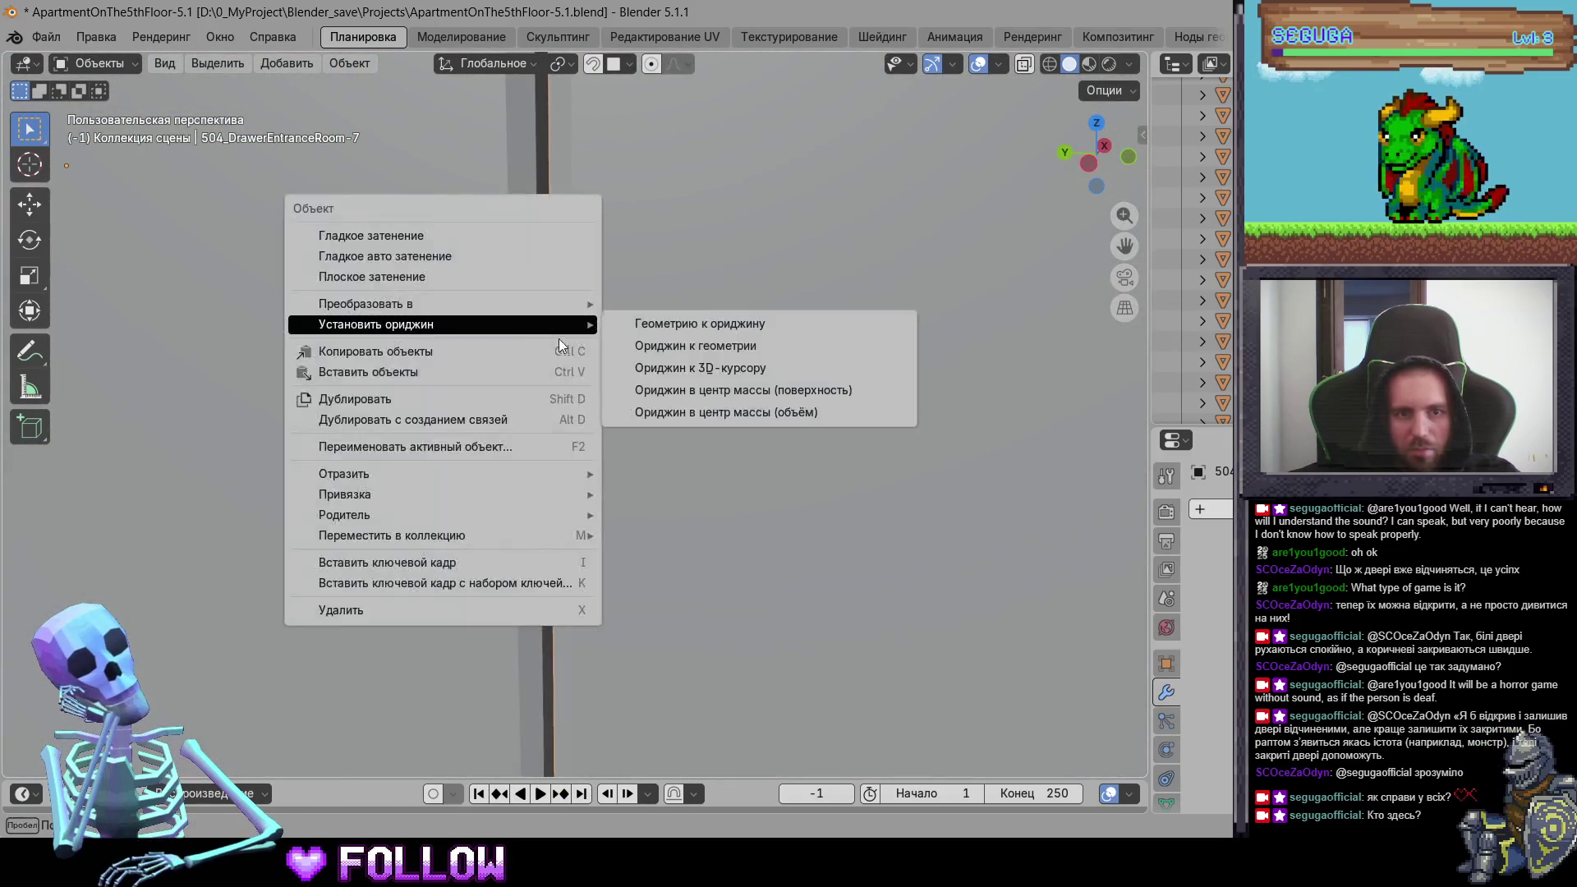
click(657, 362)
mouse_move(657, 362)
middle_down()
mouse_move(446, 402)
mouse_move(741, 499)
mouse_move(584, 481)
mouse_move(608, 449)
mouse_move(339, 480)
middle_up()
scroll(585, 480, up, 3)
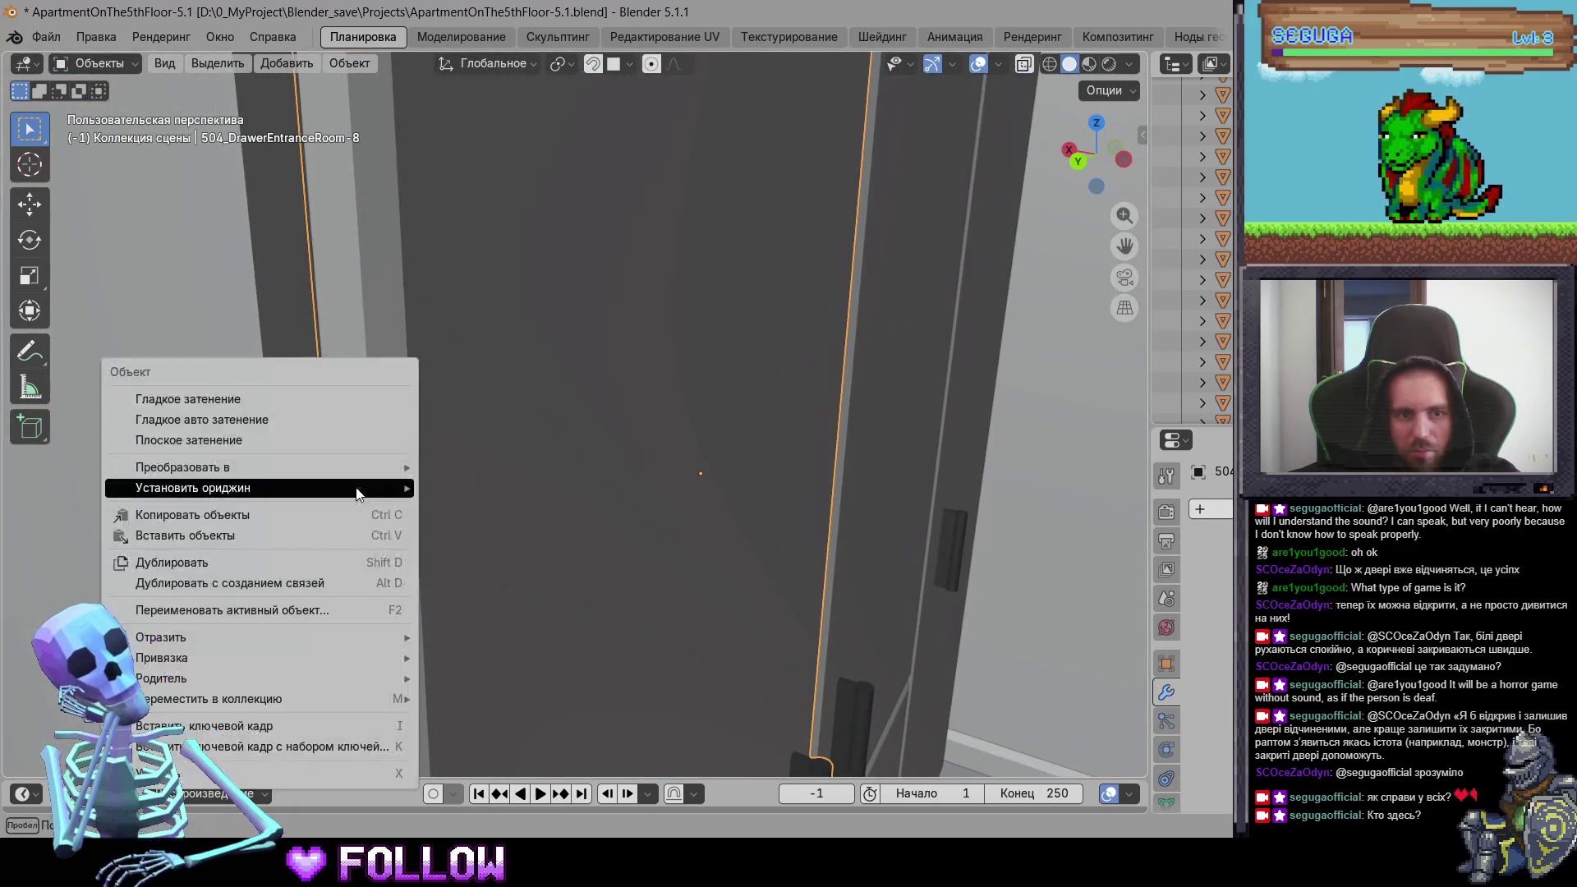
click(509, 540)
scroll(574, 567, down, 8)
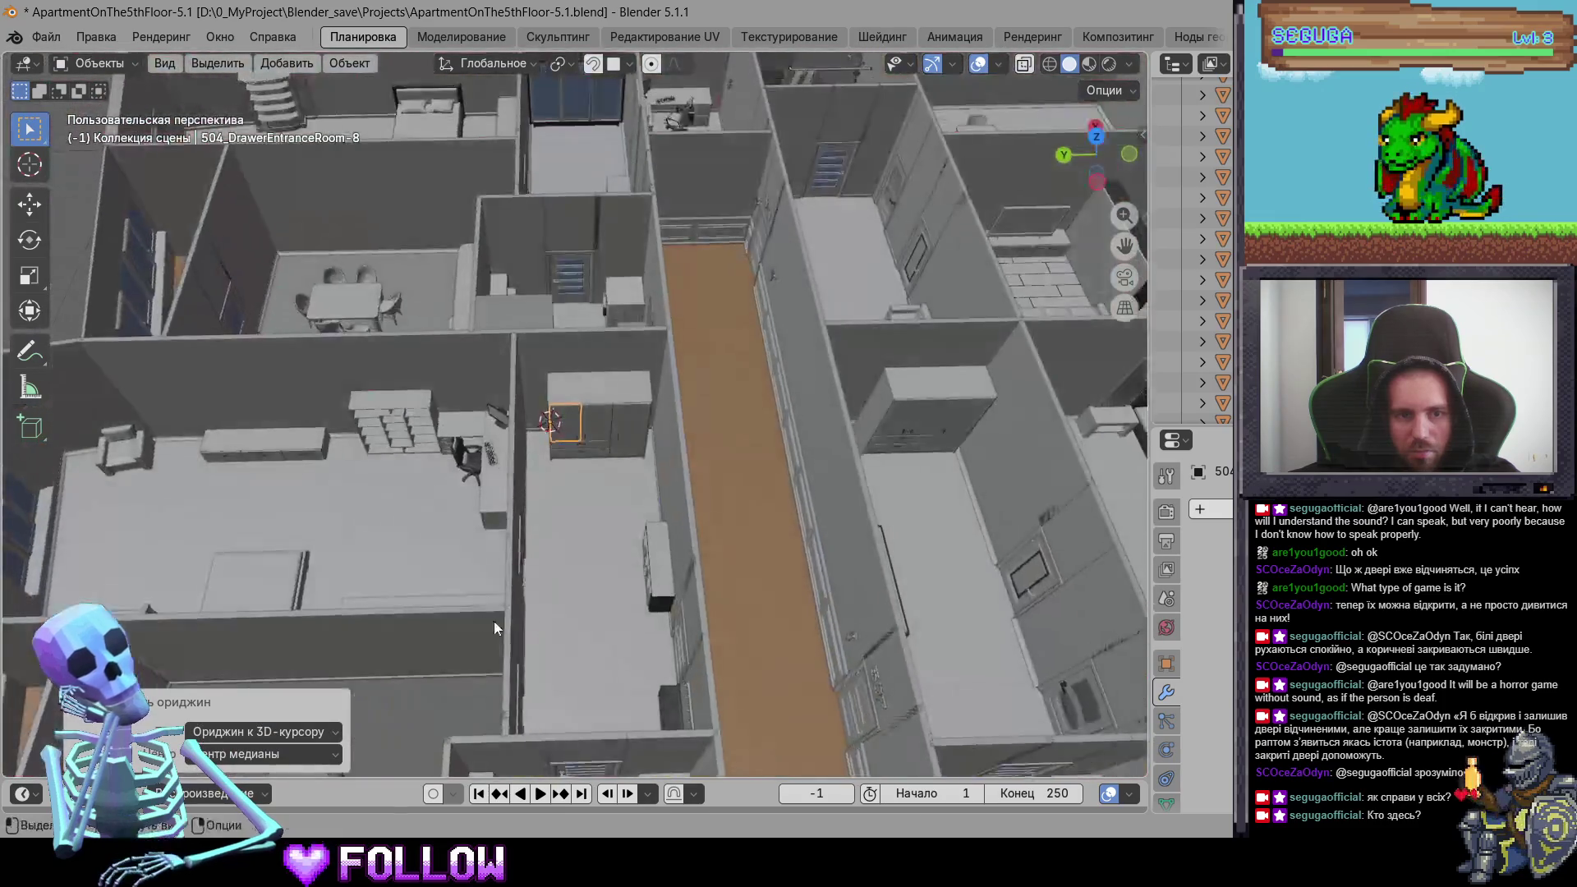
Step: Select the room door and zoom in toward the room
mouse_move(494, 622)
middle_down()
mouse_move(714, 450)
mouse_move(539, 440)
mouse_move(377, 554)
middle_up()
click(562, 559)
mouse_move(587, 549)
middle_down()
mouse_move(641, 560)
mouse_move(614, 534)
mouse_move(600, 456)
mouse_move(563, 500)
middle_up()
scroll(641, 560, up, 5)
Step: Move the origins of the desk's upper and lower drawer doors to the 3D cursor
scroll(563, 499, up, 4)
click(611, 467)
scroll(695, 501, up, 2)
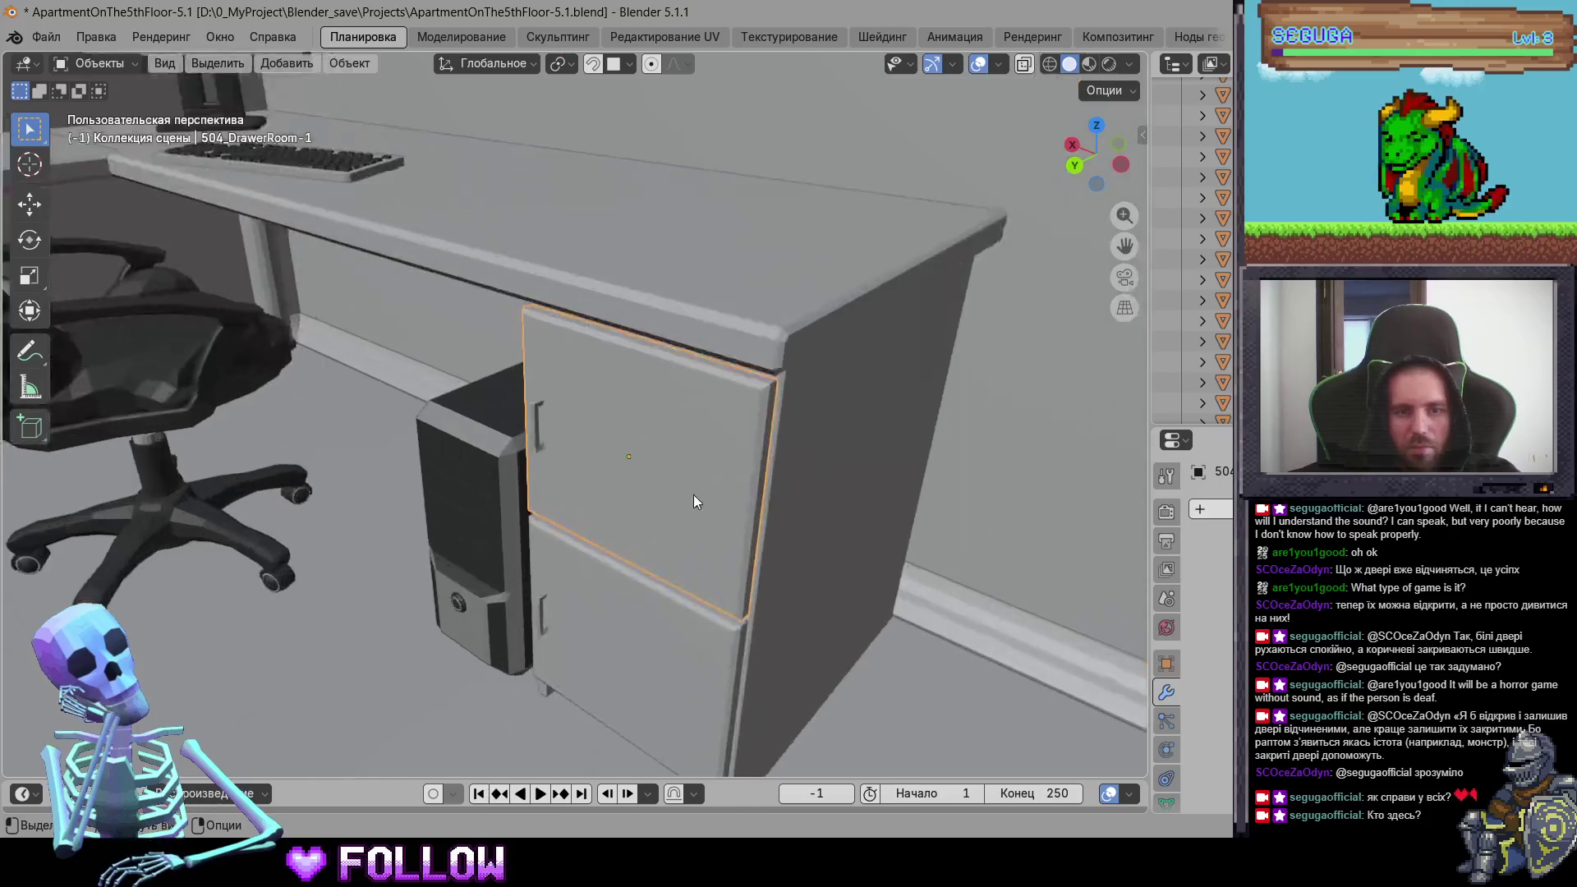
middle_drag(693, 495, 645, 460)
right_click(672, 457)
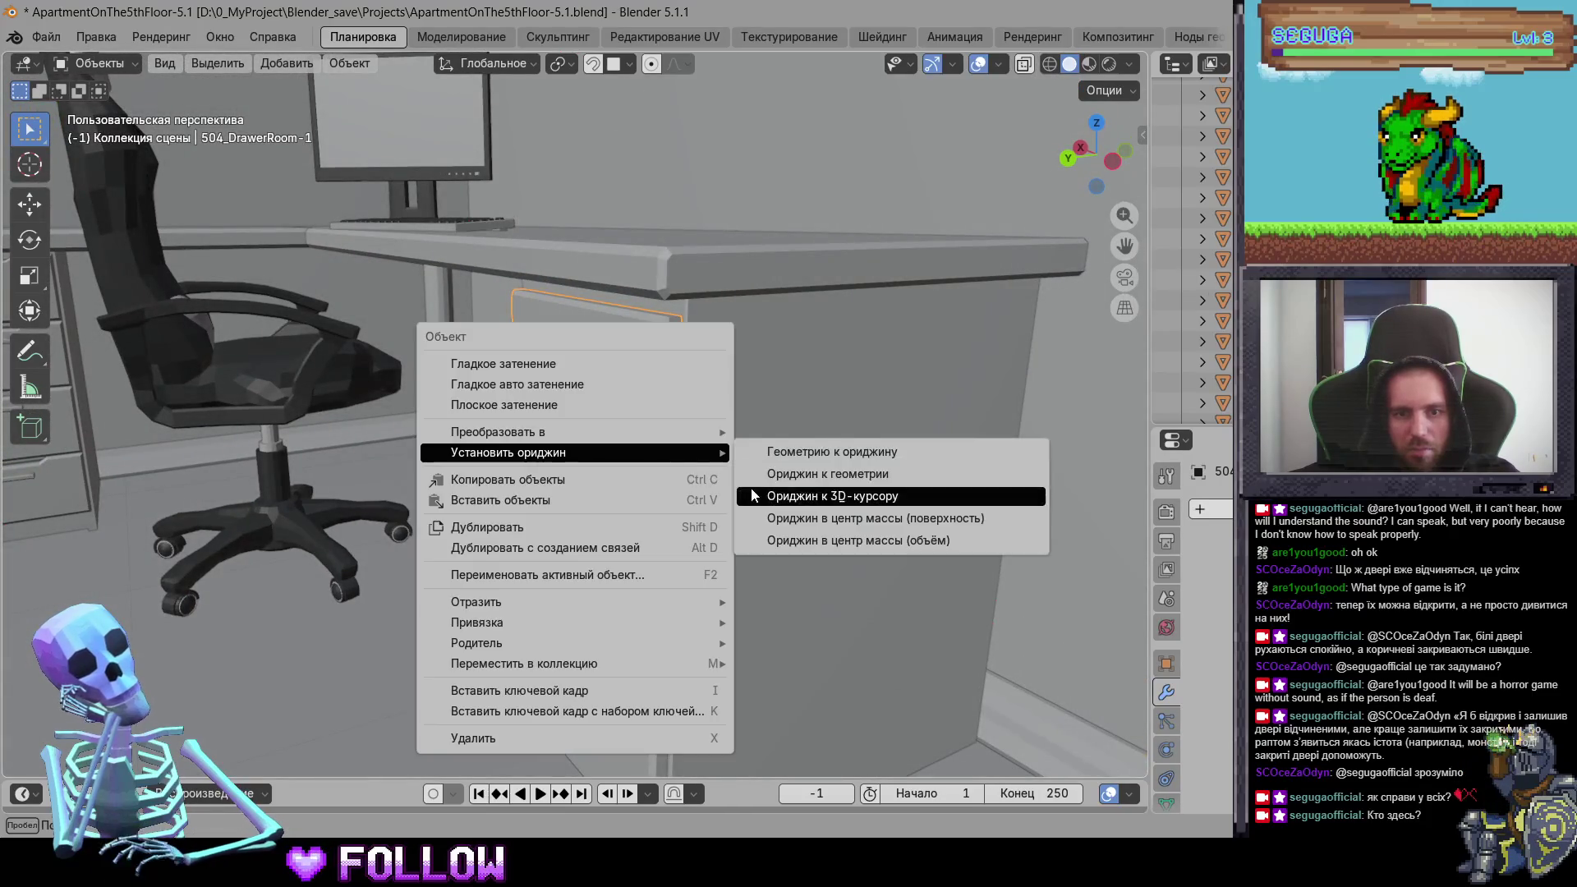
click(750, 495)
shift+middle_drag(750, 495, 662, 466)
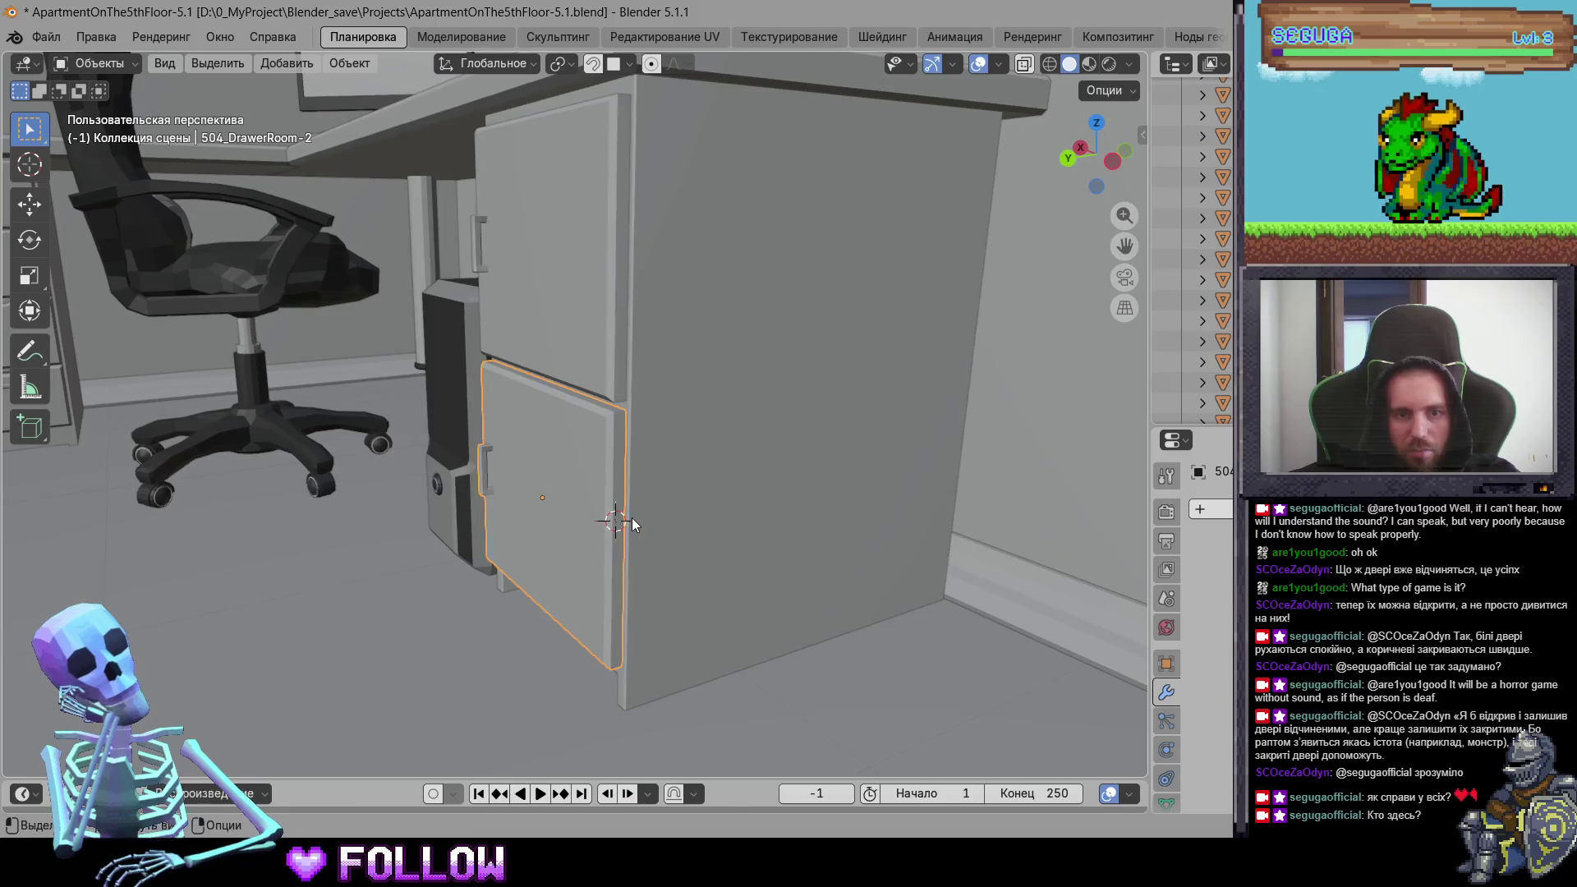
right_click(614, 523)
click(724, 561)
Step: Select the middle drawer front and set its origin to the 3D cursor
mouse_move(723, 561)
middle_down()
mouse_move(314, 452)
mouse_move(831, 670)
mouse_move(564, 431)
middle_up()
mouse_move(457, 404)
middle_down()
mouse_move(441, 521)
mouse_move(322, 561)
mouse_move(519, 619)
mouse_move(388, 698)
mouse_move(492, 542)
middle_up()
scroll(441, 521, down, 5)
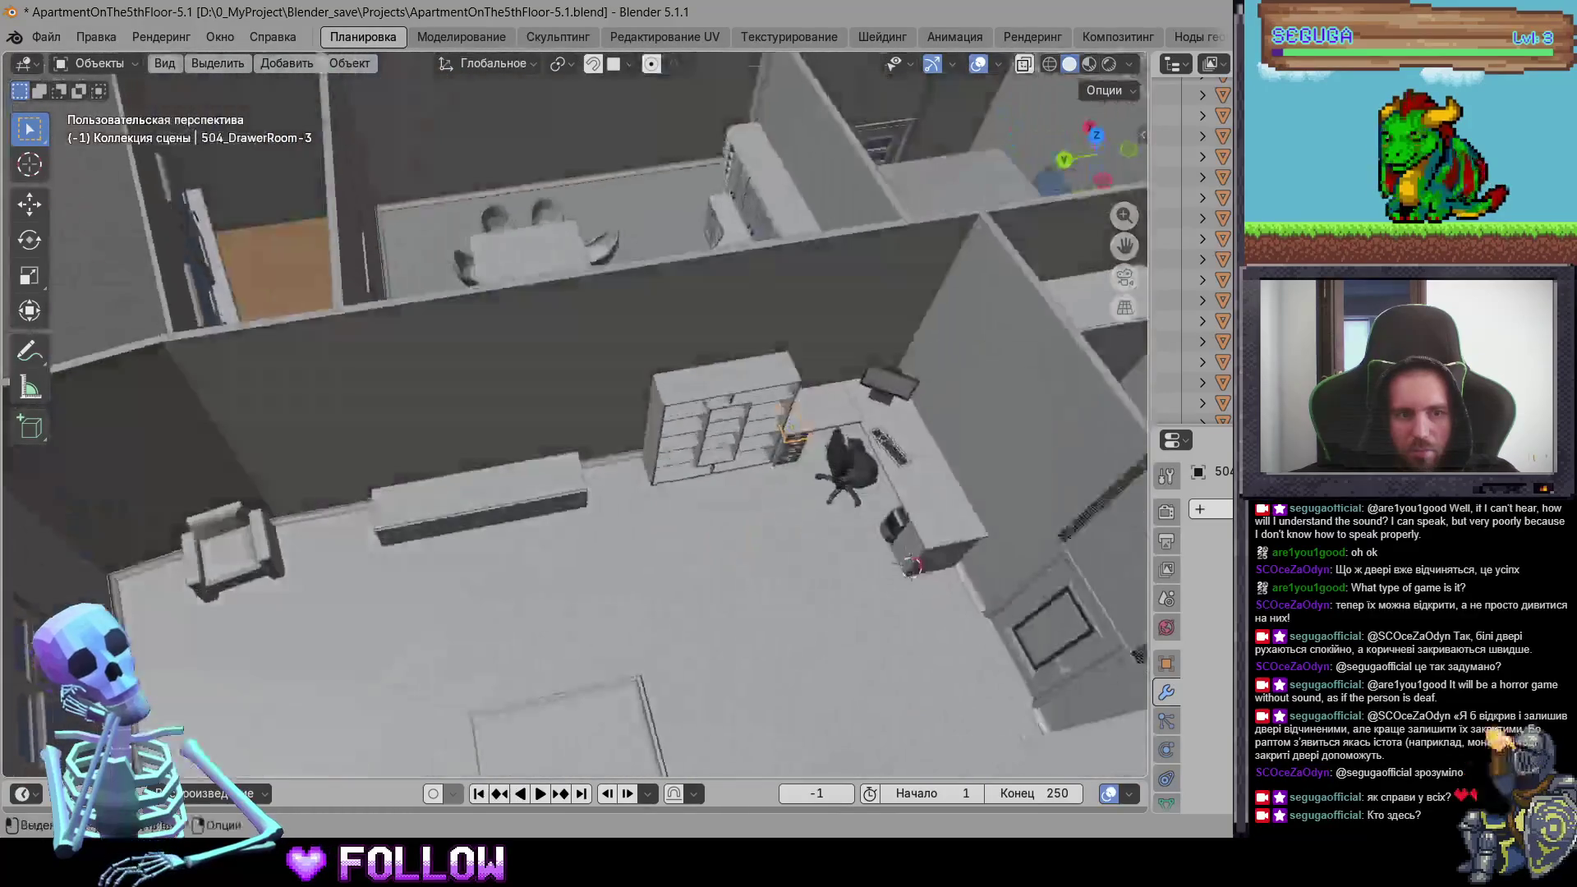
scroll(504, 525, up, 5)
click(515, 497)
scroll(638, 512, up, 4)
mouse_move(637, 512)
middle_down()
mouse_move(475, 499)
mouse_move(787, 473)
mouse_move(683, 539)
mouse_move(458, 366)
mouse_move(599, 539)
mouse_move(630, 413)
mouse_move(474, 498)
middle_up()
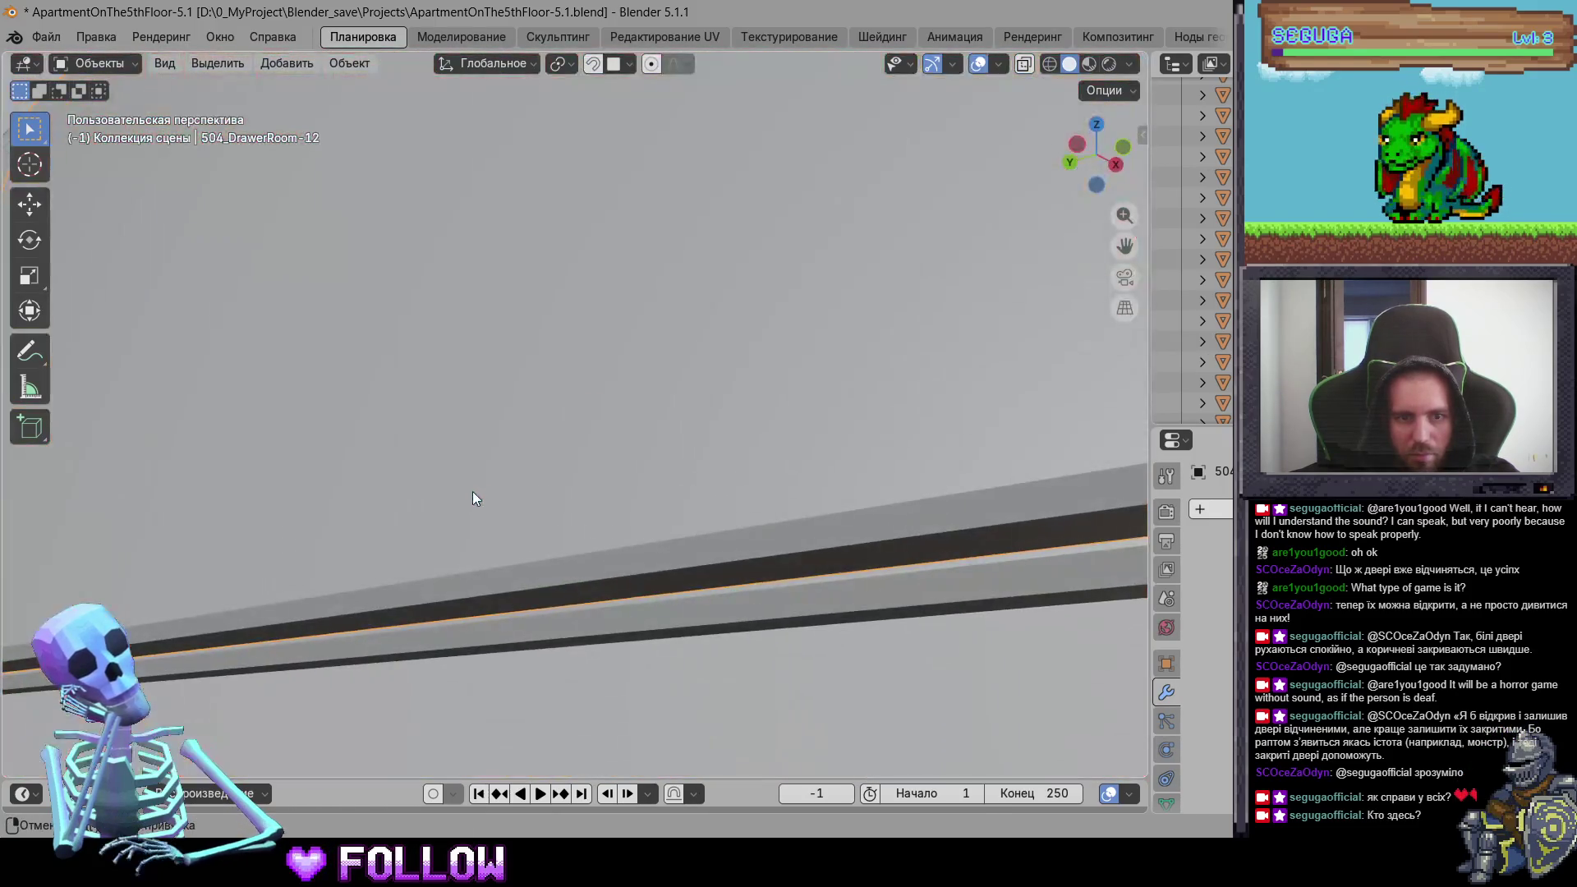
mouse_move(555, 598)
middle_down()
mouse_move(557, 568)
mouse_move(659, 593)
mouse_move(682, 644)
mouse_move(555, 375)
middle_up()
right_click(555, 375)
click(692, 419)
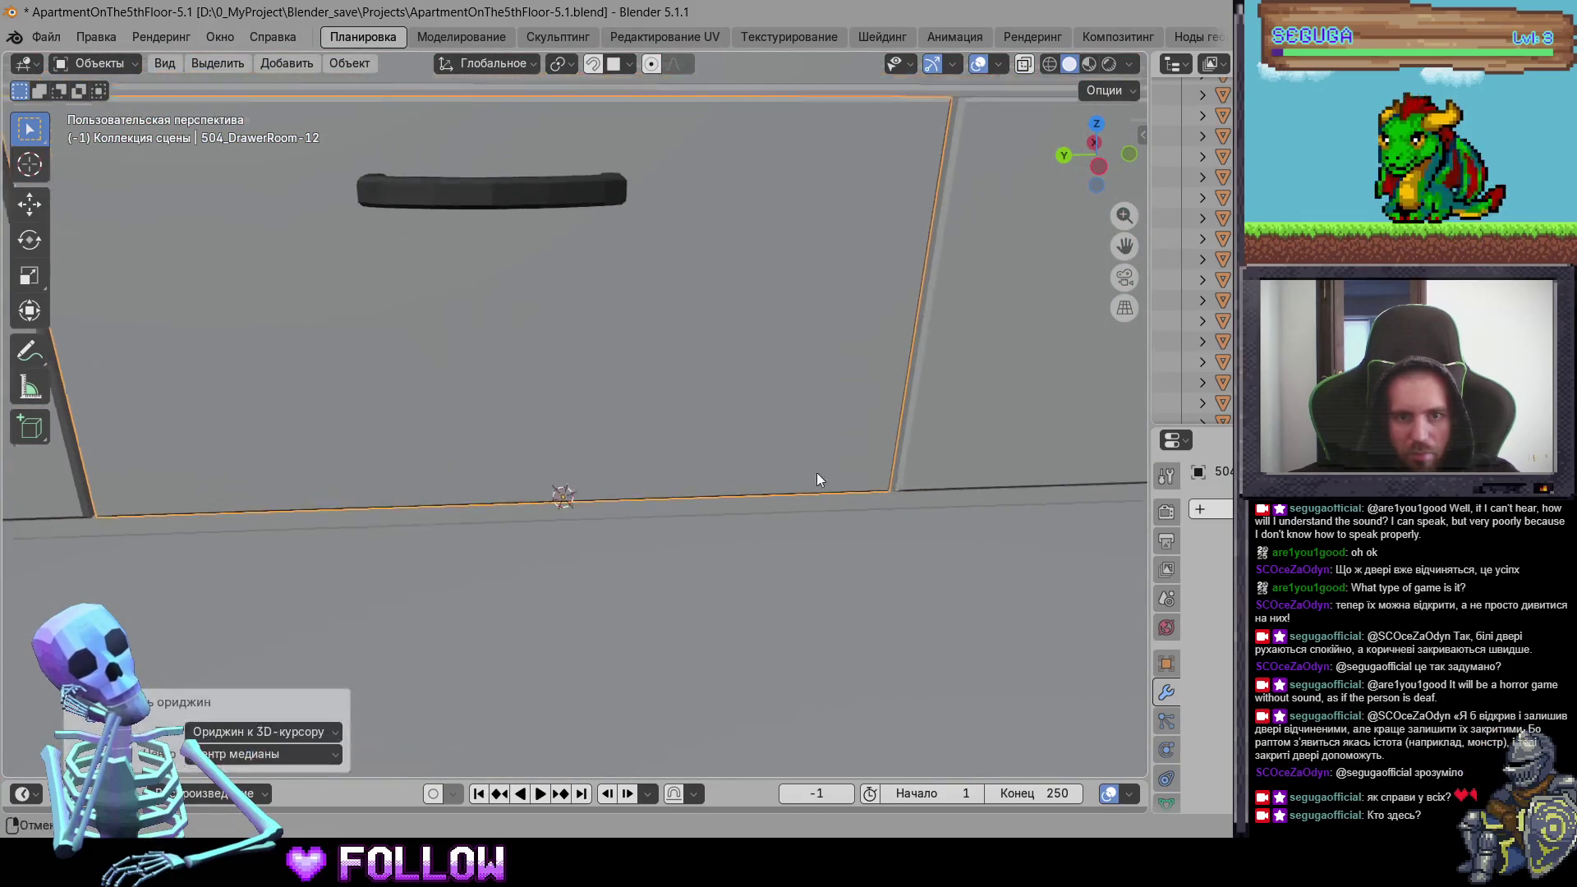
Step: Set the origin of drawer front 504_DrawerRoom-11 to the 3D cursor
mouse_move(525, 539)
middle_down()
mouse_move(609, 540)
mouse_move(501, 468)
mouse_move(470, 473)
mouse_move(772, 559)
mouse_move(763, 458)
middle_up()
mouse_move(838, 561)
middle_down()
mouse_move(711, 460)
mouse_move(664, 517)
middle_up()
click(623, 667)
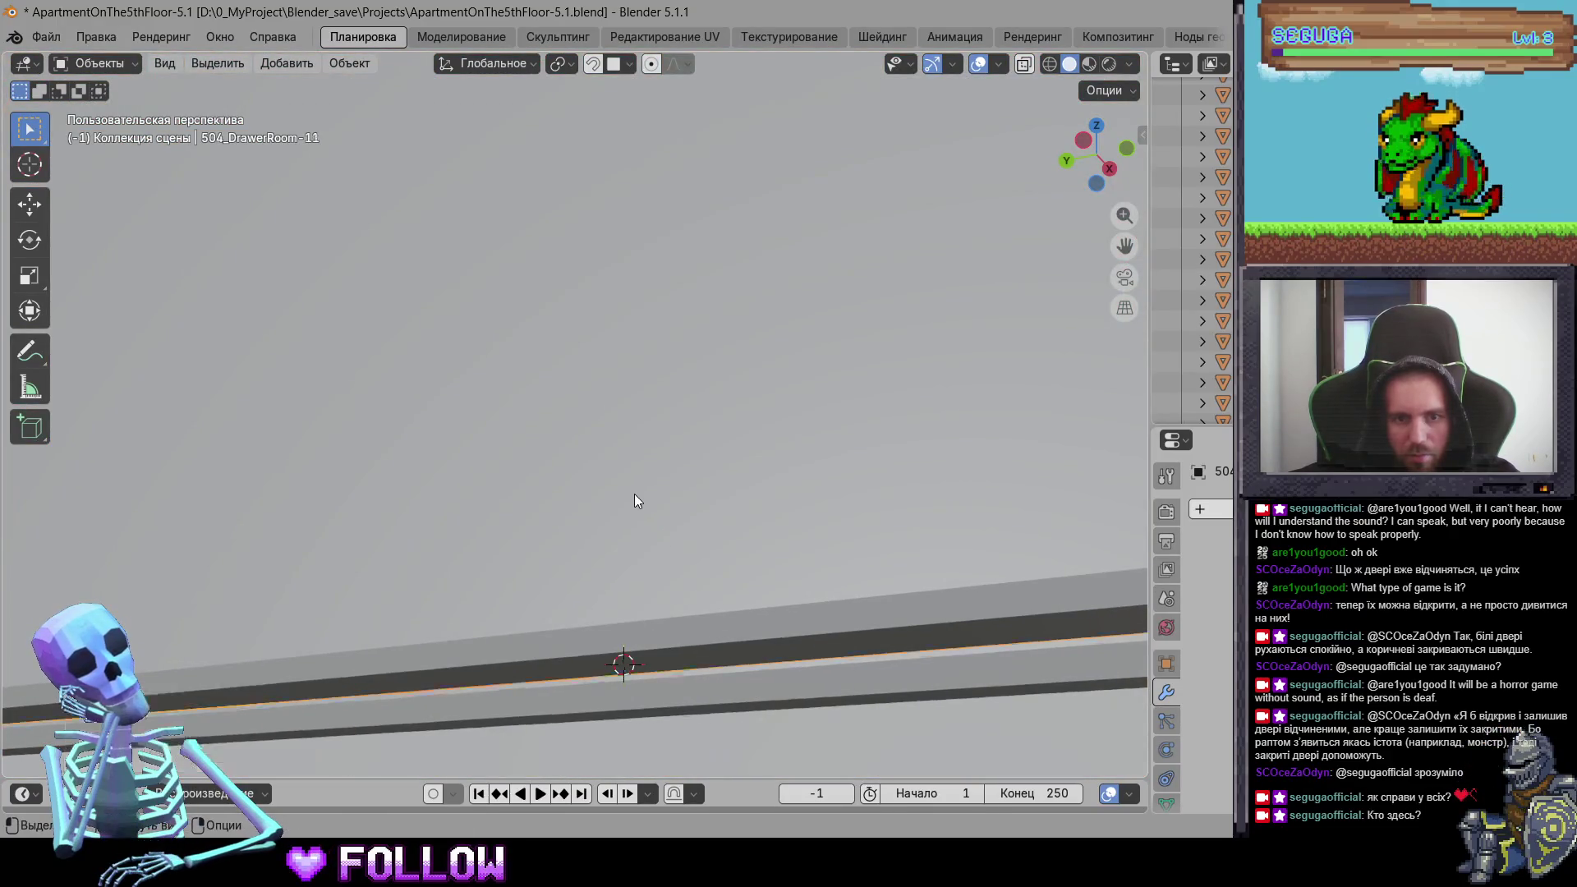
right_click(634, 494)
click(763, 542)
Step: Set the origin of drawer front 504_DrawerRoom-13 to the 3D cursor
mouse_move(727, 660)
middle_down()
mouse_move(676, 101)
mouse_move(712, 152)
middle_up()
scroll(668, 601, down, 5)
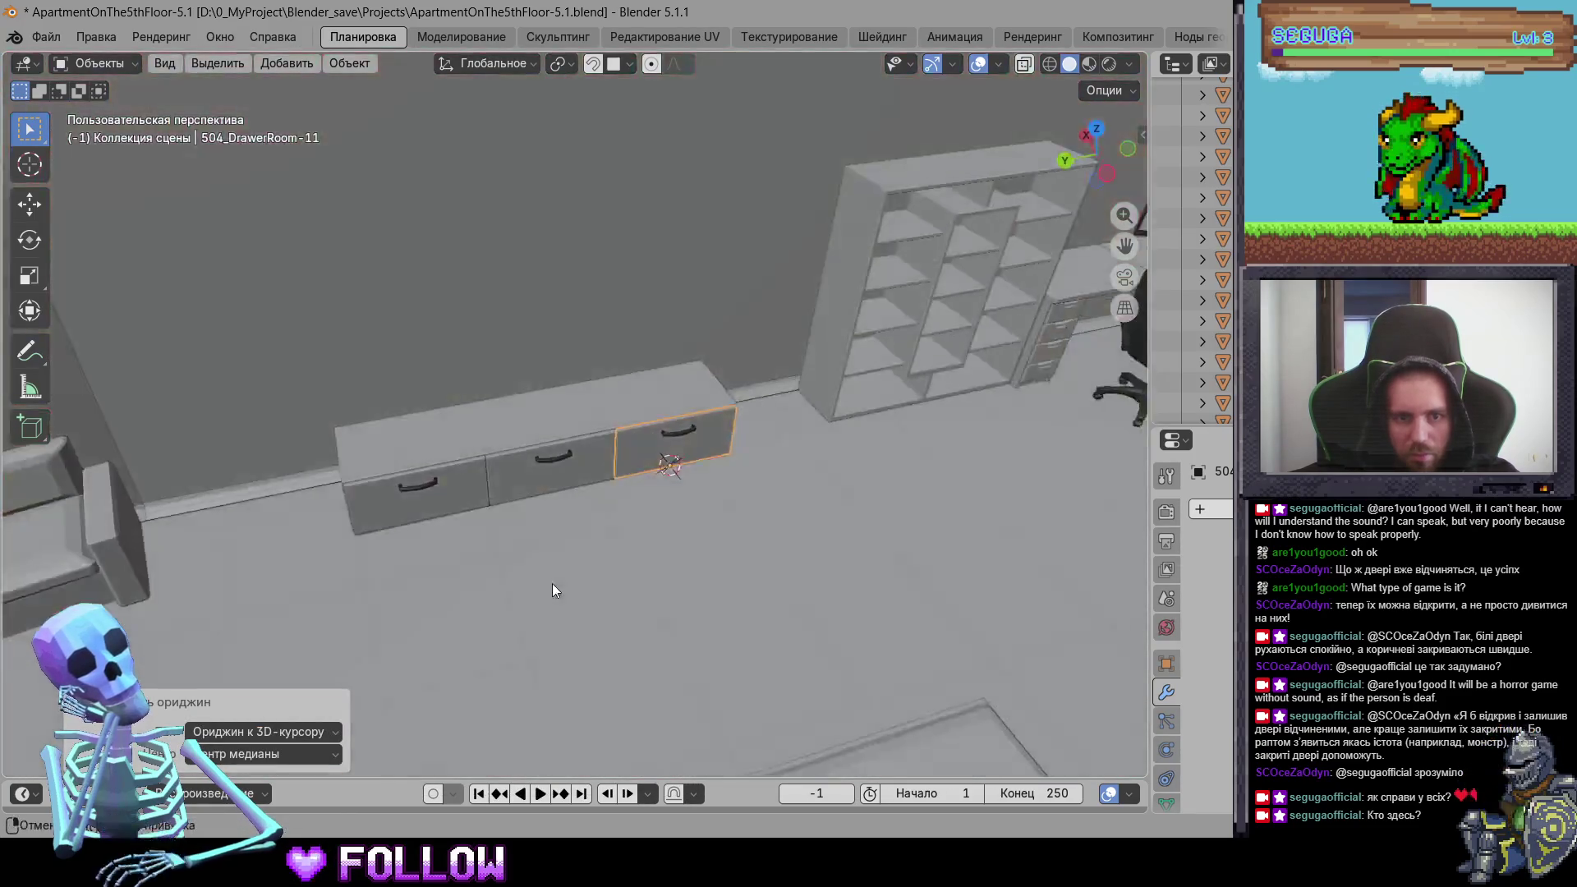
middle_drag(552, 583, 667, 496)
scroll(612, 362, up, 5)
scroll(775, 663, up, 3)
middle_drag(775, 663, 644, 491)
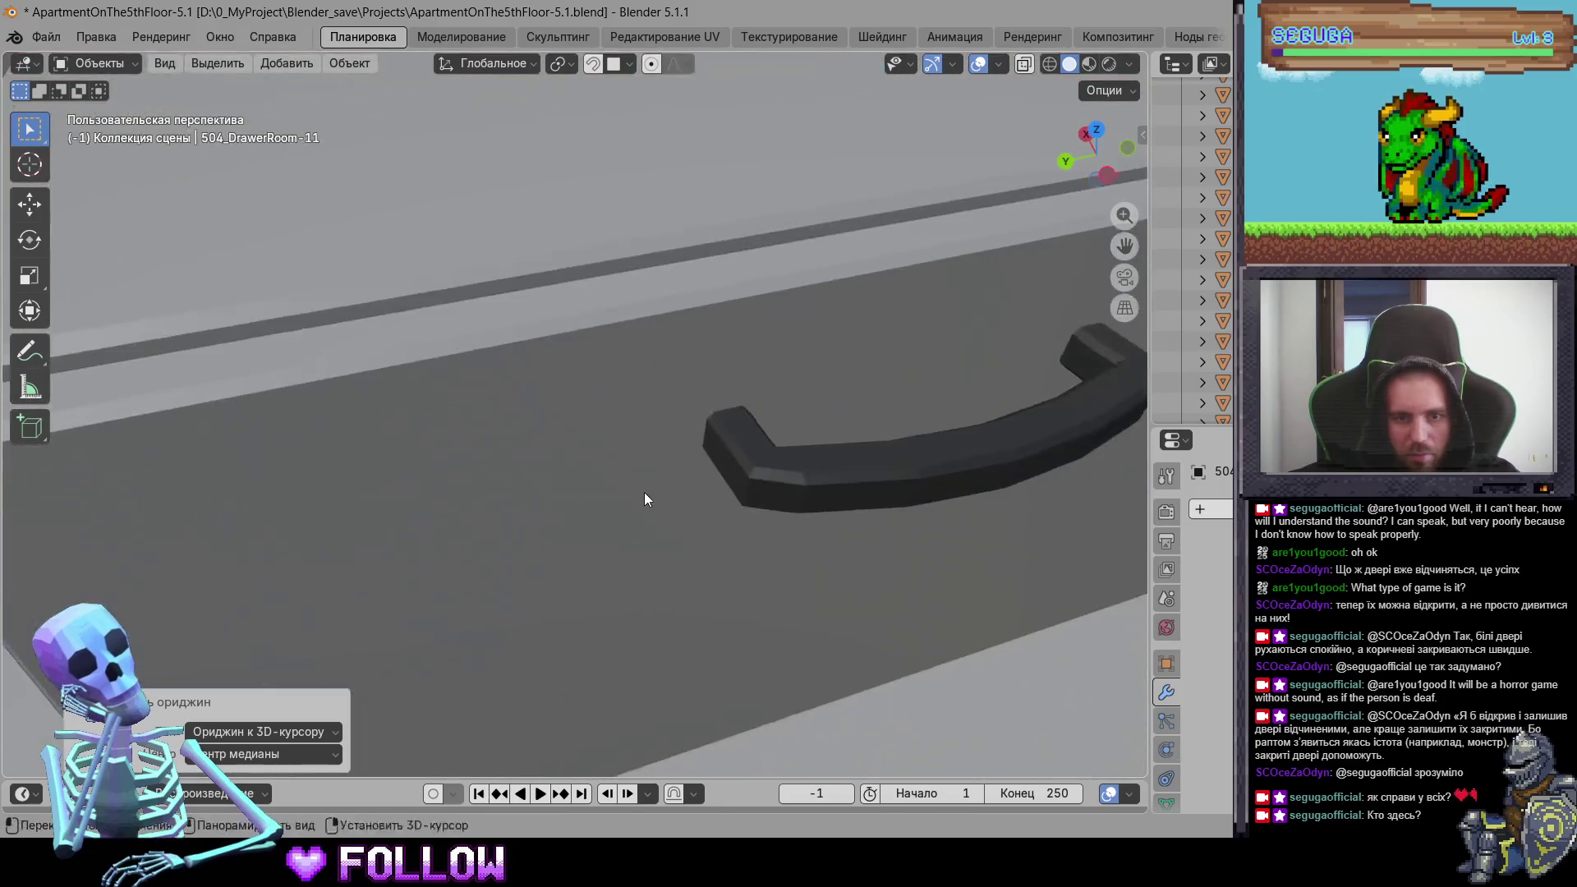
click(644, 494)
mouse_move(800, 647)
middle_down()
mouse_move(672, 565)
mouse_move(695, 596)
mouse_move(742, 493)
mouse_move(669, 444)
mouse_move(715, 362)
mouse_move(667, 394)
middle_up()
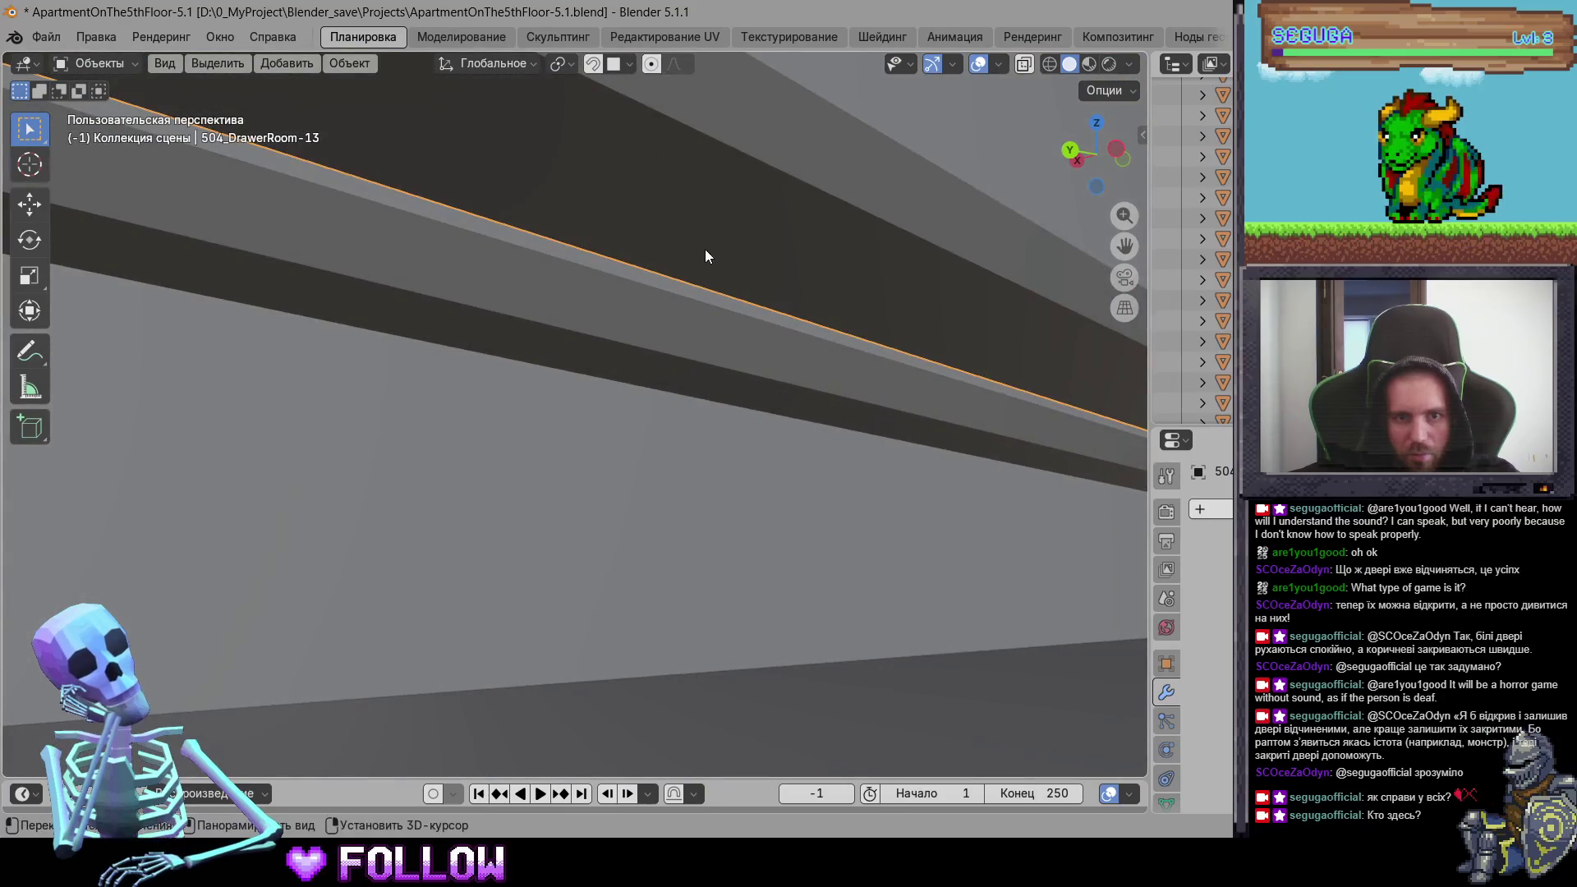
right_click(694, 228)
click(811, 275)
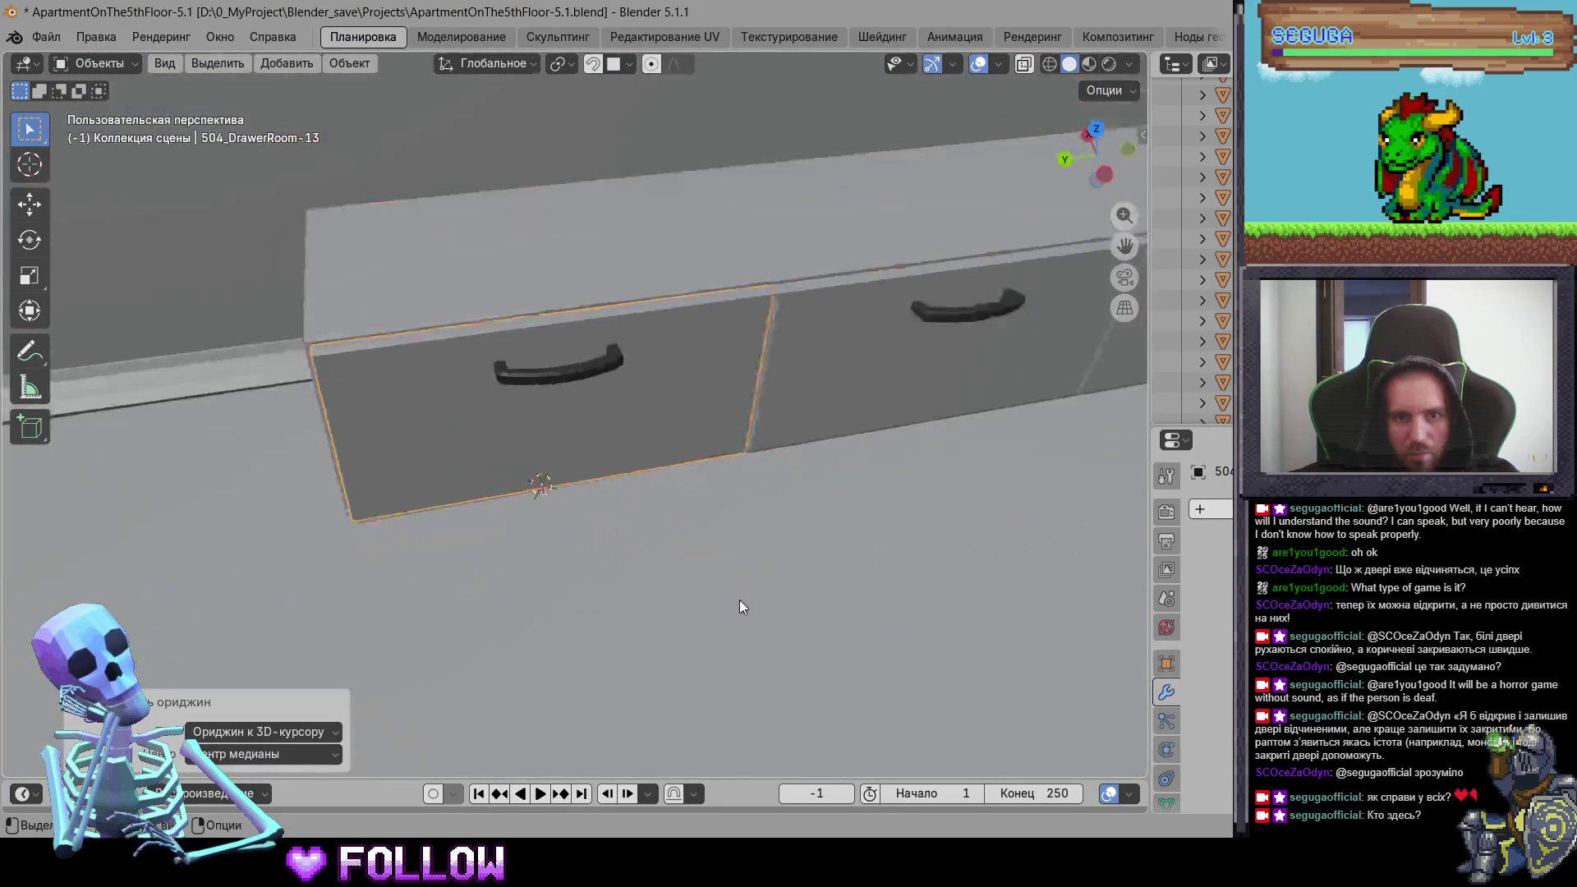
scroll(739, 600, down, 5)
mouse_move(717, 657)
middle_down()
mouse_move(802, 485)
mouse_move(765, 563)
middle_up()
scroll(533, 516, up, 5)
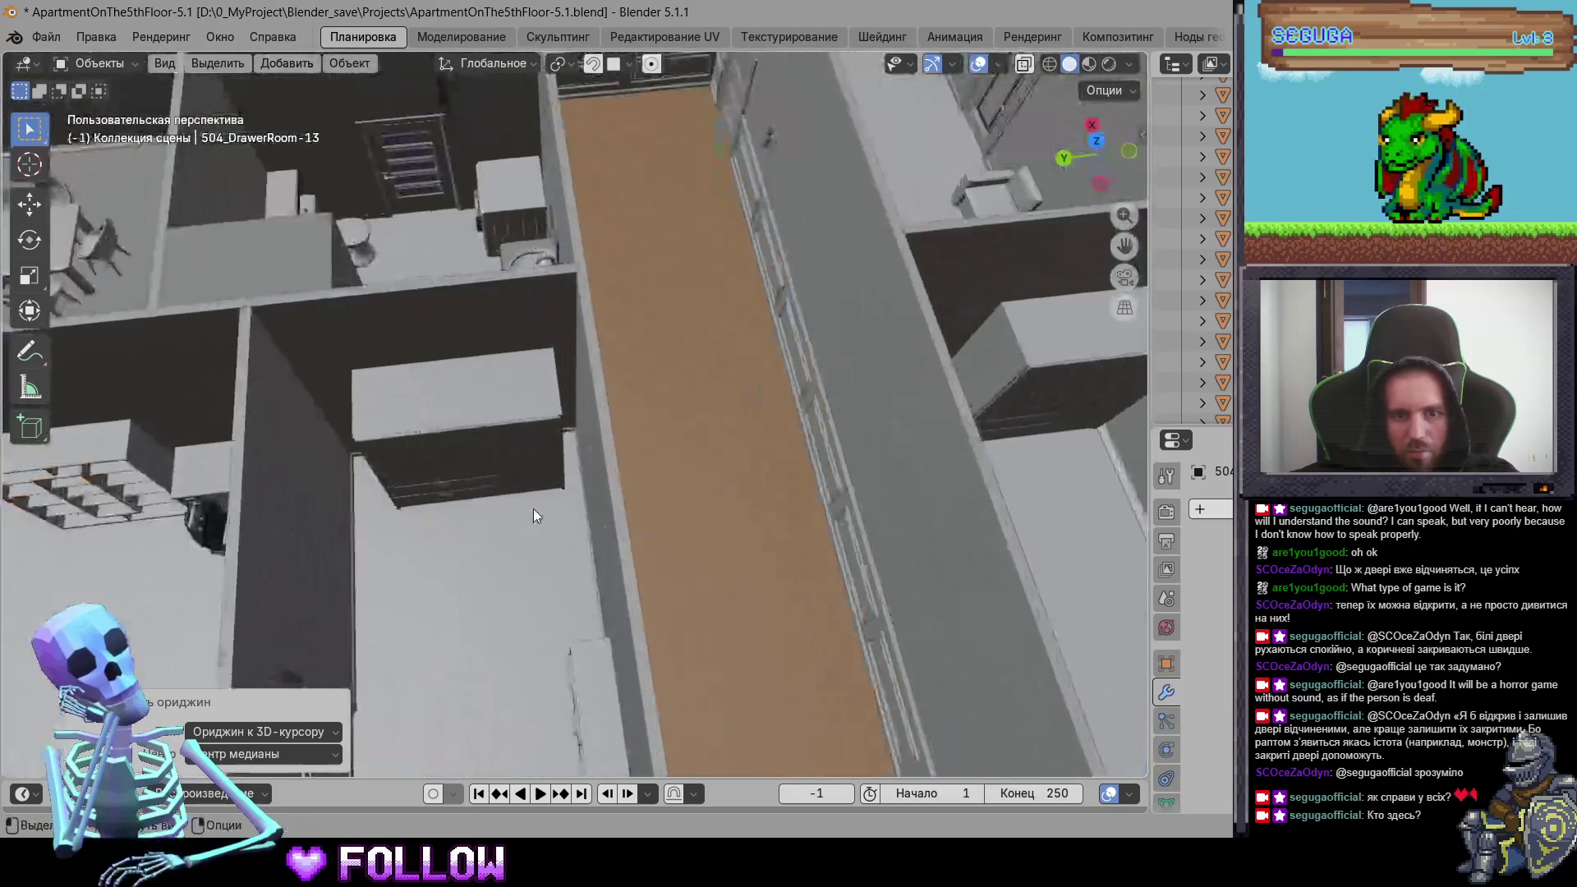
Step: Check the entrance-room and kitchen drawers, including 504_DrawerKitchen-16 and -13, before moving to the bathroom
click(451, 457)
mouse_move(411, 501)
middle_down()
mouse_move(486, 531)
mouse_move(706, 513)
mouse_move(630, 442)
middle_up()
click(495, 474)
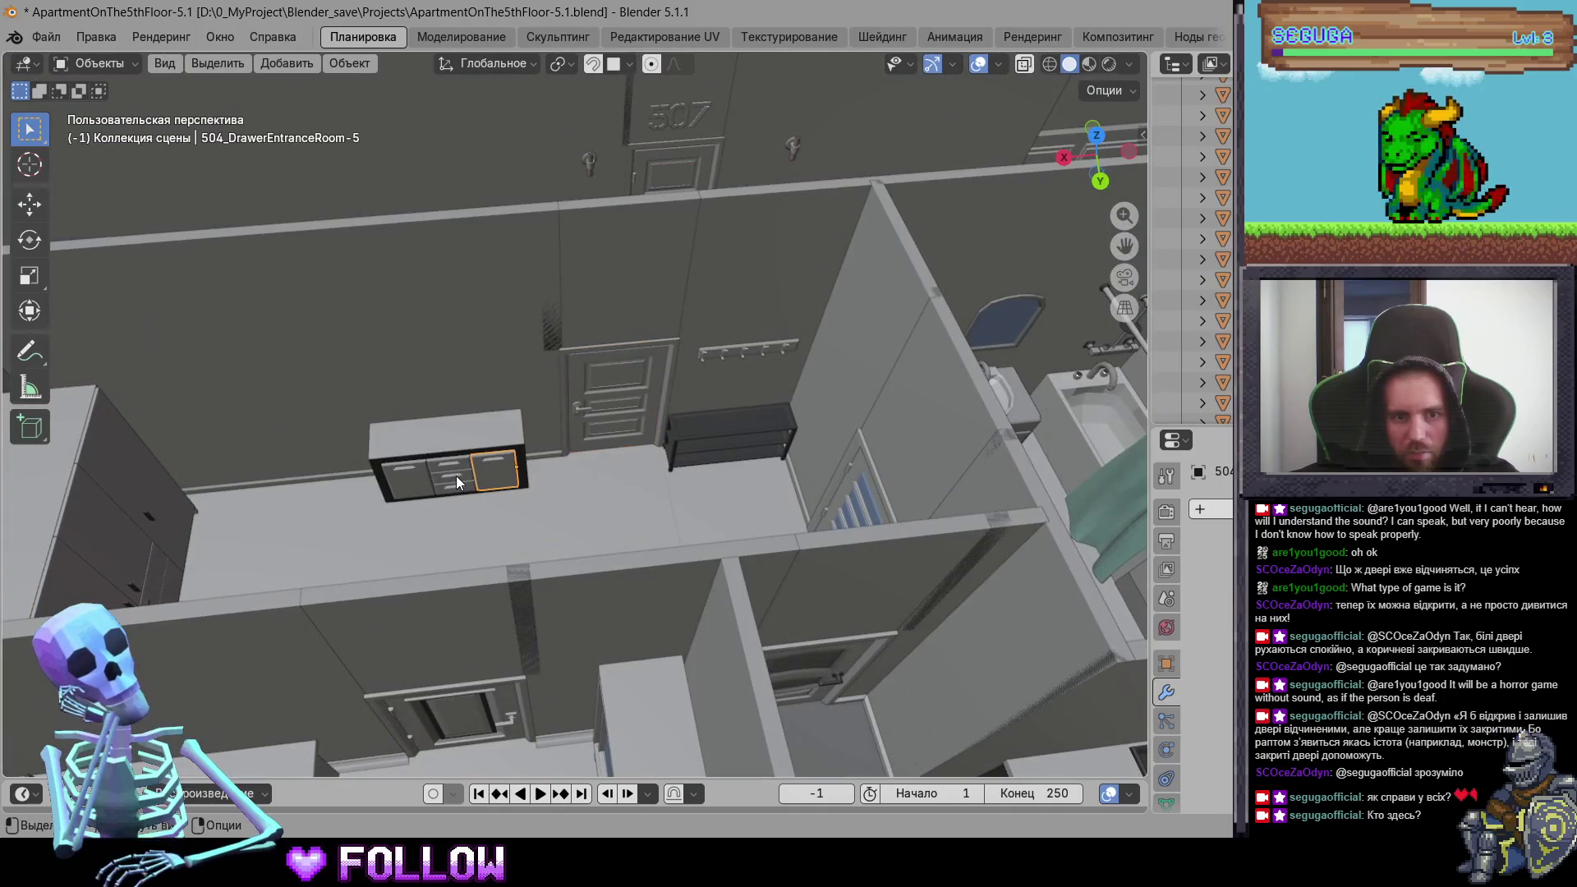
click(456, 476)
middle_drag(406, 473, 568, 555)
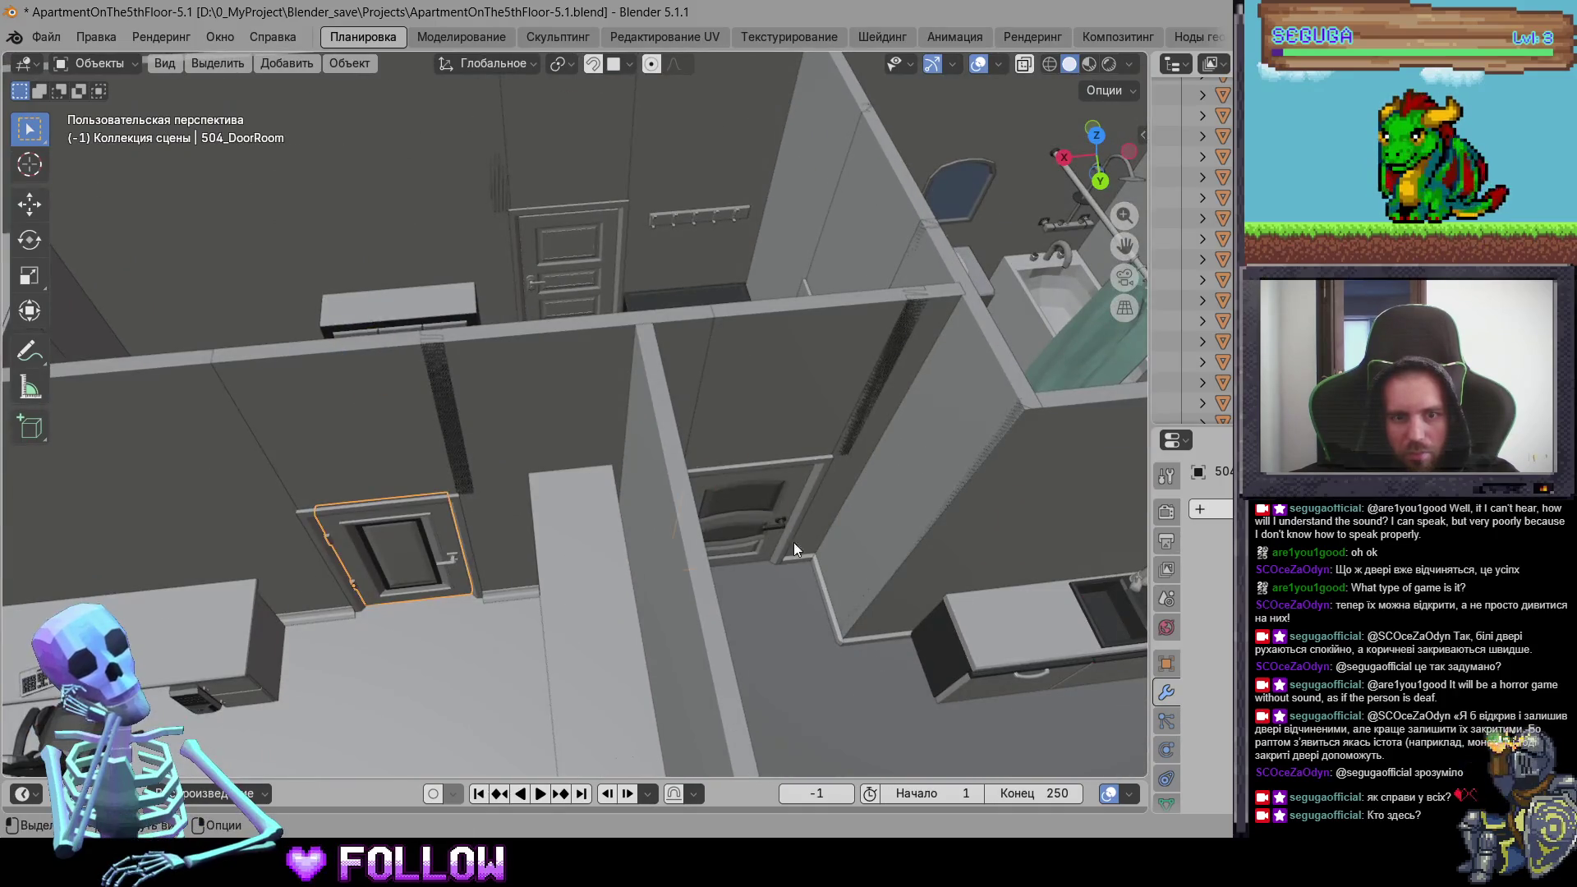
scroll(614, 528, down, 5)
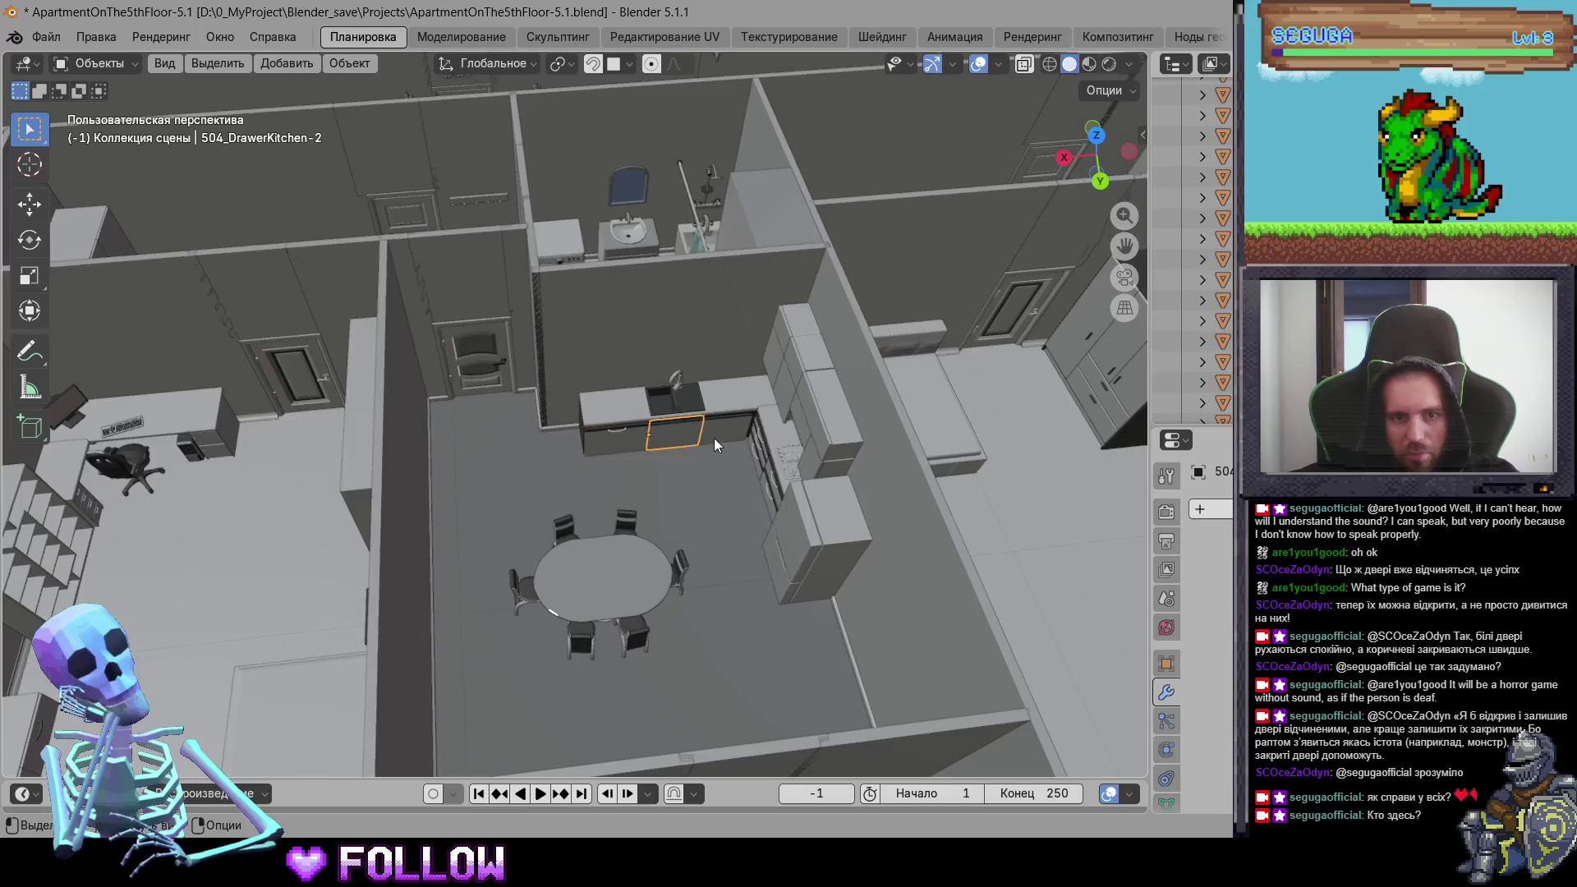
click(776, 560)
mouse_move(776, 560)
middle_down()
mouse_move(830, 522)
mouse_move(853, 343)
mouse_move(815, 499)
mouse_move(205, 511)
mouse_move(641, 559)
middle_up()
click(808, 488)
click(856, 381)
click(844, 353)
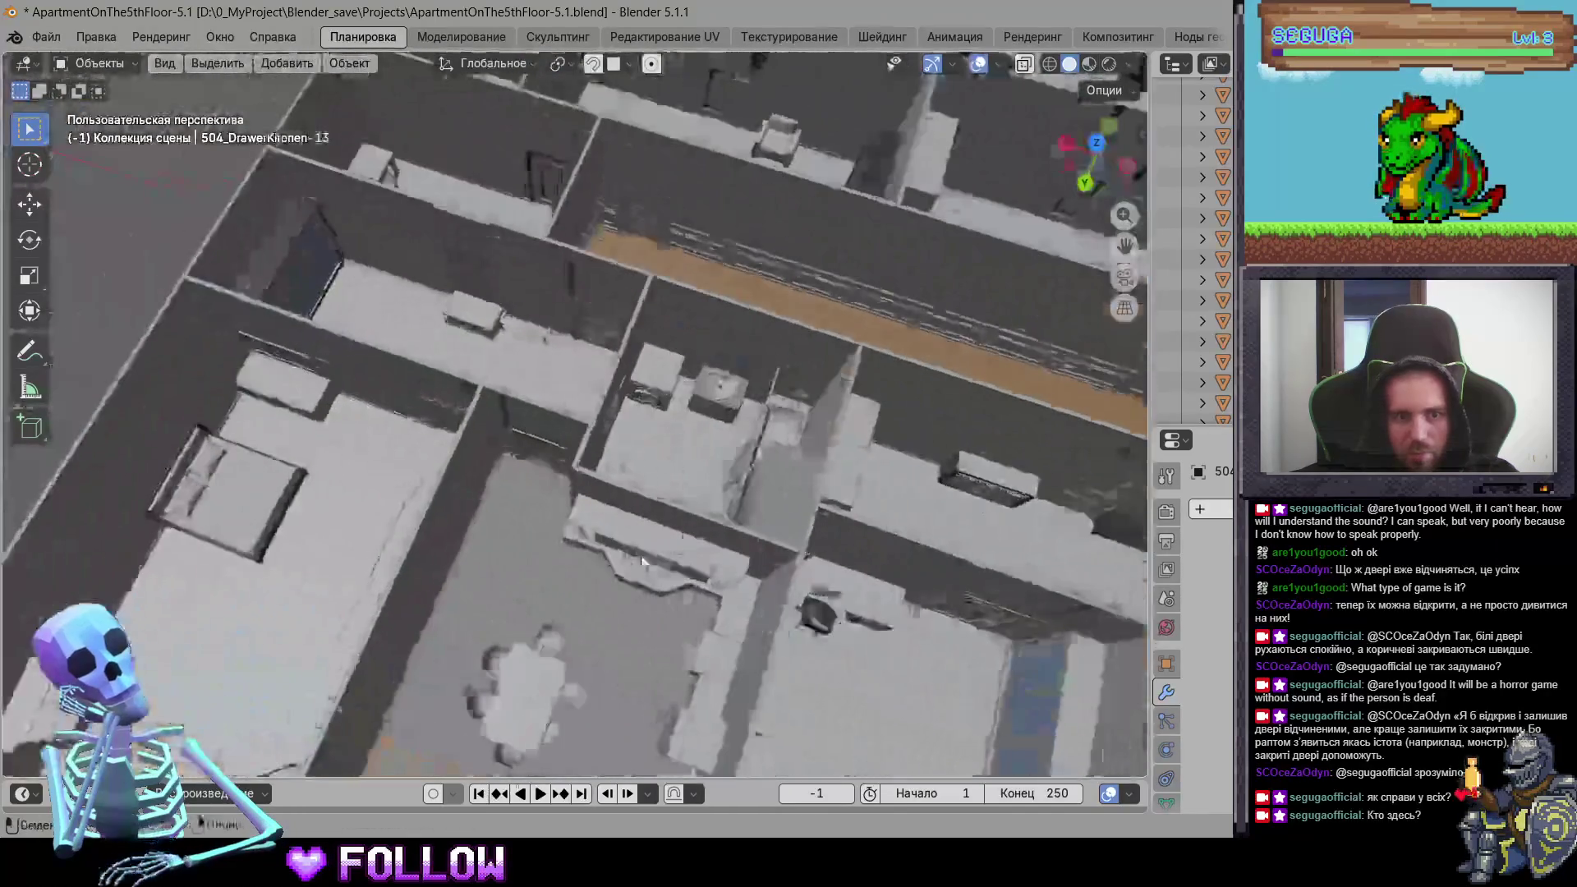
scroll(678, 446, up, 5)
mouse_move(688, 506)
middle_down()
mouse_move(731, 457)
mouse_move(681, 571)
mouse_move(643, 415)
mouse_move(633, 554)
mouse_move(503, 470)
middle_up()
Step: Set the origin of bathroom drawer 505_DrawerBath-1 to the 3D cursor, applying it twice
click(679, 511)
scroll(685, 574, up, 5)
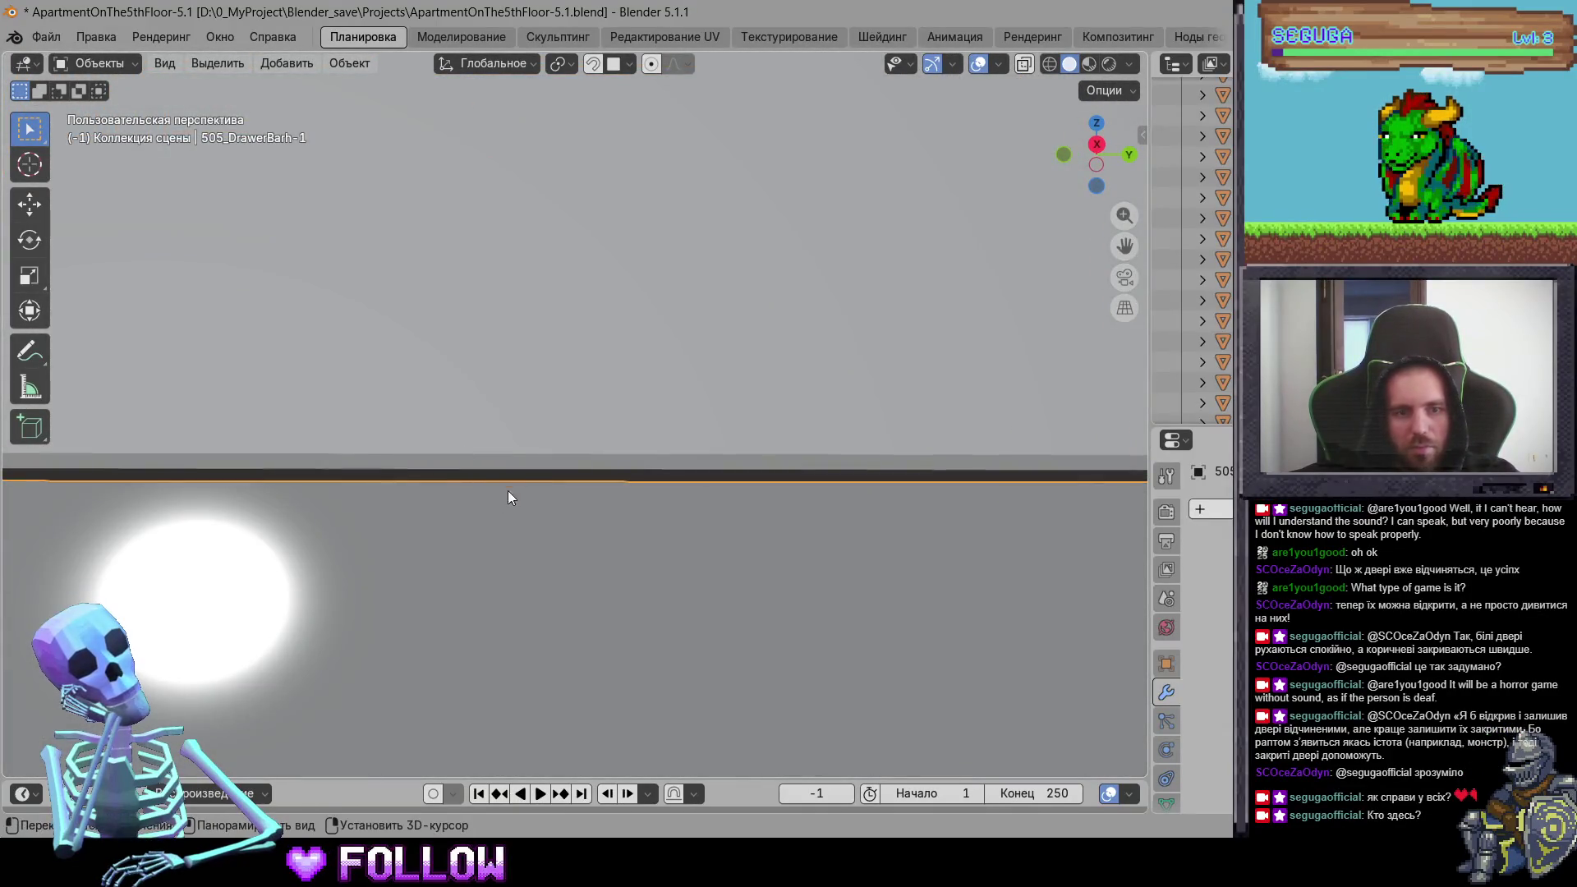
right_click(565, 375)
mouse_move(567, 378)
click(723, 411)
mouse_move(802, 545)
middle_down()
mouse_move(665, 599)
mouse_move(728, 529)
mouse_move(631, 513)
mouse_move(687, 515)
middle_up()
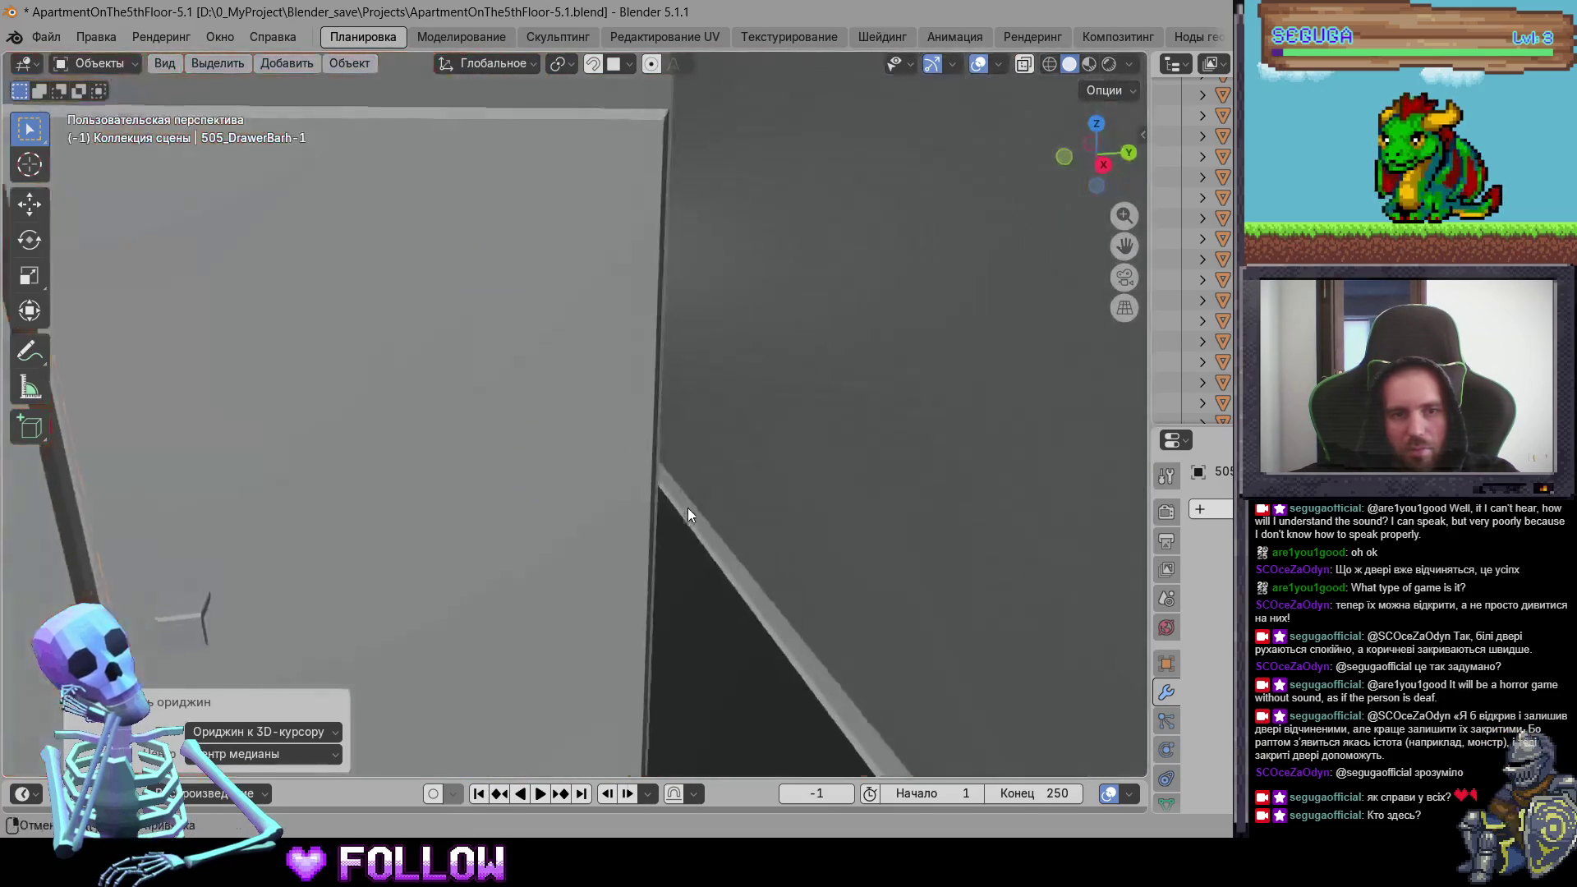
mouse_move(610, 459)
middle_down()
mouse_move(661, 555)
mouse_move(575, 663)
mouse_move(565, 466)
mouse_move(830, 408)
mouse_move(673, 552)
mouse_move(802, 415)
mouse_move(827, 298)
middle_up()
right_click(633, 463)
mouse_move(665, 471)
click(726, 504)
Step: Move the origin of the toilet lid 505_Hatch to the 3D cursor
click(827, 298)
scroll(733, 328, up, 8)
mouse_move(580, 392)
middle_down()
mouse_move(634, 545)
mouse_move(470, 495)
mouse_move(599, 457)
mouse_move(700, 320)
mouse_move(609, 534)
middle_up()
right_click(612, 532)
click(739, 568)
mouse_move(740, 568)
middle_down()
mouse_move(672, 488)
mouse_move(887, 479)
mouse_move(718, 481)
mouse_move(621, 502)
mouse_move(572, 416)
mouse_move(554, 459)
mouse_move(474, 480)
mouse_move(662, 557)
mouse_move(583, 395)
mouse_move(688, 447)
middle_up()
Step: Frame the washing-machine door 505_BathWashingDoor and set its origin to the 3D cursor
click(583, 396)
key(KP_Decimal)
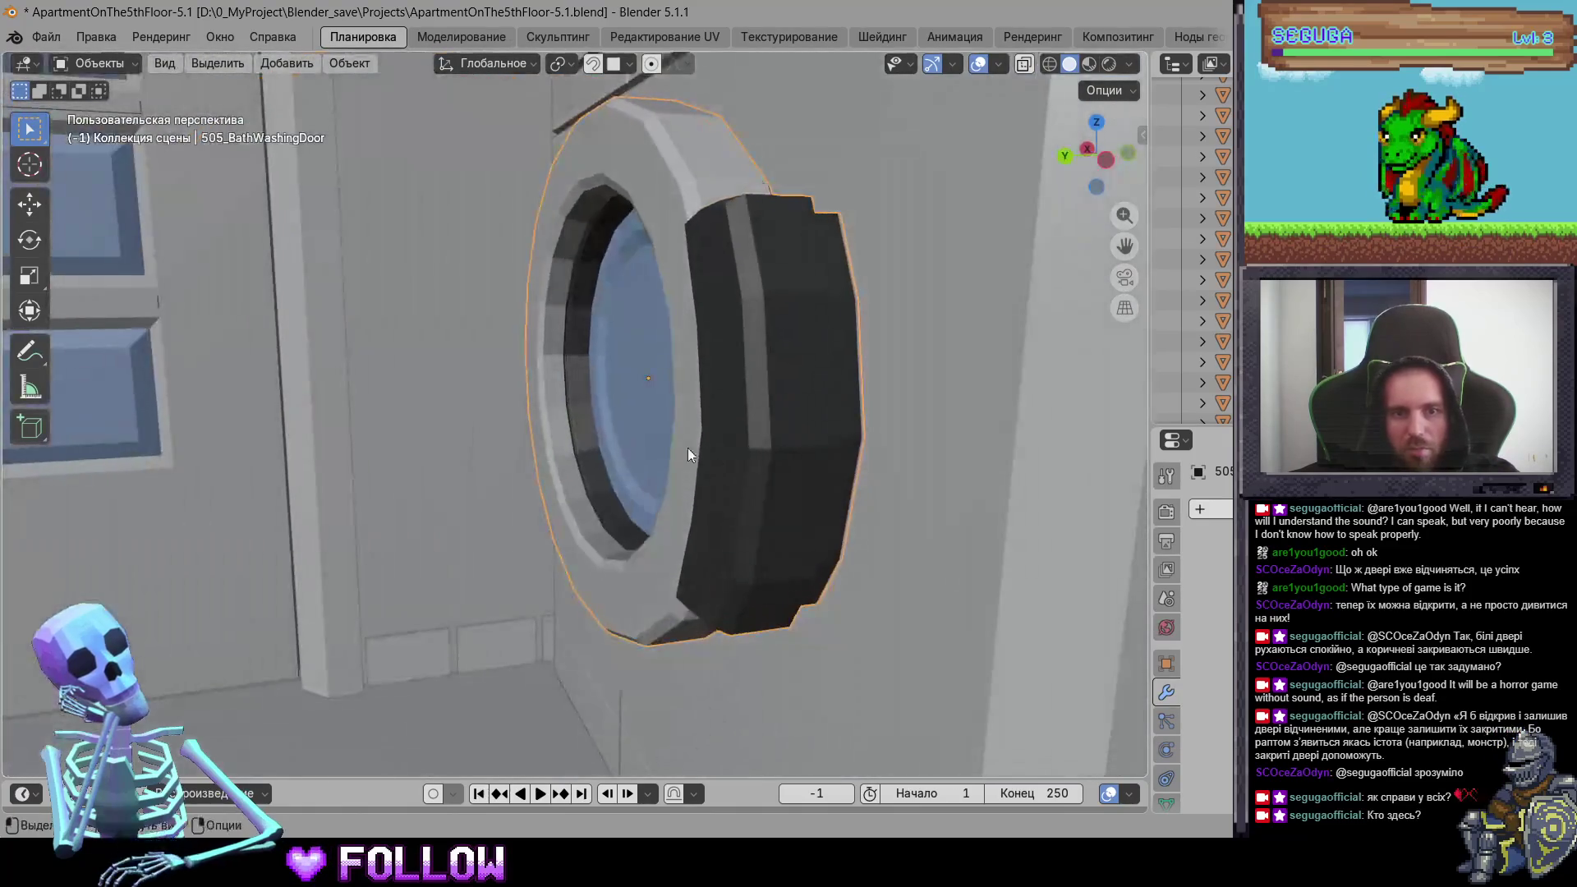
right_click(794, 454)
click(904, 491)
middle_drag(904, 491, 496, 521)
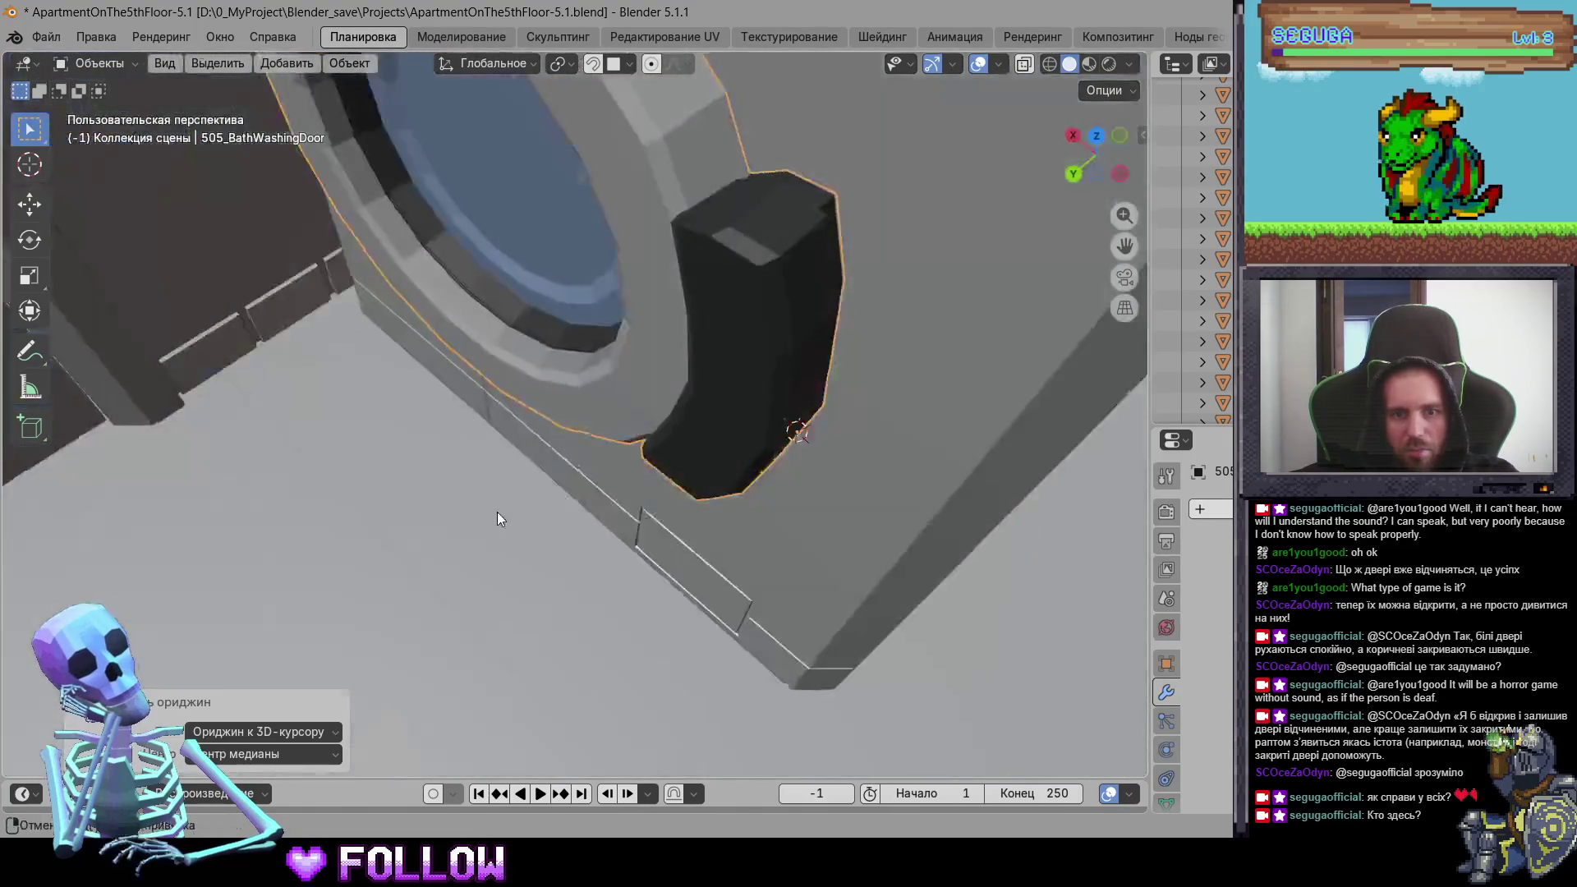
scroll(412, 499, down, 5)
Step: Select and frame the bathroom door 505_DoorBath, zooming in on its handle
click(288, 469)
key(KP_Decimal)
mouse_move(732, 442)
middle_down()
mouse_move(575, 432)
mouse_move(593, 284)
middle_up()
Step: Set the origin of the bathroom door 505_DoorBath to the 3D cursor
scroll(616, 396, up, 5)
right_click(691, 301)
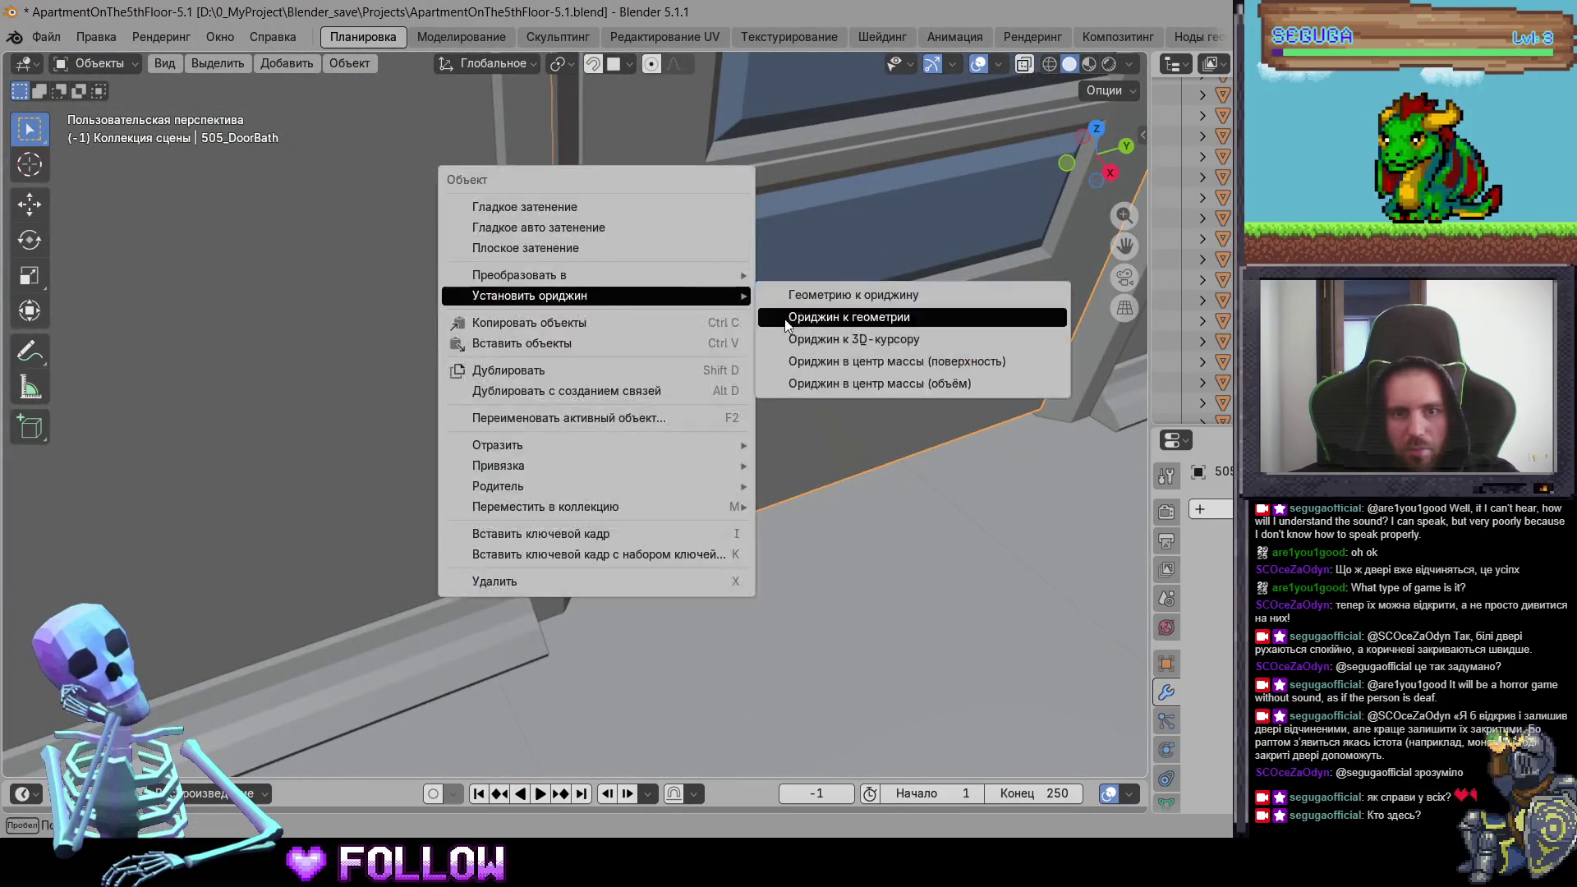
click(887, 313)
scroll(763, 448, down, 4)
Step: Set the origin of the kitchen door 505_DoorKitchen to the 3D cursor
middle_drag(763, 449, 560, 501)
scroll(598, 511, up, 5)
scroll(598, 513, down, 4)
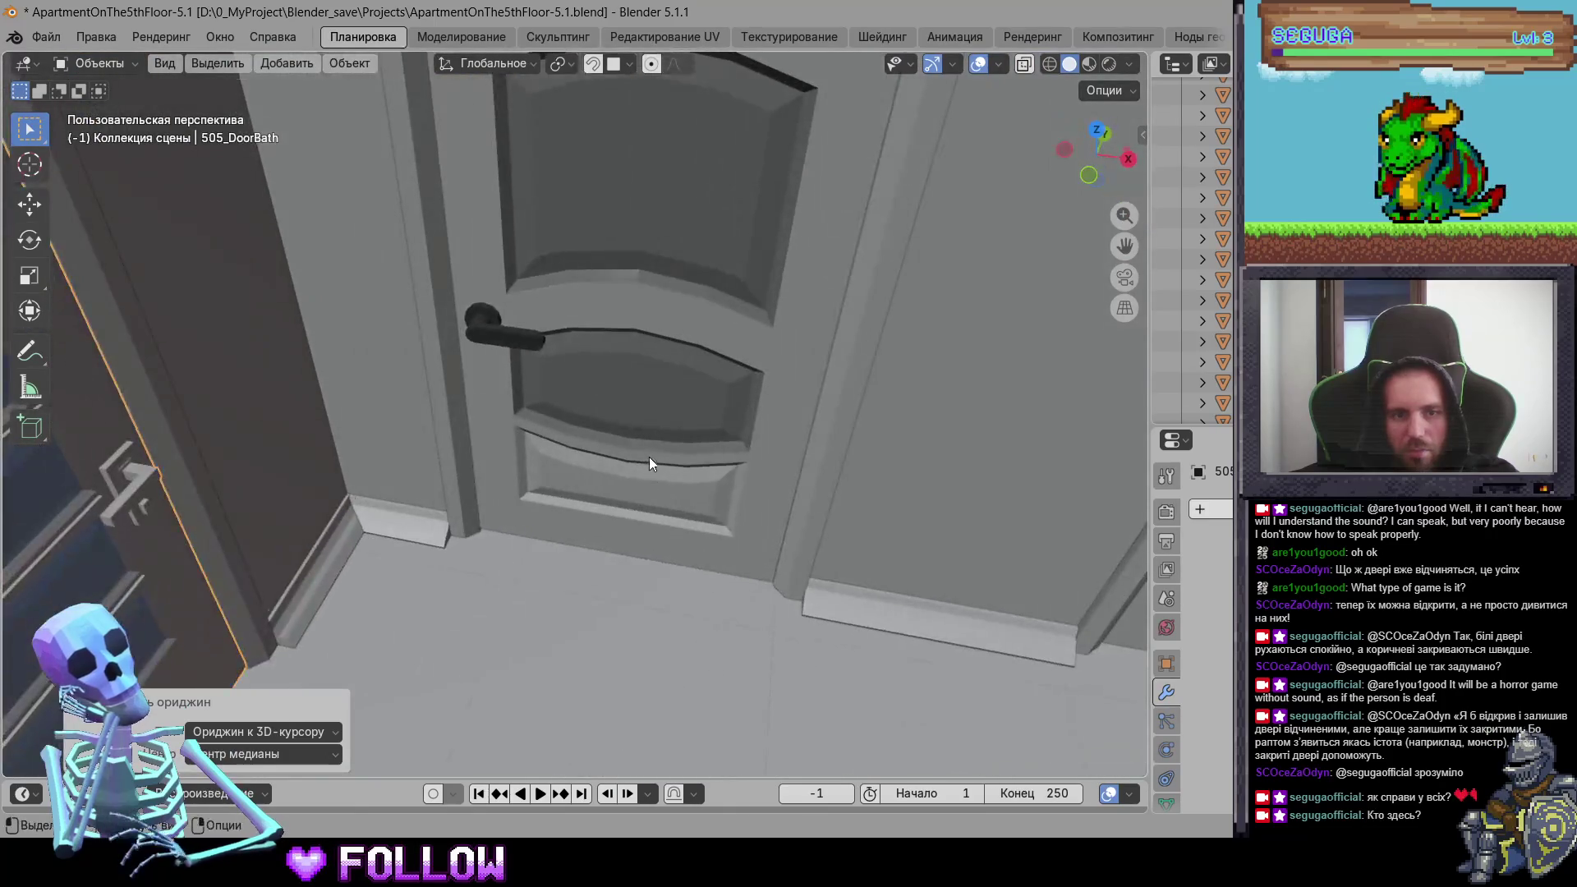
click(726, 480)
middle_drag(726, 480, 344, 447)
scroll(315, 448, up, 4)
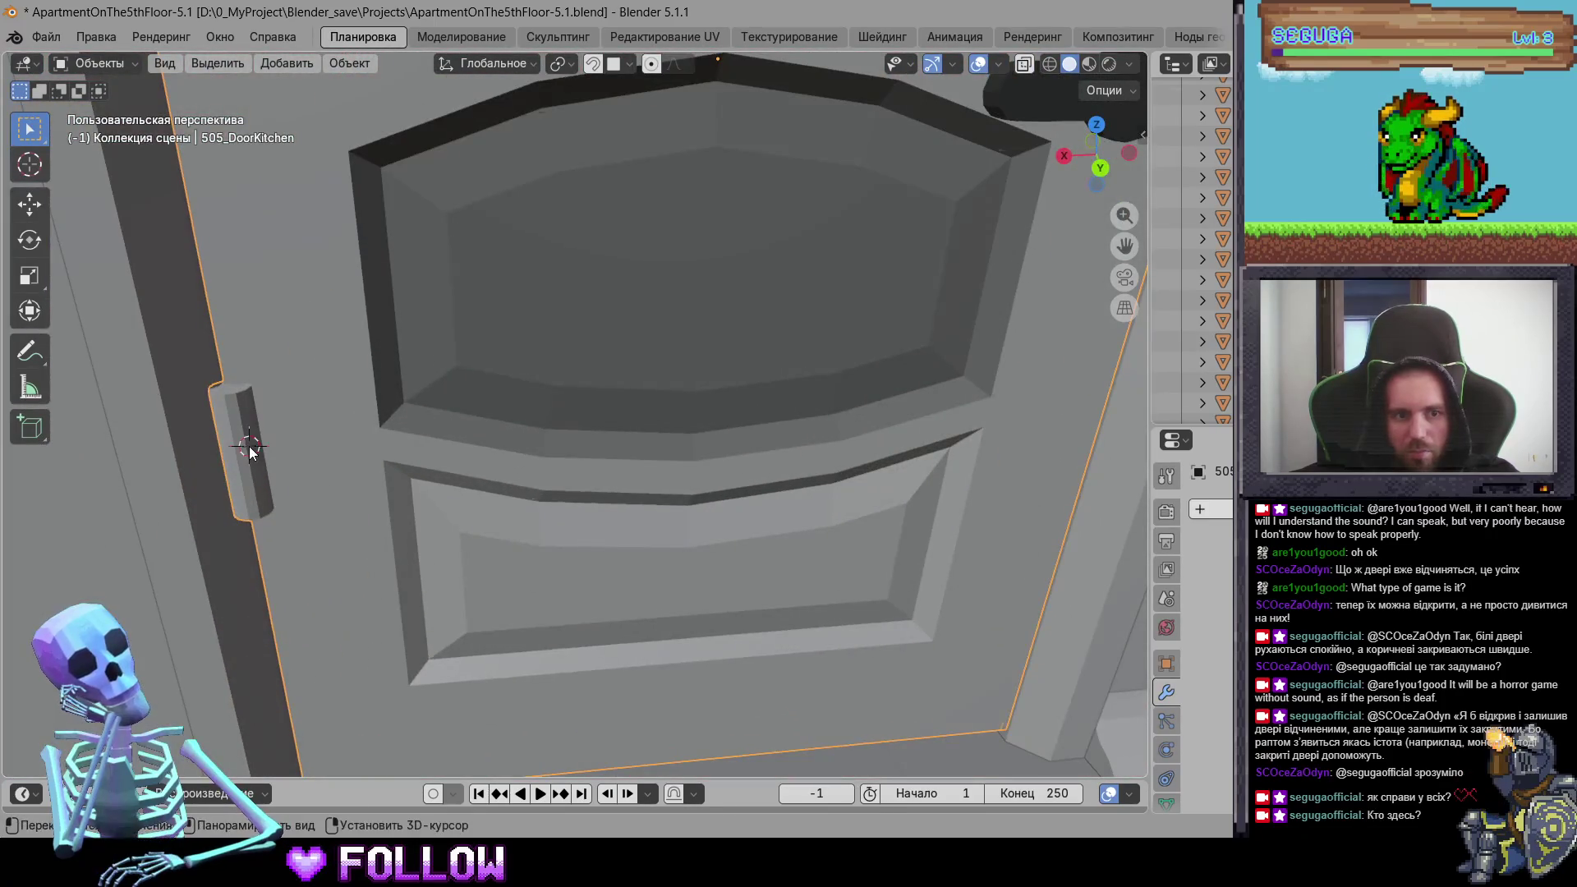
right_click(421, 406)
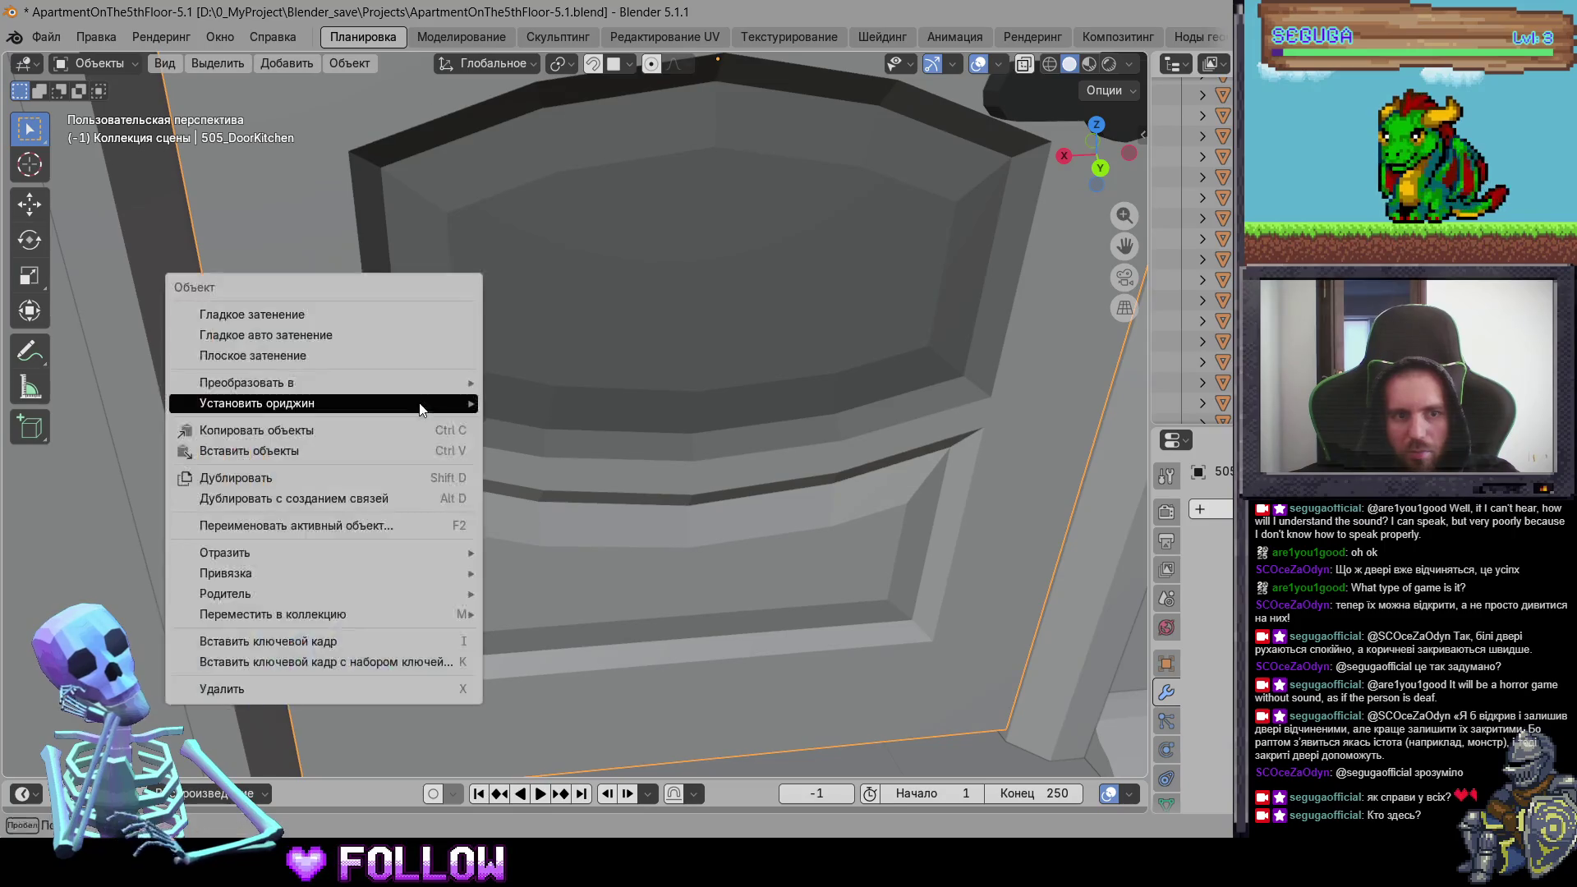
click(590, 450)
Step: Place the 3D cursor at 505_DoorRoom's hinge and move the door's origin there
scroll(590, 461, down, 4)
mouse_move(569, 539)
middle_down()
mouse_move(416, 399)
mouse_move(592, 364)
mouse_move(509, 424)
mouse_move(242, 411)
mouse_move(733, 426)
middle_up()
click(595, 364)
scroll(572, 440, up, 5)
mouse_move(571, 440)
middle_down()
mouse_move(700, 397)
mouse_move(491, 393)
middle_up()
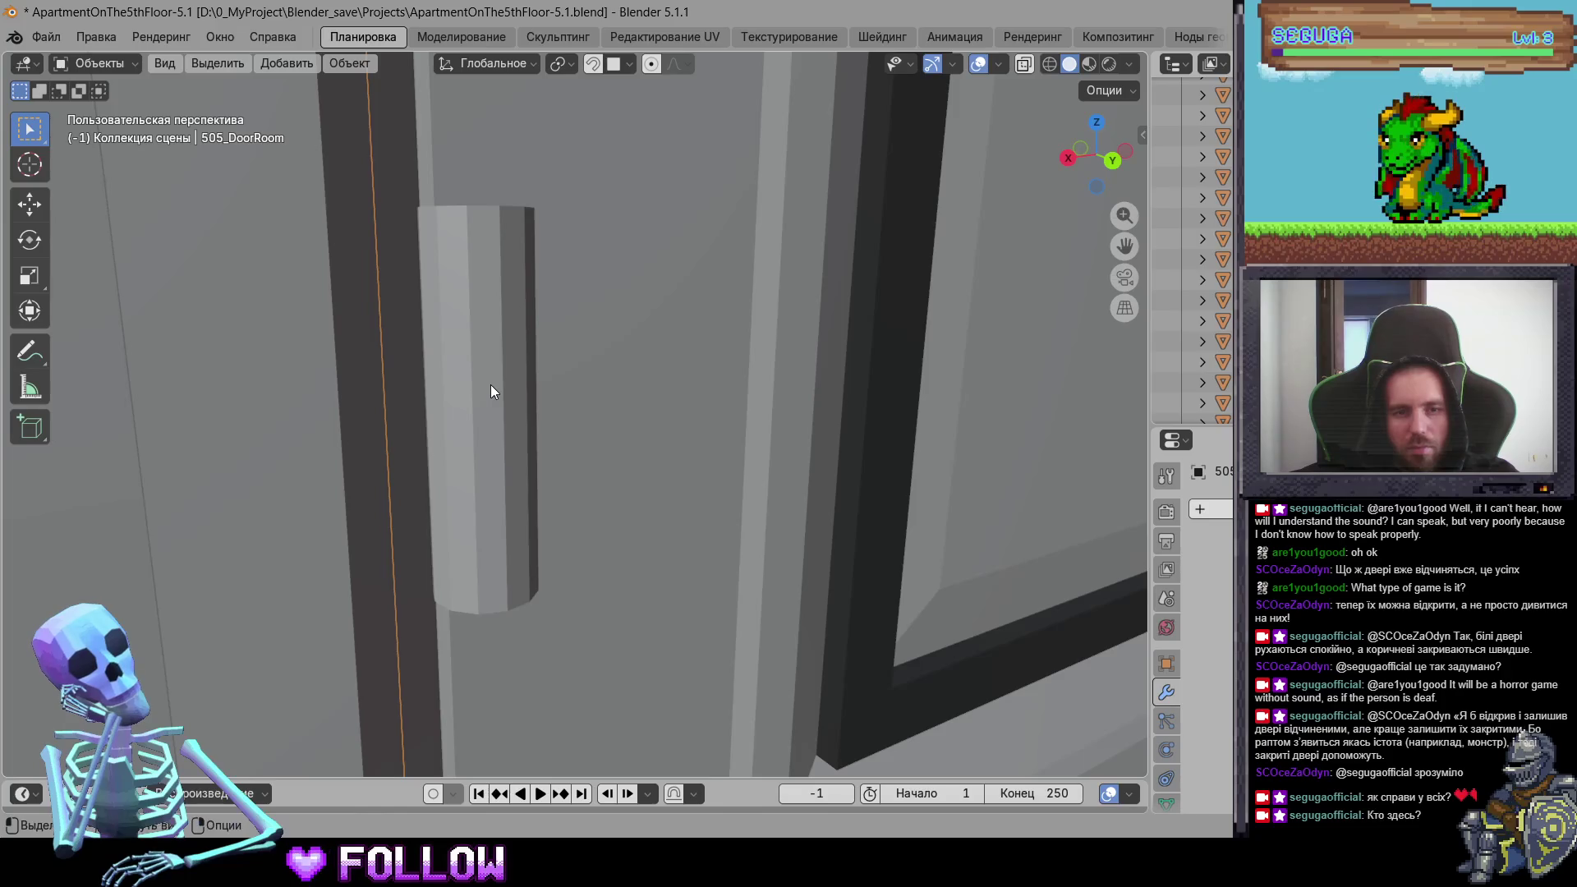
shift+right_click(488, 401)
right_click(488, 404)
mouse_move(493, 399)
click(625, 448)
mouse_move(625, 448)
middle_down()
mouse_move(639, 560)
mouse_move(732, 486)
middle_up()
scroll(530, 509, down, 5)
Step: Select the kitchen top shelf 505_KitchenTopShelf
scroll(535, 444, up, 3)
click(541, 387)
scroll(476, 401, up, 4)
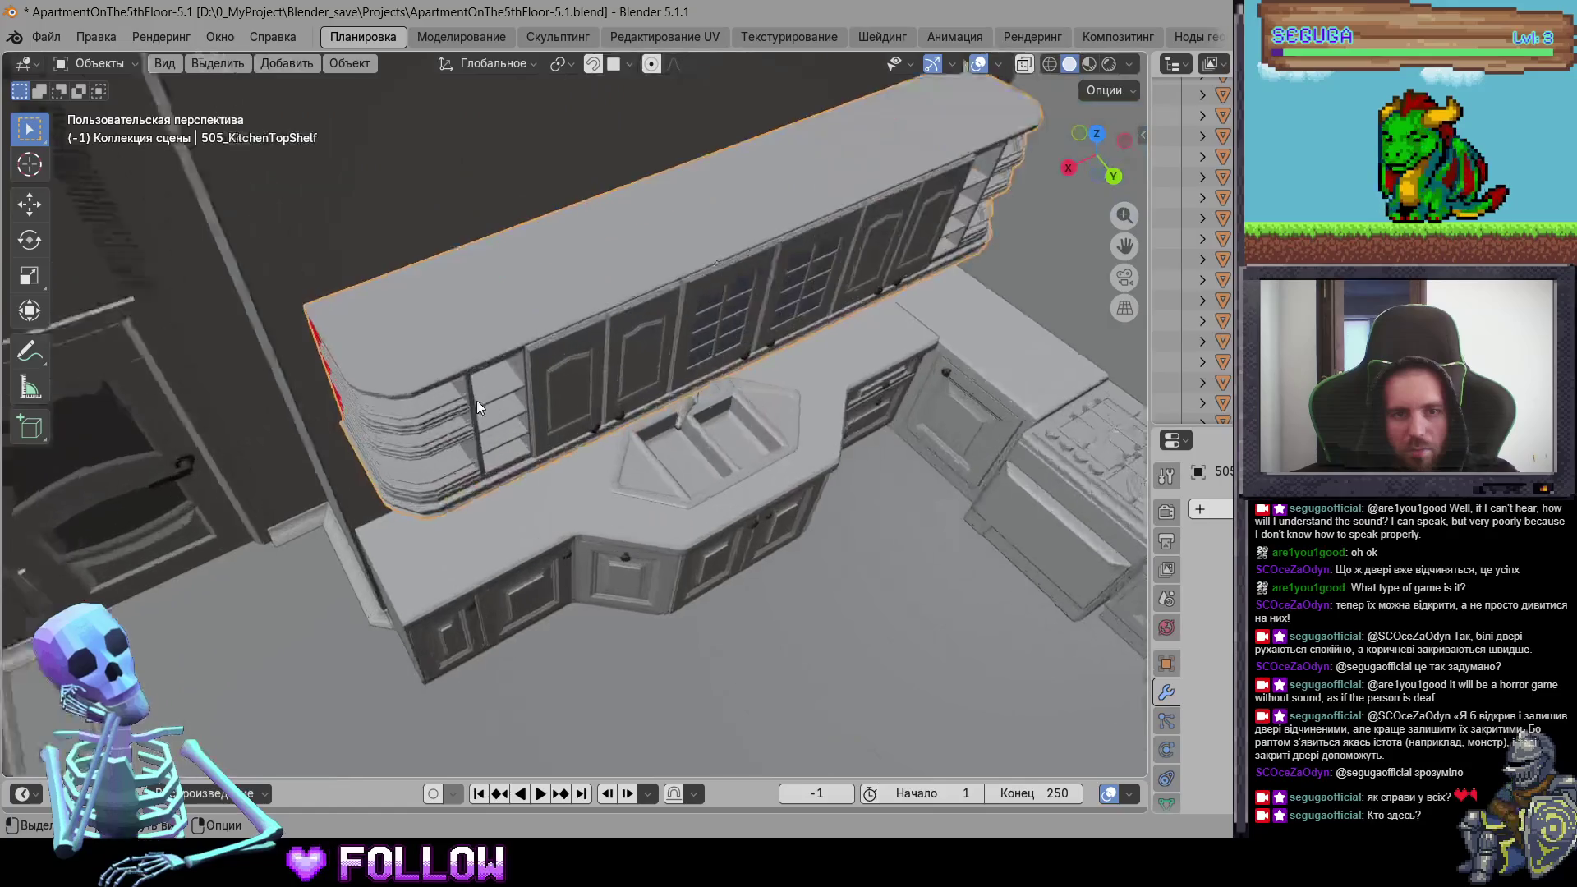
Step: Put the top shelf into Edit Mode, then select and deselect the whole mesh
scroll(325, 393, up, 3)
mouse_move(325, 392)
middle_down()
mouse_move(453, 424)
mouse_move(542, 353)
mouse_move(562, 382)
mouse_move(545, 368)
mouse_move(496, 384)
middle_up()
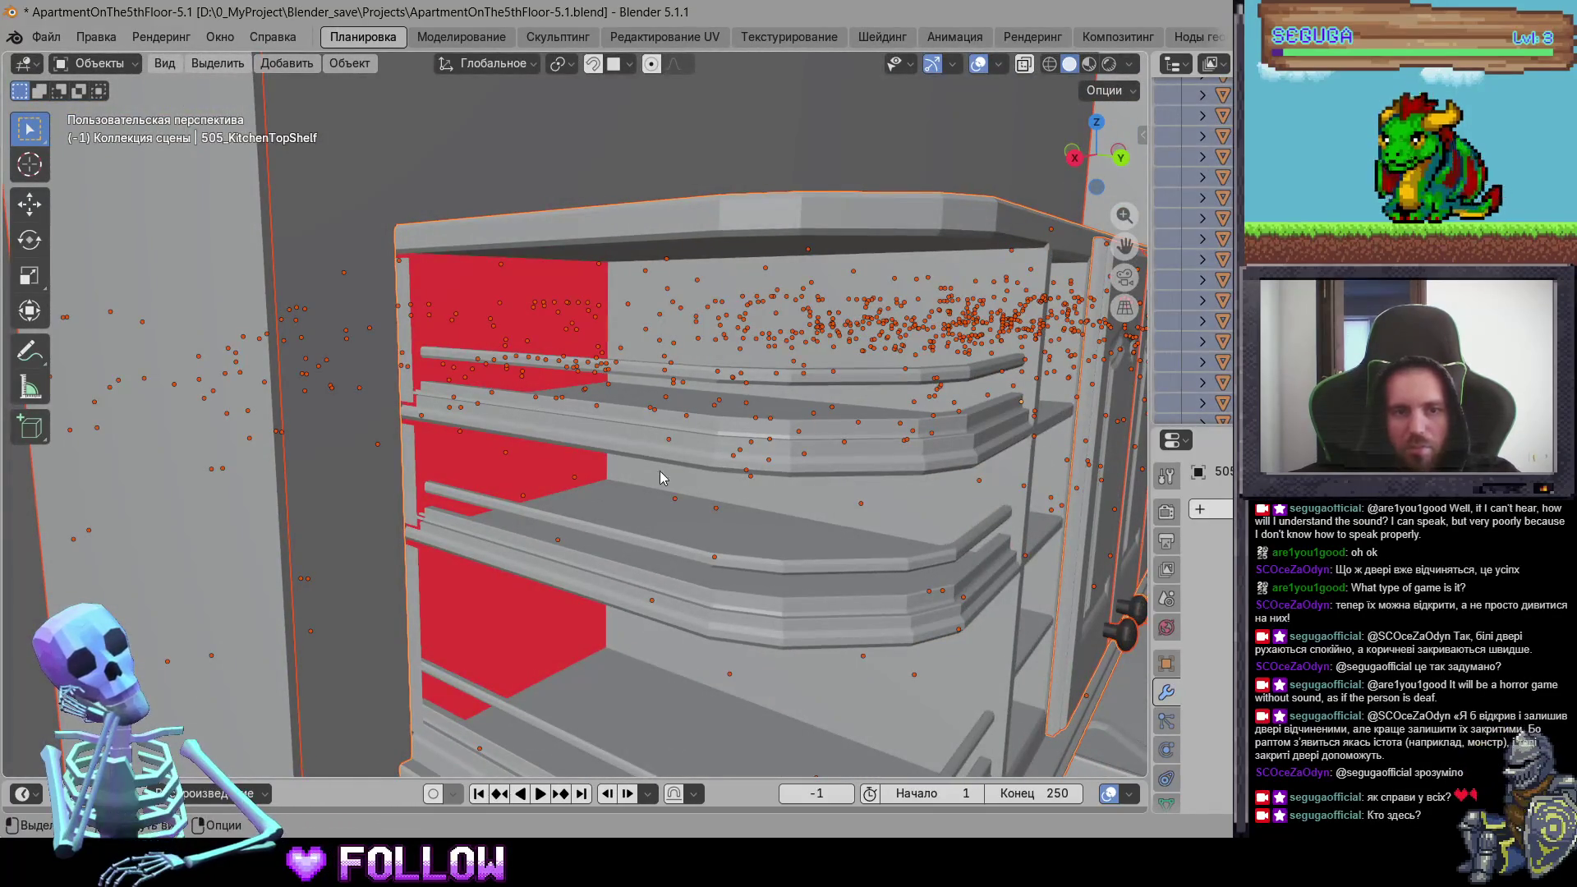
key(Tab)
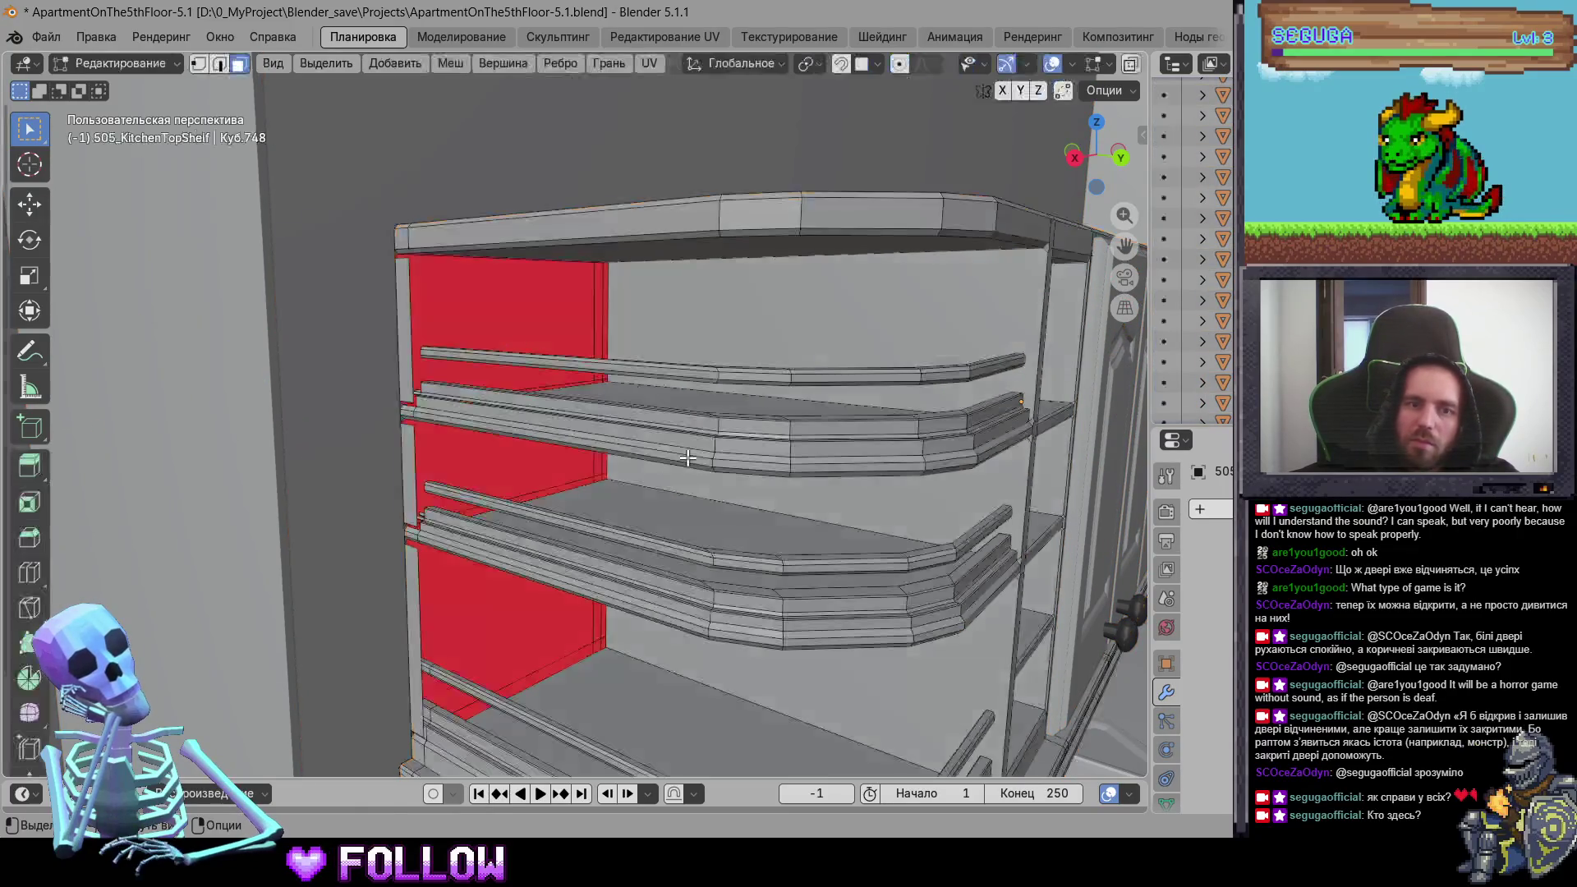
key(a)
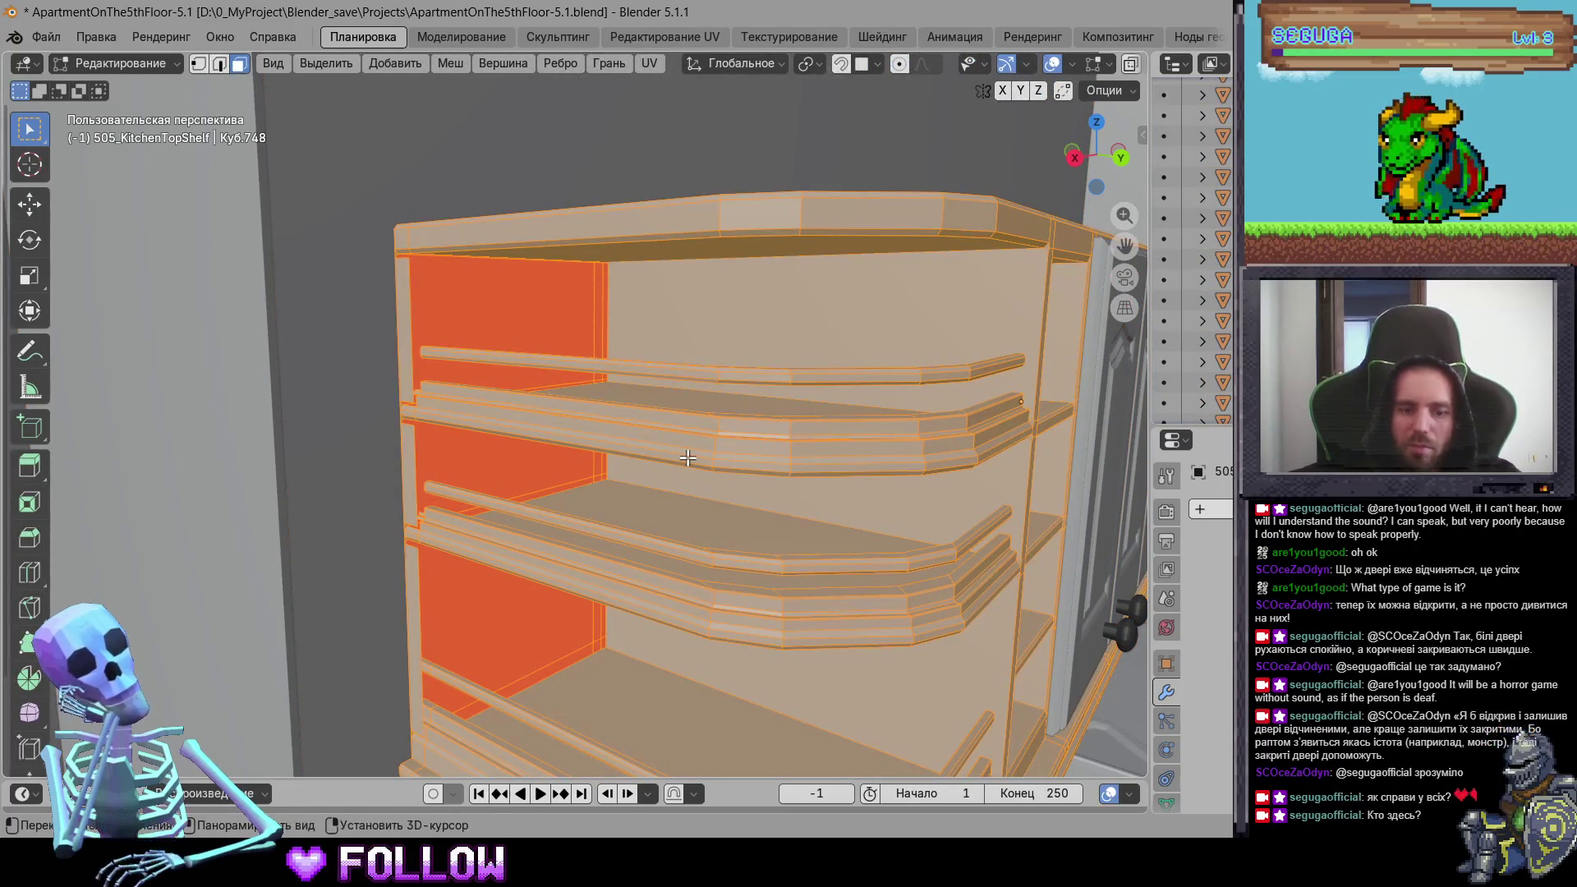
key(alt+a)
Step: Switch to edge select and pick the shelf face beside the red back panel
middle_drag(668, 482, 517, 533)
mouse_move(468, 597)
middle_down()
mouse_move(405, 616)
mouse_move(476, 613)
mouse_move(332, 581)
mouse_move(458, 637)
mouse_move(680, 592)
mouse_move(615, 537)
middle_up()
key(2)
alt+click(680, 592)
key(alt+a)
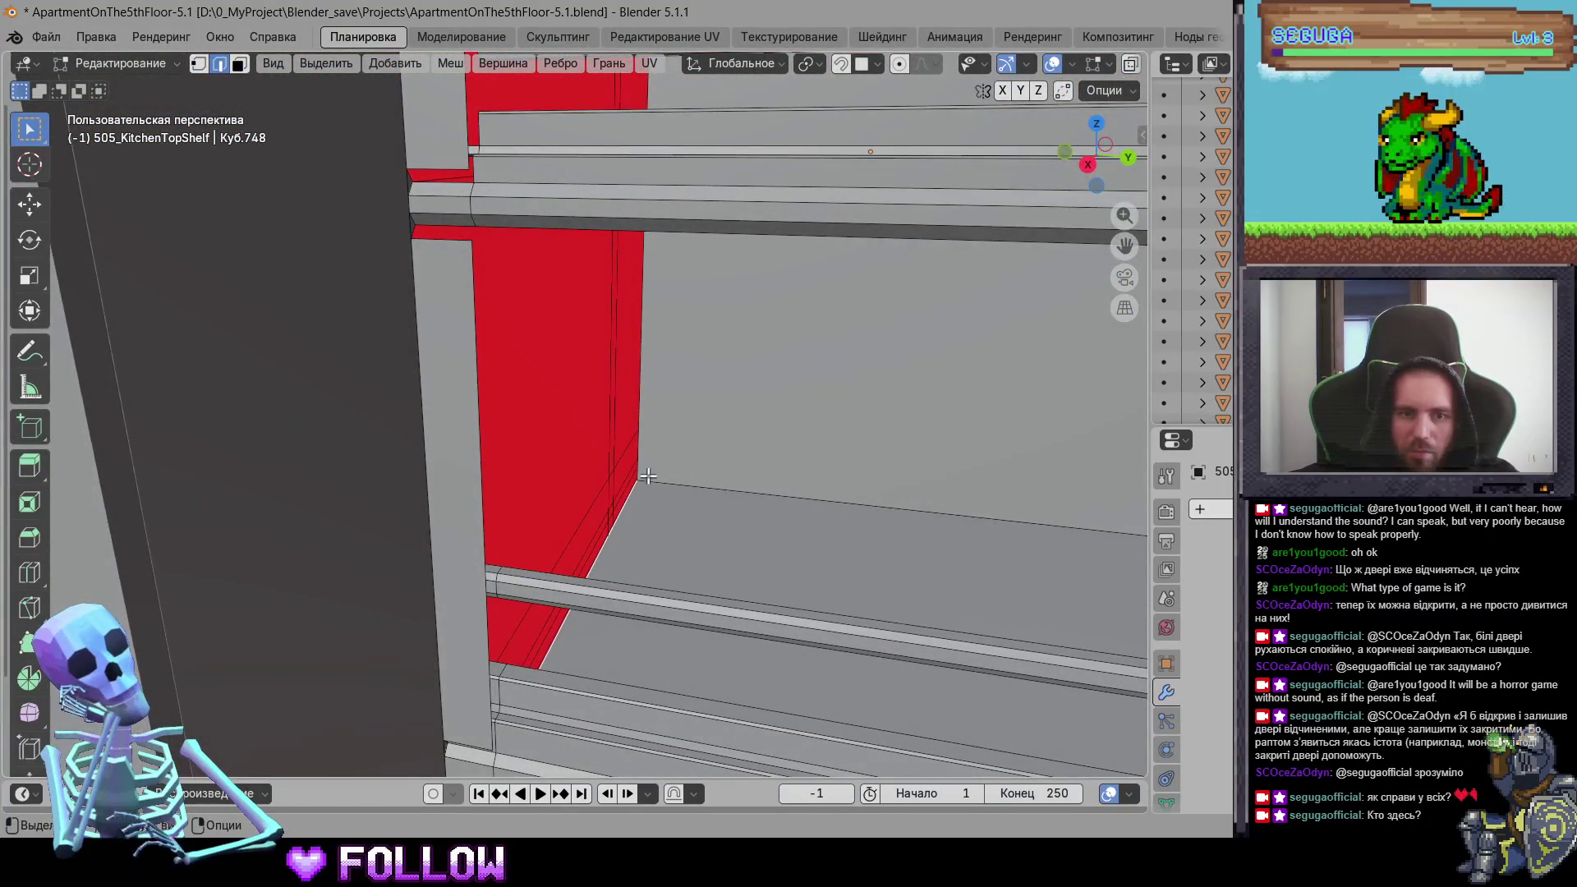
mouse_move(654, 411)
middle_down()
mouse_move(627, 447)
mouse_move(532, 256)
mouse_move(632, 435)
mouse_move(443, 468)
mouse_move(495, 378)
mouse_move(585, 564)
middle_up()
alt+click(640, 441)
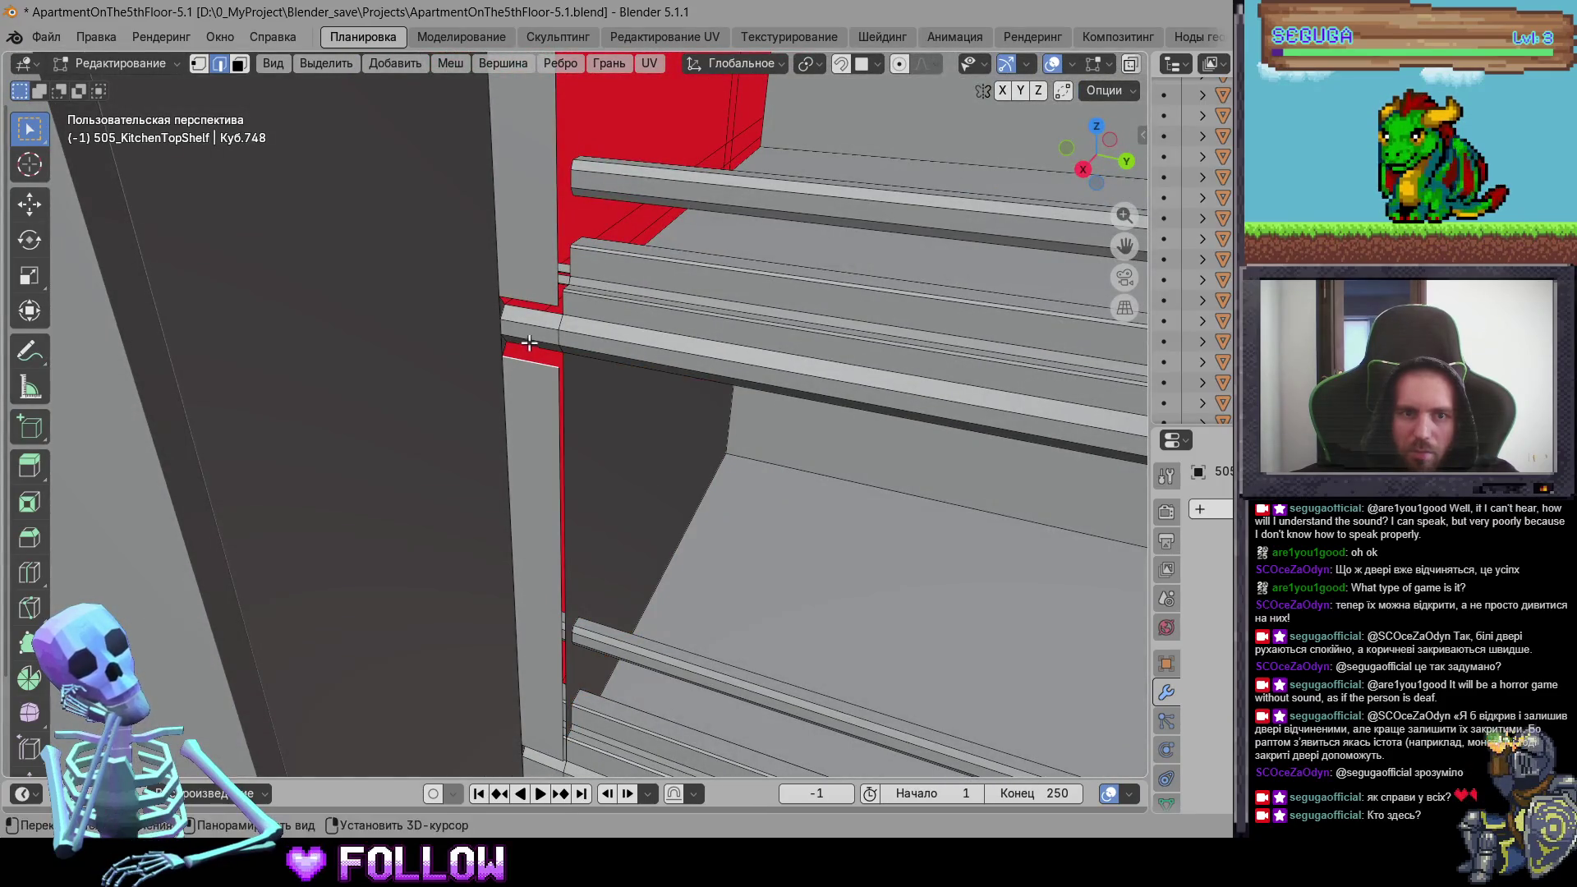
Step: Inspect the shelf edge faces around the red panel from several angles
mouse_move(545, 339)
middle_down()
mouse_move(599, 359)
mouse_move(592, 308)
mouse_move(453, 308)
middle_up()
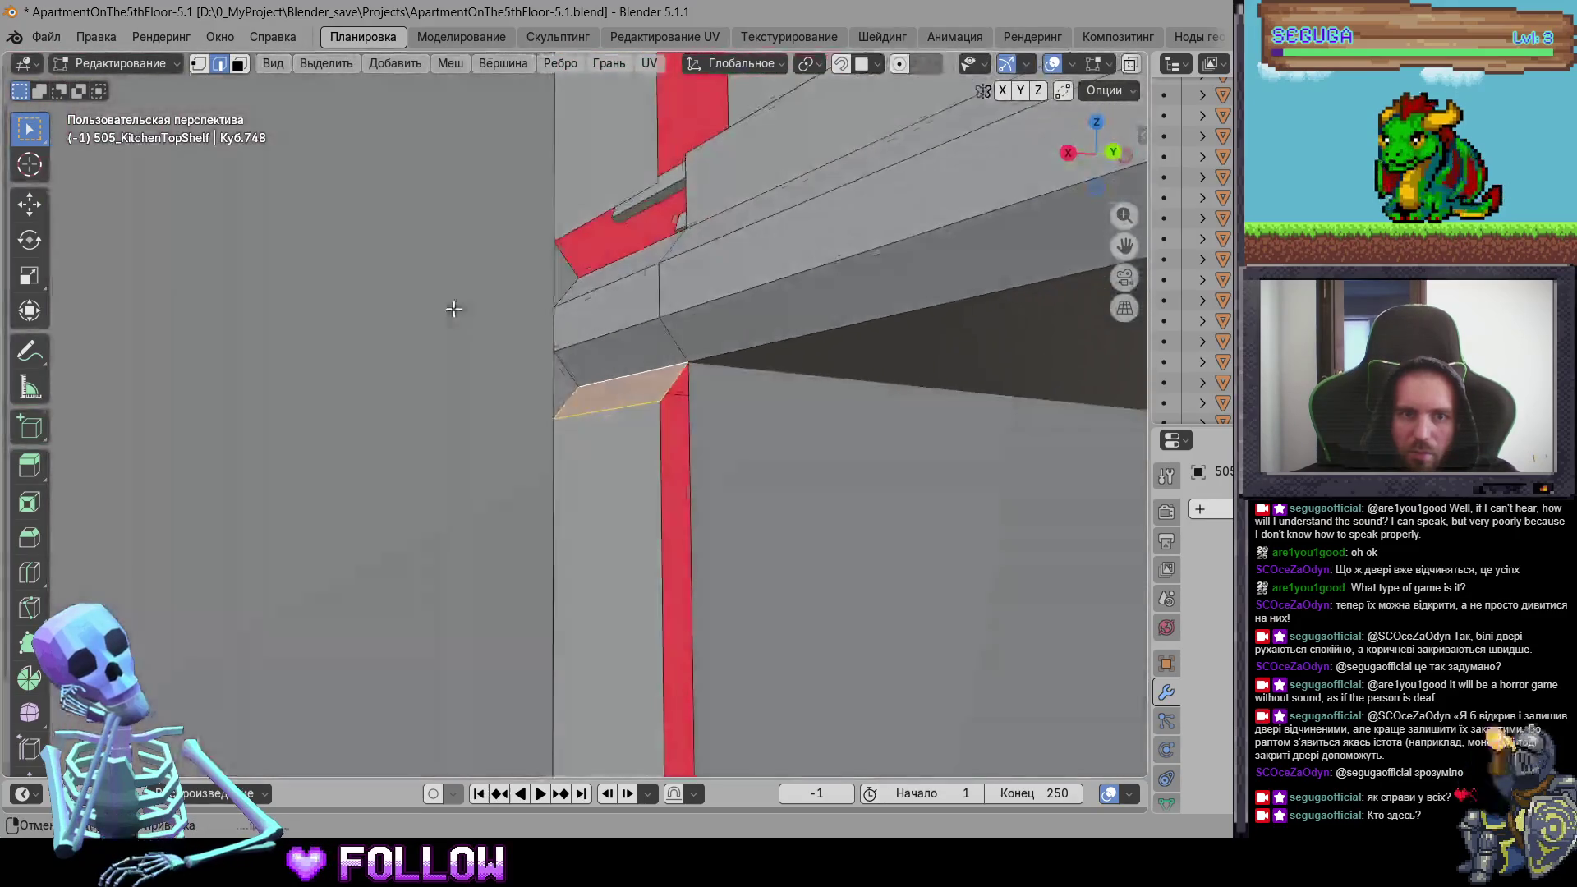
mouse_move(554, 285)
middle_down()
mouse_move(575, 394)
mouse_move(307, 367)
mouse_move(280, 301)
mouse_move(343, 356)
middle_up()
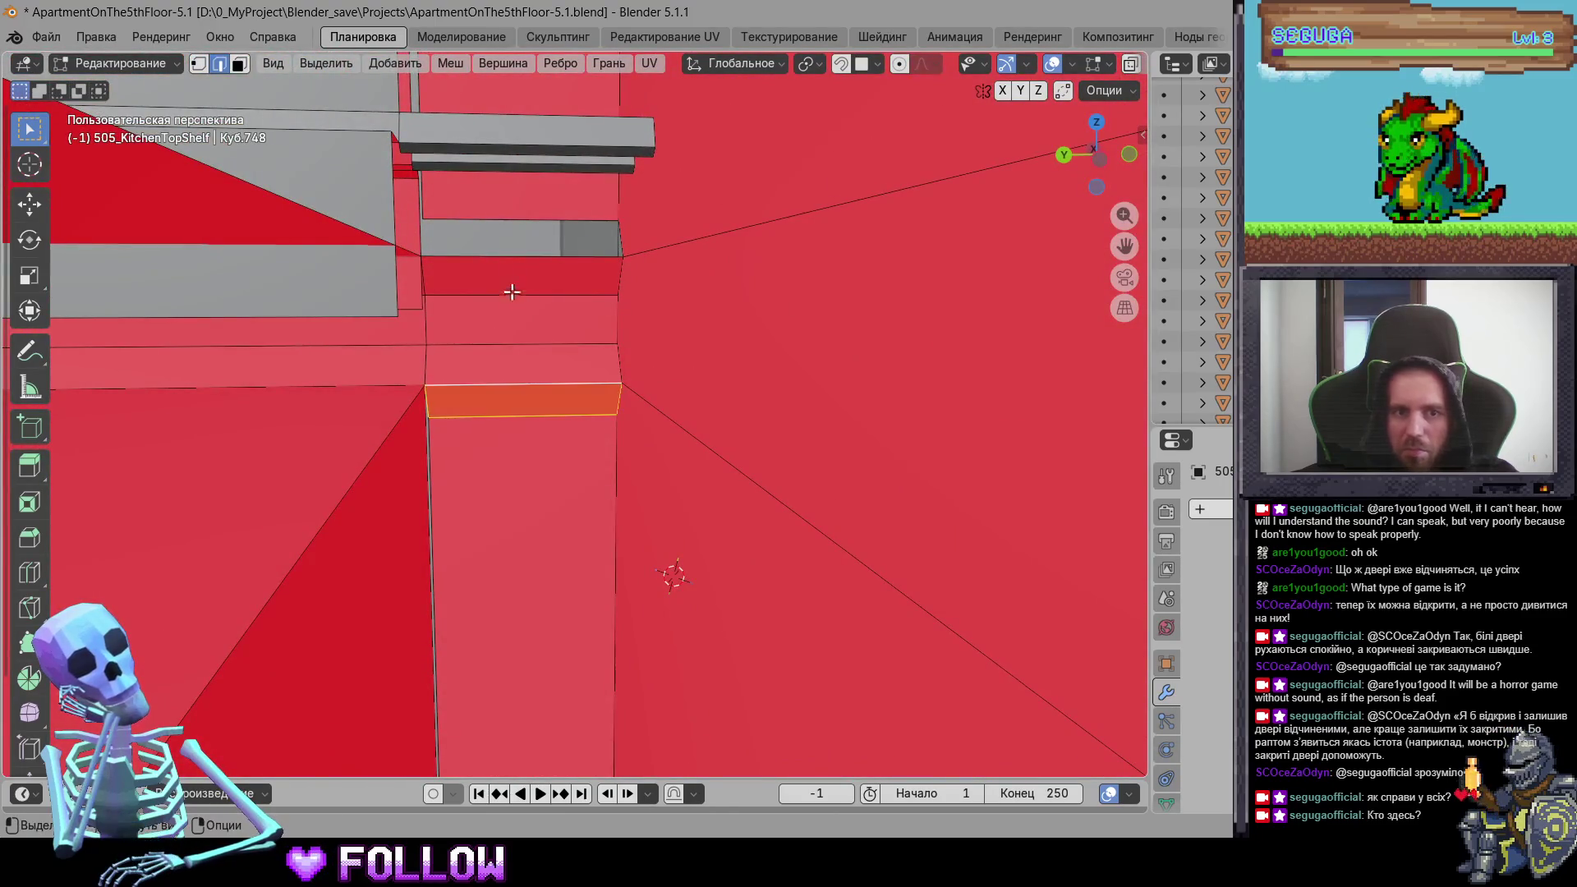
middle_drag(512, 292, 496, 271)
middle_drag(505, 475, 460, 380)
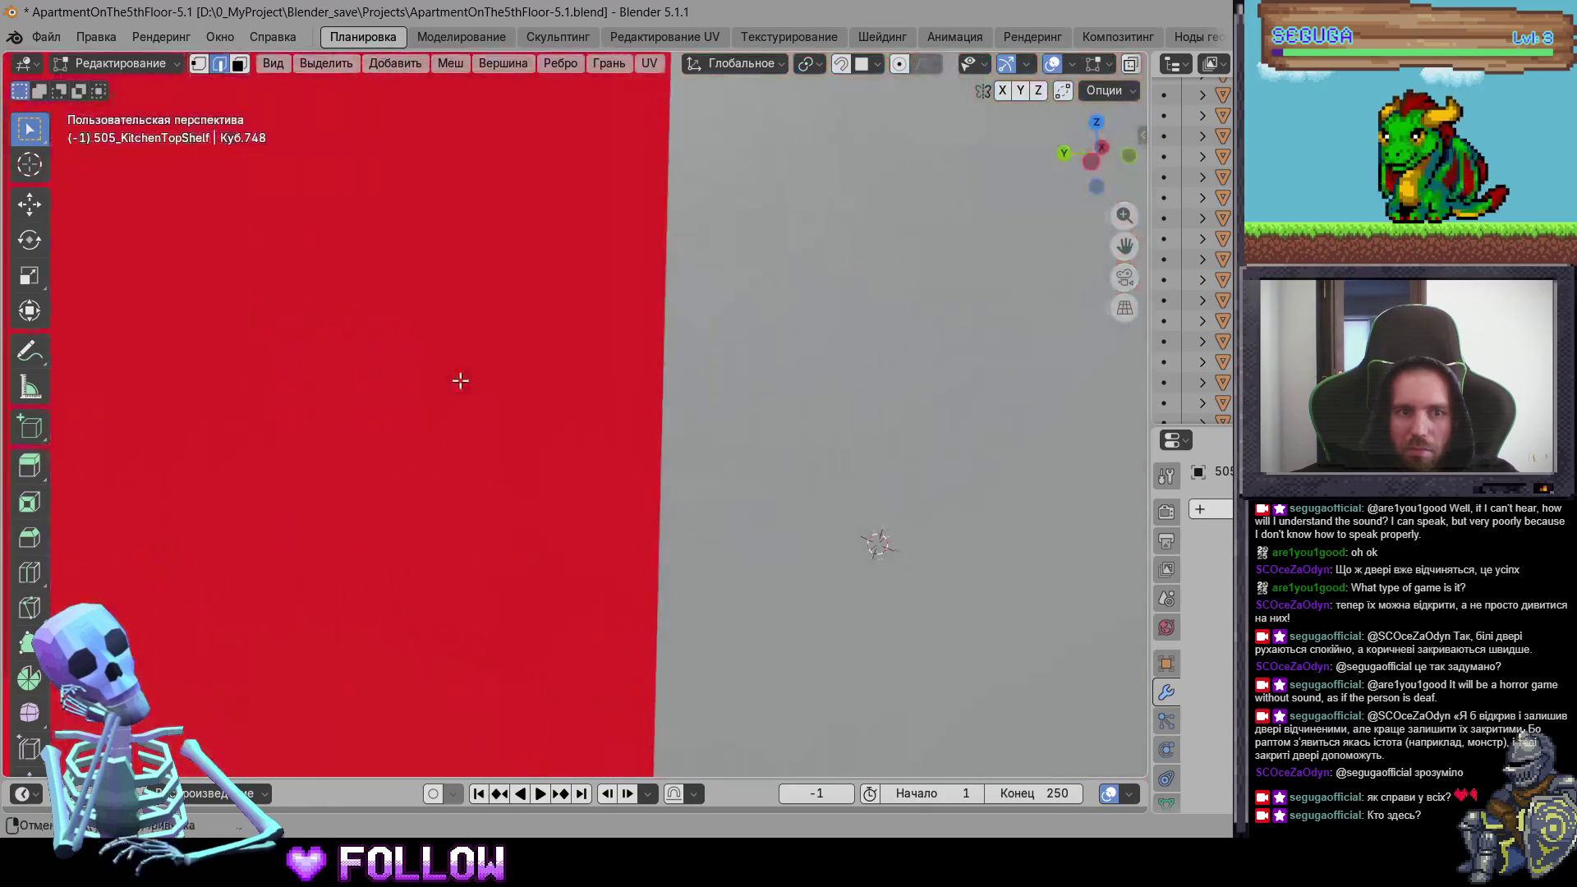
mouse_move(584, 545)
middle_down()
mouse_move(303, 405)
mouse_move(805, 408)
mouse_move(627, 342)
mouse_move(523, 449)
mouse_move(465, 459)
mouse_move(491, 553)
middle_up()
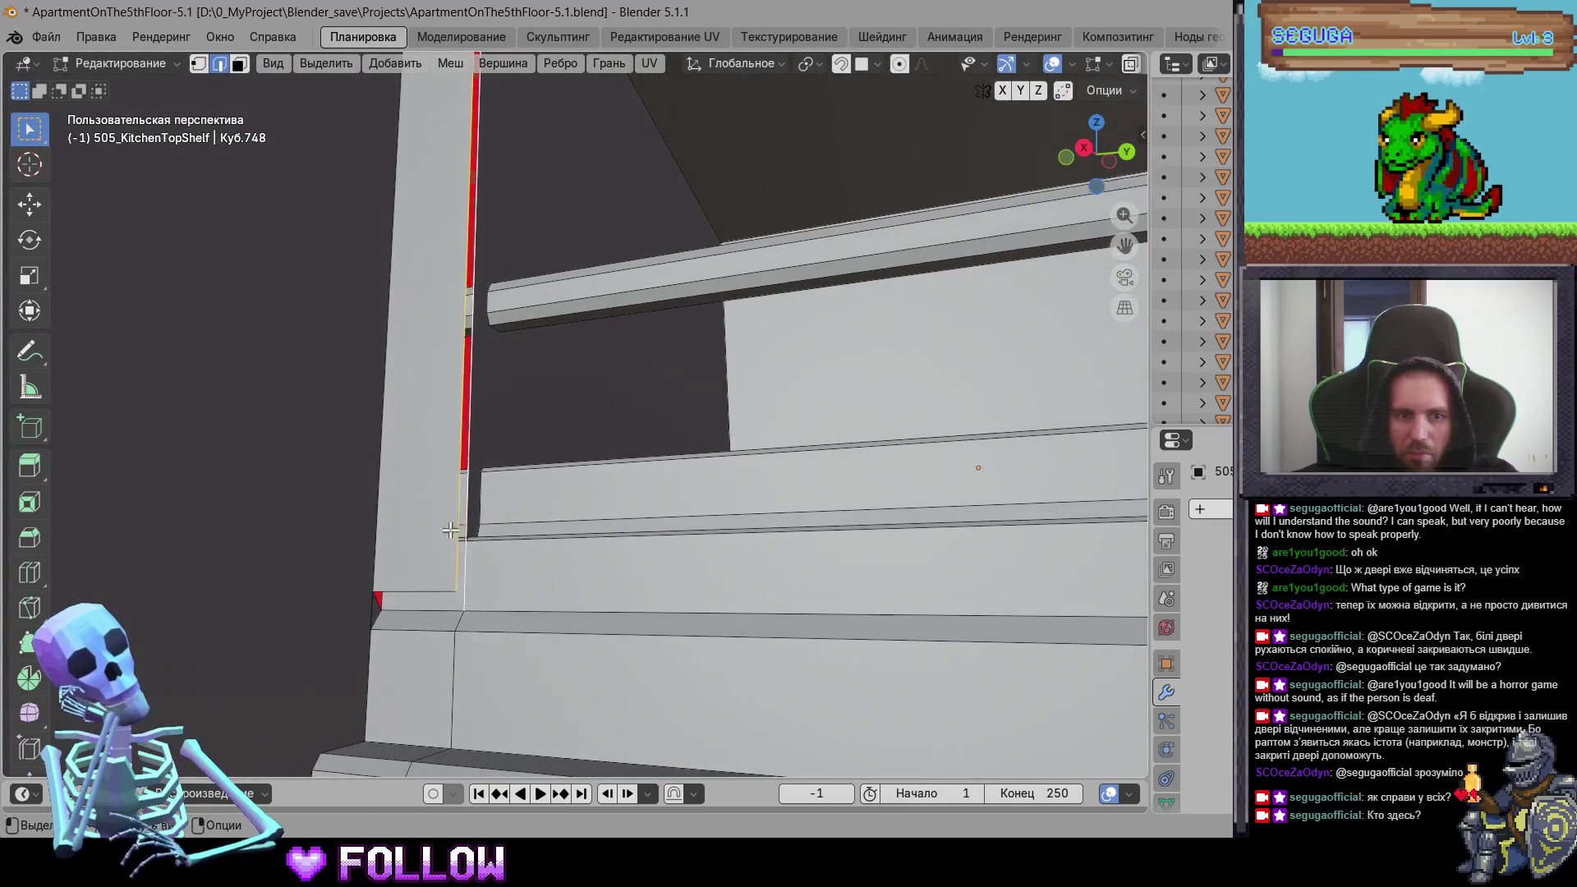
mouse_move(443, 577)
middle_down()
mouse_move(378, 504)
mouse_move(436, 454)
middle_up()
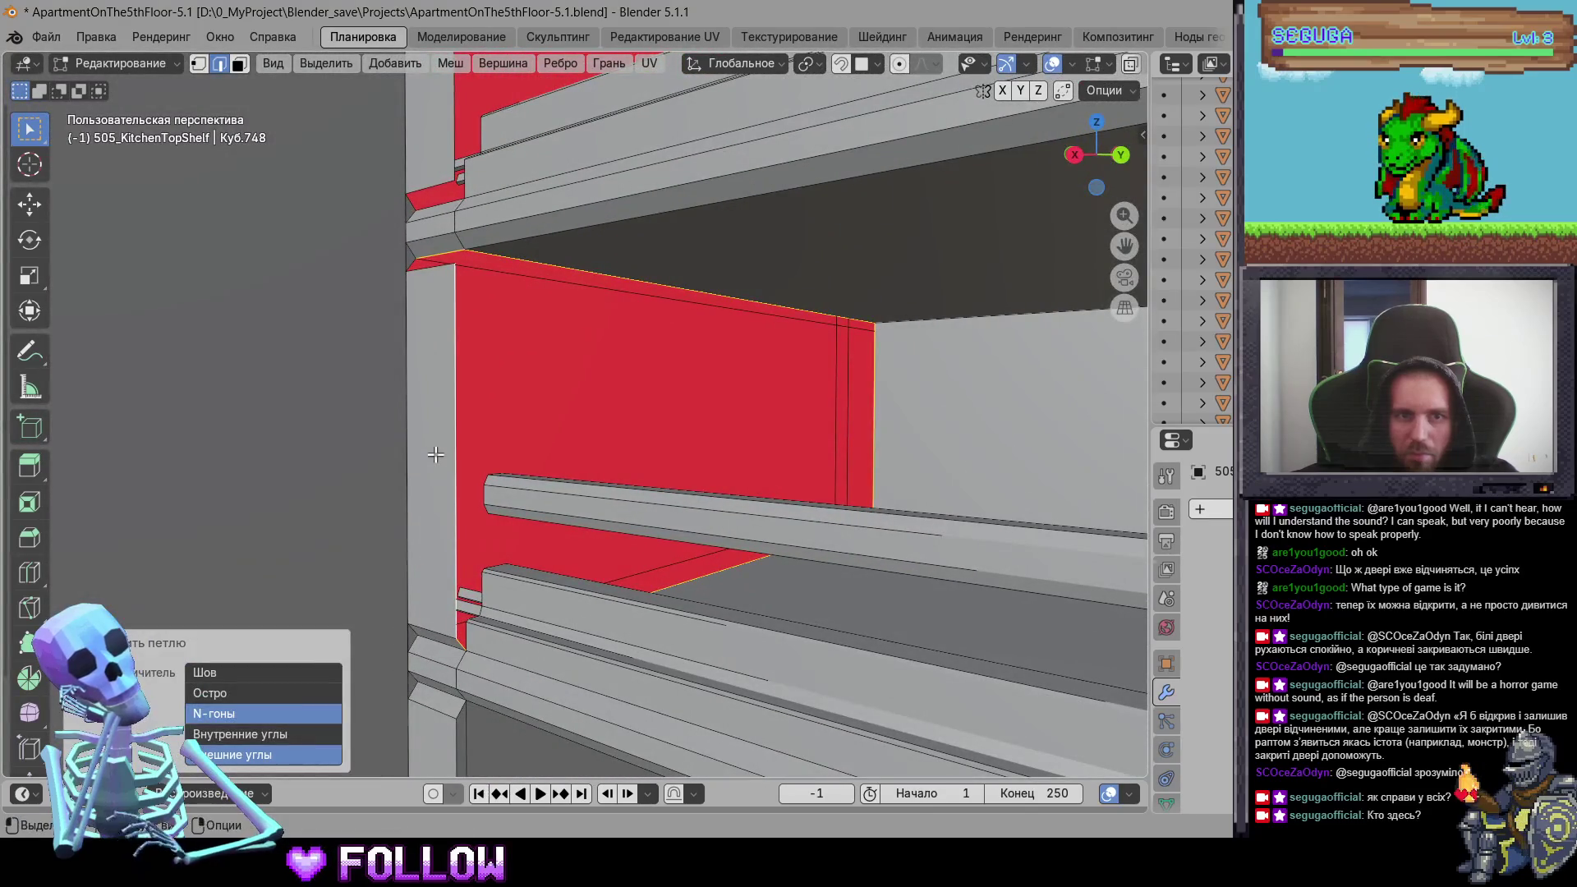
Step: Look along the red-marked shelf edges, including the lower and thick upper shelves
mouse_move(443, 346)
middle_down()
mouse_move(477, 350)
mouse_move(507, 441)
mouse_move(535, 450)
mouse_move(461, 317)
mouse_move(496, 373)
middle_up()
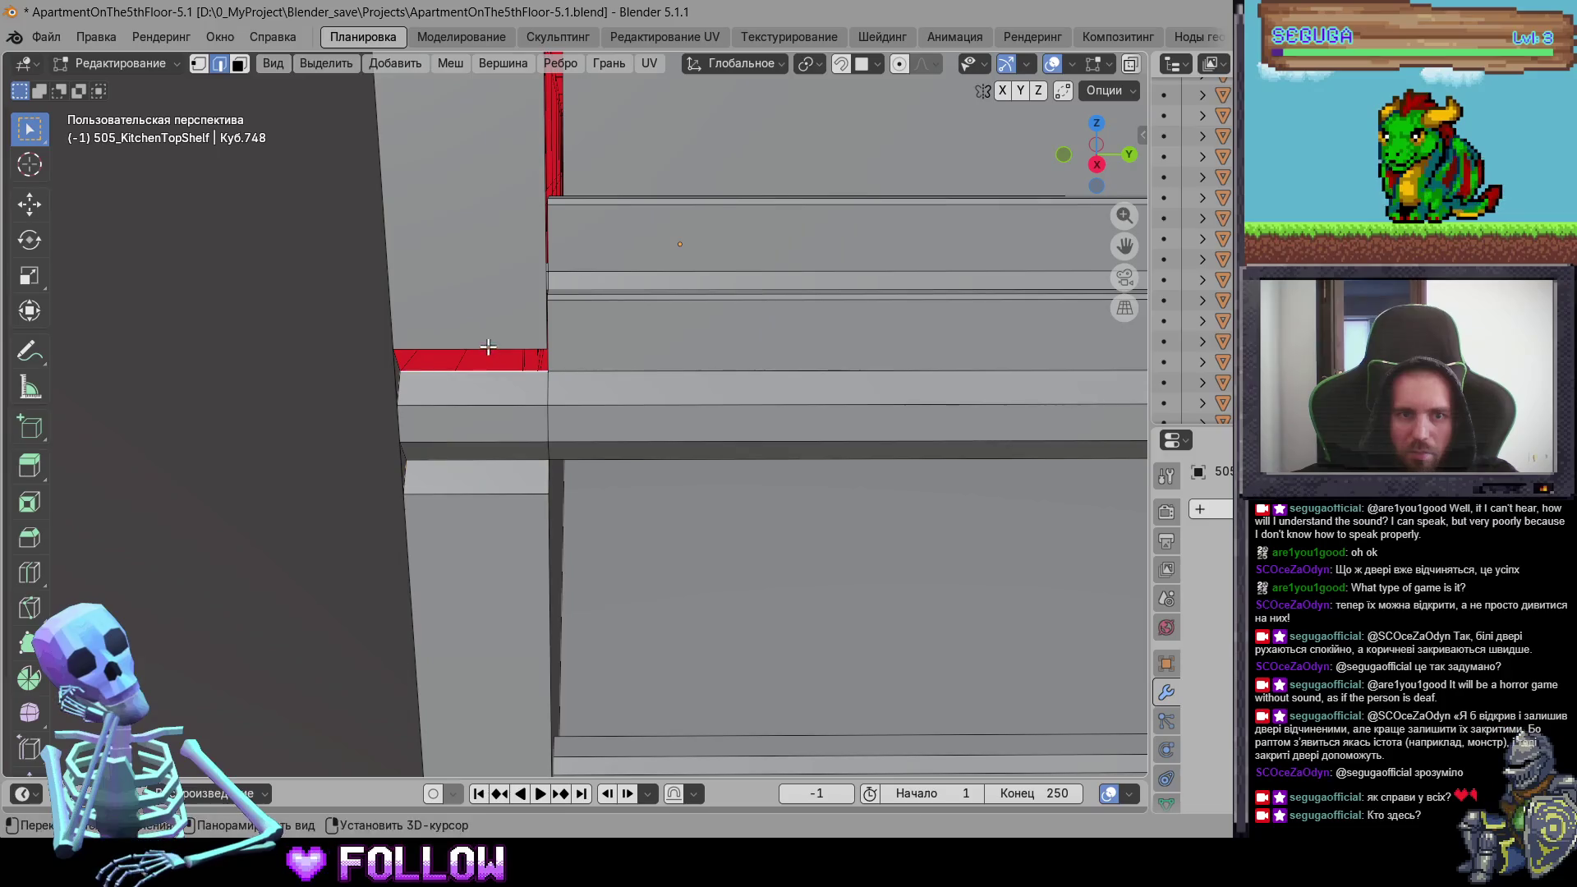
middle_drag(550, 306, 457, 444)
mouse_move(408, 395)
shift+middle_down()
mouse_move(443, 426)
mouse_move(491, 391)
shift+middle_up()
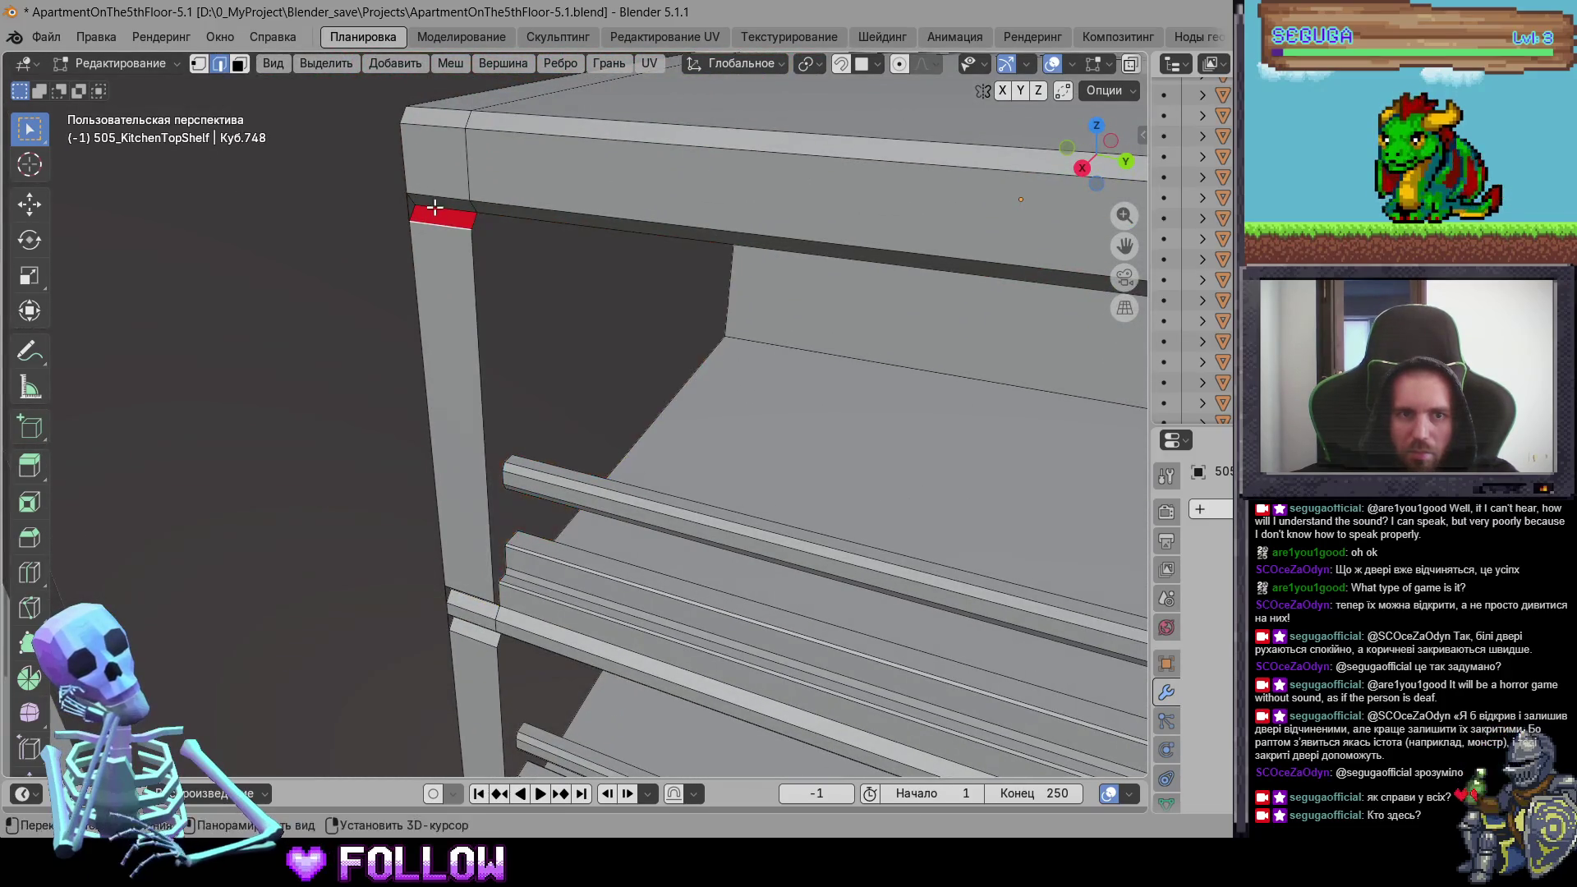
scroll(434, 208, down, 5)
mouse_move(707, 440)
middle_down()
mouse_move(787, 429)
mouse_move(704, 387)
middle_up()
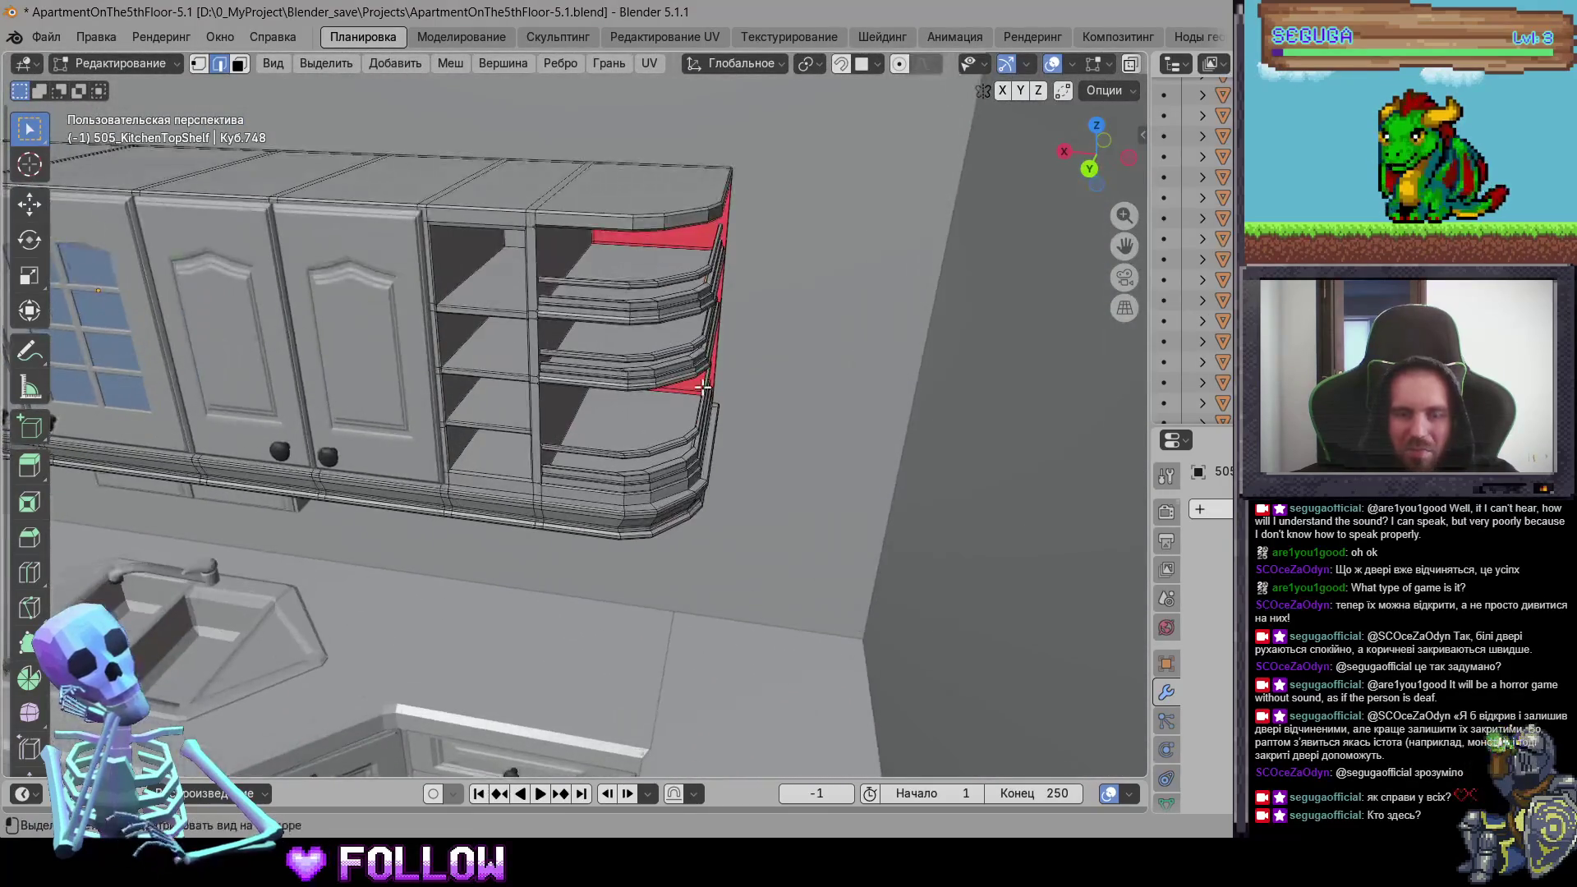
scroll(705, 388, up, 5)
mouse_move(599, 405)
middle_down()
mouse_move(556, 422)
mouse_move(656, 554)
middle_up()
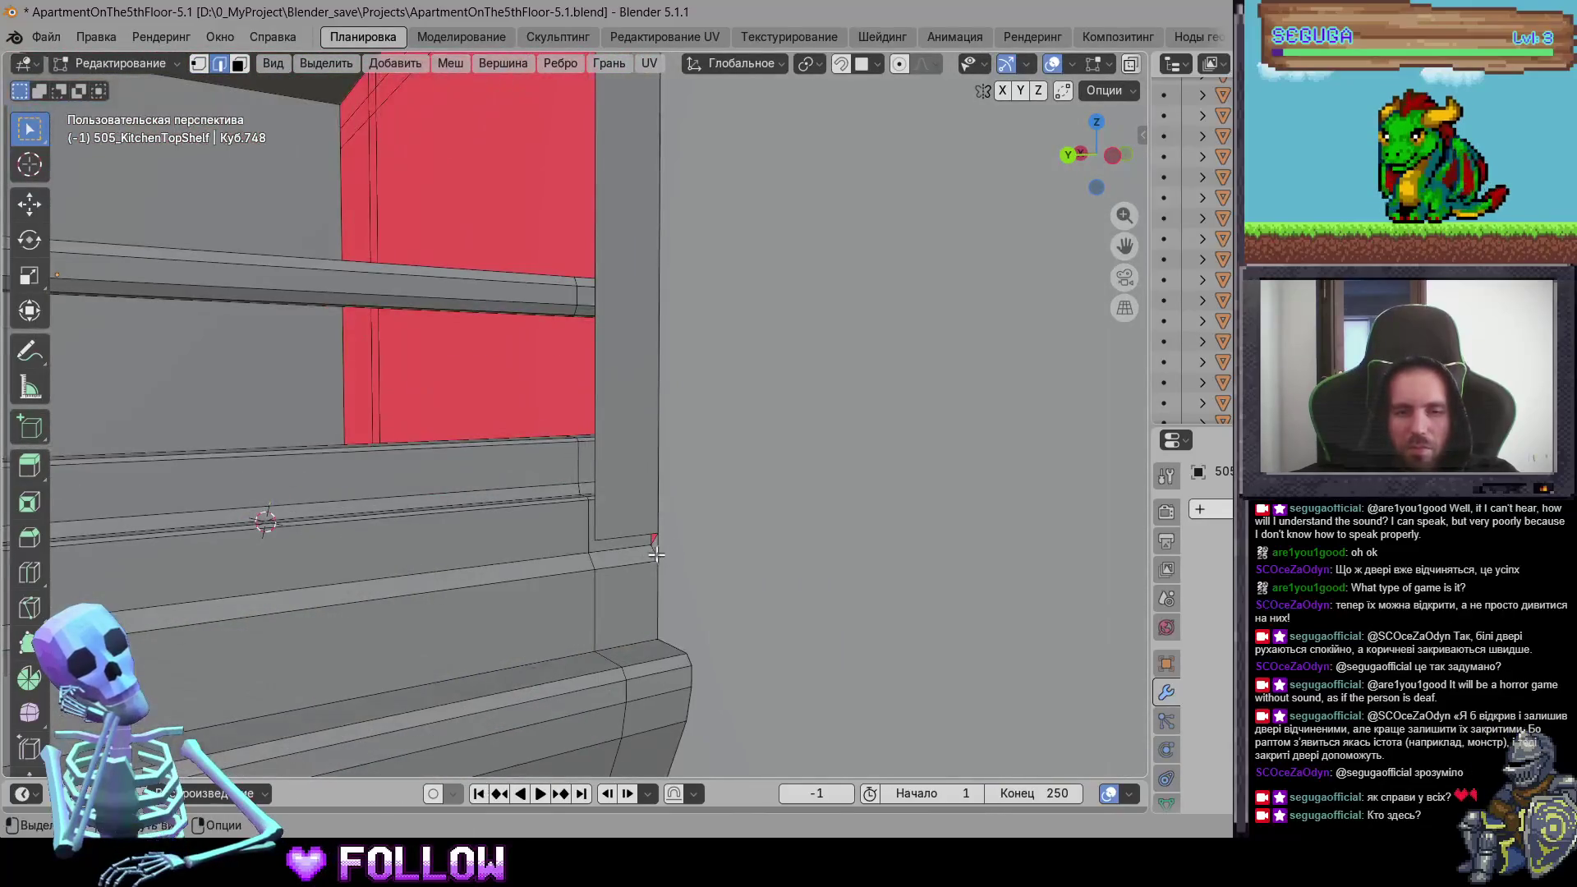
shift+middle_drag(661, 454, 586, 383)
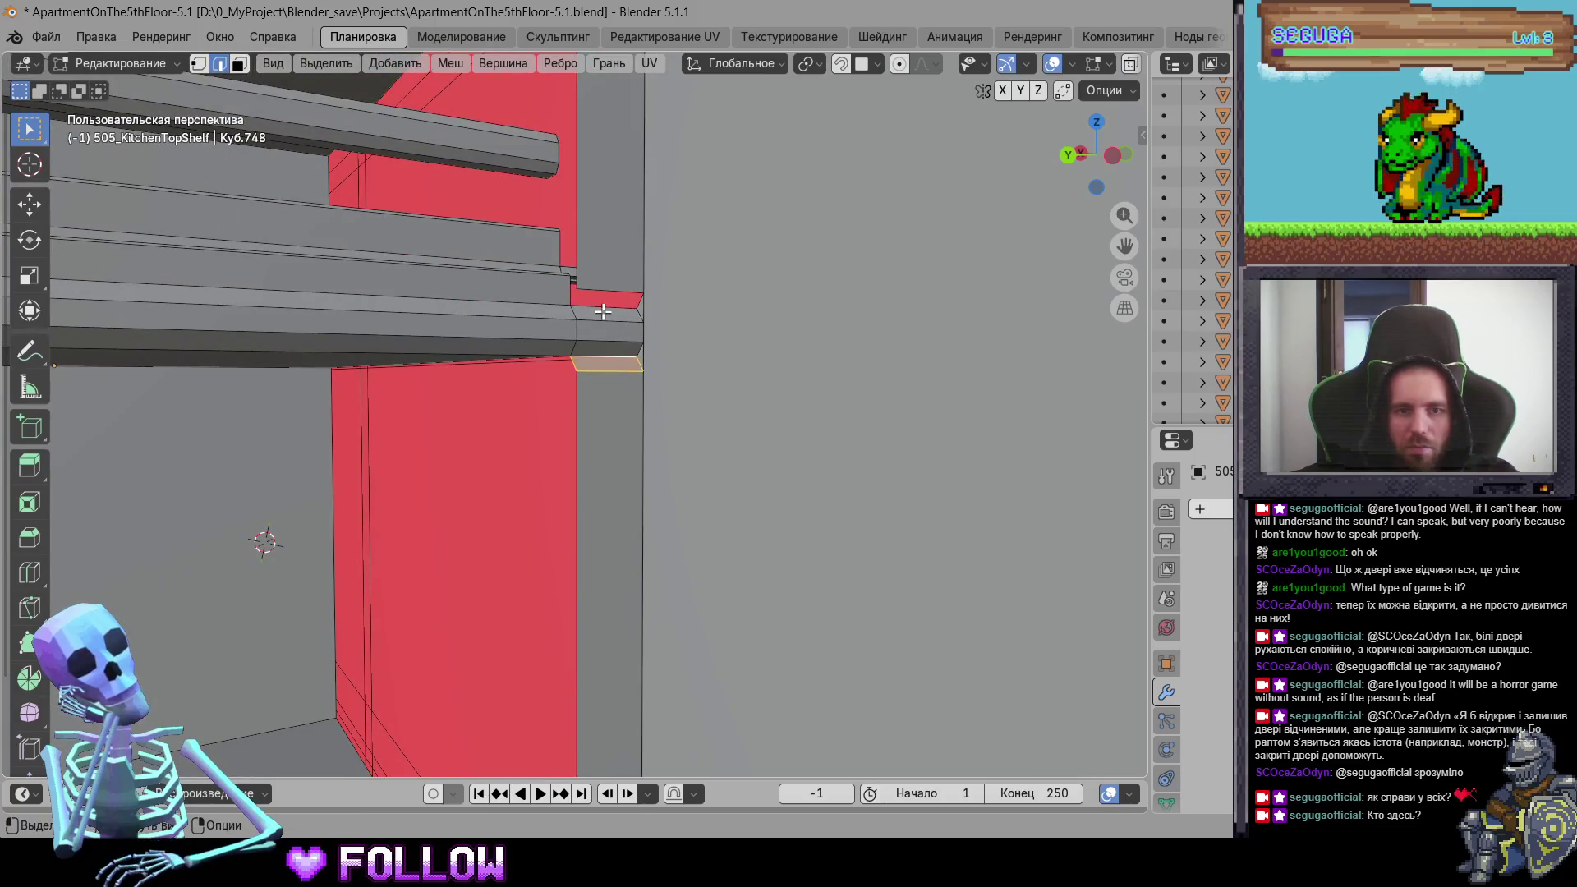
mouse_move(620, 220)
shift+middle_down()
mouse_move(598, 444)
mouse_move(588, 361)
shift+middle_up()
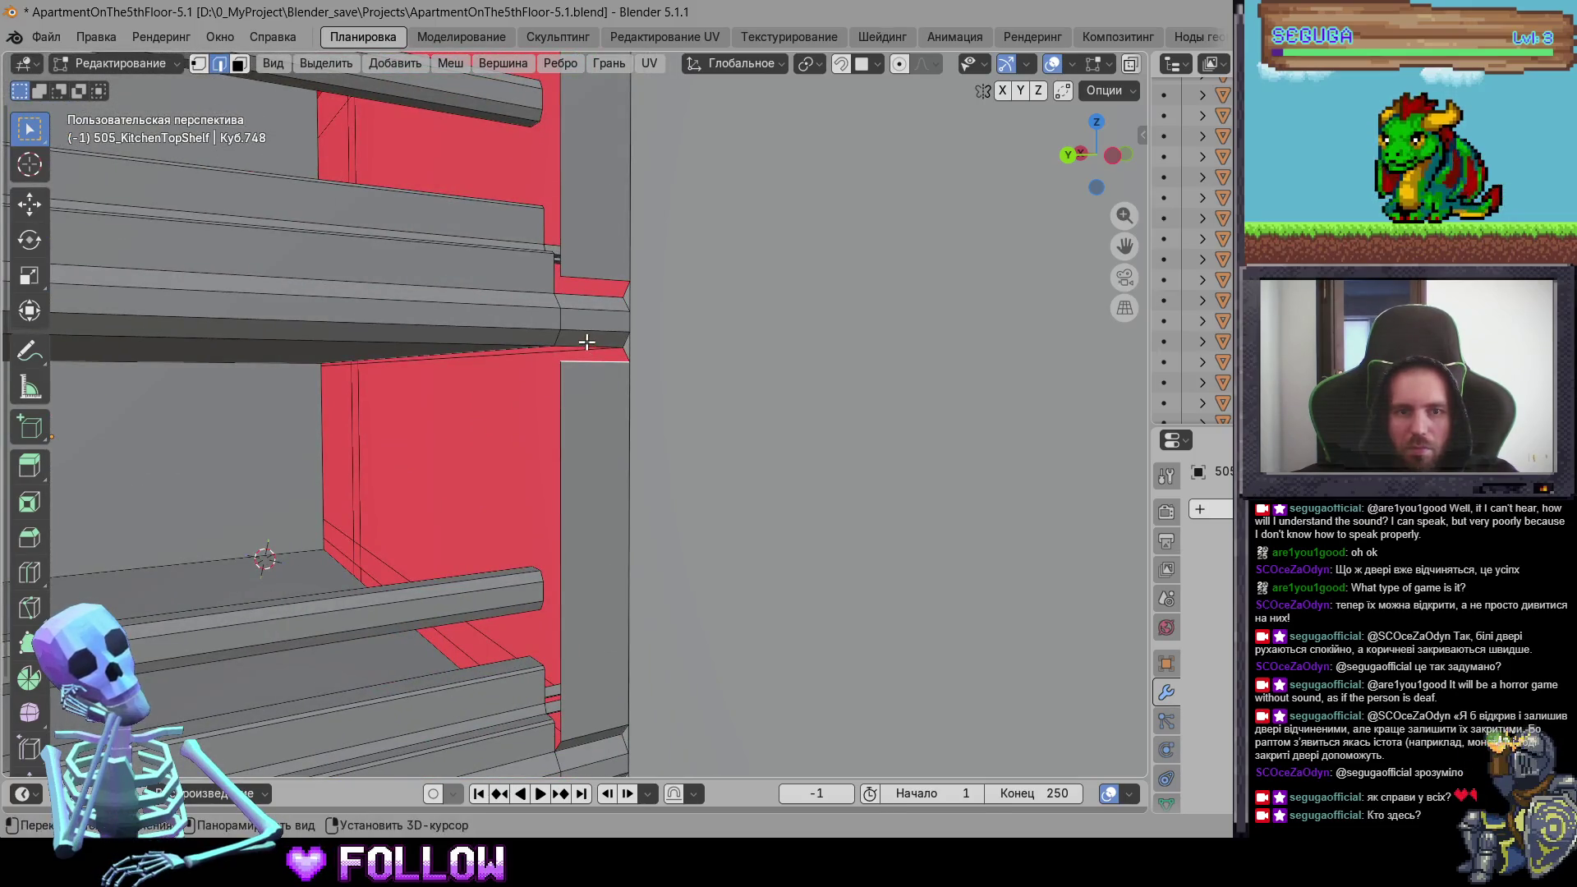
mouse_move(617, 288)
shift+middle_down()
mouse_move(605, 348)
mouse_move(570, 315)
shift+middle_up()
Step: Finish checking the shelves and return 505_KitchenTopShelf to Object Mode
mouse_move(561, 374)
shift+middle_down()
mouse_move(637, 275)
mouse_move(637, 489)
mouse_move(666, 333)
mouse_move(641, 468)
mouse_move(657, 493)
mouse_move(591, 492)
mouse_move(688, 536)
mouse_move(558, 552)
shift+middle_up()
scroll(688, 537, down, 10)
scroll(672, 404, up, 8)
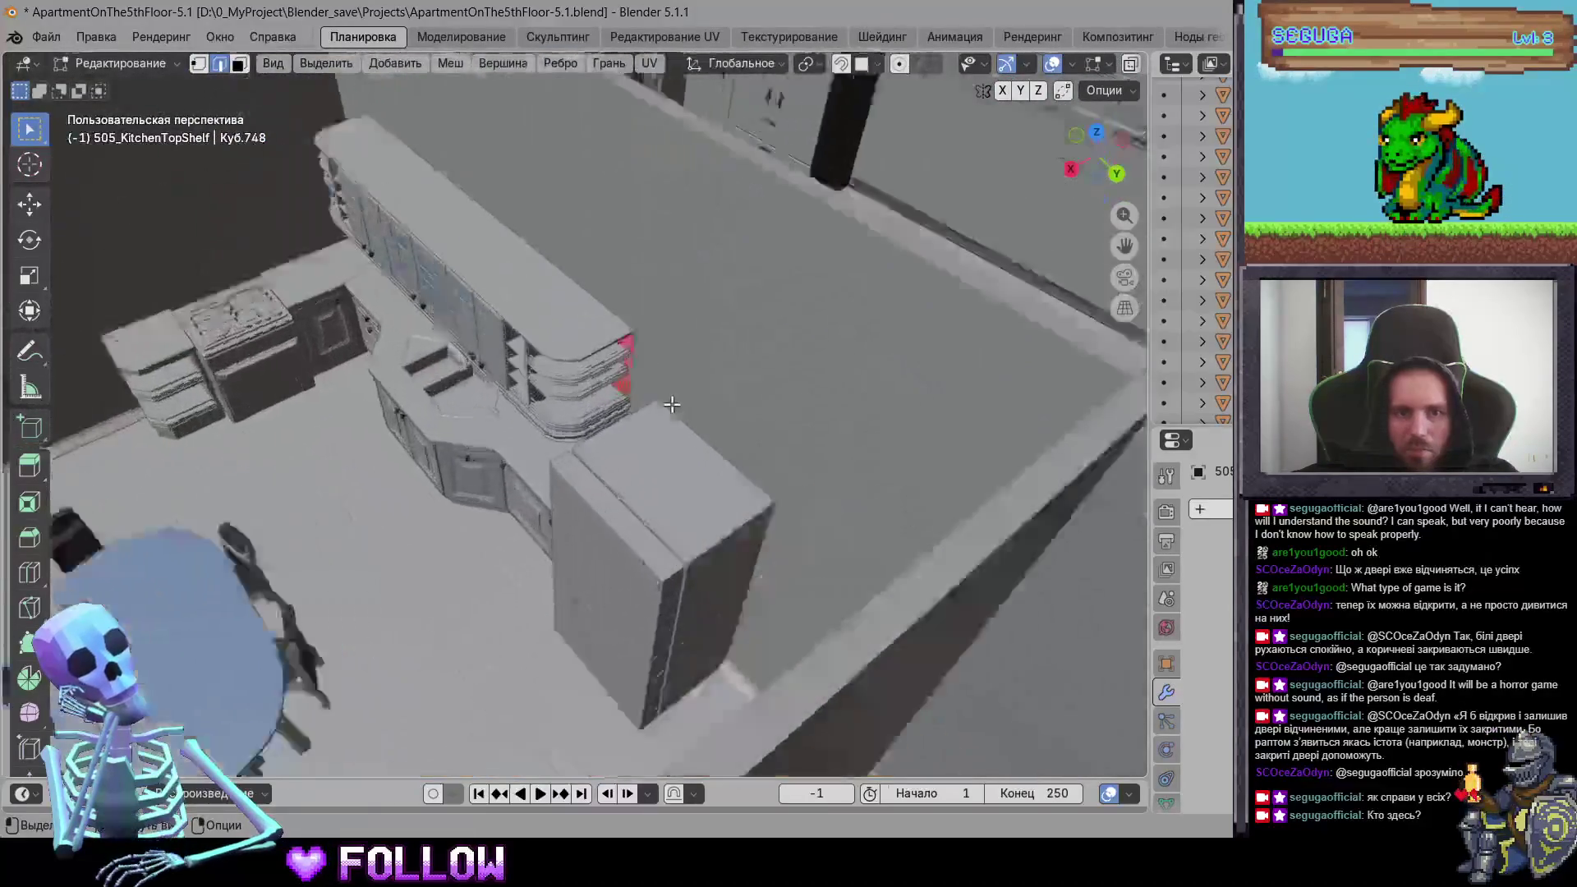
scroll(672, 404, up, 6)
key(Tab)
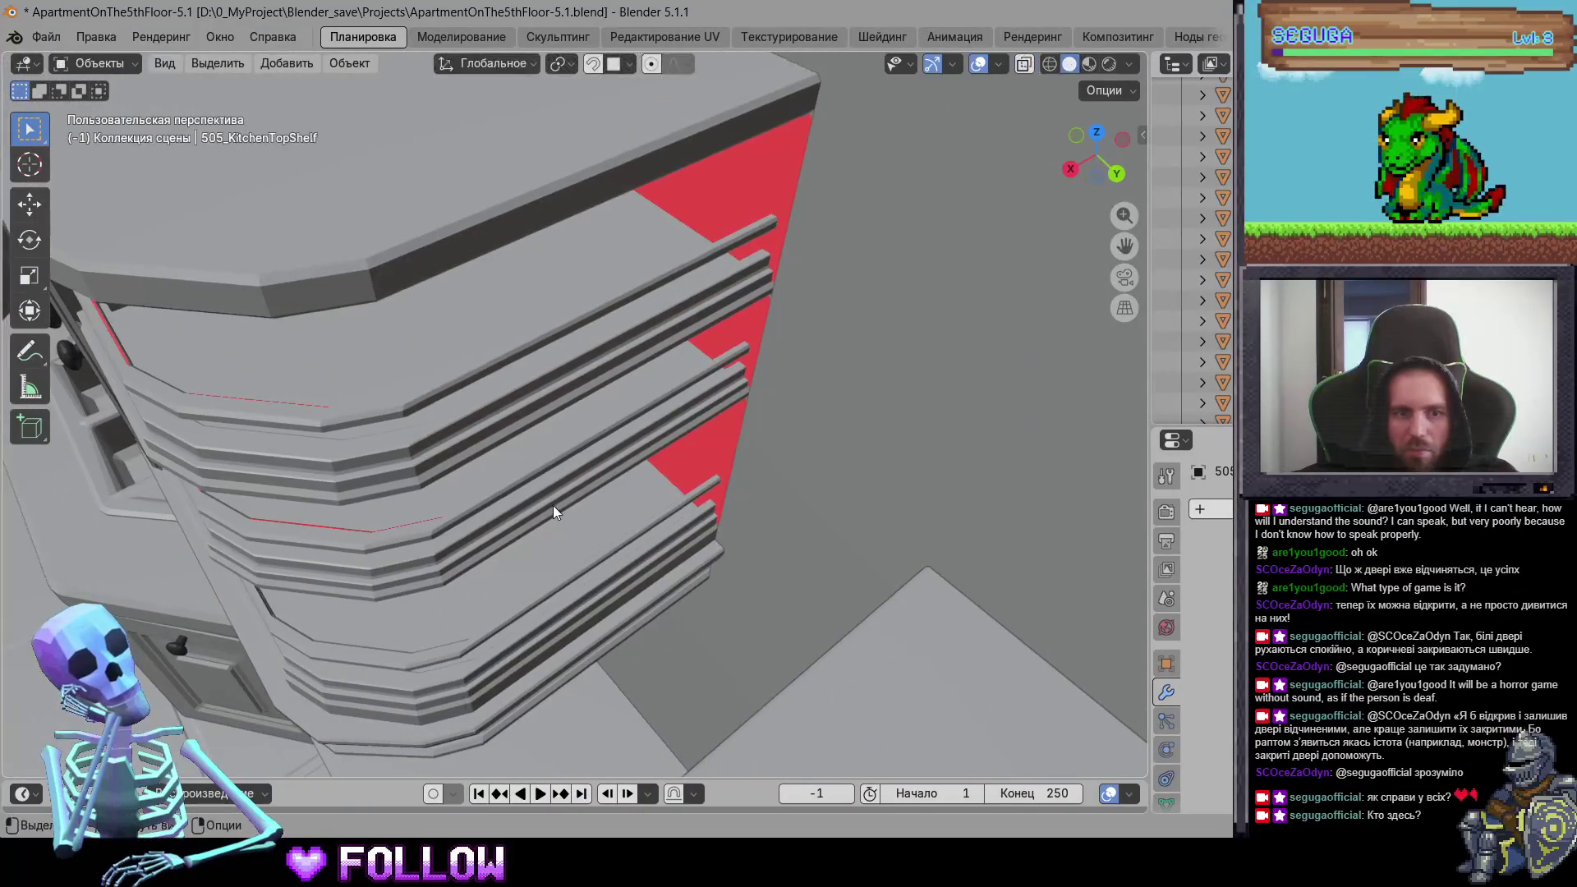
Step: Click through a few kitchen objects and orbit the floor toward apartment 502's kitchen
click(554, 505)
scroll(586, 470, down, 10)
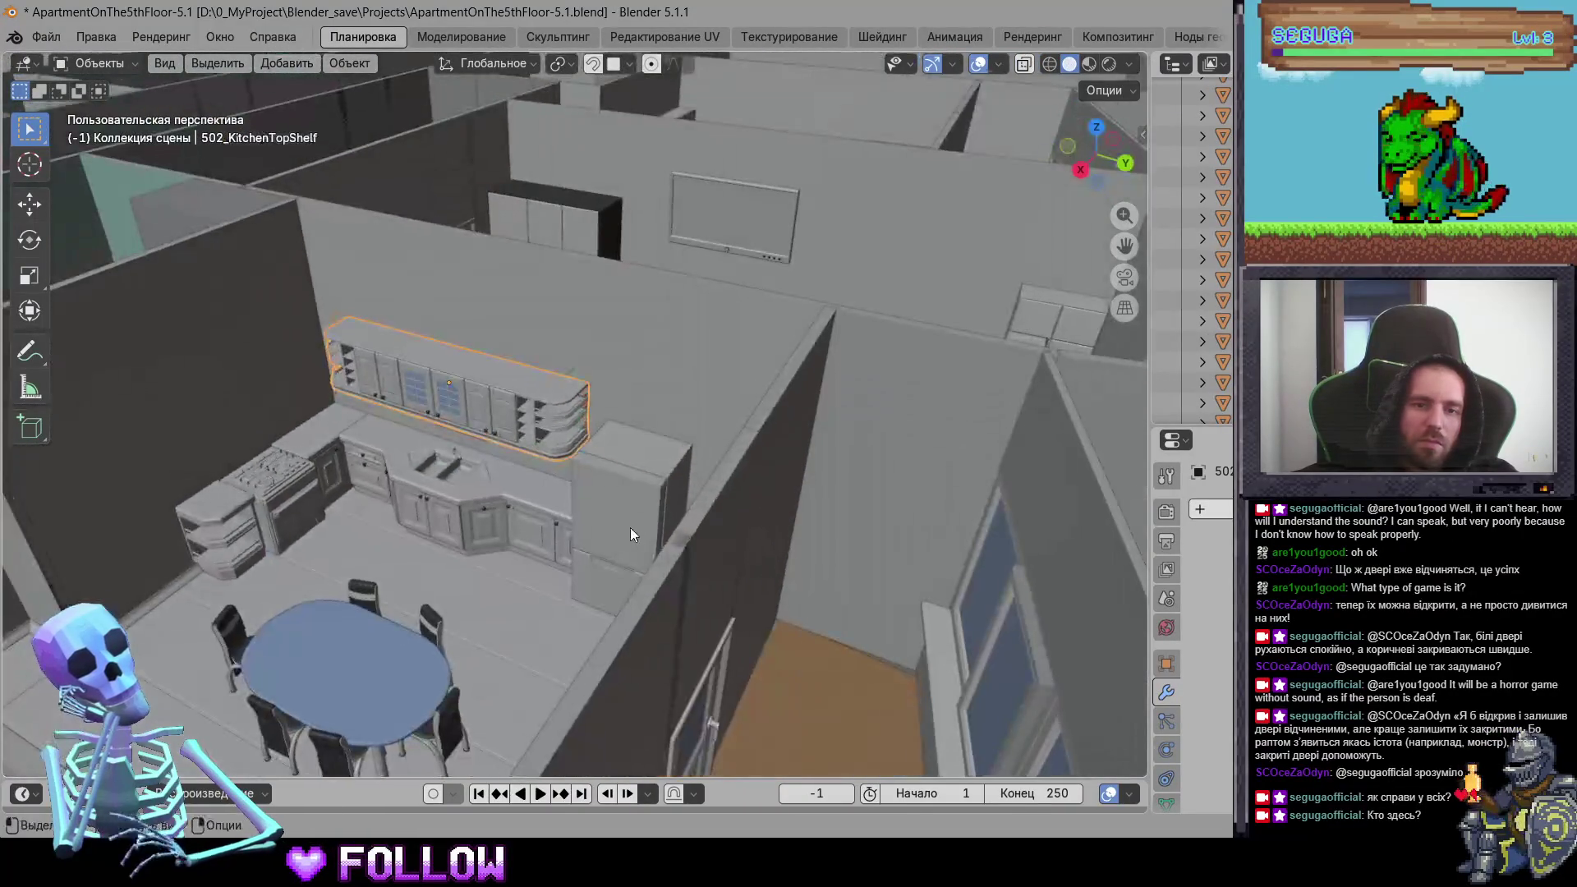
click(650, 568)
scroll(598, 422, down, 12)
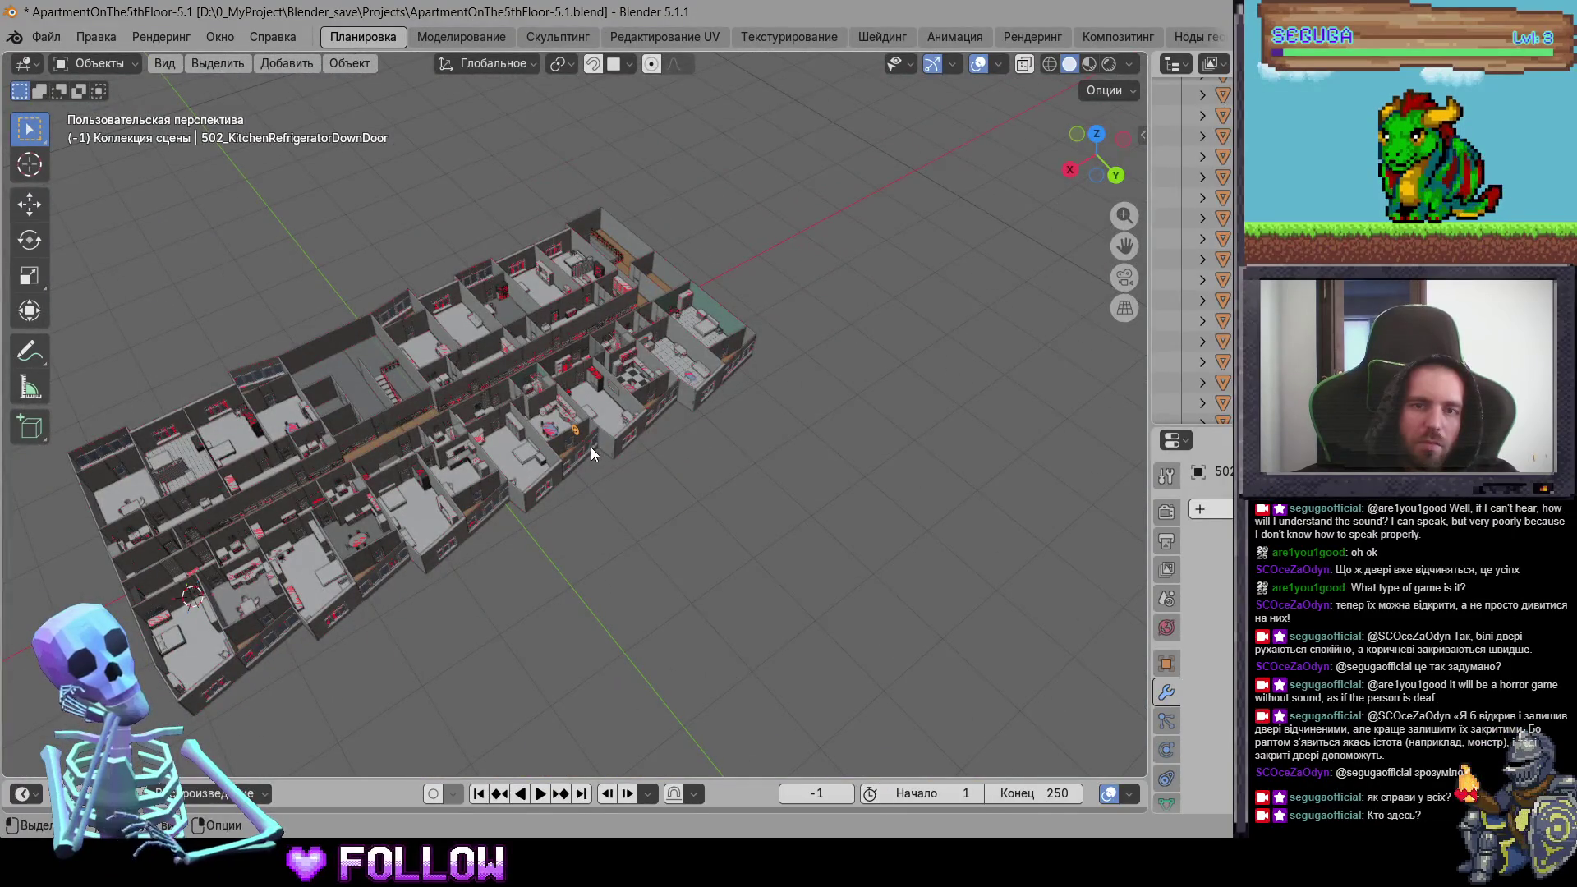
scroll(590, 447, up, 5)
mouse_move(590, 446)
middle_down()
mouse_move(432, 459)
mouse_move(624, 446)
mouse_move(624, 368)
middle_up()
scroll(432, 458, up, 5)
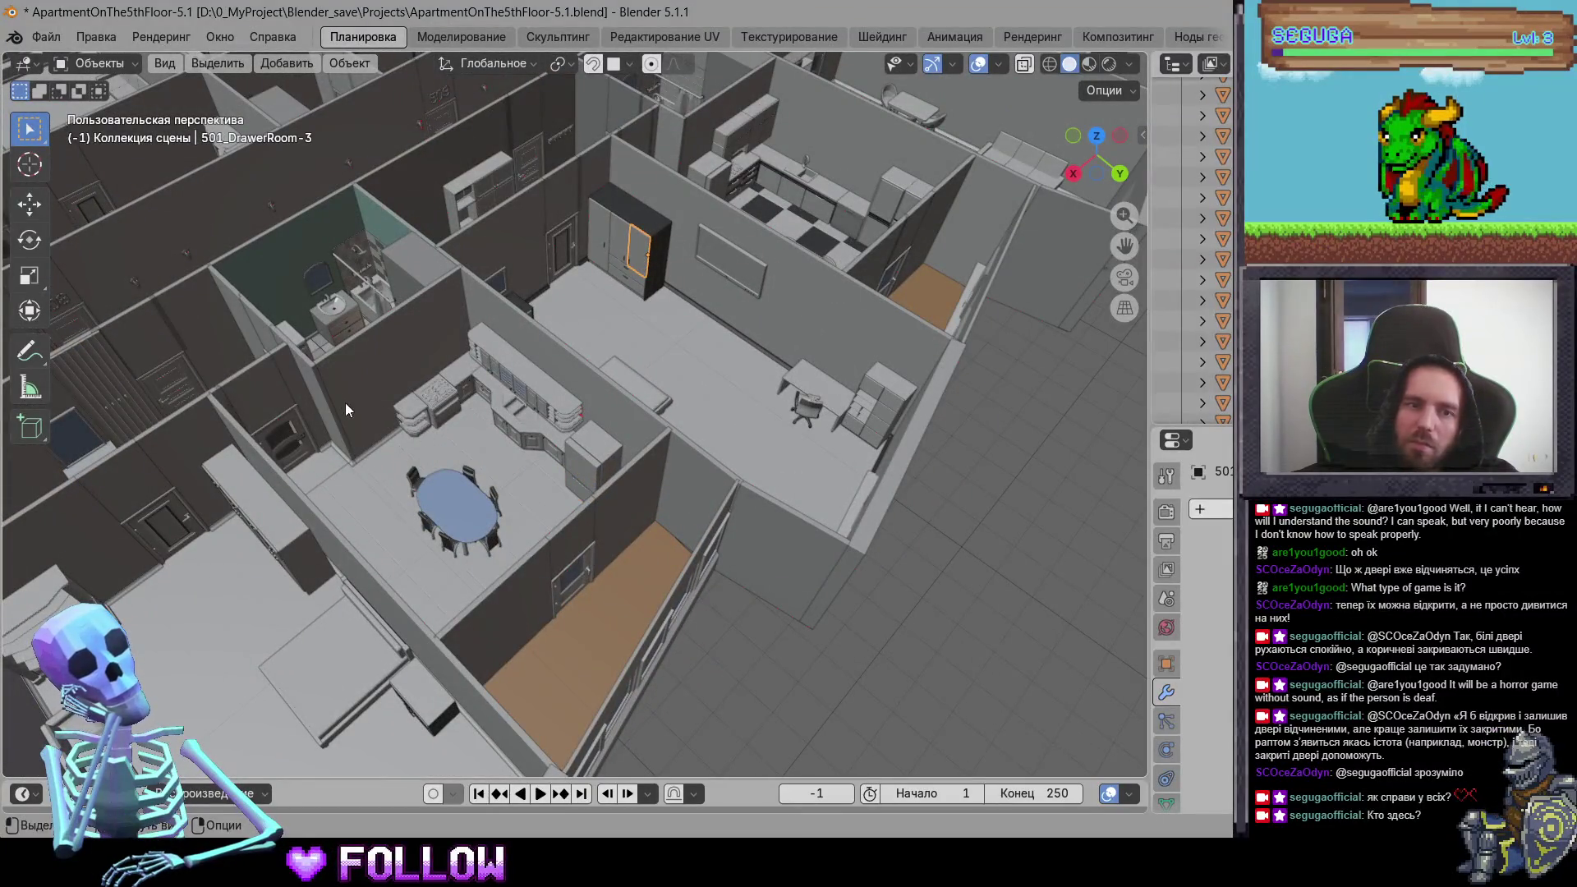
shift+middle_drag(344, 408, 555, 329)
Step: Select 502_KitchenTopShelf and zoom in close on it
shift+click(505, 474)
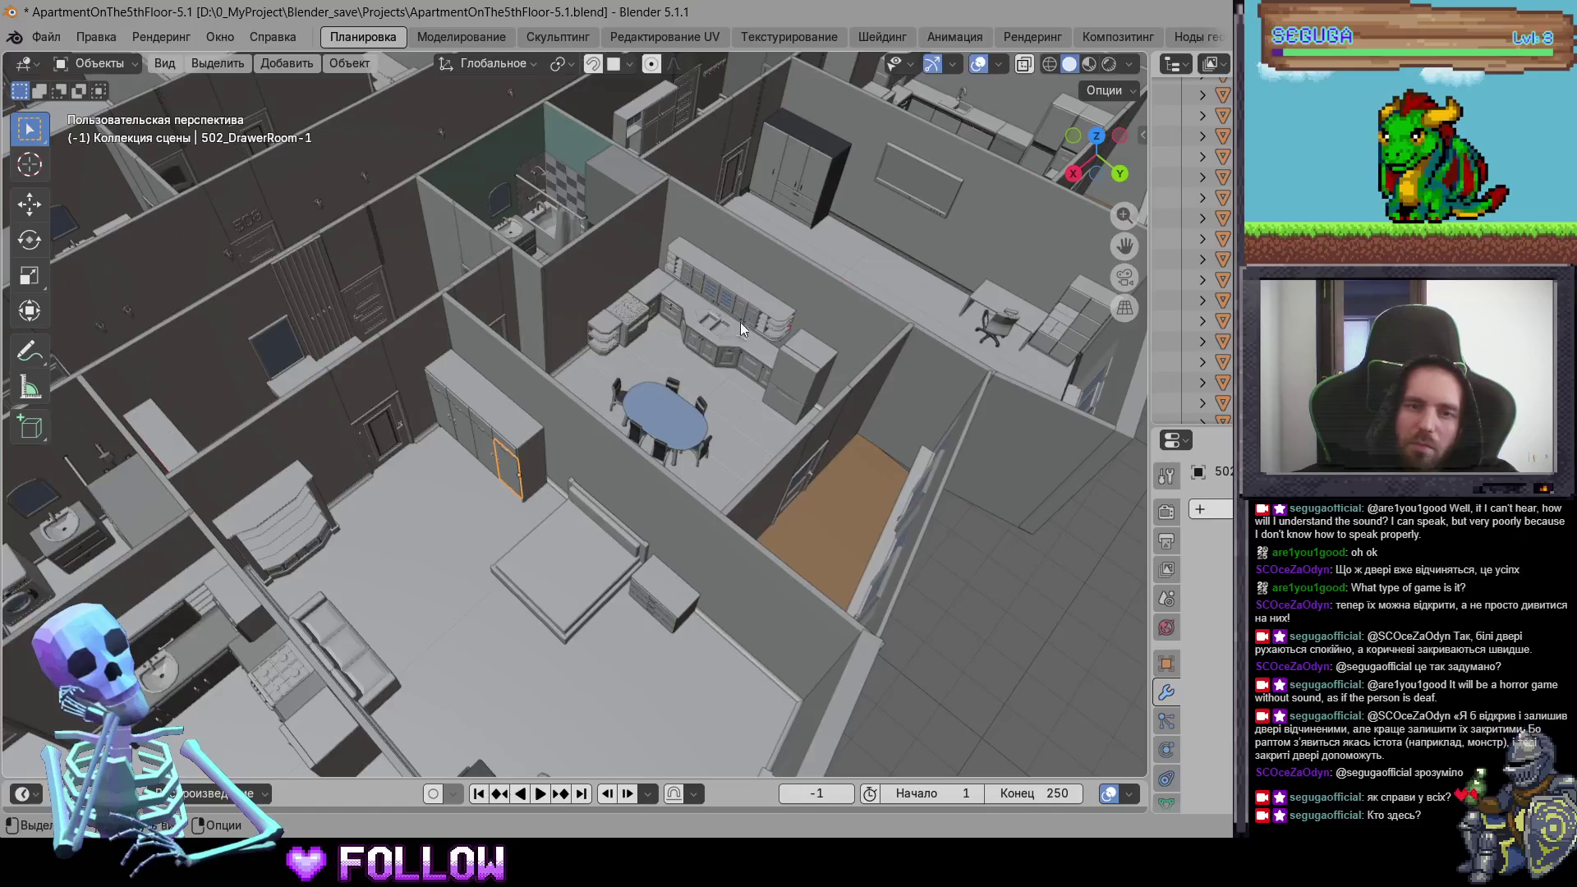
scroll(679, 337, up, 5)
shift+click(1055, 280)
mouse_move(1054, 279)
shift+middle_down()
mouse_move(772, 346)
mouse_move(659, 471)
shift+middle_up()
scroll(659, 471, up, 5)
scroll(569, 344, up, 8)
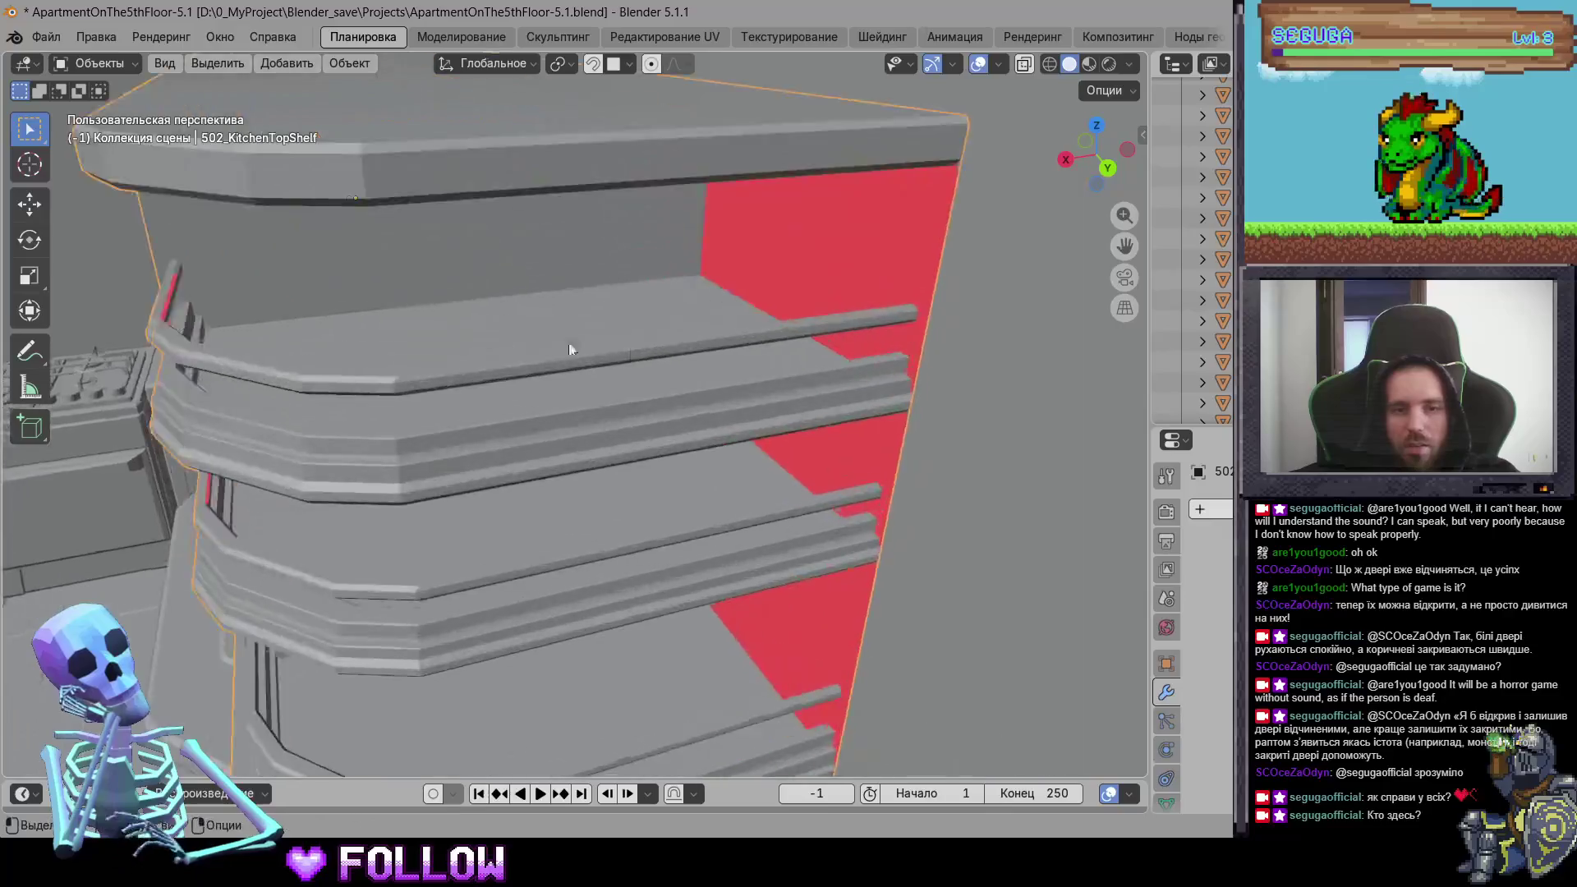
Step: Enter Edit Mode on the top shelf, try an extrusion and cancel it
key(Tab)
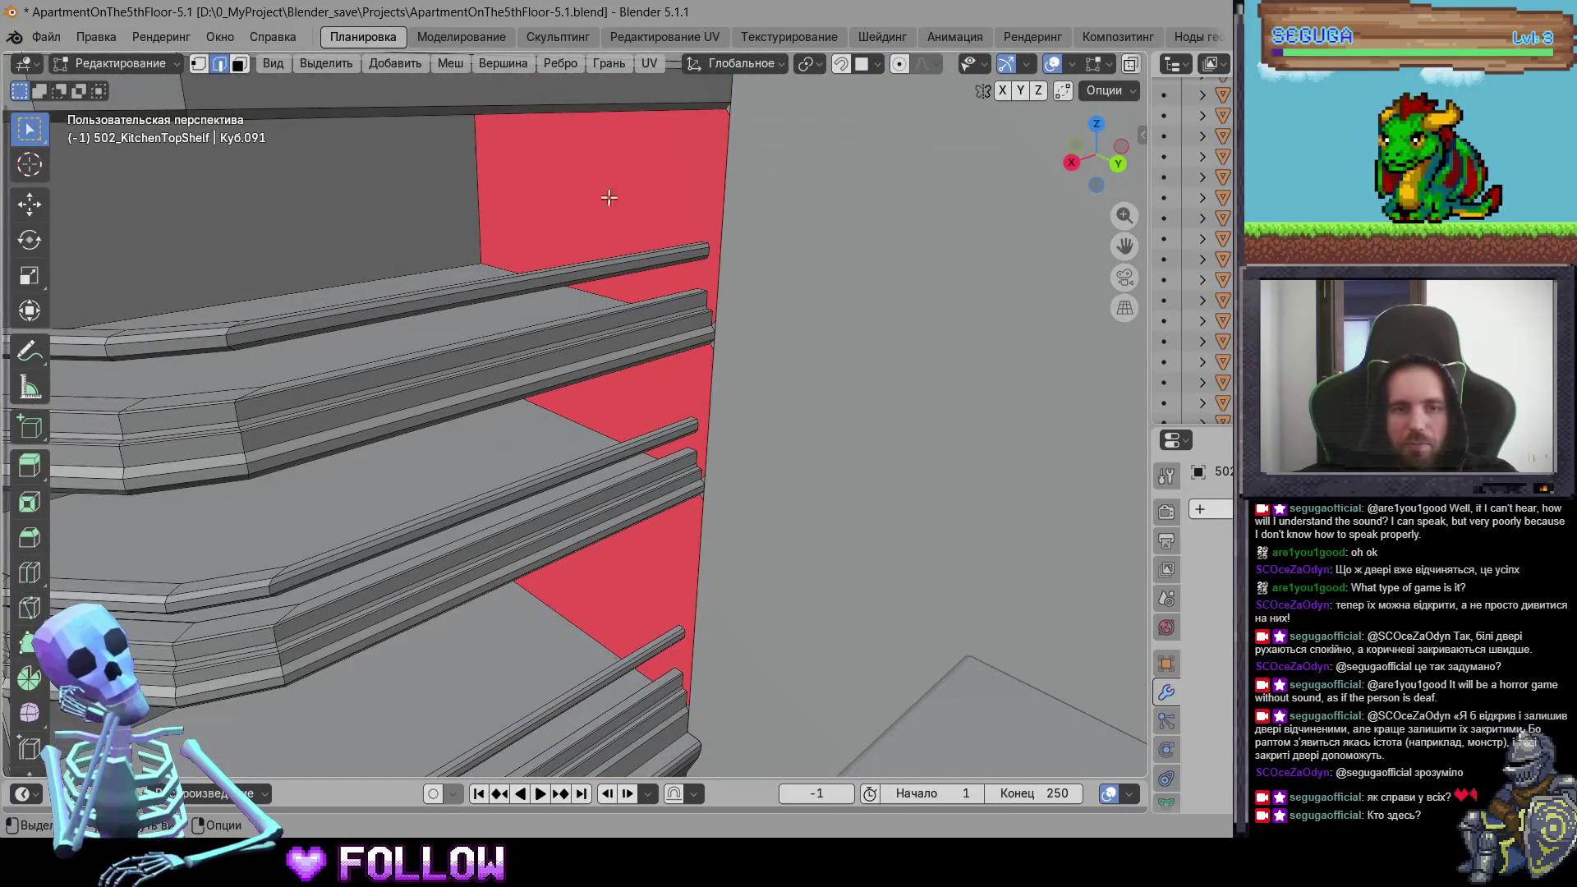
mouse_move(649, 195)
middle_down()
mouse_move(599, 253)
mouse_move(658, 273)
middle_up()
key(e)
right_click(655, 268)
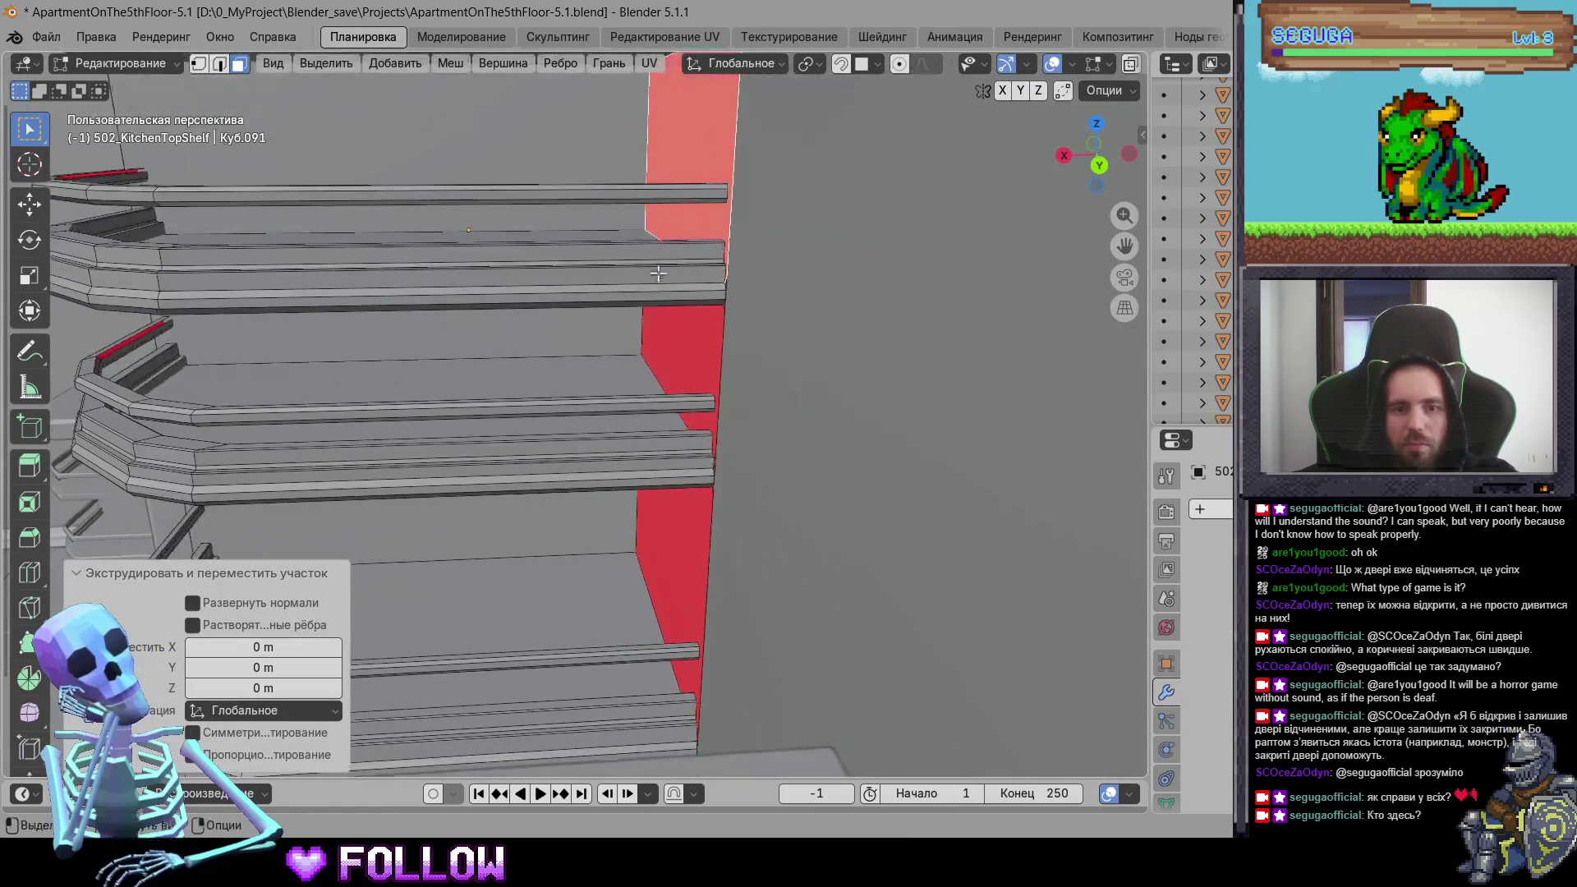
alt+click(667, 434)
scroll(789, 291, up, 1)
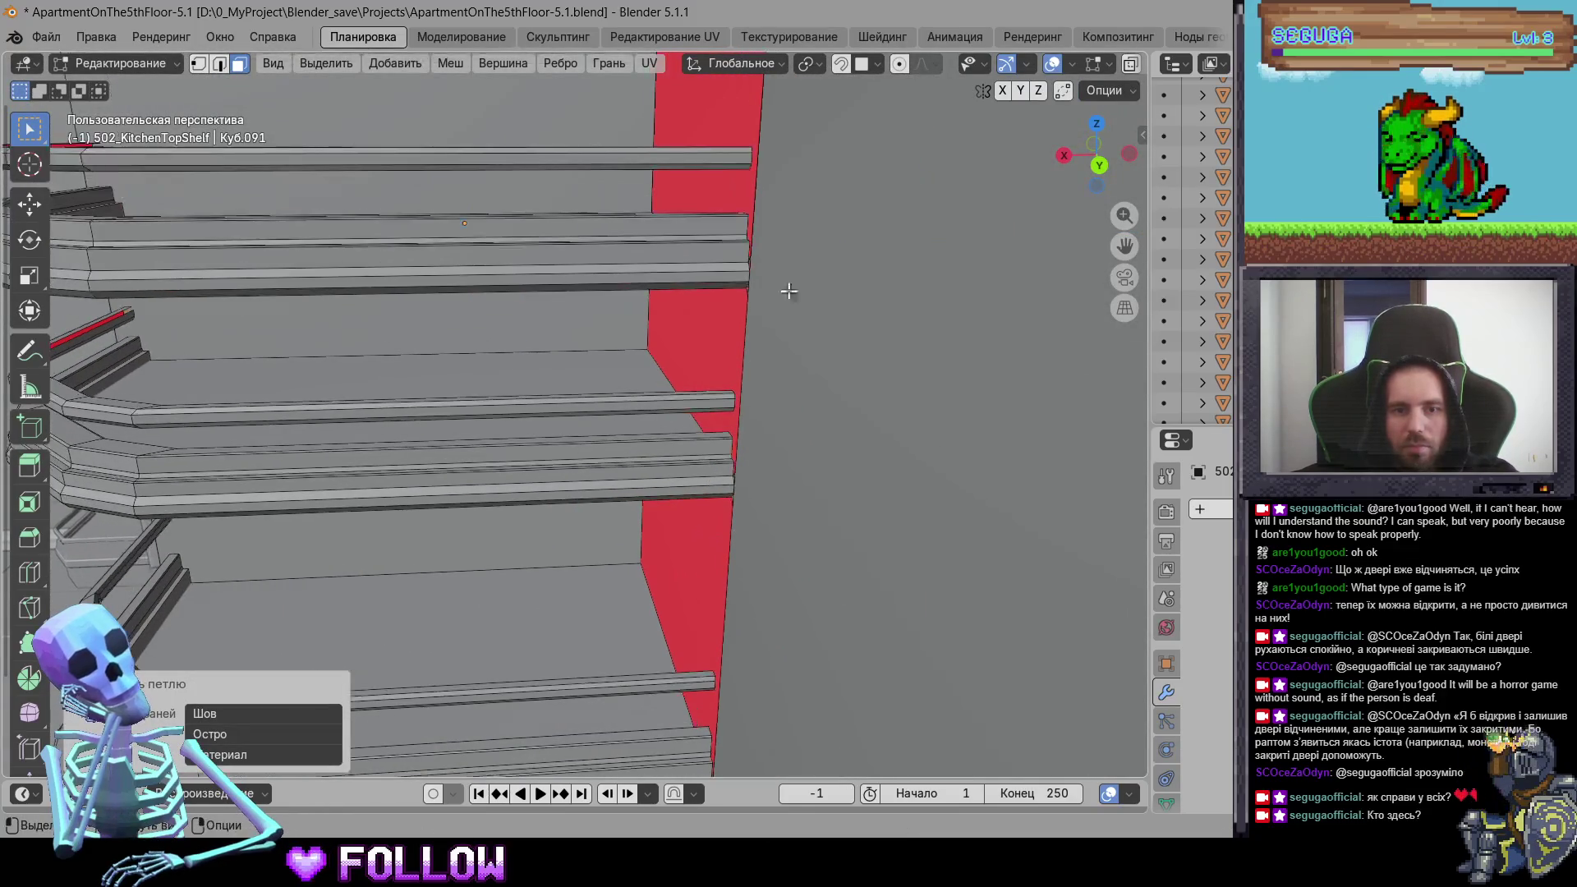
Step: In back orthographic X-ray view, box-select the shelf's right edge and extrude it along X
click(1098, 166)
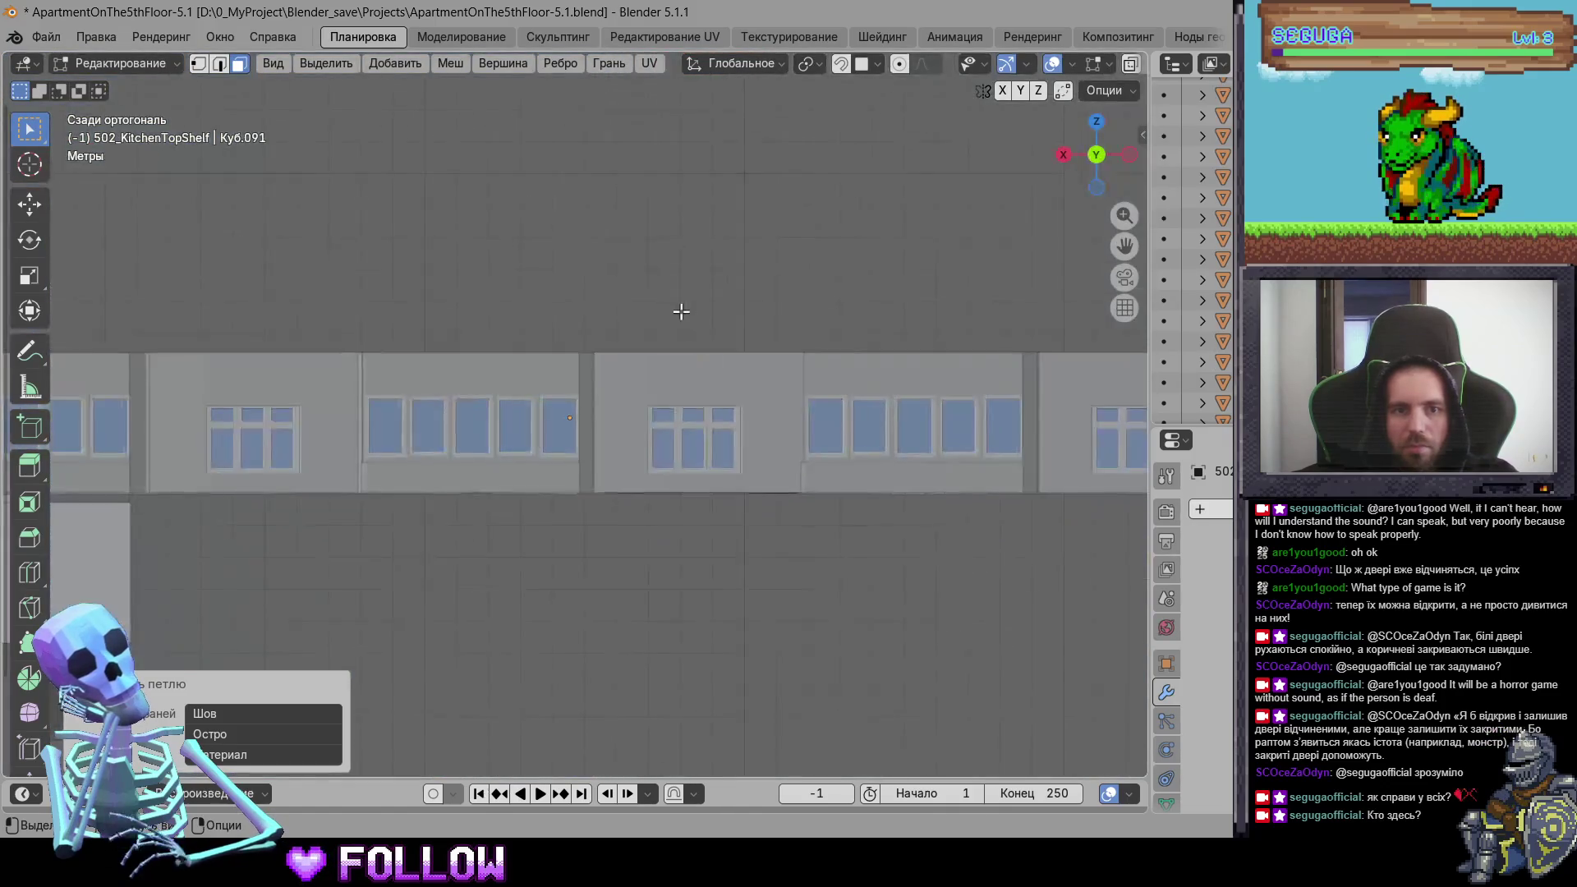
click(1127, 63)
key(KP_Decimal)
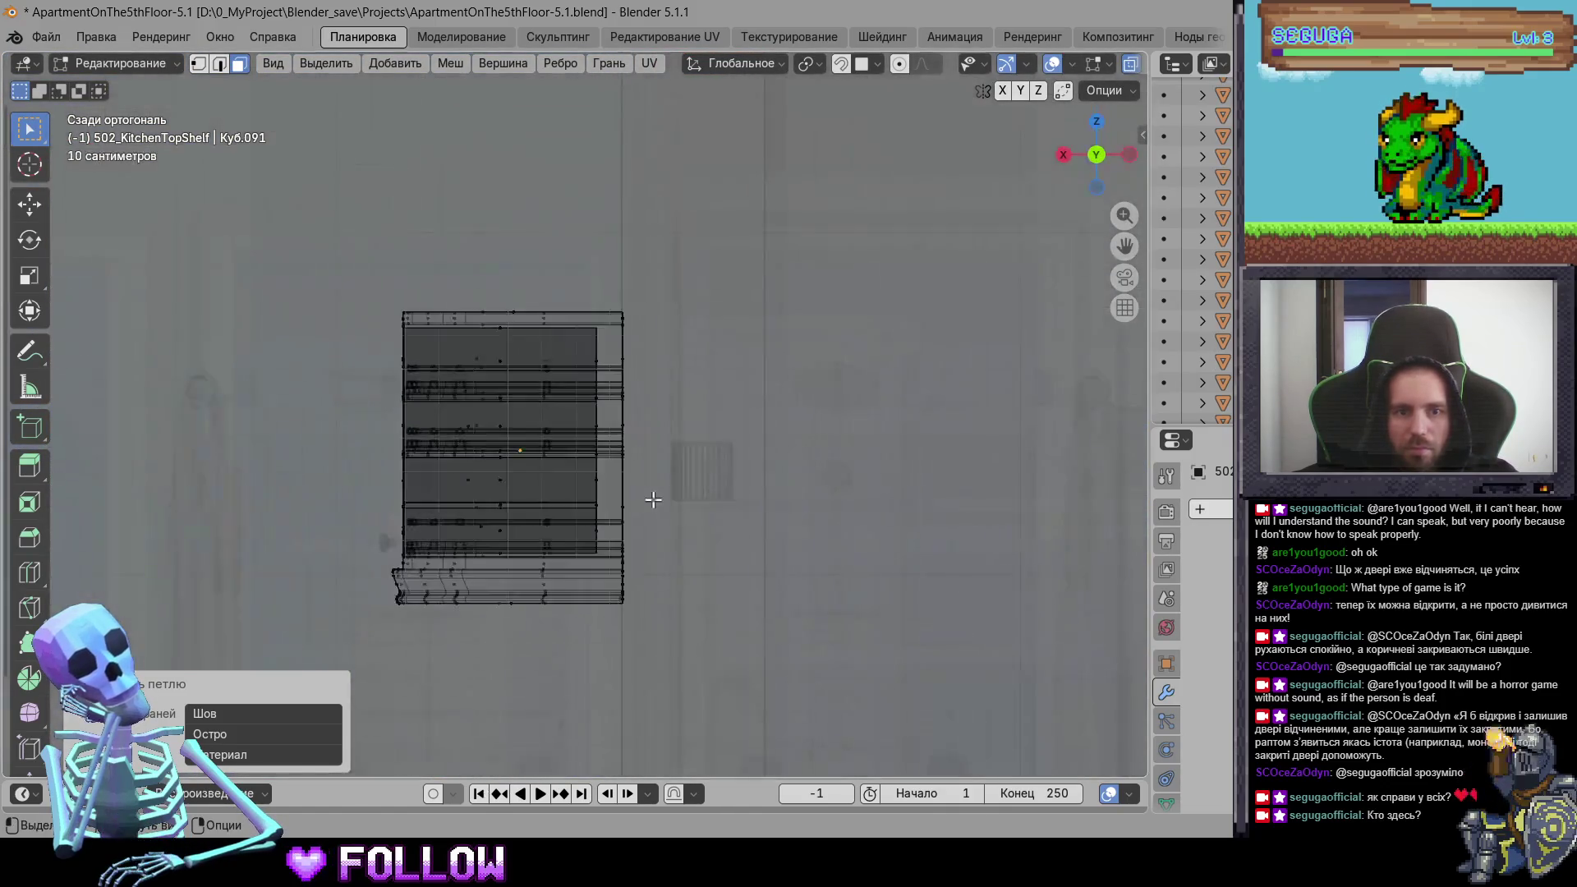
drag(627, 217, 628, 218)
mouse_move(628, 217)
middle_down()
mouse_move(718, 370)
mouse_move(693, 323)
middle_up()
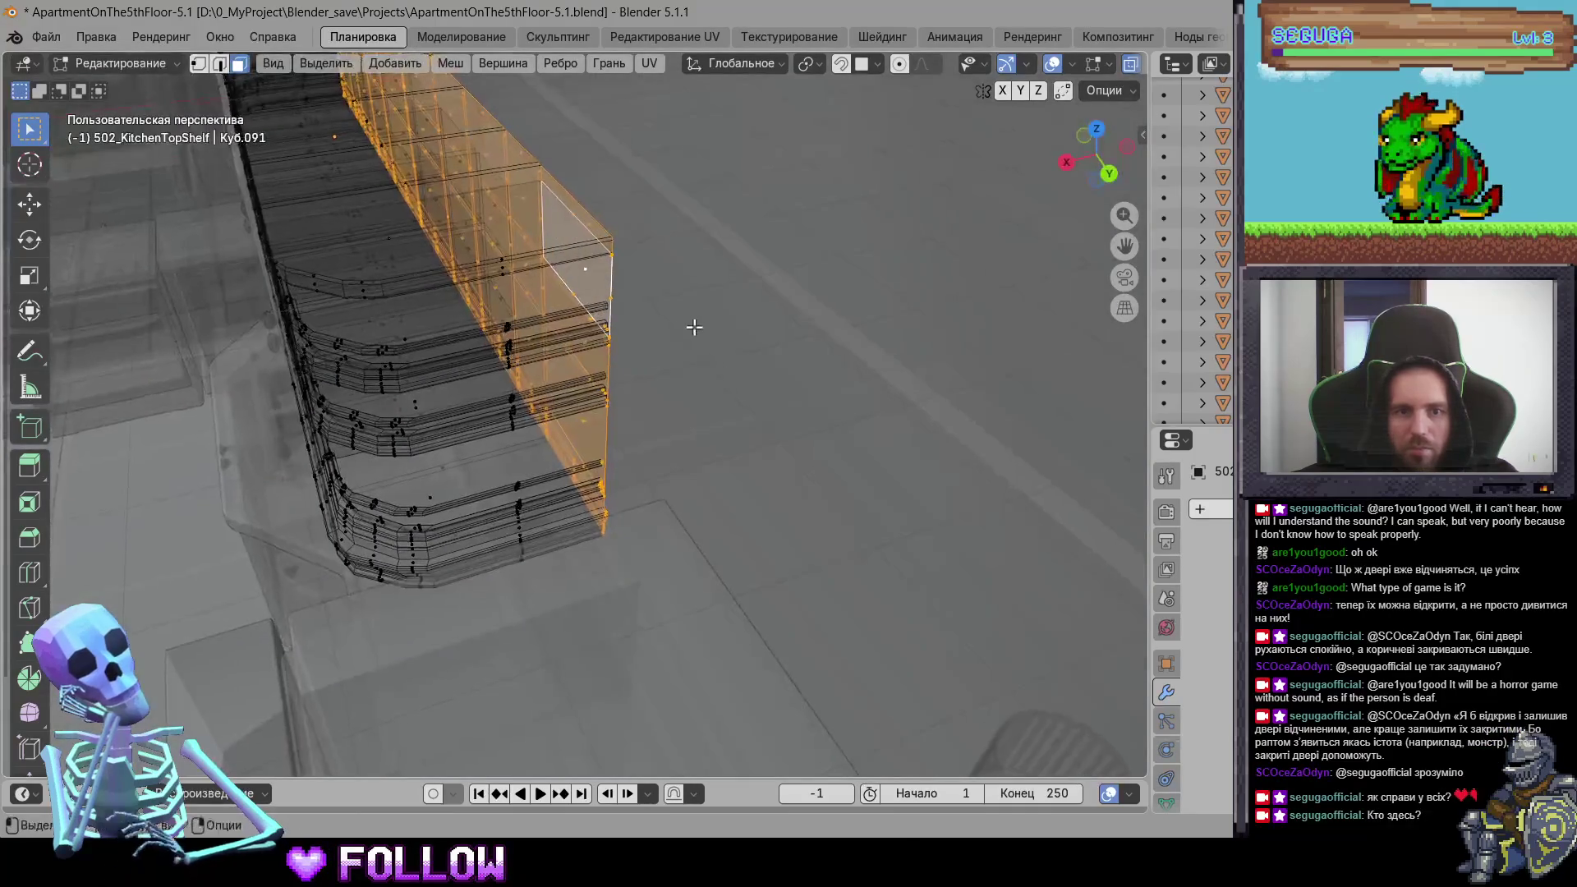
key(g)
key(x)
click(706, 327)
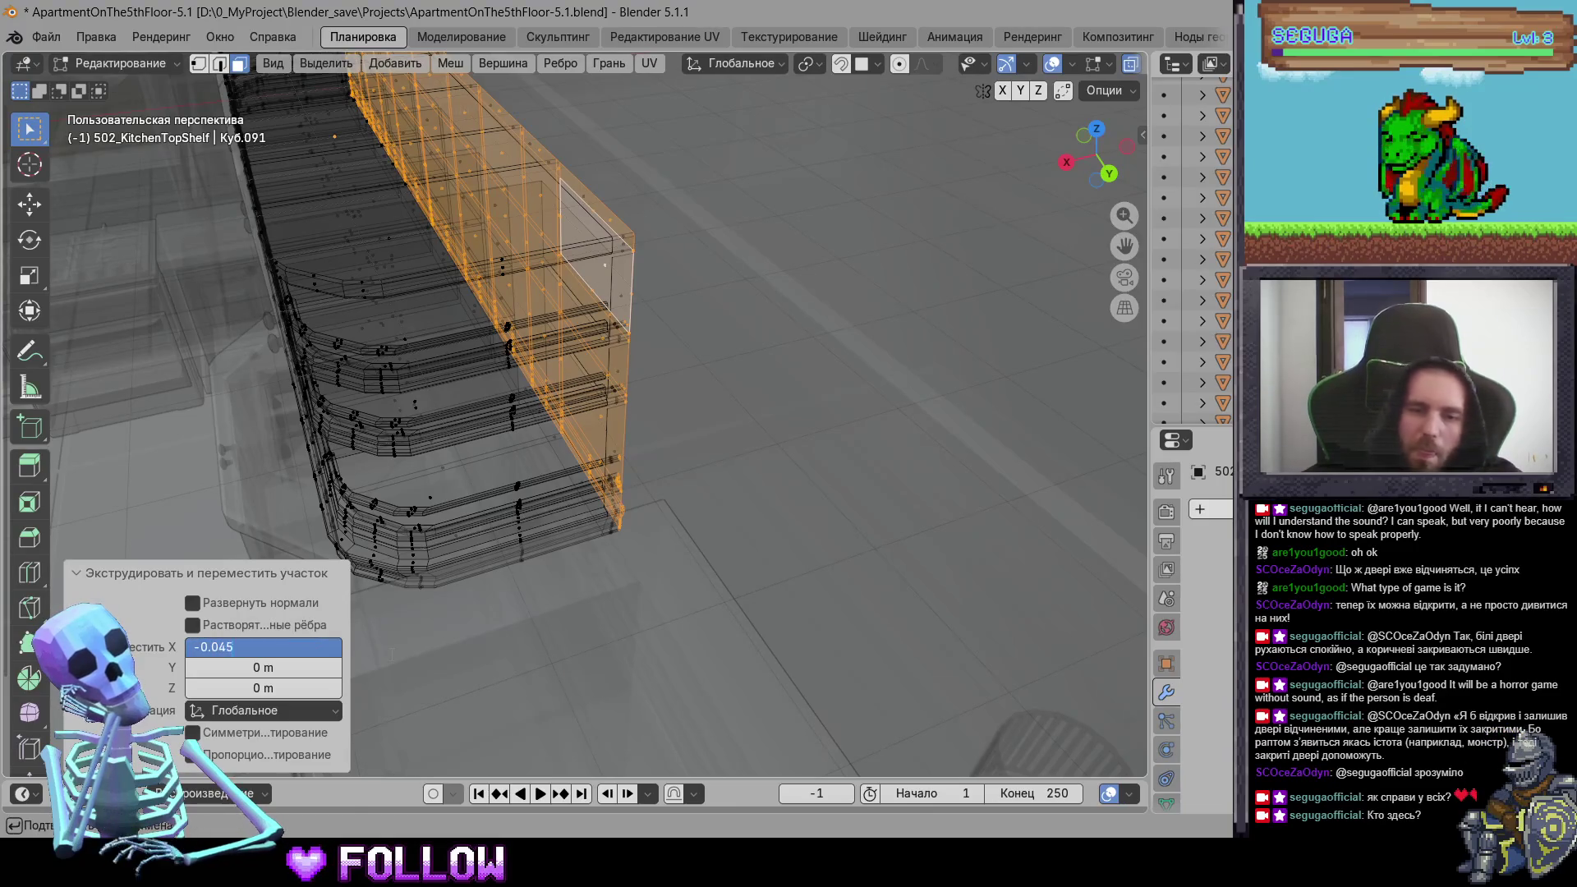
Step: Turn off X-ray, set the X offset to -0.02 m, and return to Object Mode
click(1130, 63)
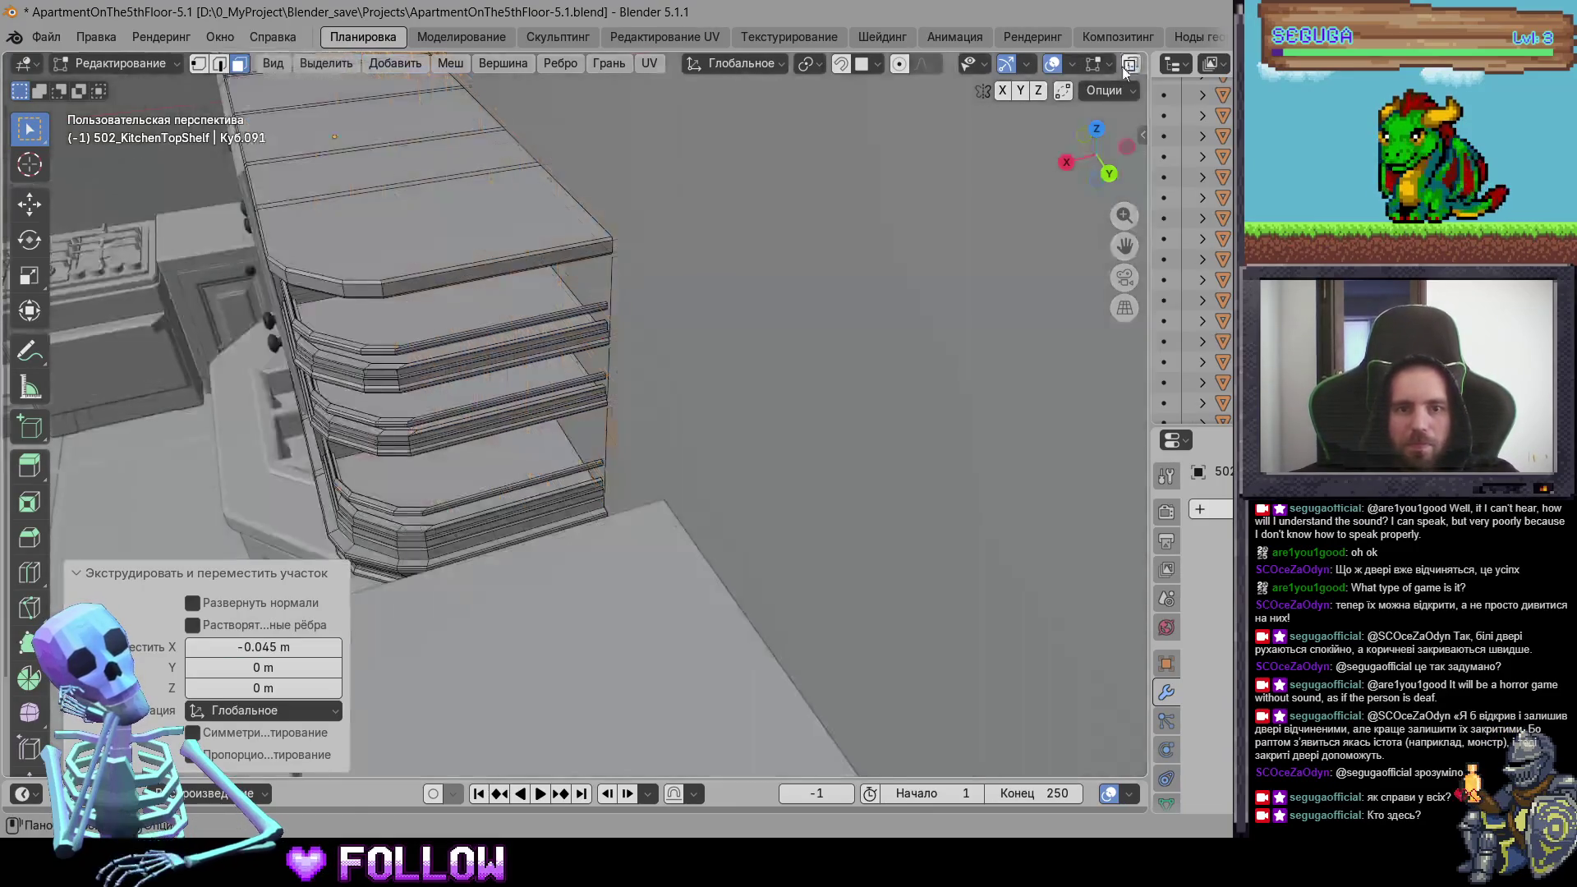
scroll(616, 328, up, 5)
middle_drag(616, 328, 661, 365)
scroll(647, 345, up, 5)
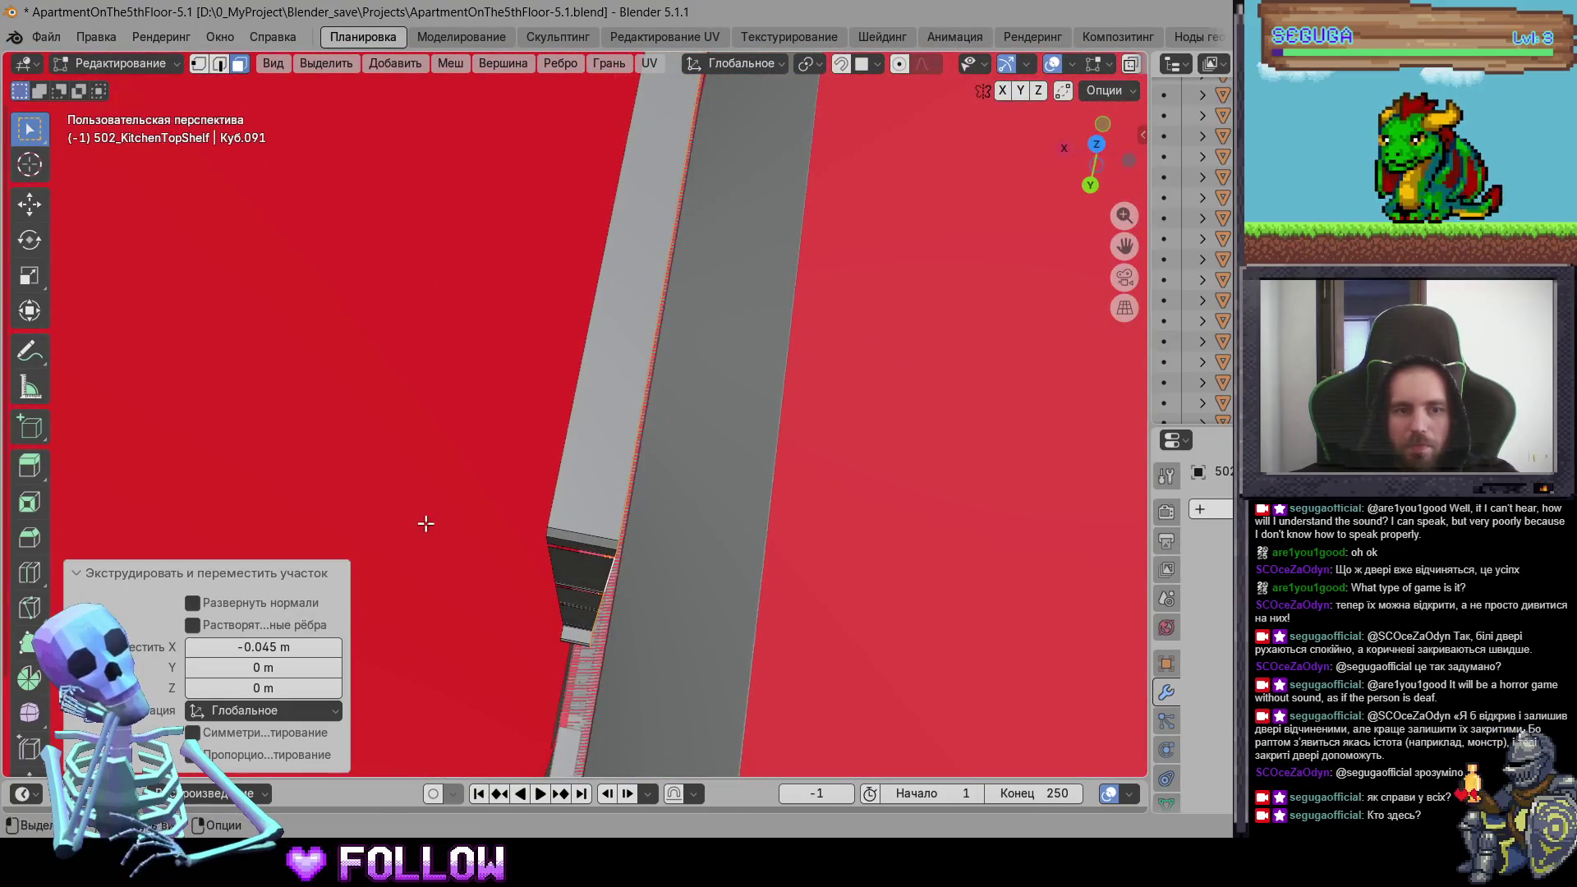
text(2)
key(Return)
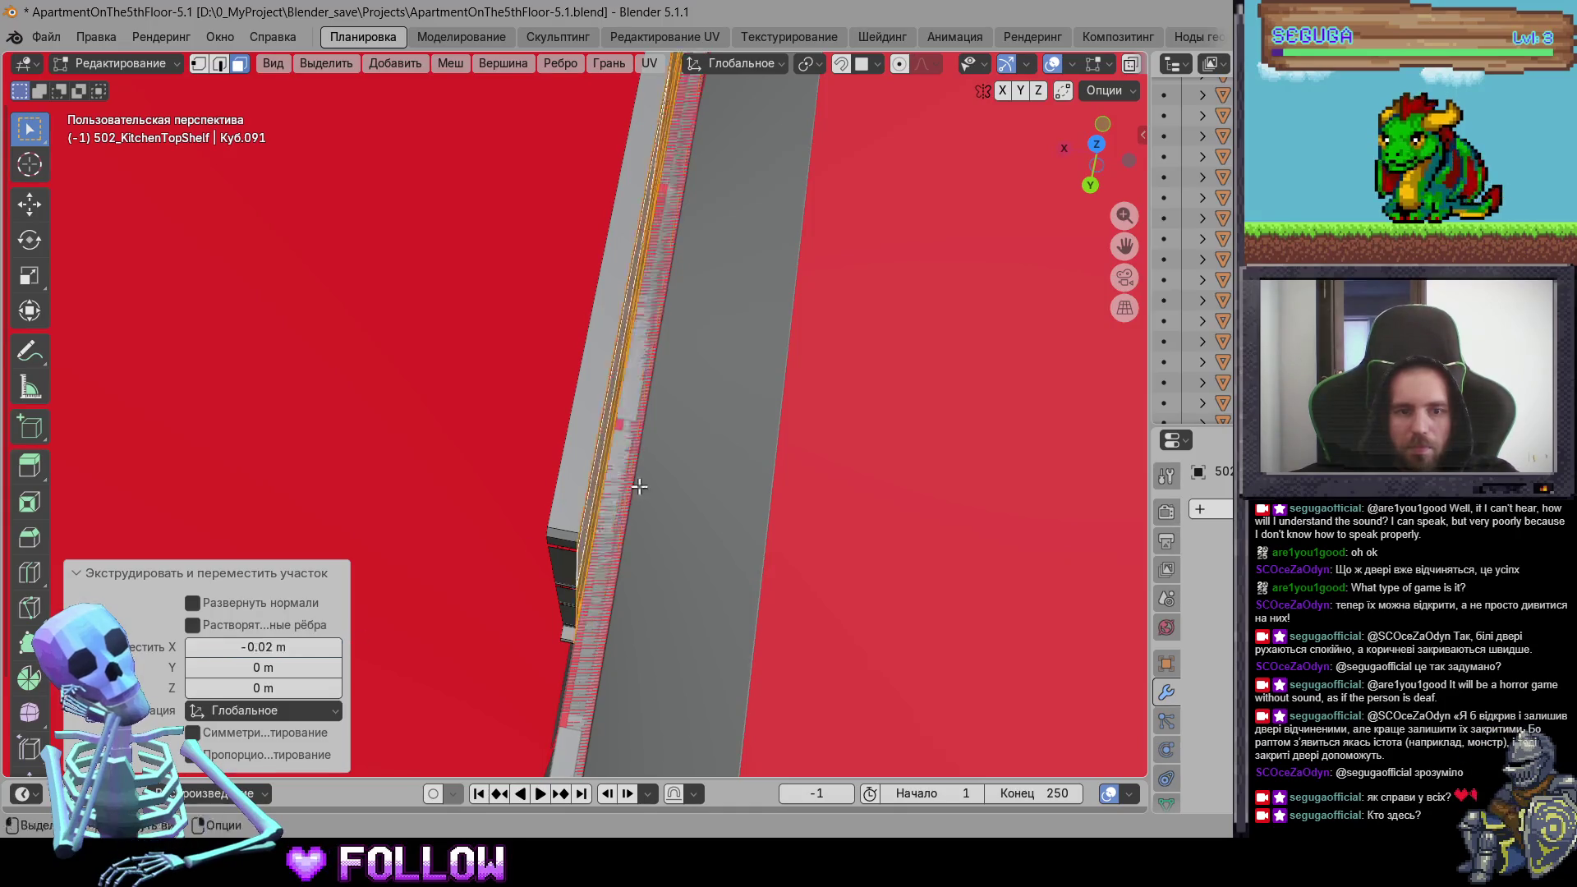
scroll(589, 509, down, 5)
middle_drag(676, 380, 895, 423)
key(Tab)
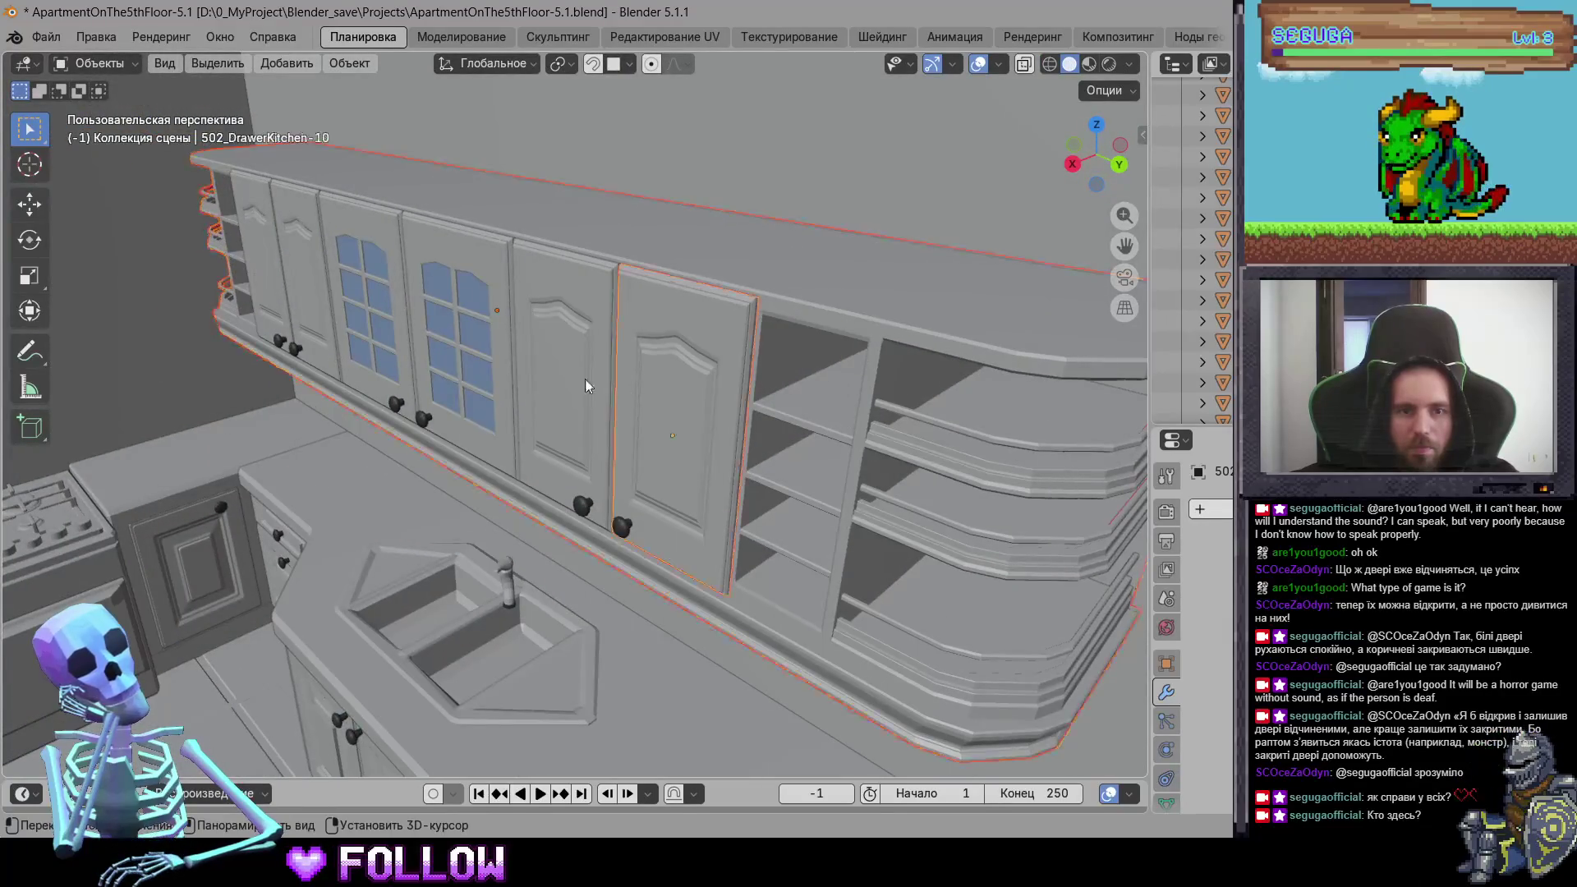
Step: Select cabinet 502_DrawerKitchen-15 and move it about 0.028 m along X
click(280, 300)
scroll(640, 391, down, 2)
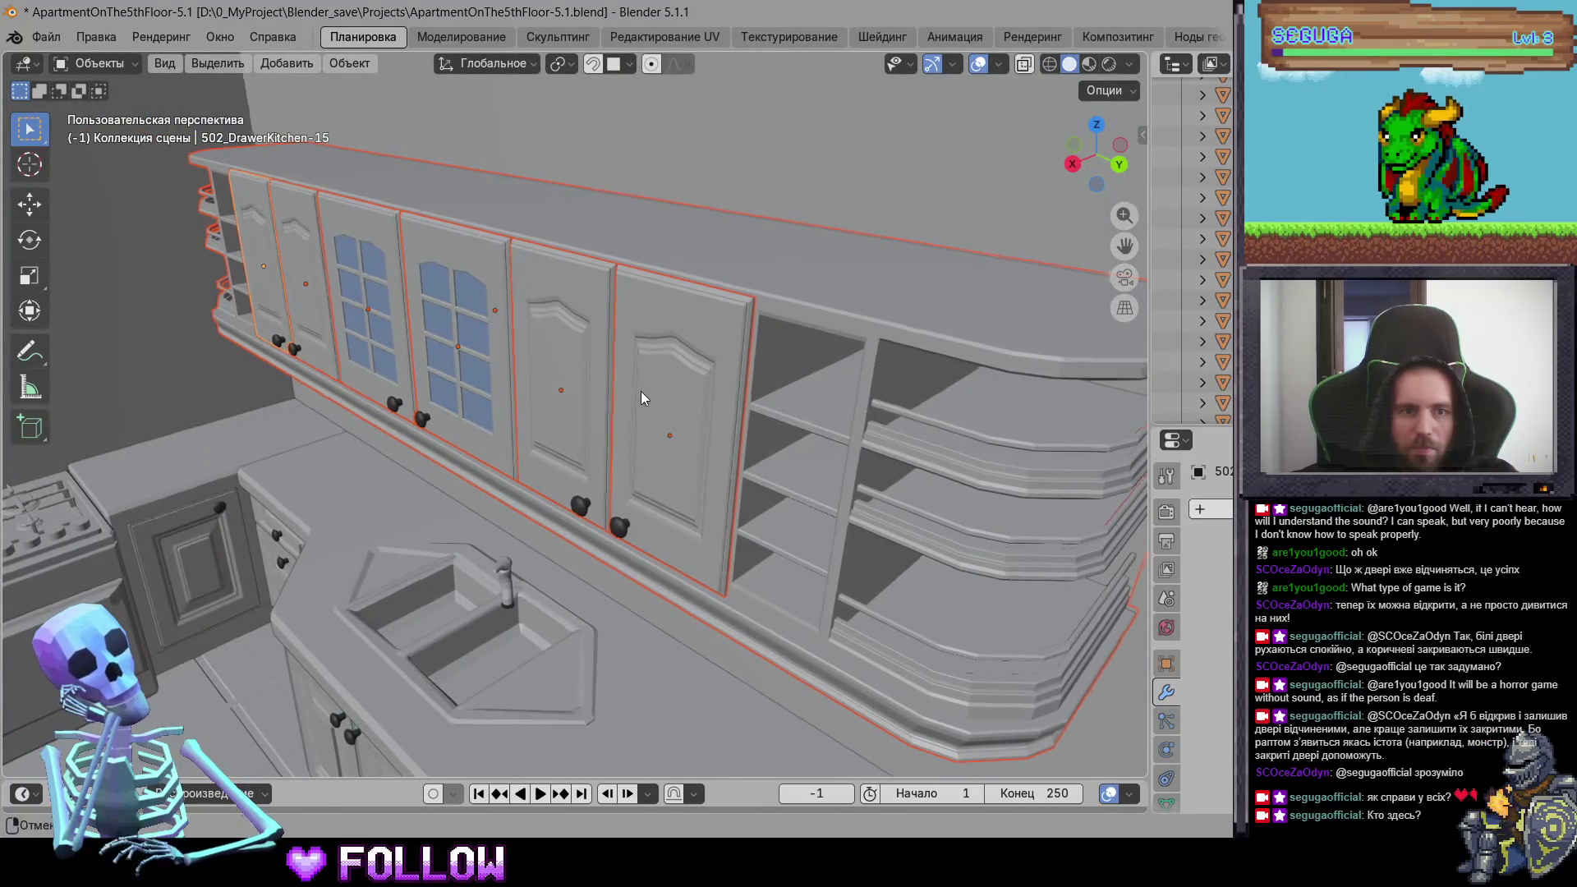
middle_drag(641, 391, 414, 380)
scroll(414, 380, up, 4)
mouse_move(386, 530)
middle_down()
mouse_move(430, 374)
mouse_move(631, 416)
middle_up()
scroll(431, 374, up, 3)
key(g)
key(x)
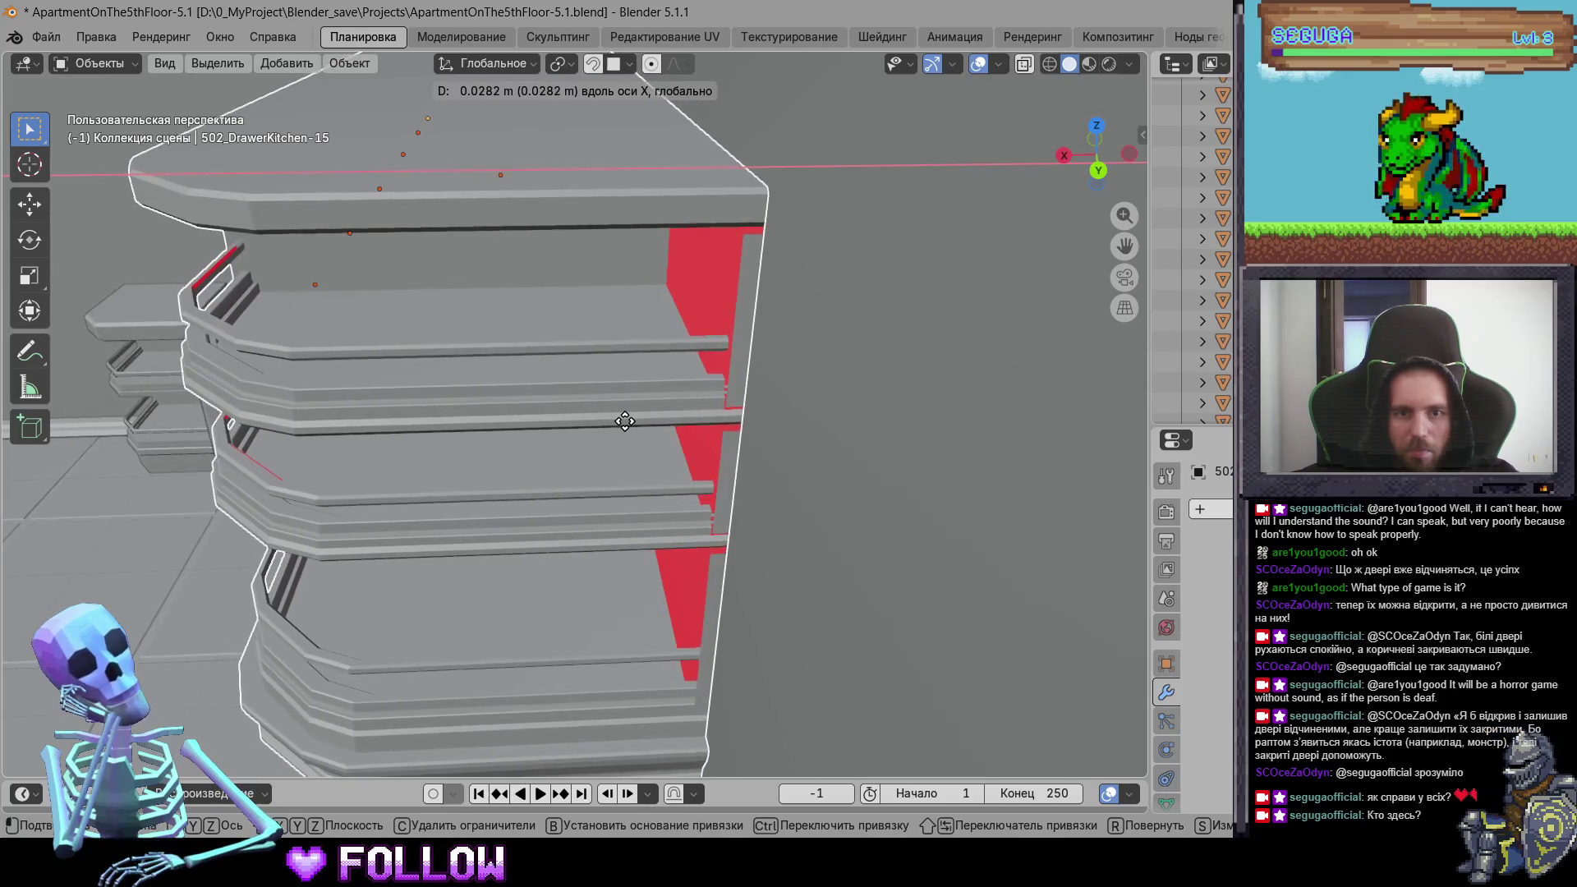
click(622, 422)
Step: Select all of the cabinet's mesh to recalculate normals, then pick the top shelf's lip strip
mouse_move(672, 416)
middle_down()
mouse_move(722, 412)
mouse_move(689, 412)
middle_up()
key(Tab)
key(a)
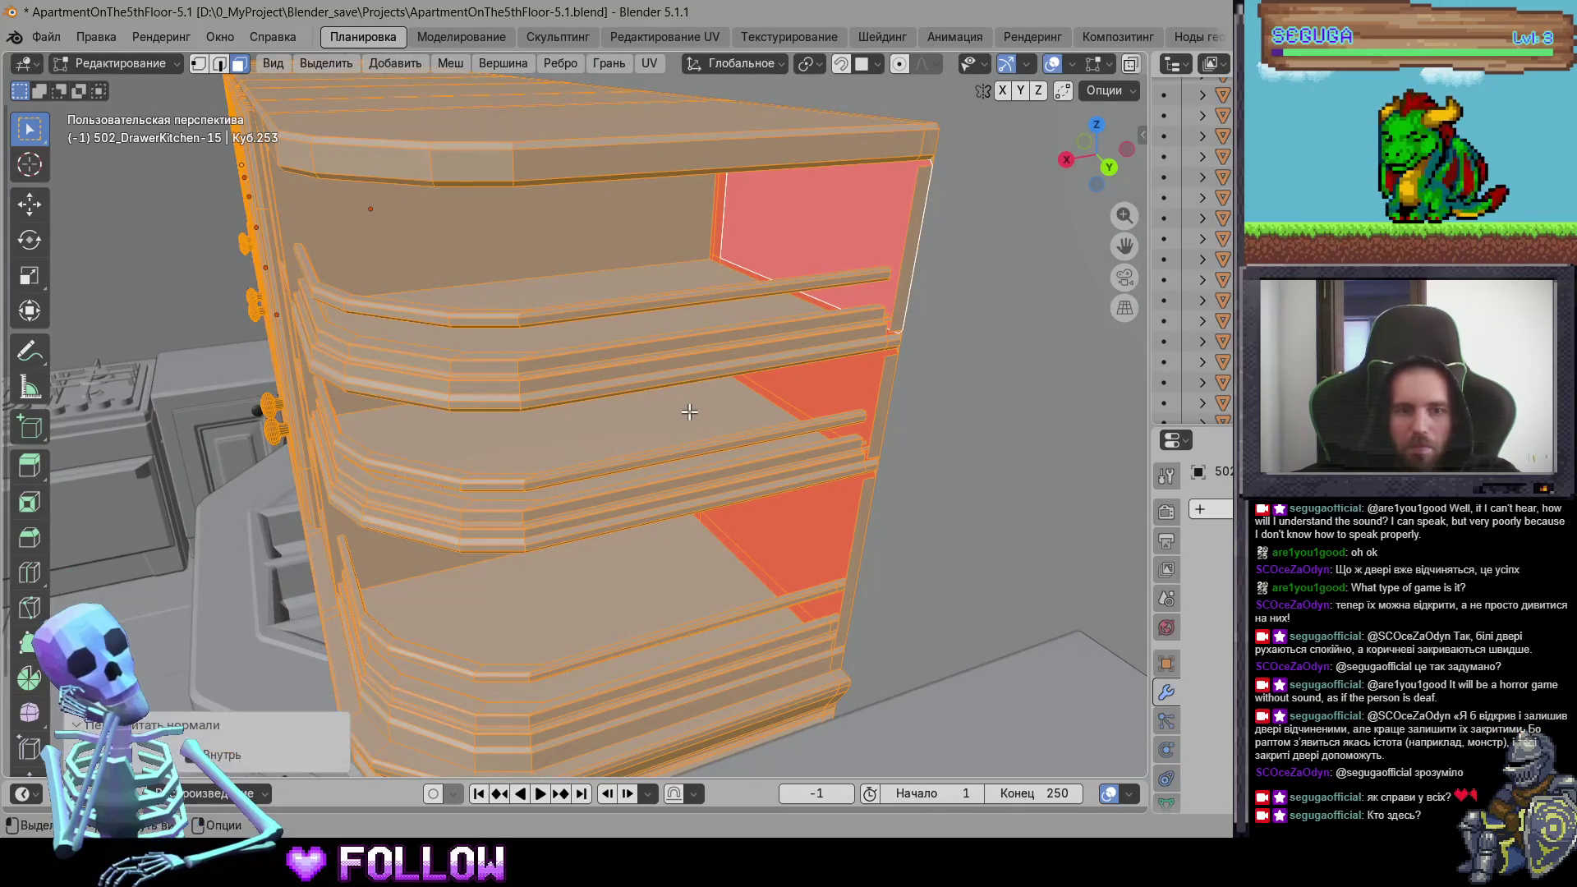
key(alt+a)
key(a)
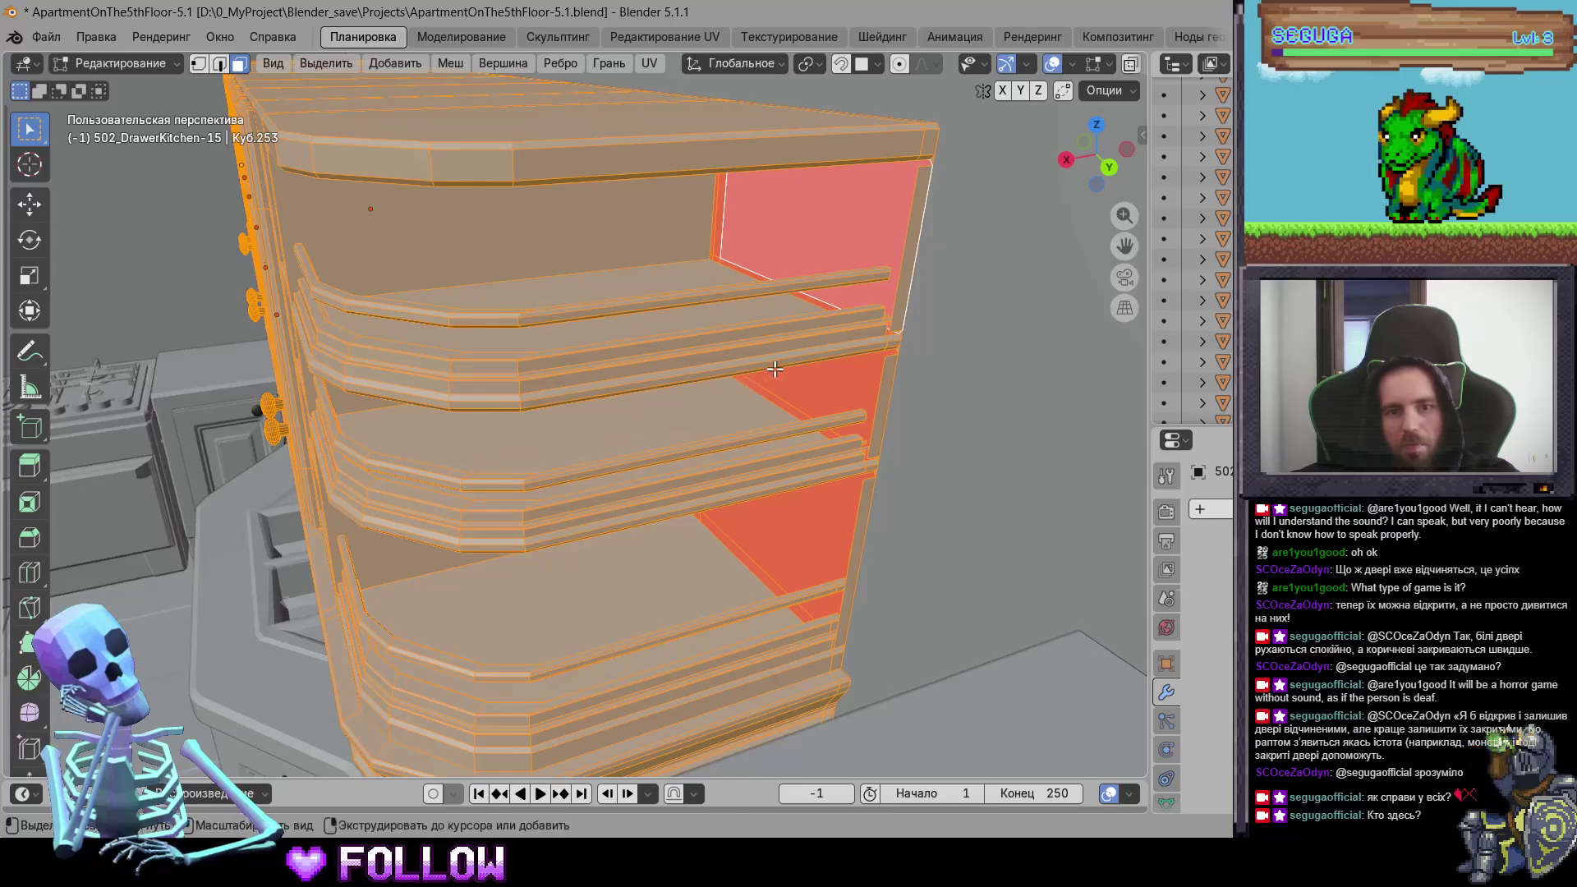
scroll(775, 370, up, 5)
click(647, 355)
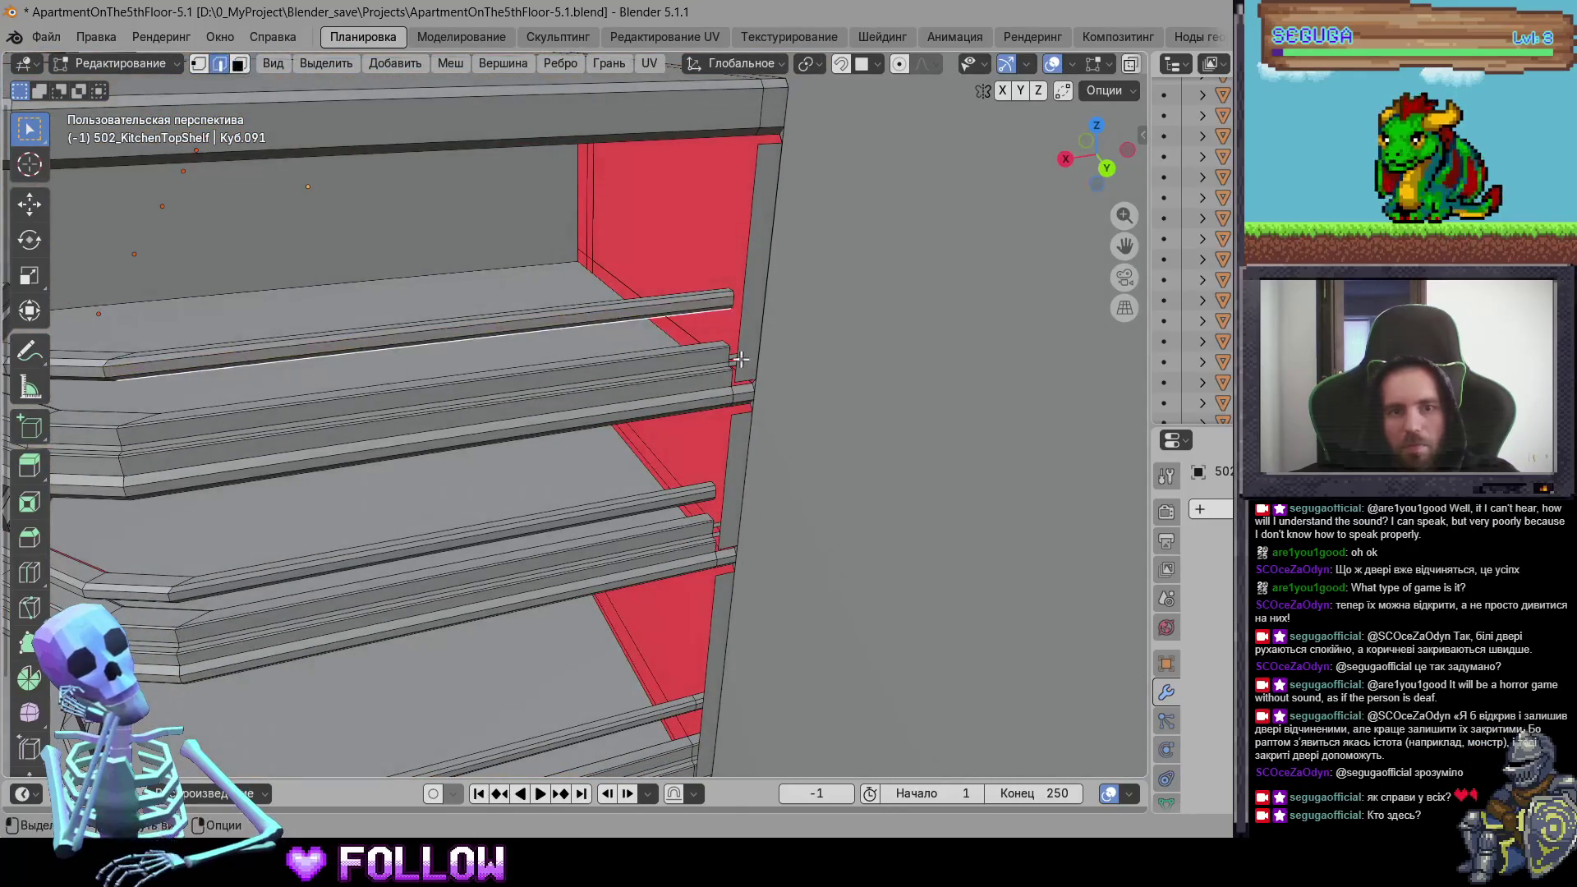
middle_drag(749, 382, 690, 394)
scroll(583, 391, up, 4)
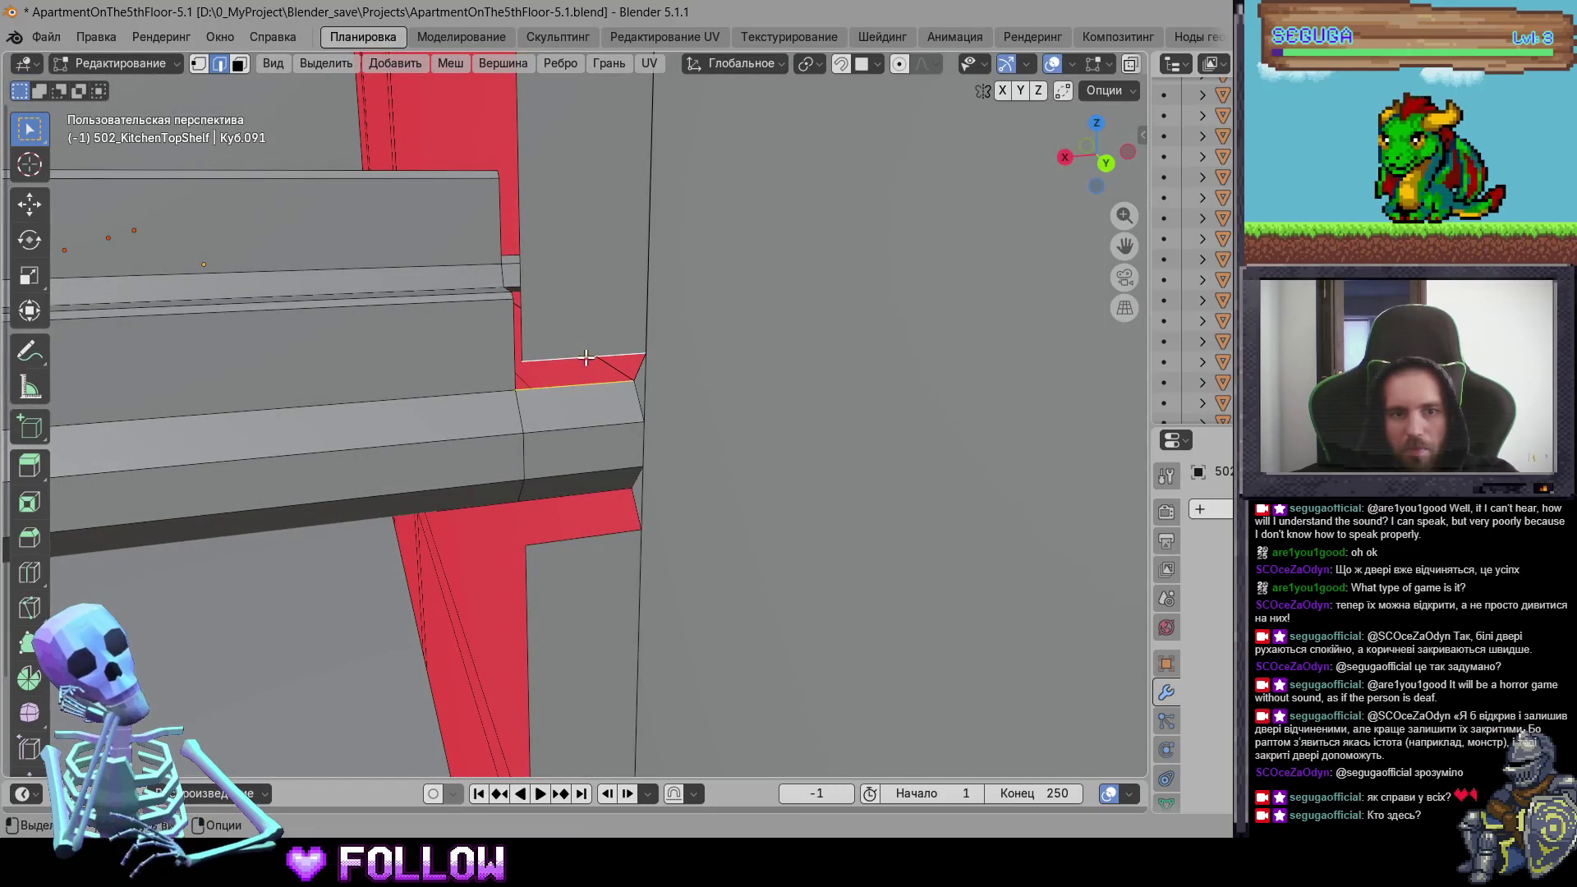
mouse_move(582, 493)
middle_down()
mouse_move(545, 478)
mouse_move(552, 380)
mouse_move(521, 570)
mouse_move(580, 239)
mouse_move(550, 306)
mouse_move(591, 296)
mouse_move(609, 219)
mouse_move(676, 353)
mouse_move(599, 545)
mouse_move(507, 548)
mouse_move(574, 493)
mouse_move(727, 642)
mouse_move(548, 342)
mouse_move(444, 411)
mouse_move(504, 361)
middle_up()
scroll(676, 352, down, 5)
scroll(421, 422, up, 5)
click(915, 407)
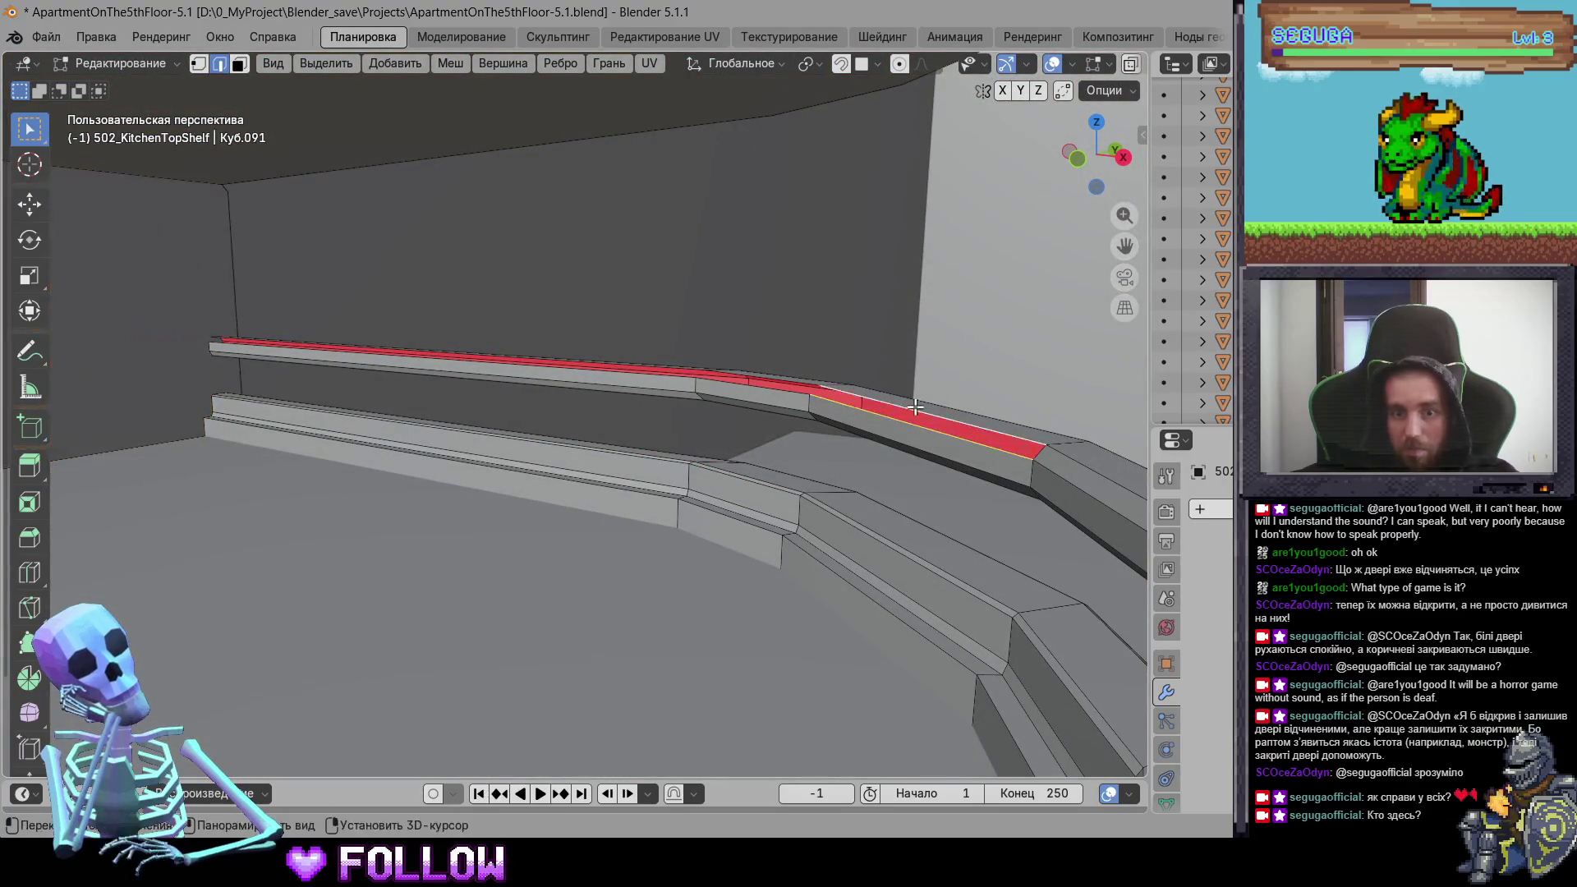
mouse_move(834, 422)
middle_down()
mouse_move(633, 457)
mouse_move(763, 455)
mouse_move(767, 436)
mouse_move(872, 400)
middle_up()
key(KP_Decimal)
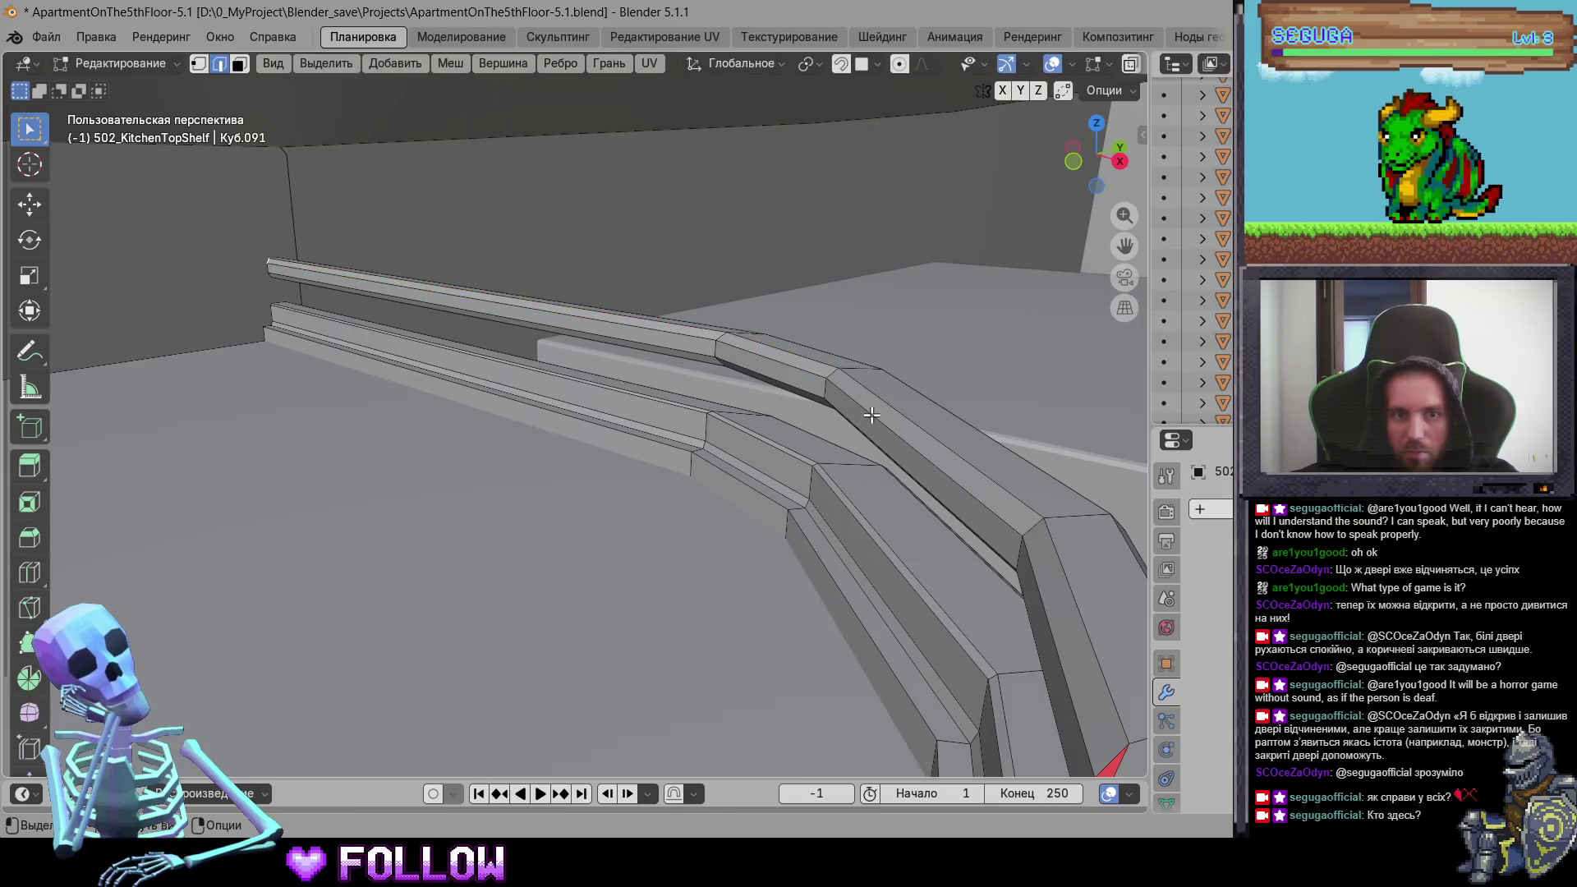
mouse_move(1110, 764)
middle_down()
mouse_move(574, 479)
mouse_move(412, 535)
mouse_move(675, 375)
middle_up()
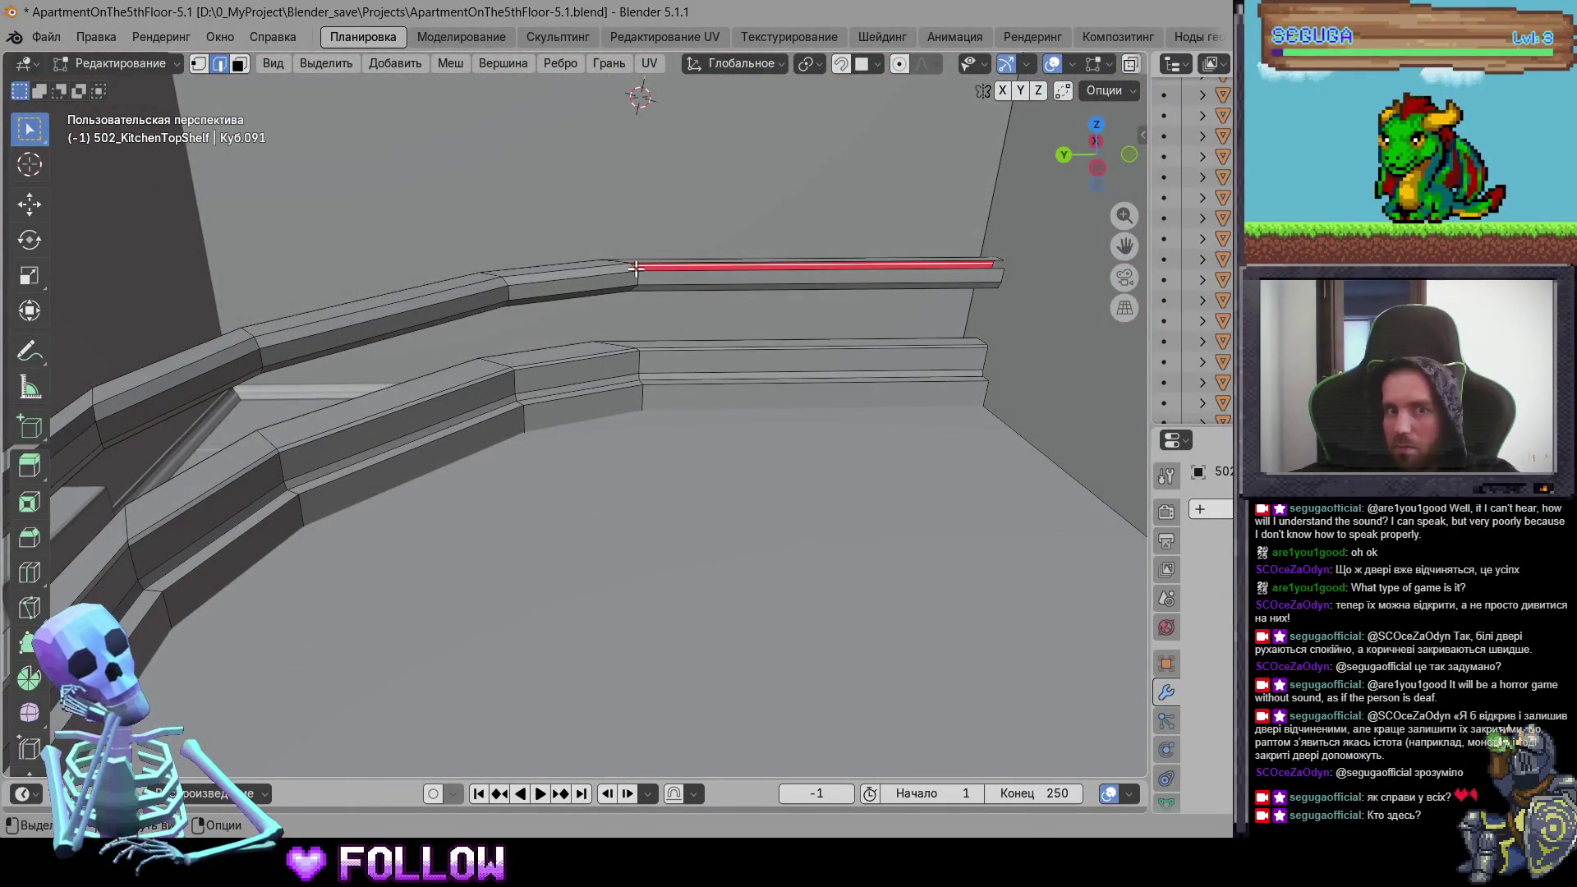
mouse_move(655, 321)
middle_down()
mouse_move(624, 443)
mouse_move(669, 341)
mouse_move(624, 444)
mouse_move(574, 217)
mouse_move(698, 328)
middle_up()
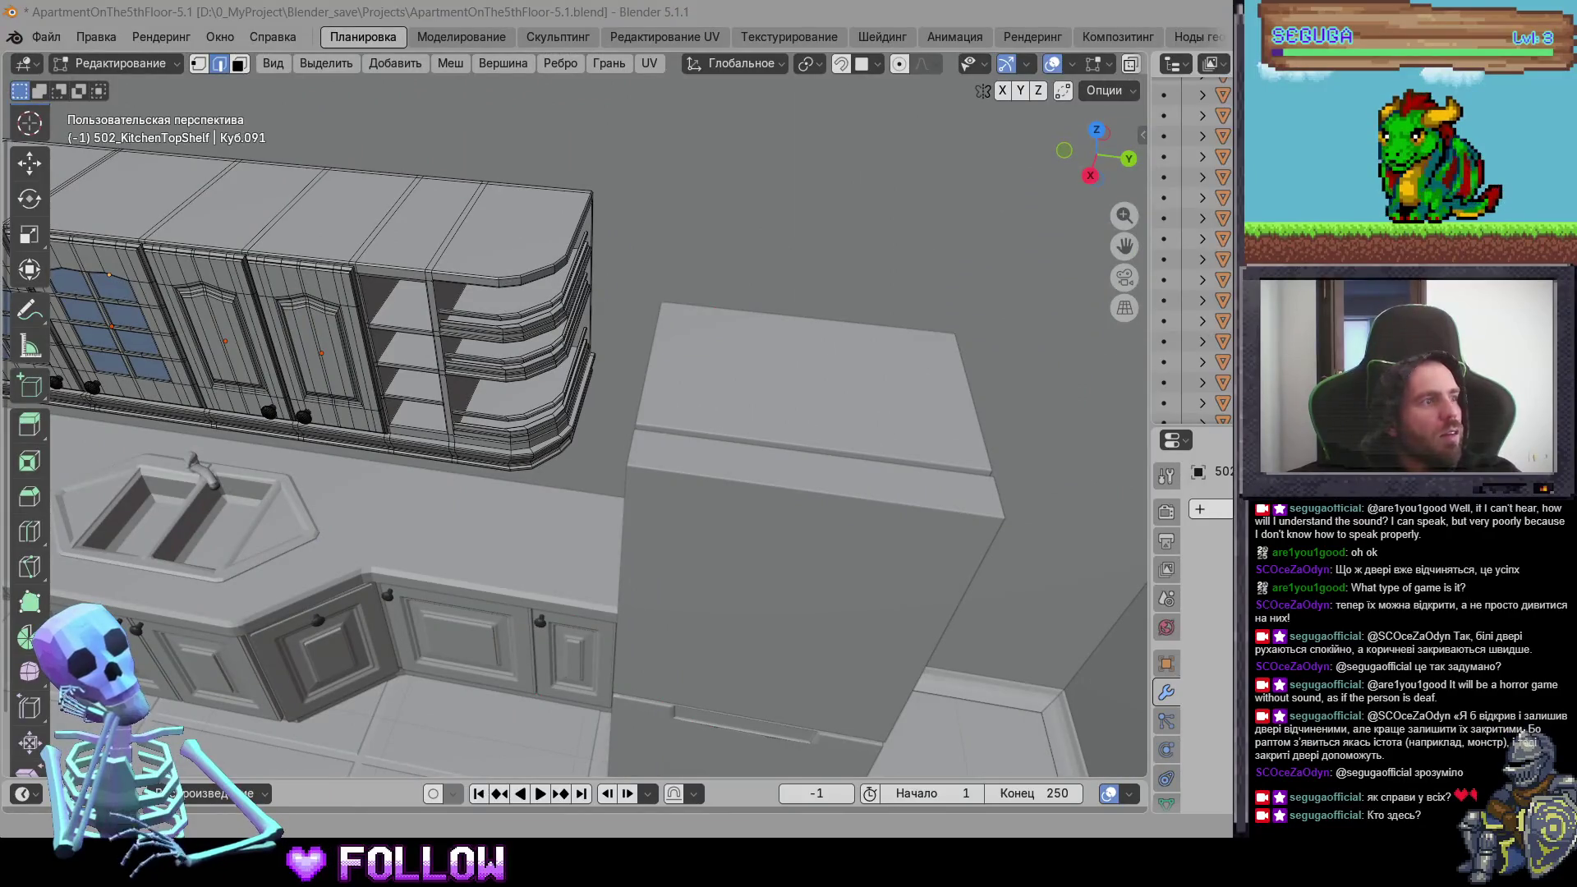
scroll(812, 509, down, 6)
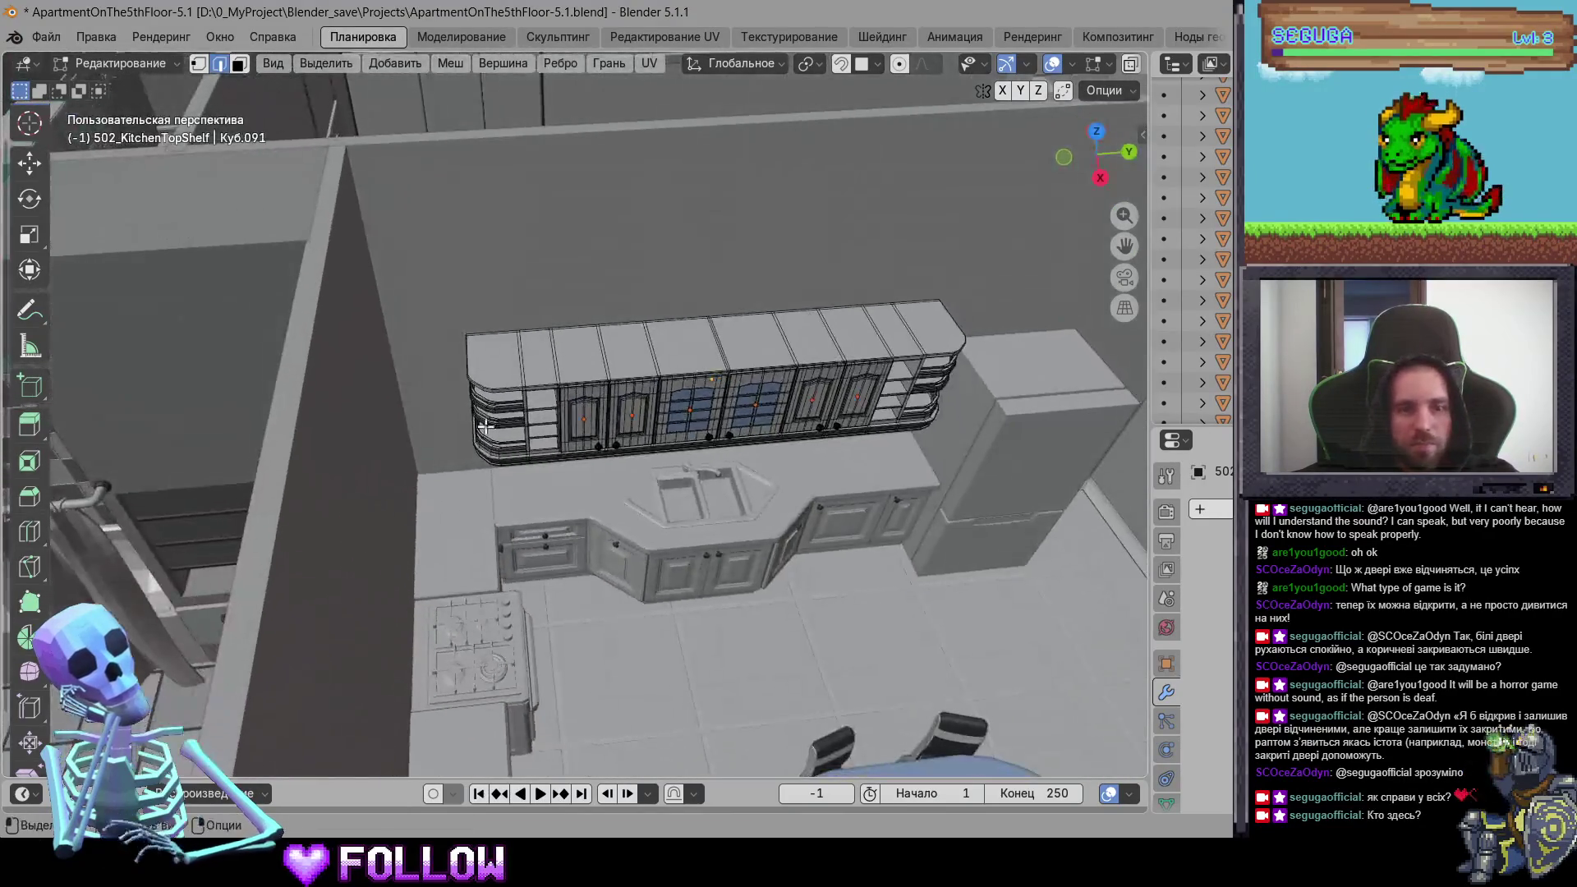
scroll(486, 427, up, 6)
mouse_move(485, 426)
middle_down()
mouse_move(642, 445)
mouse_move(602, 404)
mouse_move(460, 554)
middle_up()
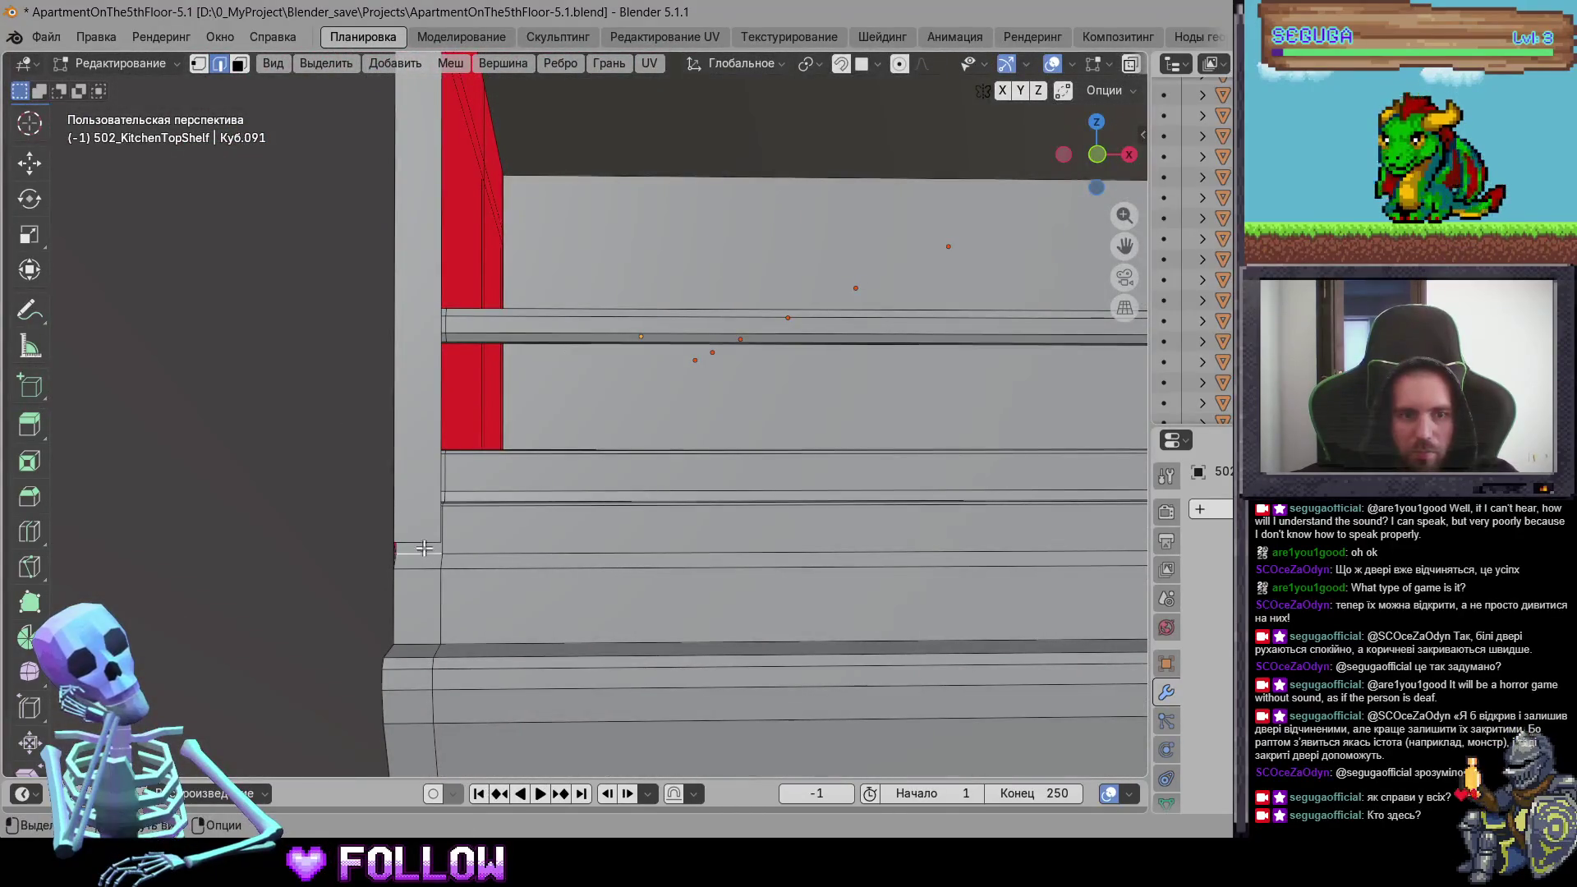
middle_drag(506, 251, 391, 528)
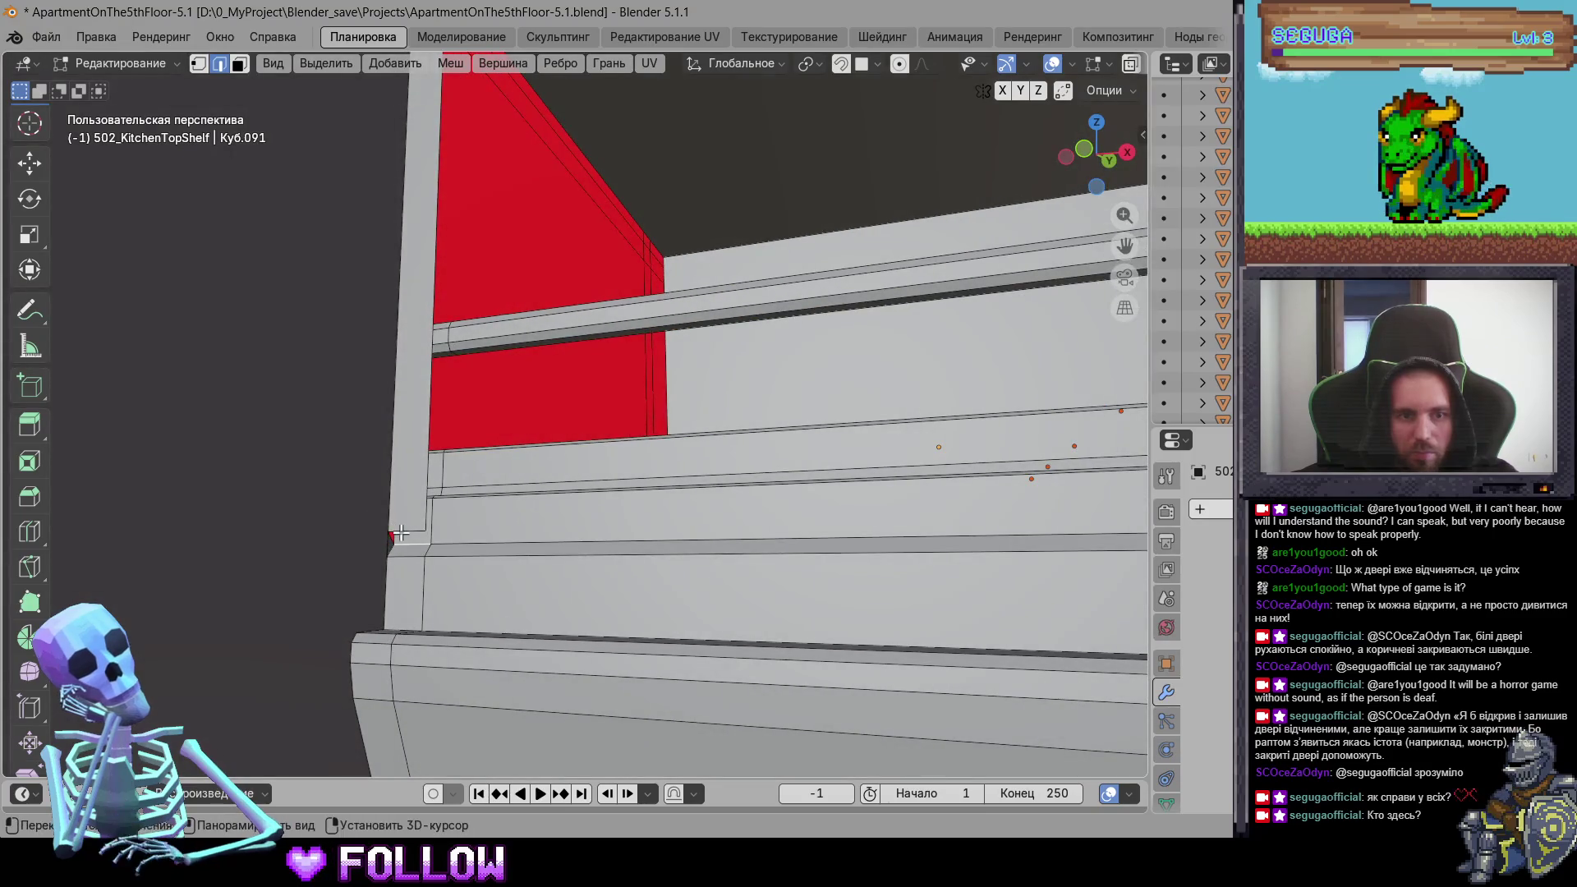
mouse_move(520, 312)
middle_down()
mouse_move(492, 476)
mouse_move(443, 477)
middle_up()
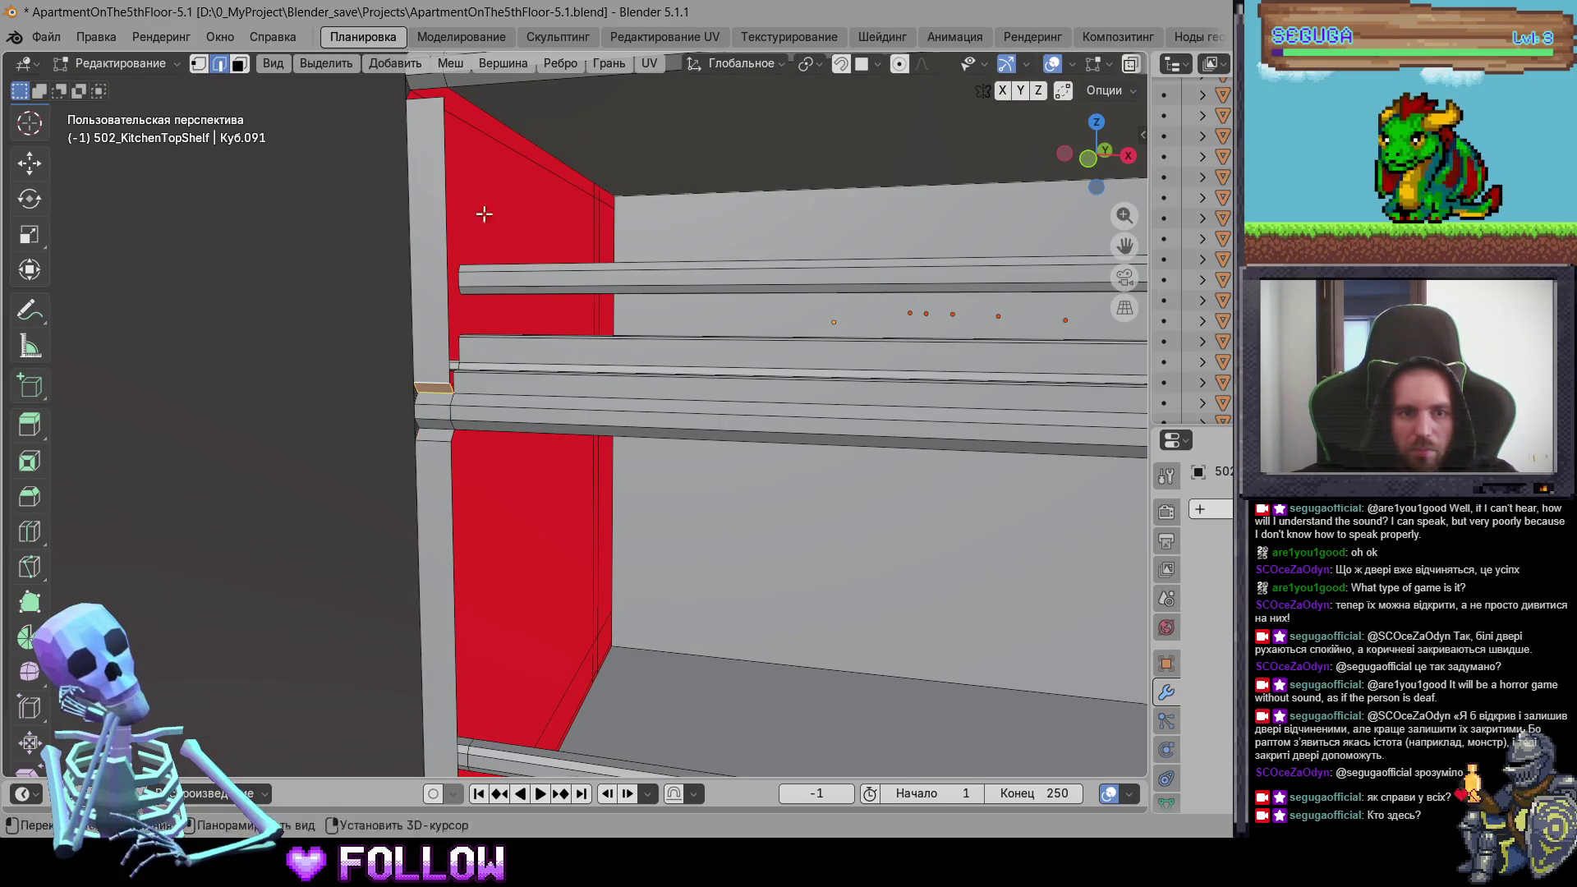
shift+middle_drag(484, 213, 446, 390)
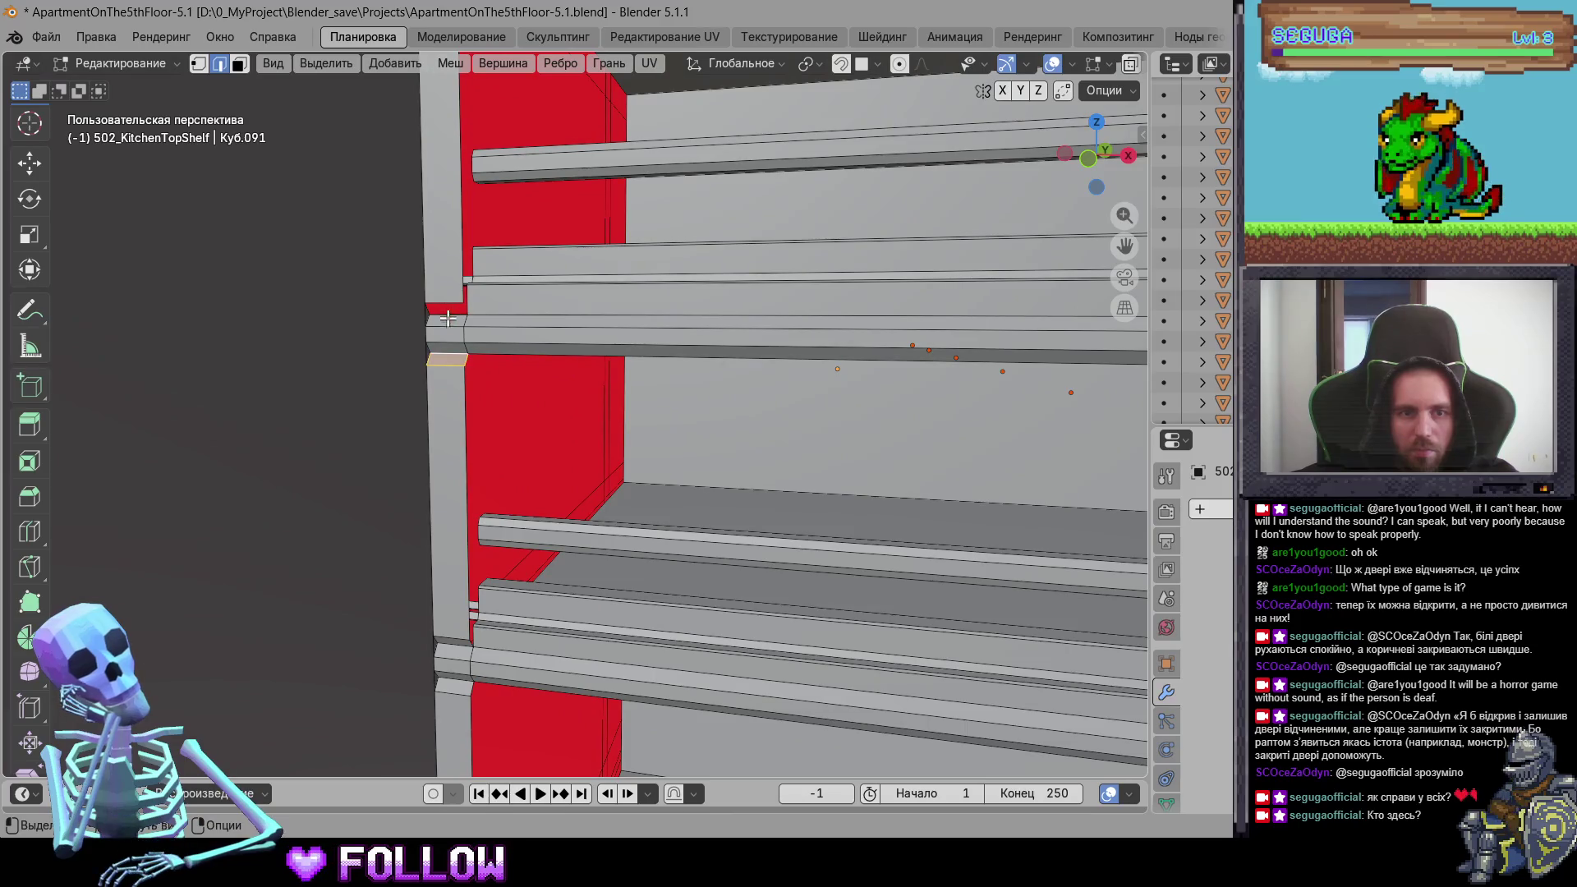
mouse_move(446, 301)
shift+middle_down()
mouse_move(517, 264)
mouse_move(524, 496)
shift+middle_up()
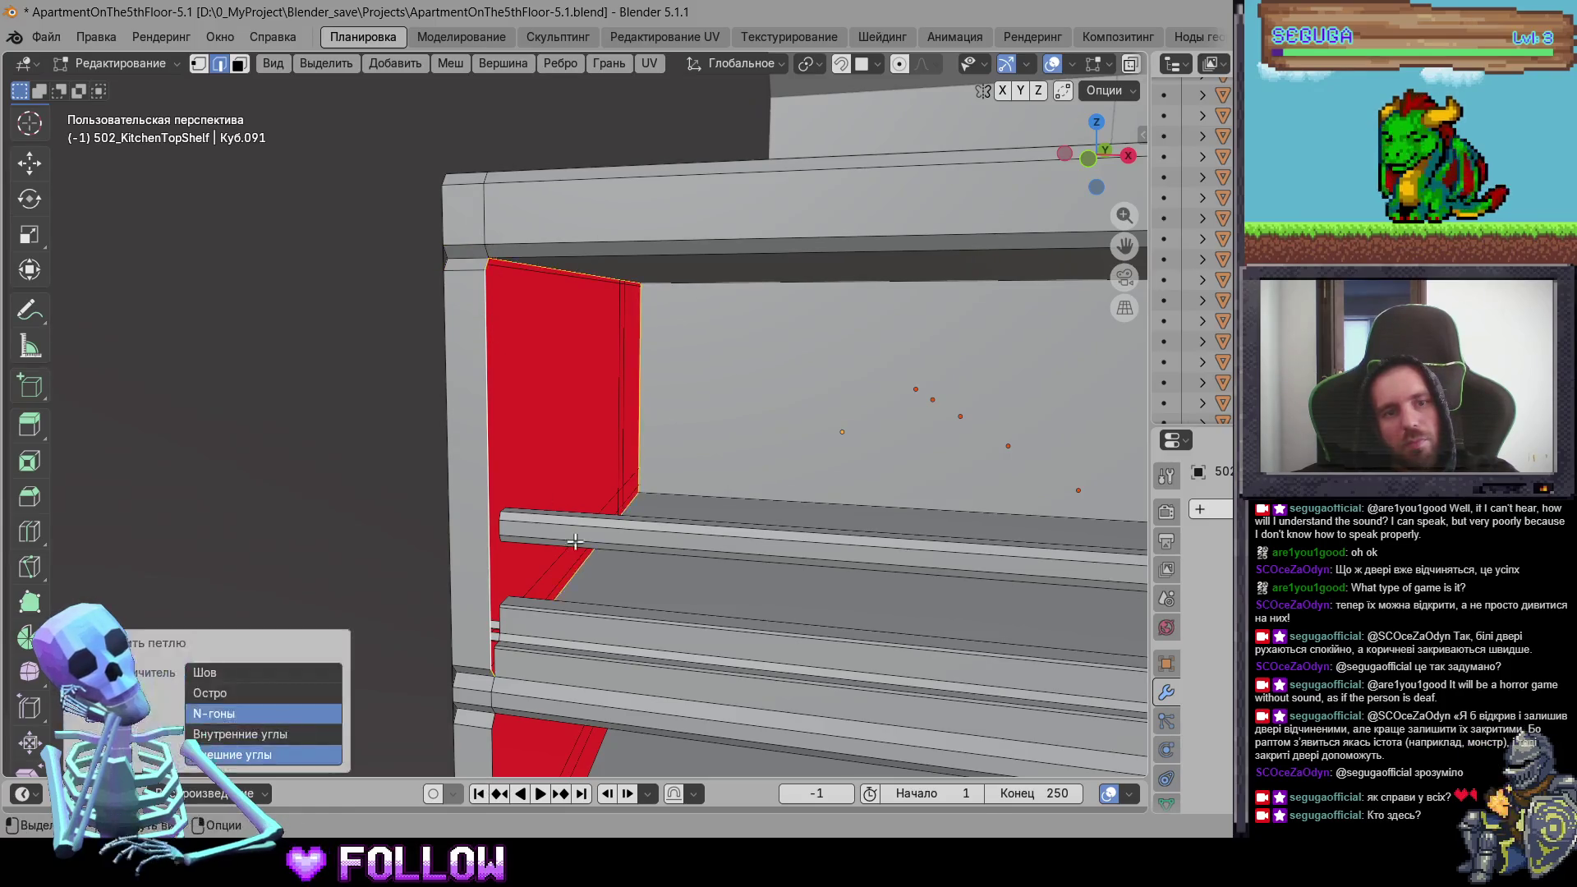
click(486, 309)
mouse_move(486, 309)
shift+middle_down()
mouse_move(561, 719)
mouse_move(504, 334)
mouse_move(441, 616)
mouse_move(443, 215)
mouse_move(503, 539)
mouse_move(658, 637)
mouse_move(718, 633)
mouse_move(398, 395)
mouse_move(739, 504)
mouse_move(577, 520)
mouse_move(595, 469)
shift+middle_up()
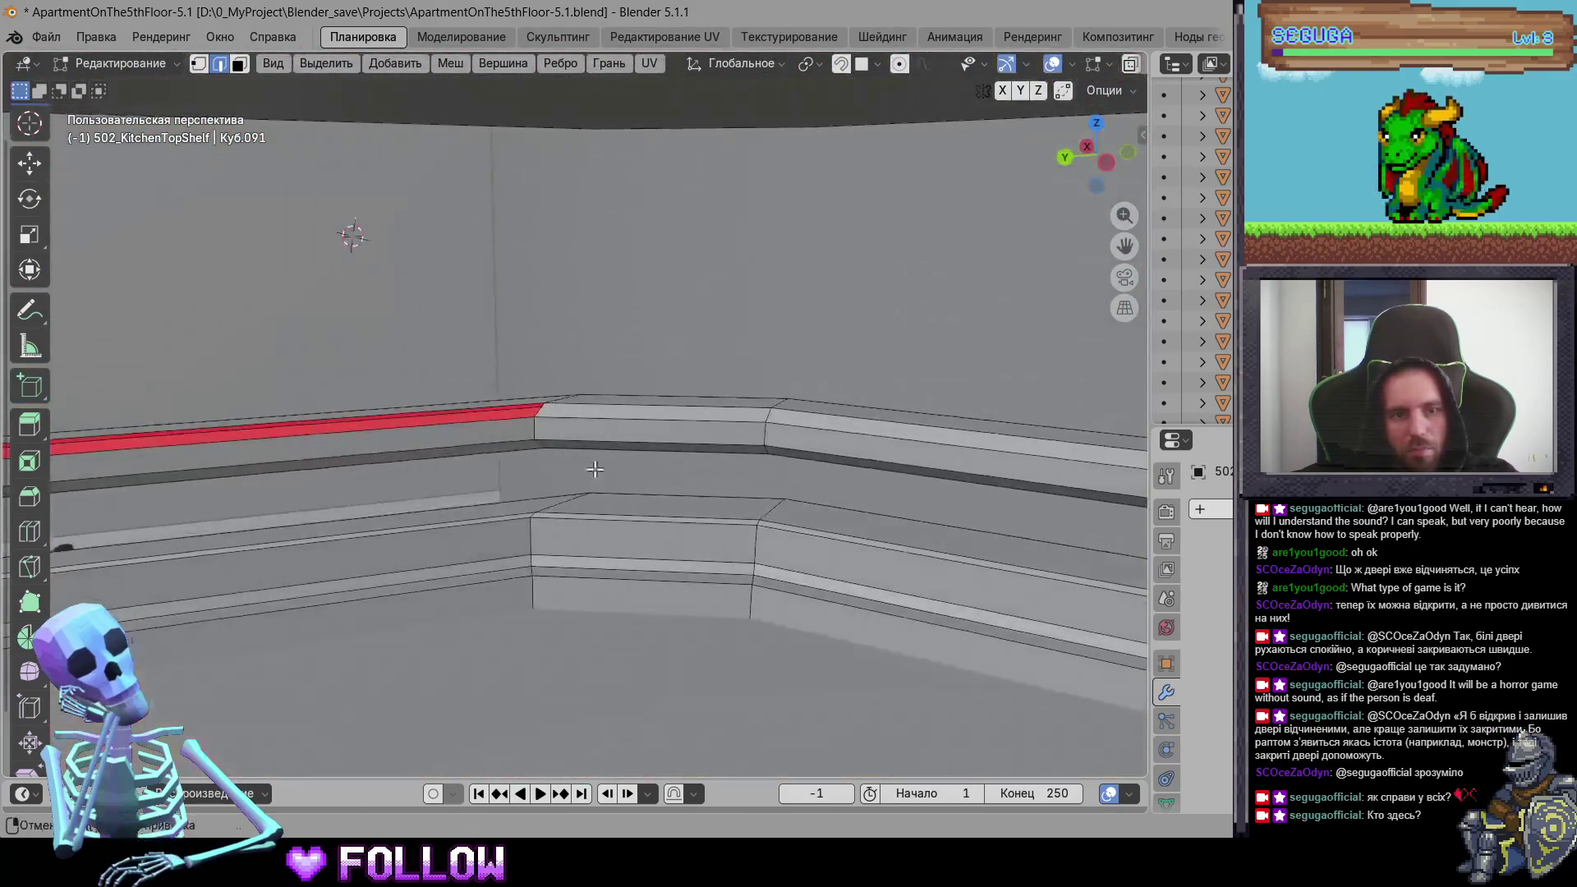
mouse_move(538, 410)
middle_down()
mouse_move(668, 451)
mouse_move(711, 503)
mouse_move(712, 605)
mouse_move(663, 296)
middle_up()
middle_drag(647, 430, 566, 365)
middle_drag(662, 355, 465, 334)
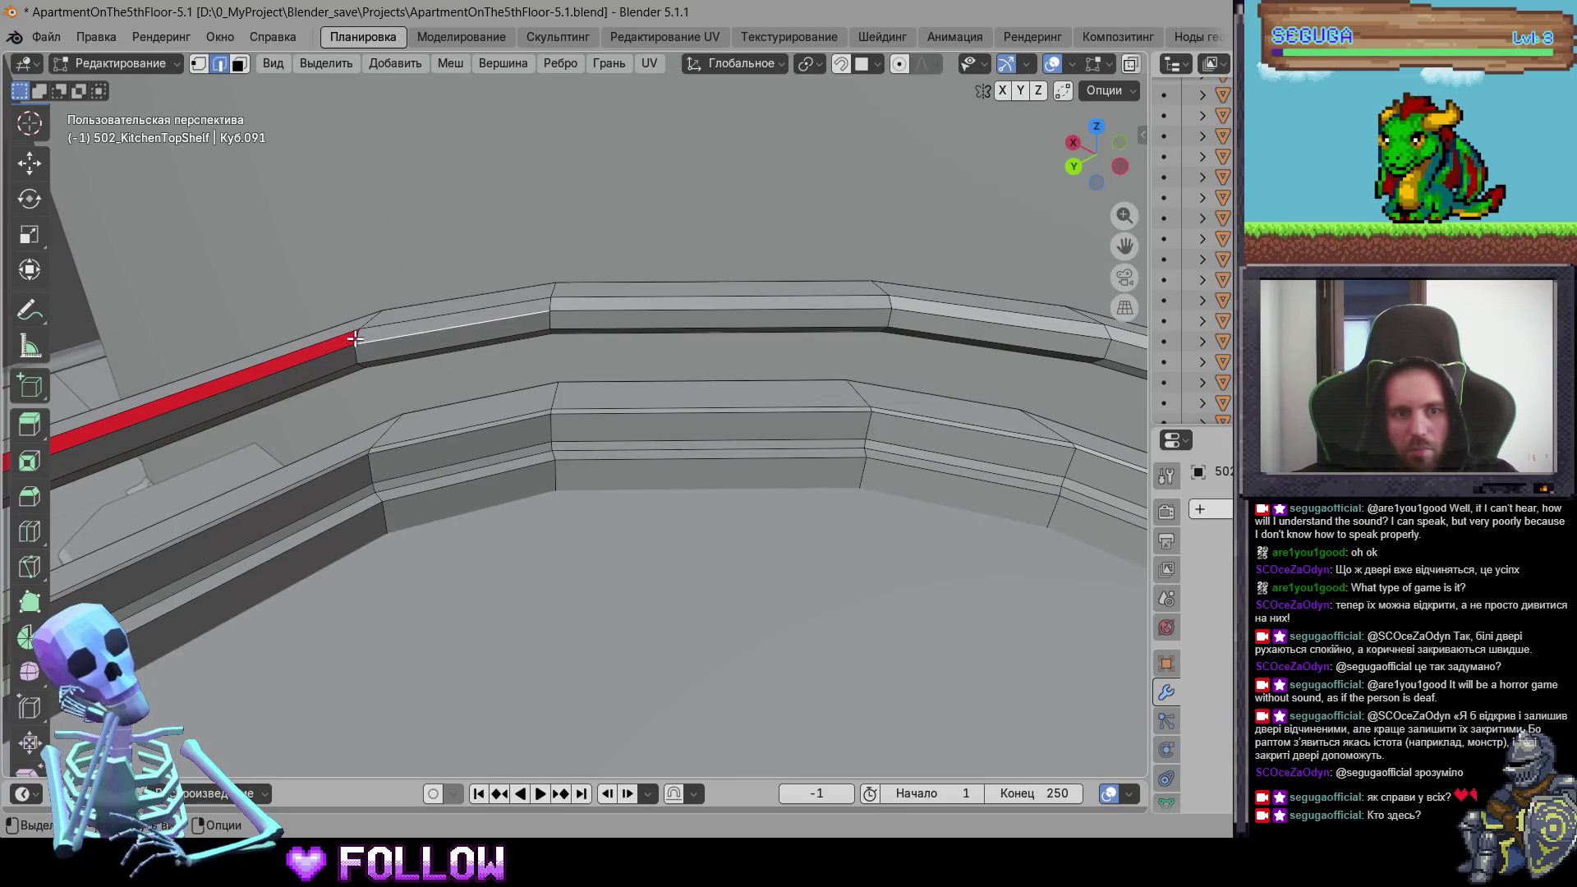
mouse_move(617, 464)
middle_down()
mouse_move(630, 451)
mouse_move(282, 418)
mouse_move(585, 484)
mouse_move(668, 479)
middle_up()
scroll(427, 444, down, 6)
key(Tab)
Step: Select the small shelf above the sink and move its two red back panels along X
click(637, 496)
scroll(657, 465, up, 8)
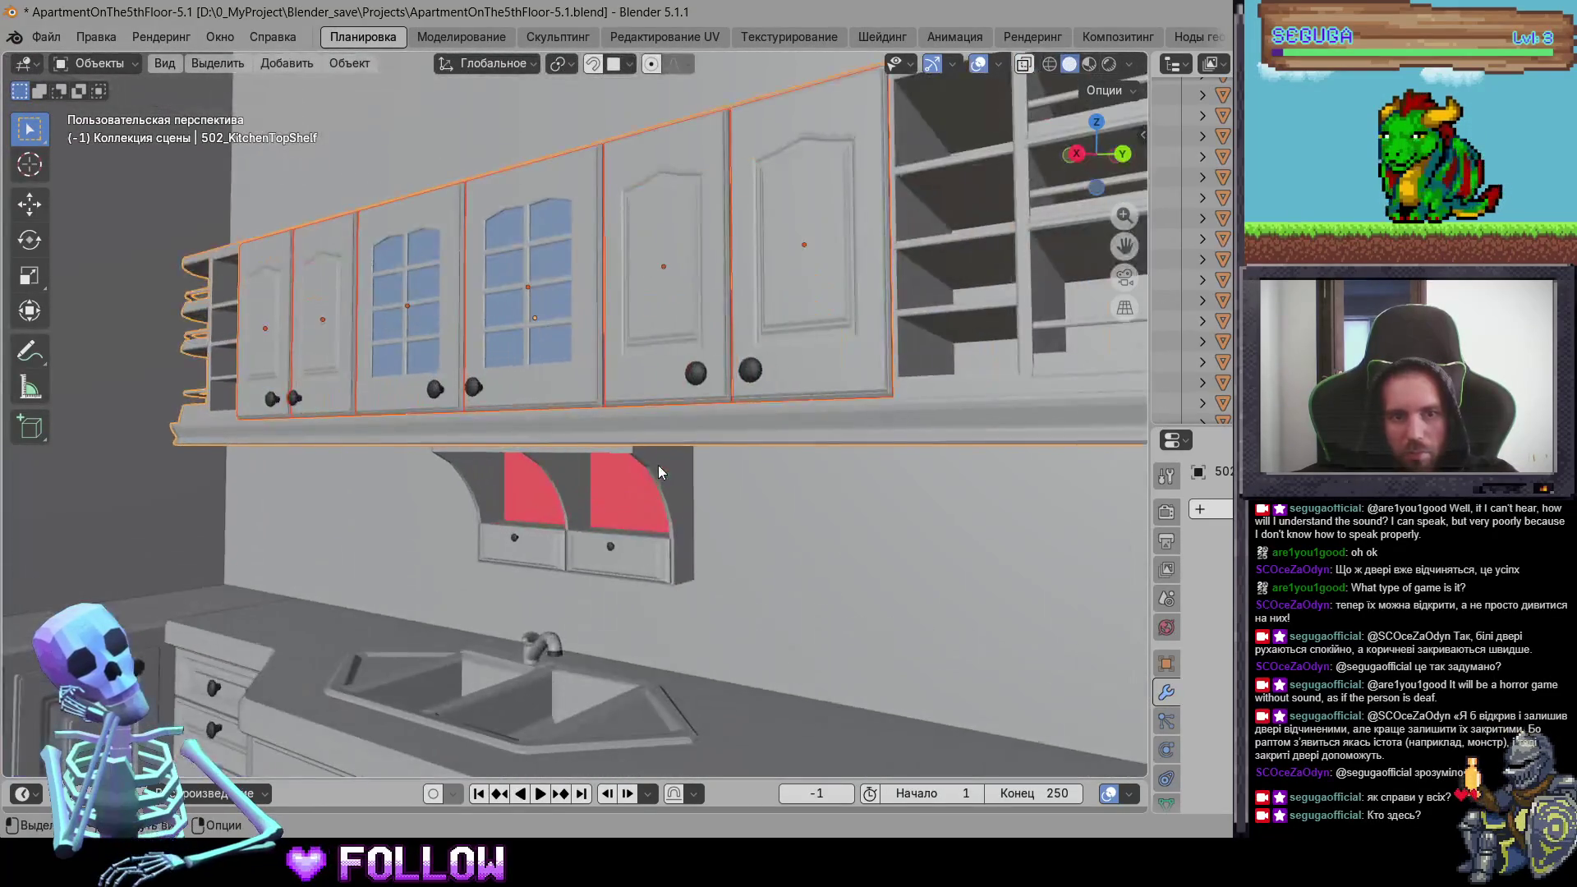
scroll(599, 416, up, 5)
scroll(662, 431, up, 3)
key(Tab)
mouse_move(697, 430)
middle_down()
mouse_move(599, 353)
mouse_move(640, 273)
middle_up()
key(l)
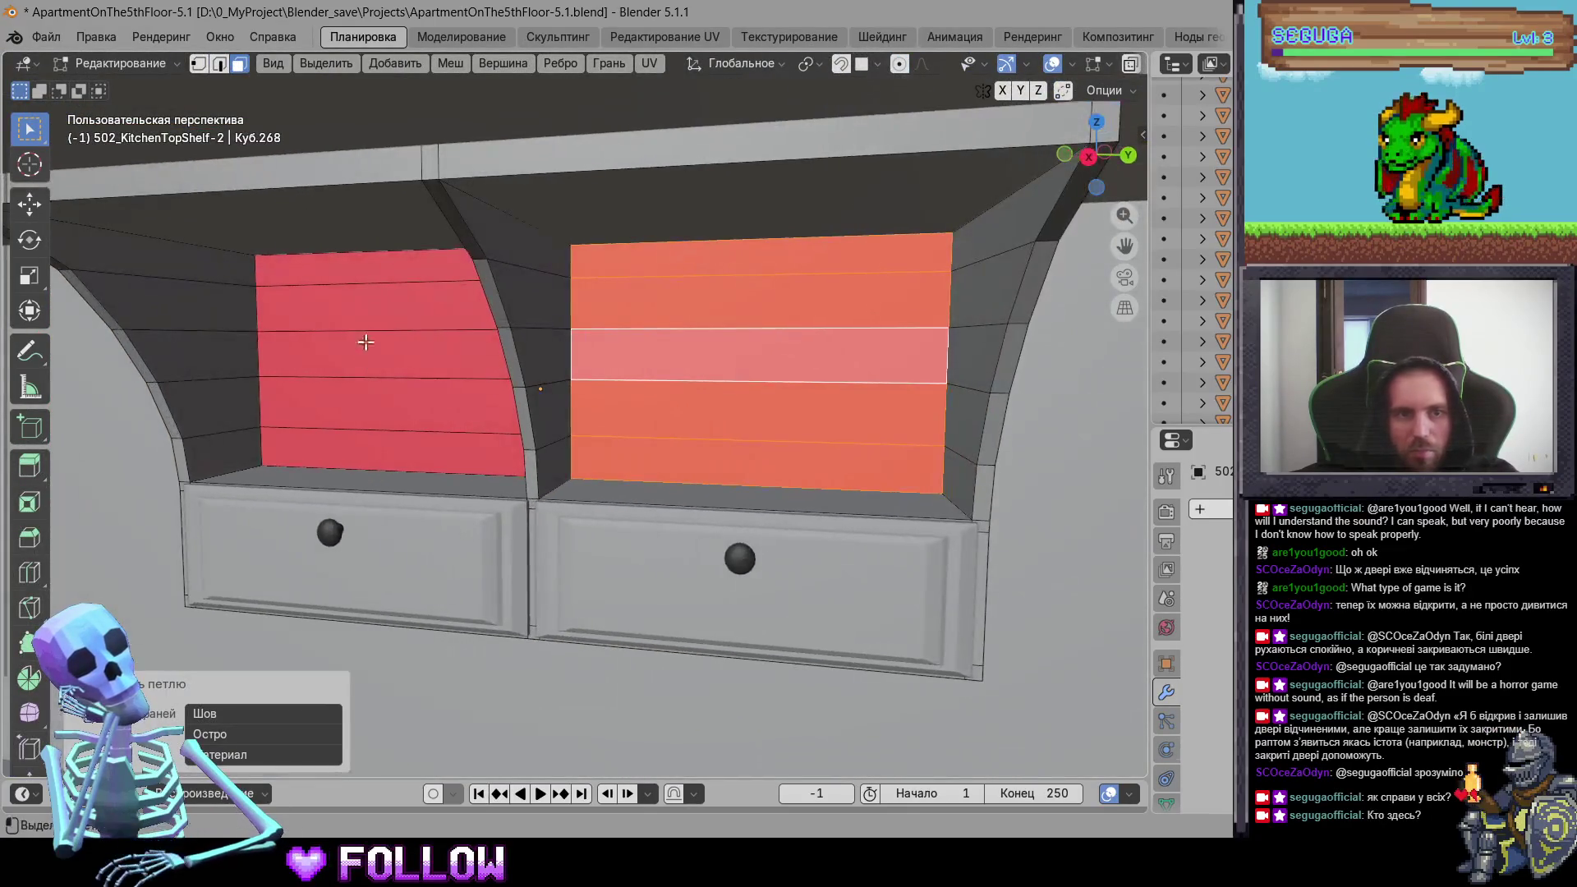
key(g)
key(x)
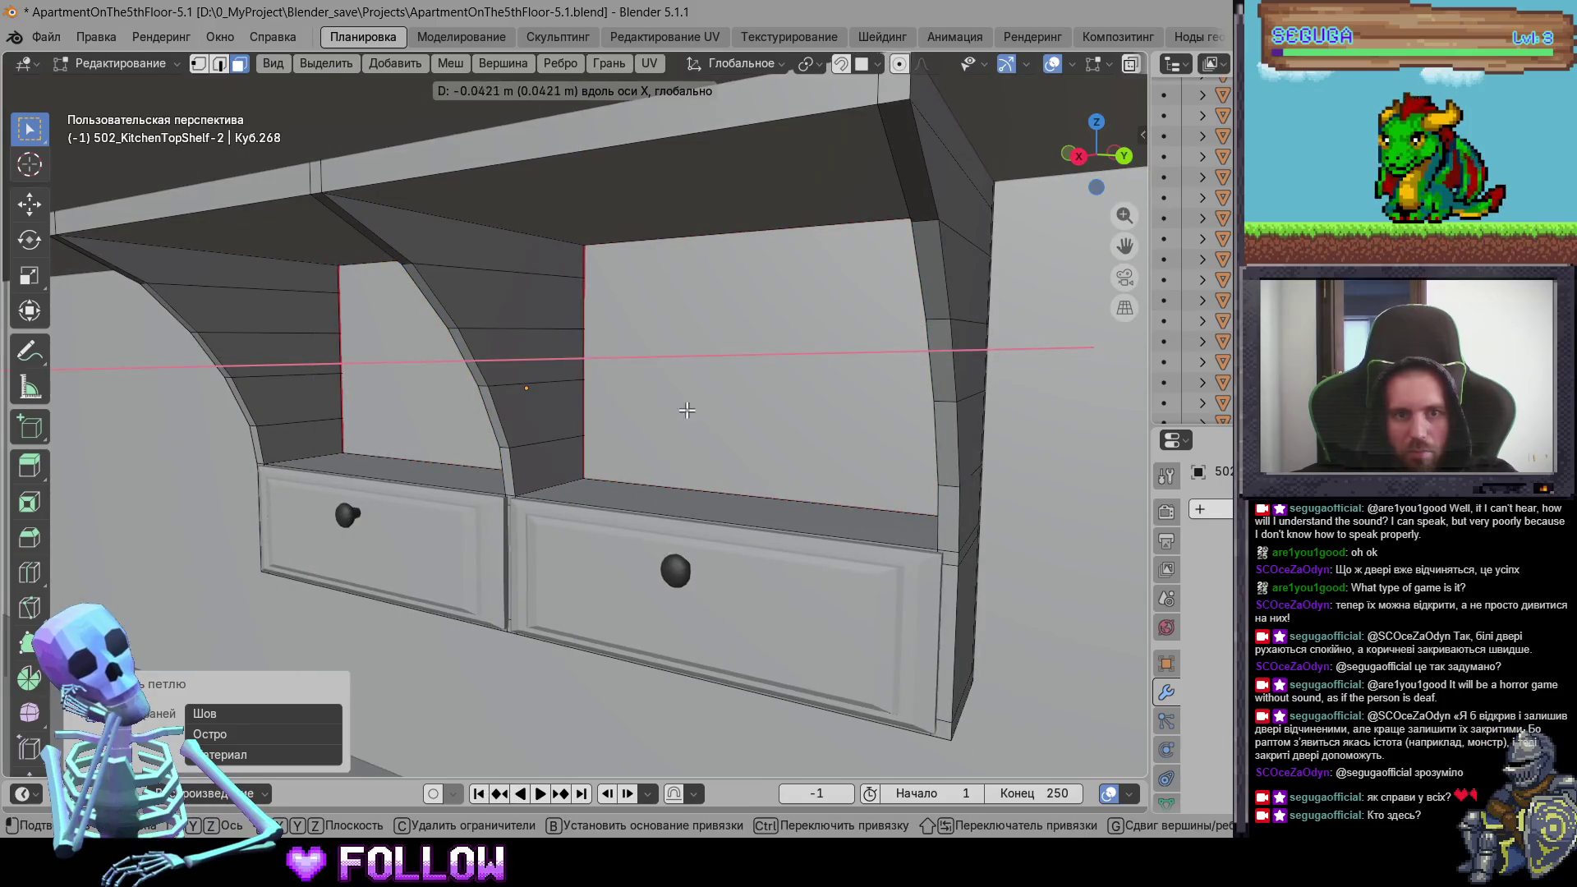
click(686, 409)
Step: Reselect both back panels and extrude them along their normals to thicken them
key(Tab)
middle_drag(686, 410, 666, 413)
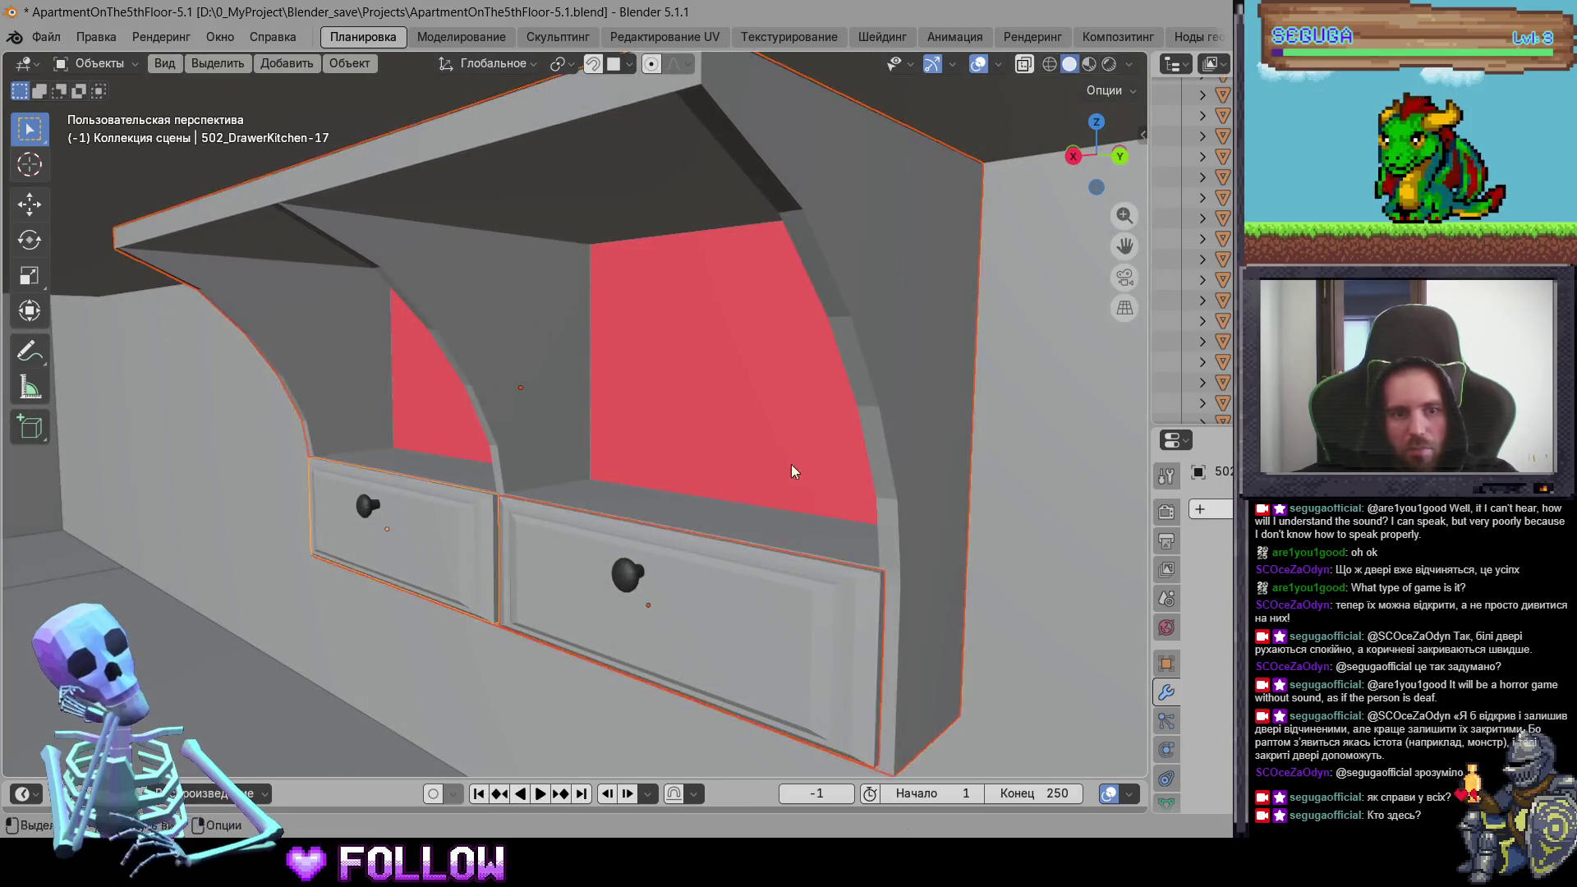
key(g)
key(x)
click(753, 468)
key(Tab)
click(687, 404)
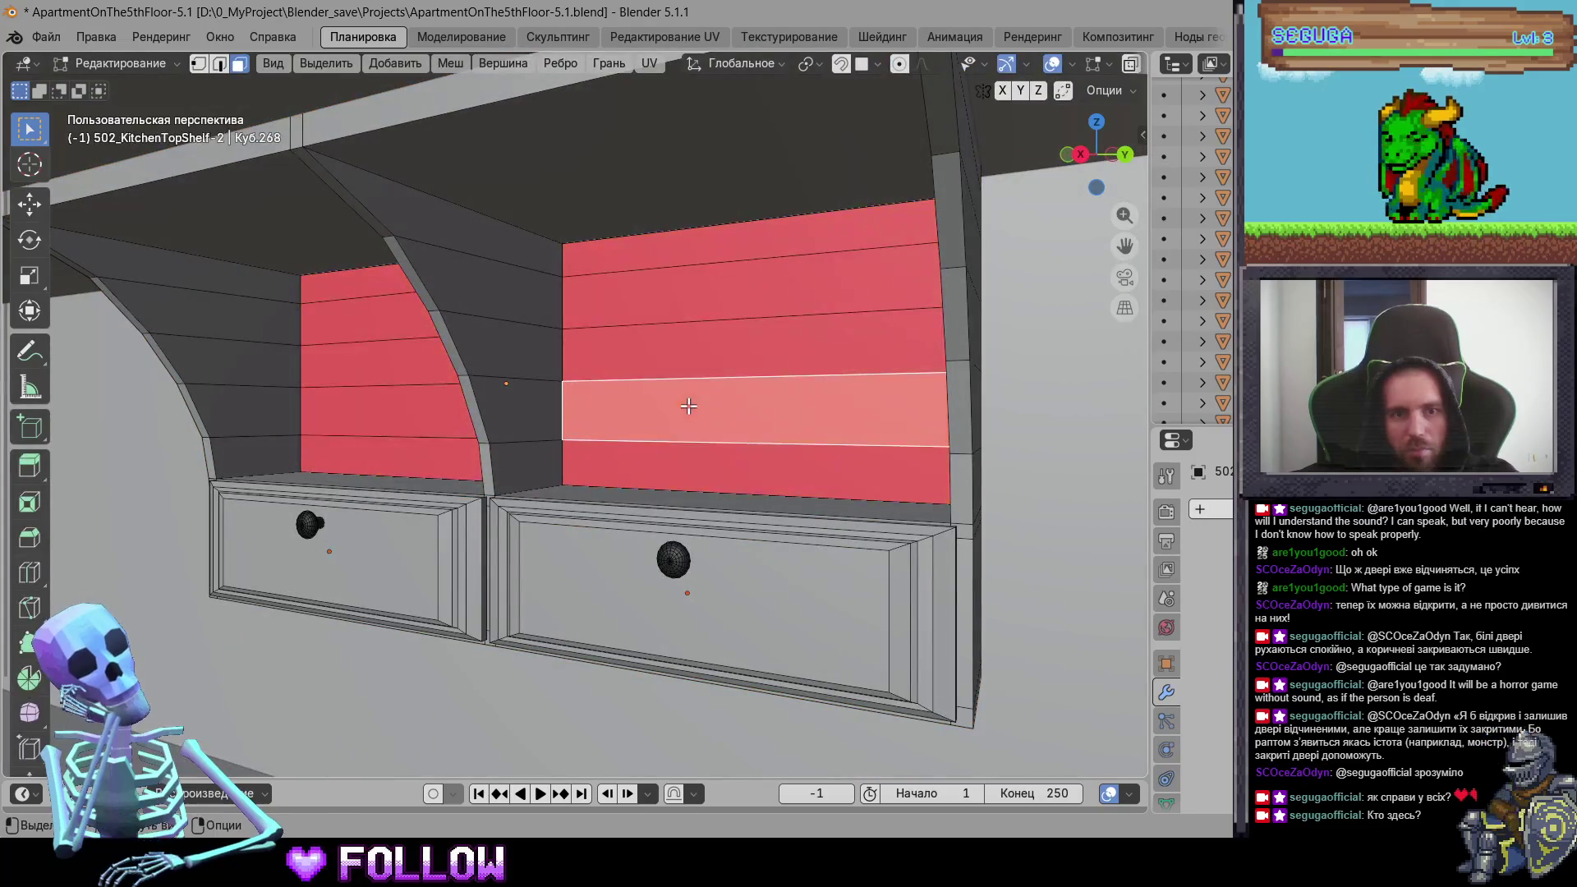
key(l)
key(shift+l)
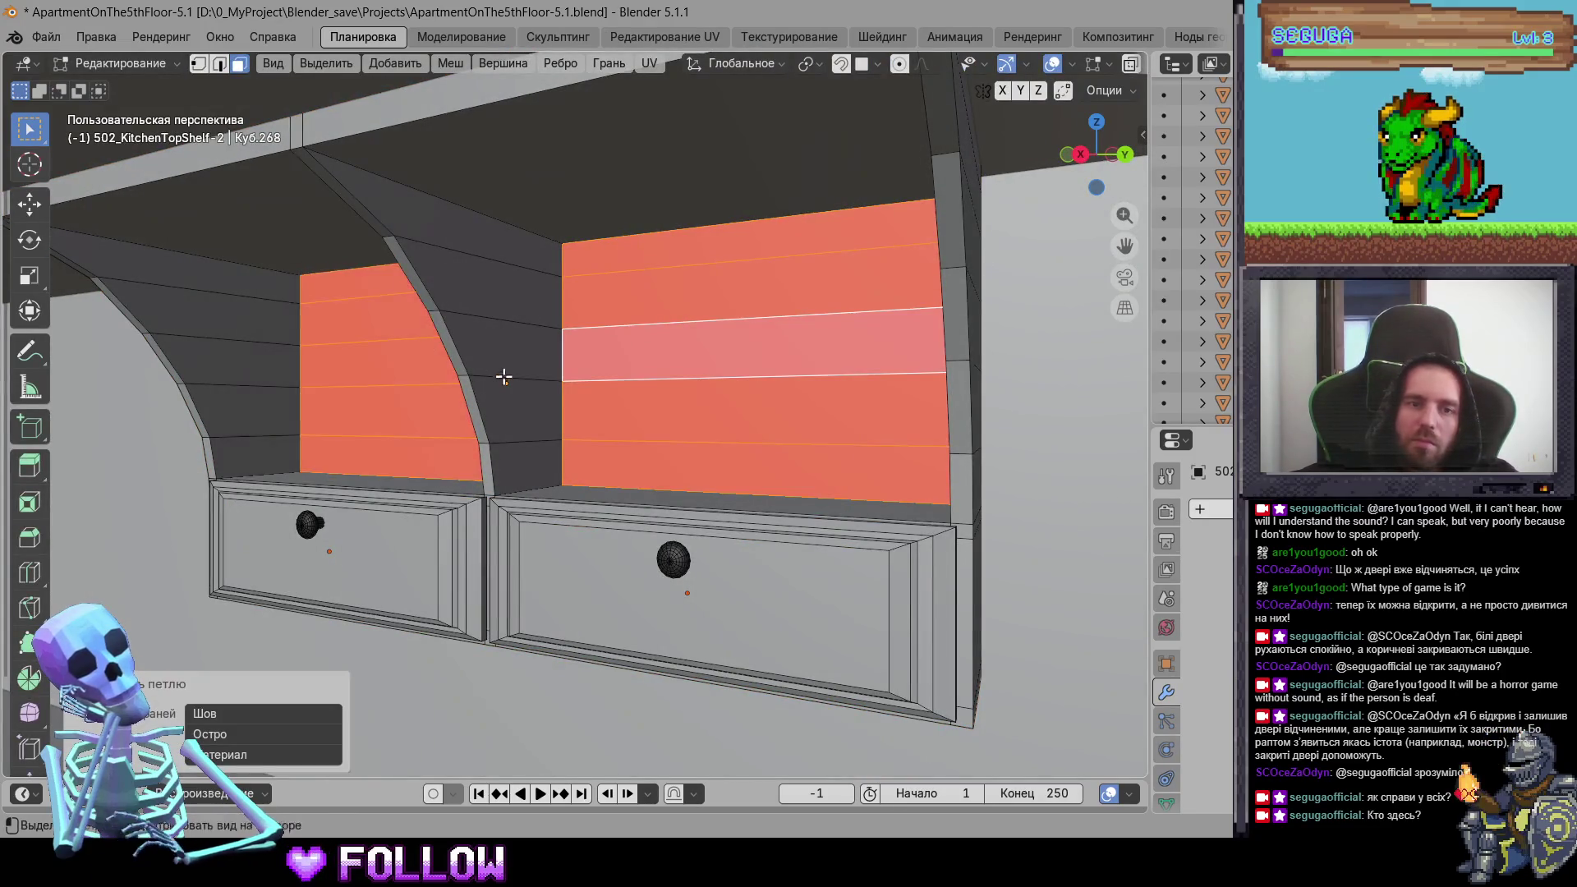
middle_drag(504, 374, 498, 392)
key(e)
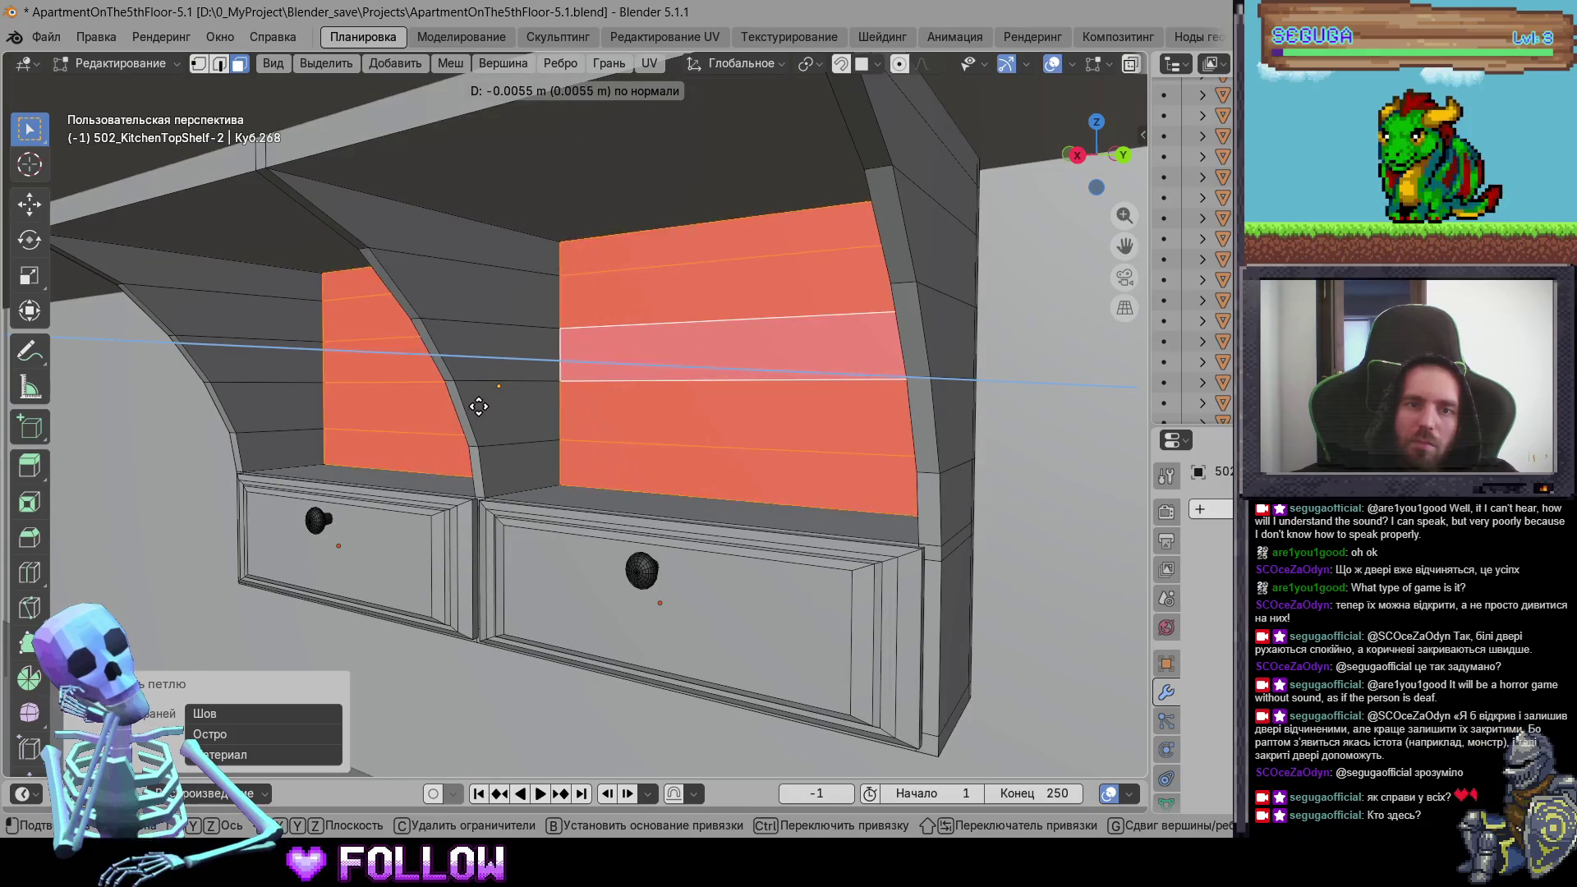
click(497, 412)
Step: Select the back panels' side, top and bottom edge loops, then return to Object Mode
mouse_move(497, 411)
middle_down()
mouse_move(567, 353)
mouse_move(757, 335)
middle_up()
key(2)
click(567, 349)
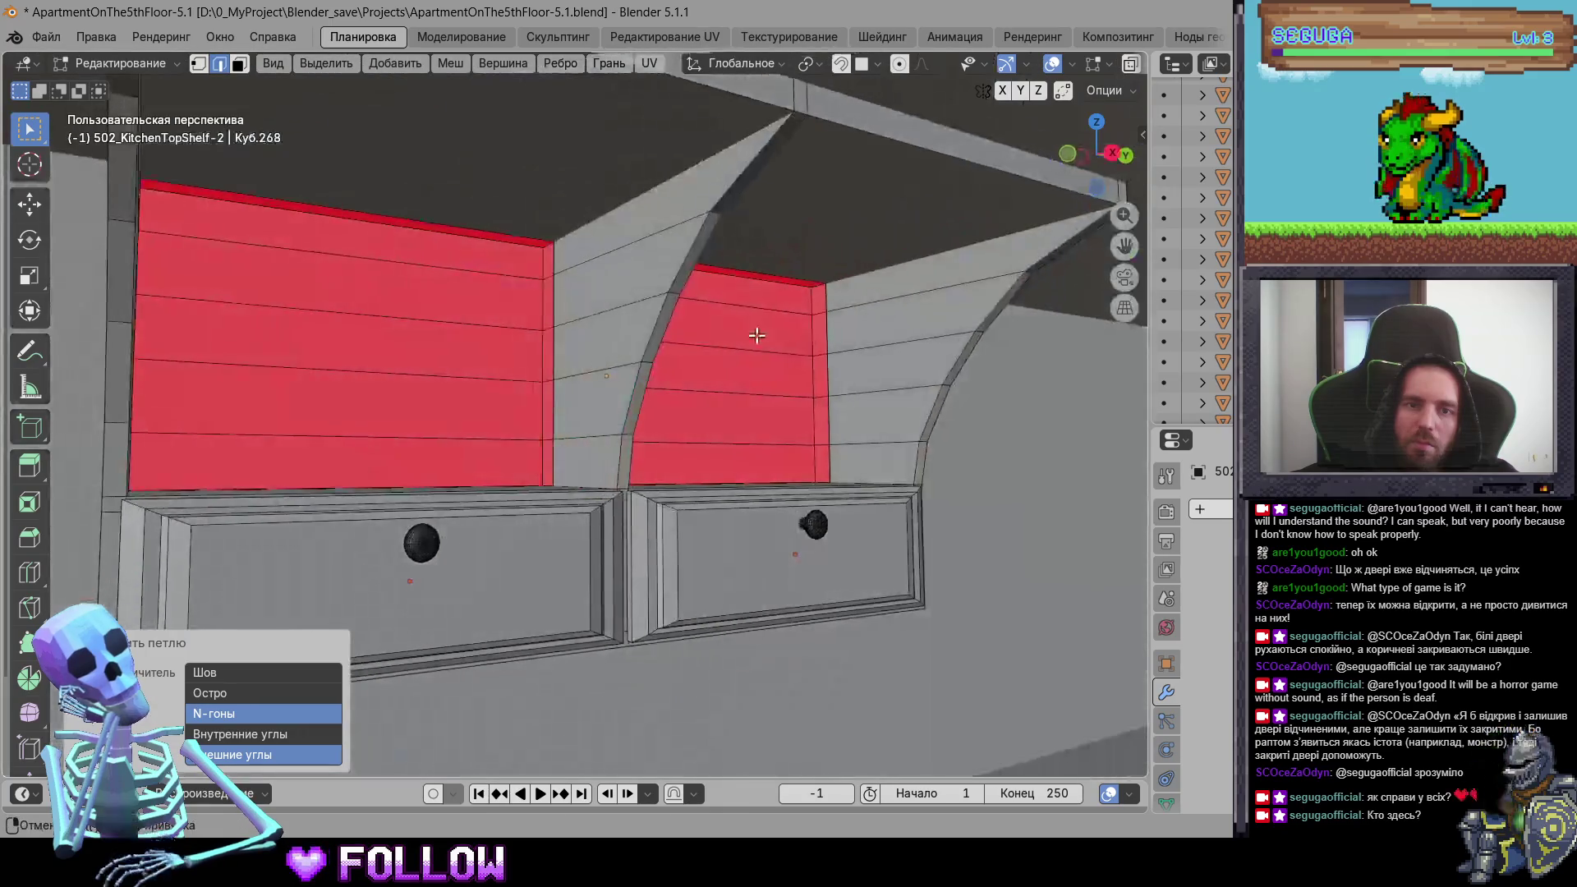
click(799, 276)
mouse_move(798, 276)
middle_down()
mouse_move(703, 418)
mouse_move(397, 461)
middle_up()
click(324, 423)
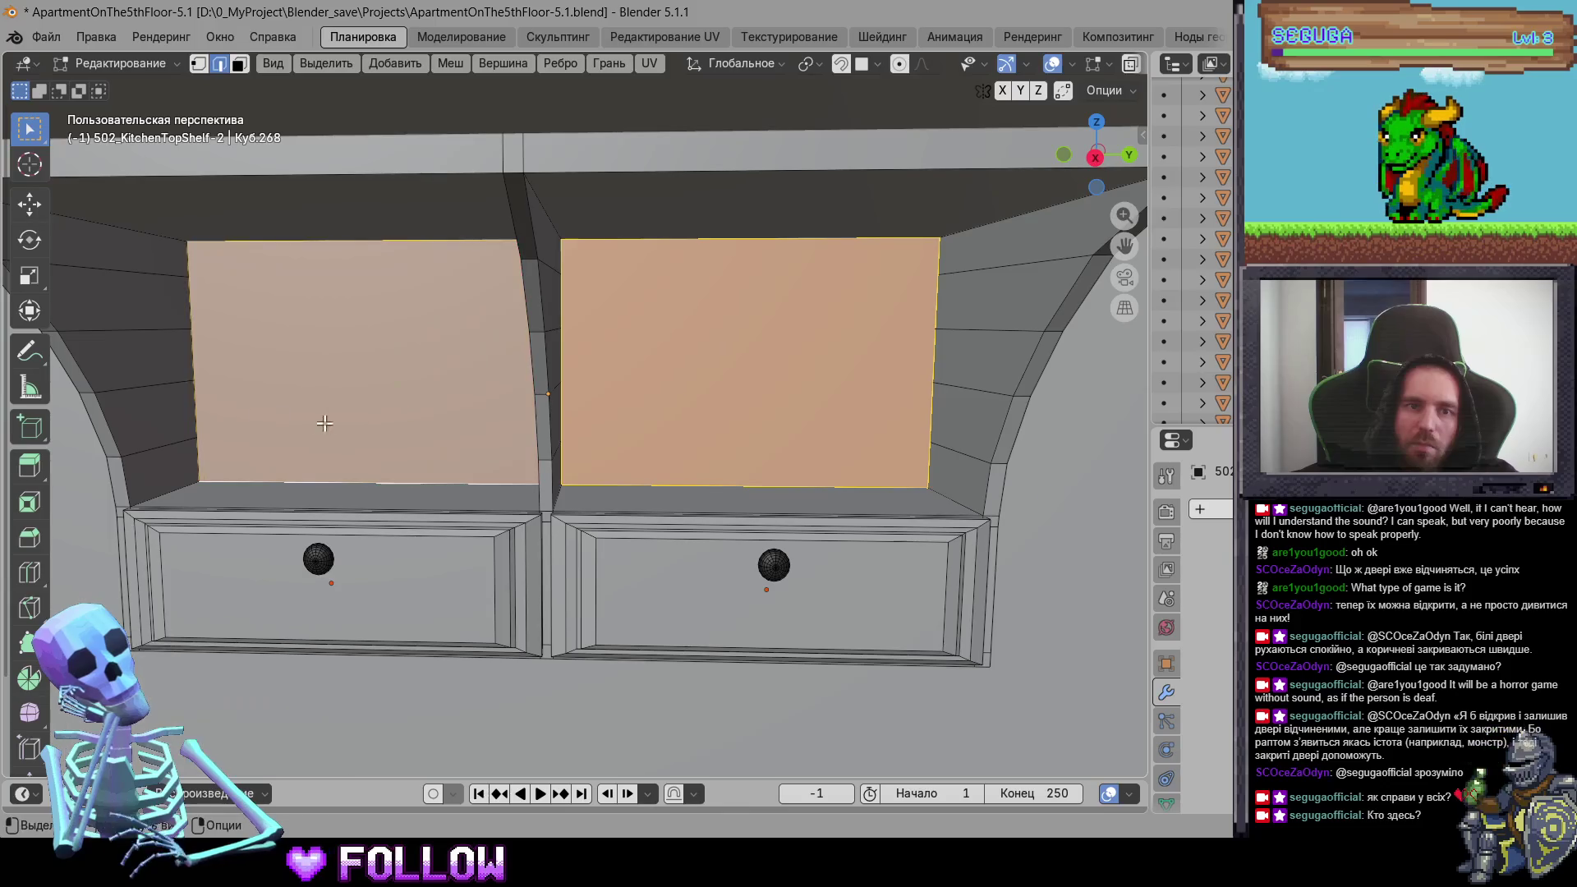
key(ctrl+z)
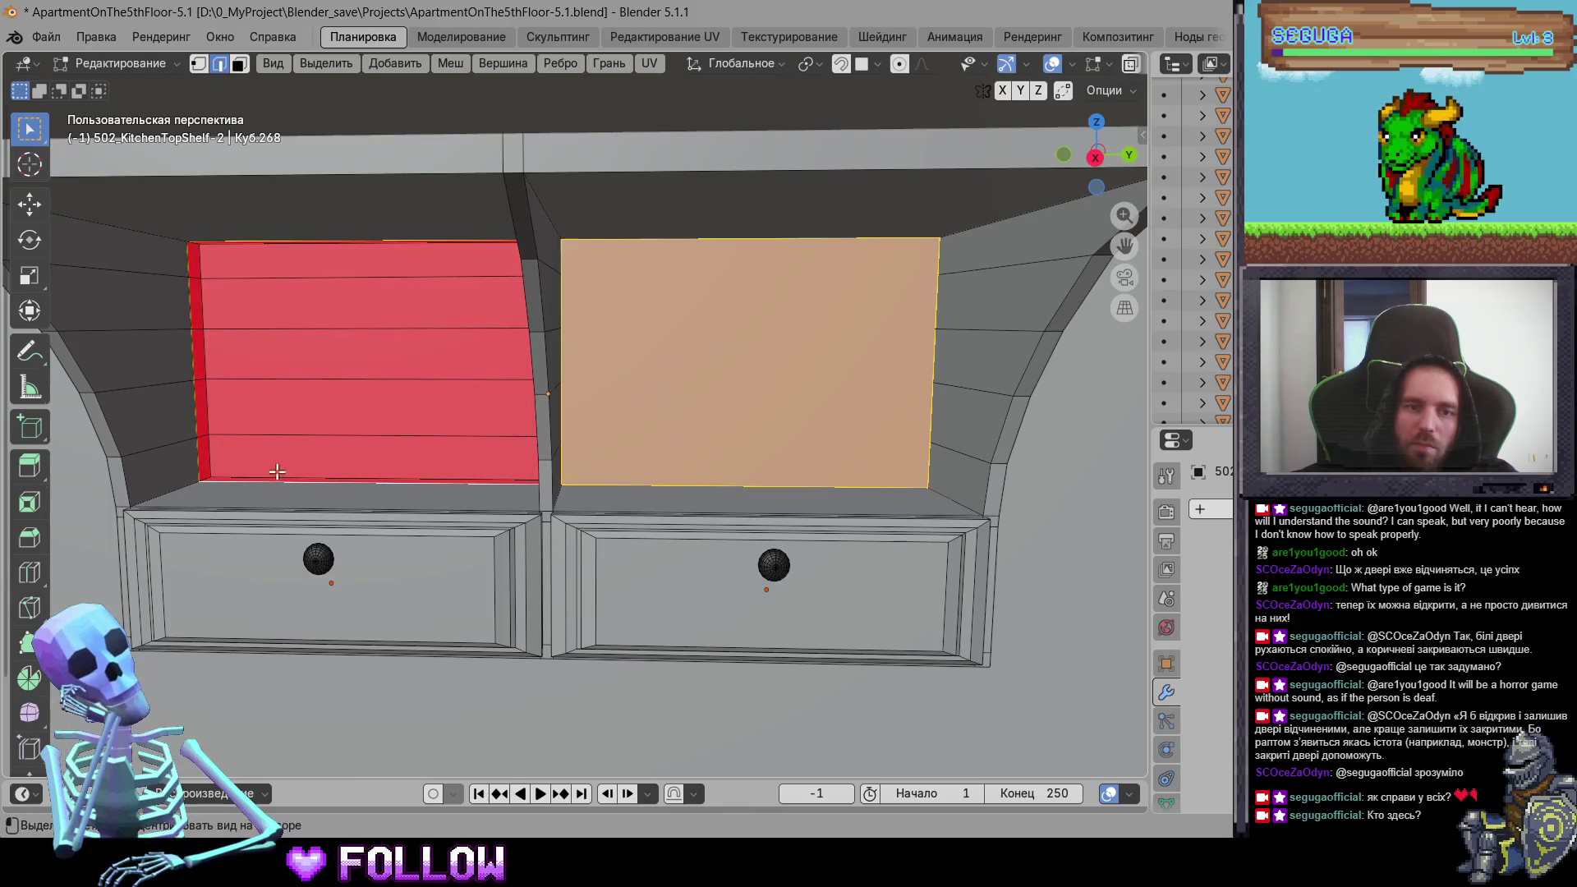
alt+click(271, 485)
key(Tab)
Step: Add the drawer under the shelf to the selection and move both -0.02379 m along X
mouse_move(540, 484)
middle_down()
mouse_move(505, 495)
mouse_move(462, 468)
mouse_move(451, 497)
mouse_move(505, 522)
mouse_move(487, 513)
middle_up()
scroll(504, 495, up, 5)
scroll(509, 525, down, 4)
shift+click(487, 513)
middle_drag(589, 540, 539, 536)
key(g)
key(x)
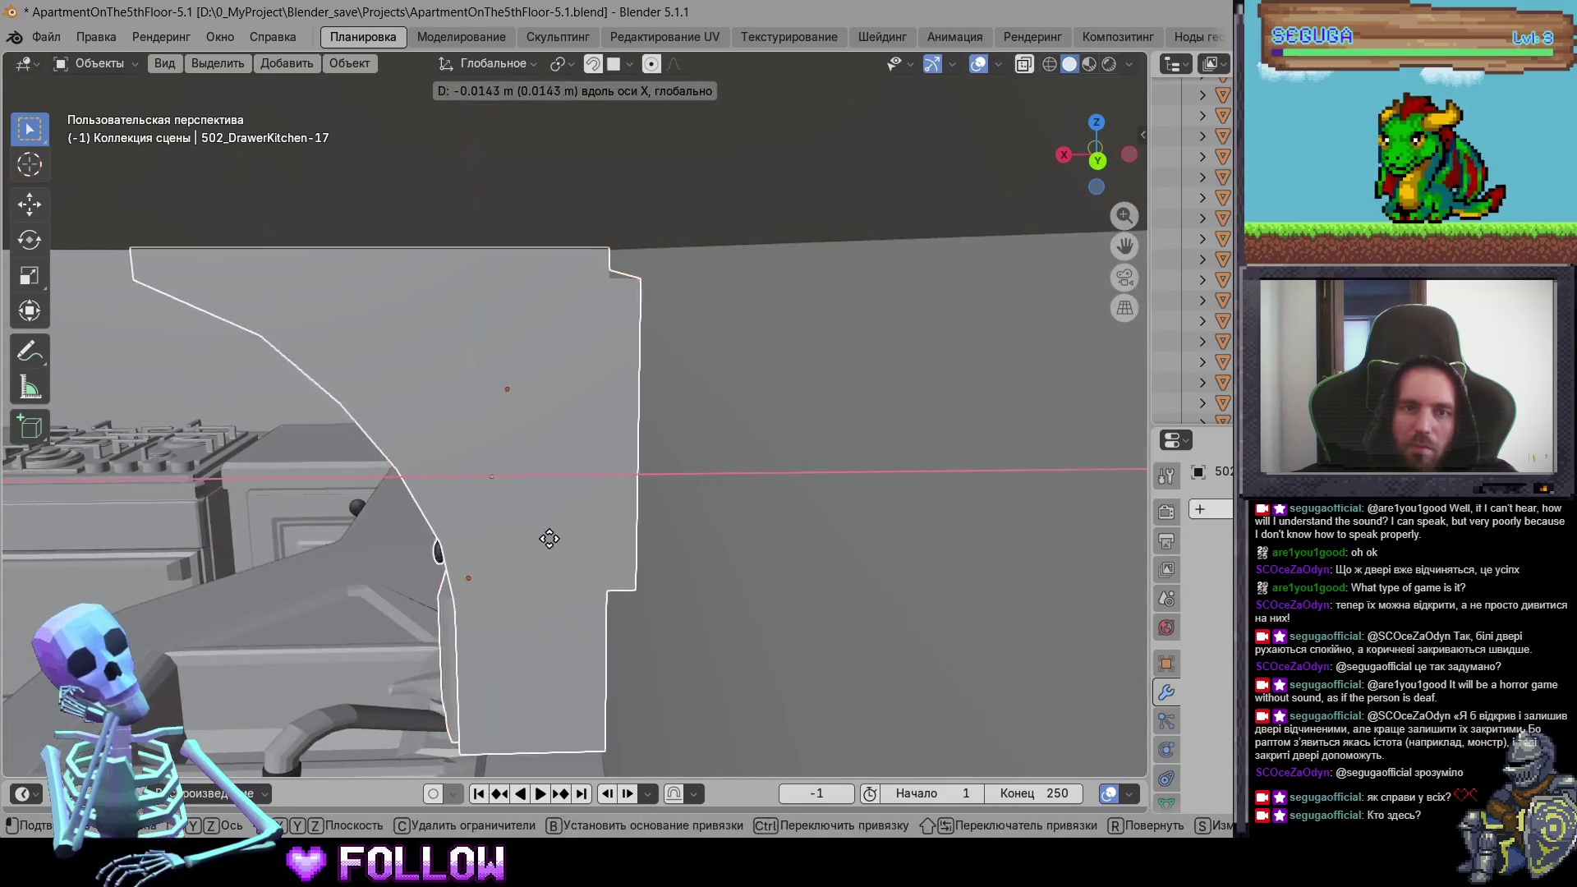
click(556, 540)
Step: Zoom out over the kitchen, select the small shelf's drawers and bring up their Object menu
scroll(643, 496, down, 5)
mouse_move(644, 496)
middle_down()
mouse_move(795, 558)
mouse_move(647, 612)
mouse_move(435, 628)
mouse_move(785, 320)
mouse_move(573, 327)
mouse_move(555, 425)
mouse_move(612, 340)
mouse_move(486, 376)
mouse_move(510, 363)
middle_up()
scroll(795, 558, down, 5)
scroll(468, 391, up, 5)
scroll(468, 399, down, 5)
scroll(510, 363, up, 5)
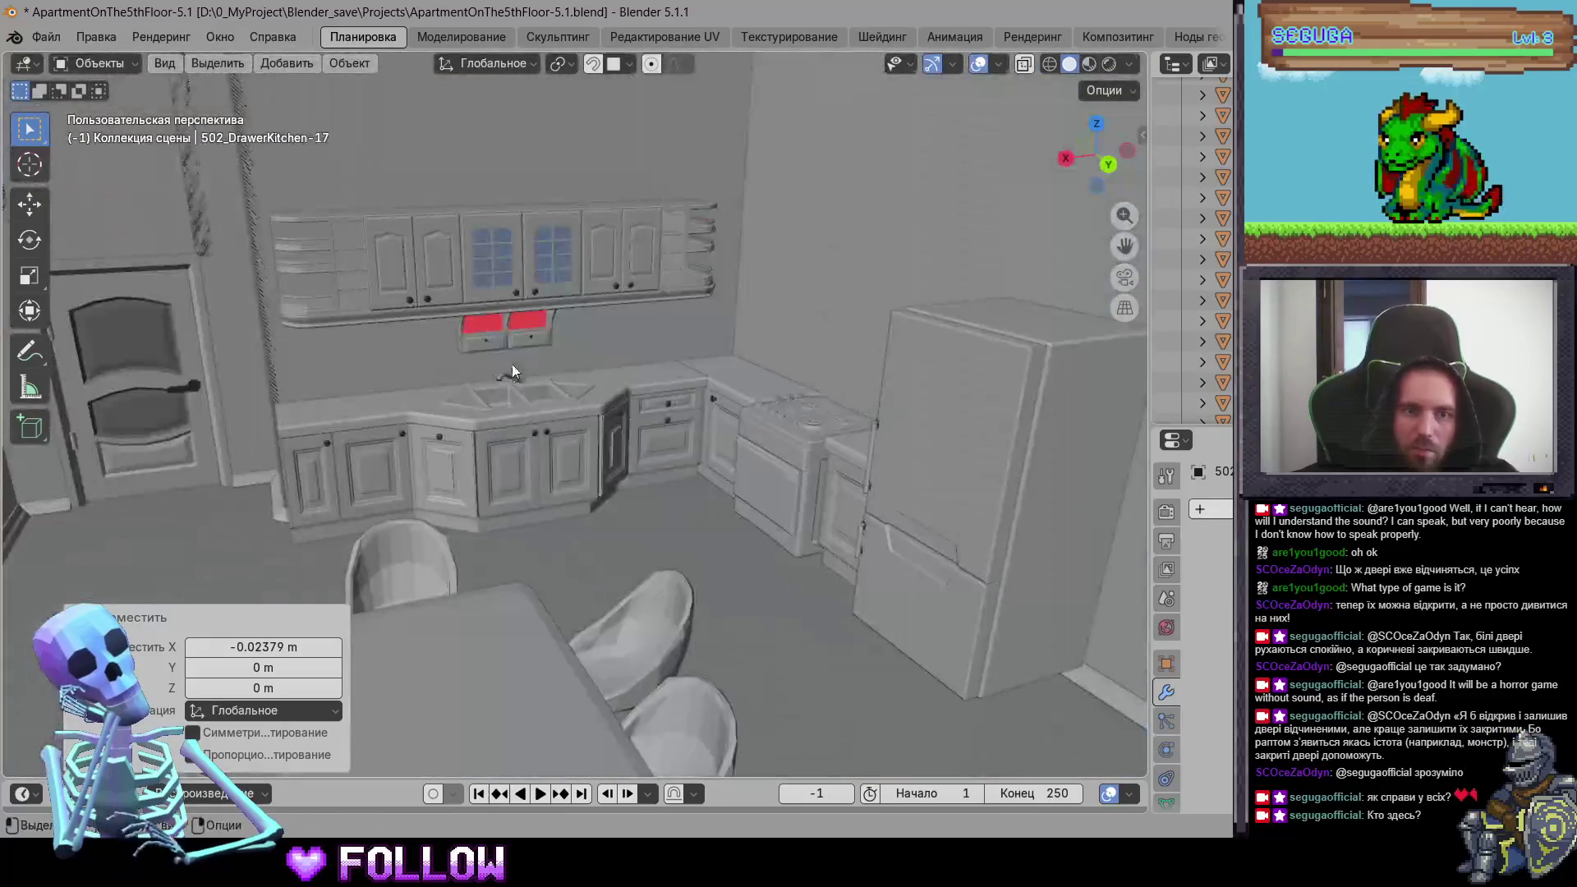
scroll(475, 244, up, 3)
click(422, 276)
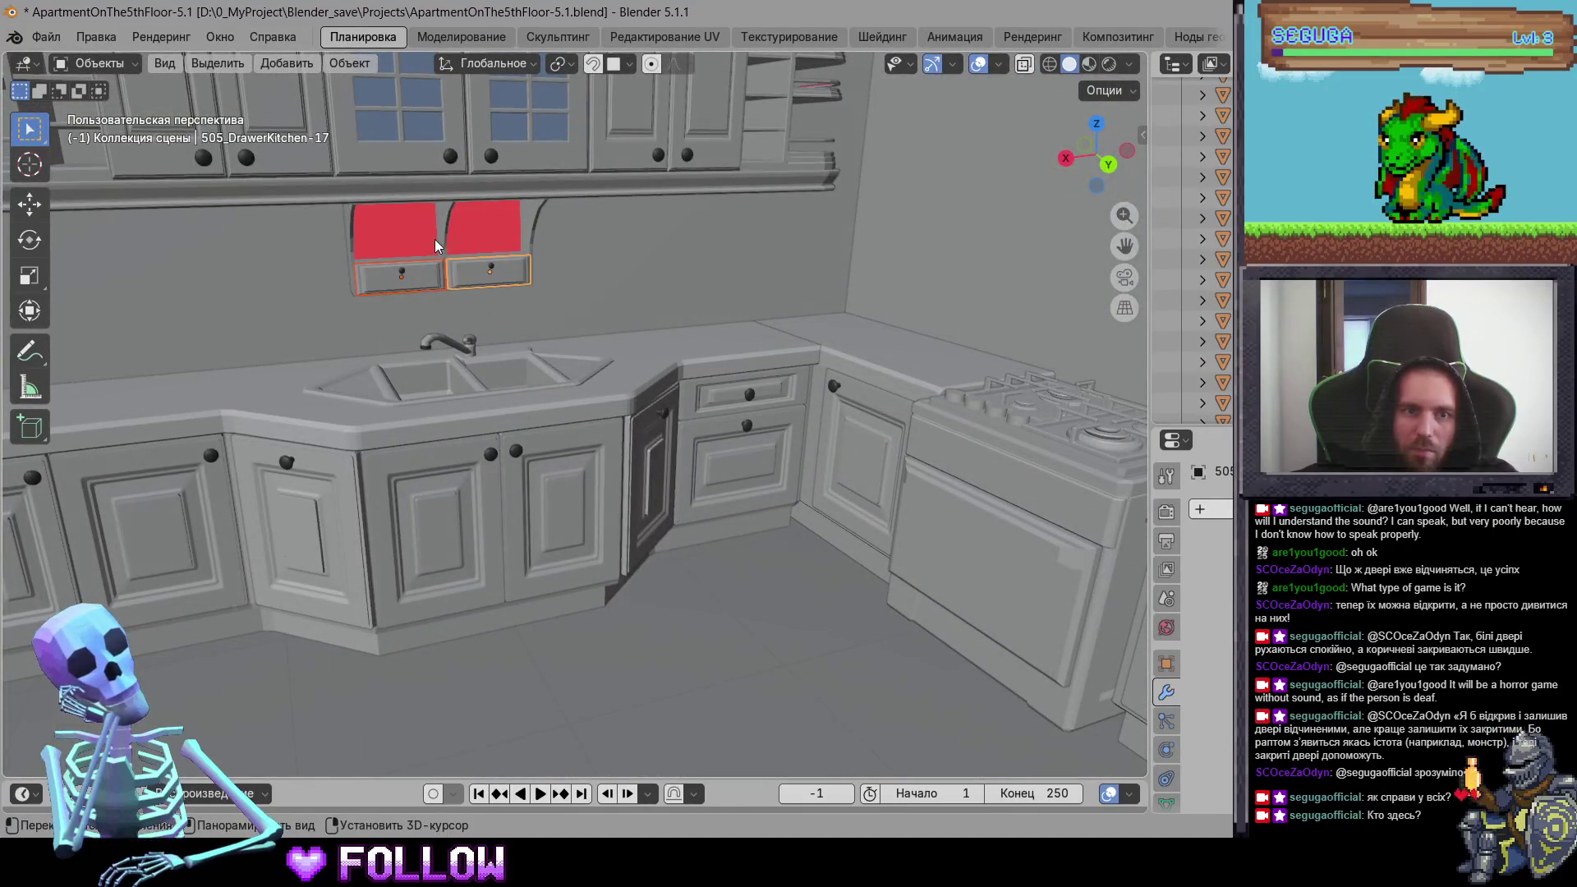
right_click(435, 239)
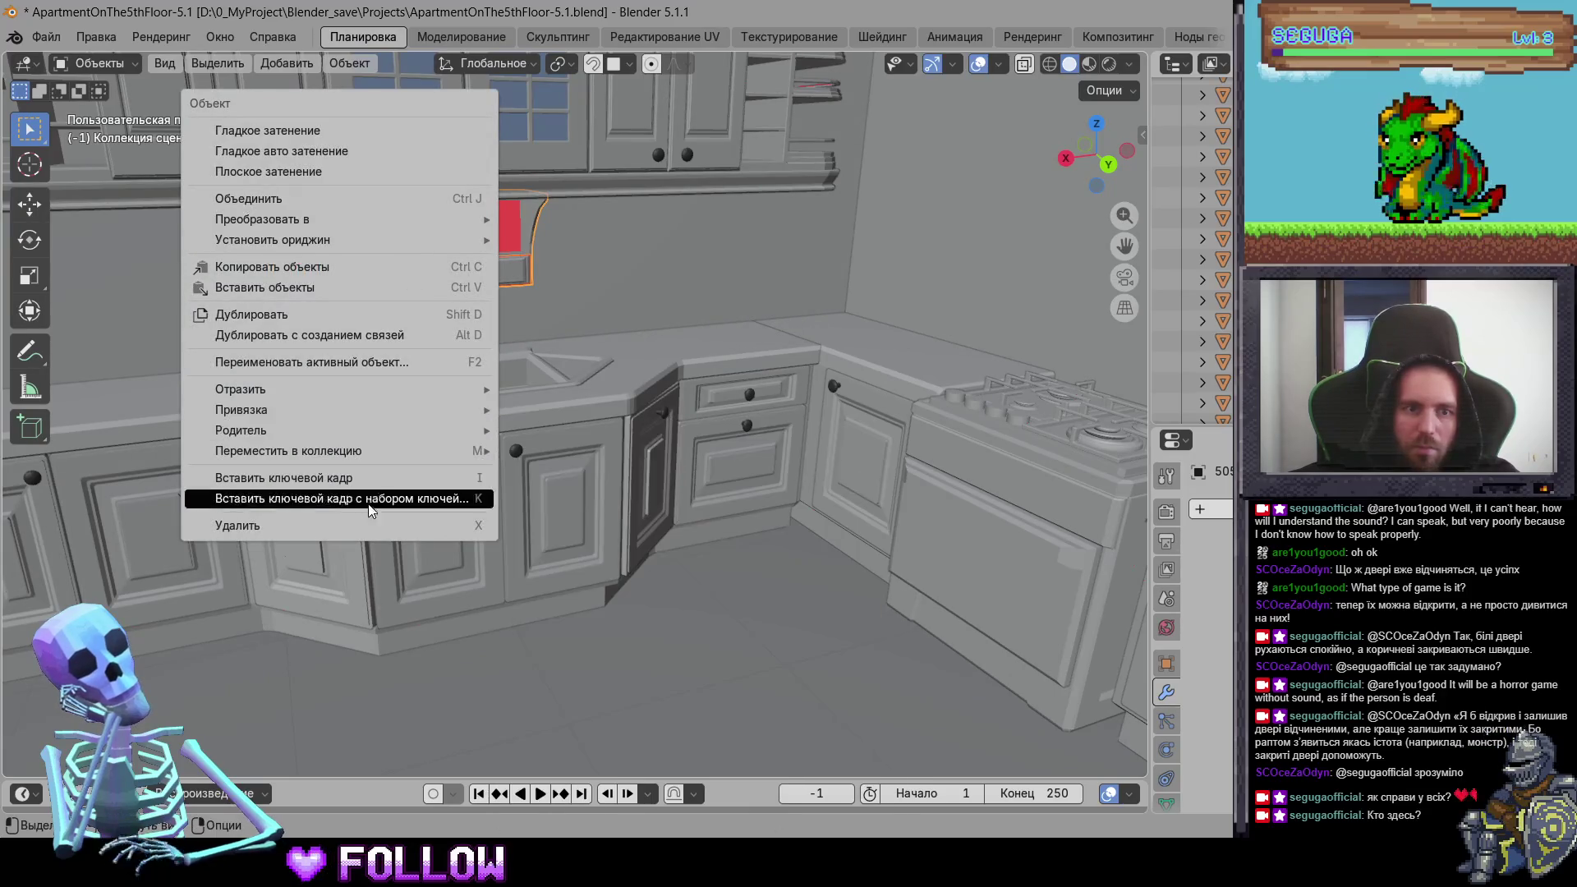
scroll(707, 368, down, 5)
Step: Orbit out to an overhead overview of the furnished 5th-floor apartment
mouse_move(706, 368)
middle_down()
mouse_move(761, 409)
mouse_move(781, 370)
mouse_move(717, 376)
middle_up()
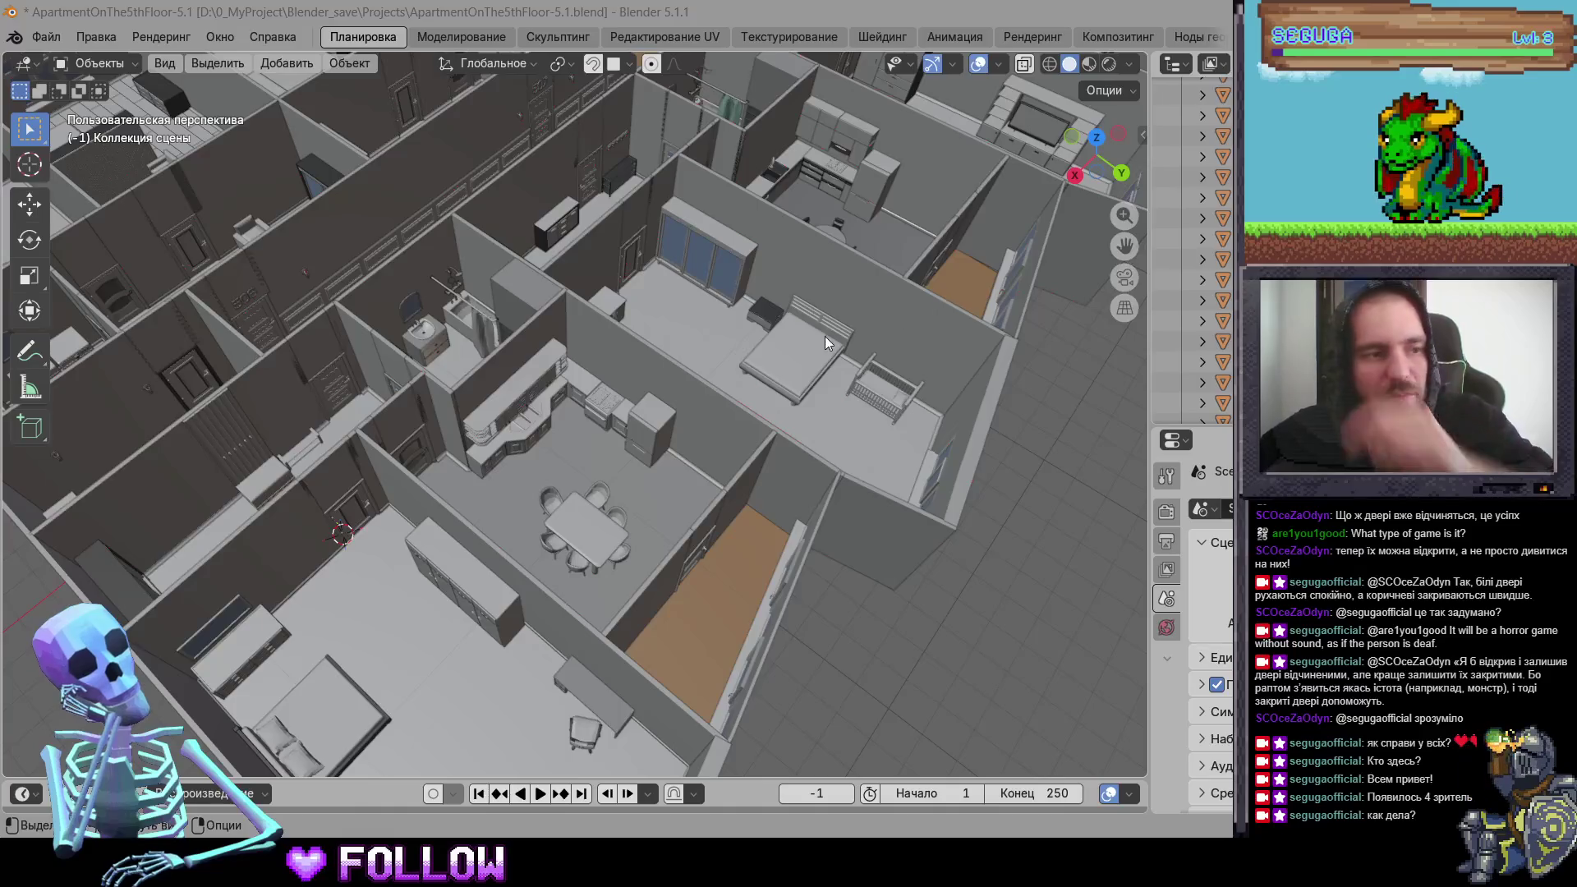
Step: Move the stove door's origin to the 3D cursor
shift+middle_drag(841, 293, 732, 314)
scroll(742, 292, up, 5)
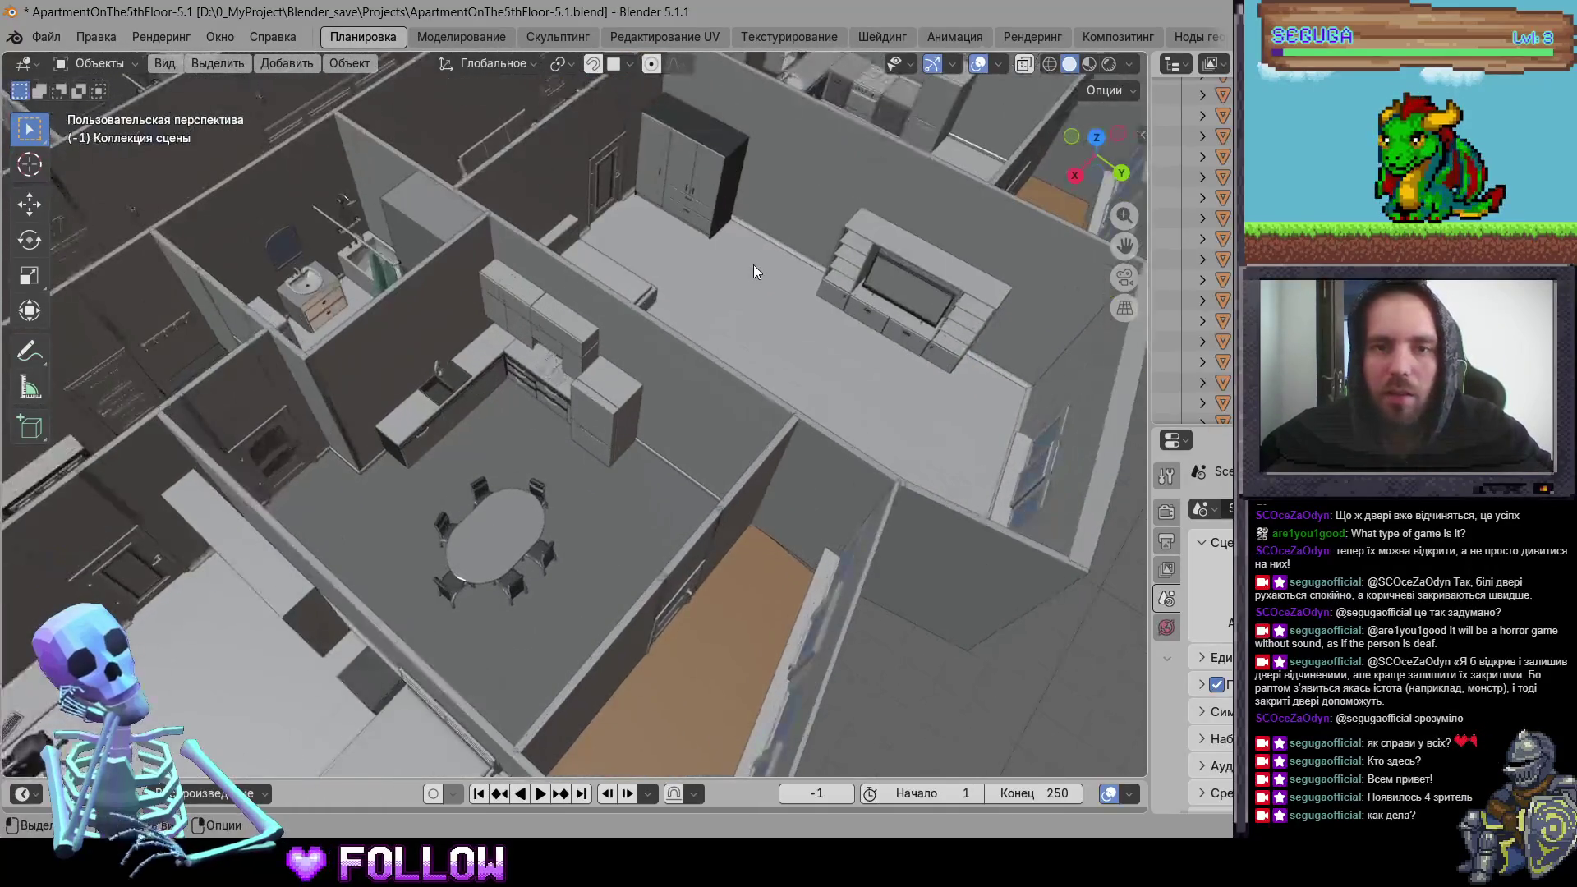
mouse_move(616, 297)
shift+middle_down()
mouse_move(649, 304)
mouse_move(884, 166)
mouse_move(503, 548)
mouse_move(452, 497)
mouse_move(328, 478)
shift+middle_up()
scroll(838, 164, up, 5)
mouse_move(682, 363)
middle_down()
mouse_move(524, 412)
mouse_move(614, 350)
mouse_move(320, 450)
middle_up()
click(209, 475)
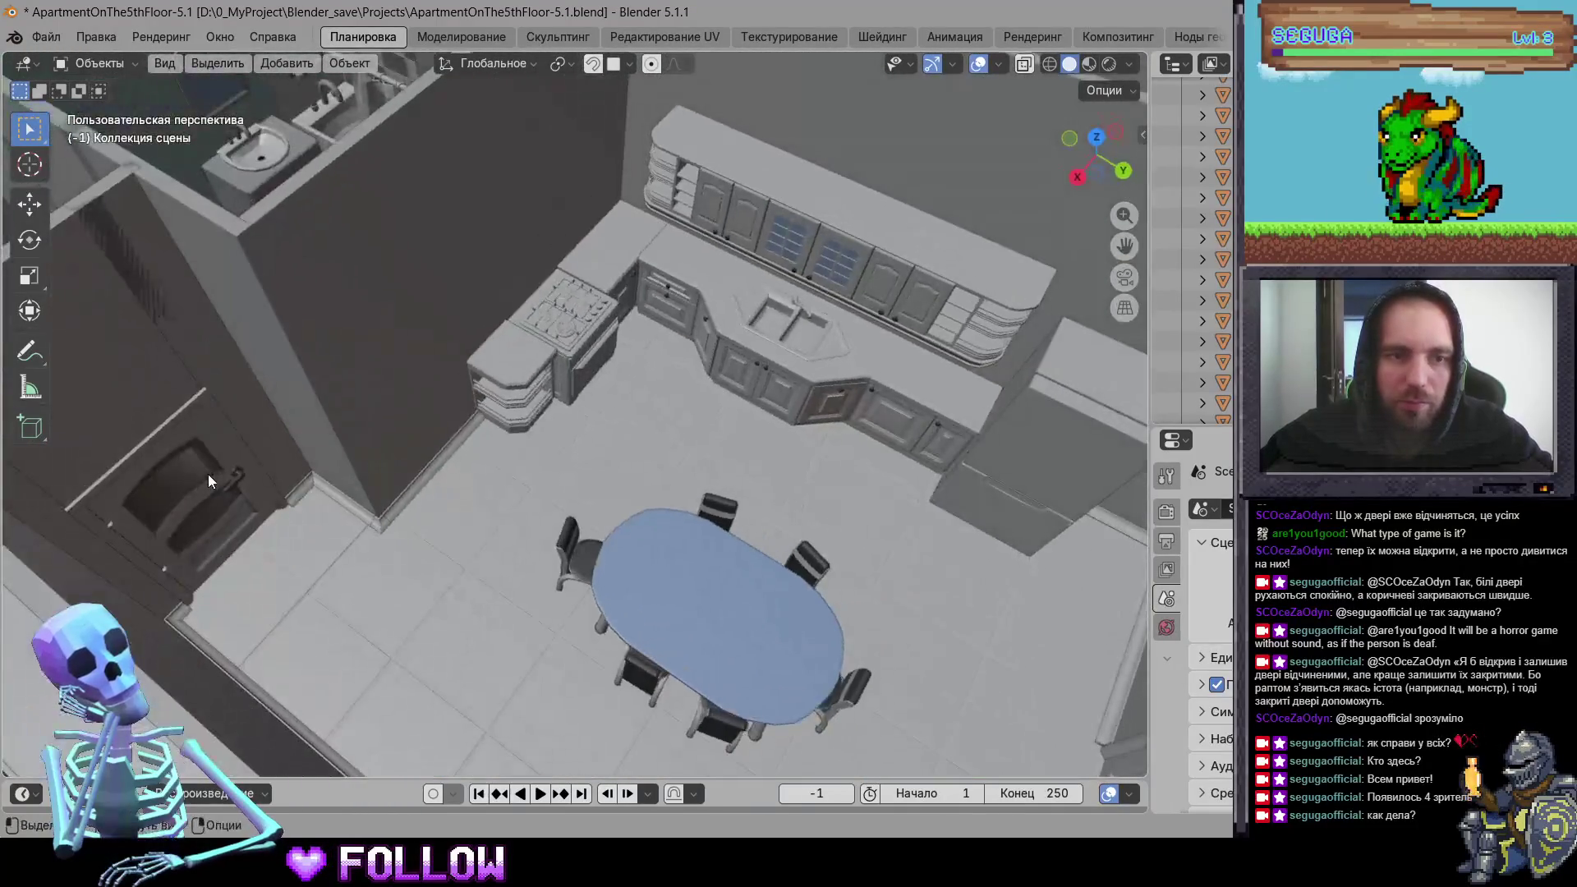
scroll(555, 393, up, 8)
middle_drag(555, 393, 471, 344)
click(471, 351)
scroll(500, 396, up, 10)
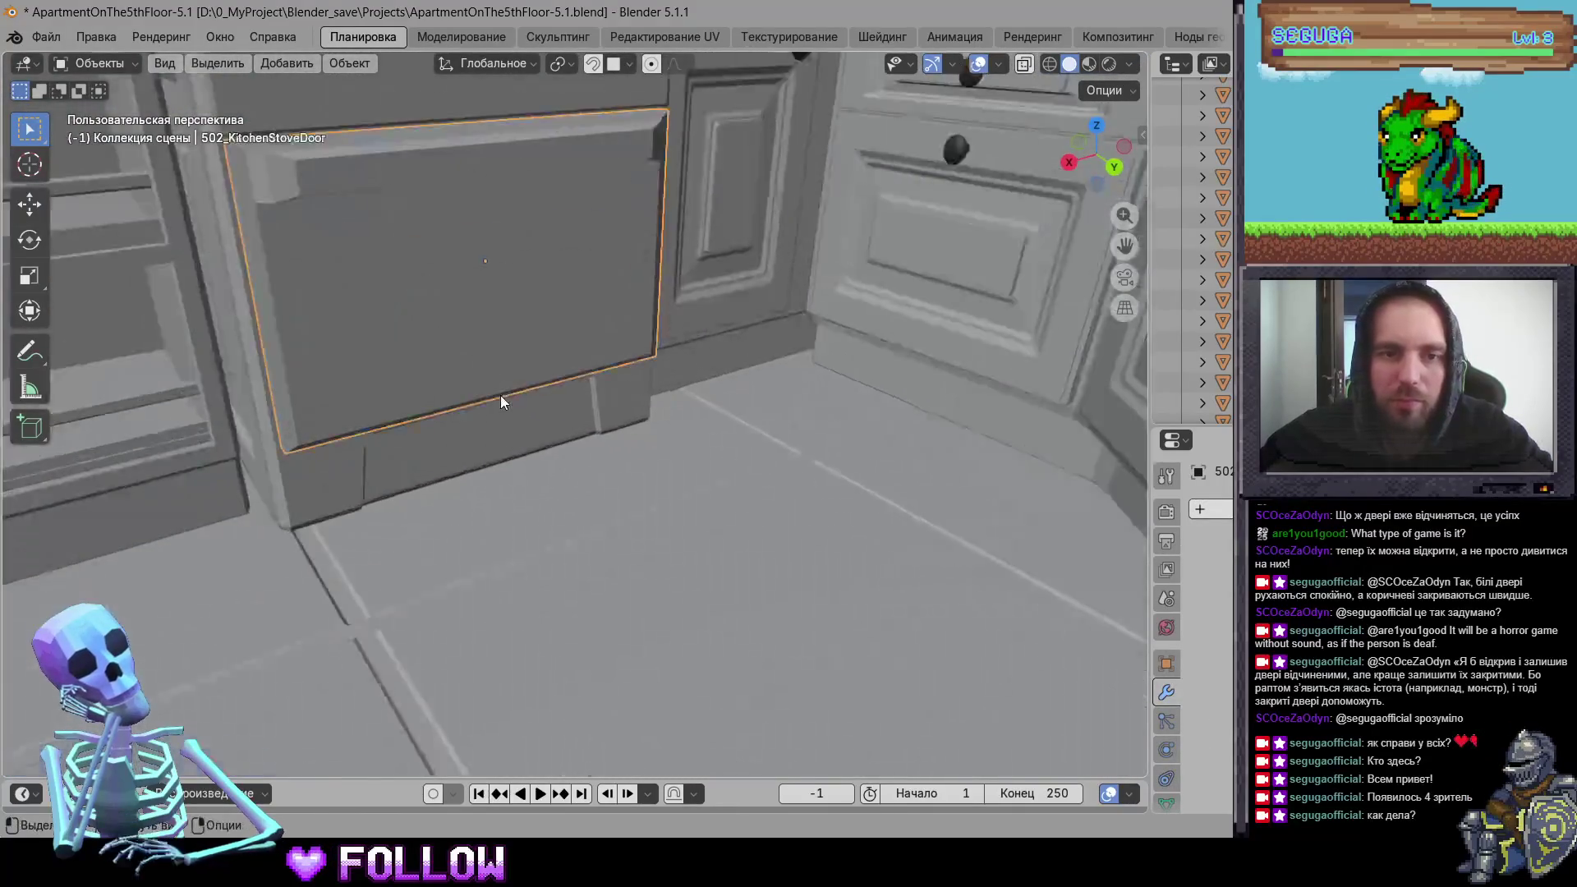
middle_drag(500, 396, 448, 331)
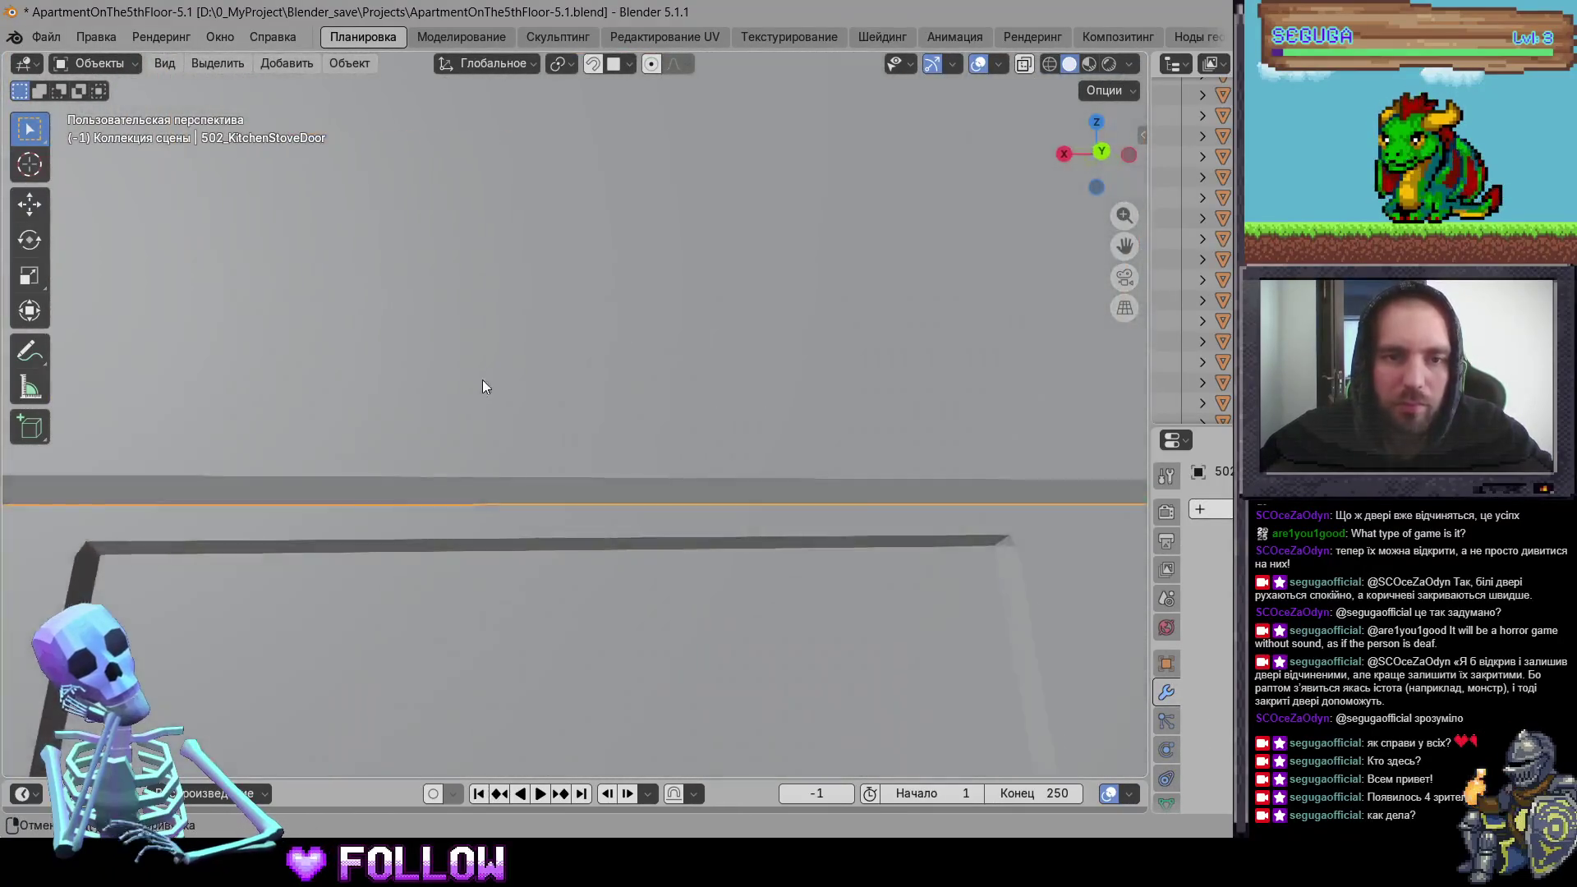
middle_drag(483, 386, 554, 448)
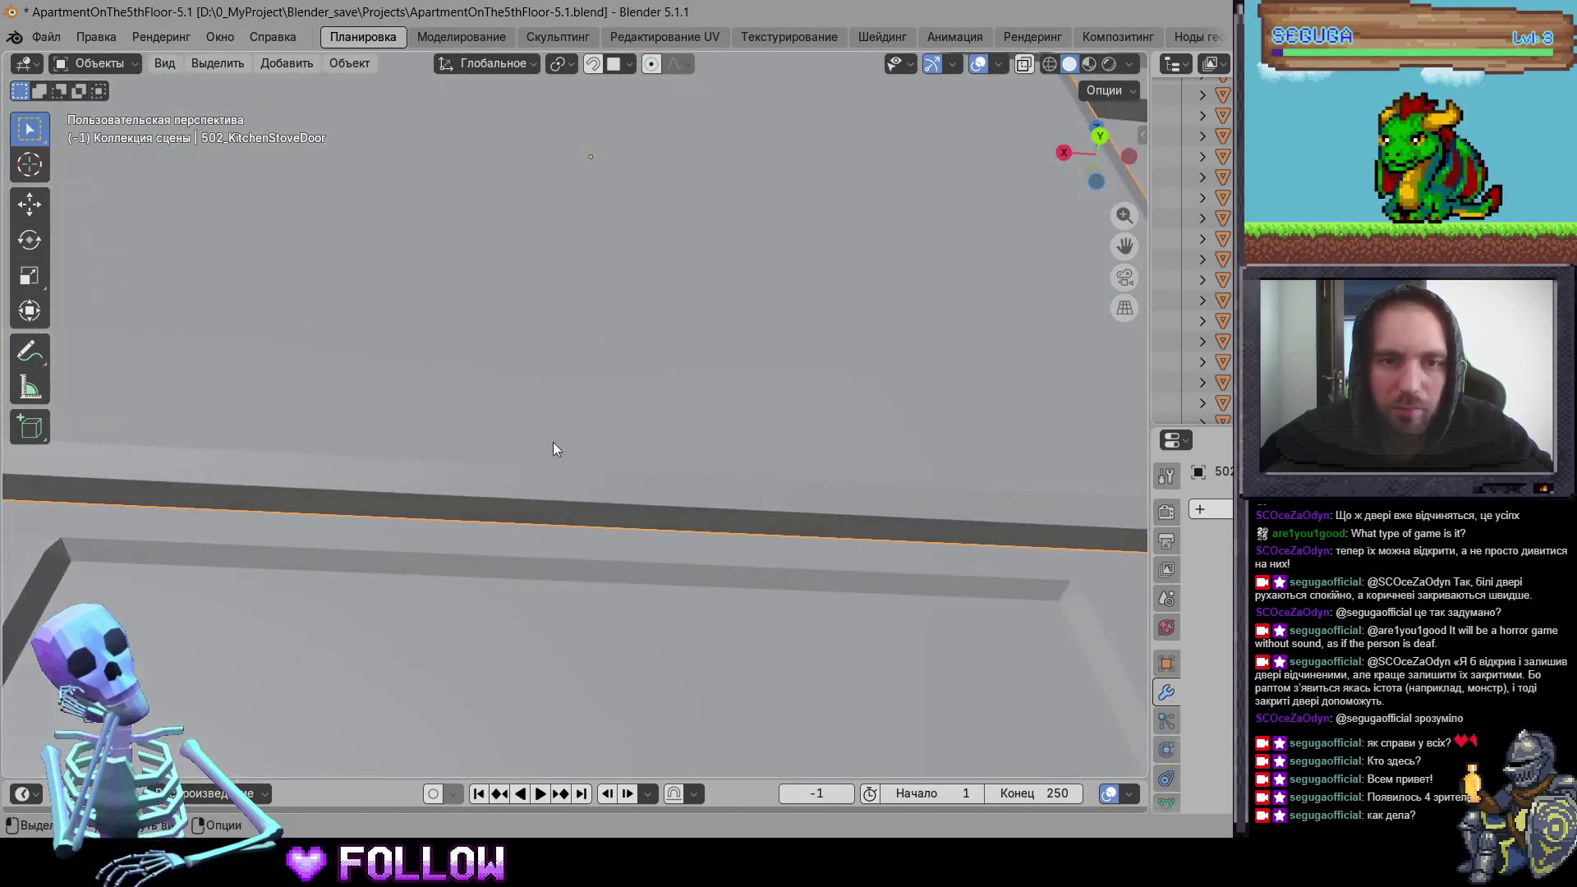
right_click(487, 375)
mouse_move(608, 164)
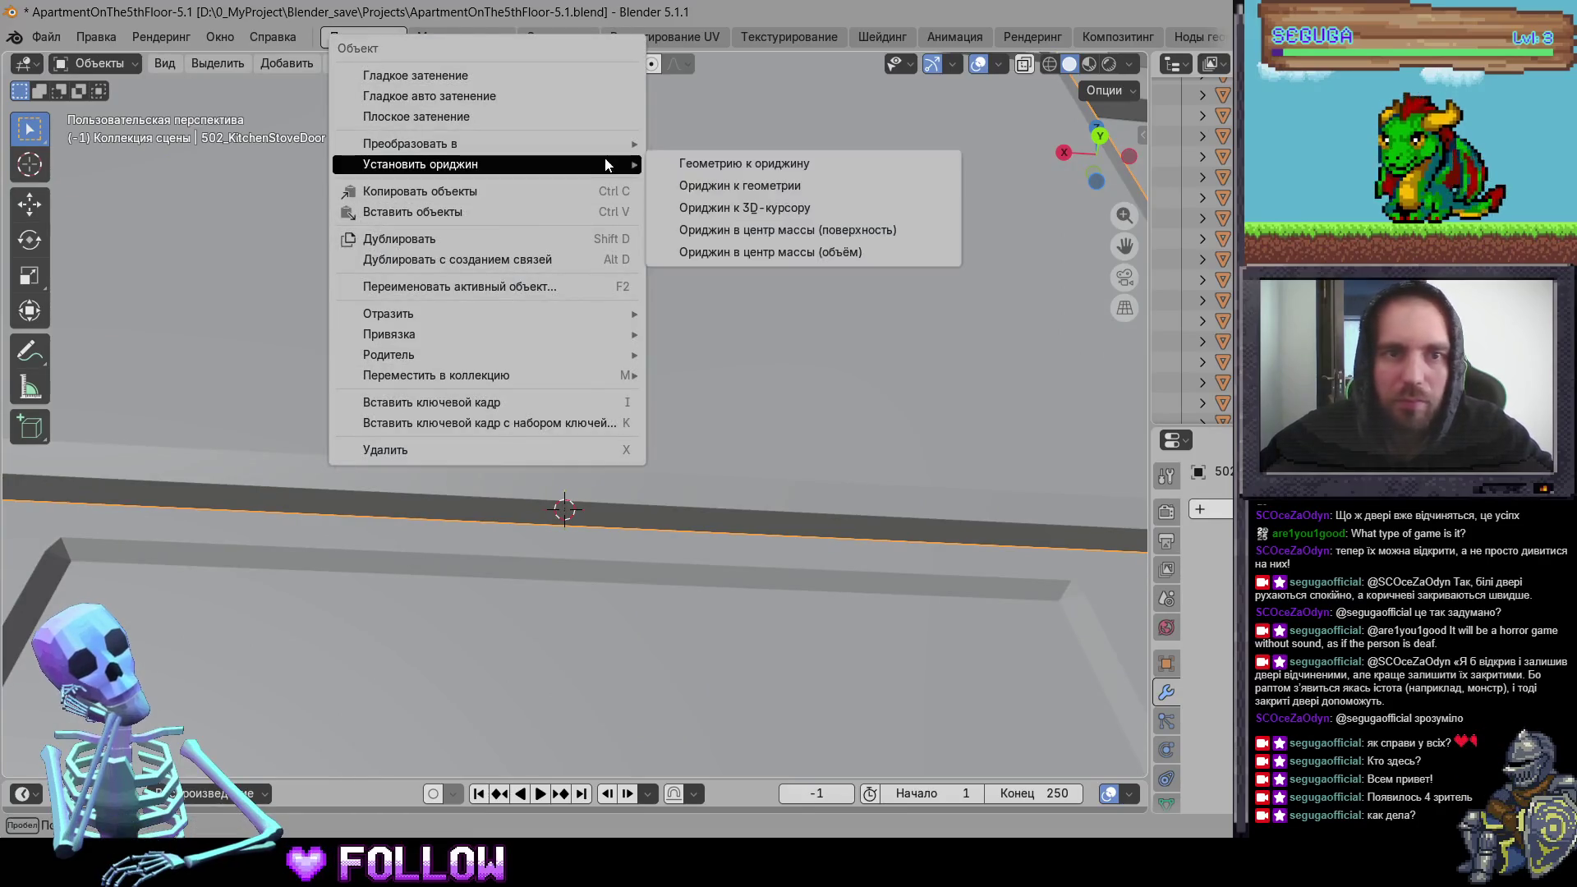
click(772, 207)
Step: Set the first kitchen drawer front's origin to the 3D cursor on its hinge side
mouse_move(833, 569)
middle_down()
mouse_move(584, 520)
mouse_move(467, 378)
middle_up()
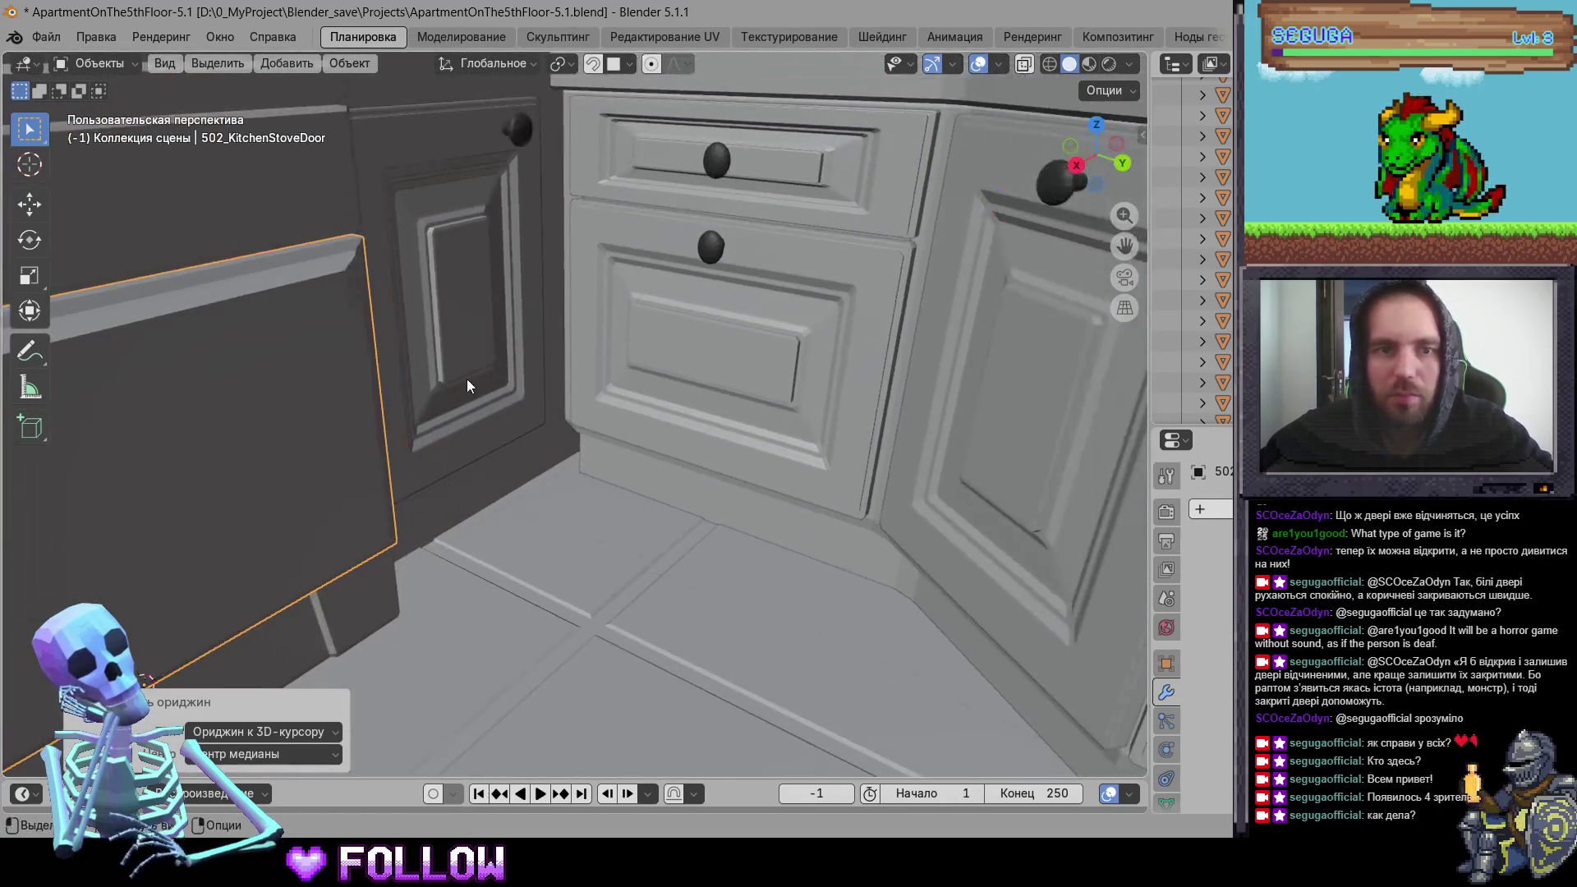
scroll(465, 376, up, 3)
click(480, 453)
mouse_move(480, 453)
middle_down()
mouse_move(310, 396)
mouse_move(551, 599)
middle_up()
middle_drag(328, 415, 426, 529)
right_click(423, 531)
mouse_move(460, 529)
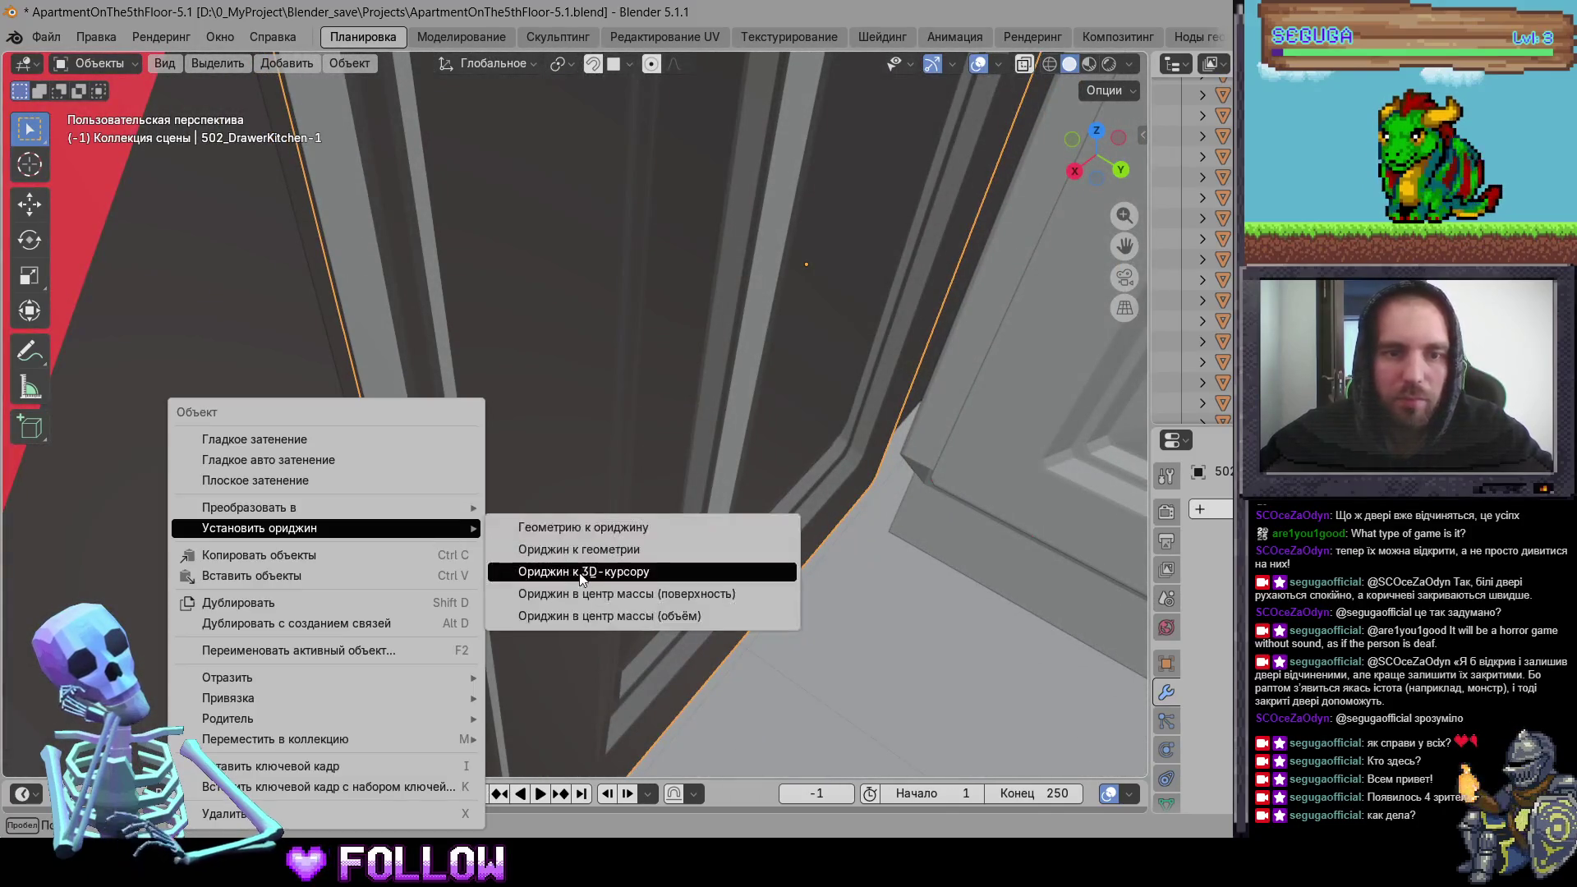
click(580, 571)
Step: Select another kitchen drawer front and reposition it with a grab move
scroll(635, 578, down, 5)
middle_drag(677, 549, 622, 501)
scroll(622, 501, up, 3)
click(698, 459)
mouse_move(698, 458)
middle_down()
mouse_move(575, 446)
mouse_move(576, 411)
middle_up()
scroll(590, 455, up, 6)
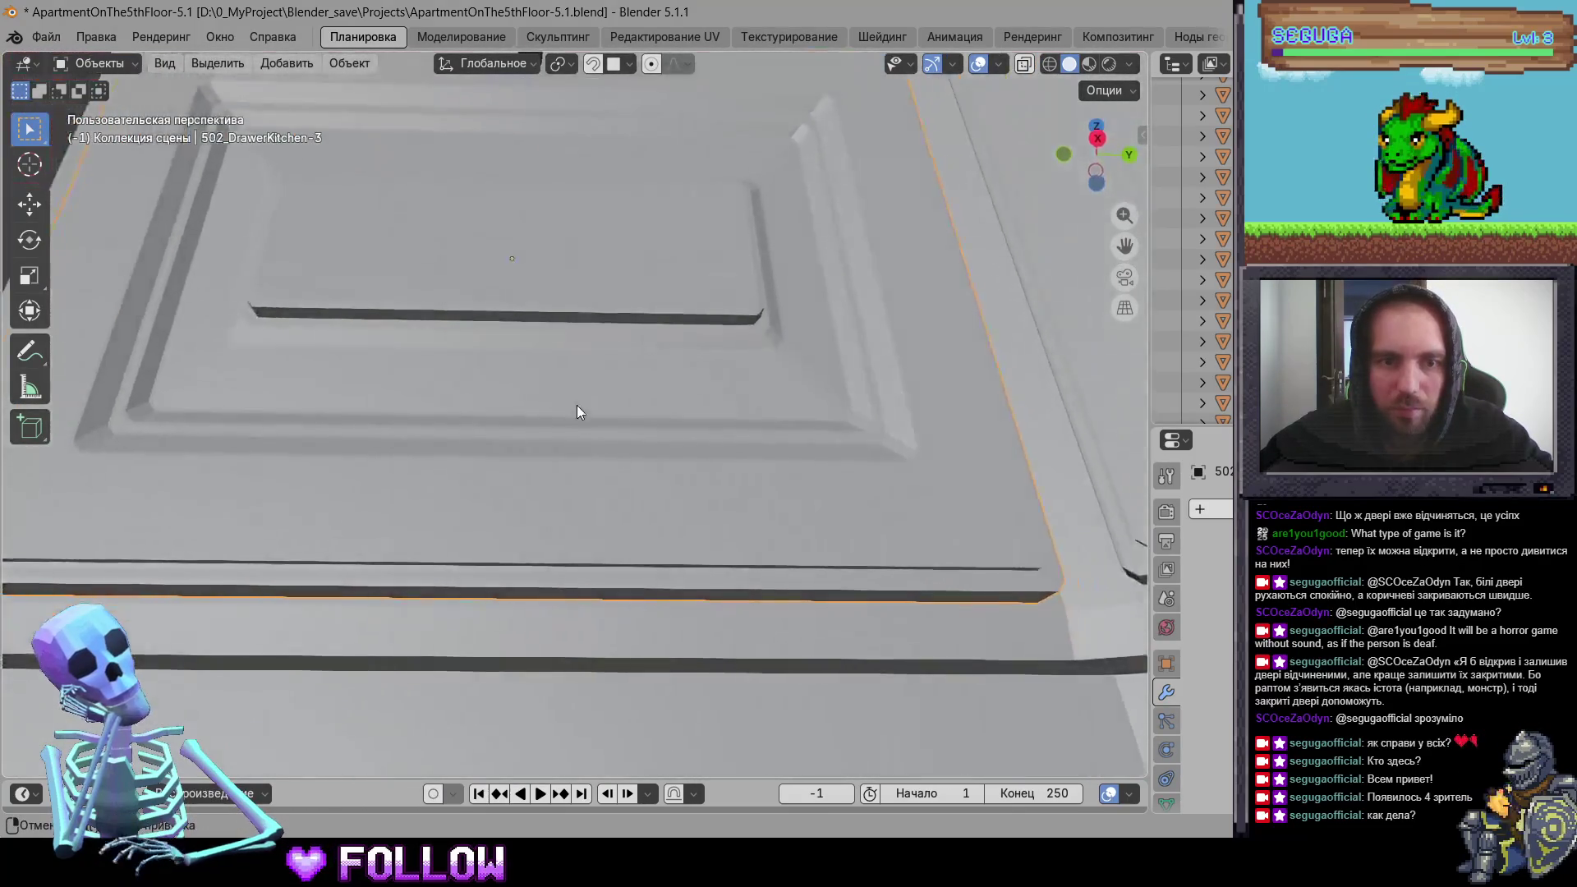
scroll(515, 460, up, 3)
scroll(515, 486, down, 5)
middle_drag(515, 486, 592, 606)
key(g)
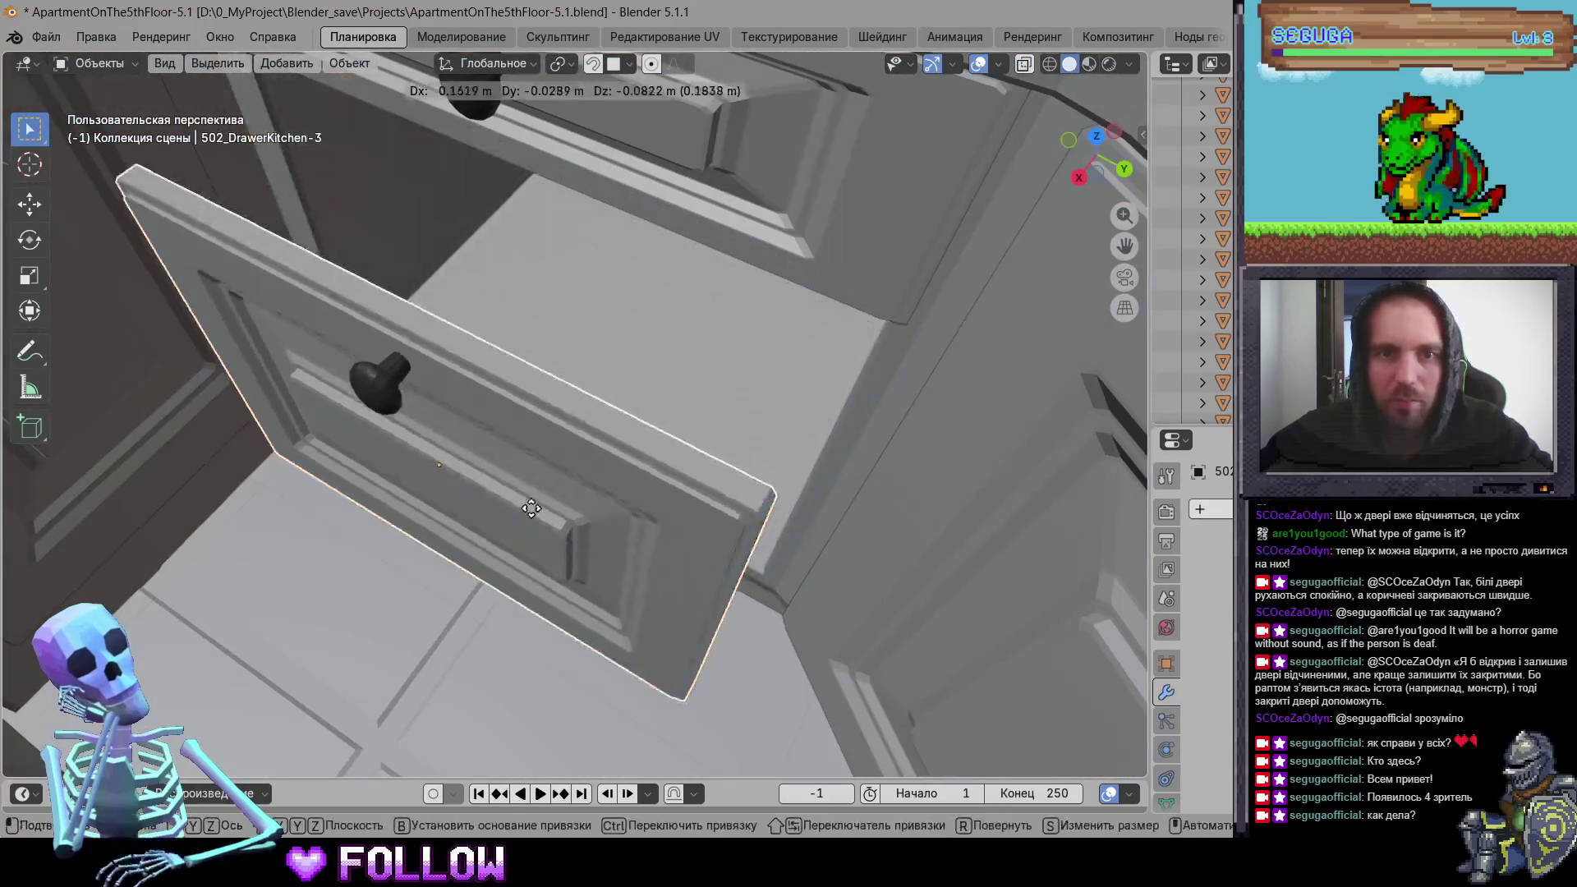
click(387, 570)
Step: Move that drawer front's origin to the 3D cursor at its door edge
middle_drag(386, 570, 514, 439)
scroll(514, 438, up, 6)
middle_drag(489, 526, 511, 575)
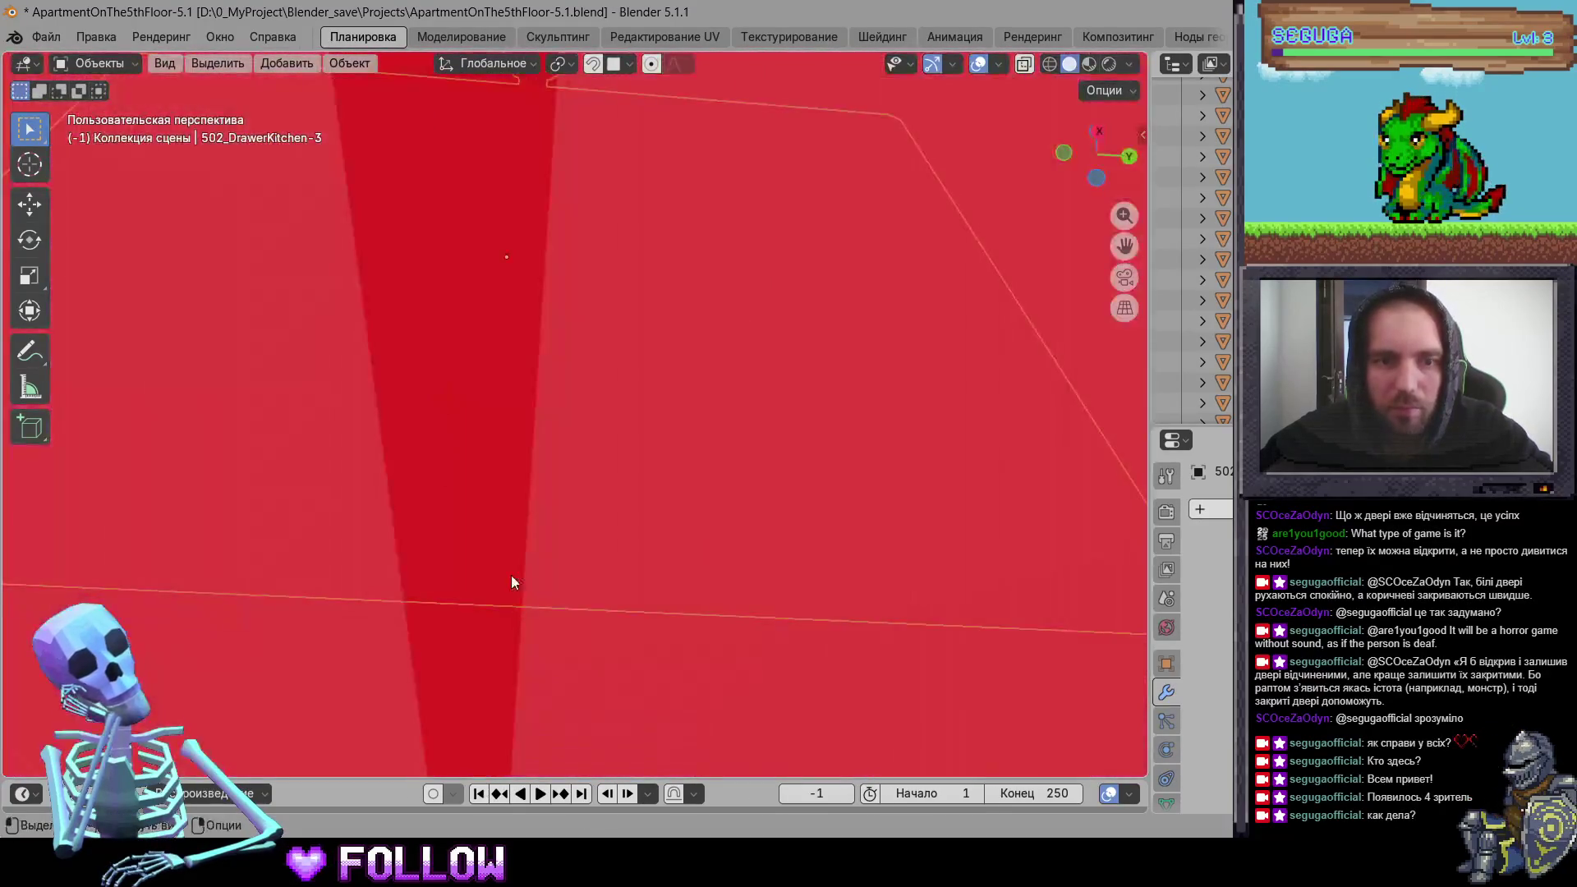
scroll(510, 575, down, 5)
right_click(504, 606)
mouse_move(547, 535)
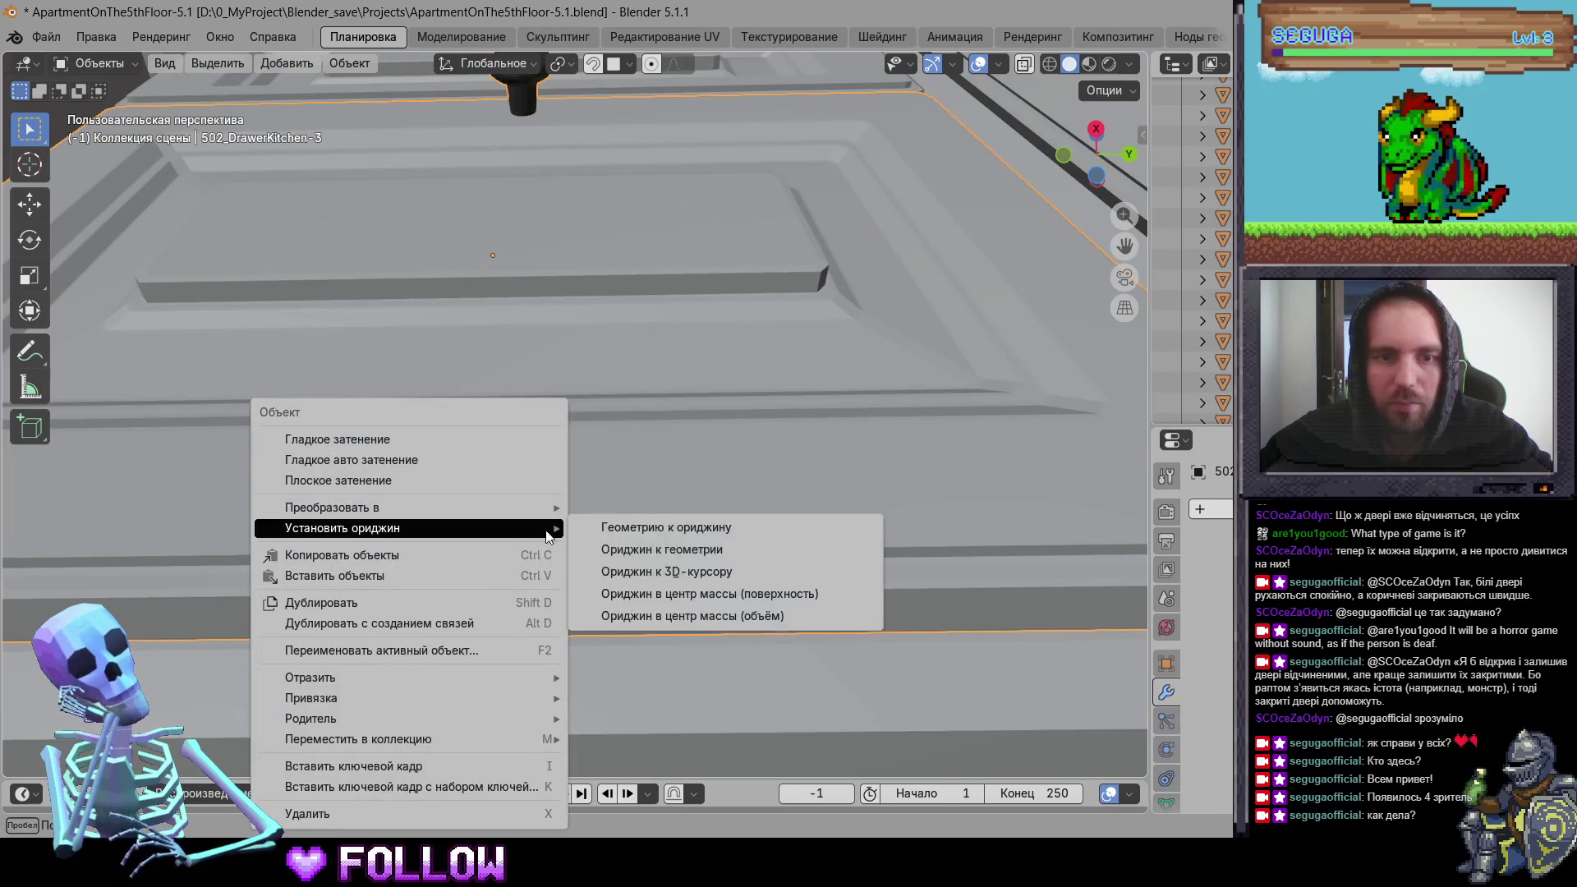
click(666, 571)
Step: Set 502_DrawerKitchen-4's origin to the 3D cursor
scroll(659, 588, down, 8)
mouse_move(711, 581)
middle_down()
mouse_move(524, 470)
mouse_move(538, 411)
middle_up()
click(524, 464)
scroll(546, 432, up, 6)
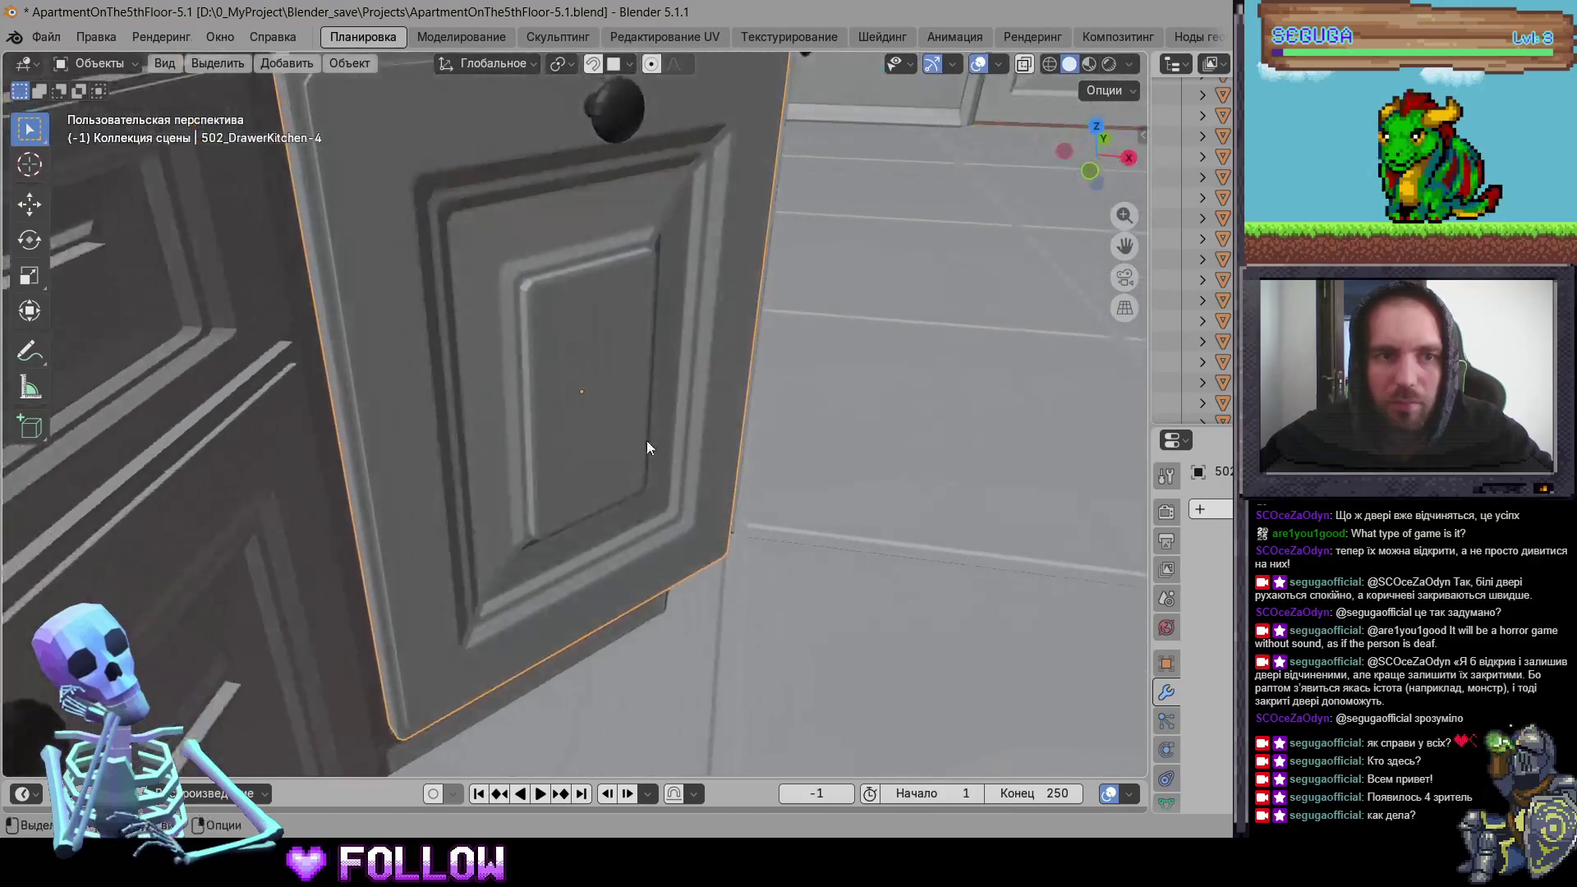
right_click(341, 441)
mouse_move(342, 440)
click(528, 482)
Step: Put 502_DrawerKitchen-7's origin on its hinge edge using the 3D cursor
mouse_move(528, 482)
middle_down()
mouse_move(604, 427)
mouse_move(269, 432)
mouse_move(347, 387)
middle_up()
click(746, 383)
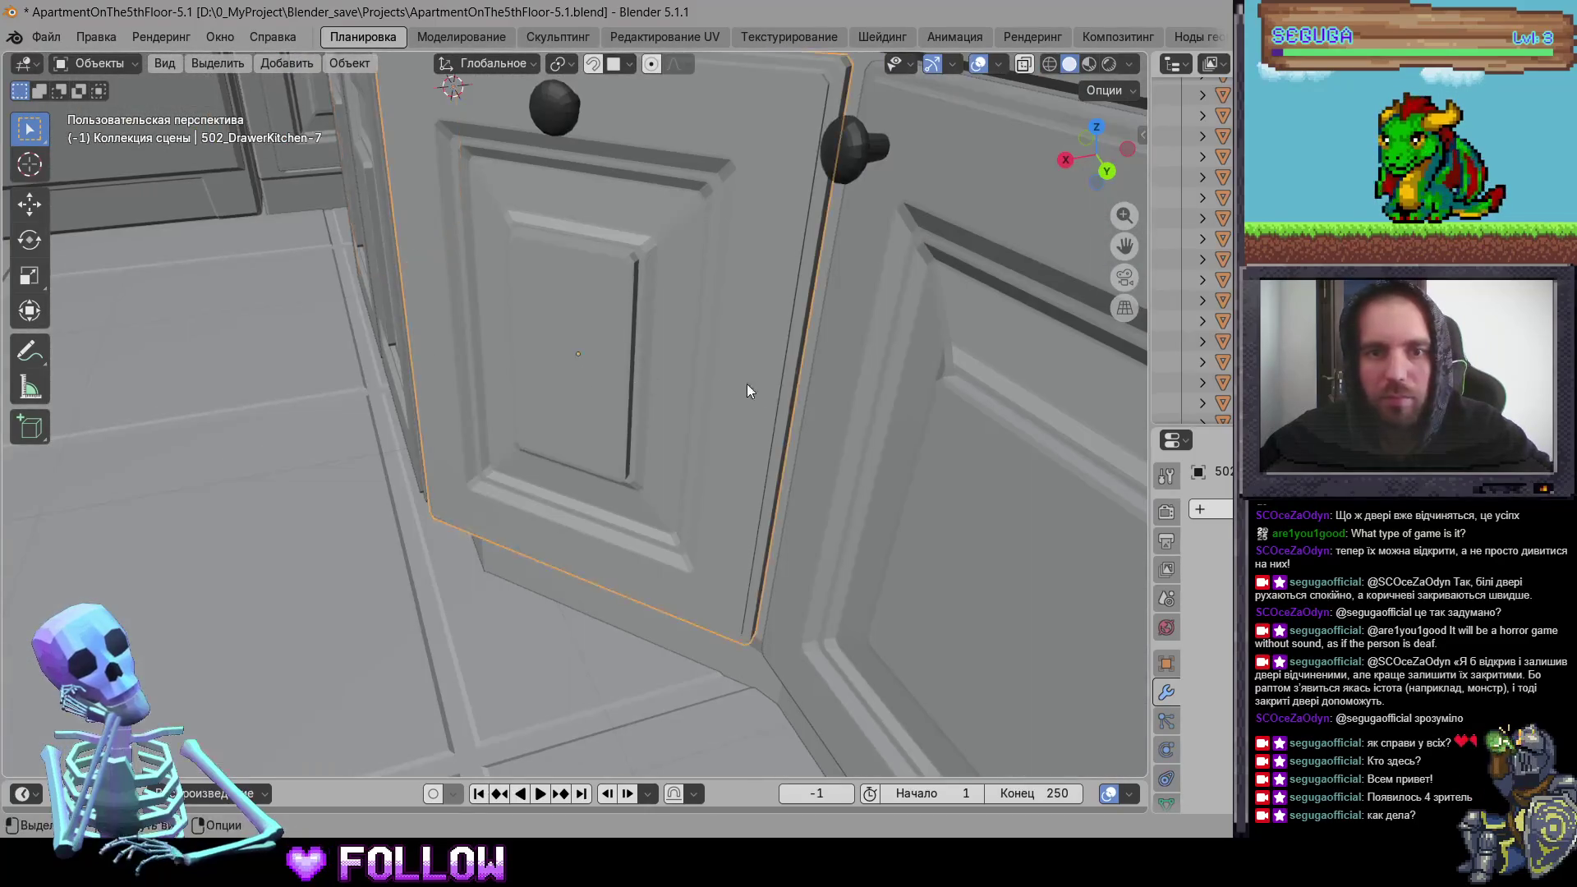
middle_drag(746, 382, 735, 372)
shift+right_click(764, 361)
right_click(763, 353)
mouse_move(794, 361)
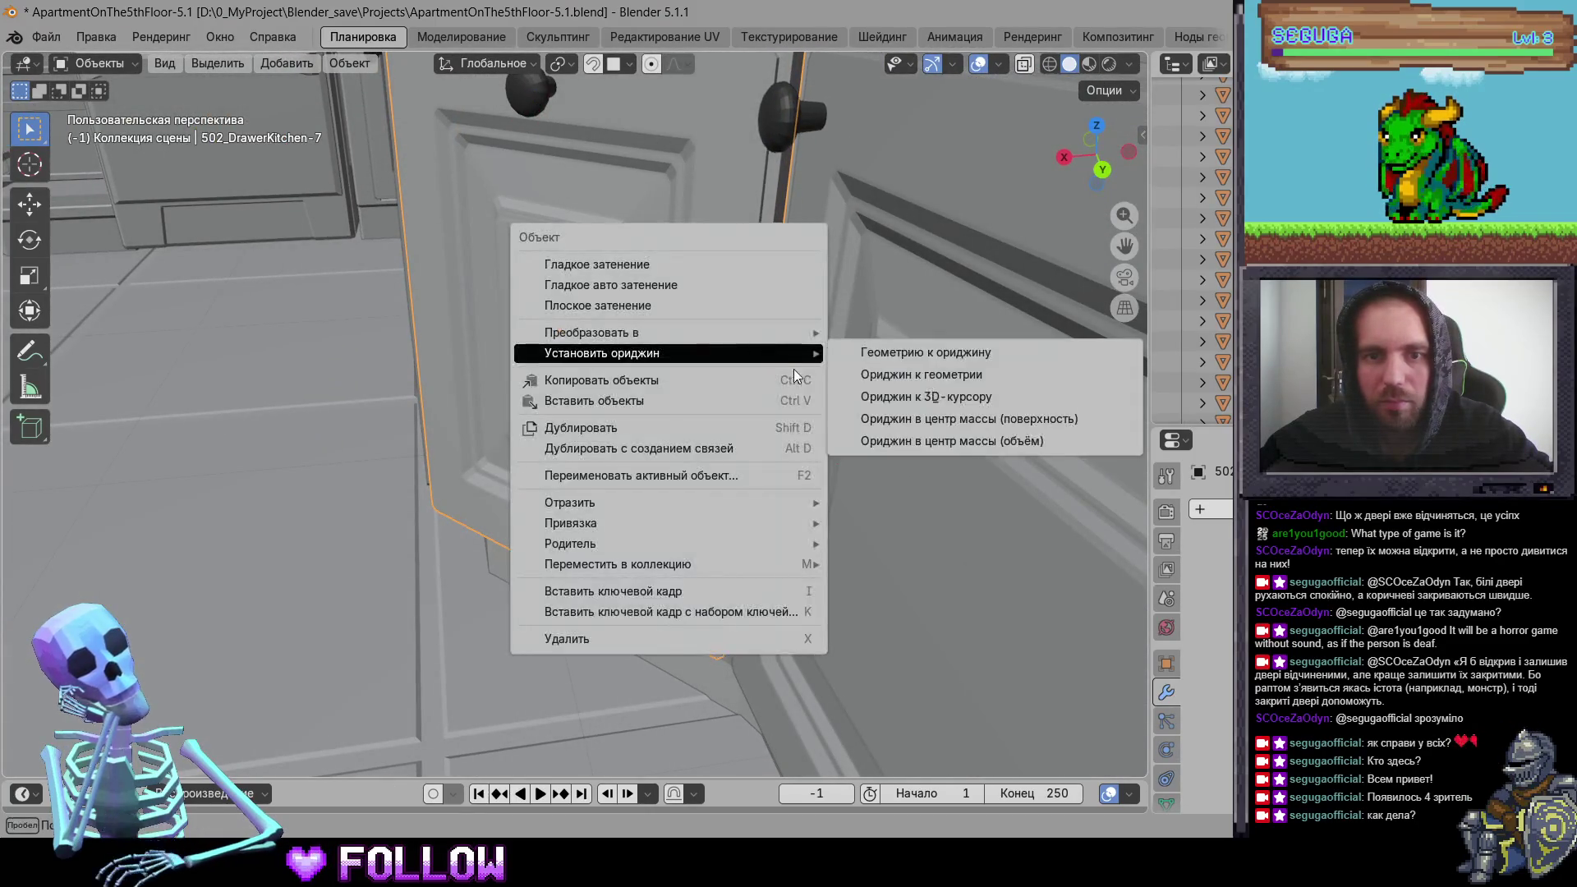
click(912, 406)
Step: Put 502_DrawerKitchen-8's origin on its hinge edge, then select 502_DrawerKitchen-9
mouse_move(633, 446)
middle_down()
mouse_move(946, 422)
mouse_move(521, 357)
middle_up()
click(521, 356)
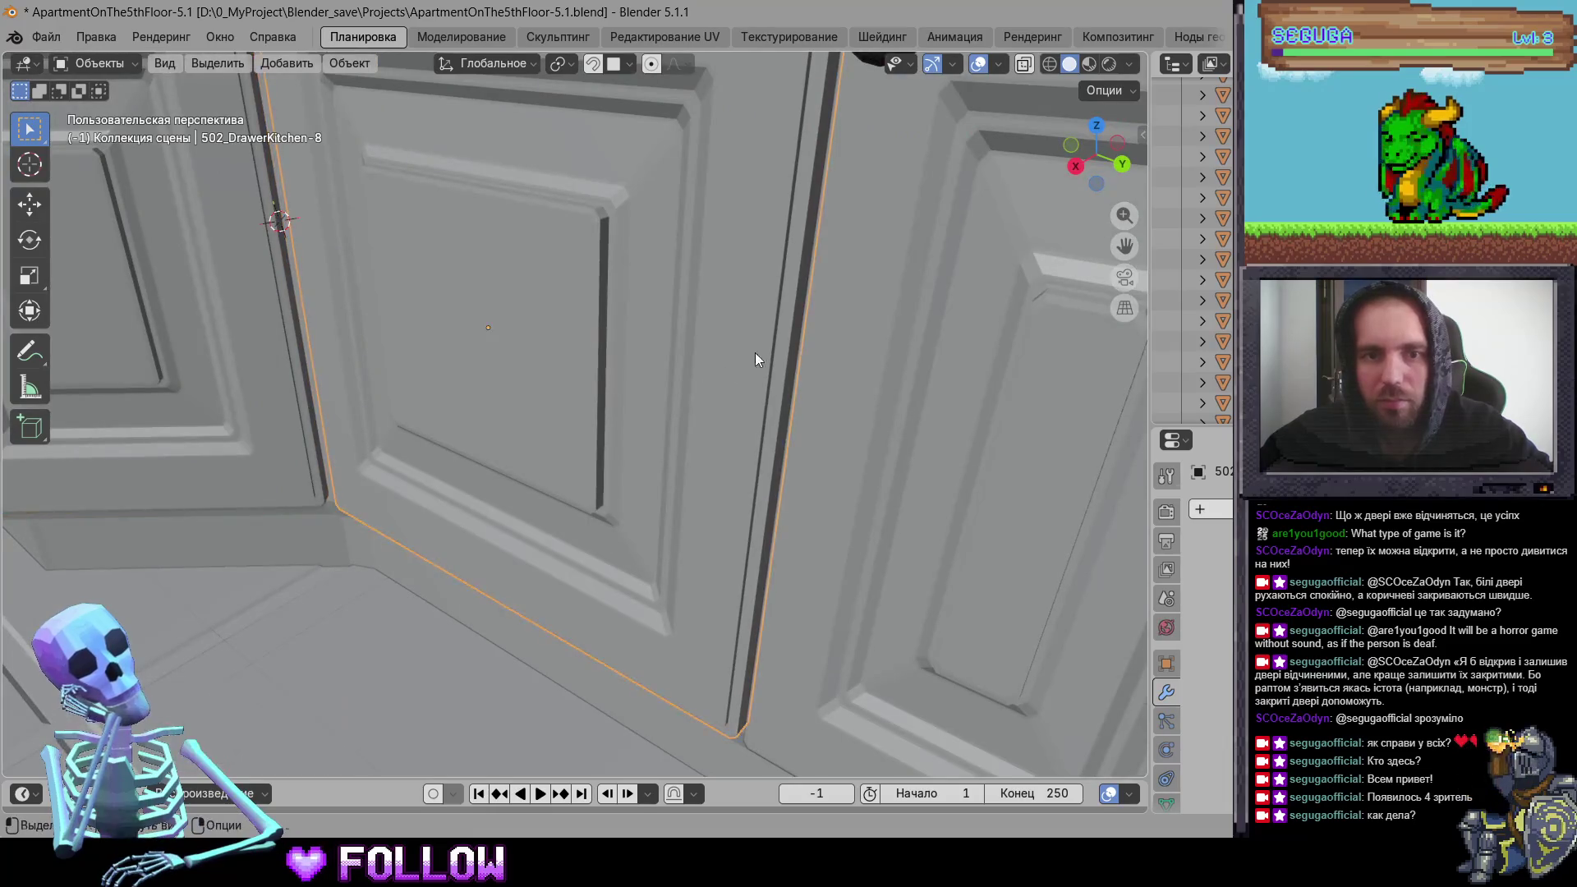
shift+right_click(790, 349)
right_click(793, 350)
mouse_move(821, 344)
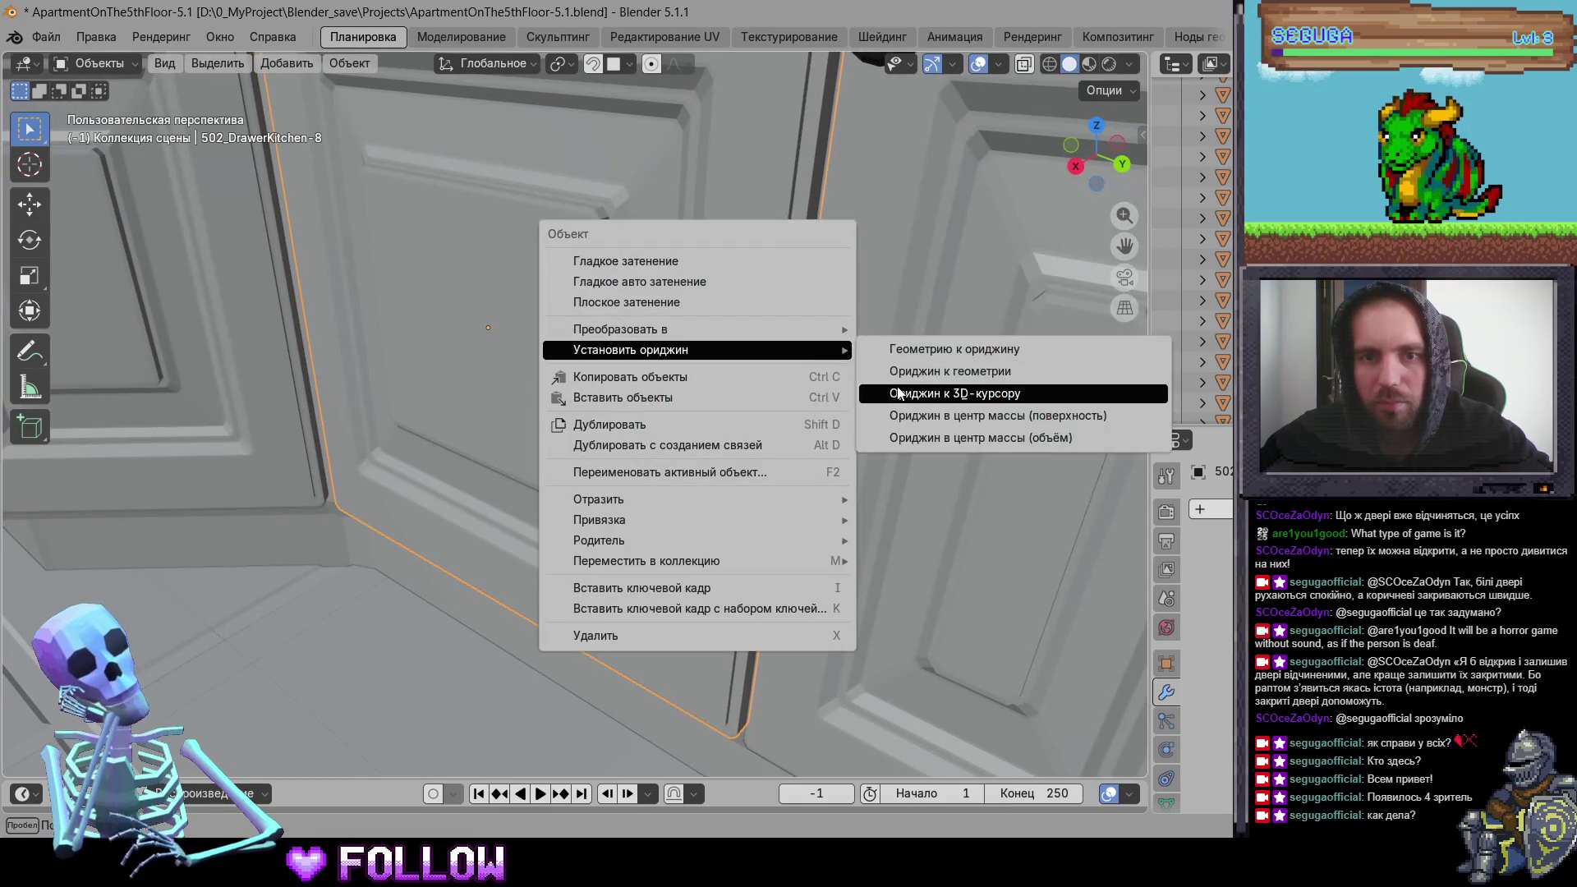
click(912, 395)
mouse_move(838, 447)
middle_down()
mouse_move(935, 513)
mouse_move(898, 488)
mouse_move(1022, 446)
mouse_move(943, 445)
middle_up()
click(899, 488)
Step: Move the selected door's origin to the 3D cursor on its hinge edge
scroll(944, 451, up, 5)
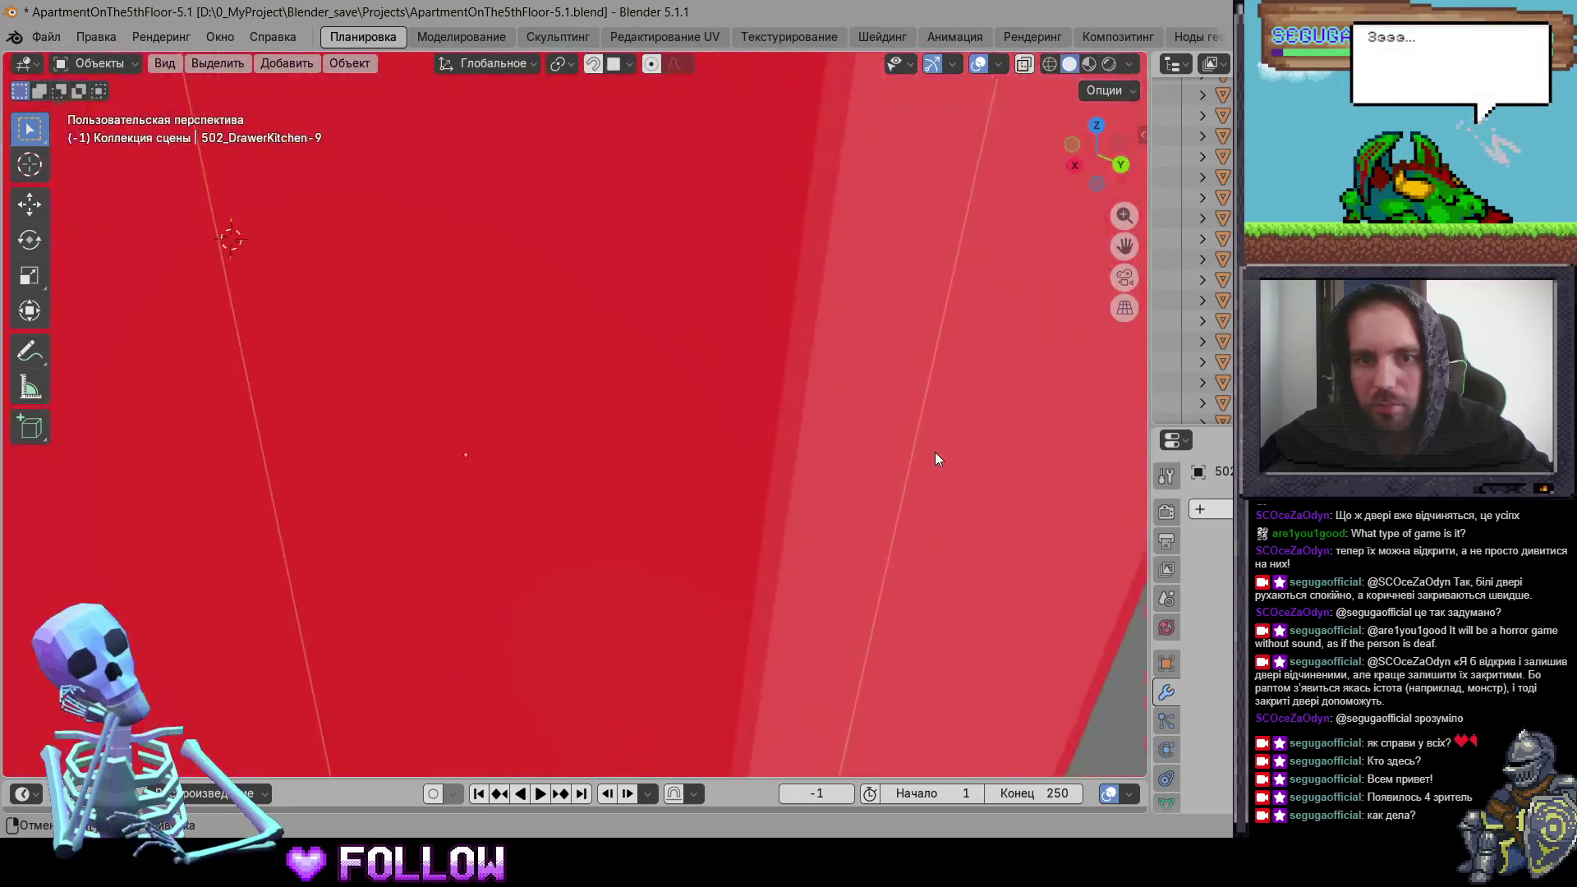
scroll(935, 452, down, 2)
mouse_move(1024, 527)
middle_down()
mouse_move(732, 485)
mouse_move(737, 455)
mouse_move(726, 480)
middle_up()
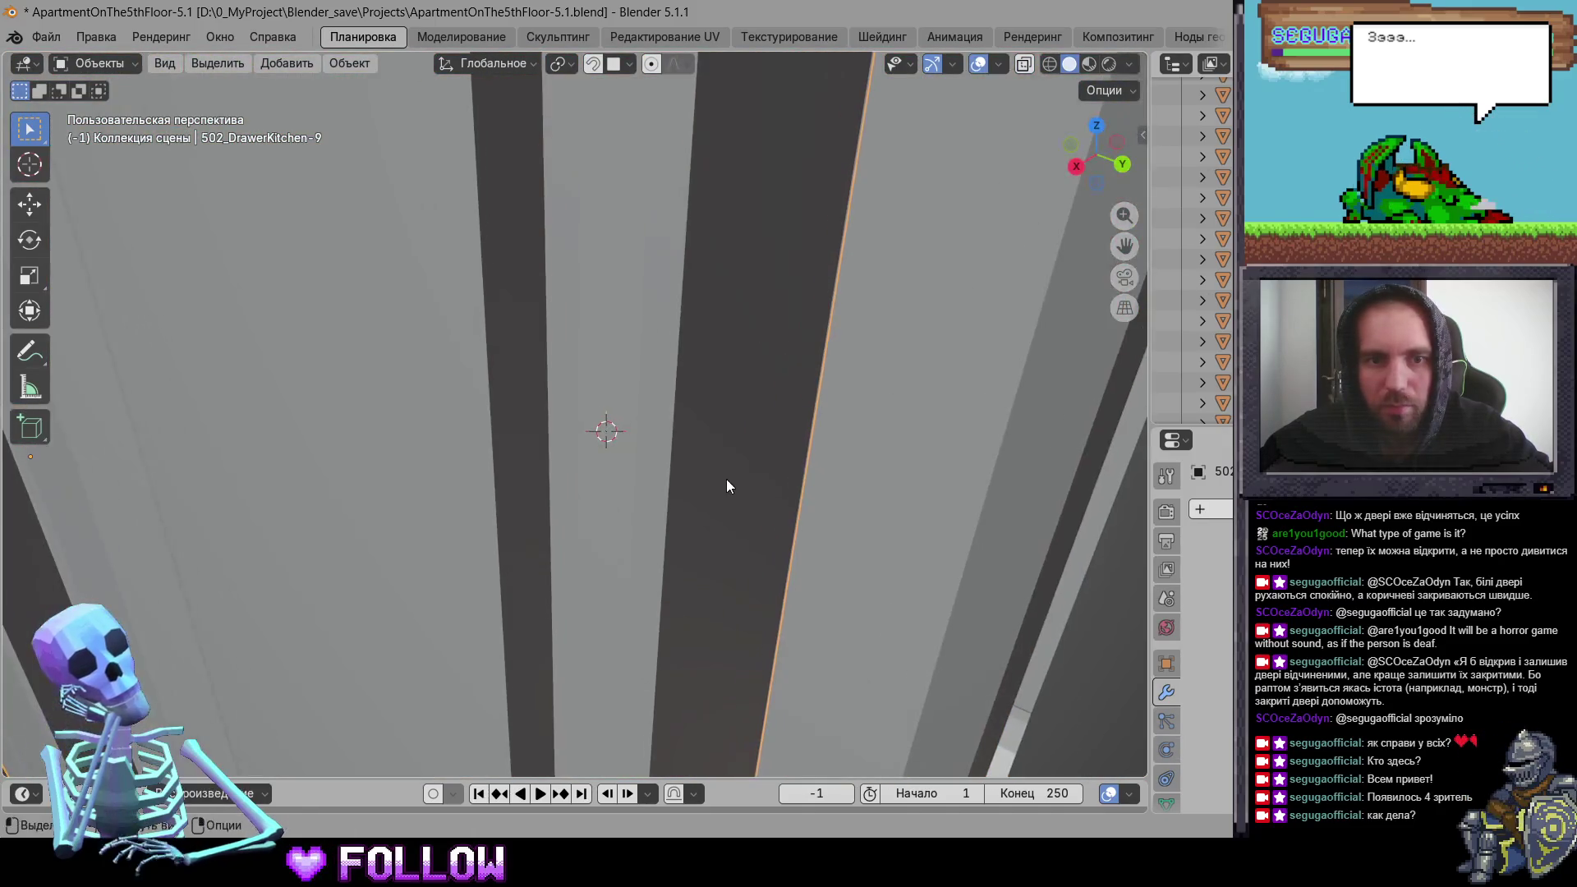
right_click(737, 537)
mouse_move(806, 534)
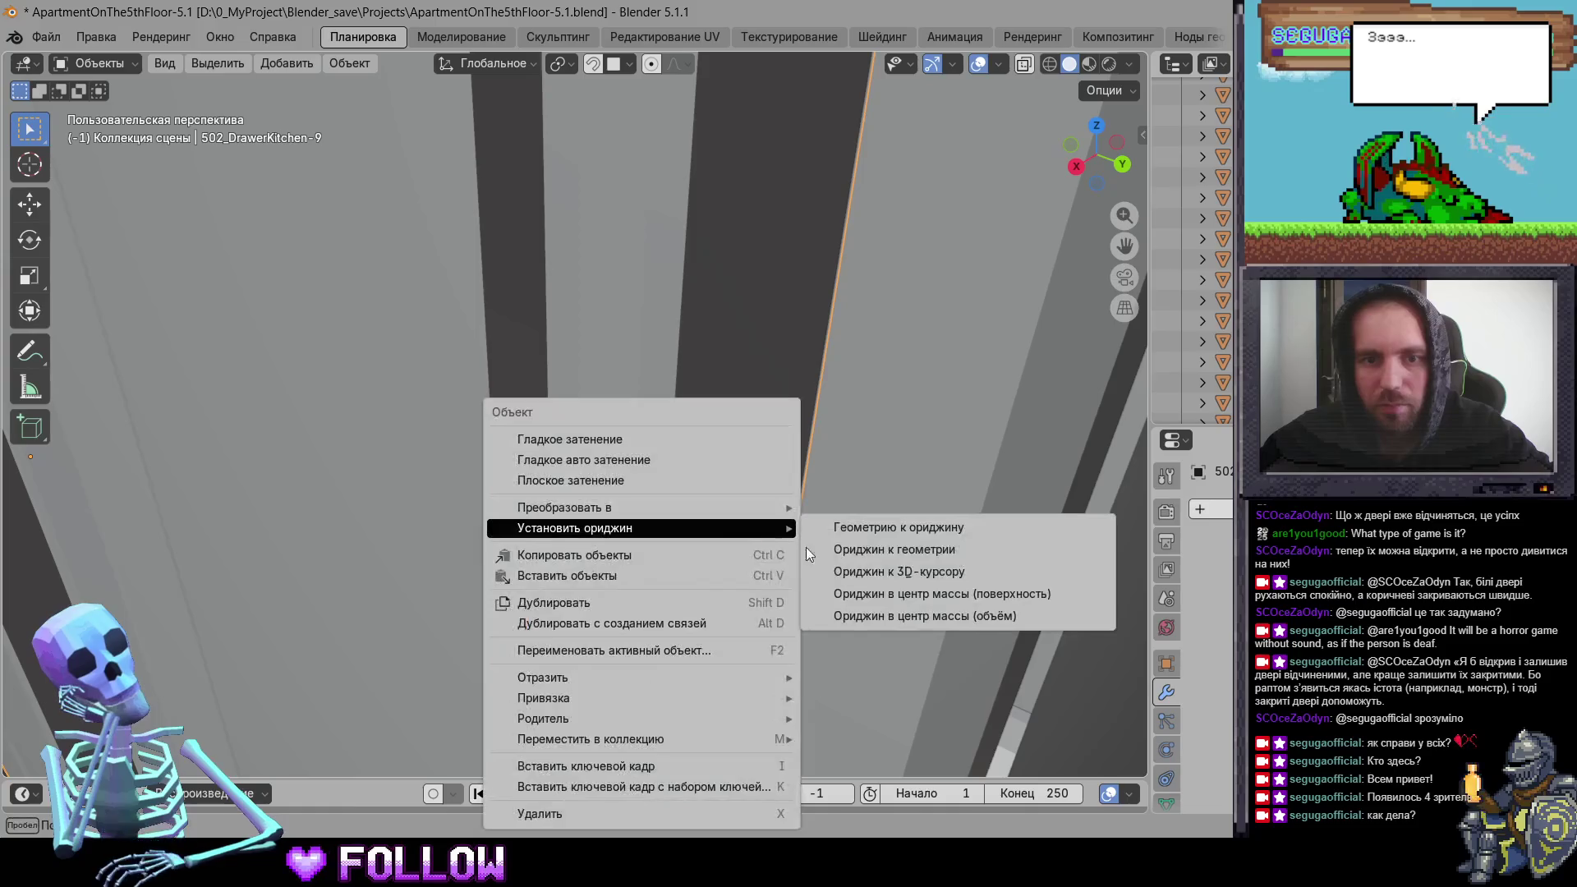
click(872, 572)
Step: Set corner cabinet door 502_DrawerKitchen-6's origin to the 3D cursor
scroll(829, 574, down, 4)
scroll(829, 574, down, 4)
mouse_move(533, 494)
middle_down()
mouse_move(393, 496)
mouse_move(560, 470)
mouse_move(578, 390)
mouse_move(648, 430)
mouse_move(405, 398)
mouse_move(504, 416)
mouse_move(486, 352)
mouse_move(645, 365)
middle_up()
click(575, 380)
scroll(542, 411, up, 5)
right_click(644, 361)
mouse_move(651, 355)
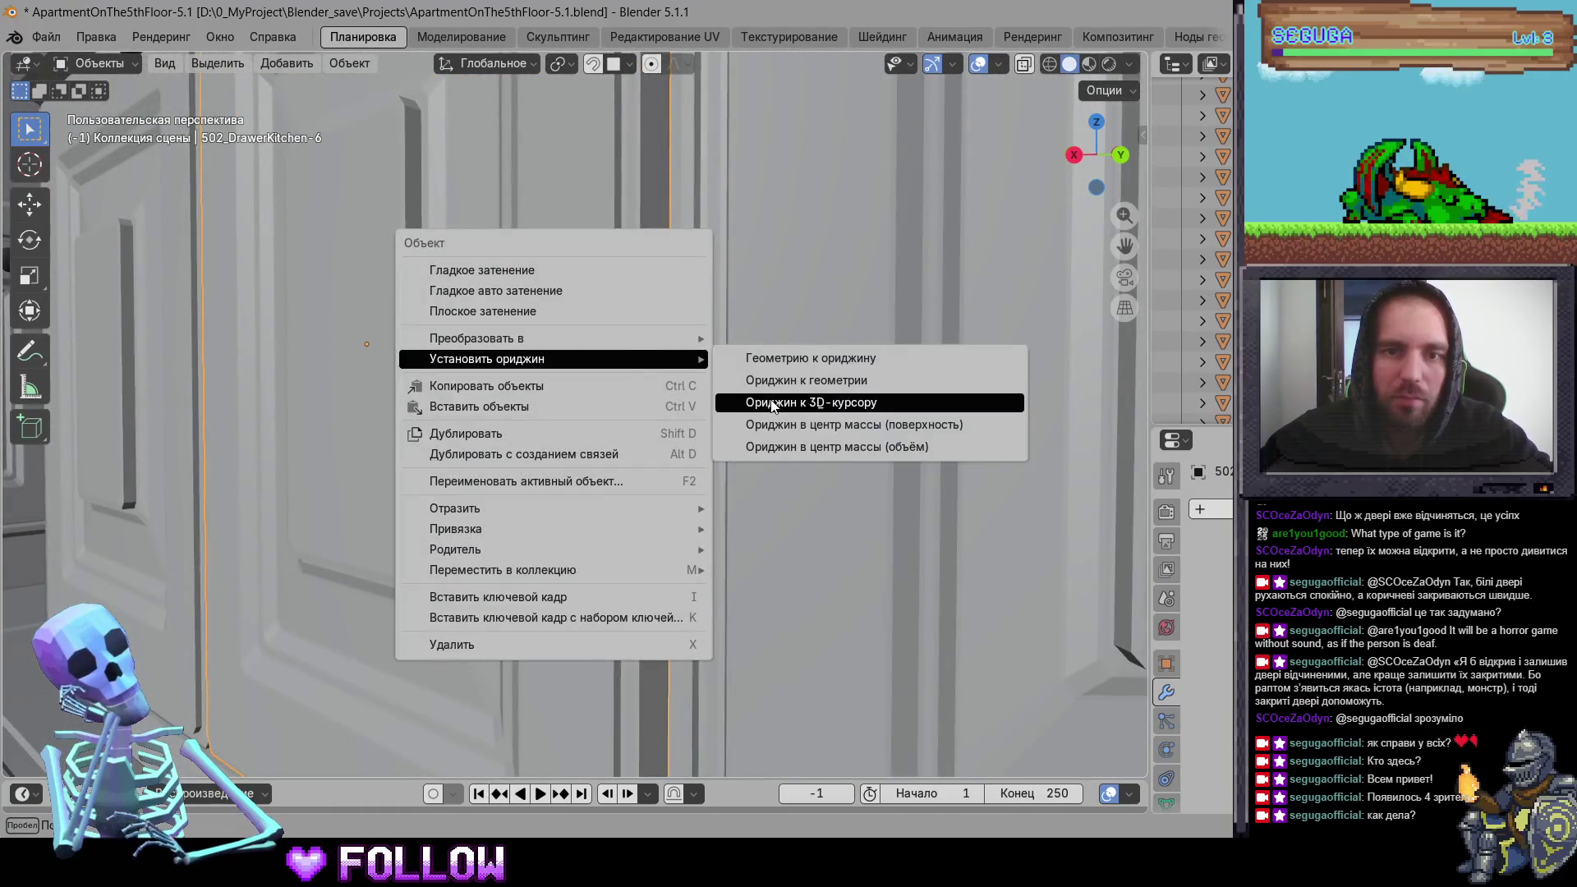
click(760, 401)
Step: Set adjacent door 502_DrawerKitchen-5's origin to the 3D cursor
scroll(570, 504, down, 3)
mouse_move(570, 505)
middle_down()
mouse_move(476, 510)
mouse_move(726, 519)
mouse_move(566, 409)
middle_up()
scroll(476, 514, down, 3)
click(616, 451)
scroll(616, 451, up, 5)
scroll(567, 408, down, 3)
right_click(545, 340)
mouse_move(593, 340)
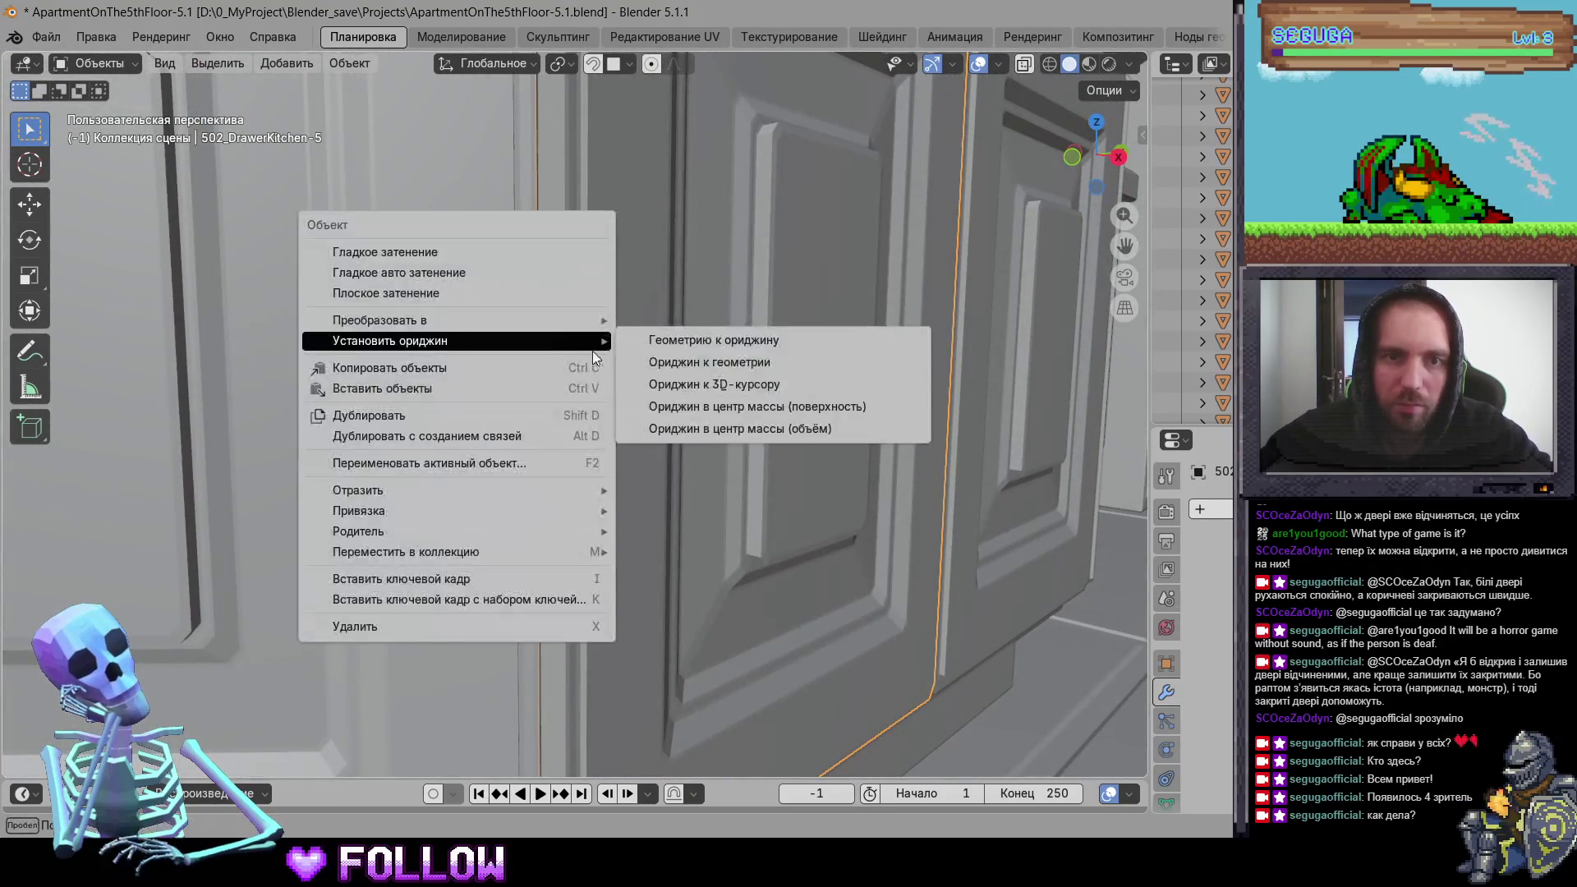
click(690, 384)
Step: Check doors 502_DrawerKitchen-8 and -11, then set 502_DrawerKitchen-10's origin to the 3D cursor
scroll(693, 409, up, 4)
middle_drag(693, 408, 559, 482)
scroll(559, 482, down, 4)
mouse_move(762, 419)
middle_down()
mouse_move(693, 475)
mouse_move(657, 382)
middle_up()
click(695, 471)
click(872, 444)
scroll(743, 445, down, 4)
click(585, 301)
click(603, 299)
mouse_move(603, 299)
middle_down()
mouse_move(617, 364)
mouse_move(540, 343)
mouse_move(736, 342)
middle_up()
scroll(618, 365, up, 5)
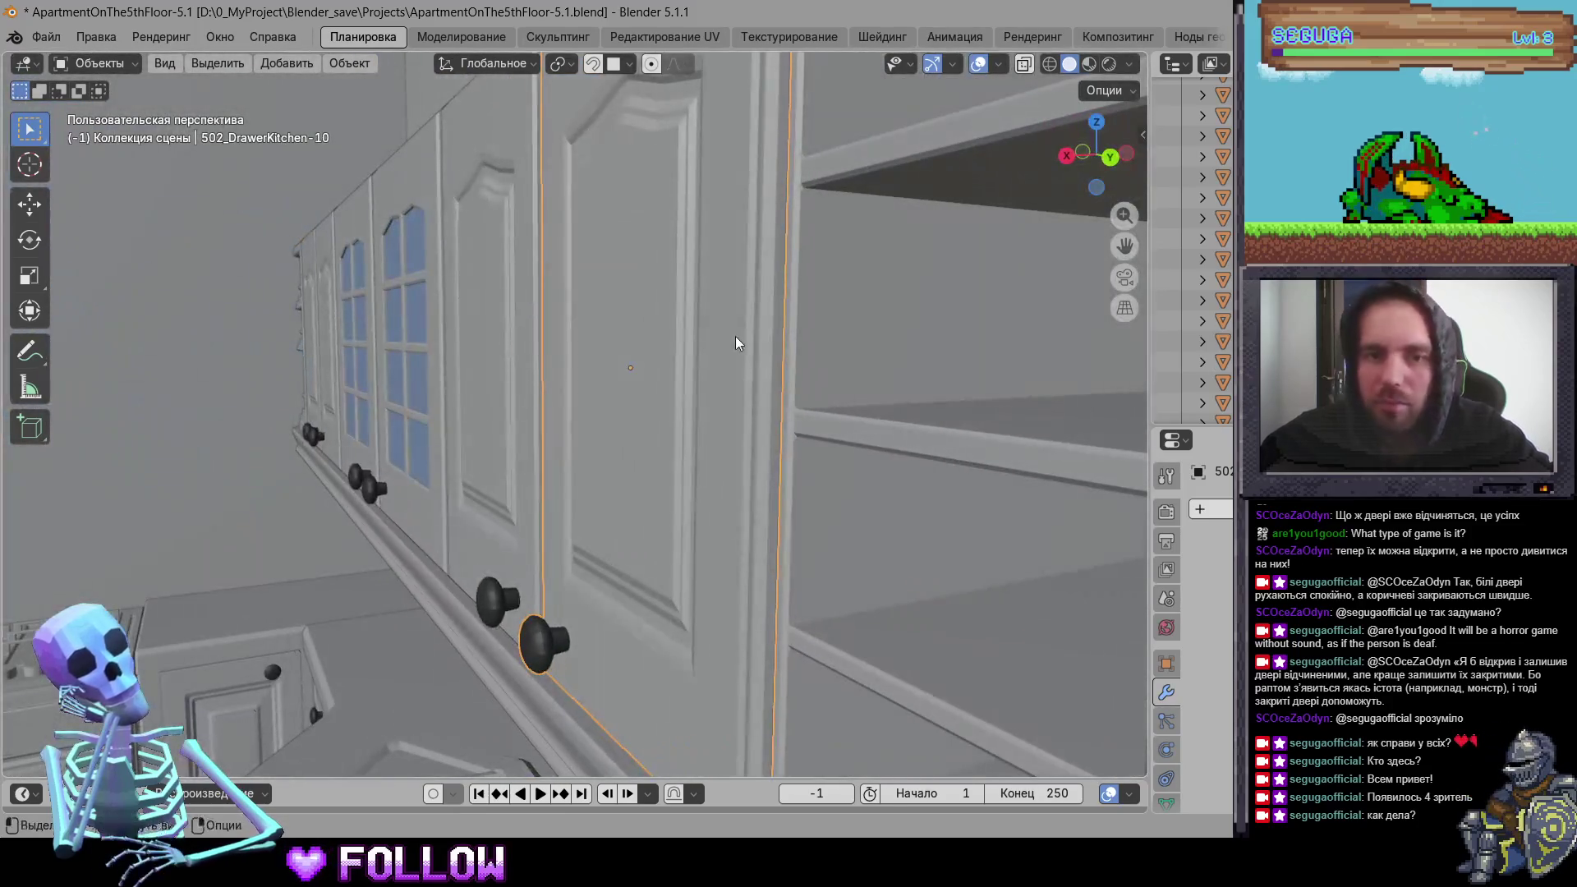
right_click(779, 353)
mouse_move(779, 342)
click(986, 366)
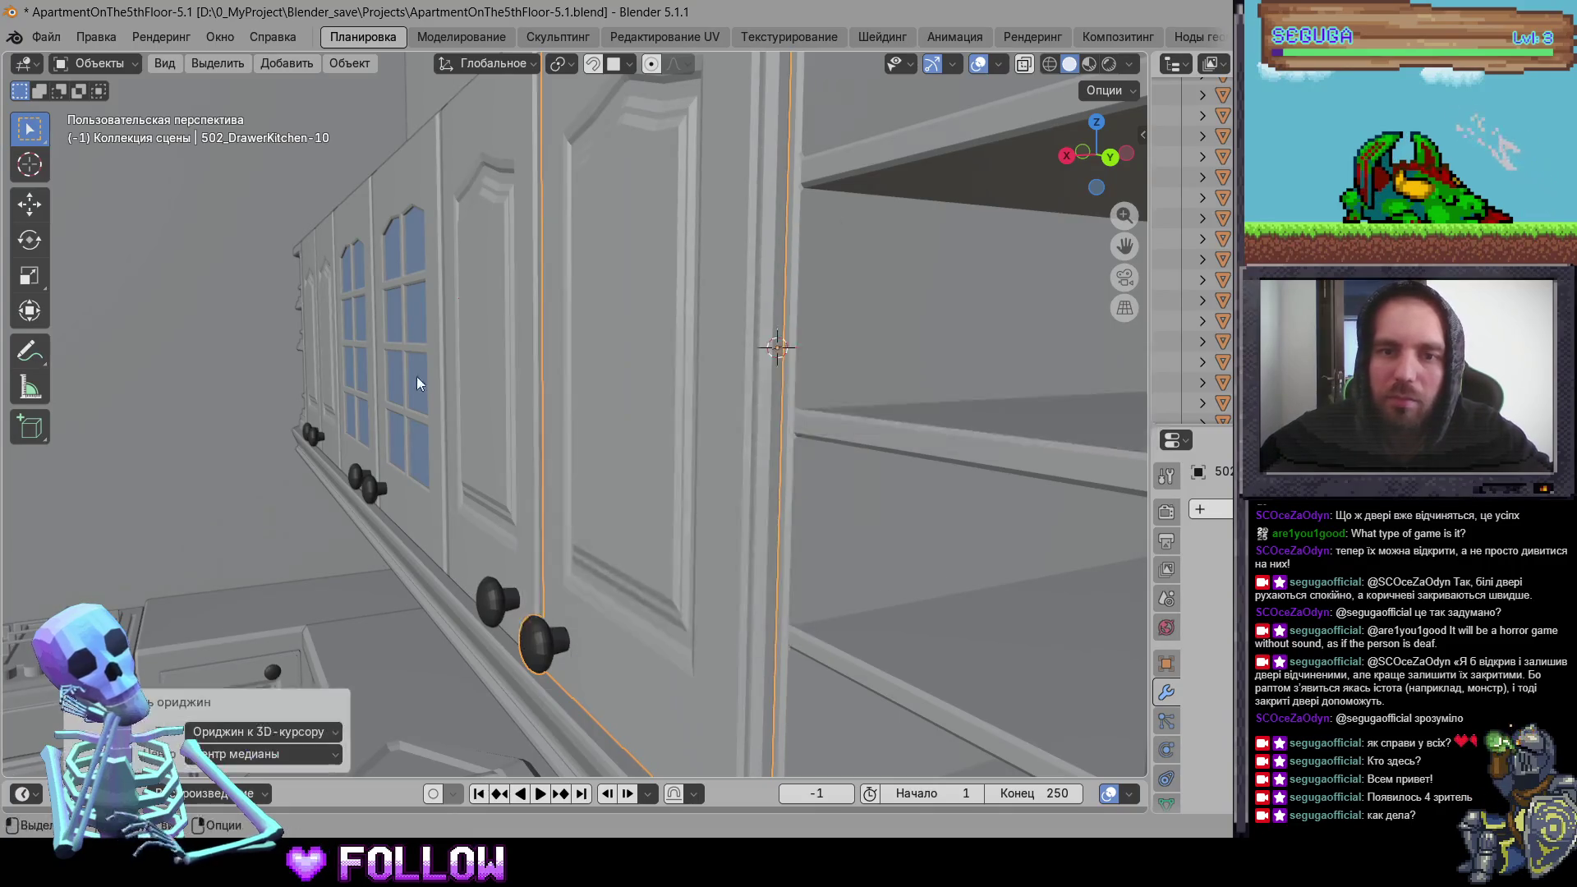
Step: Set upper cabinet door 502_DrawerKitchen-11's origin to the 3D cursor
middle_drag(416, 376, 651, 391)
click(234, 412)
shift+middle_drag(234, 412, 549, 407)
scroll(545, 394, up, 5)
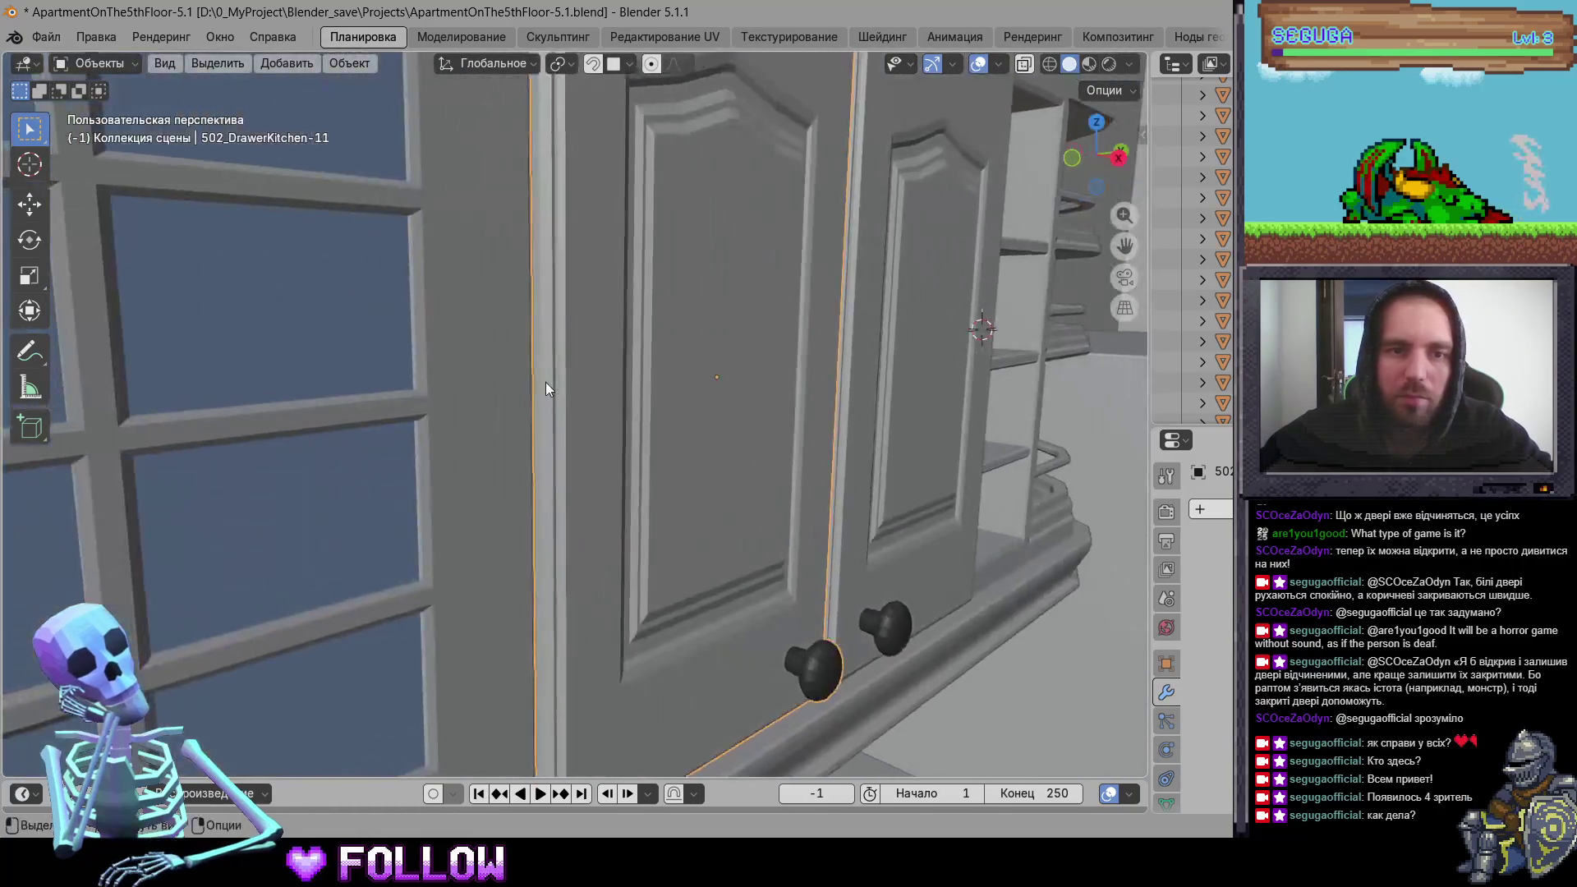
right_click(578, 263)
mouse_move(607, 262)
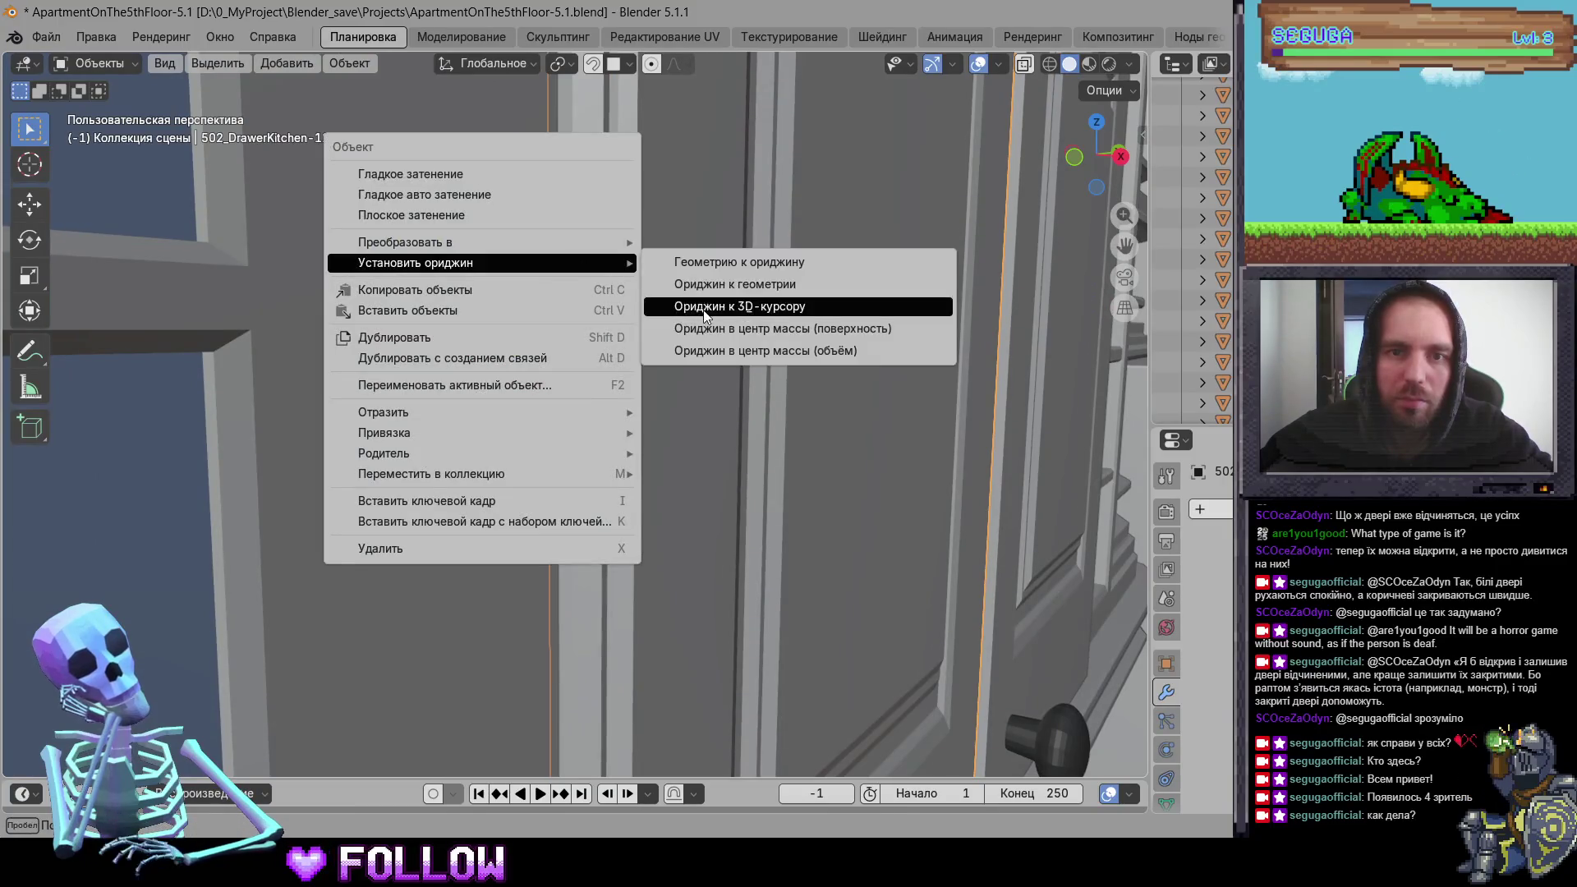
click(739, 303)
Step: Set the origins of glass doors 502_DrawerKitchen-12 and -13 to the 3D cursor
scroll(529, 423, down, 5)
mouse_move(529, 424)
middle_down()
mouse_move(407, 445)
mouse_move(668, 363)
mouse_move(524, 354)
mouse_move(559, 292)
mouse_move(436, 282)
mouse_move(608, 372)
mouse_move(664, 340)
mouse_move(655, 293)
mouse_move(697, 165)
mouse_move(675, 102)
mouse_move(619, 174)
middle_up()
click(524, 355)
scroll(606, 308, up, 5)
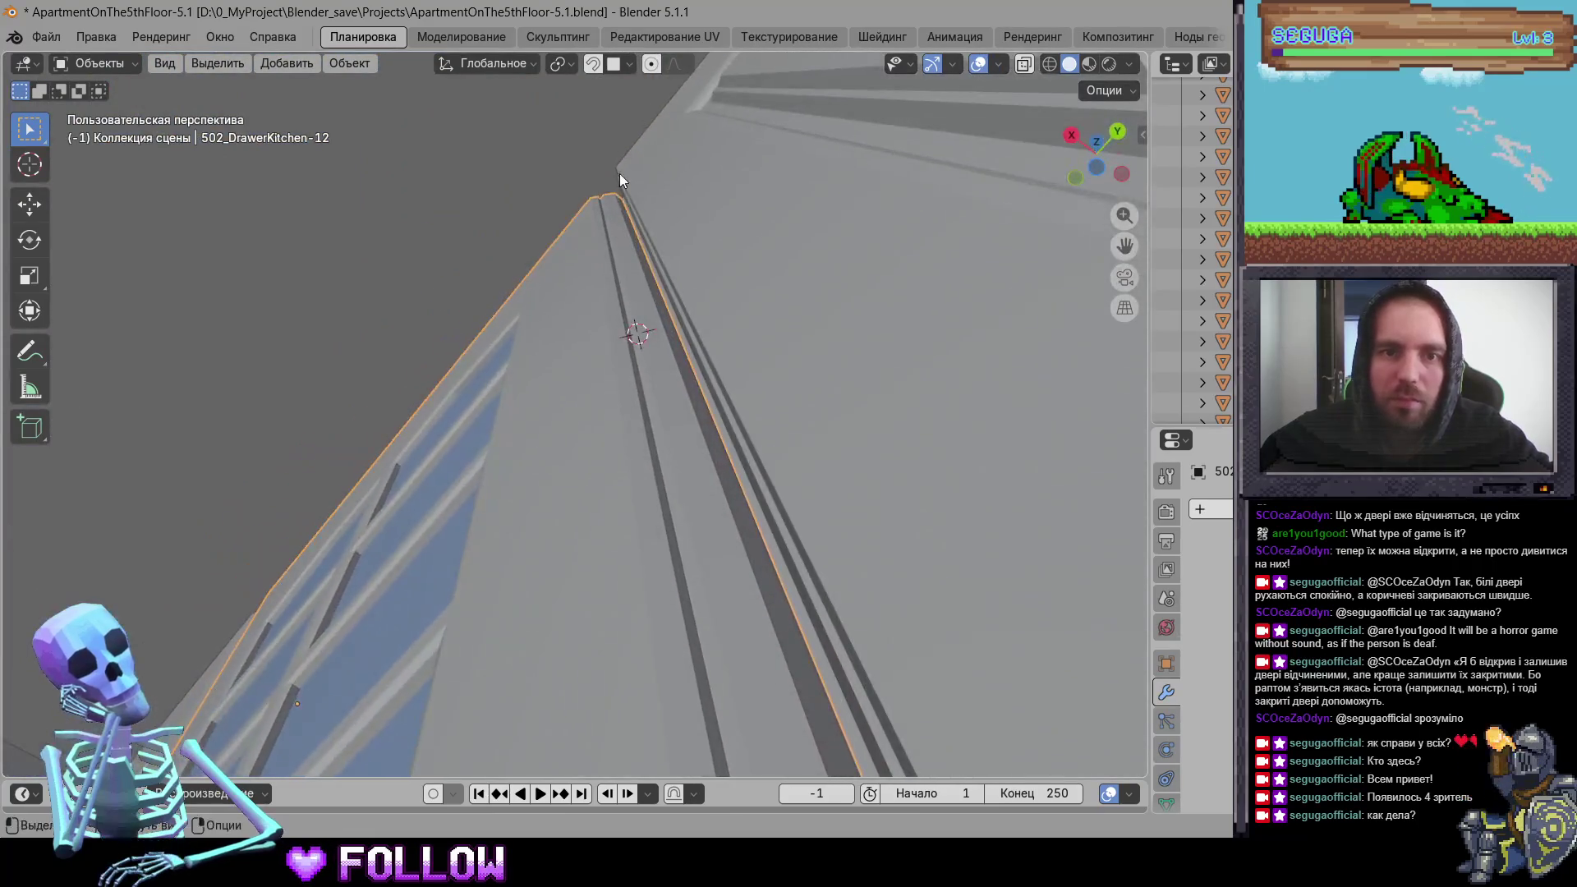
right_click(664, 366)
mouse_move(698, 362)
click(760, 409)
mouse_move(759, 408)
middle_down()
mouse_move(706, 566)
mouse_move(491, 567)
mouse_move(140, 450)
mouse_move(698, 337)
mouse_move(600, 406)
mouse_move(716, 380)
middle_up()
click(601, 406)
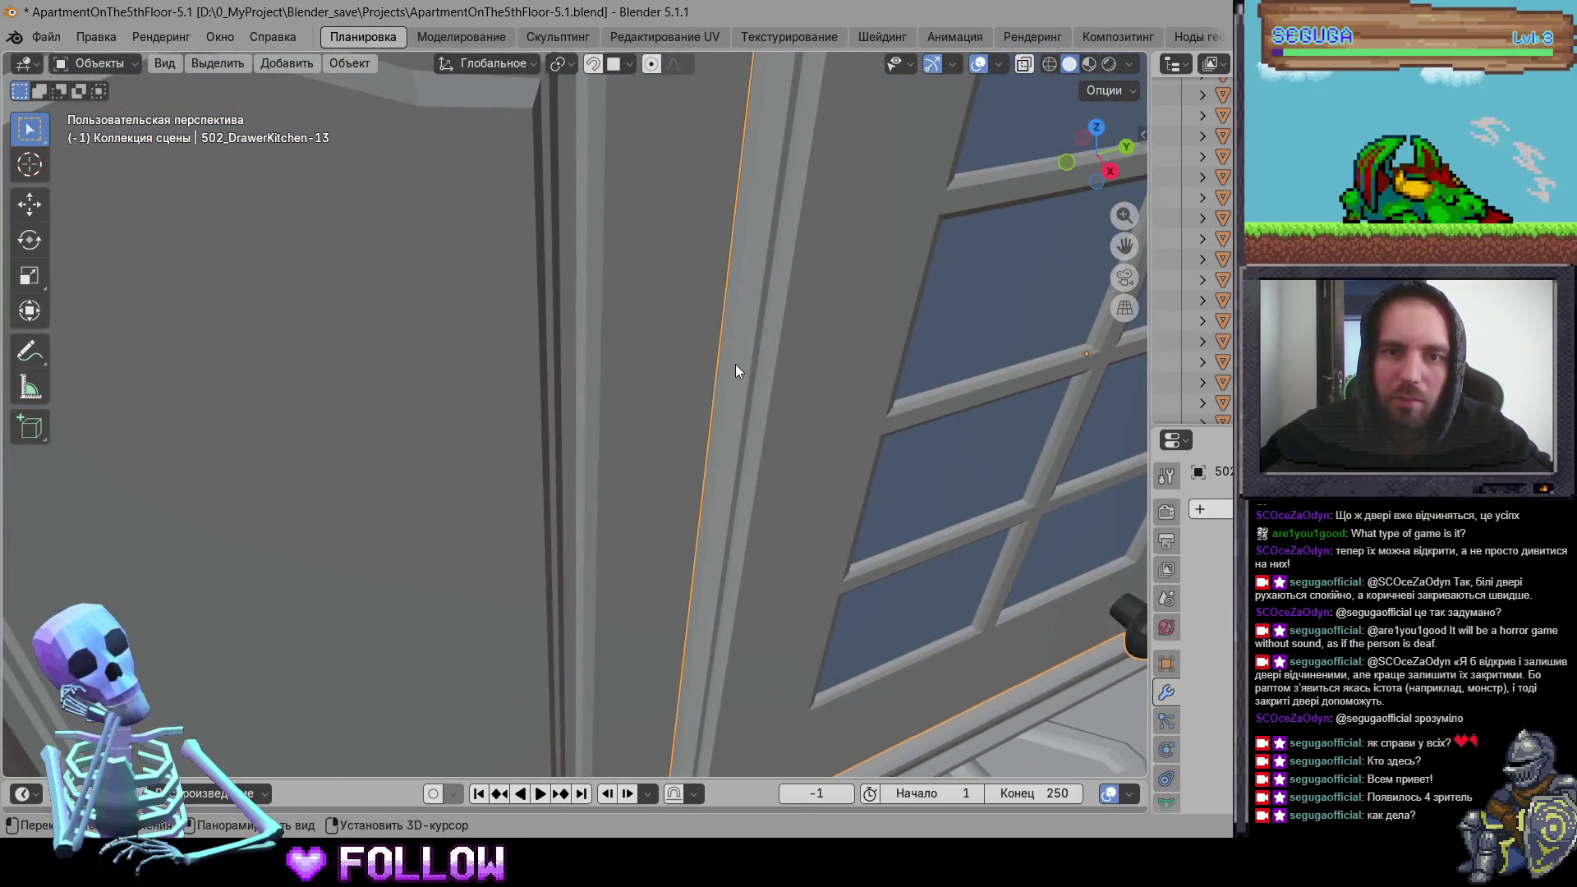
right_click(736, 363)
mouse_move(764, 364)
click(871, 406)
Step: Set the origins of doors 502_DrawerKitchen-14 and -15 to the 3D cursor
mouse_move(871, 405)
middle_down()
mouse_move(626, 450)
mouse_move(700, 382)
mouse_move(558, 333)
mouse_move(536, 253)
mouse_move(626, 356)
mouse_move(677, 210)
middle_up()
click(626, 356)
scroll(632, 342, up, 5)
right_click(682, 224)
mouse_move(715, 218)
click(821, 264)
mouse_move(822, 264)
middle_down()
mouse_move(358, 446)
mouse_move(553, 613)
mouse_move(751, 471)
mouse_move(471, 403)
middle_up()
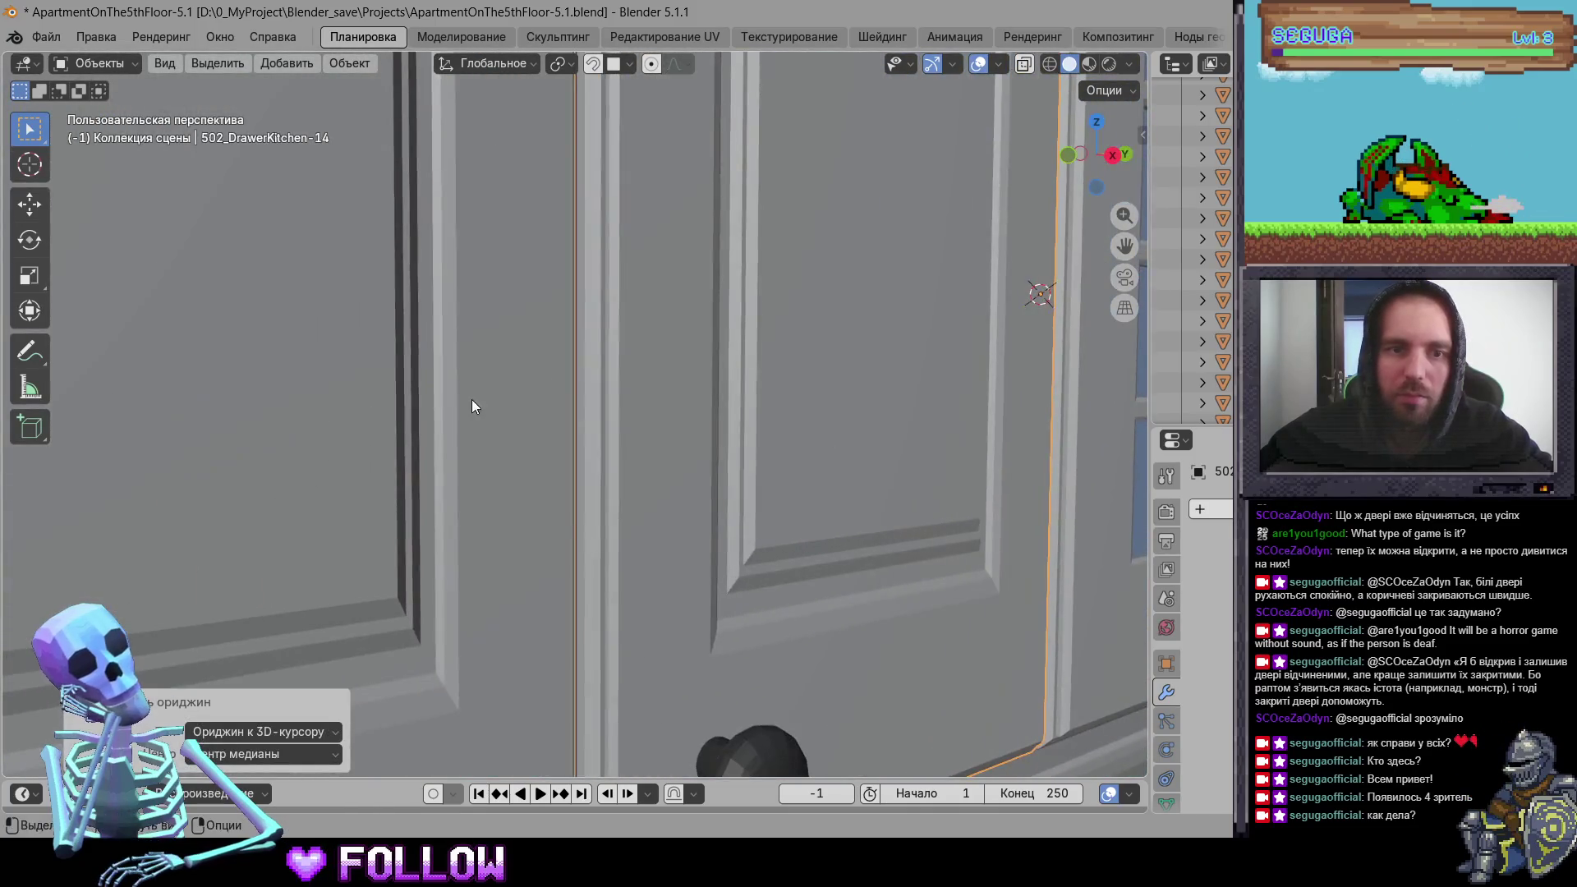
scroll(493, 415, down, 3)
click(417, 358)
right_click(342, 269)
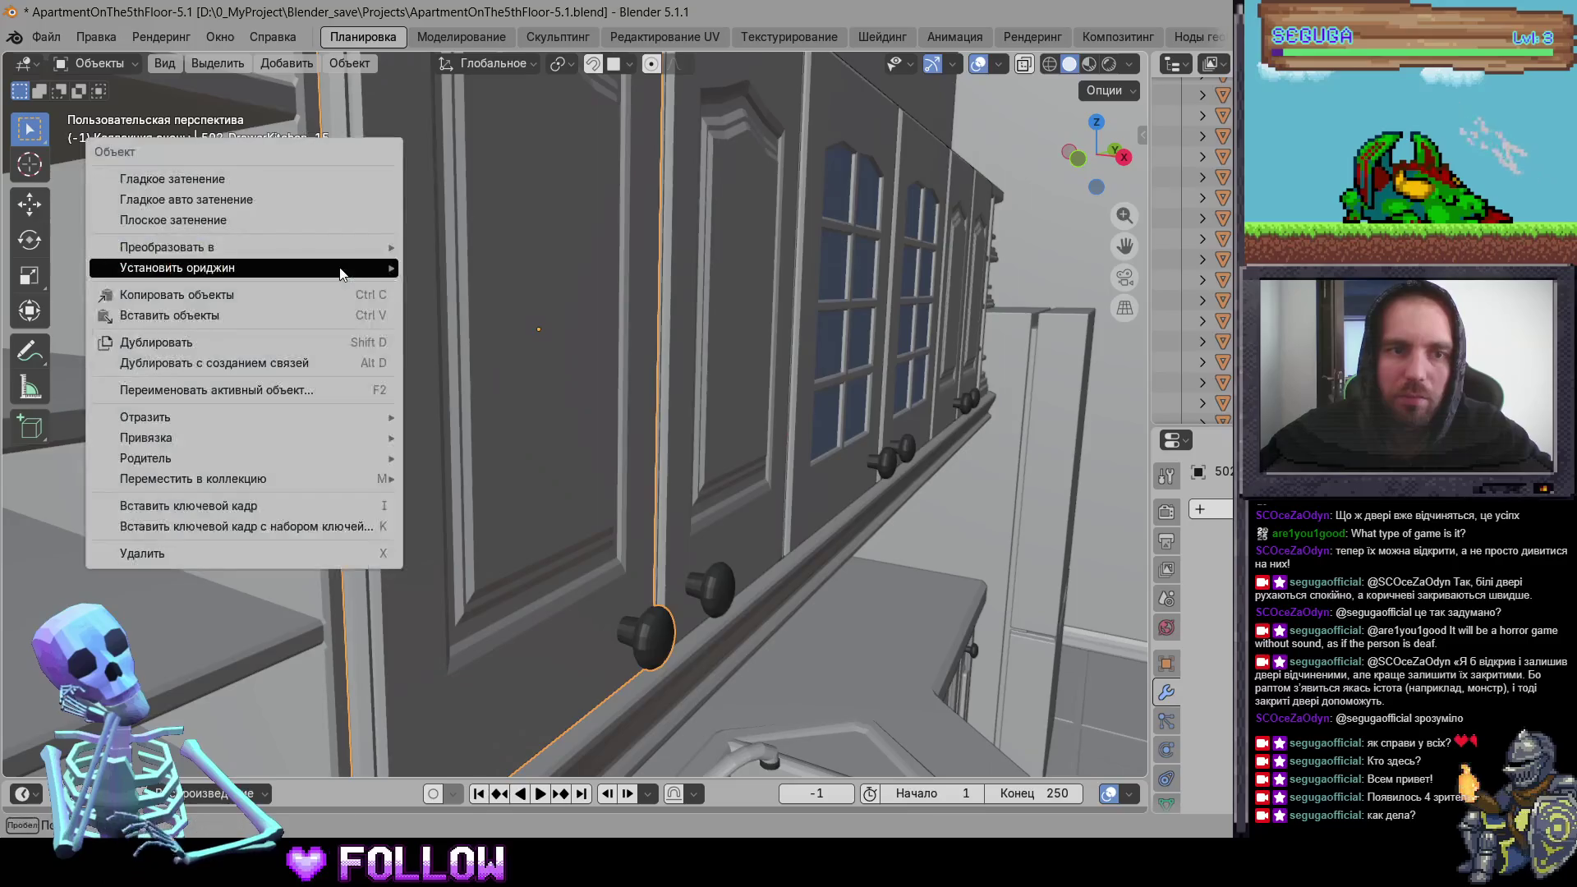
mouse_move(345, 268)
click(493, 312)
Step: Check glass door -13, then set the refrigerator's top door origin to the 3D cursor
mouse_move(493, 312)
middle_down()
mouse_move(396, 460)
mouse_move(619, 450)
mouse_move(441, 443)
middle_up()
scroll(619, 450, down, 3)
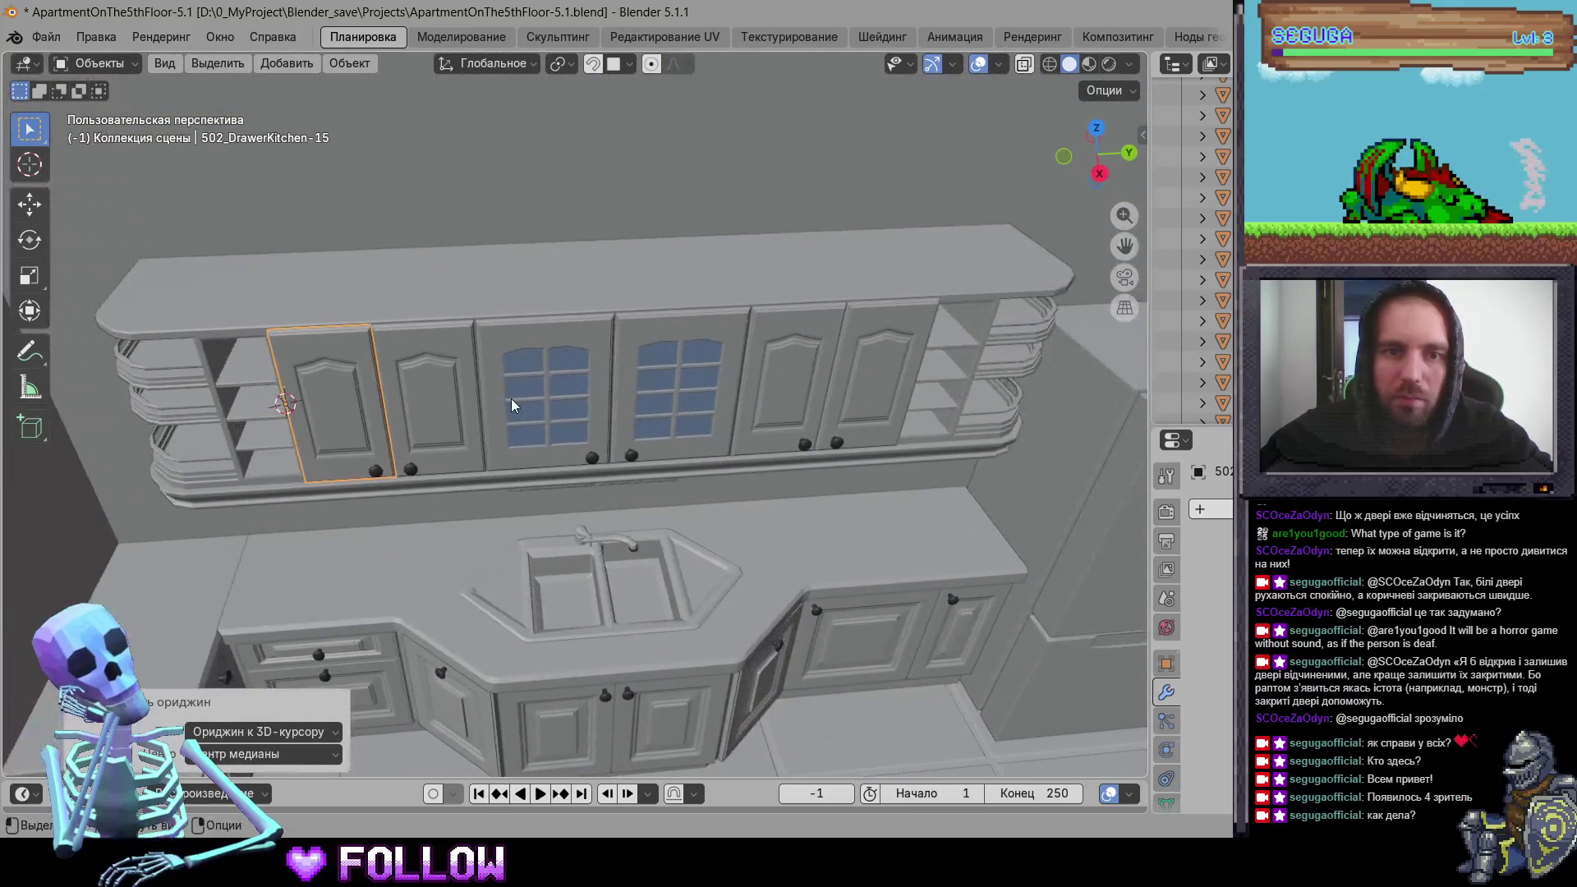
click(558, 415)
middle_drag(842, 411, 790, 446)
click(790, 446)
scroll(742, 392, up, 2)
mouse_move(743, 393)
middle_down()
mouse_move(589, 382)
mouse_move(634, 411)
mouse_move(550, 387)
middle_up()
scroll(590, 382, up, 2)
right_click(659, 336)
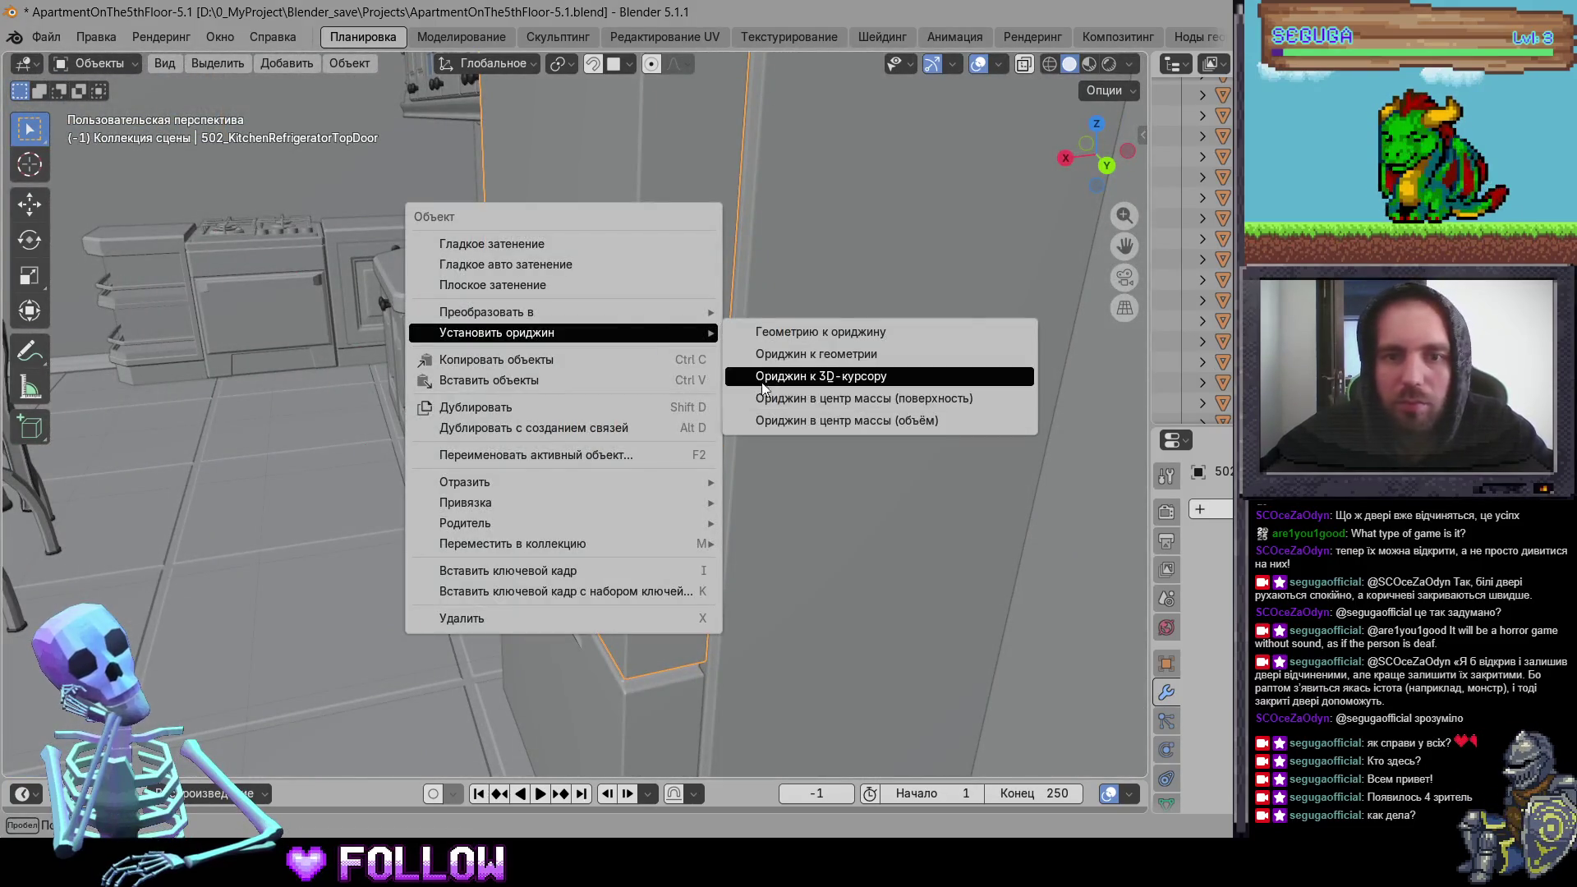
click(739, 374)
Step: Set the refrigerator's lower door origin to the 3D cursor and orbit out
scroll(606, 481, down, 3)
click(628, 476)
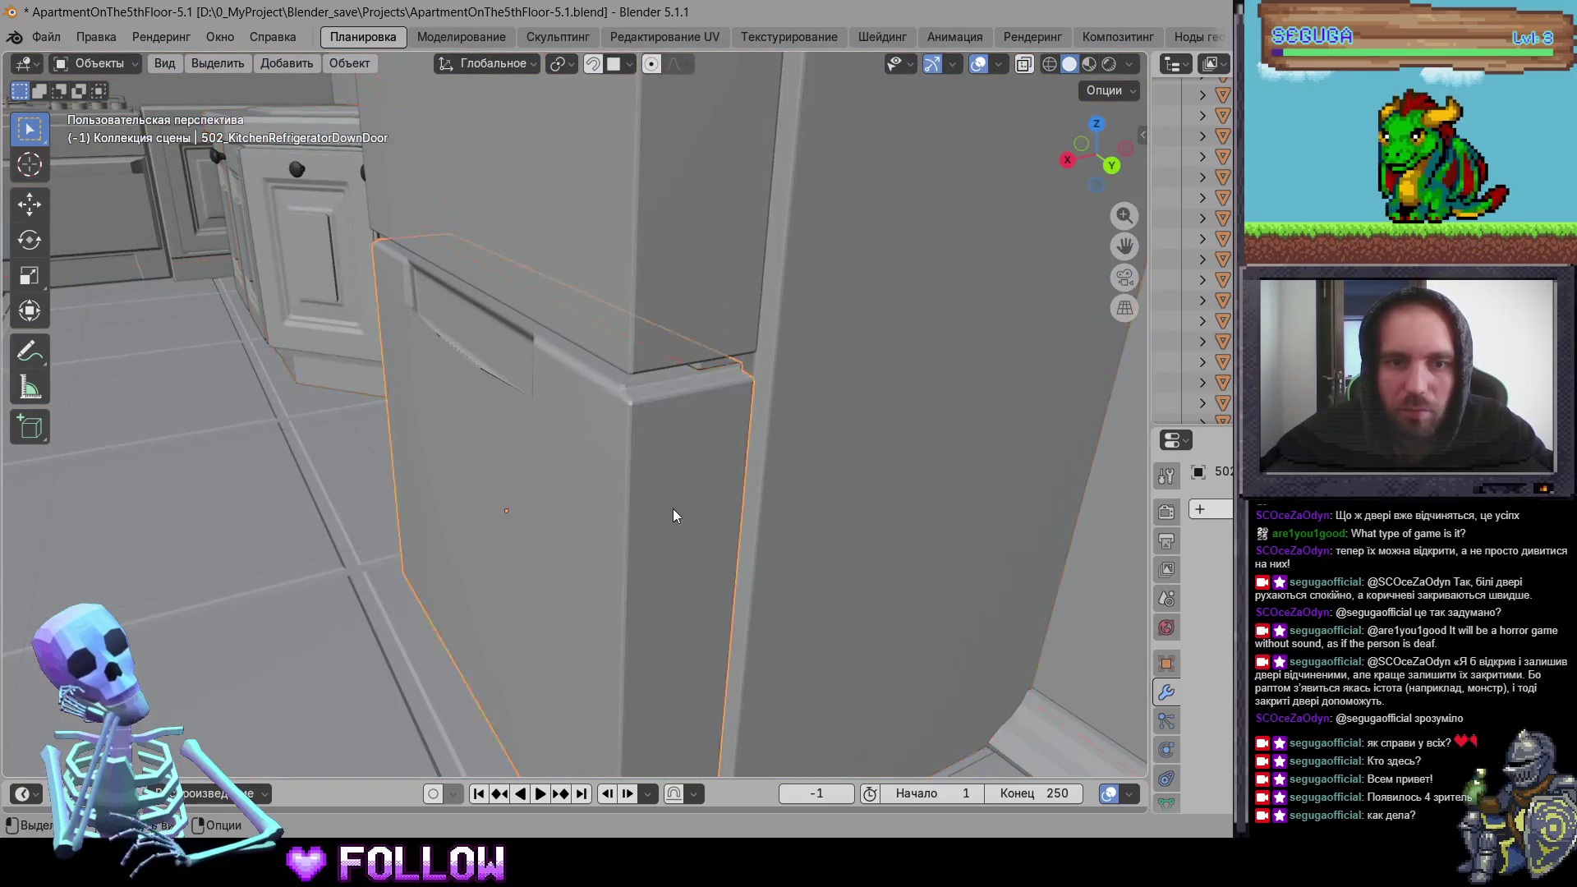
right_click(691, 547)
click(842, 573)
scroll(839, 554, down, 5)
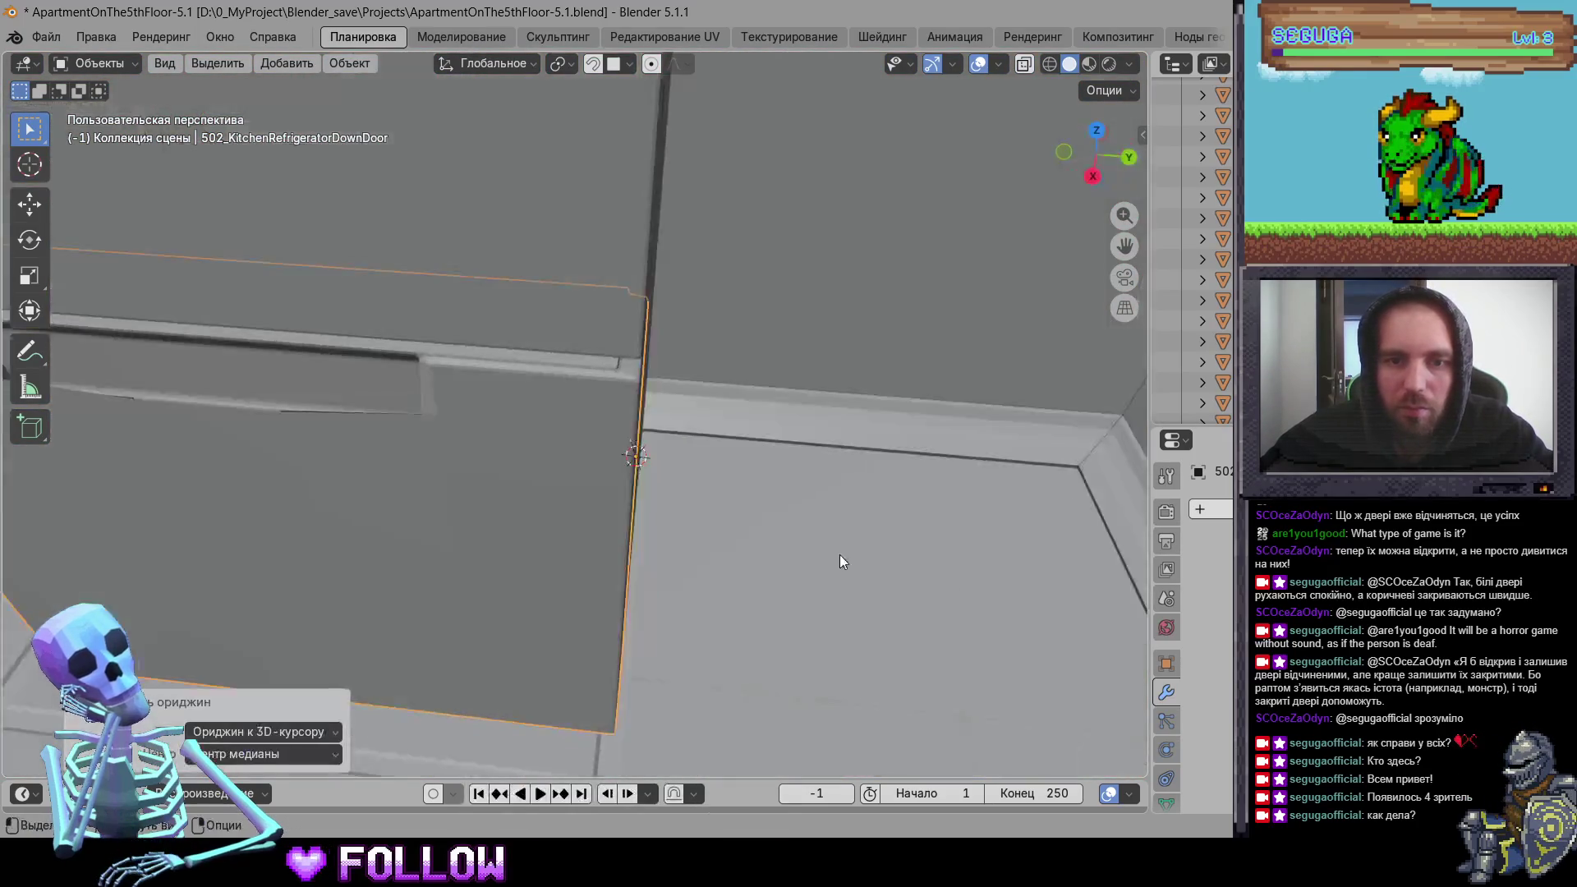
middle_drag(839, 555, 668, 504)
scroll(668, 504, down, 4)
click(539, 368)
scroll(691, 371, up, 2)
middle_drag(691, 371, 657, 382)
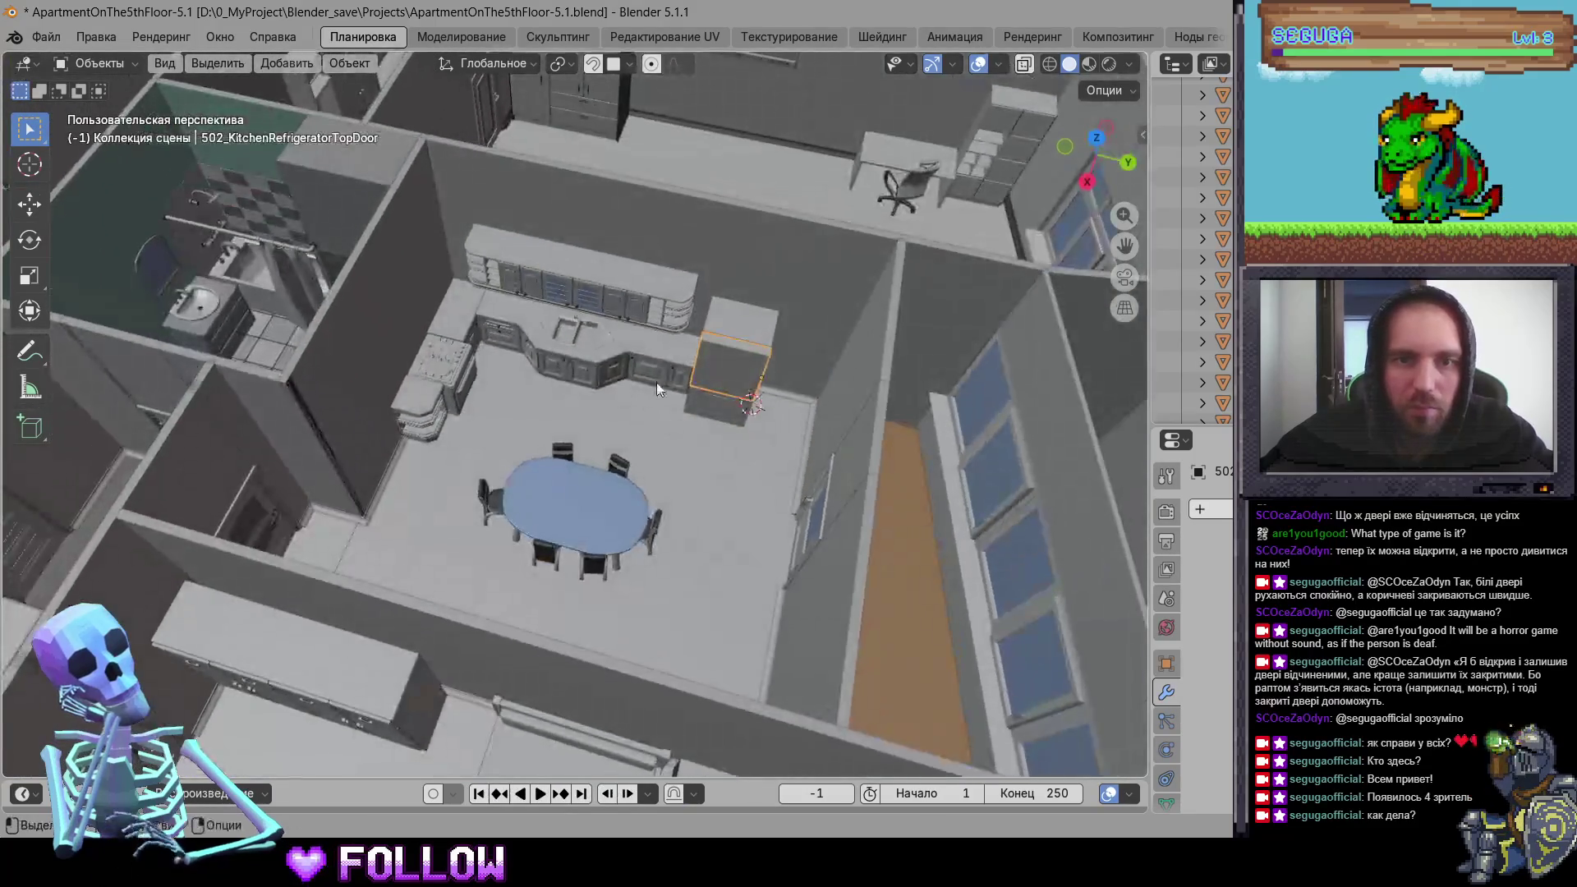
Step: Check apartment 502's stove, bathroom frame, room door and shelf door 502_DrawerRoom-12
click(561, 376)
mouse_move(532, 366)
middle_down()
mouse_move(723, 377)
mouse_move(677, 485)
middle_up()
click(677, 484)
mouse_move(459, 399)
middle_down()
mouse_move(448, 419)
mouse_move(751, 450)
mouse_move(653, 444)
mouse_move(530, 391)
mouse_move(859, 405)
mouse_move(366, 553)
middle_up()
click(652, 444)
click(566, 430)
mouse_move(380, 457)
middle_down()
mouse_move(505, 368)
mouse_move(382, 411)
mouse_move(565, 489)
mouse_move(442, 525)
mouse_move(557, 482)
mouse_move(775, 480)
mouse_move(746, 612)
mouse_move(377, 440)
mouse_move(600, 402)
mouse_move(505, 406)
mouse_move(593, 457)
mouse_move(652, 399)
mouse_move(481, 396)
middle_up()
click(526, 483)
Step: Inspect apartment 503's bathroom cabinet doors, sink cabinet doors and room door 503_DoorRoom
click(545, 404)
click(545, 404)
click(421, 427)
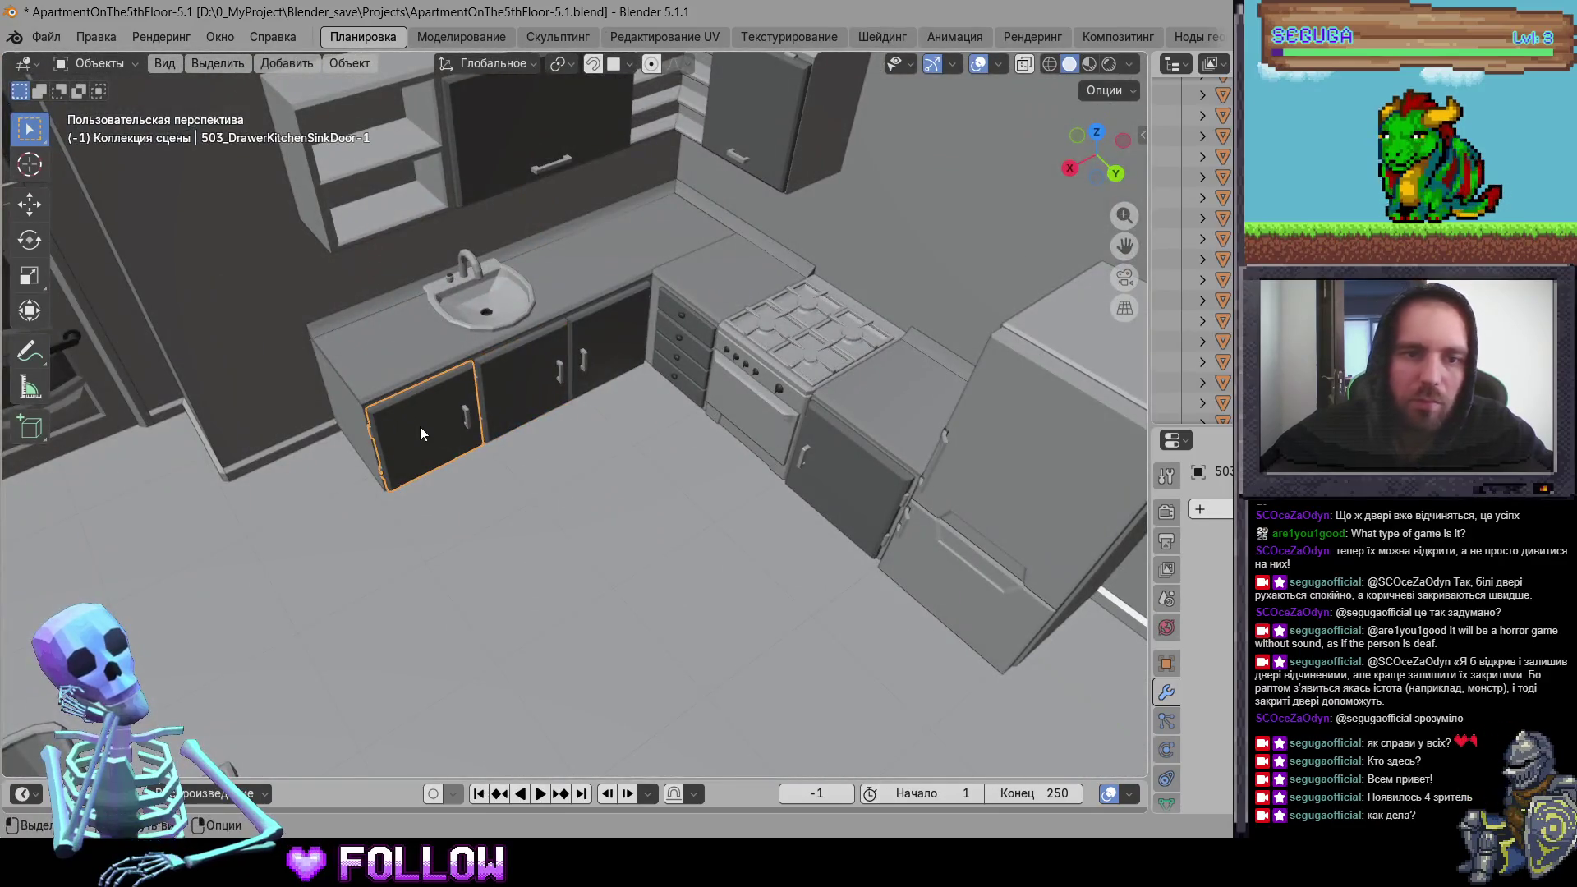
click(587, 358)
click(854, 446)
scroll(780, 362, down, 2)
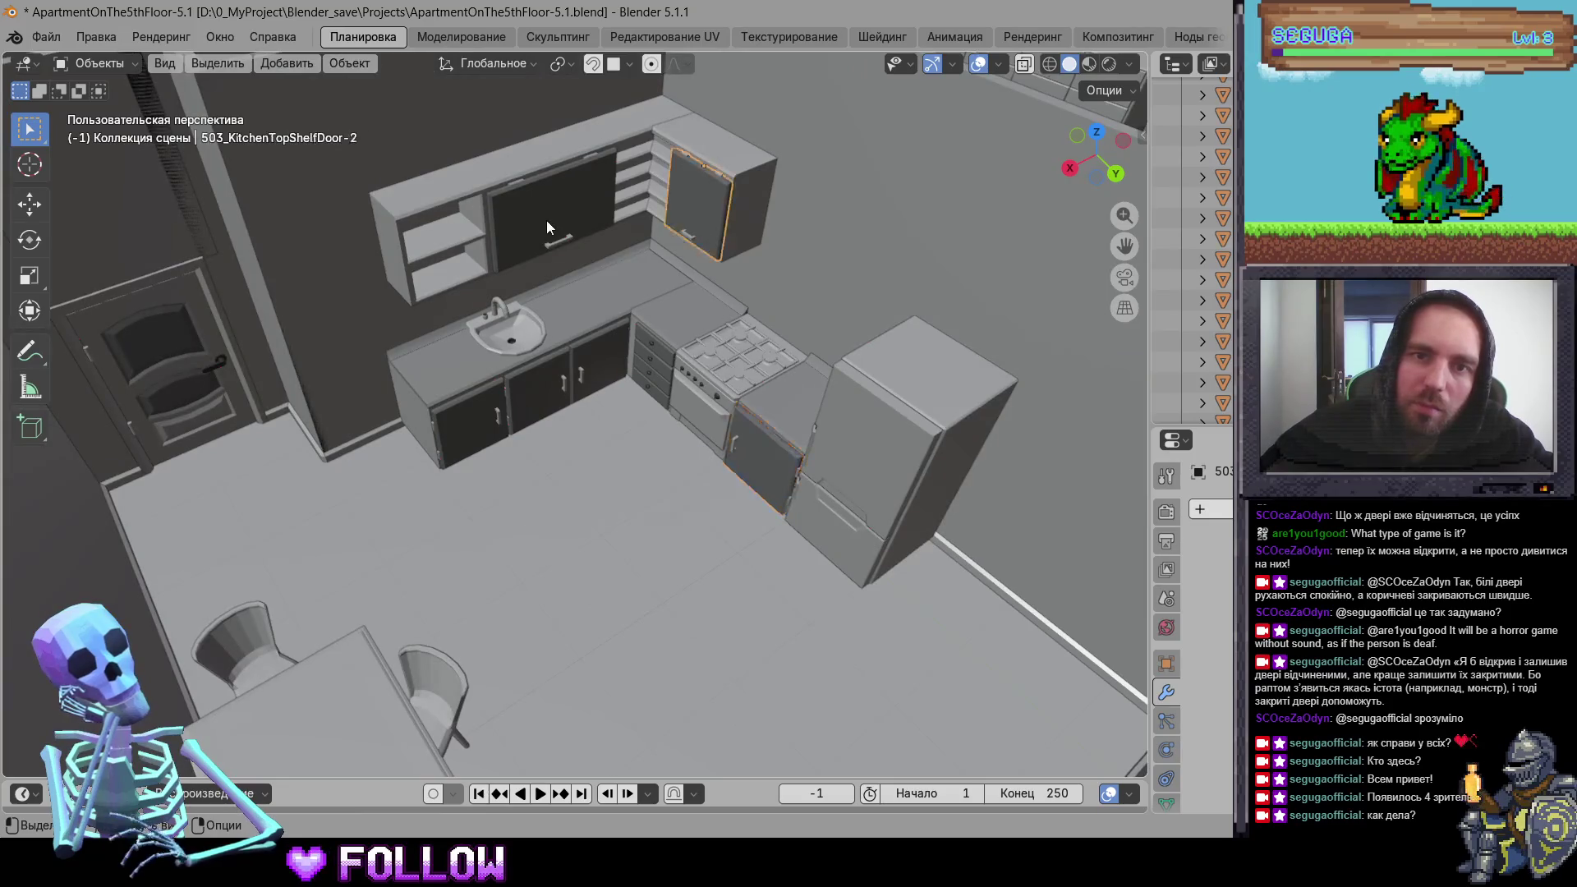
scroll(546, 220, down, 4)
mouse_move(510, 367)
middle_down()
mouse_move(342, 305)
mouse_move(303, 431)
middle_up()
click(342, 305)
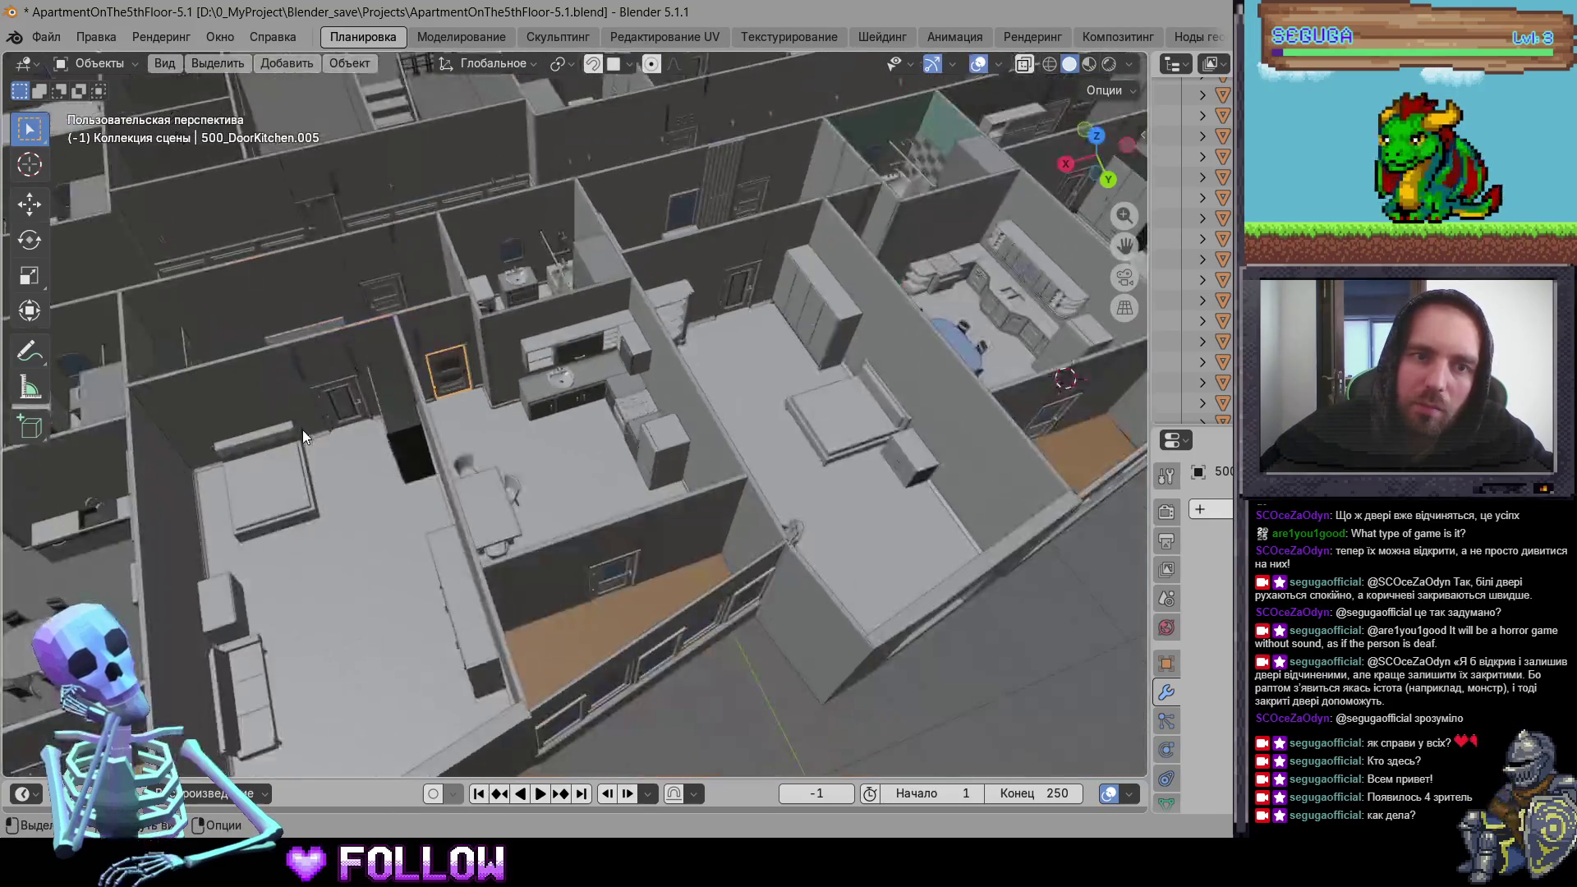
click(302, 431)
scroll(559, 383, up, 4)
middle_drag(603, 403, 698, 391)
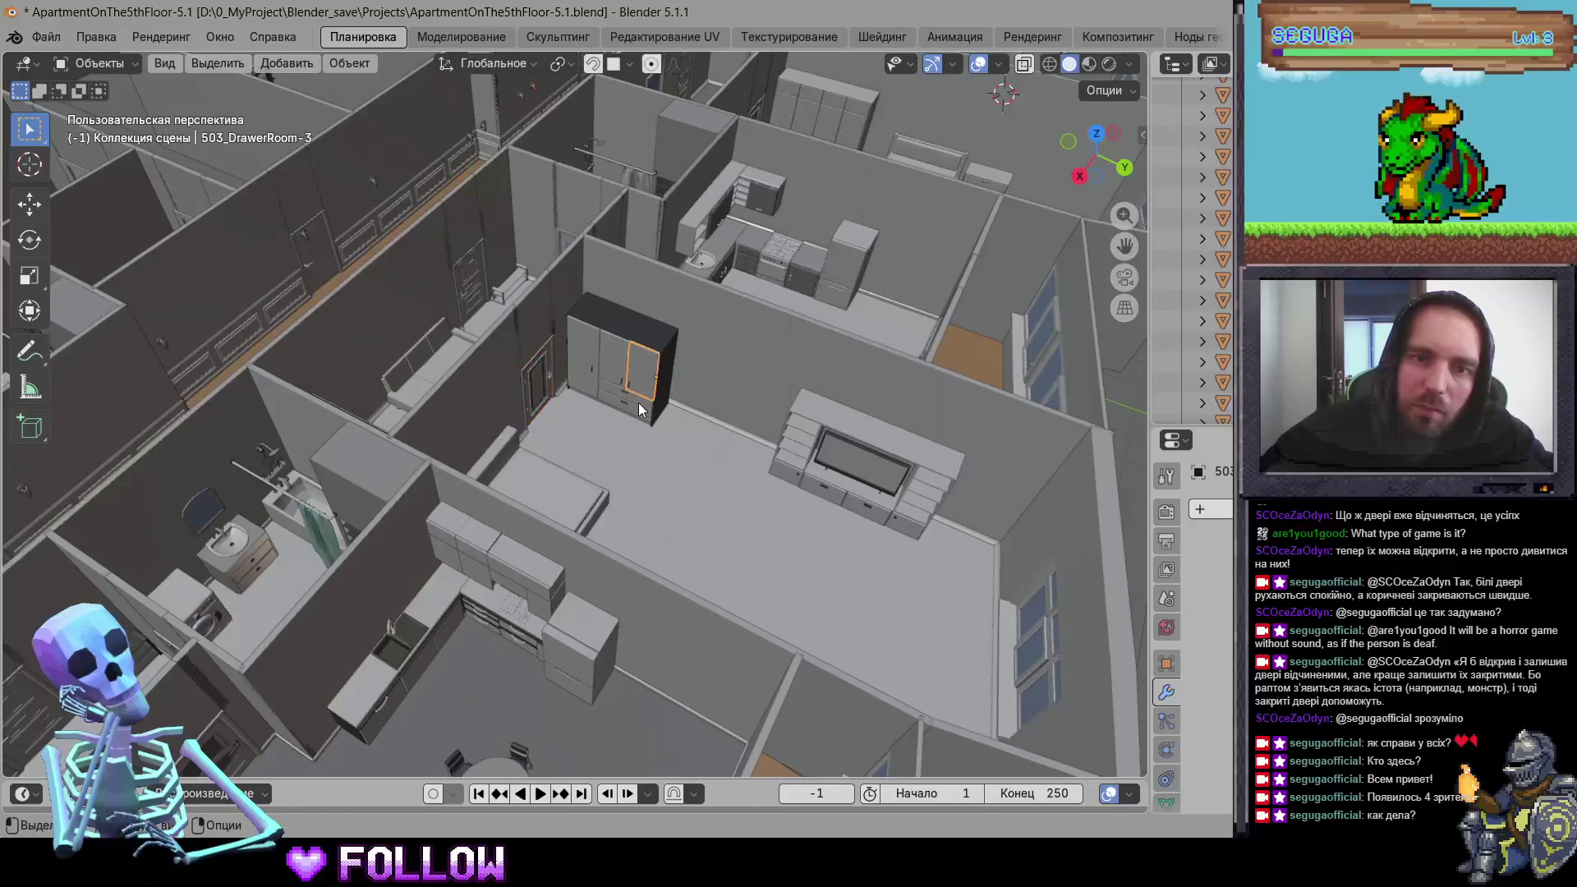
Step: Orbit through apartment 504, checking the lower fridge door, entrance wardrobe door and desk drawer
mouse_move(811, 495)
middle_down()
mouse_move(570, 360)
mouse_move(586, 375)
middle_up()
mouse_move(538, 373)
middle_down()
mouse_move(504, 407)
mouse_move(637, 289)
middle_up()
mouse_move(442, 389)
middle_down()
mouse_move(746, 388)
mouse_move(685, 384)
mouse_move(727, 291)
middle_up()
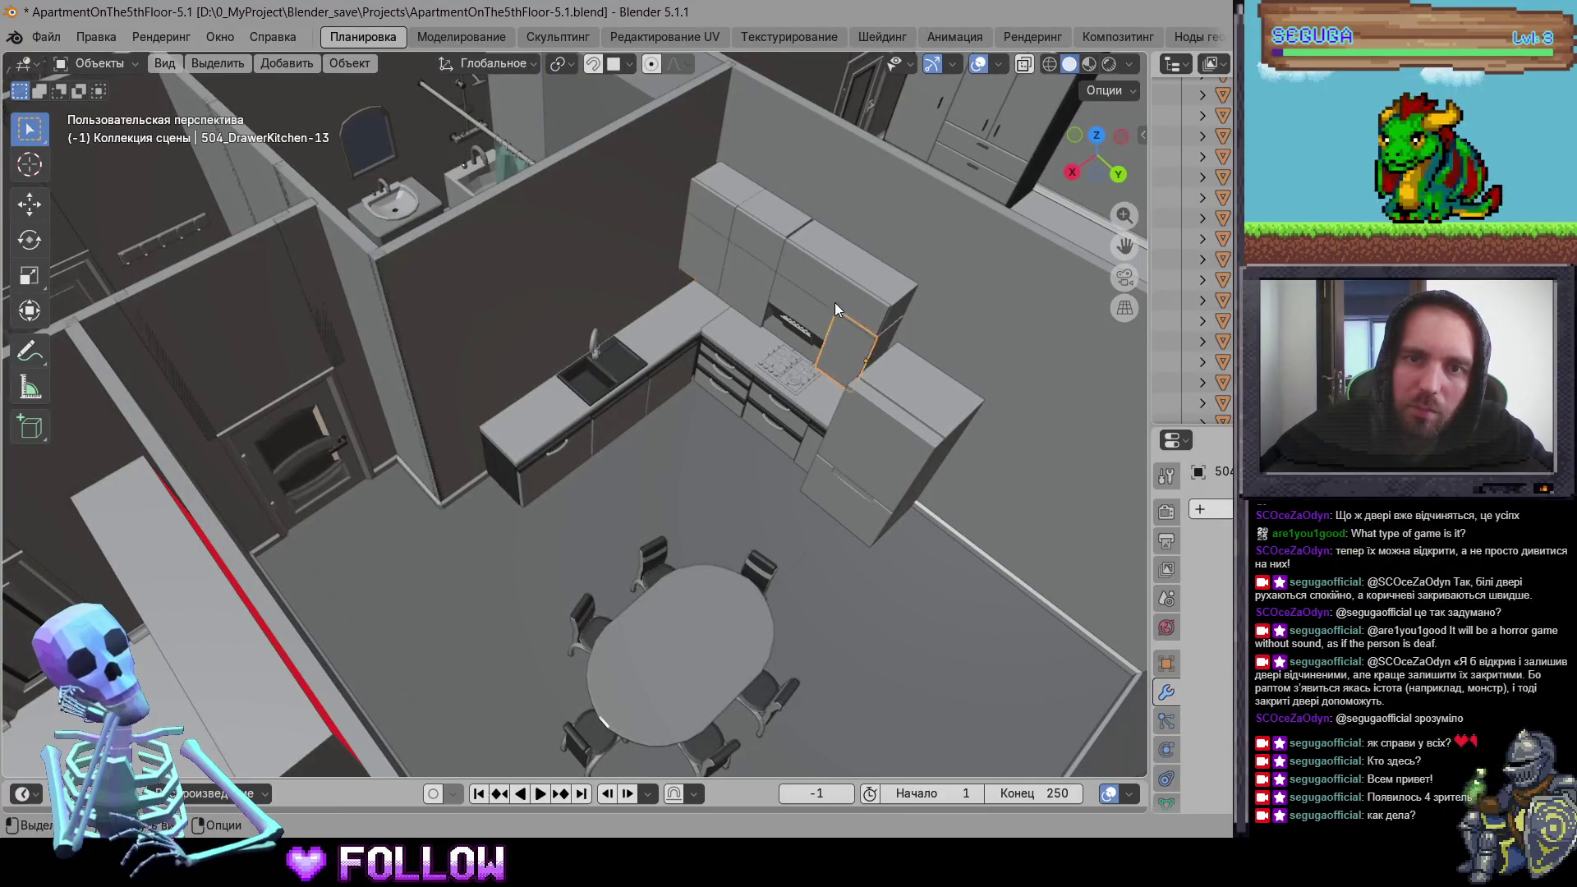
click(846, 490)
mouse_move(613, 442)
middle_down()
mouse_move(505, 427)
mouse_move(419, 455)
middle_up()
shift+middle_drag(145, 501, 442, 494)
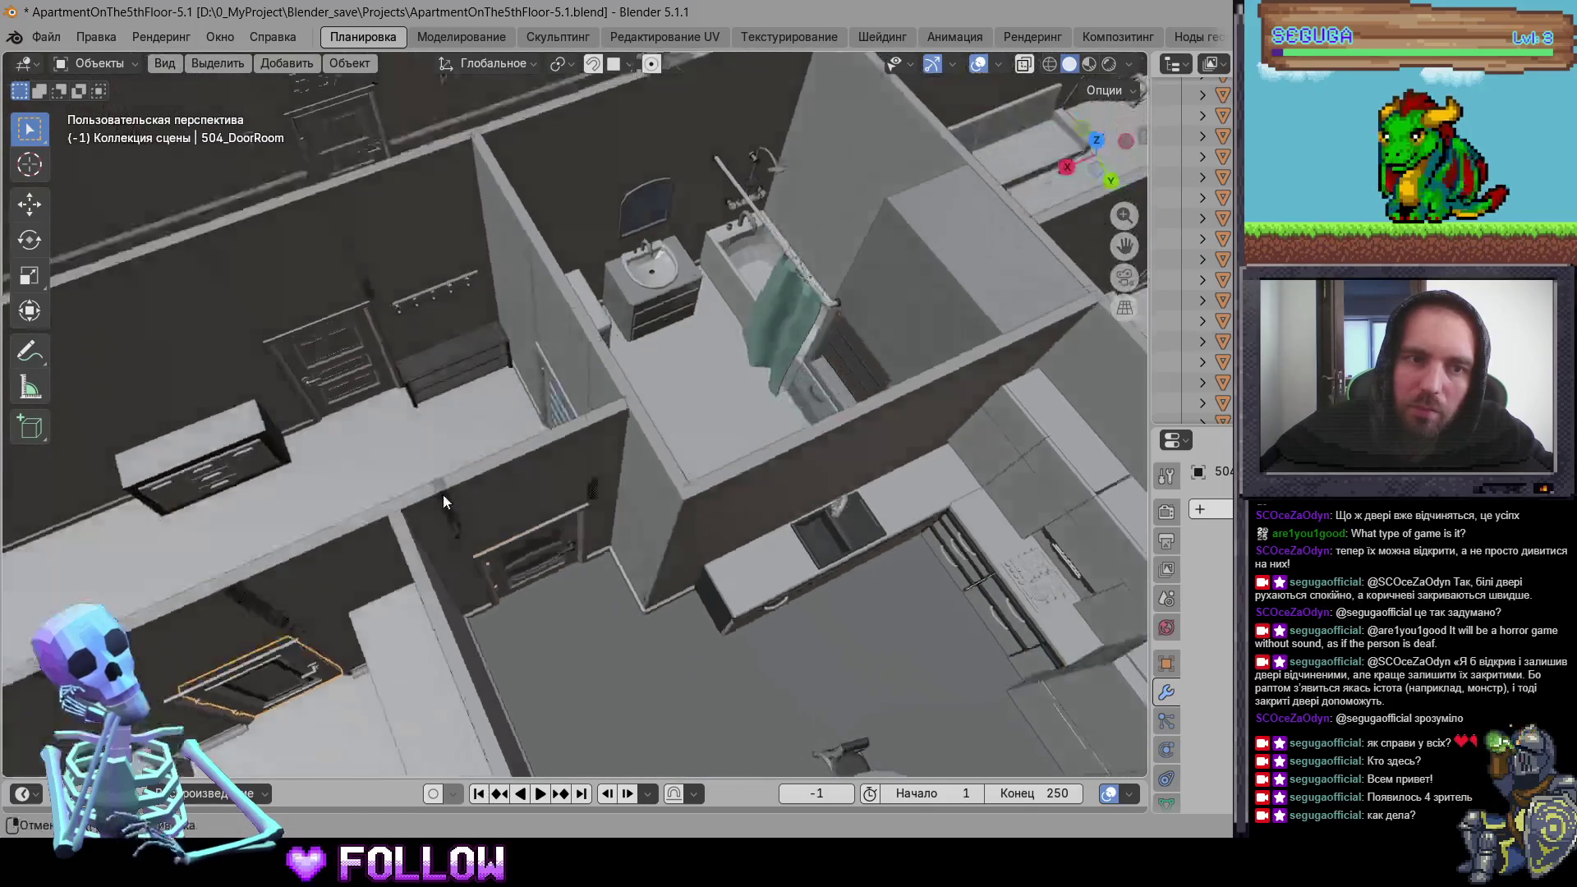
click(328, 393)
mouse_move(228, 498)
middle_down()
mouse_move(603, 404)
mouse_move(370, 328)
middle_up()
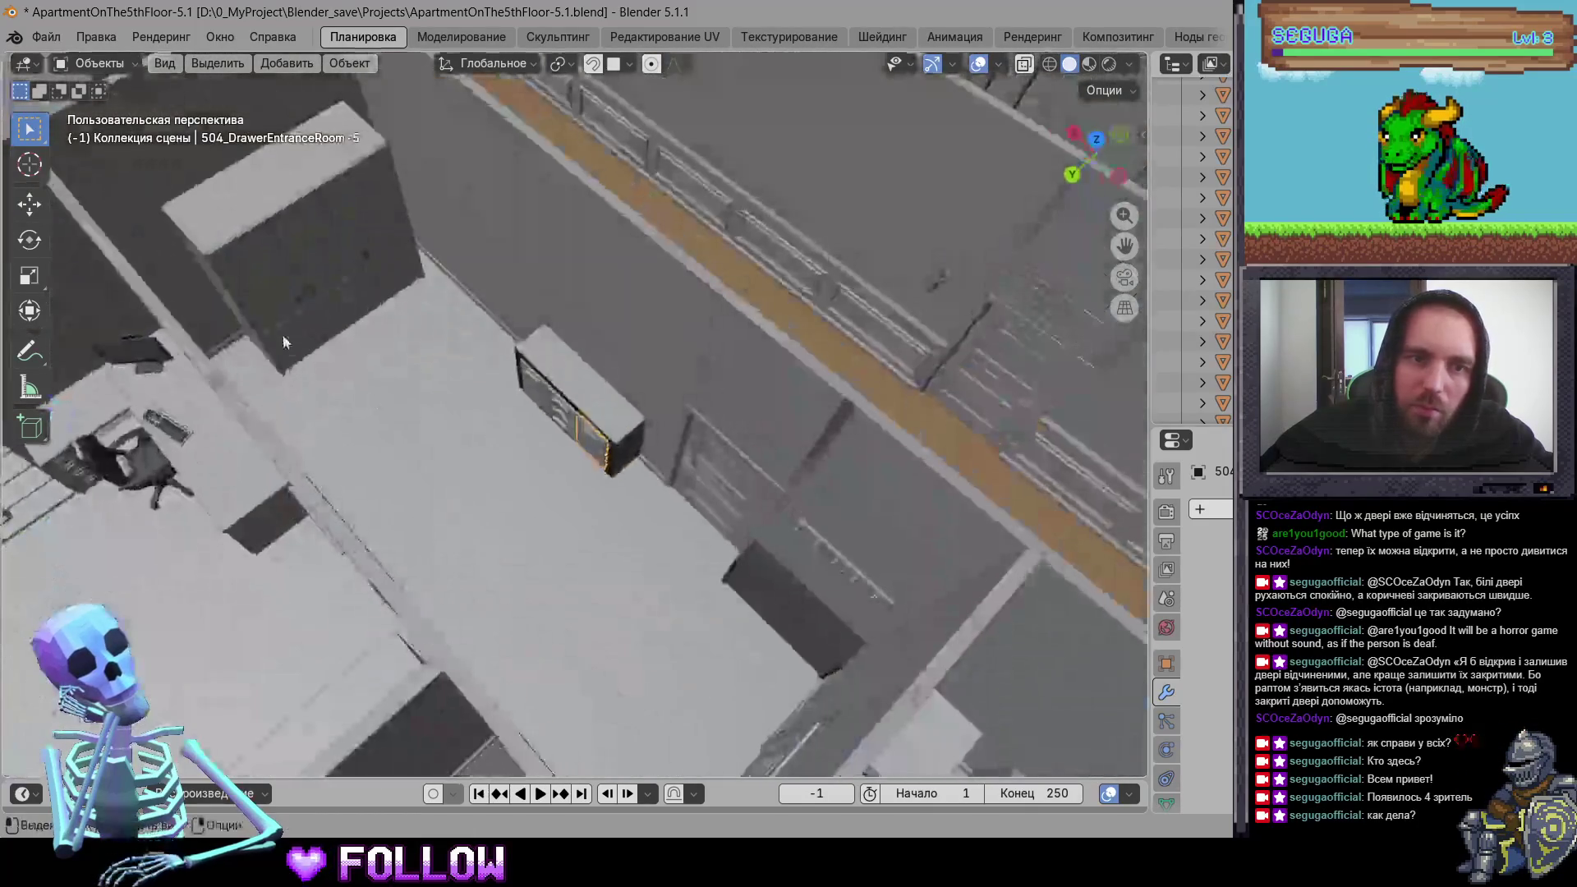
click(264, 289)
mouse_move(160, 387)
shift+middle_down()
mouse_move(447, 518)
mouse_move(608, 487)
mouse_move(811, 618)
shift+middle_up()
click(811, 618)
Step: Select kitchen door 505_DoorKitchen and zoom in close on it
mouse_move(616, 489)
middle_down()
mouse_move(657, 615)
mouse_move(636, 406)
middle_up()
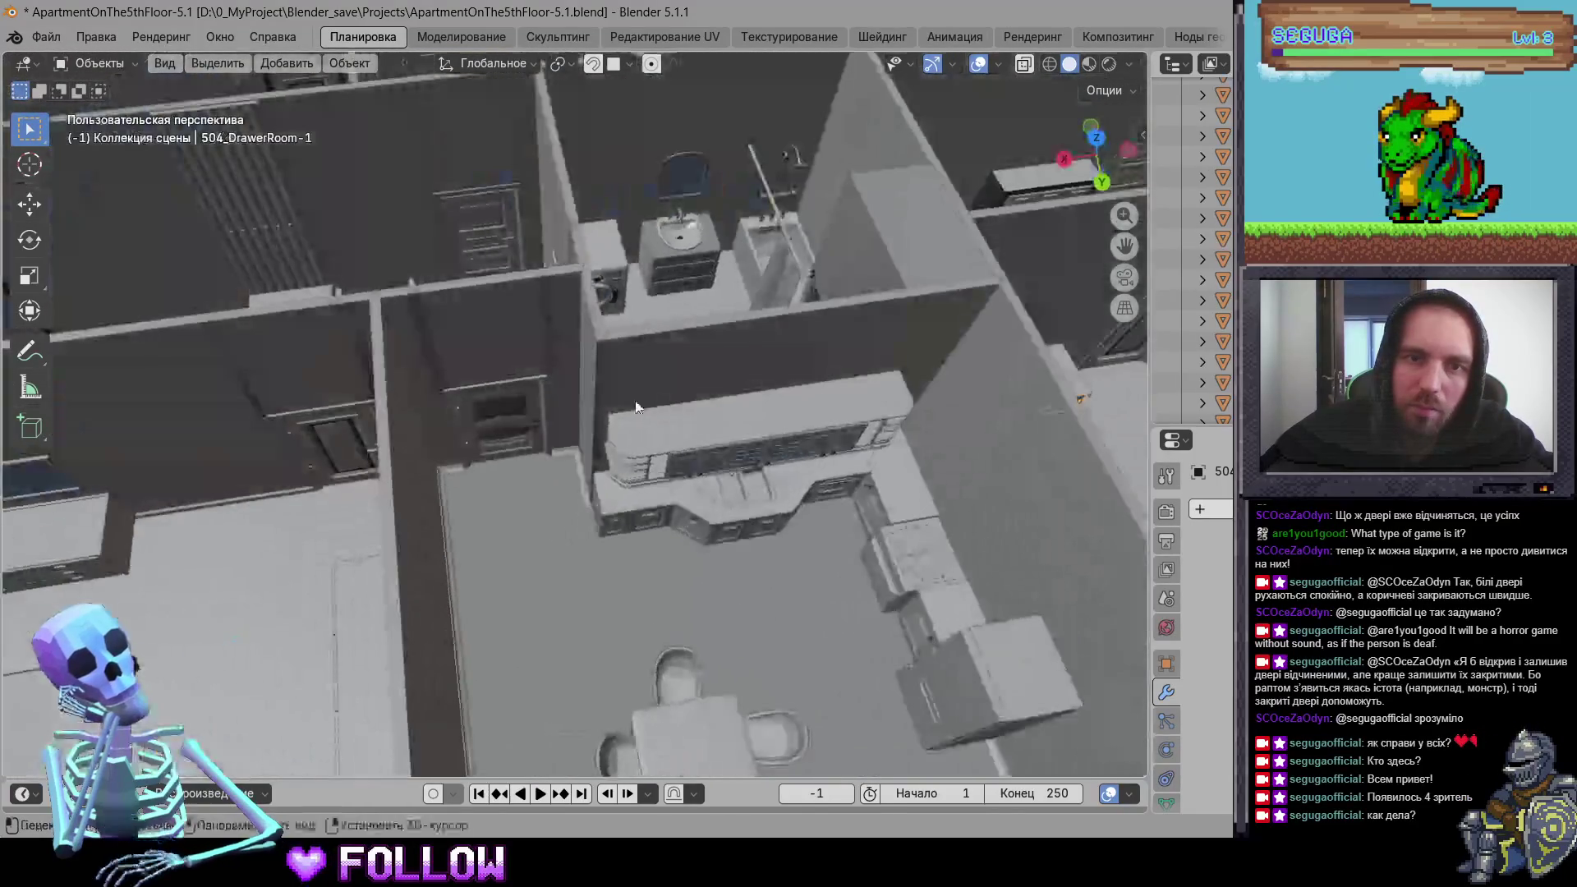
click(486, 430)
mouse_move(698, 466)
middle_down()
mouse_move(626, 429)
mouse_move(412, 377)
mouse_move(776, 340)
mouse_move(854, 511)
mouse_move(707, 441)
middle_up()
scroll(776, 340, up, 5)
scroll(974, 391, down, 3)
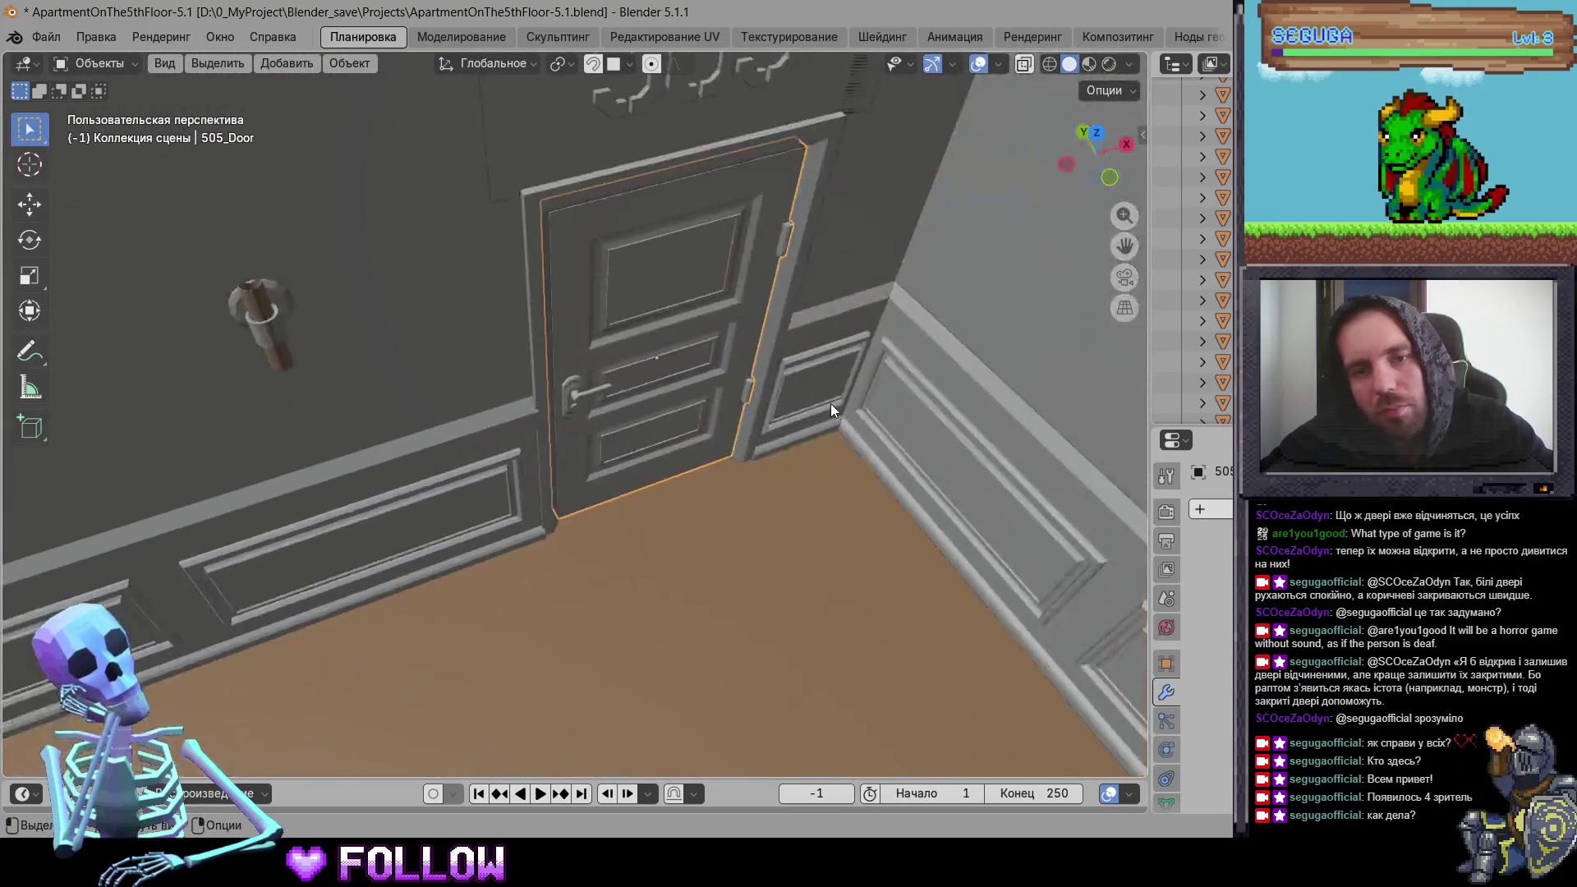
Step: Move the kitchen door's origin to the 3D cursor at its hinge edge
scroll(831, 402, up, 4)
mouse_move(936, 417)
shift+middle_down()
mouse_move(663, 387)
mouse_move(786, 360)
mouse_move(703, 314)
shift+middle_up()
scroll(787, 360, up, 3)
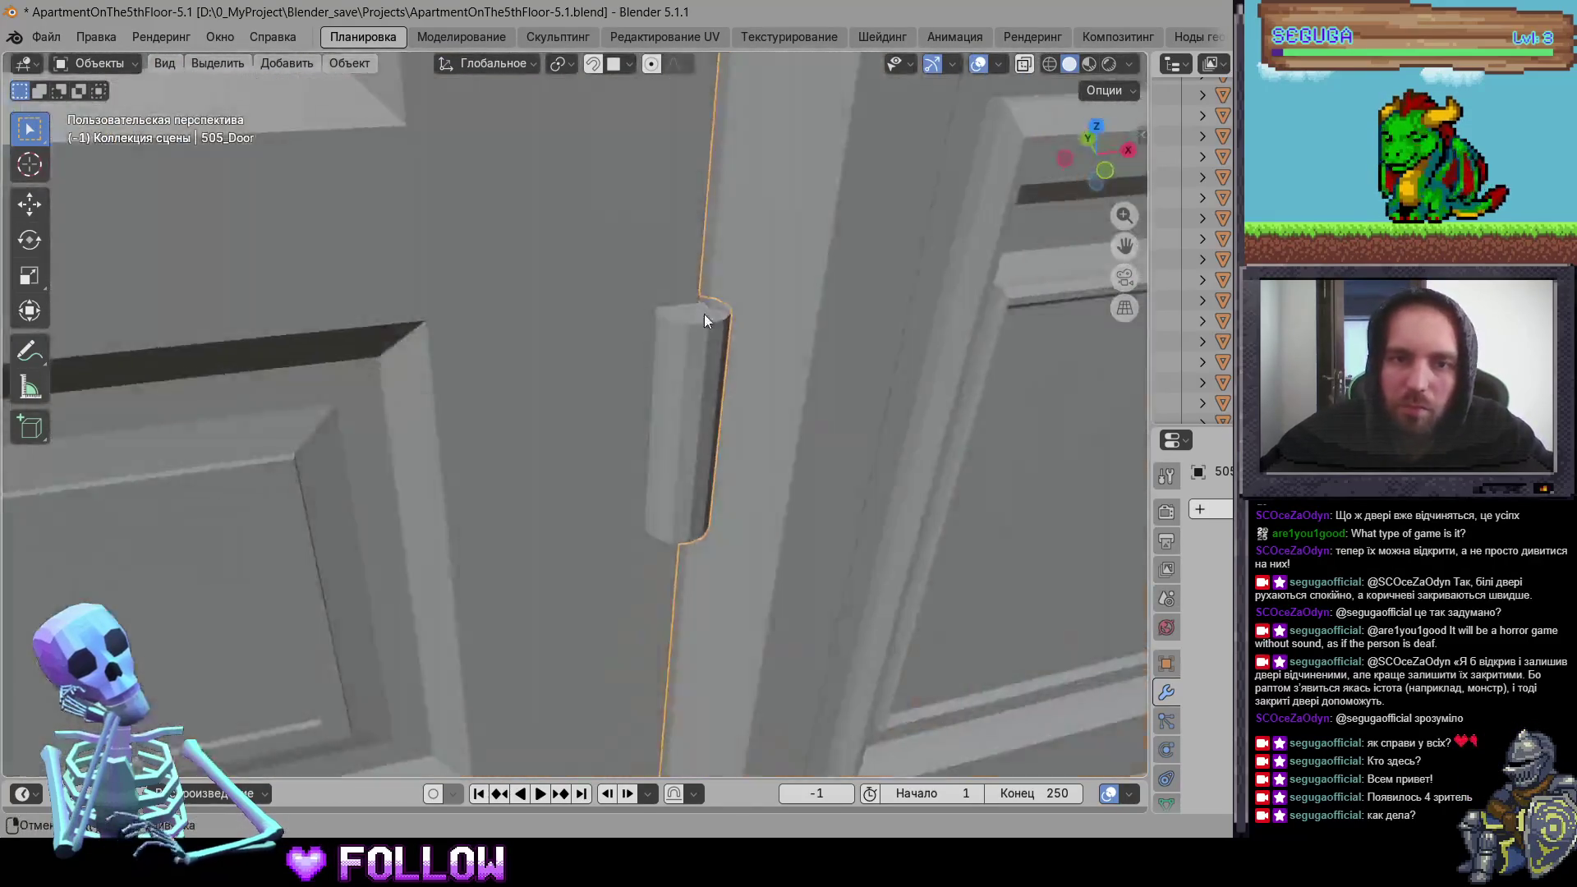
right_click(690, 452)
click(788, 491)
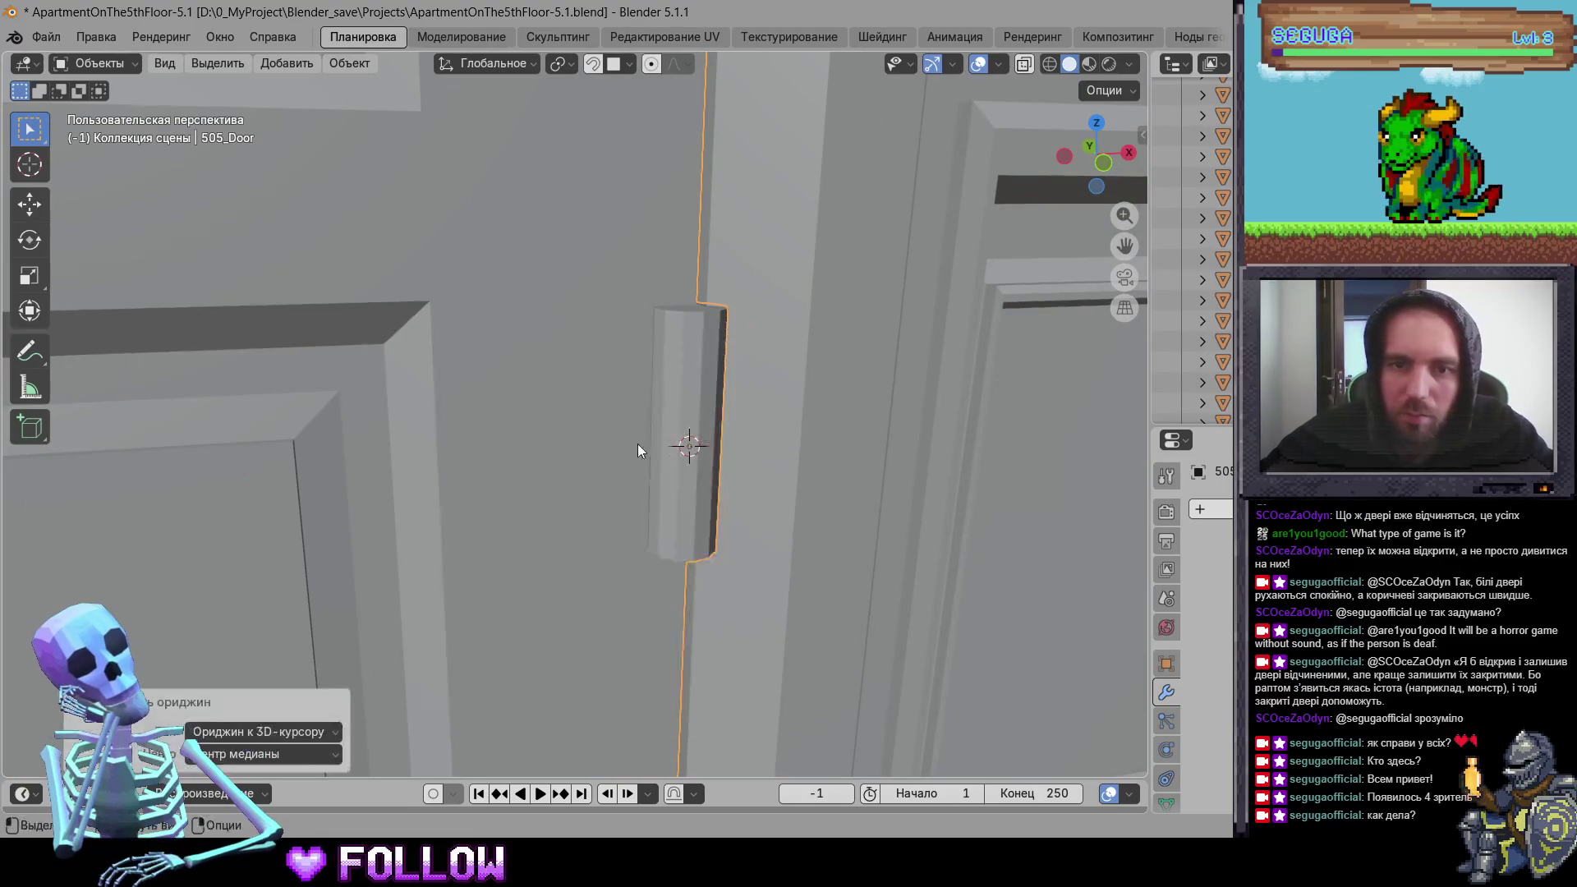
Step: Select and inspect the bathroom door, the toilet and a wall section
scroll(637, 444, down, 3)
scroll(687, 496, down, 4)
mouse_move(686, 496)
middle_down()
mouse_move(641, 472)
mouse_move(501, 253)
mouse_move(626, 391)
mouse_move(435, 359)
mouse_move(363, 298)
mouse_move(313, 388)
mouse_move(515, 376)
middle_up()
scroll(641, 474, down, 5)
scroll(363, 298, up, 4)
scroll(514, 376, up, 2)
click(573, 367)
scroll(573, 366, down, 4)
mouse_move(624, 411)
middle_down()
mouse_move(670, 455)
mouse_move(588, 445)
mouse_move(526, 337)
middle_up()
scroll(526, 337, up, 2)
click(484, 401)
mouse_move(668, 411)
middle_down()
mouse_move(608, 339)
mouse_move(854, 317)
mouse_move(527, 313)
middle_up()
click(527, 314)
scroll(515, 312, up, 2)
Step: Set cabinet door 505_DrawerKitchen-11's origin to the 3D cursor
mouse_move(687, 386)
middle_down()
mouse_move(313, 330)
mouse_move(334, 323)
mouse_move(446, 370)
mouse_move(386, 352)
mouse_move(423, 343)
middle_up()
click(447, 369)
scroll(512, 342, up, 5)
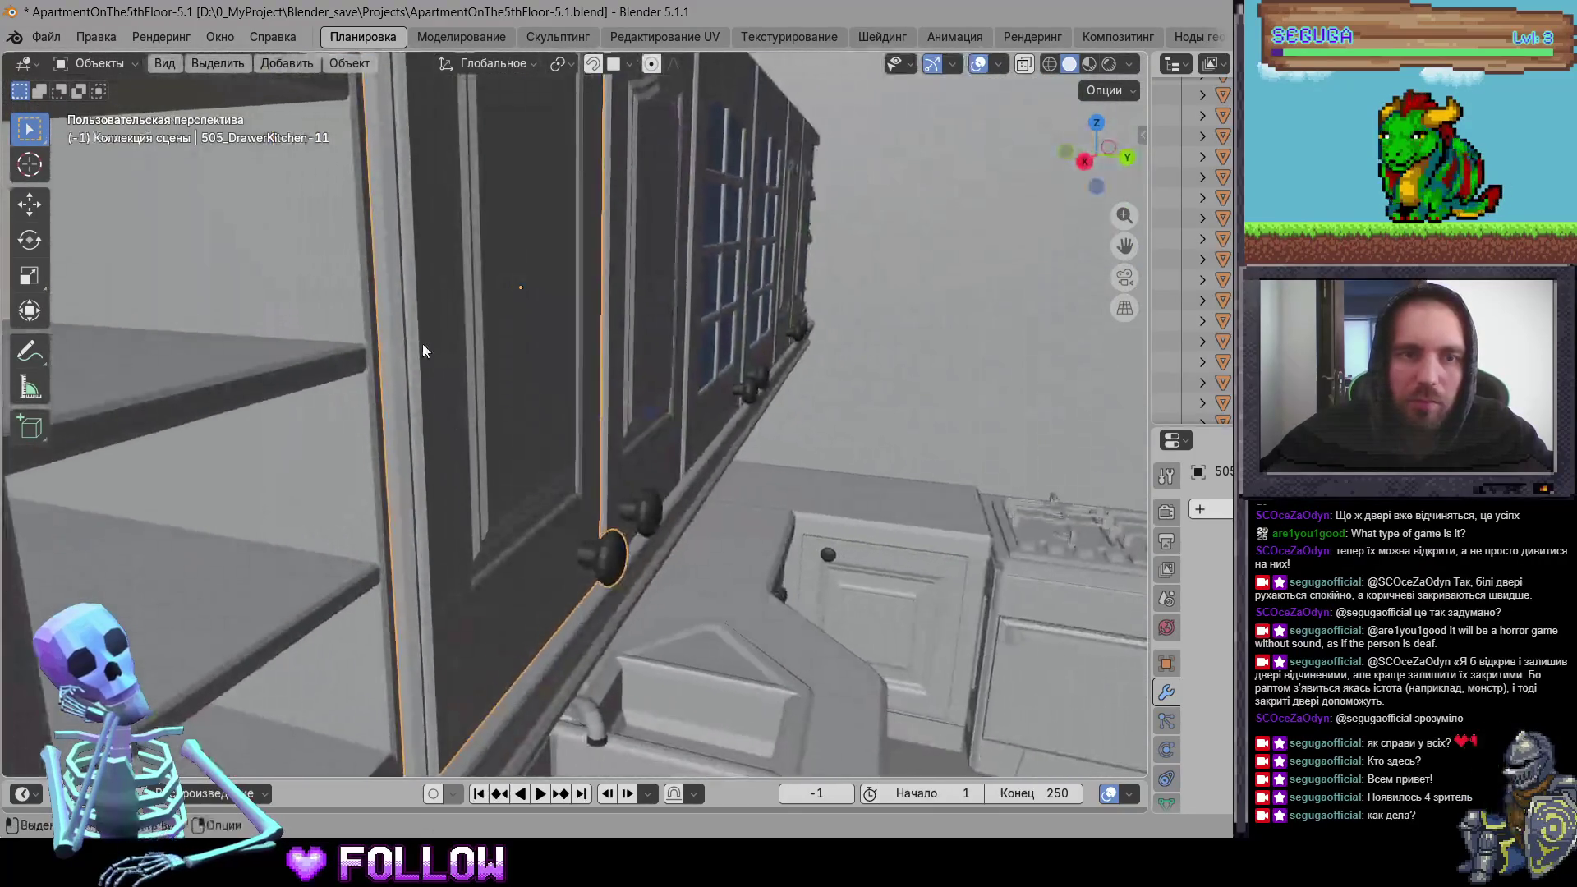
right_click(386, 327)
click(575, 374)
Step: Move the next glass-paned cabinet door's origin to the 3D cursor
mouse_move(575, 374)
middle_down()
mouse_move(617, 375)
mouse_move(410, 384)
mouse_move(481, 434)
middle_up()
click(481, 434)
scroll(466, 339, up, 4)
middle_drag(467, 338, 419, 314)
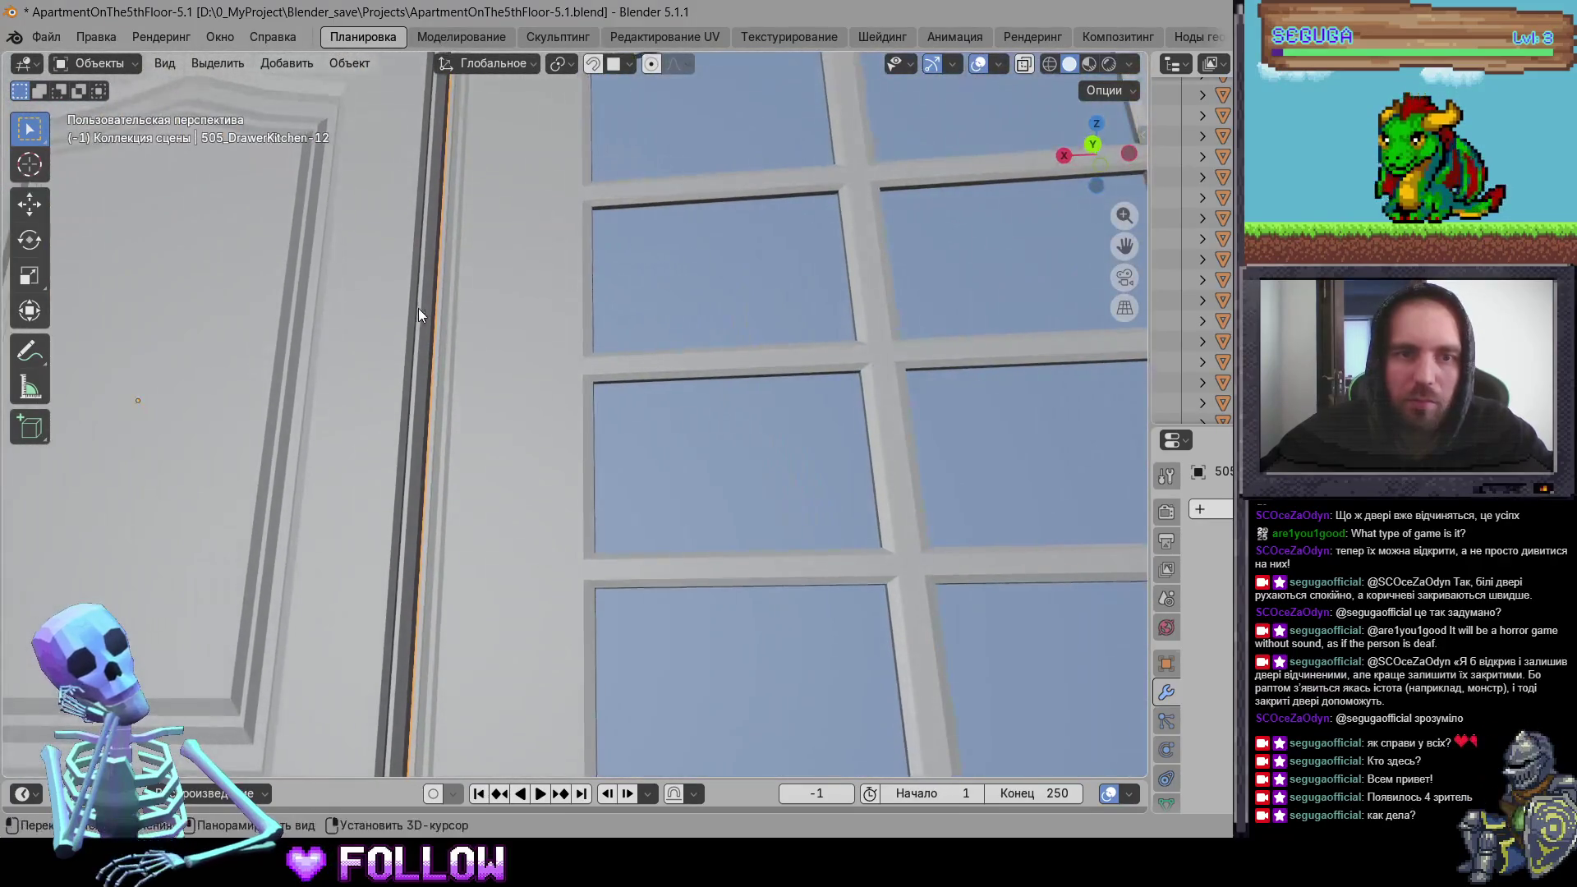
right_click(428, 316)
click(565, 356)
Step: Set the following cabinet door's origin to the 3D cursor
mouse_move(590, 410)
middle_down()
mouse_move(864, 484)
mouse_move(669, 443)
mouse_move(693, 444)
mouse_move(474, 368)
middle_up()
right_click(504, 351)
mouse_move(525, 353)
click(698, 399)
Step: Move cabinet door 505_DrawerKitchen-14's origin to the 3D cursor
scroll(865, 485, down, 6)
shift+click(475, 368)
scroll(506, 367, up, 5)
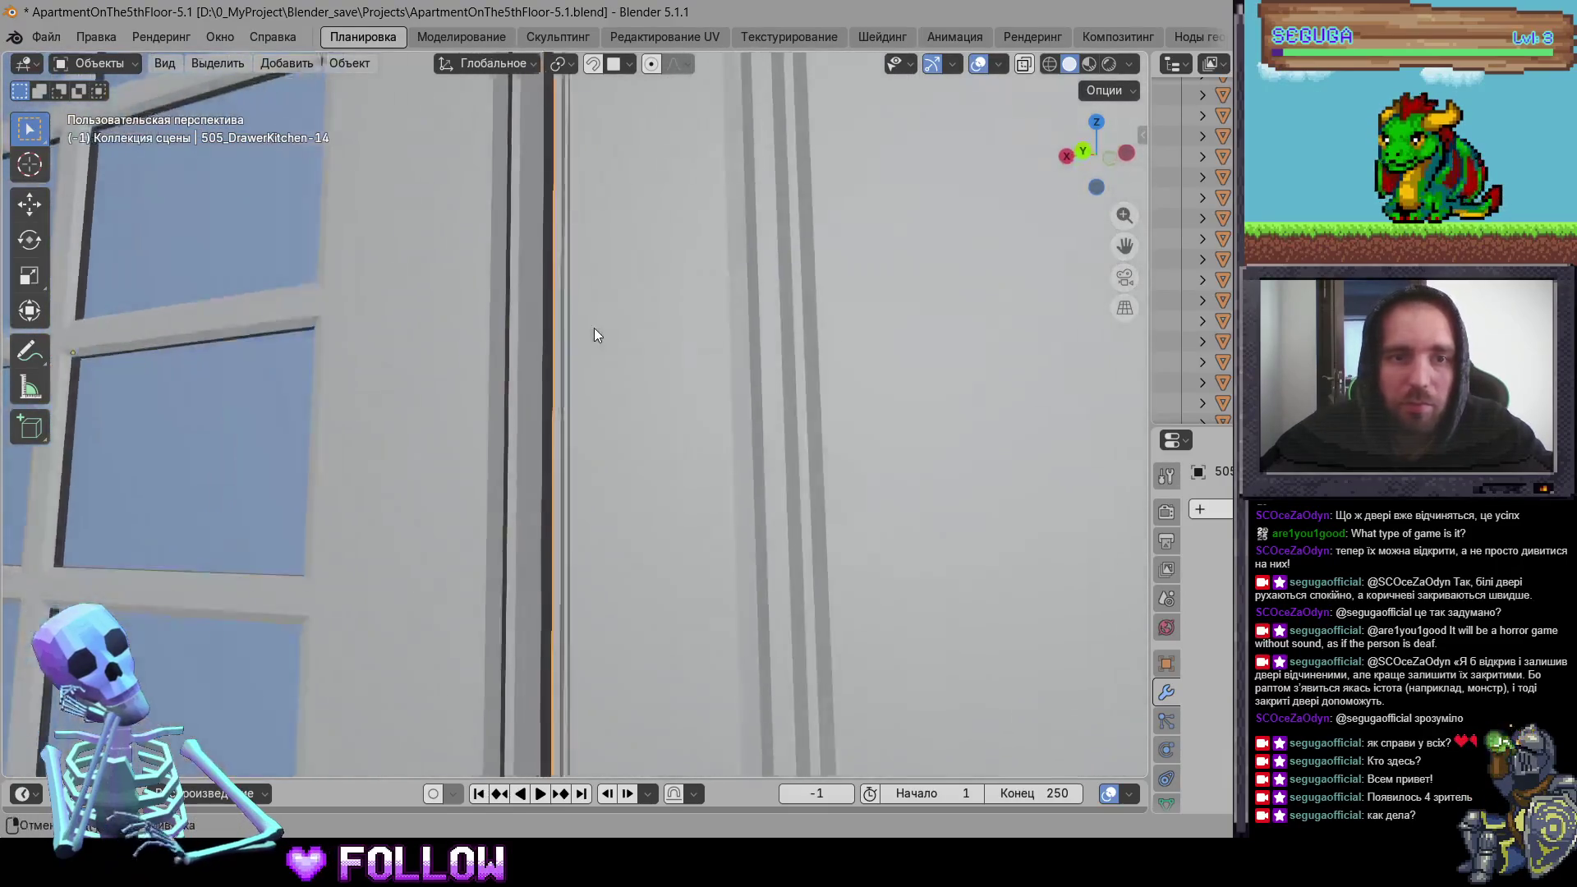
shift+click(554, 271)
right_click(554, 271)
mouse_move(553, 271)
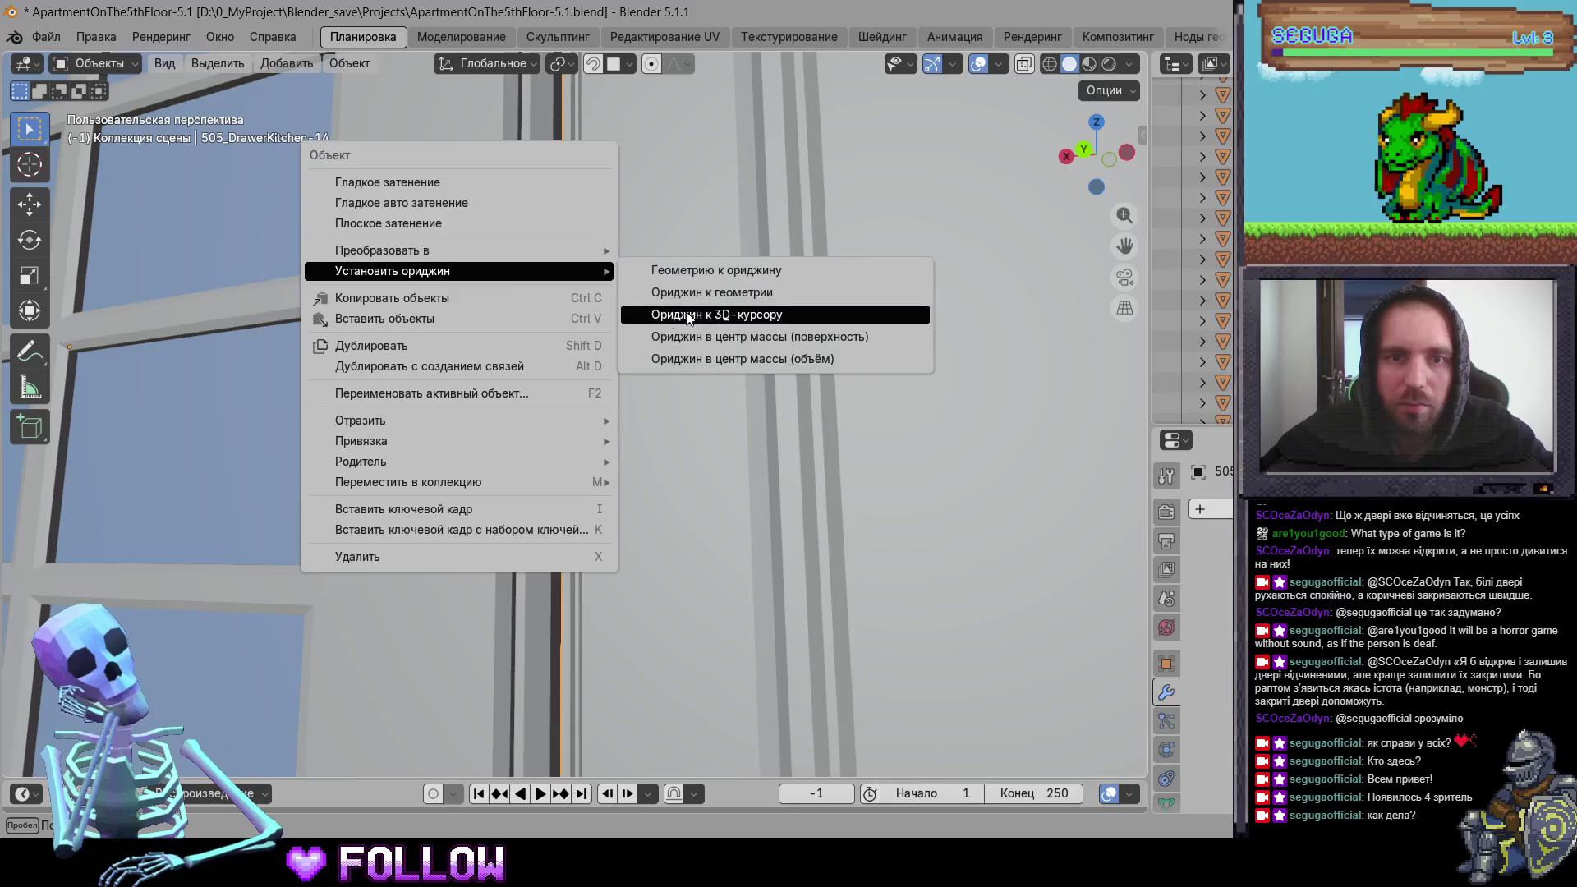
click(723, 314)
Step: Set cabinet door 505_DrawerKitchen-15's origin to the 3D cursor
scroll(652, 424, down, 5)
mouse_move(653, 424)
middle_down()
mouse_move(925, 422)
mouse_move(706, 420)
mouse_move(505, 366)
middle_up()
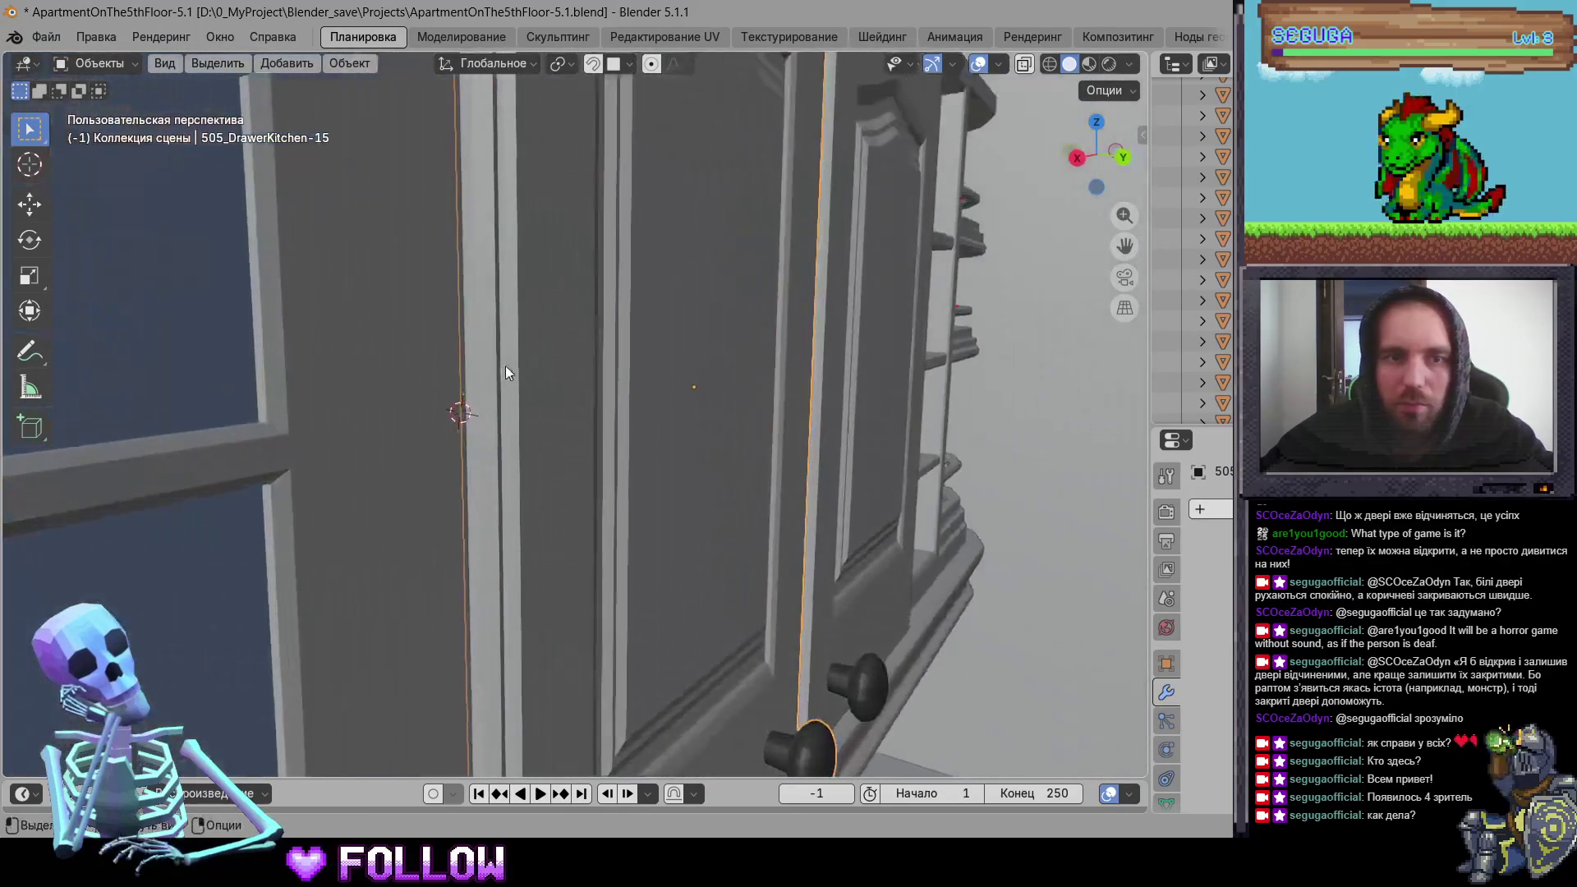
right_click(472, 314)
mouse_move(510, 316)
click(641, 360)
Step: Move cabinet door 505_DrawerKitchen-16's origin to the 3D cursor
mouse_move(801, 392)
middle_down()
mouse_move(251, 434)
mouse_move(713, 381)
mouse_move(437, 298)
middle_up()
scroll(713, 382, down, 3)
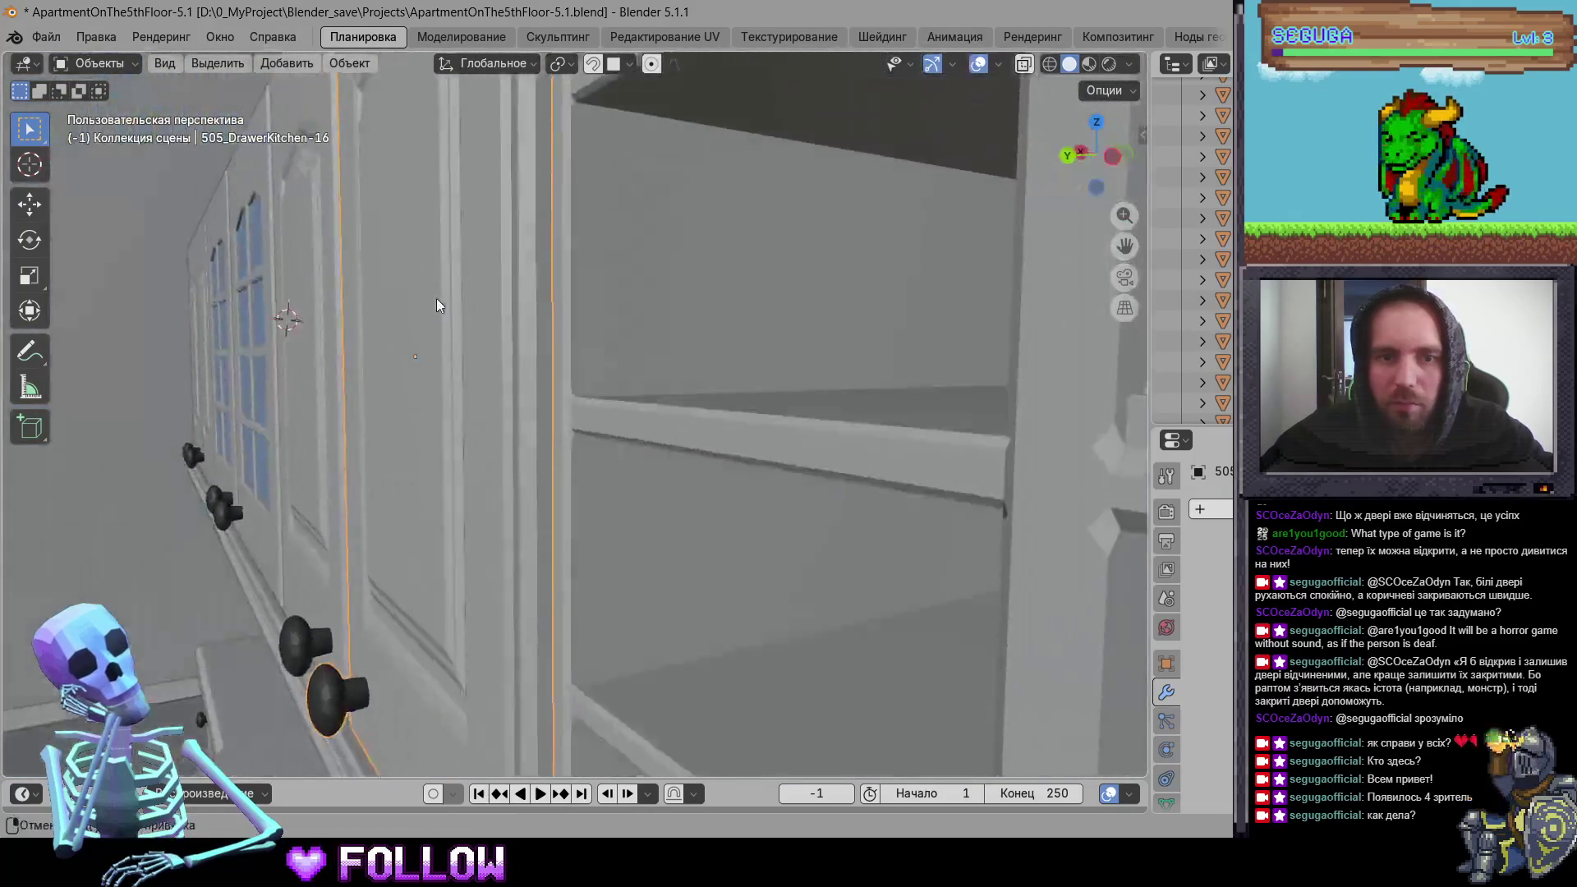
click(536, 311)
right_click(536, 311)
mouse_move(546, 317)
click(743, 352)
Step: Select 505_KitchenTopShelf and enter Edit Mode
mouse_move(743, 352)
middle_down()
mouse_move(547, 481)
mouse_move(554, 432)
middle_up()
scroll(553, 432, down, 3)
mouse_move(600, 485)
middle_down()
mouse_move(498, 543)
mouse_move(539, 535)
middle_up()
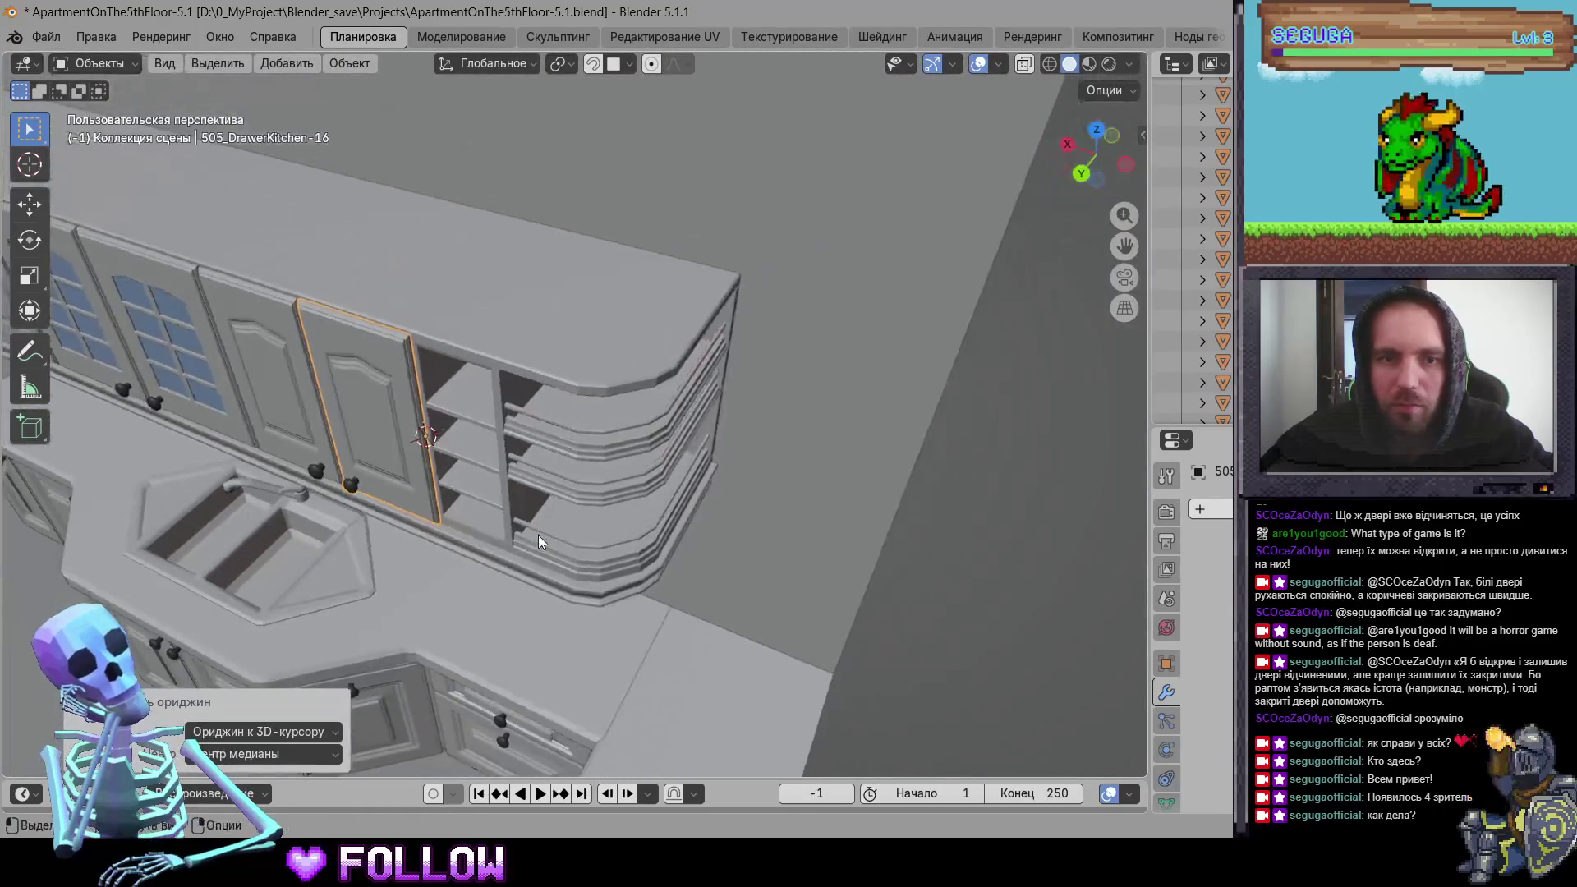
scroll(565, 524, up, 3)
click(565, 524)
key(Tab)
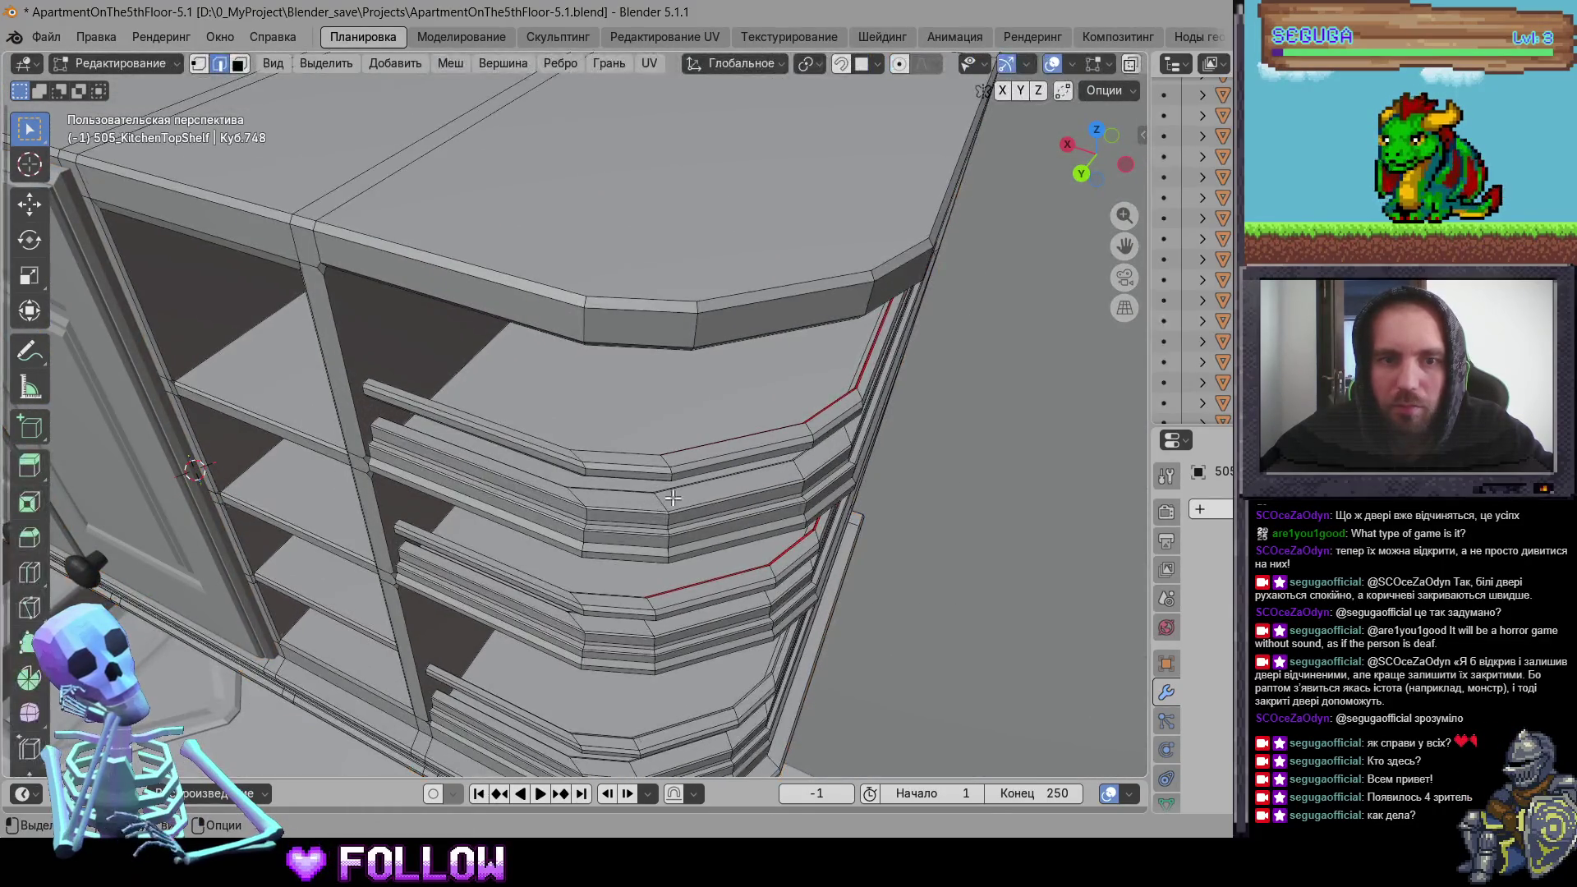
Step: Frame the shelf geometry and view its red-marked edges from the side, below and above
key(ctrl+KP_3)
key(KP_Decimal)
scroll(597, 491, down, 5)
mouse_move(596, 491)
middle_down()
mouse_move(580, 424)
mouse_move(487, 525)
mouse_move(461, 257)
middle_up()
scroll(534, 468, up, 3)
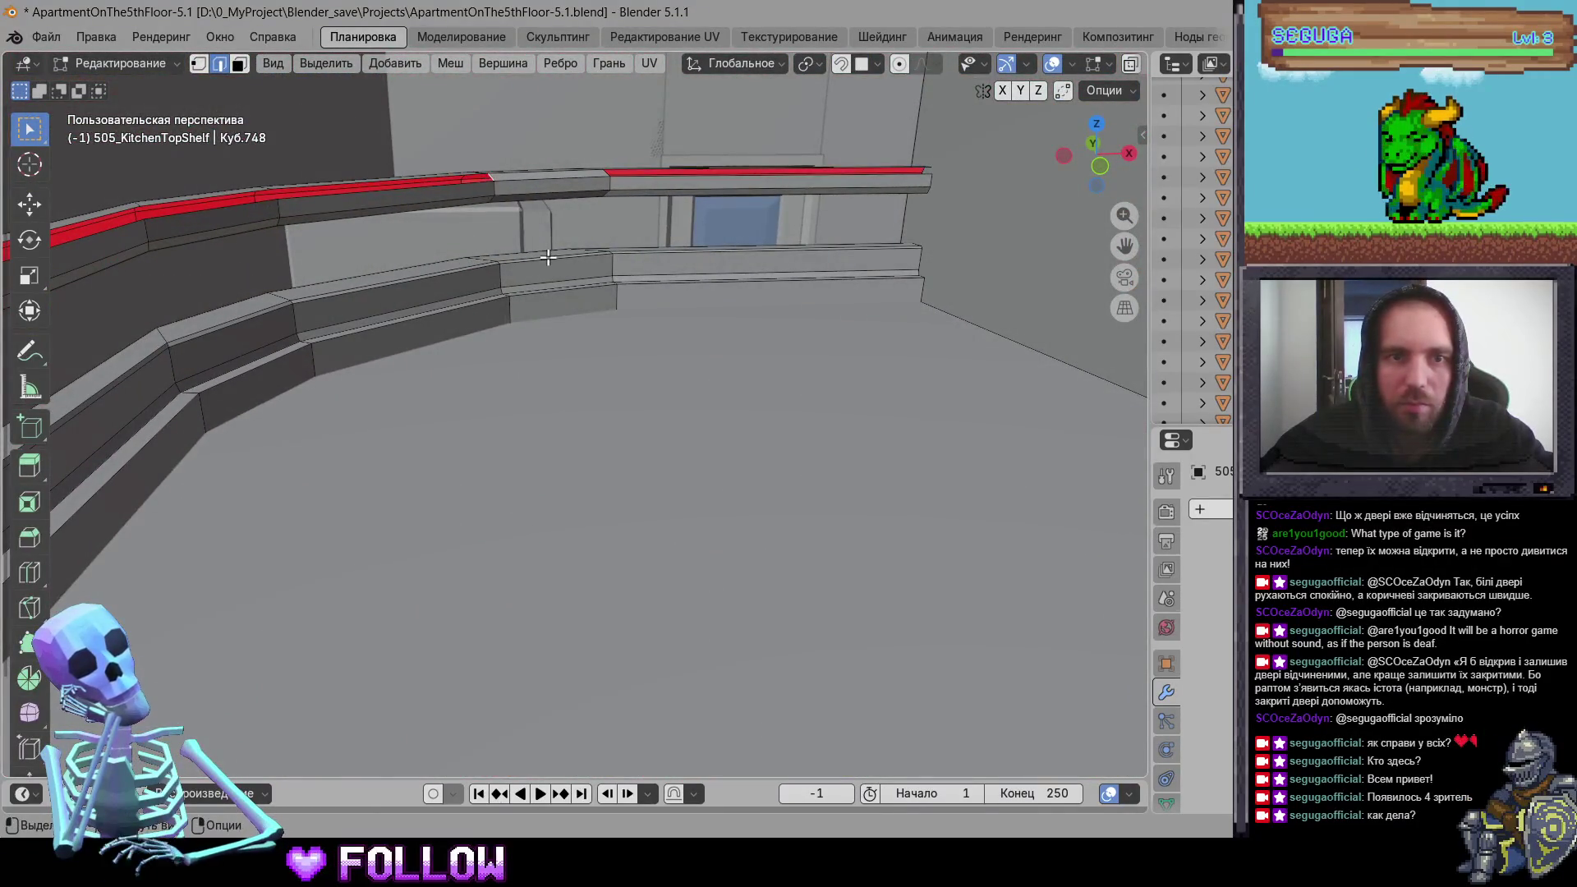
mouse_move(571, 233)
middle_down()
mouse_move(546, 345)
mouse_move(281, 337)
mouse_move(700, 373)
mouse_move(504, 224)
middle_up()
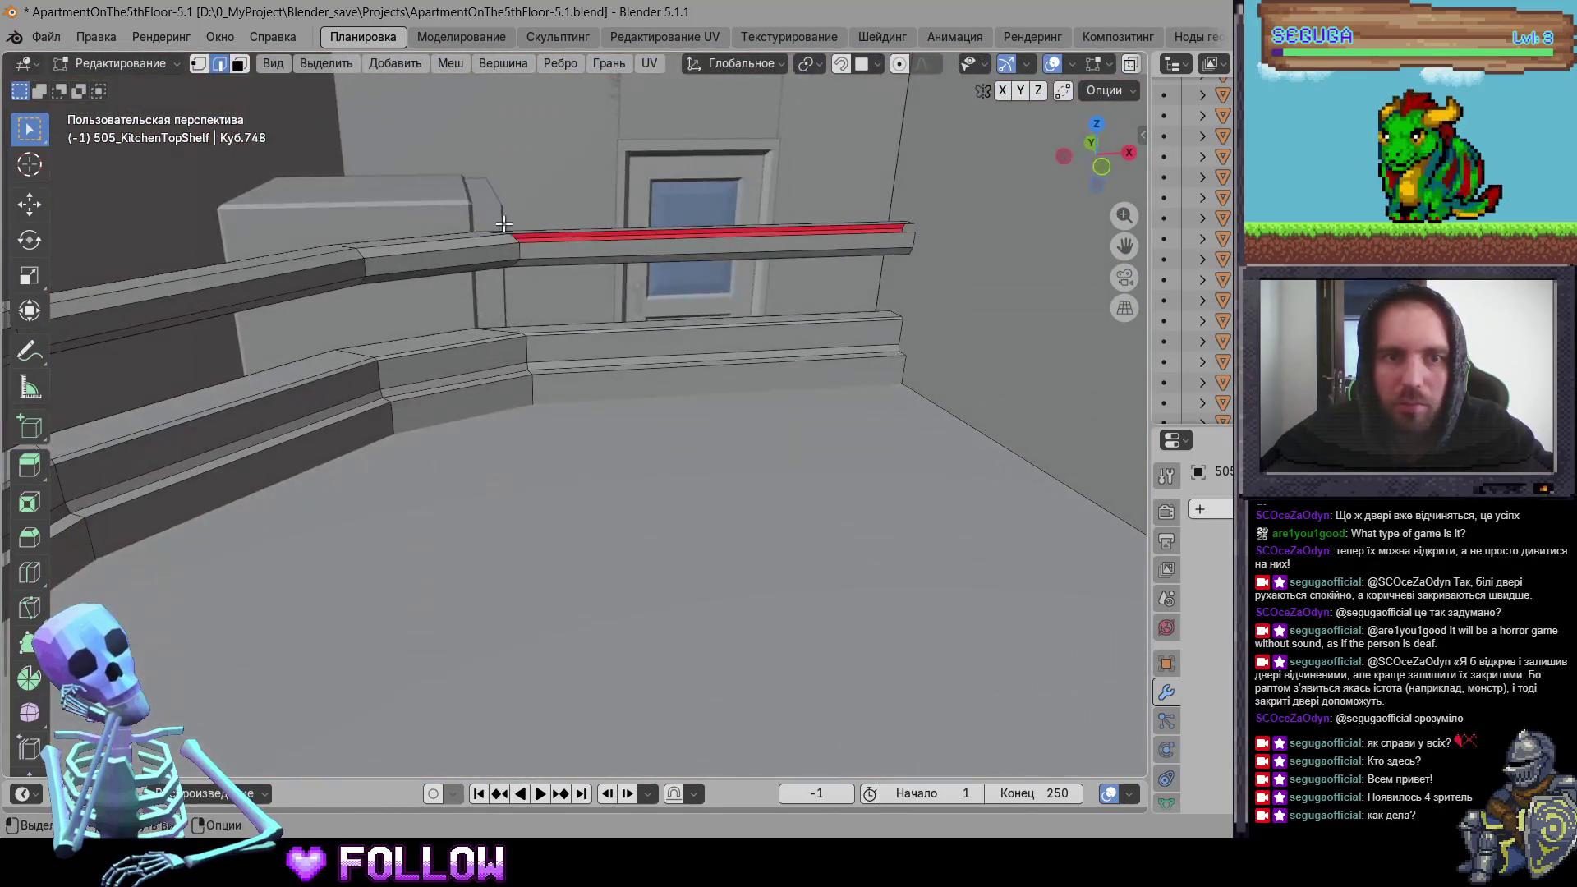
mouse_move(563, 436)
middle_down()
mouse_move(608, 475)
mouse_move(530, 713)
middle_up()
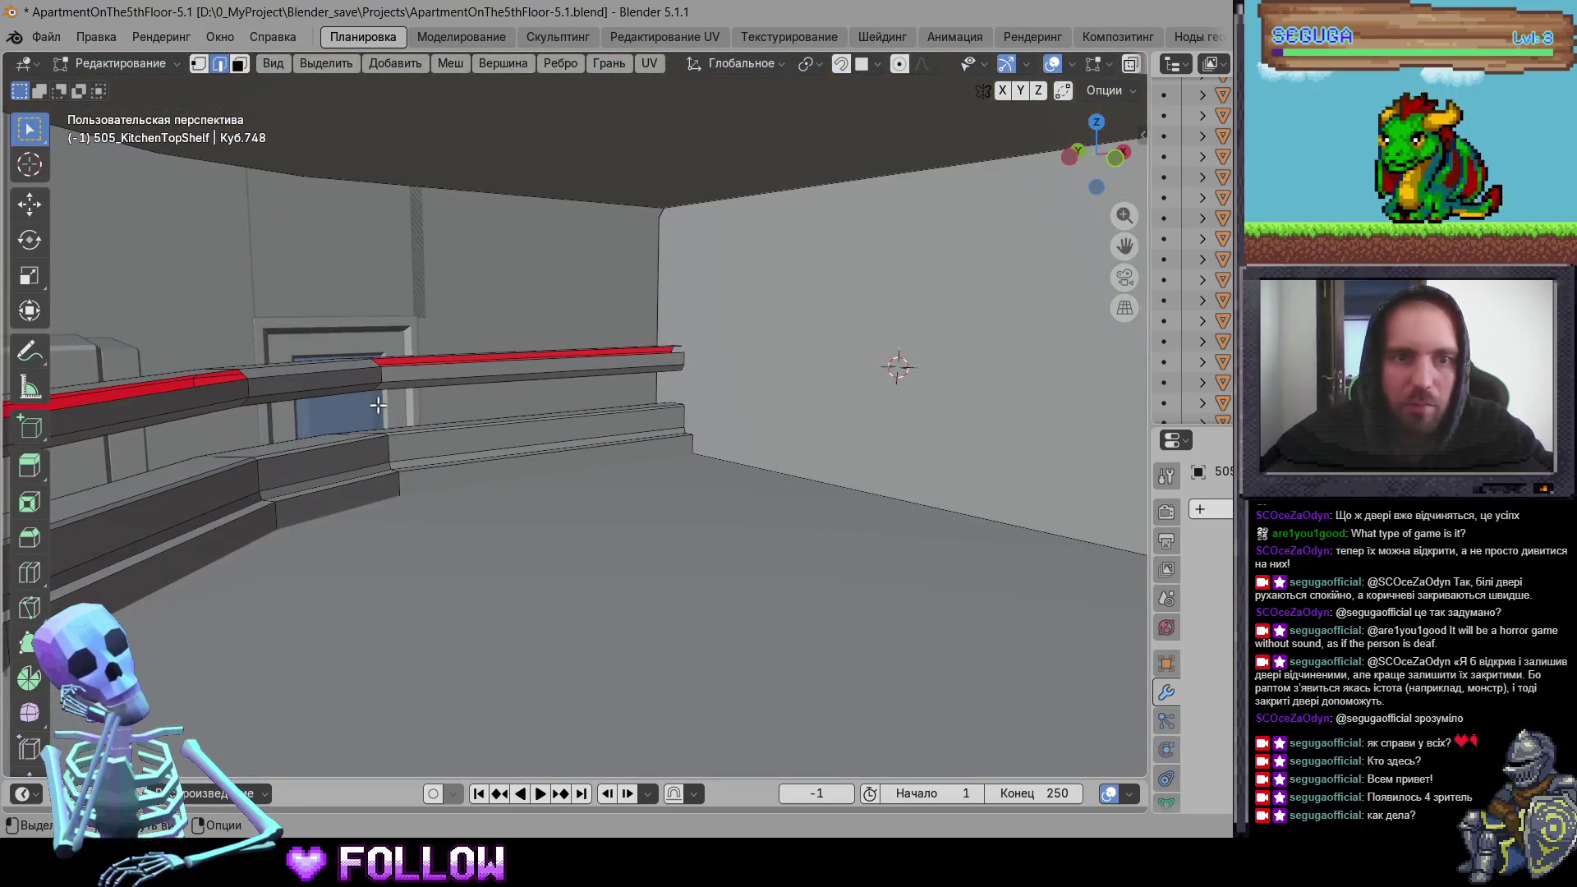
middle_drag(619, 479, 513, 297)
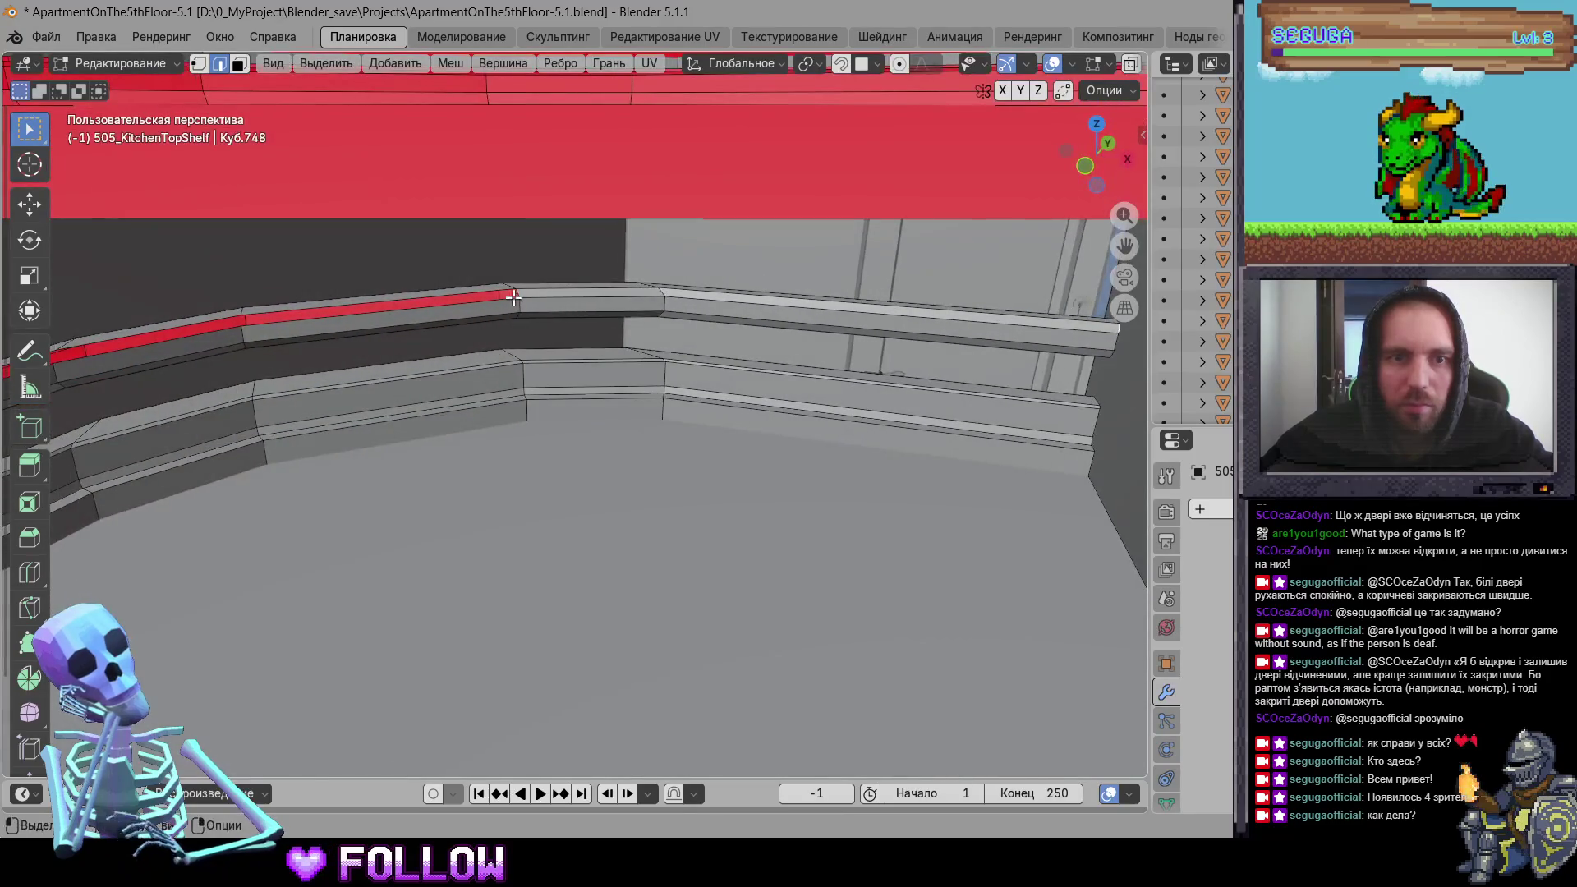
mouse_move(642, 414)
middle_down()
mouse_move(489, 469)
mouse_move(597, 585)
middle_up()
scroll(598, 608, down, 5)
scroll(598, 624, up, 4)
scroll(600, 640, down, 5)
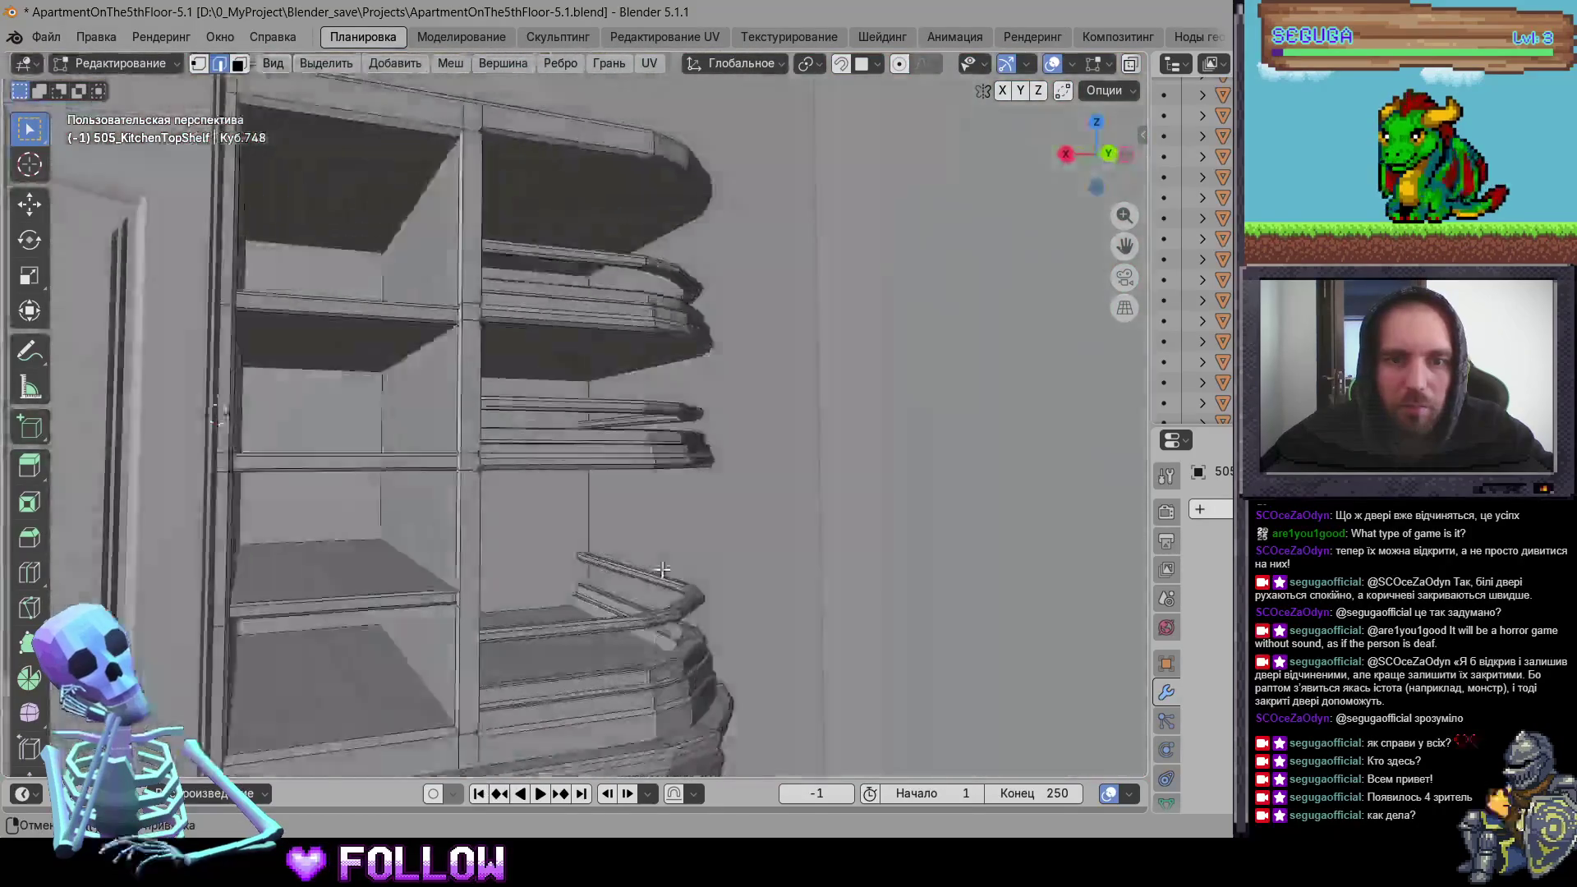
scroll(600, 649, down, 3)
scroll(533, 534, up, 8)
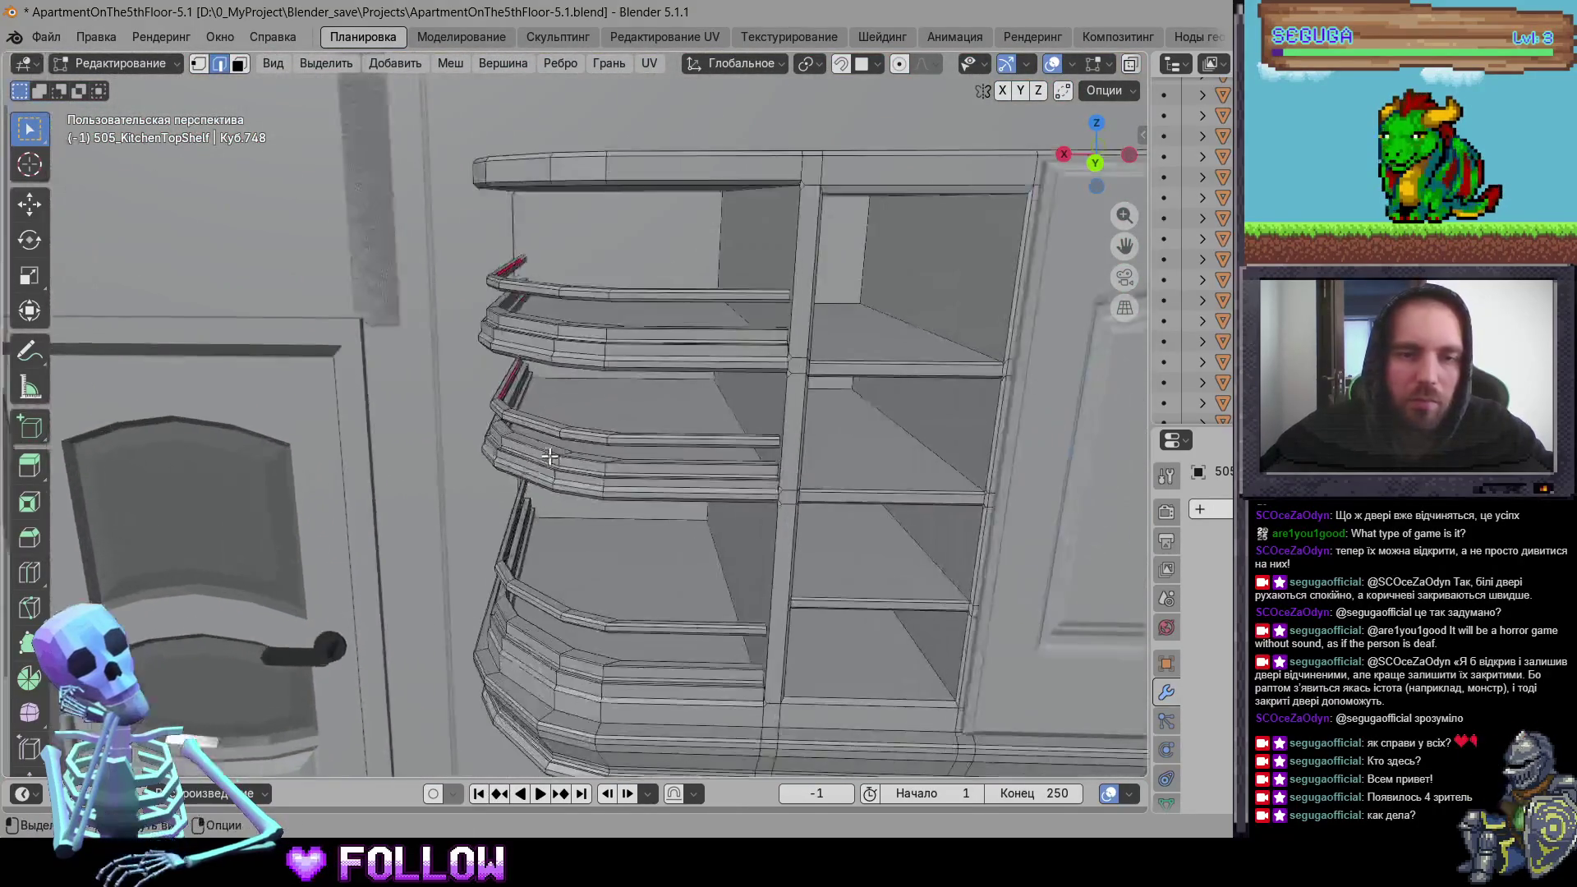
Step: Examine the top shelf's red edges up close along the cabinet
middle_drag(493, 493, 465, 473)
scroll(465, 473, down, 6)
scroll(397, 545, up, 6)
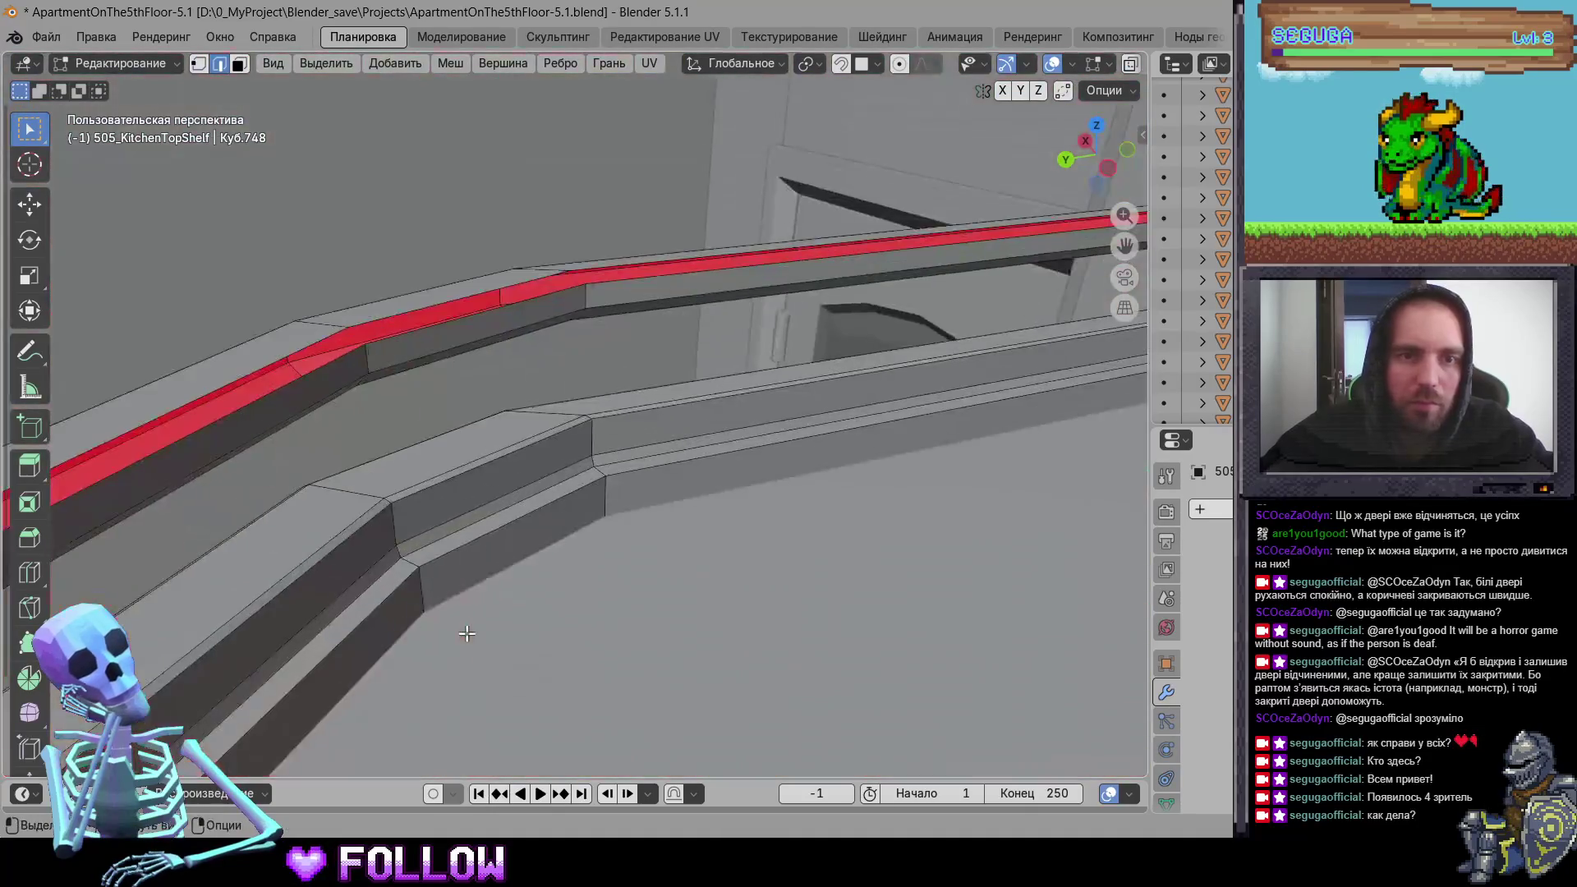
middle_drag(460, 637, 340, 540)
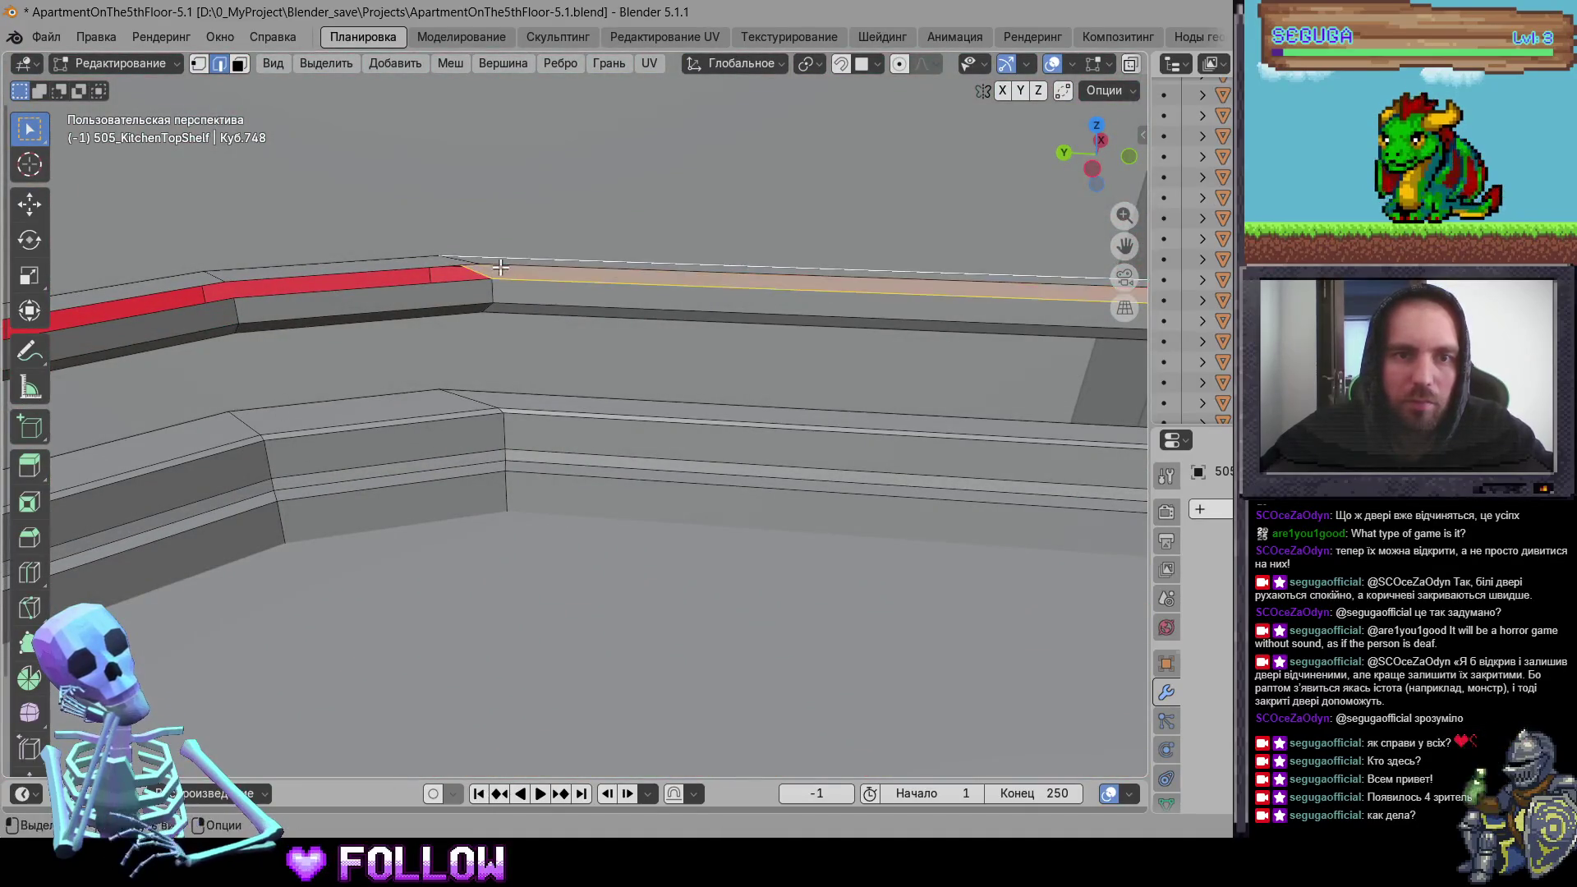
scroll(500, 268, down, 3)
mouse_move(500, 267)
middle_down()
mouse_move(493, 295)
mouse_move(451, 312)
middle_up()
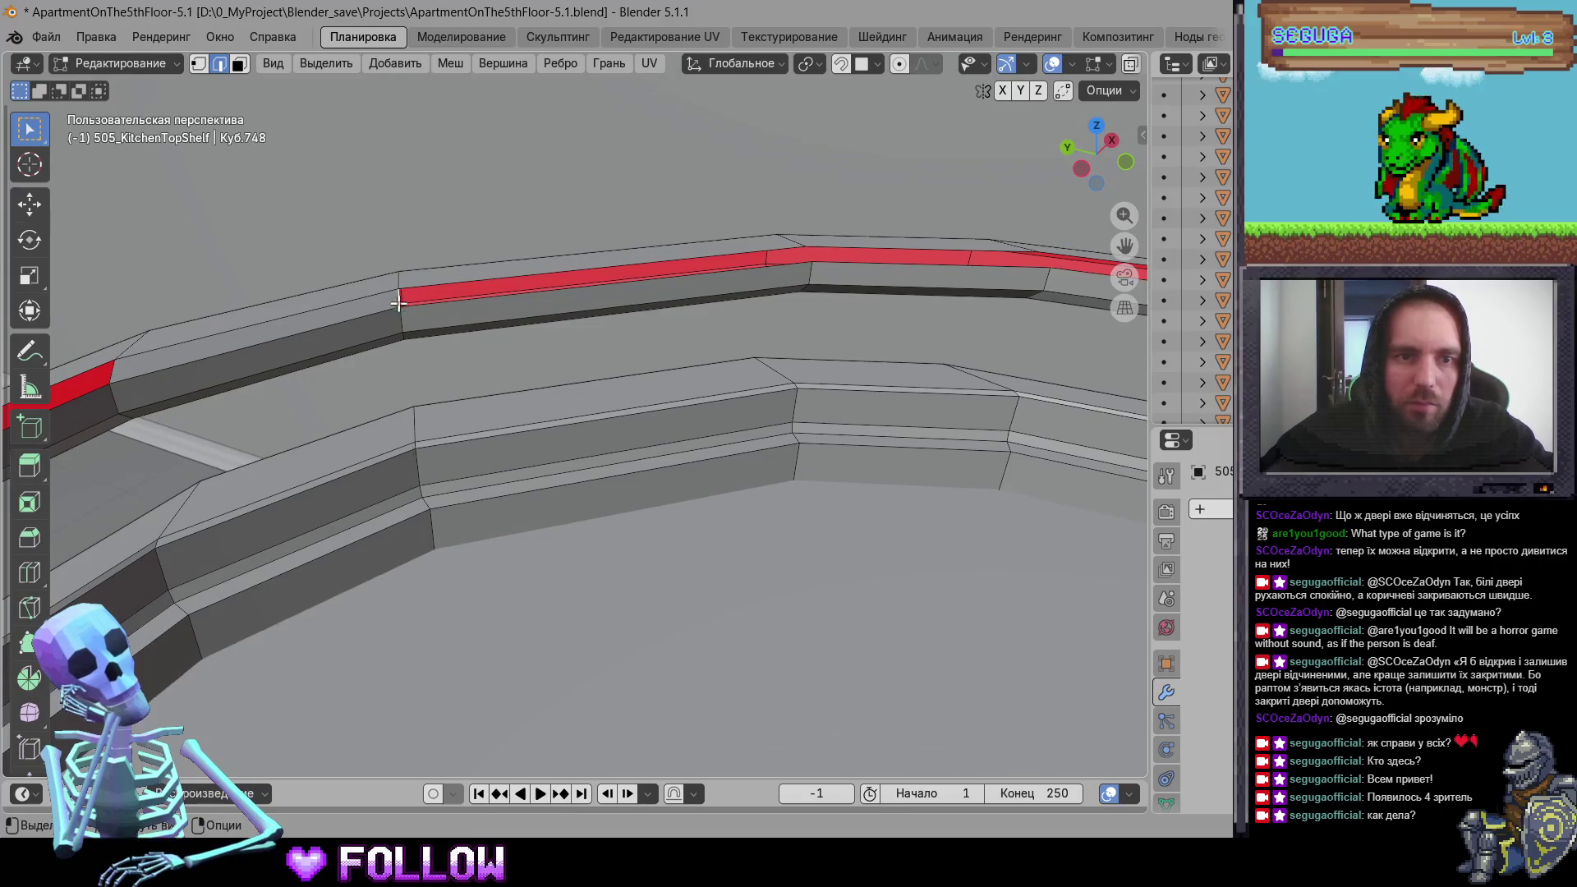
scroll(669, 434, down, 5)
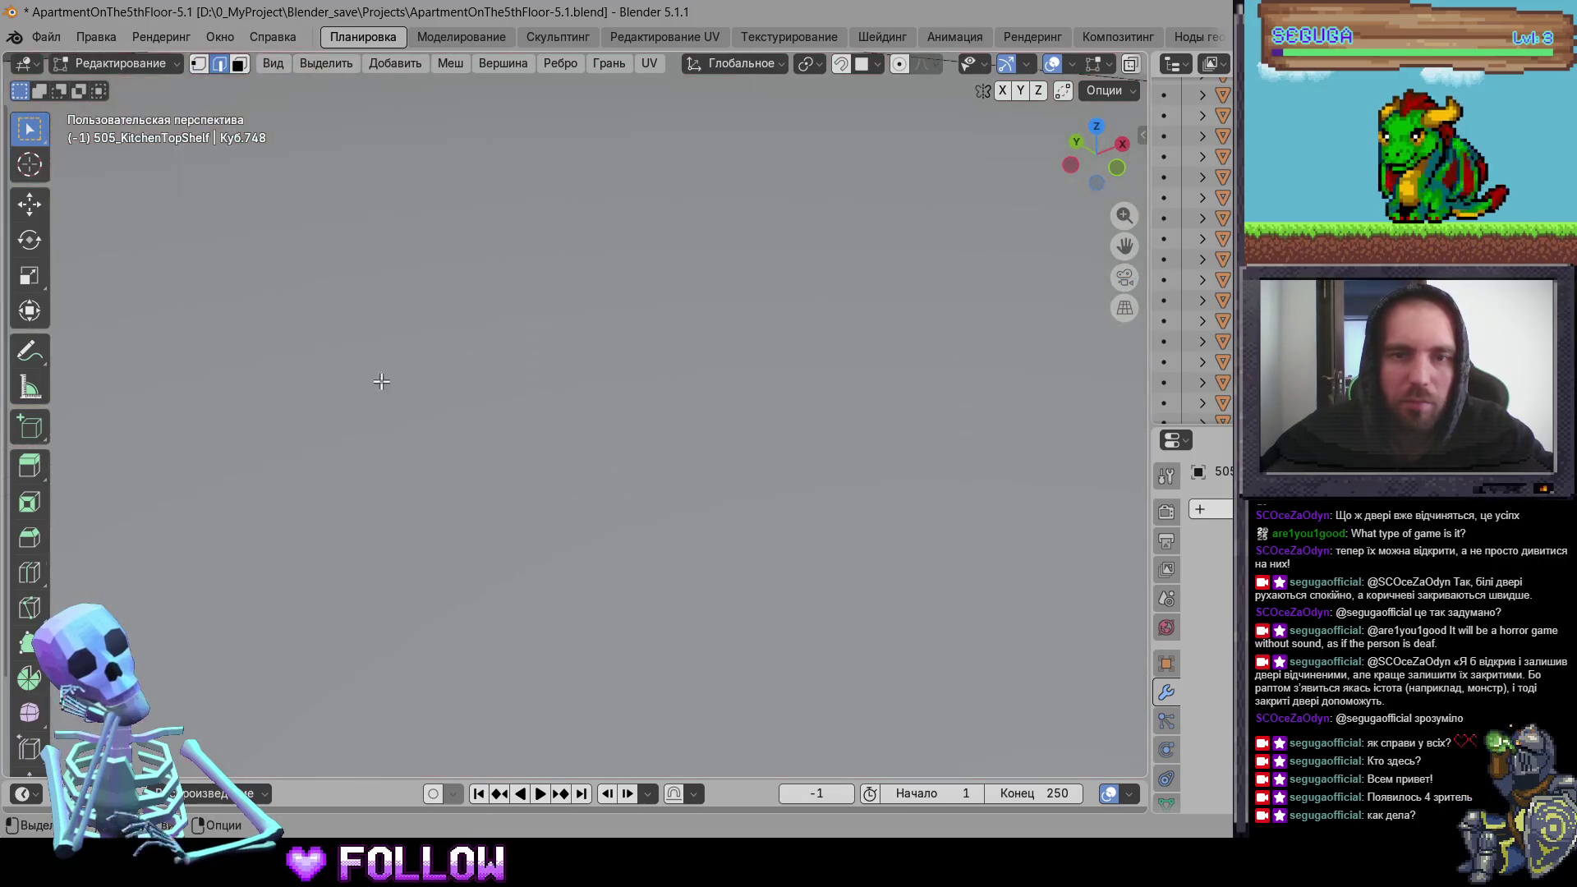
scroll(493, 394, up, 5)
mouse_move(526, 410)
middle_down()
mouse_move(476, 397)
mouse_move(528, 352)
mouse_move(596, 340)
middle_up()
scroll(476, 398, up, 5)
scroll(528, 440, down, 4)
scroll(688, 411, up, 5)
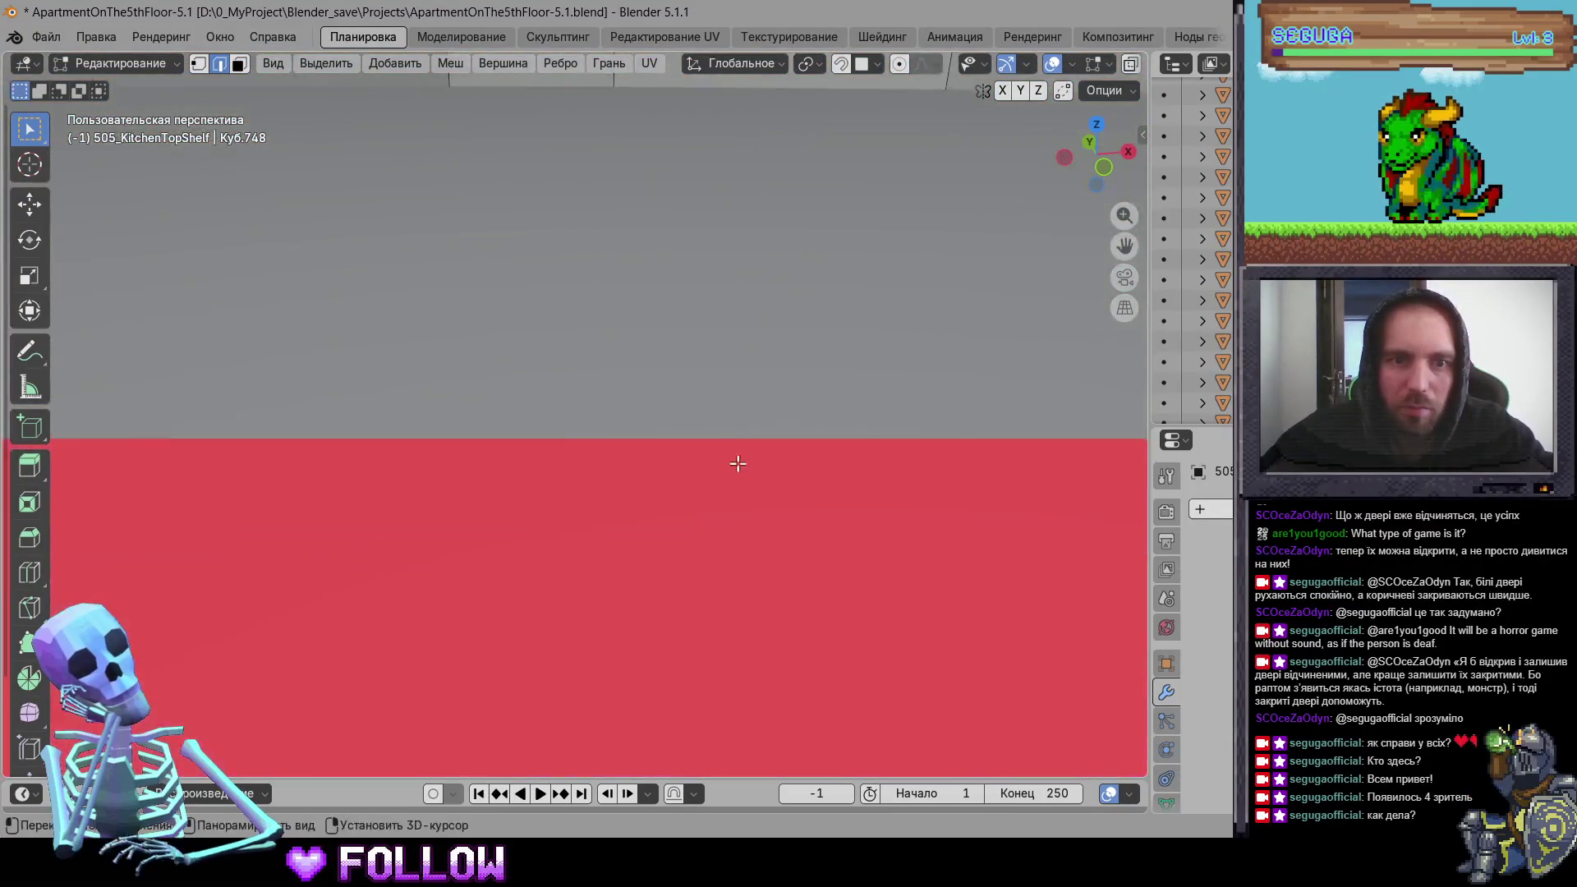
scroll(705, 438, down, 4)
shift+middle_drag(705, 439, 589, 181)
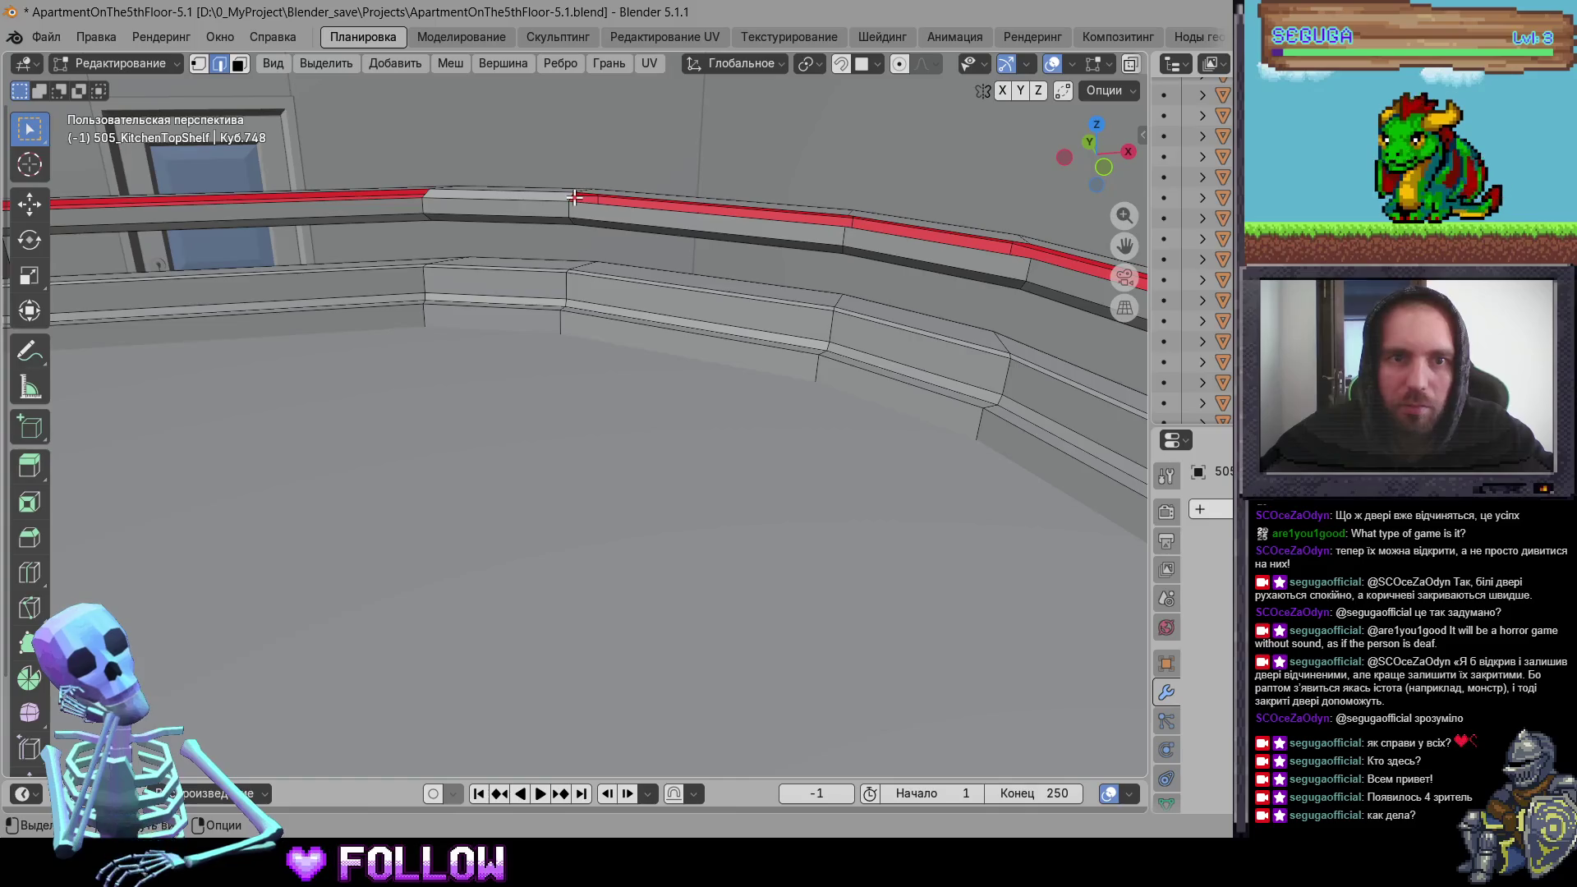
scroll(661, 342, down, 3)
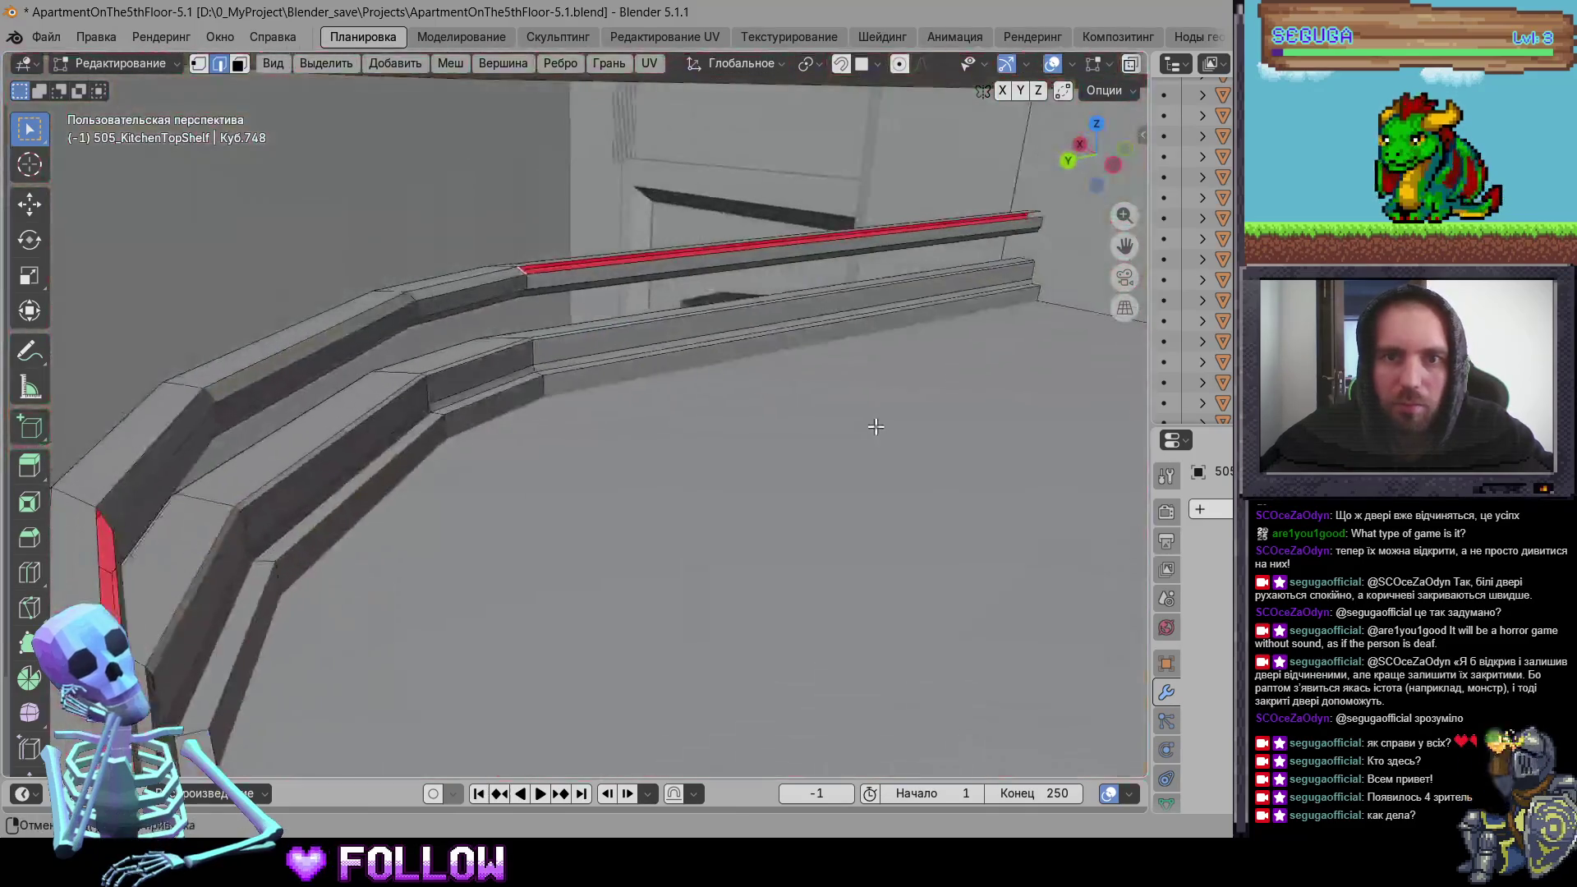
scroll(563, 433, up, 6)
scroll(664, 347, down, 5)
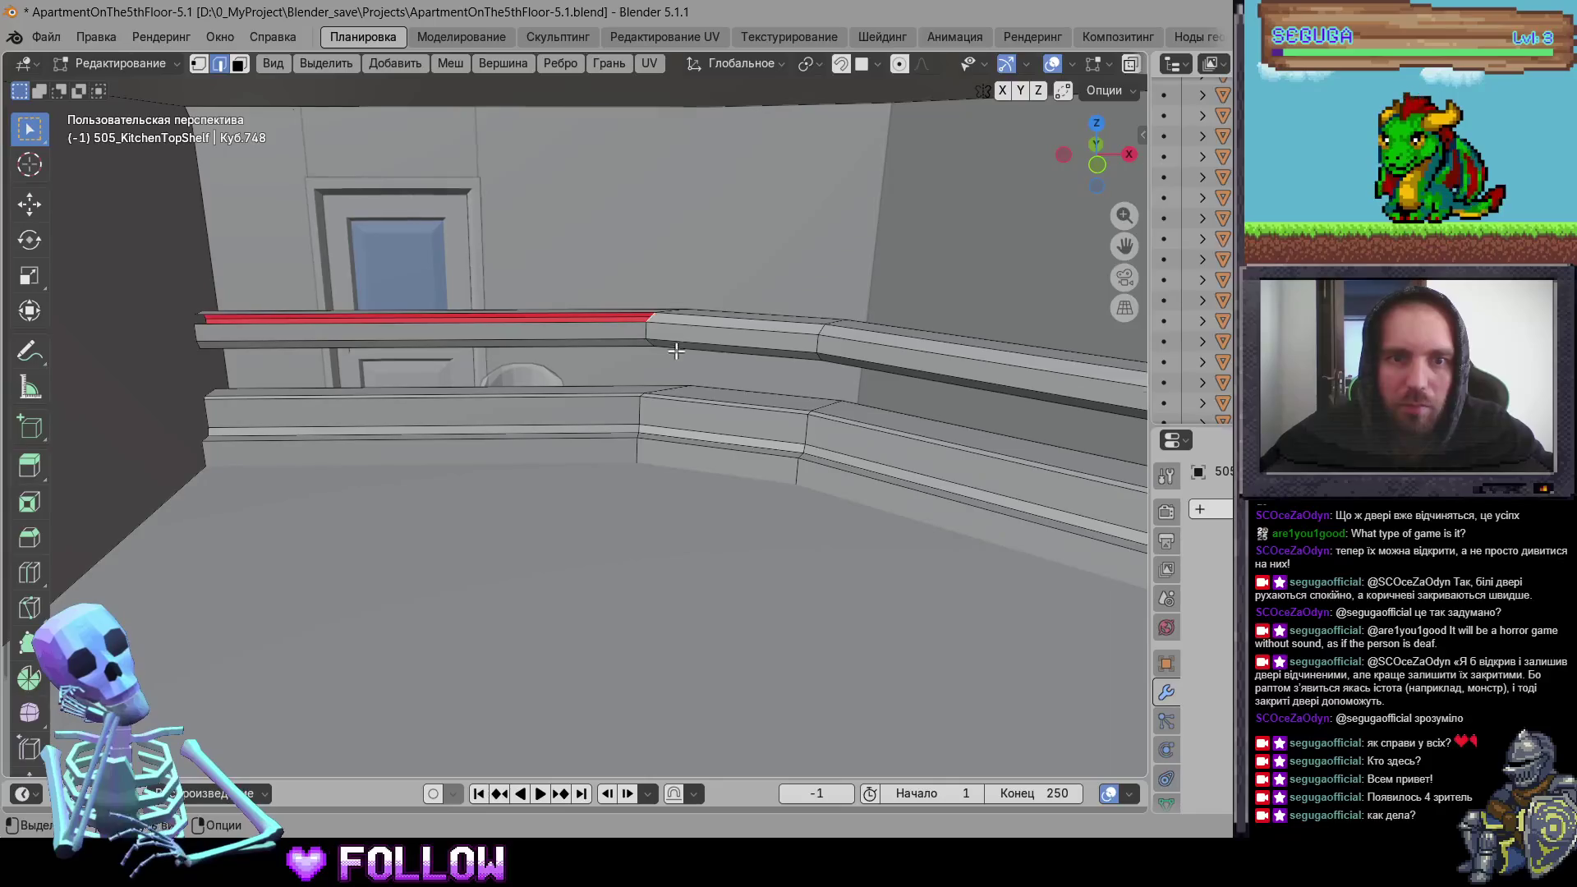
Step: Return to Object Mode and select the lower drawer, then upper door 505_DrawerKitchen-16
mouse_move(857, 390)
middle_down()
mouse_move(574, 461)
mouse_move(531, 535)
mouse_move(420, 295)
mouse_move(649, 425)
middle_up()
key(Tab)
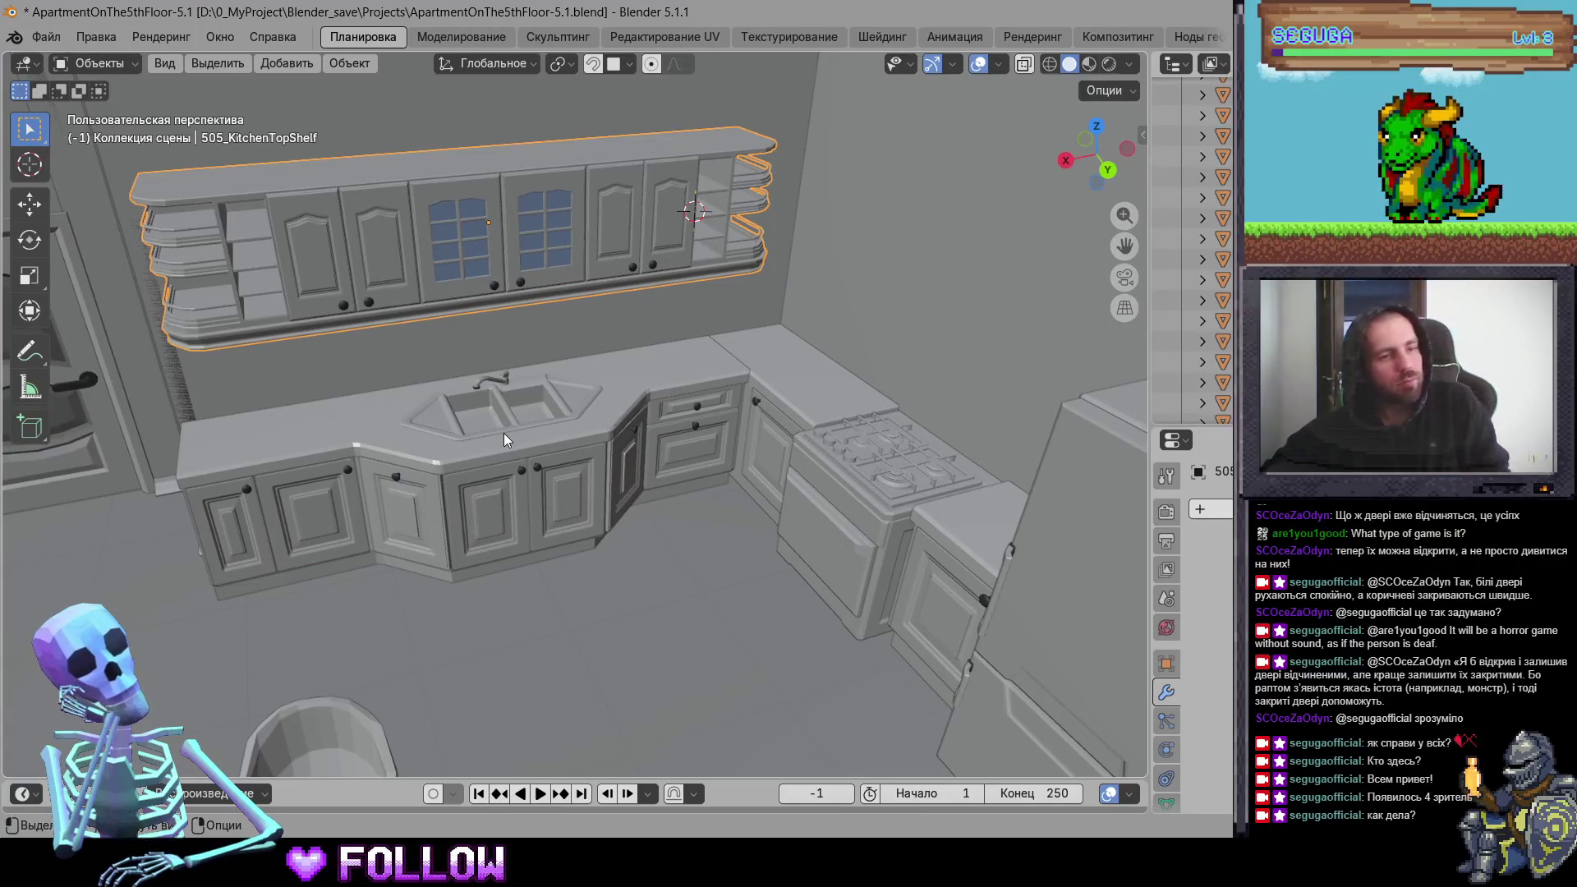
click(668, 460)
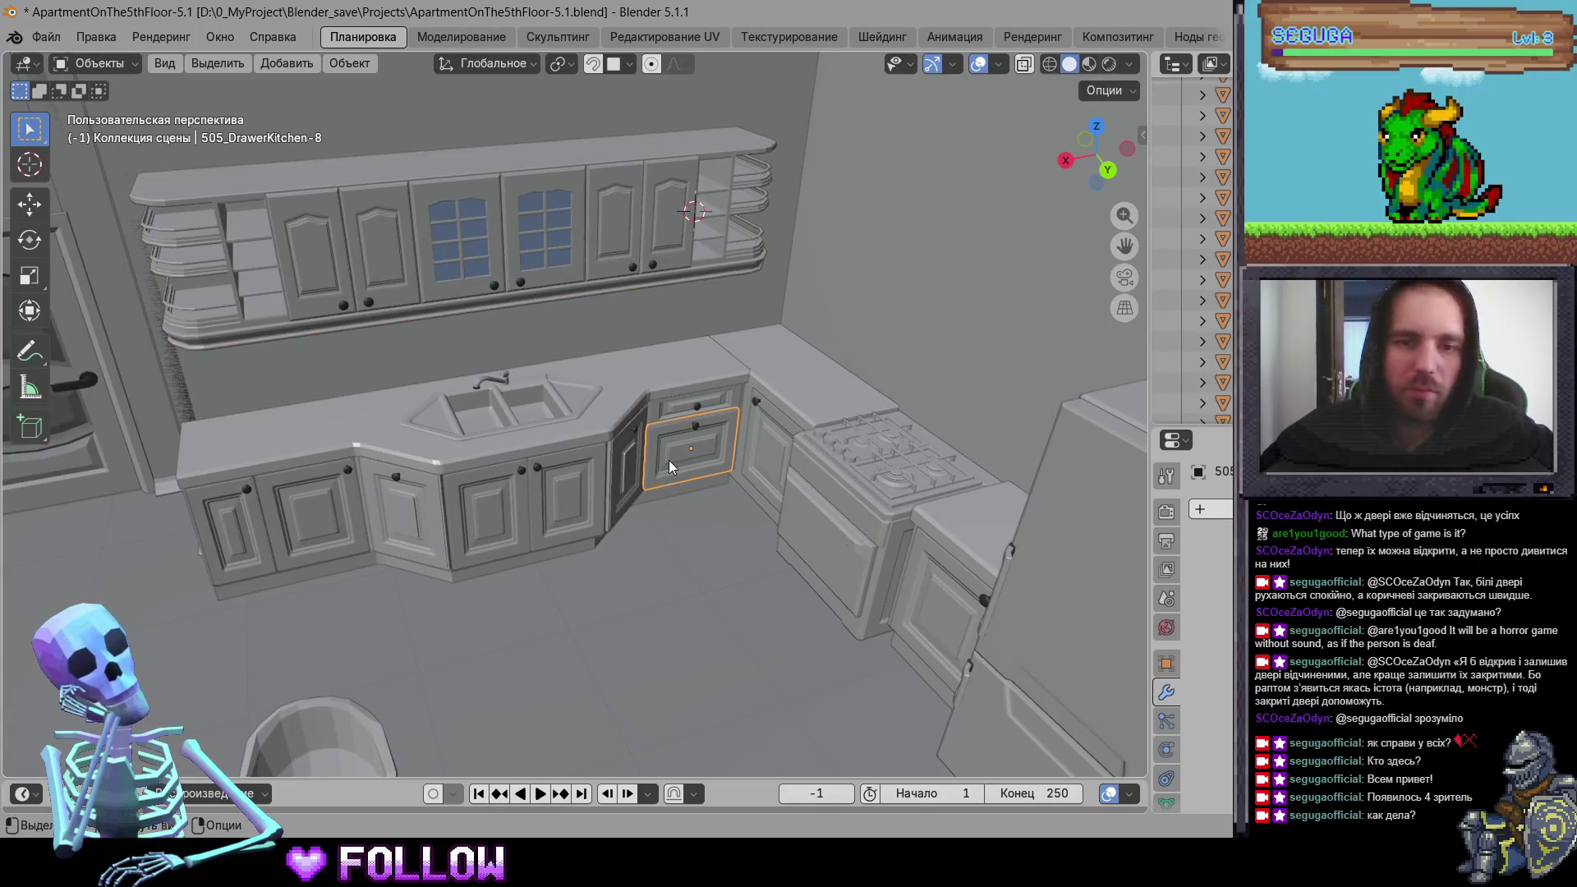
click(655, 264)
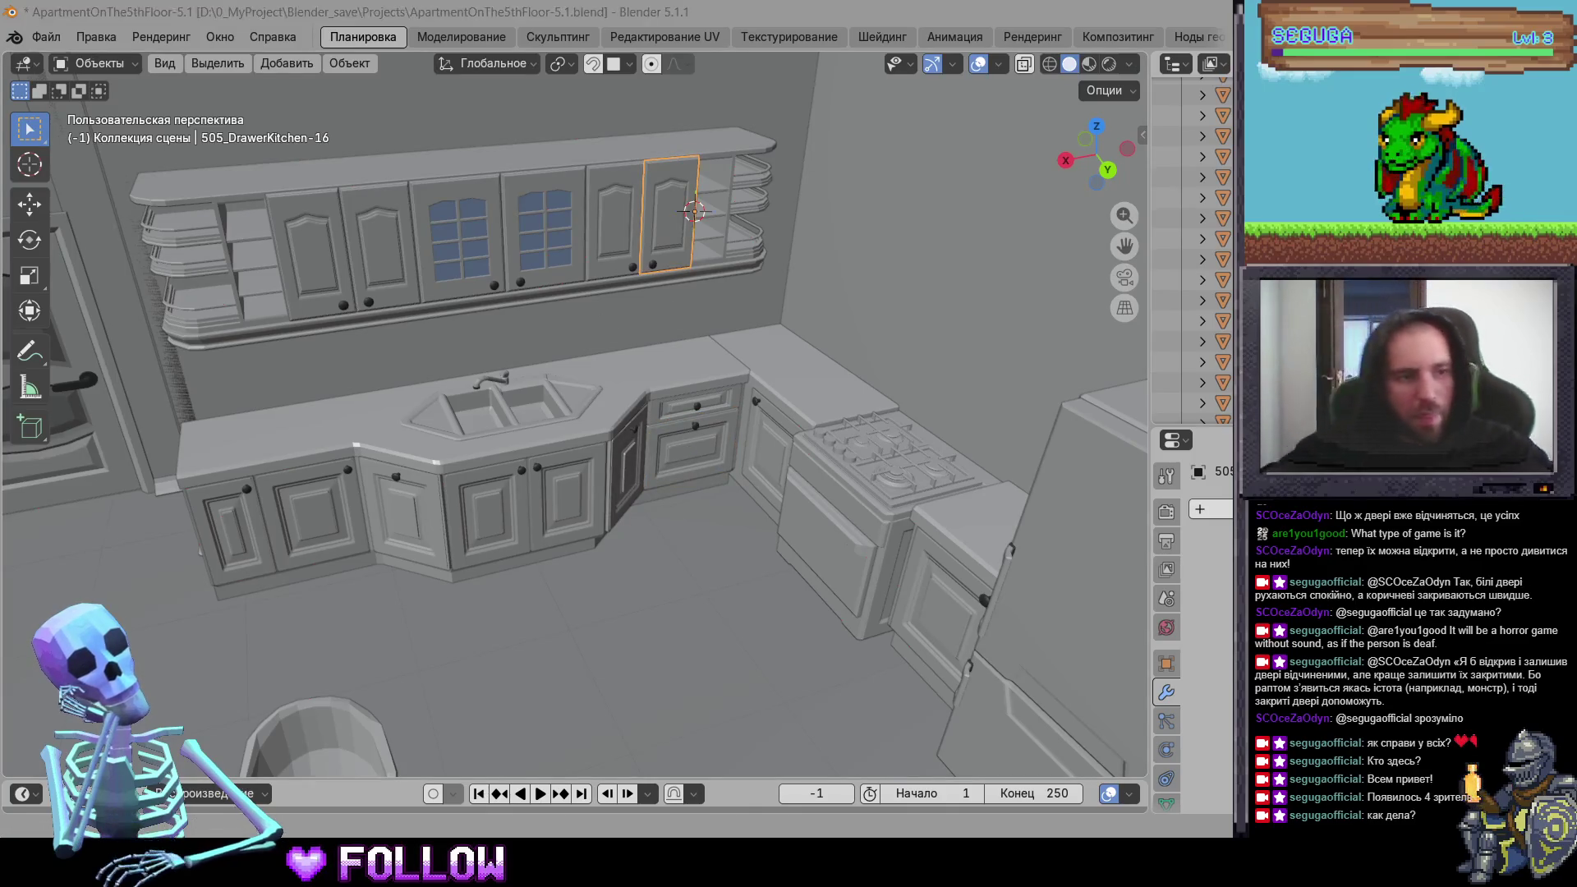
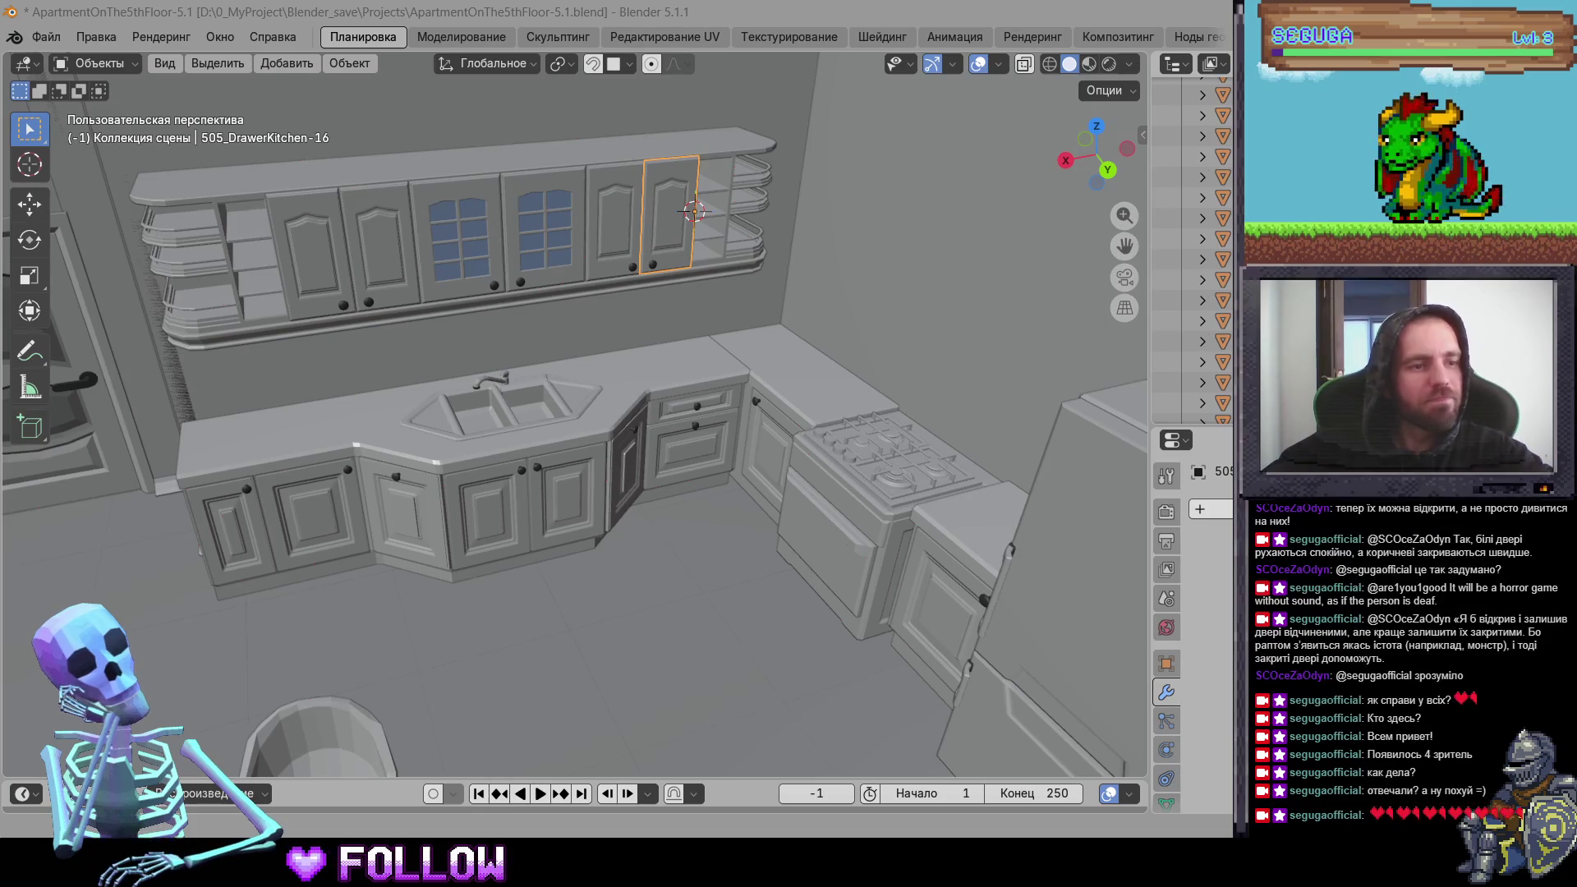
Step: Move the upper and lower fridge doors' origins to their hinges
mouse_move(694, 563)
middle_down()
mouse_move(735, 508)
mouse_move(953, 528)
mouse_move(554, 375)
mouse_move(489, 402)
mouse_move(722, 422)
mouse_move(670, 391)
mouse_move(570, 390)
mouse_move(649, 436)
mouse_move(609, 396)
middle_up()
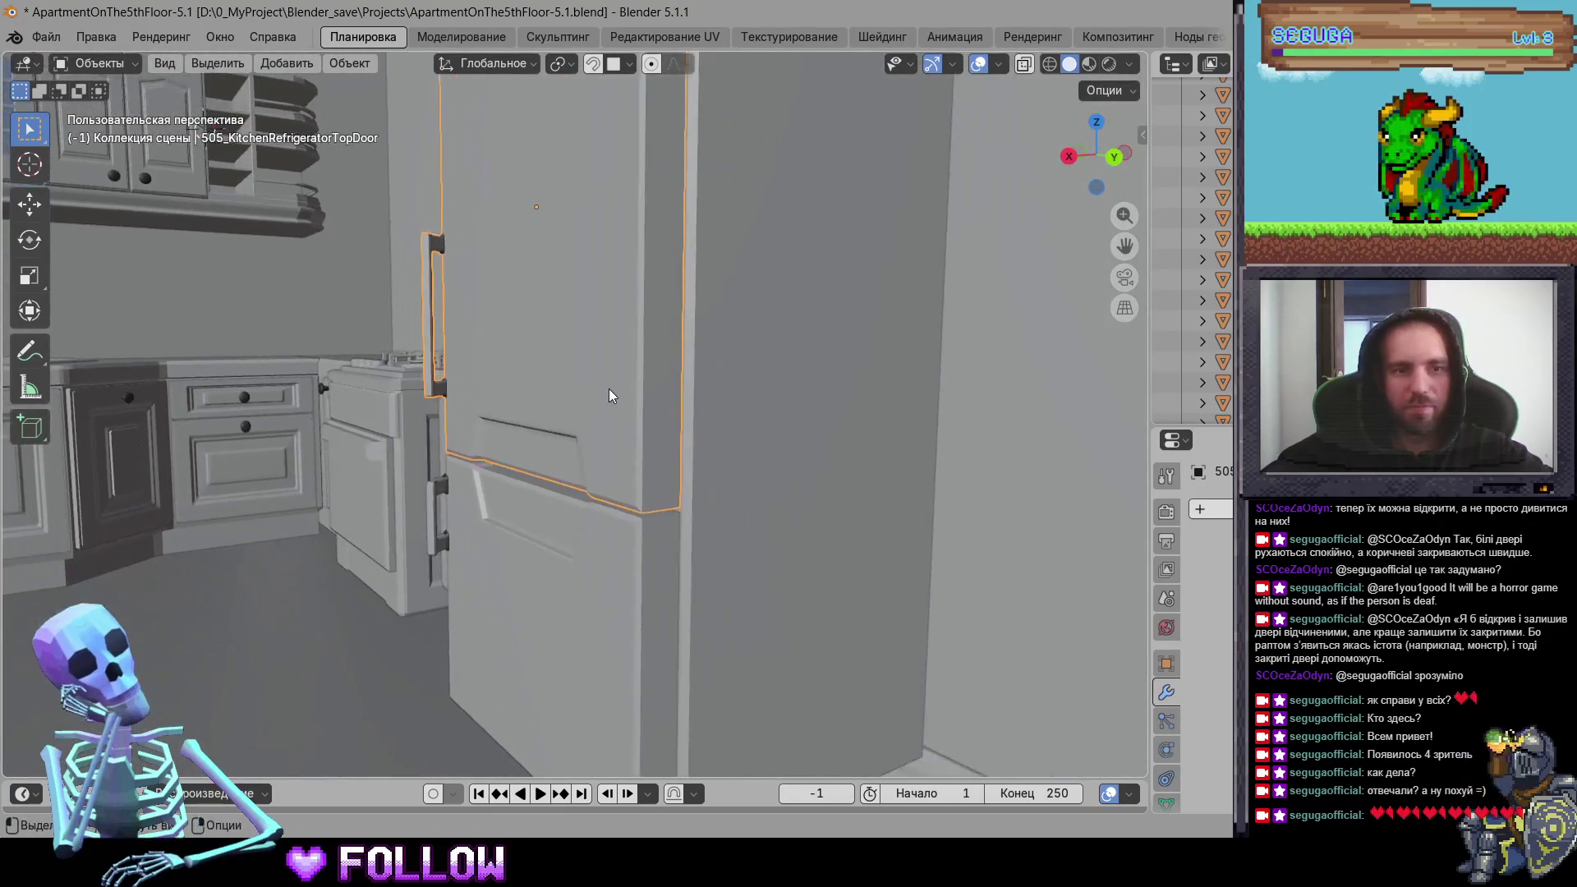
right_click(660, 321)
mouse_move(674, 326)
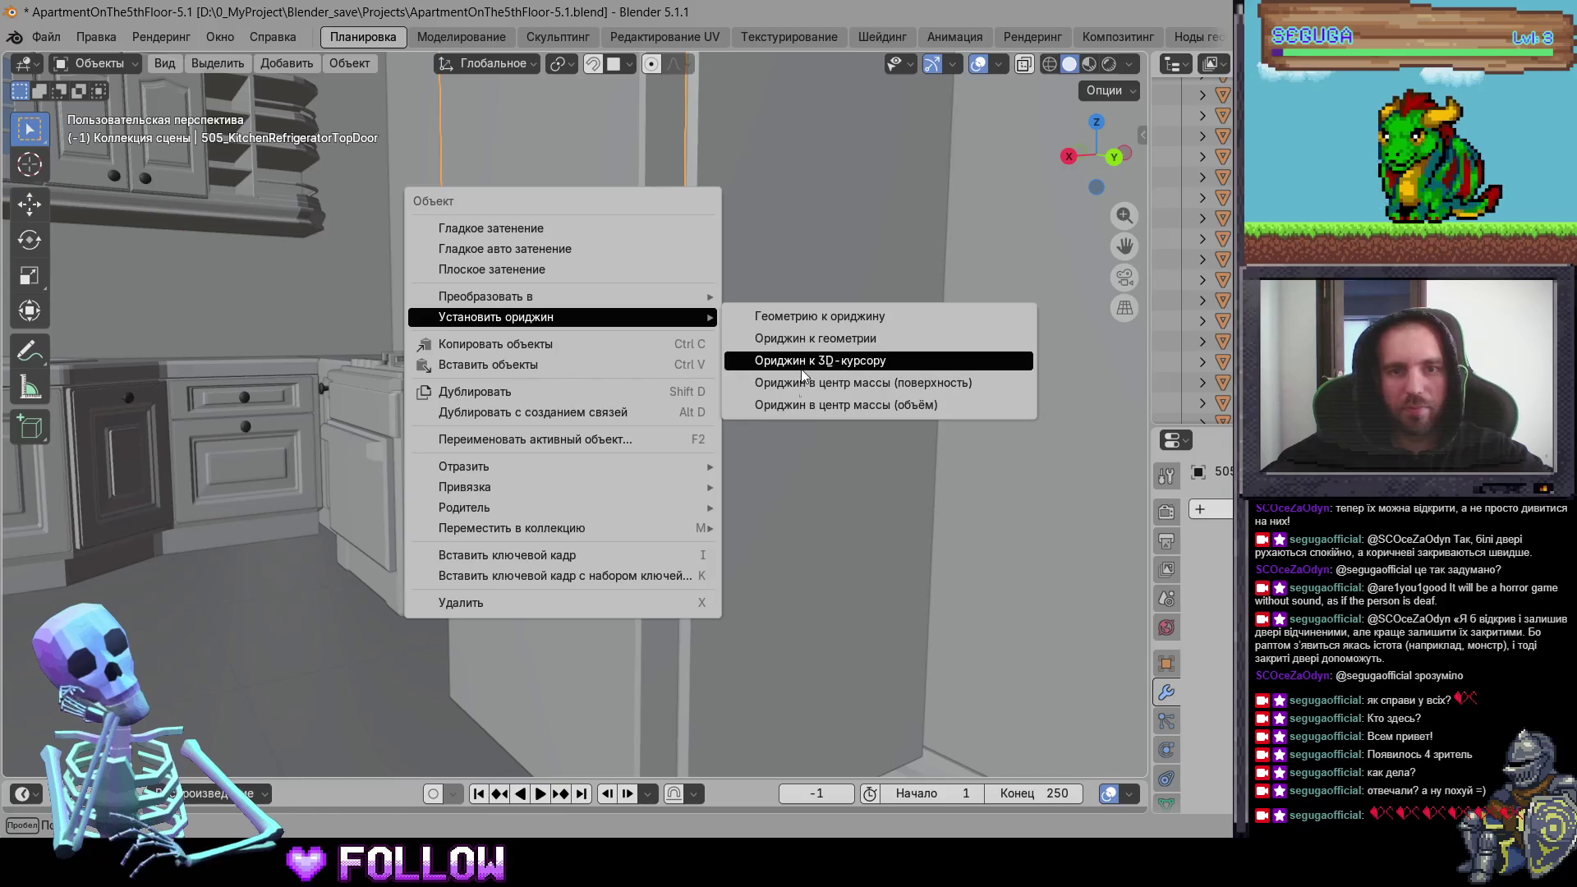
click(802, 369)
middle_drag(802, 369, 610, 433)
click(639, 492)
right_click(648, 492)
mouse_move(648, 489)
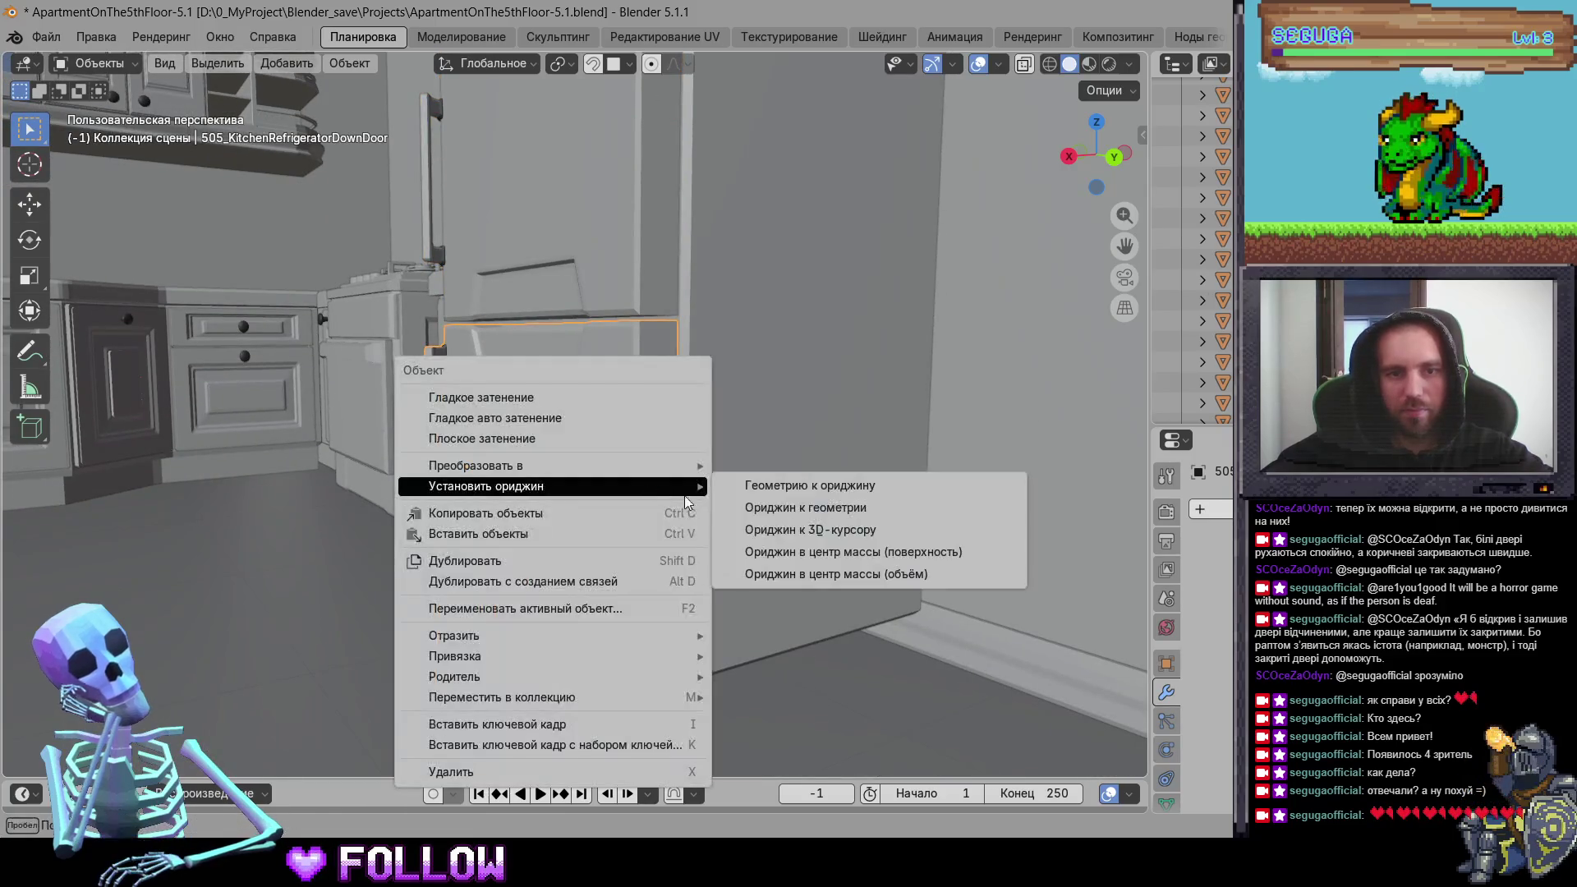
click(781, 541)
Step: Set cabinet door 505_DrawerKitchen-10's origin at its hinge edge
mouse_move(446, 472)
middle_down()
mouse_move(320, 440)
mouse_move(620, 477)
middle_up()
click(620, 476)
scroll(643, 464, up, 5)
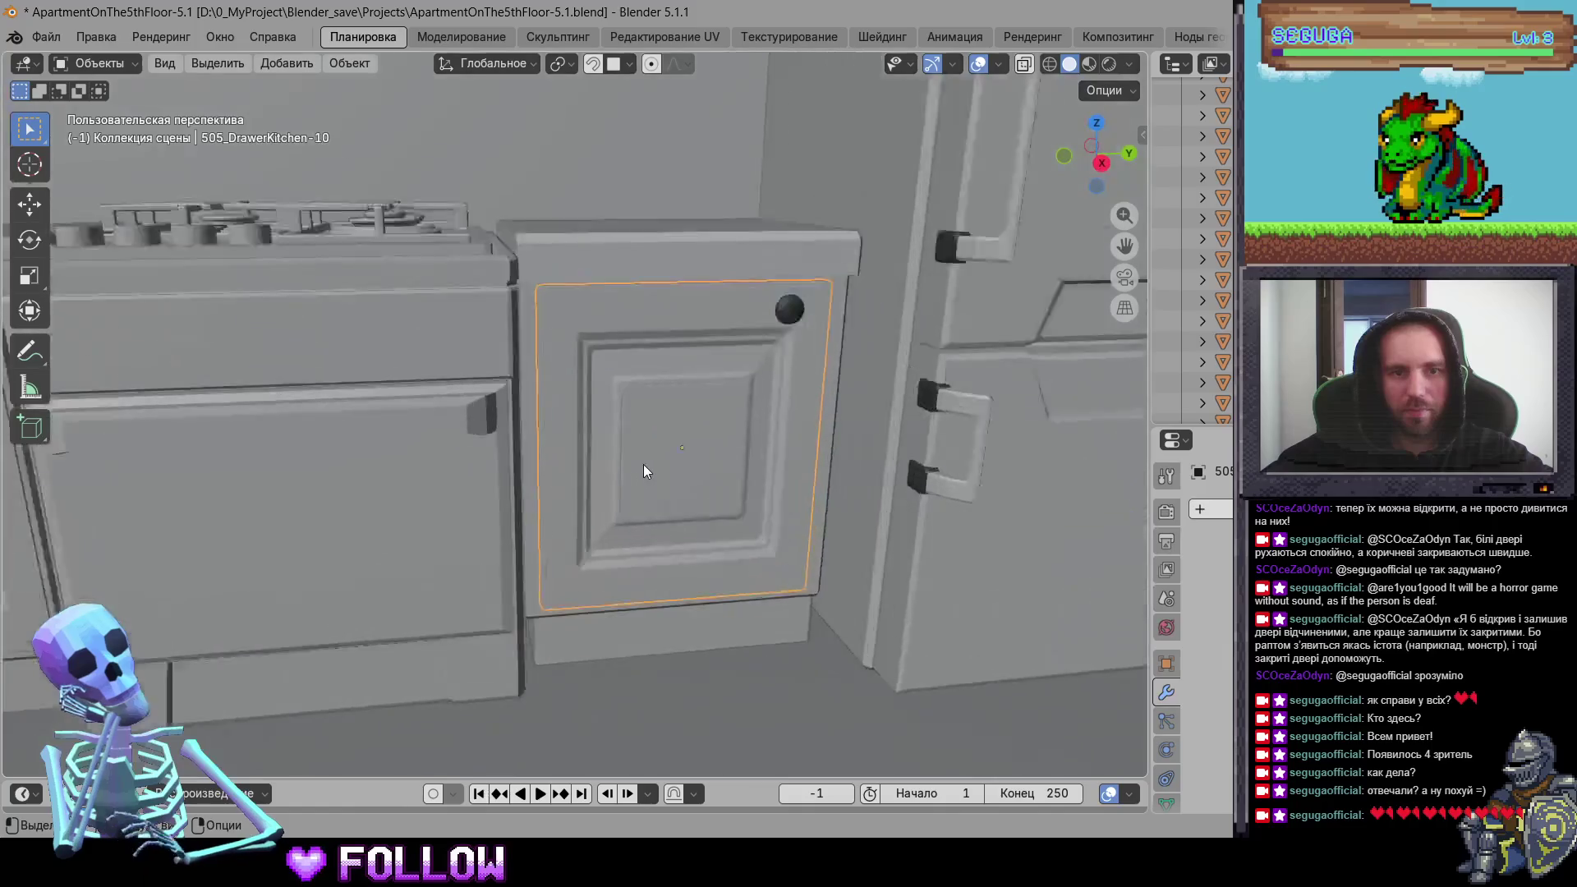
mouse_move(525, 458)
middle_down()
mouse_move(472, 415)
mouse_move(539, 465)
mouse_move(510, 395)
mouse_move(374, 457)
mouse_move(396, 384)
mouse_move(302, 469)
middle_up()
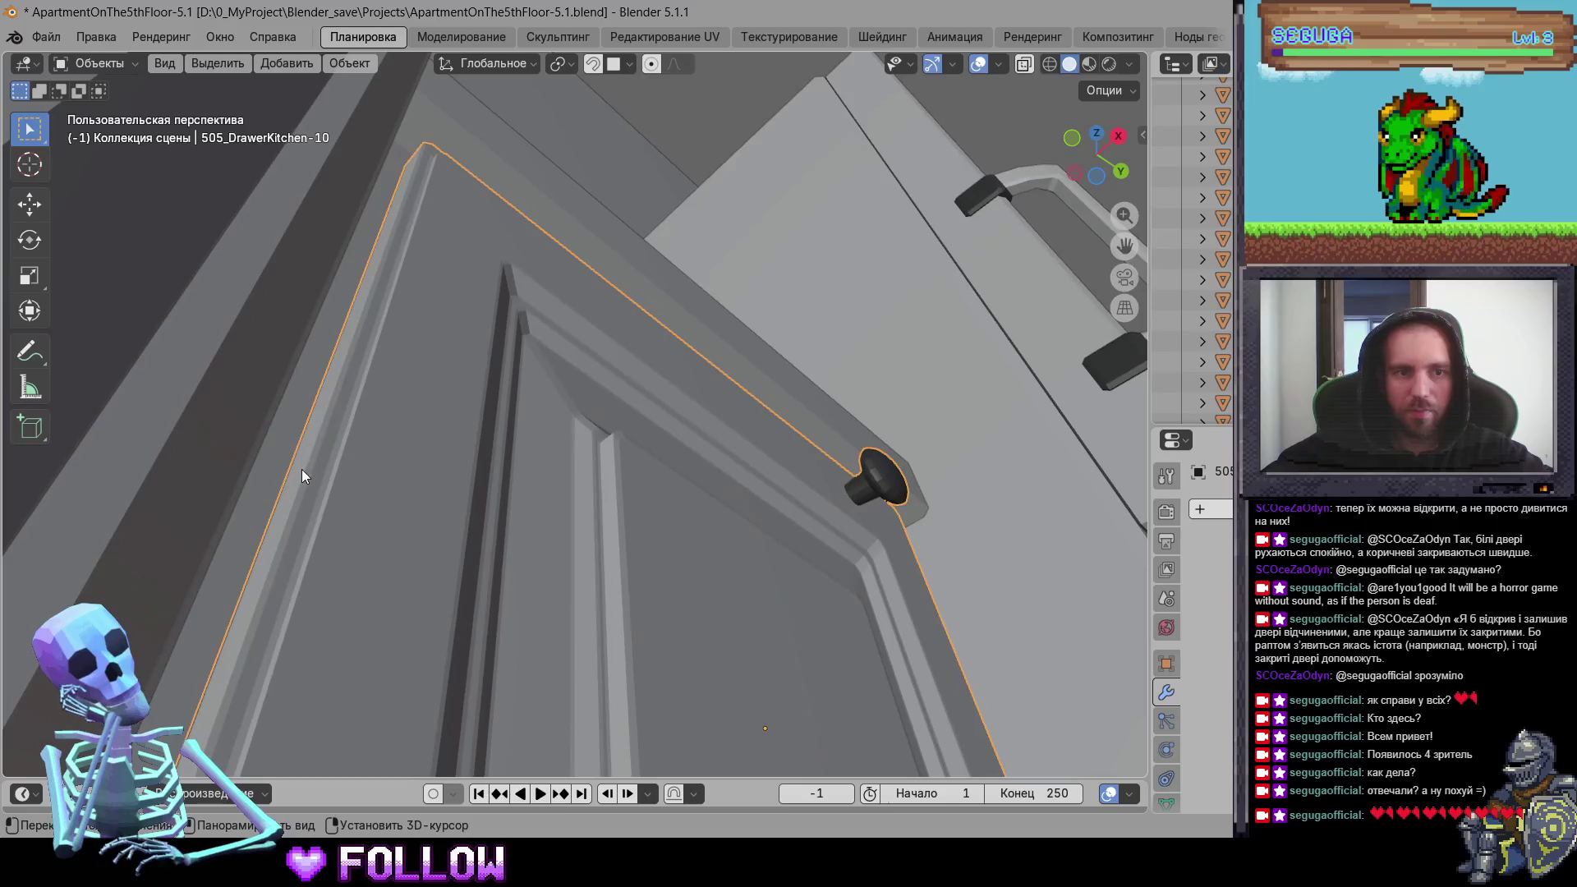
right_click(301, 470)
mouse_move(303, 469)
click(479, 519)
middle_drag(480, 519, 396, 636)
scroll(395, 643, down, 6)
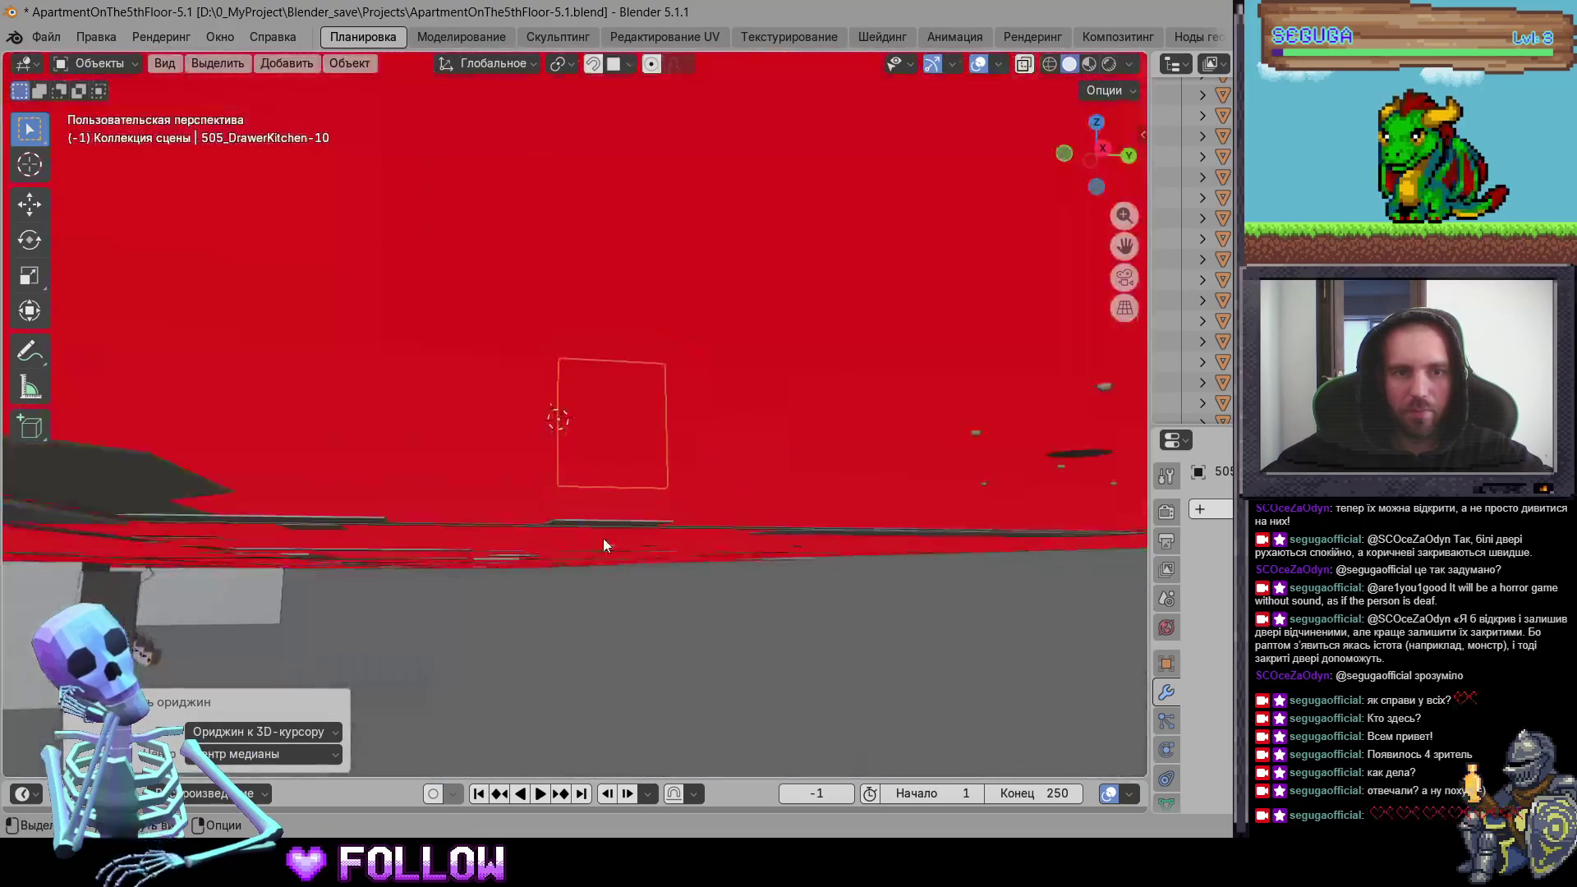
Step: Move the stove door's origin to its hinge
click(585, 409)
scroll(586, 408, up, 3)
scroll(595, 421, up, 5)
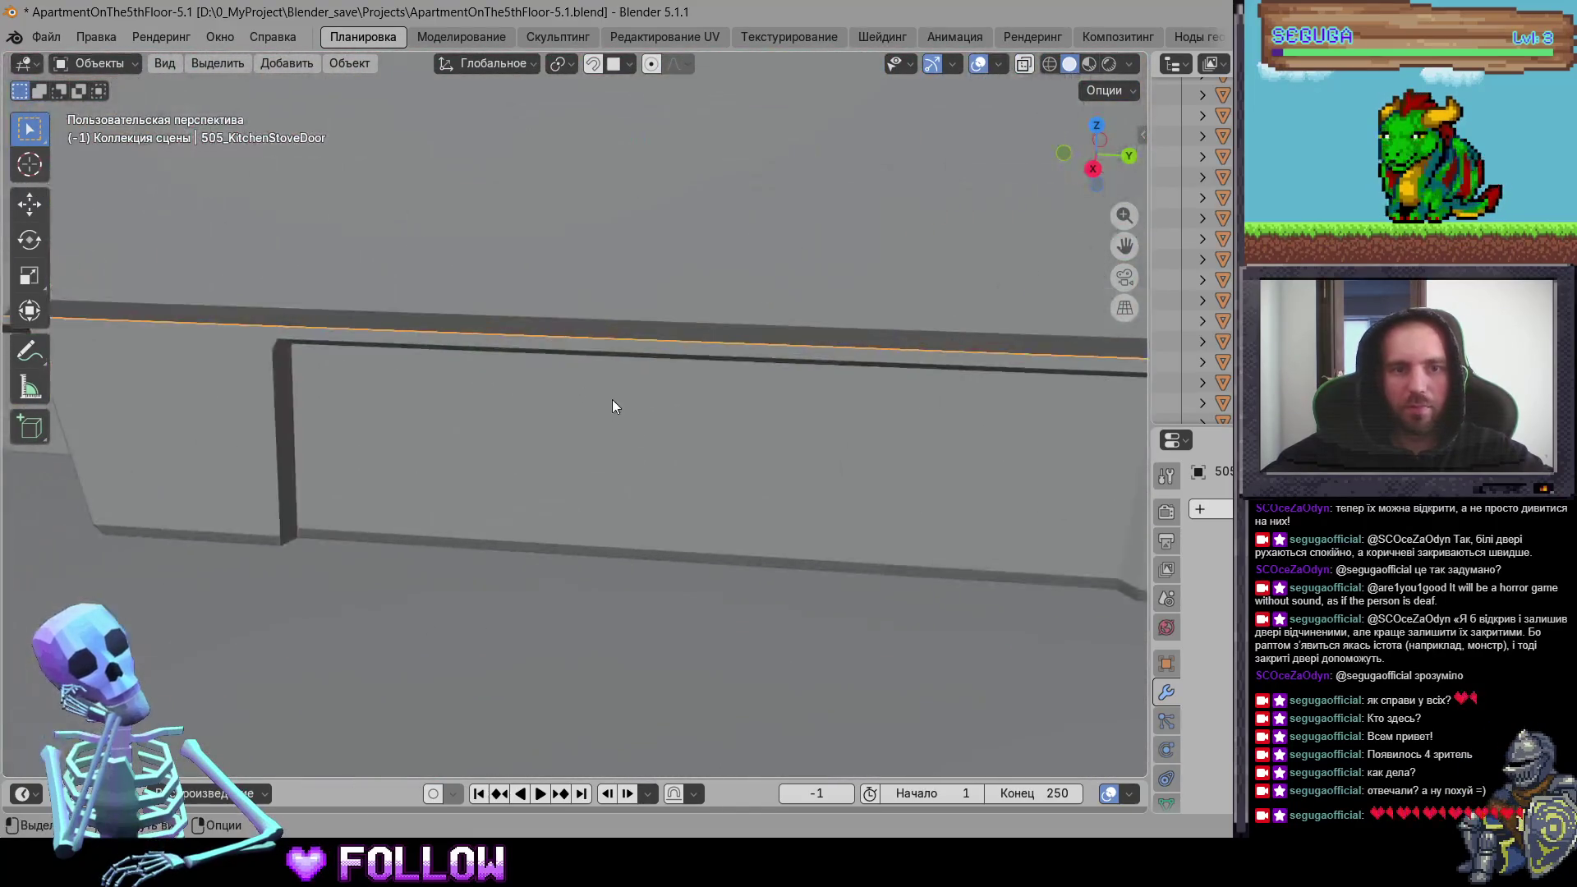
right_click(667, 288)
mouse_move(706, 289)
click(828, 332)
scroll(659, 436, down, 4)
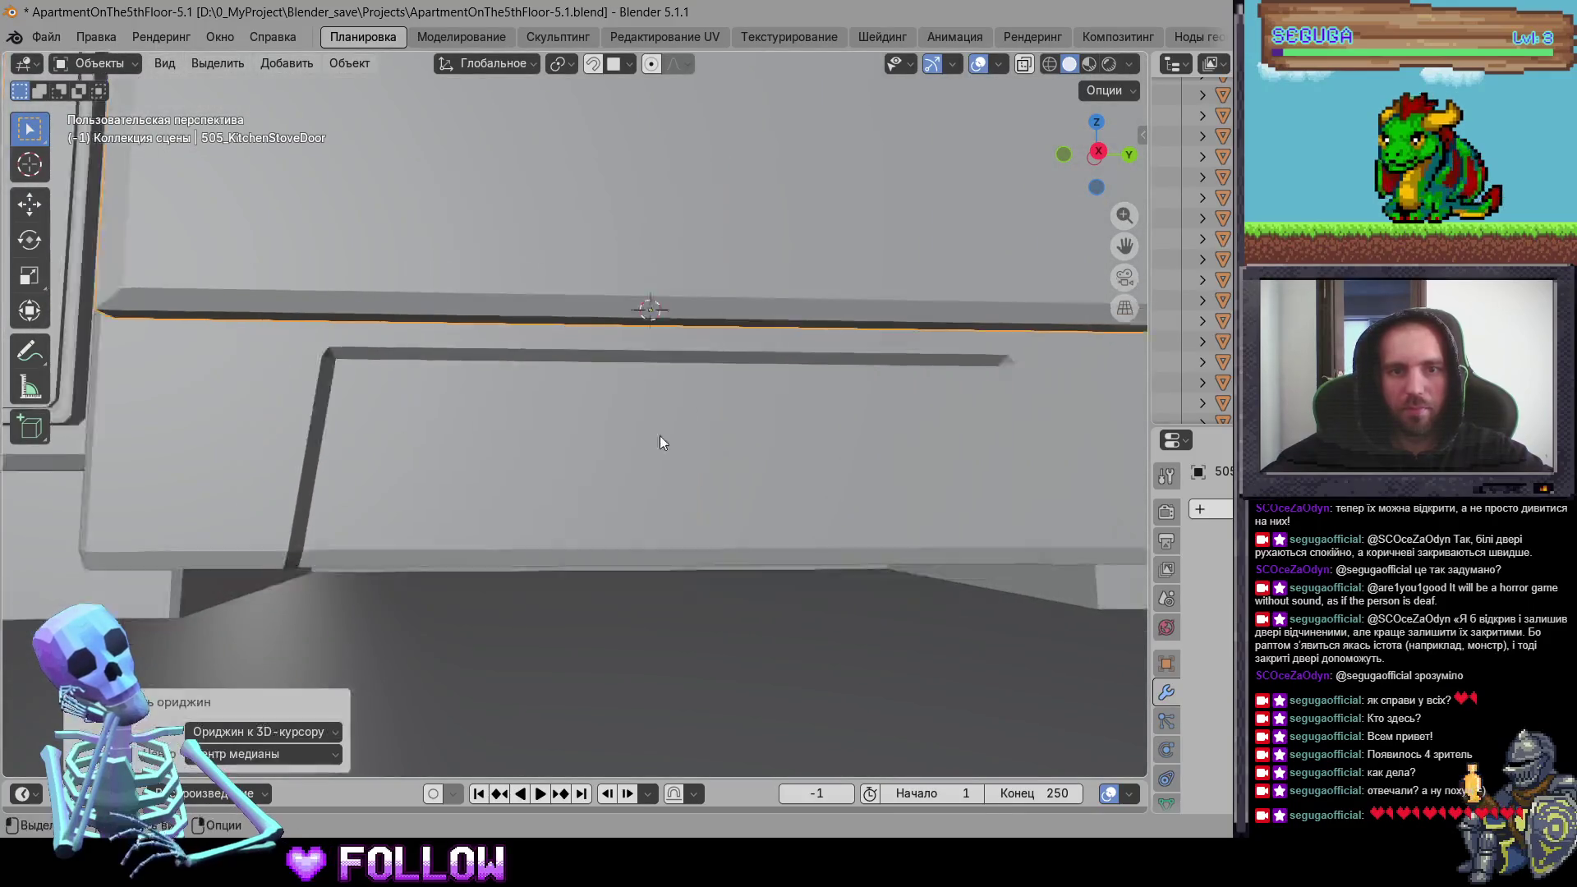
Step: Set cabinet door 505_DrawerKitchen-9's origin at its hinge
mouse_move(435, 436)
middle_down()
mouse_move(600, 431)
mouse_move(660, 317)
mouse_move(625, 387)
mouse_move(656, 309)
mouse_move(605, 299)
middle_up()
scroll(599, 430, up, 4)
click(571, 463)
scroll(570, 464, up, 3)
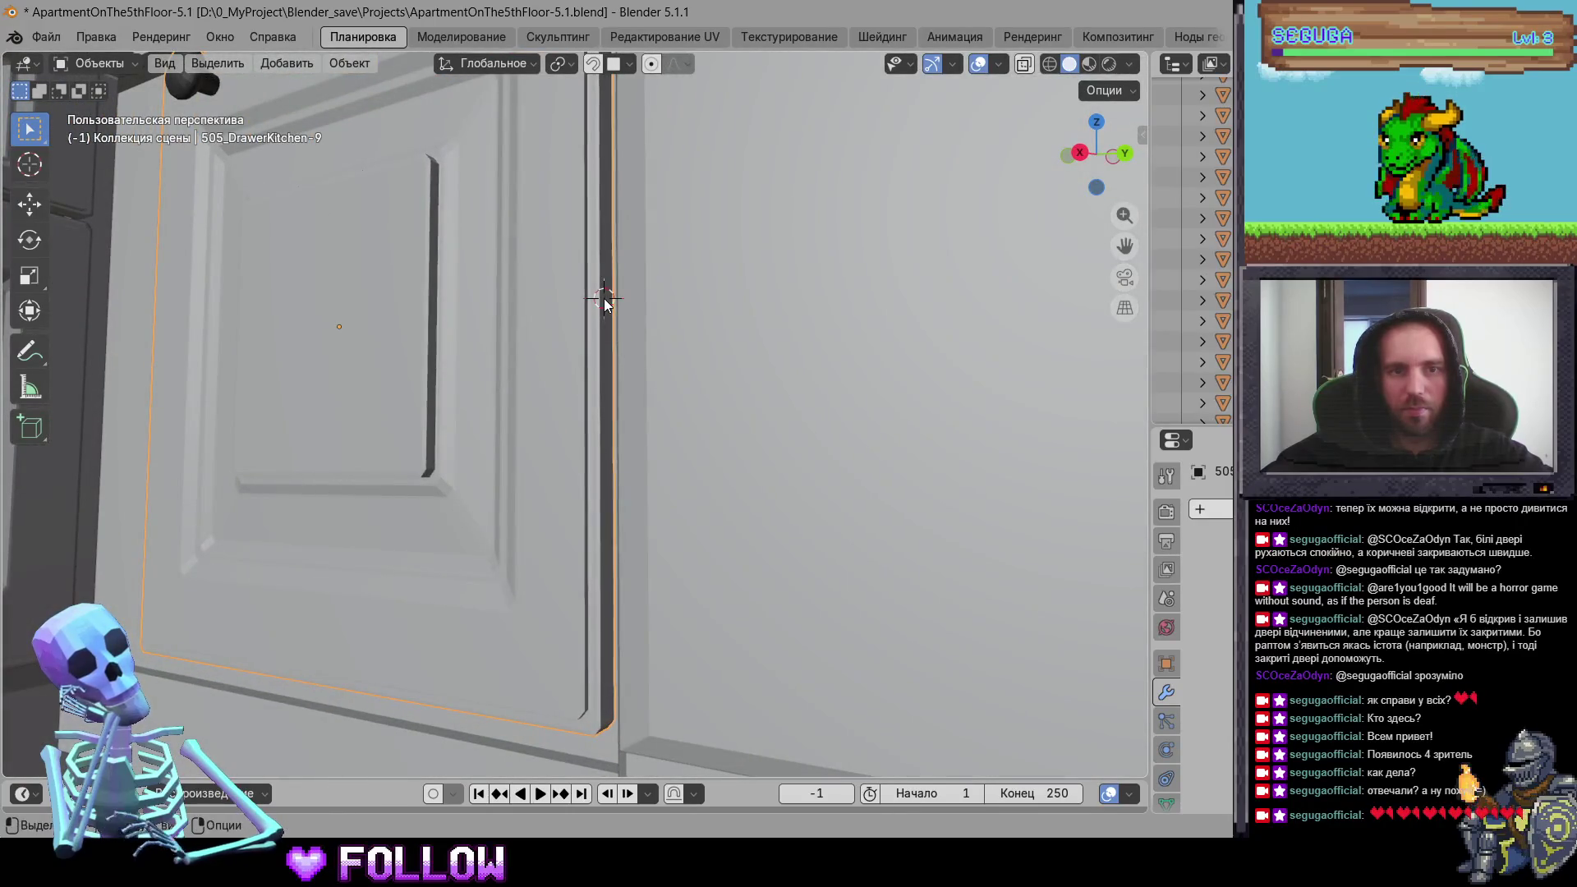
right_click(605, 298)
click(718, 346)
scroll(687, 421, down, 5)
Step: Move drawer front 505_DrawerKitchen-8's origin to the 3D cursor
mouse_move(686, 422)
middle_down()
mouse_move(342, 475)
mouse_move(606, 340)
mouse_move(547, 352)
middle_up()
click(548, 353)
scroll(547, 352, up, 5)
mouse_move(586, 463)
middle_down()
mouse_move(548, 472)
mouse_move(452, 589)
middle_up()
right_click(508, 574)
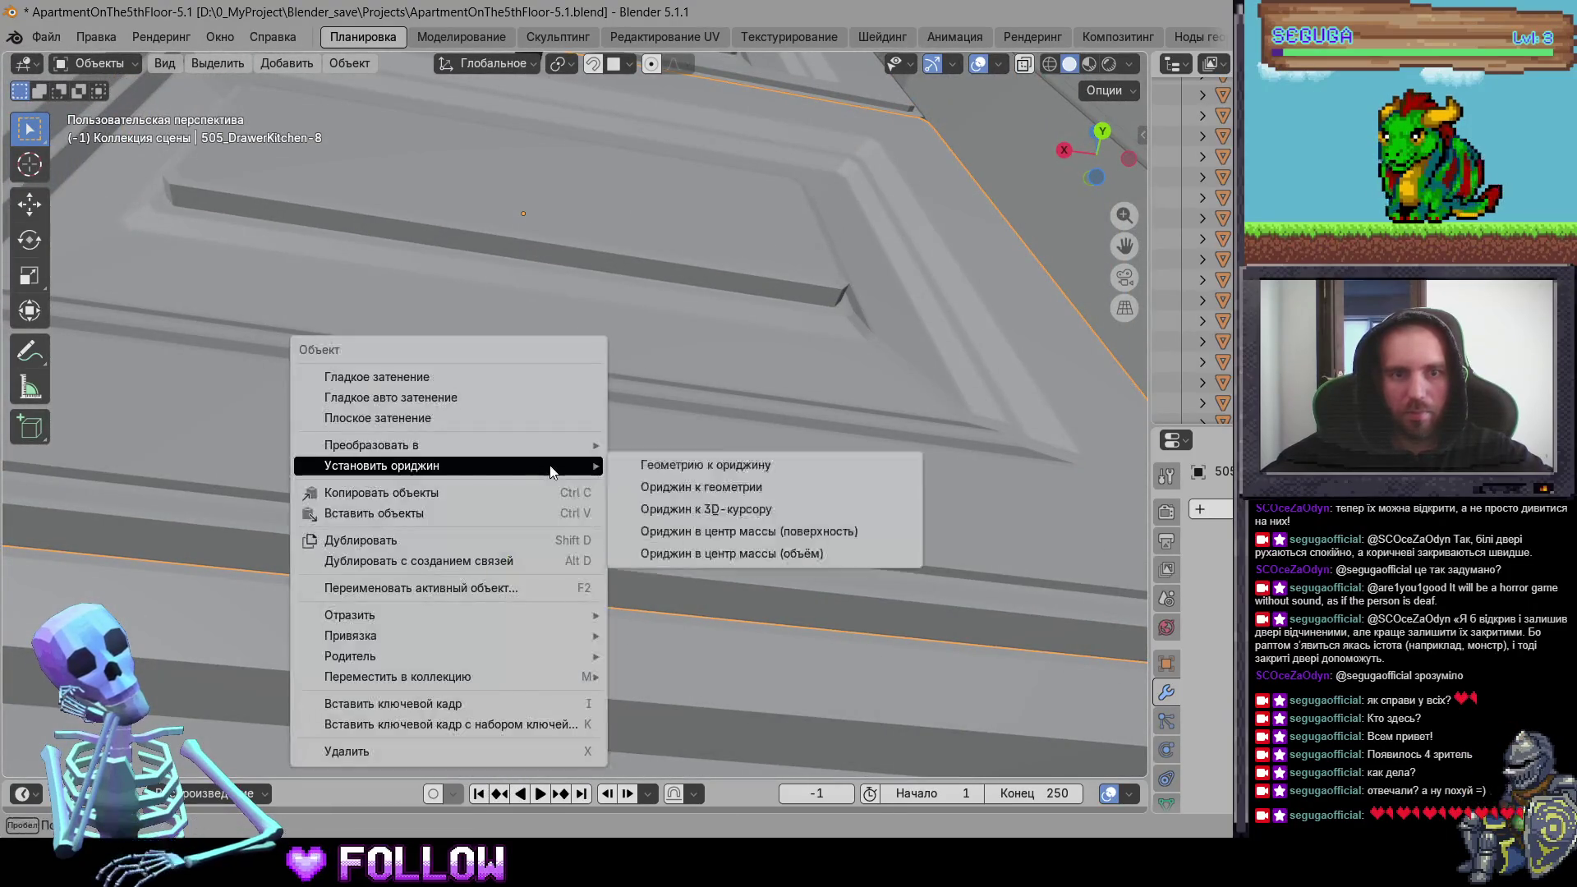
click(757, 504)
scroll(706, 559, down, 3)
middle_drag(706, 557, 656, 600)
scroll(656, 600, down, 4)
Step: Set sink cabinet door 505_DrawerKitchen-6's origin at its hinge
mouse_move(632, 677)
middle_down()
mouse_move(634, 402)
mouse_move(603, 559)
mouse_move(504, 487)
mouse_move(539, 392)
middle_up()
click(634, 403)
scroll(687, 385, up, 2)
scroll(603, 554, up, 5)
right_click(443, 389)
mouse_move(484, 388)
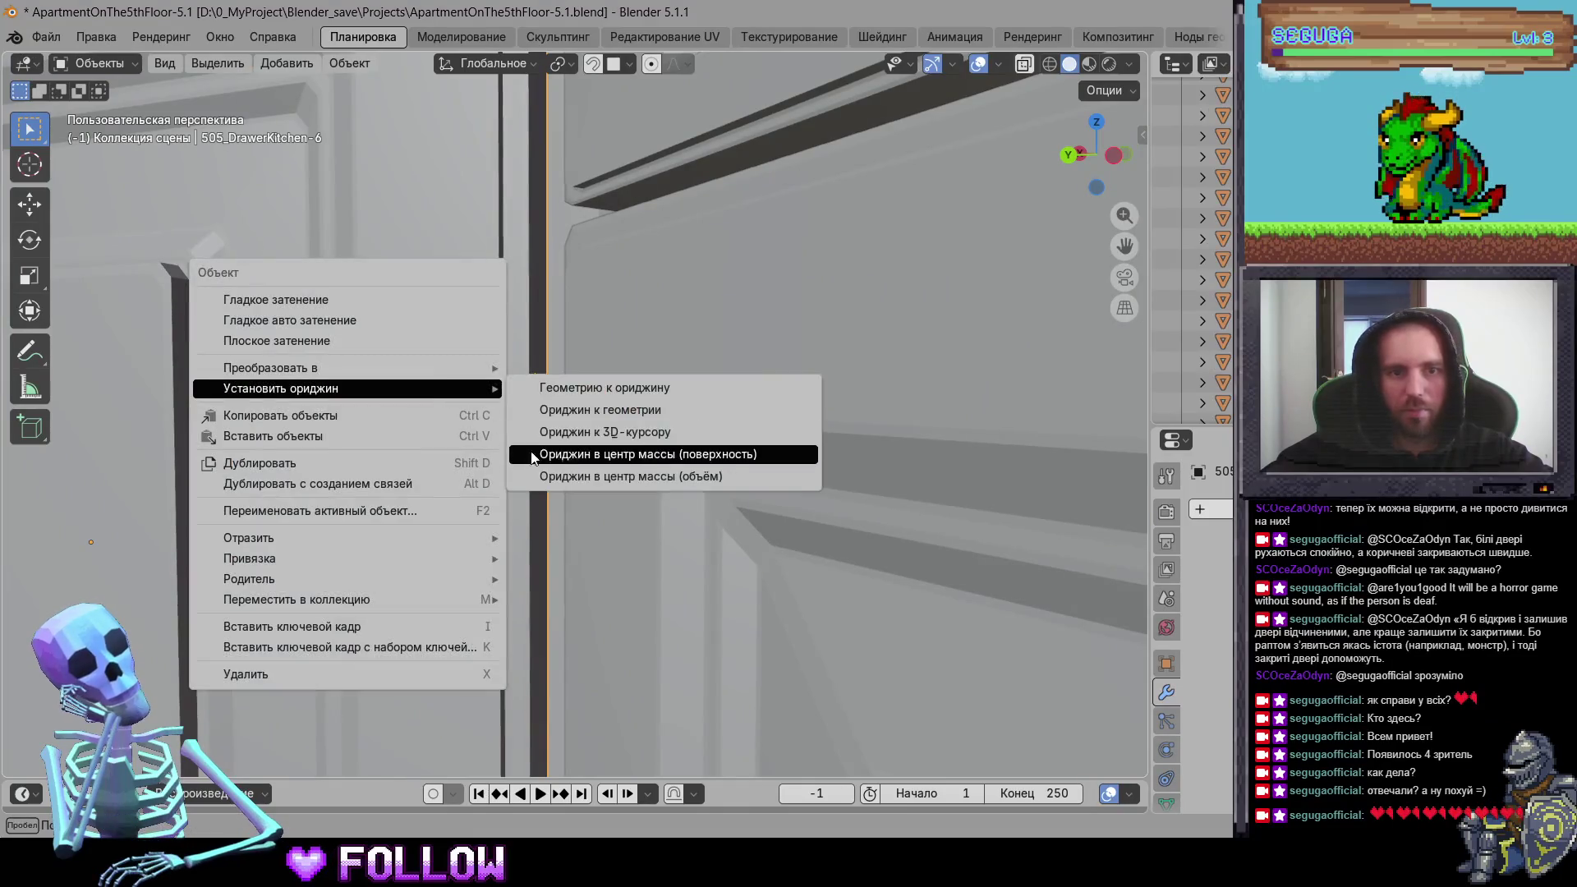
click(593, 440)
scroll(692, 559, down, 5)
Step: Move cabinet door 505_DrawerKitchen-5's origin to its hinge
middle_drag(817, 493, 681, 470)
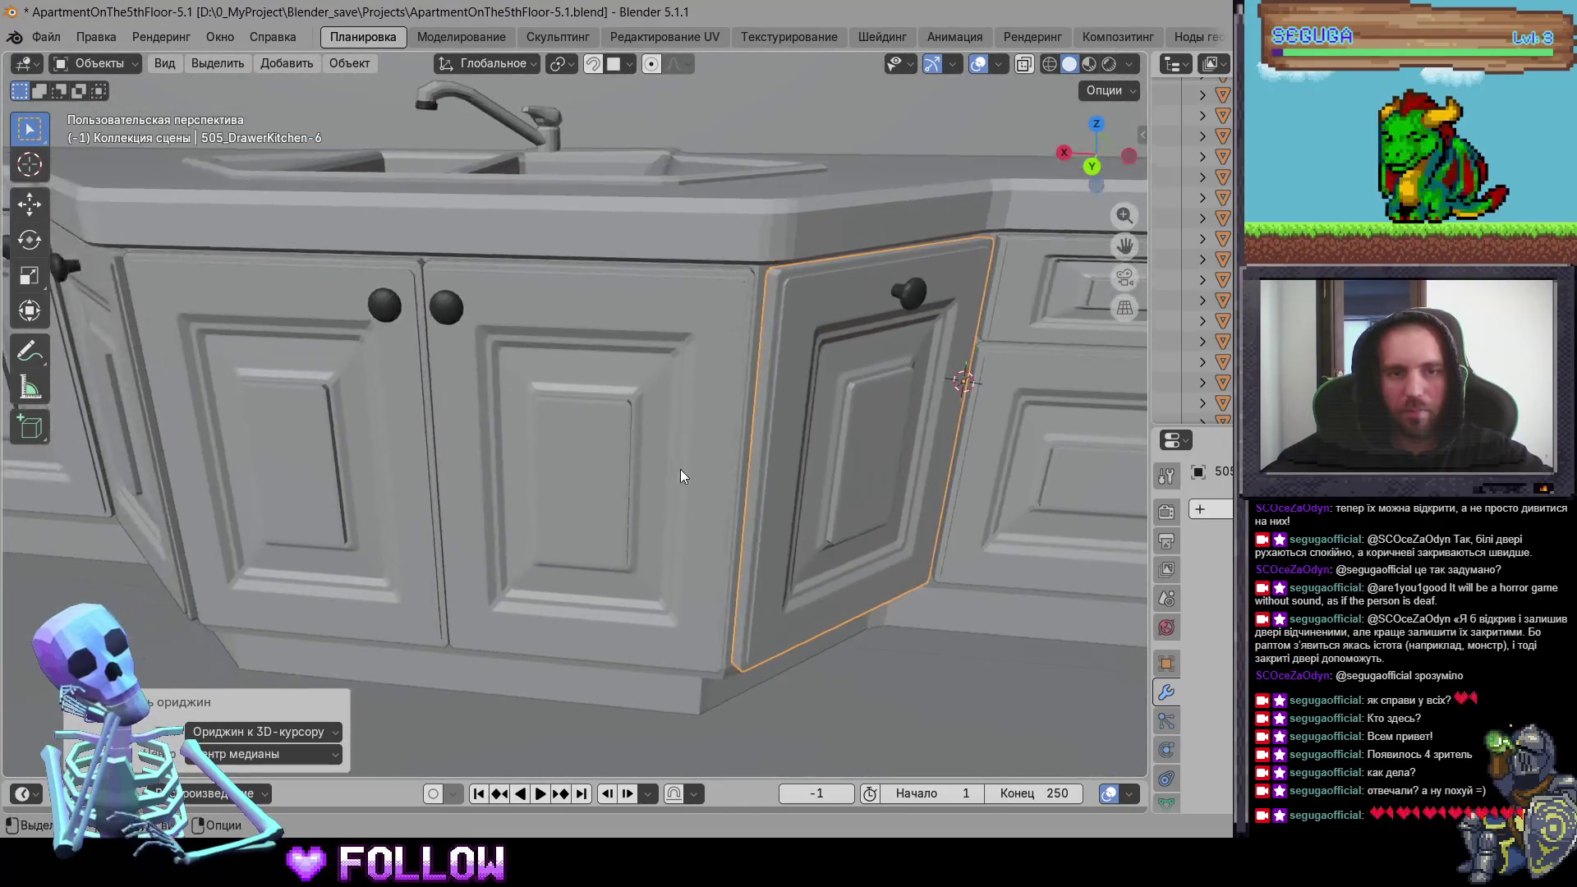
click(681, 470)
scroll(595, 434, up, 5)
mouse_move(597, 440)
middle_down()
mouse_move(546, 418)
mouse_move(527, 386)
middle_up()
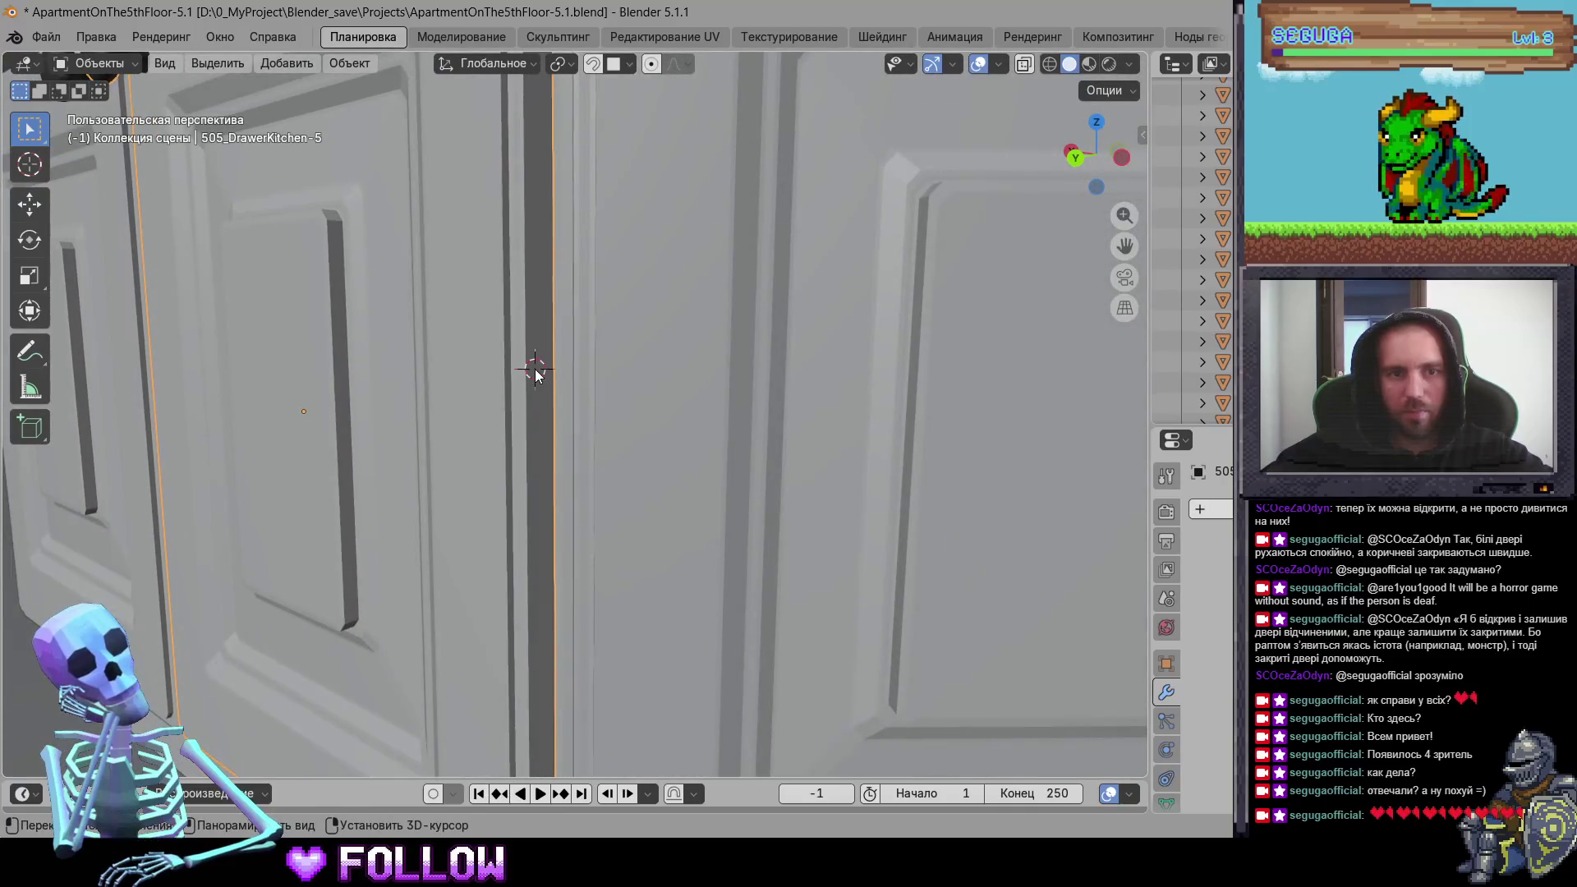
right_click(535, 373)
mouse_move(576, 364)
click(657, 418)
scroll(588, 485, down, 5)
Step: Set cabinet door 505_DrawerKitchen-4's origin at its hinge
middle_drag(587, 486, 652, 501)
click(651, 500)
scroll(542, 450, up, 4)
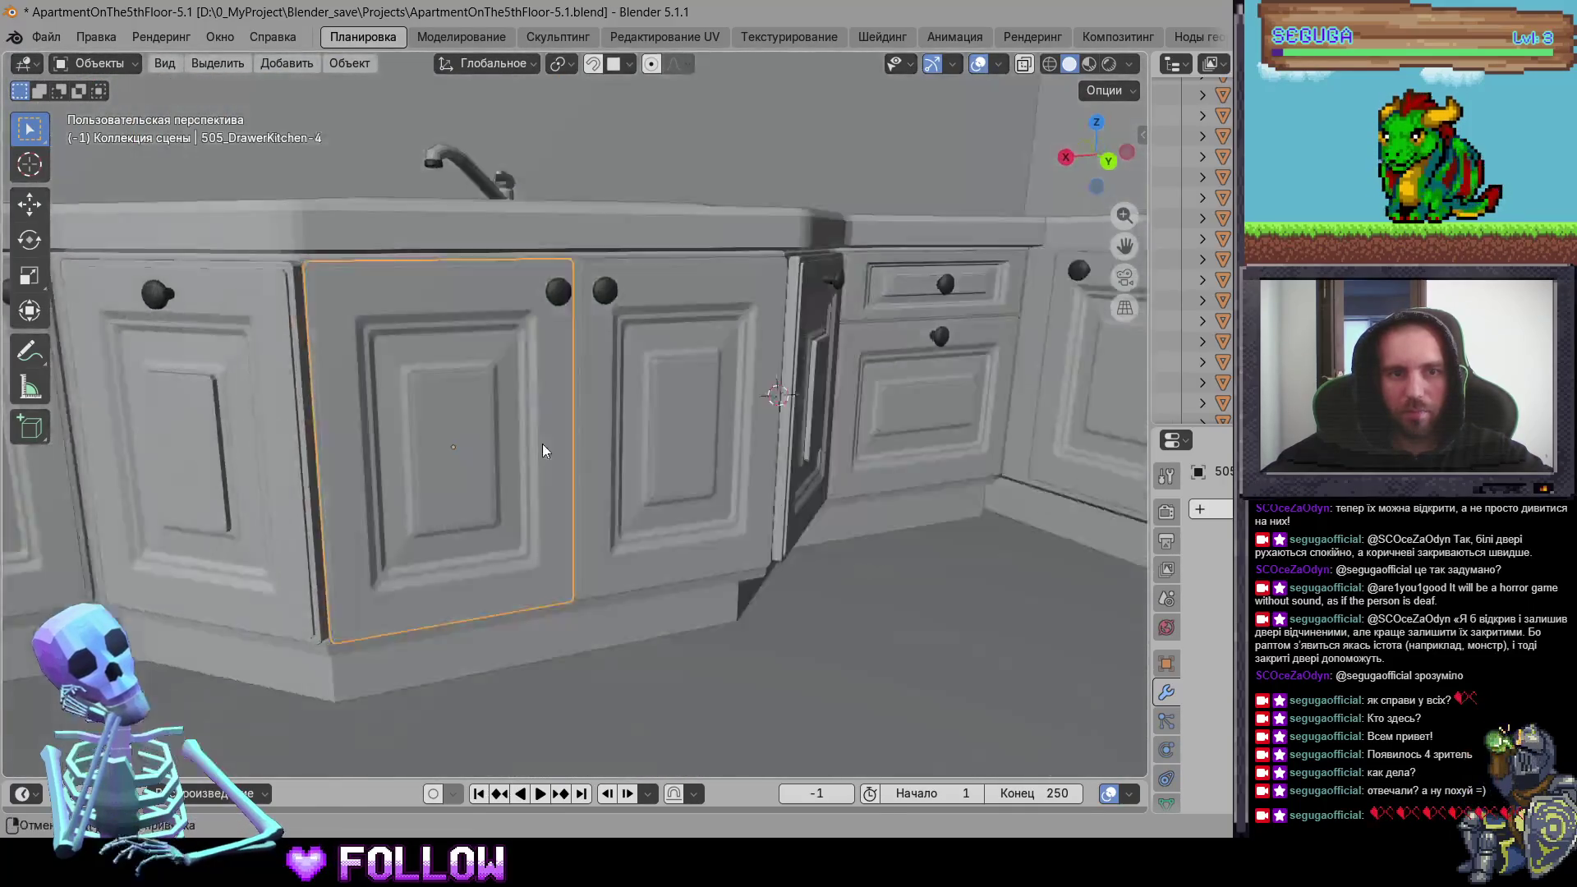
scroll(543, 449, up, 8)
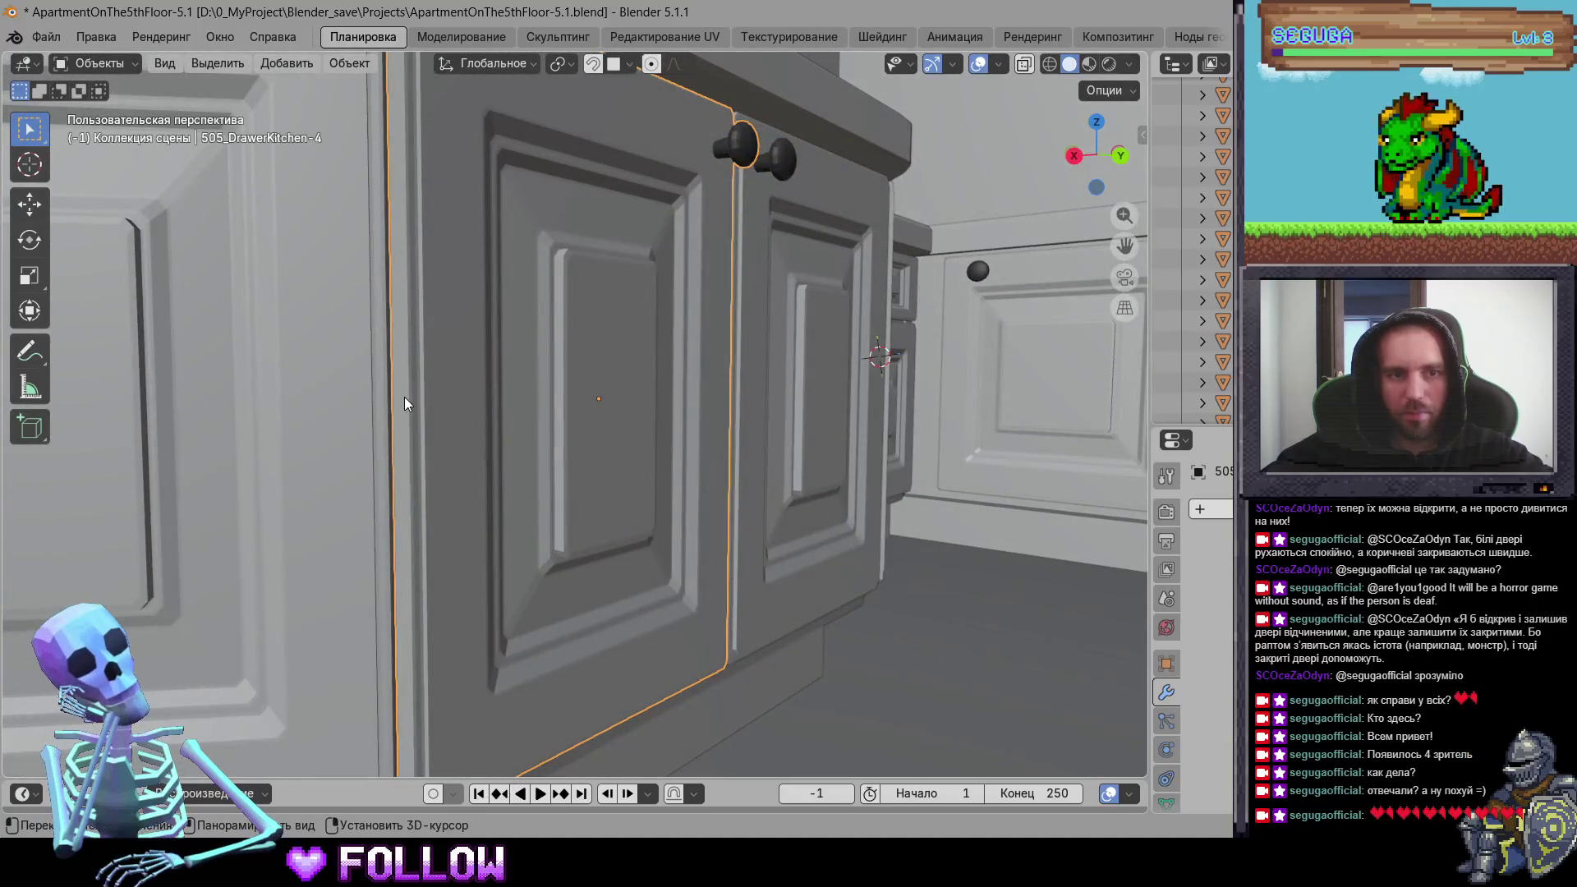
right_click(405, 403)
click(510, 437)
scroll(311, 485, up, 5)
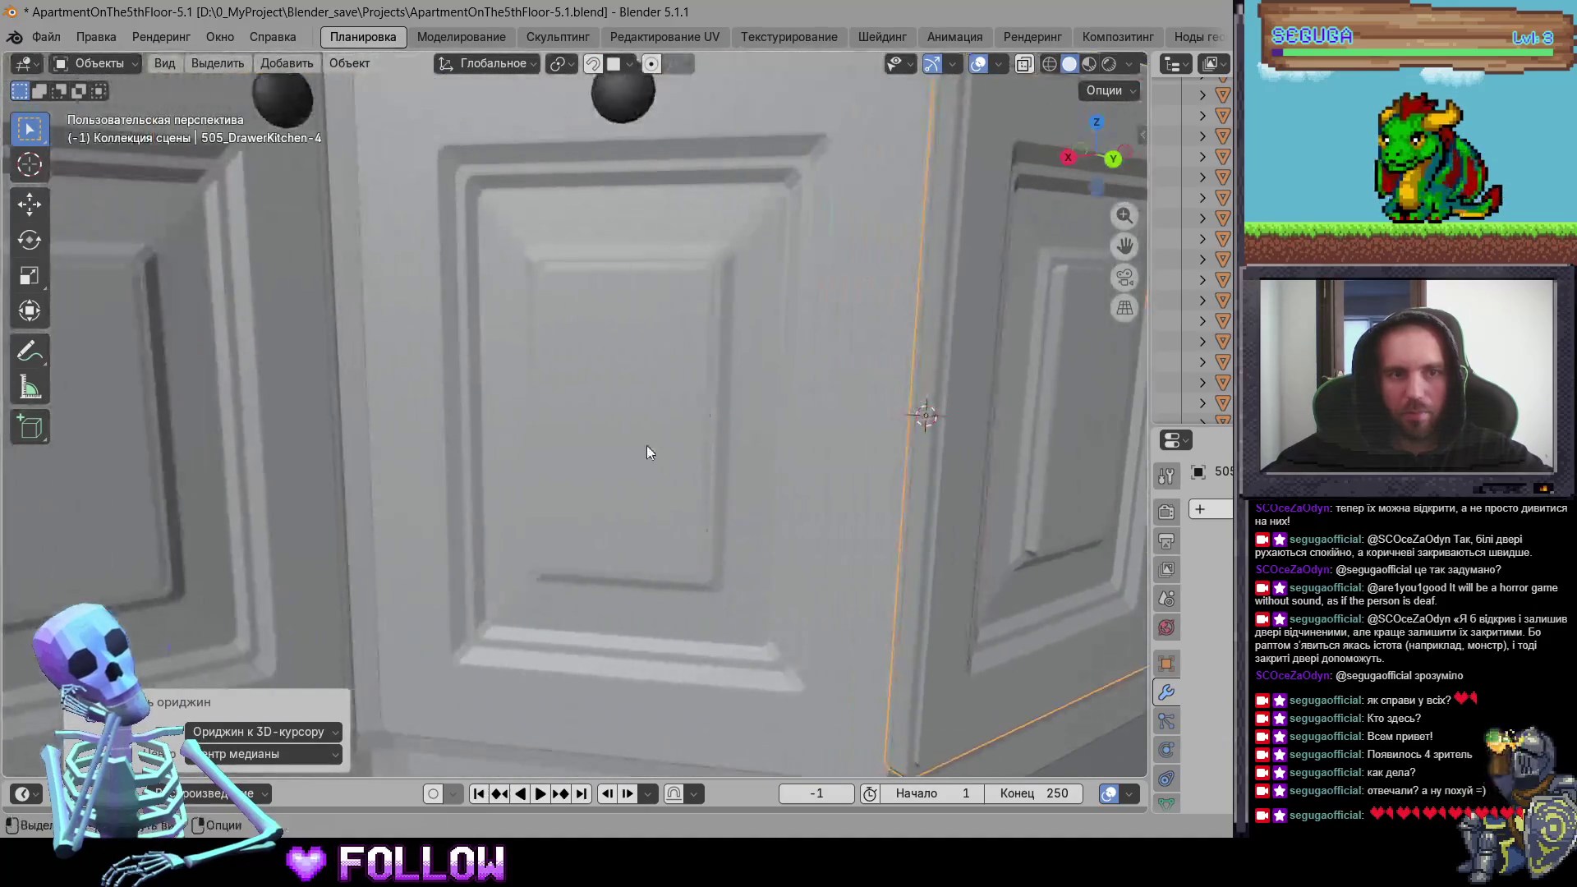
scroll(599, 448, down, 3)
Step: Move cabinet door 505_DrawerKitchen-3's origin to its hinge edge
click(599, 448)
scroll(741, 434, up, 6)
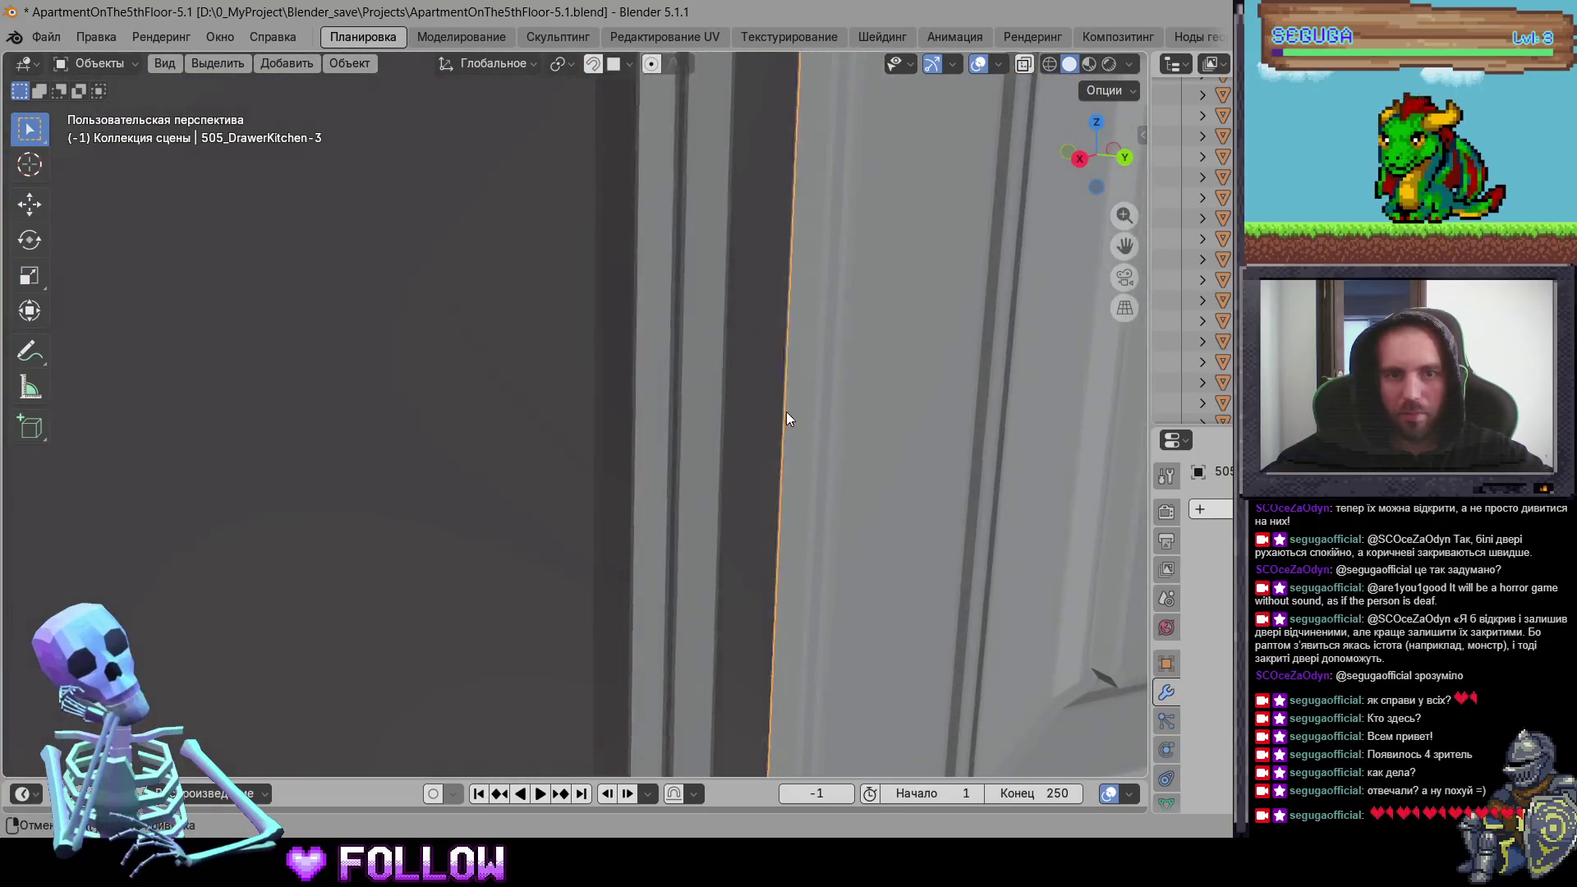
shift+middle_drag(786, 412, 765, 396)
right_click(765, 394)
mouse_move(797, 384)
click(871, 431)
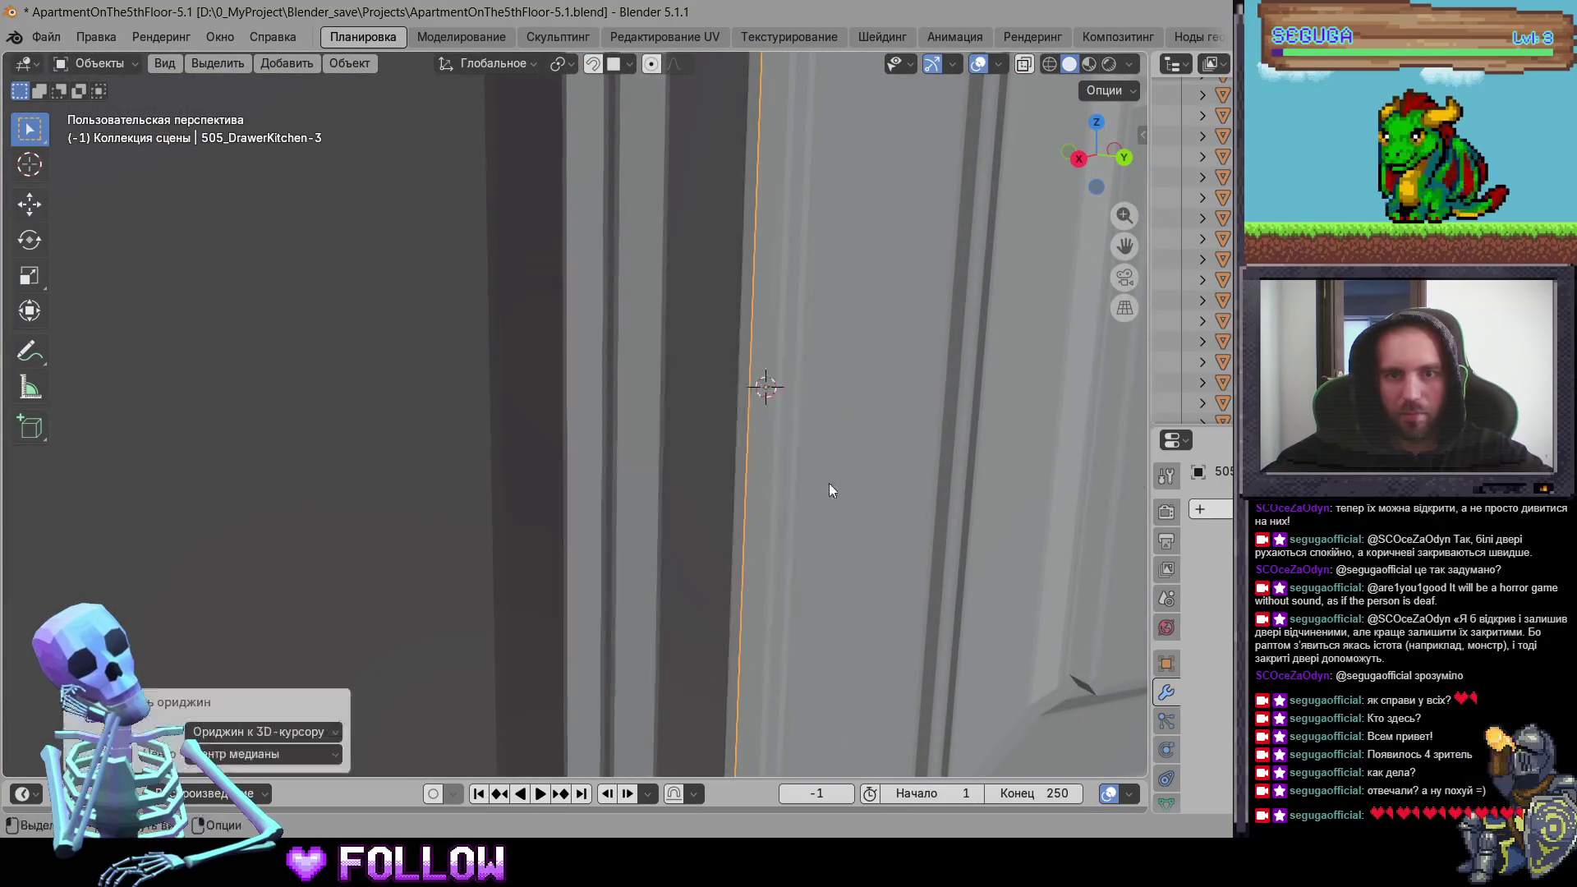
scroll(642, 536, down, 8)
Step: Set neighbouring door 505_DrawerKitchen-2's origin at its hinge
click(672, 424)
scroll(608, 427, up, 8)
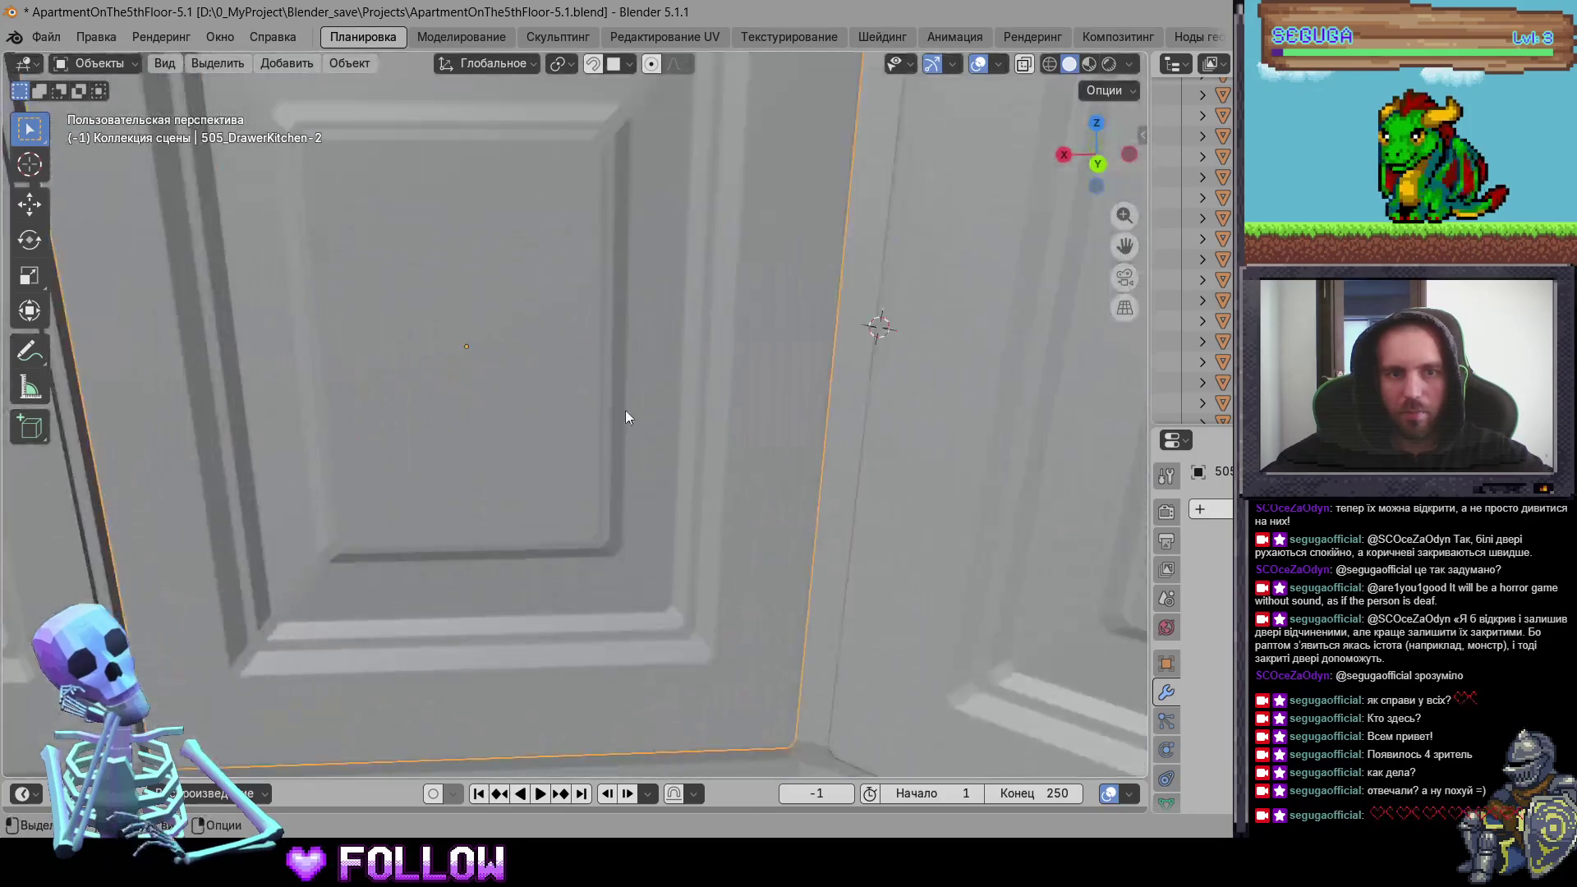
scroll(707, 414, down, 3)
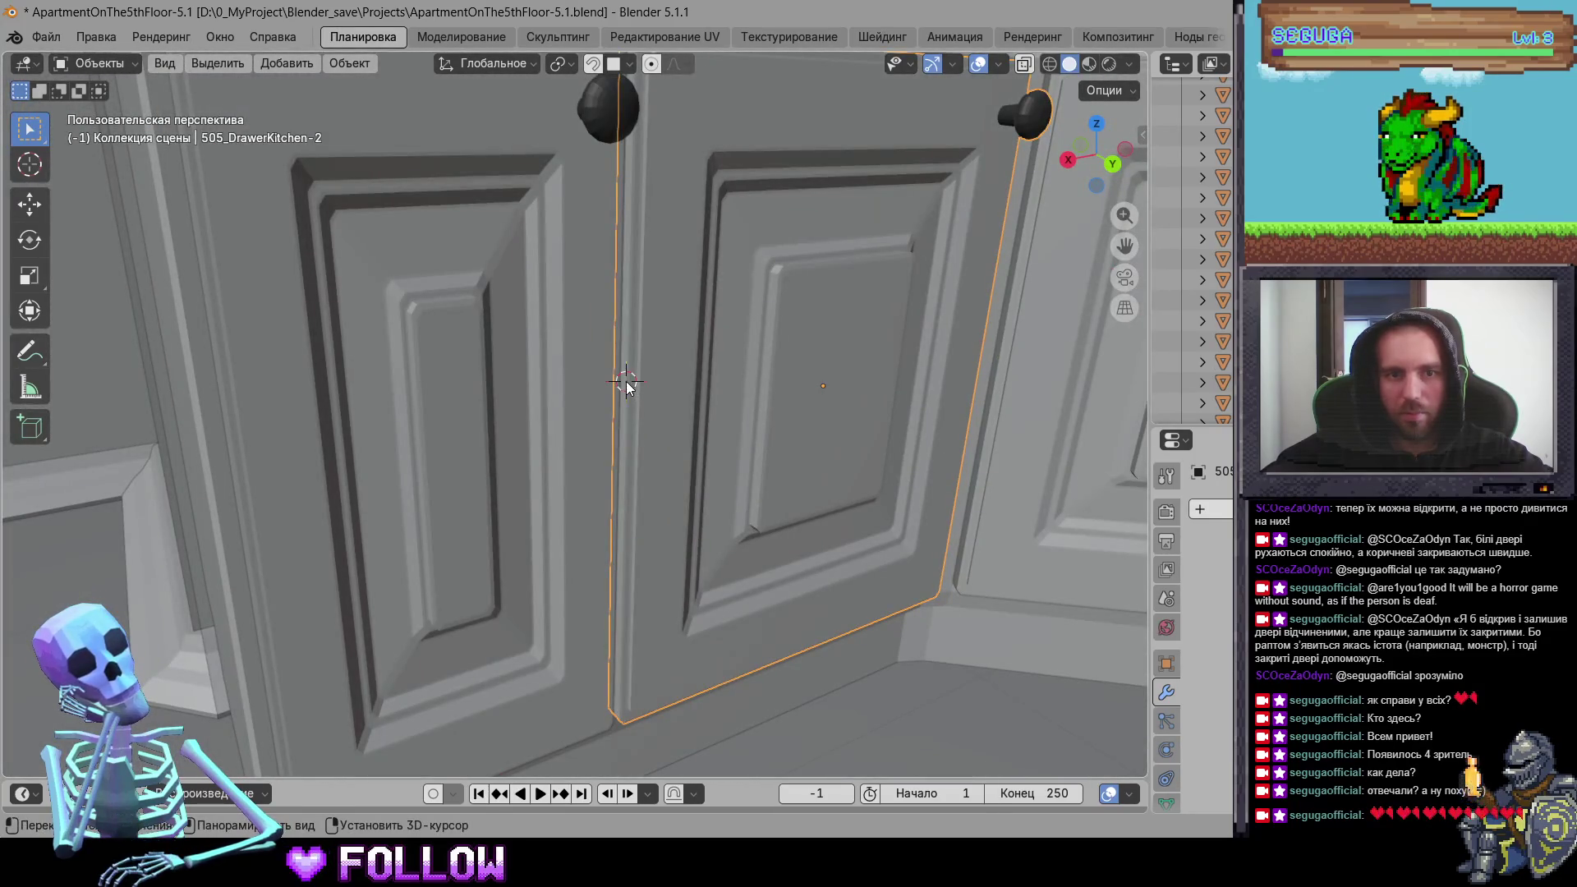
right_click(627, 390)
mouse_move(676, 395)
click(730, 425)
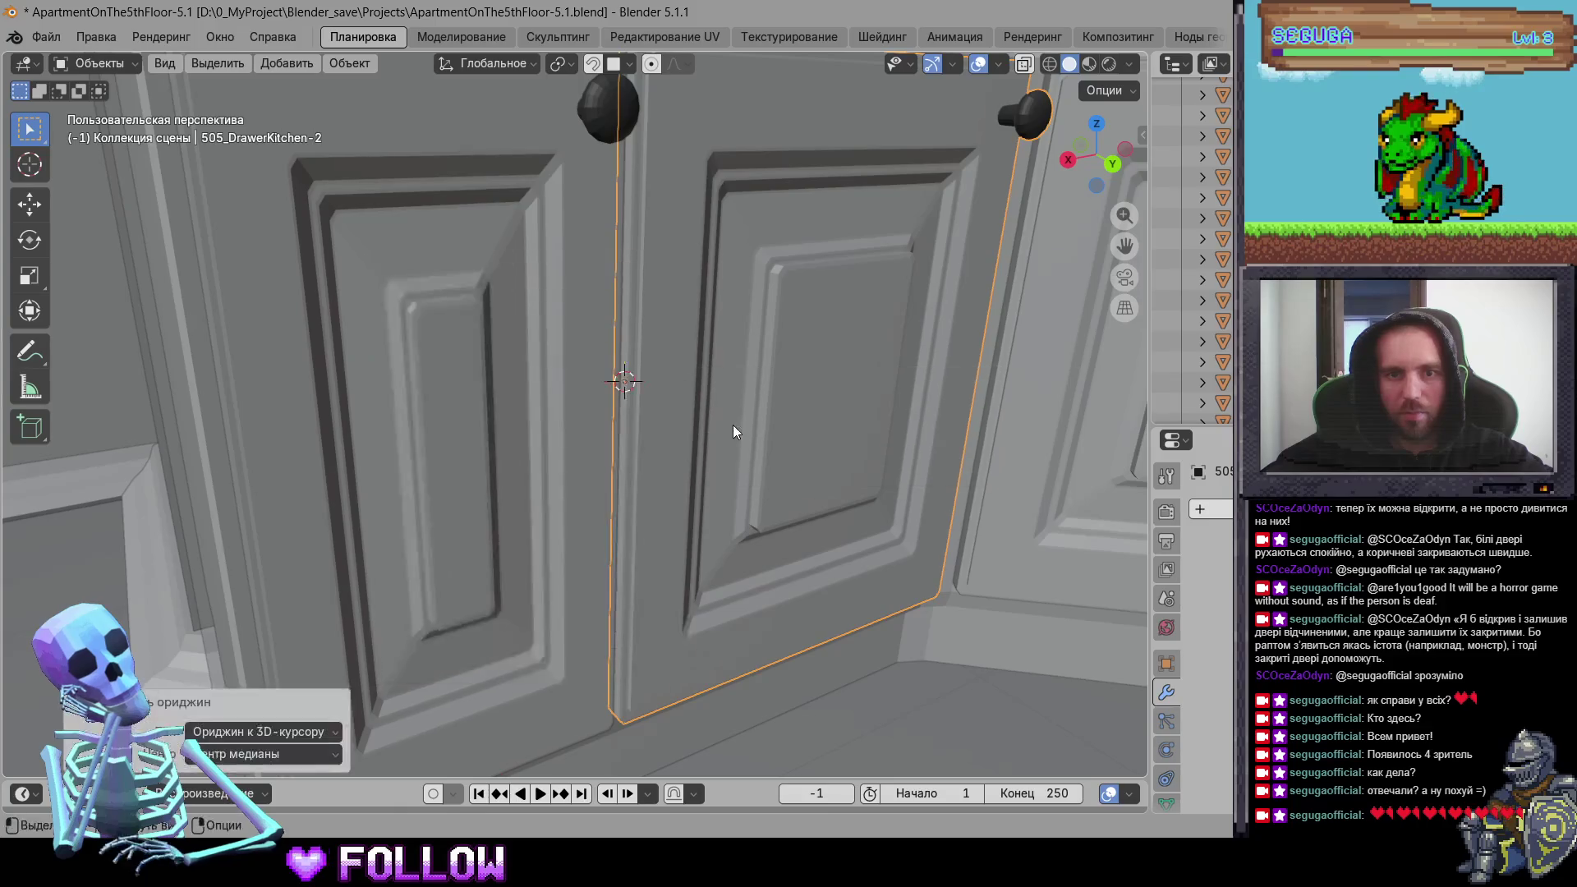
Step: Move corner door 505_DrawerKitchen-1's origin to its hinge, then check the remaining cabinet doors
click(478, 413)
middle_drag(476, 412, 642, 399)
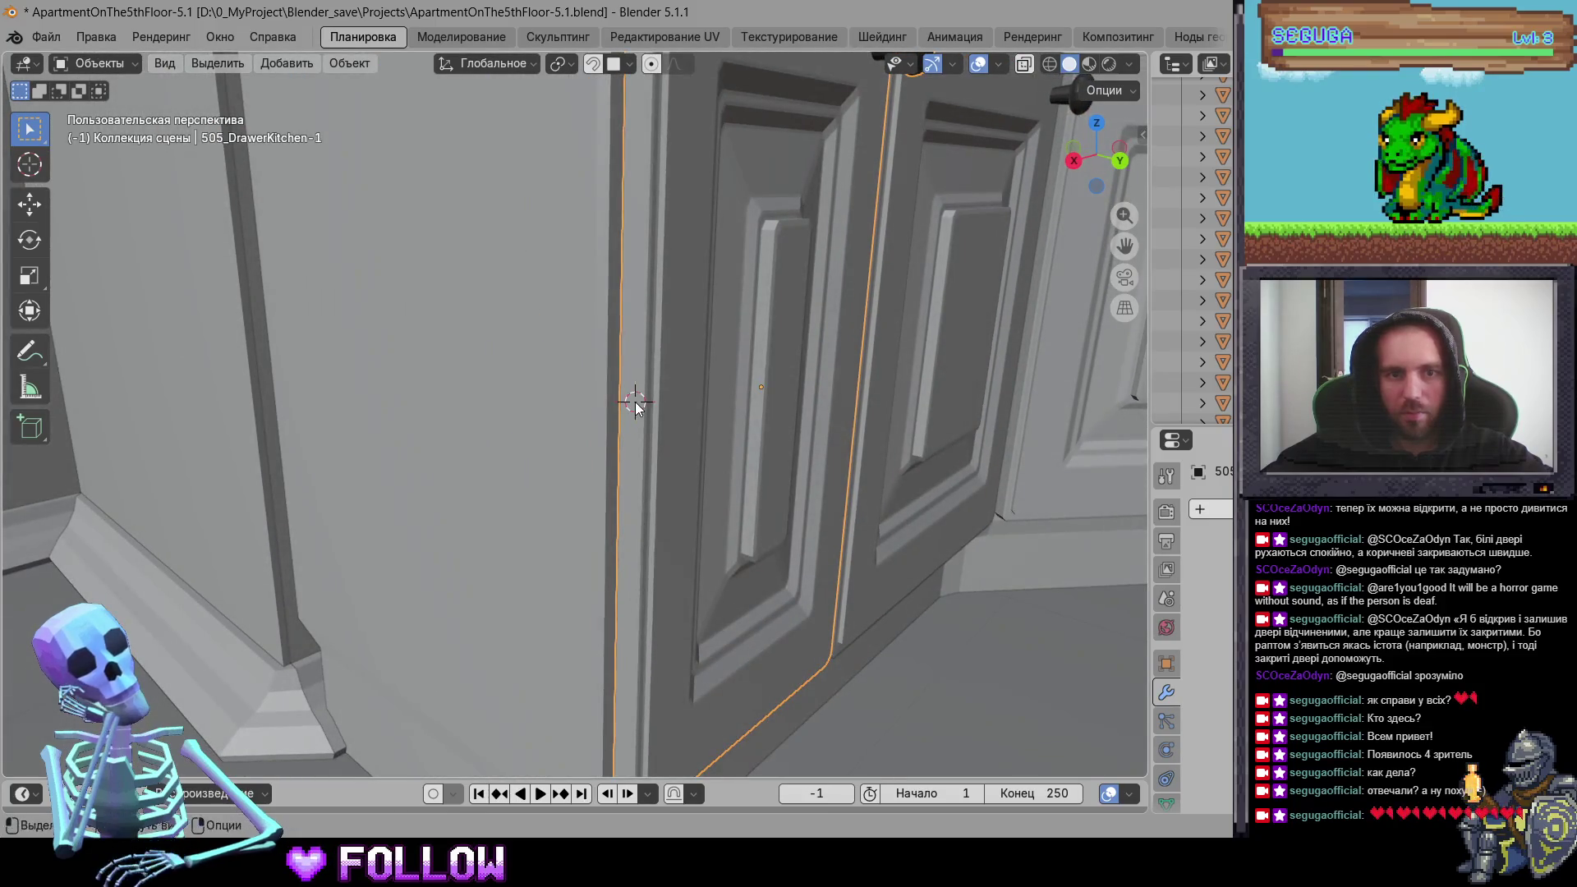
right_click(635, 405)
mouse_move(650, 400)
click(727, 446)
scroll(674, 459, down, 5)
scroll(560, 531, down, 4)
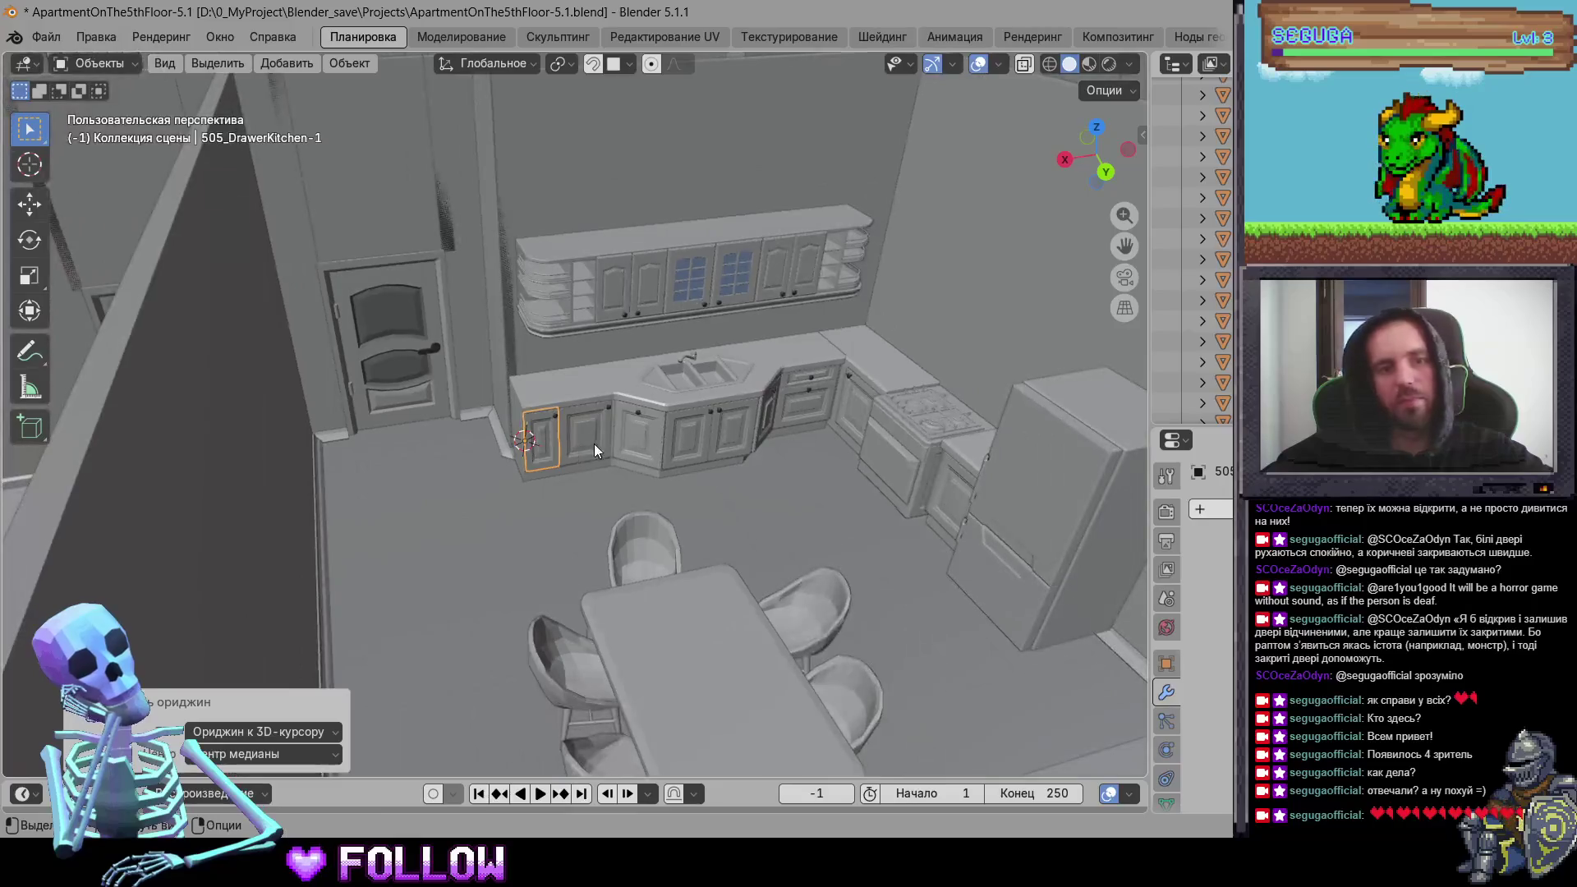
click(730, 436)
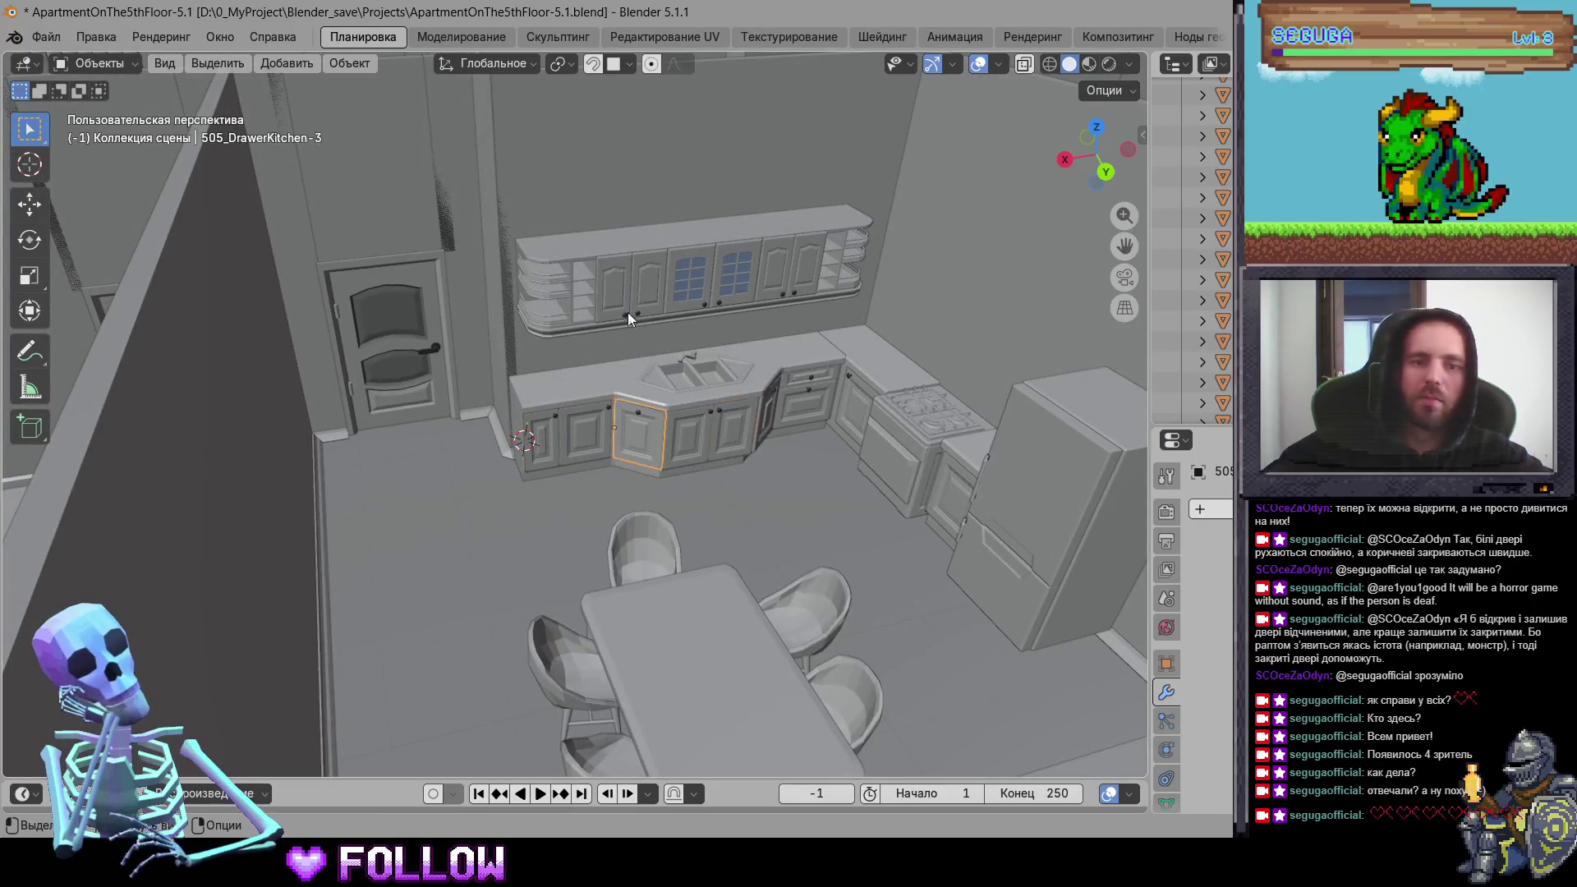
click(748, 292)
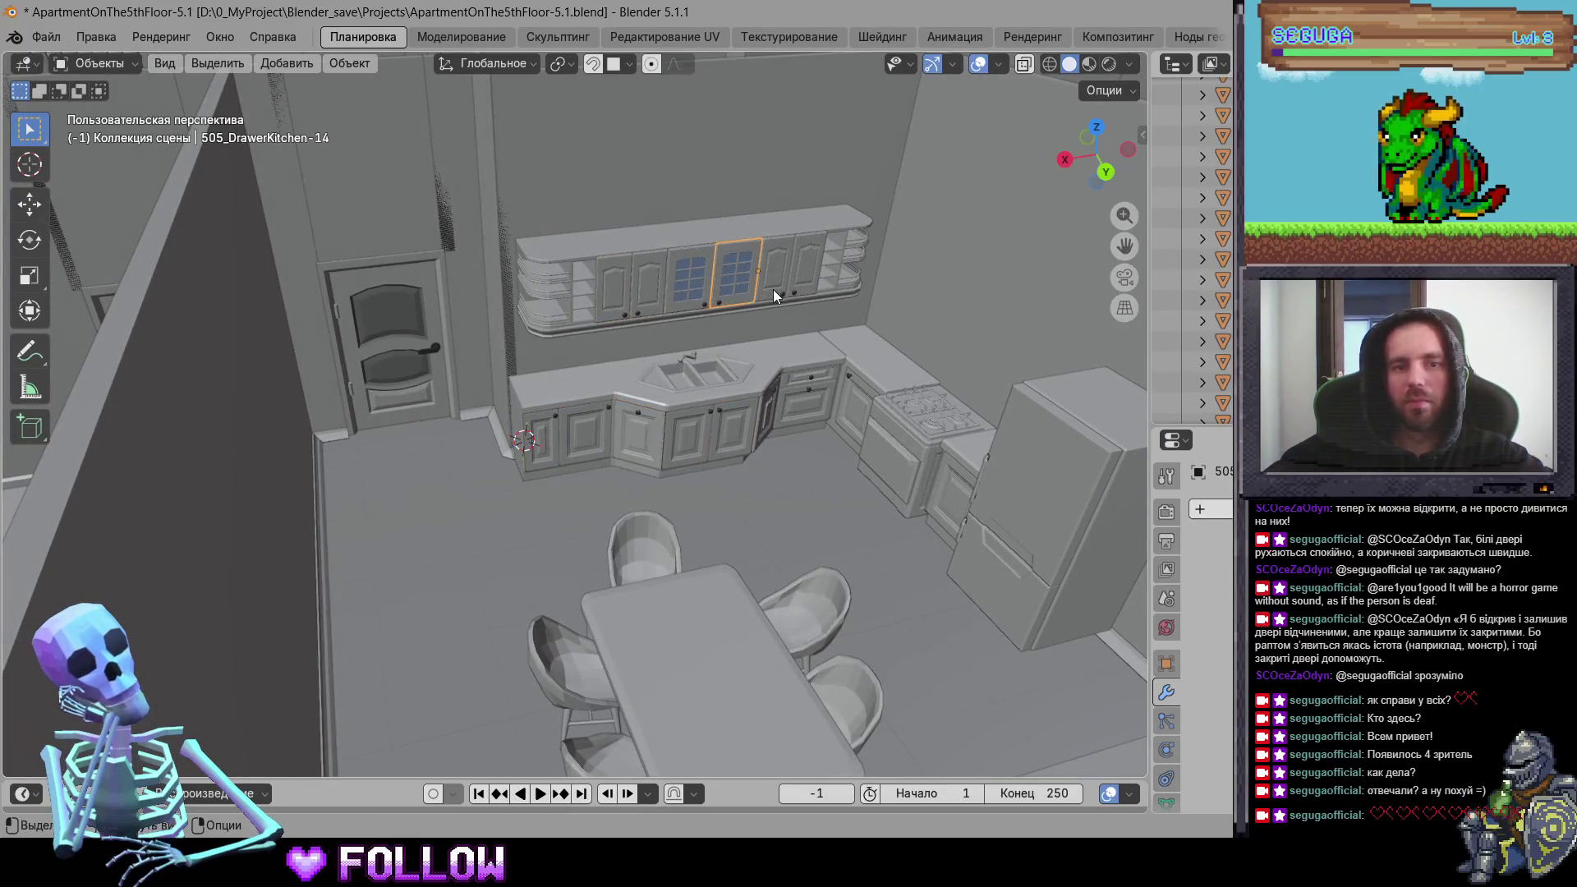
Step: Place the 3D cursor on the balcony door hinge and move the door's origin there
click(916, 488)
mouse_move(695, 512)
middle_down()
mouse_move(923, 560)
mouse_move(489, 479)
mouse_move(478, 397)
mouse_move(429, 411)
mouse_move(733, 374)
mouse_move(438, 443)
middle_up()
click(488, 479)
click(439, 442)
scroll(521, 428, up, 5)
scroll(520, 427, down, 2)
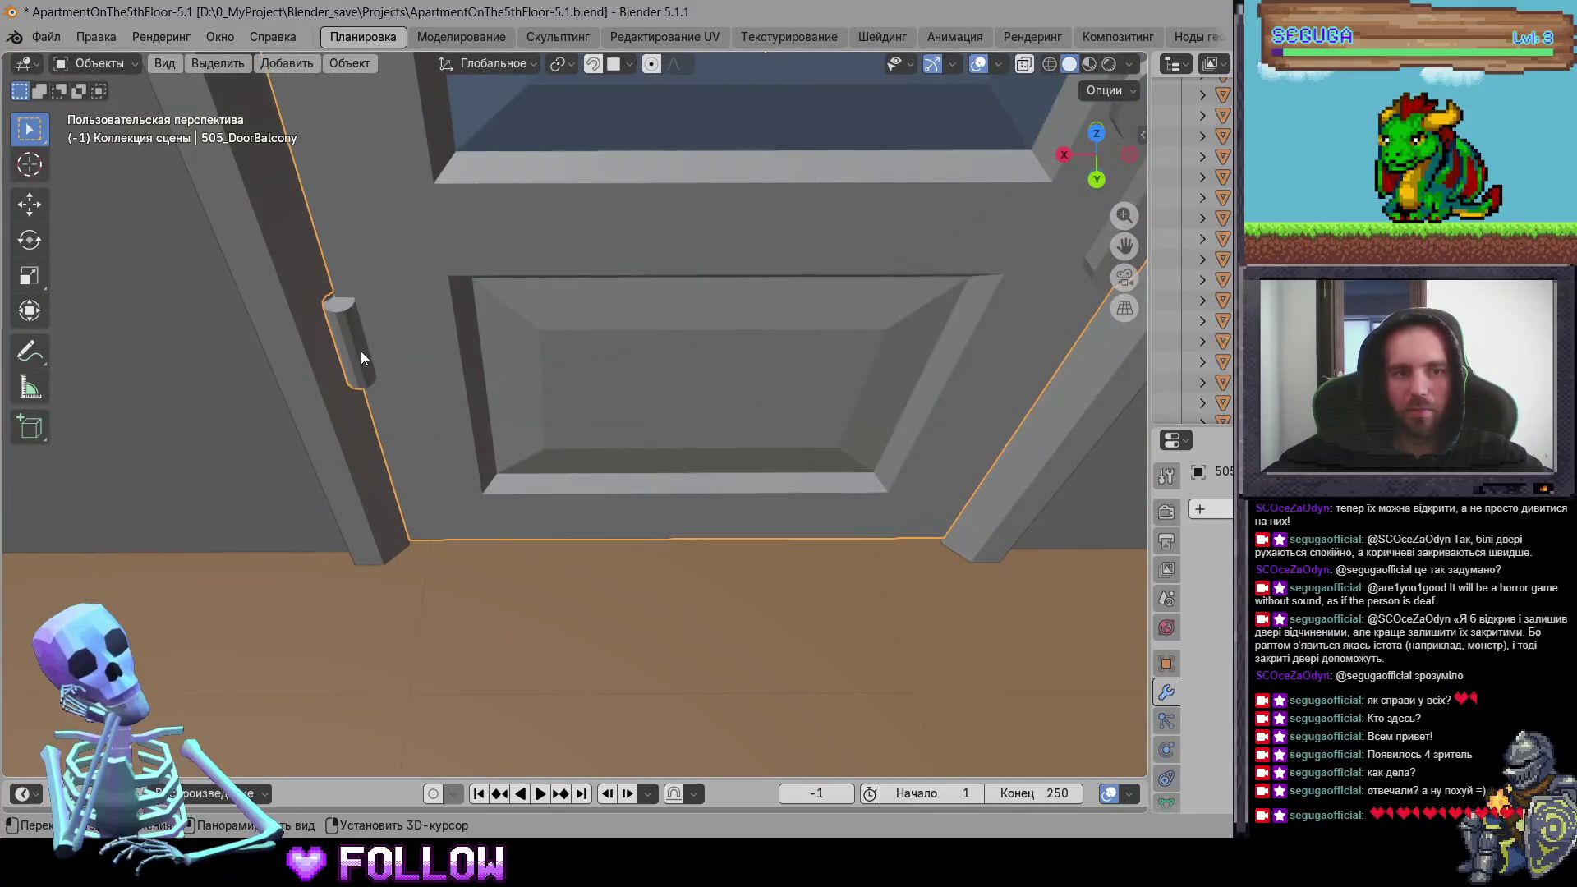
shift+right_click(361, 351)
right_click(462, 332)
click(624, 373)
scroll(704, 459, down, 2)
scroll(705, 460, down, 6)
mouse_move(865, 448)
middle_down()
mouse_move(436, 473)
mouse_move(683, 435)
middle_up()
click(685, 435)
Step: Orbit into the room and select the room door 505_DoorRoom
mouse_move(184, 413)
middle_down()
mouse_move(570, 428)
mouse_move(847, 406)
middle_up()
scroll(635, 408, up, 3)
scroll(534, 416, up, 5)
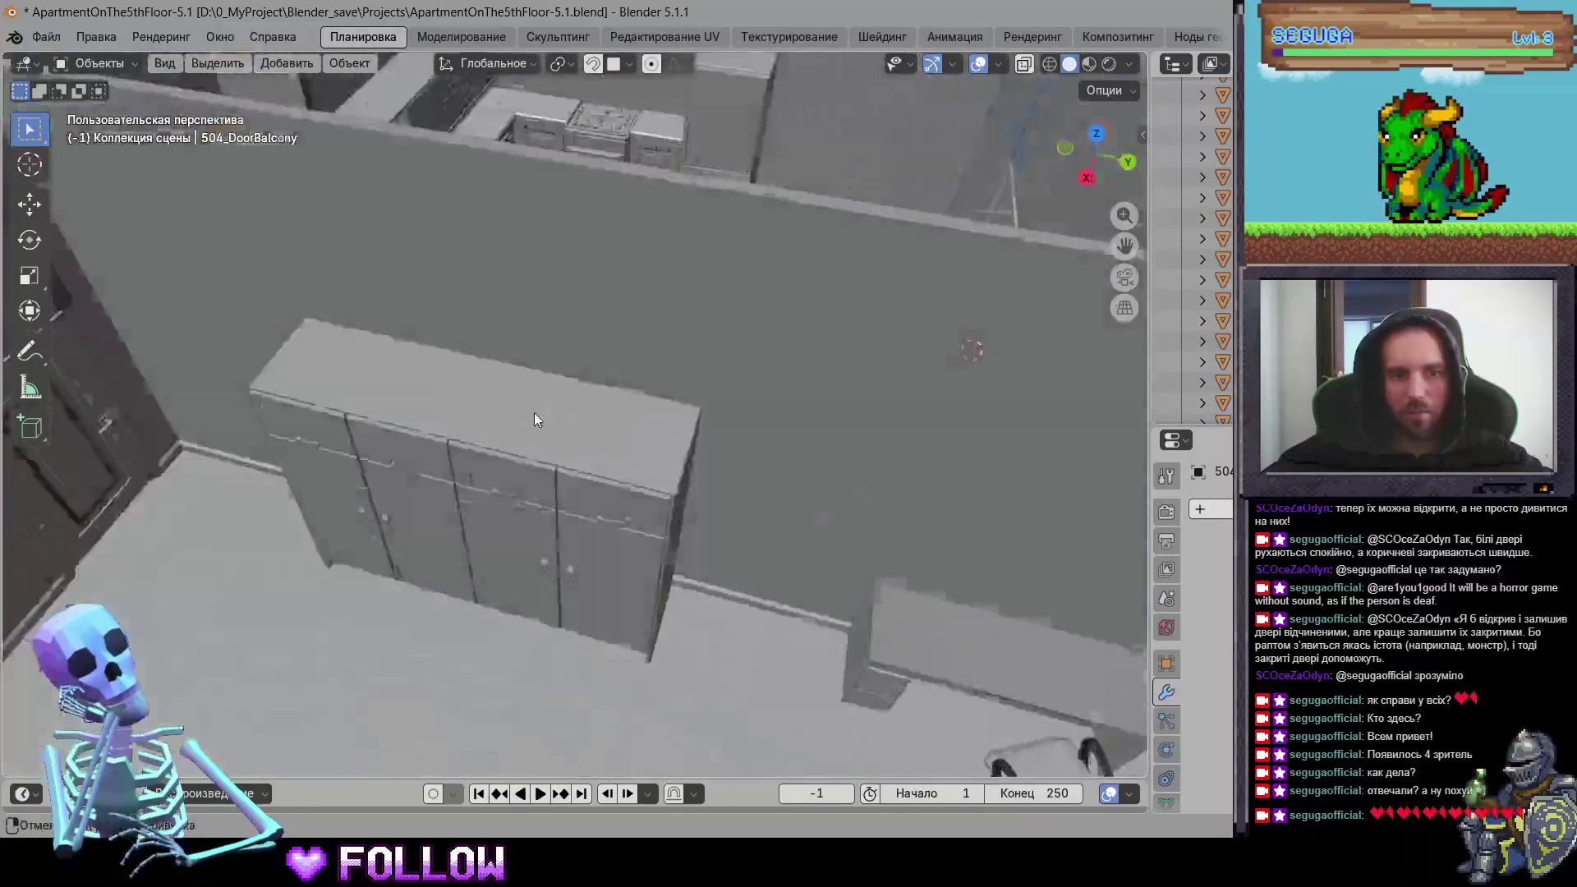
middle_drag(534, 416, 682, 416)
click(413, 408)
scroll(508, 458, up, 3)
scroll(508, 459, down, 3)
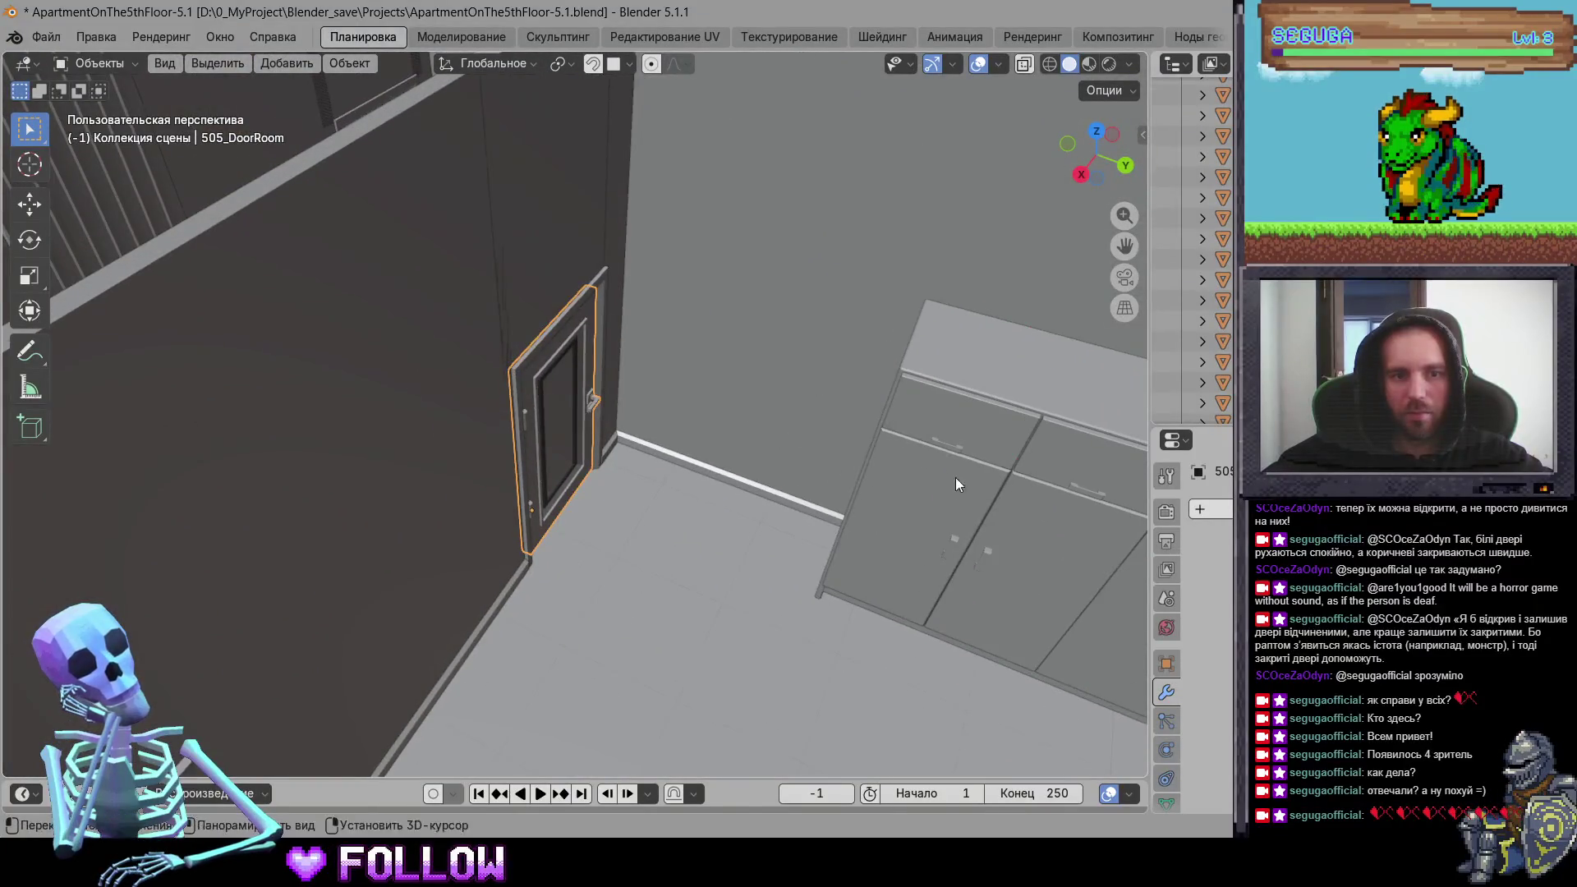
Step: Move wardrobe door 505_DrawerRoom-10's origin to the 3D cursor at its hinge
middle_drag(956, 477, 620, 453)
click(813, 534)
scroll(714, 459, up, 3)
mouse_move(714, 459)
middle_down()
mouse_move(704, 333)
mouse_move(631, 276)
middle_up()
scroll(556, 373, up, 5)
shift+right_click(699, 275)
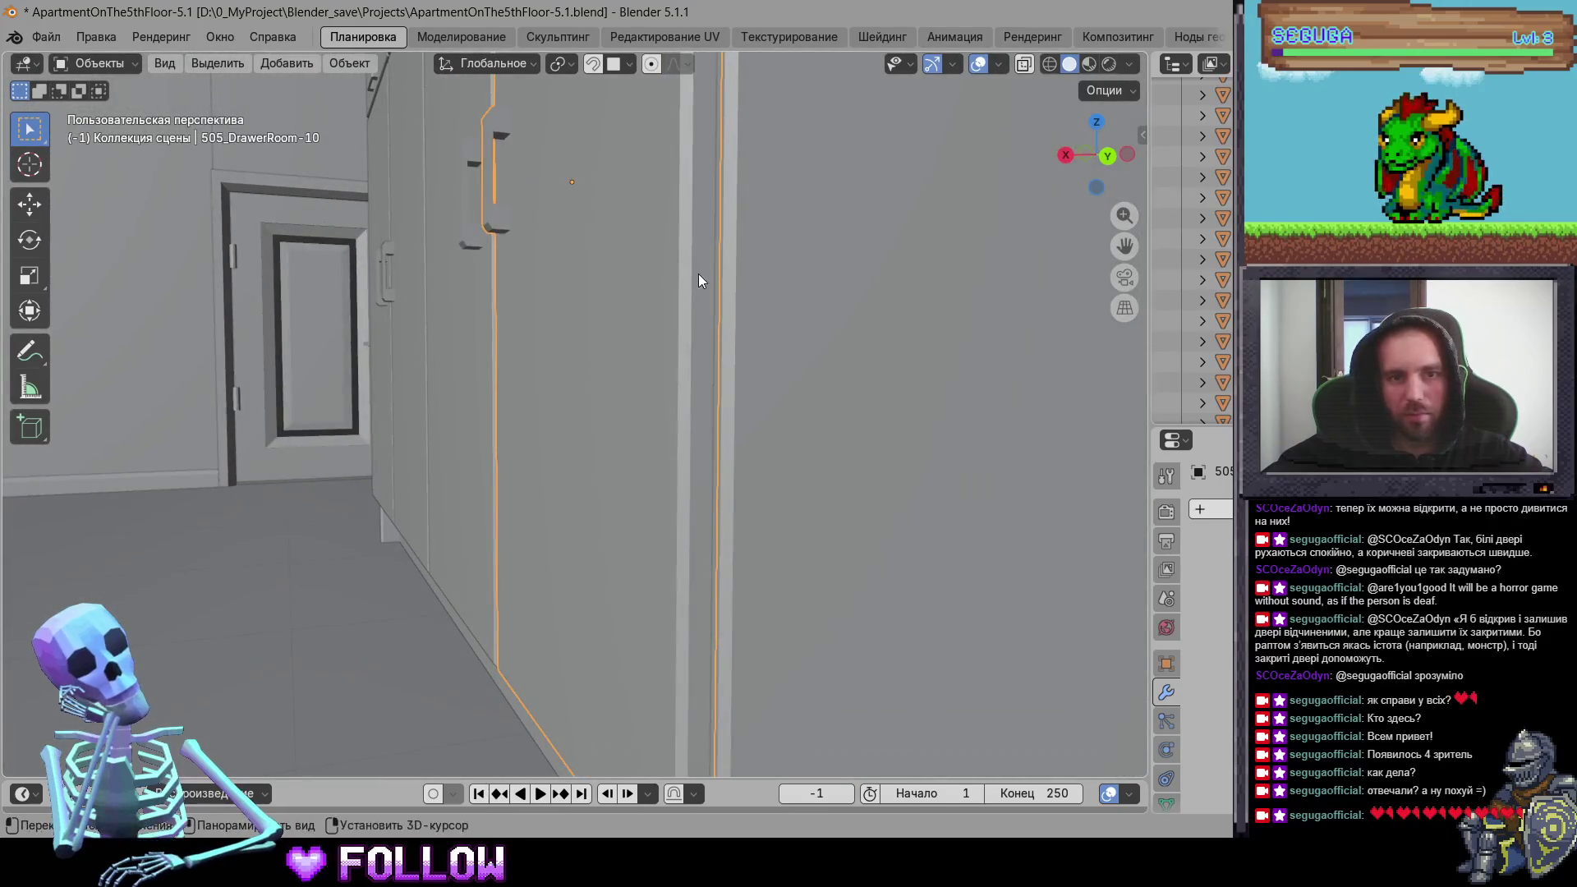
right_click(699, 274)
mouse_move(714, 271)
click(822, 334)
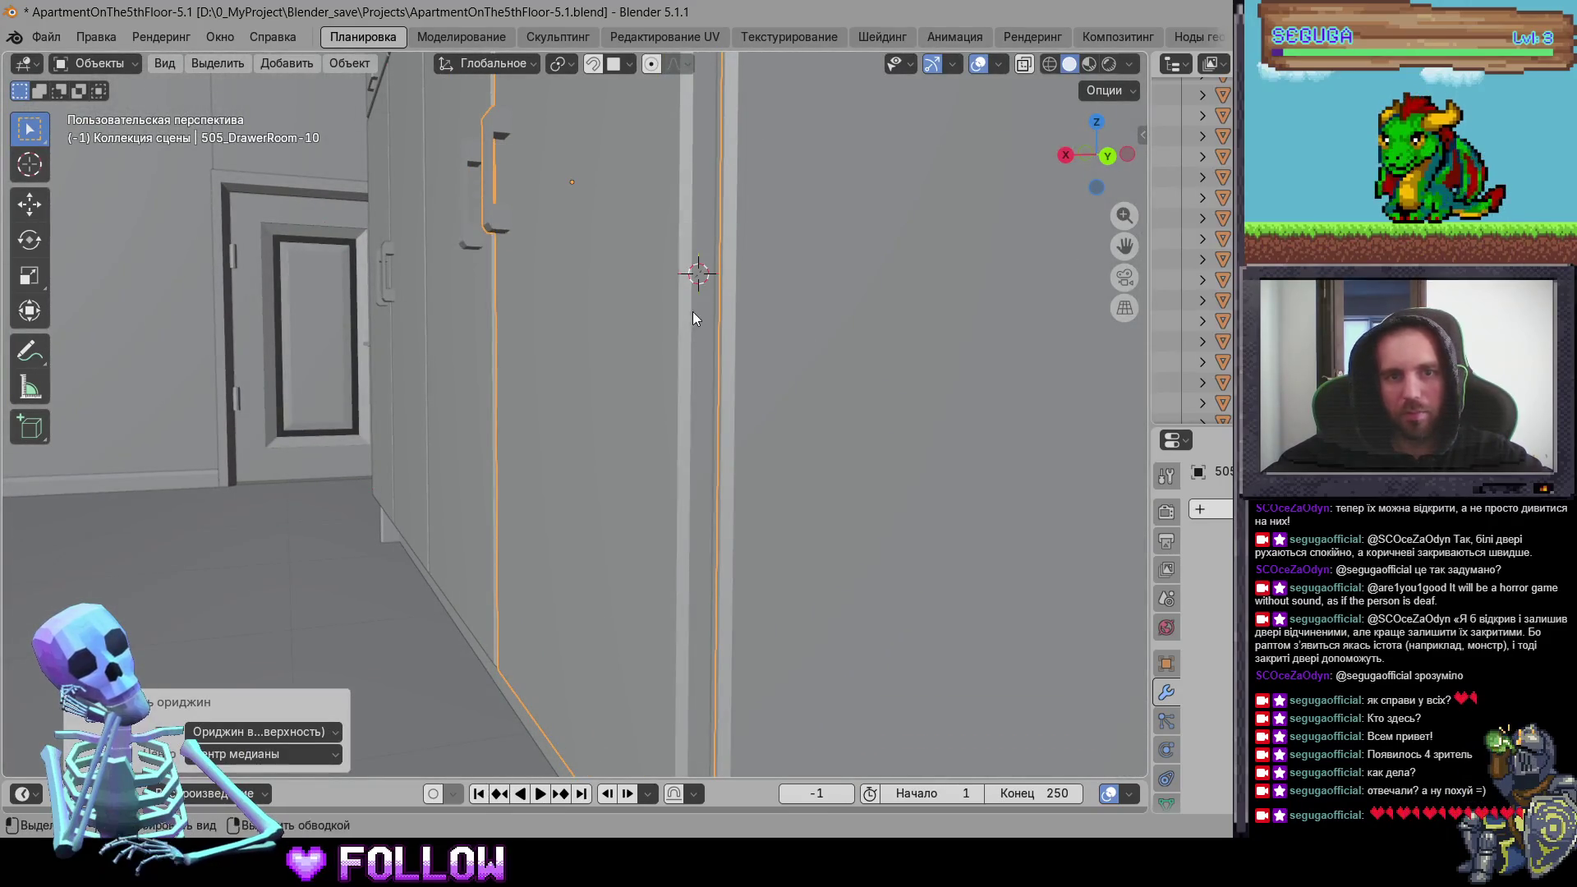
right_click(693, 312)
mouse_move(748, 322)
click(822, 351)
mouse_move(822, 350)
middle_down()
mouse_move(817, 415)
mouse_move(585, 482)
mouse_move(608, 305)
mouse_move(727, 394)
mouse_move(580, 301)
mouse_move(634, 273)
mouse_move(728, 306)
mouse_move(659, 349)
mouse_move(832, 332)
mouse_move(645, 421)
mouse_move(694, 393)
mouse_move(571, 317)
mouse_move(525, 368)
middle_up()
Step: Move the origins of wardrobe doors DrawerRoom-9 and DrawerRoom-8 to the 3D cursor
click(591, 296)
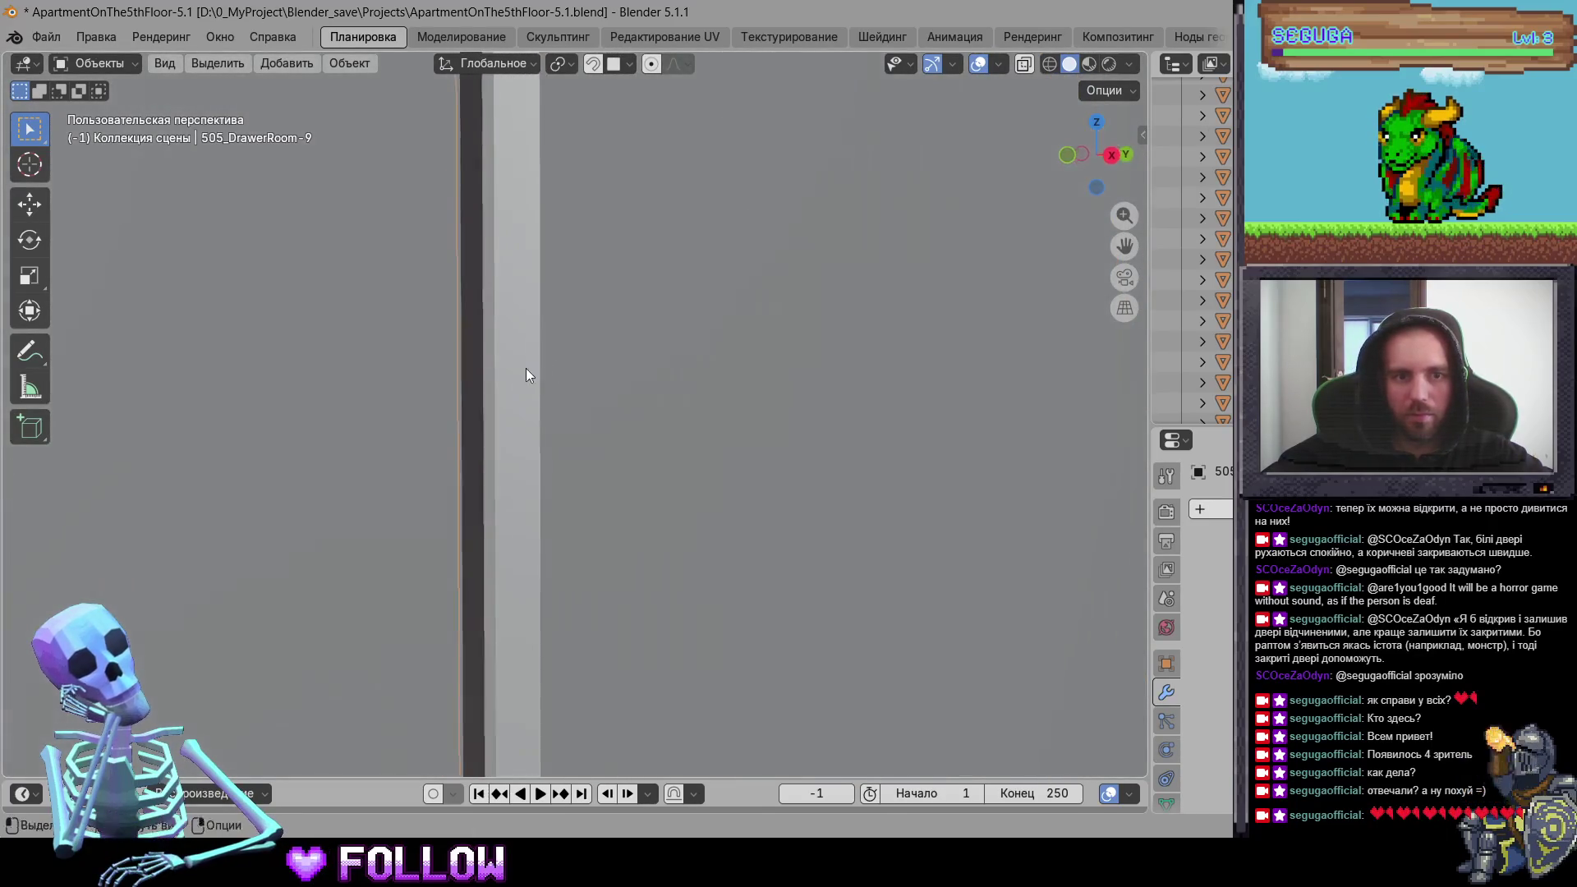
right_click(491, 349)
mouse_move(493, 348)
click(604, 392)
mouse_move(639, 401)
middle_down()
mouse_move(523, 375)
mouse_move(773, 373)
mouse_move(580, 361)
mouse_move(804, 339)
mouse_move(692, 351)
mouse_move(774, 300)
middle_up()
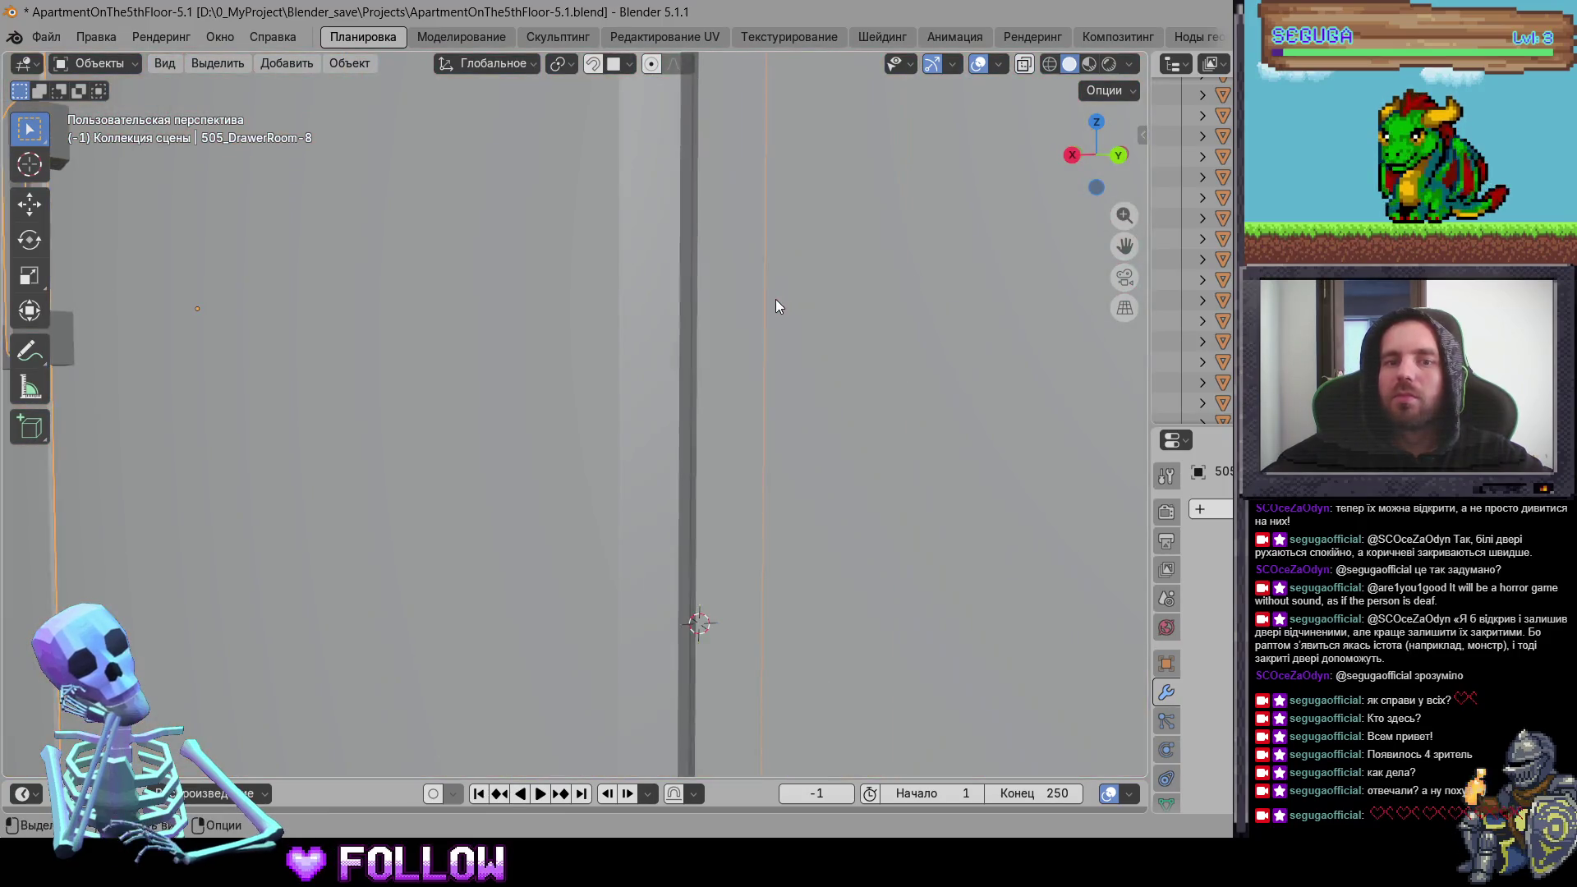
right_click(691, 286)
mouse_move(735, 288)
click(817, 331)
mouse_move(619, 385)
middle_down()
mouse_move(509, 390)
mouse_move(624, 353)
mouse_move(835, 346)
mouse_move(708, 349)
mouse_move(691, 493)
mouse_move(630, 427)
mouse_move(495, 448)
mouse_move(781, 383)
mouse_move(595, 444)
mouse_move(599, 513)
mouse_move(590, 505)
mouse_move(650, 496)
mouse_move(711, 410)
middle_up()
Step: Set wardrobe door DrawerRoom-7's origin at its hinge edge, then select drawer DrawerRoom-14
click(673, 354)
right_click(690, 496)
mouse_move(724, 498)
click(795, 542)
click(595, 445)
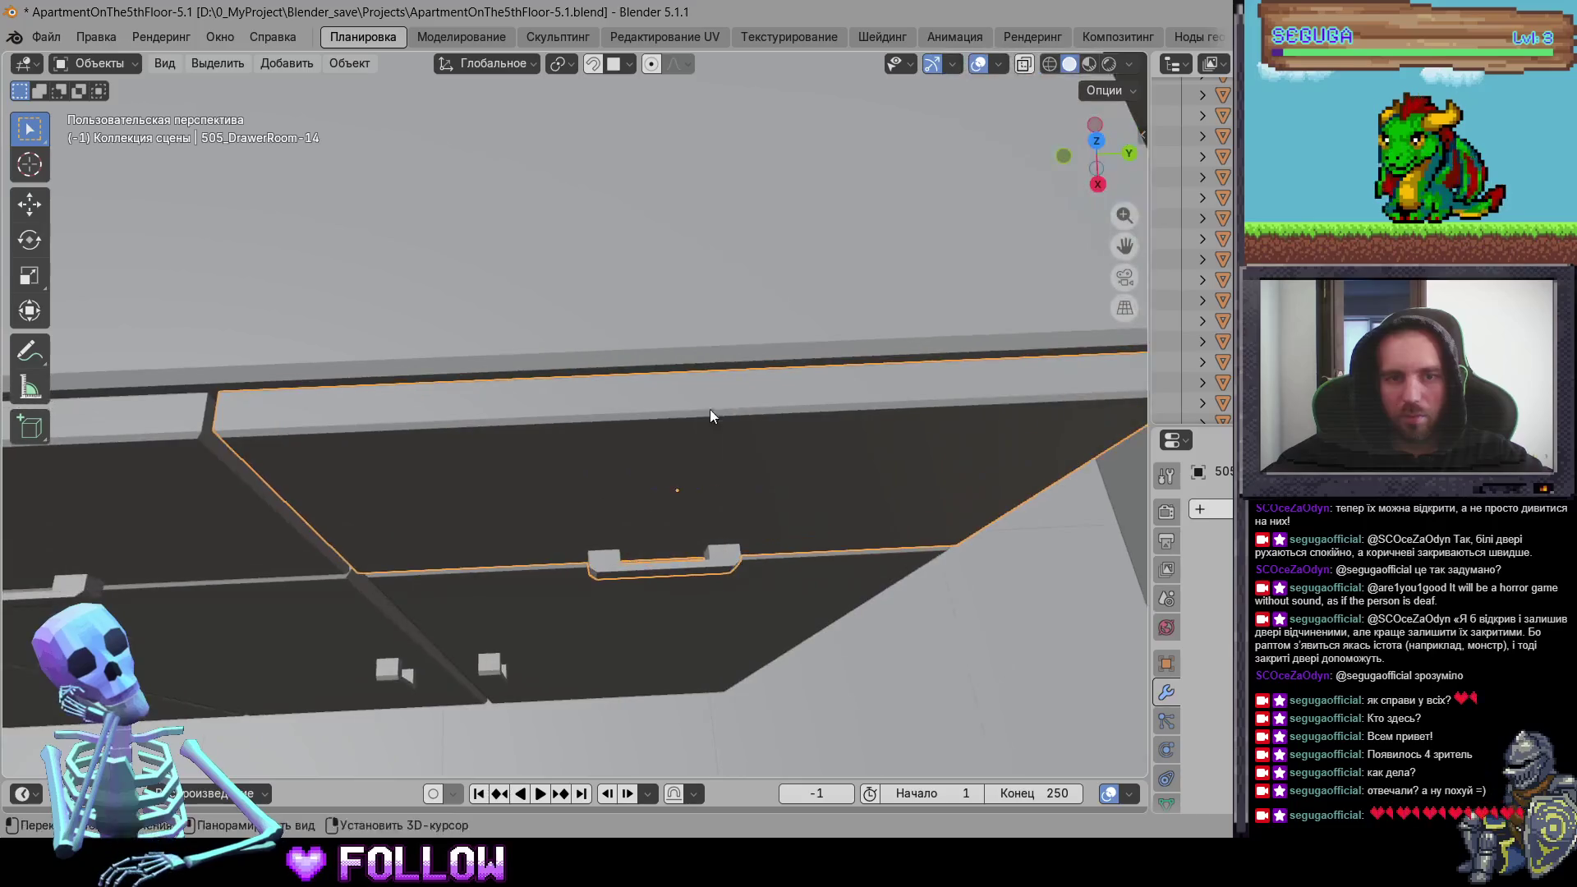
Step: Move the origins of the first dresser drawer and DrawerRoom-13 to the 3D cursor on their top edges
shift+right_click(692, 388)
right_click(692, 389)
click(863, 434)
middle_drag(233, 448, 739, 420)
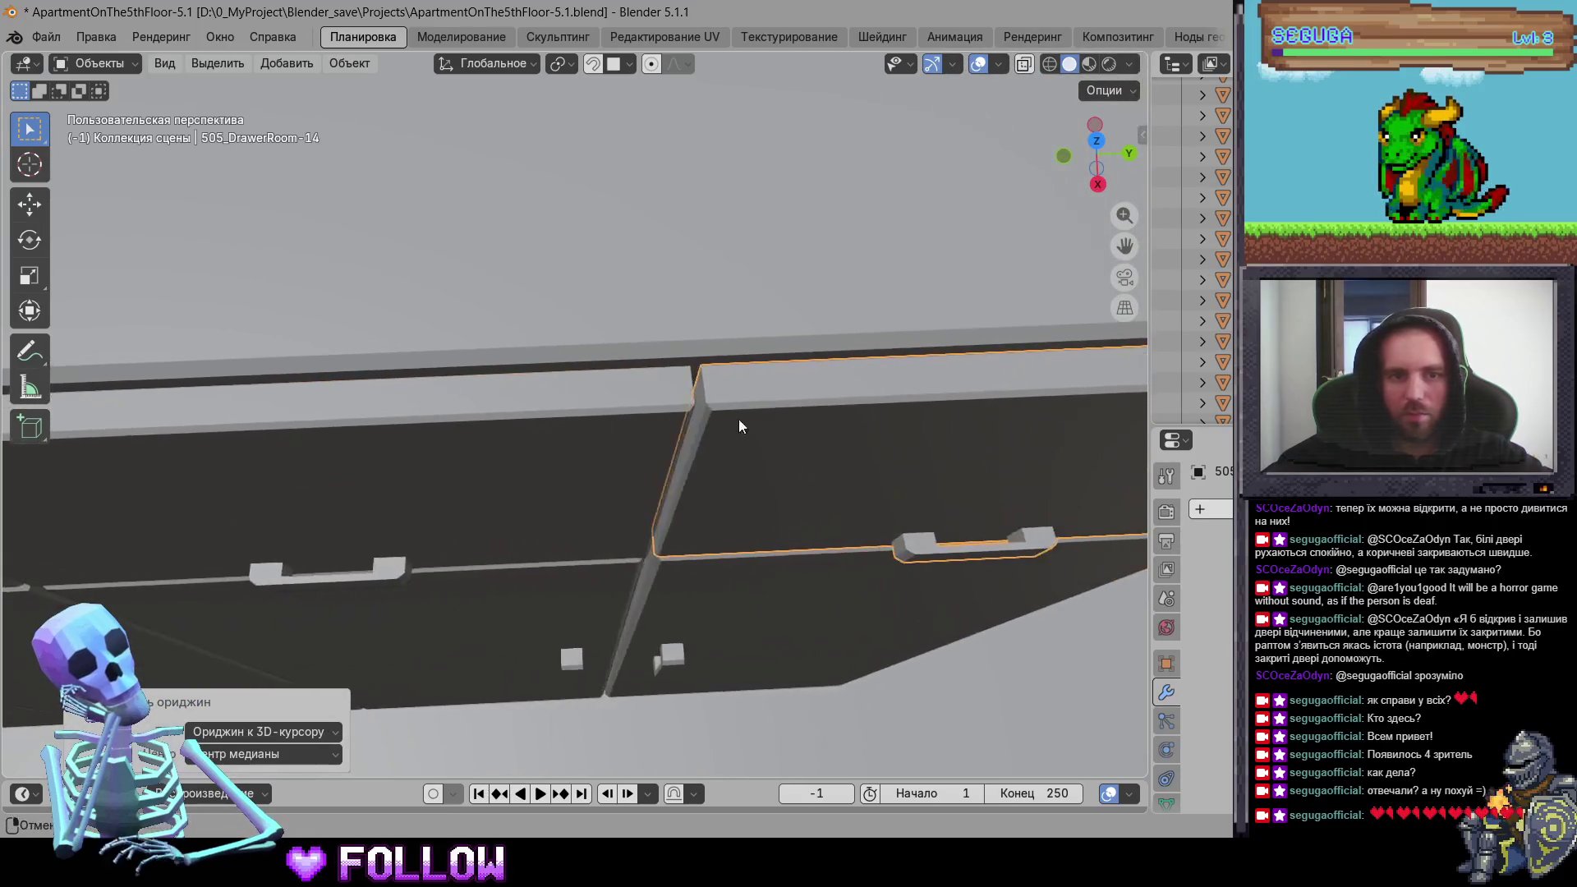
shift+click(186, 452)
mouse_move(186, 451)
middle_down()
mouse_move(640, 412)
mouse_move(581, 376)
middle_up()
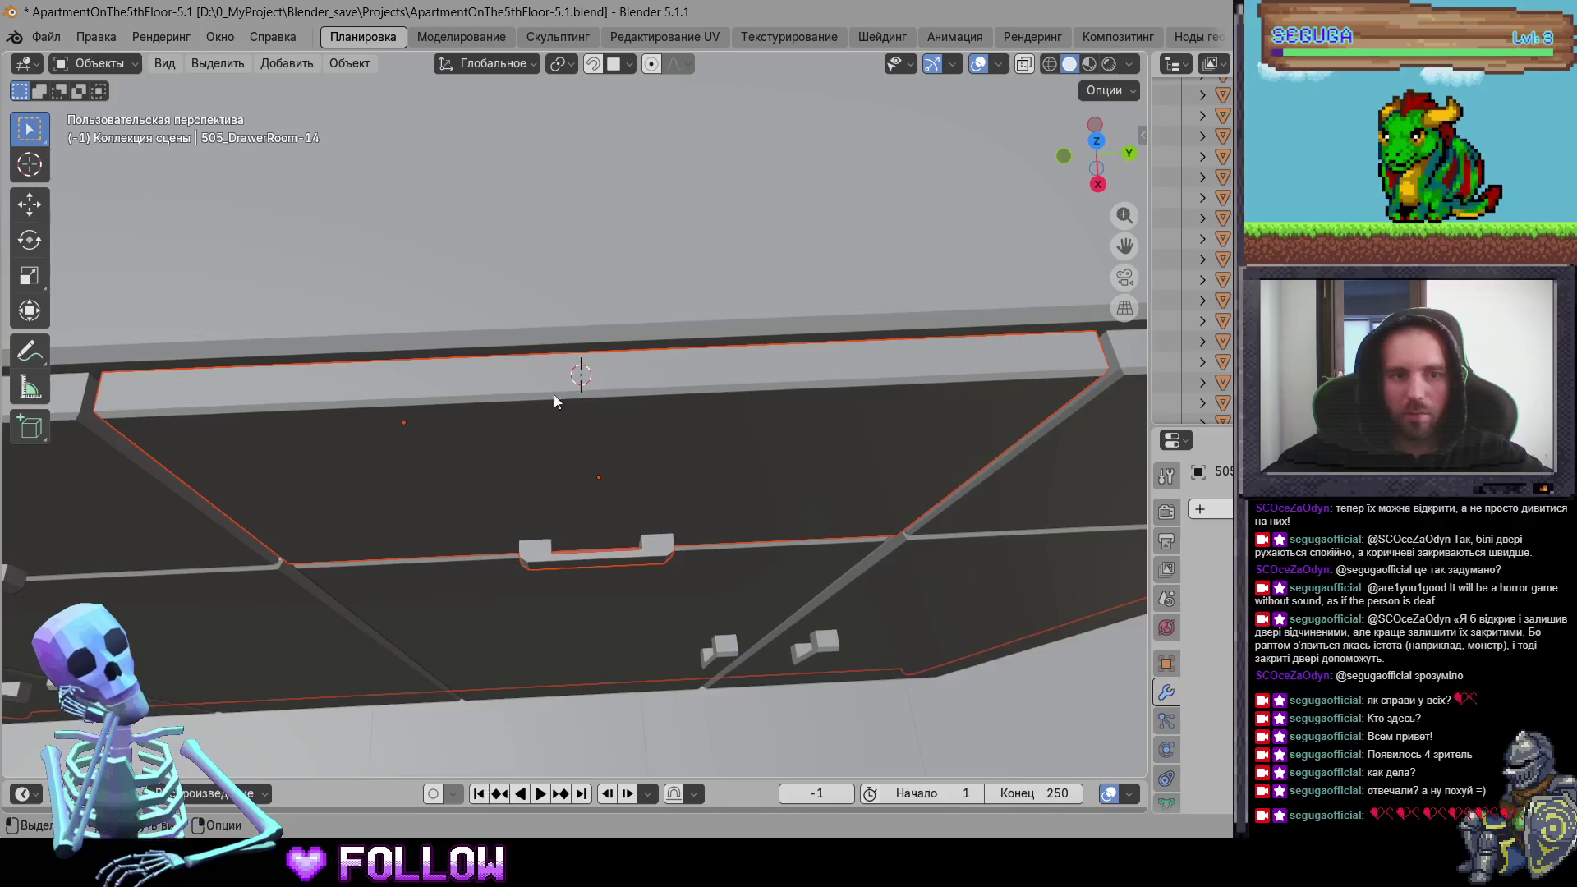
click(581, 375)
shift+right_click(590, 370)
right_click(592, 373)
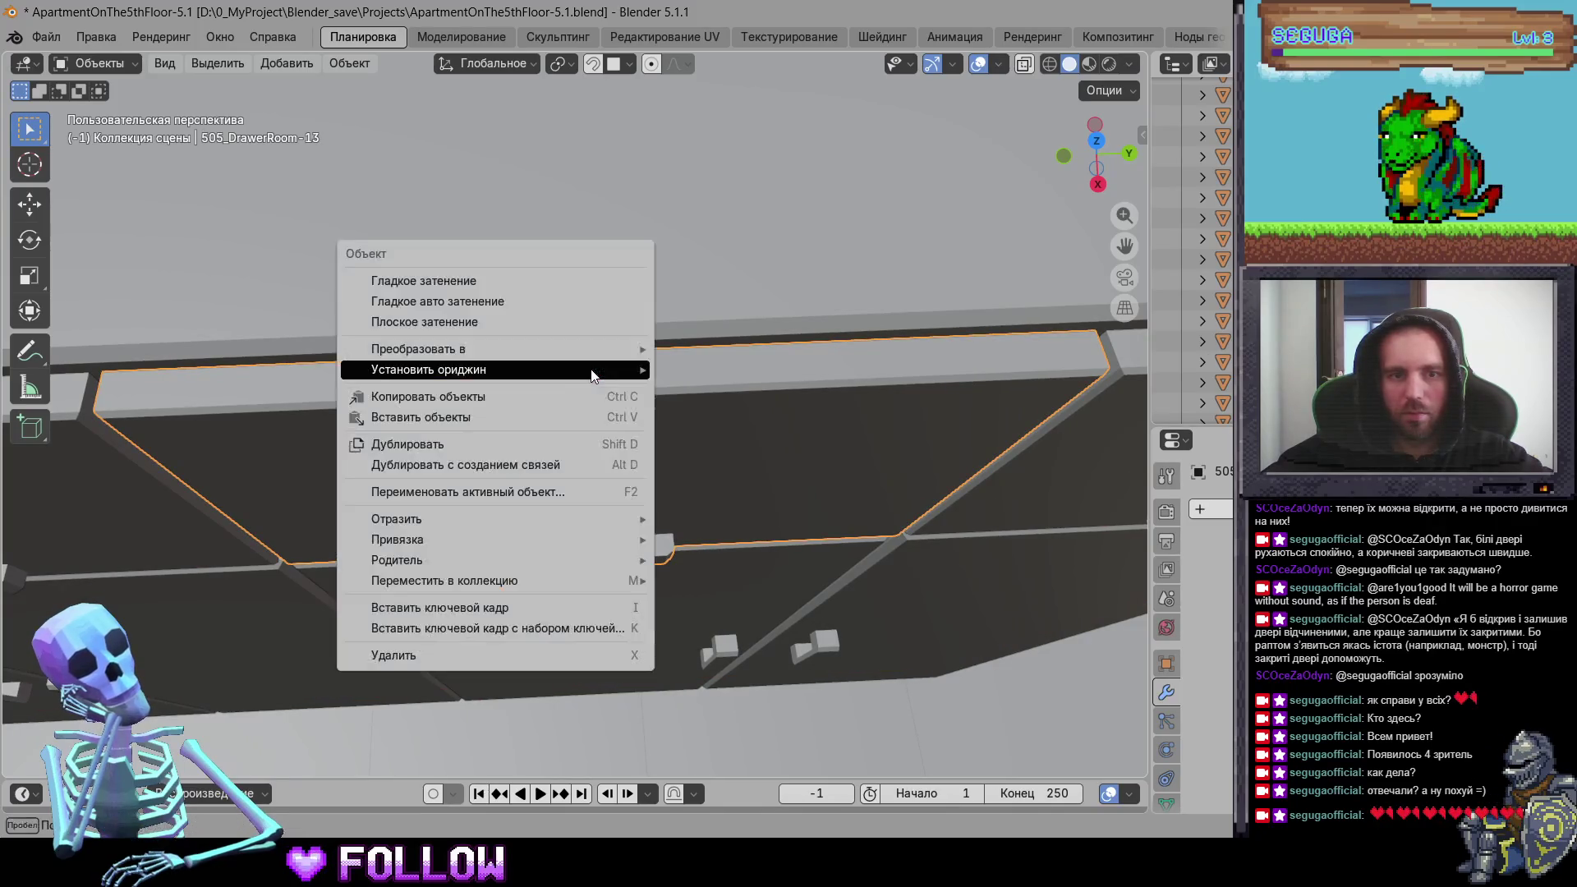
mouse_move(597, 368)
click(723, 414)
Step: Set the top middle drawer DrawerRoom-12's origin to the 3D cursor on its hinge edge
middle_drag(726, 420, 796, 505)
click(795, 507)
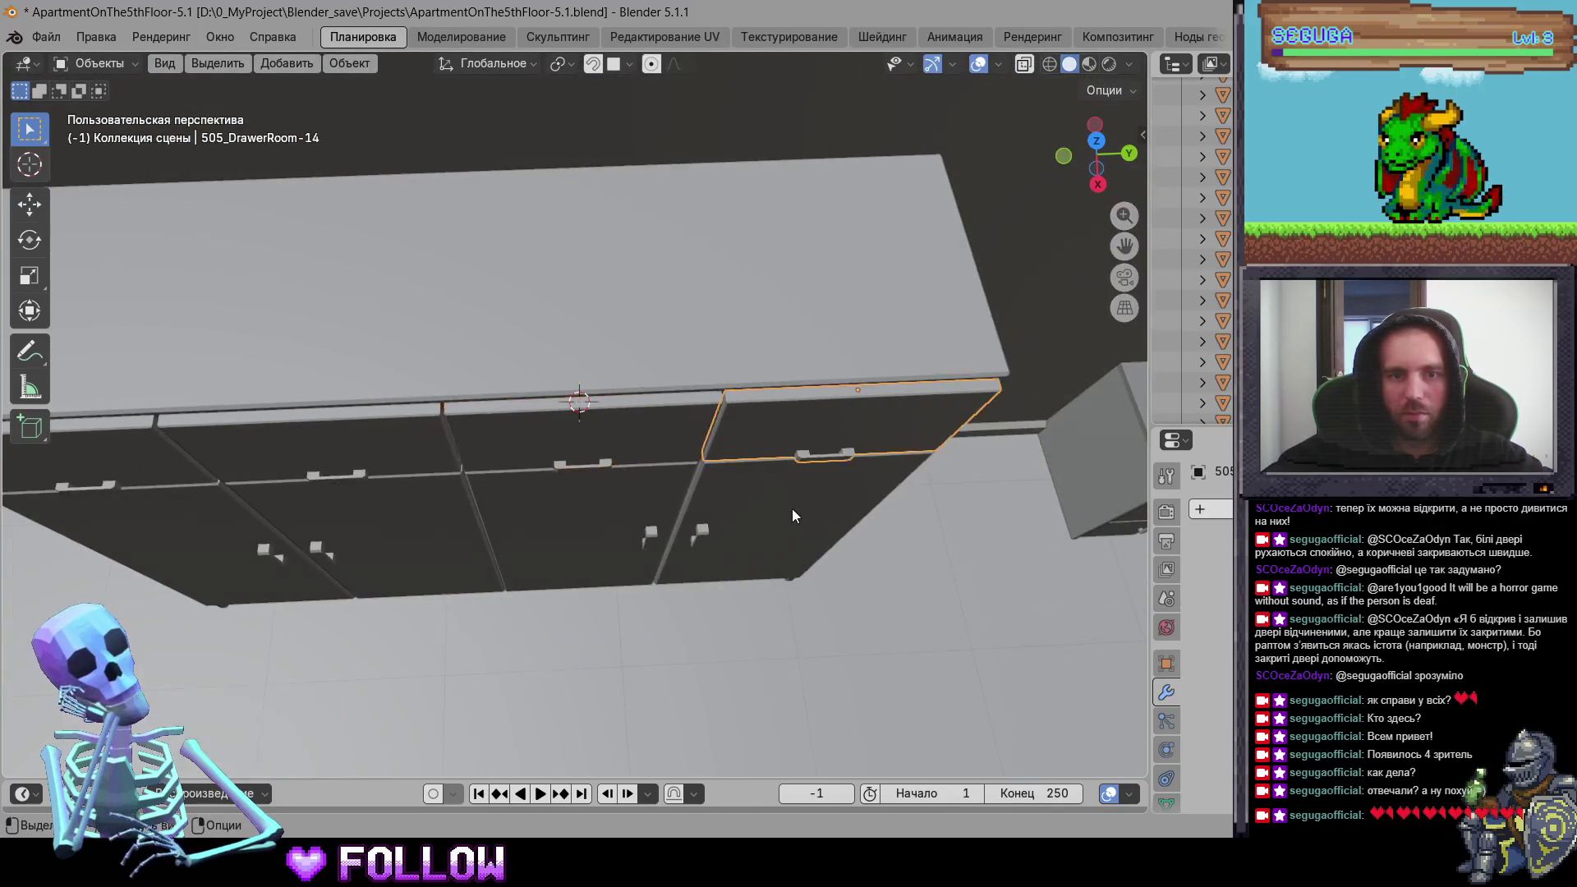
click(617, 512)
click(289, 564)
click(568, 545)
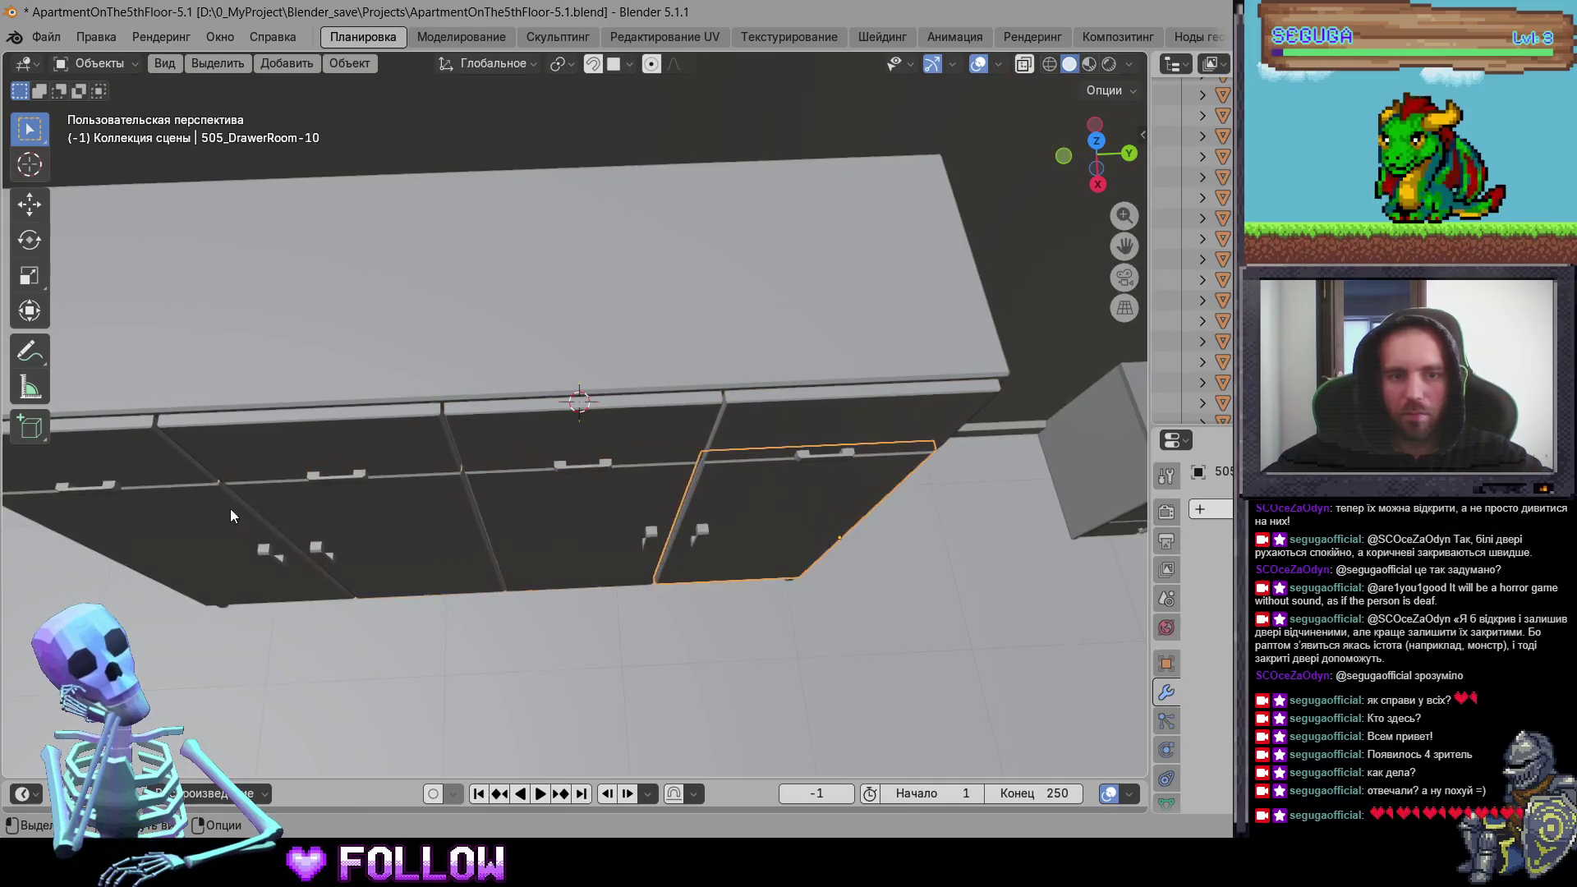
scroll(537, 518, up, 4)
click(617, 465)
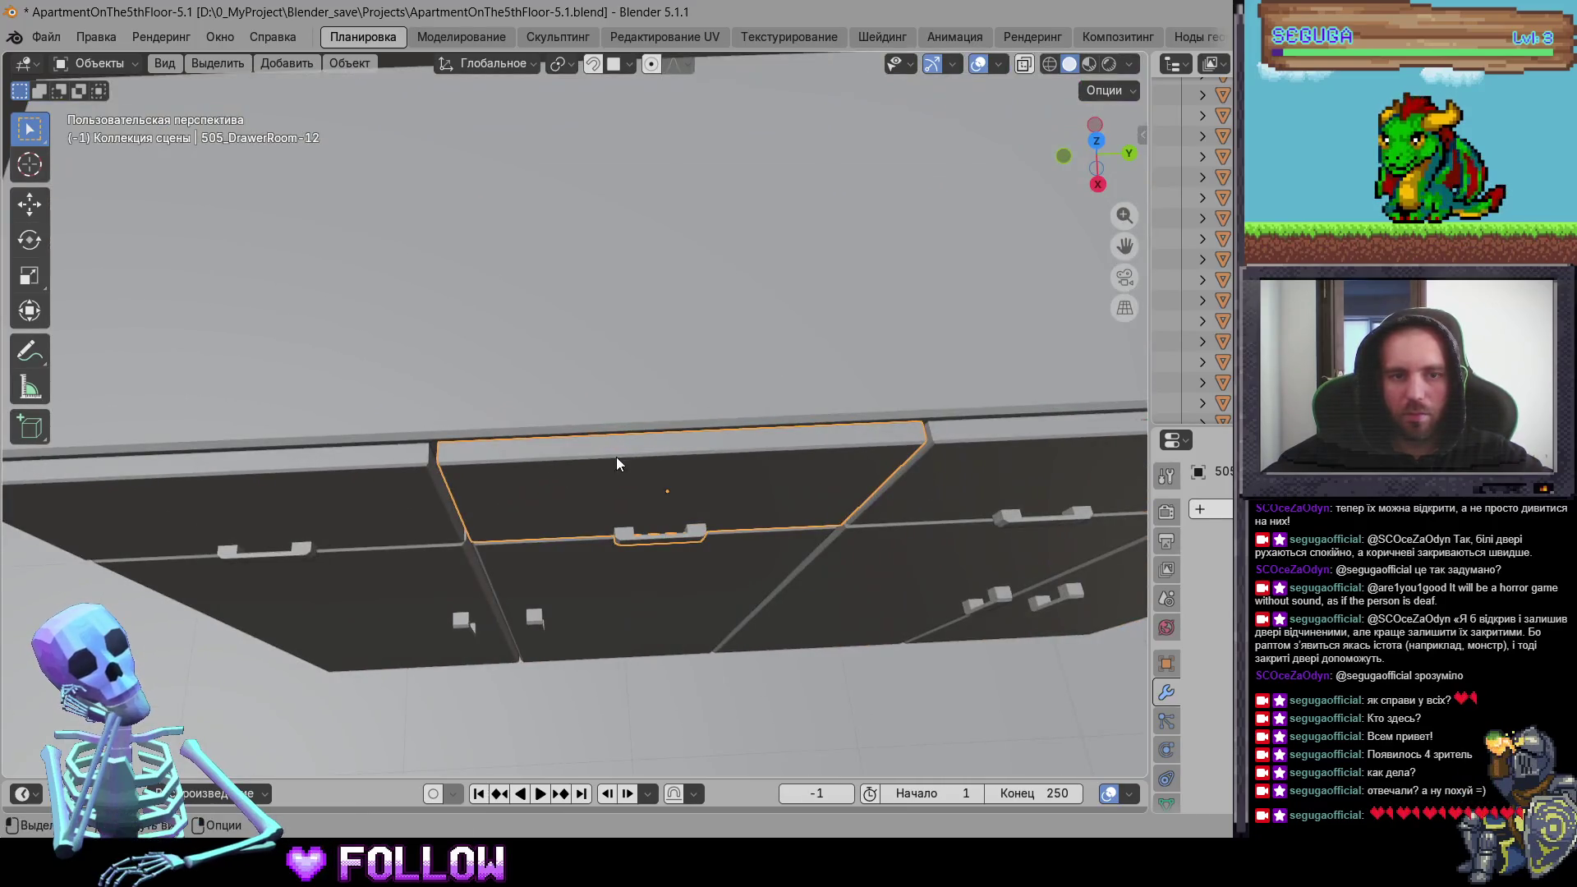
right_click(678, 442)
mouse_move(681, 443)
click(785, 489)
Step: Snap the 3D cursor to DrawerRoom-11's top edge and move its origin there
scroll(652, 468, up, 3)
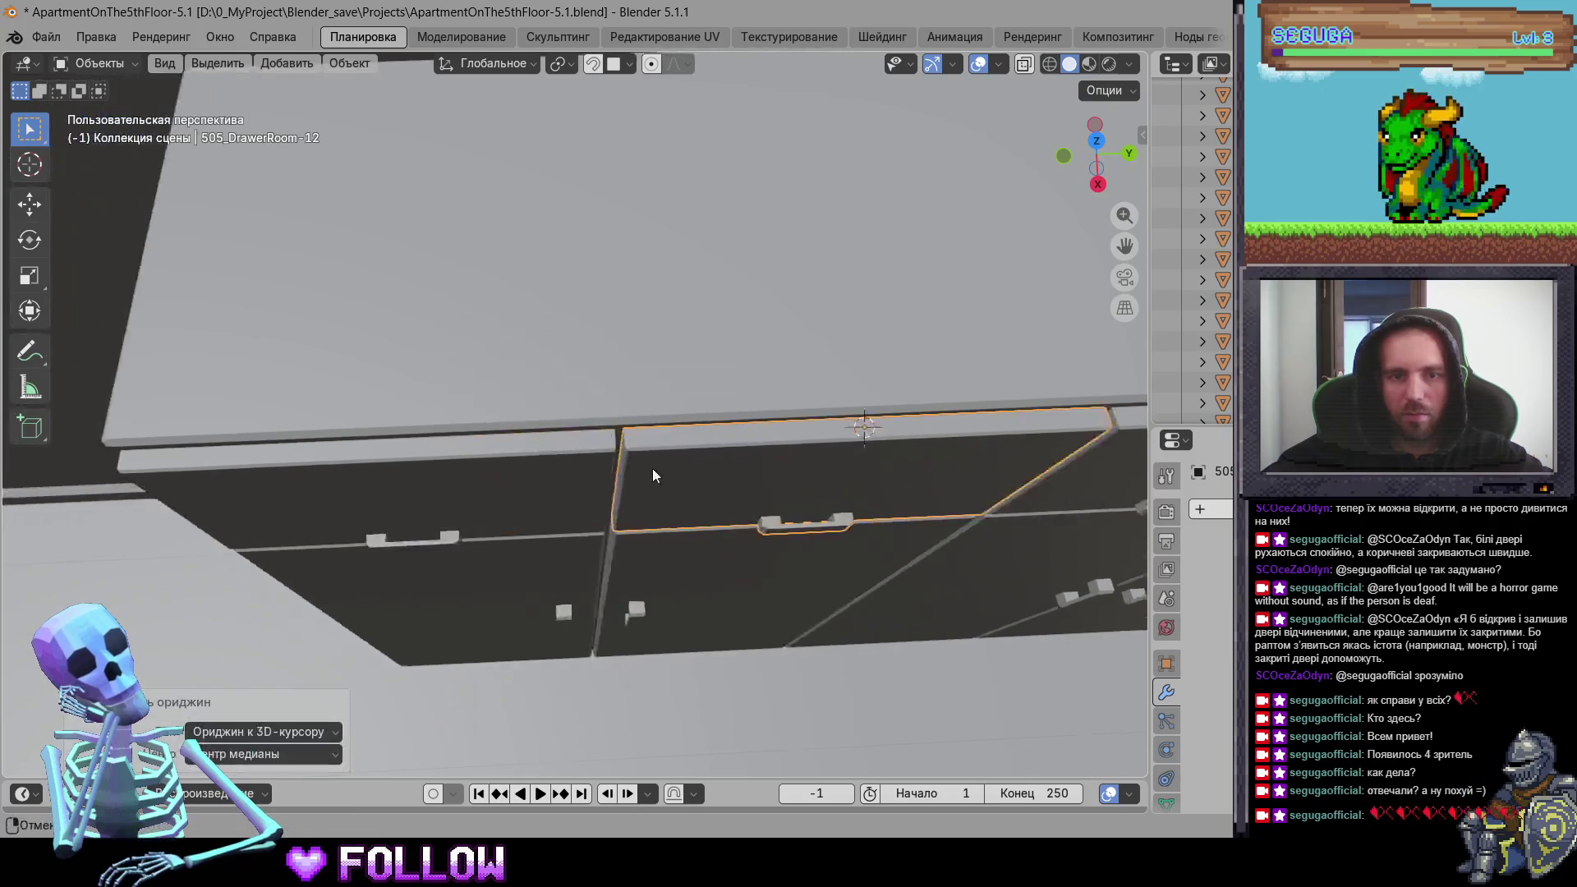
click(506, 483)
shift+right_click(454, 446)
right_click(453, 446)
mouse_move(453, 446)
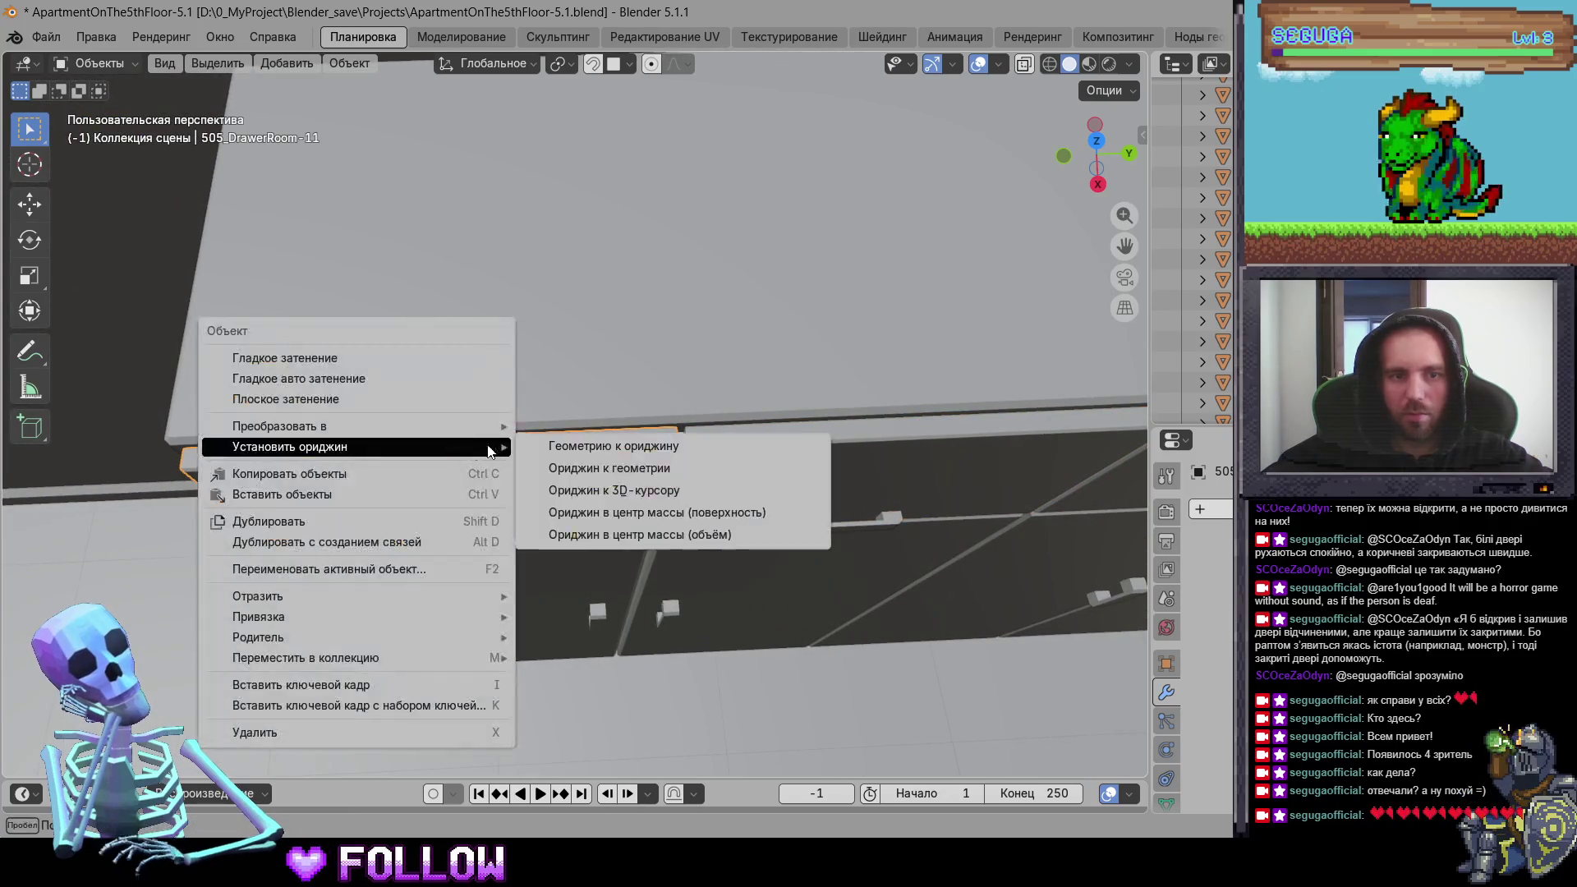
click(591, 491)
scroll(672, 520, down, 6)
scroll(632, 464, up, 8)
Step: Put the desk cabinet door DrawerRoom-15's origin on its left hinge edge
mouse_move(632, 415)
middle_down()
mouse_move(586, 461)
mouse_move(638, 317)
mouse_move(637, 384)
mouse_move(545, 405)
middle_up()
scroll(572, 445, up, 3)
click(573, 445)
scroll(605, 420, up, 6)
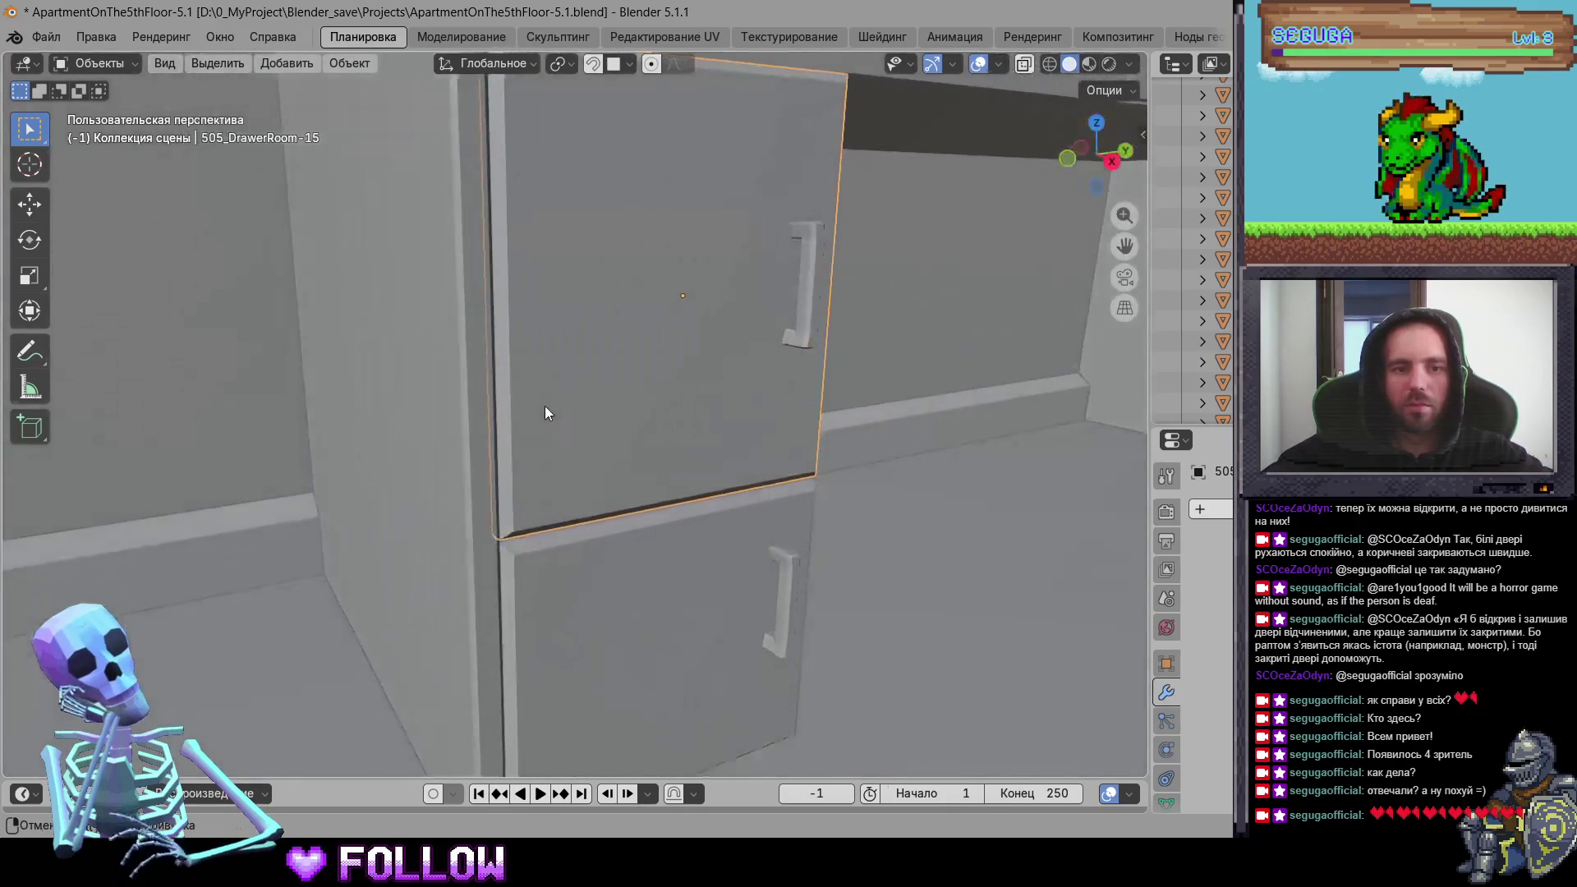
shift+right_click(497, 296)
right_click(497, 298)
mouse_move(496, 297)
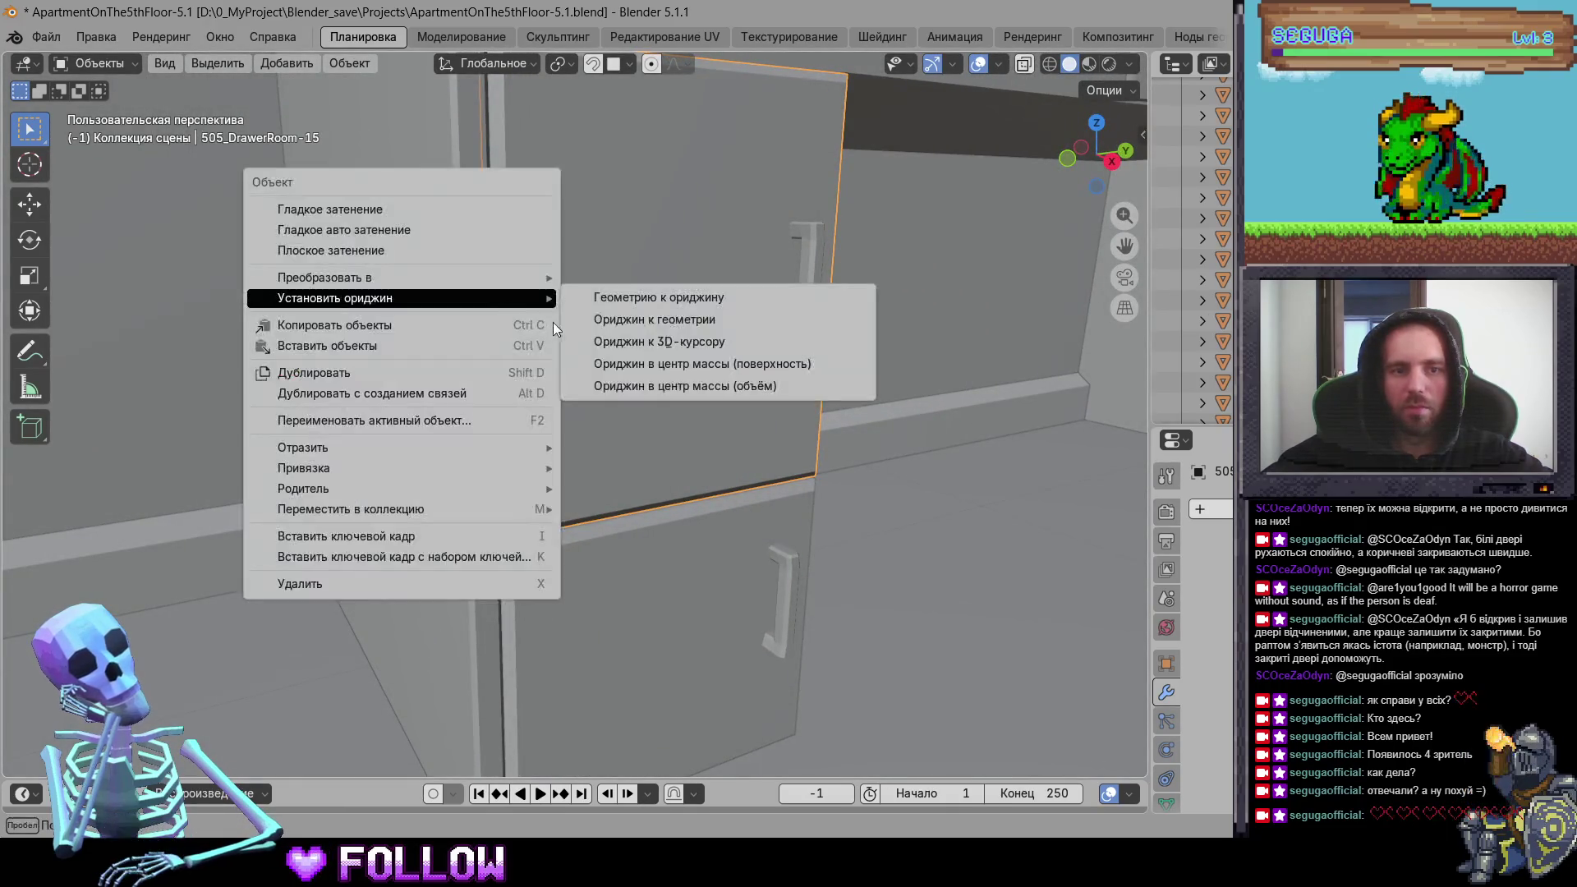
click(592, 344)
Step: Put the lower cabinet door DrawerRoom-16's origin on its left hinge edge
click(597, 620)
scroll(652, 425, up, 5)
middle_drag(623, 366, 547, 279)
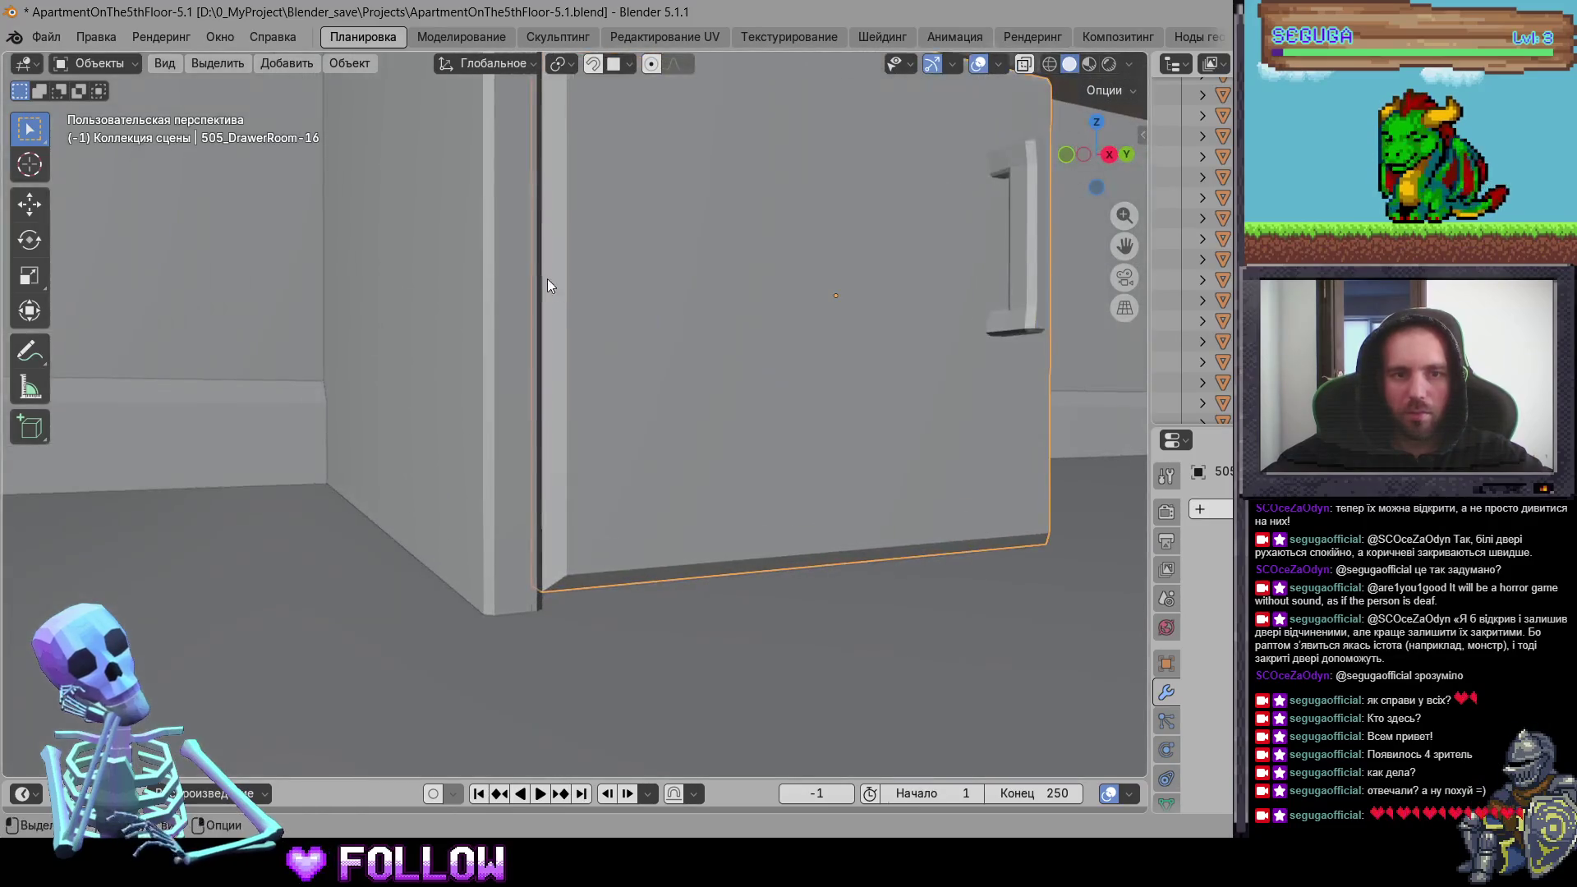
shift+right_click(554, 262)
right_click(554, 262)
mouse_move(592, 257)
click(682, 313)
scroll(673, 467, down, 8)
Step: Move the tall cabinet's right door DrawerRoom-18's origin to its hinge edge
mouse_move(785, 590)
middle_down()
mouse_move(799, 474)
mouse_move(513, 482)
mouse_move(550, 477)
middle_up()
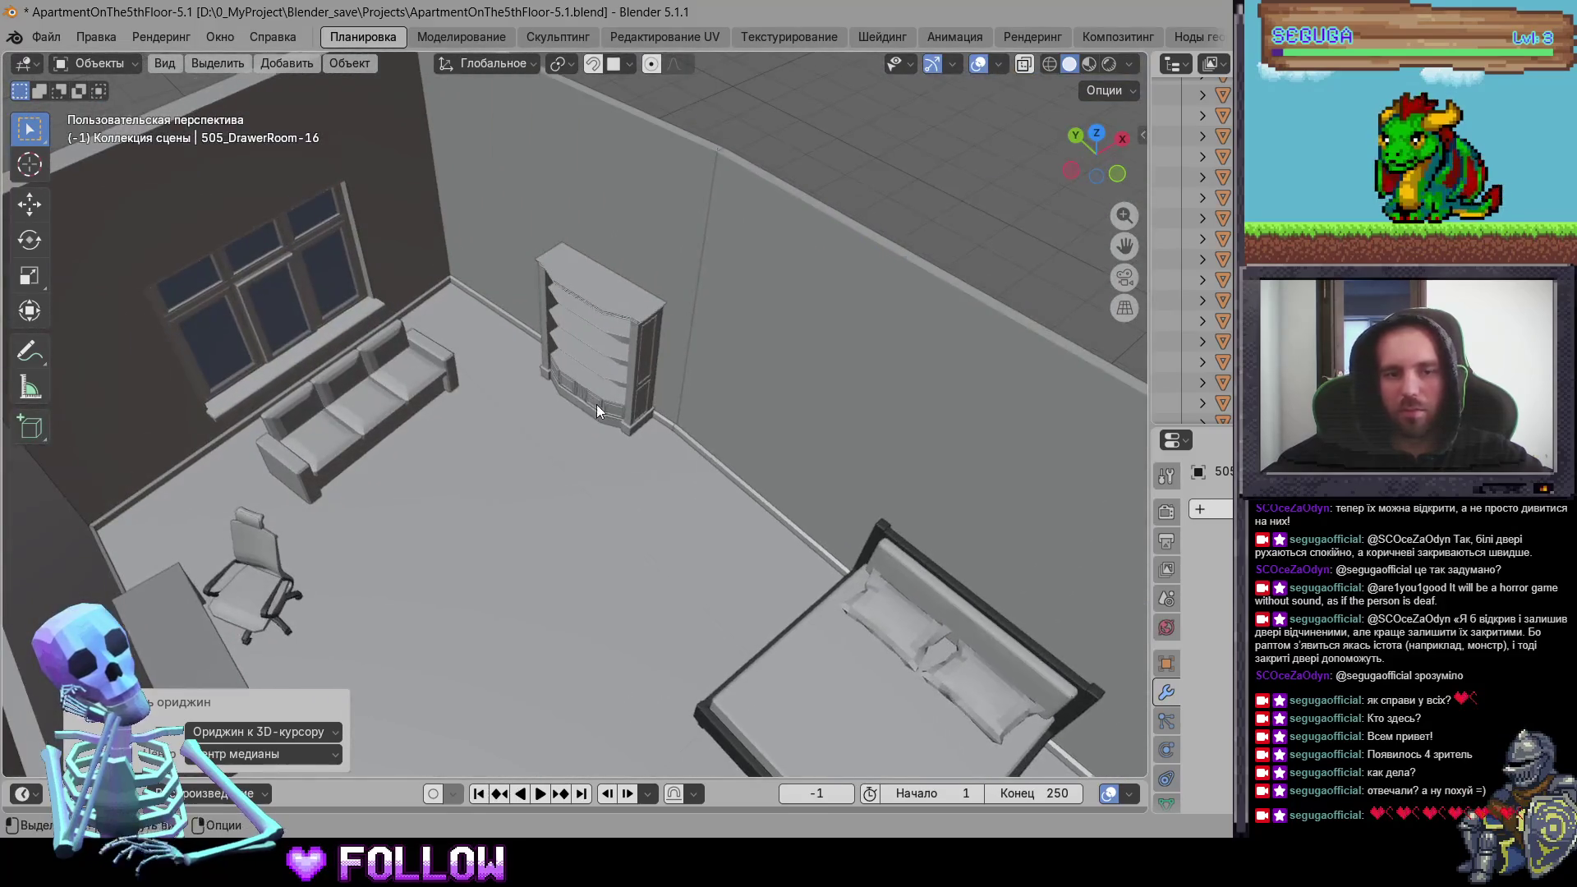
scroll(597, 404, up, 8)
mouse_move(659, 464)
middle_down()
mouse_move(736, 469)
mouse_move(681, 468)
mouse_move(683, 430)
mouse_move(708, 427)
middle_up()
click(681, 468)
scroll(682, 469, up, 5)
shift+right_click(741, 415)
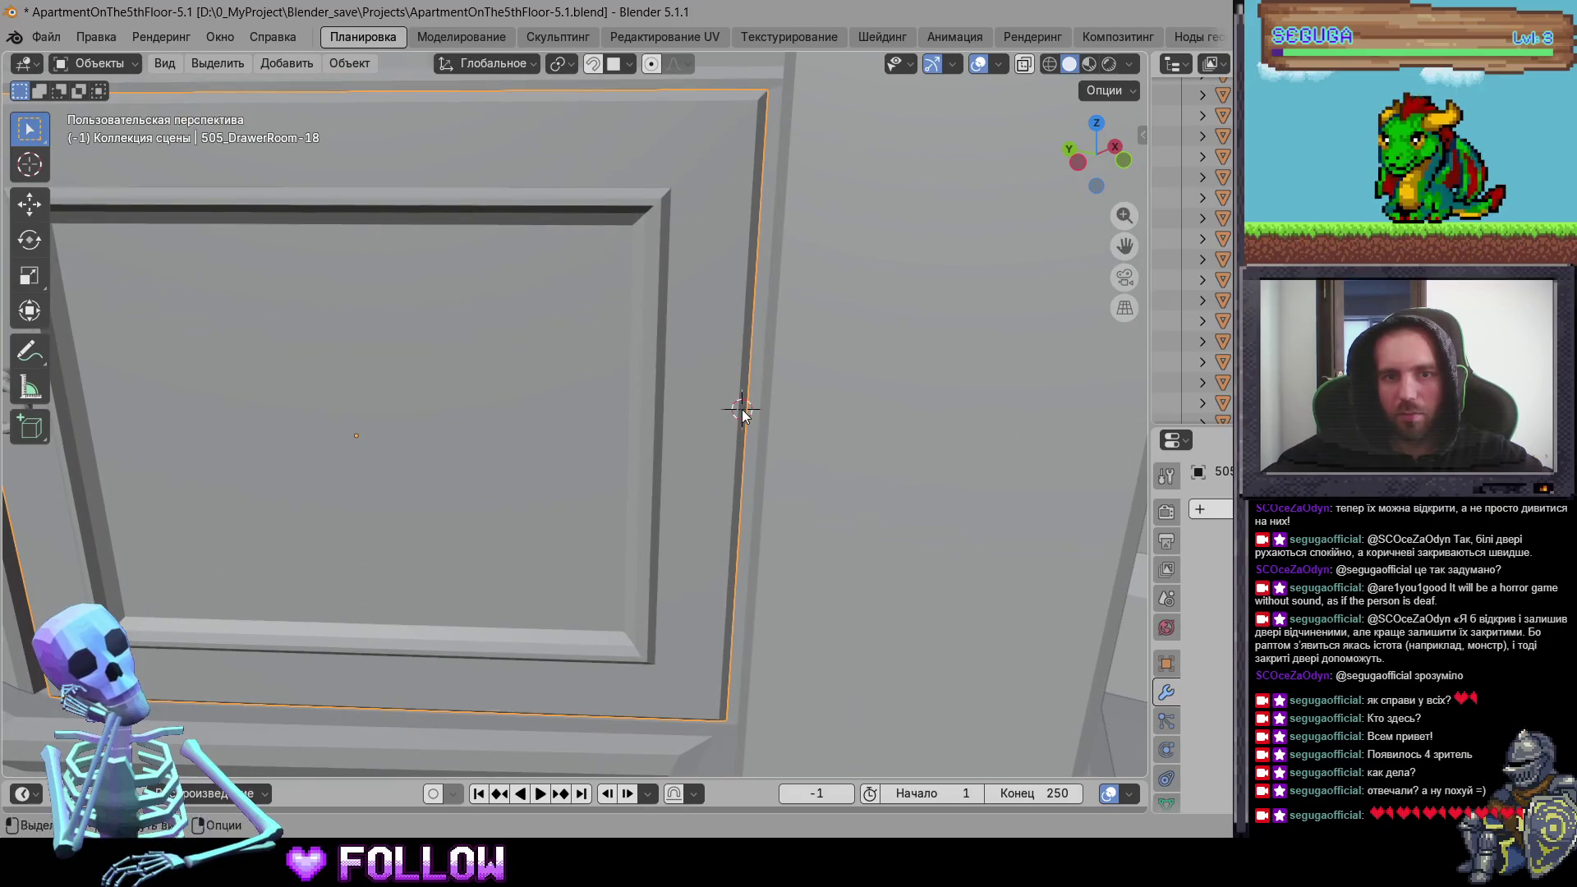
right_click(740, 415)
click(911, 457)
Step: Move the left cabinet door DrawerRoom-19's origin to its left hinge edge
shift+middle_drag(398, 479, 694, 446)
scroll(535, 409, down, 3)
click(535, 410)
mouse_move(535, 409)
middle_down()
mouse_move(531, 431)
mouse_move(627, 429)
mouse_move(509, 390)
middle_up()
shift+right_click(508, 389)
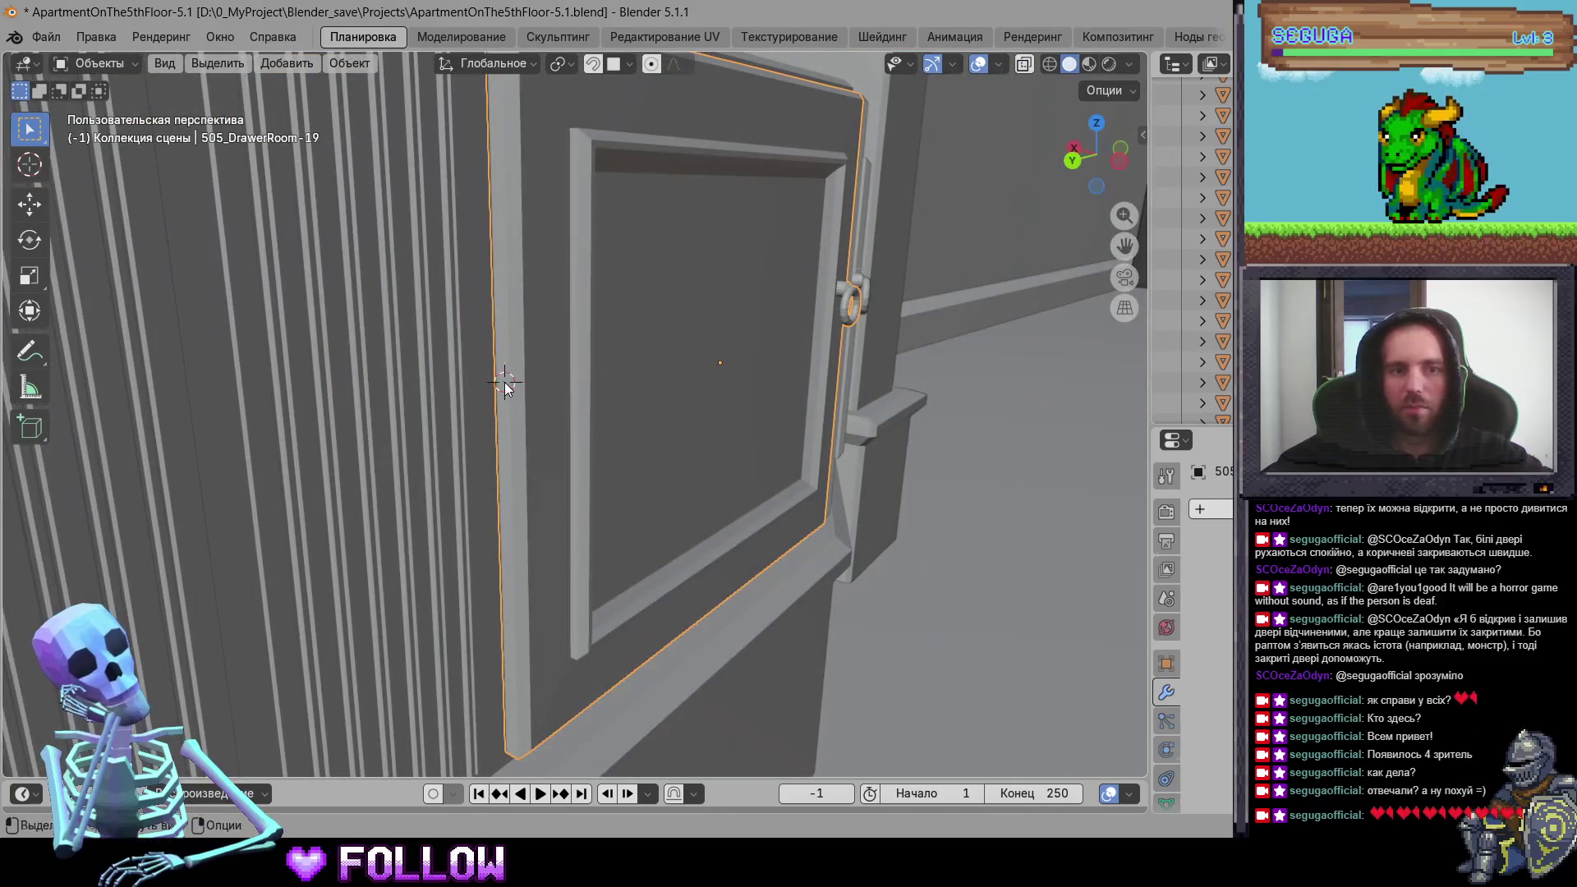
right_click(513, 383)
click(723, 402)
scroll(548, 490, down, 3)
scroll(267, 488, up, 3)
Step: Set cabinet door DrawerRoom-20's origin to the 3D cursor at its hinge
mouse_move(548, 490)
middle_down()
mouse_move(266, 490)
mouse_move(528, 389)
mouse_move(516, 412)
mouse_move(470, 405)
mouse_move(642, 320)
mouse_move(622, 309)
mouse_move(525, 426)
mouse_move(341, 399)
mouse_move(639, 377)
middle_up()
click(527, 390)
scroll(516, 412, up, 3)
right_click(465, 315)
mouse_move(493, 314)
click(613, 359)
Step: Set door DrawerRoom-21's origin to the 3D cursor at its hinge edge
click(639, 375)
scroll(477, 381, up, 5)
middle_drag(477, 380, 422, 354)
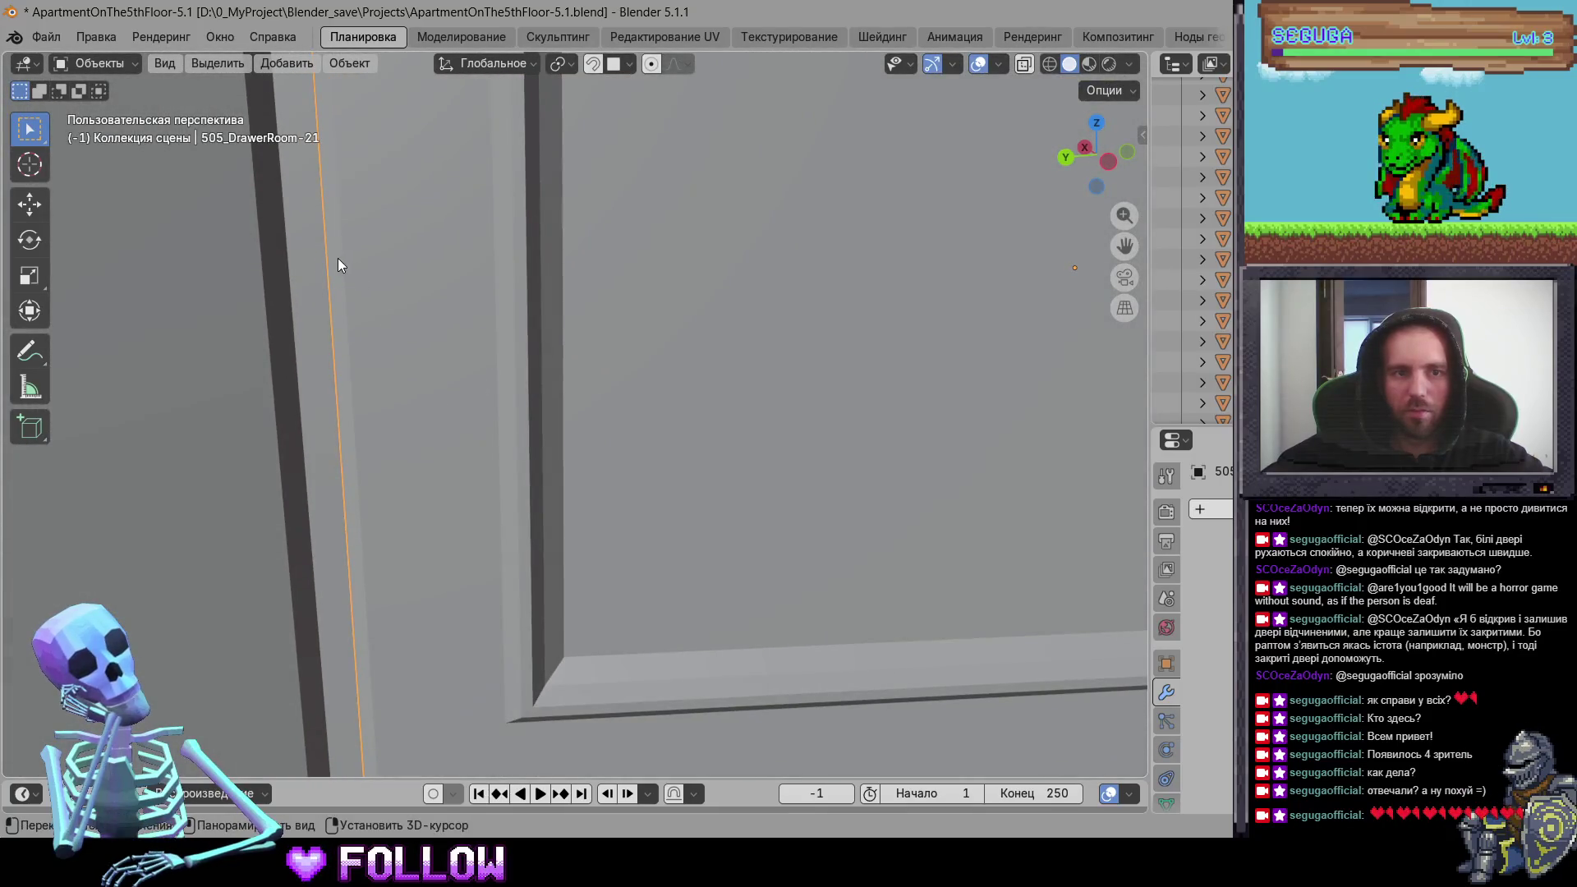
right_click(338, 258)
mouse_move(353, 258)
click(529, 299)
scroll(528, 391, down, 5)
scroll(528, 391, down, 5)
Step: Check the origins of the bedroom cabinet doors, DrawerRoom-7, 505_DoorRoom and 505_Door
mouse_move(527, 390)
middle_down()
mouse_move(741, 415)
mouse_move(470, 430)
mouse_move(291, 415)
mouse_move(439, 402)
mouse_move(784, 448)
middle_up()
click(777, 418)
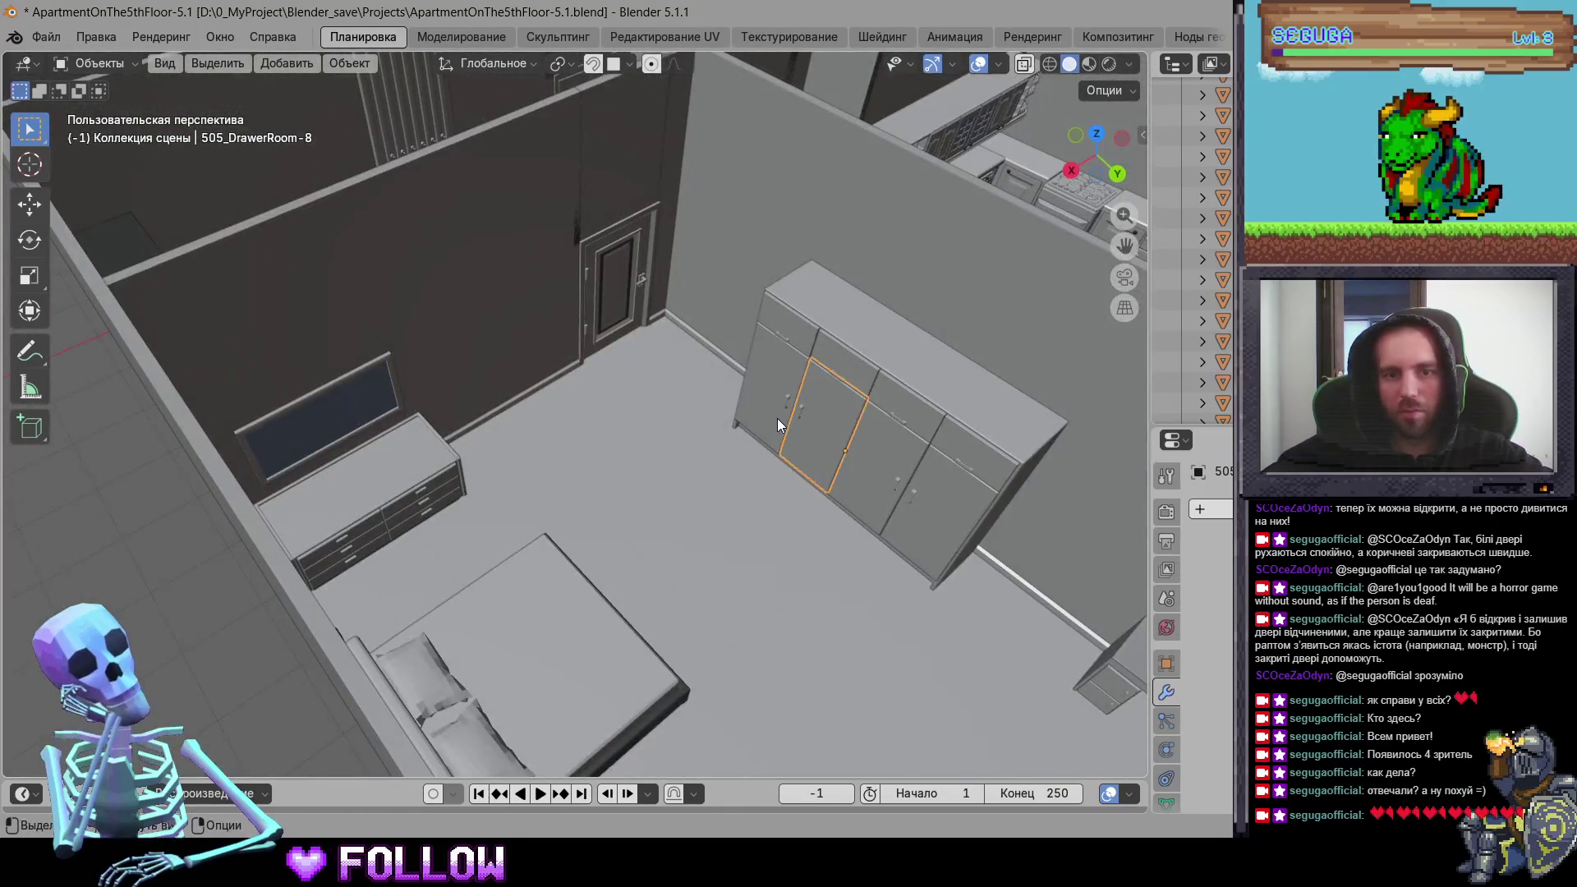
click(870, 455)
click(827, 368)
click(786, 346)
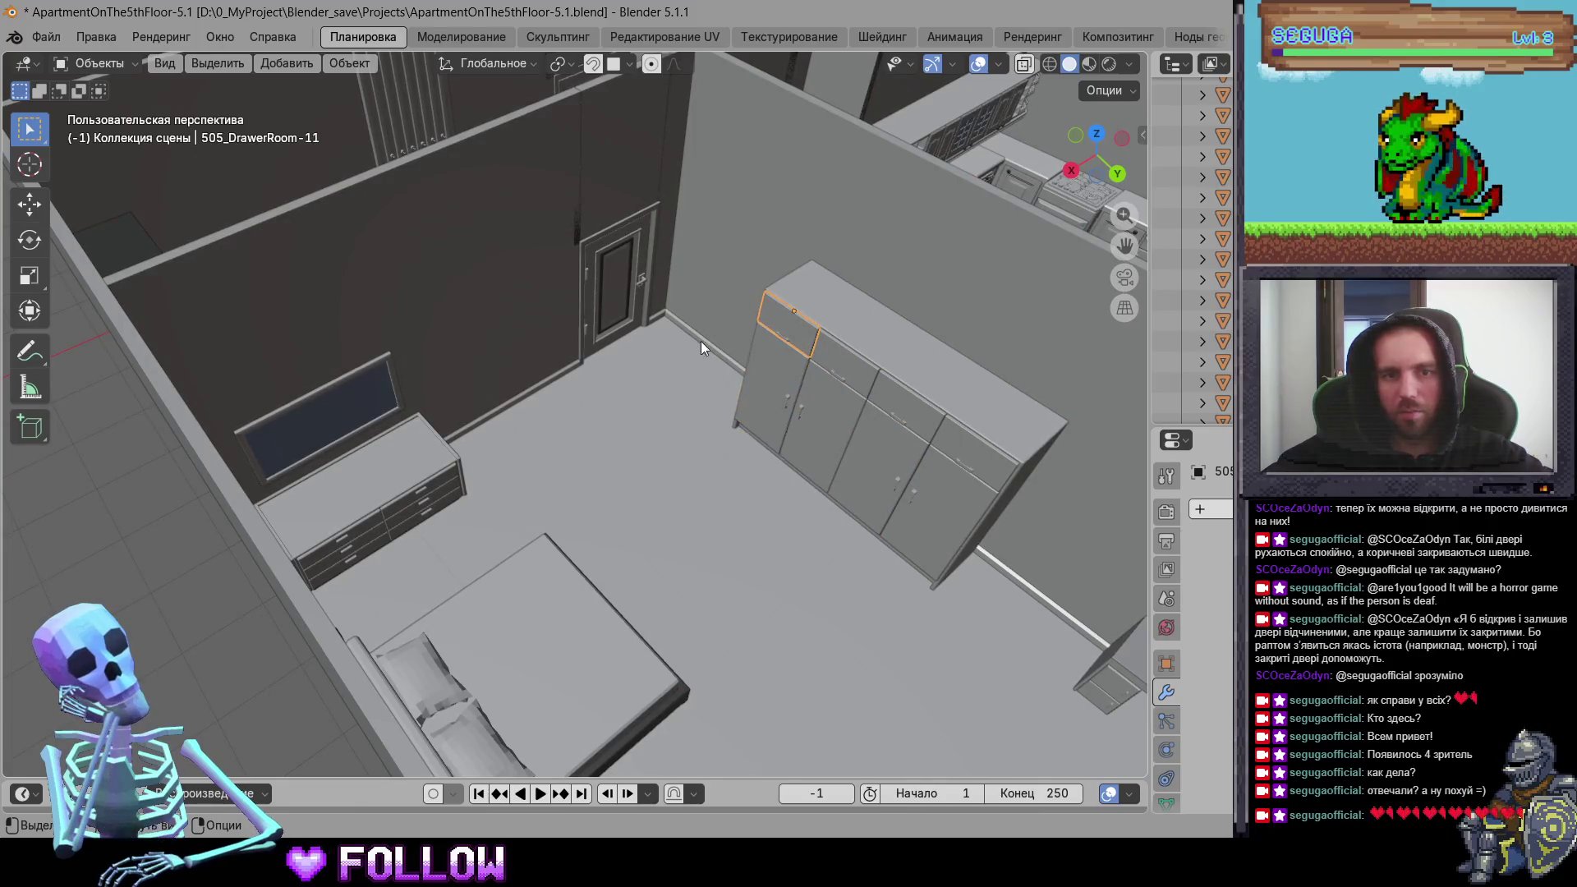
click(589, 337)
mouse_move(589, 336)
middle_down()
mouse_move(563, 476)
mouse_move(465, 474)
mouse_move(512, 403)
mouse_move(144, 481)
mouse_move(487, 288)
mouse_move(721, 346)
mouse_move(542, 281)
mouse_move(590, 400)
mouse_move(574, 421)
mouse_move(651, 415)
mouse_move(752, 451)
mouse_move(941, 409)
mouse_move(650, 281)
middle_up()
click(724, 342)
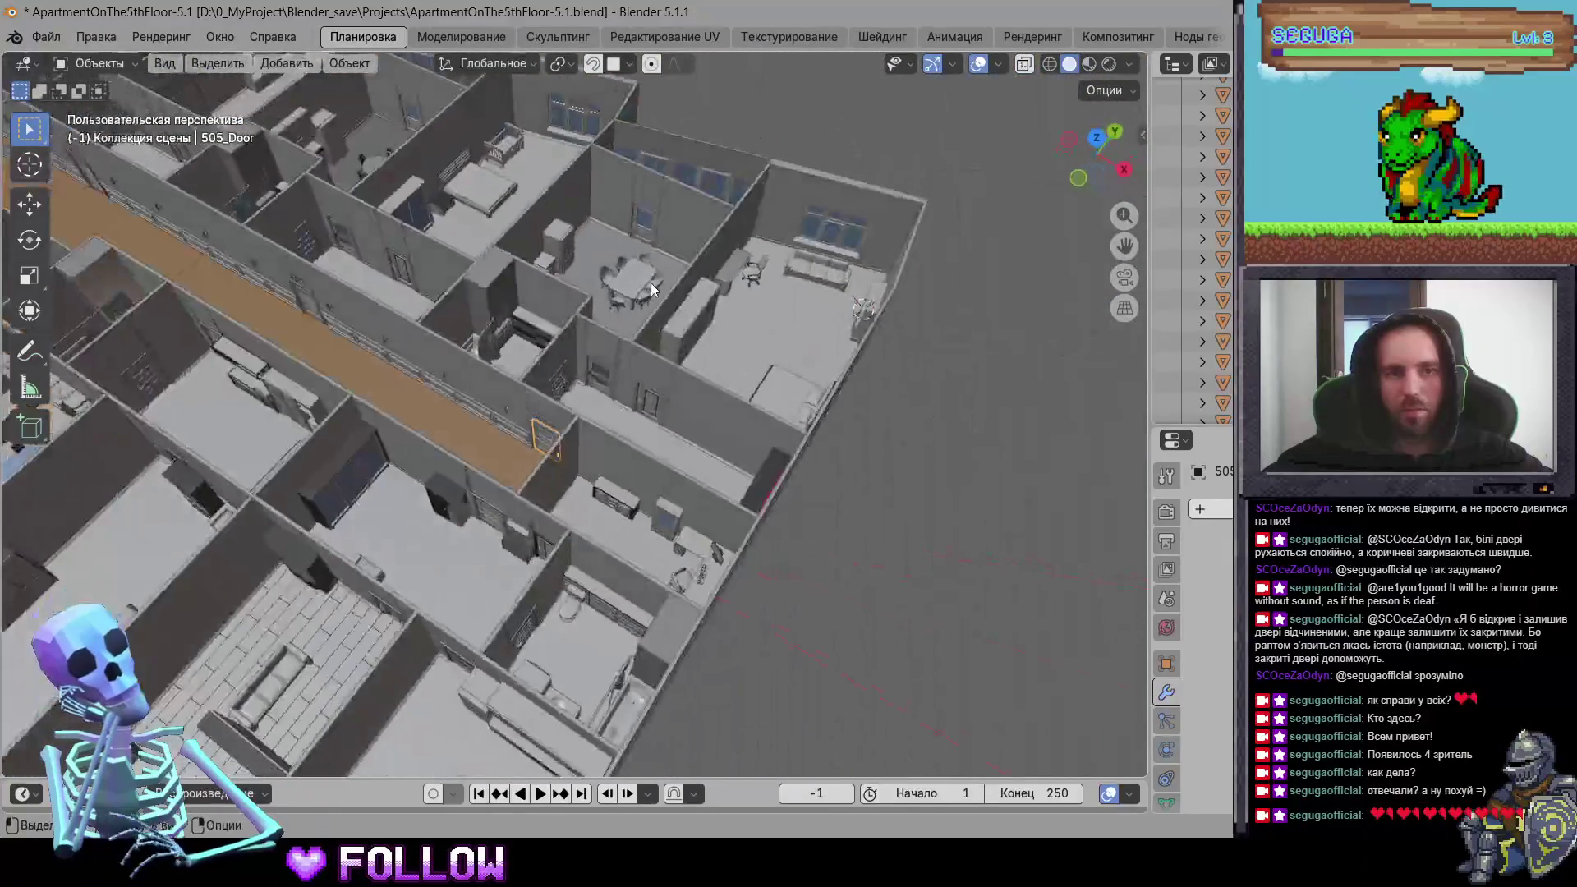
Step: Select apartment 506's entrance door 506_Door and frame it in the view
click(646, 223)
mouse_move(640, 341)
middle_down()
mouse_move(813, 404)
mouse_move(855, 477)
mouse_move(709, 472)
middle_up()
scroll(881, 516, up, 5)
click(703, 467)
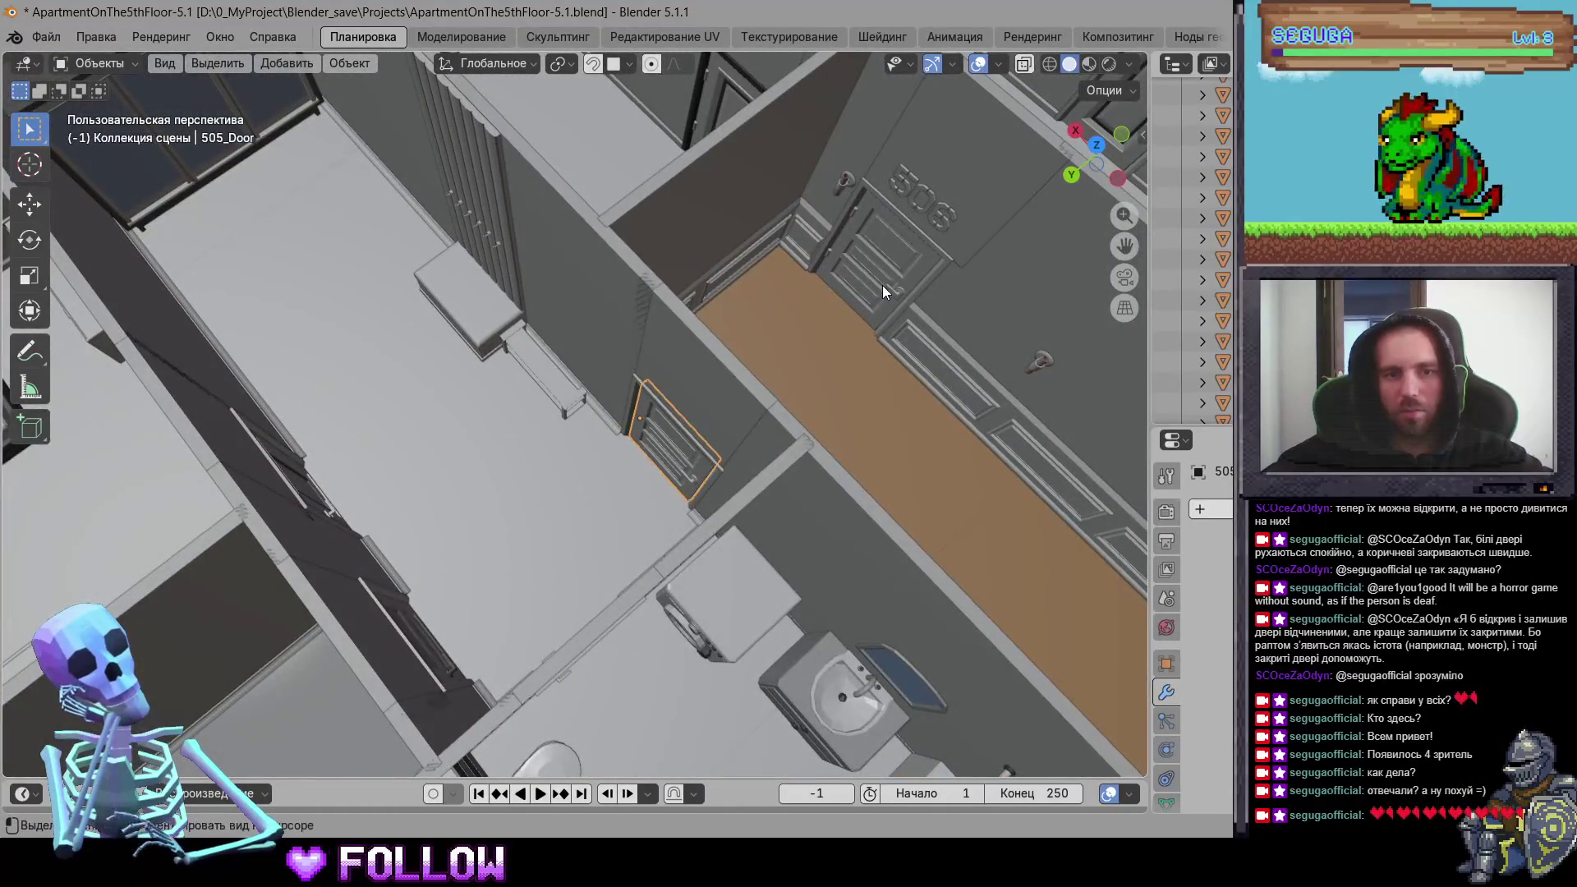
key(KP_Decimal)
Step: From a side view, move 506_Door's origin to the 3D cursor on its hinge edge
middle_drag(875, 288, 626, 432)
mouse_move(504, 414)
middle_down()
mouse_move(479, 442)
mouse_move(408, 376)
mouse_move(532, 452)
middle_up()
scroll(518, 462, up, 4)
right_click(518, 462)
mouse_move(517, 469)
click(632, 504)
Step: Orbit around the door to a near top-down view of the floor
mouse_move(633, 504)
middle_down()
mouse_move(663, 564)
mouse_move(741, 390)
mouse_move(673, 462)
mouse_move(585, 465)
mouse_move(674, 436)
mouse_move(449, 410)
mouse_move(757, 453)
mouse_move(703, 383)
middle_up()
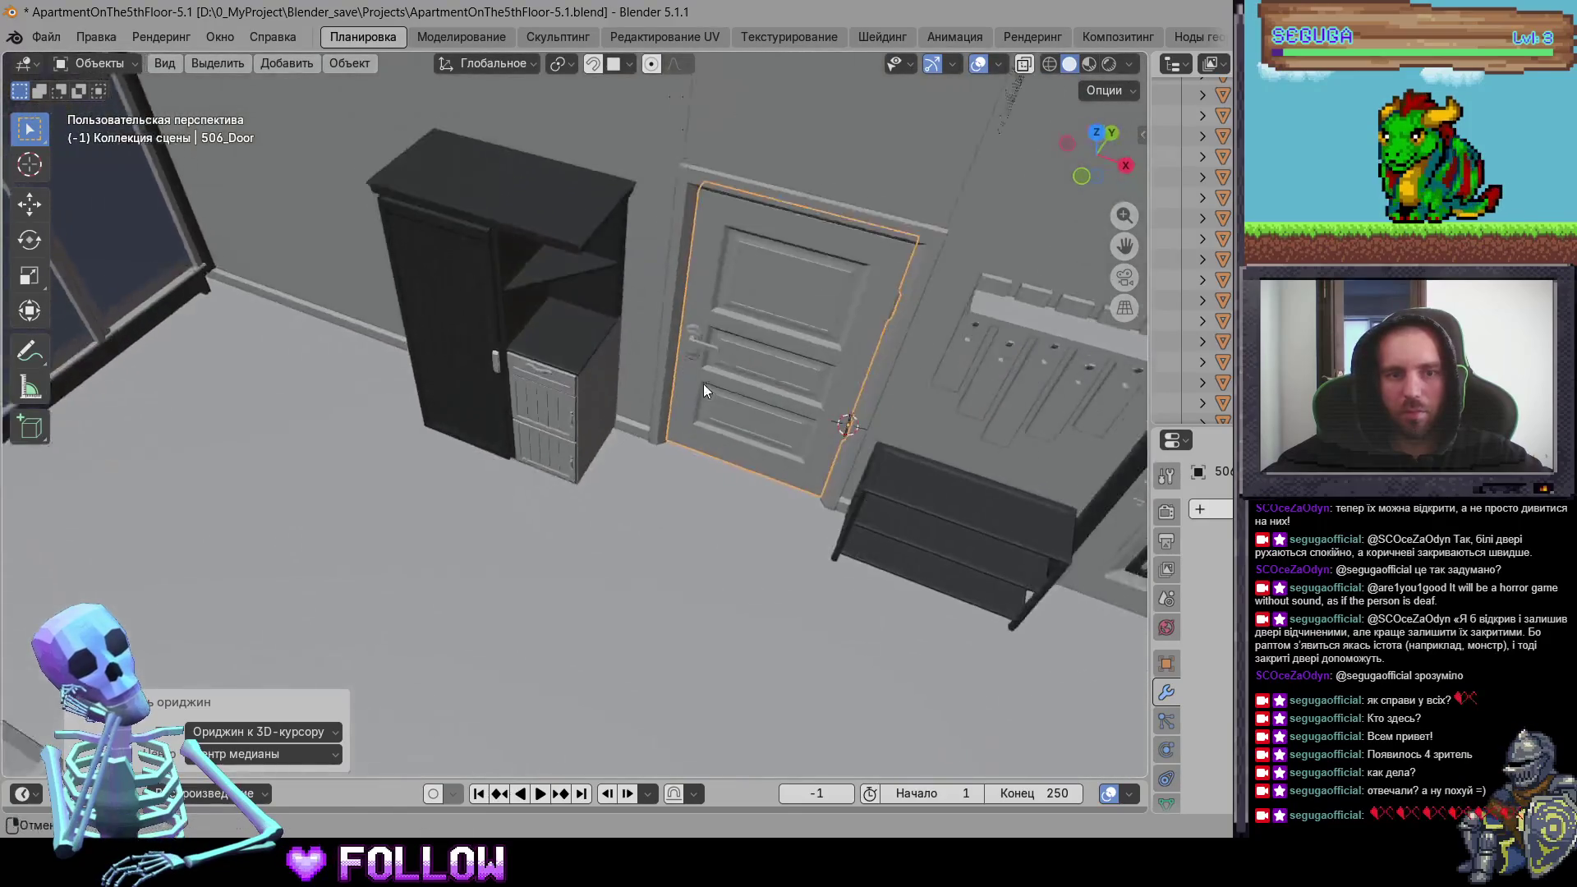
scroll(704, 382, up, 3)
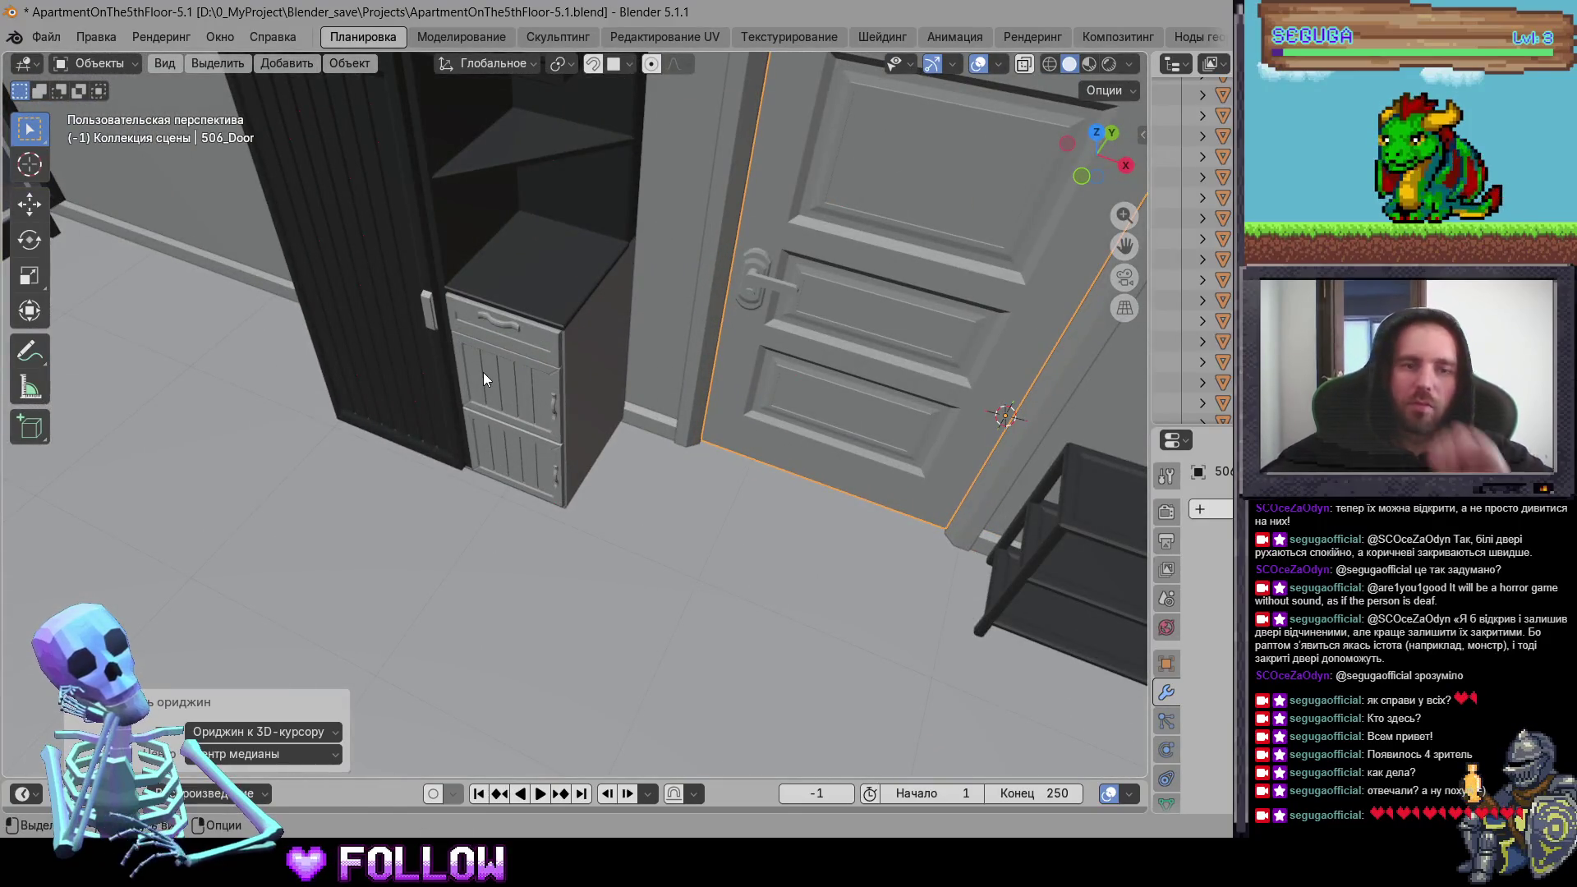
scroll(509, 395, down, 5)
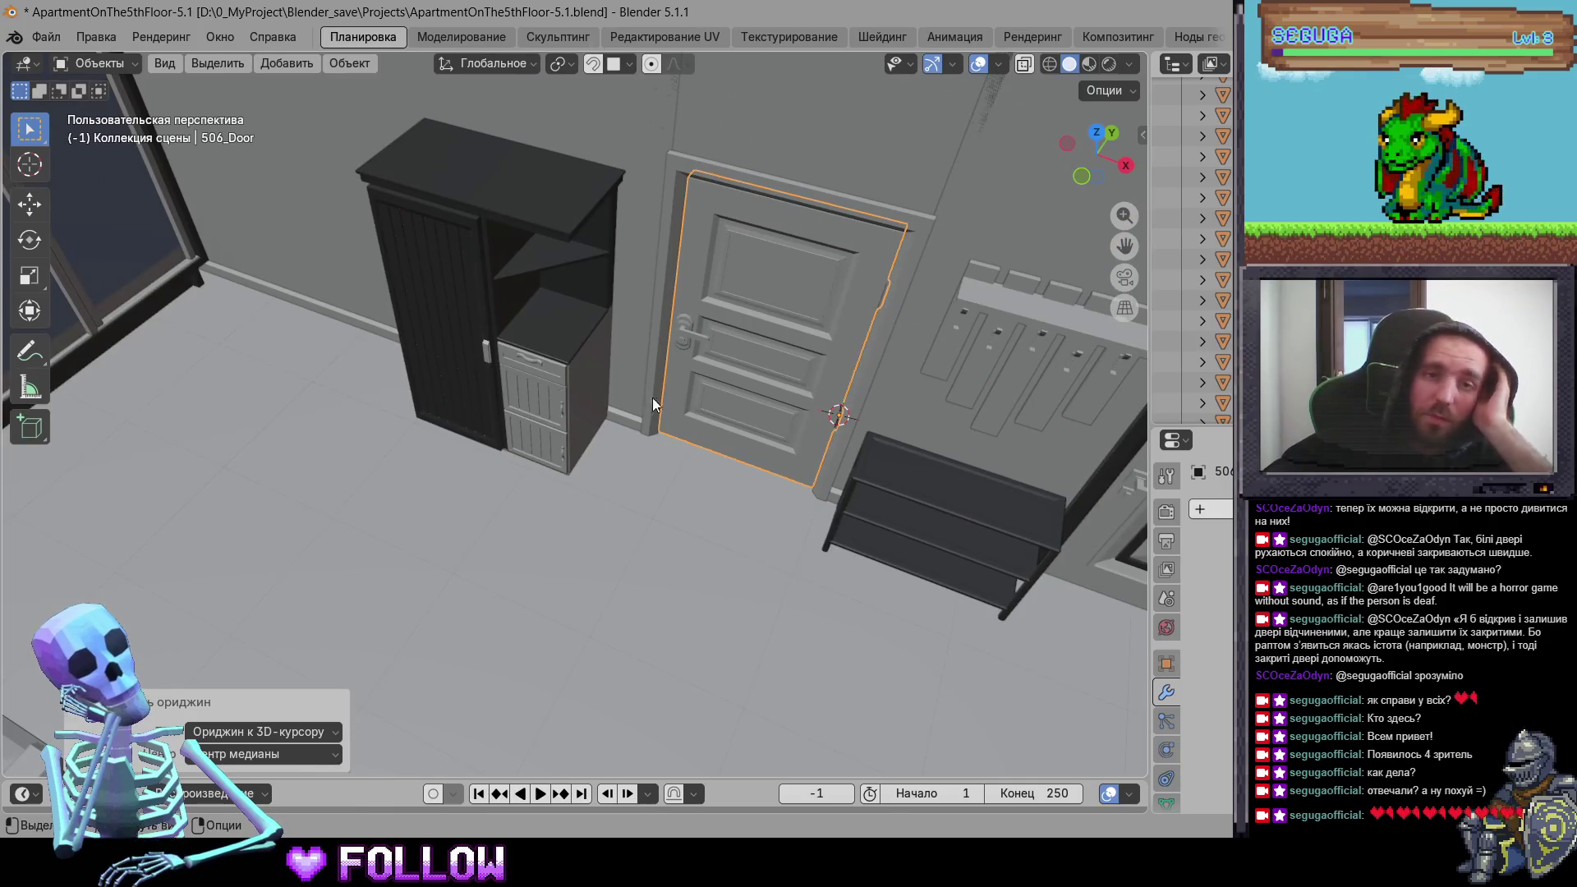
scroll(539, 398, down, 10)
mouse_move(540, 371)
middle_down()
mouse_move(653, 470)
mouse_move(685, 203)
middle_up()
scroll(456, 368, up, 8)
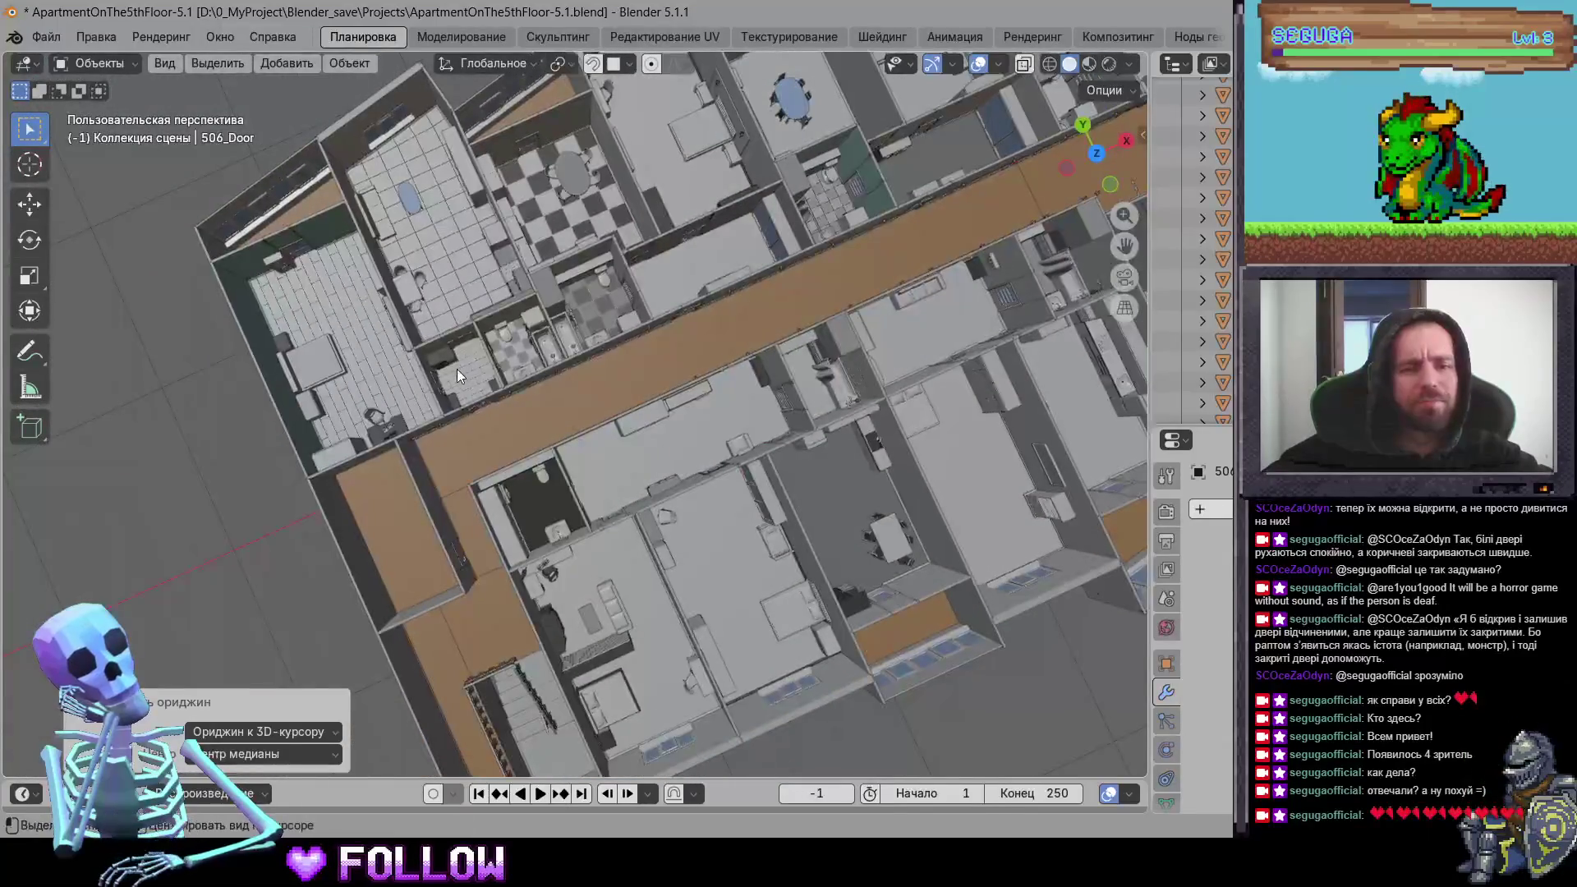
Step: Move the origin of closet door 500_DrawerDoorEntranceRoomCloset to the 3D cursor
scroll(439, 326, up, 6)
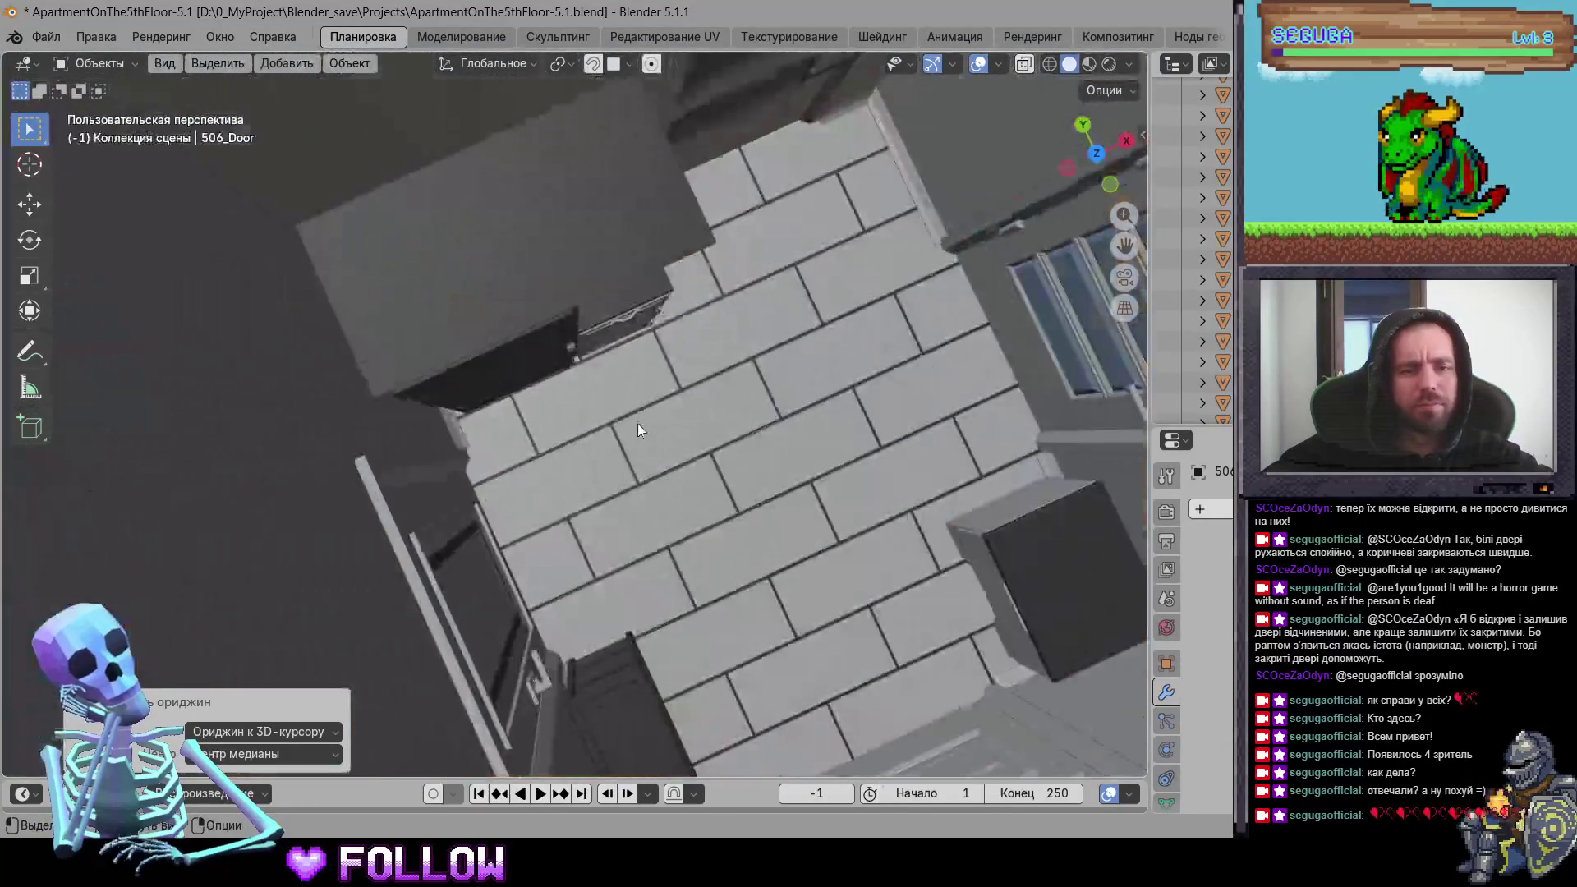
middle_drag(637, 422, 489, 282)
scroll(543, 454, up, 2)
shift+click(563, 397)
scroll(542, 443, up, 5)
mouse_move(529, 486)
middle_down()
mouse_move(634, 493)
mouse_move(511, 522)
mouse_move(512, 554)
mouse_move(527, 556)
mouse_move(532, 533)
mouse_move(510, 538)
middle_up()
right_click(535, 559)
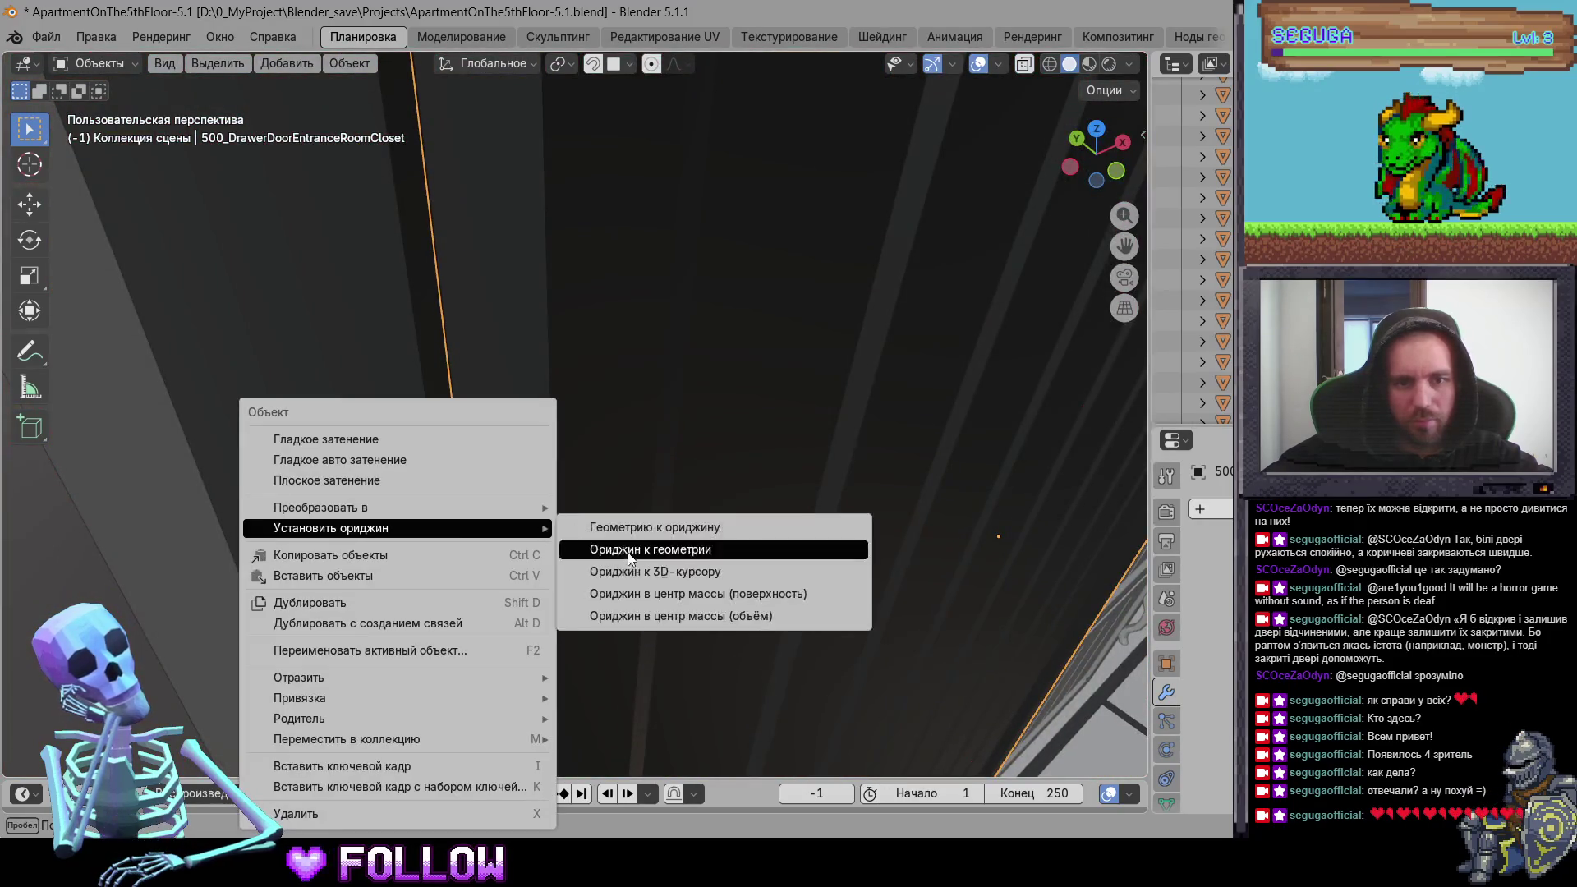
click(635, 577)
Step: Set the origins of closet parts 500_DrawerEntranceRoomCloset-2 and -3 to the 3D cursor
mouse_move(657, 567)
middle_down()
mouse_move(727, 535)
mouse_move(904, 566)
mouse_move(544, 430)
mouse_move(686, 373)
mouse_move(508, 411)
mouse_move(447, 378)
mouse_move(558, 278)
mouse_move(570, 462)
mouse_move(440, 489)
mouse_move(393, 479)
middle_up()
click(545, 428)
right_click(367, 368)
mouse_move(390, 371)
click(481, 415)
click(440, 488)
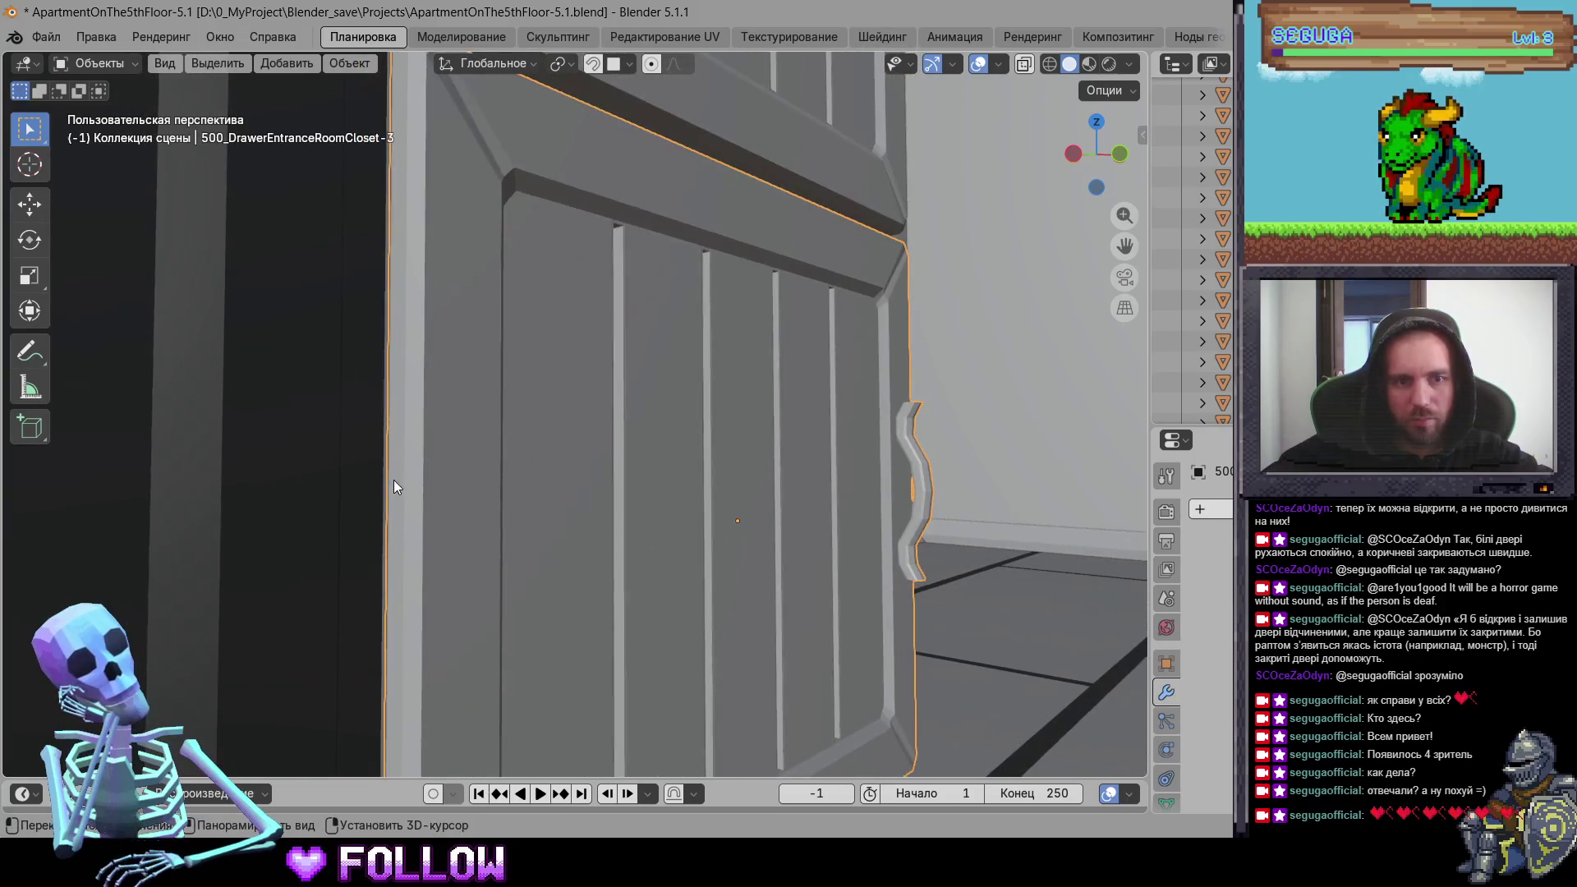
right_click(393, 479)
mouse_move(404, 481)
click(540, 532)
Step: Navigate across the apartment floor to entrance door 506_Door and select it
mouse_move(593, 495)
middle_down()
mouse_move(441, 518)
mouse_move(665, 534)
mouse_move(691, 556)
mouse_move(863, 596)
mouse_move(469, 489)
mouse_move(720, 484)
middle_up()
scroll(721, 477, down, 8)
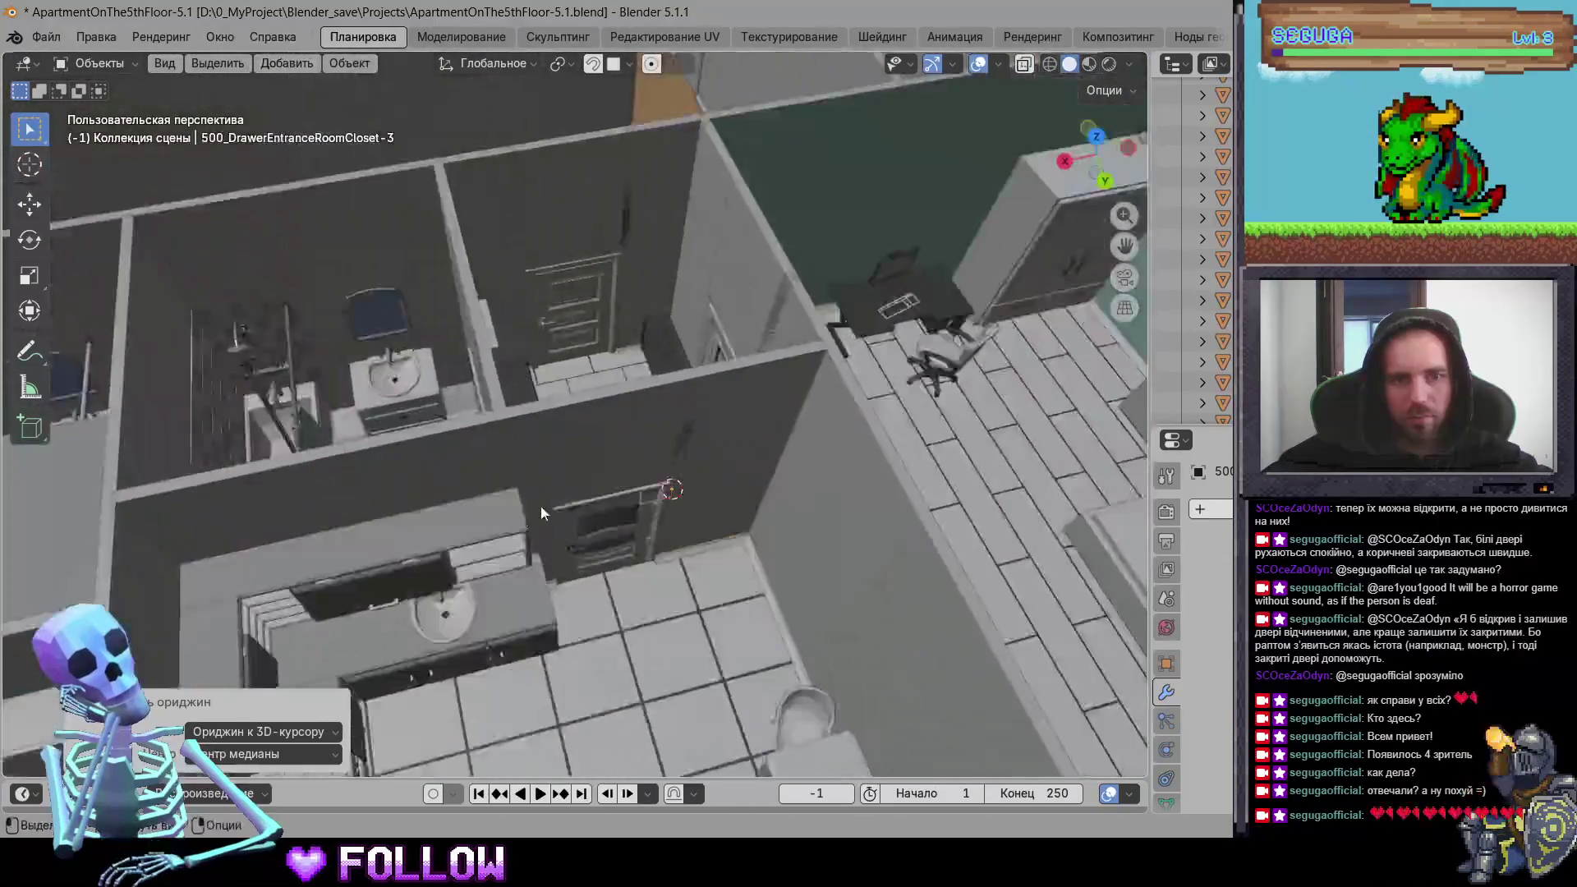
mouse_move(340, 548)
middle_down()
mouse_move(547, 371)
mouse_move(516, 465)
mouse_move(348, 322)
mouse_move(435, 395)
mouse_move(758, 277)
mouse_move(582, 326)
middle_up()
scroll(516, 464, down, 3)
scroll(583, 322, up, 10)
mouse_move(642, 457)
middle_down()
mouse_move(461, 410)
mouse_move(531, 461)
mouse_move(368, 512)
mouse_move(550, 456)
middle_up()
click(491, 412)
Step: Set the origin of drawer front 506_DrawerEntranceRoom-2 to the 3D cursor
scroll(462, 410, up, 5)
scroll(552, 457, up, 6)
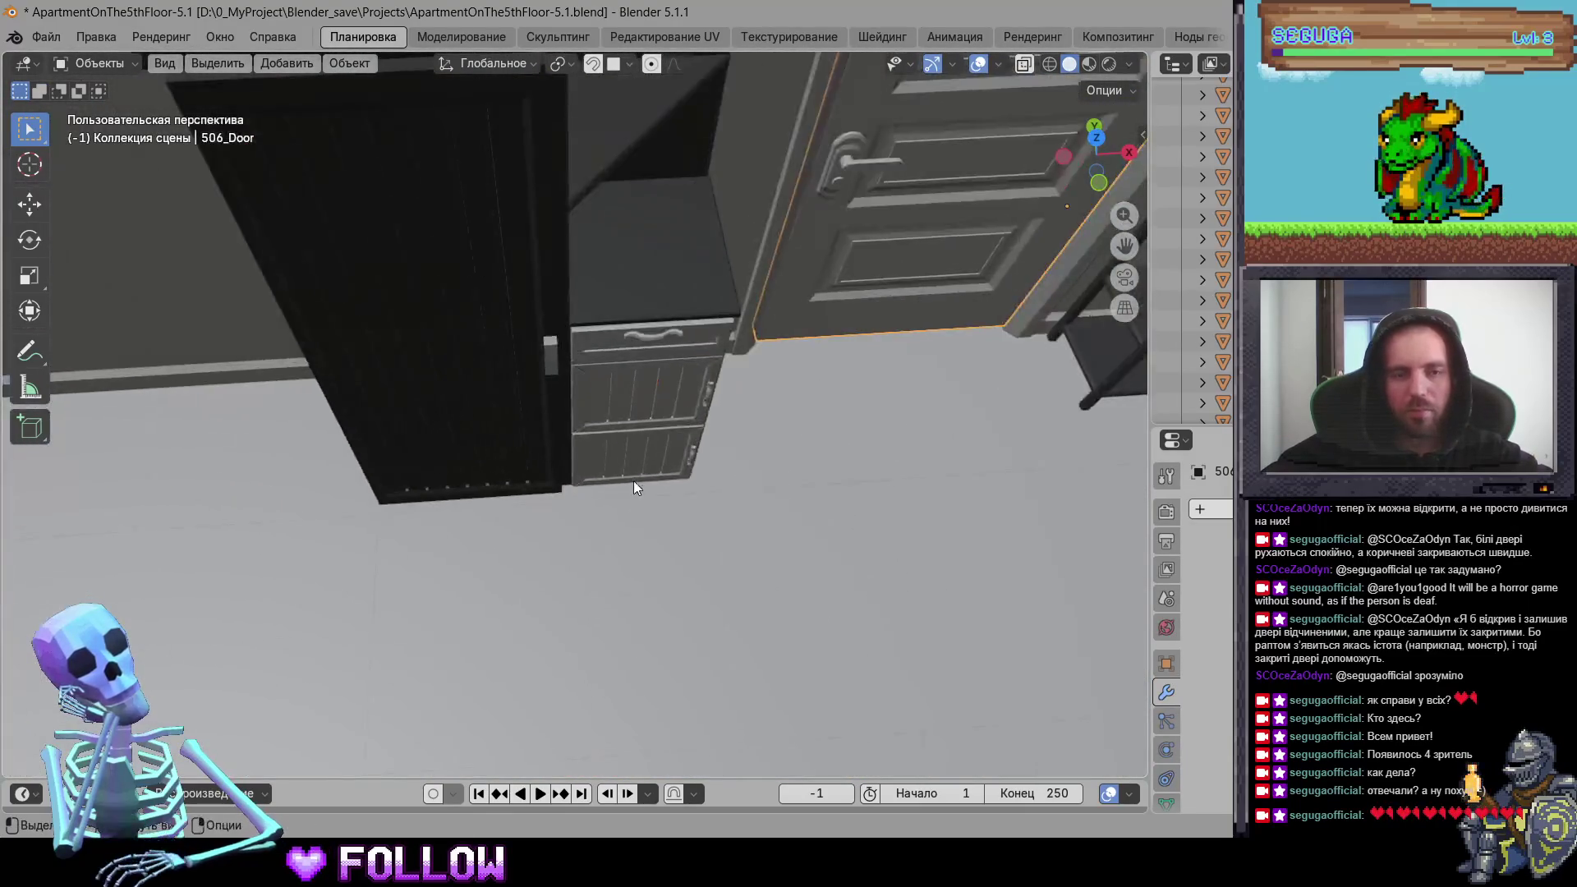
click(660, 354)
scroll(639, 443, up, 3)
scroll(724, 359, up, 5)
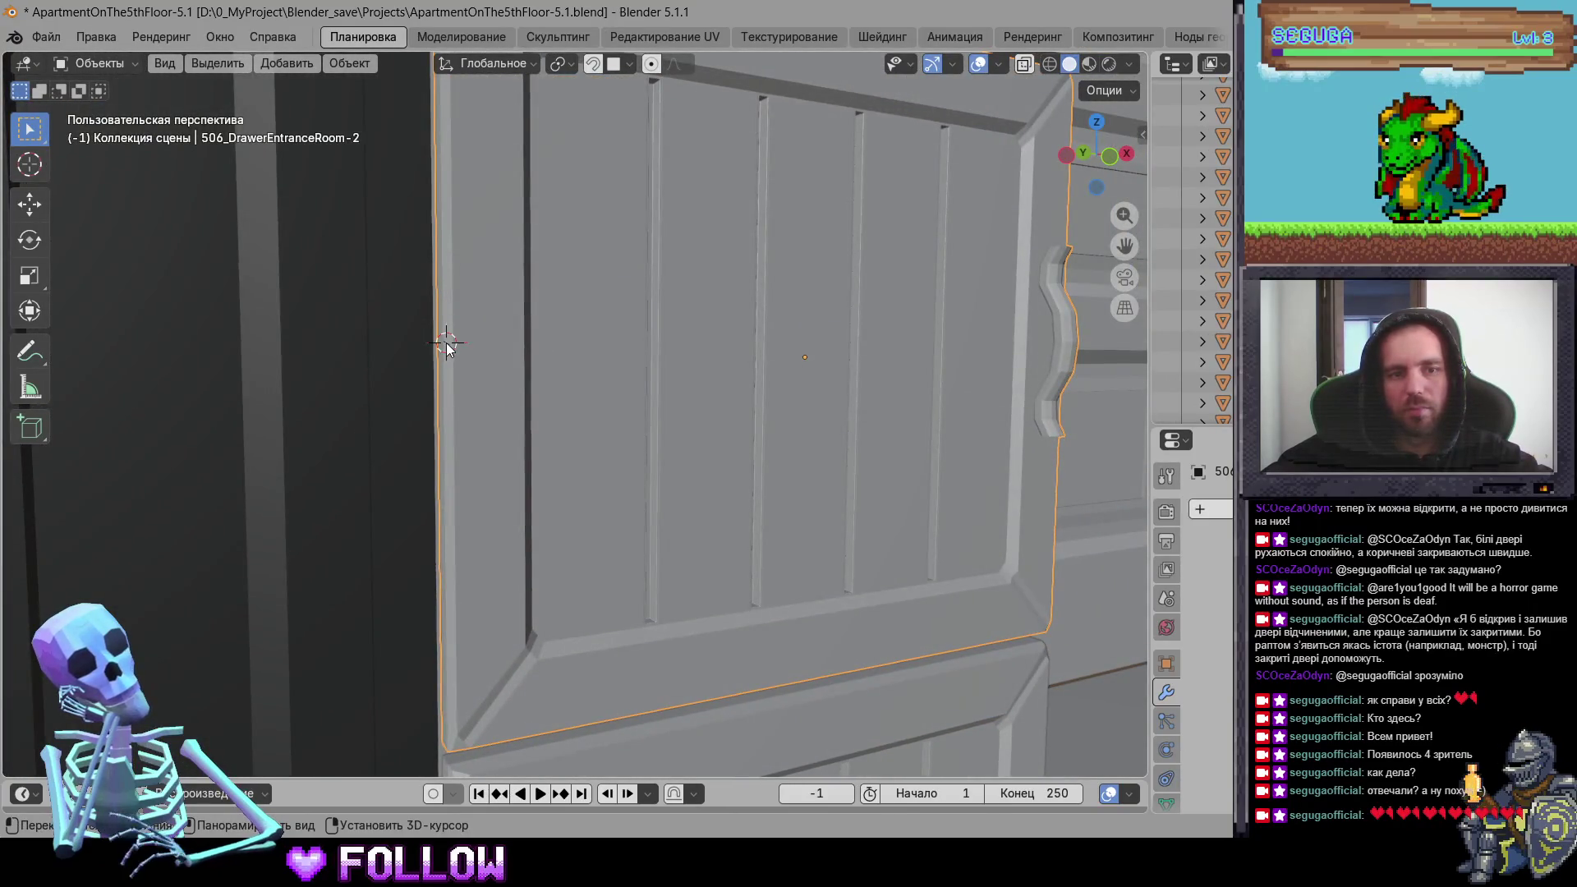
right_click(447, 346)
mouse_move(448, 345)
click(625, 387)
Step: Place the 3D cursor at 506_DrawerEntranceRoom-3's hinge edge and move its origin there
shift+middle_drag(624, 387, 662, 284)
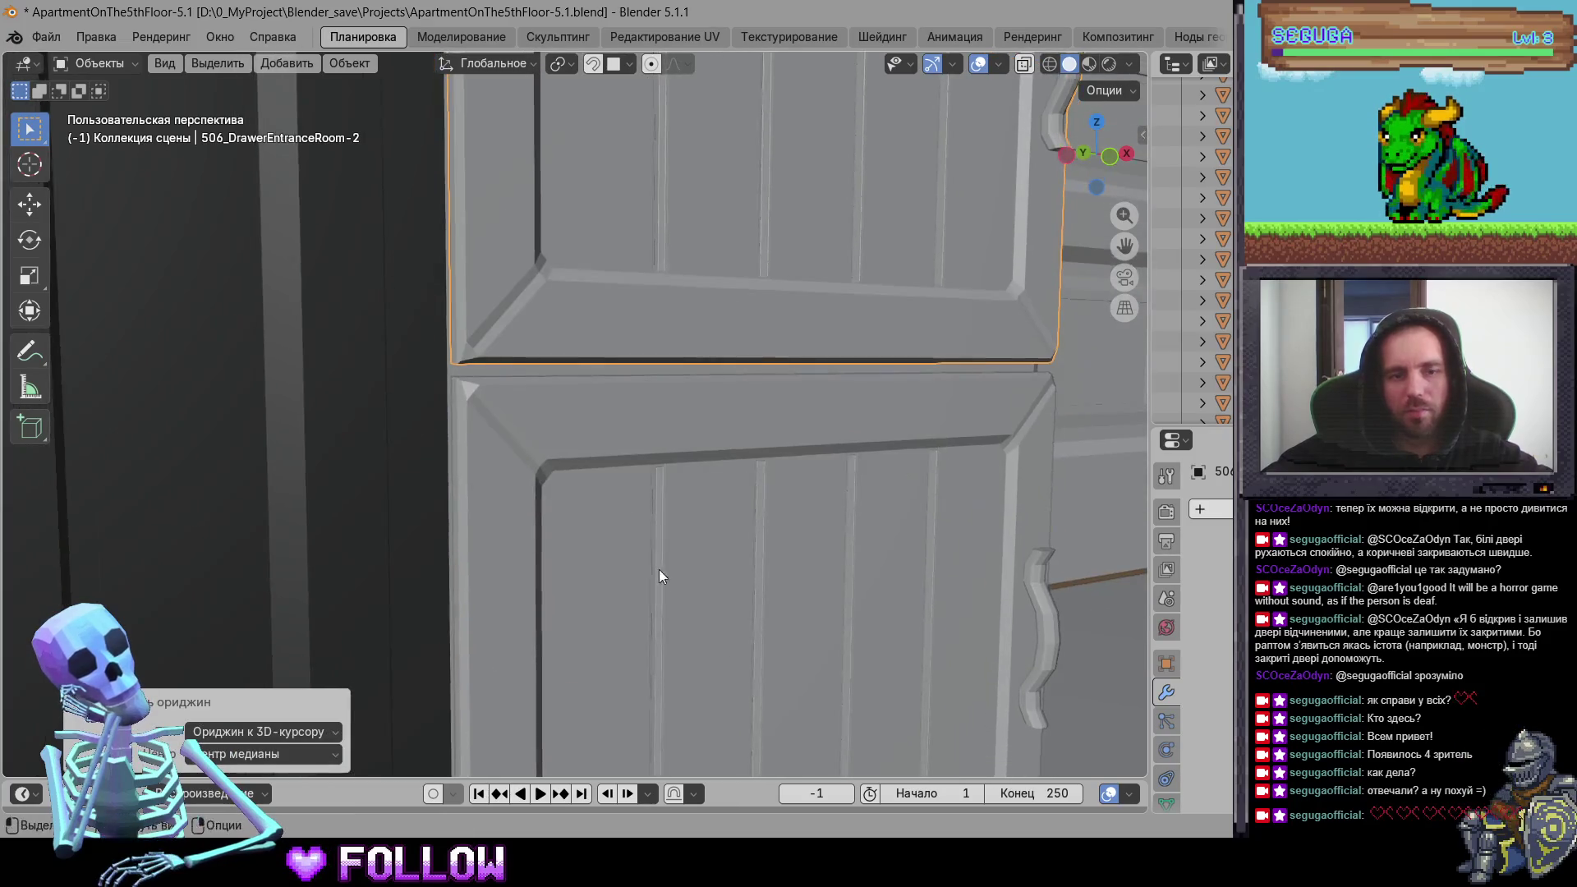
click(660, 569)
key(KP_Decimal)
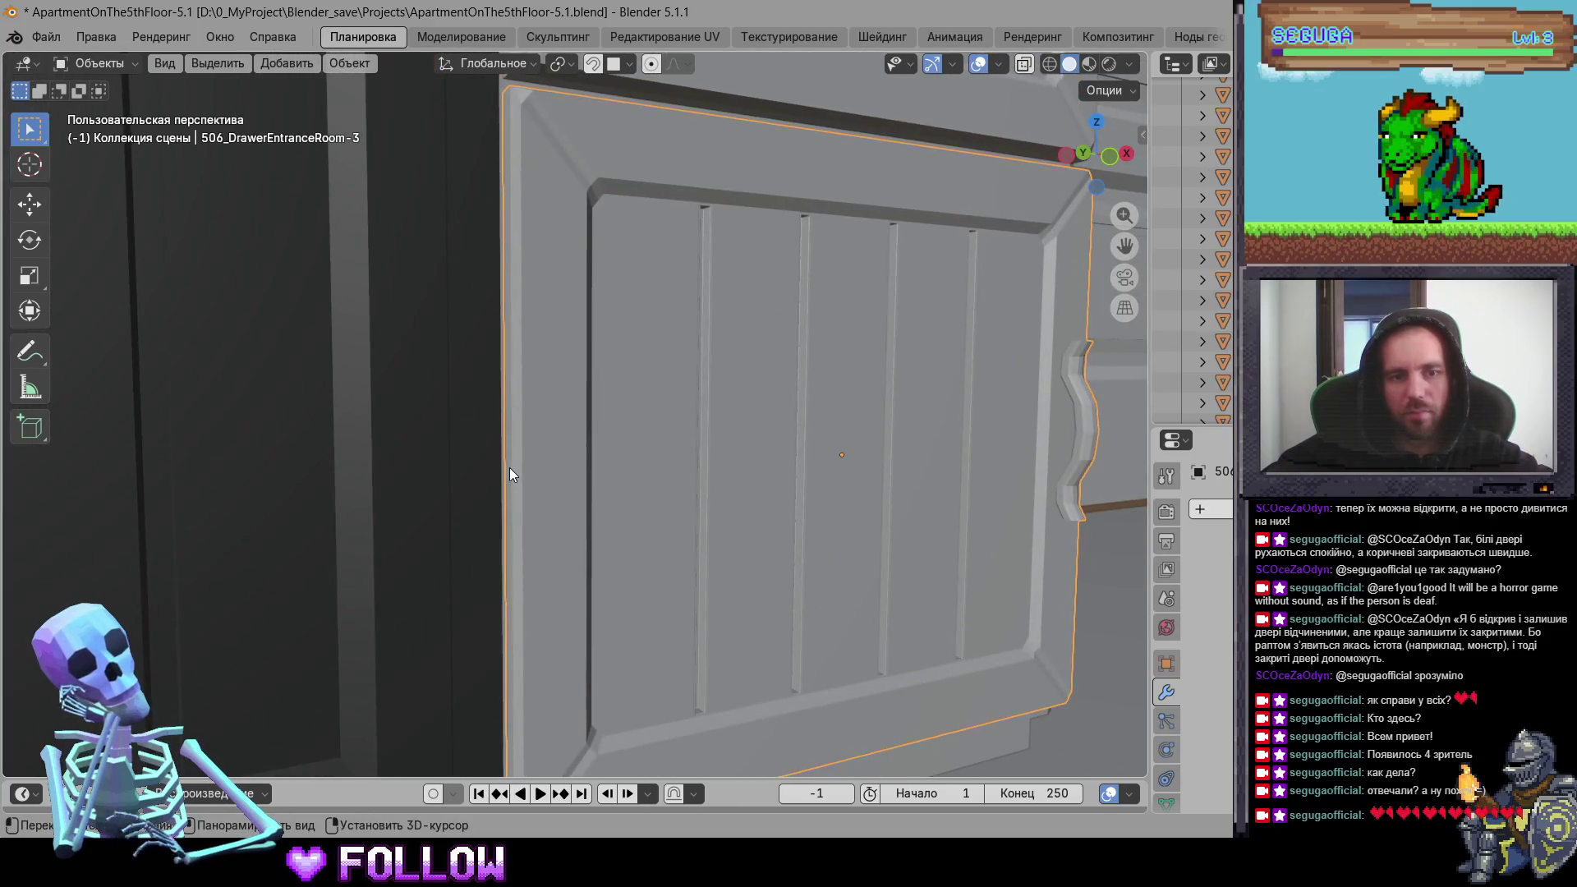
shift+right_click(510, 467)
right_click(510, 467)
mouse_move(510, 462)
click(691, 508)
Step: Set the origin of dark door 506_DrawerEntranceRoom-7 to the 3D cursor
mouse_move(691, 508)
middle_down()
mouse_move(393, 445)
mouse_move(586, 563)
mouse_move(481, 515)
mouse_move(570, 472)
mouse_move(435, 308)
middle_up()
click(403, 445)
right_click(435, 307)
mouse_move(435, 305)
click(605, 348)
Step: Select and frame room door 506_DoorRoom from its hinge side, bringing up its object menu
mouse_move(604, 354)
middle_down()
mouse_move(480, 482)
mouse_move(608, 481)
mouse_move(193, 515)
mouse_move(513, 389)
mouse_move(623, 426)
mouse_move(623, 407)
middle_up()
click(538, 450)
key(KP_Decimal)
mouse_move(538, 450)
middle_down()
mouse_move(648, 449)
mouse_move(475, 312)
middle_up()
right_click(497, 308)
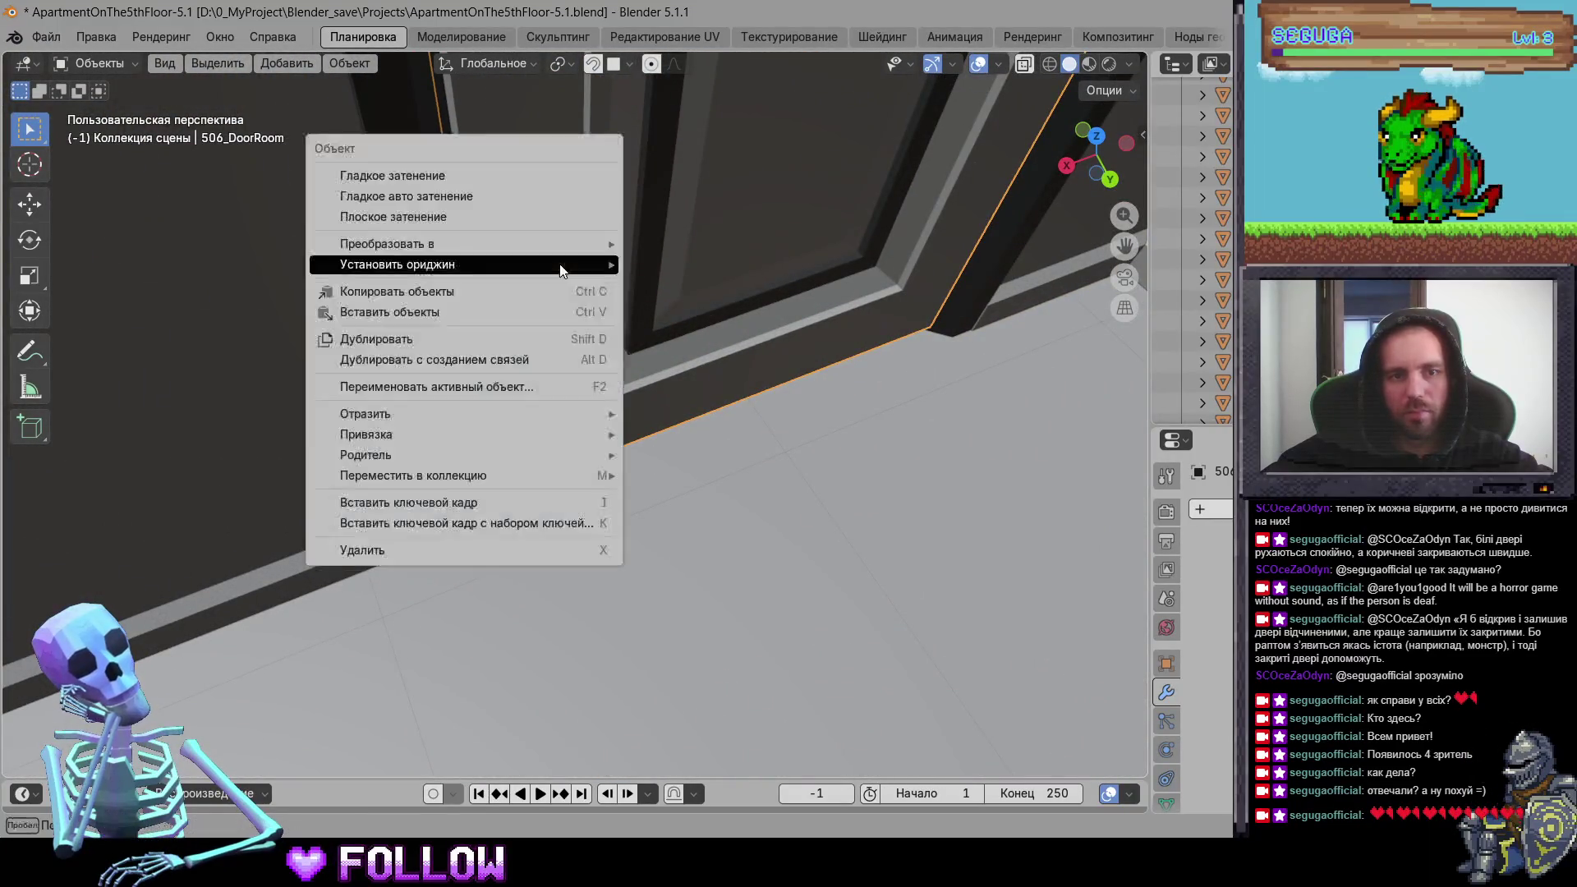
Step: Finish moving 506_DoorRoom's origin to the cursor, then do the same for the cabinet's right door
click(694, 307)
scroll(708, 390, down, 5)
mouse_move(699, 447)
middle_down()
mouse_move(290, 439)
mouse_move(326, 376)
mouse_move(460, 358)
mouse_move(417, 238)
middle_up()
click(416, 238)
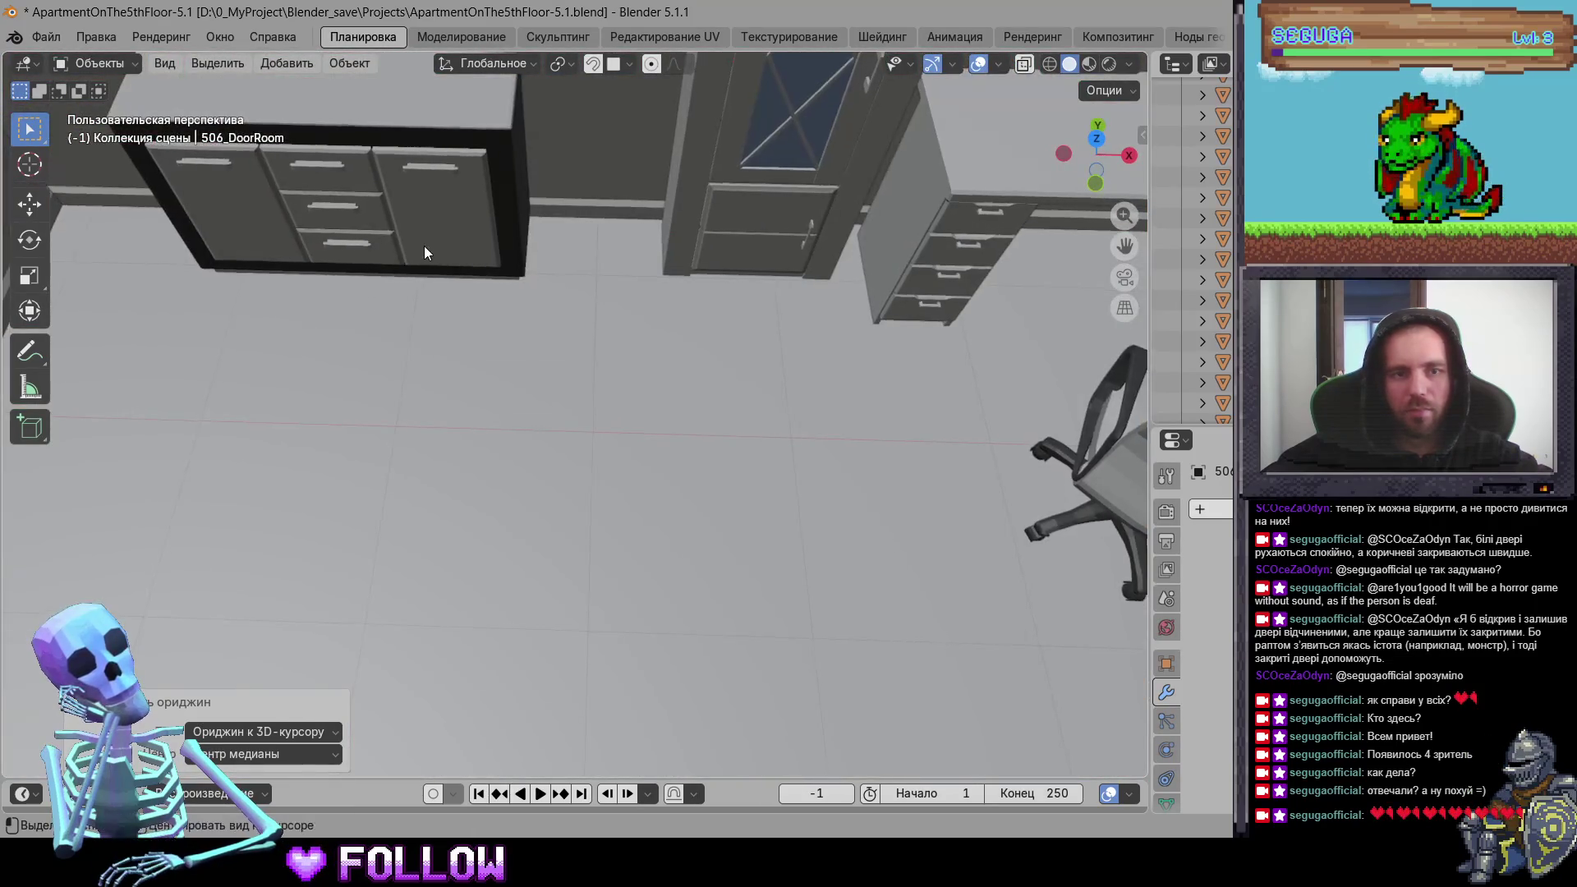
key(KP_Decimal)
mouse_move(486, 354)
middle_down()
mouse_move(538, 304)
mouse_move(583, 308)
mouse_move(592, 333)
mouse_move(714, 317)
middle_up()
right_click(720, 248)
mouse_move(723, 248)
click(834, 298)
Step: Place the 3D cursor at the cabinet's left door edge and set its origin there
mouse_move(835, 297)
middle_down()
mouse_move(509, 457)
mouse_move(484, 455)
mouse_move(553, 352)
mouse_move(364, 407)
middle_up()
click(363, 407)
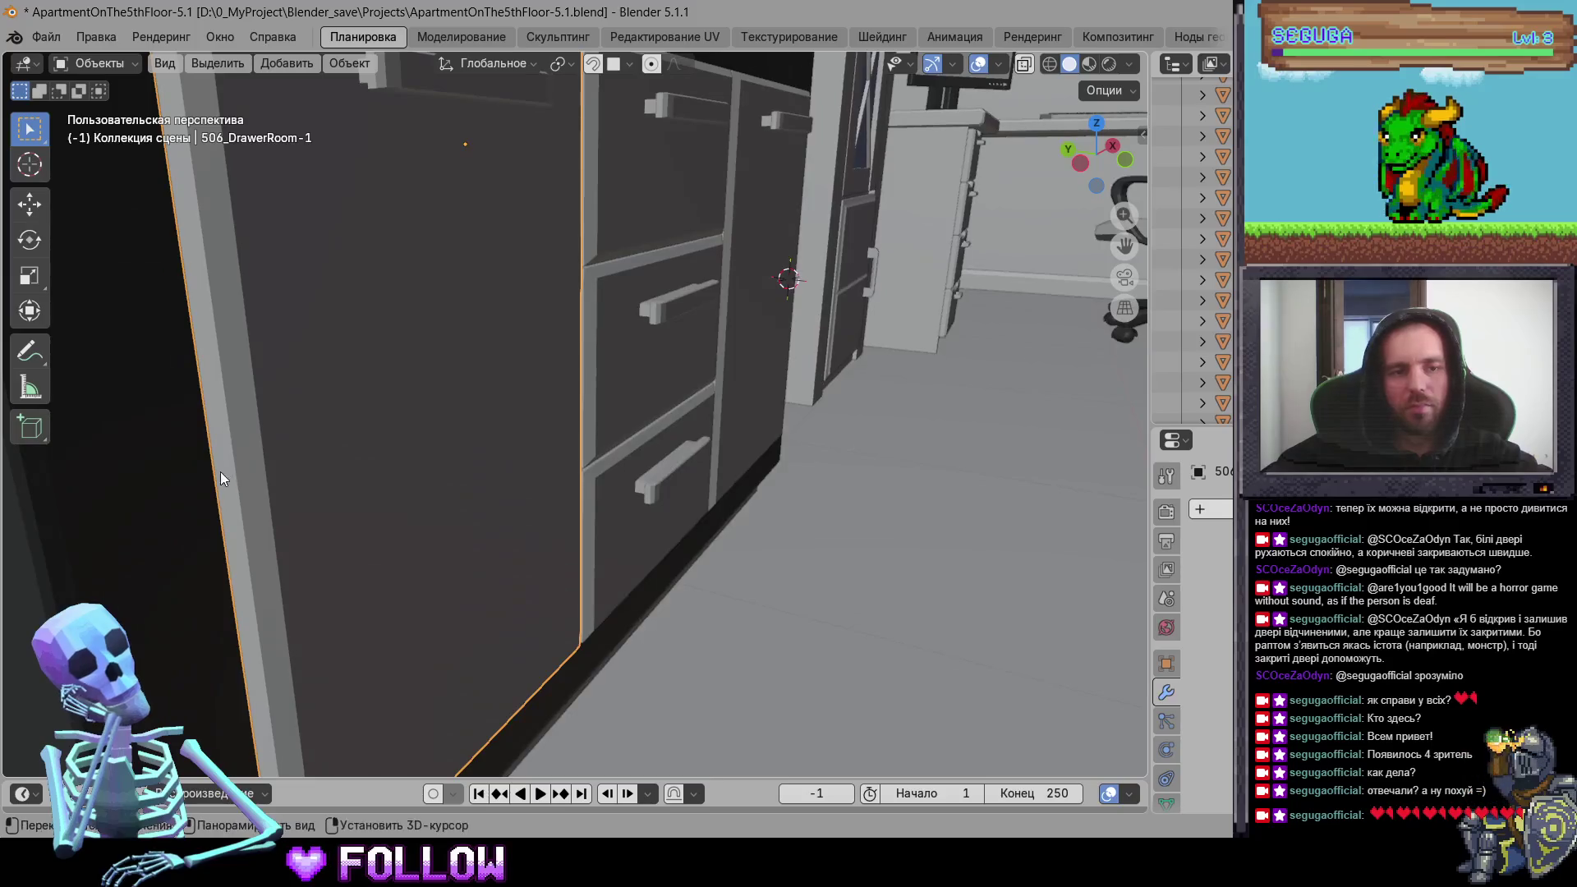
shift+right_click(218, 475)
right_click(219, 428)
mouse_move(247, 428)
click(493, 469)
Step: Set the origin of glass door 506_DrawerRoom-6 to the 3D cursor
middle_drag(493, 469, 443, 528)
click(343, 470)
scroll(303, 409, up, 5)
mouse_move(302, 410)
middle_down()
mouse_move(517, 365)
mouse_move(505, 300)
middle_up()
right_click(510, 293)
mouse_move(546, 309)
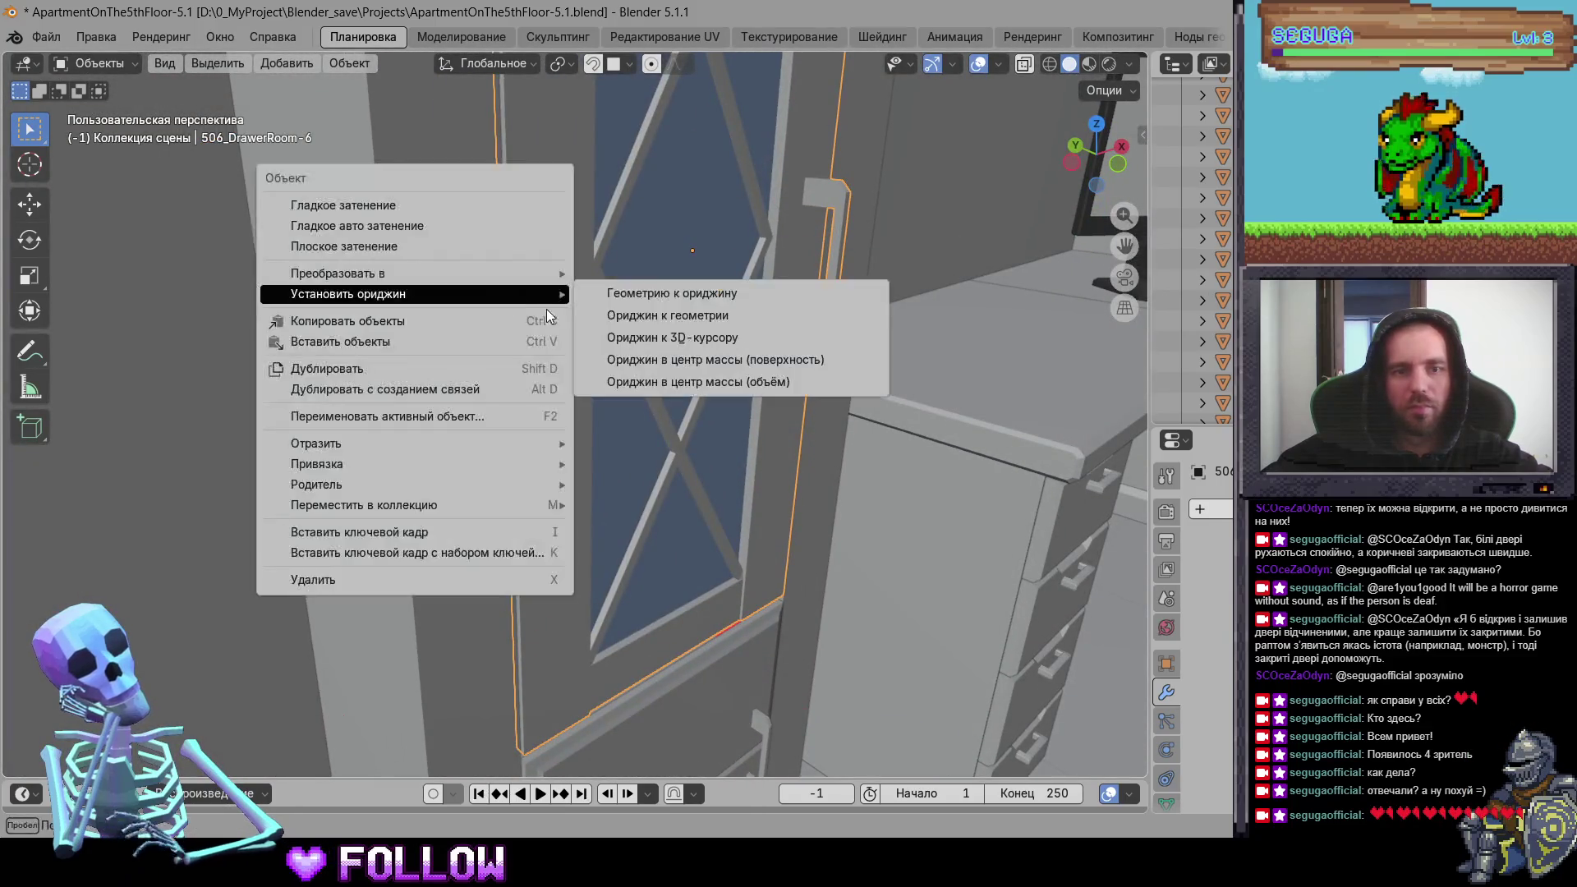
click(657, 337)
Step: Set the origin of the lower cabinet door to the 3D cursor
mouse_move(558, 346)
middle_down()
mouse_move(457, 406)
mouse_move(332, 552)
middle_up()
right_click(337, 539)
mouse_move(336, 530)
click(466, 571)
Step: Set the origin of the desk cabinet's upper door to the 3D cursor
mouse_move(467, 571)
middle_down()
mouse_move(452, 499)
mouse_move(389, 532)
mouse_move(812, 595)
mouse_move(434, 652)
middle_up()
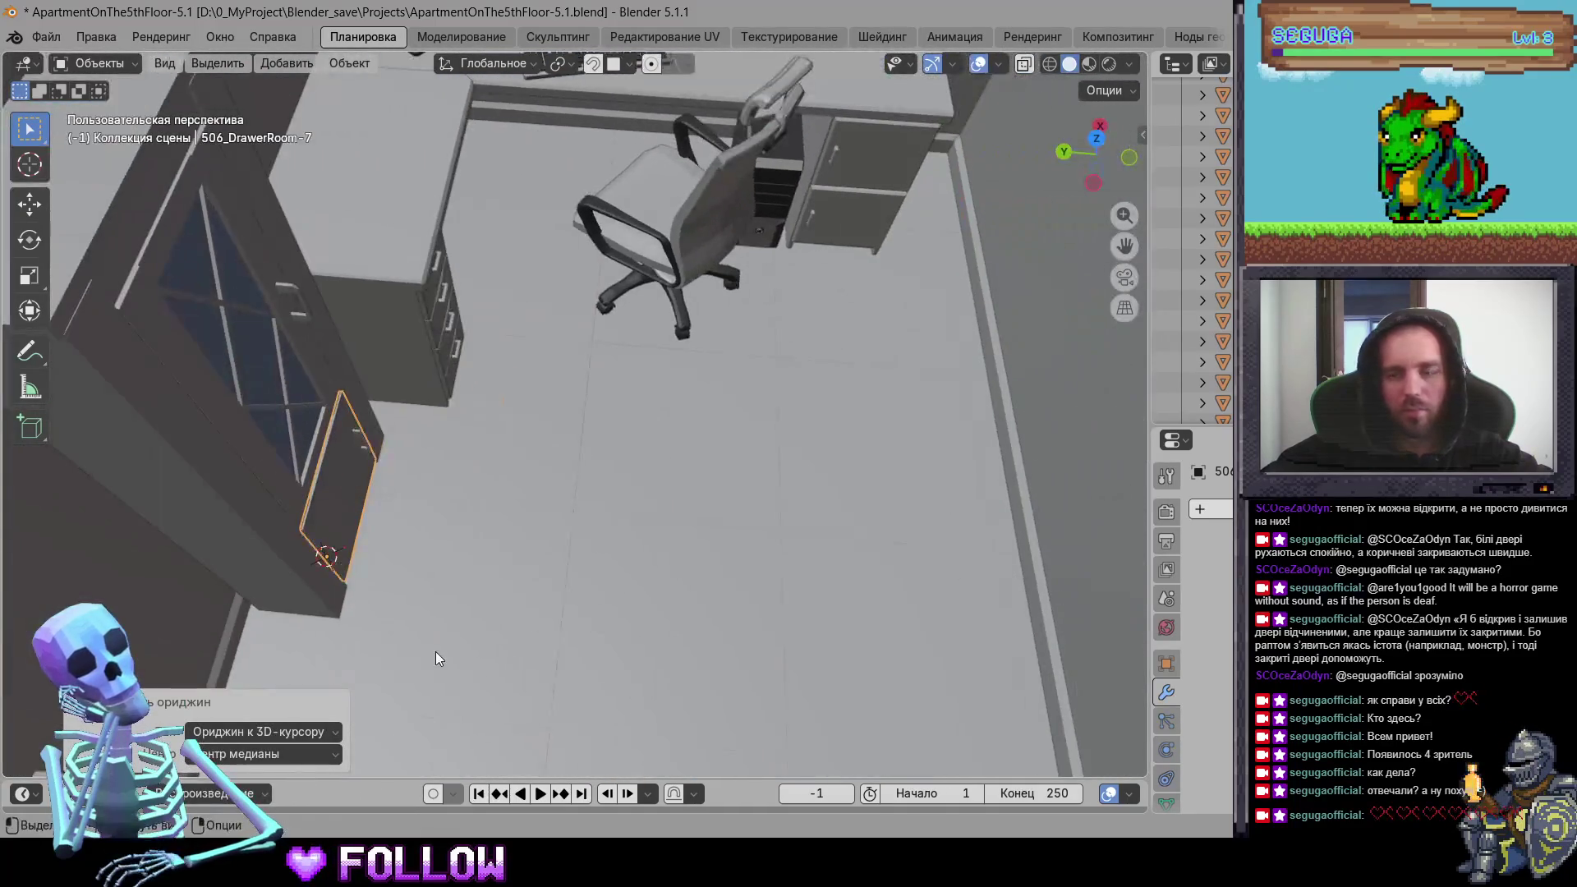
mouse_move(431, 355)
middle_down()
mouse_move(601, 461)
mouse_move(833, 534)
middle_up()
scroll(834, 534, up, 5)
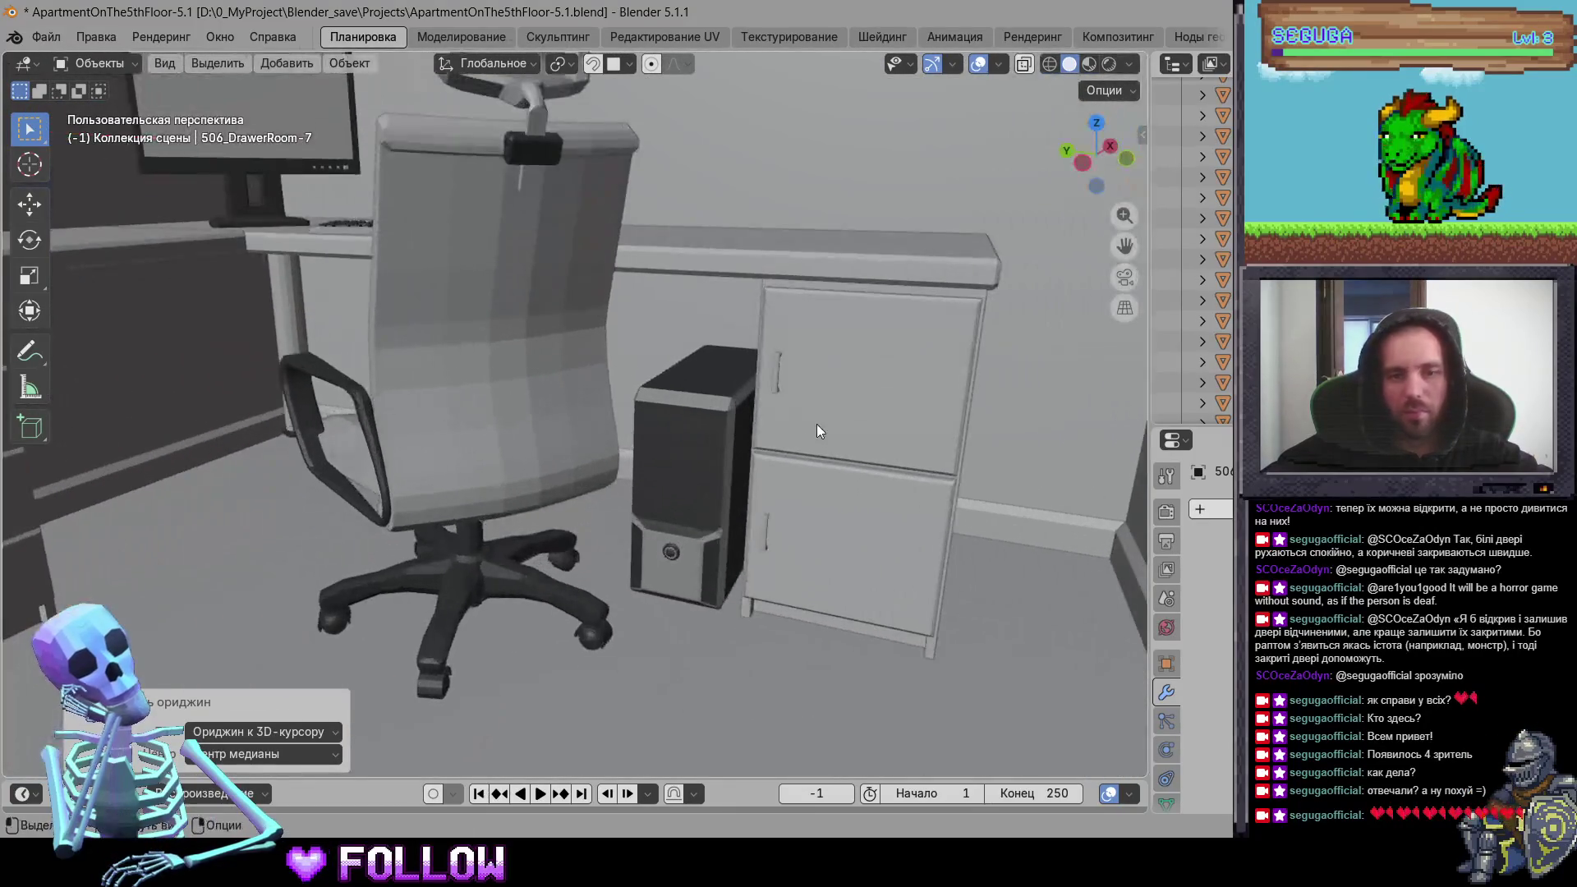
click(817, 424)
scroll(684, 449, up, 10)
scroll(694, 458, down, 5)
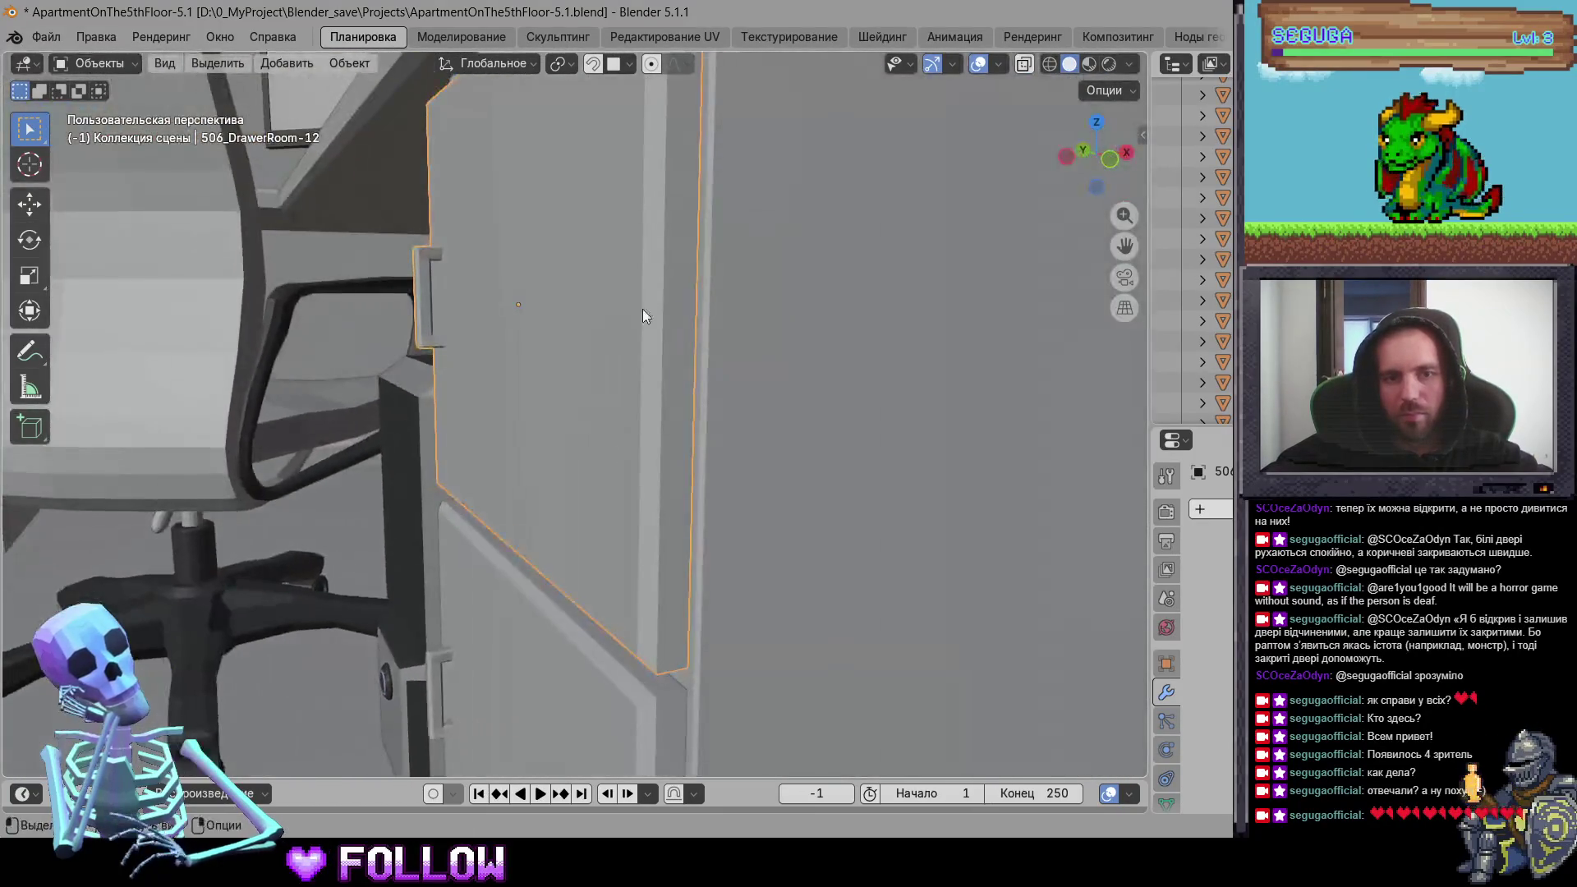
right_click(672, 285)
mouse_move(715, 284)
click(770, 330)
Step: Set the origin of lower cabinet door 506_DrawerRoom-13 to the 3D cursor
mouse_move(770, 329)
middle_down()
mouse_move(548, 246)
mouse_move(557, 491)
middle_up()
click(559, 490)
right_click(578, 529)
mouse_move(624, 529)
click(681, 571)
mouse_move(351, 470)
middle_down()
mouse_move(528, 502)
mouse_move(440, 357)
mouse_move(564, 370)
mouse_move(470, 368)
mouse_move(655, 455)
mouse_move(792, 494)
mouse_move(254, 340)
mouse_move(546, 296)
mouse_move(448, 428)
mouse_move(317, 483)
middle_up()
Step: Shift corridor lamp Lamp-corridor.005 along the X axis to a new spot
click(315, 502)
scroll(711, 514, down, 3)
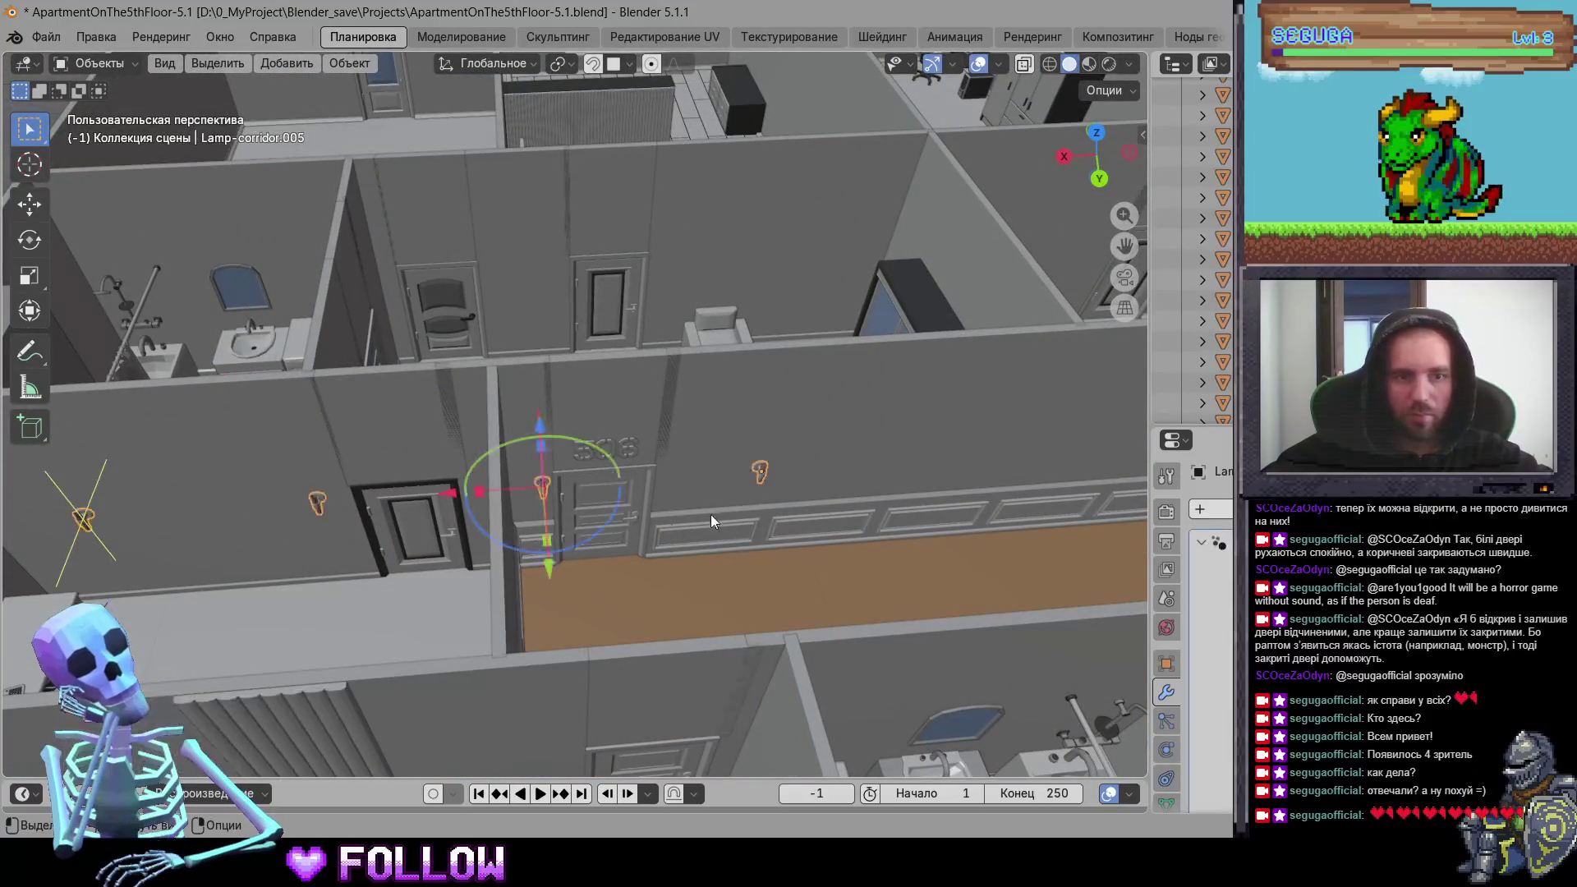
scroll(977, 543, down, 2)
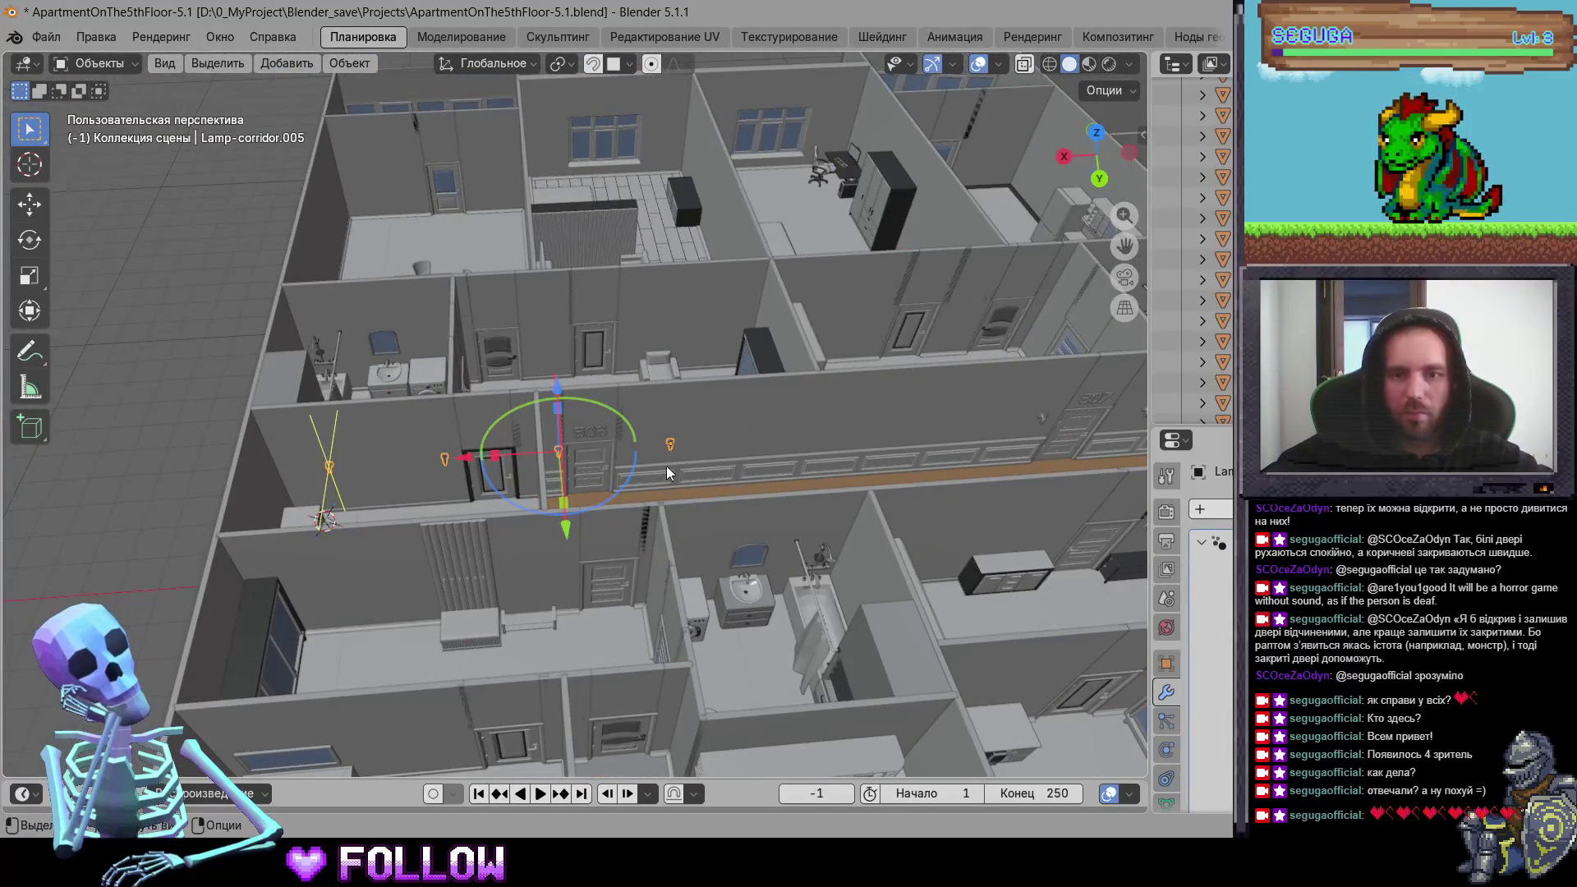
key(g)
key(x)
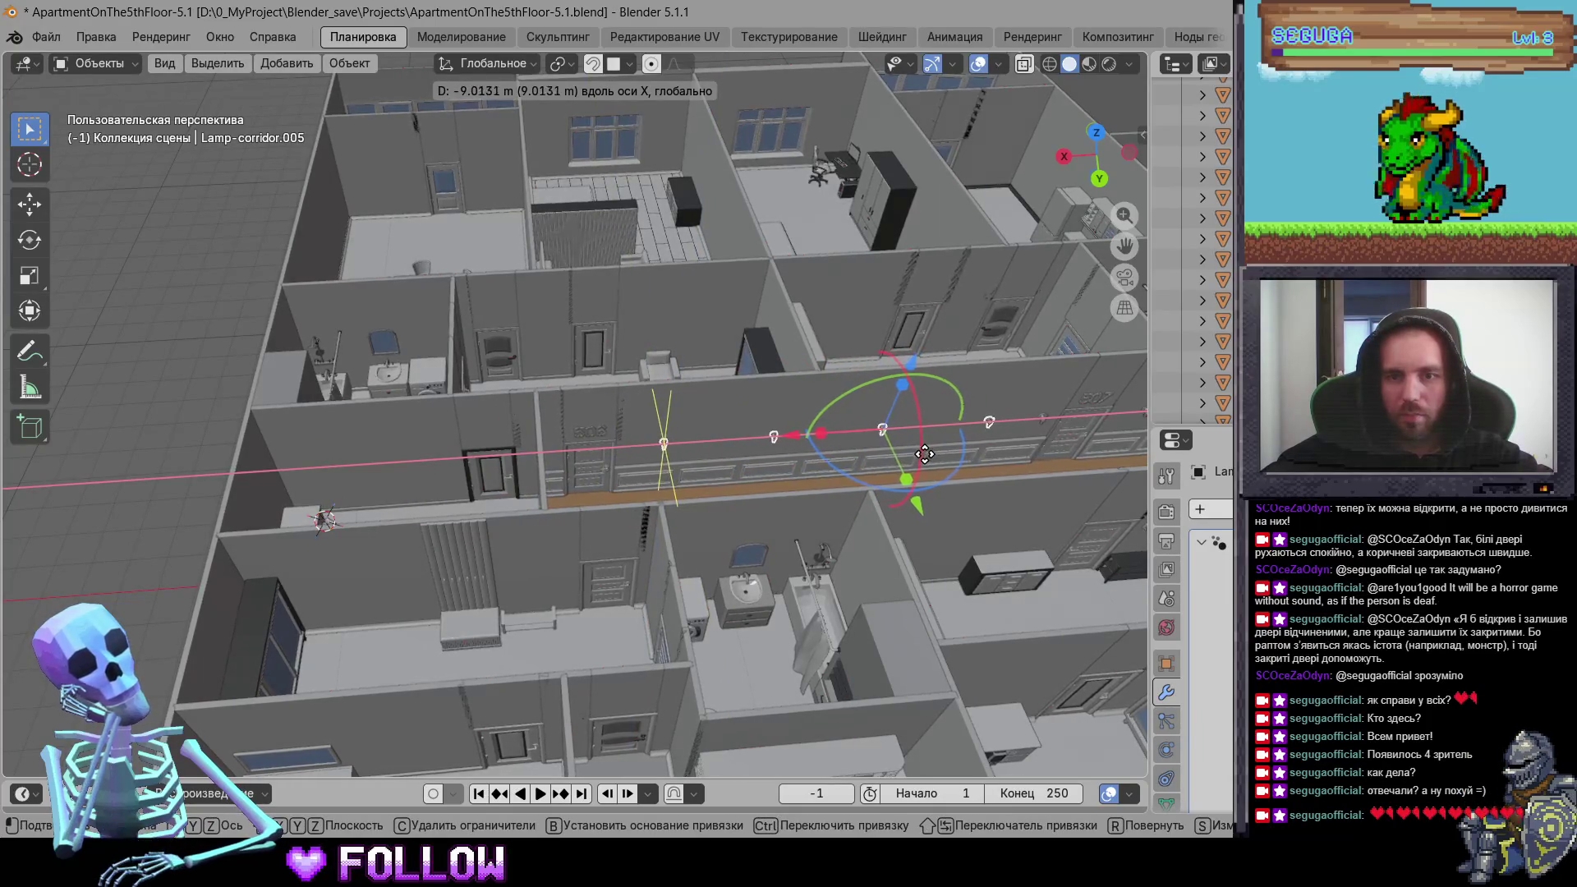
click(926, 451)
Step: Shift Lamp-corridor.006 along the X axis
mouse_move(926, 453)
middle_down()
mouse_move(698, 437)
mouse_move(644, 371)
mouse_move(612, 423)
middle_up()
click(589, 391)
key(g)
key(x)
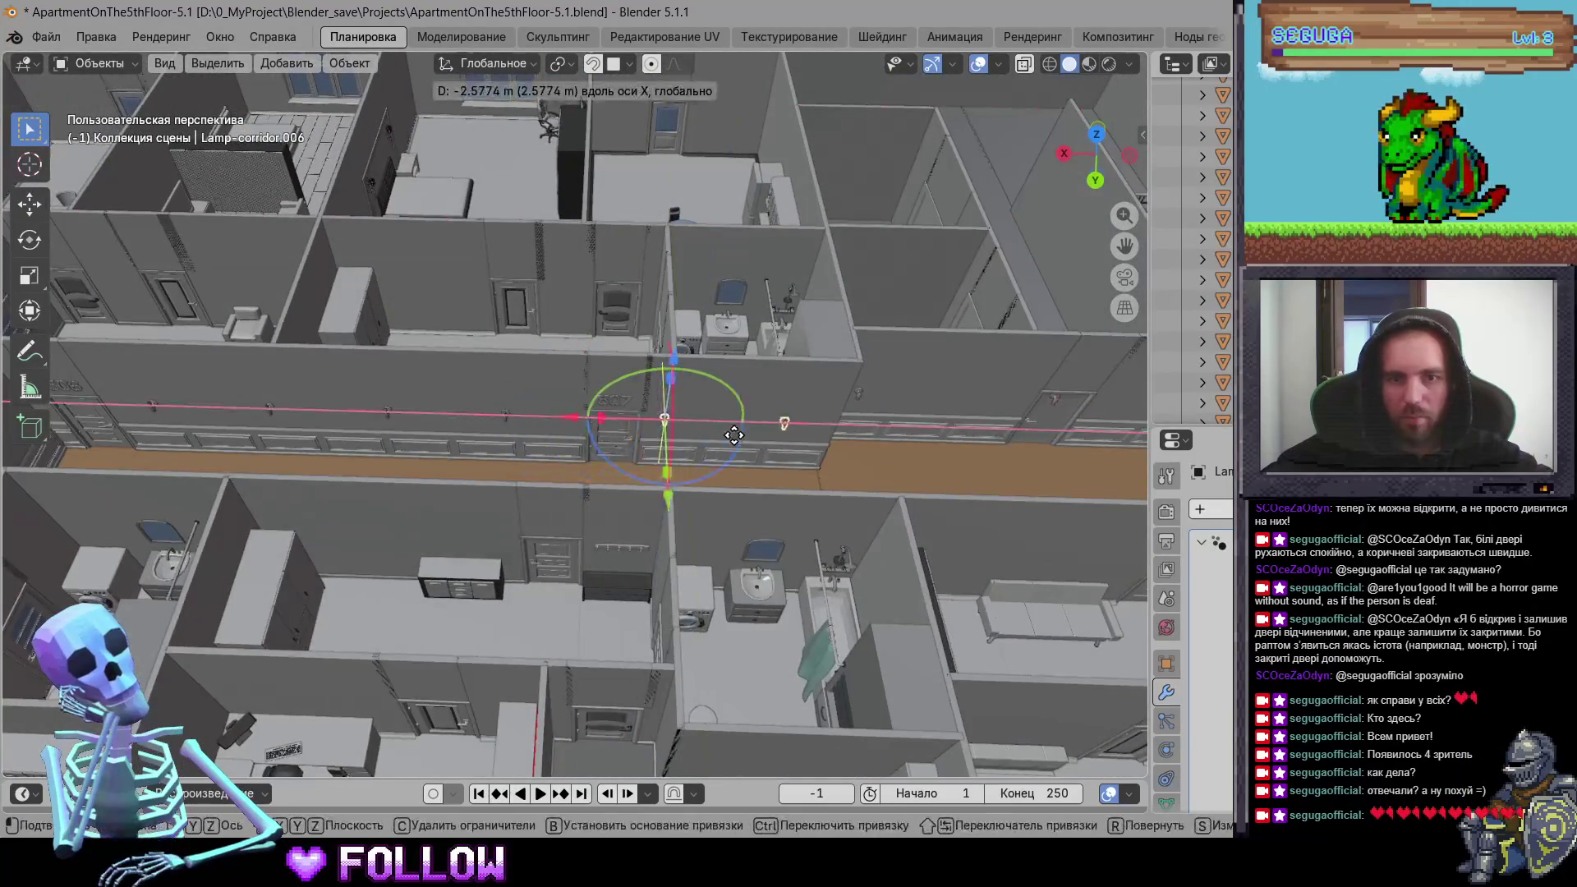
key(Return)
Step: Hide the corridor wall Walls.101 that blocks the lamps
mouse_move(759, 457)
middle_down()
mouse_move(522, 396)
mouse_move(524, 413)
mouse_move(1053, 418)
mouse_move(935, 437)
mouse_move(382, 319)
mouse_move(304, 374)
mouse_move(370, 345)
mouse_move(443, 274)
mouse_move(815, 248)
mouse_move(779, 332)
mouse_move(422, 282)
middle_up()
click(645, 329)
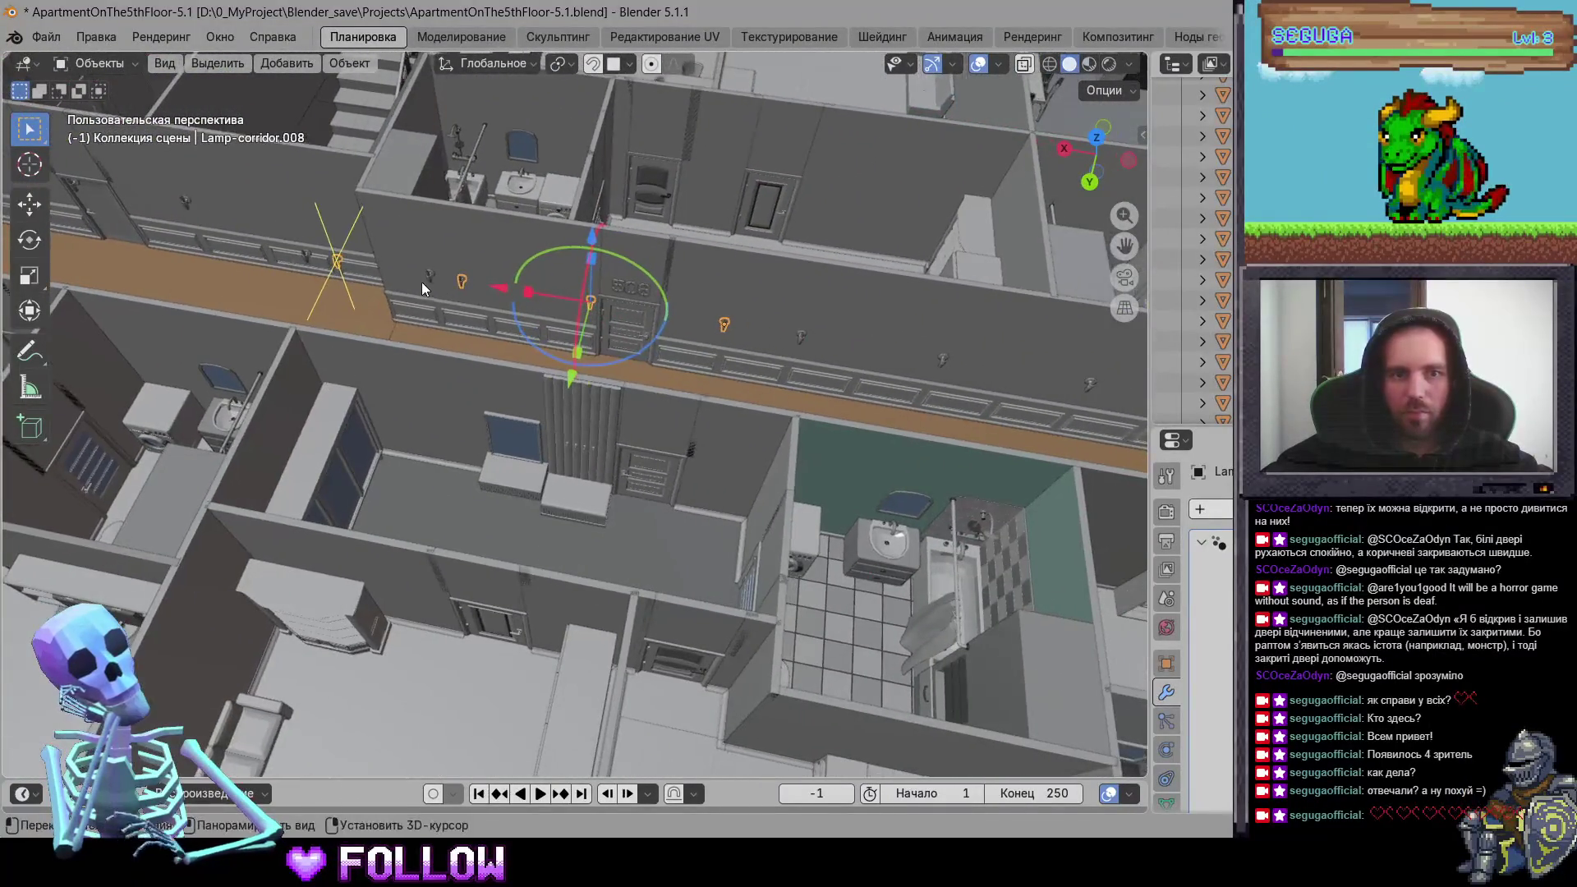
mouse_move(815, 377)
middle_down()
mouse_move(527, 303)
mouse_move(349, 301)
mouse_move(534, 327)
mouse_move(356, 296)
middle_up()
click(529, 327)
key(h)
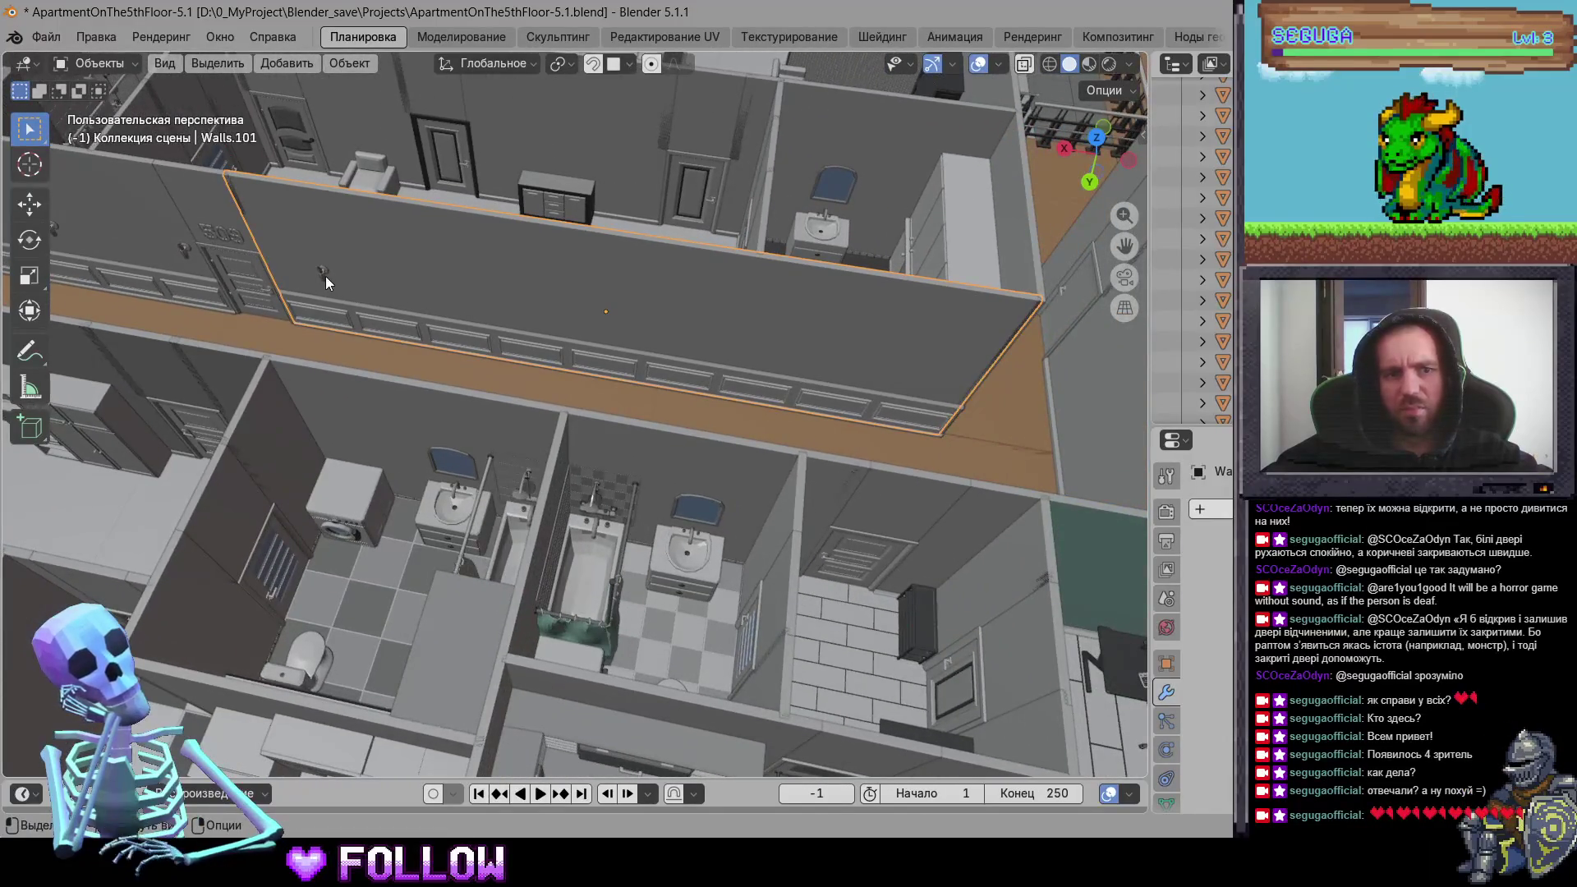
Step: Shift Lamp-corridor.009 along X, then move it together with Lamp-corridor.008
click(326, 276)
key(g)
key(x)
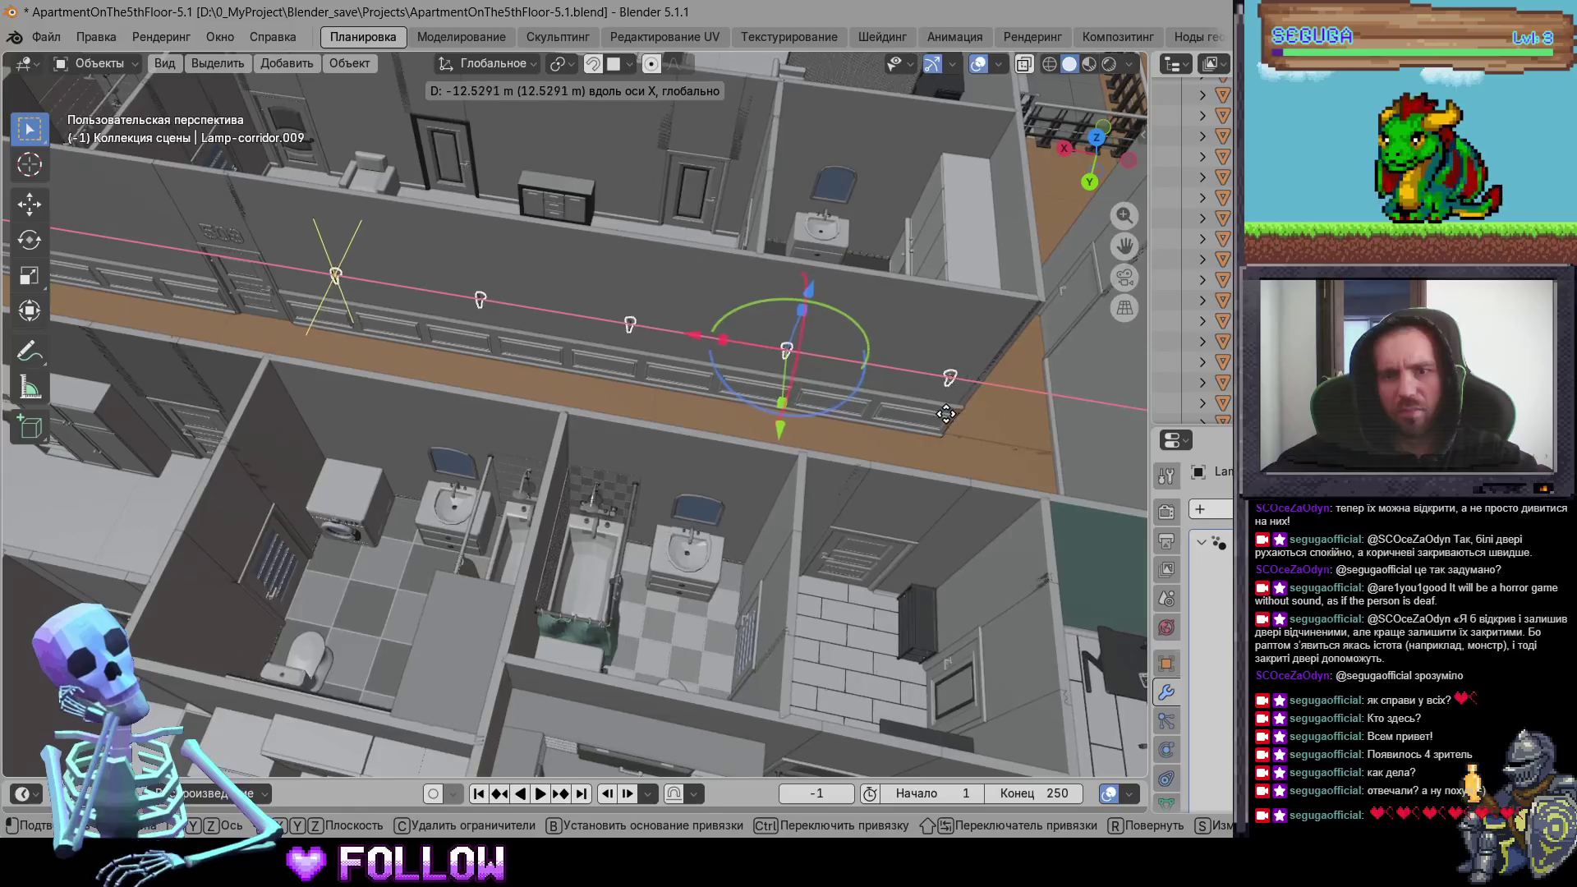
click(945, 411)
middle_drag(845, 388, 354, 304)
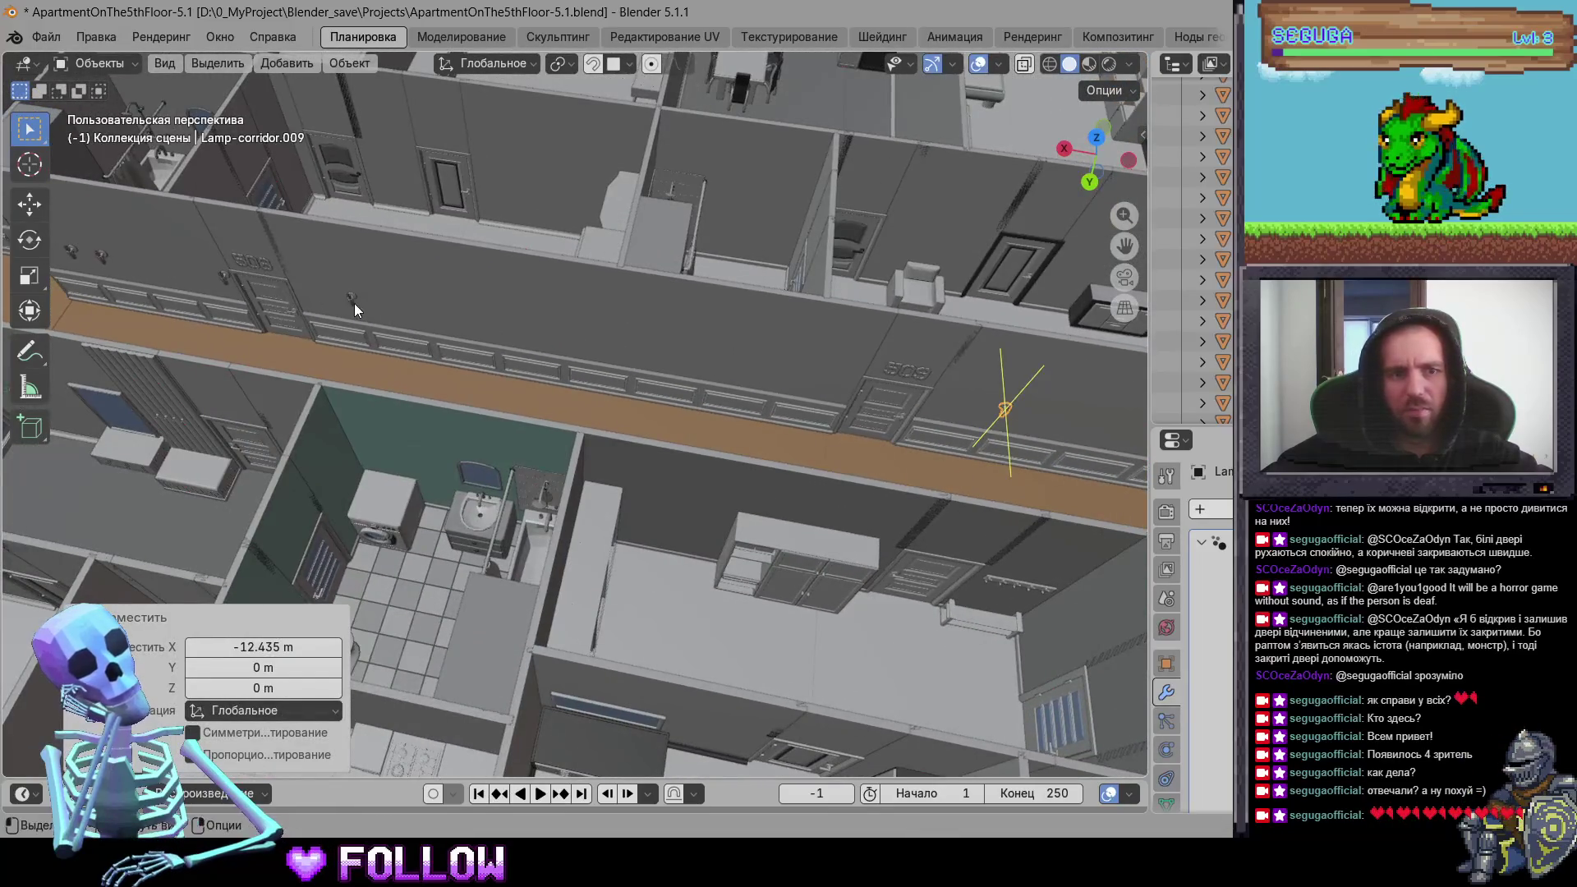
shift+click(354, 303)
key(g)
key(x)
click(776, 423)
Step: Hide wall Walls.028 and shift Lamp-corridor.007 along the X axis
middle_drag(776, 422, 557, 356)
click(532, 359)
key(h)
click(529, 358)
key(g)
key(x)
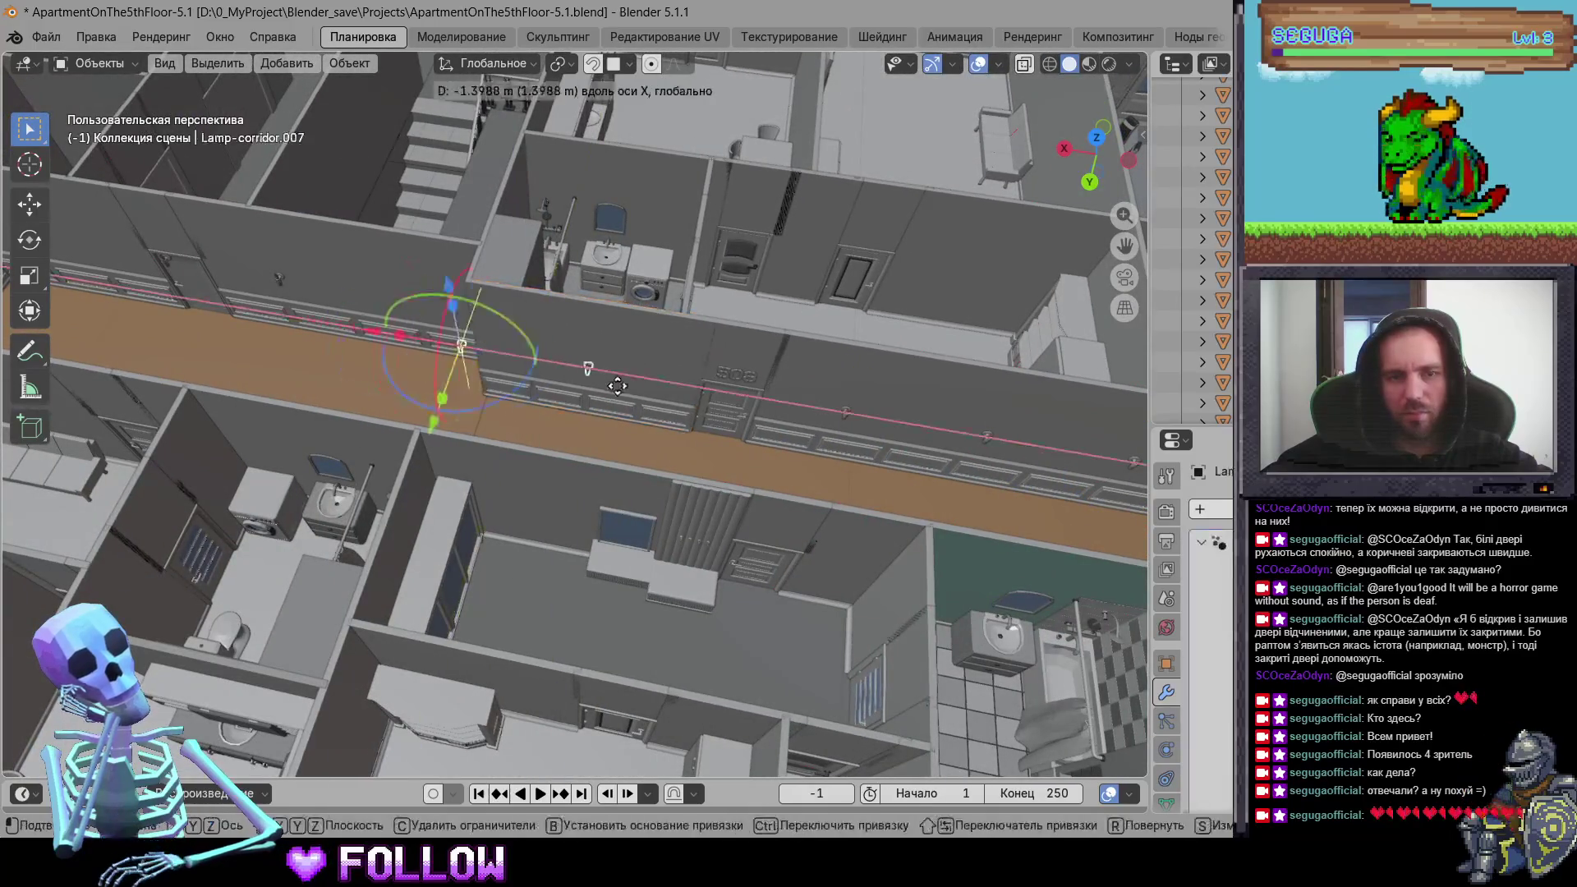
click(563, 351)
Step: Hide wall Walls.034 and shift Lamp-corridor.011 along the X axis
middle_drag(564, 352, 750, 348)
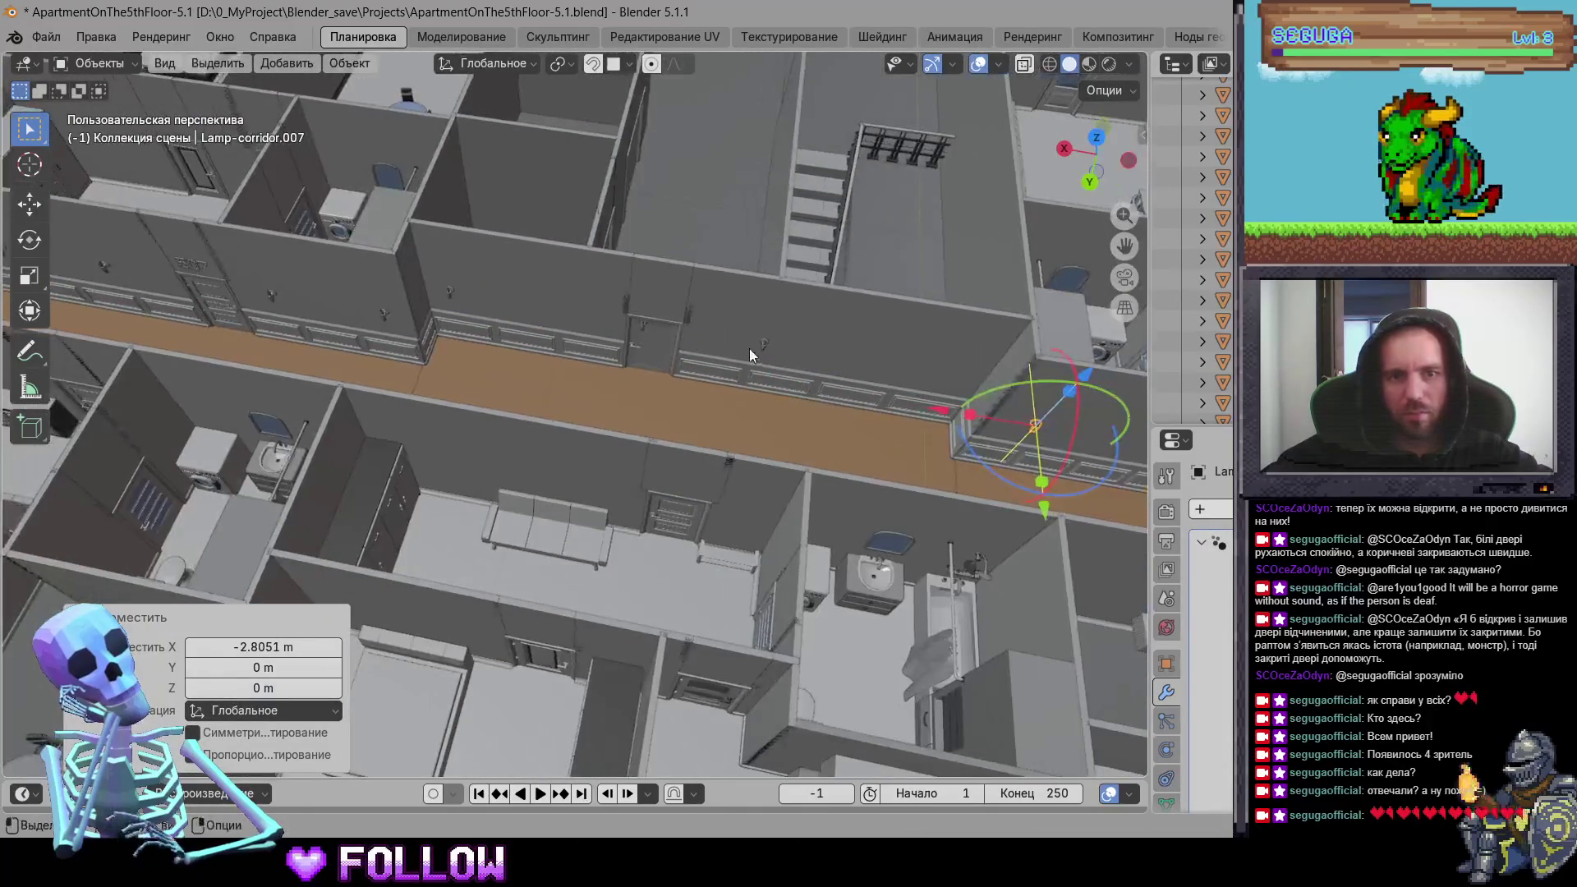
click(770, 349)
key(g)
right_click(766, 349)
key(h)
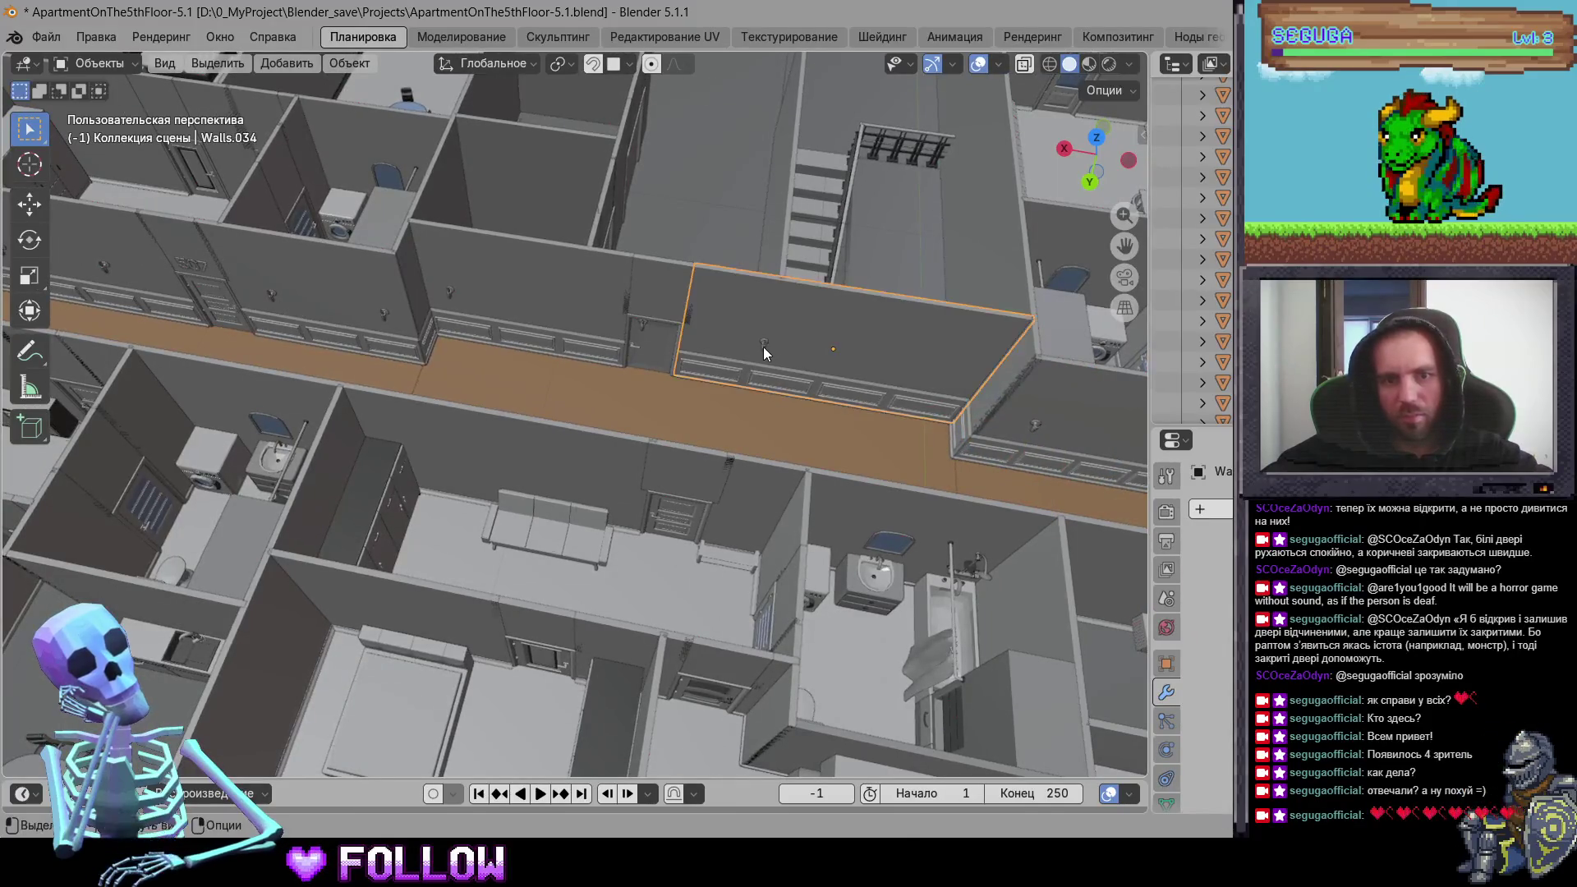
click(763, 346)
key(g)
key(x)
click(617, 347)
Step: Shift Lamp-corridor.010 along X, then select Lamp-corridor.006 and Lamp-corridor.004
middle_drag(618, 348, 508, 309)
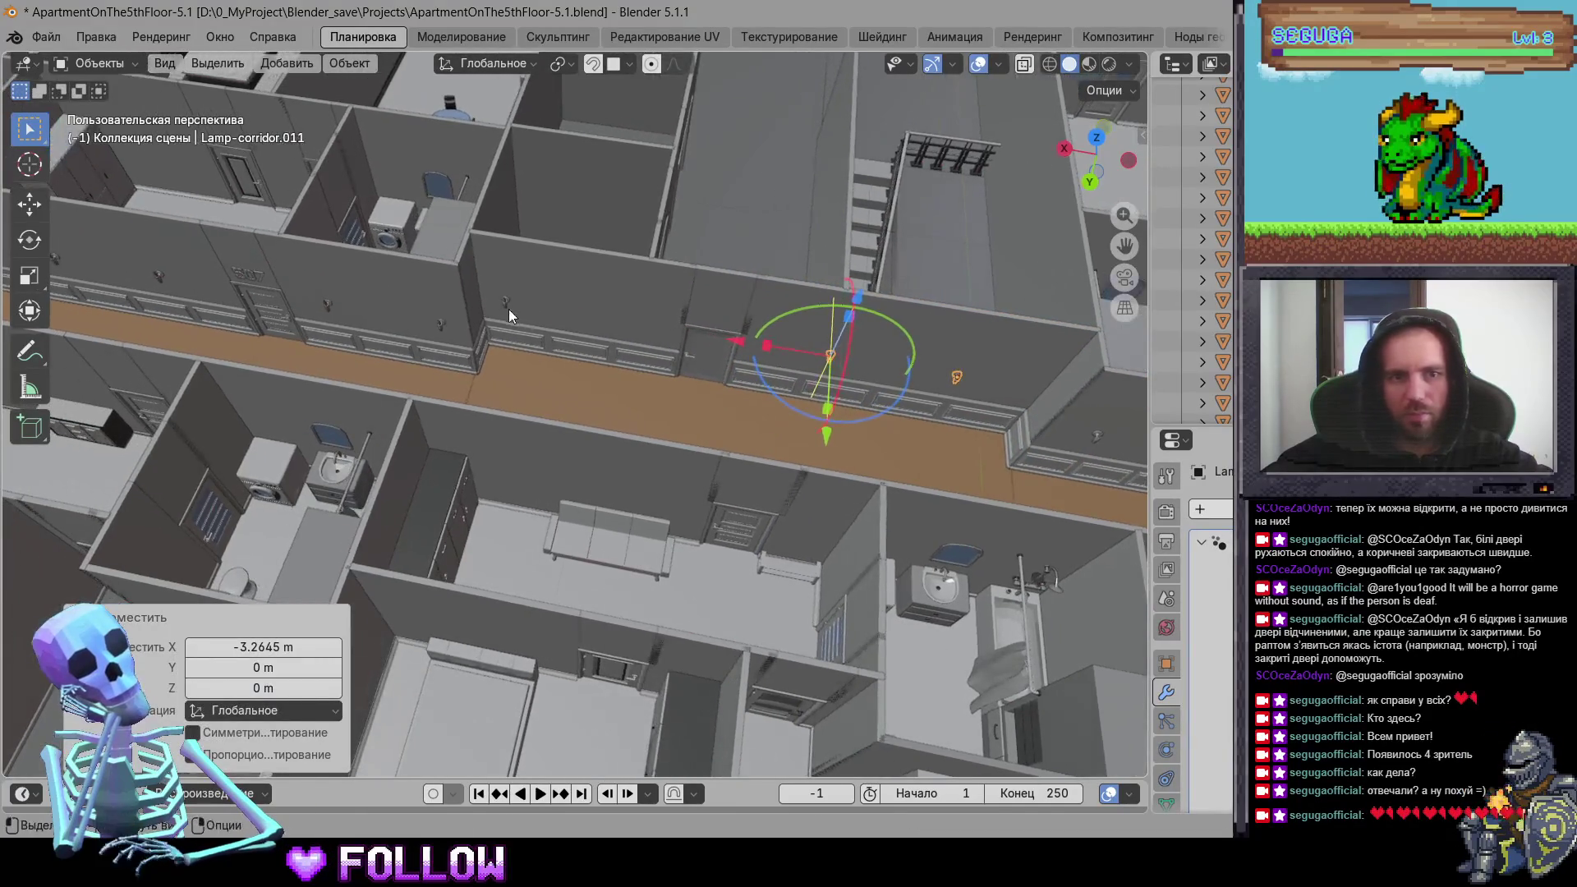
click(505, 310)
key(g)
key(x)
click(377, 303)
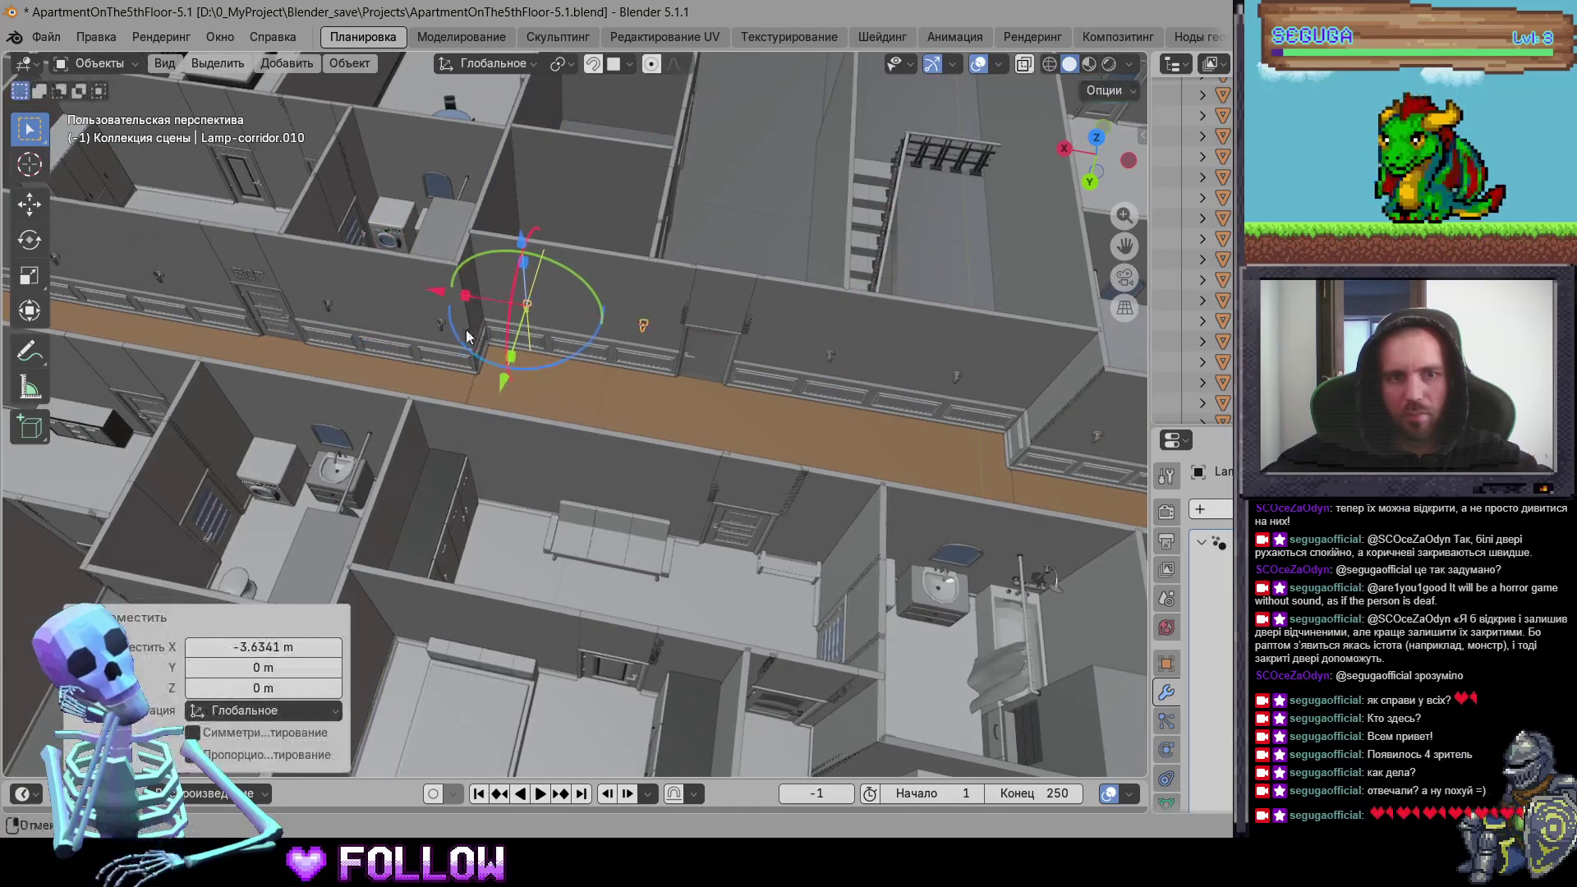
shift+middle_drag(376, 303, 746, 355)
click(703, 347)
mouse_move(451, 334)
middle_down()
mouse_move(391, 345)
mouse_move(693, 347)
mouse_move(617, 361)
mouse_move(643, 317)
mouse_move(618, 437)
mouse_move(804, 507)
mouse_move(684, 296)
mouse_move(477, 287)
mouse_move(241, 322)
mouse_move(725, 514)
mouse_move(652, 468)
mouse_move(703, 509)
mouse_move(561, 349)
mouse_move(638, 406)
mouse_move(897, 356)
mouse_move(855, 385)
mouse_move(895, 341)
mouse_move(581, 326)
mouse_move(711, 383)
mouse_move(483, 323)
mouse_move(456, 358)
middle_up()
click(668, 379)
Step: Set the toilet seat 506_BathHatch's origin to the 3D cursor at its hinge
scroll(617, 395, up, 5)
click(833, 396)
click(832, 396)
scroll(483, 322, up, 5)
click(458, 366)
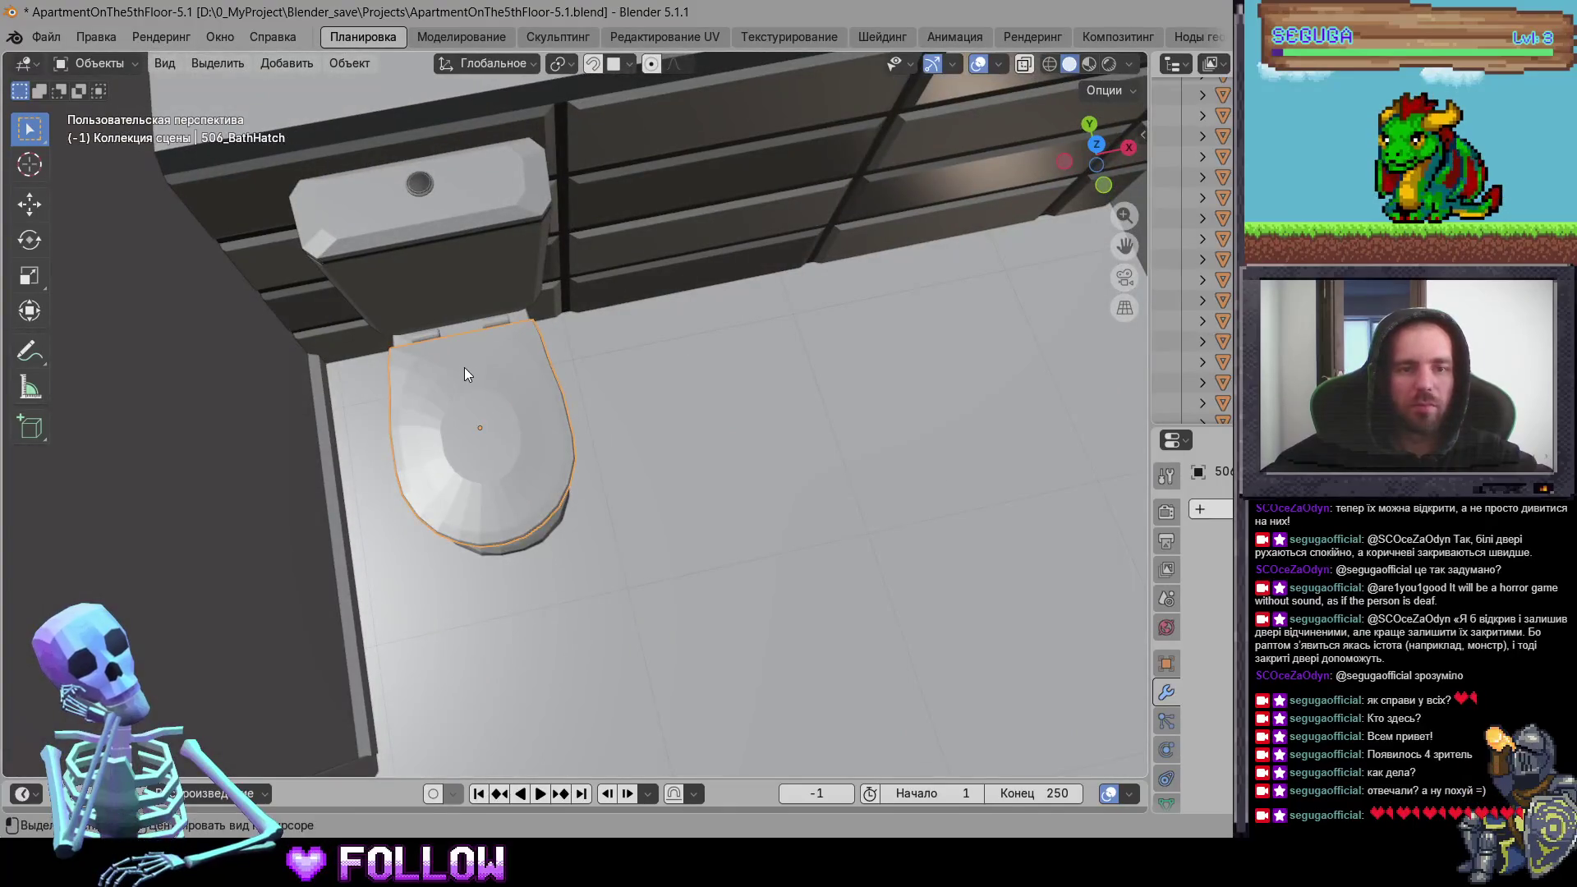
scroll(465, 368, up, 8)
mouse_move(549, 381)
middle_down()
mouse_move(261, 355)
mouse_move(908, 546)
mouse_move(898, 431)
mouse_move(680, 258)
mouse_move(721, 201)
mouse_move(721, 236)
mouse_move(550, 218)
middle_up()
right_click(457, 234)
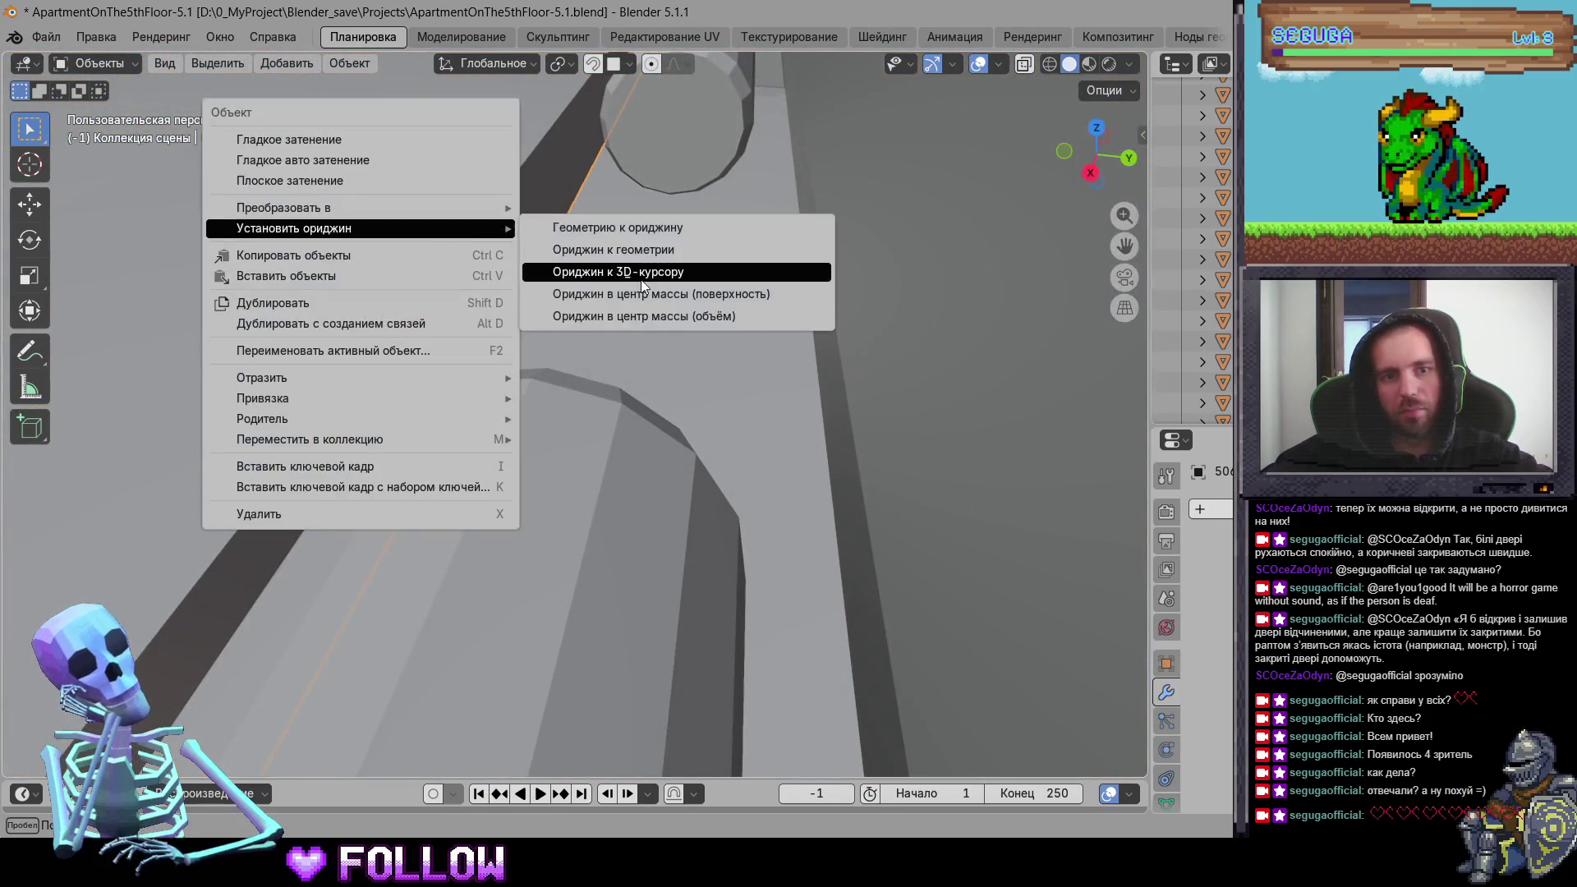
click(642, 280)
Step: Move the washing machine door's origin to the 3D cursor at its hinge
scroll(721, 332, down, 5)
mouse_move(789, 373)
middle_down()
mouse_move(478, 519)
mouse_move(731, 355)
middle_up()
click(617, 324)
key(KP_Decimal)
mouse_move(659, 298)
middle_down()
mouse_move(550, 221)
mouse_move(695, 359)
middle_up()
right_click(701, 386)
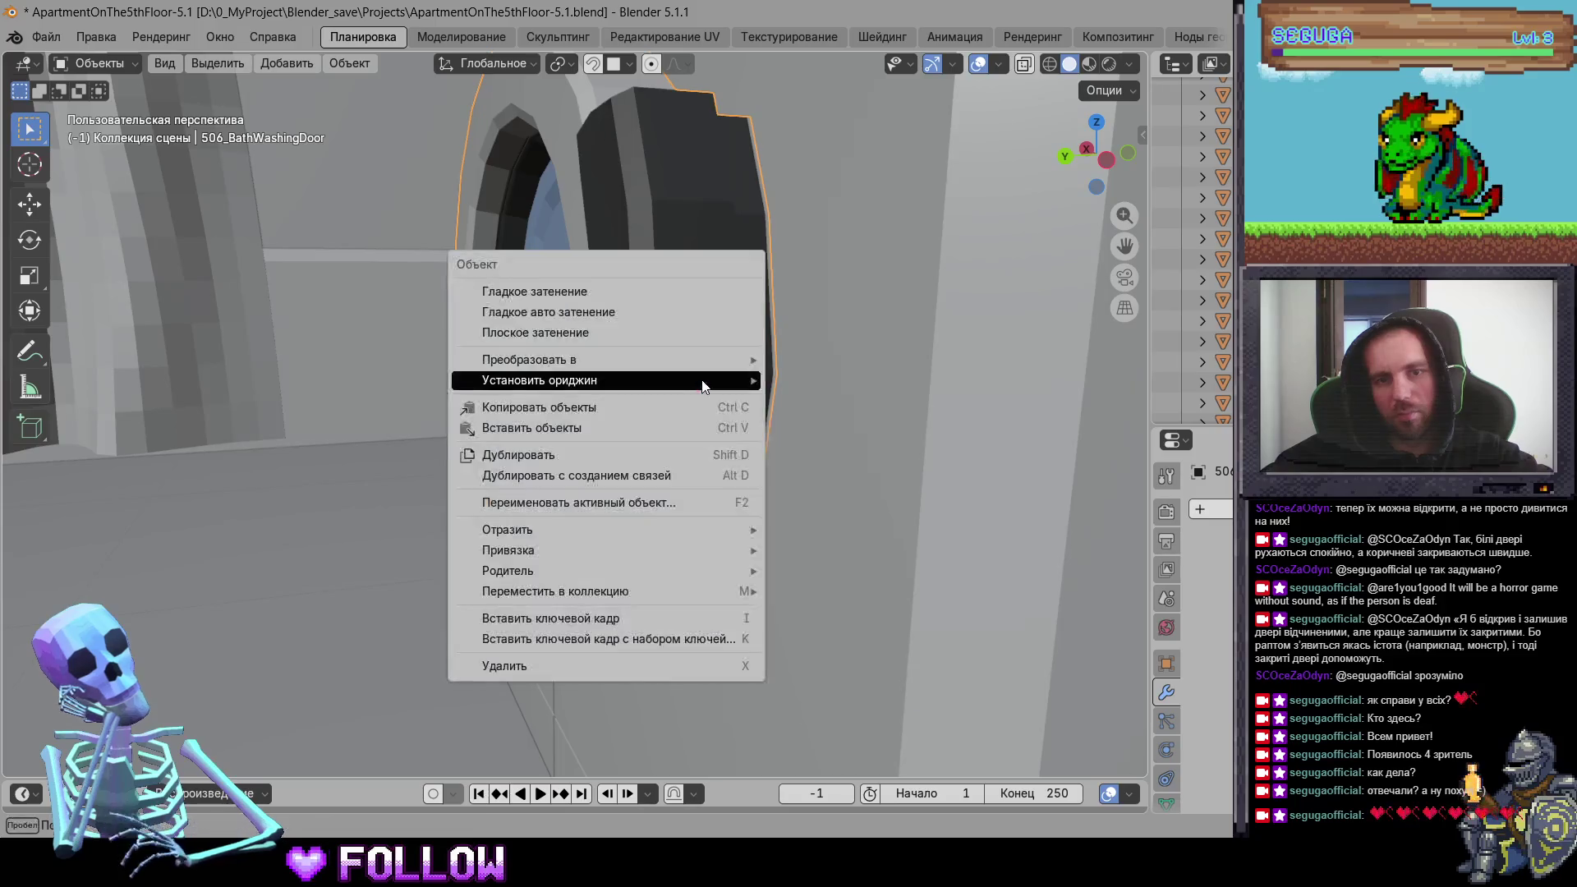
mouse_move(740, 375)
click(801, 397)
right_click(705, 378)
click(824, 419)
Step: Set drawer front 506_DrawerBath-3's origin to the 3D cursor
mouse_move(825, 419)
middle_down()
mouse_move(623, 413)
mouse_move(785, 468)
mouse_move(458, 457)
mouse_move(366, 515)
mouse_move(212, 374)
mouse_move(433, 317)
mouse_move(613, 408)
middle_up()
scroll(785, 469, down, 5)
key(Right)
click(614, 408)
scroll(588, 390, up, 10)
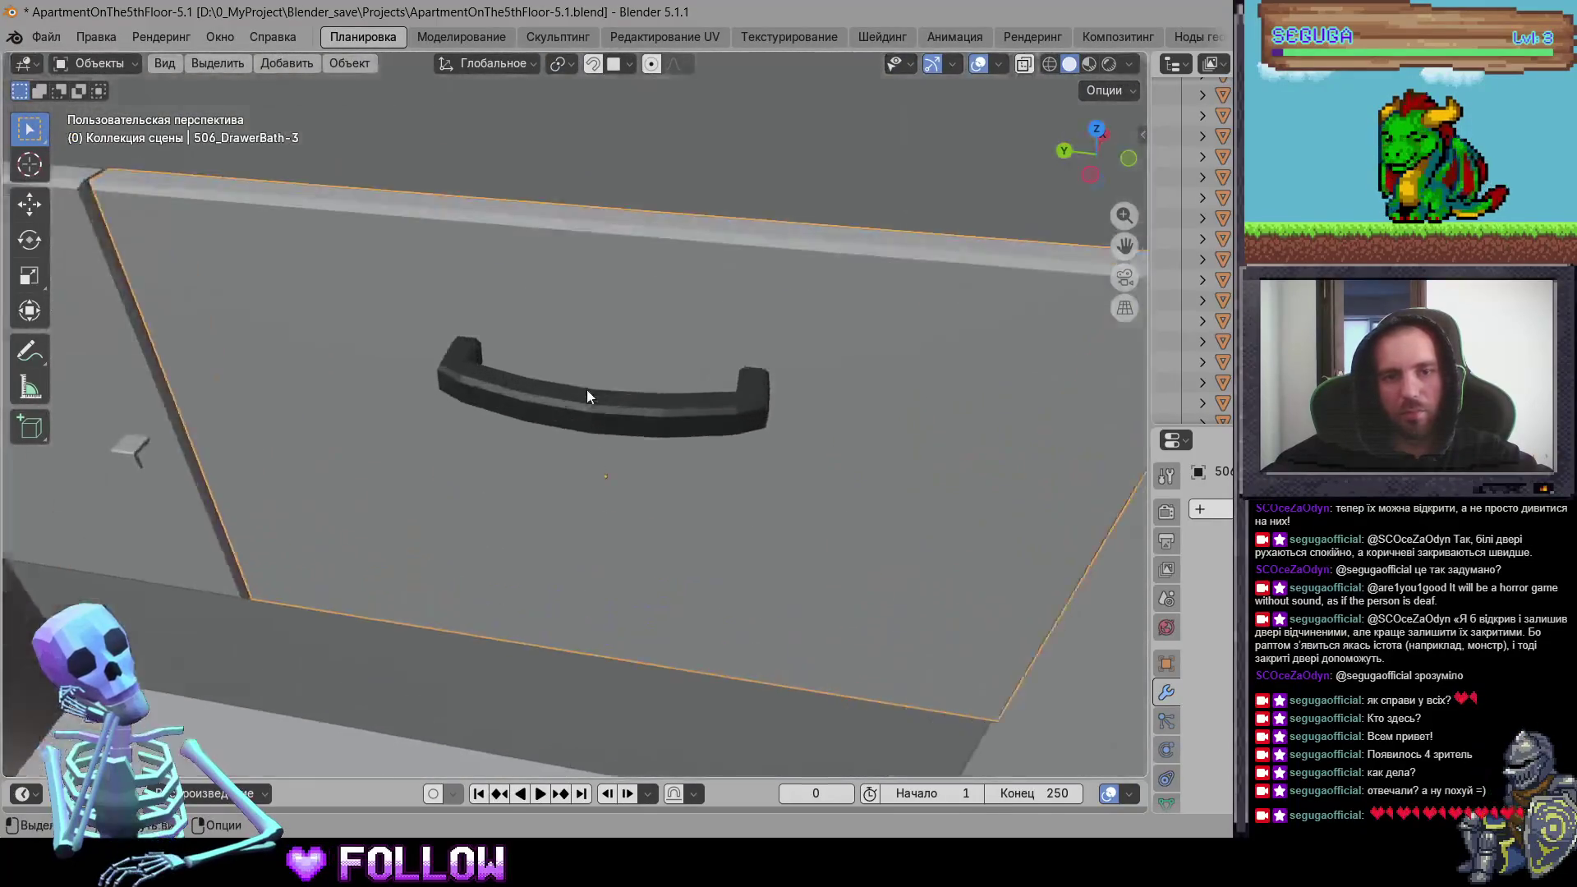
scroll(706, 372, down, 8)
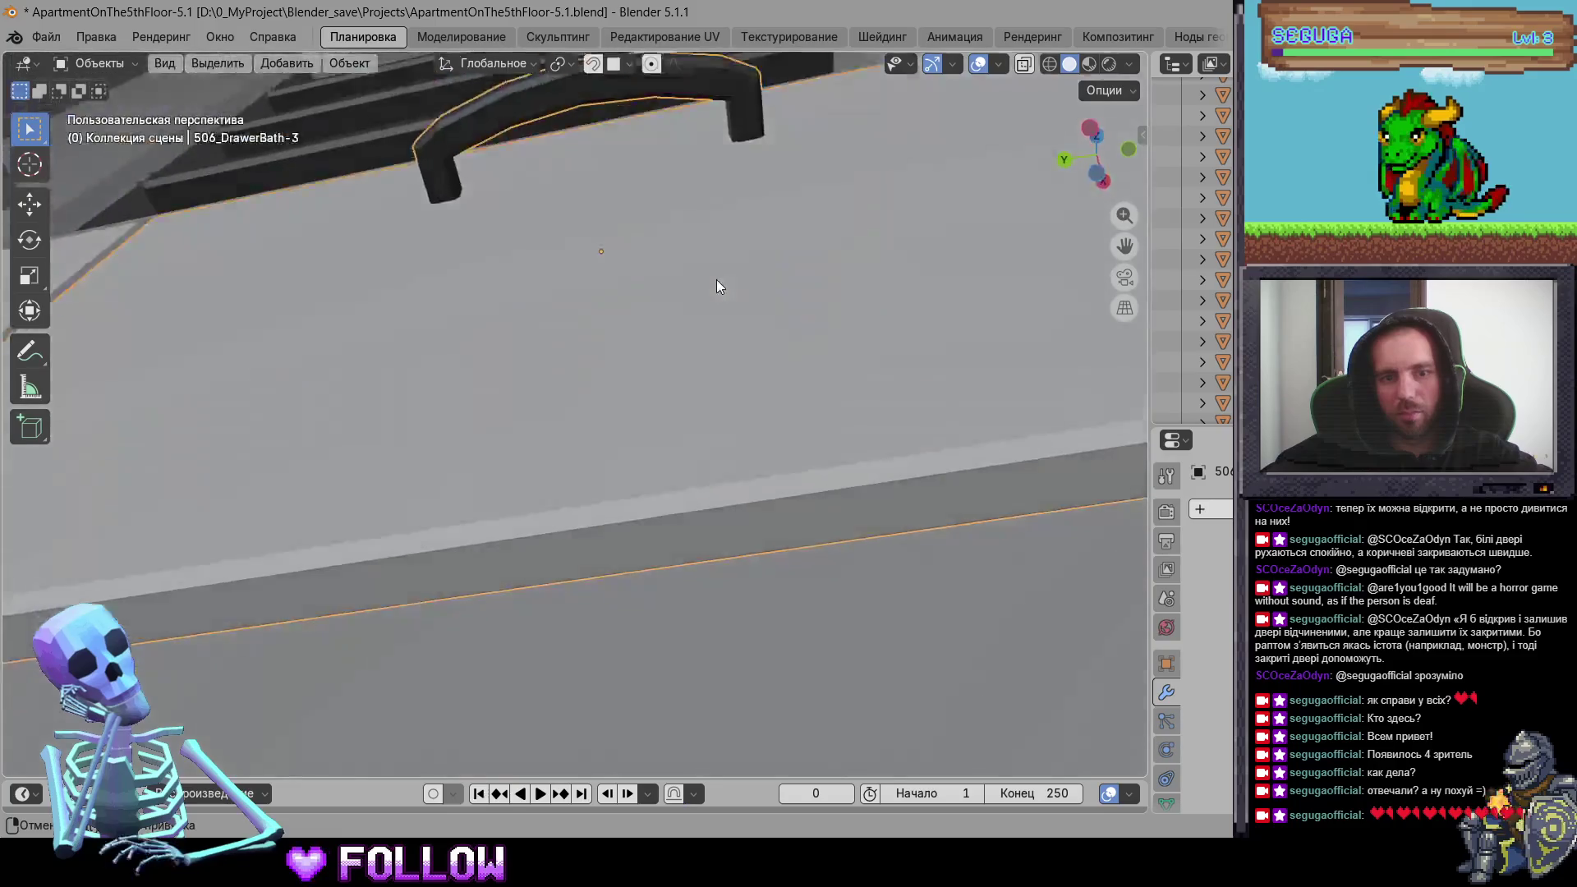
middle_drag(716, 279, 594, 514)
right_click(594, 514)
mouse_move(594, 514)
click(692, 558)
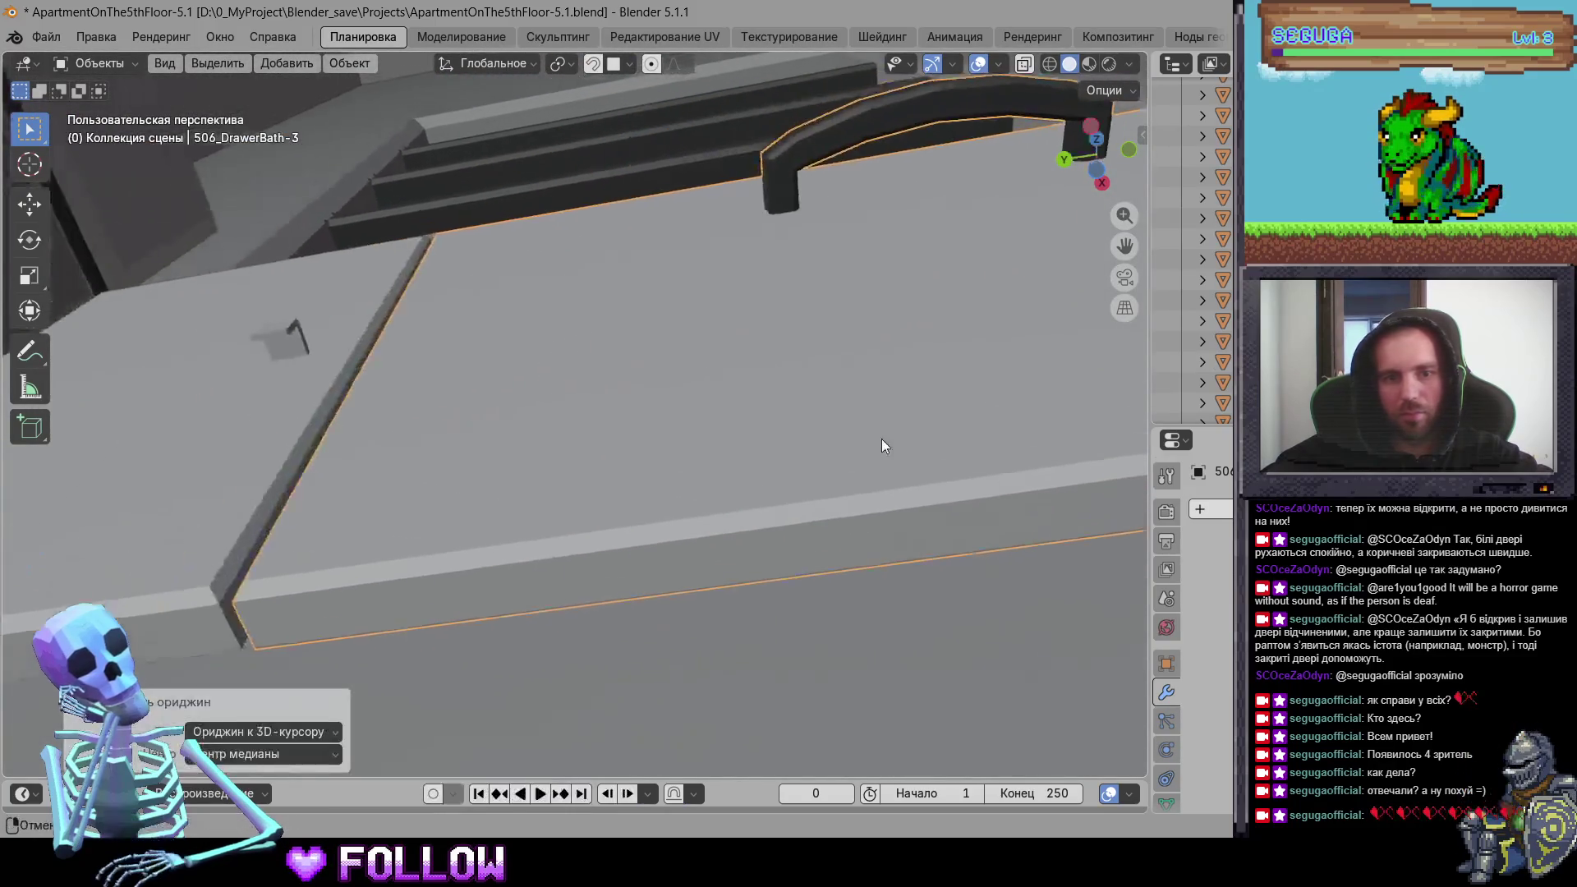
Step: Place the 3D cursor on 506_DrawerBath-4's hinge edge and move its origin there
click(227, 423)
mouse_move(227, 421)
middle_down()
mouse_move(871, 292)
mouse_move(502, 376)
mouse_move(444, 345)
mouse_move(685, 528)
mouse_move(739, 529)
mouse_move(666, 553)
mouse_move(627, 529)
mouse_move(581, 538)
middle_up()
scroll(667, 546, down, 5)
shift+right_click(576, 542)
right_click(575, 542)
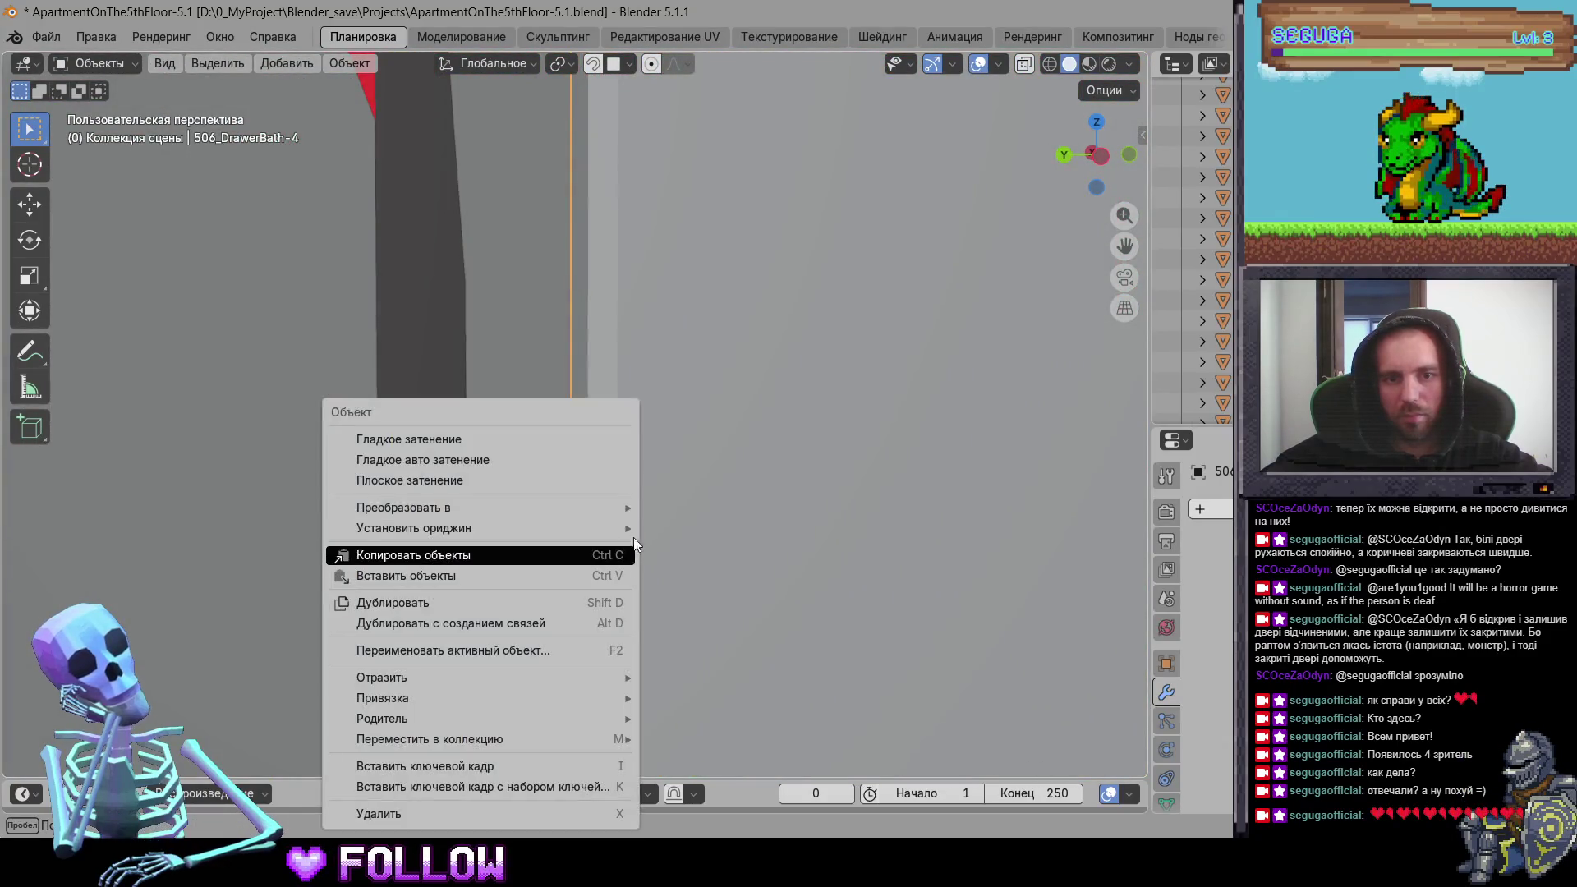
mouse_move(629, 533)
click(755, 567)
Step: Put the 3D cursor on 506_DoorBath's hinge and set the door's origin there
scroll(654, 484, down, 3)
scroll(653, 484, down, 5)
mouse_move(546, 522)
middle_down()
mouse_move(743, 574)
mouse_move(365, 441)
mouse_move(512, 420)
middle_up()
click(512, 420)
scroll(518, 459, up, 10)
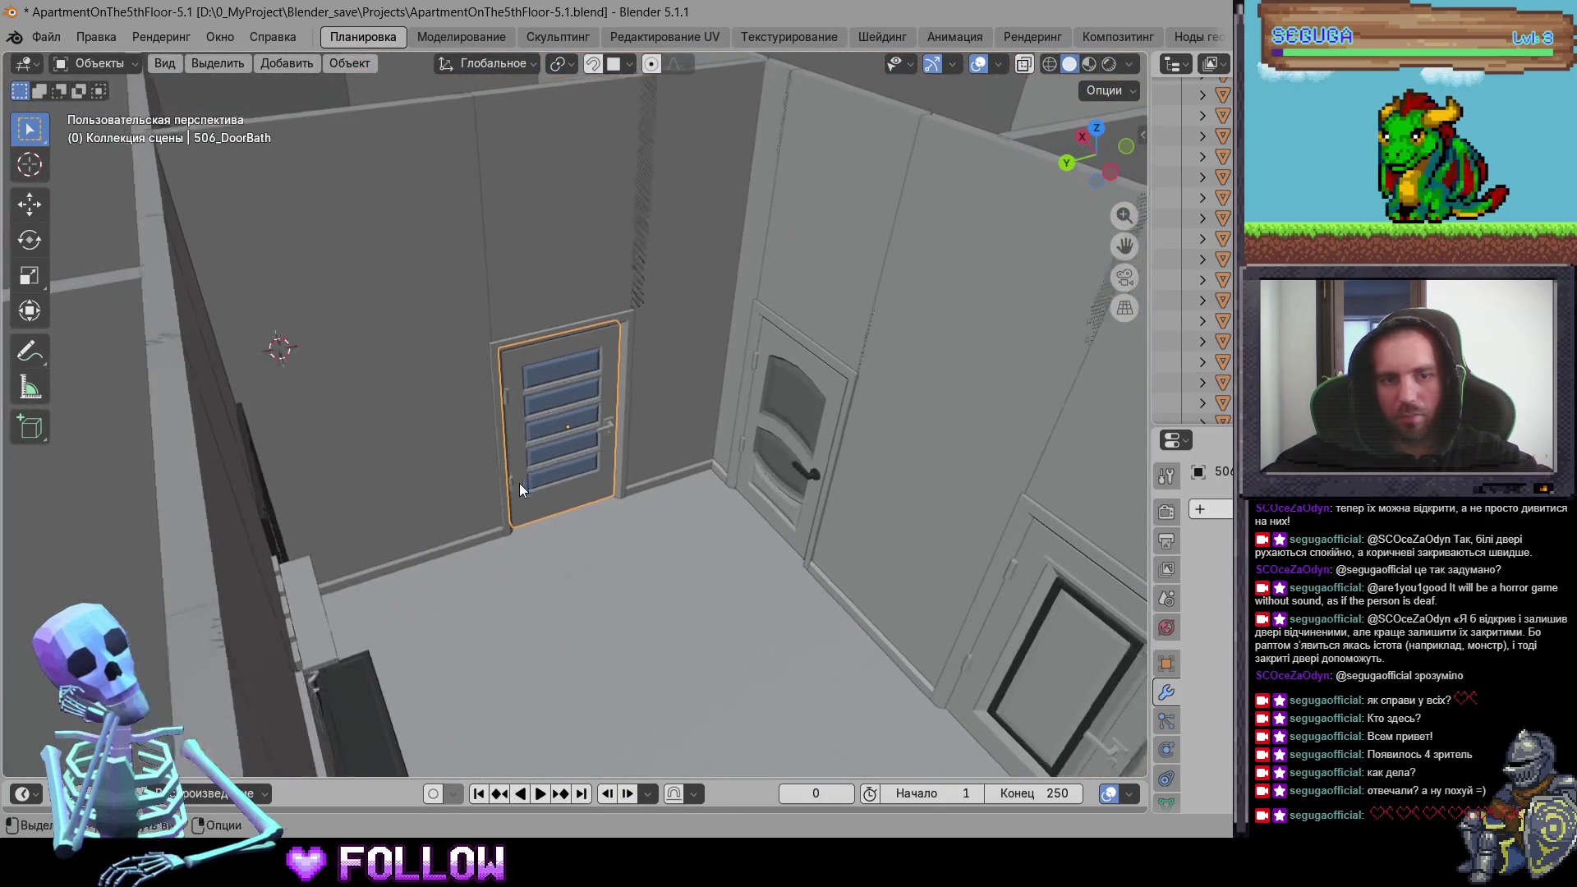
shift+right_click(462, 461)
right_click(477, 446)
mouse_move(526, 409)
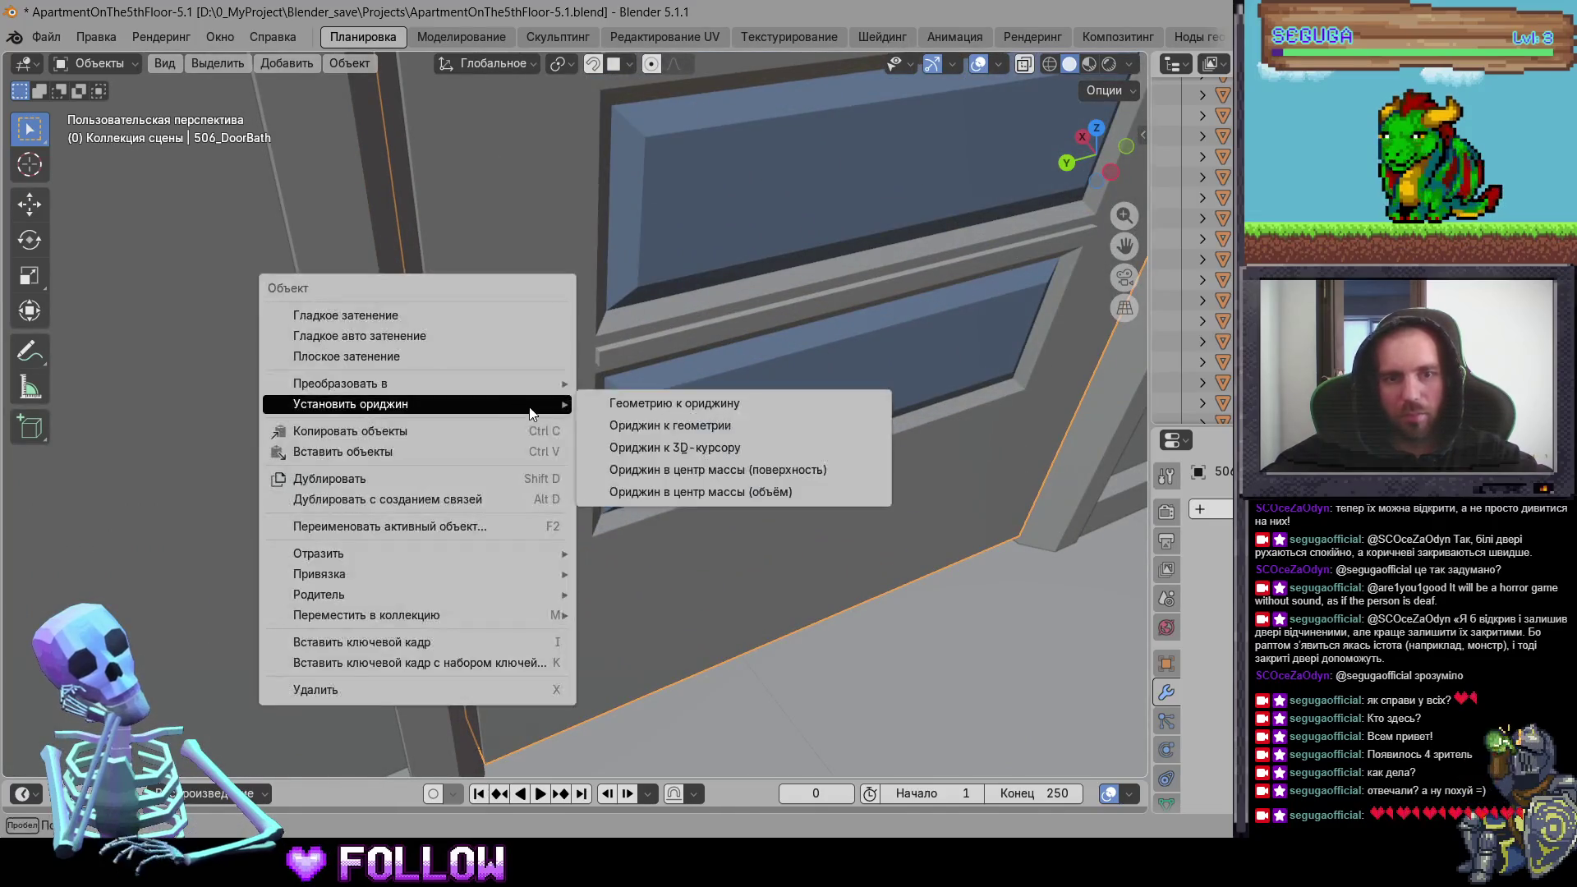
click(623, 453)
Step: Select the room door 506_DoorRoom-2 and frame it in the view
scroll(591, 442, down, 3)
middle_drag(590, 443, 715, 545)
scroll(716, 547, down, 5)
mouse_move(794, 459)
middle_down()
mouse_move(448, 405)
mouse_move(470, 393)
middle_up()
click(435, 437)
click(436, 437)
key(KP_Decimal)
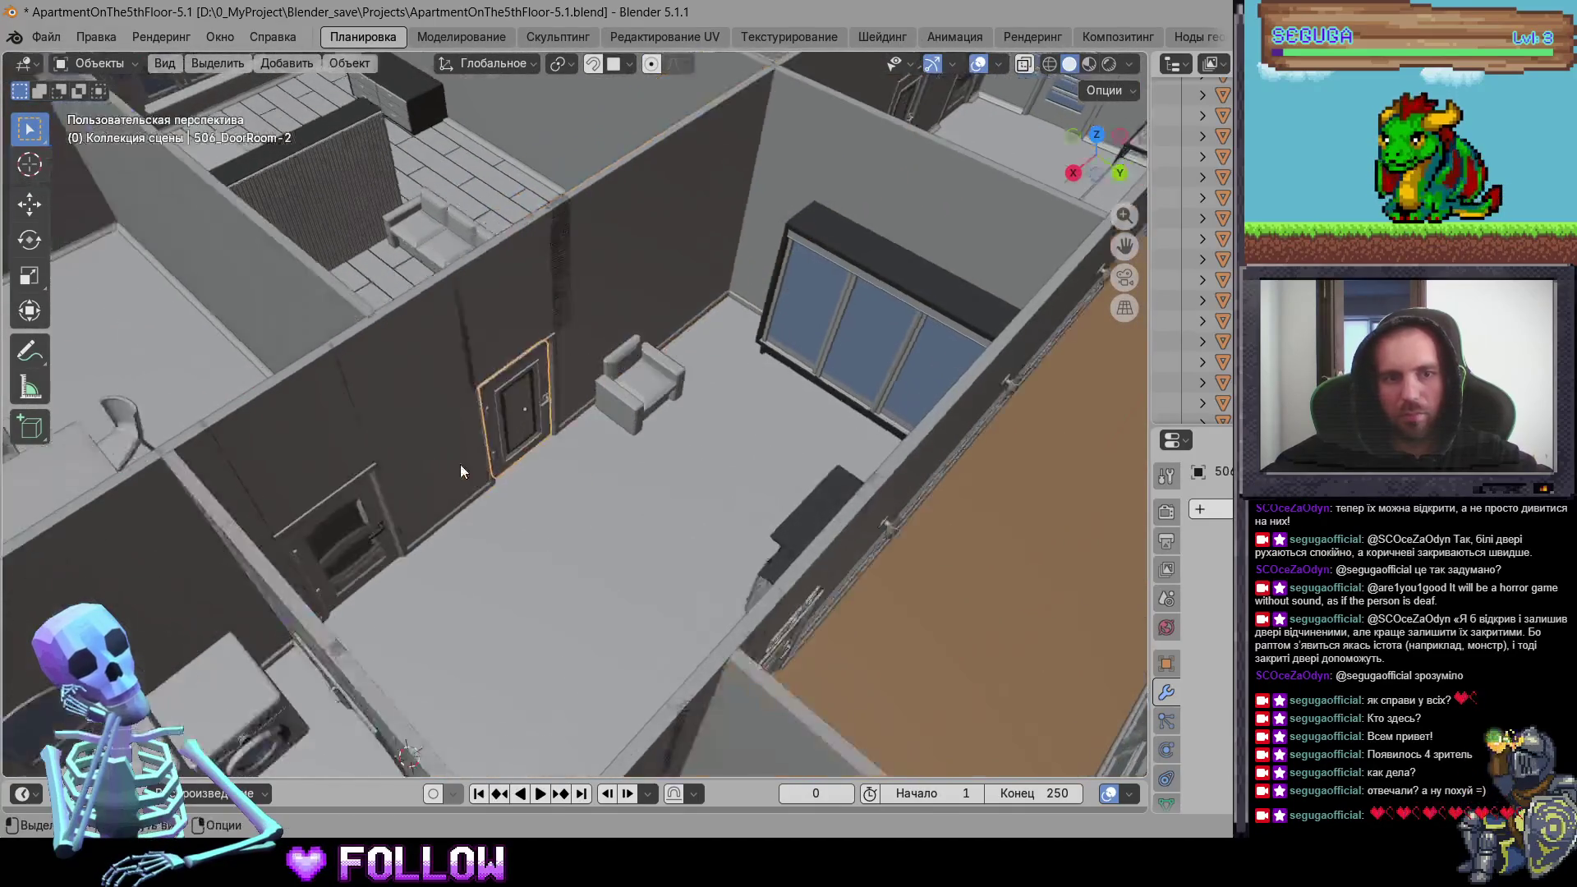
Step: Mark 506_DoorRoom-2's hinge with the 3D cursor and move its origin there
scroll(338, 317, up, 6)
shift+right_click(548, 425)
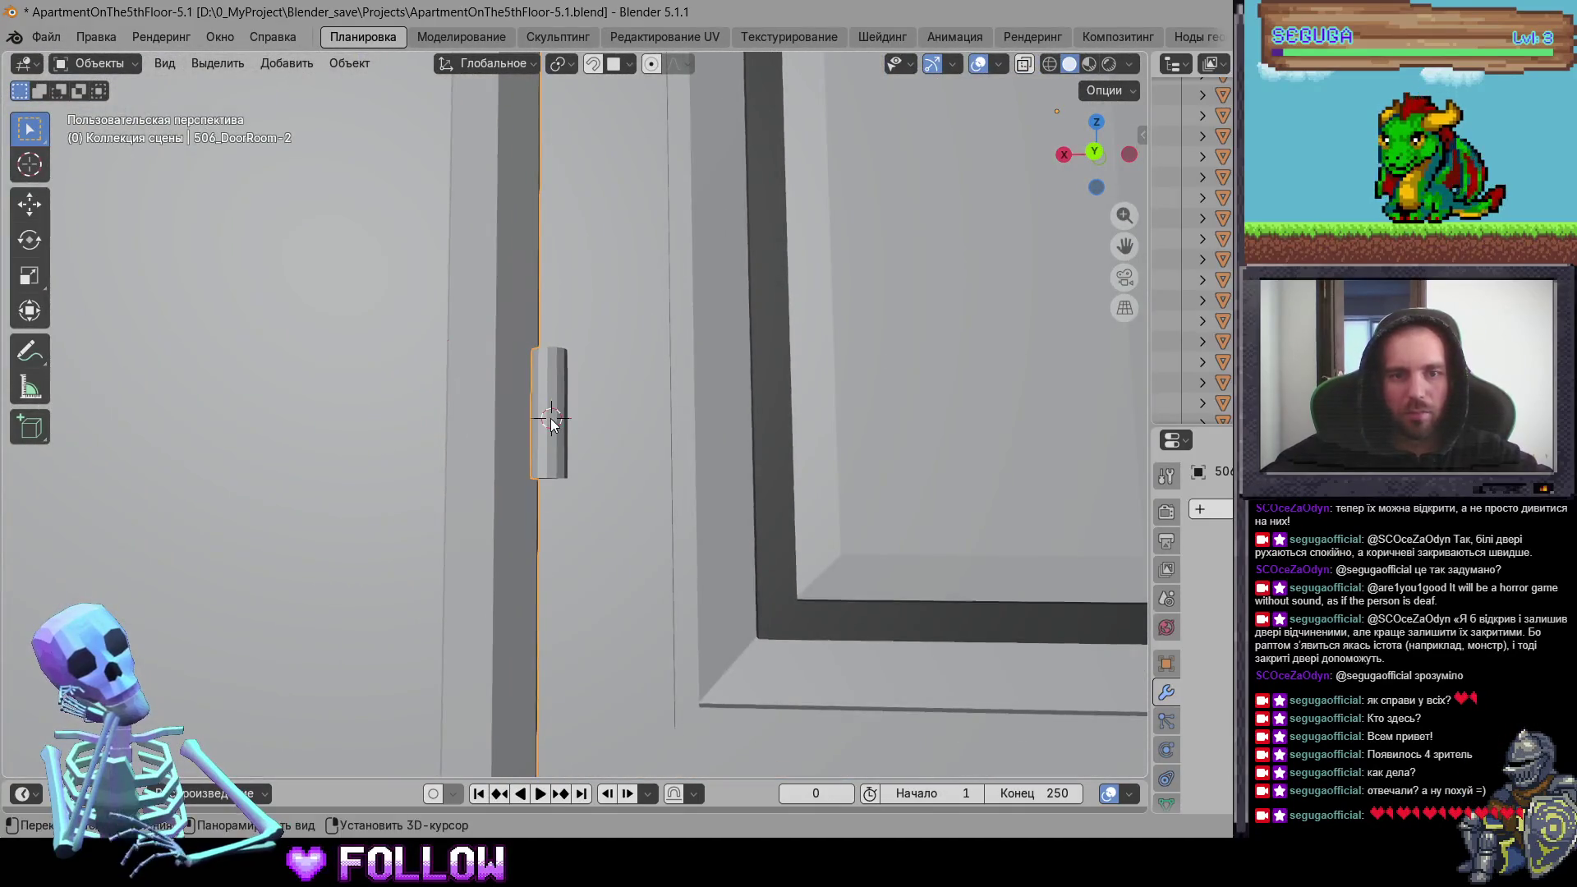
right_click(550, 410)
mouse_move(551, 391)
click(789, 438)
Step: Mark 506_DoorKitchen's hinge with the 3D cursor and move its origin there
middle_drag(732, 426, 767, 301)
scroll(768, 301, down, 5)
mouse_move(641, 379)
middle_down()
mouse_move(484, 377)
mouse_move(637, 363)
middle_up()
click(480, 358)
scroll(481, 359, up, 2)
scroll(482, 356, up, 3)
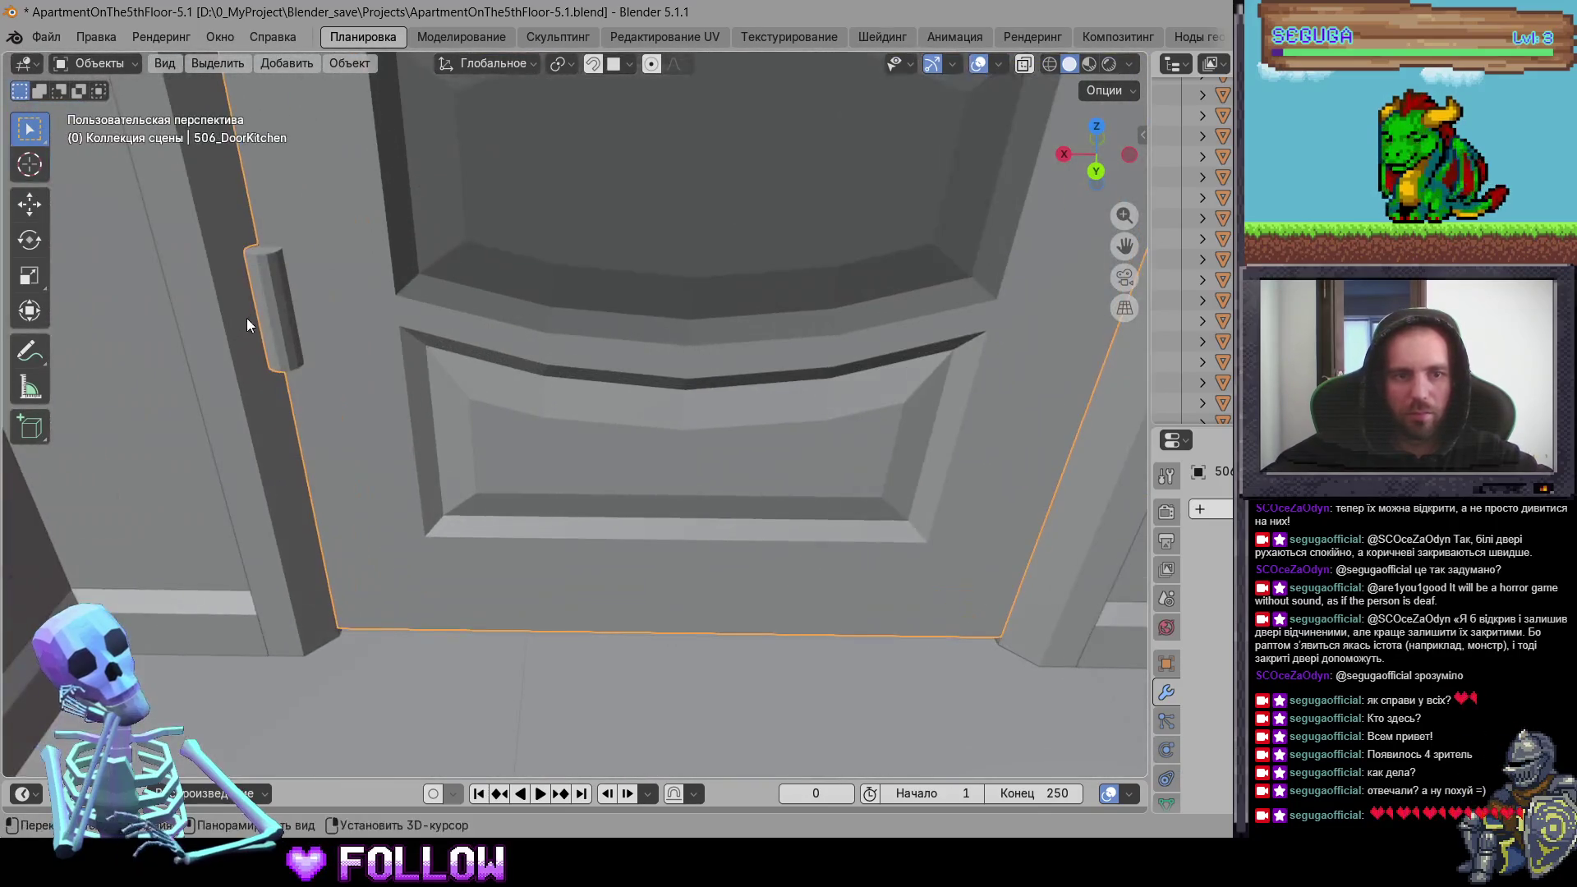
shift+right_click(273, 307)
right_click(273, 296)
mouse_move(279, 295)
click(613, 338)
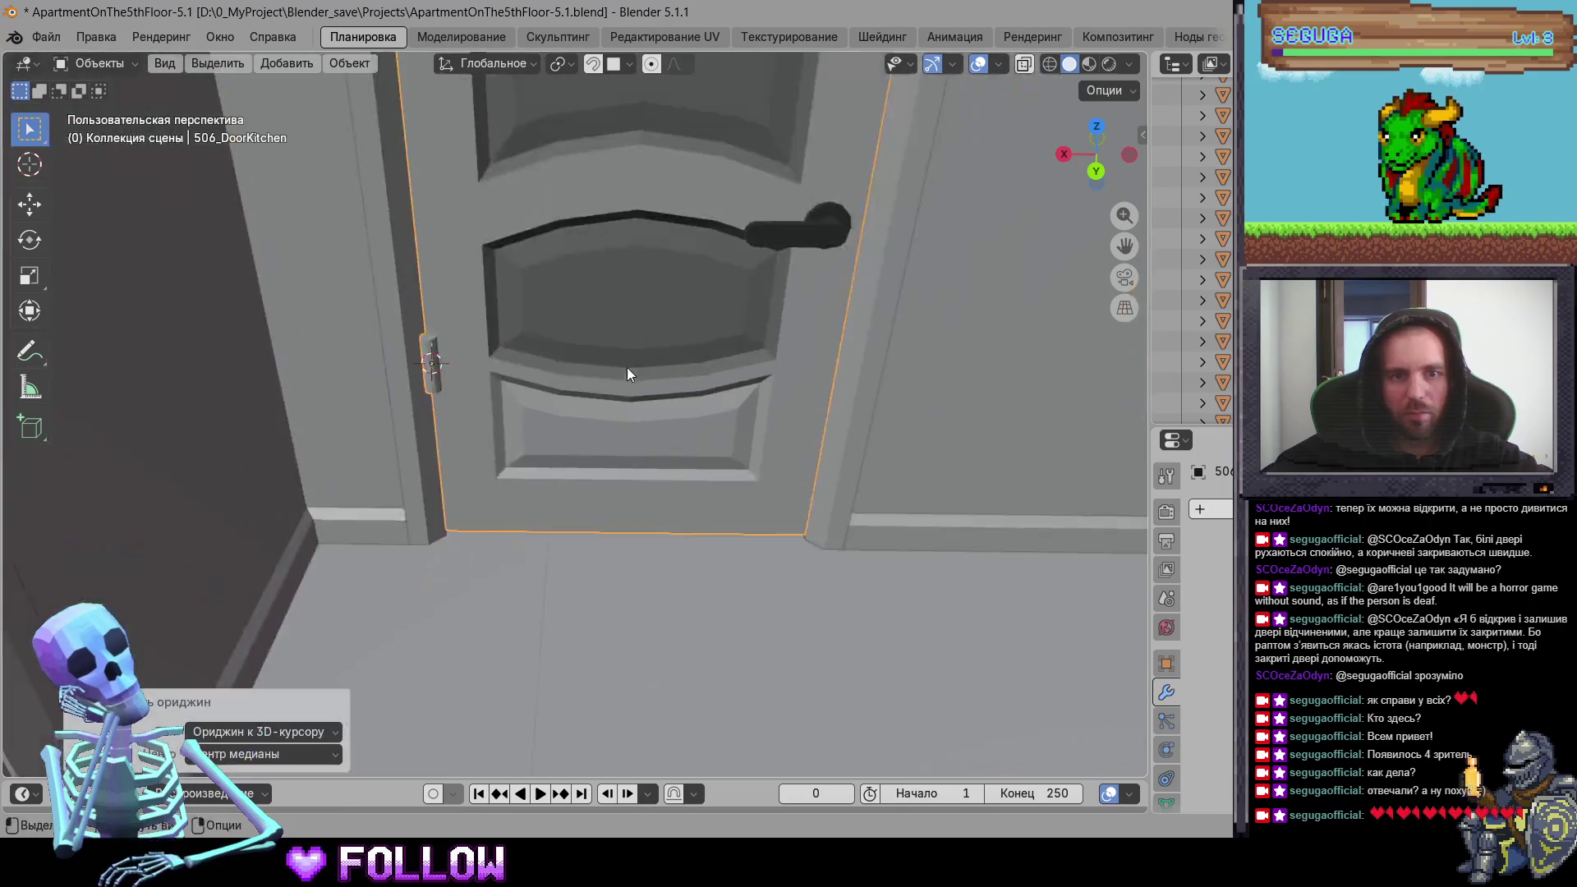
Step: Select the refrigerator's top door in the kitchen
scroll(627, 368, down, 3)
middle_drag(629, 429, 778, 419)
click(856, 343)
mouse_move(855, 343)
middle_down()
mouse_move(580, 457)
mouse_move(662, 372)
mouse_move(594, 234)
mouse_move(535, 239)
mouse_move(722, 431)
middle_up()
scroll(439, 397, up, 4)
click(439, 396)
mouse_move(440, 397)
middle_down()
mouse_move(556, 435)
mouse_move(626, 299)
mouse_move(508, 368)
mouse_move(652, 301)
mouse_move(332, 425)
middle_up()
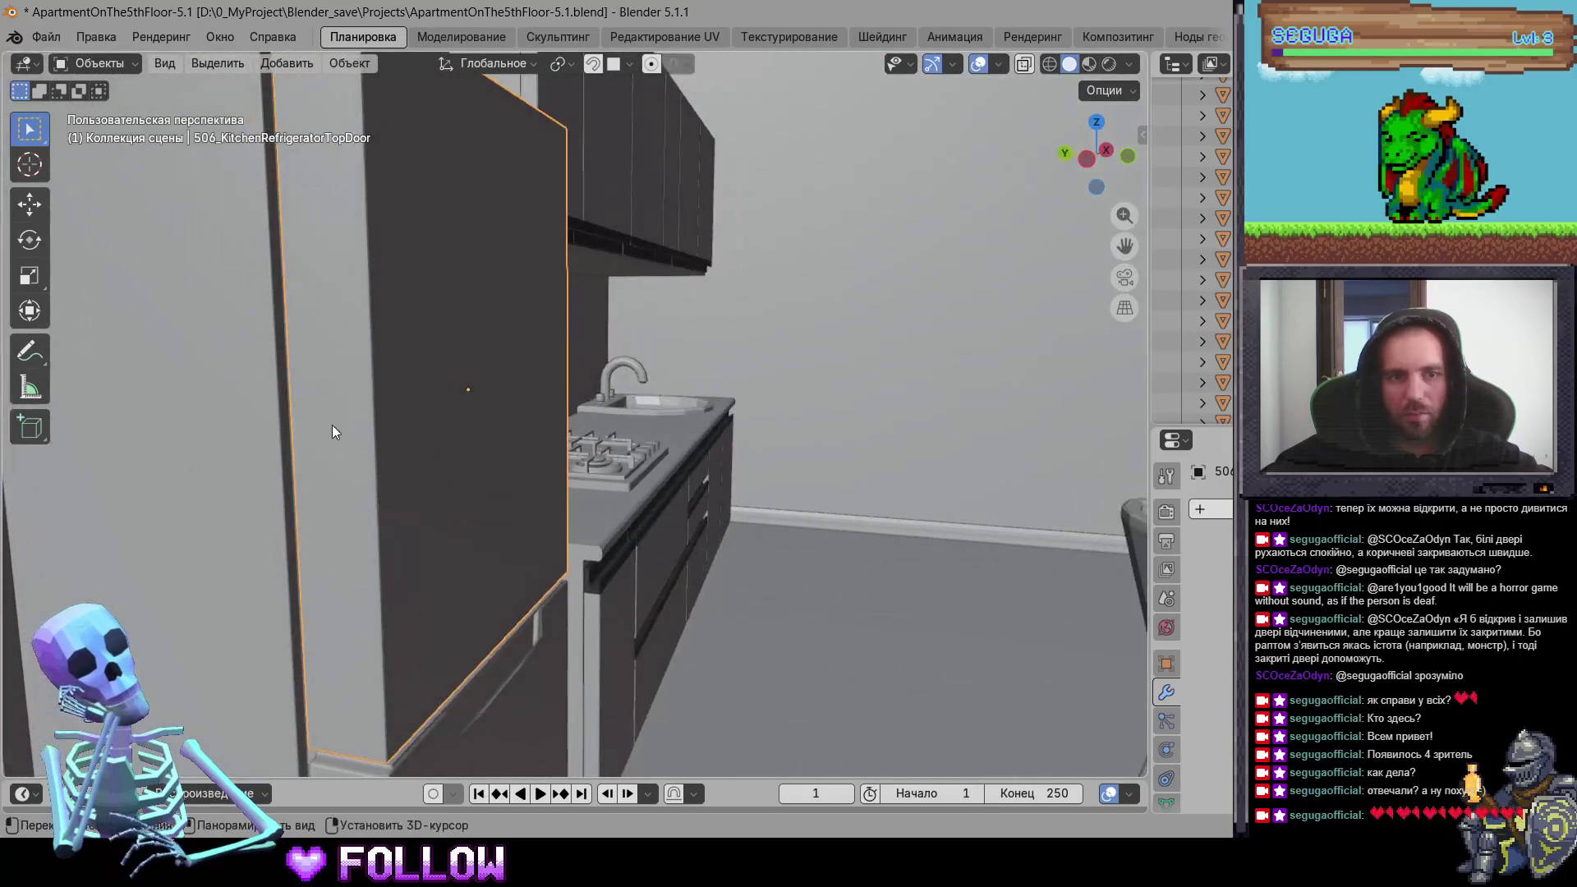
Step: Set 506_KitchenRefrigeratorTopDoor's origin to the 3D cursor at its hinge
right_click(327, 423)
mouse_move(326, 423)
click(509, 467)
mouse_move(509, 467)
middle_down()
mouse_move(509, 202)
mouse_move(333, 542)
middle_up()
Step: Set 506_KitchenRefrigeratorDownDoor's origin to the 3D cursor at its hinge
click(354, 523)
right_click(354, 522)
mouse_move(353, 522)
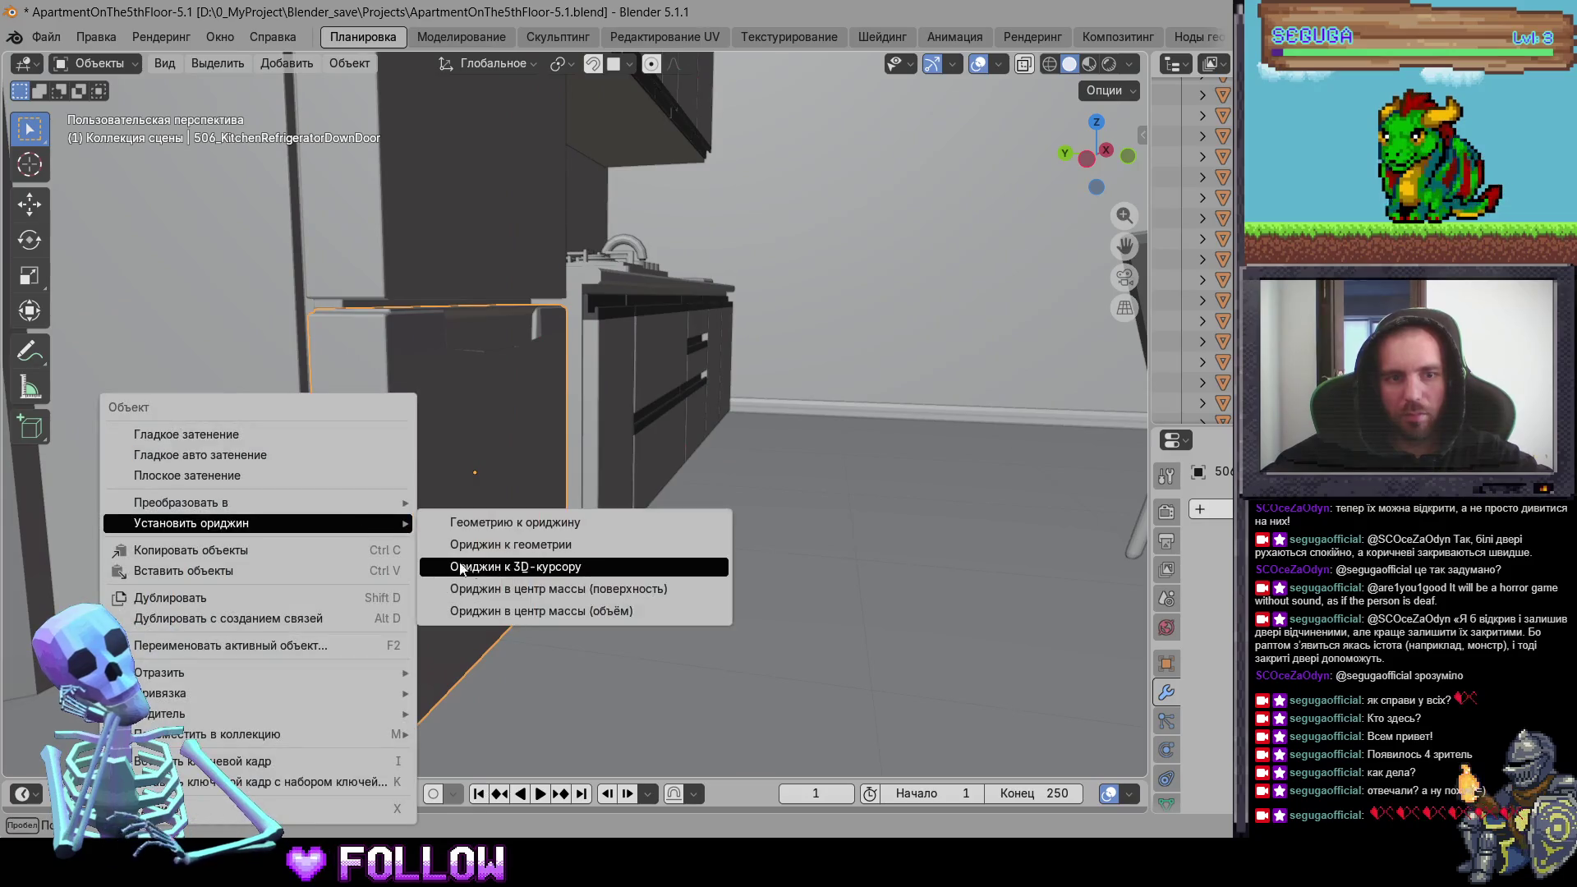
click(526, 566)
mouse_move(596, 447)
middle_down()
mouse_move(546, 462)
mouse_move(612, 441)
mouse_move(483, 437)
mouse_move(649, 469)
mouse_move(487, 388)
middle_up()
click(487, 388)
Step: Place the 3D cursor on the first drawer front's hinge edge and move its origin there
scroll(488, 383, up, 2)
scroll(488, 383, up, 2)
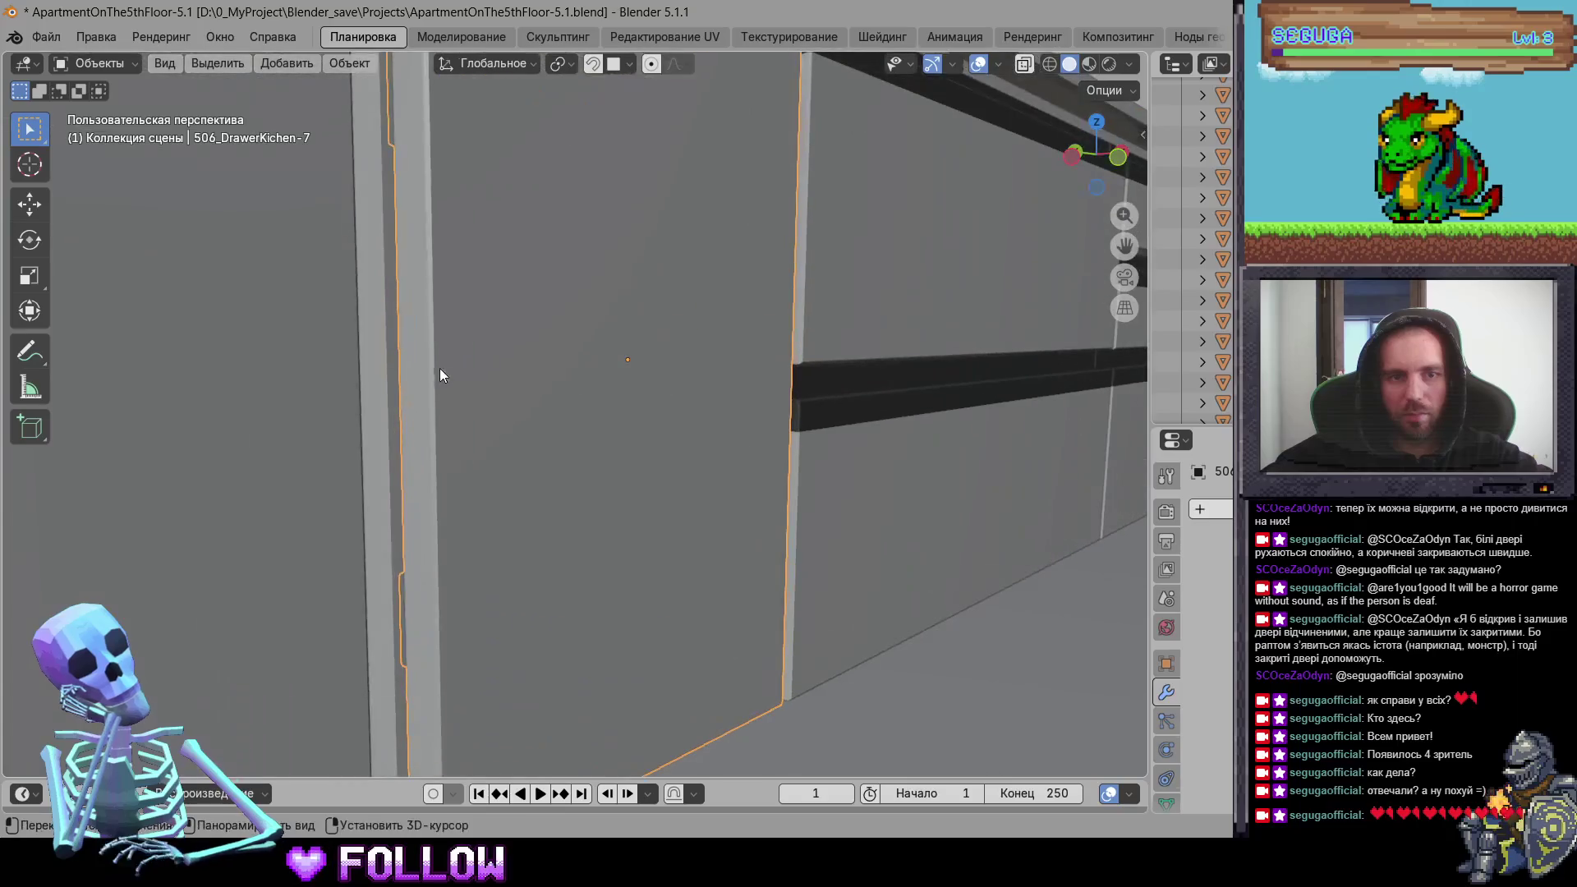
shift+right_click(416, 369)
right_click(432, 367)
mouse_move(459, 341)
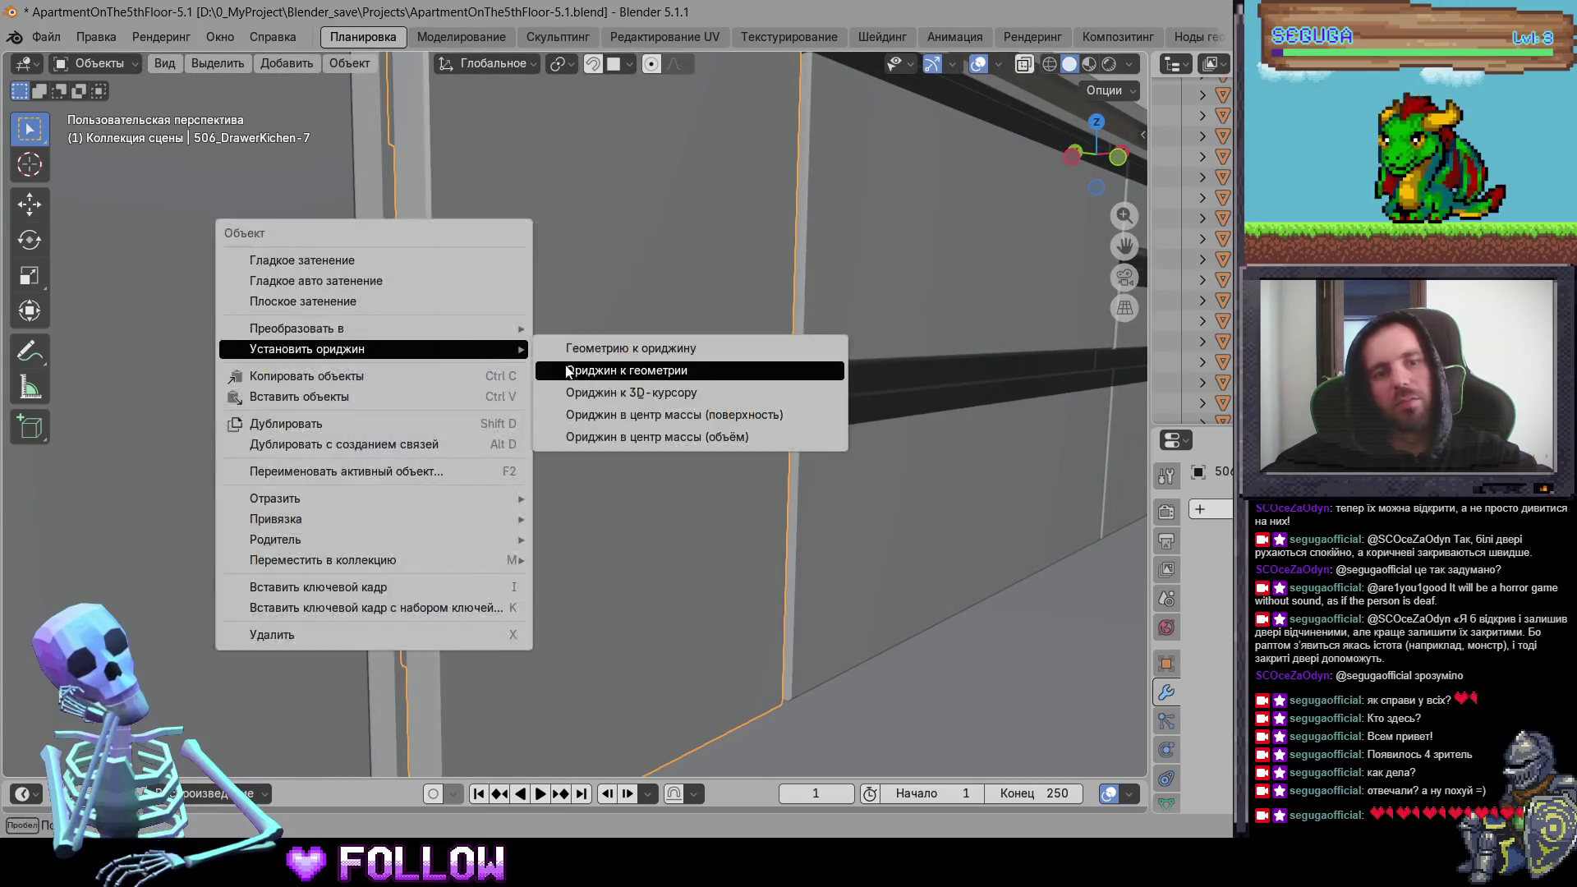
click(655, 394)
Step: Set the origin of vertical panel 506_DrawerKichen-13 to its hinge
mouse_move(655, 400)
middle_down()
mouse_move(692, 406)
mouse_move(548, 423)
mouse_move(496, 359)
mouse_move(437, 360)
mouse_move(564, 417)
mouse_move(483, 342)
mouse_move(622, 364)
mouse_move(505, 371)
mouse_move(512, 341)
middle_up()
click(495, 359)
click(483, 342)
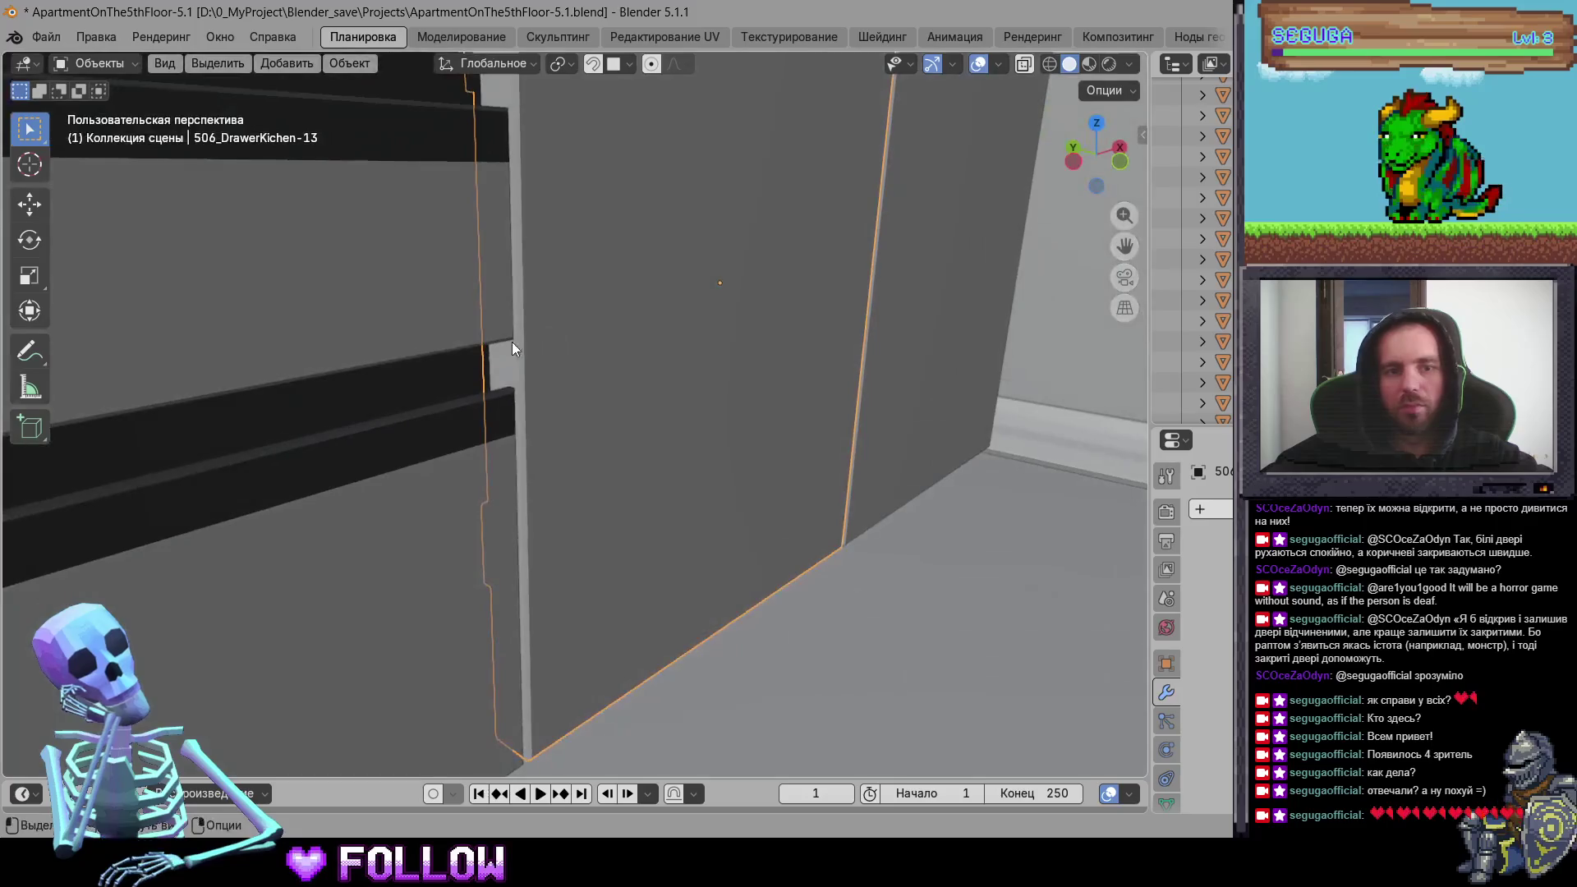
right_click(515, 354)
mouse_move(591, 347)
click(782, 388)
Step: Frame door 506_DrawerKichen-14 and set its origin to its hinge
middle_drag(783, 388, 927, 353)
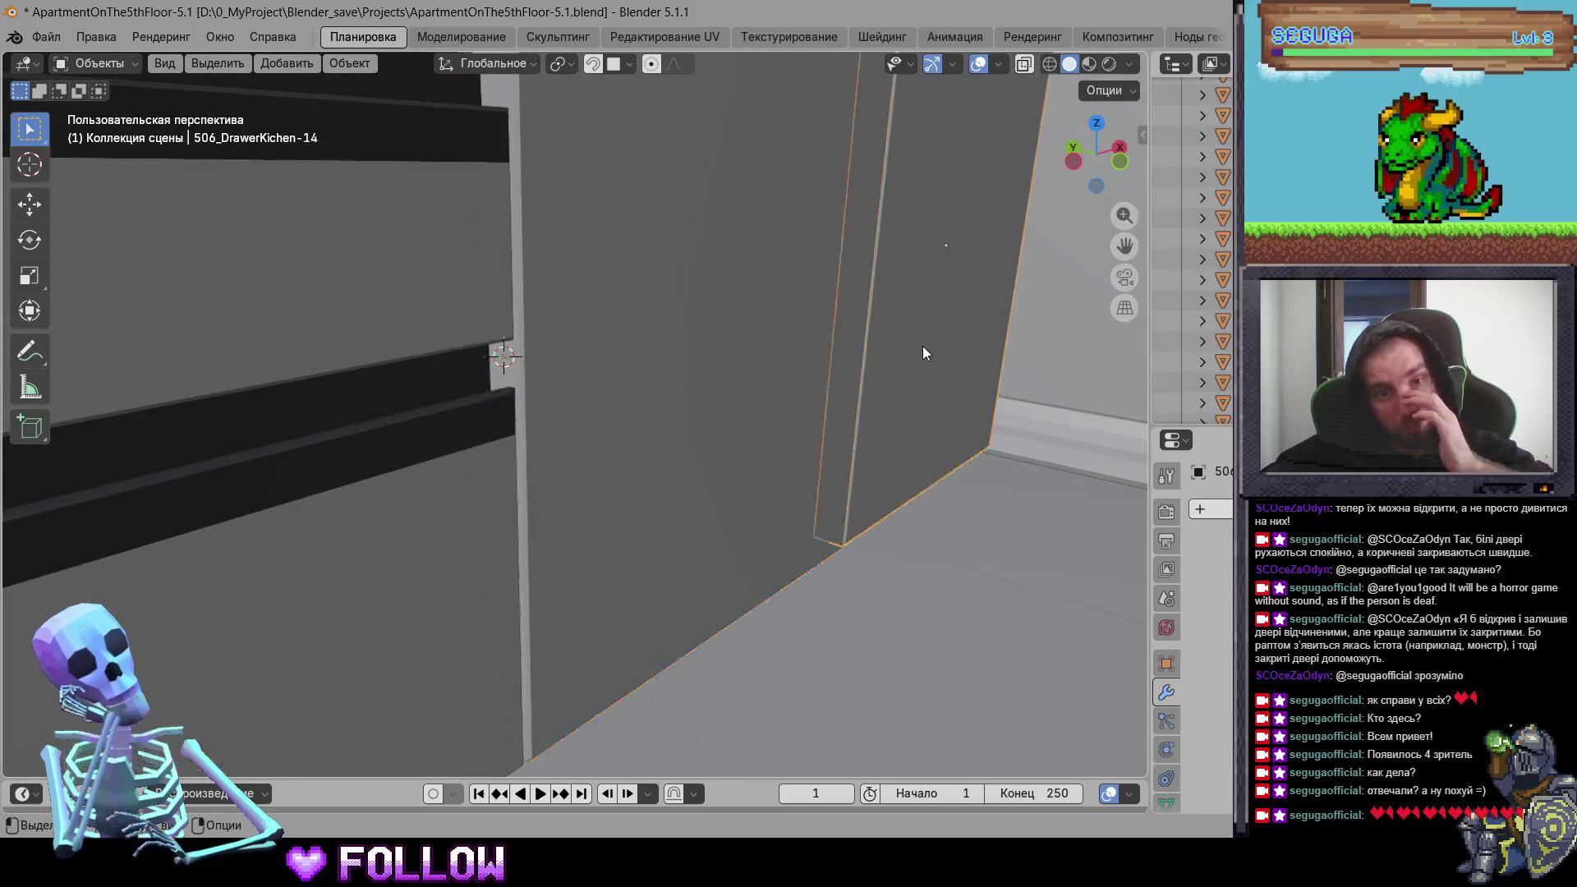
click(926, 342)
key(KP_Decimal)
mouse_move(713, 464)
middle_down()
mouse_move(528, 367)
mouse_move(714, 393)
mouse_move(614, 394)
mouse_move(806, 408)
mouse_move(656, 379)
mouse_move(682, 351)
mouse_move(676, 307)
middle_up()
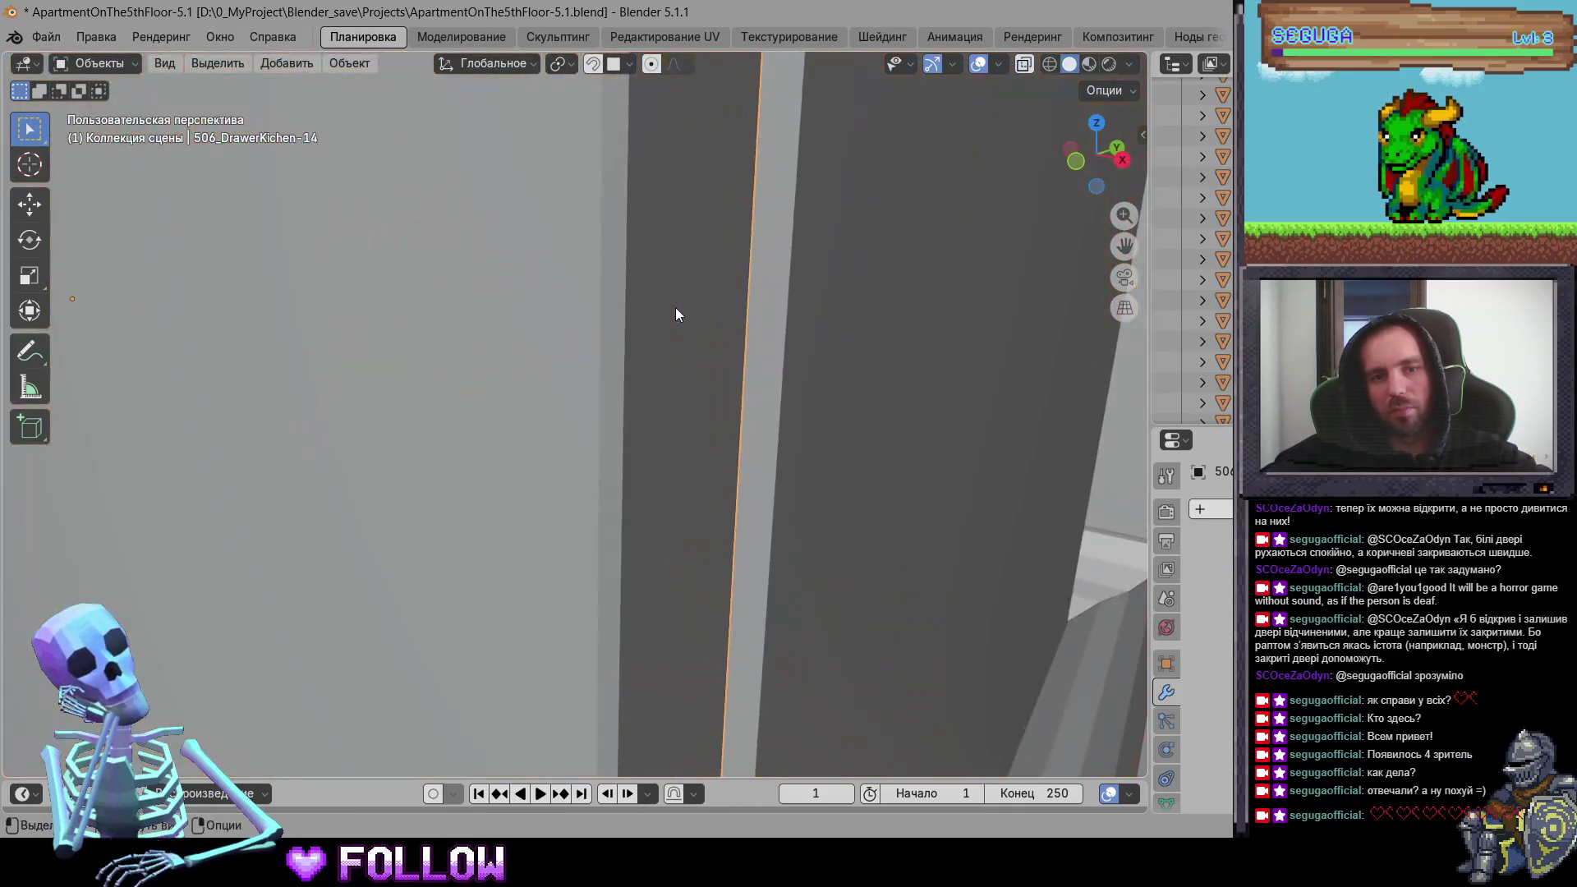
right_click(650, 374)
mouse_move(687, 370)
click(784, 411)
Step: Select upper cabinet door 506_DrawerKichen-4 and try a move, then cancel it
mouse_move(786, 409)
middle_down()
mouse_move(685, 378)
mouse_move(388, 349)
mouse_move(655, 428)
middle_up()
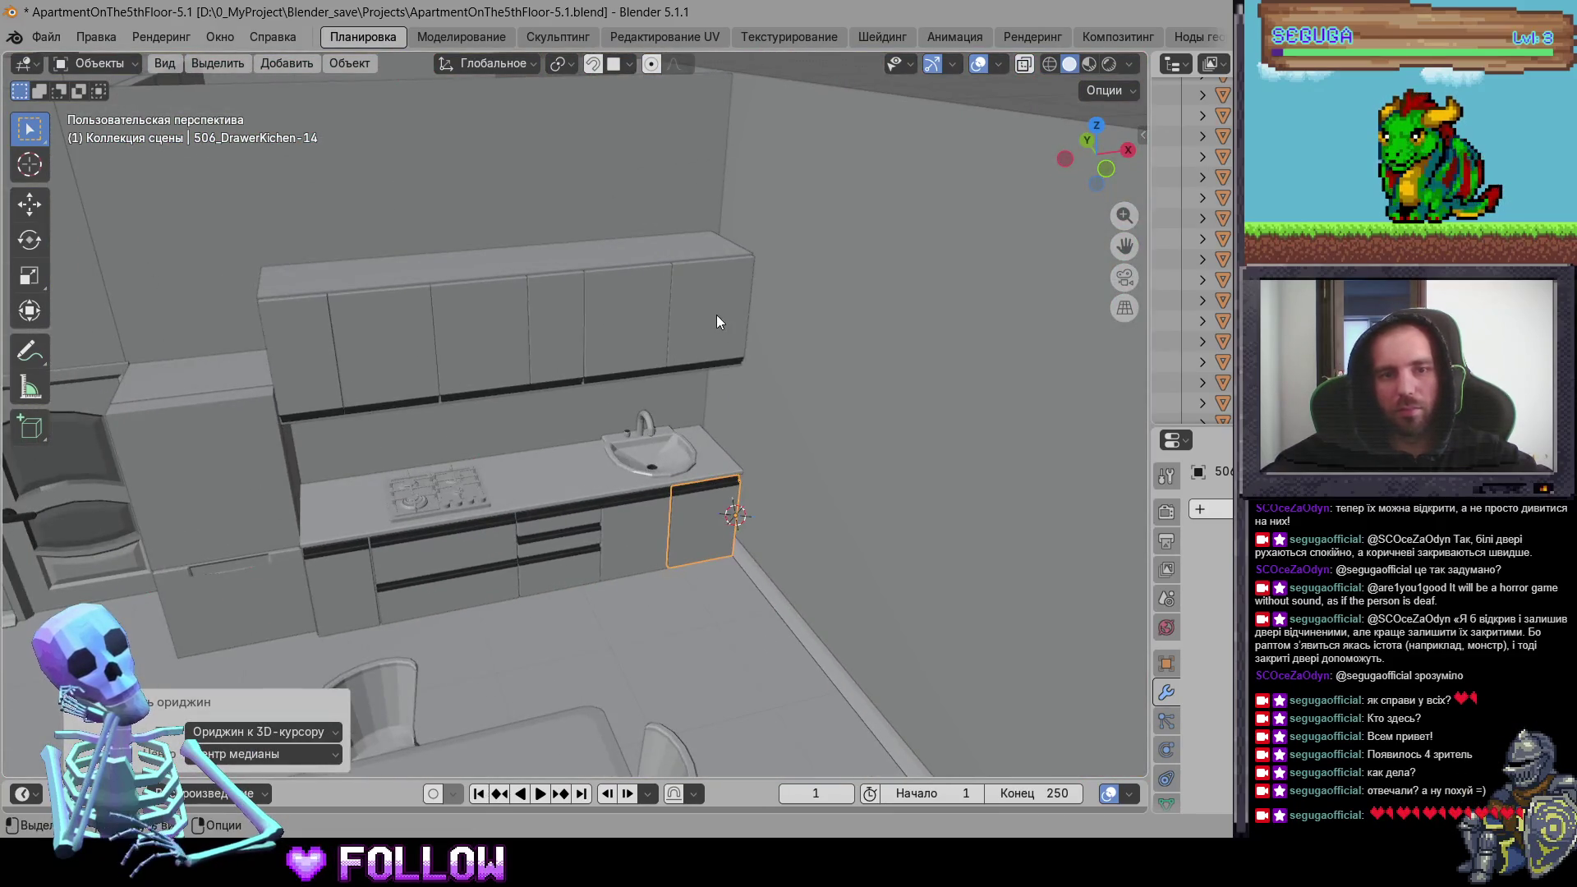
click(716, 315)
scroll(712, 346, up, 3)
mouse_move(712, 346)
middle_down()
mouse_move(415, 398)
mouse_move(706, 305)
mouse_move(595, 364)
middle_up()
scroll(705, 311, down, 4)
click(595, 364)
key(g)
key(Escape)
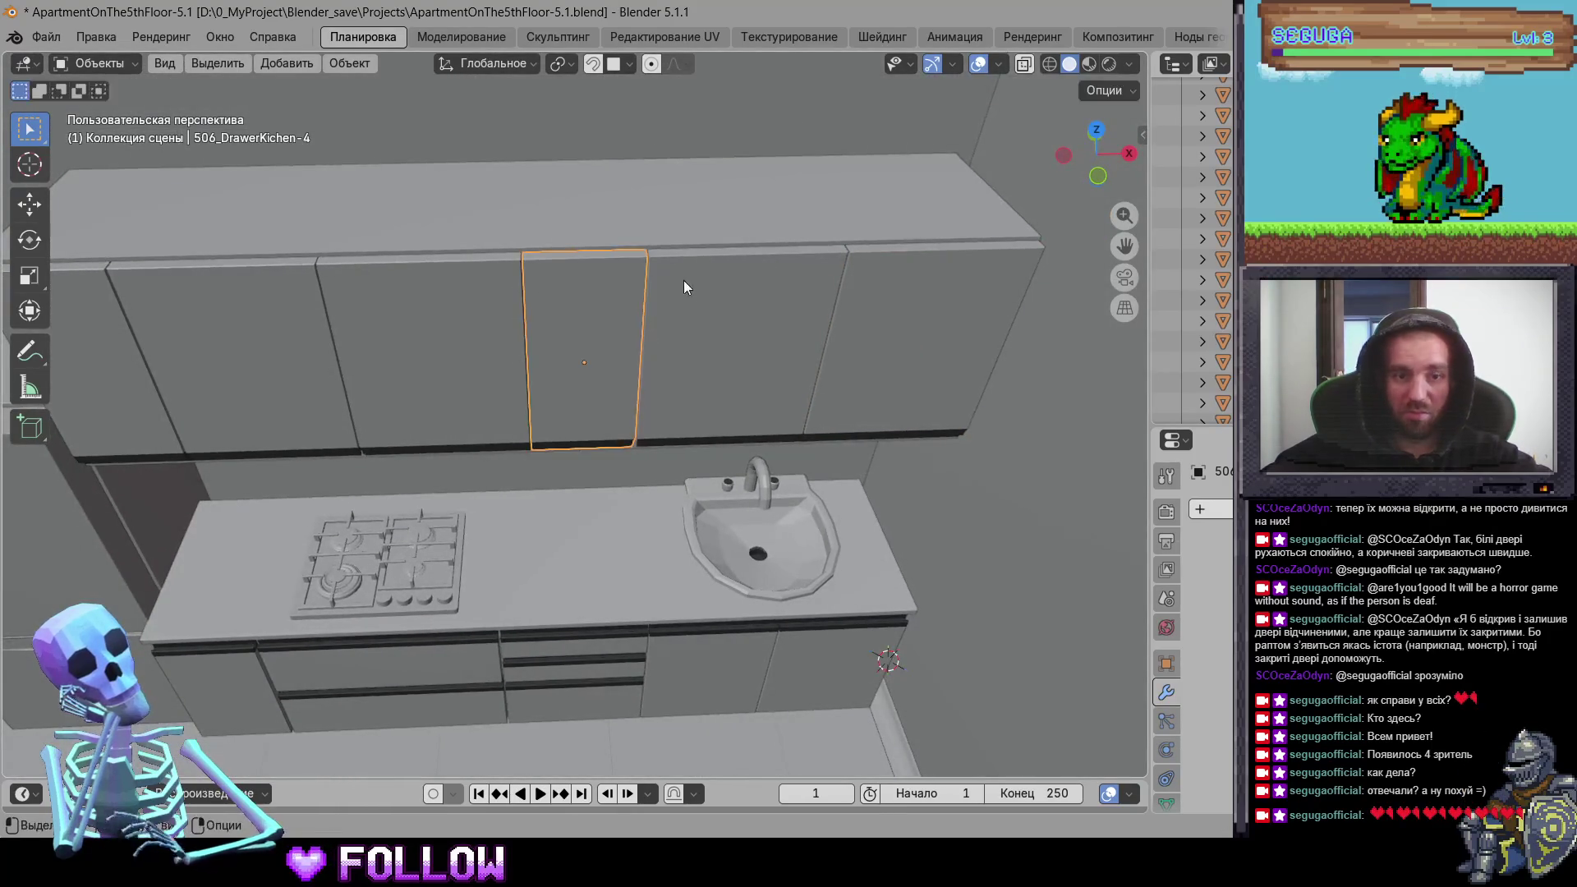
Step: Set upper cabinet door 506_DrawerKichen-6's origin to its hinge
middle_drag(383, 364, 831, 316)
scroll(549, 348, up, 5)
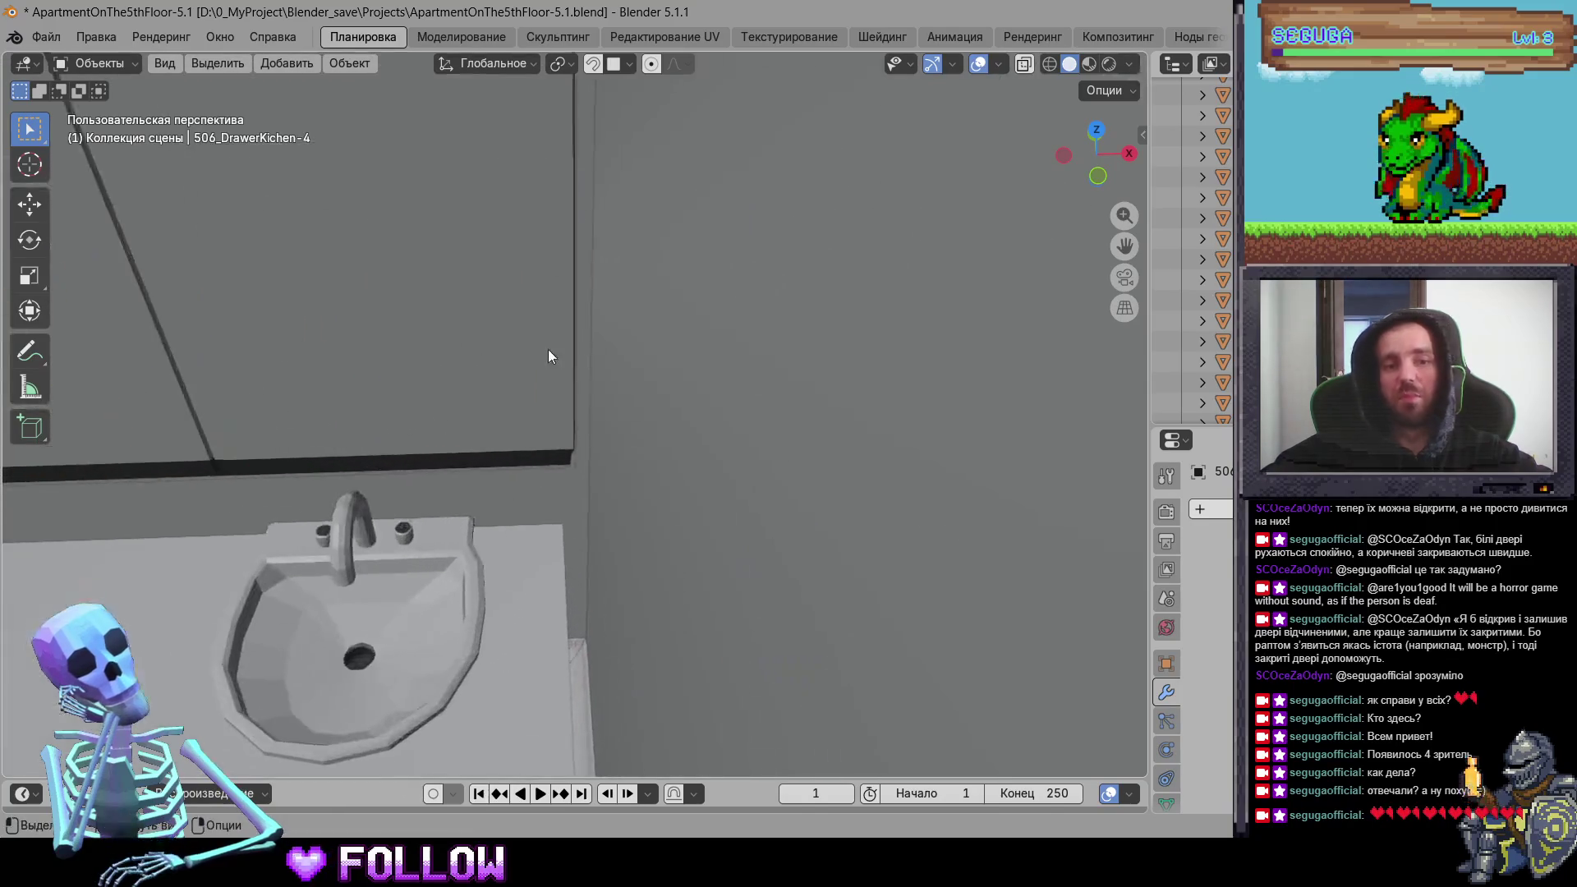
scroll(572, 326, down, 2)
click(624, 358)
scroll(625, 358, up, 4)
mouse_move(610, 353)
middle_down()
mouse_move(654, 351)
mouse_move(576, 365)
mouse_move(559, 341)
mouse_move(590, 297)
mouse_move(542, 296)
mouse_move(548, 307)
middle_up()
scroll(546, 307, down, 3)
right_click(563, 369)
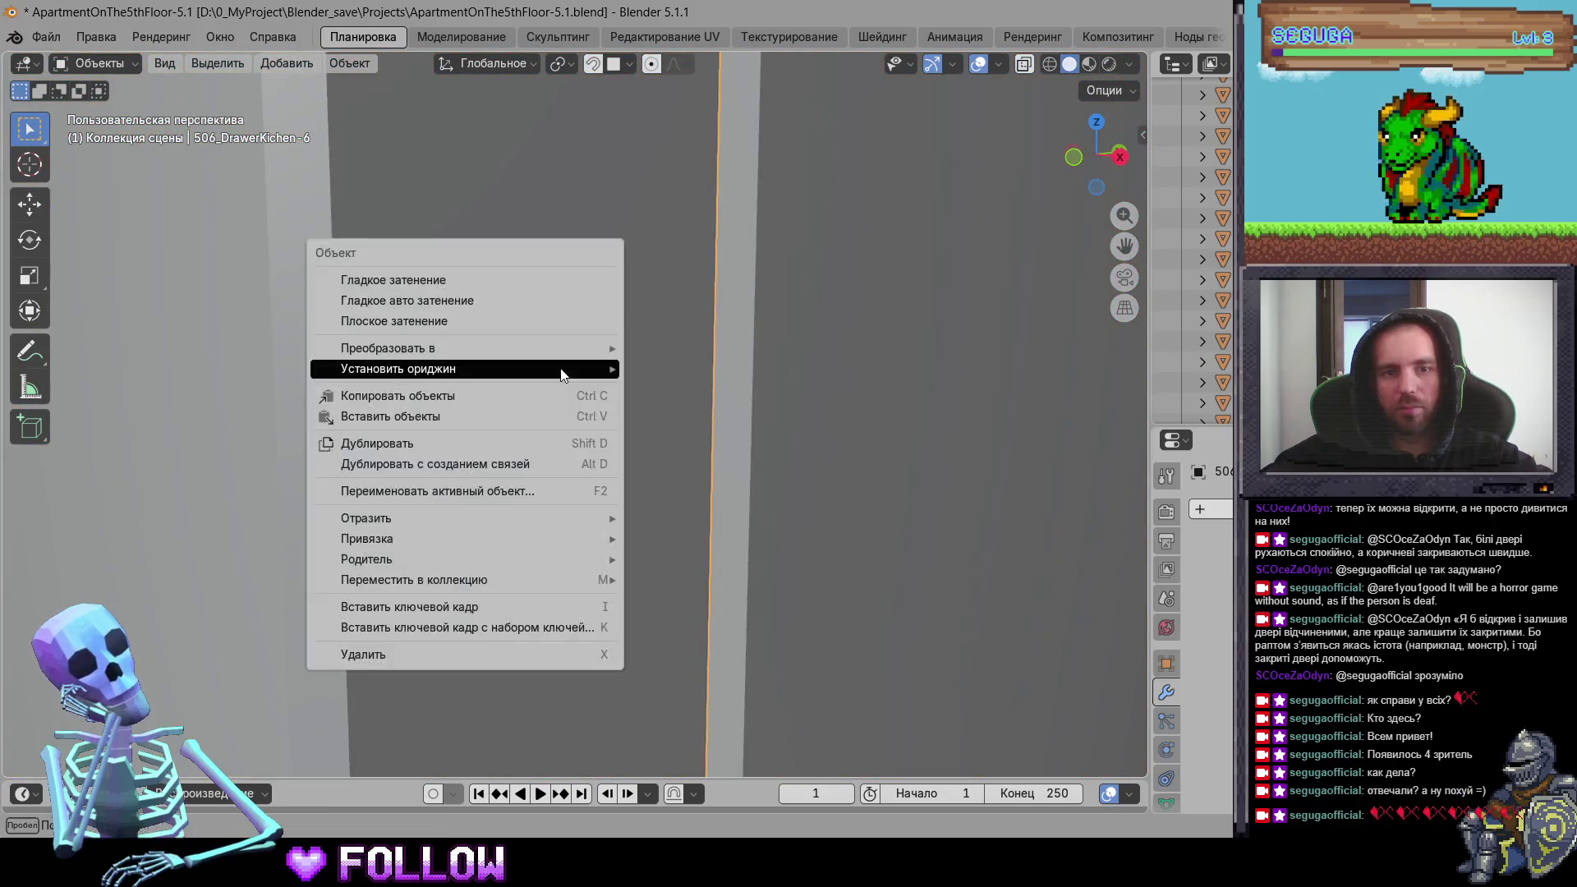
mouse_move(576, 368)
click(707, 418)
Step: Set door 506_DrawerKichen-5's origin to its hinge
mouse_move(707, 418)
middle_down()
mouse_move(783, 447)
mouse_move(354, 366)
mouse_move(203, 362)
mouse_move(644, 379)
mouse_move(490, 367)
mouse_move(580, 334)
mouse_move(563, 350)
middle_up()
click(689, 376)
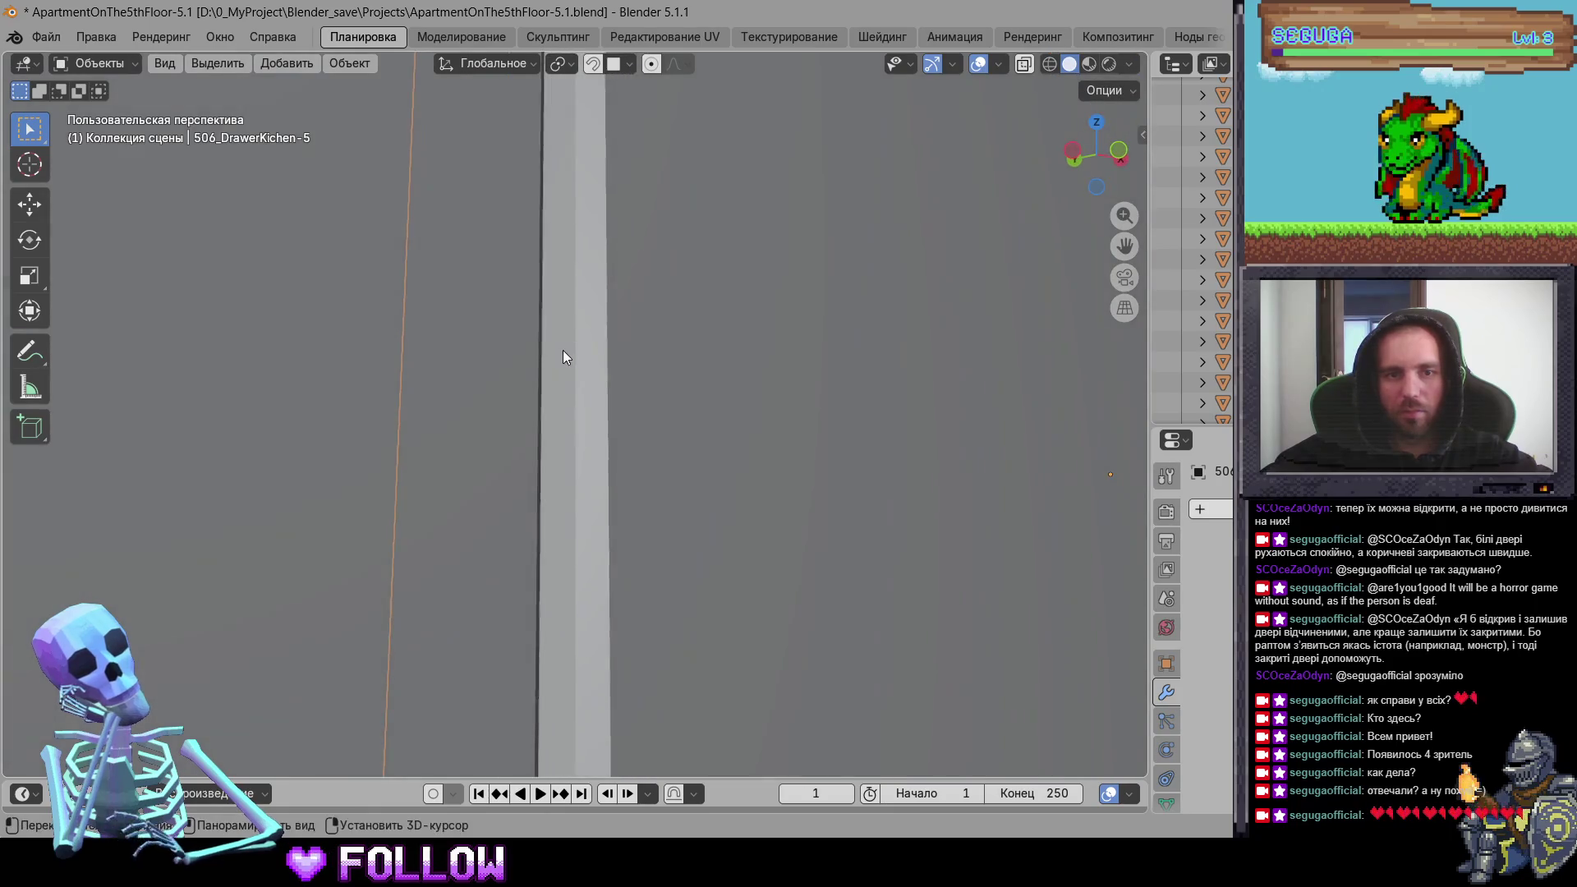
right_click(564, 358)
mouse_move(652, 367)
click(810, 405)
Step: Set neighbouring door 506_DrawerKichen-4's origin to its hinge
mouse_move(810, 406)
middle_down()
mouse_move(630, 409)
mouse_move(505, 462)
mouse_move(716, 366)
mouse_move(679, 365)
mouse_move(620, 324)
mouse_move(643, 365)
mouse_move(686, 381)
mouse_move(582, 332)
mouse_move(569, 282)
mouse_move(519, 243)
middle_up()
click(635, 358)
scroll(691, 367, up, 8)
right_click(518, 251)
mouse_move(706, 271)
click(823, 321)
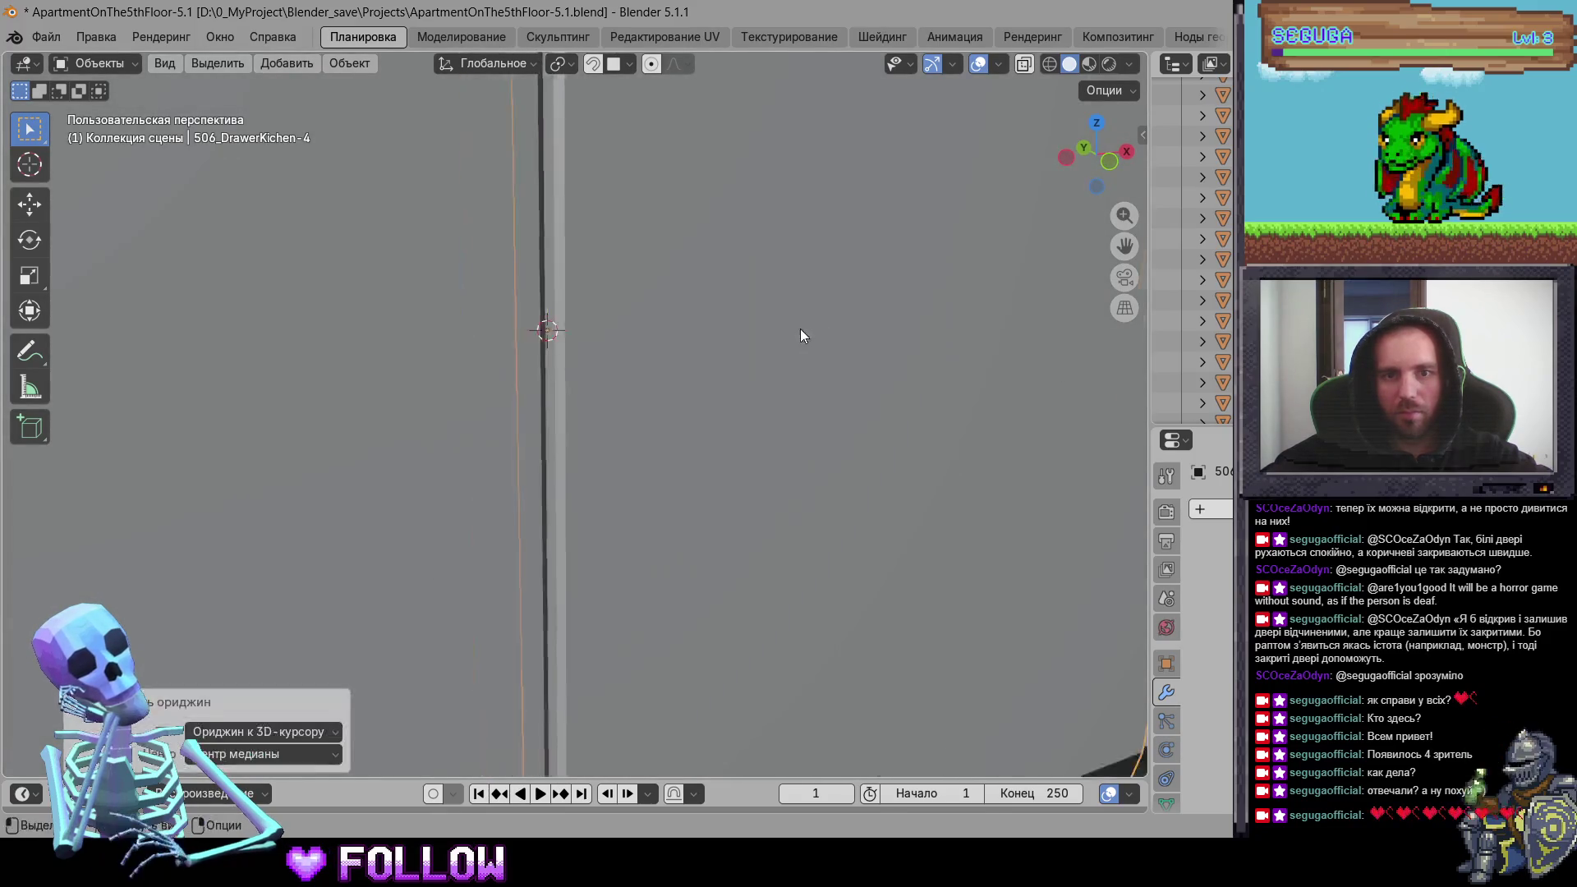
Step: Mark door 506_DrawerKichen-3's hinge with the 3D cursor and move its origin there
scroll(622, 330, down, 5)
scroll(621, 329, down, 2)
click(651, 282)
mouse_move(651, 281)
middle_down()
mouse_move(428, 287)
mouse_move(723, 381)
mouse_move(626, 310)
mouse_move(746, 288)
mouse_move(592, 319)
mouse_move(628, 305)
middle_up()
shift+right_click(633, 303)
click(719, 333)
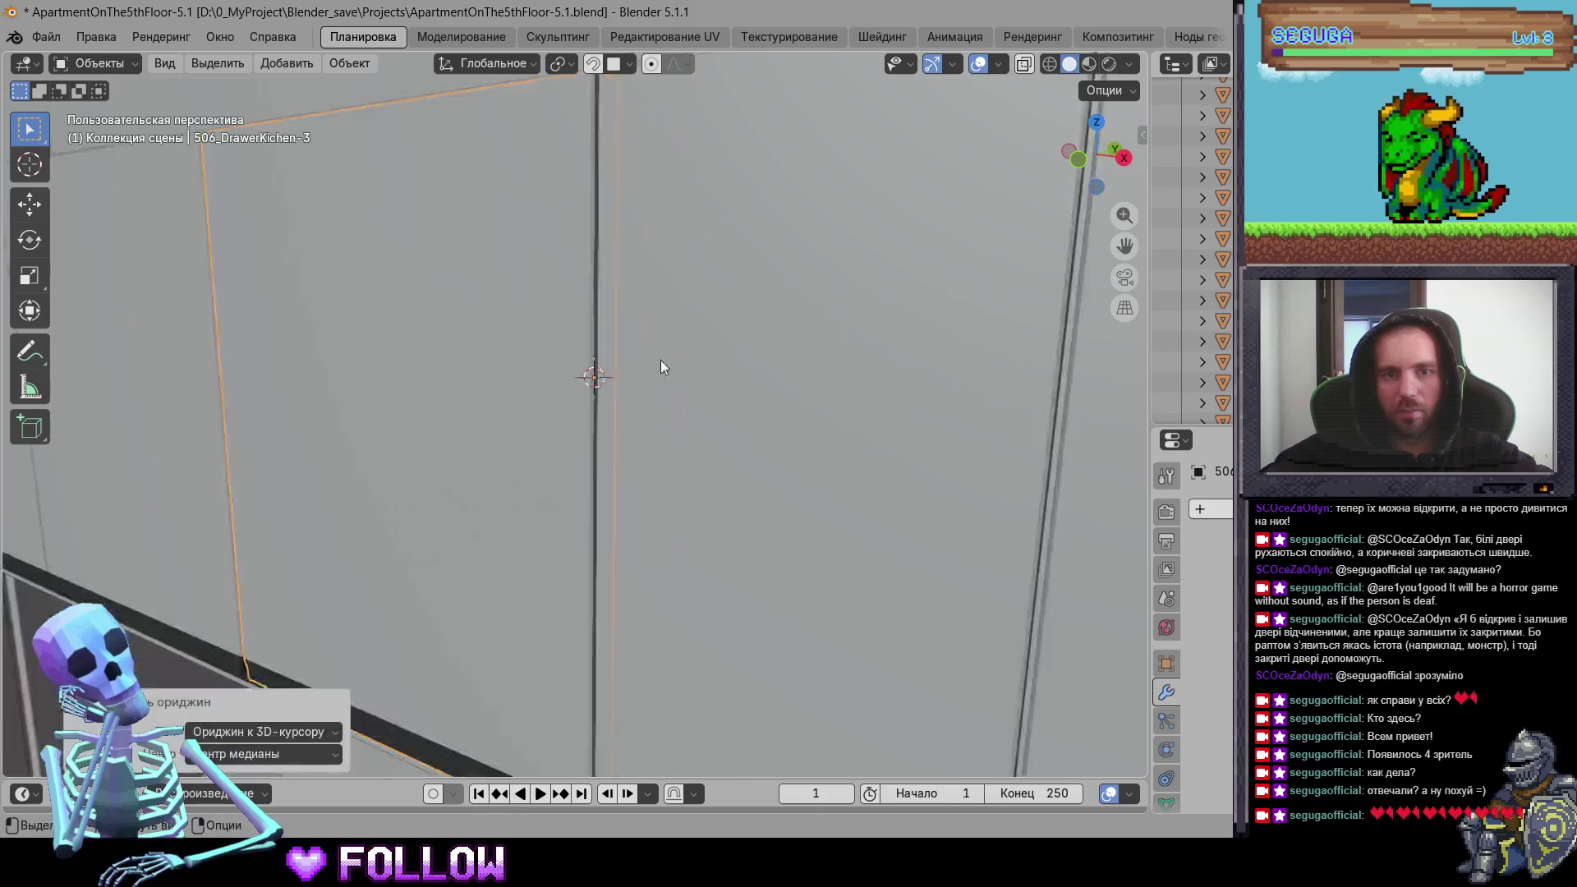
Step: Mark door 506_DrawerKichen-2's hinge with the 3D cursor and move its origin there
scroll(660, 366, down, 5)
middle_drag(537, 340, 714, 376)
scroll(548, 372, up, 4)
click(548, 372)
middle_drag(548, 365, 708, 352)
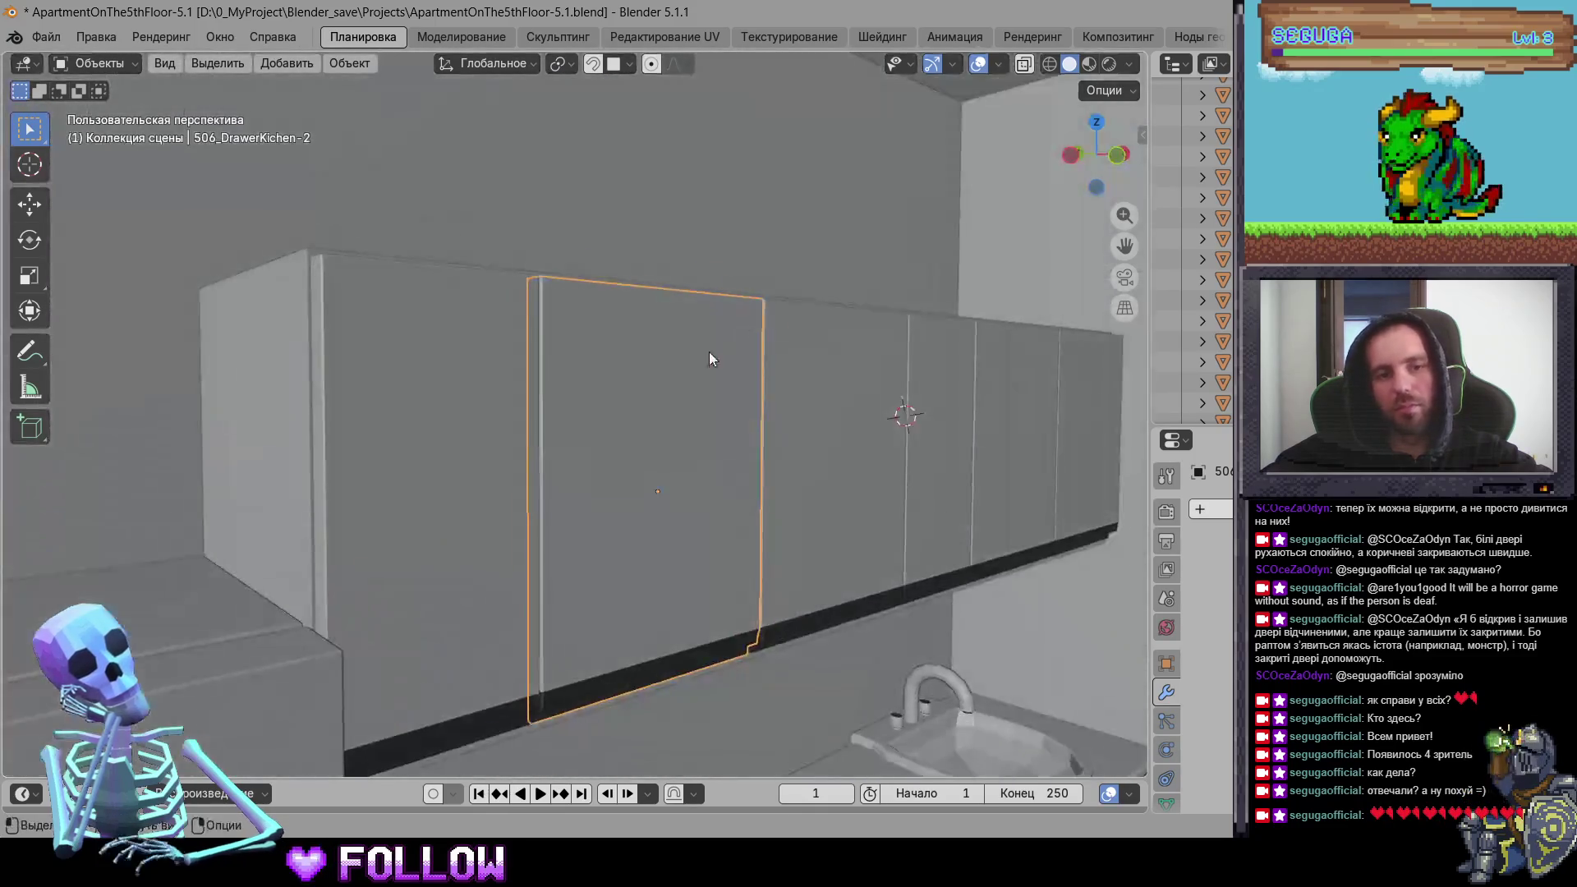
scroll(498, 277, up, 6)
mouse_move(499, 277)
middle_down()
mouse_move(496, 429)
mouse_move(453, 393)
middle_up()
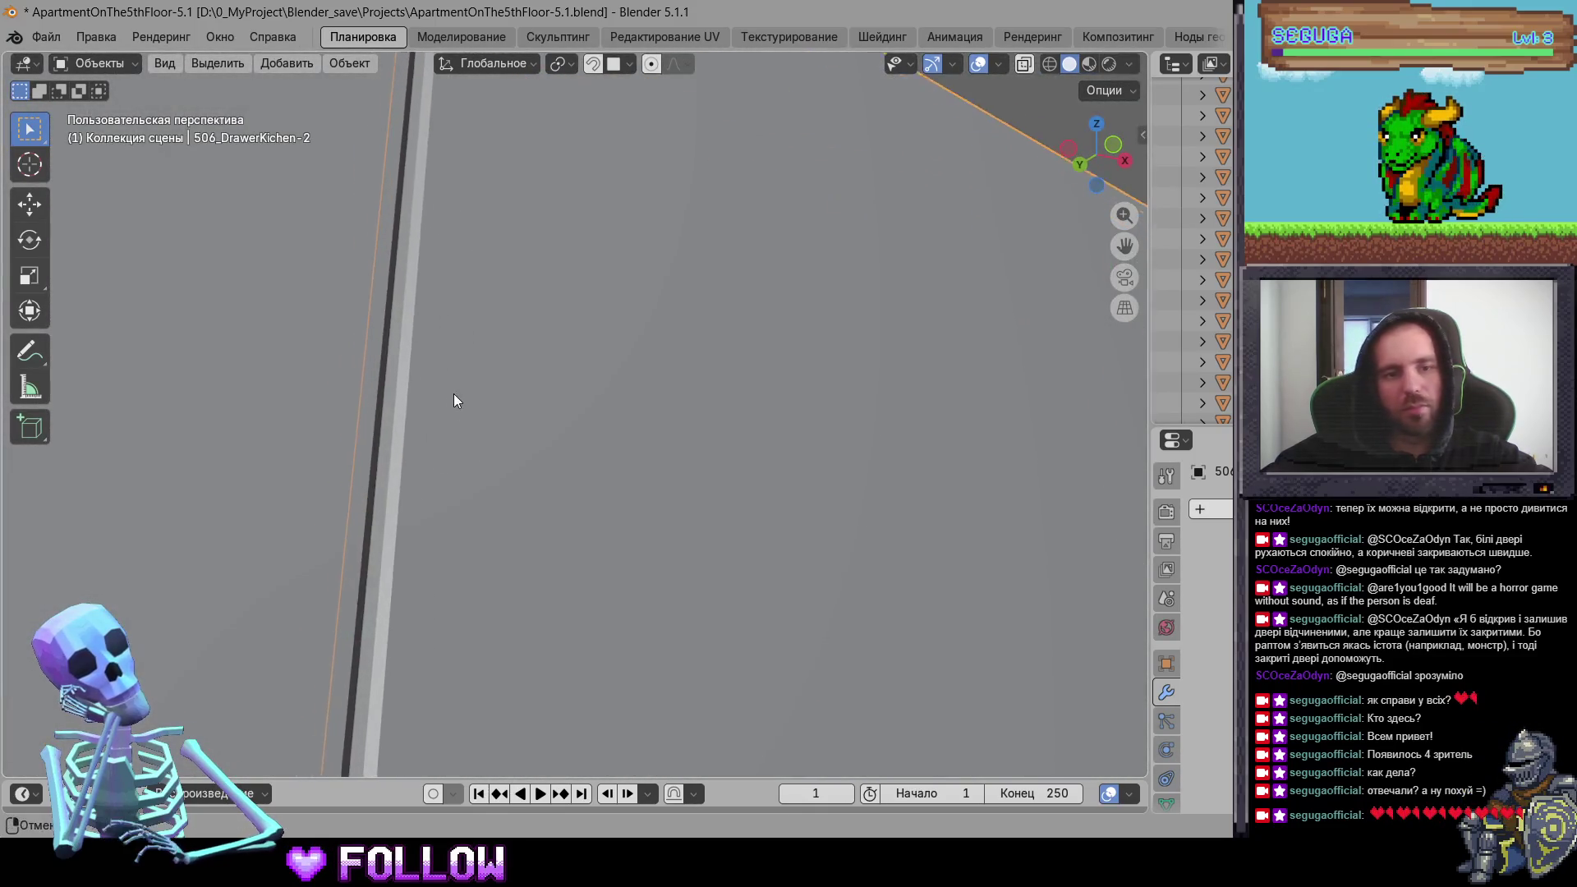
shift+right_click(397, 462)
right_click(396, 461)
click(640, 514)
Step: Mark door 506_DrawerKichen-1's hinge with the 3D cursor and move its origin there
scroll(528, 573, down, 6)
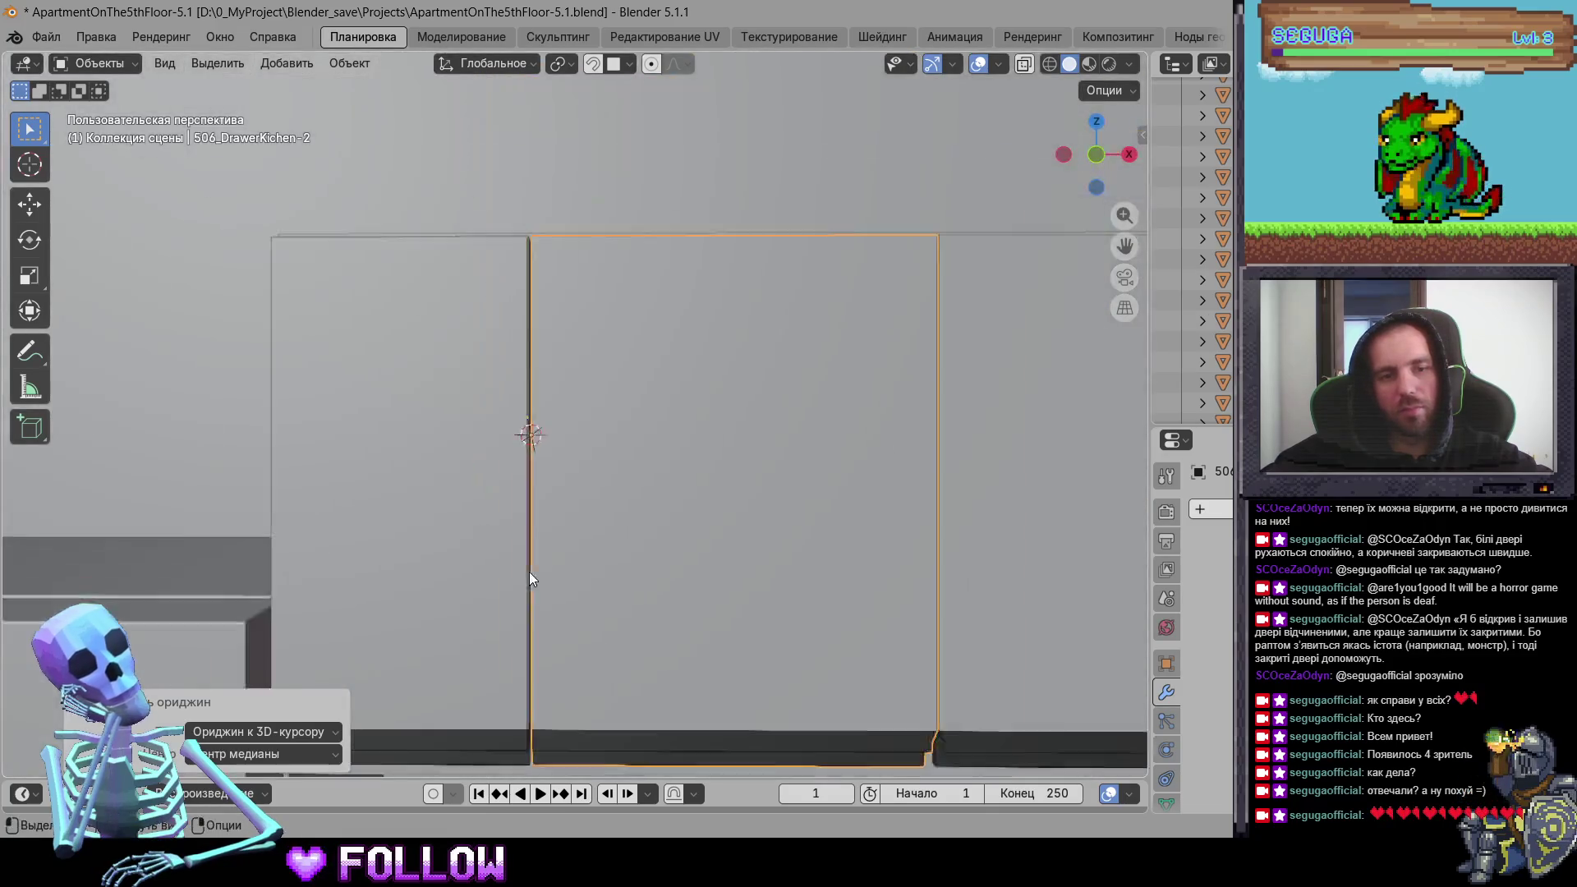
click(493, 510)
middle_drag(556, 500, 435, 524)
shift+right_click(400, 542)
right_click(400, 542)
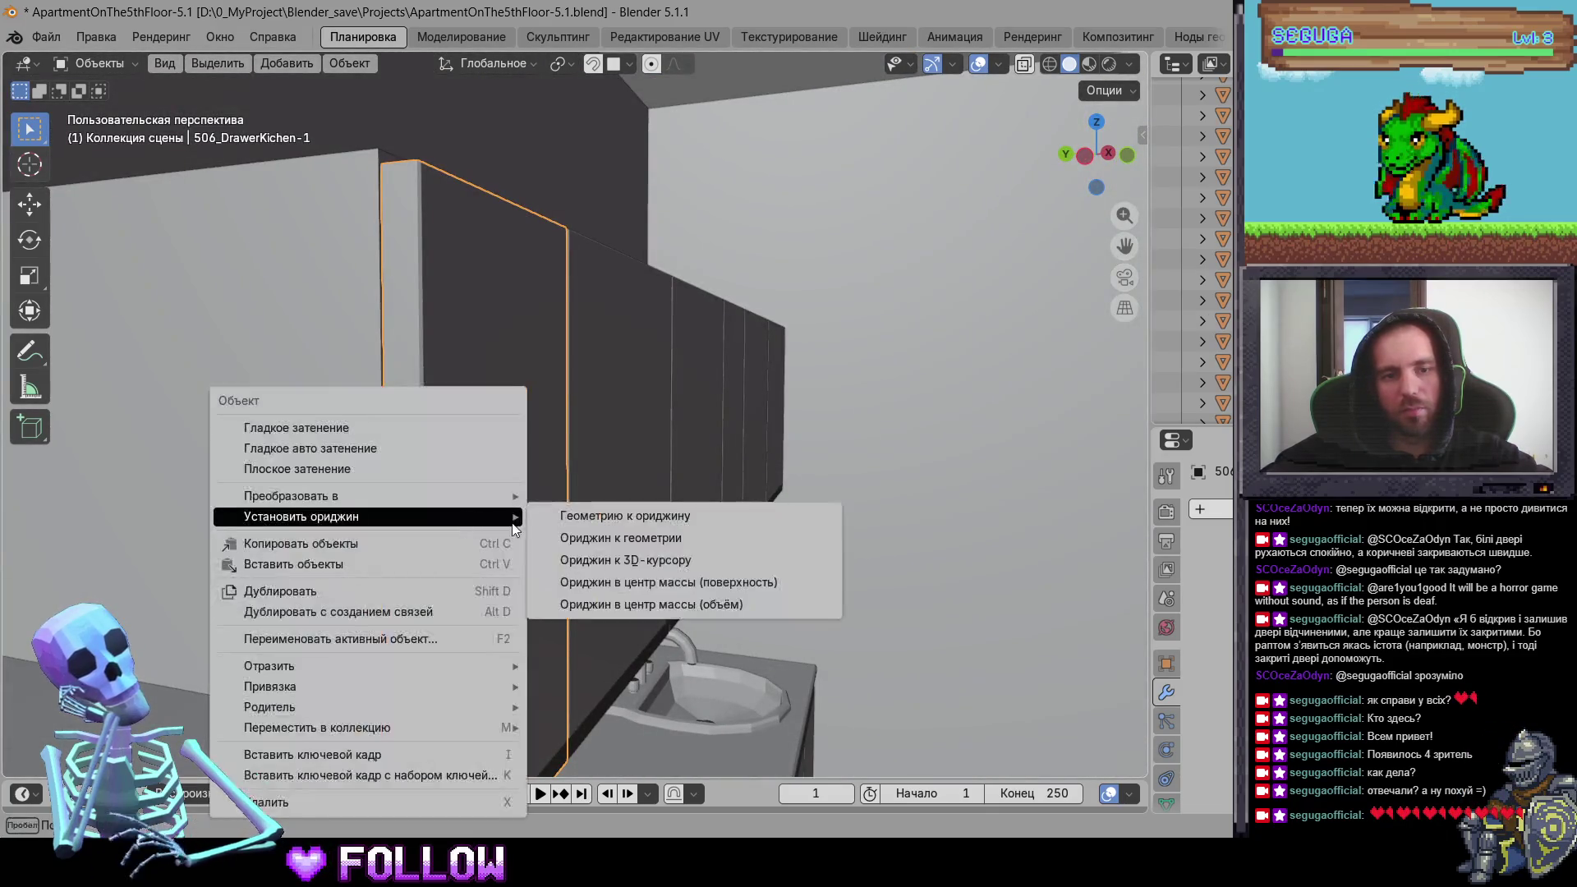
click(666, 516)
Step: Reselect door 506_DrawerKichen-2 and switch to the Rotate tool
middle_drag(667, 515, 653, 517)
click(640, 524)
scroll(723, 442, down, 8)
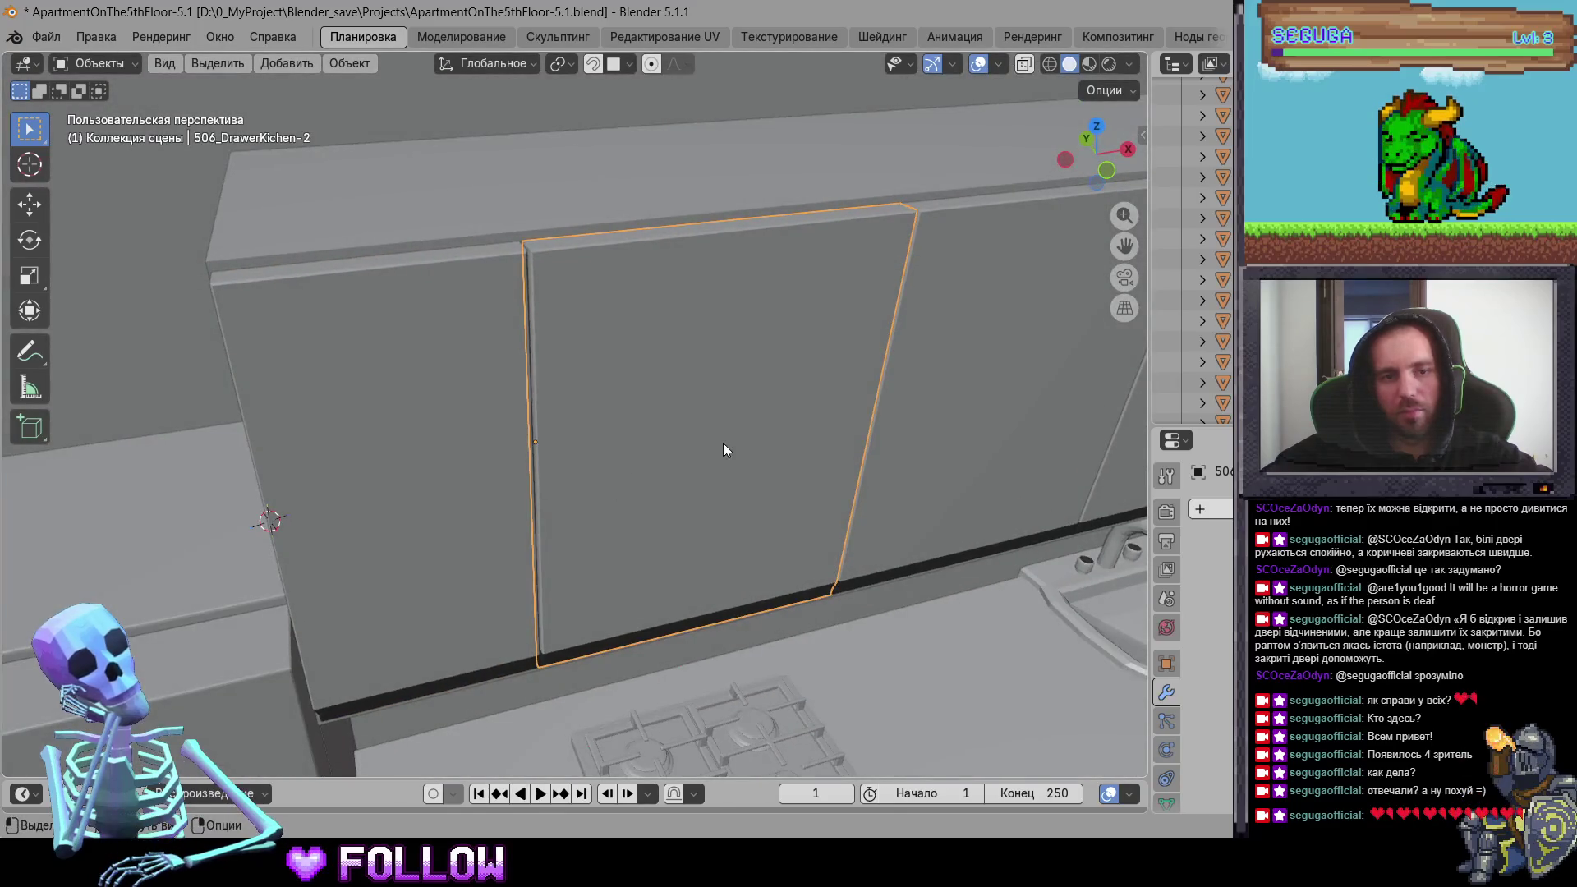
middle_drag(721, 458, 651, 504)
click(30, 240)
scroll(675, 472, up, 5)
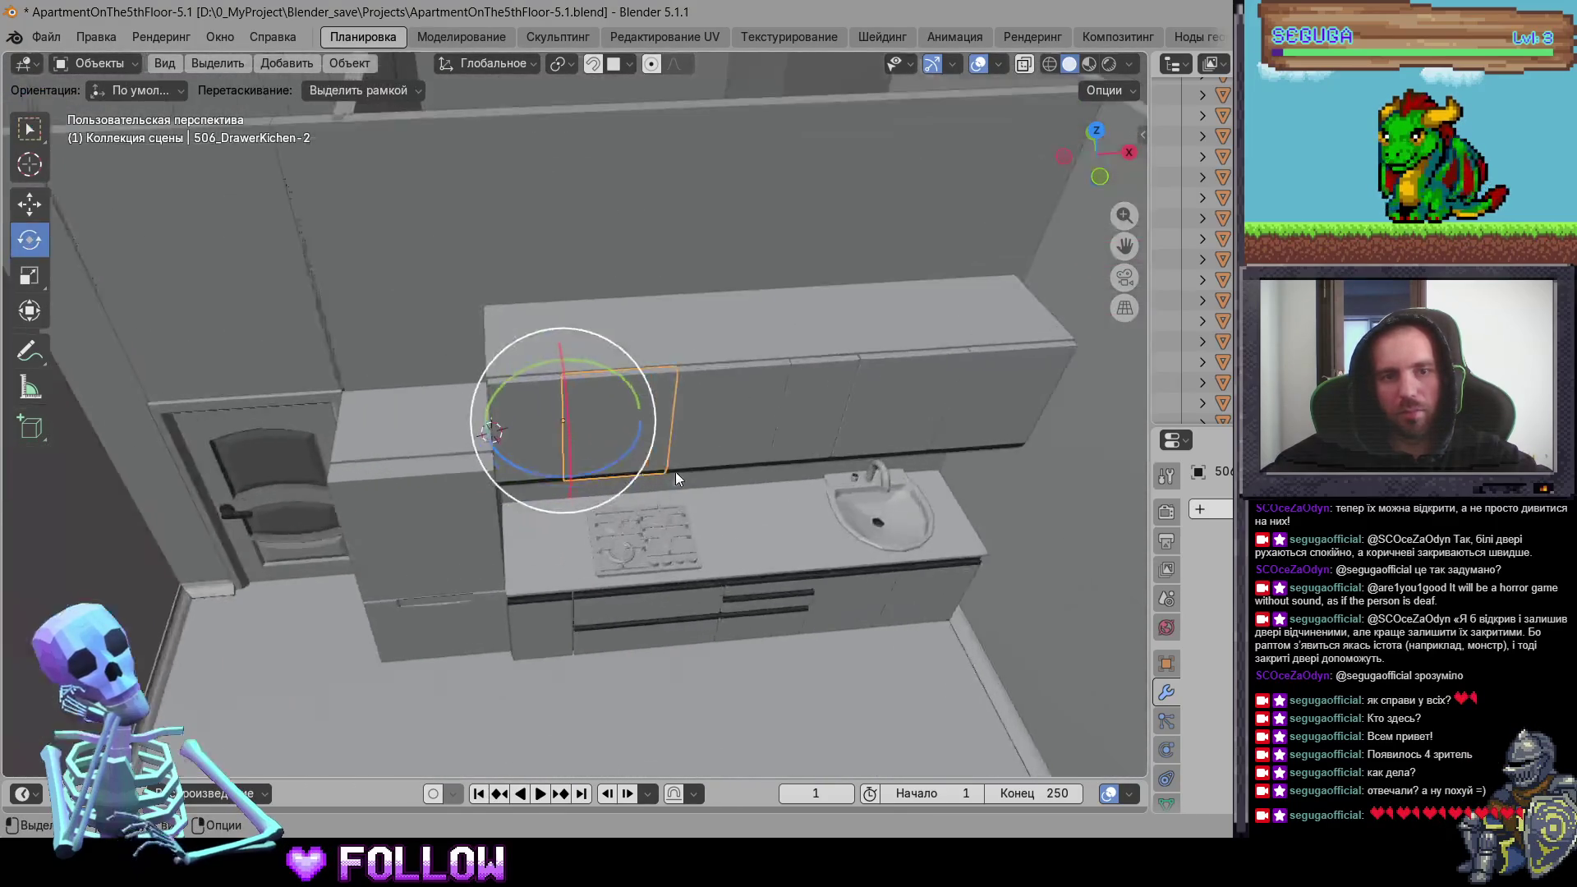
Step: Test-swing the cabinet door open, then set its origin to the hinge
drag(607, 452, 754, 491)
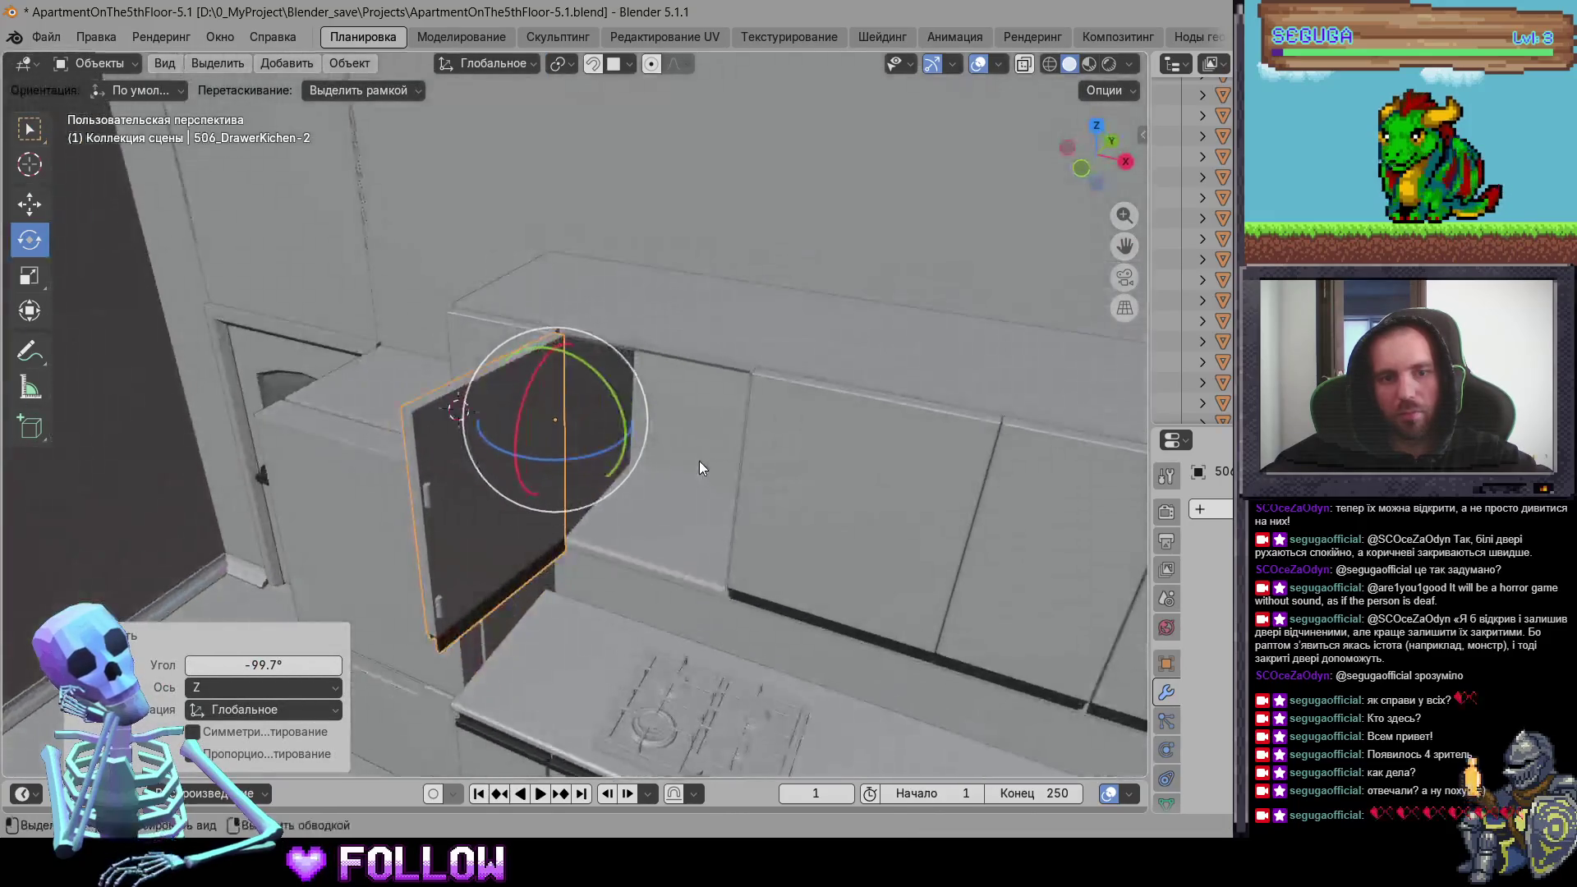
mouse_move(800, 449)
middle_down()
mouse_move(574, 363)
mouse_move(573, 322)
mouse_move(539, 344)
middle_up()
scroll(704, 390, up, 5)
right_click(551, 346)
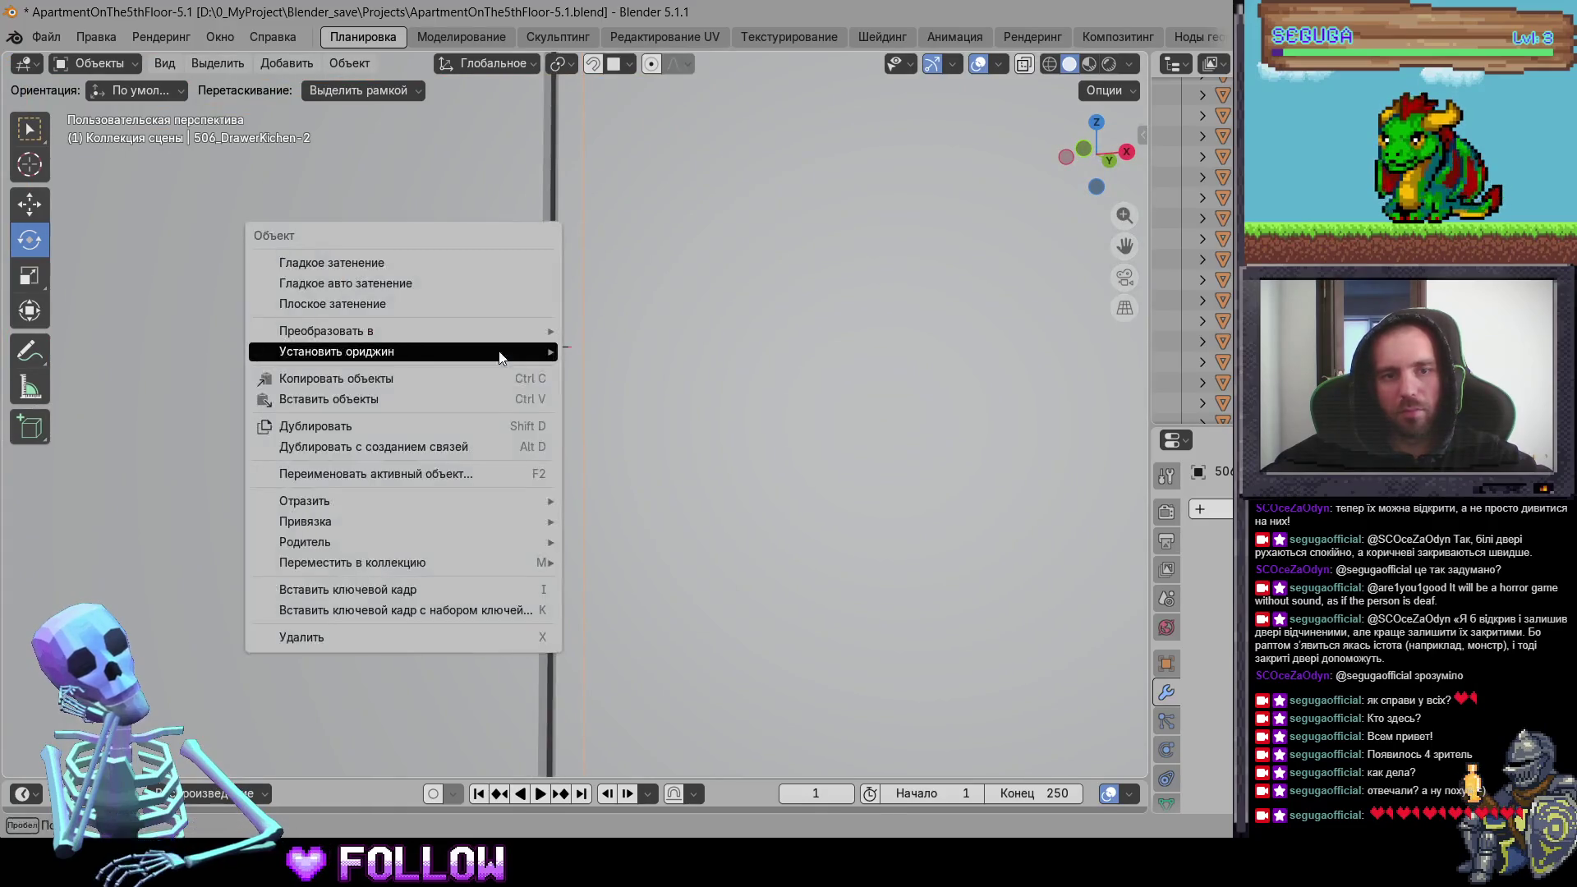
mouse_move(551, 345)
click(670, 395)
Step: Set the origin of the cabinet door by the sink to its hinge
scroll(651, 417, down, 5)
mouse_move(669, 422)
middle_down()
mouse_move(677, 496)
mouse_move(810, 481)
middle_up()
scroll(668, 422, up, 6)
mouse_move(736, 428)
middle_down()
mouse_move(676, 392)
mouse_move(583, 392)
middle_up()
right_click(576, 393)
mouse_move(577, 394)
click(665, 435)
Step: Test-swing 506_DrawerKichen-4 open, then set its origin at the hinge
mouse_move(713, 449)
middle_down()
mouse_move(661, 507)
mouse_move(831, 479)
mouse_move(603, 418)
mouse_move(827, 415)
mouse_move(538, 510)
middle_up()
click(831, 480)
mouse_move(514, 528)
mouse_down()
mouse_move(480, 543)
mouse_move(409, 533)
mouse_up()
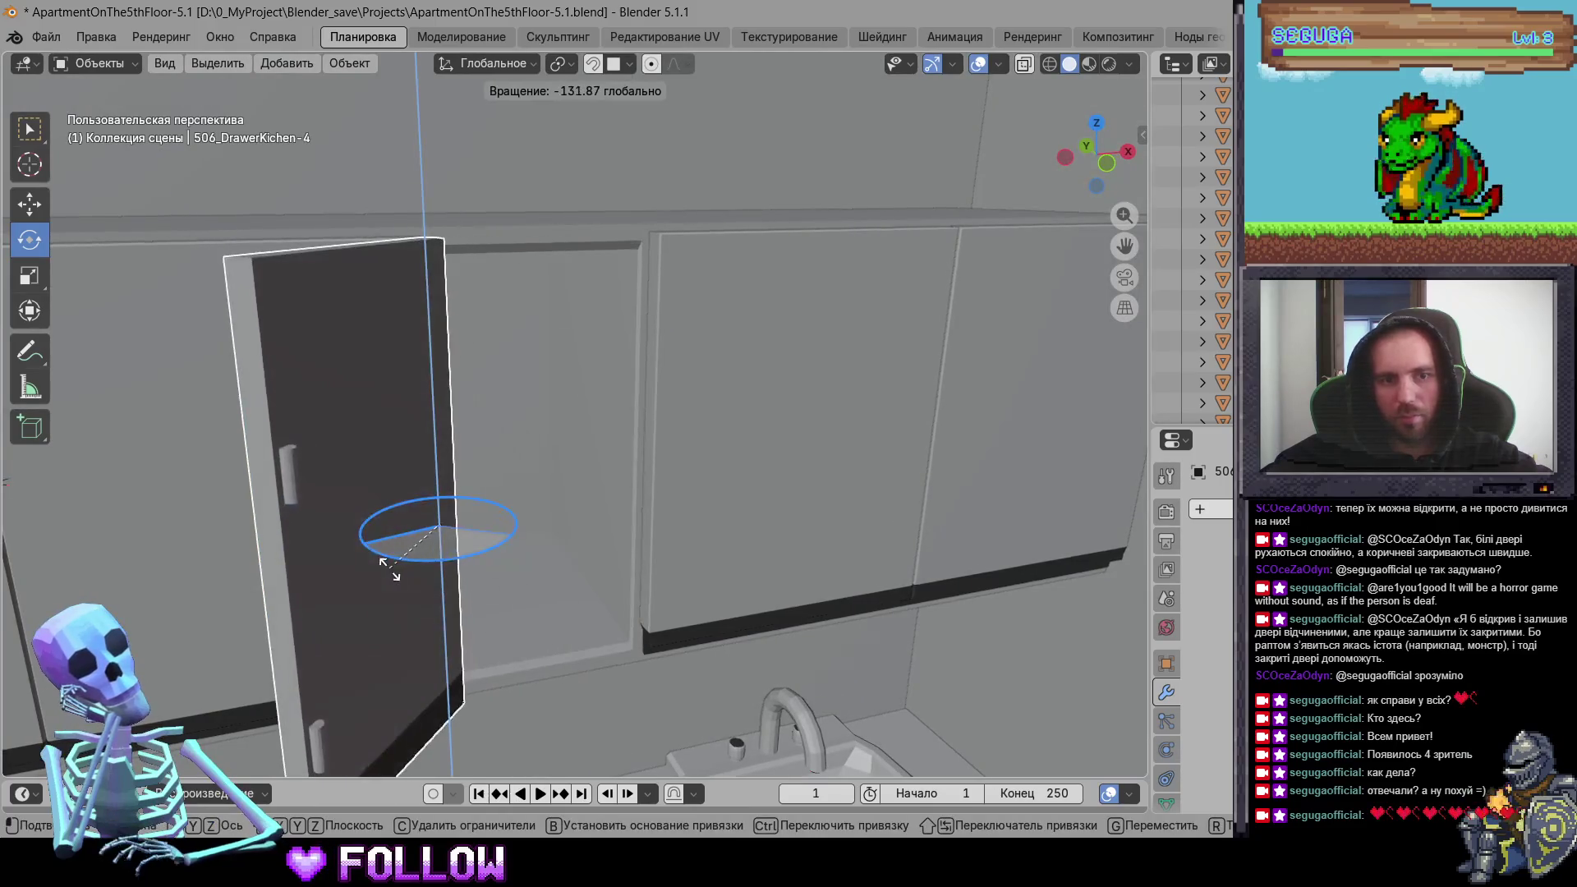
mouse_move(727, 446)
middle_down()
mouse_move(749, 438)
mouse_move(626, 401)
mouse_move(675, 375)
middle_up()
right_click(549, 382)
mouse_move(550, 383)
click(687, 427)
Step: Test-swing doors 506_DrawerKichen-5 and -1 around their hinges, undoing the last swing
mouse_move(719, 428)
middle_down()
mouse_move(896, 455)
mouse_move(964, 512)
mouse_move(755, 499)
middle_up()
click(896, 455)
drag(754, 499, 632, 539)
mouse_move(631, 539)
middle_down()
mouse_move(759, 436)
mouse_move(655, 415)
mouse_move(731, 393)
mouse_move(707, 371)
mouse_move(667, 388)
middle_up()
click(655, 415)
mouse_move(667, 393)
mouse_down()
mouse_move(656, 427)
mouse_move(677, 458)
mouse_up()
key(ctrl+z)
Step: Select the balcony door from the apartment overview
middle_drag(676, 456, 608, 484)
scroll(674, 561, down, 5)
mouse_move(674, 562)
middle_down()
mouse_move(718, 366)
mouse_move(886, 419)
mouse_move(574, 354)
mouse_move(670, 387)
mouse_move(563, 459)
middle_up()
click(561, 460)
Step: Set 506_DoorBalcony's origin to the 3D cursor at its hinge
scroll(561, 460, up, 3)
scroll(561, 460, up, 6)
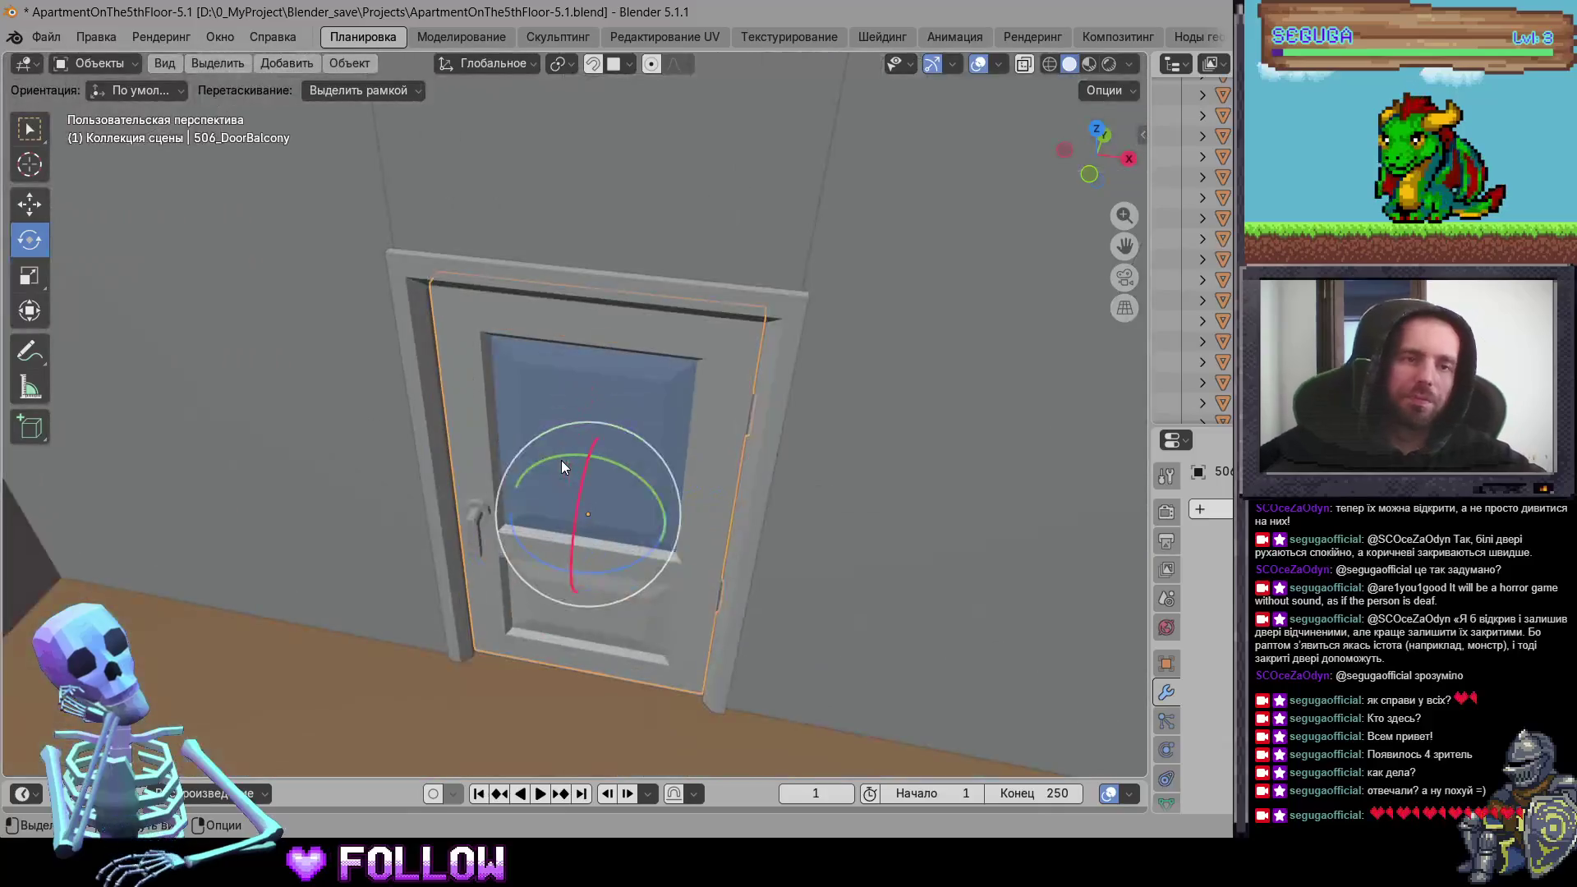
mouse_move(464, 578)
middle_down()
mouse_move(582, 335)
mouse_move(667, 378)
mouse_move(282, 329)
mouse_move(396, 363)
mouse_move(457, 431)
middle_up()
right_click(456, 425)
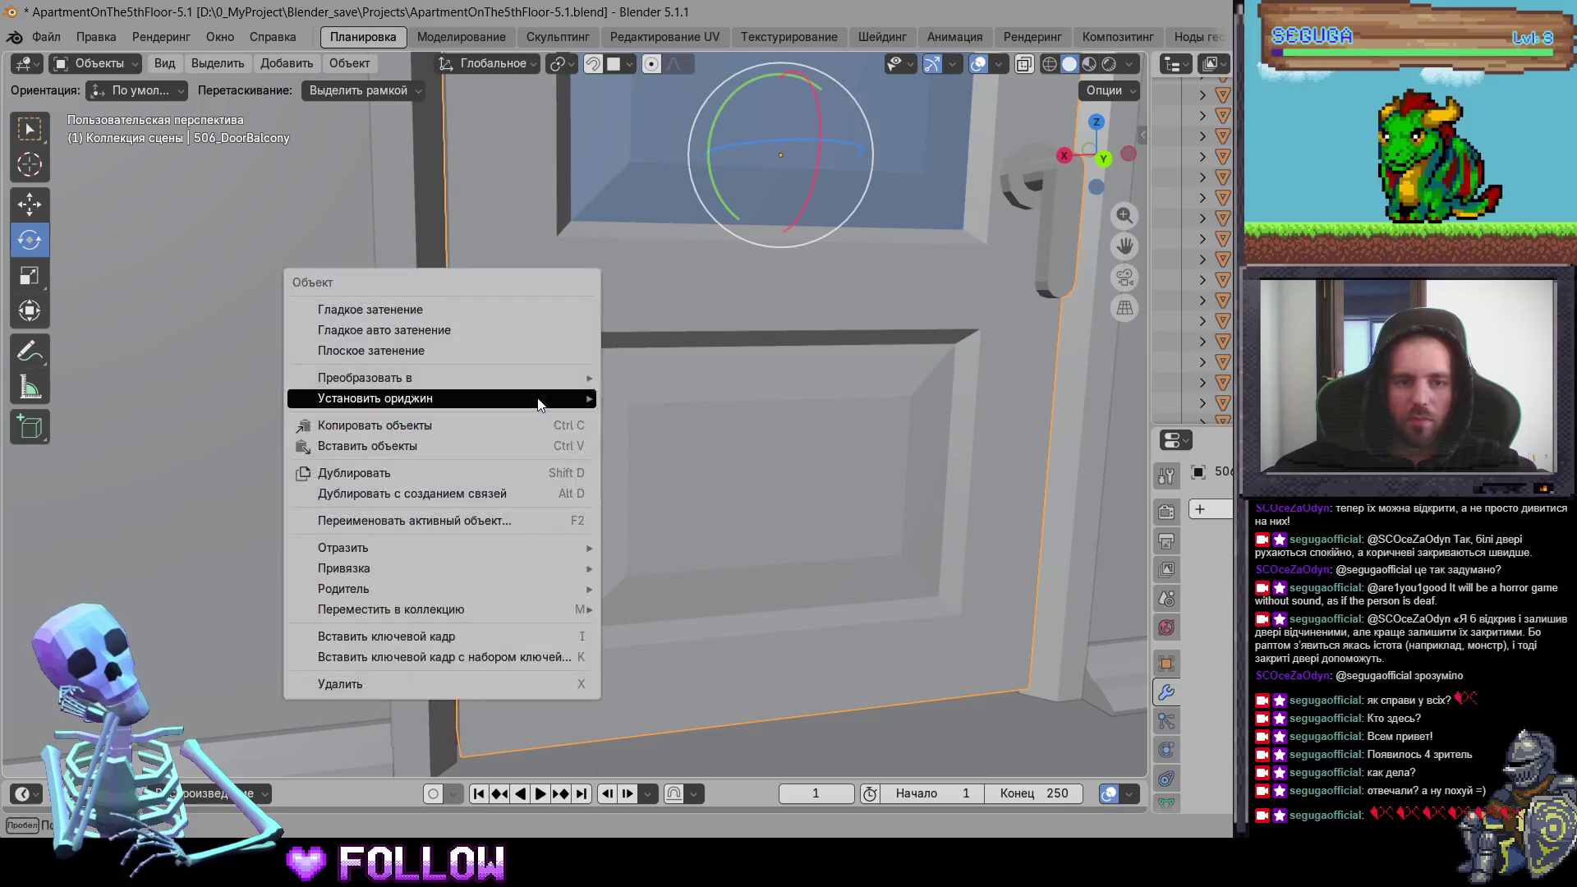
mouse_move(460, 401)
click(705, 438)
Step: Select room door 506_DoorRoom-2 and bring the view closer to it
scroll(632, 434, down, 8)
mouse_move(632, 435)
middle_down()
mouse_move(793, 536)
mouse_move(416, 429)
middle_up()
scroll(792, 537, down, 5)
scroll(507, 334, up, 5)
click(507, 334)
mouse_move(469, 363)
shift+middle_down()
mouse_move(567, 373)
mouse_move(372, 392)
mouse_move(745, 358)
shift+middle_up()
scroll(544, 390, up, 5)
Step: Mark the hinge on the TV stand's middle drawer and set its origin to the 3D cursor
scroll(652, 326, up, 5)
scroll(733, 336, up, 2)
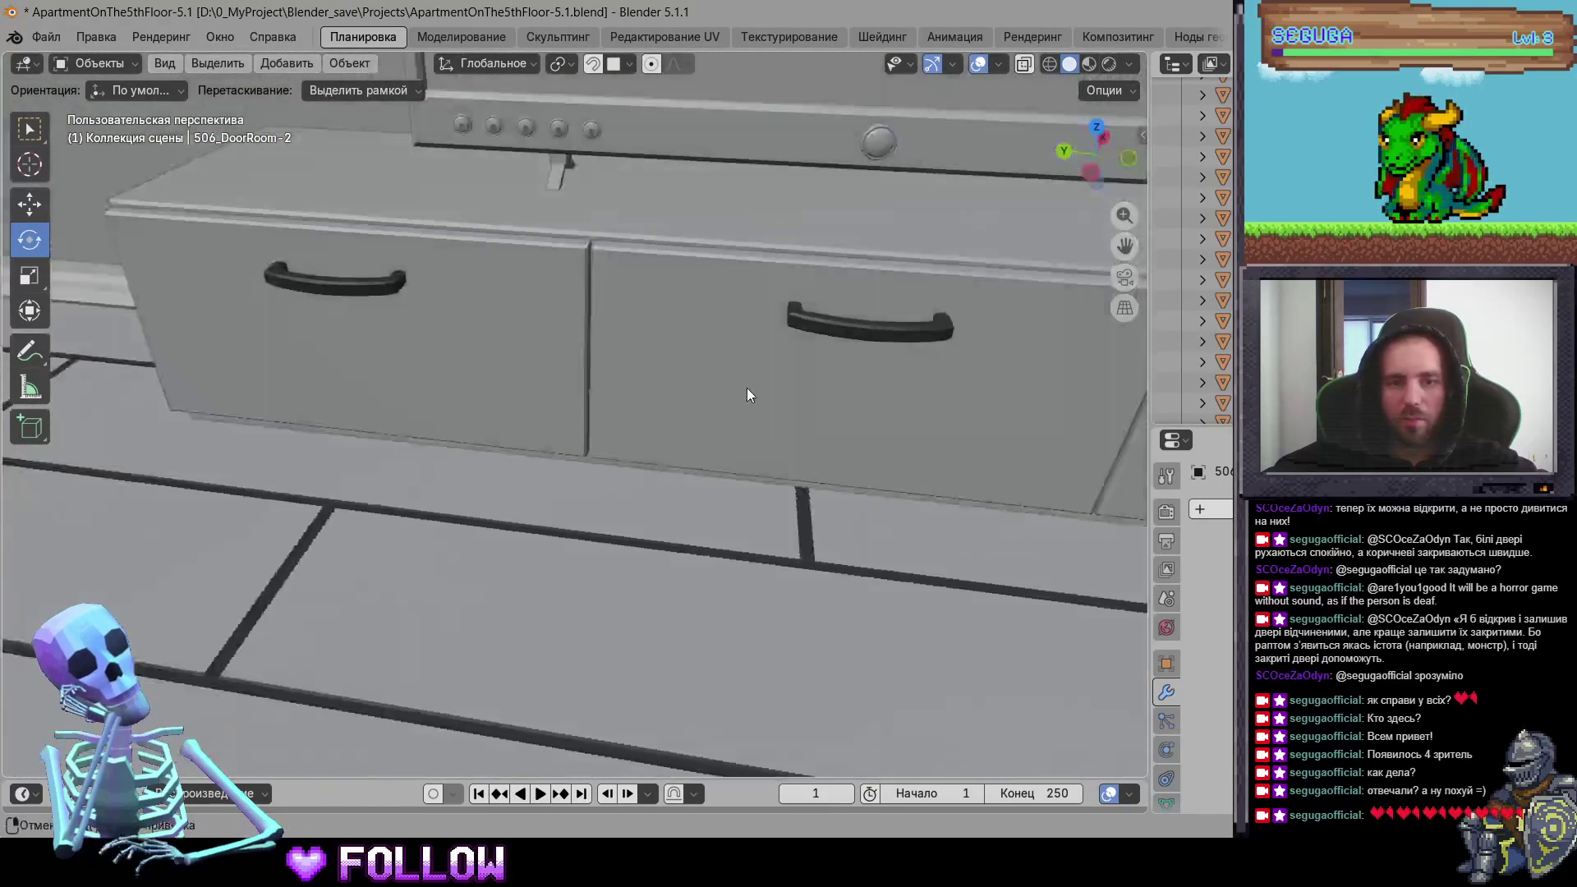
click(747, 389)
scroll(815, 487, up, 5)
mouse_move(749, 434)
middle_down()
mouse_move(697, 415)
mouse_move(670, 378)
mouse_move(576, 420)
mouse_move(584, 403)
mouse_move(595, 418)
middle_up()
shift+click(606, 440)
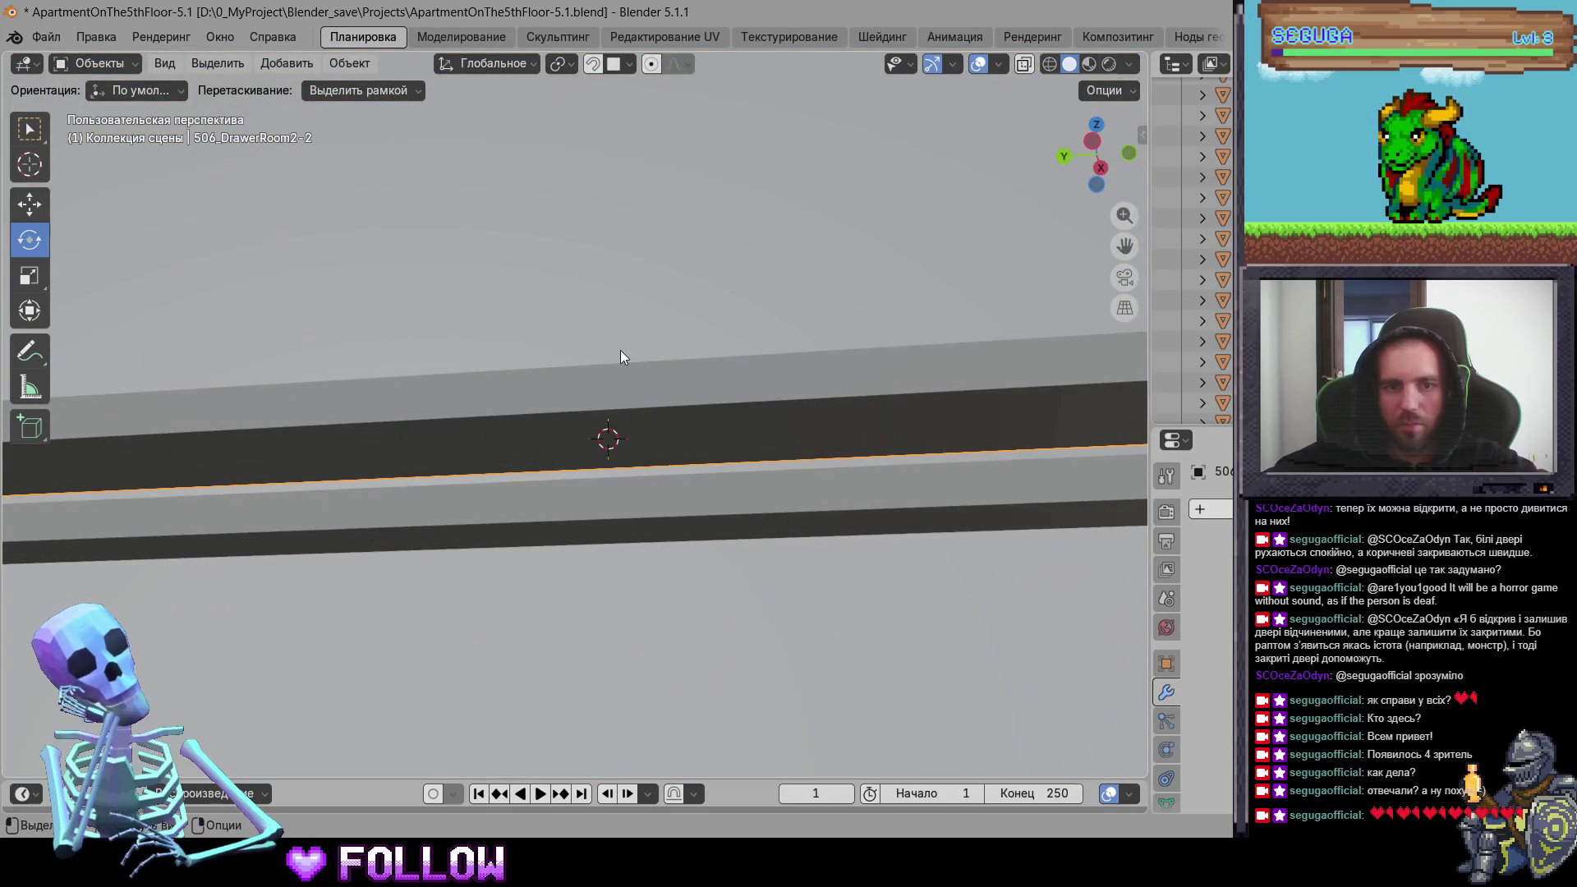
right_click(620, 351)
click(810, 388)
Step: Select the two neighbouring drawer fronts together and set their origins to the 3D cursor
scroll(743, 444, down, 6)
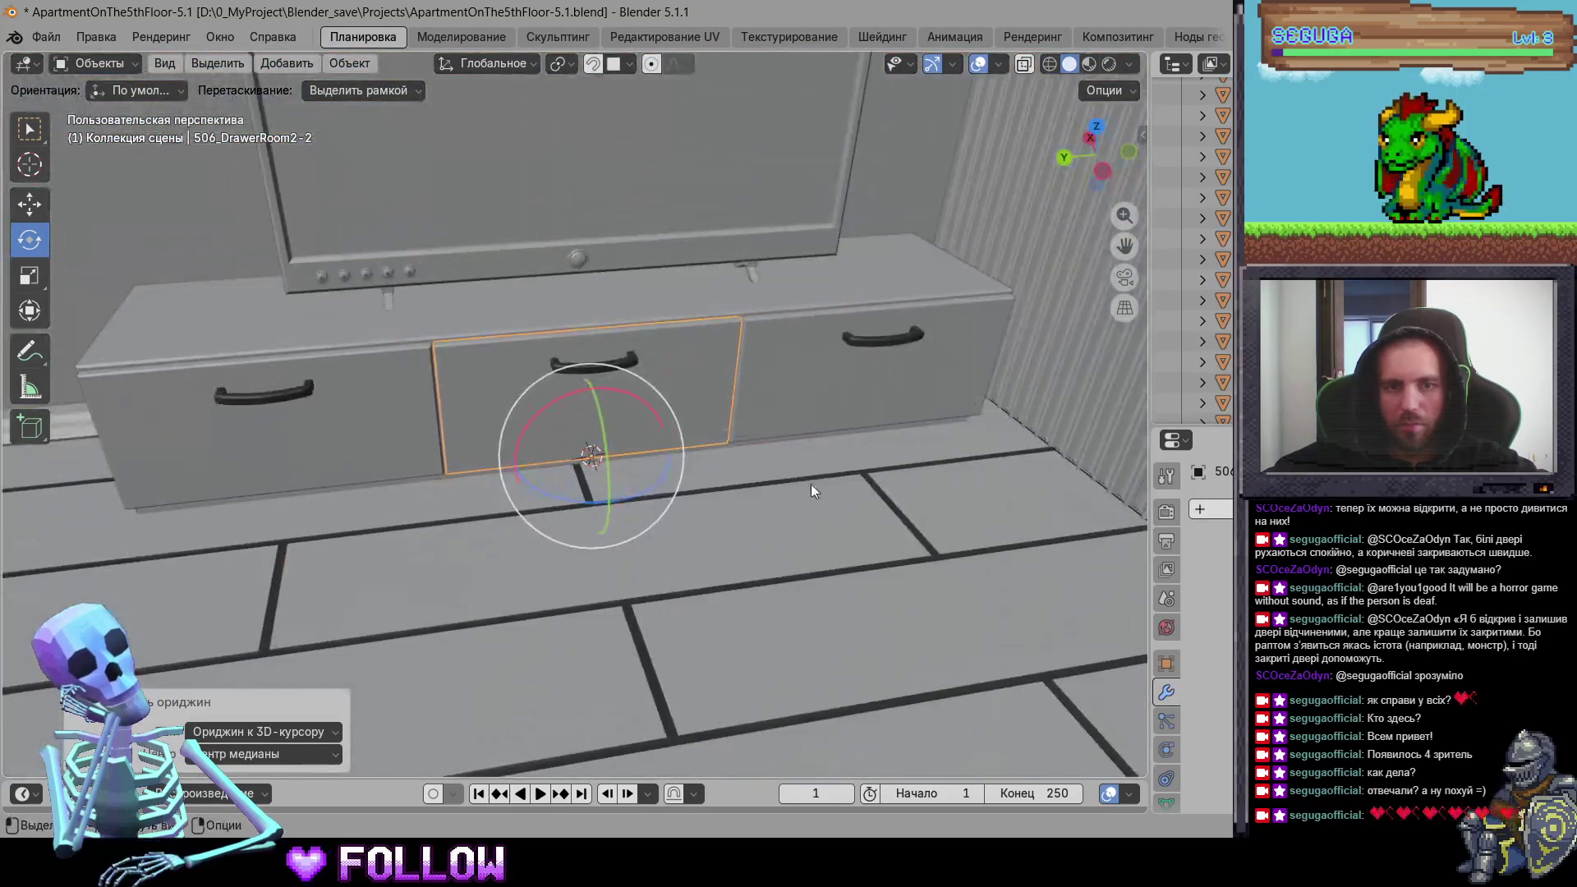
click(732, 422)
shift+click(398, 425)
right_click(398, 424)
mouse_move(398, 425)
click(600, 460)
Step: Set the origin of drawer 506_DrawerRoom2-4 to the 3D cursor at its hinge
mouse_move(599, 460)
middle_down()
mouse_move(600, 554)
mouse_move(352, 597)
mouse_move(494, 534)
mouse_move(744, 481)
middle_up()
scroll(744, 481, up, 5)
click(856, 432)
middle_drag(856, 432, 693, 440)
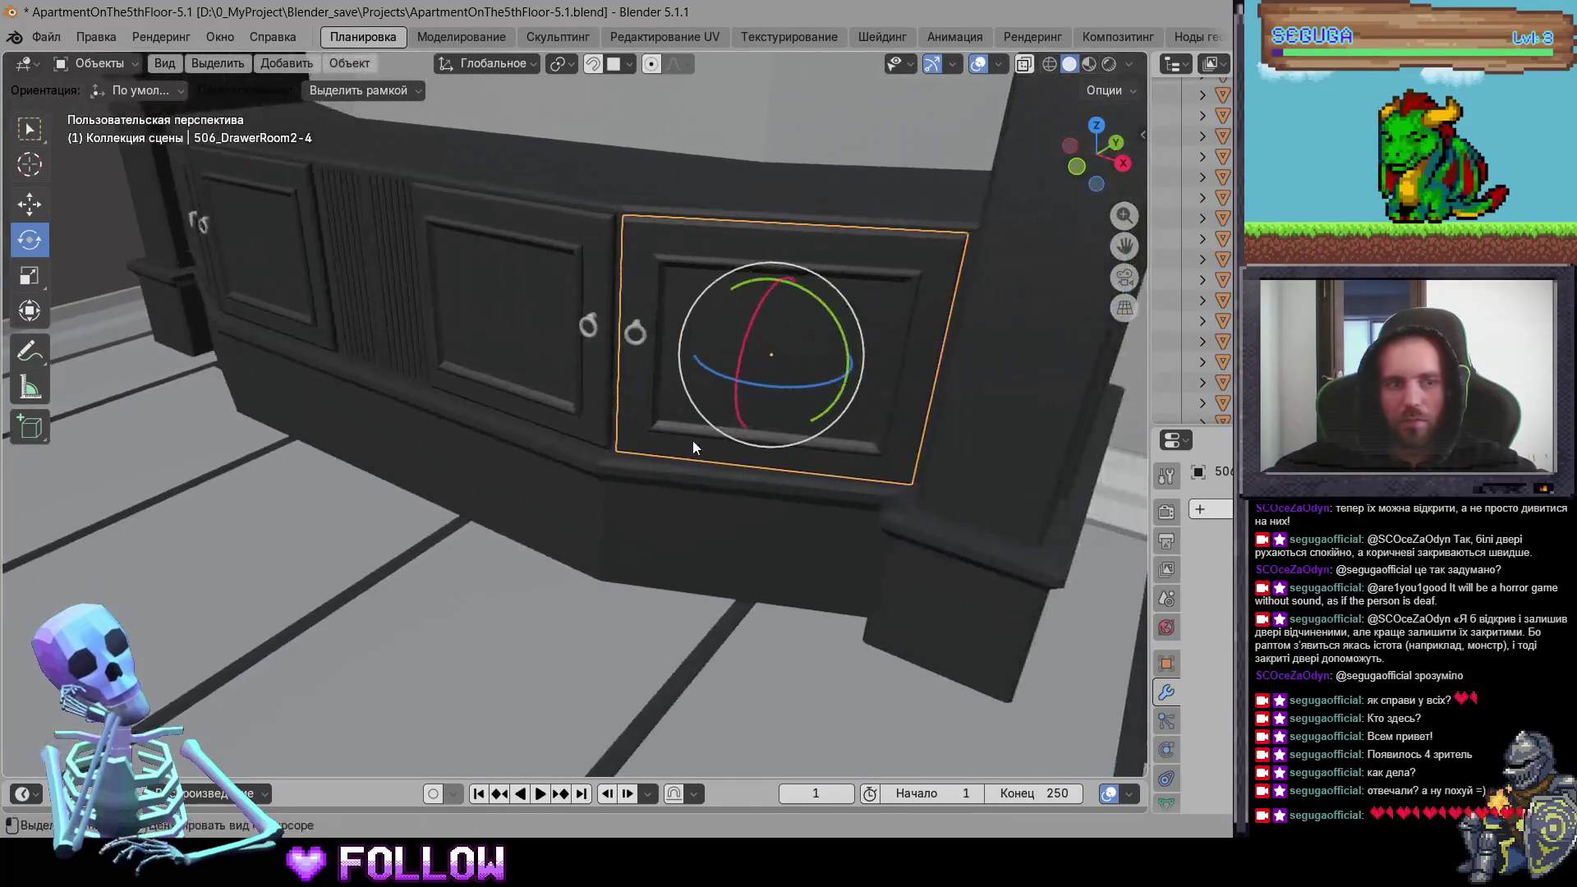
scroll(780, 473, up, 2)
middle_drag(781, 473, 734, 473)
scroll(733, 473, up, 5)
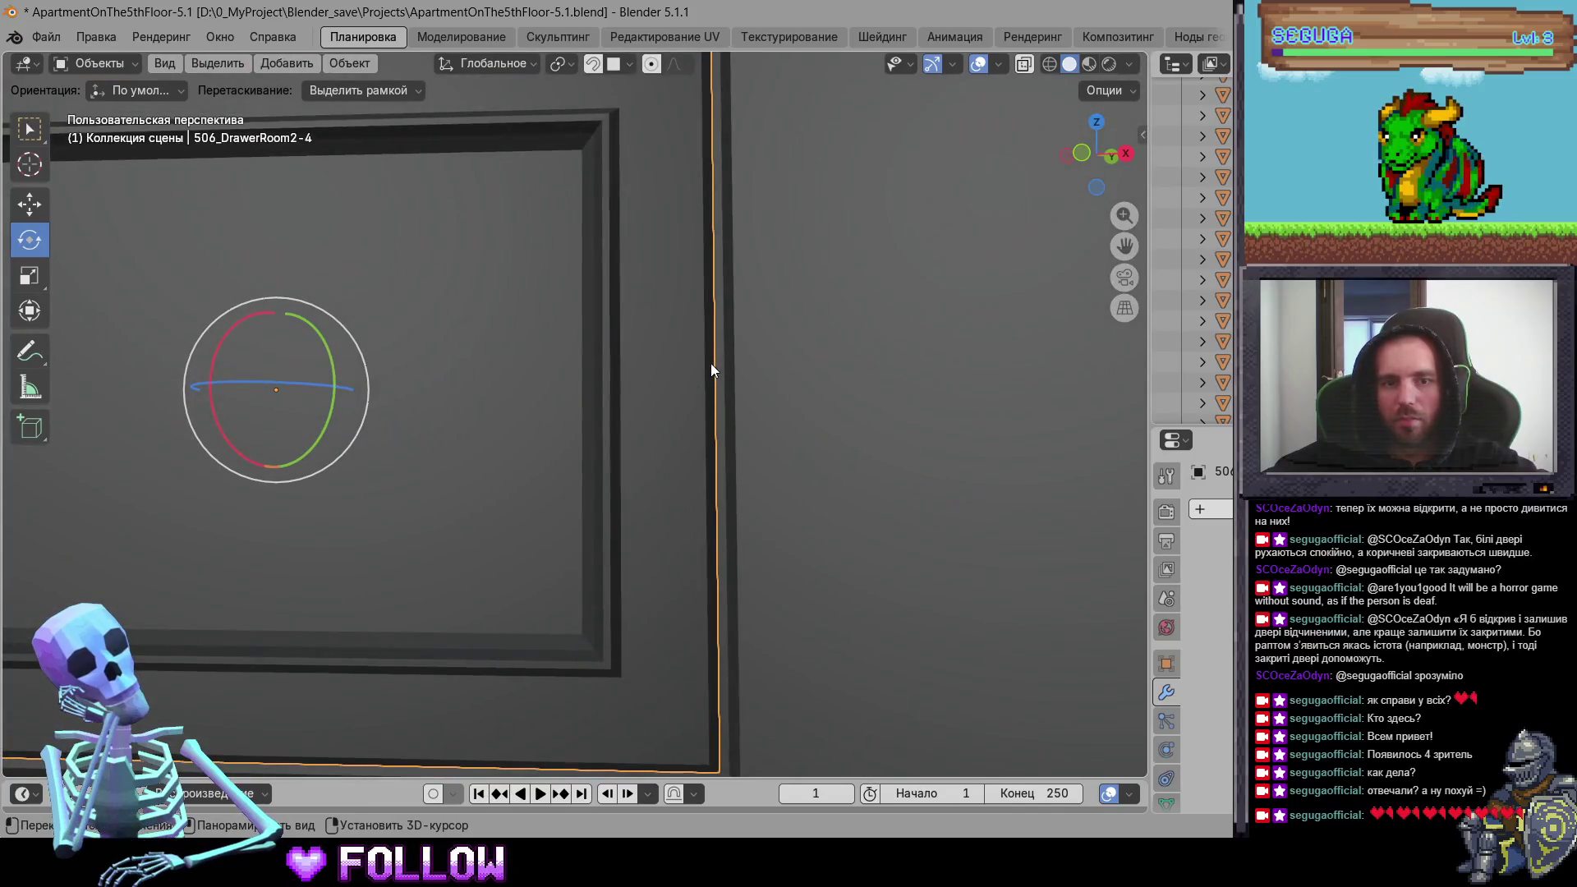
right_click(711, 364)
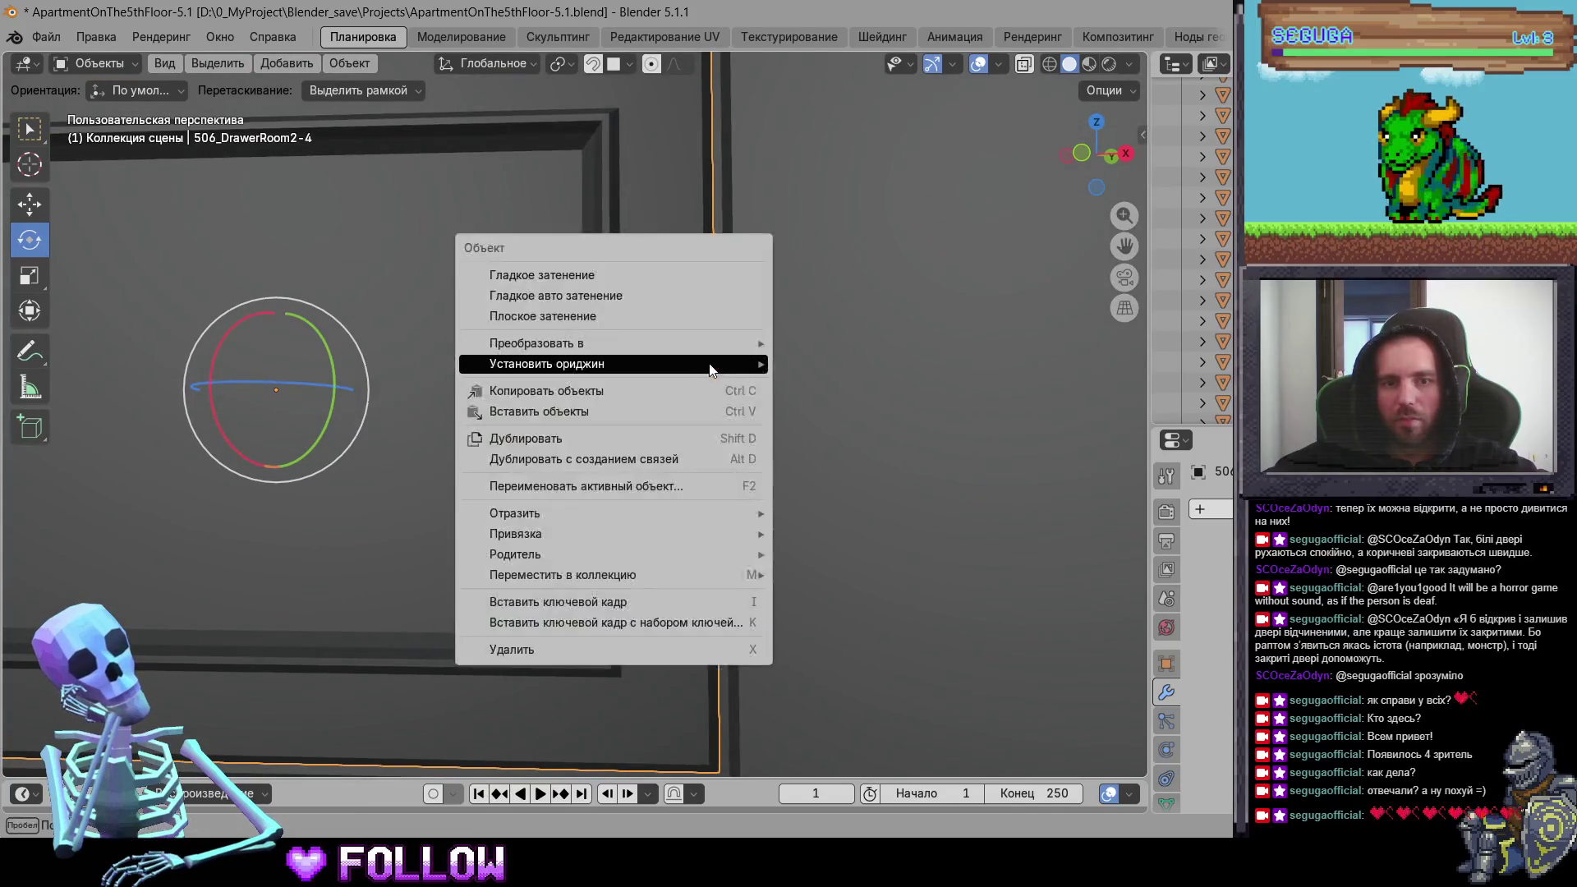
mouse_move(748, 364)
click(817, 408)
Step: Set the origin of drawer 506_DrawerRoom2-5 to the 3D cursor
scroll(720, 523, down, 5)
mouse_move(720, 523)
middle_down()
mouse_move(615, 480)
mouse_move(657, 453)
mouse_move(708, 476)
mouse_move(613, 522)
mouse_move(456, 522)
mouse_move(651, 472)
mouse_move(657, 450)
mouse_move(706, 429)
middle_up()
click(657, 452)
scroll(708, 477, up, 4)
right_click(585, 450)
mouse_move(588, 448)
click(718, 493)
Step: Set the origins of drawers 506_DrawerRoom2-6 and 506_DrawerRoom2-7 to the 3D cursor
click(652, 471)
scroll(651, 472, up, 4)
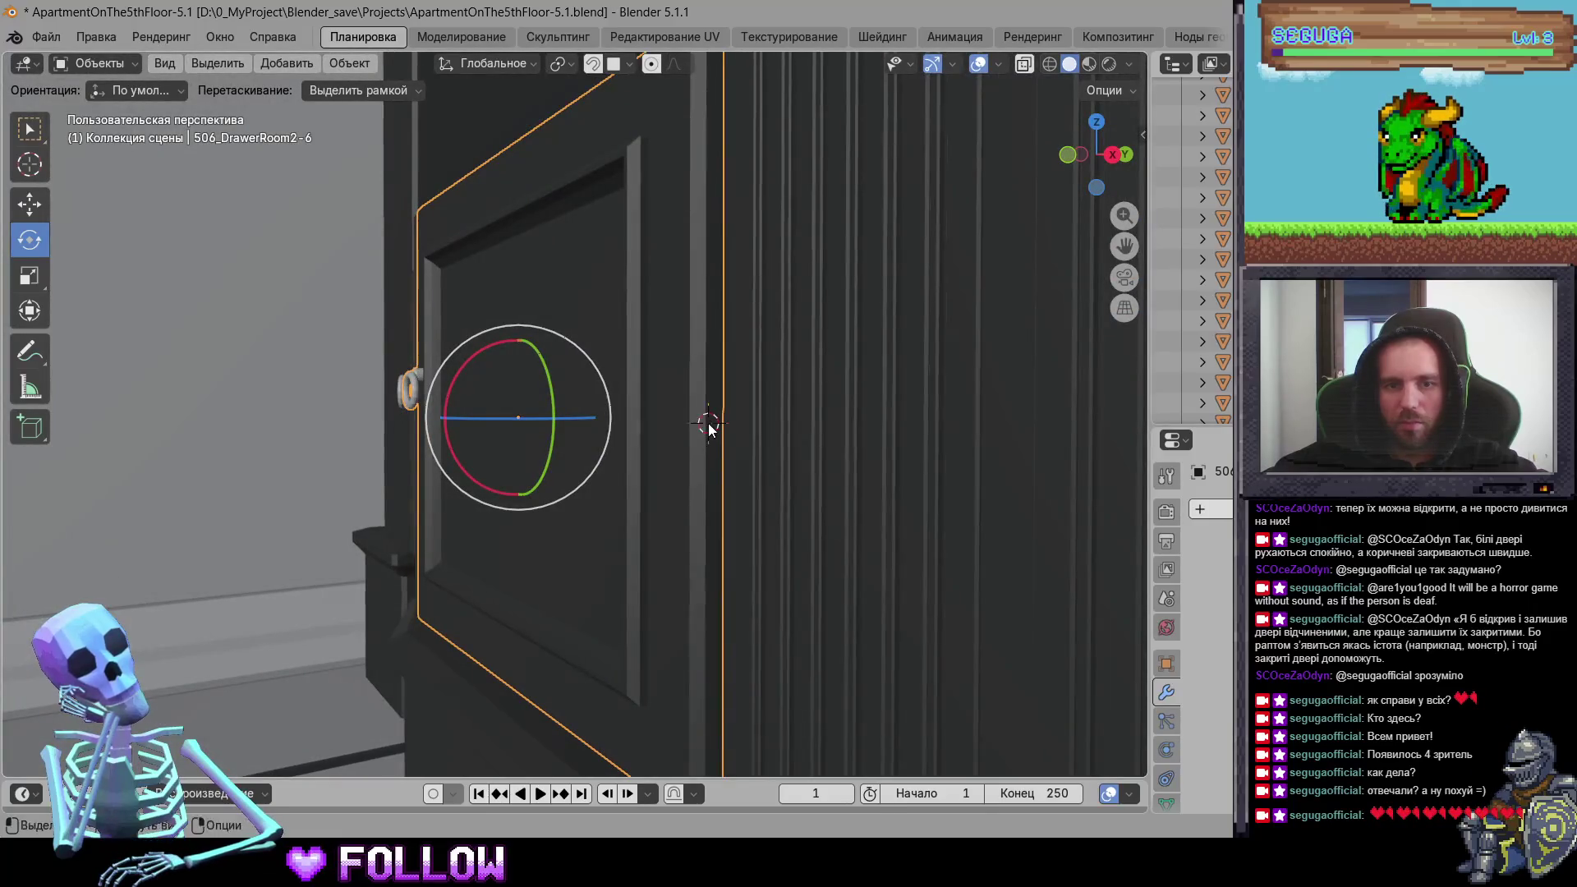
right_click(703, 422)
mouse_move(704, 423)
click(828, 468)
mouse_move(828, 469)
middle_down()
mouse_move(485, 470)
mouse_move(410, 447)
mouse_move(662, 420)
mouse_move(619, 431)
middle_up()
click(409, 446)
scroll(661, 420, up, 5)
scroll(620, 429, down, 3)
right_click(481, 449)
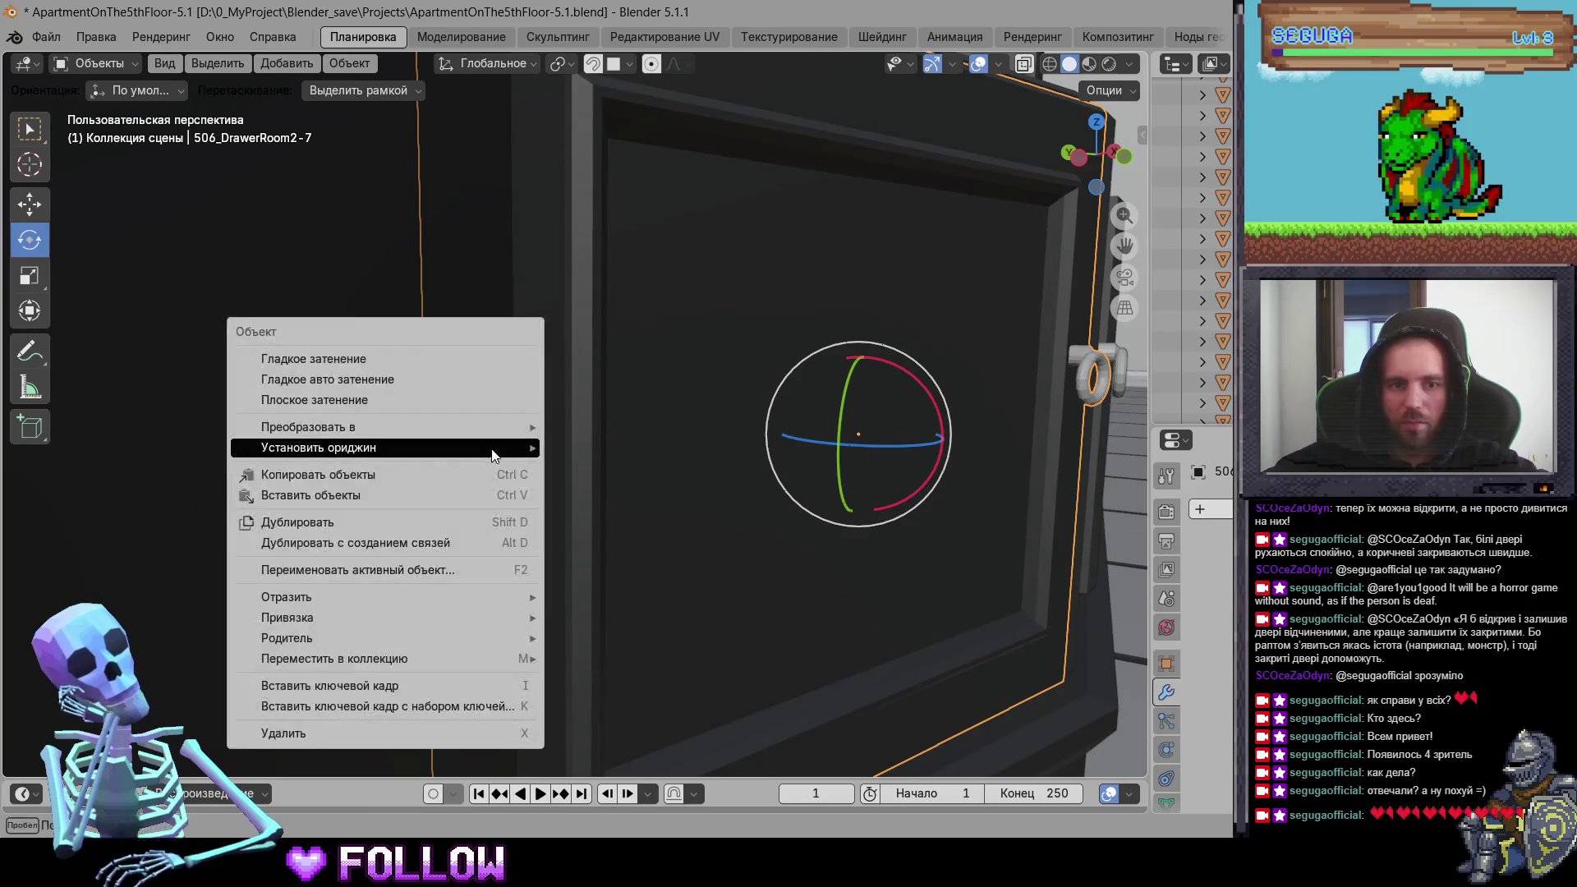
mouse_move(494, 451)
click(615, 484)
Step: Mark the door's hinge edge and set the door's origin to the 3D cursor
mouse_move(615, 484)
middle_down()
mouse_move(385, 412)
mouse_move(465, 421)
mouse_move(529, 347)
middle_up()
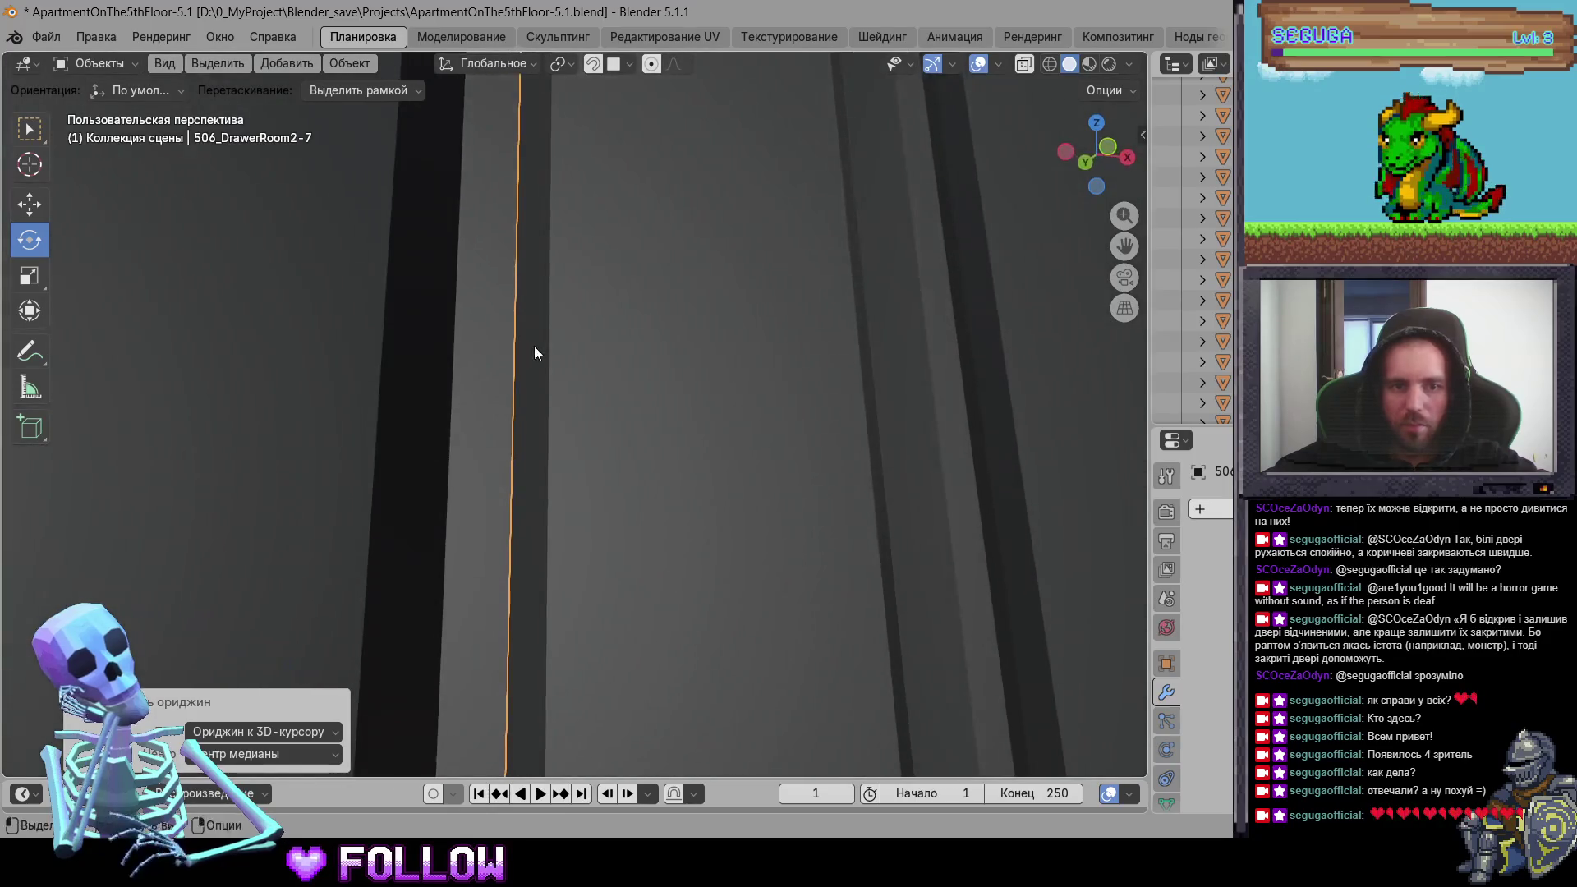
shift+right_click(528, 347)
right_click(529, 346)
mouse_move(528, 344)
click(674, 391)
mouse_move(679, 441)
middle_down()
mouse_move(662, 522)
mouse_move(737, 523)
mouse_move(894, 623)
mouse_move(920, 534)
mouse_move(614, 509)
mouse_move(380, 573)
mouse_move(831, 495)
mouse_move(445, 590)
mouse_move(510, 611)
mouse_move(489, 529)
mouse_move(521, 561)
mouse_move(414, 356)
middle_up()
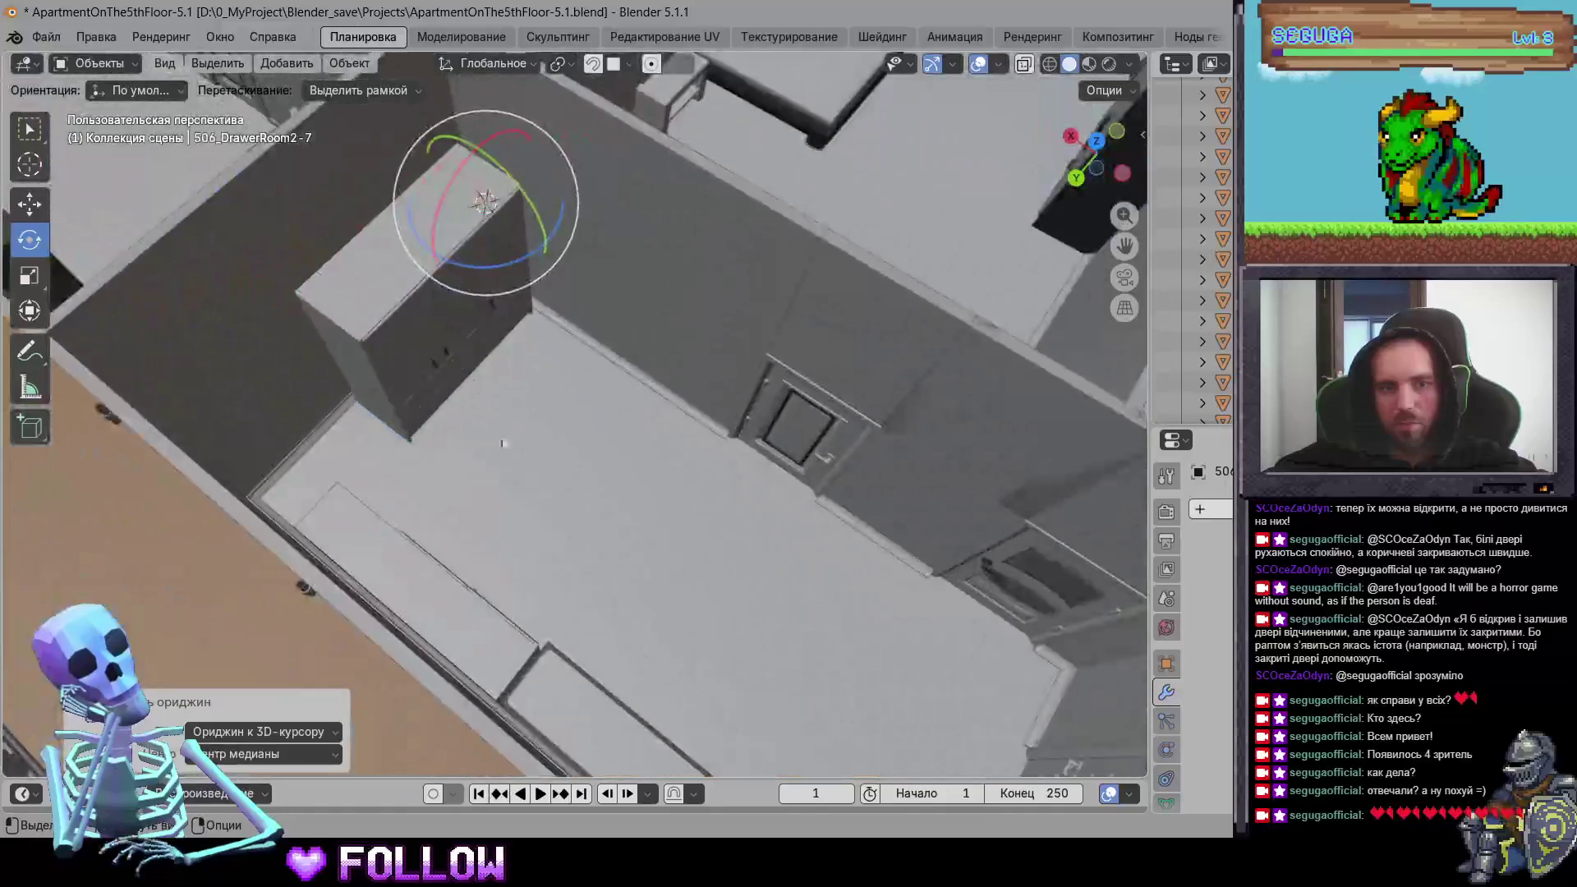
Step: Frame cabinet door 507_DrawerEntranceRoom-9 and set its origin to the 3D cursor
click(401, 355)
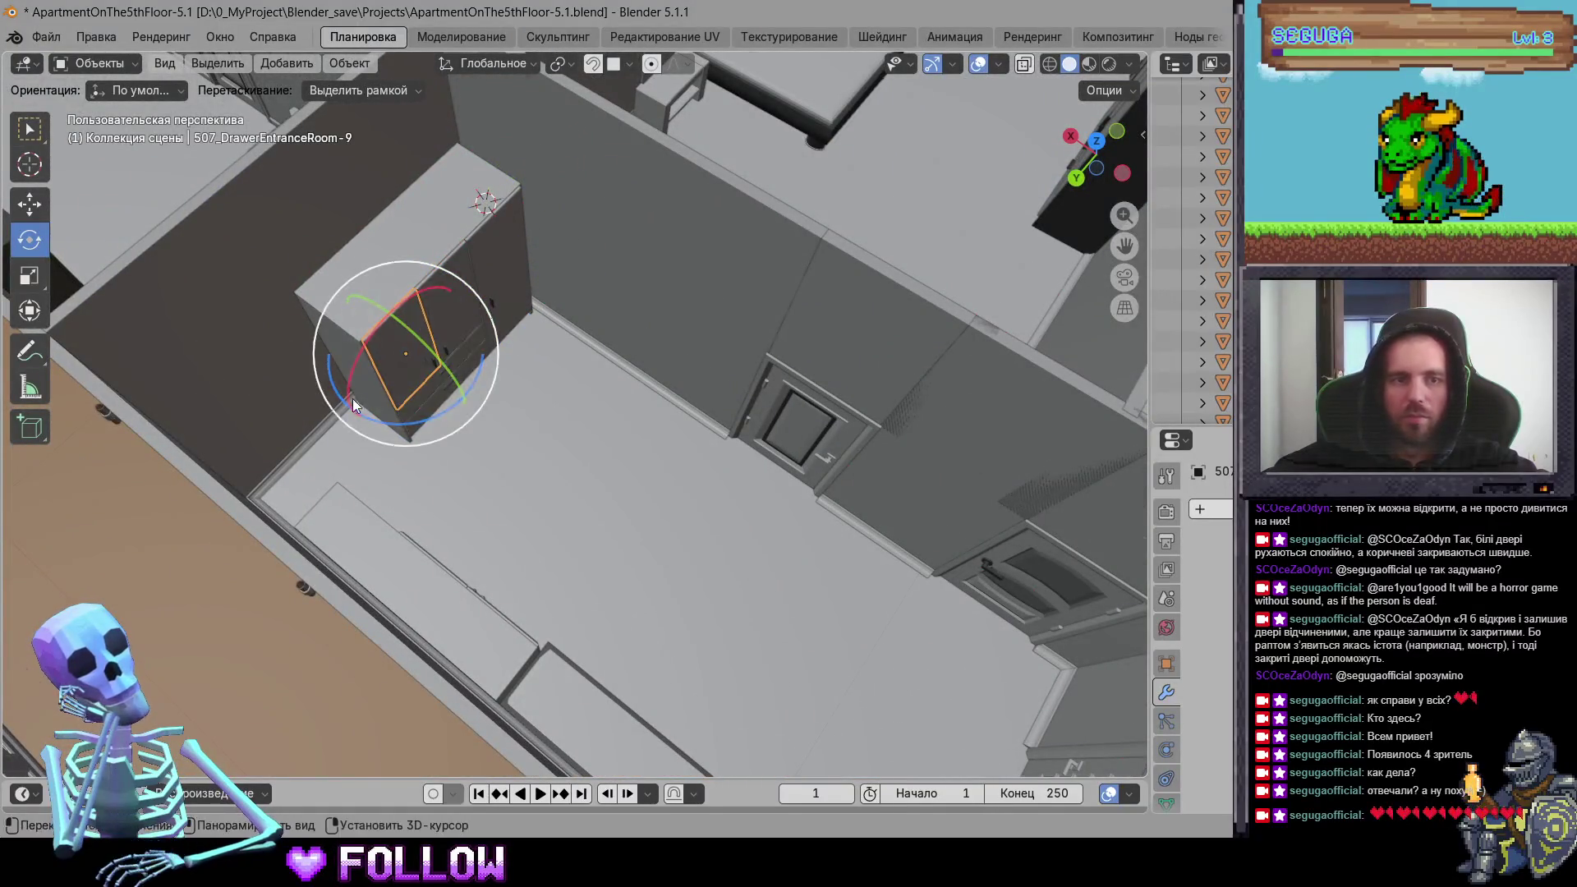
key(KP_Decimal)
click(338, 262)
middle_drag(894, 451, 775, 459)
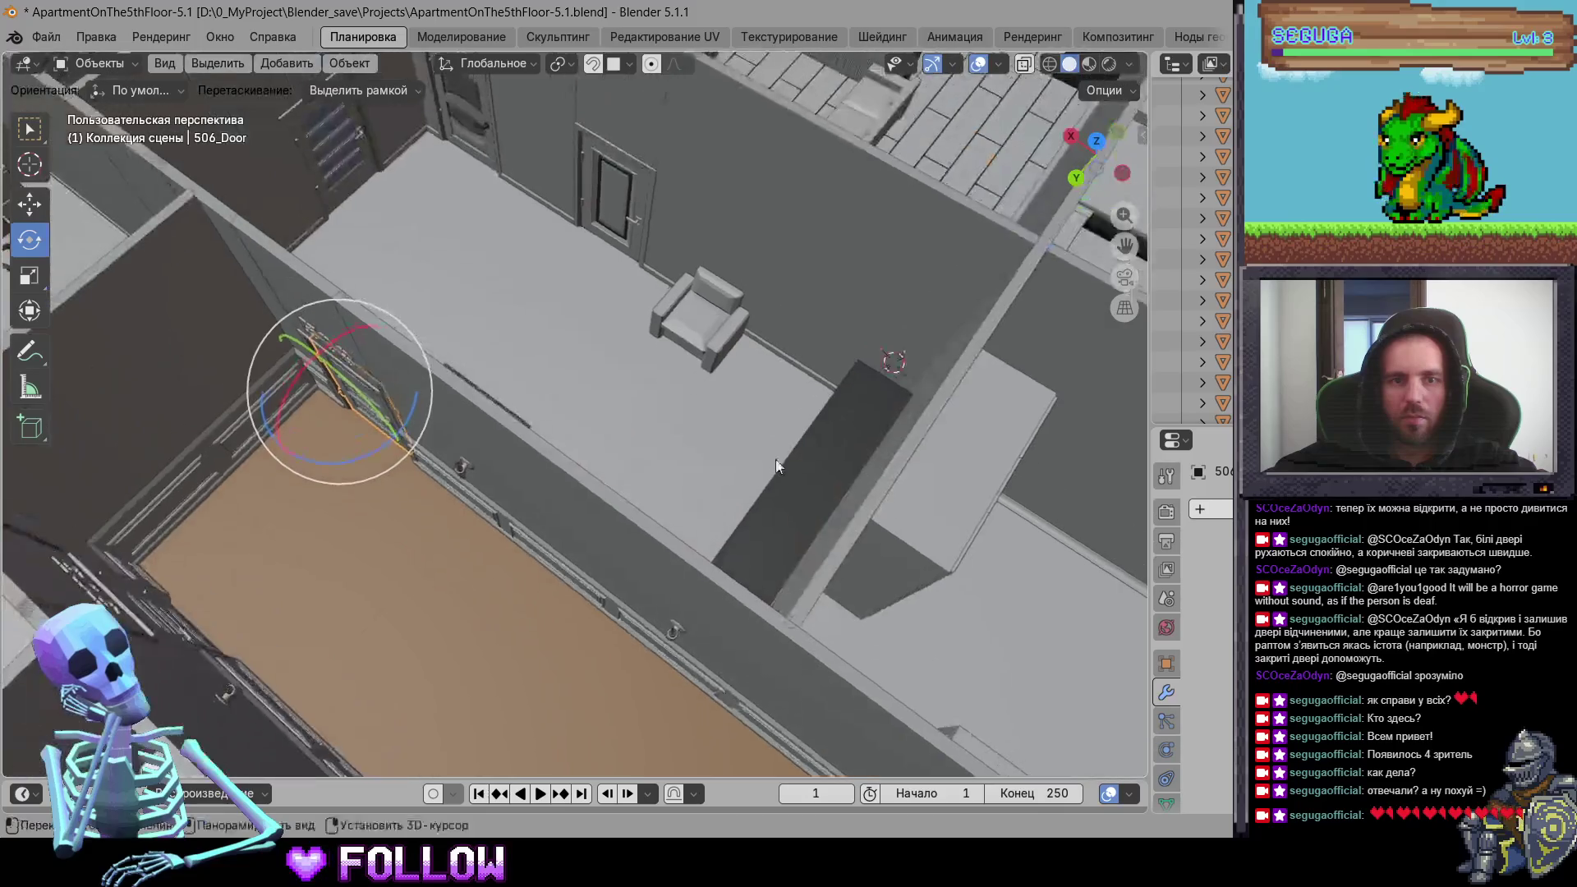
click(606, 193)
mouse_move(679, 388)
shift+middle_down()
mouse_move(695, 426)
mouse_move(500, 378)
mouse_move(351, 253)
mouse_move(558, 492)
mouse_move(496, 319)
mouse_move(511, 391)
mouse_move(482, 423)
mouse_move(452, 394)
shift+middle_up()
click(498, 378)
key(KP_Decimal)
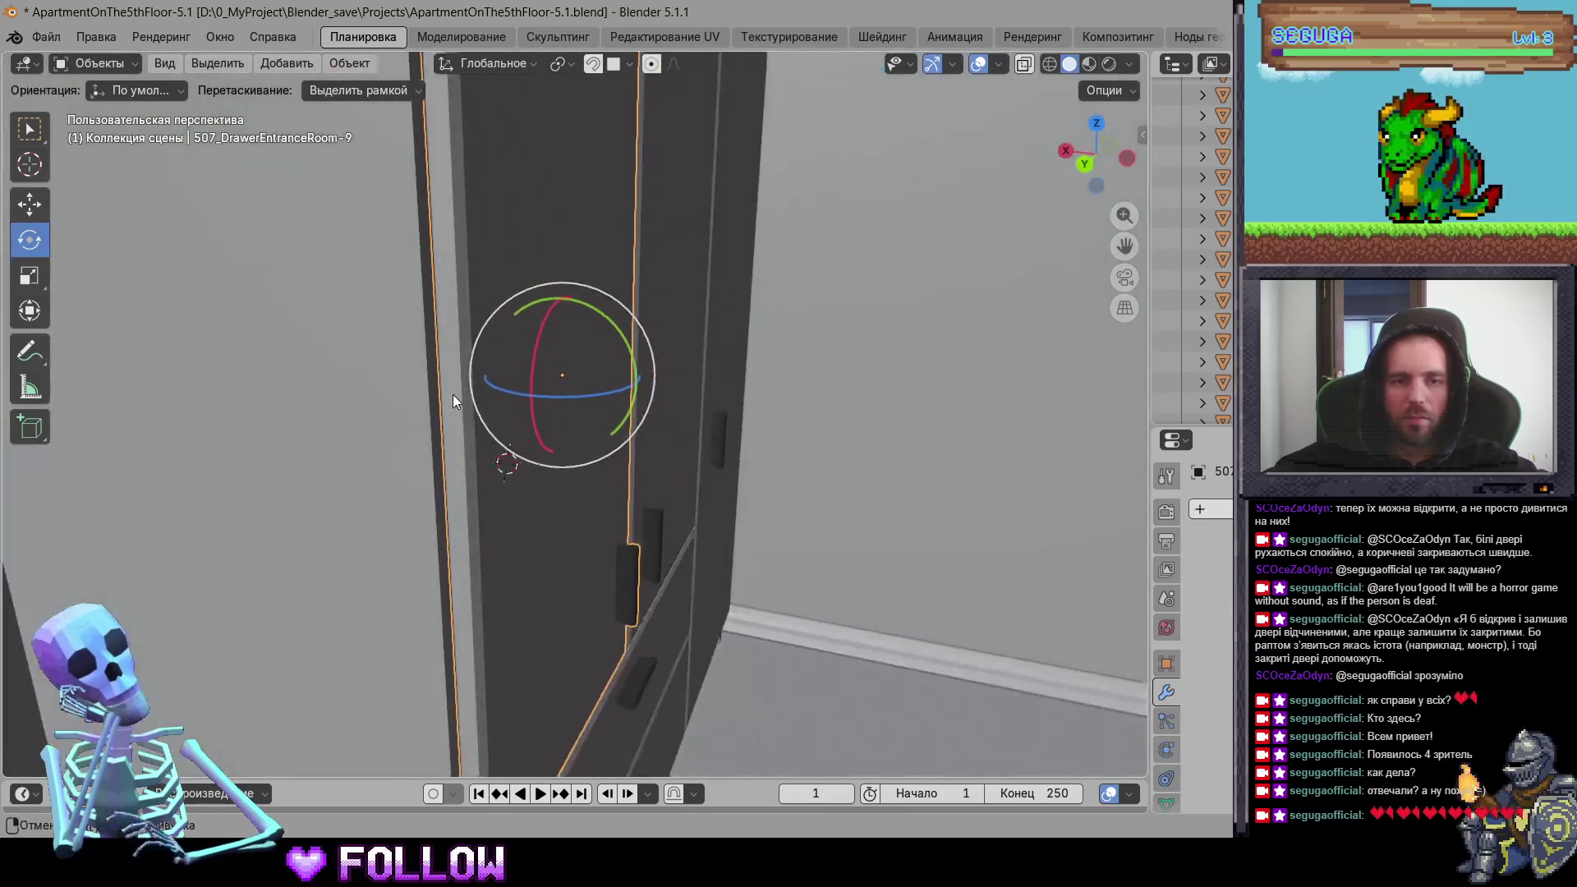
right_click(453, 374)
mouse_move(453, 374)
click(567, 411)
Step: Set origins of 507_DrawerEntranceRoom-10 and the next cabinet door to the 3D cursor
mouse_move(567, 412)
middle_down()
mouse_move(597, 460)
mouse_move(669, 482)
mouse_move(729, 436)
mouse_move(572, 435)
middle_up()
click(572, 435)
key(KP_Decimal)
mouse_move(564, 366)
middle_down()
mouse_move(470, 474)
mouse_move(430, 440)
middle_up()
right_click(440, 439)
mouse_move(404, 443)
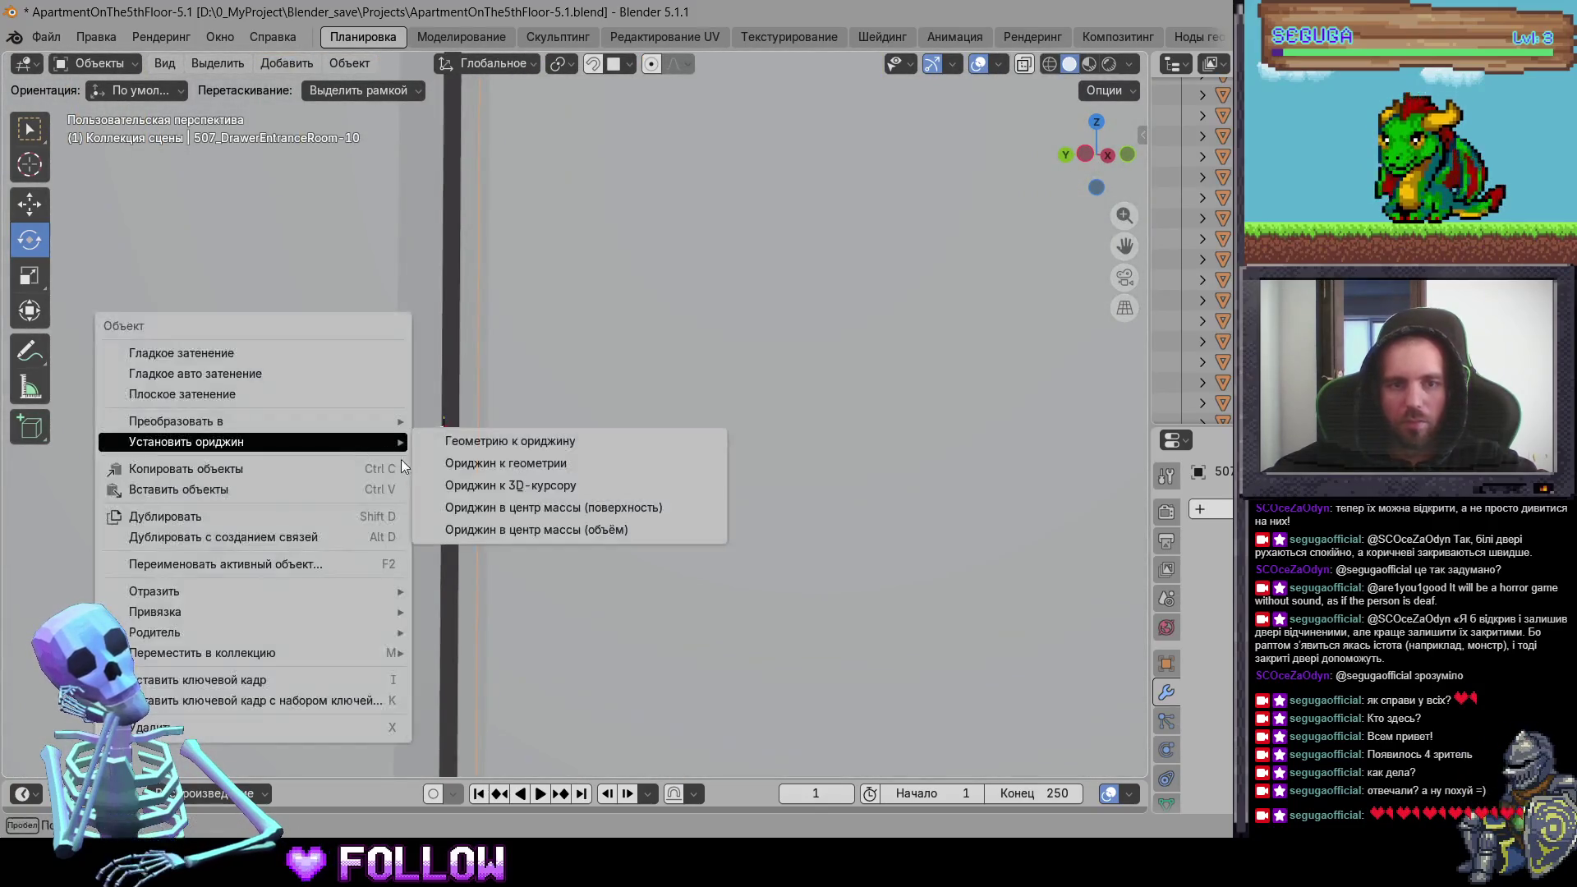
click(509, 492)
click(849, 534)
mouse_move(849, 536)
middle_down()
mouse_move(728, 530)
mouse_move(655, 556)
mouse_move(613, 518)
mouse_move(744, 622)
mouse_move(428, 570)
mouse_move(604, 442)
mouse_move(388, 612)
mouse_move(548, 359)
mouse_move(650, 447)
mouse_move(641, 455)
middle_up()
right_click(544, 506)
mouse_move(540, 505)
click(632, 548)
Step: Set origins of cabinet doors 507_DrawerEntranceRoom-4 and -5 to the 3D cursor
click(739, 477)
mouse_move(738, 476)
middle_down()
mouse_move(531, 404)
mouse_move(450, 291)
mouse_move(519, 370)
middle_up()
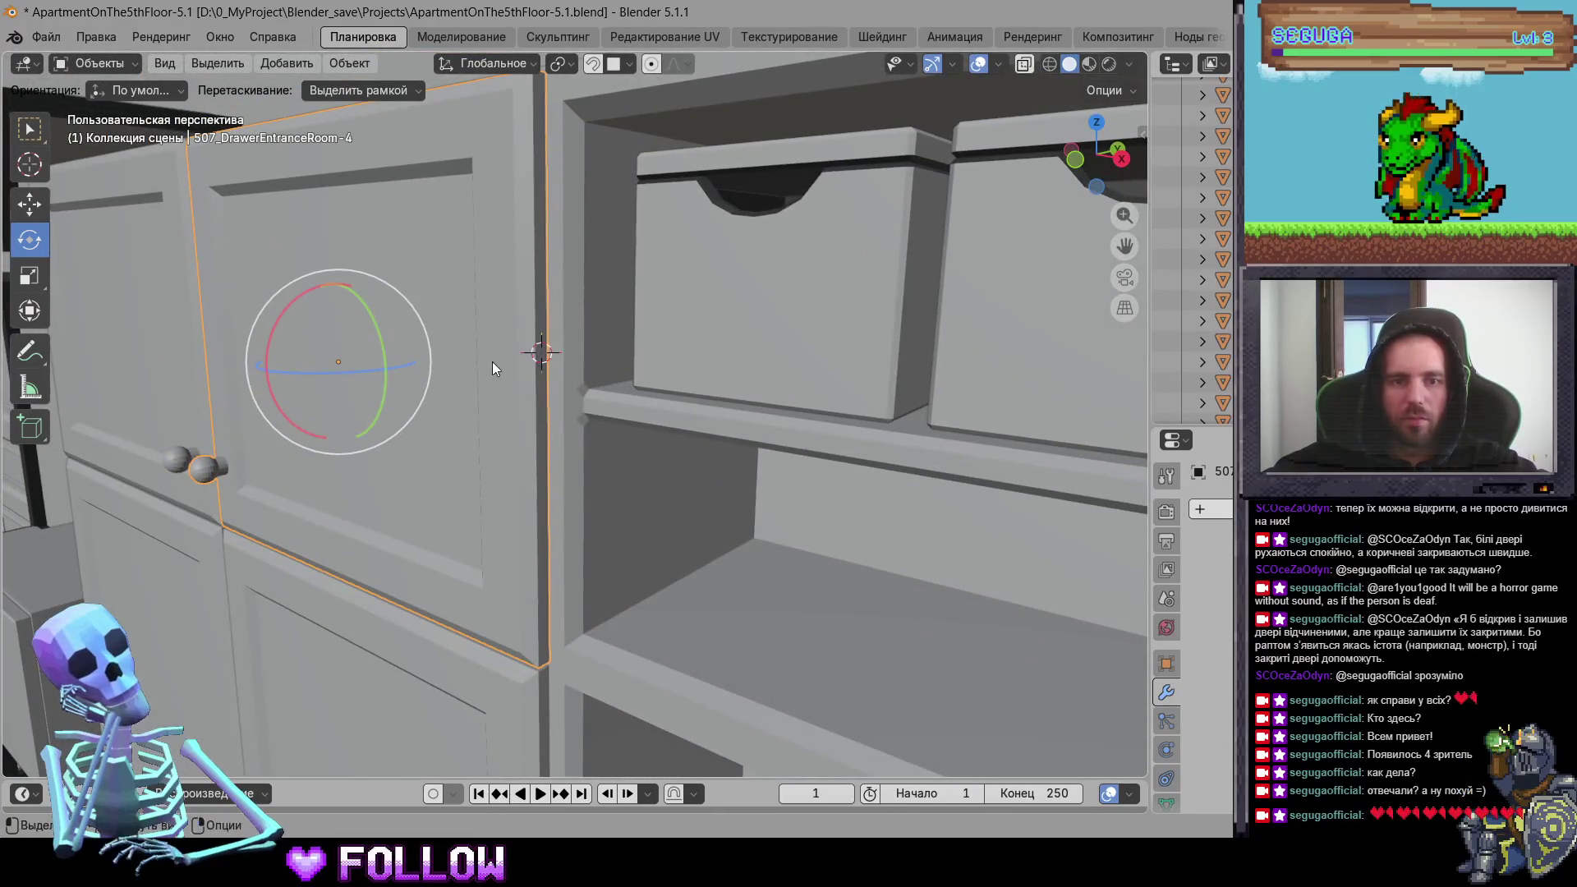
right_click(492, 362)
mouse_move(493, 363)
click(601, 405)
mouse_move(601, 406)
middle_down()
mouse_move(533, 477)
mouse_move(487, 387)
mouse_move(478, 309)
middle_up()
click(478, 309)
scroll(501, 345, up, 8)
right_click(481, 469)
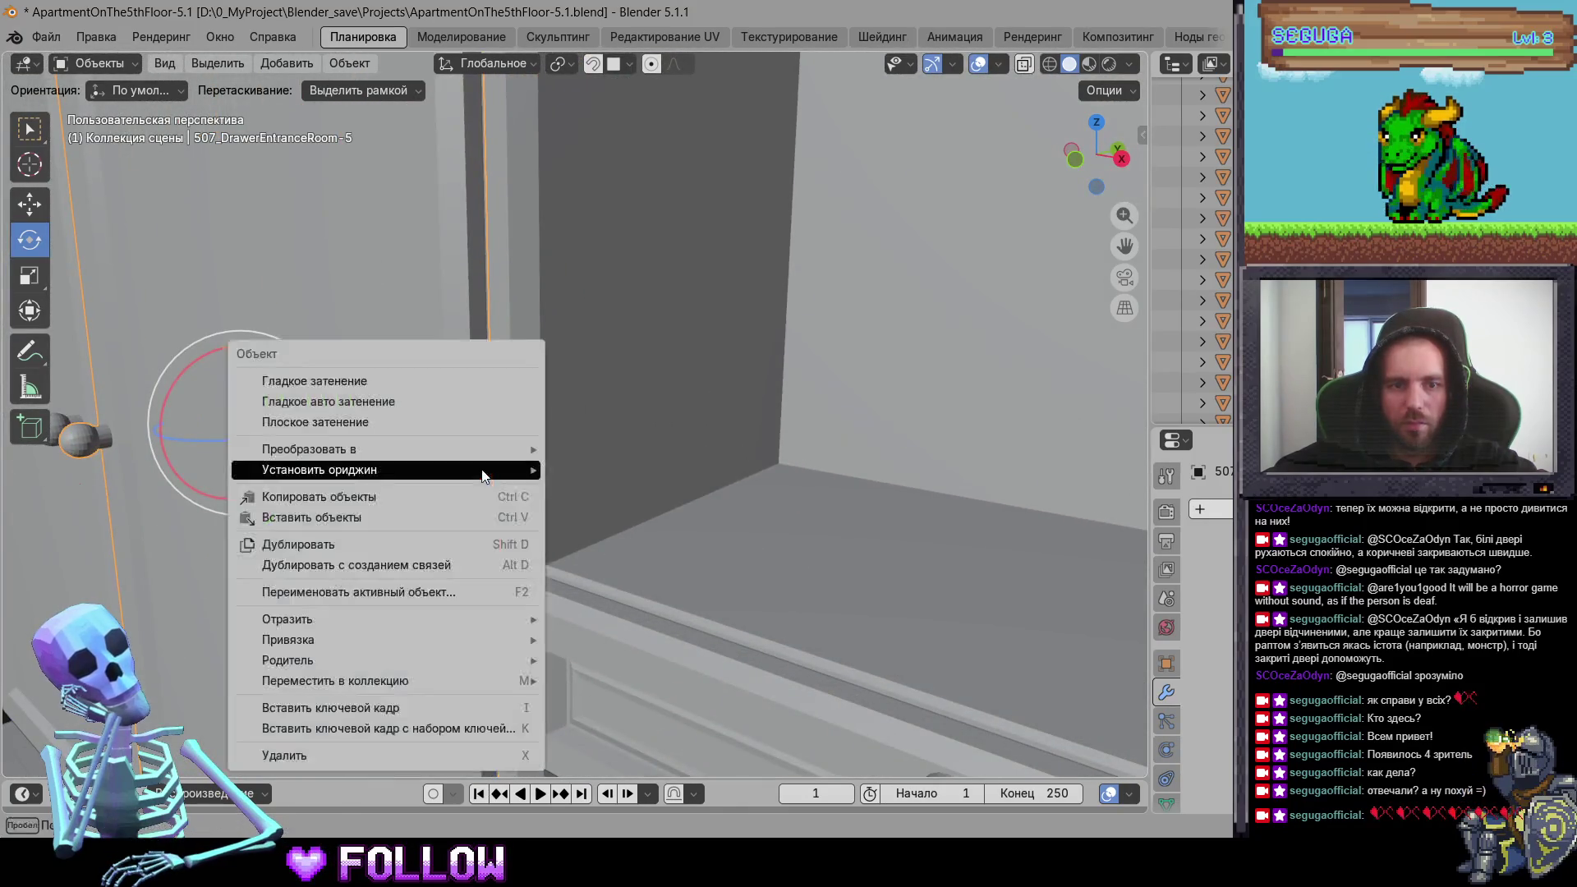
mouse_move(494, 469)
click(595, 515)
Step: Set the origin of cabinet door 507_DrawerEntranceRoom-2 to the 3D cursor
scroll(589, 504, down, 5)
mouse_move(589, 504)
middle_down()
mouse_move(464, 472)
mouse_move(844, 510)
mouse_move(615, 396)
mouse_move(579, 433)
mouse_move(507, 413)
middle_up()
click(616, 400)
scroll(542, 443, up, 6)
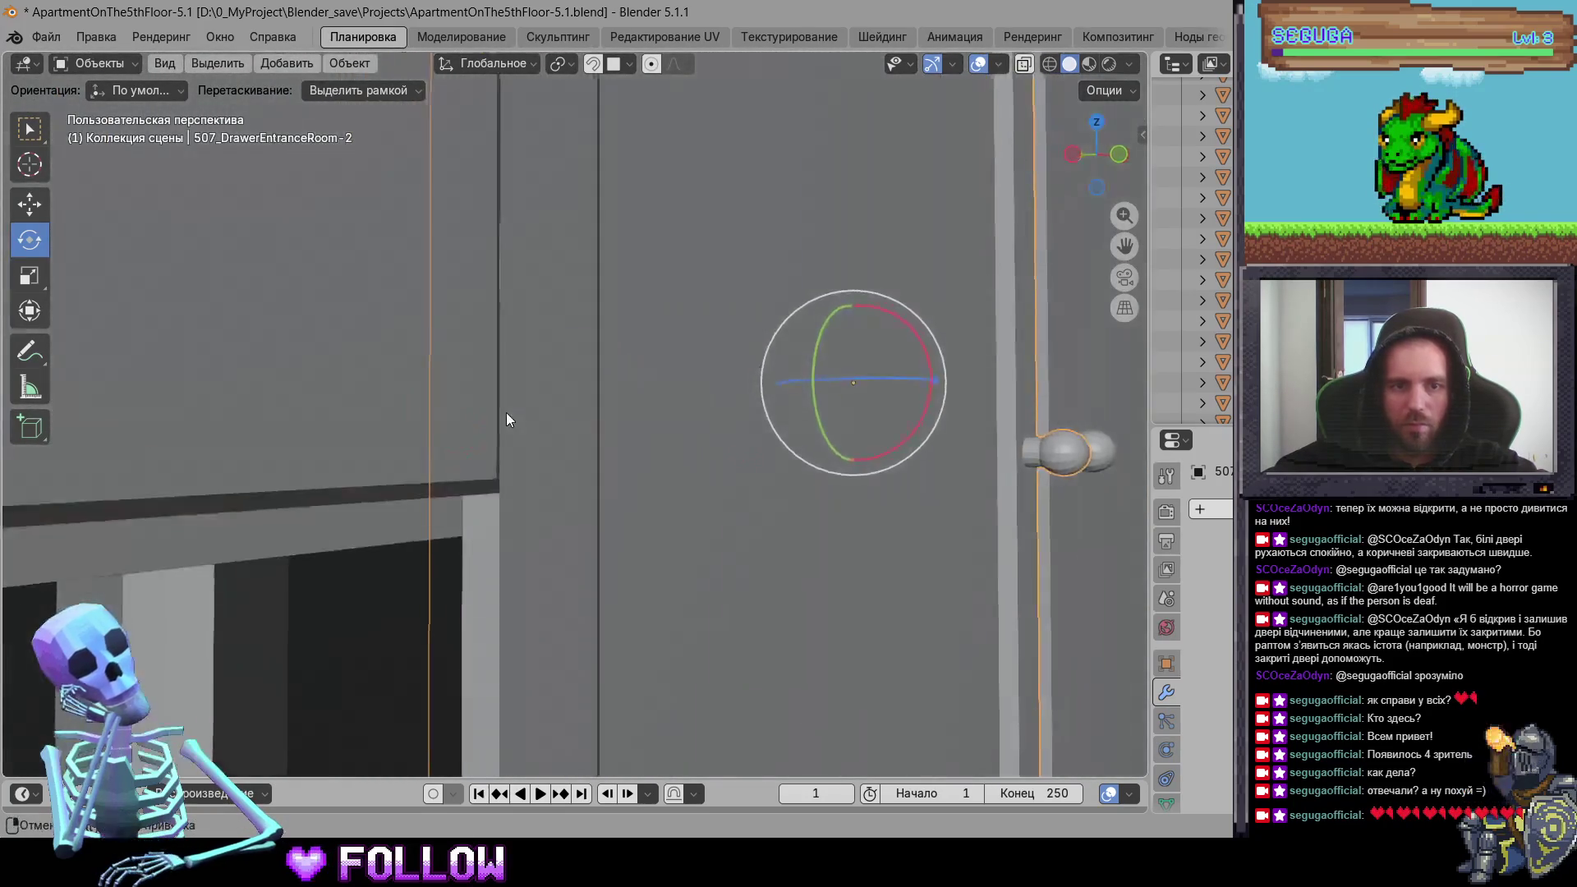
scroll(472, 432, up, 2)
right_click(350, 399)
mouse_move(493, 402)
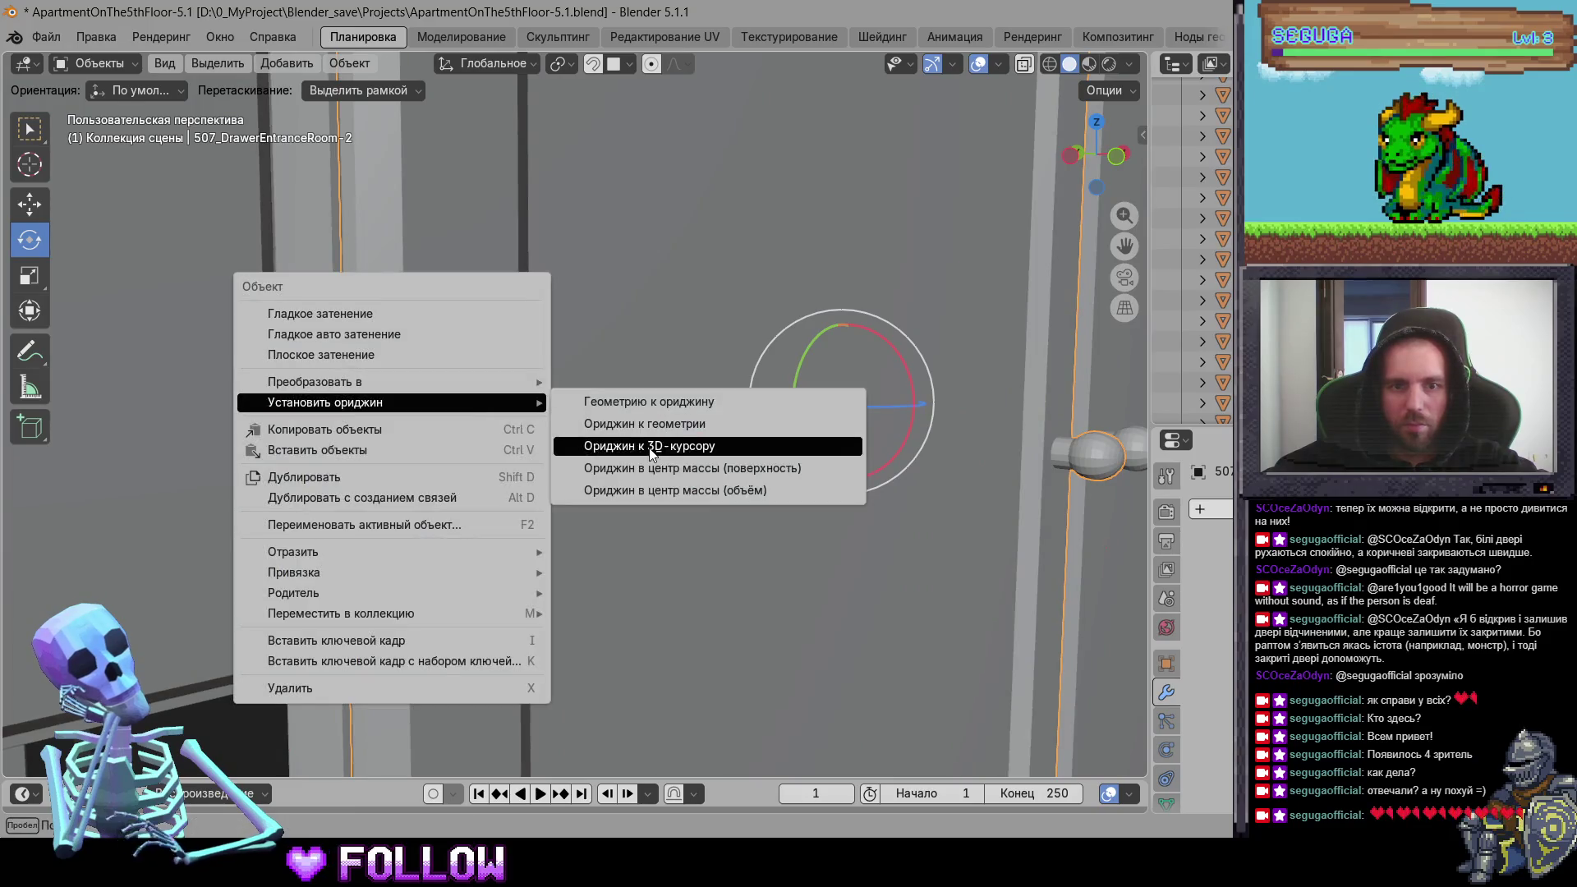
click(648, 444)
scroll(645, 464, down, 4)
scroll(650, 606, down, 5)
Step: Set origins of cabinet doors 507_DrawerEntranceRoom-3 and -1 to the 3D cursor
click(651, 292)
scroll(568, 393, up, 8)
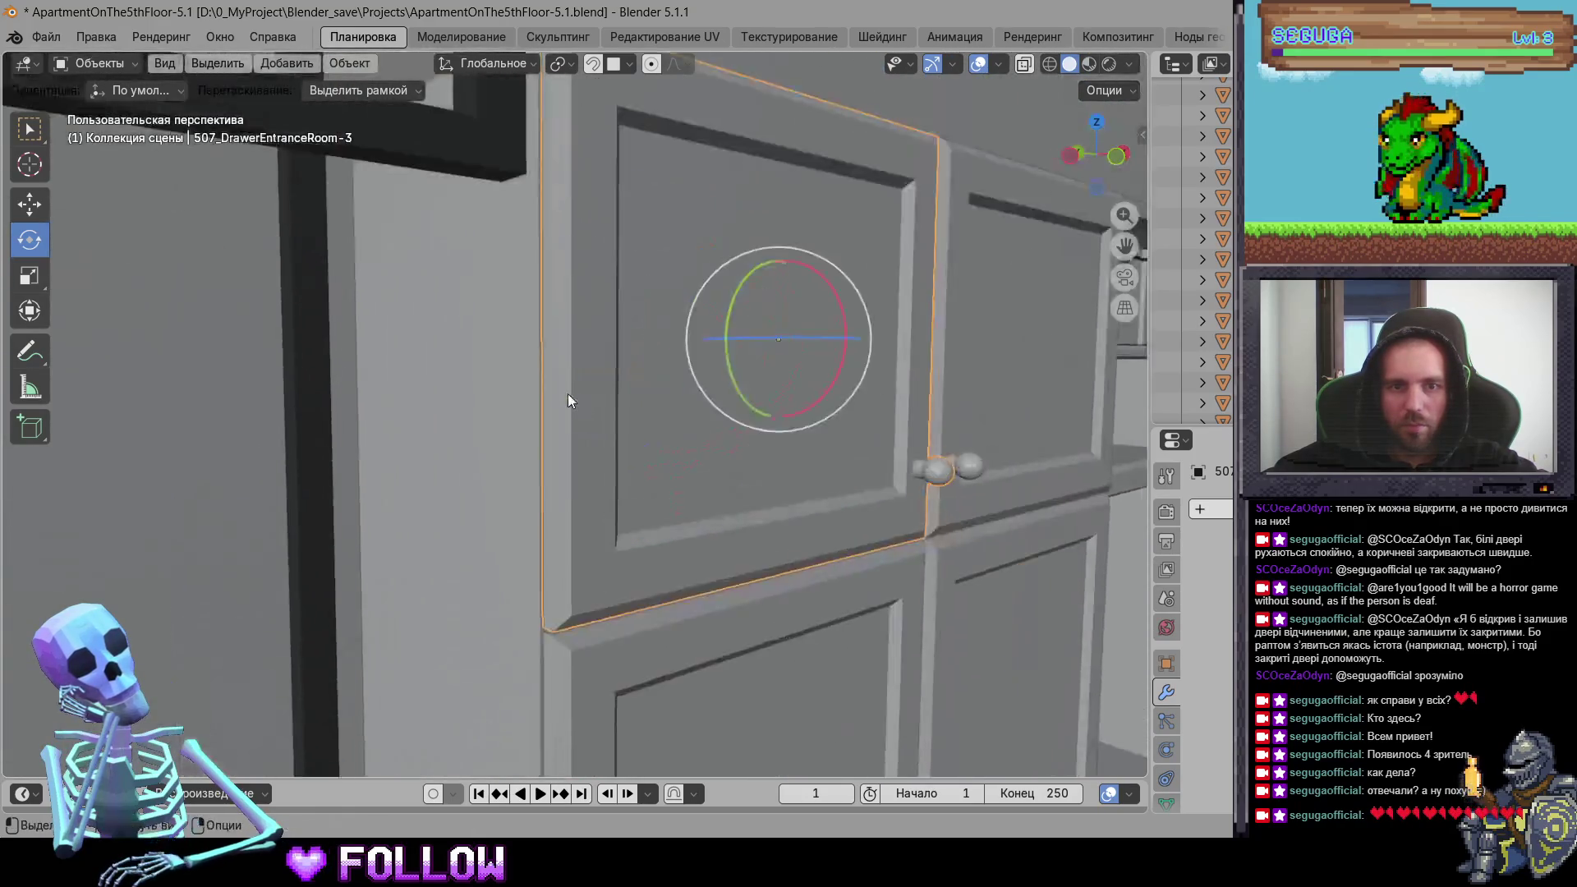
right_click(498, 348)
mouse_move(622, 374)
click(780, 445)
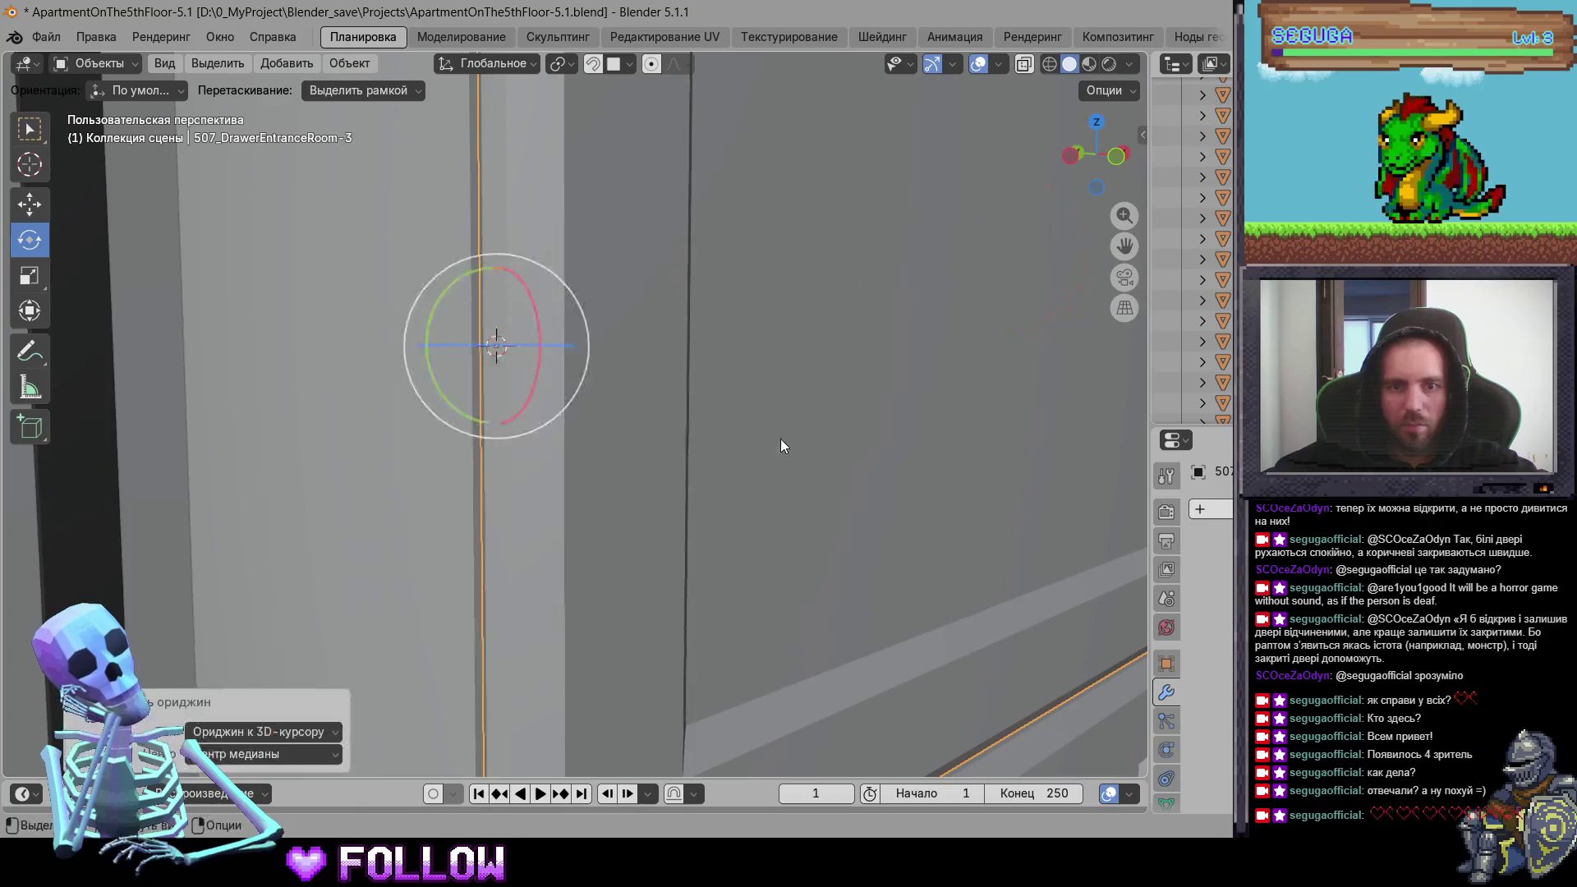
scroll(724, 452, down, 4)
scroll(689, 462, down, 4)
click(538, 426)
scroll(607, 386, up, 6)
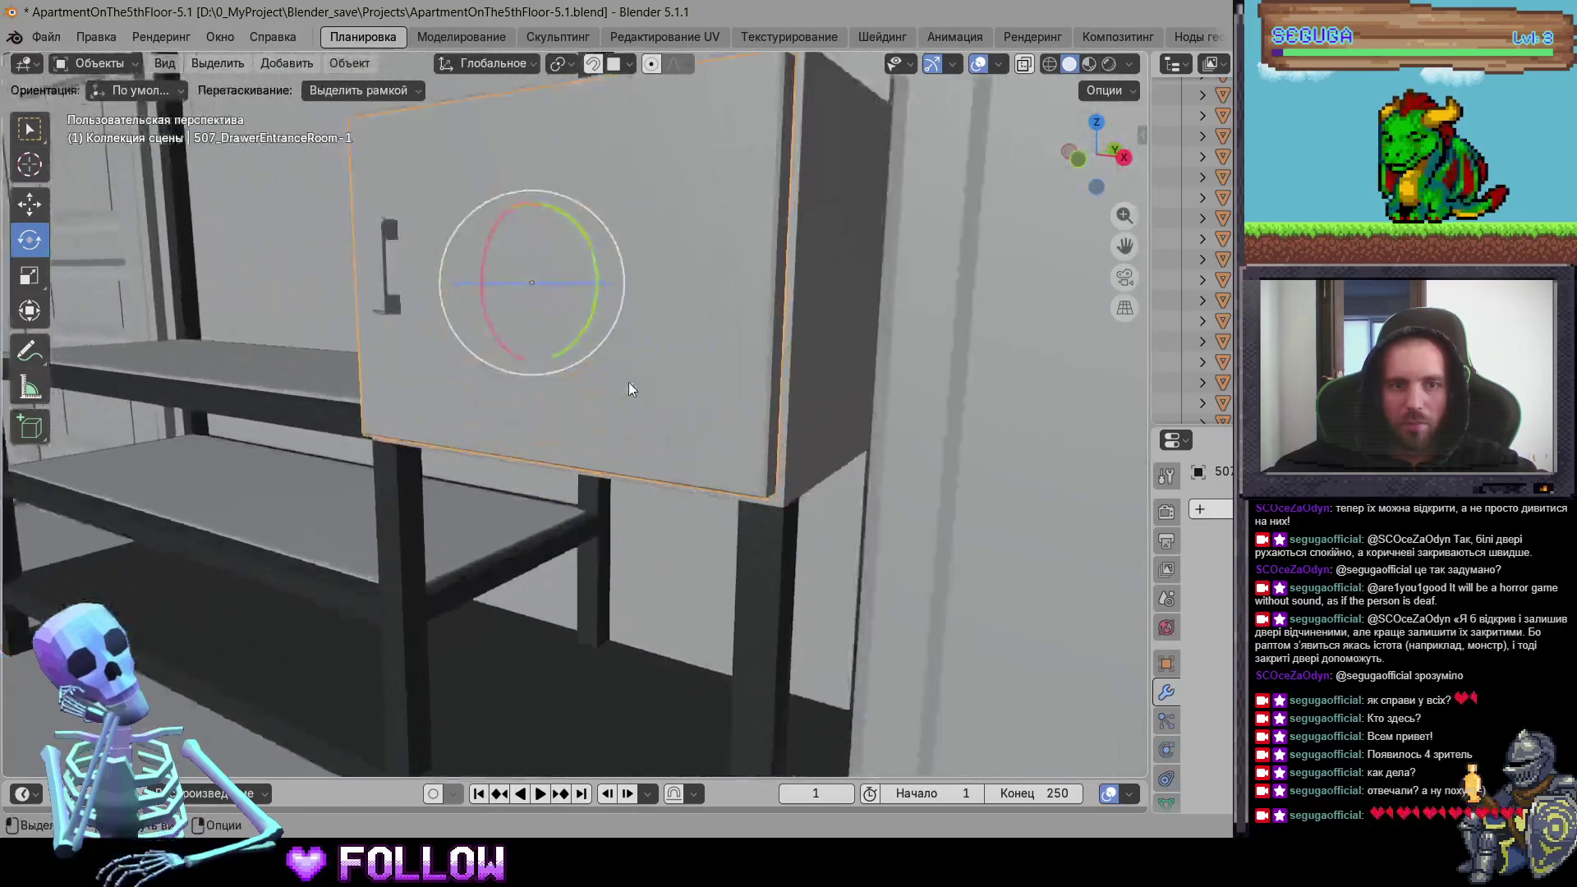
scroll(576, 379, down, 3)
right_click(625, 257)
mouse_move(616, 258)
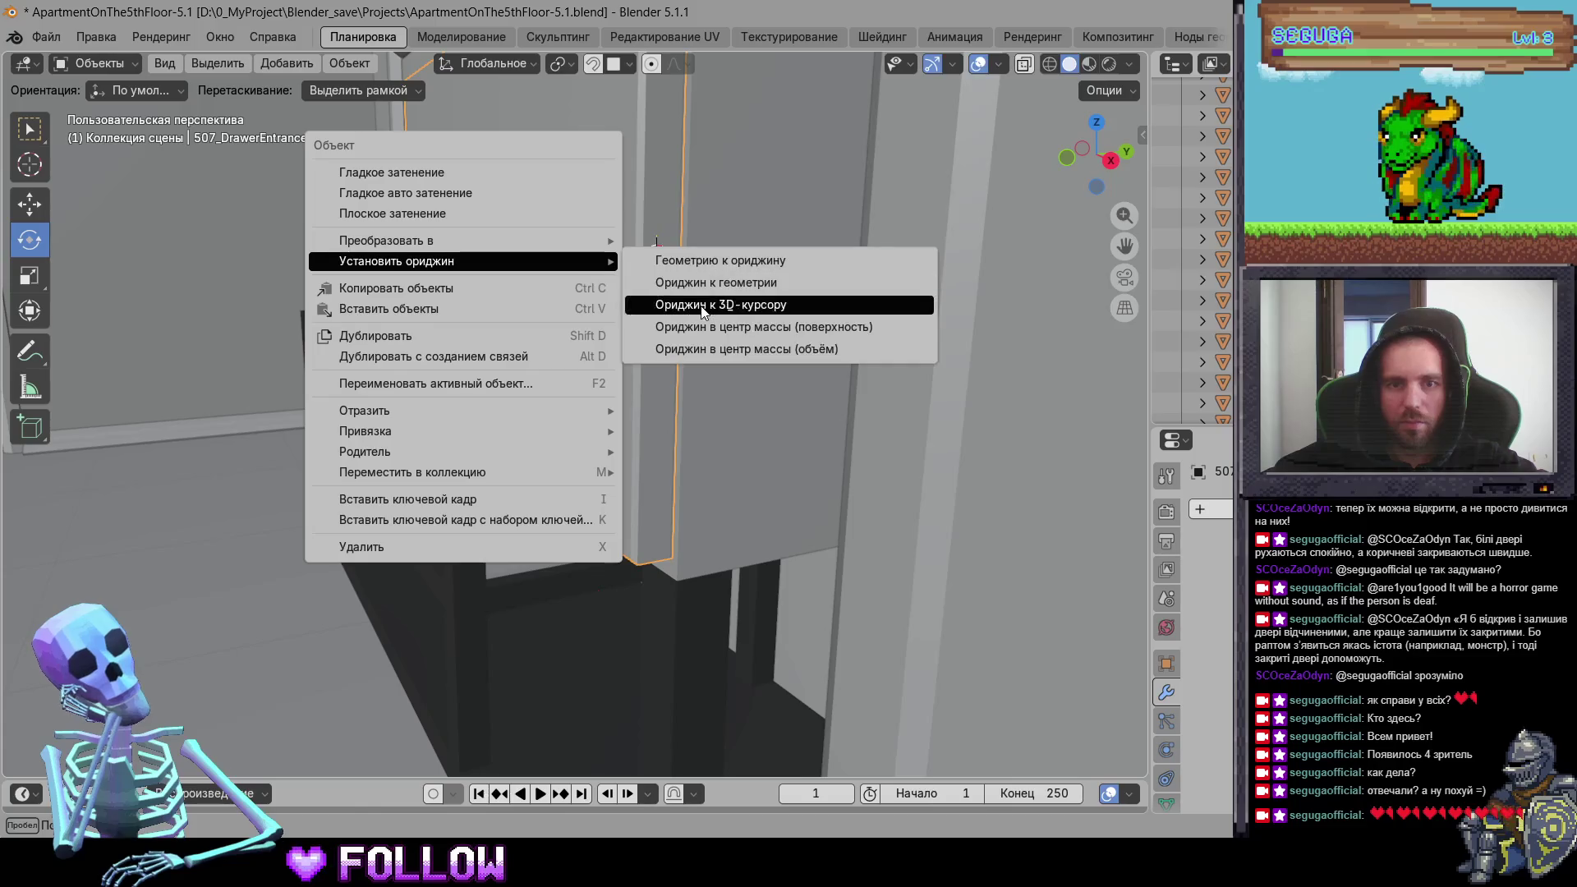
click(706, 303)
Step: View the room from above and select the room door 507_DoorRoom
scroll(687, 378, down, 3)
mouse_move(686, 372)
middle_down()
mouse_move(852, 428)
mouse_move(544, 422)
mouse_move(526, 407)
middle_up()
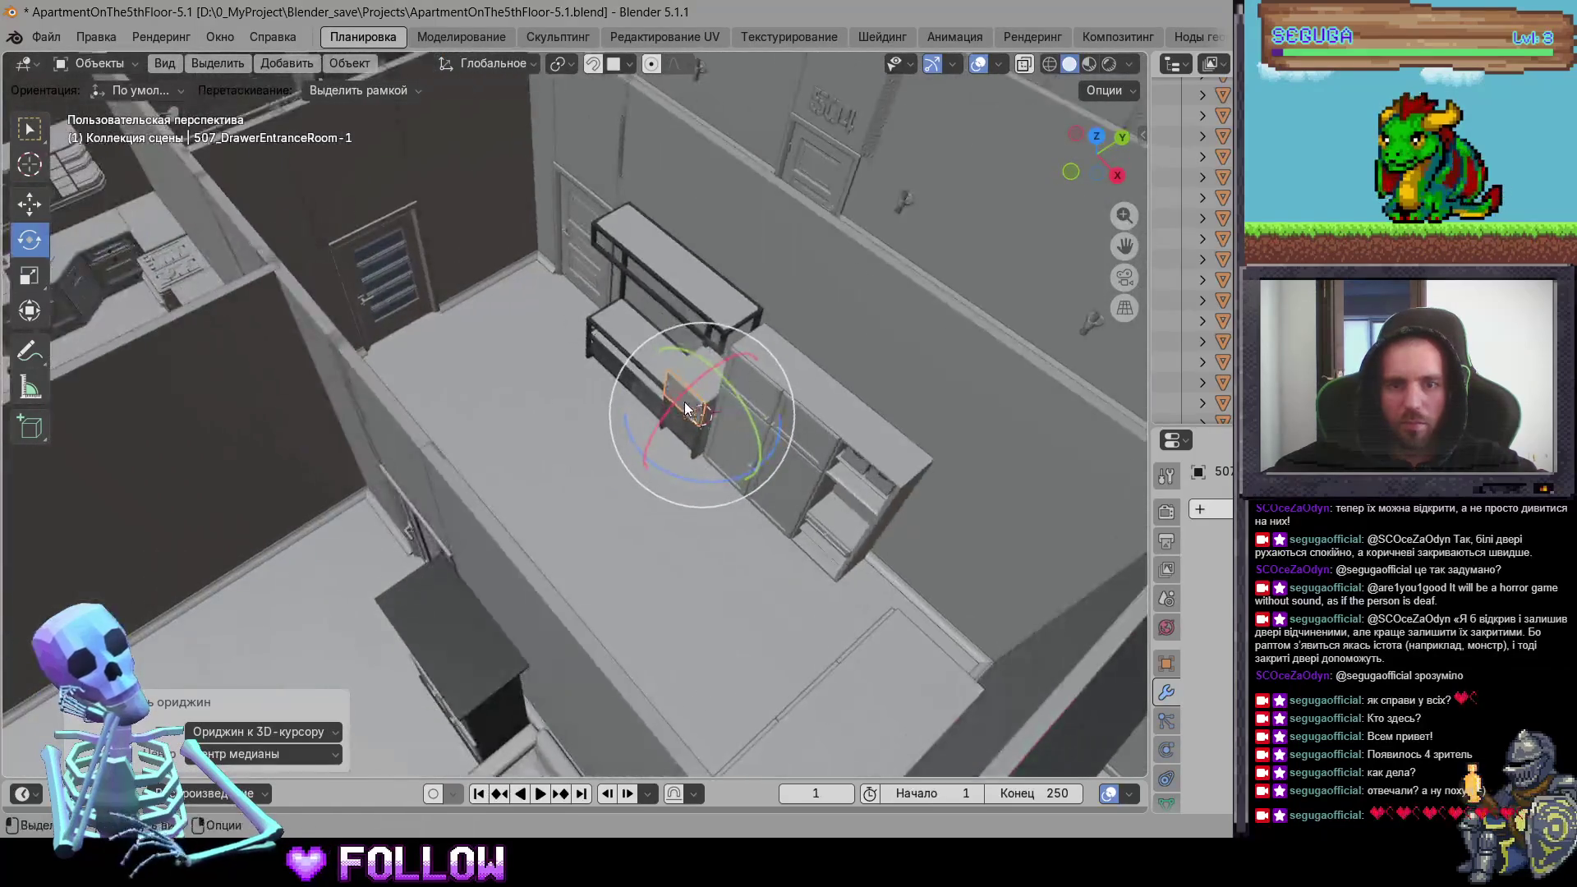
scroll(508, 395, up, 4)
scroll(502, 397, down, 3)
click(444, 290)
scroll(477, 341, up, 6)
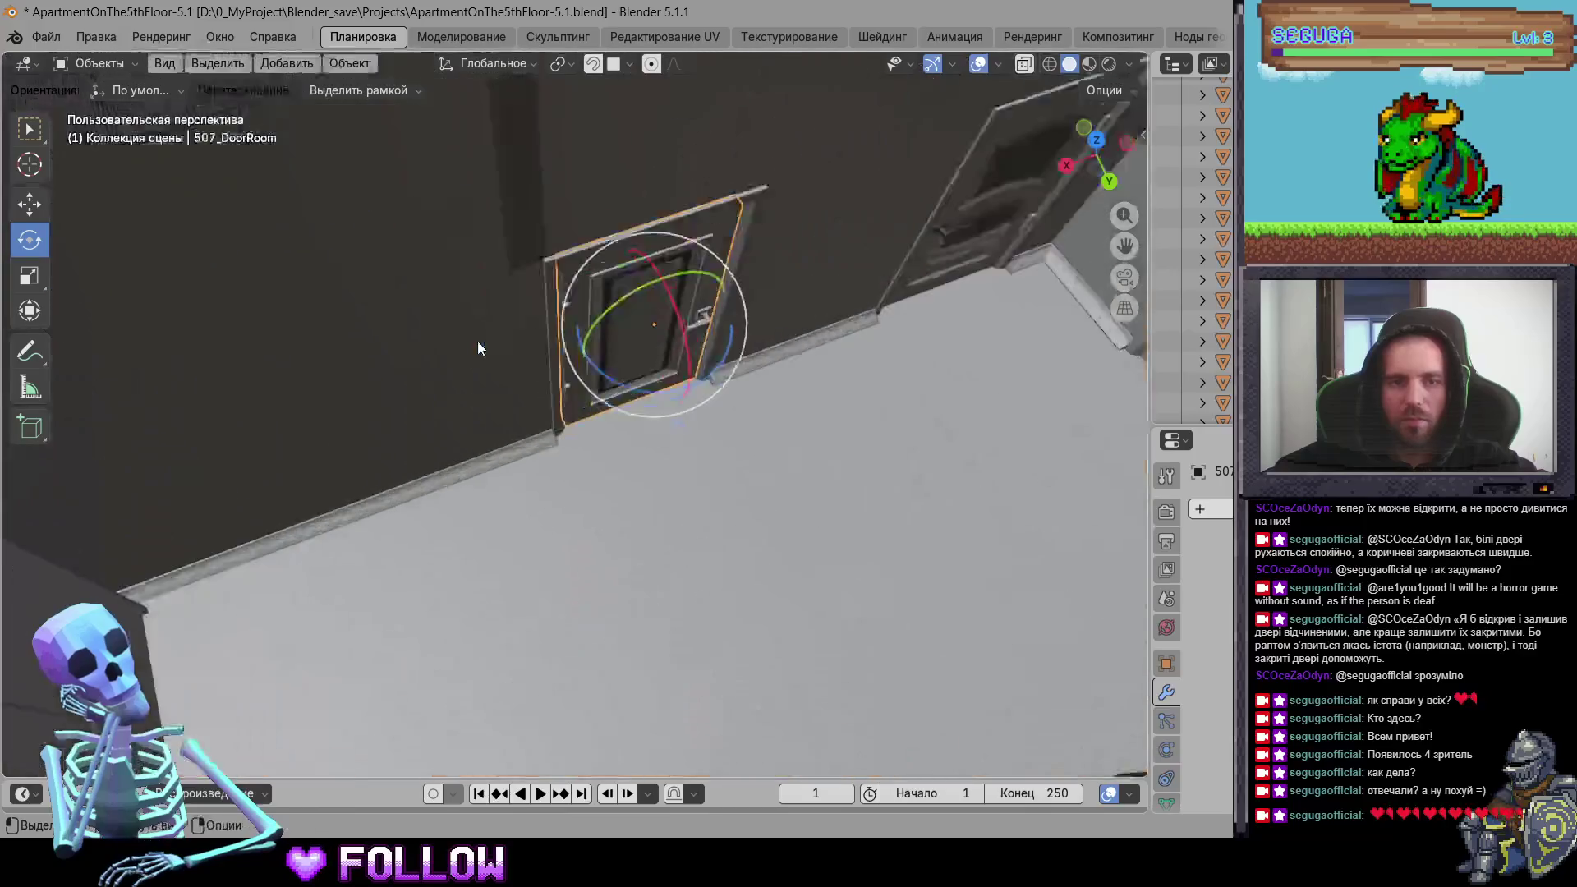
Step: Set the current door's origin to the 3D cursor at its hinge
middle_drag(506, 332, 557, 301)
right_click(535, 170)
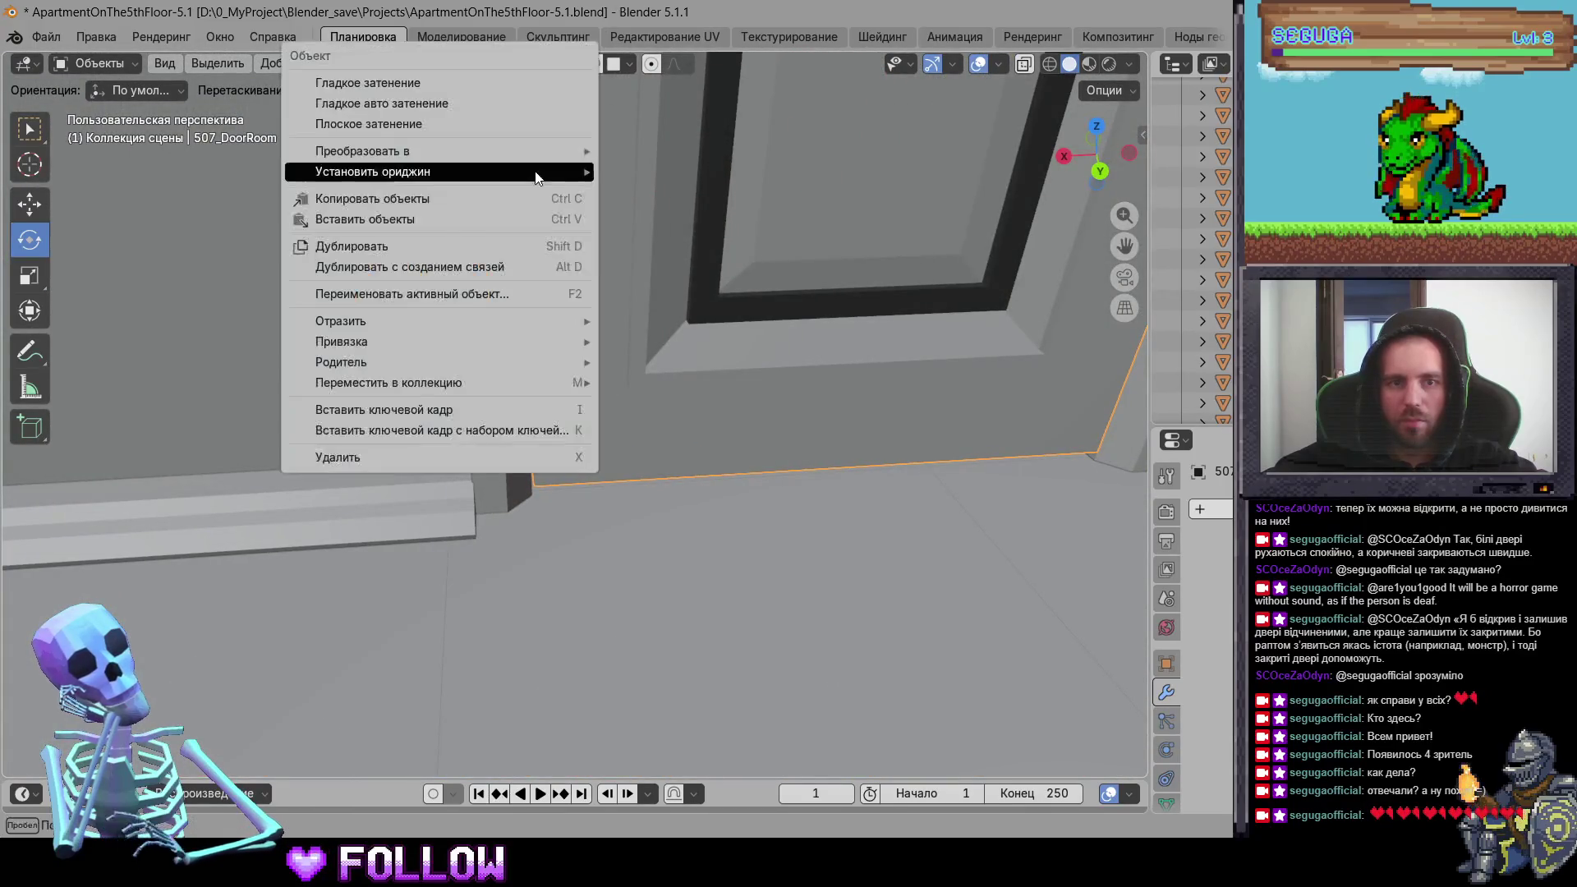
mouse_move(575, 172)
click(662, 237)
Step: Move the origin of kitchen door 507_DoorKitchen to a 3D cursor placed on its hinge edge
mouse_move(733, 324)
middle_down()
mouse_move(822, 287)
mouse_move(670, 317)
middle_up()
click(838, 280)
scroll(670, 316, up, 3)
shift+right_click(708, 206)
right_click(579, 216)
mouse_move(631, 216)
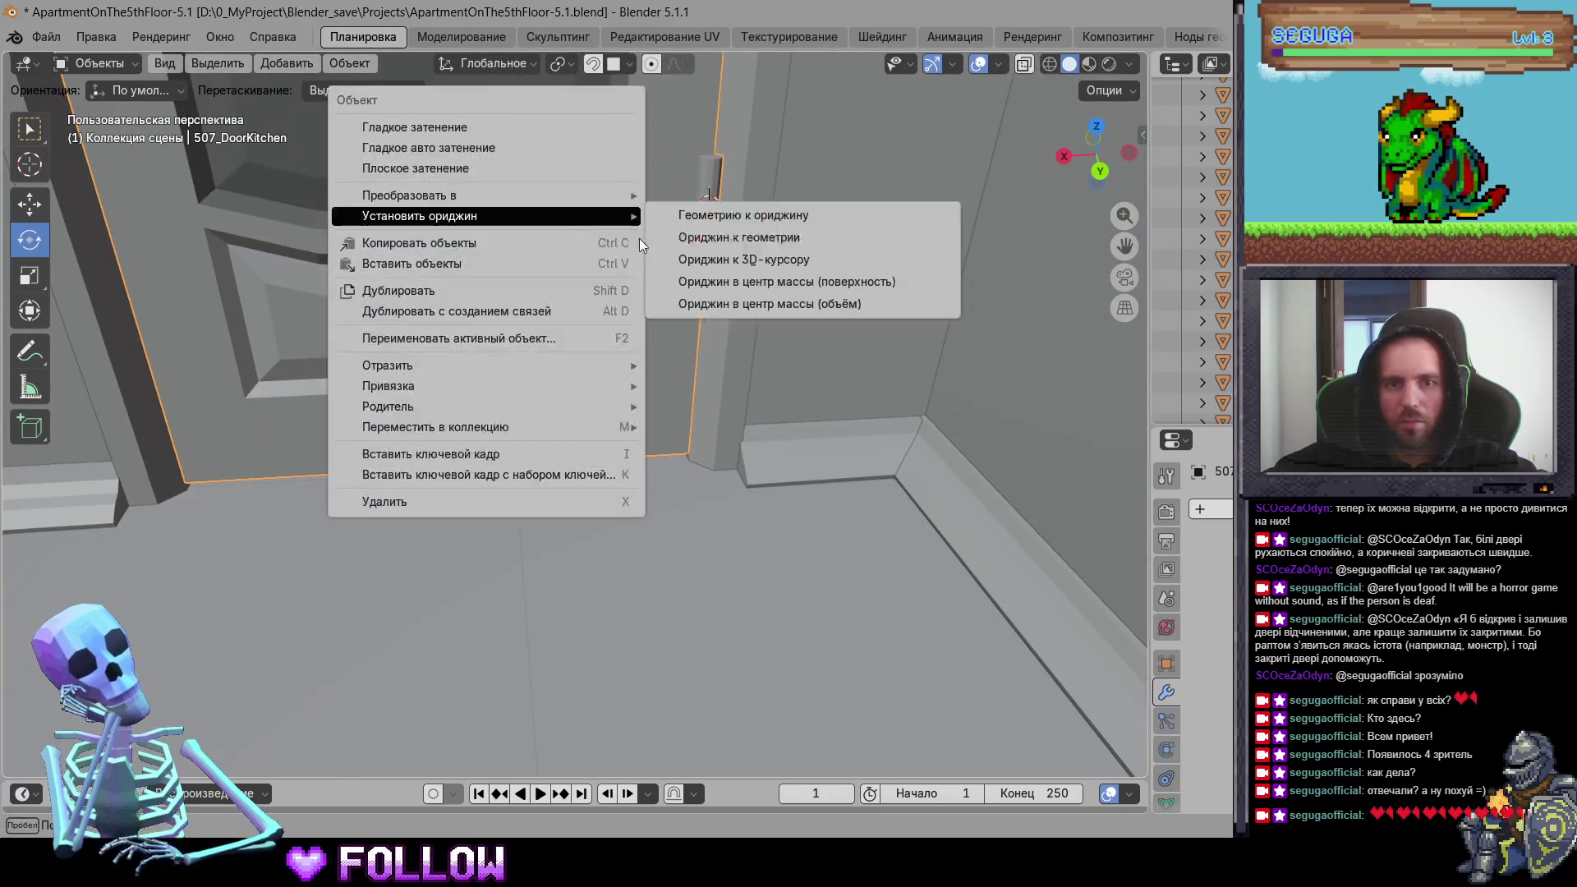
click(721, 260)
Step: Set the bathroom door 507_DoorBath's origin to the 3D cursor at its hinge
mouse_move(721, 260)
middle_down()
mouse_move(780, 363)
mouse_move(736, 423)
mouse_move(635, 378)
mouse_move(263, 372)
middle_up()
click(634, 379)
scroll(315, 388, up, 5)
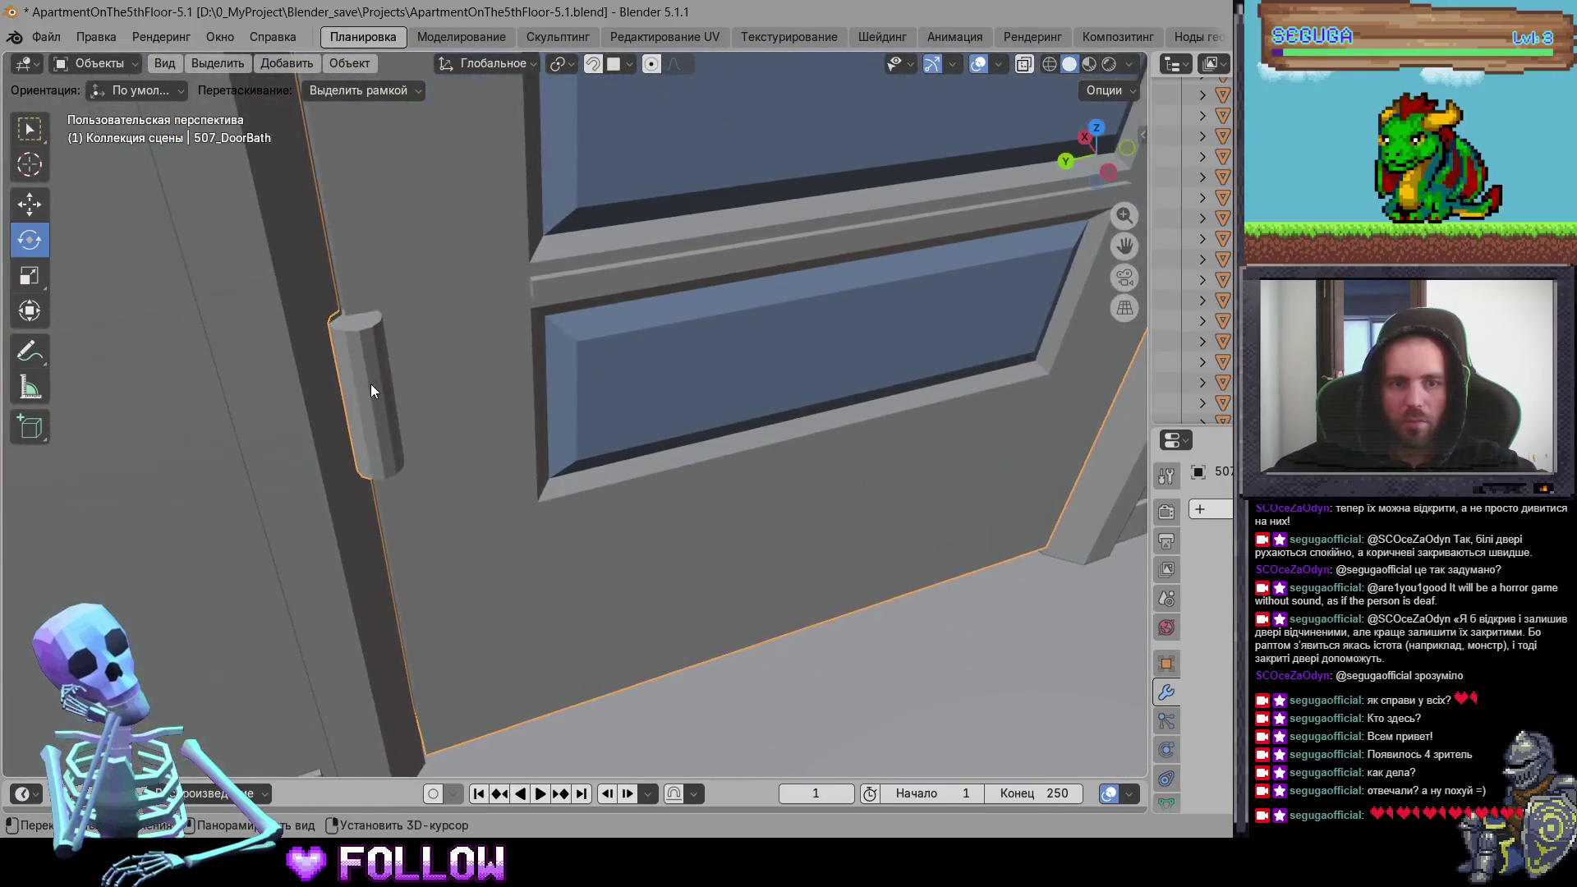
right_click(456, 390)
mouse_move(457, 393)
click(648, 430)
Step: Set the toilet hatch 507_BathHatch's origin to the 3D cursor at its hinge
mouse_move(648, 430)
middle_down()
mouse_move(521, 509)
mouse_move(555, 403)
mouse_move(638, 428)
mouse_move(561, 425)
mouse_move(723, 454)
mouse_move(731, 379)
mouse_move(605, 425)
mouse_move(517, 623)
mouse_move(637, 476)
mouse_move(574, 537)
mouse_move(575, 491)
middle_up()
click(555, 395)
scroll(539, 396, up, 5)
right_click(576, 491)
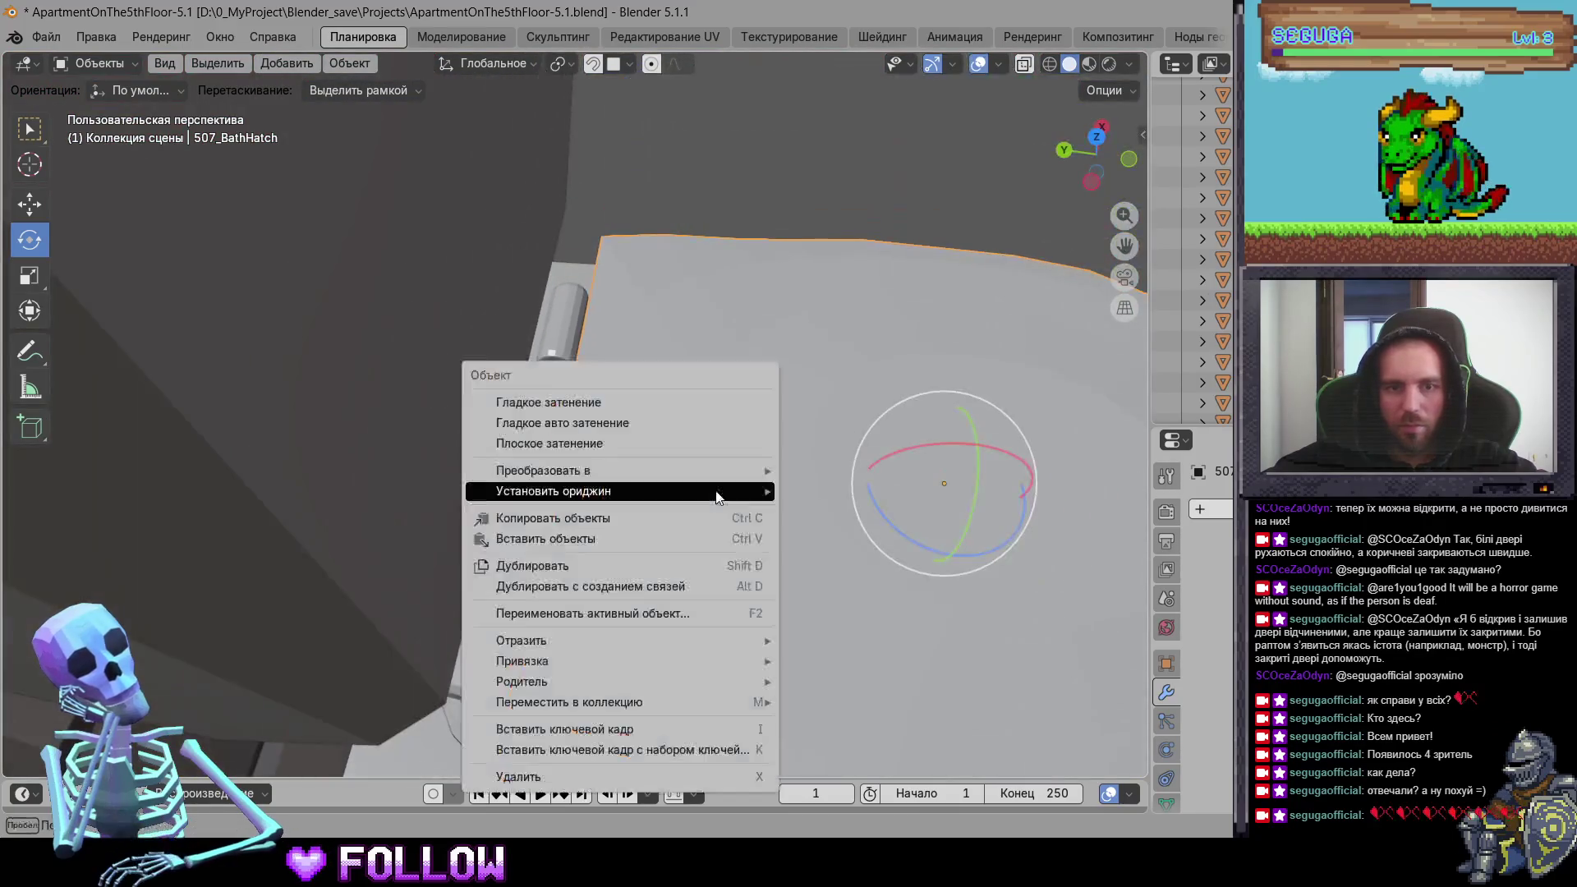
mouse_move(724, 490)
click(817, 543)
Step: Set the washing machine door's origin to the 3D cursor at its hinge
mouse_move(817, 542)
middle_down()
mouse_move(888, 553)
mouse_move(588, 432)
mouse_move(649, 378)
mouse_move(592, 403)
mouse_move(670, 419)
middle_up()
click(648, 378)
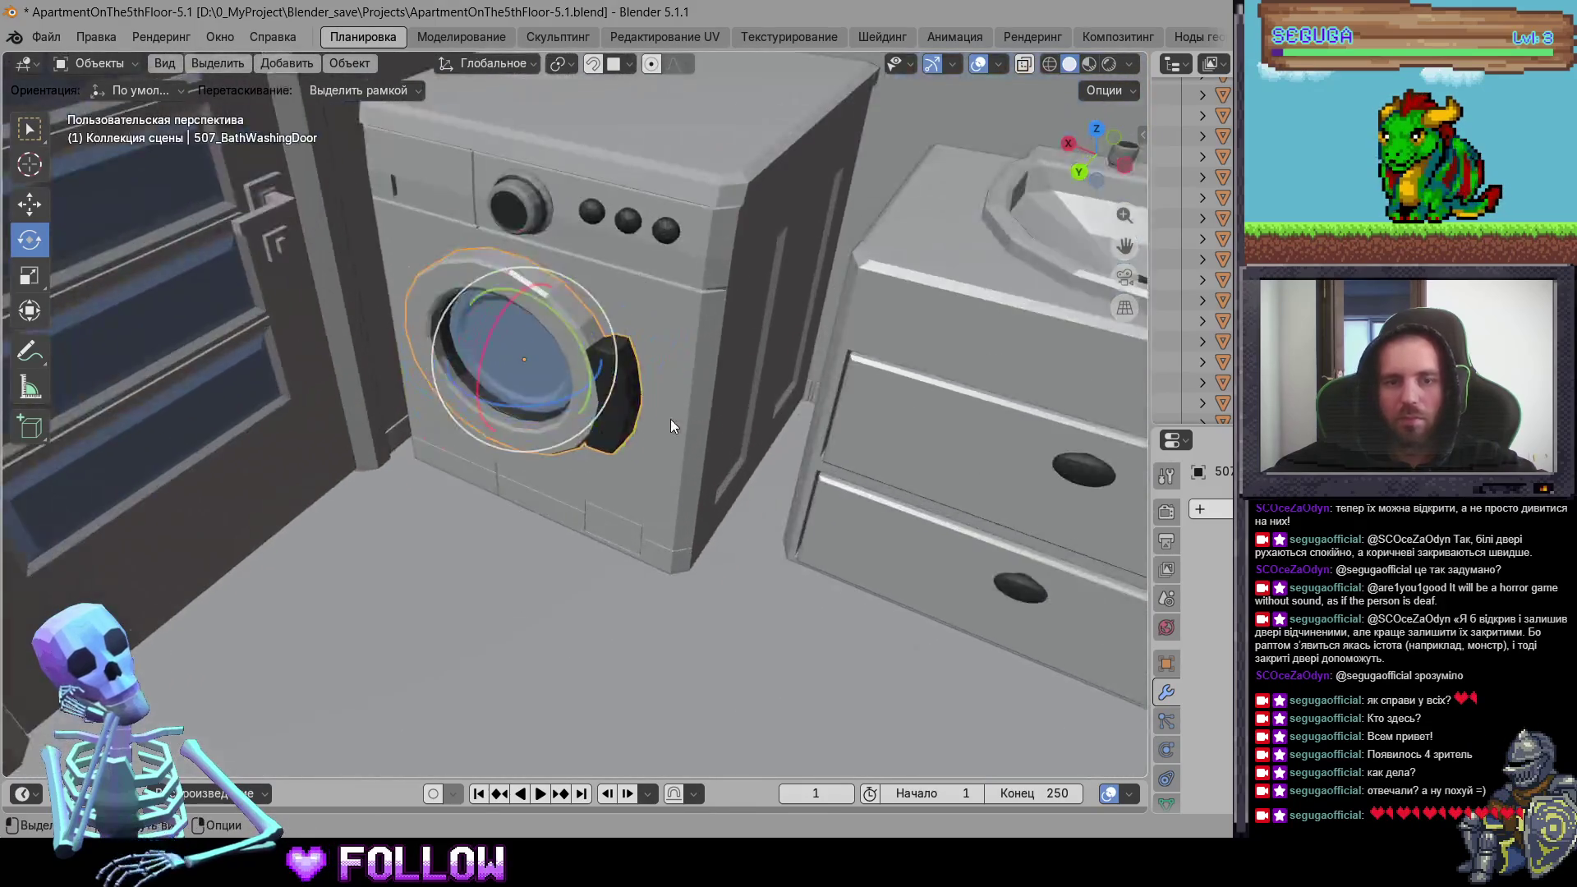
scroll(671, 420, up, 5)
middle_drag(604, 342, 698, 330)
right_click(698, 329)
mouse_move(718, 330)
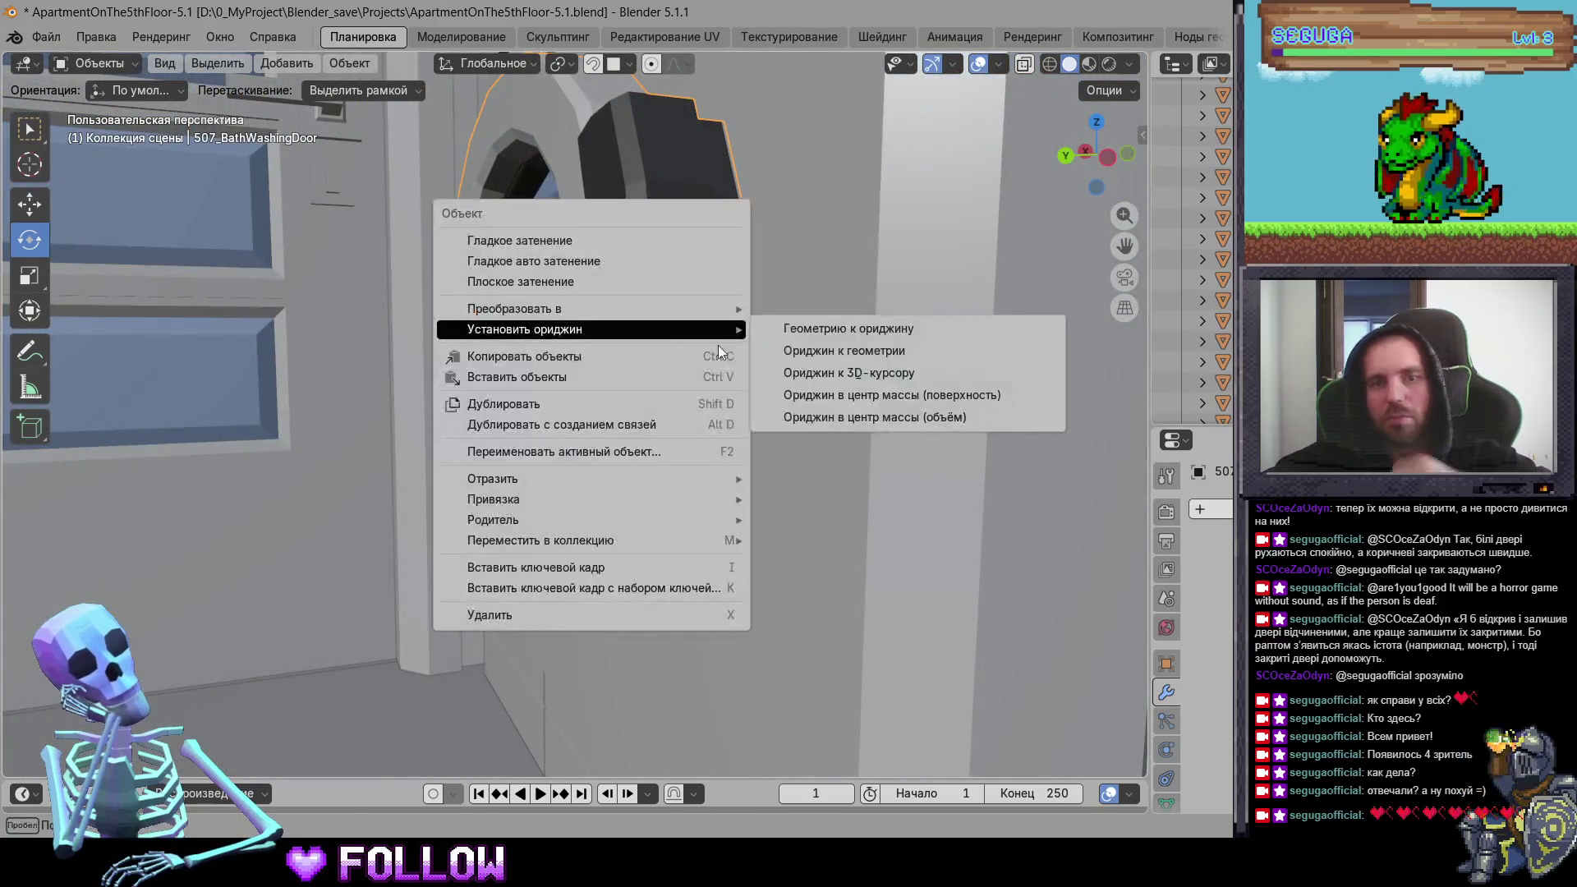
click(790, 386)
Step: Place the 3D cursor on drawer 507_DrawerBarh-3's top hinge edge and set its origin there
mouse_move(790, 385)
middle_down()
mouse_move(808, 492)
mouse_move(782, 475)
mouse_move(955, 561)
mouse_move(837, 437)
mouse_move(746, 391)
mouse_move(590, 470)
mouse_move(690, 594)
mouse_move(599, 402)
mouse_move(448, 389)
middle_up()
click(837, 424)
key(KP_Decimal)
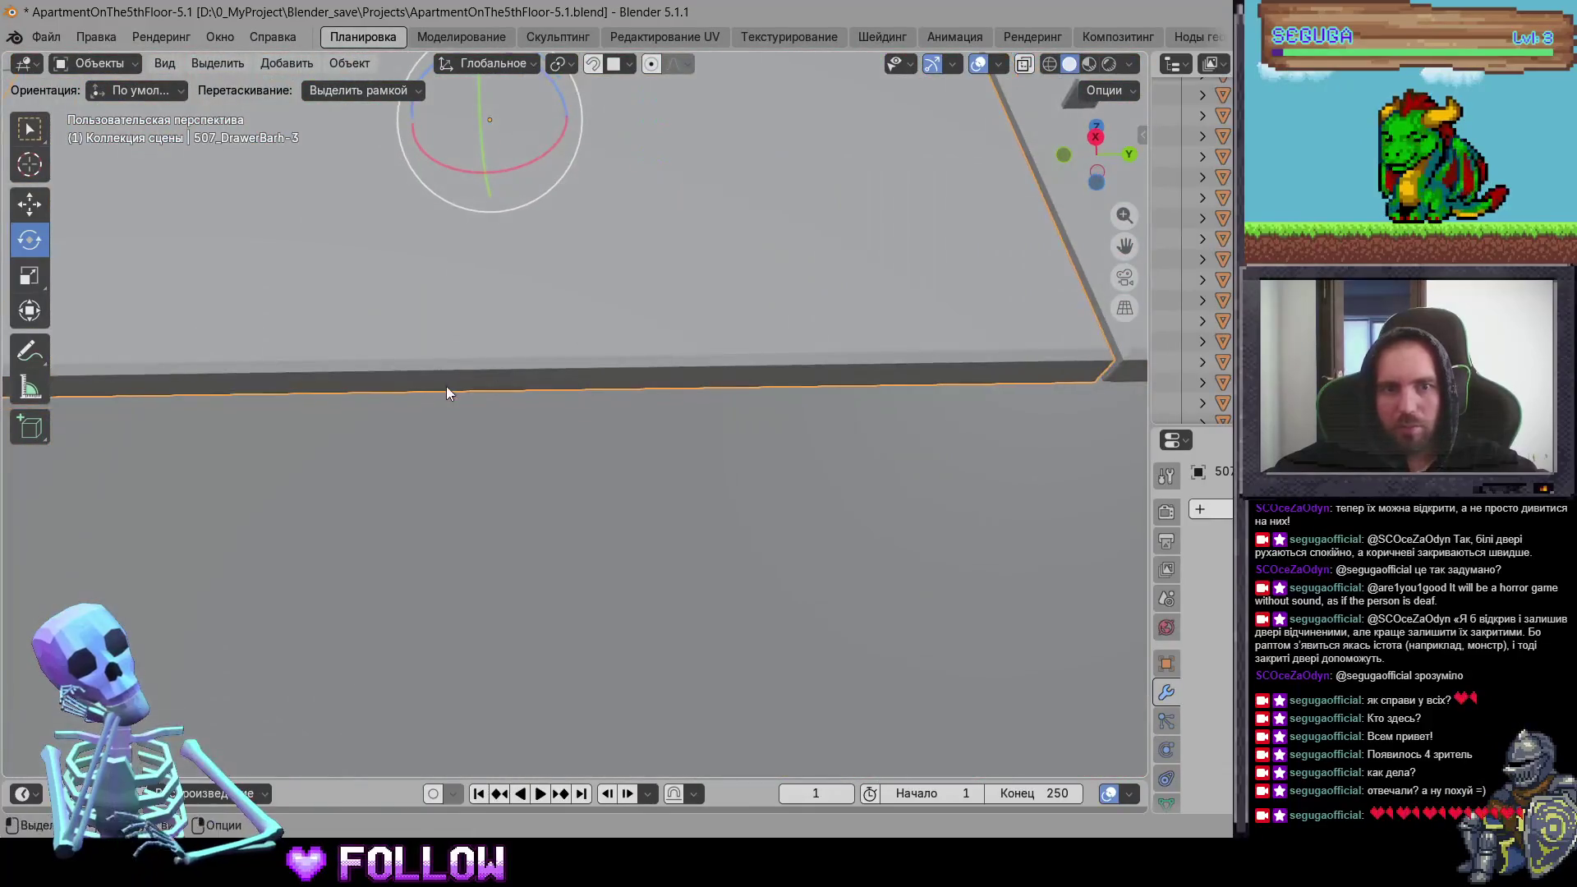
shift+right_click(478, 379)
right_click(479, 380)
click(706, 371)
Step: Set drawer 507_DrawerBarh-4's origin to the 3D cursor at its hinge
middle_drag(942, 395, 404, 481)
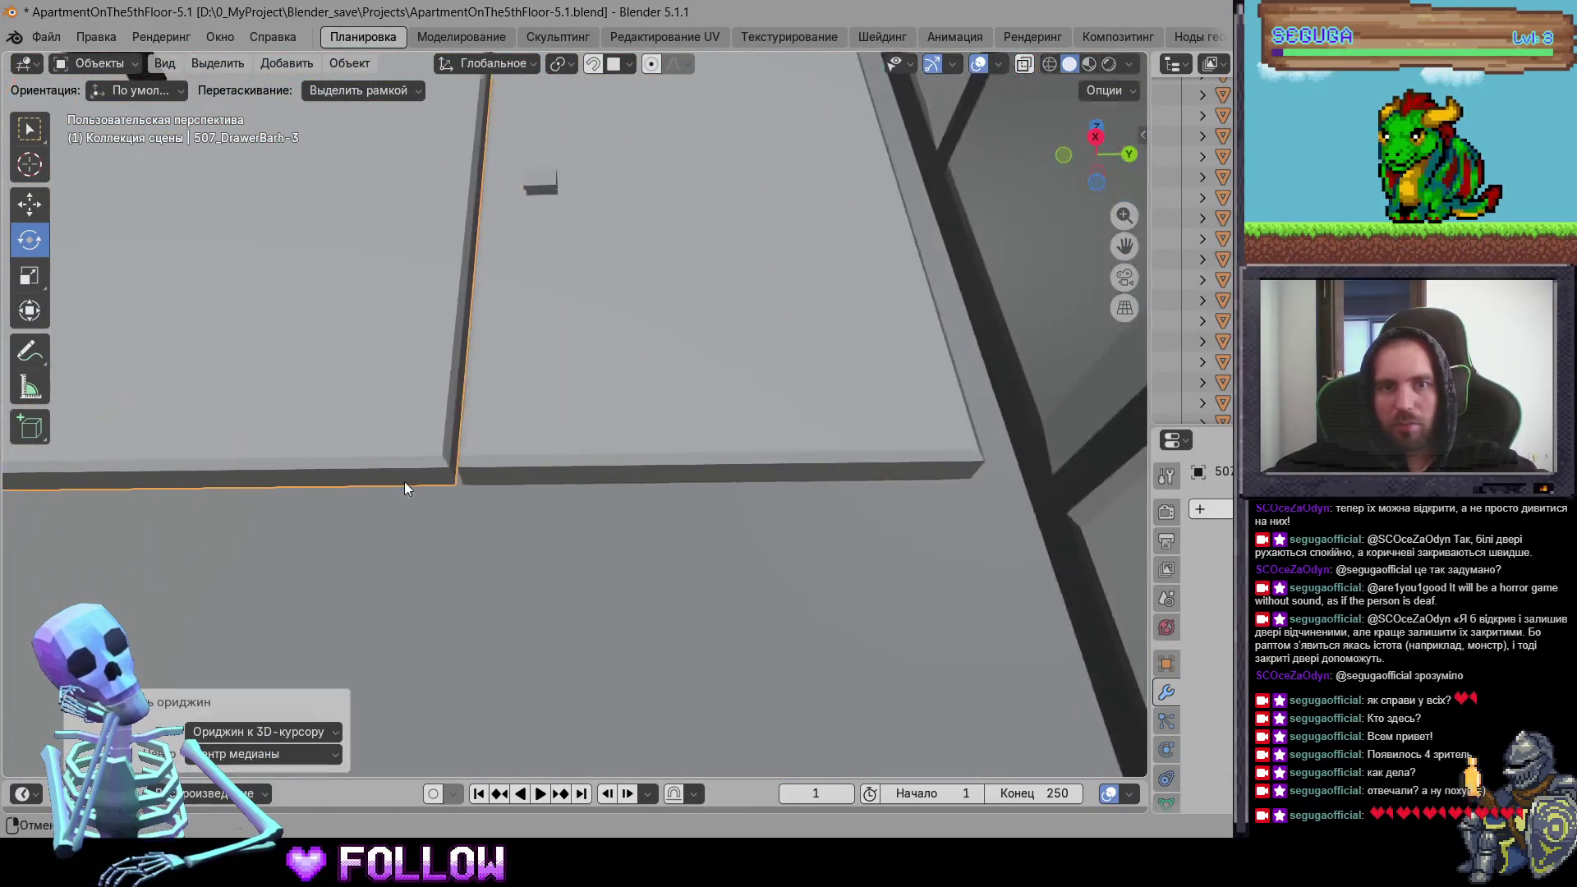
click(849, 329)
mouse_move(849, 329)
middle_down()
mouse_move(597, 586)
mouse_move(640, 543)
mouse_move(480, 492)
mouse_move(609, 415)
mouse_move(668, 444)
mouse_move(703, 359)
mouse_move(774, 434)
mouse_move(740, 531)
mouse_move(863, 528)
mouse_move(551, 380)
middle_up()
right_click(548, 374)
click(682, 430)
Step: Select the kitchen stove door and zoom in on its hinge edge
scroll(708, 456, down, 8)
mouse_move(715, 498)
middle_down()
mouse_move(627, 509)
mouse_move(643, 388)
mouse_move(768, 355)
mouse_move(732, 477)
middle_up()
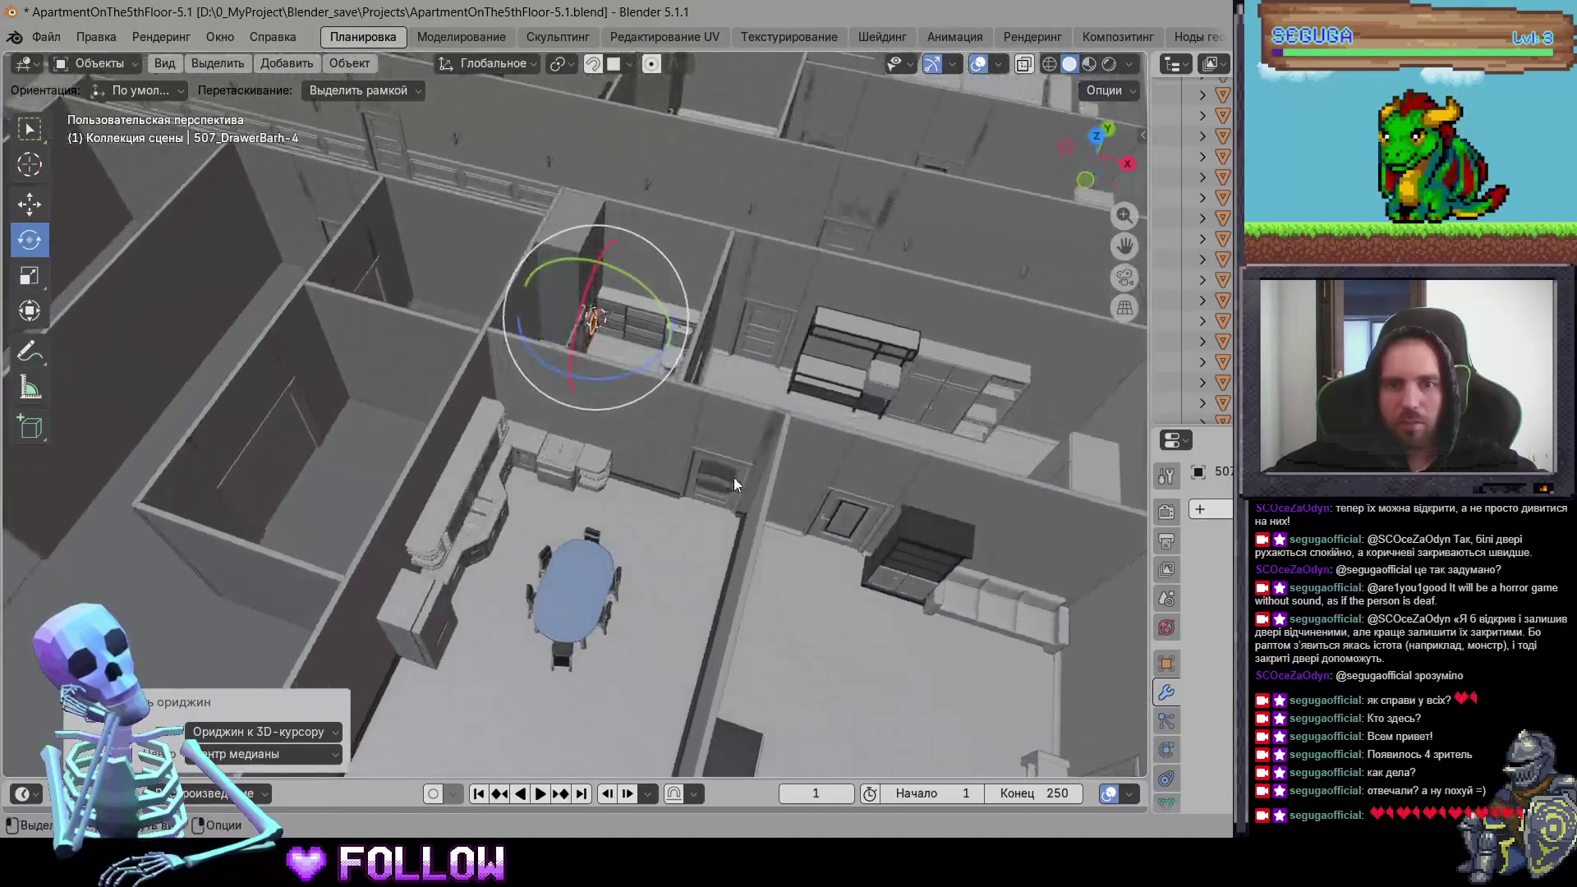
click(730, 481)
click(560, 473)
scroll(575, 473, up, 6)
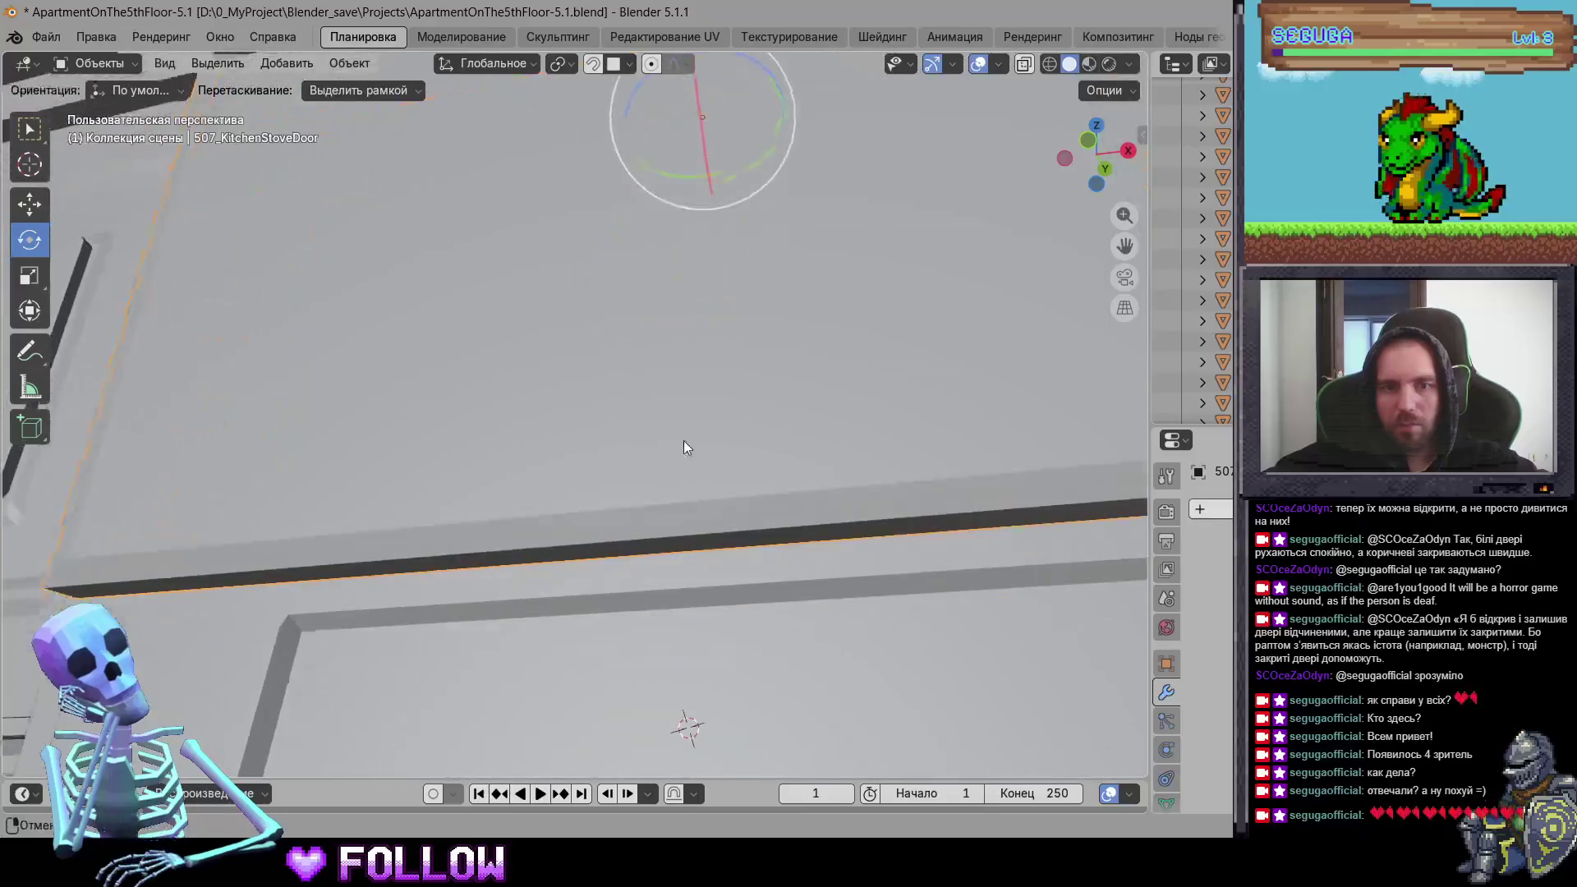
Step: Place the 3D cursor on the stove door's hinge edge and set its origin to it
shift+right_click(742, 415)
right_click(743, 416)
click(855, 429)
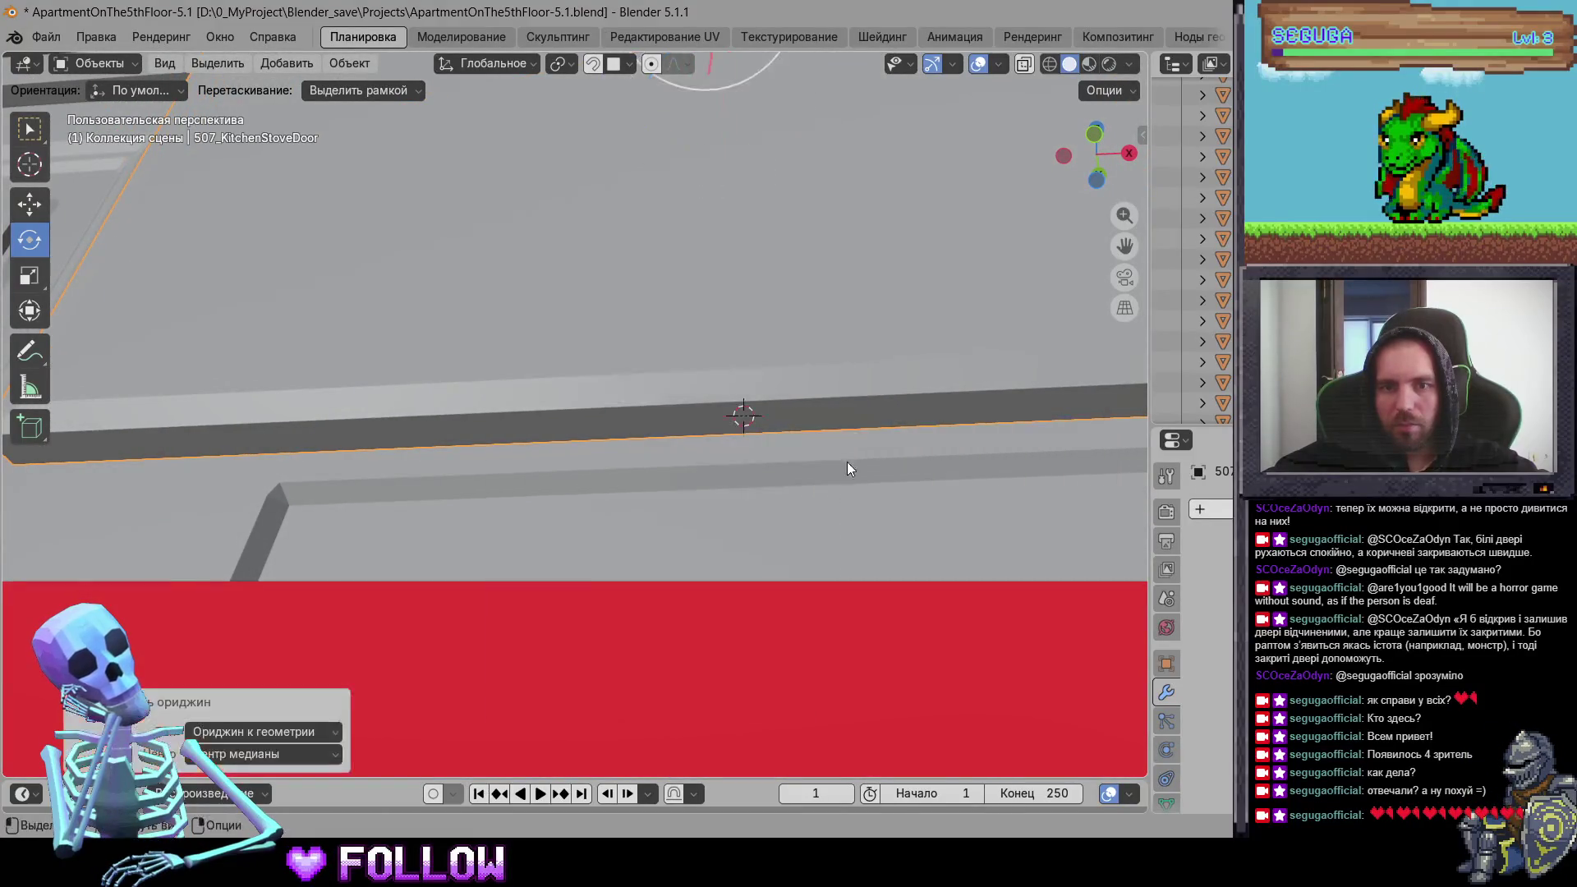
right_click(752, 419)
mouse_move(764, 411)
click(969, 451)
scroll(702, 571, down, 5)
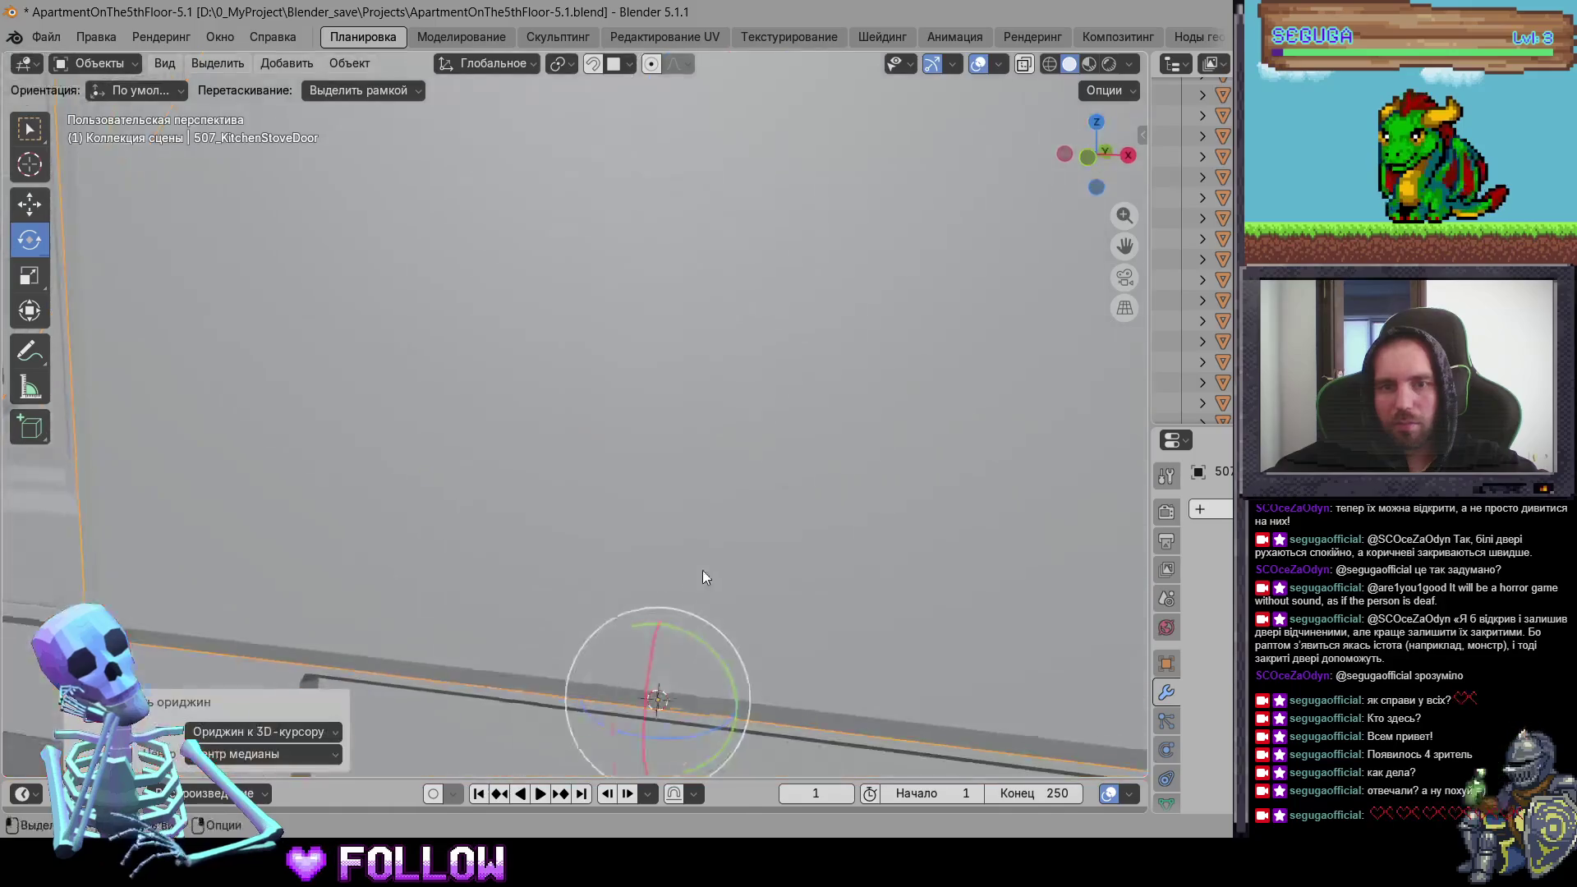
scroll(651, 523, up, 3)
Step: Set the first kitchen cabinet door's origin to a 3D cursor on its hinge edge
middle_drag(651, 524, 671, 483)
scroll(648, 468, up, 5)
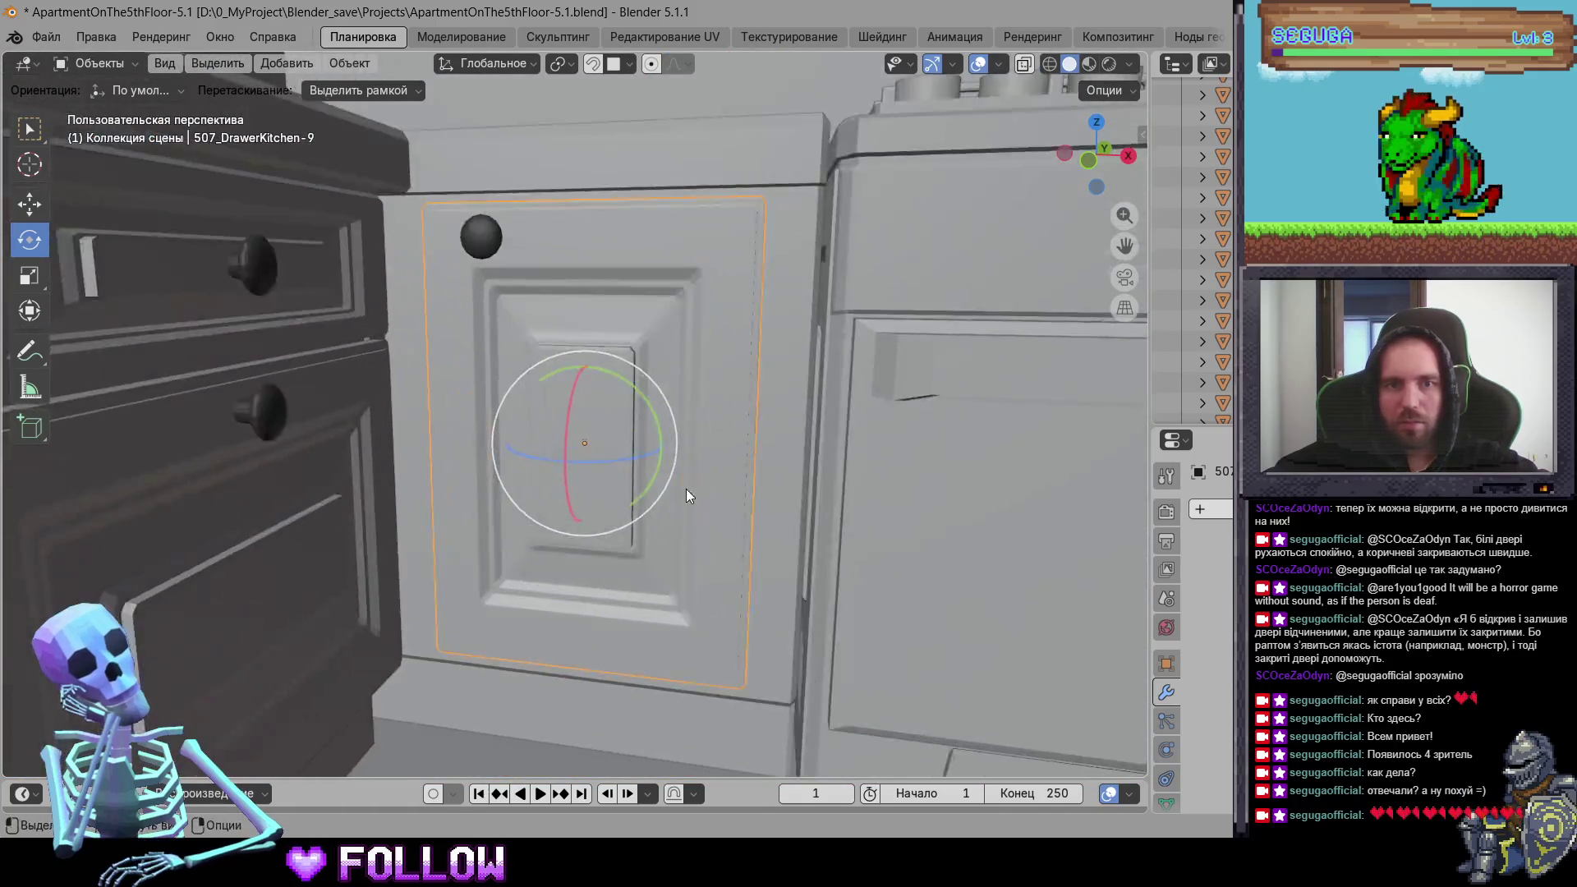
mouse_move(837, 451)
middle_down()
mouse_move(613, 523)
mouse_move(558, 466)
mouse_move(670, 461)
mouse_move(677, 434)
middle_up()
shift+right_click(710, 547)
right_click(578, 518)
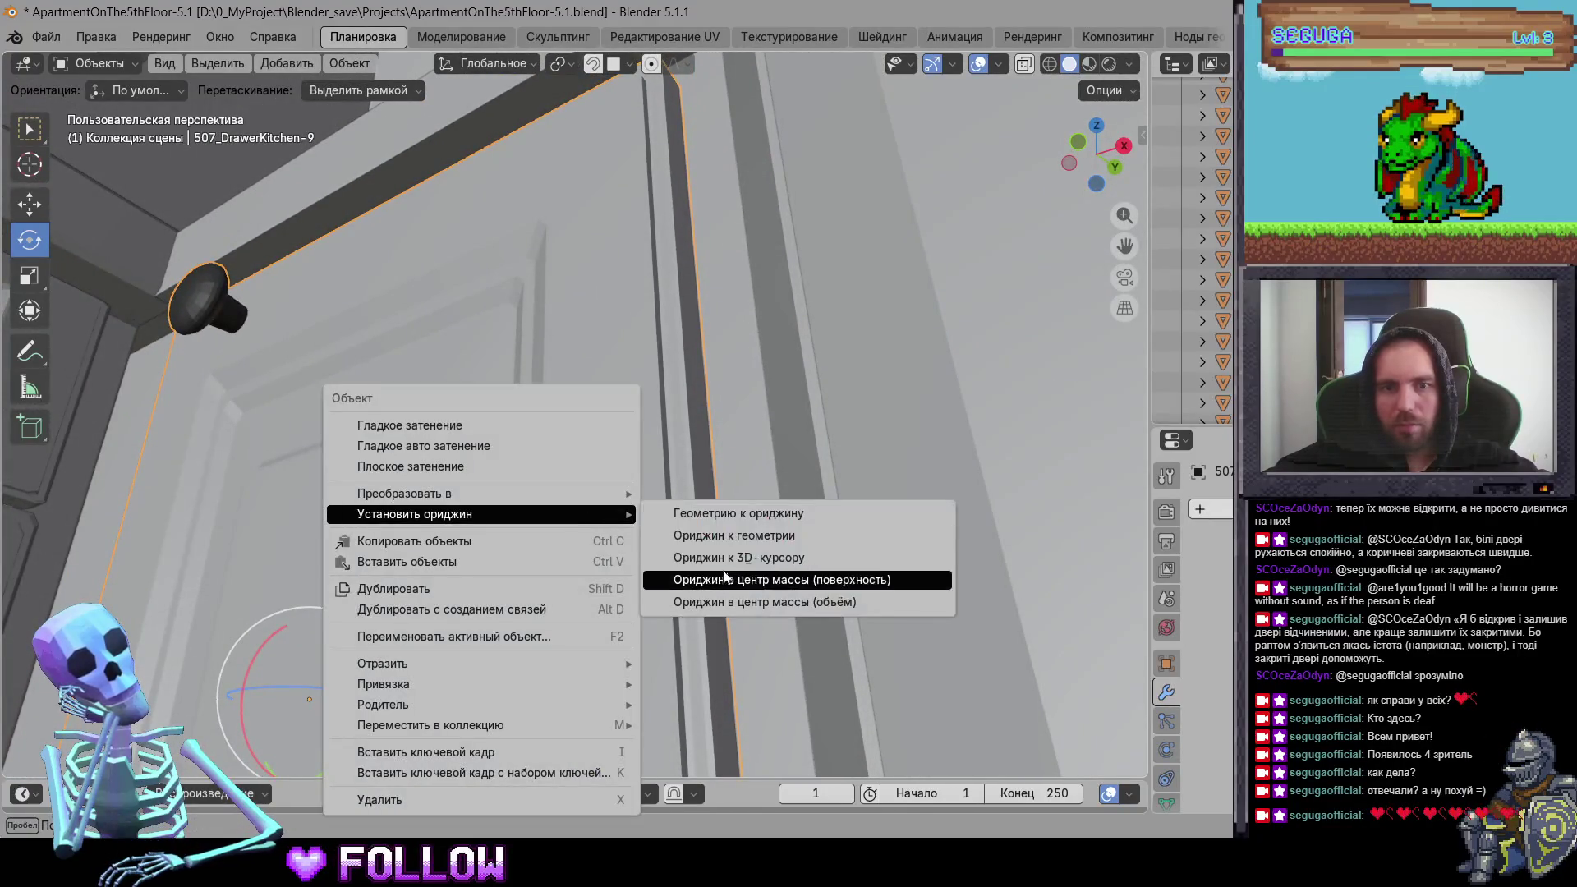
click(725, 558)
Step: Set the next drawer door's origin to the 3D cursor at its hinge
mouse_move(593, 290)
middle_down()
mouse_move(605, 474)
mouse_move(356, 457)
mouse_move(577, 408)
mouse_move(650, 505)
mouse_move(632, 422)
mouse_move(716, 548)
mouse_move(733, 468)
middle_up()
middle_drag(708, 536, 603, 669)
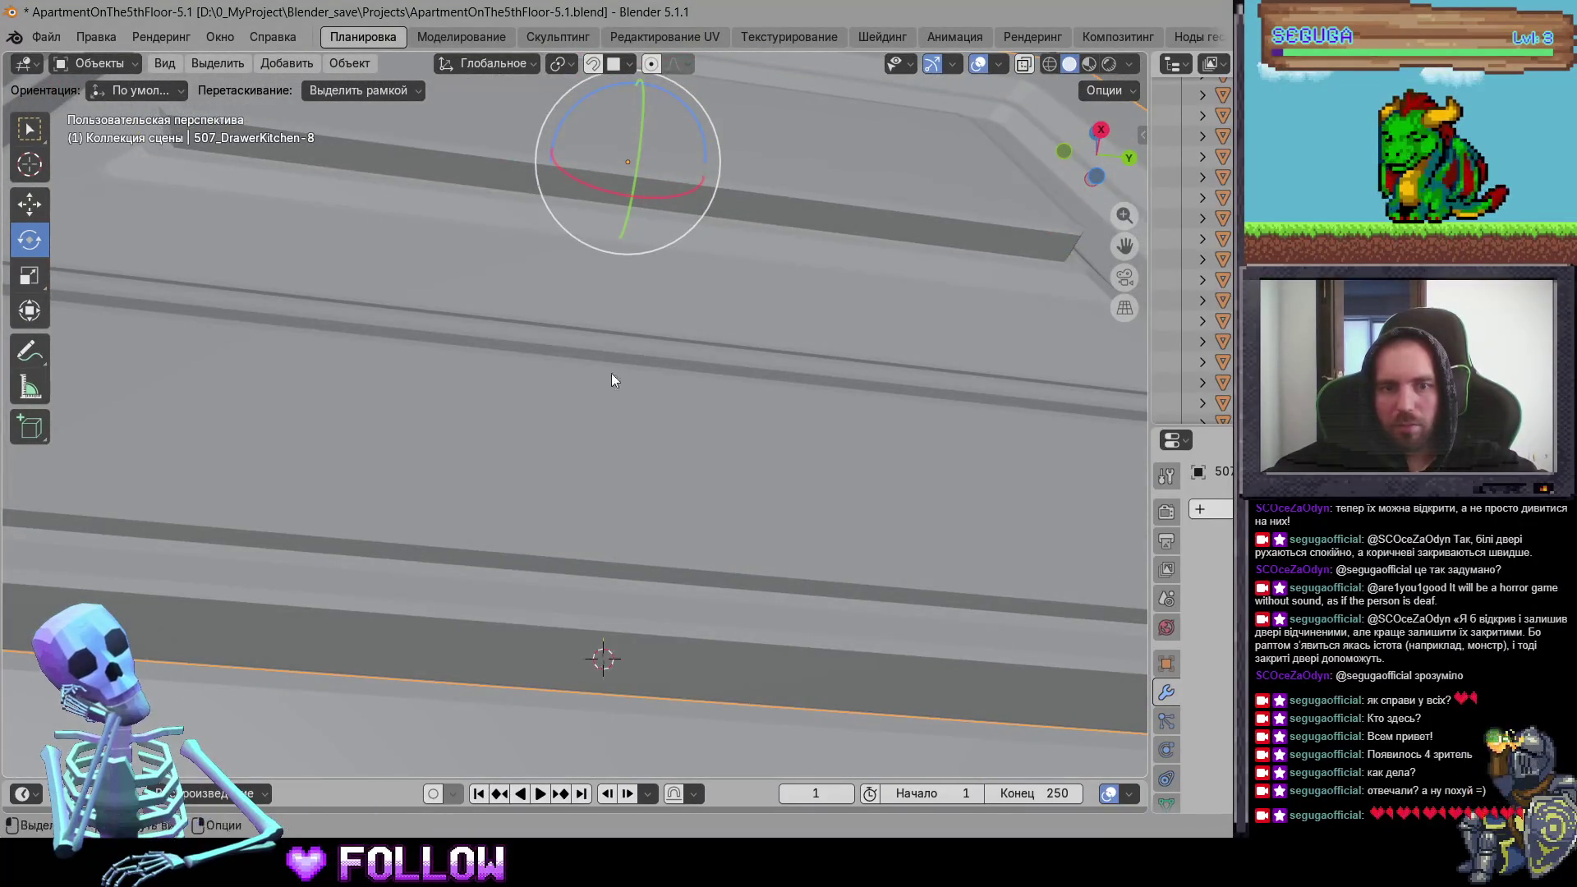
middle_drag(612, 379, 654, 625)
scroll(622, 422, down, 5)
right_click(625, 389)
mouse_move(650, 389)
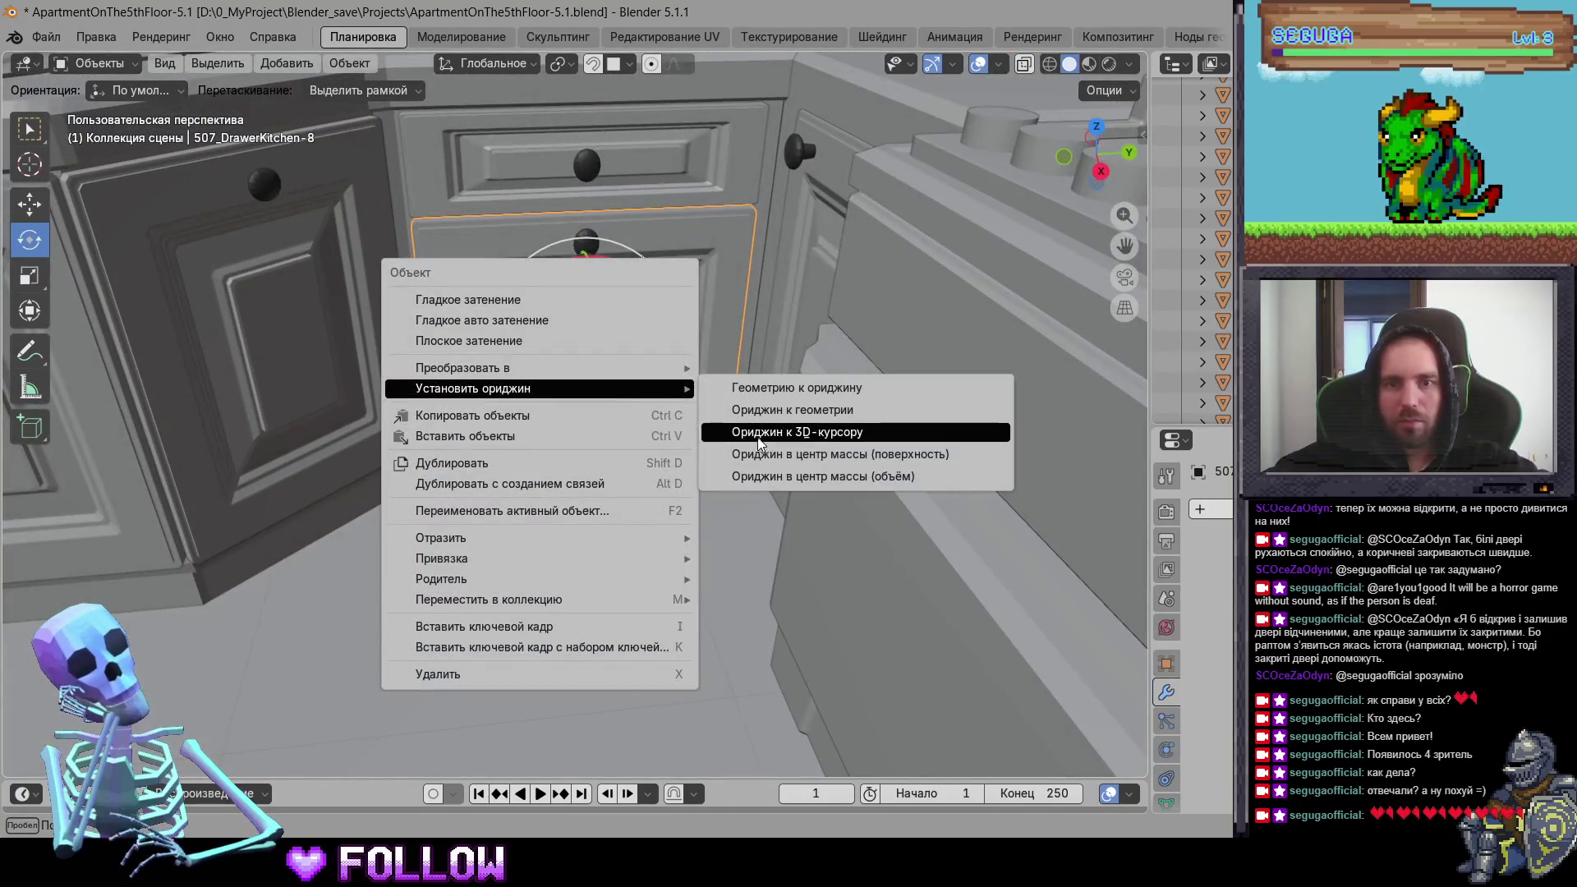
click(759, 433)
Step: Set the following drawer door's origin to the 3D cursor at its hinge
shift+middle_drag(399, 469, 622, 486)
scroll(583, 439, up, 6)
mouse_move(537, 528)
middle_down()
mouse_move(512, 502)
mouse_move(639, 539)
mouse_move(474, 506)
middle_up()
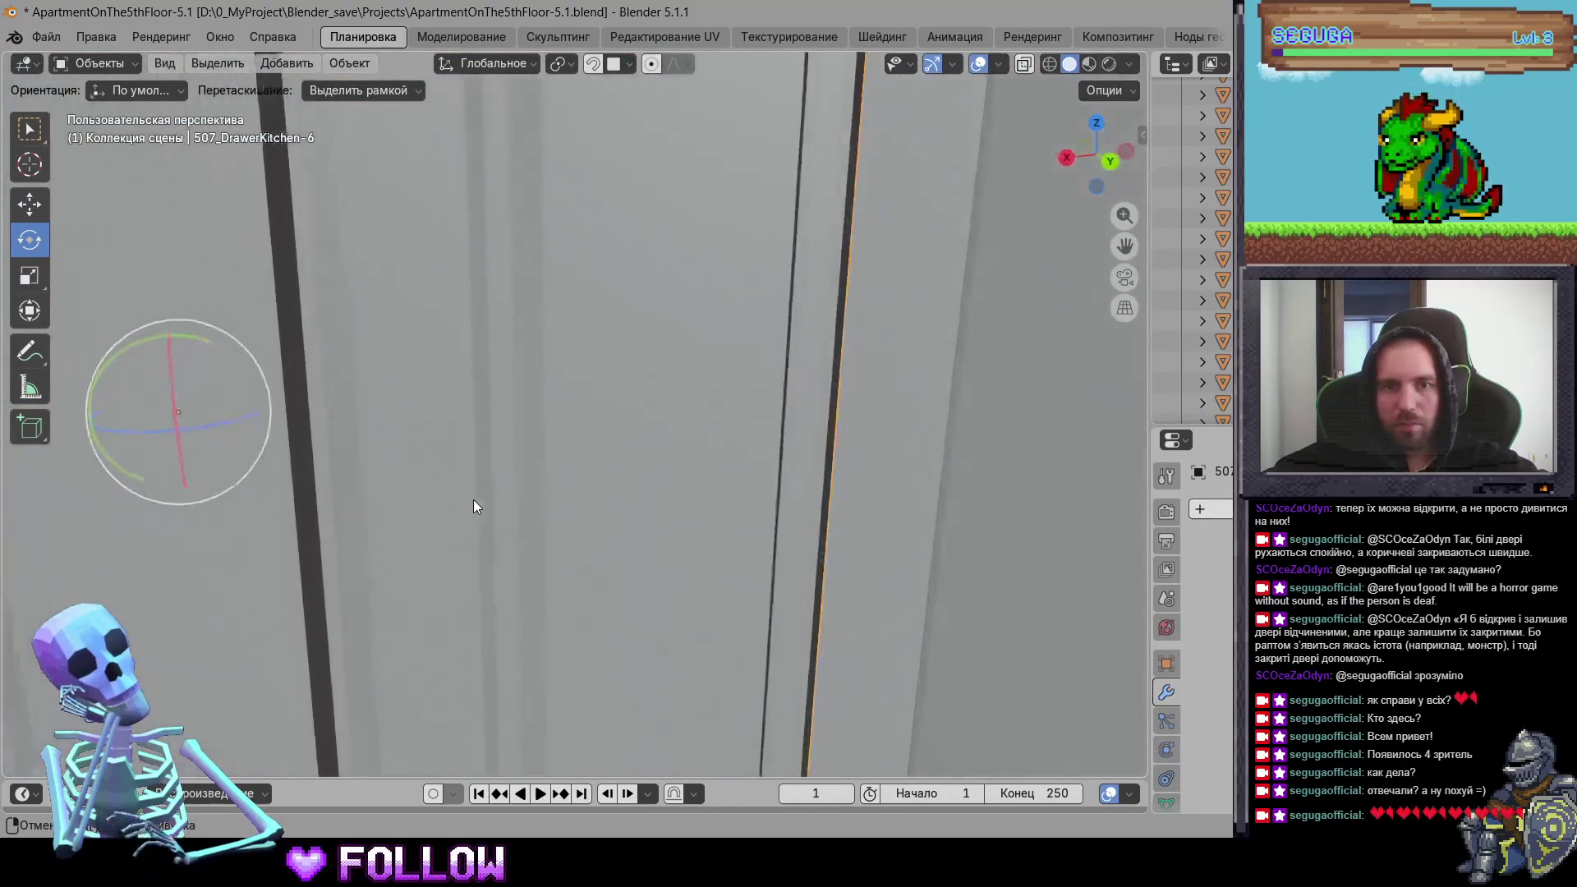
right_click(821, 469)
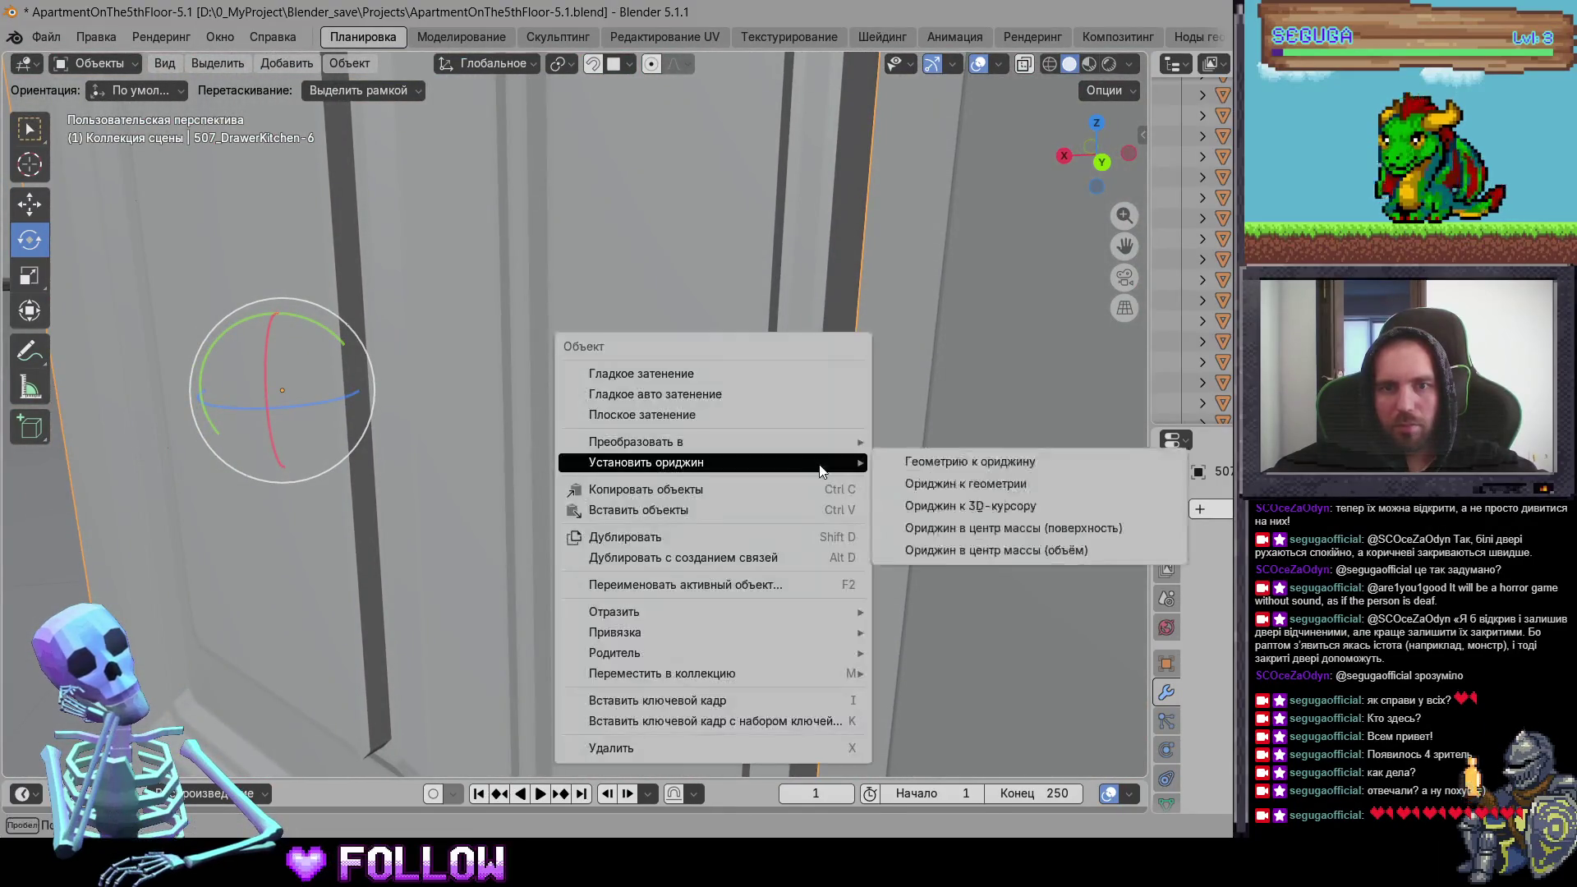
click(970, 506)
Step: Set another cabinet door's origin to the 3D cursor and re-frame it
scroll(537, 471, down, 5)
mouse_move(538, 471)
middle_down()
mouse_move(716, 479)
mouse_move(613, 444)
middle_up()
scroll(635, 473, up, 5)
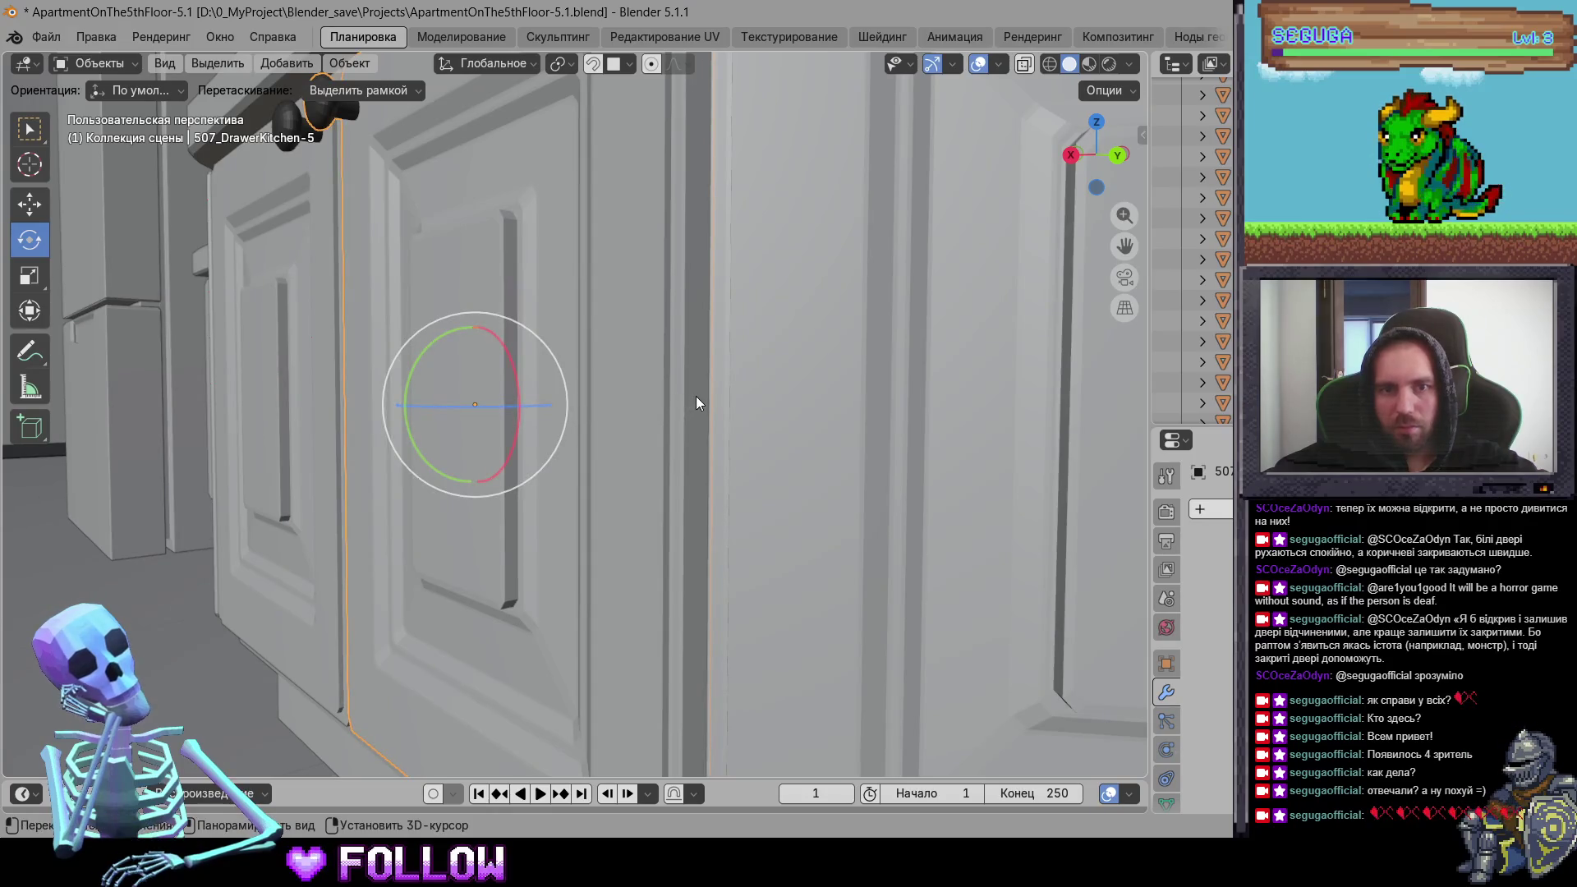
right_click(697, 396)
click(713, 424)
key(KP_Decimal)
Step: Set cabinet door 507_DrawerKitchen-4's origin to the 3D cursor at its hinge
mouse_move(738, 469)
ctrl+middle_down()
mouse_move(519, 459)
mouse_move(661, 449)
mouse_move(761, 473)
mouse_move(602, 454)
mouse_move(597, 393)
ctrl+middle_up()
click(662, 448)
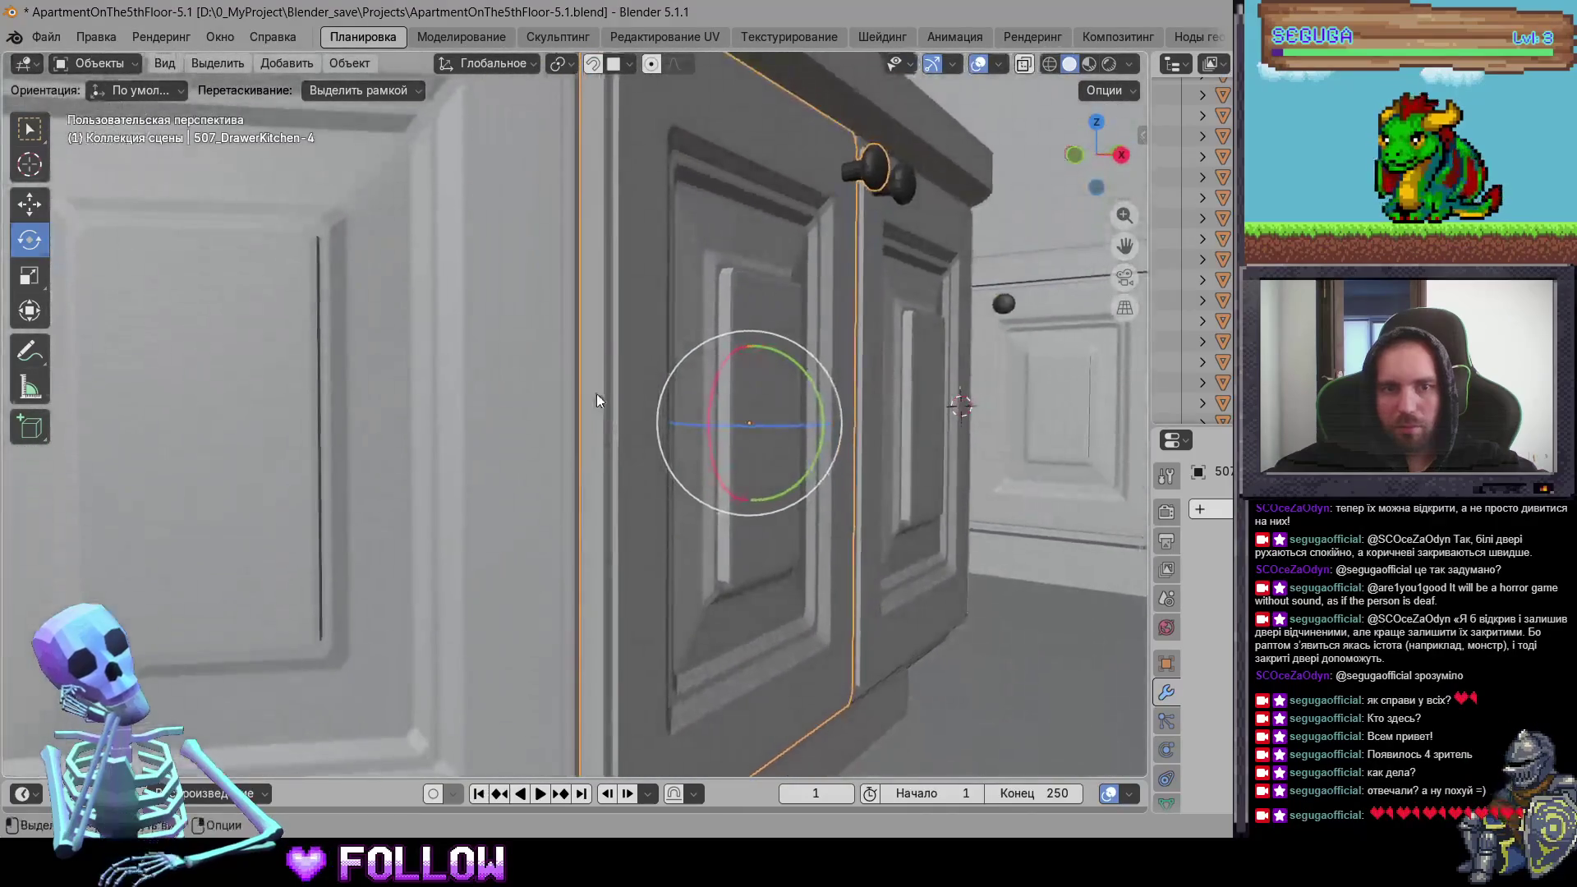
right_click(596, 417)
mouse_move(595, 418)
click(722, 457)
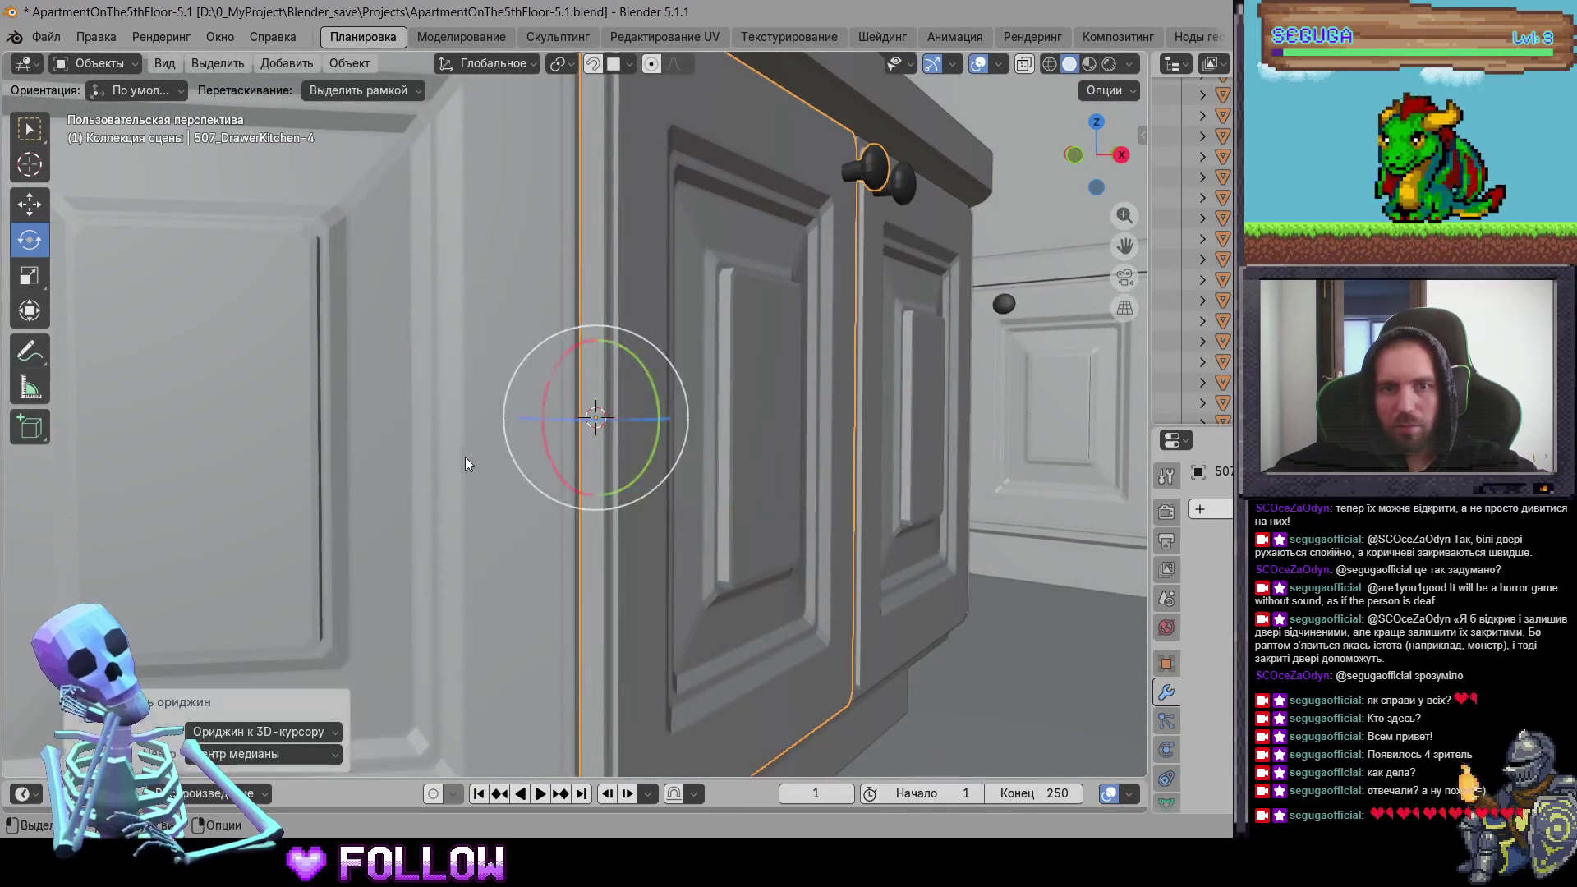
middle_drag(514, 460, 556, 436)
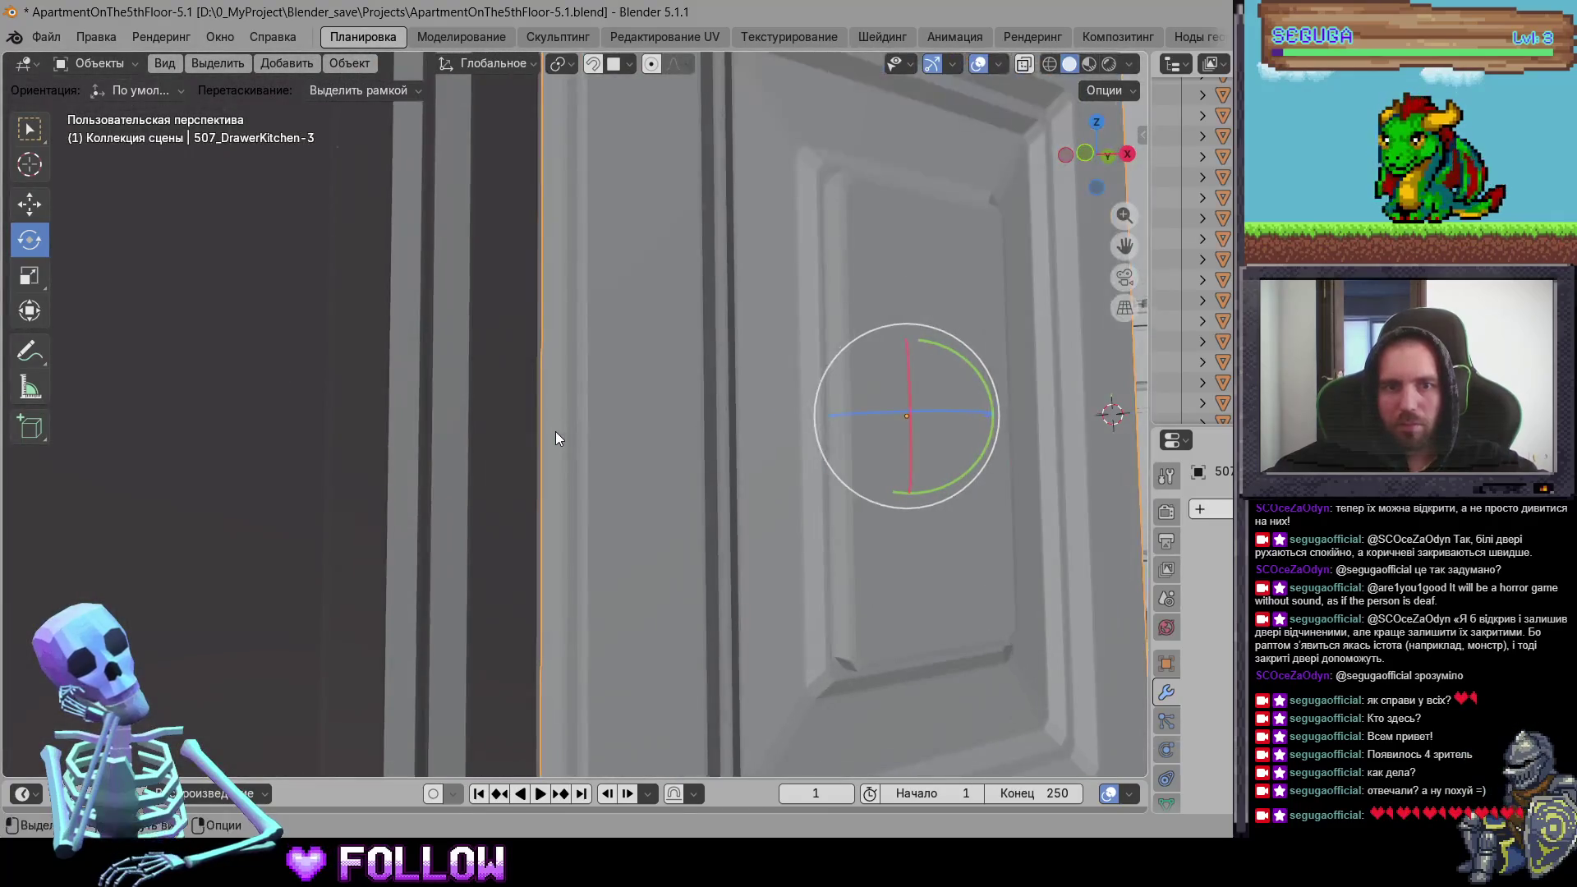
right_click(554, 420)
mouse_move(601, 429)
click(682, 466)
Step: Set cabinet door 507_DrawerKitchen-2's origin to the 3D cursor, undoing an accidental geometry move
middle_drag(680, 467, 464, 504)
click(367, 459)
middle_drag(368, 460, 504, 465)
scroll(504, 465, up, 8)
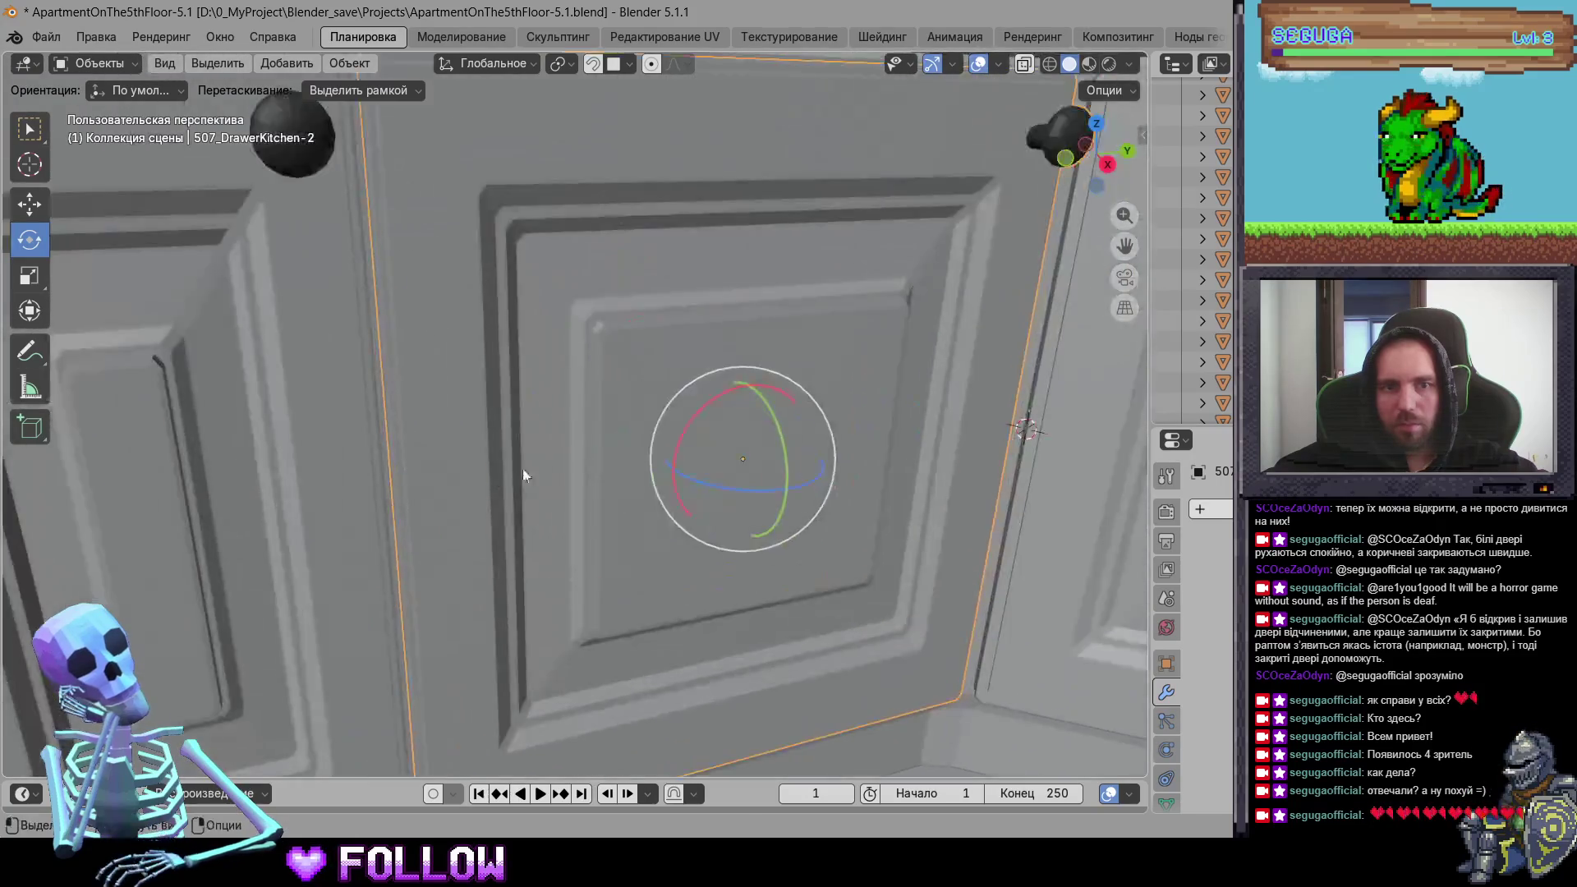
right_click(476, 340)
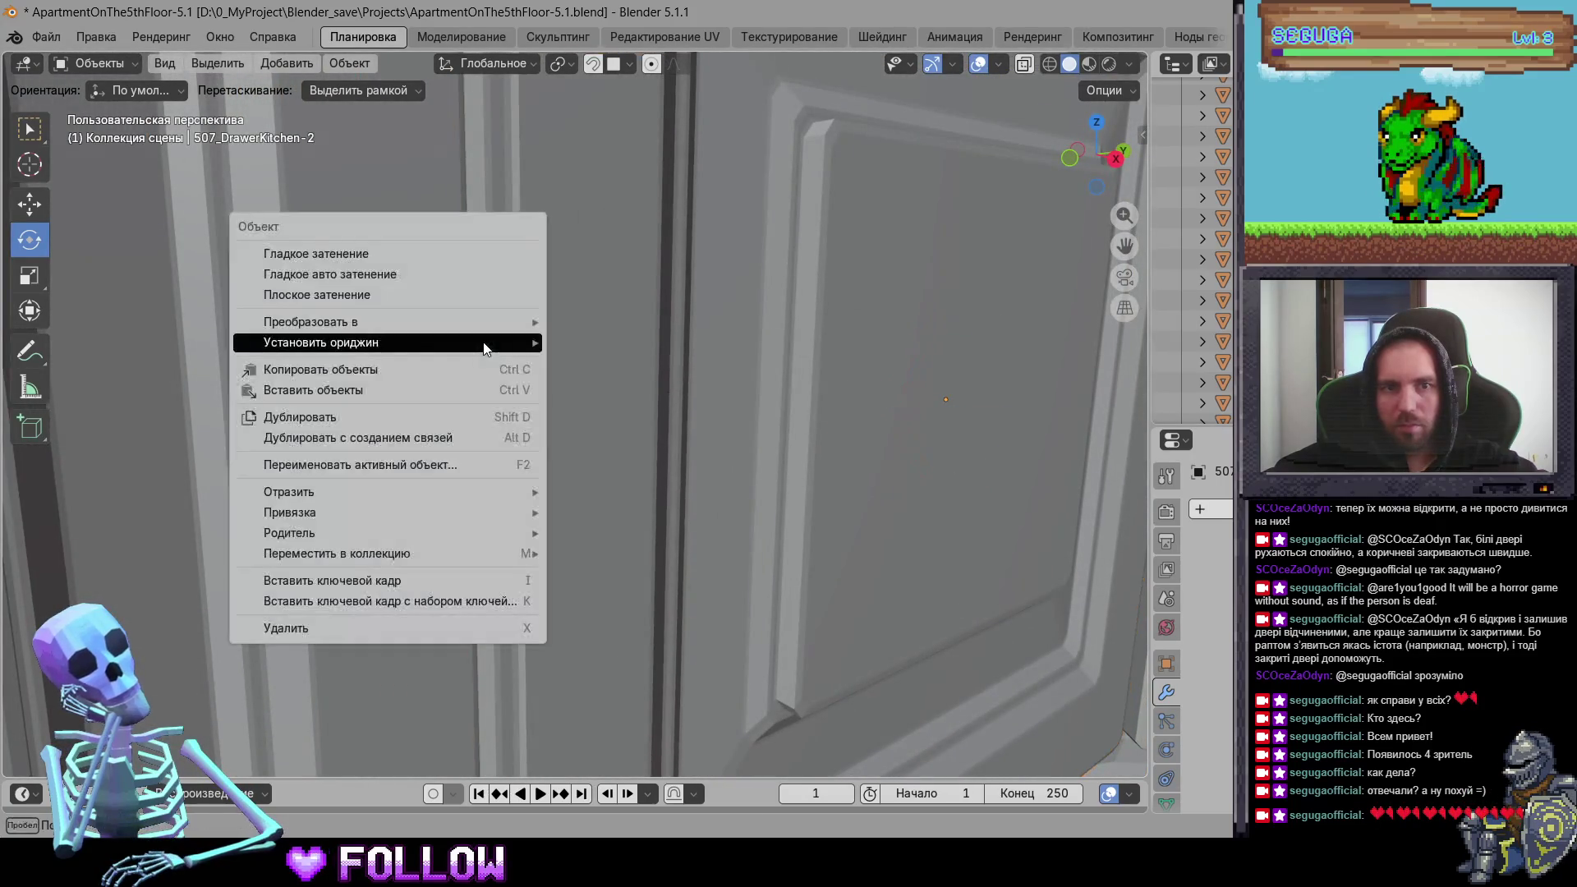
mouse_move(493, 341)
click(624, 338)
key(ctrl+z)
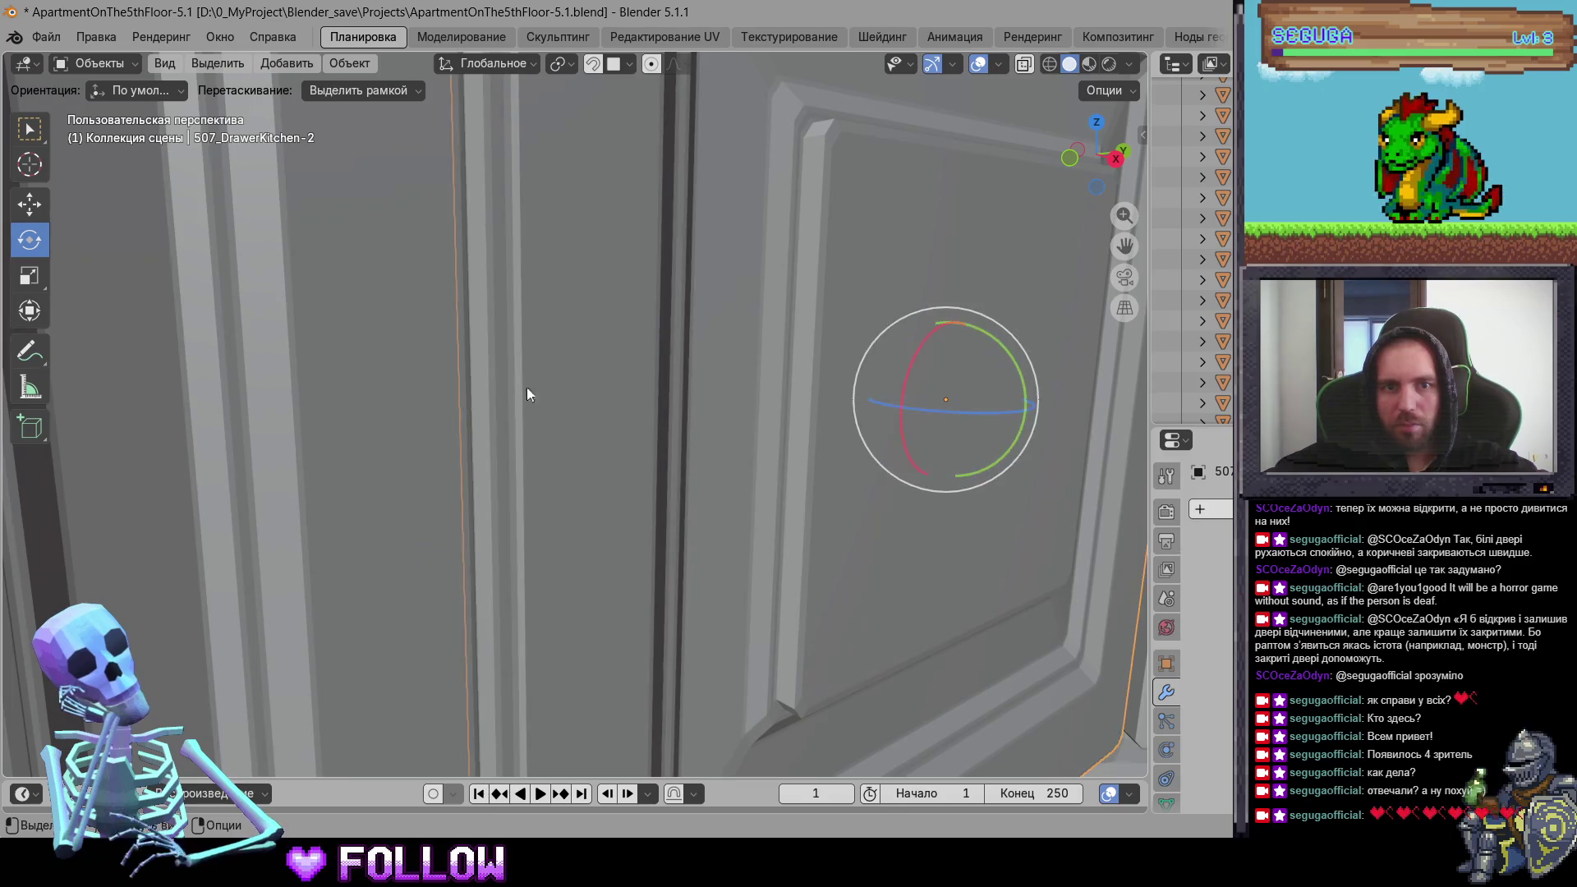
right_click(480, 400)
click(617, 444)
Step: Set the next cabinet door's origin to the 3D cursor at its hinge
mouse_move(617, 445)
middle_down()
mouse_move(607, 518)
mouse_move(438, 496)
mouse_move(461, 476)
mouse_move(609, 454)
middle_up()
scroll(510, 443, down, 3)
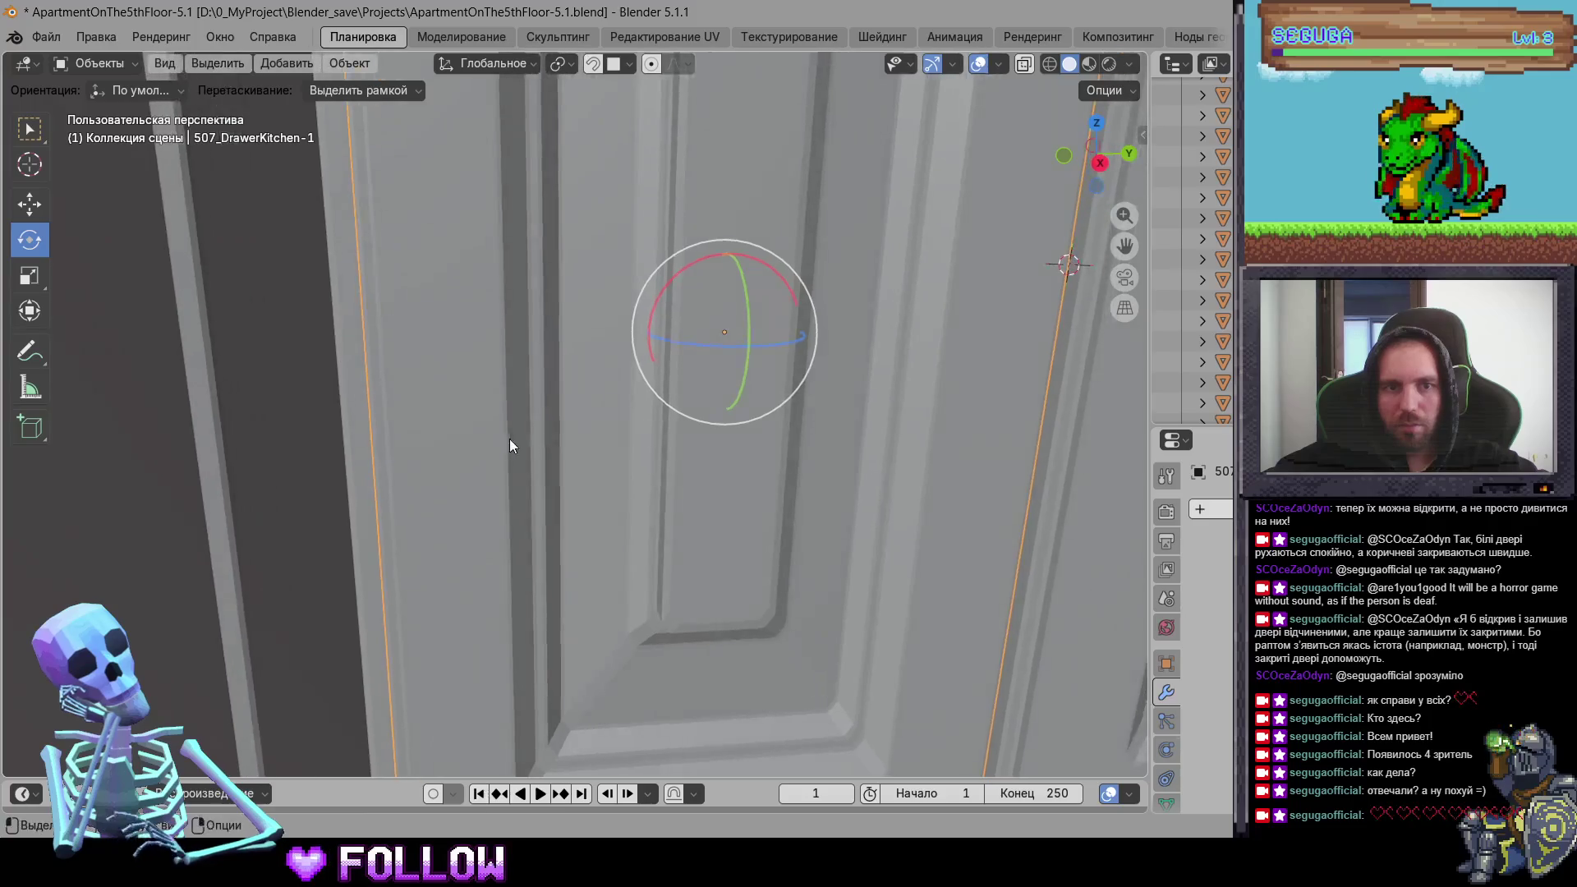
scroll(563, 464, up, 5)
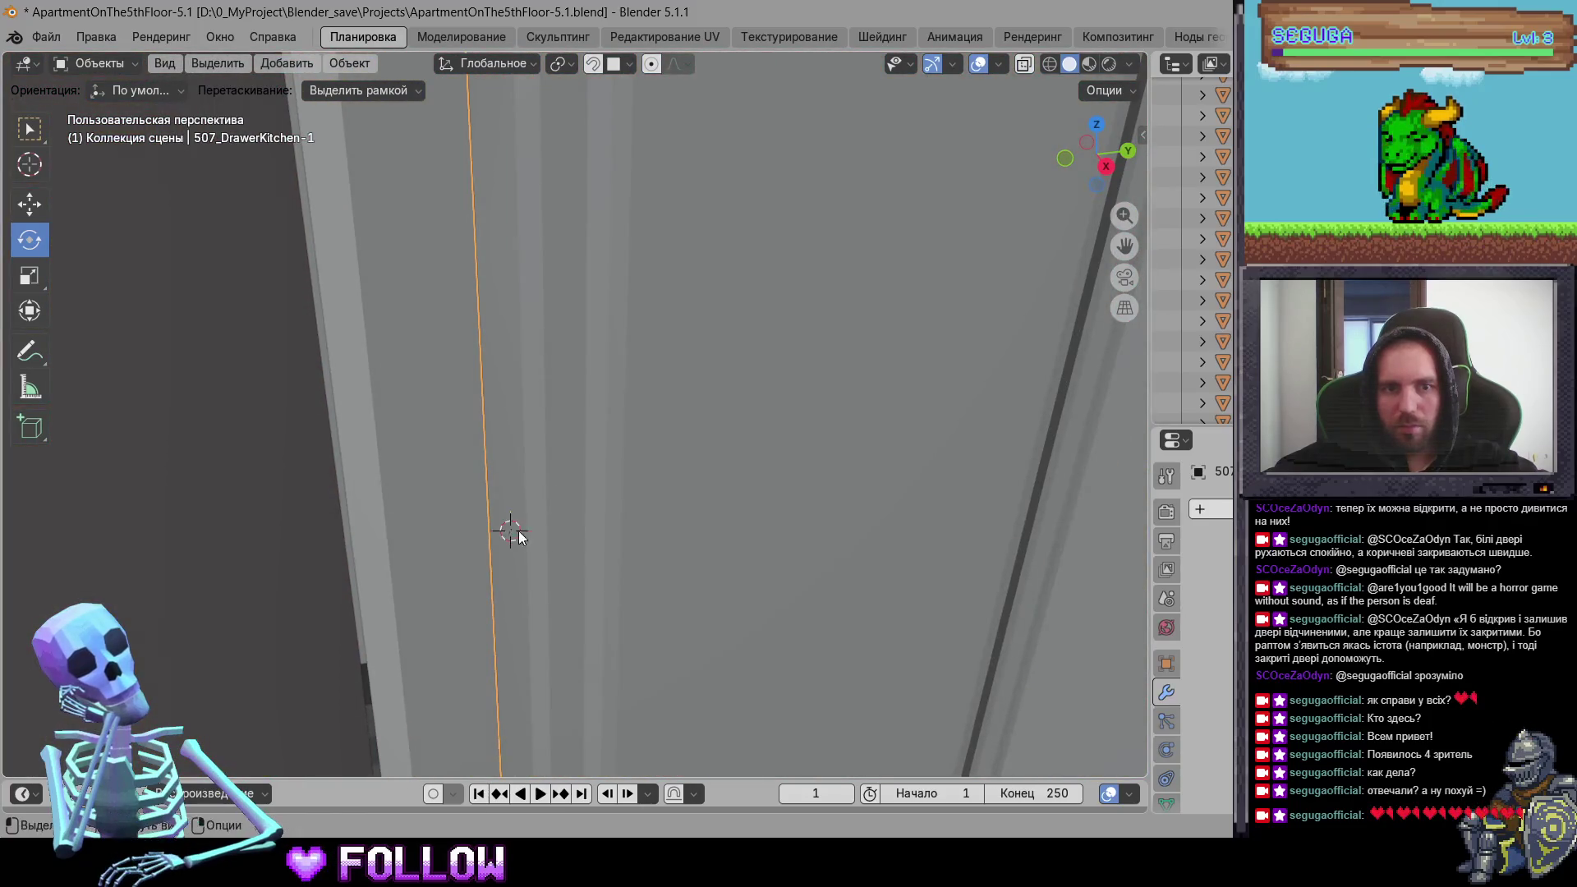
scroll(519, 538, down, 5)
right_click(565, 515)
click(662, 556)
scroll(664, 551, down, 5)
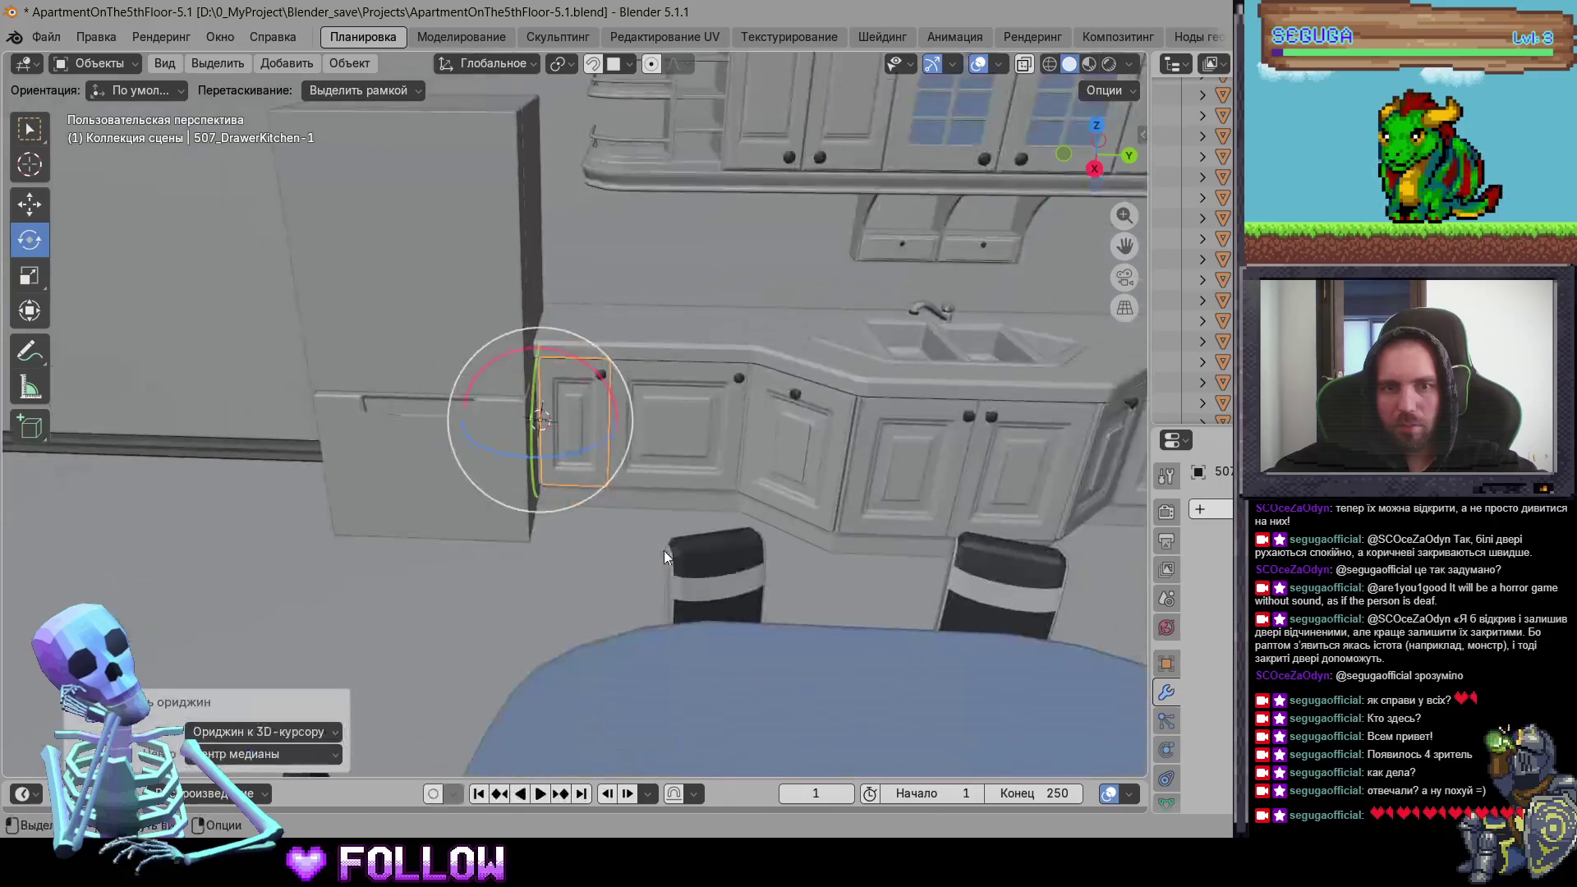
Step: Set the lower refrigerator door's origin to the 3D cursor at its hinge
click(539, 484)
scroll(627, 443, up, 5)
middle_drag(625, 442, 622, 500)
right_click(618, 512)
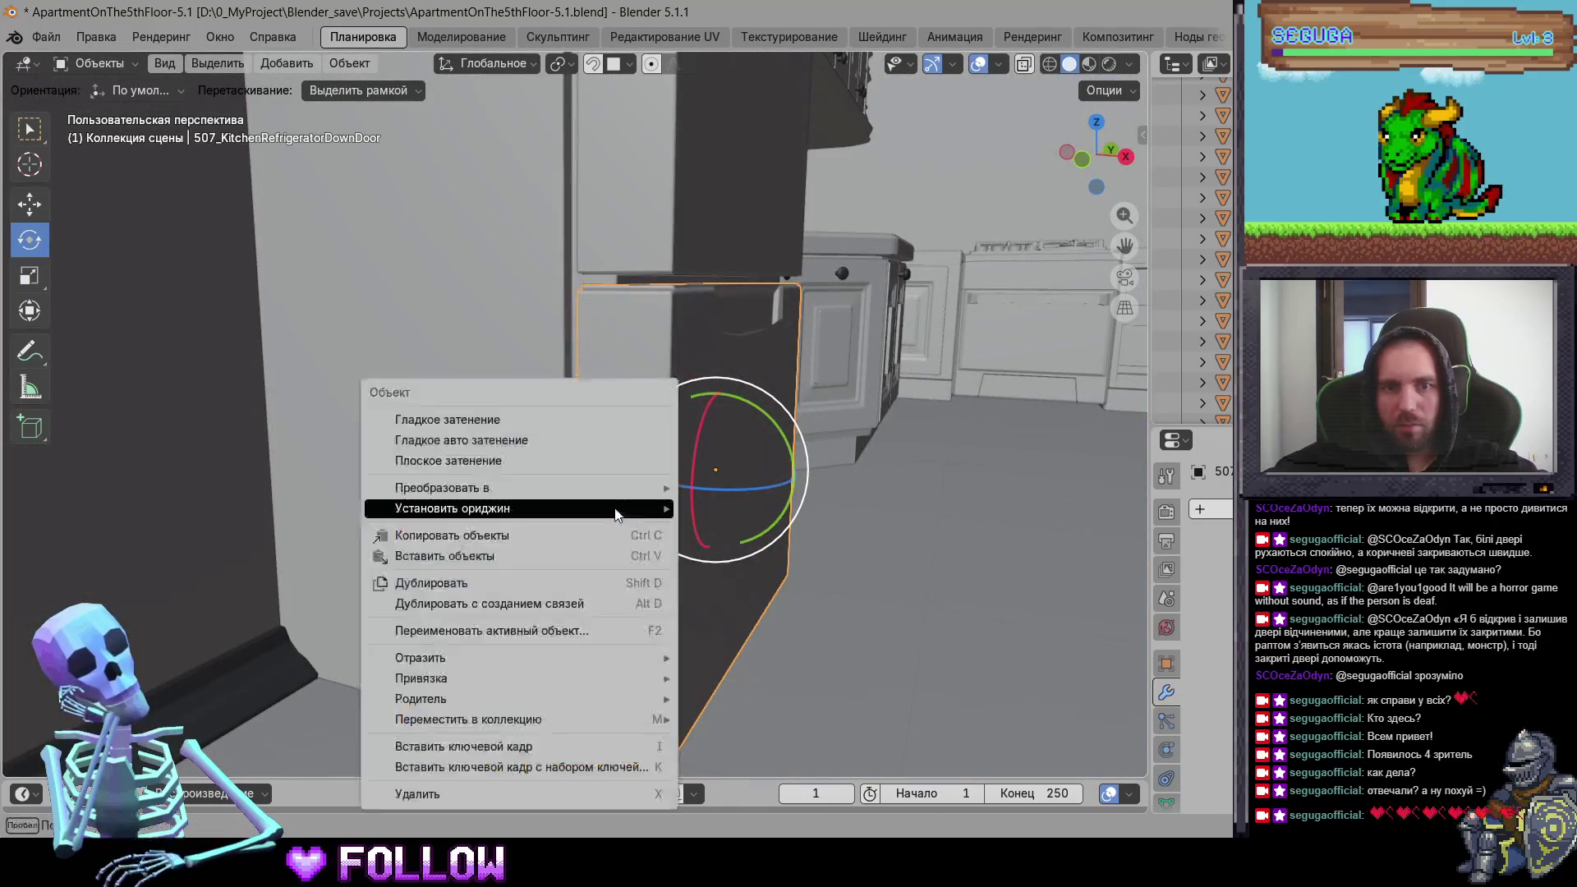
click(725, 552)
Step: Set the upper refrigerator door's origin to the 3D cursor at its hinge
scroll(663, 511, up, 5)
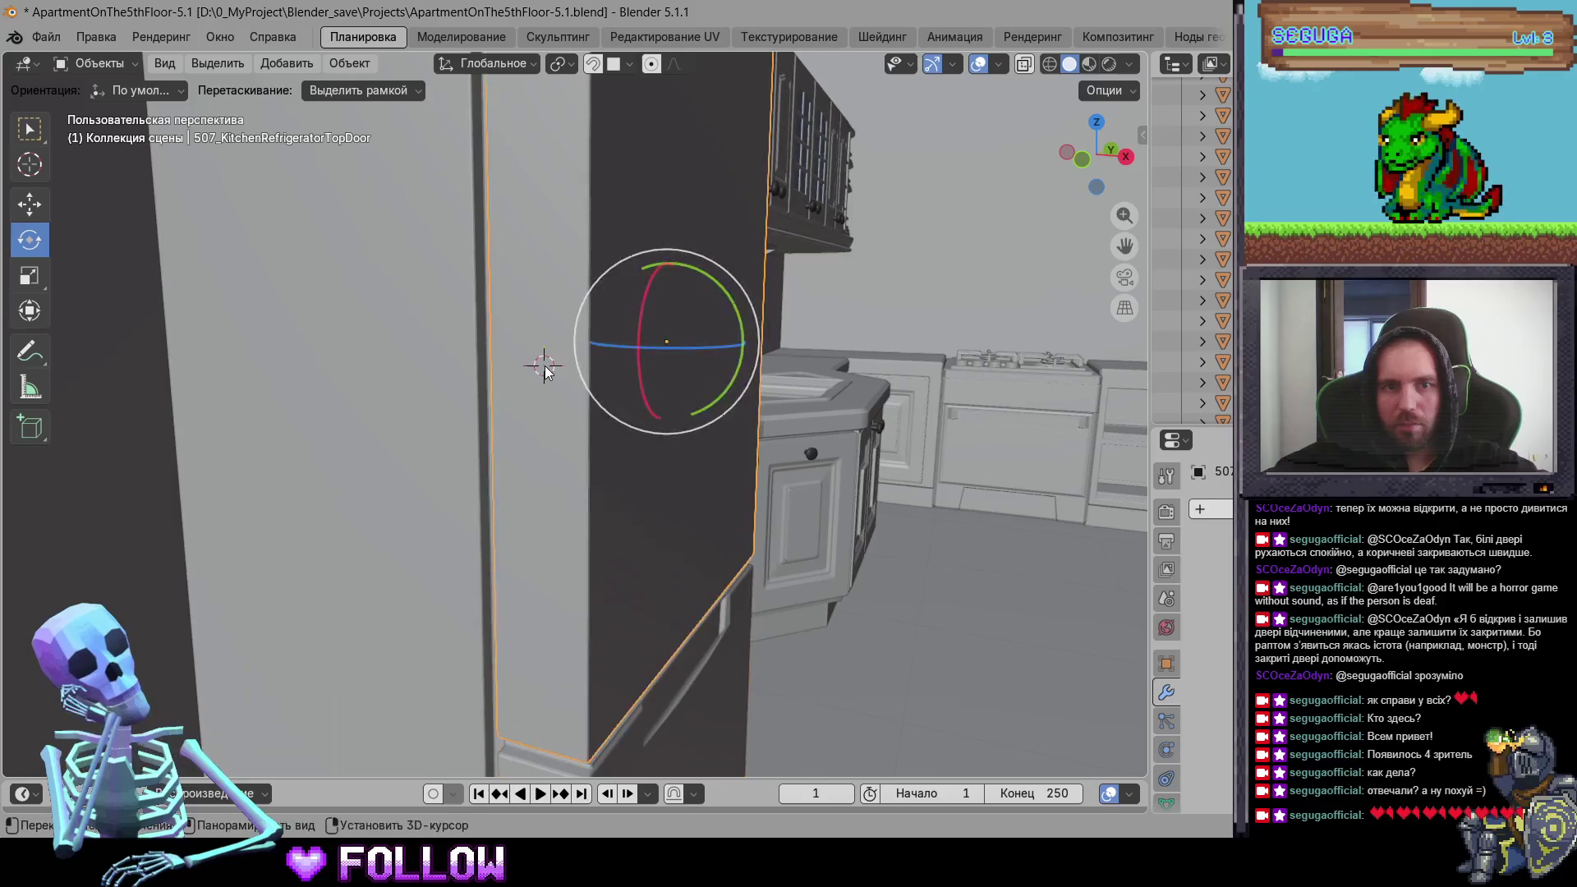
right_click(545, 370)
click(725, 425)
scroll(691, 486, down, 5)
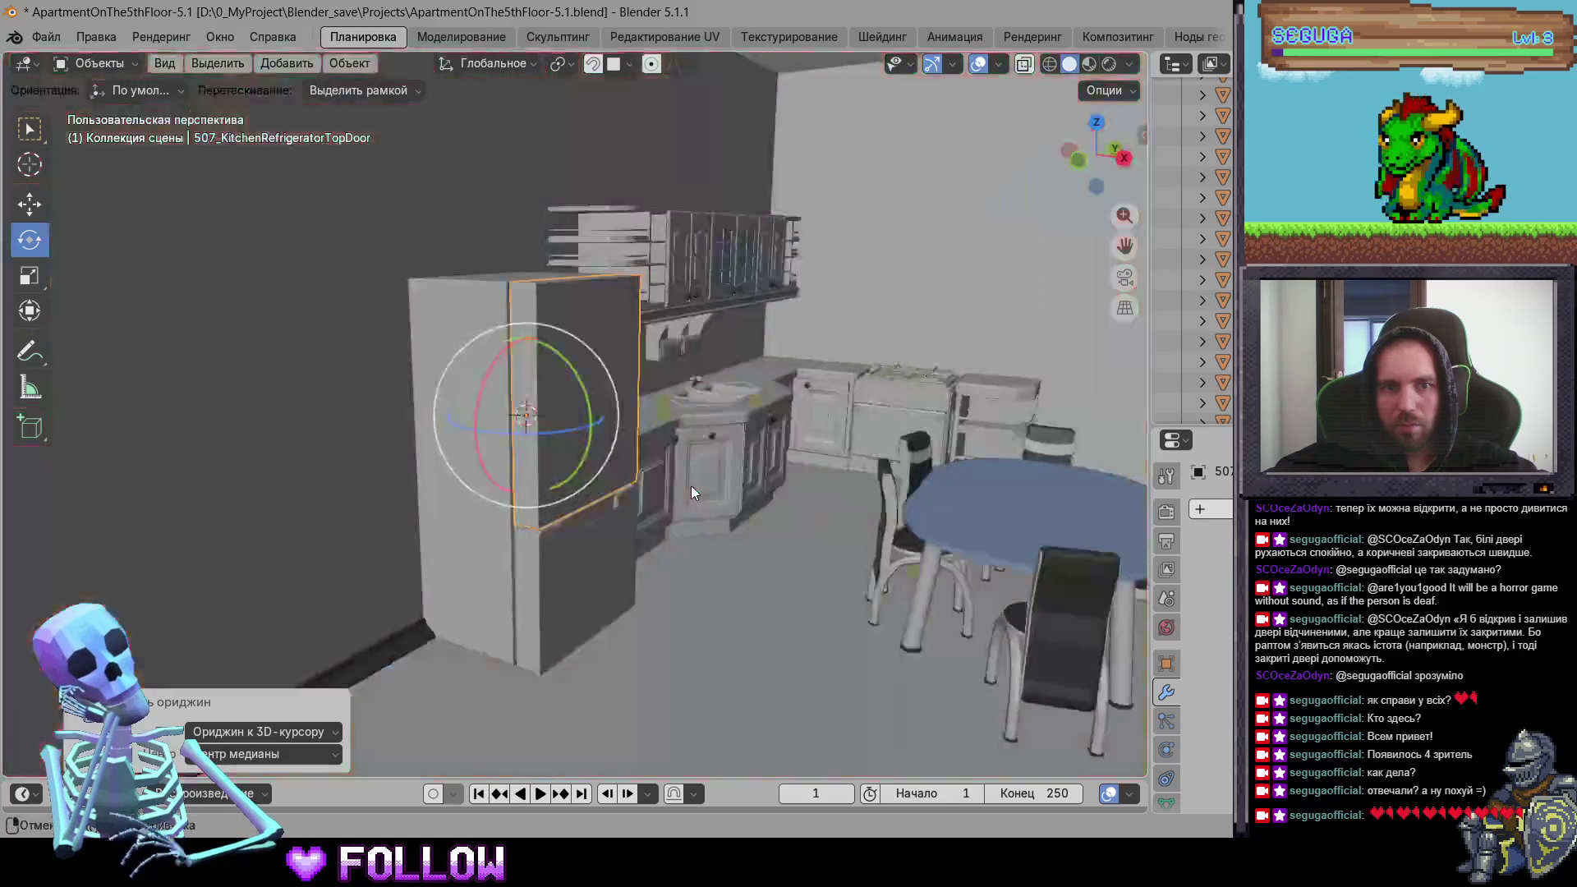
click(498, 571)
Step: Select the pedestal top shelving 507_PedestalTop and zoom in
mouse_move(638, 459)
middle_down()
mouse_move(520, 406)
mouse_move(572, 406)
mouse_move(415, 404)
mouse_move(464, 337)
middle_up()
click(464, 337)
scroll(560, 409, up, 6)
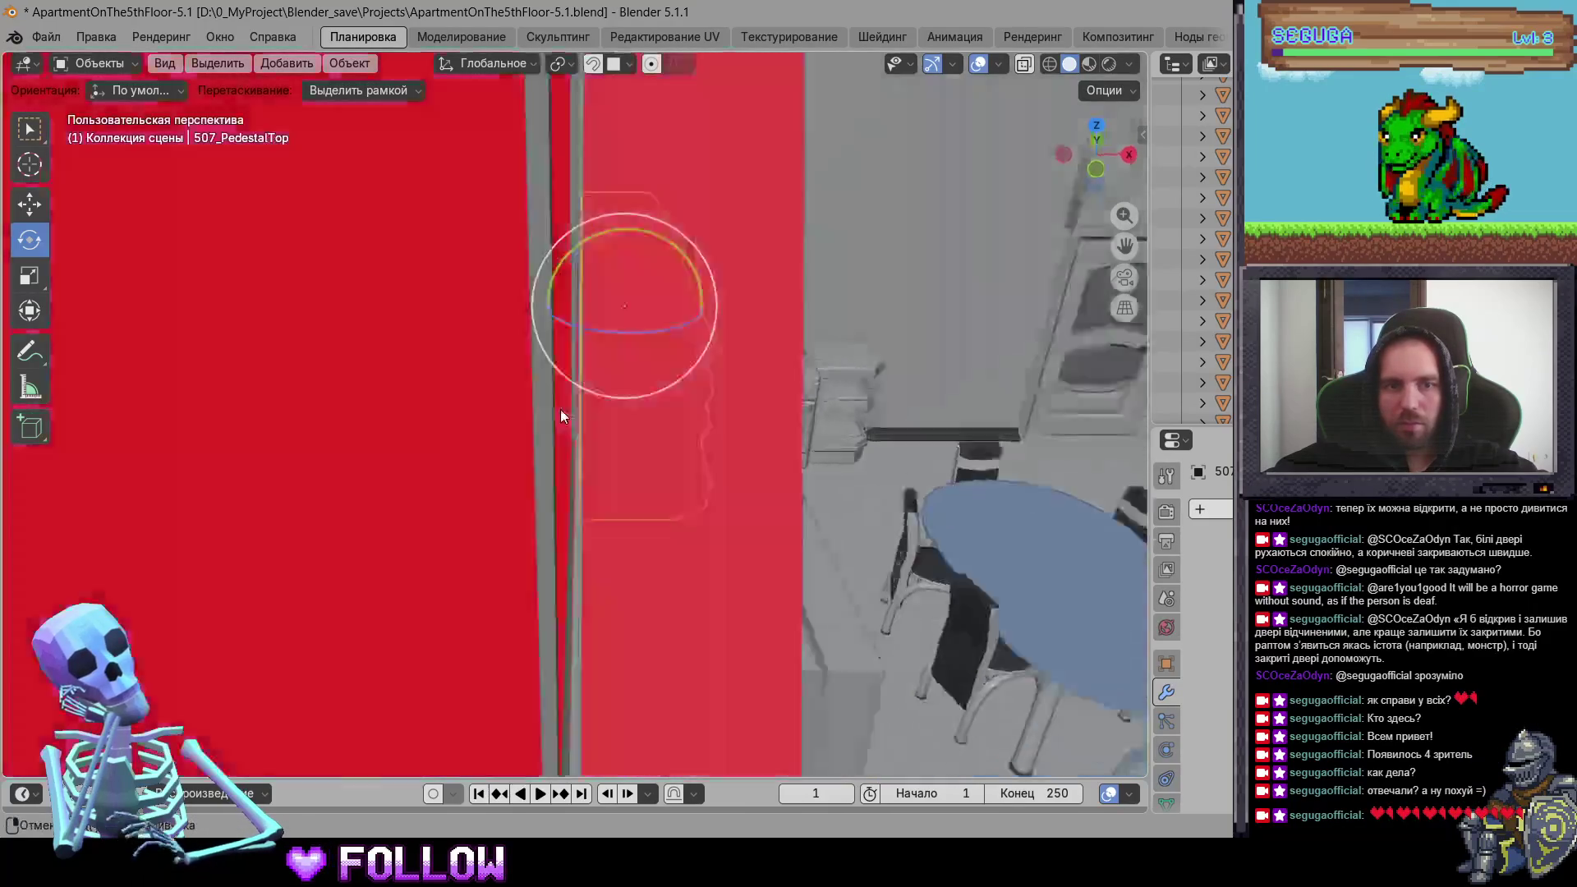
Step: Enter Edit Mode on 507_PedestalTop and select an edge on its upper ledge
mouse_move(539, 409)
middle_down()
mouse_move(426, 435)
mouse_move(646, 470)
mouse_move(791, 571)
middle_up()
key(Tab)
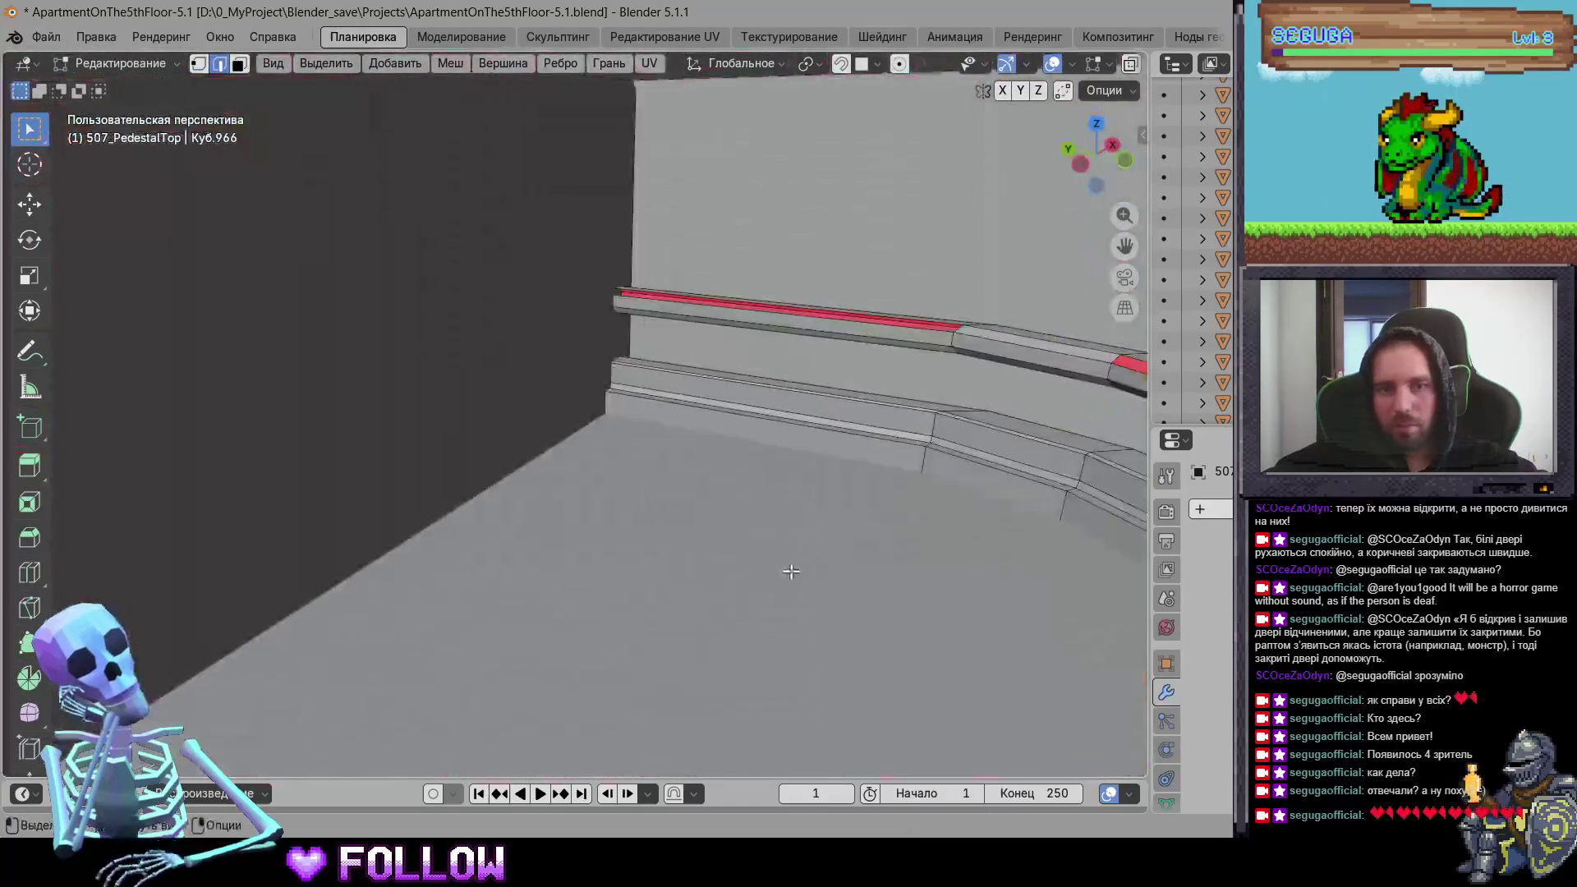
mouse_move(748, 502)
middle_down()
mouse_move(625, 493)
mouse_move(504, 526)
mouse_move(410, 465)
middle_up()
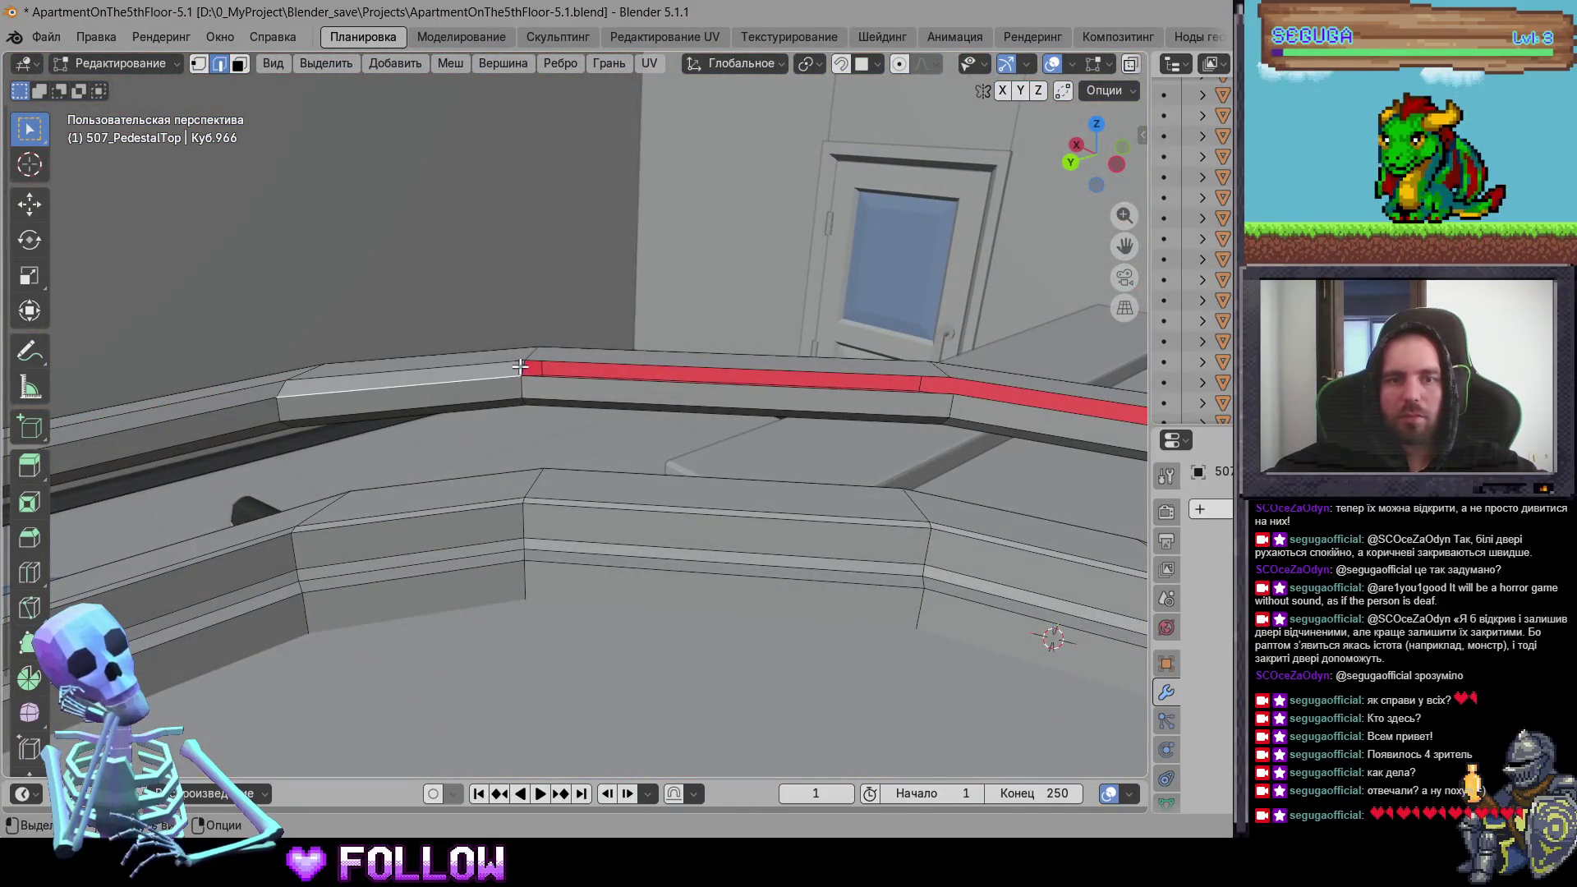
mouse_move(640, 541)
middle_down()
mouse_move(683, 546)
mouse_move(777, 503)
mouse_move(683, 487)
mouse_move(415, 535)
mouse_move(454, 430)
mouse_move(633, 504)
mouse_move(680, 504)
mouse_move(608, 451)
mouse_move(466, 406)
middle_up()
mouse_move(641, 622)
middle_down()
mouse_move(659, 528)
mouse_move(409, 448)
mouse_move(275, 521)
mouse_move(795, 444)
mouse_move(444, 370)
mouse_move(451, 436)
mouse_move(632, 465)
mouse_move(271, 458)
mouse_move(357, 472)
middle_up()
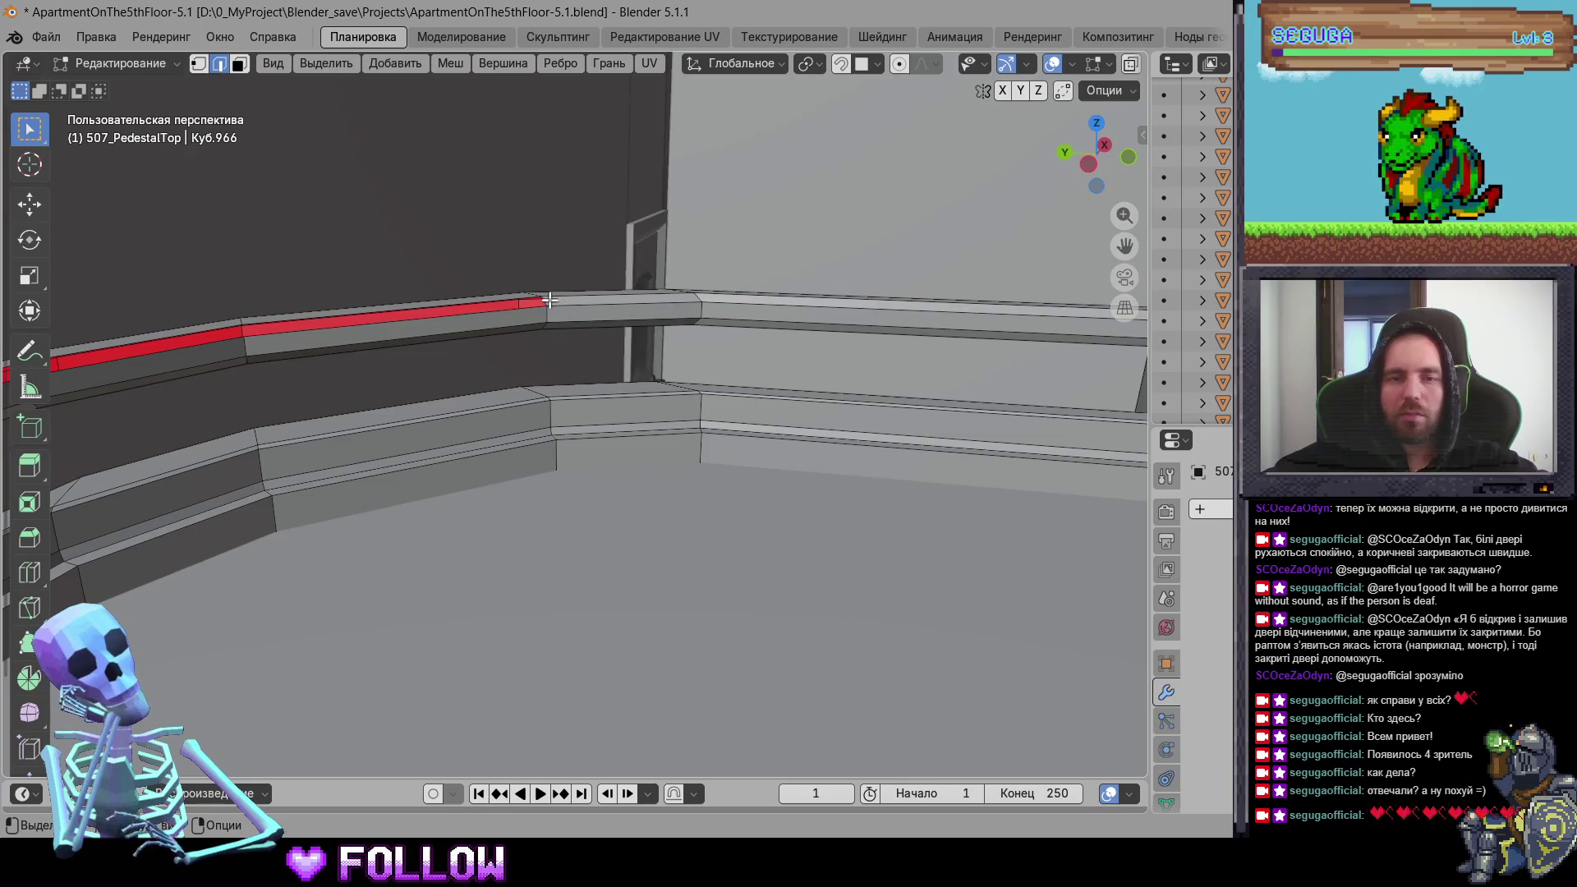
mouse_move(488, 419)
middle_down()
mouse_move(702, 316)
mouse_move(570, 392)
middle_up()
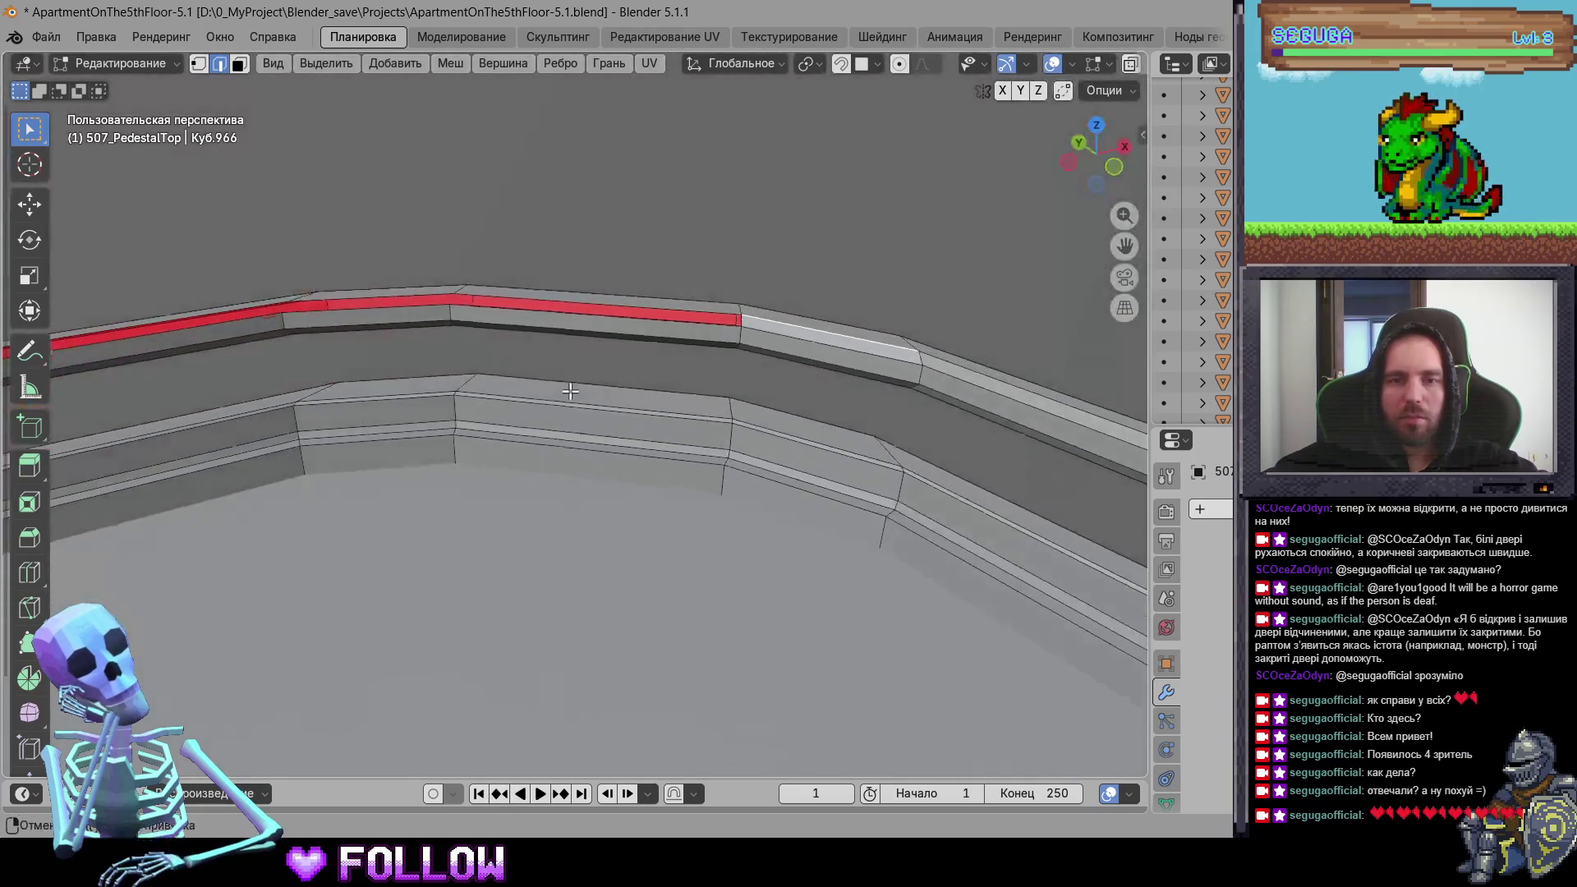
mouse_move(734, 363)
middle_down()
mouse_move(744, 319)
mouse_move(574, 356)
mouse_move(619, 393)
middle_up()
mouse_move(632, 481)
middle_down()
mouse_move(644, 201)
mouse_move(729, 350)
middle_up()
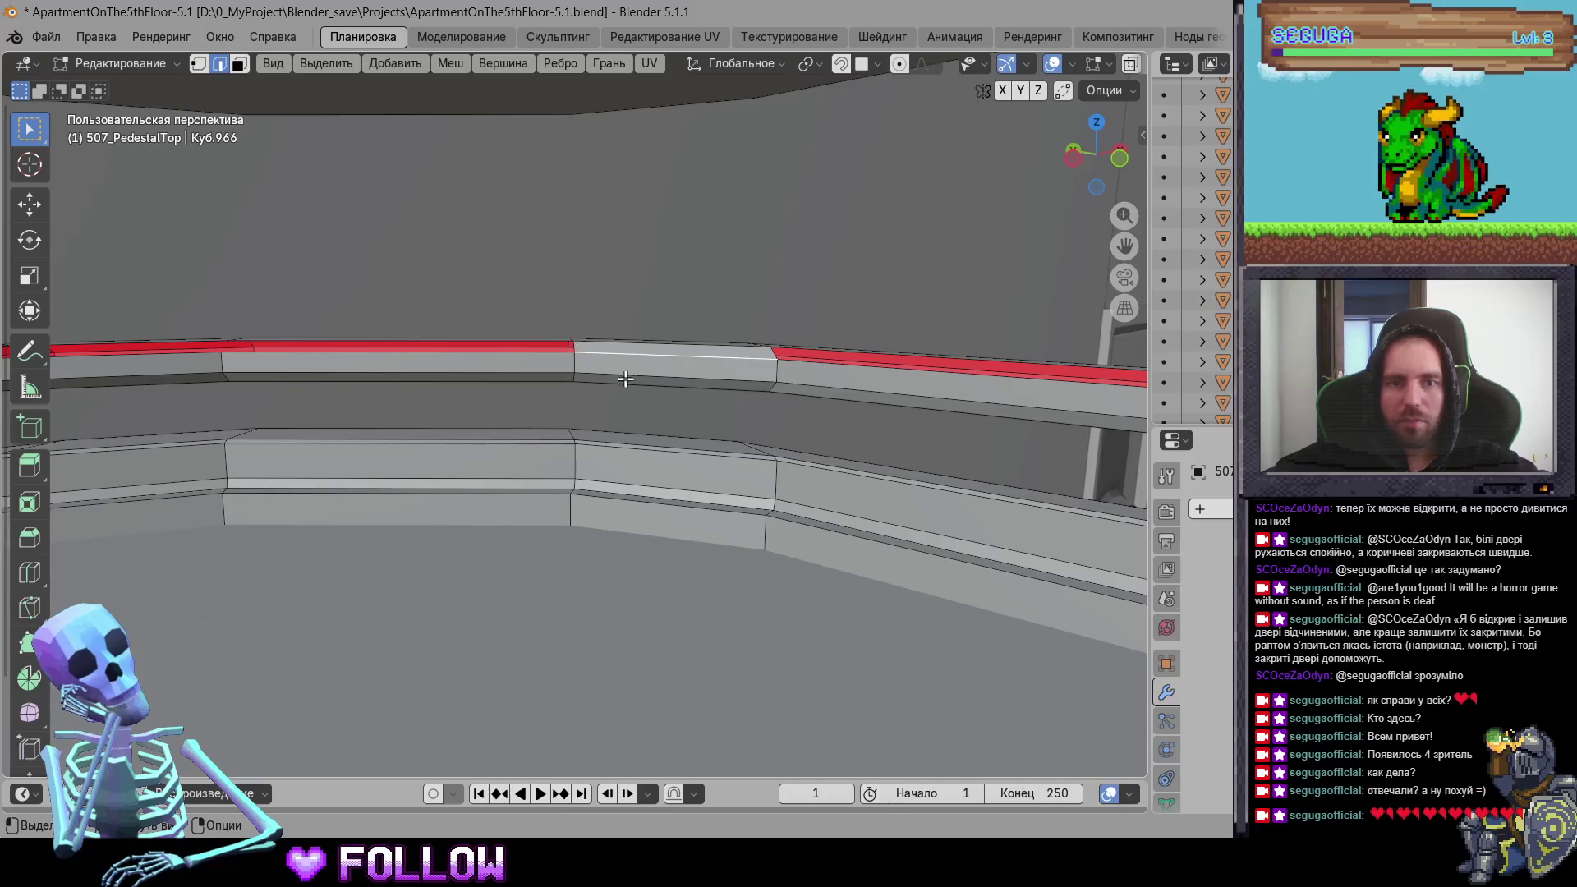
mouse_move(576, 346)
middle_down()
mouse_move(504, 412)
mouse_move(397, 430)
mouse_move(556, 432)
mouse_move(719, 383)
mouse_move(630, 441)
mouse_move(740, 464)
middle_up()
click(784, 374)
mouse_move(785, 696)
middle_down()
mouse_move(851, 369)
mouse_move(88, 300)
mouse_move(1003, 341)
mouse_move(771, 419)
mouse_move(804, 374)
mouse_move(819, 416)
mouse_move(736, 418)
mouse_move(607, 456)
mouse_move(653, 491)
mouse_move(578, 490)
mouse_move(688, 418)
mouse_move(544, 448)
mouse_move(512, 421)
middle_up()
Step: Back in object mode, set the first upper cabinet door's origin to the 3D cursor at its hinge
key(Tab)
click(689, 418)
scroll(514, 421, up, 5)
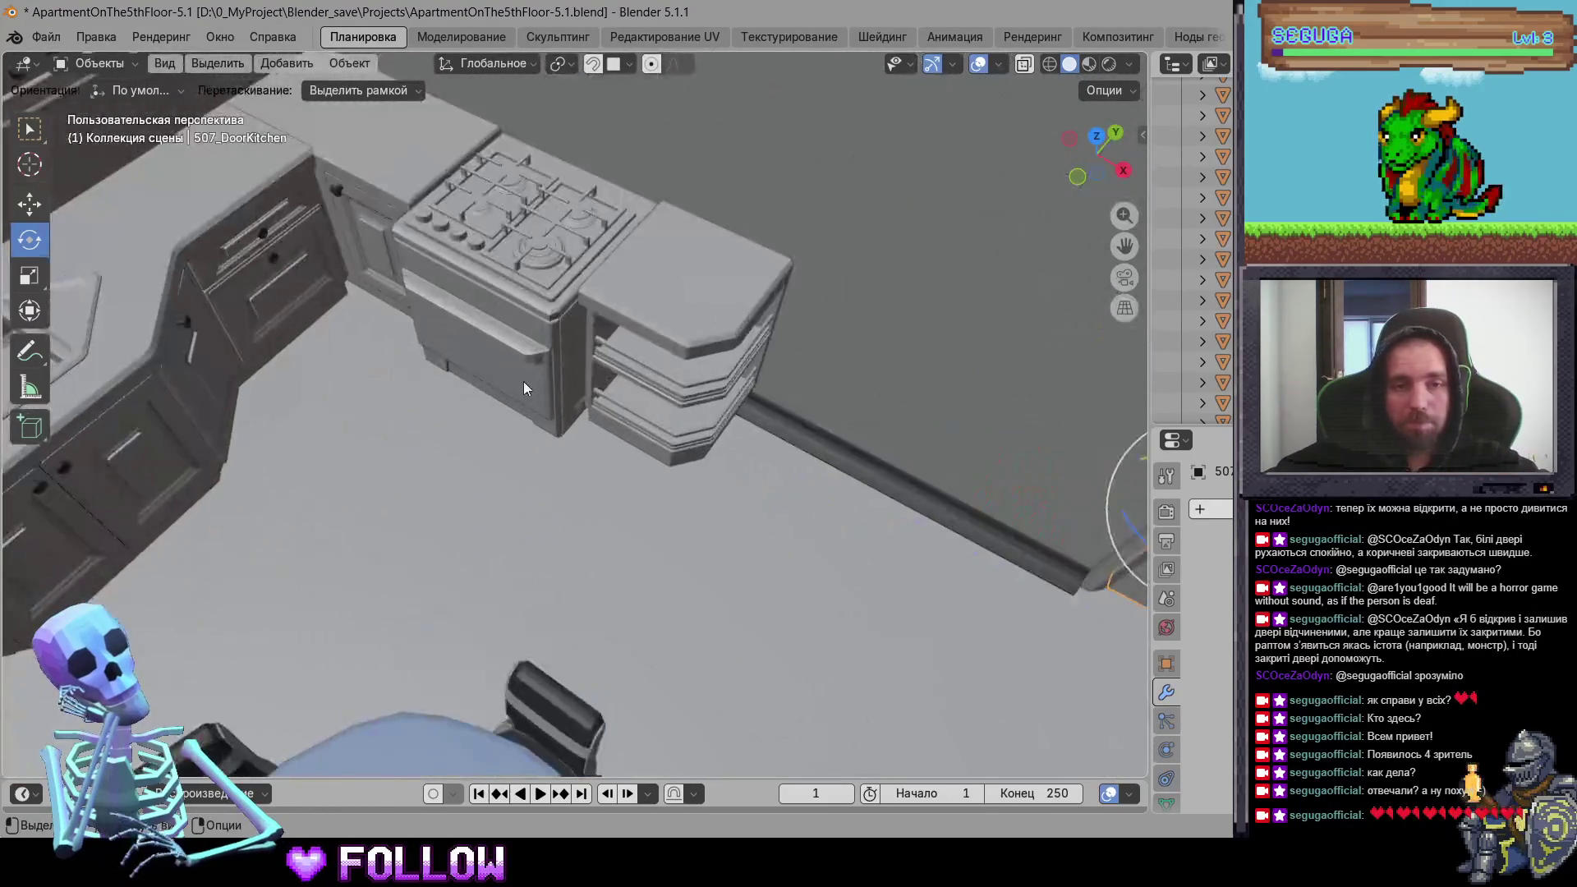
click(654, 373)
mouse_move(654, 373)
middle_down()
mouse_move(493, 373)
mouse_move(623, 342)
mouse_move(714, 411)
middle_up()
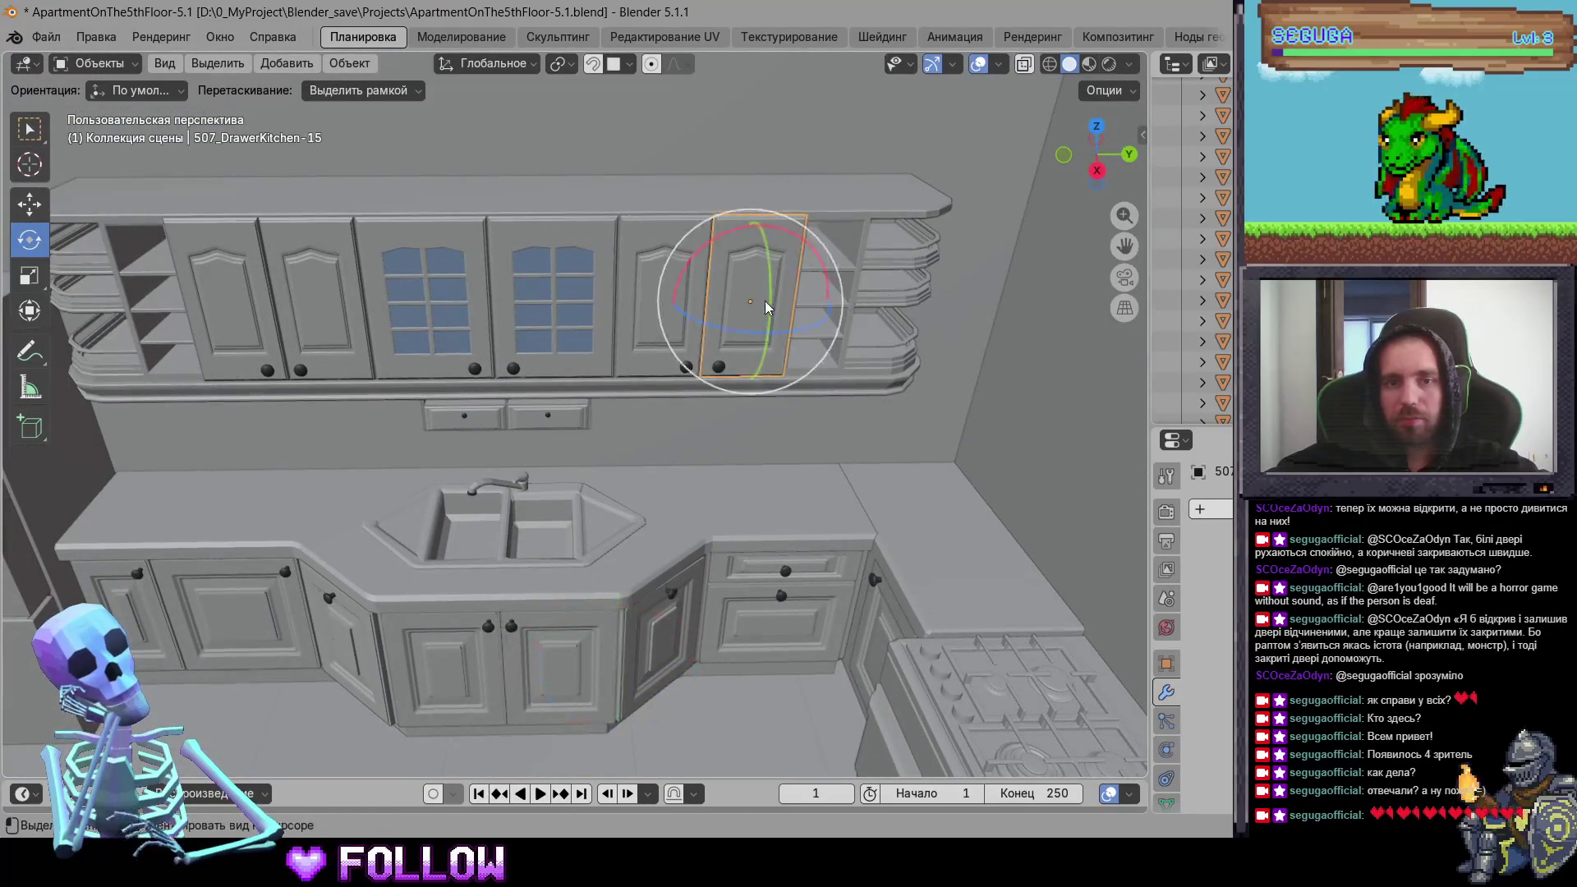
scroll(765, 300, up, 4)
mouse_move(698, 324)
middle_down()
mouse_move(710, 484)
mouse_move(632, 431)
middle_up()
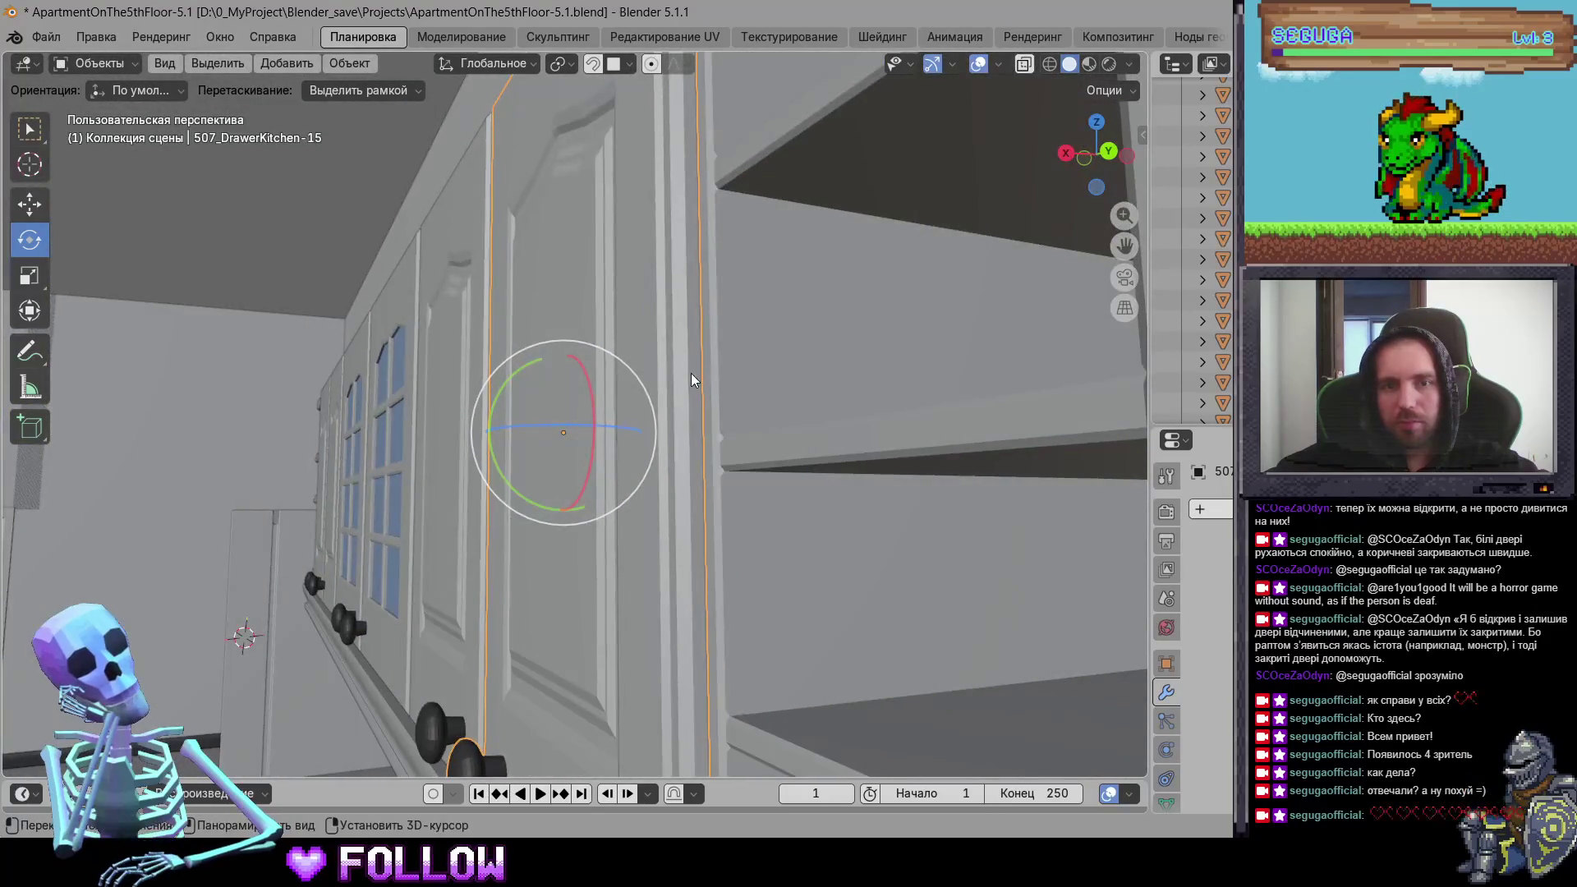
right_click(692, 380)
mouse_move(714, 372)
click(816, 415)
Step: Set the origin of the cabinet door beside the shelves to the 3D cursor
mouse_move(816, 416)
middle_down()
mouse_move(610, 413)
mouse_move(777, 332)
middle_up()
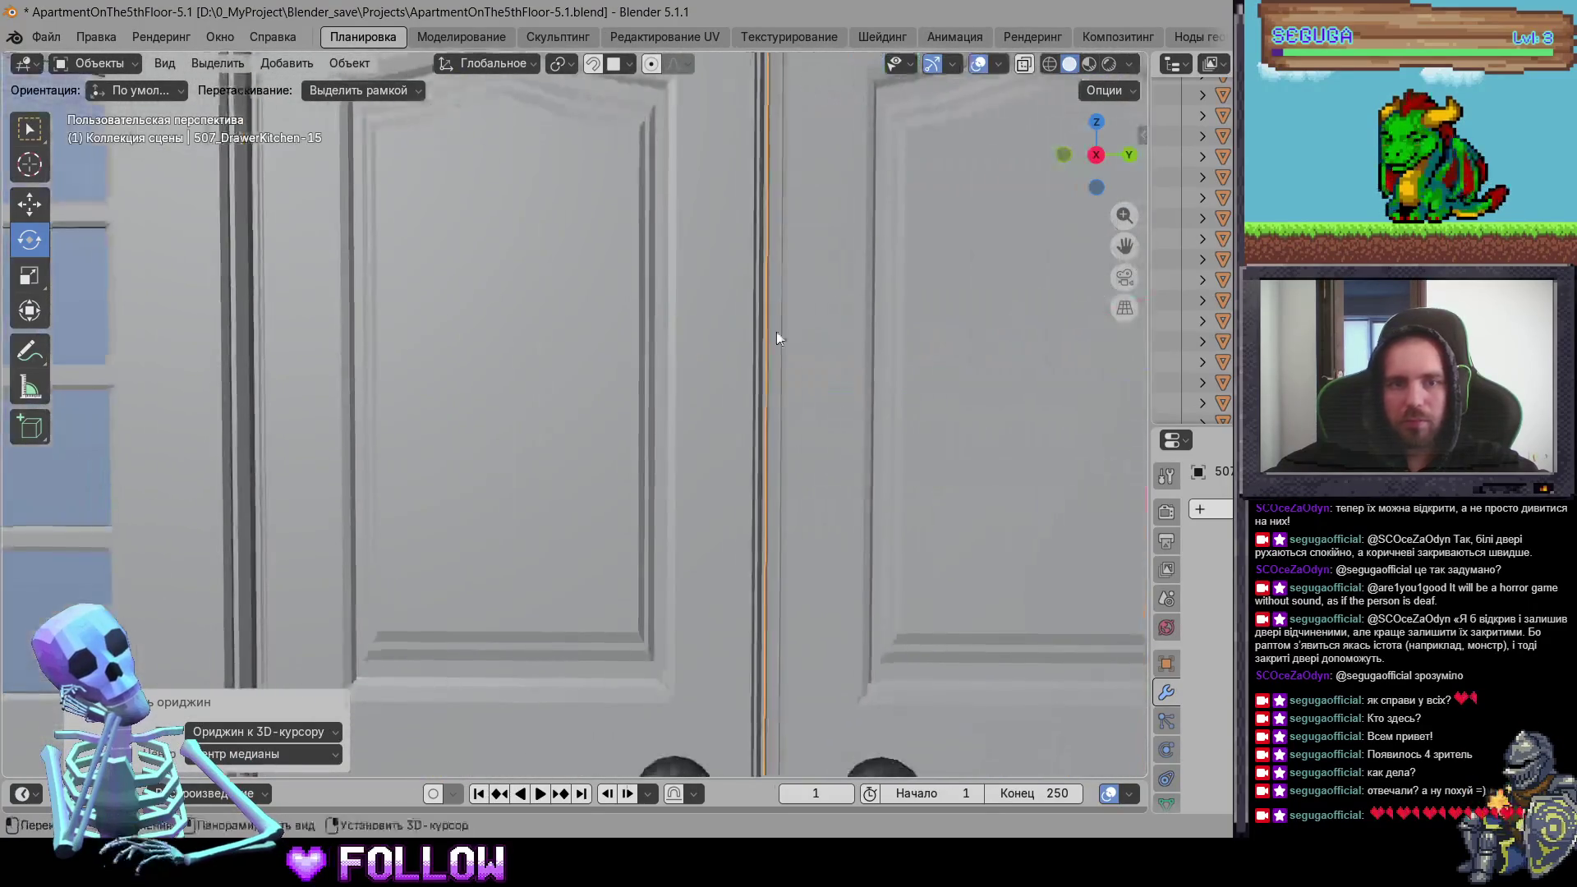
mouse_move(463, 408)
middle_down()
mouse_move(783, 396)
mouse_move(431, 386)
mouse_move(374, 440)
mouse_move(644, 415)
mouse_move(740, 369)
mouse_move(872, 251)
mouse_move(746, 252)
mouse_move(785, 289)
middle_up()
right_click(427, 362)
mouse_move(427, 359)
click(525, 418)
Step: Move DrawerKitchen-13's origin to the 3D cursor at its hinge
click(743, 286)
right_click(806, 299)
mouse_move(724, 307)
click(847, 354)
Step: Set the windowed door DrawerKitchen-12's origin to its geometry
mouse_move(847, 354)
middle_down()
mouse_move(606, 382)
mouse_move(550, 331)
mouse_move(468, 352)
mouse_move(689, 334)
mouse_move(649, 251)
middle_up()
click(689, 335)
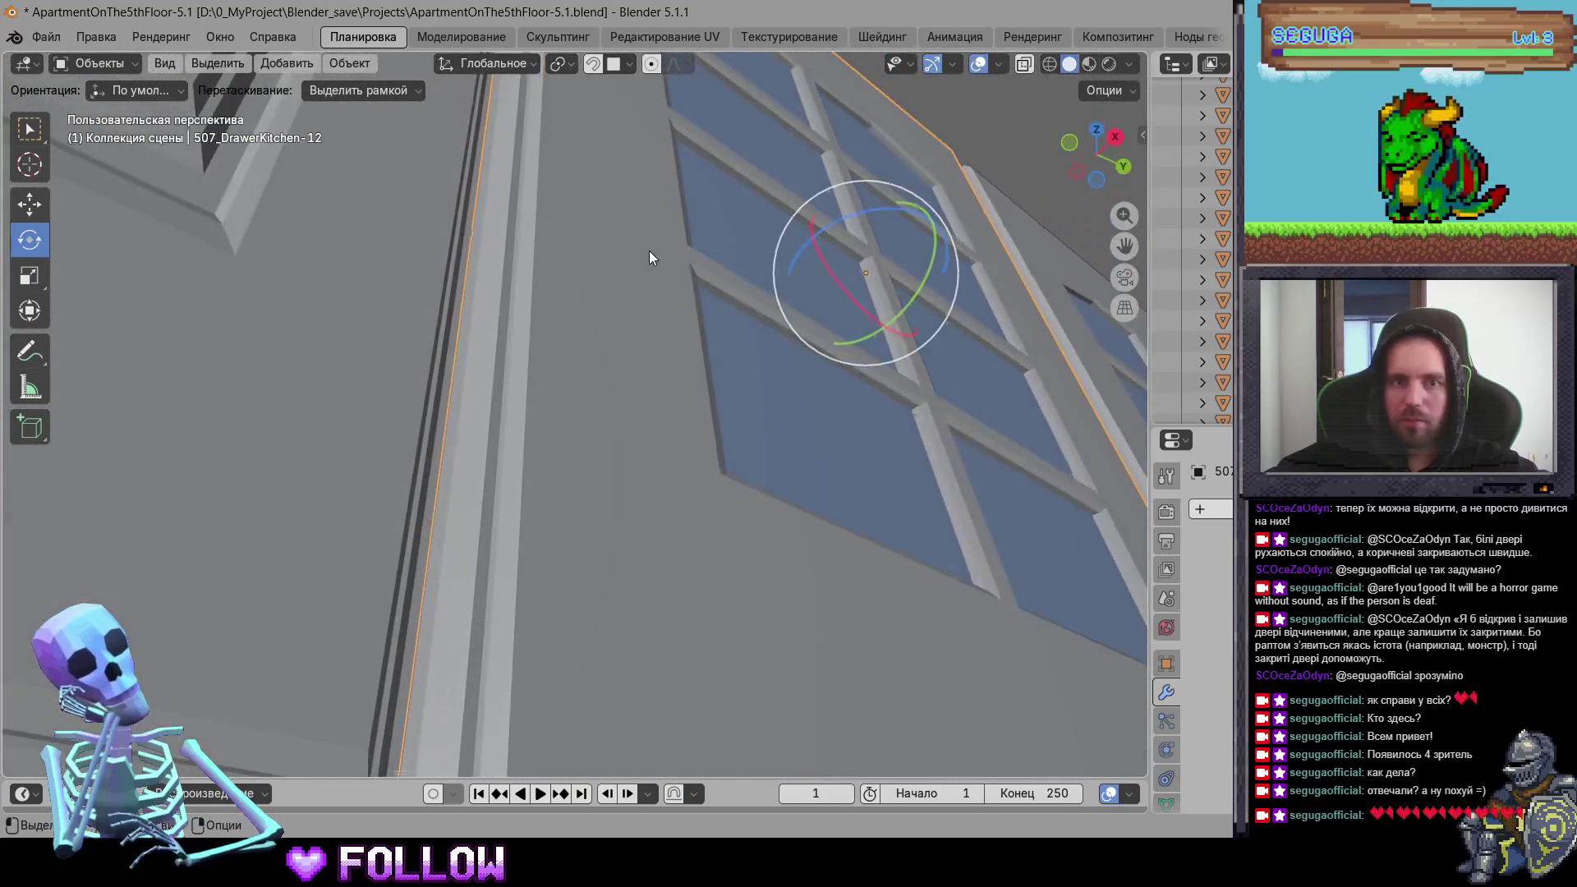
right_click(487, 141)
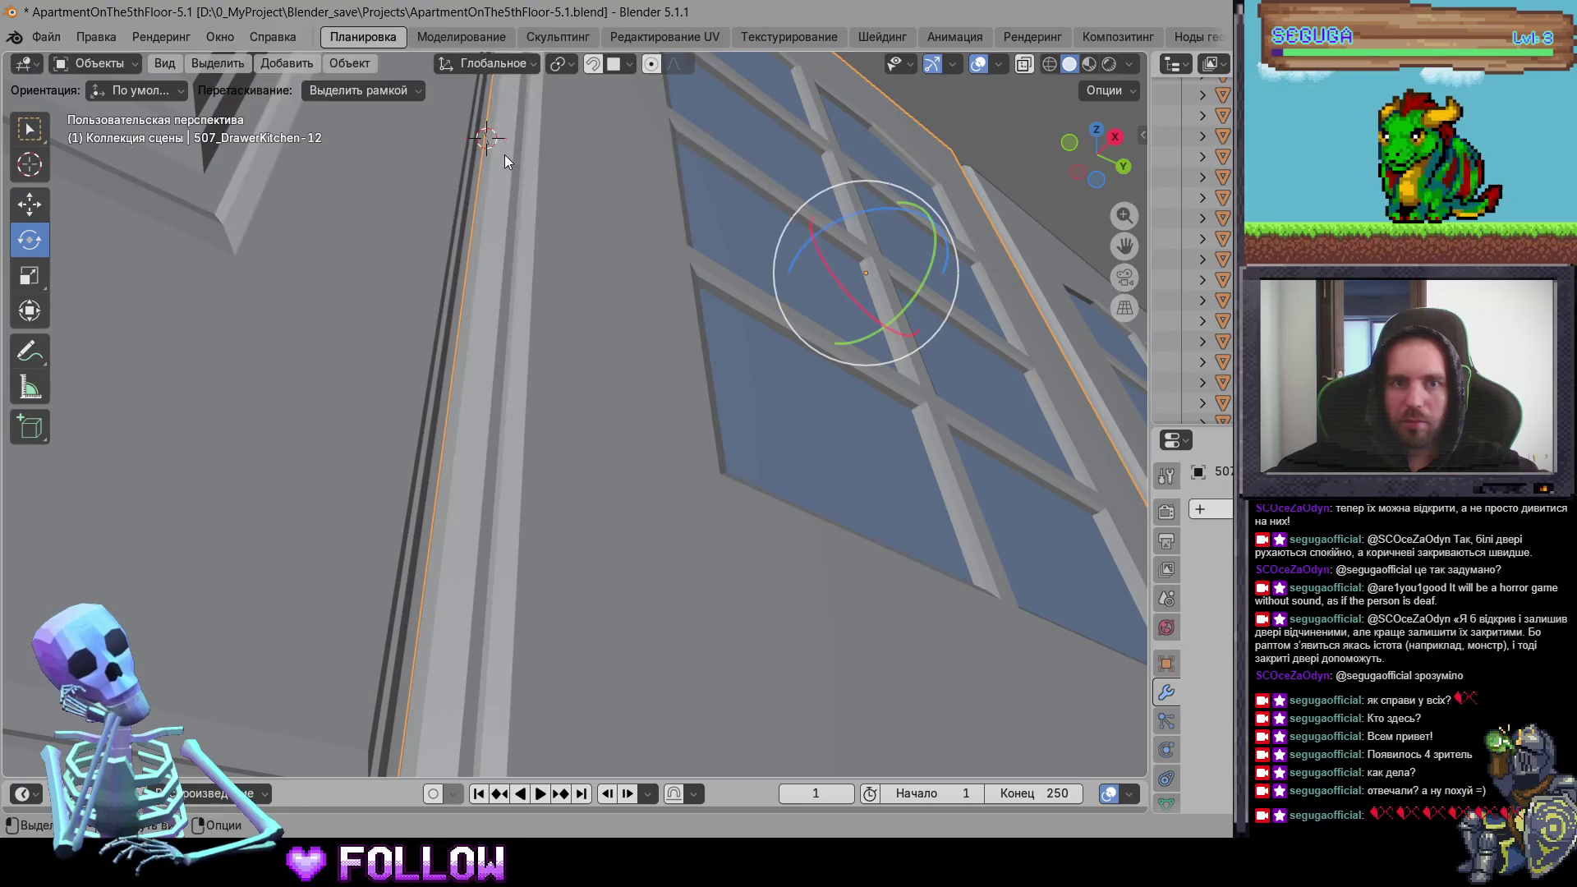
right_click(504, 154)
click(666, 197)
Step: Move DrawerKitchen-11's origin to the 3D cursor at its hinge
mouse_move(653, 247)
middle_down()
mouse_move(431, 345)
mouse_move(709, 345)
mouse_move(574, 311)
mouse_move(699, 206)
mouse_move(571, 315)
mouse_move(579, 255)
middle_up()
right_click(589, 216)
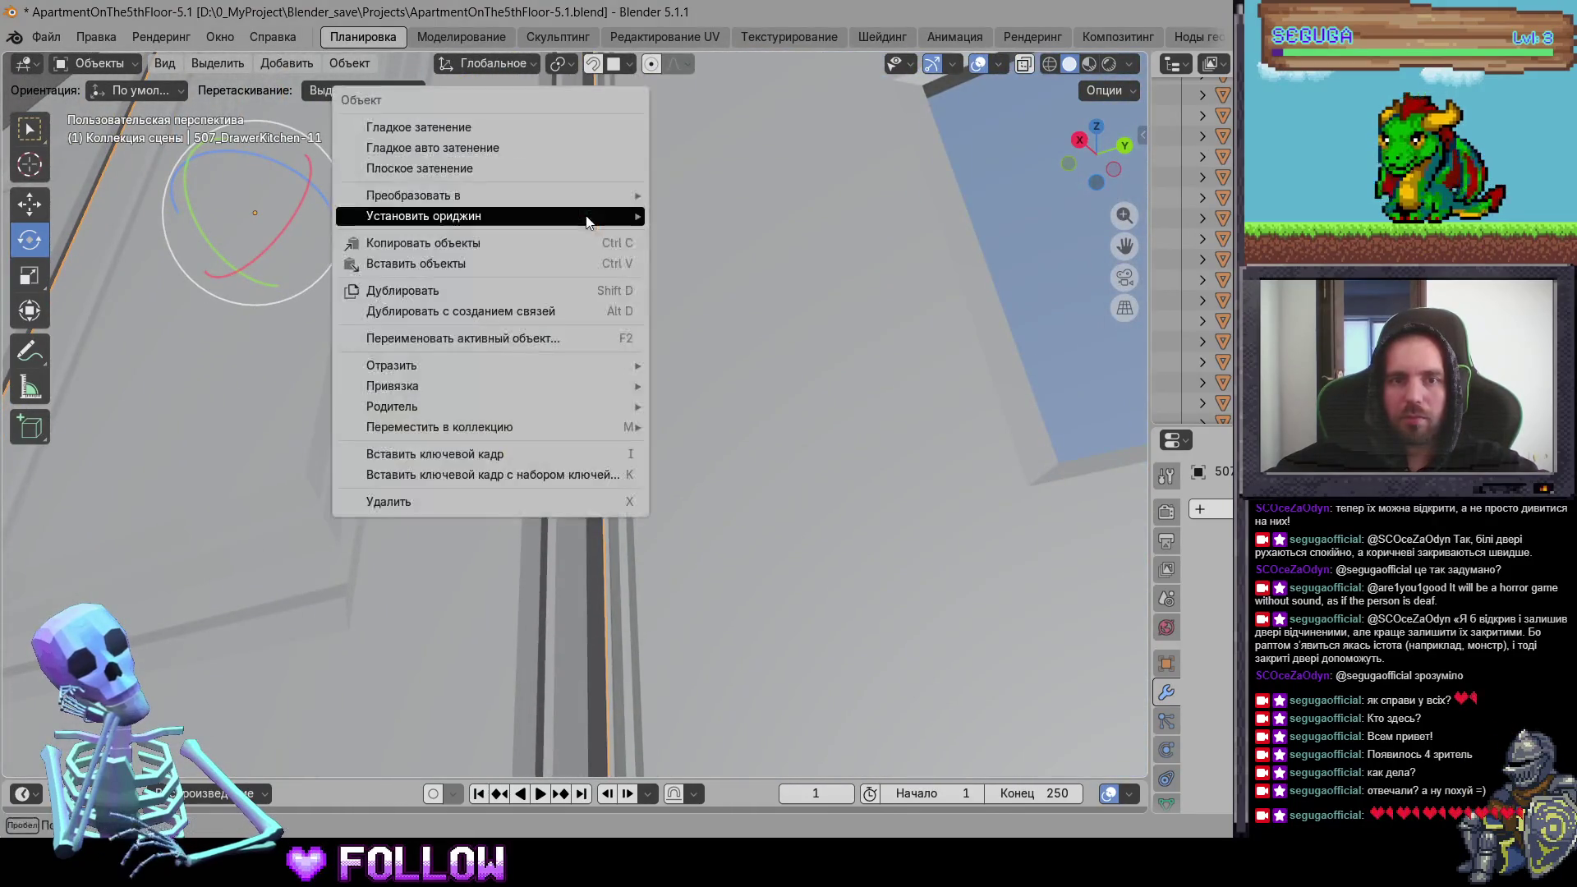
mouse_move(588, 217)
click(793, 258)
Step: Put the 3D cursor on DrawerKitchen-10's hinge and set its origin there, then select DrawerKitchen-4
mouse_move(792, 258)
middle_down()
mouse_move(565, 359)
mouse_move(365, 341)
mouse_move(525, 354)
mouse_move(497, 326)
middle_up()
click(364, 341)
shift+right_click(460, 218)
right_click(459, 217)
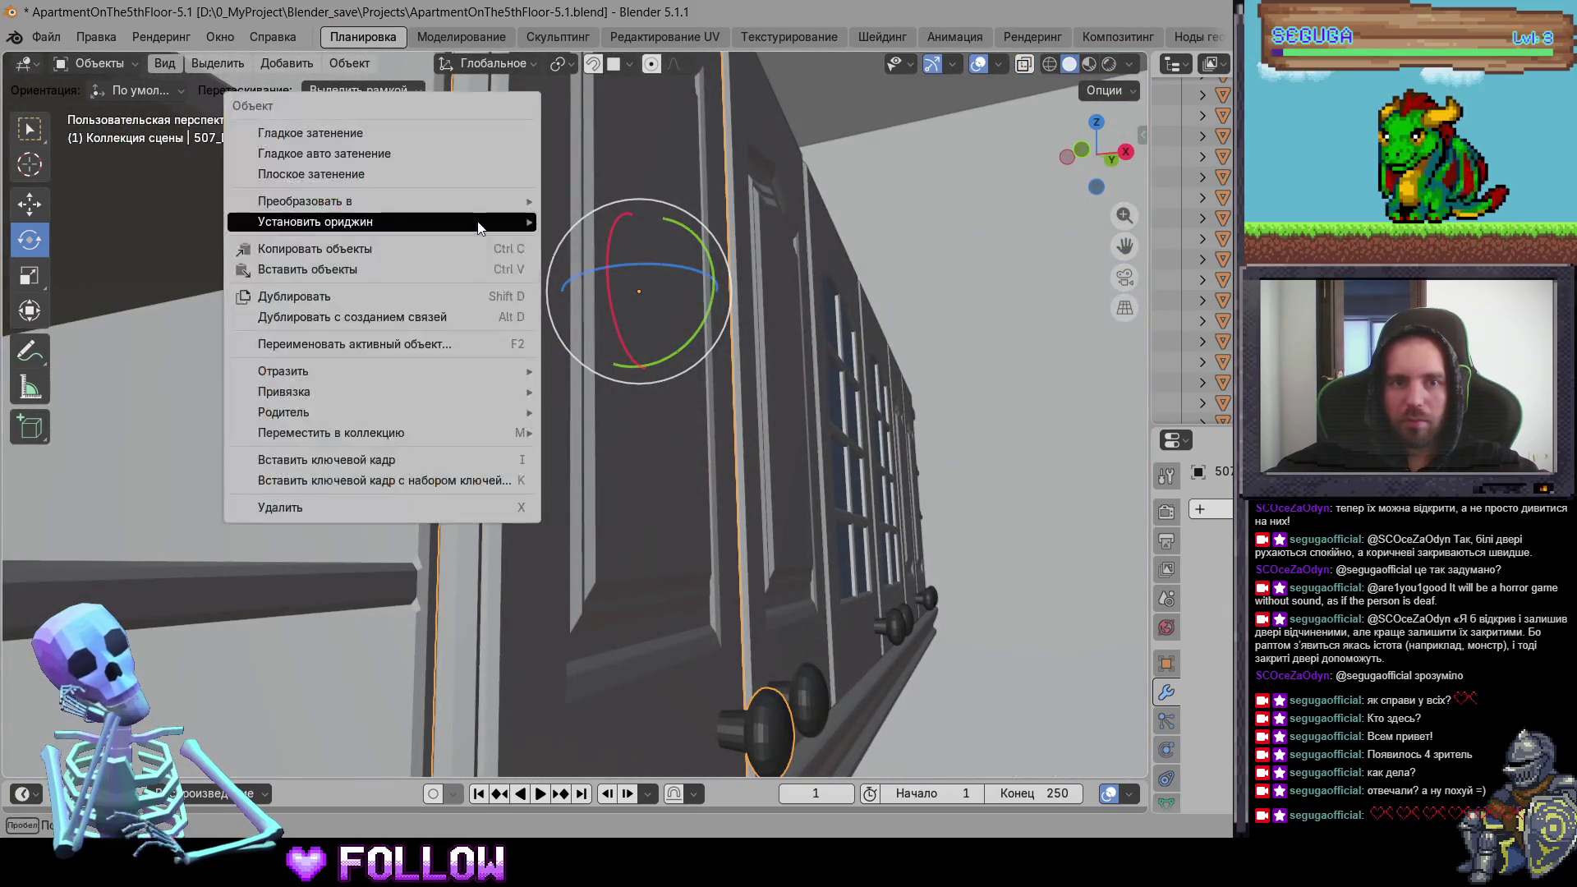
mouse_move(508, 219)
click(607, 263)
mouse_move(698, 326)
middle_down()
mouse_move(542, 412)
mouse_move(470, 520)
mouse_move(731, 172)
mouse_move(610, 370)
mouse_move(919, 413)
mouse_move(1094, 477)
mouse_move(720, 374)
mouse_move(323, 413)
middle_up()
click(640, 410)
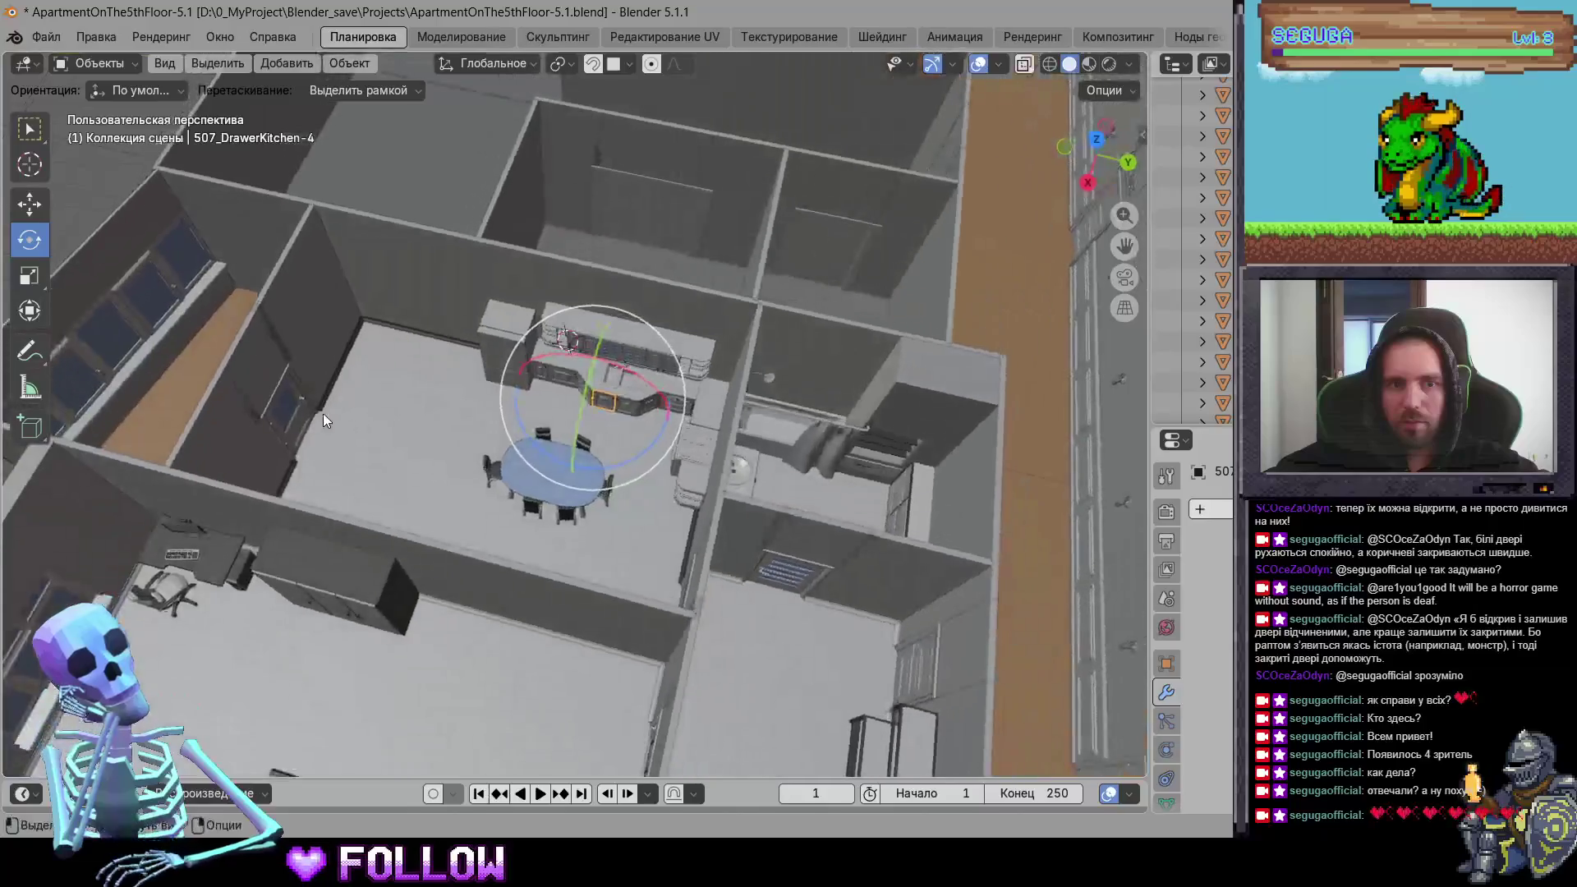
Step: Frame 507_DoorBalcony and set its origin to the 3D cursor at its hinge
click(292, 414)
key(KP_Decimal)
middle_drag(539, 451, 369, 527)
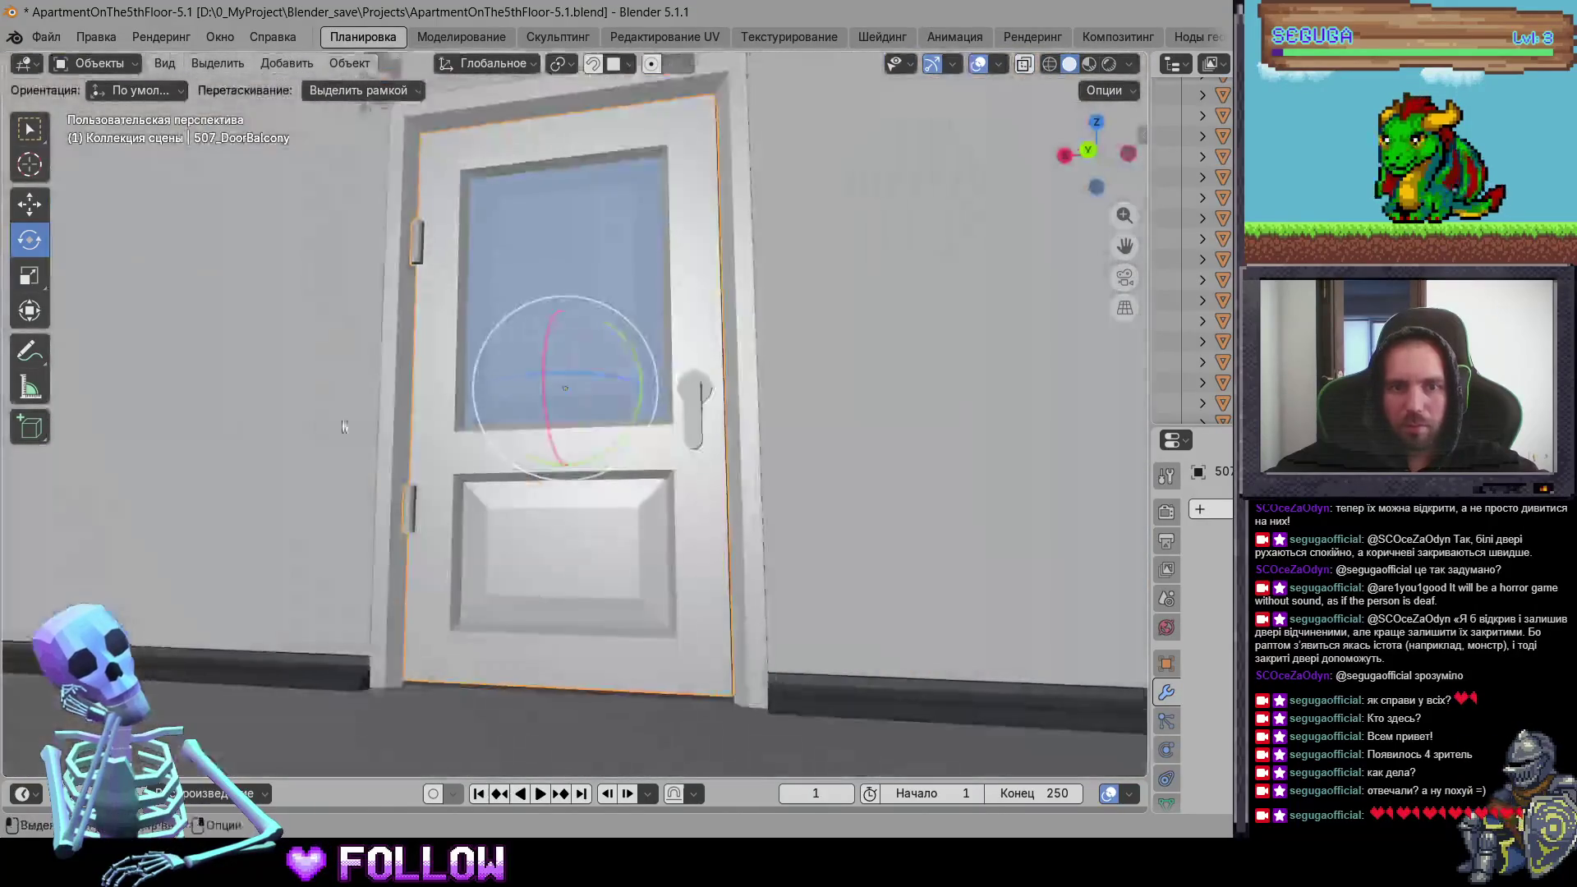
scroll(329, 551, up, 3)
right_click(239, 594)
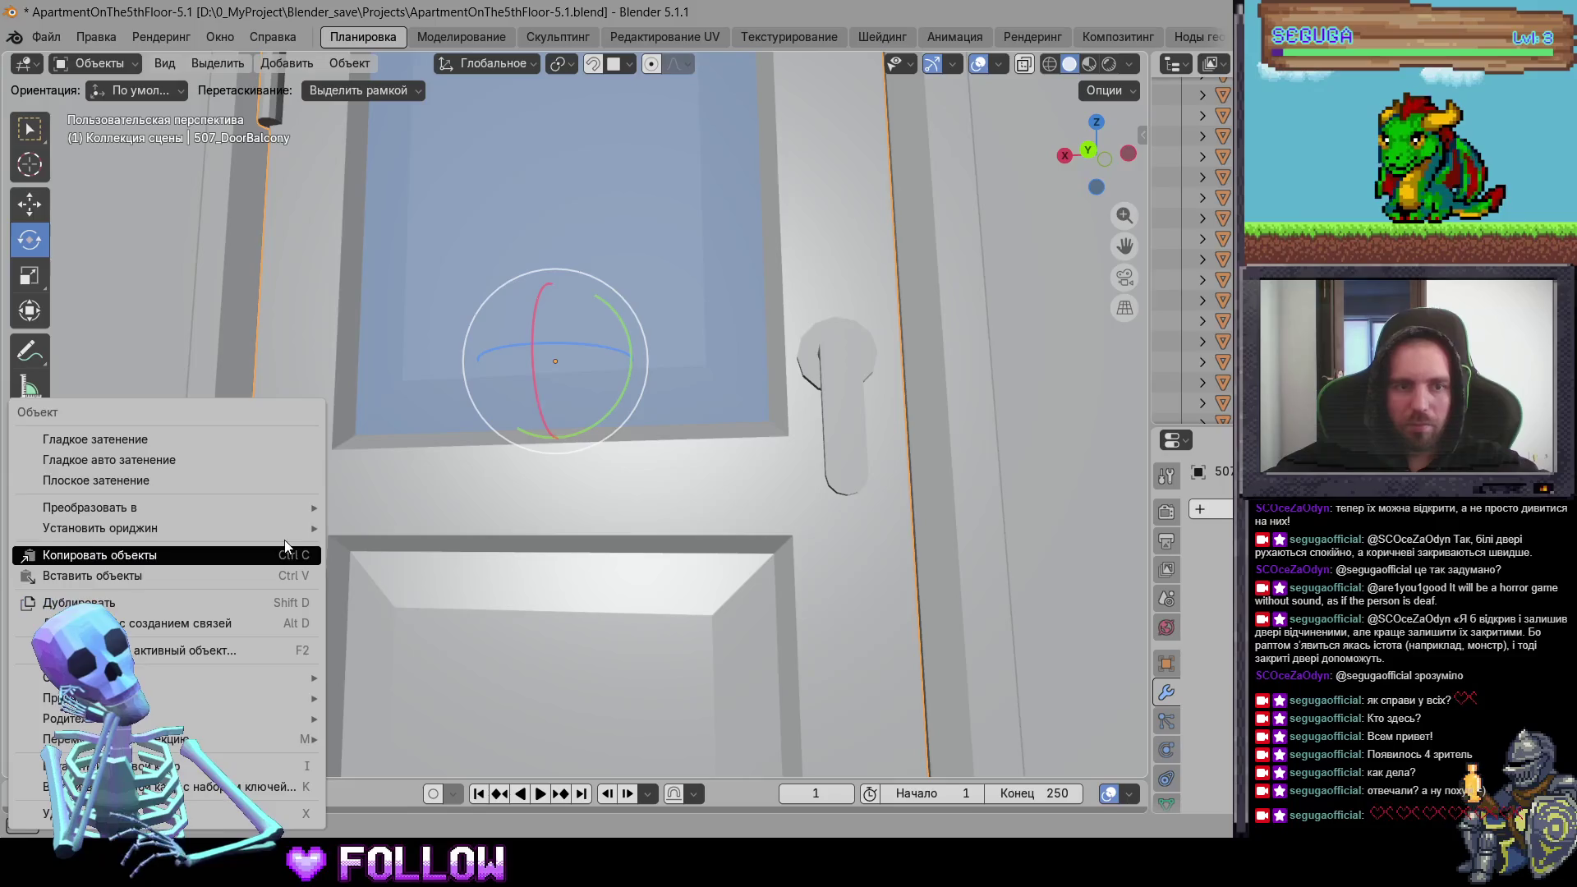
click(425, 570)
Step: Pick out the entrance door 507_Door and set its origin to the 3D cursor
mouse_move(701, 415)
middle_down()
mouse_move(751, 573)
mouse_move(781, 516)
mouse_move(648, 462)
middle_up()
scroll(756, 550, down, 5)
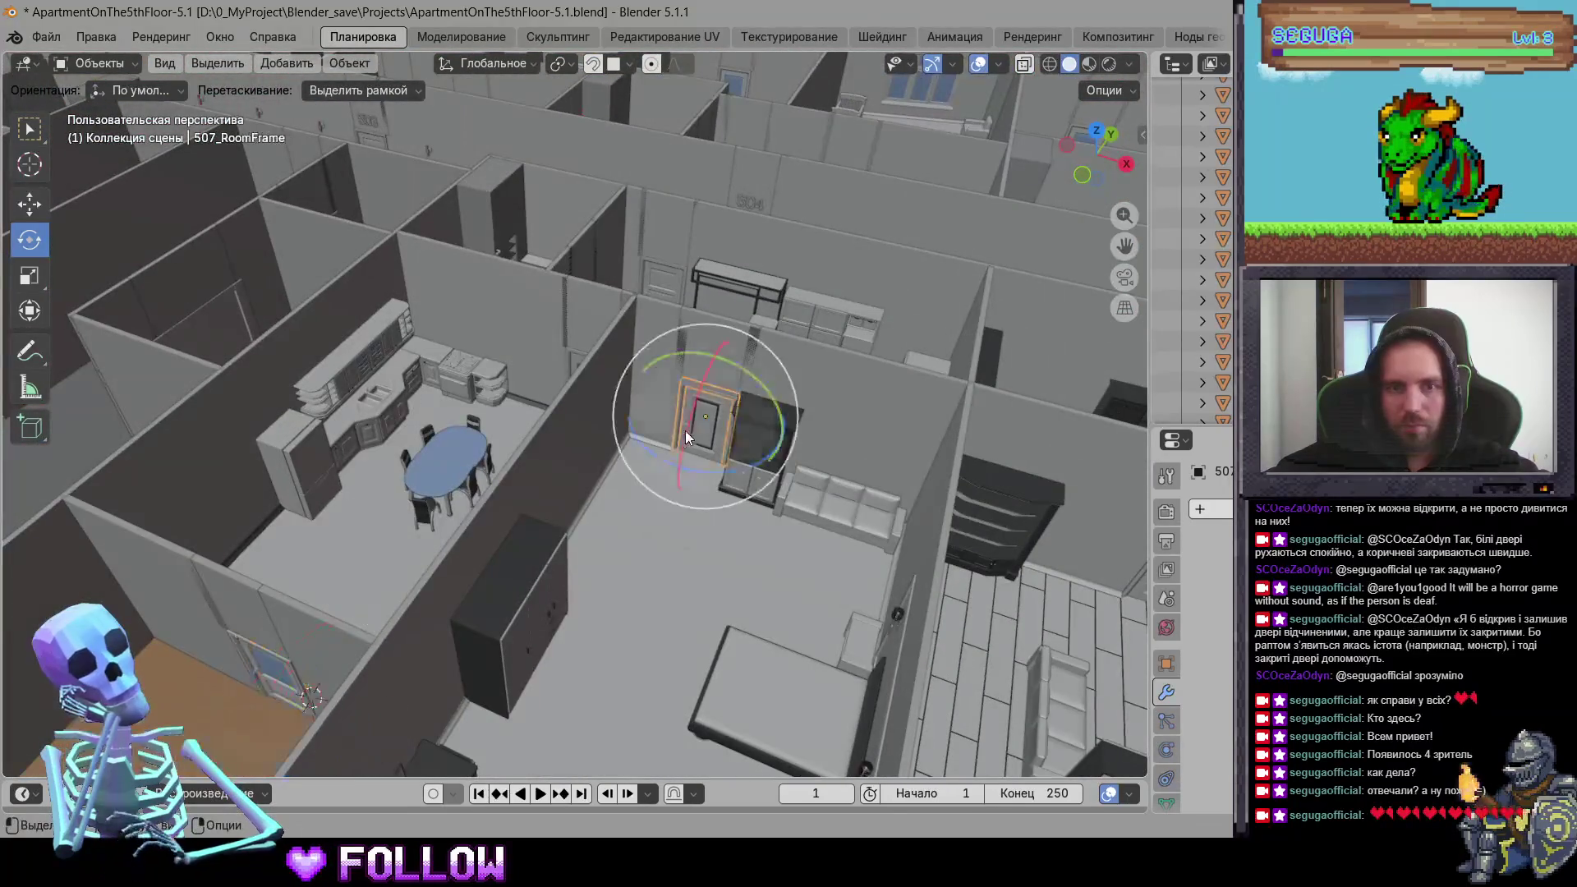
mouse_move(769, 415)
middle_down()
mouse_move(396, 409)
mouse_move(455, 391)
middle_up()
click(460, 389)
mouse_move(558, 402)
middle_down()
mouse_move(657, 455)
mouse_move(635, 416)
mouse_move(578, 418)
mouse_move(550, 443)
middle_up()
click(635, 415)
click(551, 480)
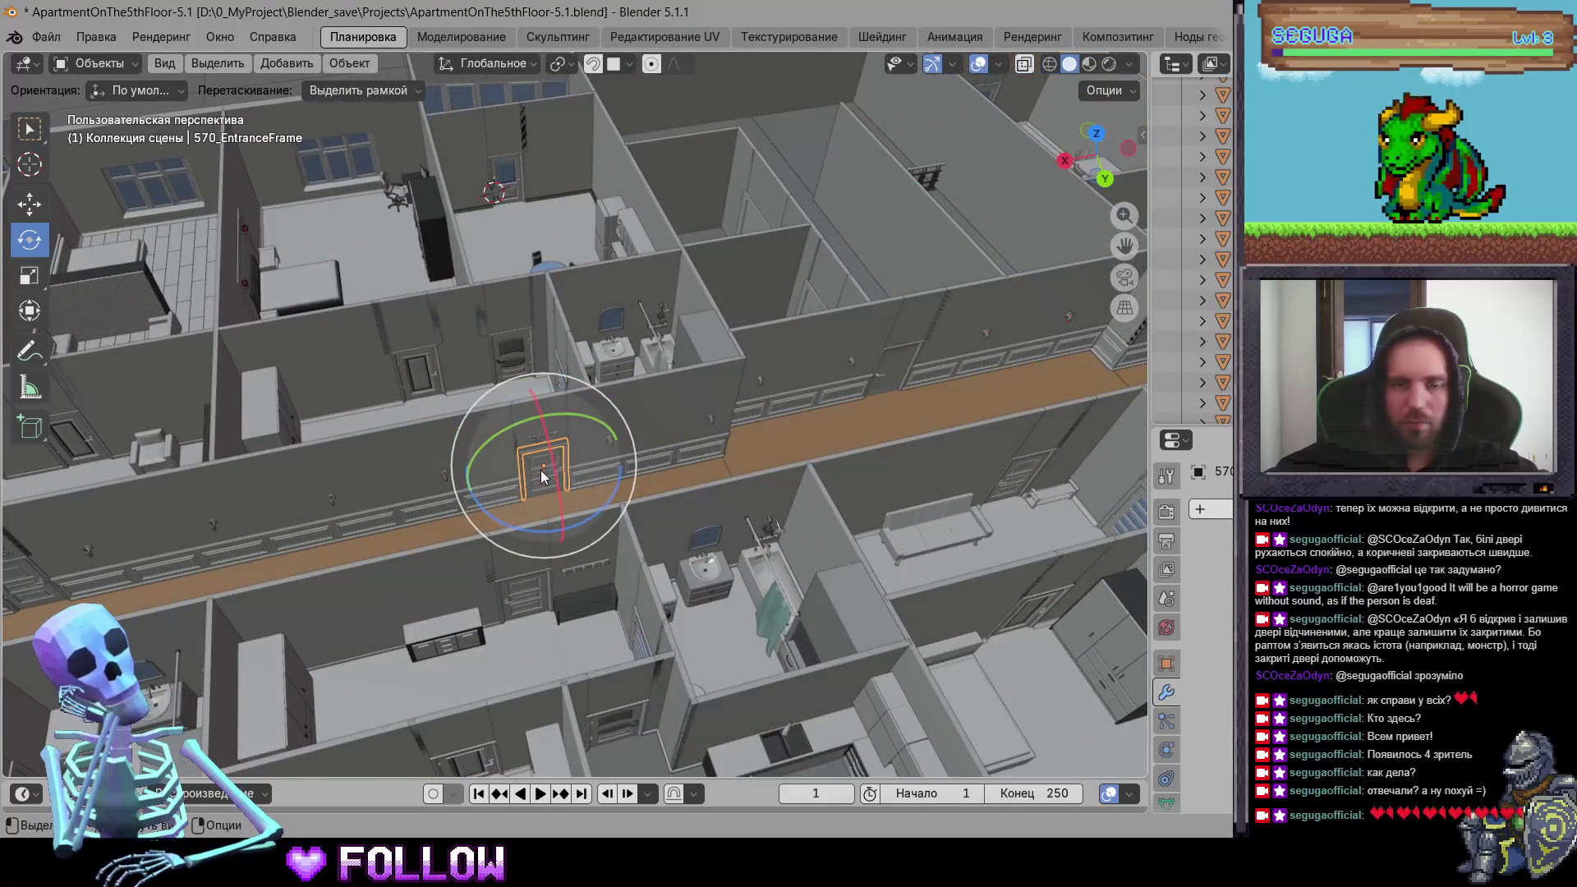
scroll(546, 484, up, 10)
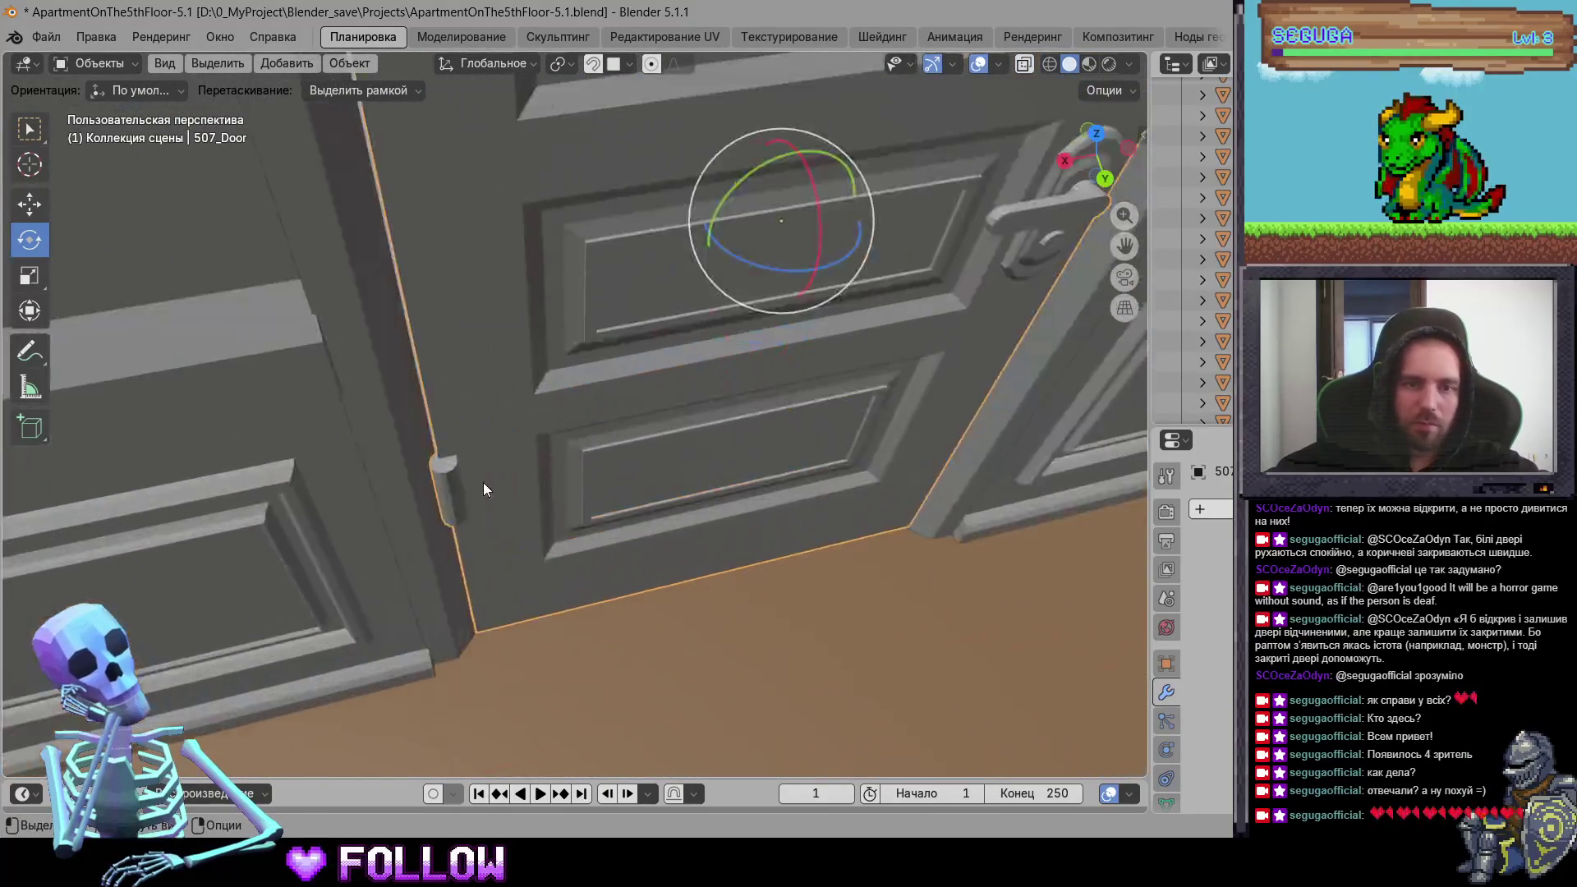
right_click(500, 467)
click(660, 503)
Step: Check 507_DoorBath and 507_BathWashingDoor, then select Door_WarehouseCenter
scroll(562, 486, down, 10)
mouse_move(563, 487)
middle_down()
mouse_move(540, 499)
mouse_move(473, 416)
mouse_move(785, 452)
mouse_move(727, 211)
middle_up()
click(429, 429)
mouse_move(786, 334)
middle_down()
mouse_move(443, 360)
mouse_move(753, 292)
mouse_move(528, 437)
middle_up()
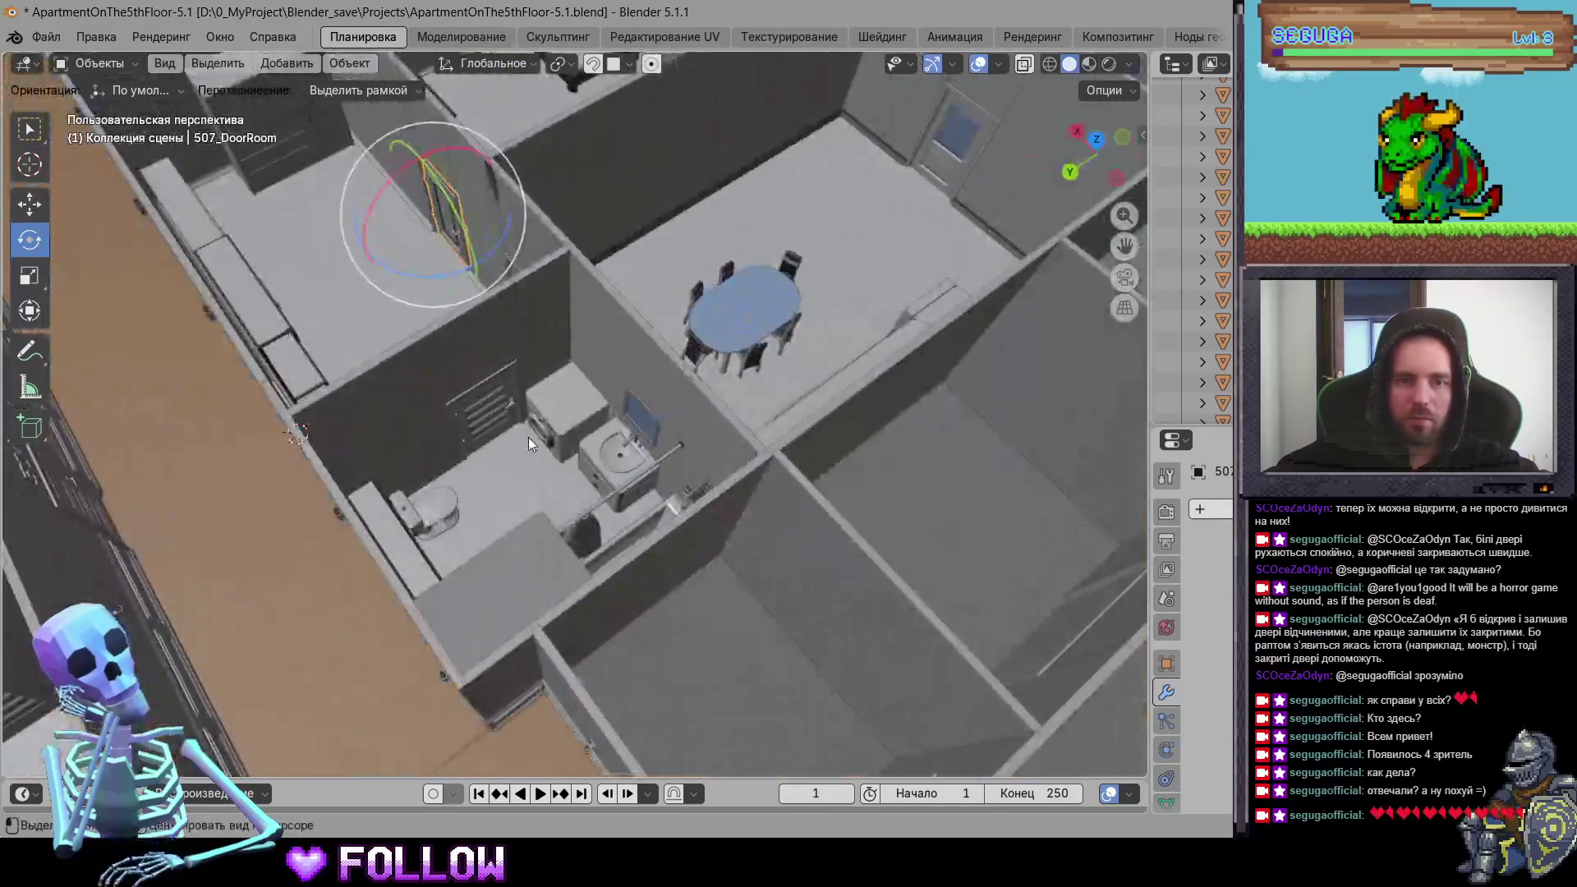
click(529, 437)
scroll(619, 444, up, 5)
scroll(635, 438, down, 8)
mouse_move(636, 445)
middle_down()
mouse_move(437, 460)
mouse_move(544, 441)
middle_up()
click(502, 473)
scroll(408, 492, up, 3)
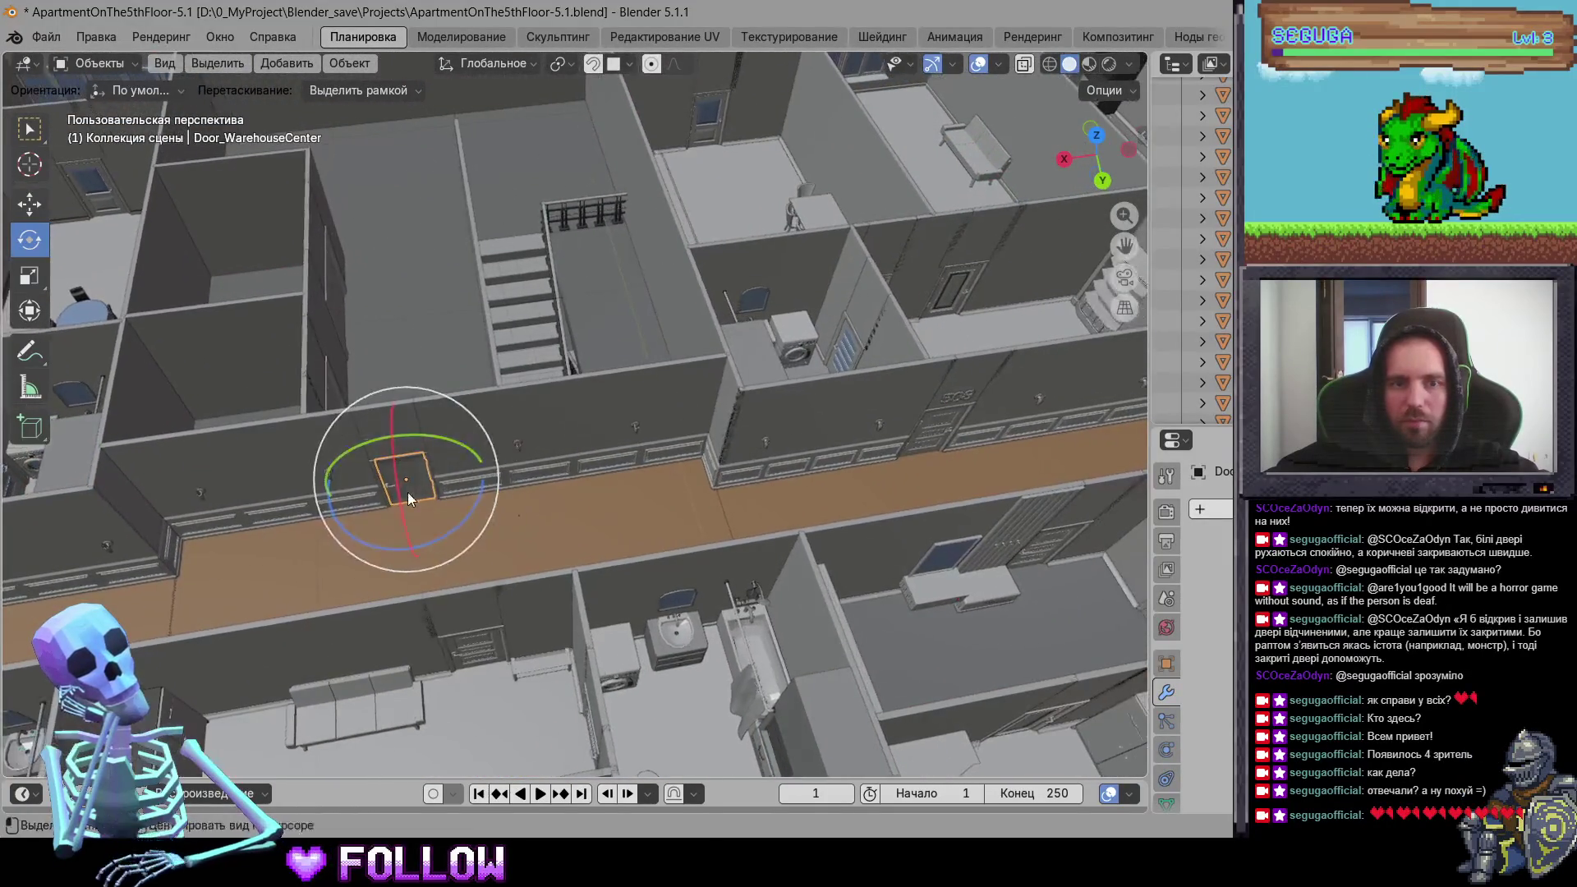
Step: Set Door_WarehouseCenter's origin to the 3D cursor at its hinge
scroll(408, 492, up, 5)
mouse_move(583, 490)
middle_down()
mouse_move(495, 390)
mouse_move(196, 368)
middle_up()
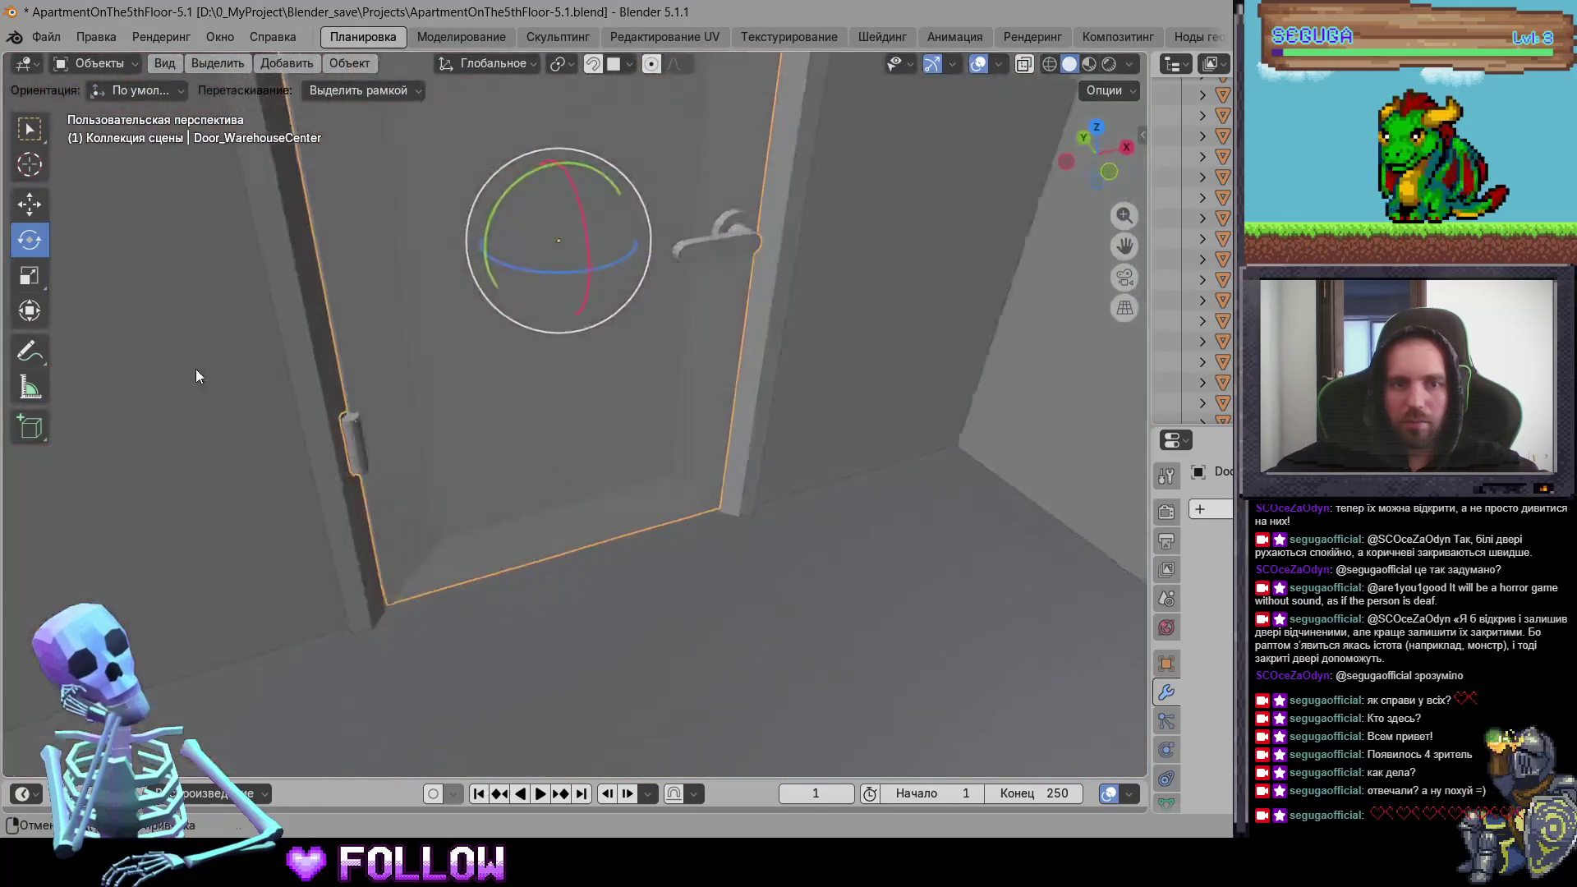
right_click(353, 410)
mouse_move(469, 410)
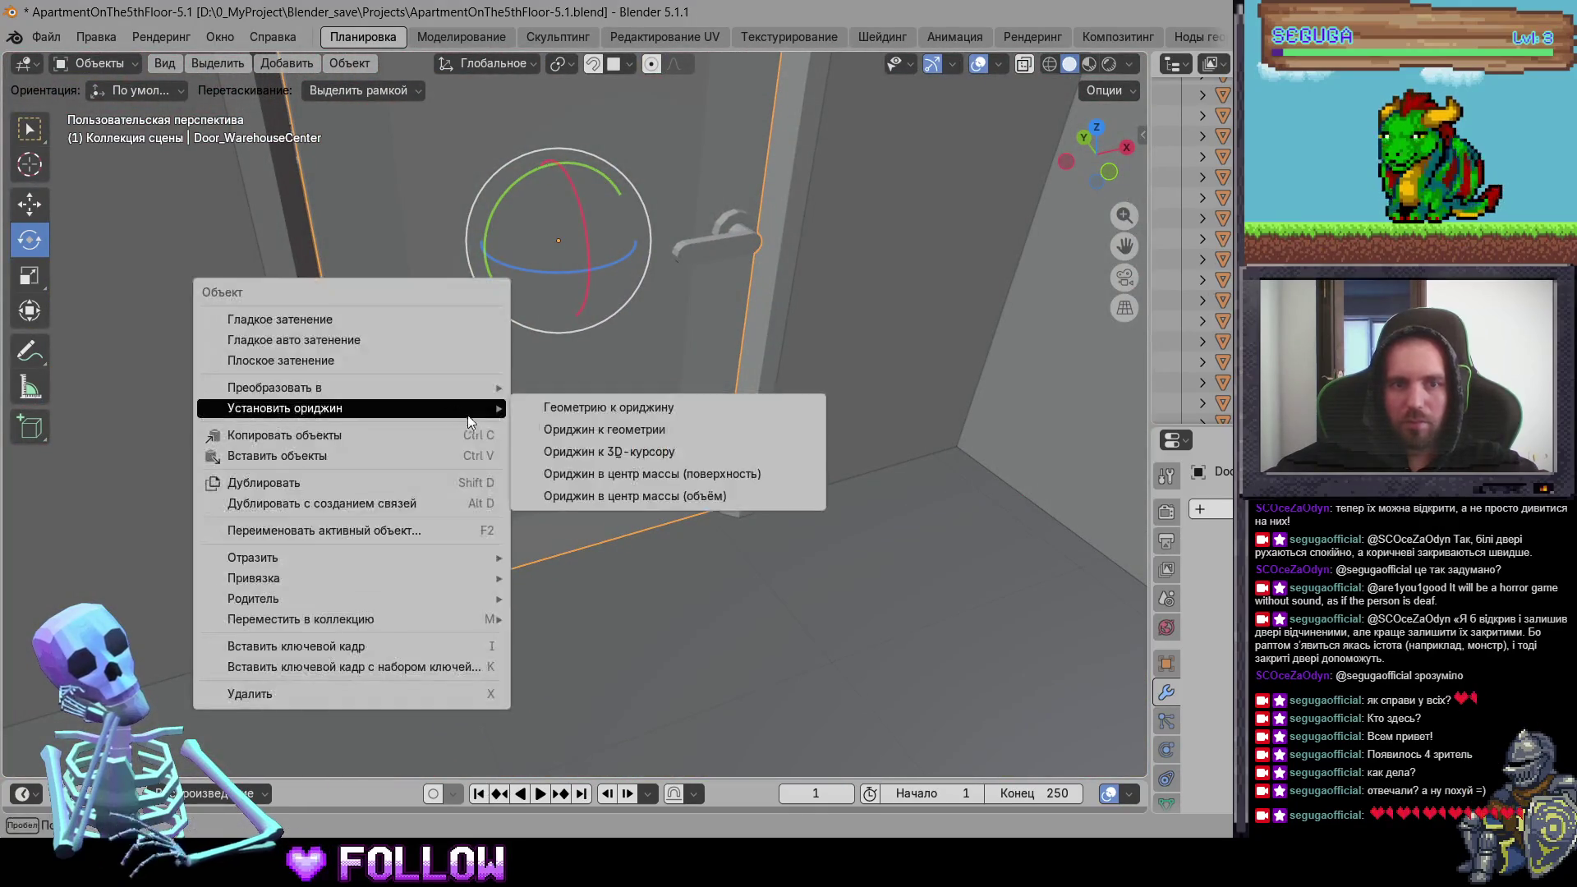
click(573, 460)
Step: Select Door_Warehouse in the corridor, adjust at its hinge, and set its origin to the 3D cursor
scroll(469, 459, down, 5)
mouse_move(468, 460)
middle_down()
mouse_move(766, 517)
mouse_move(681, 493)
middle_up()
middle_drag(533, 491, 579, 465)
scroll(675, 398, up, 8)
middle_drag(592, 408, 500, 397)
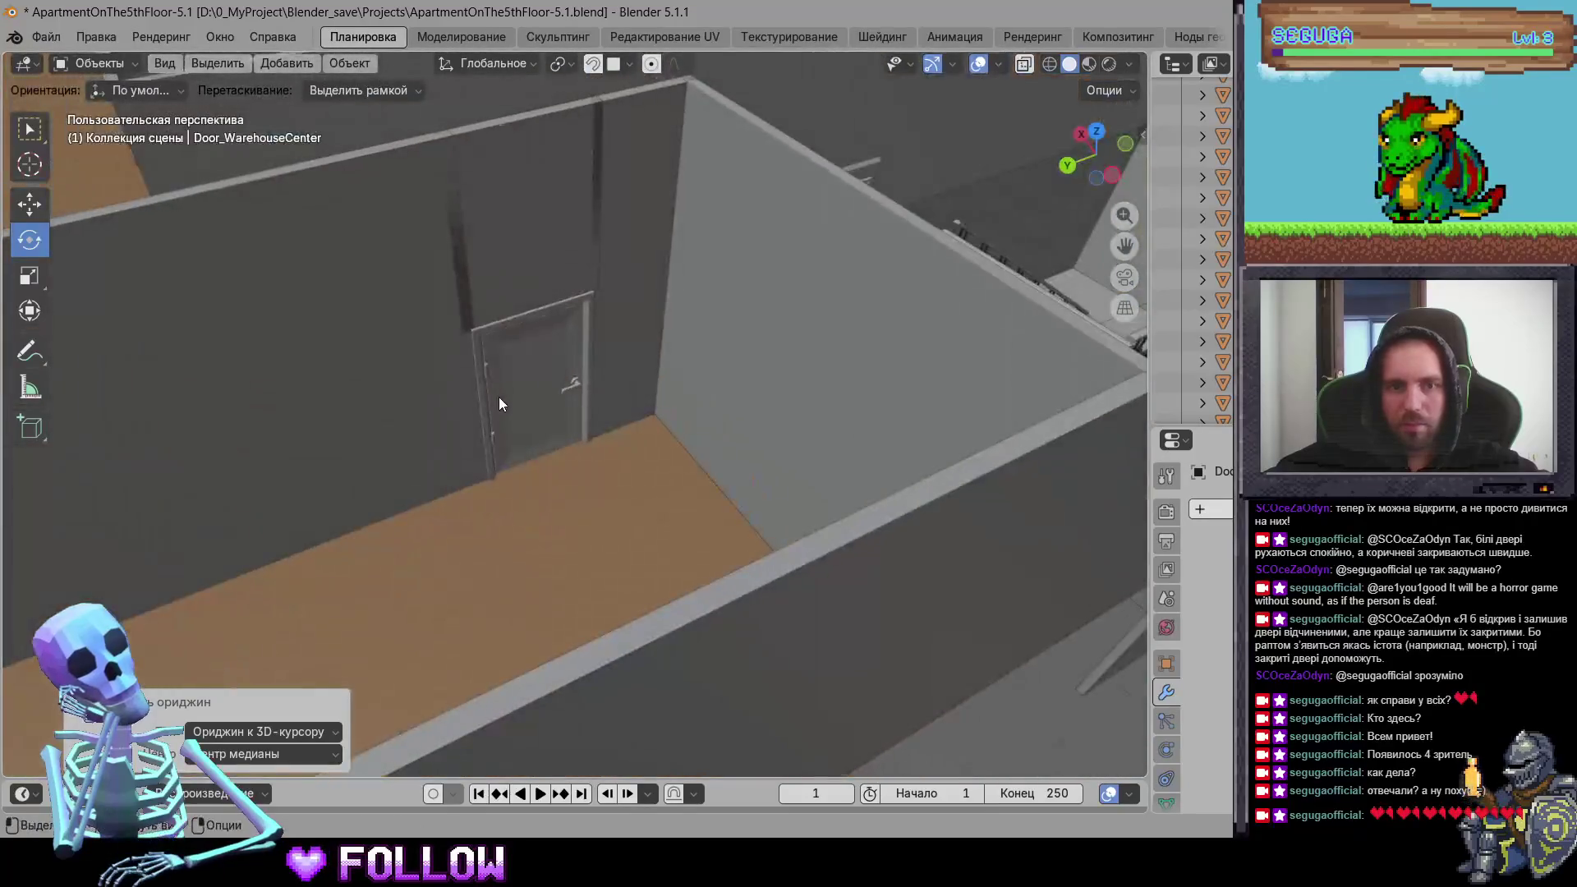
click(501, 400)
scroll(581, 274, up, 4)
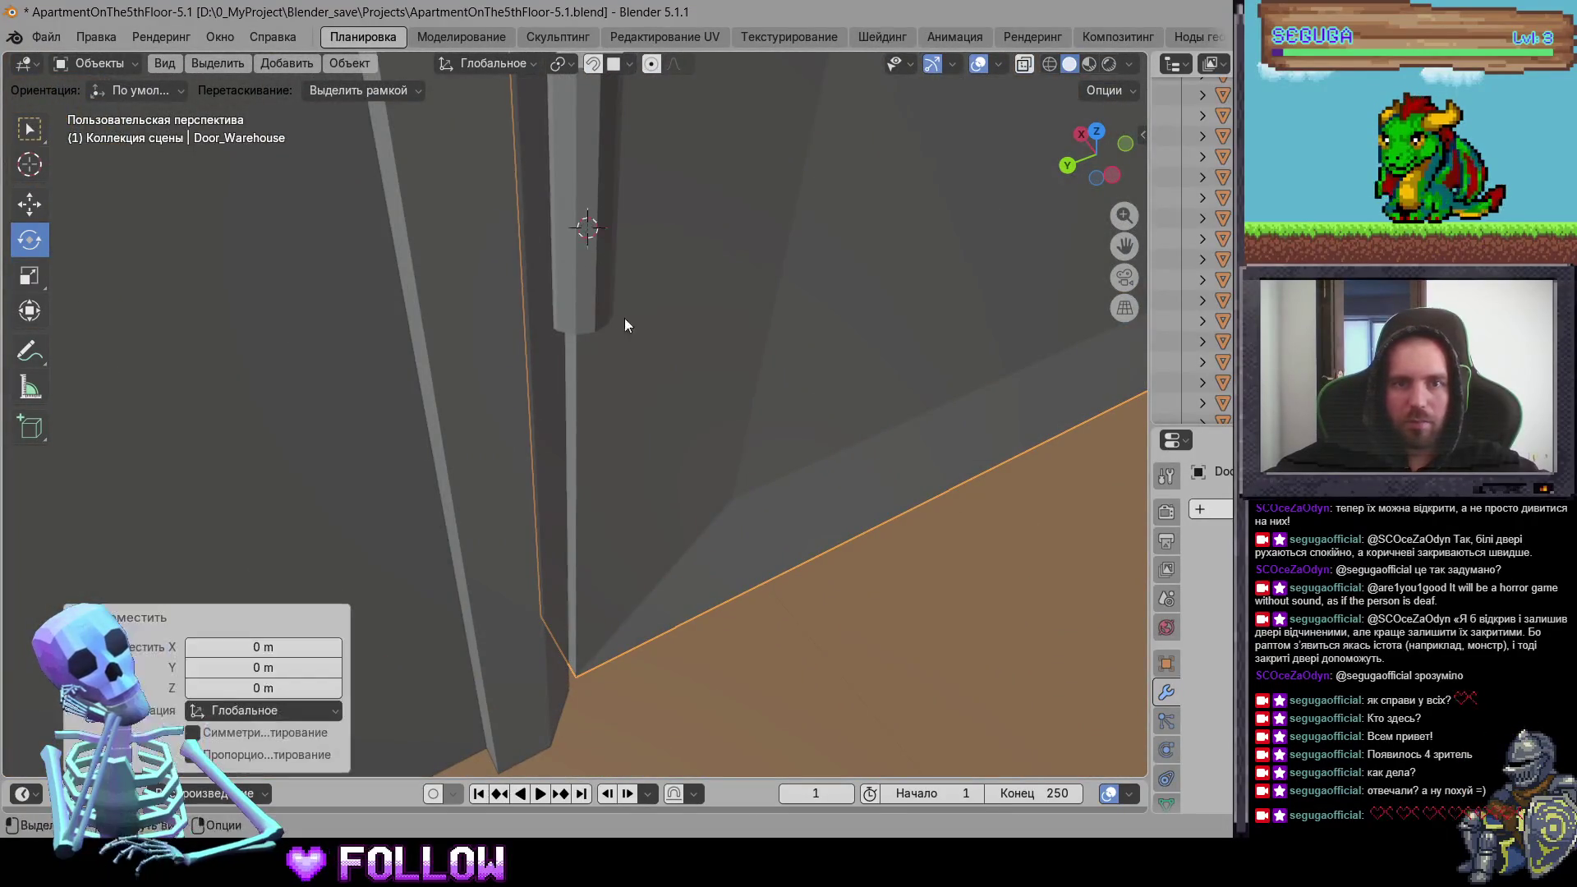
scroll(527, 378, down, 4)
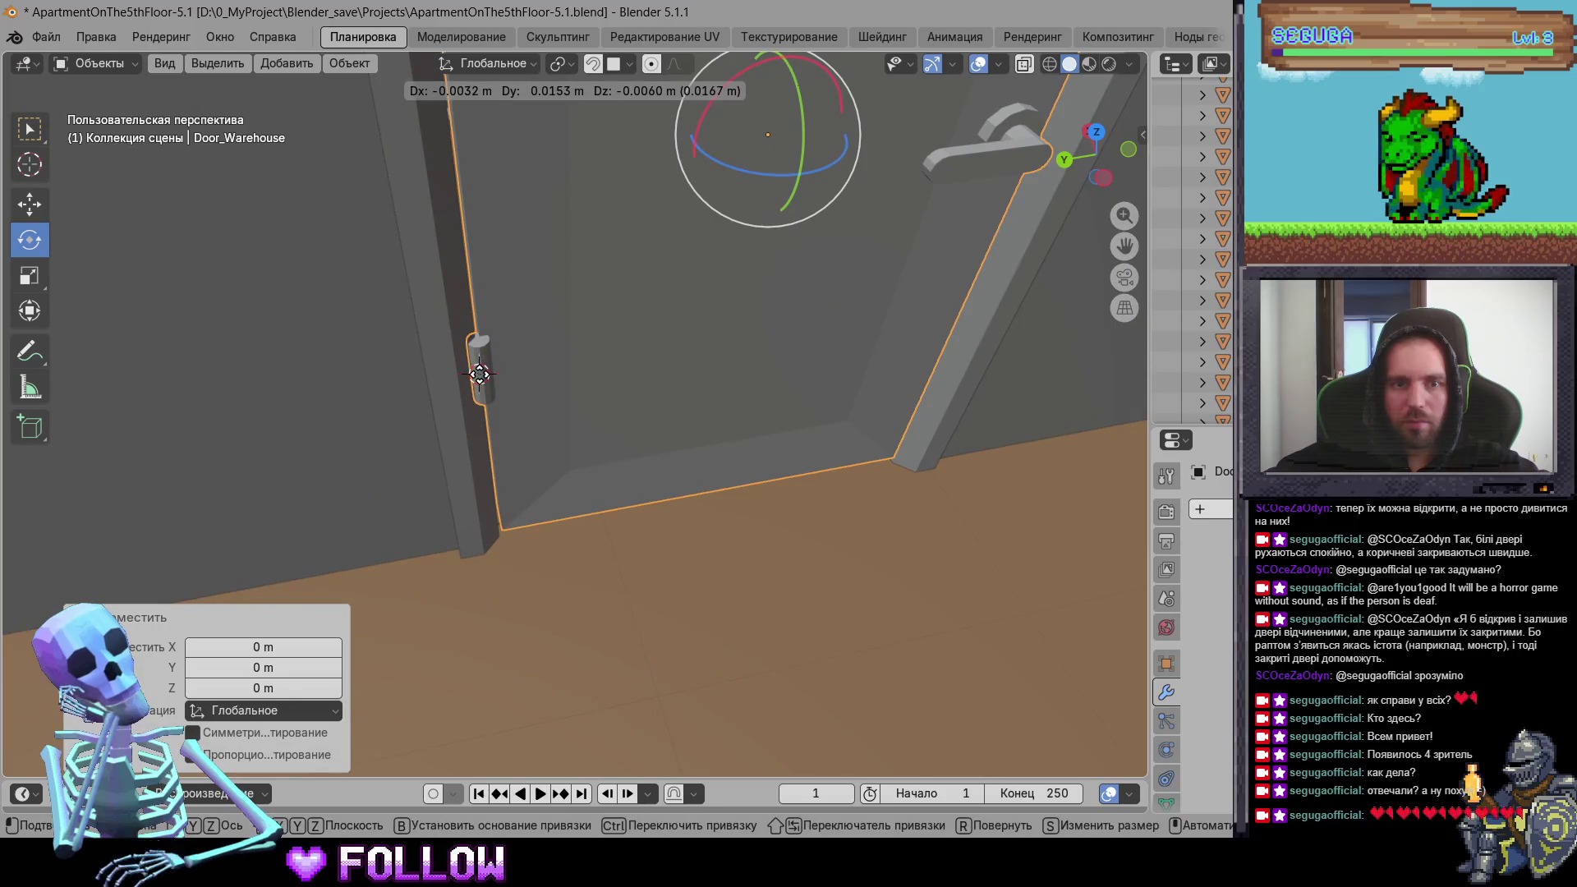
click(482, 378)
right_click(527, 324)
mouse_move(639, 333)
click(744, 376)
Step: Survey the apartment, selecting 507_DoorRoom and the wardrobe 507_DrawerRoom-4
scroll(603, 391, down, 3)
mouse_move(604, 390)
middle_down()
mouse_move(691, 473)
mouse_move(735, 258)
mouse_move(415, 298)
middle_up()
scroll(416, 299, down, 5)
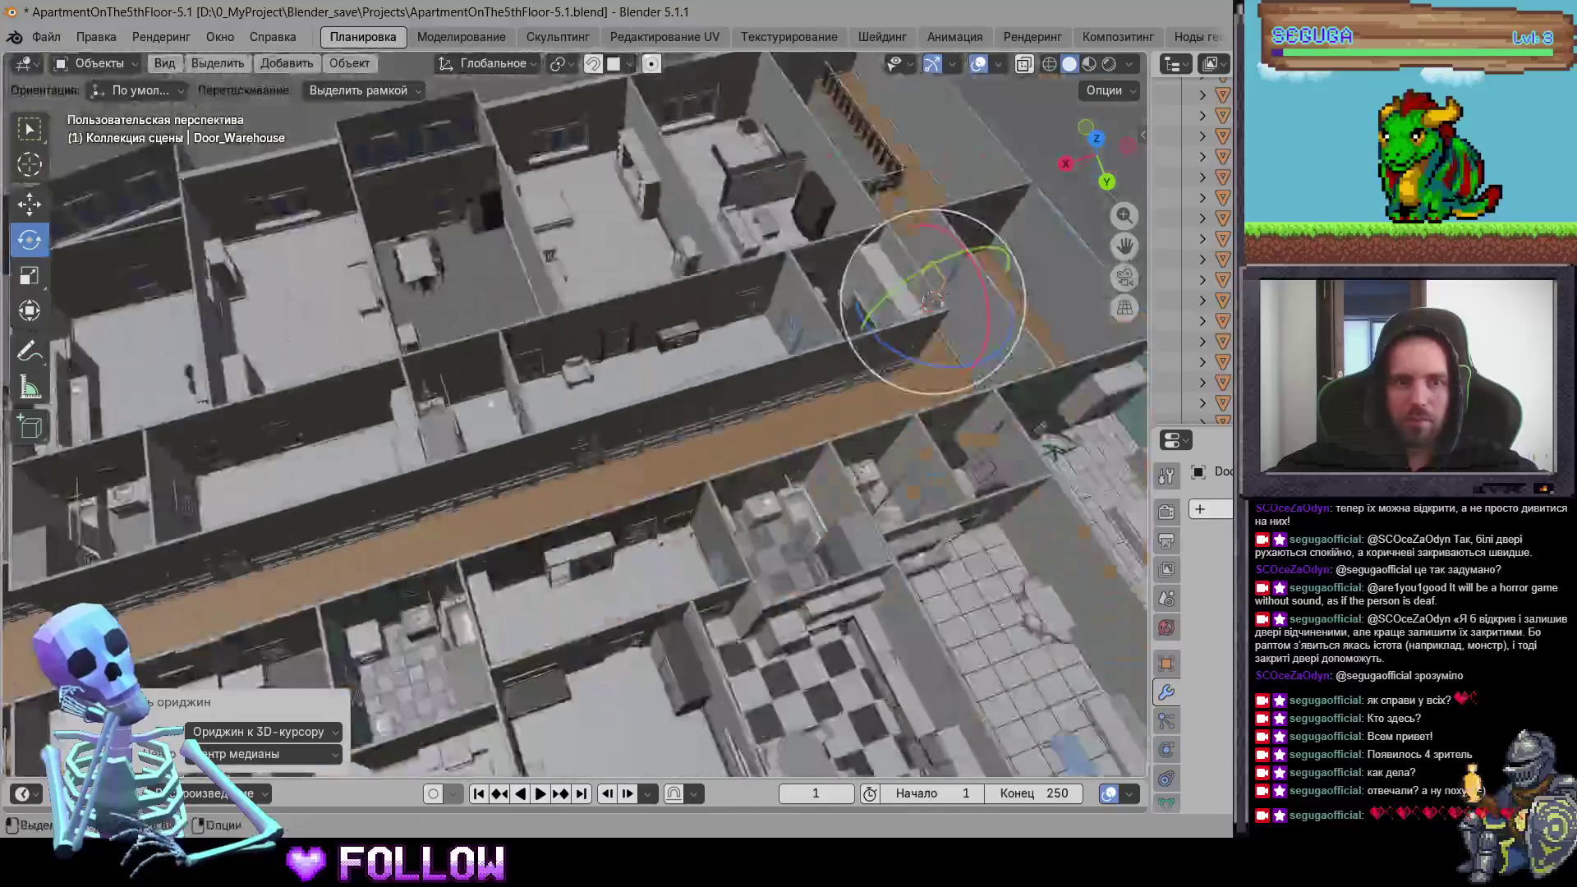
scroll(544, 322, up, 6)
middle_drag(593, 381, 494, 376)
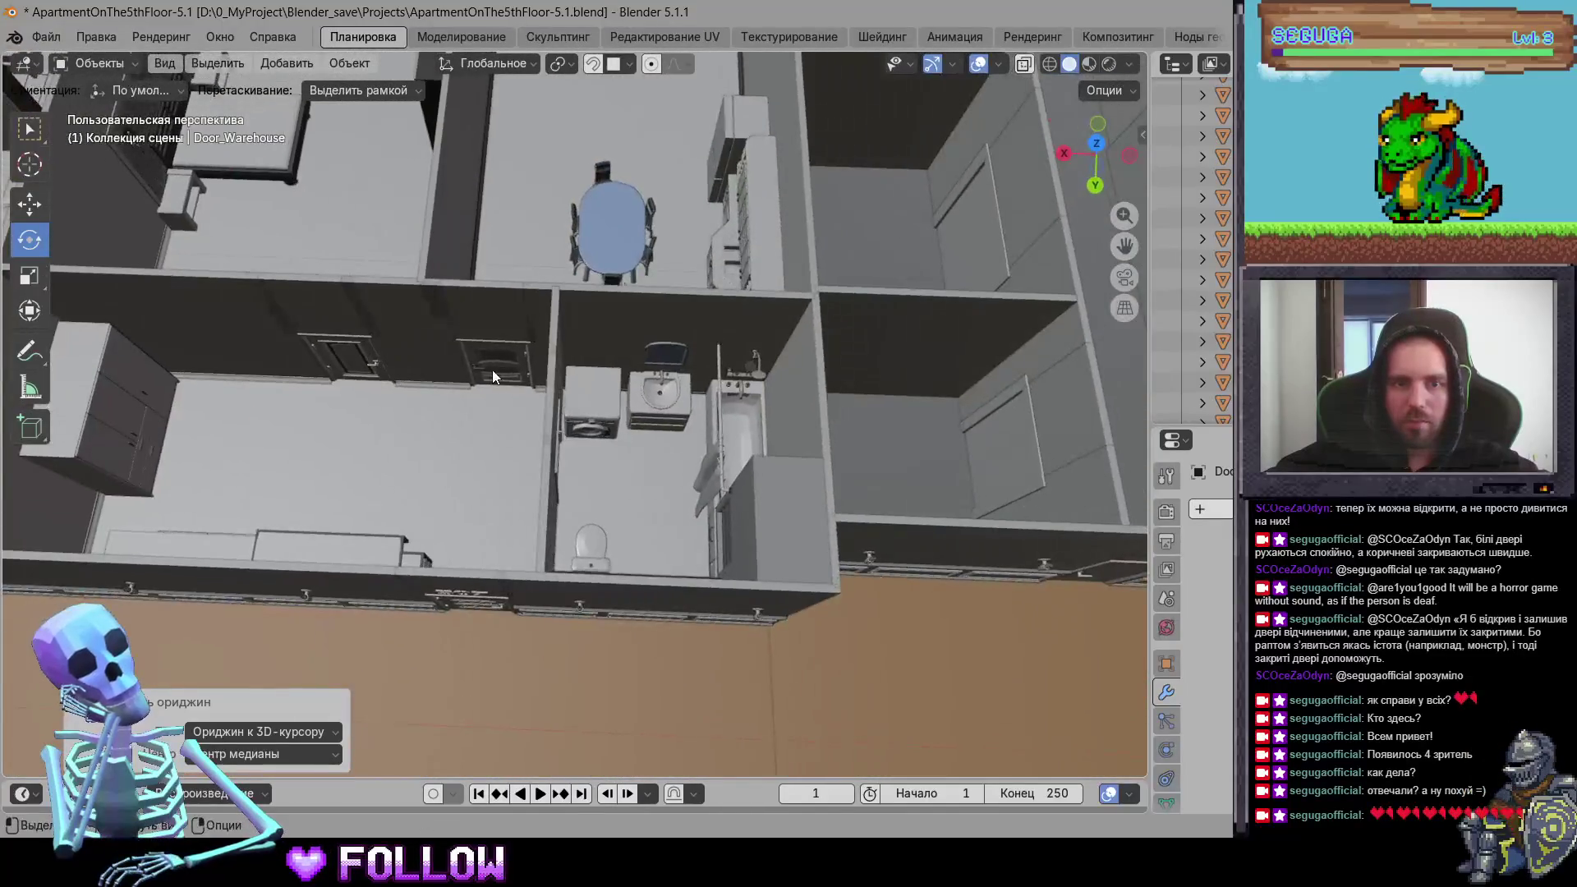
click(354, 364)
mouse_move(186, 191)
middle_down()
mouse_move(406, 369)
mouse_move(593, 312)
middle_up()
click(526, 244)
mouse_move(633, 335)
middle_down()
mouse_move(830, 418)
mouse_move(672, 342)
mouse_move(644, 492)
mouse_move(765, 372)
middle_up()
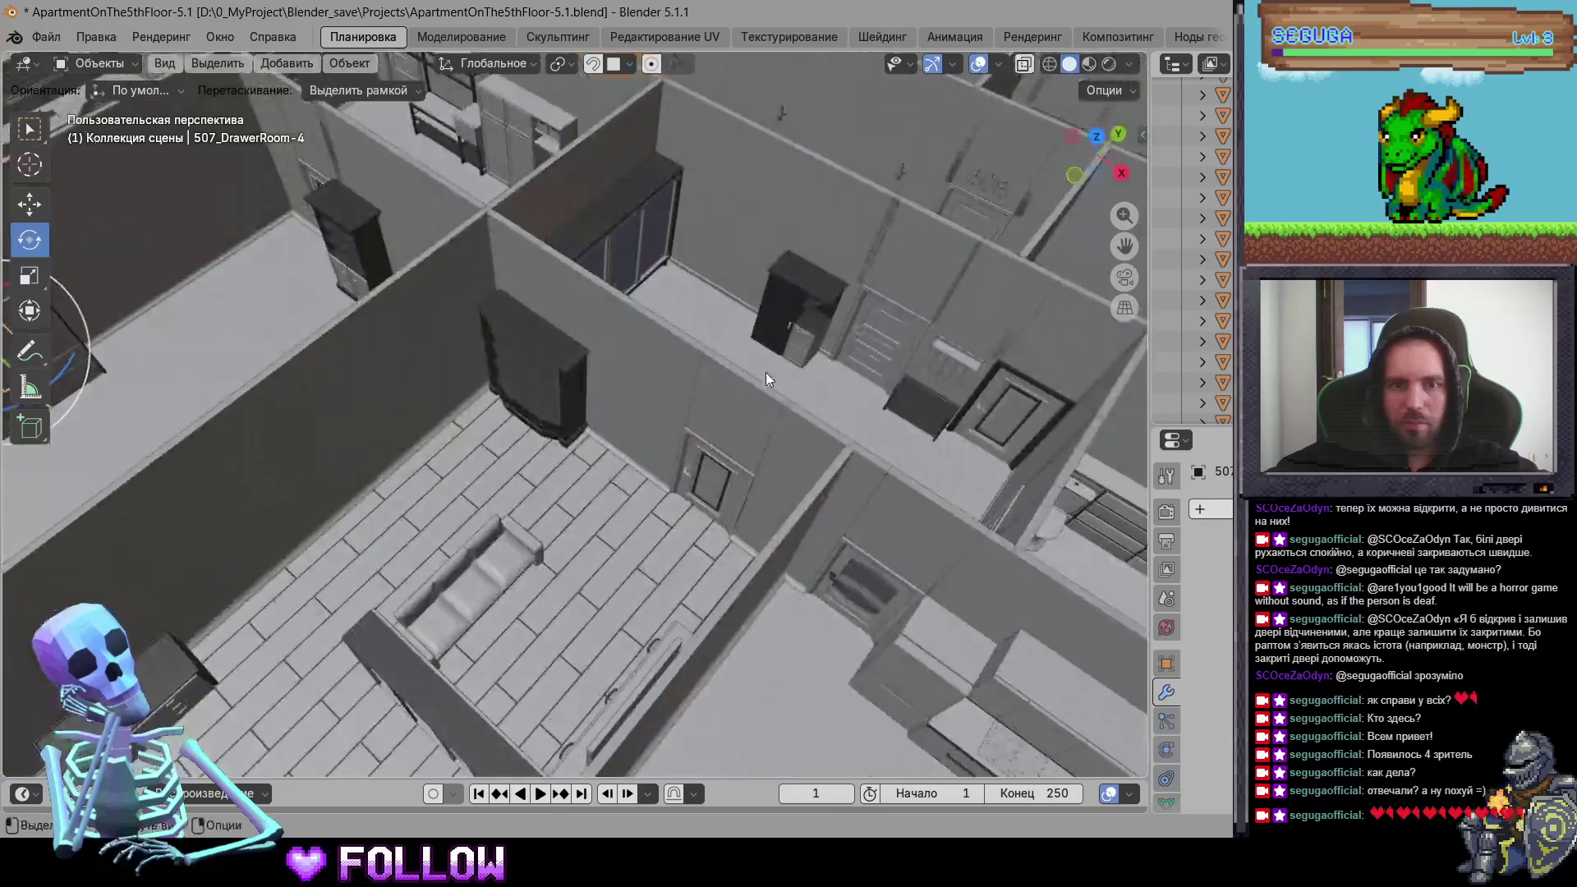
Step: Select cabinet door 507_DrawerRoom-2 and set its origin to the 3D cursor at its hinge
click(765, 372)
mouse_move(508, 363)
middle_down()
mouse_move(649, 442)
mouse_move(502, 363)
mouse_move(529, 406)
mouse_move(480, 334)
mouse_move(583, 402)
mouse_move(419, 420)
mouse_move(653, 234)
mouse_move(781, 462)
mouse_move(782, 512)
mouse_move(853, 412)
mouse_move(714, 380)
middle_up()
click(502, 363)
key(Right)
click(585, 400)
click(783, 481)
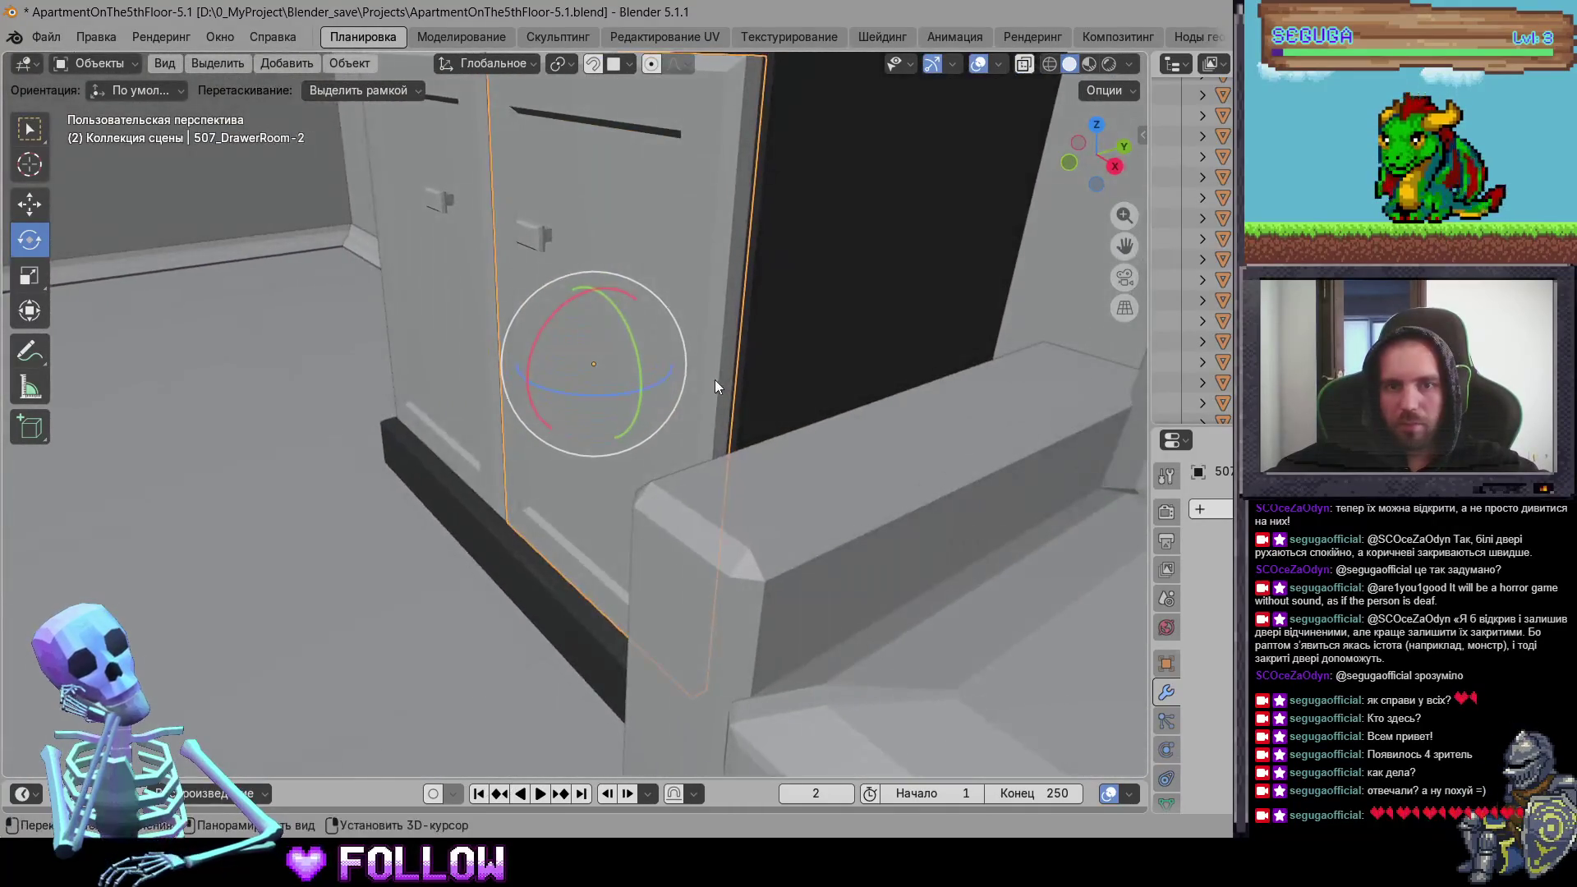
right_click(715, 379)
mouse_move(723, 373)
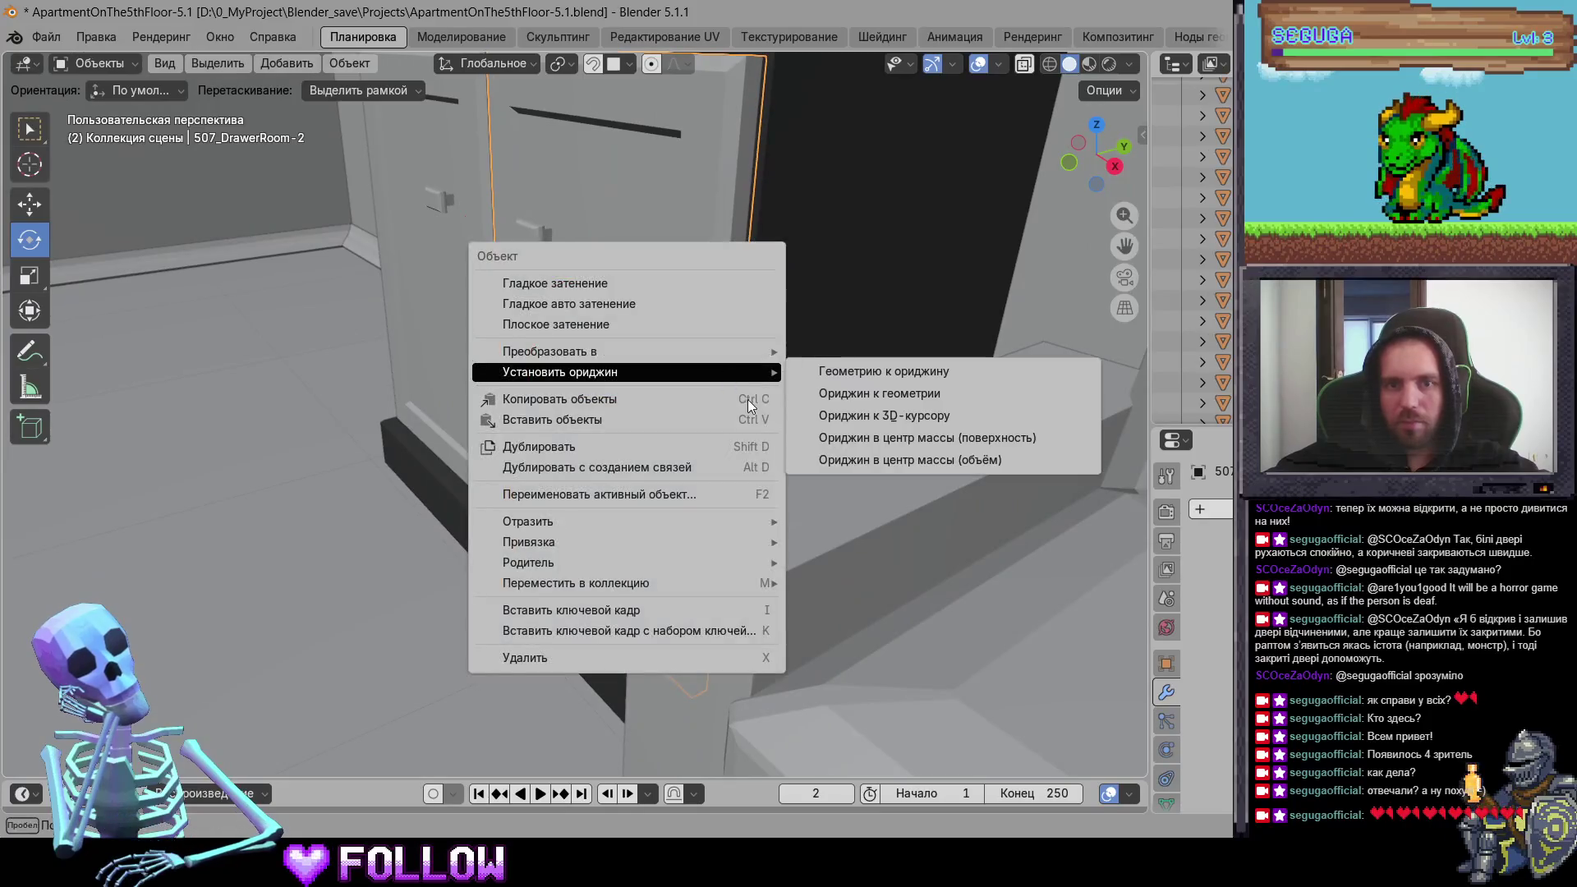
click(834, 415)
Step: Set the neighbouring cabinet door 507_DrawerRoom-1's origin to the 3D cursor
mouse_move(834, 415)
middle_down()
mouse_move(690, 353)
mouse_move(277, 465)
mouse_move(468, 394)
middle_up()
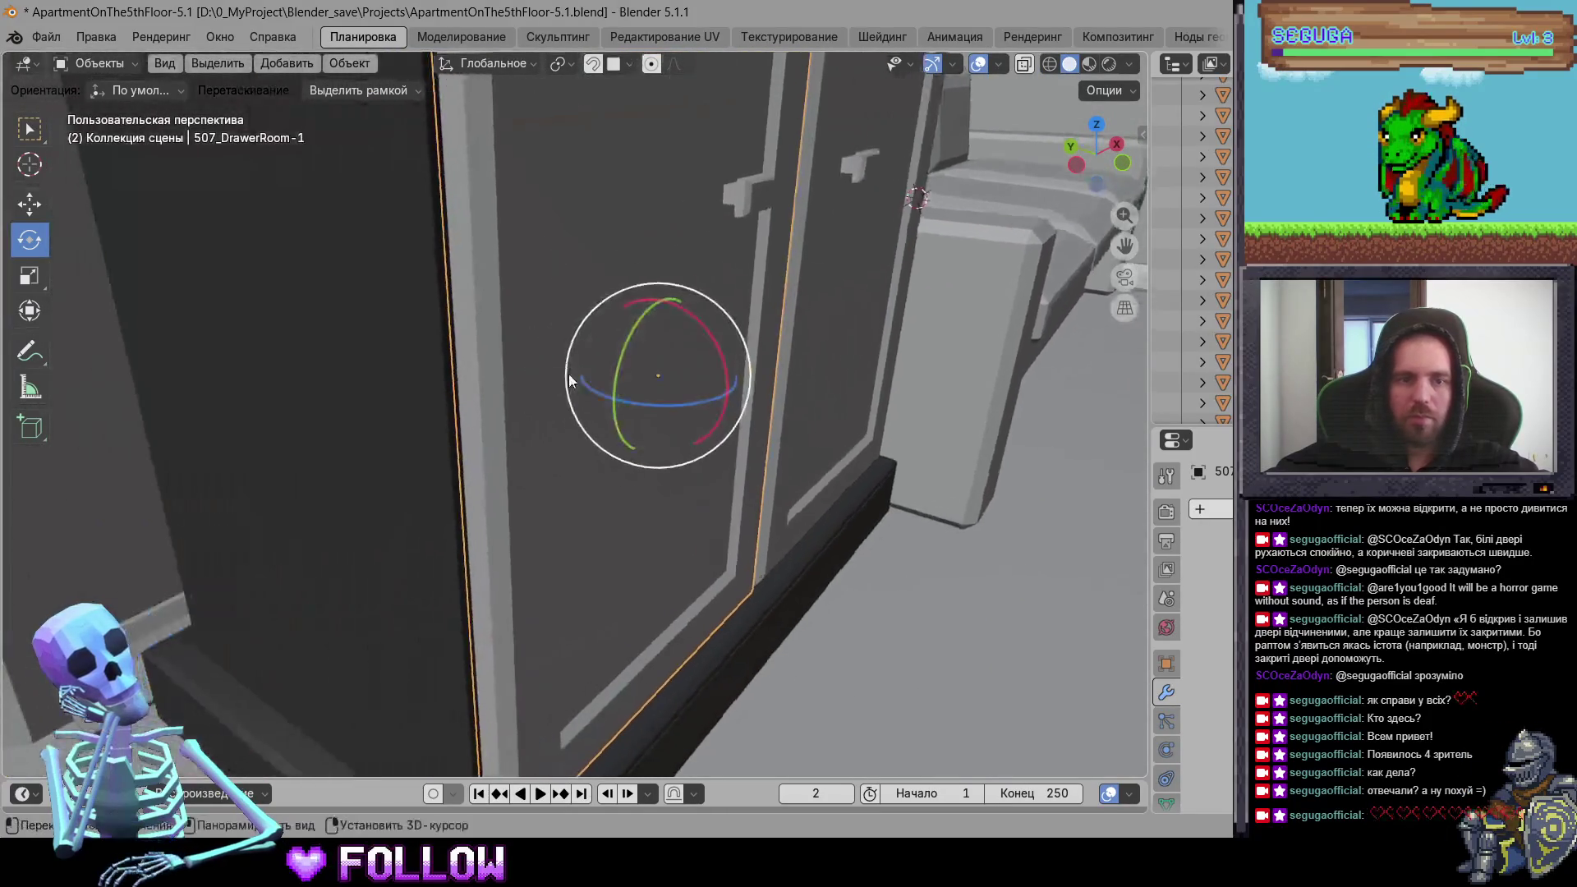
click(468, 394)
right_click(469, 394)
key(Escape)
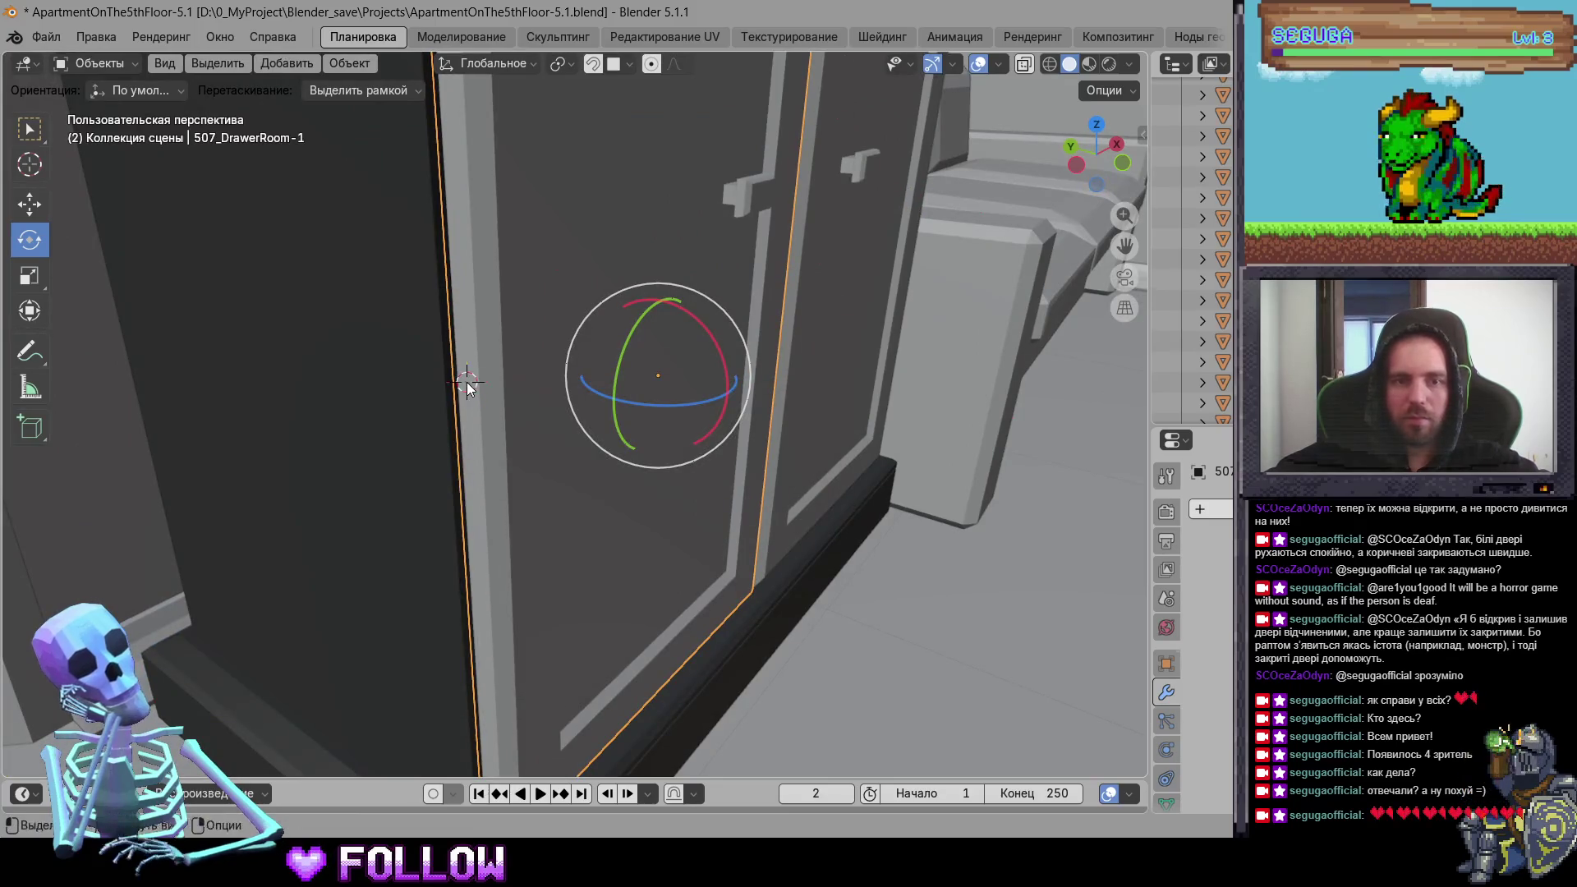
right_click(457, 377)
mouse_move(493, 378)
click(579, 427)
Step: Close in on the right cabinet door 507_DrawerRoom-3 and set its origin to the 3D cursor
mouse_move(523, 410)
middle_down()
mouse_move(582, 423)
mouse_move(278, 444)
mouse_move(536, 368)
mouse_move(514, 312)
middle_up()
scroll(278, 445, down, 5)
click(536, 369)
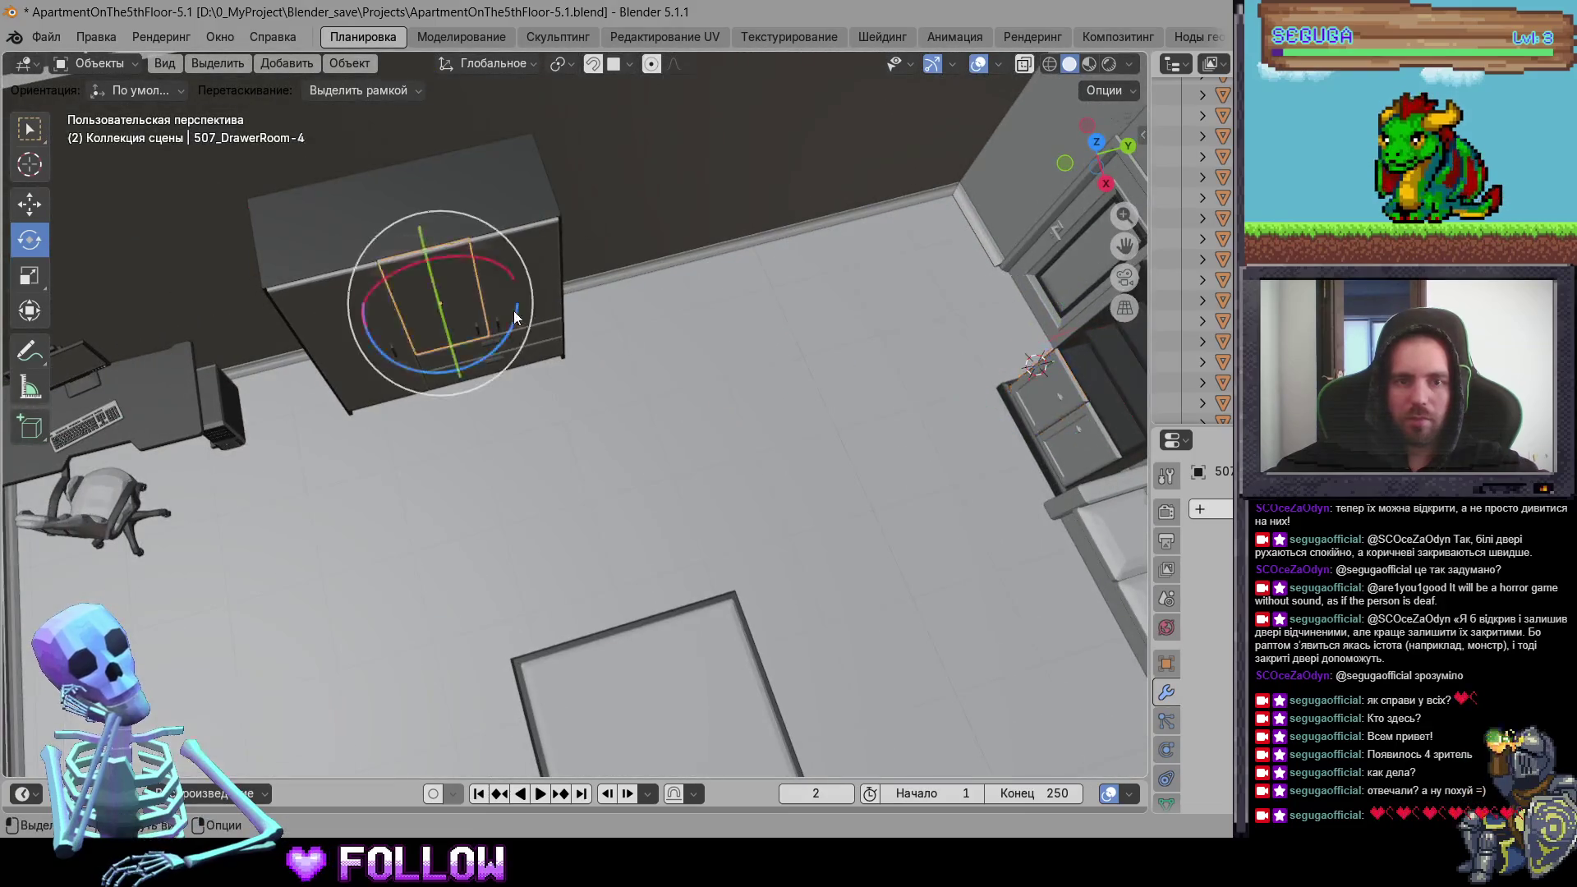
scroll(607, 380, up, 3)
middle_drag(607, 382, 586, 312)
click(587, 312)
mouse_move(652, 376)
middle_down()
mouse_move(655, 337)
mouse_move(699, 281)
middle_up()
scroll(584, 218, up, 3)
shift+middle_drag(585, 218, 564, 379)
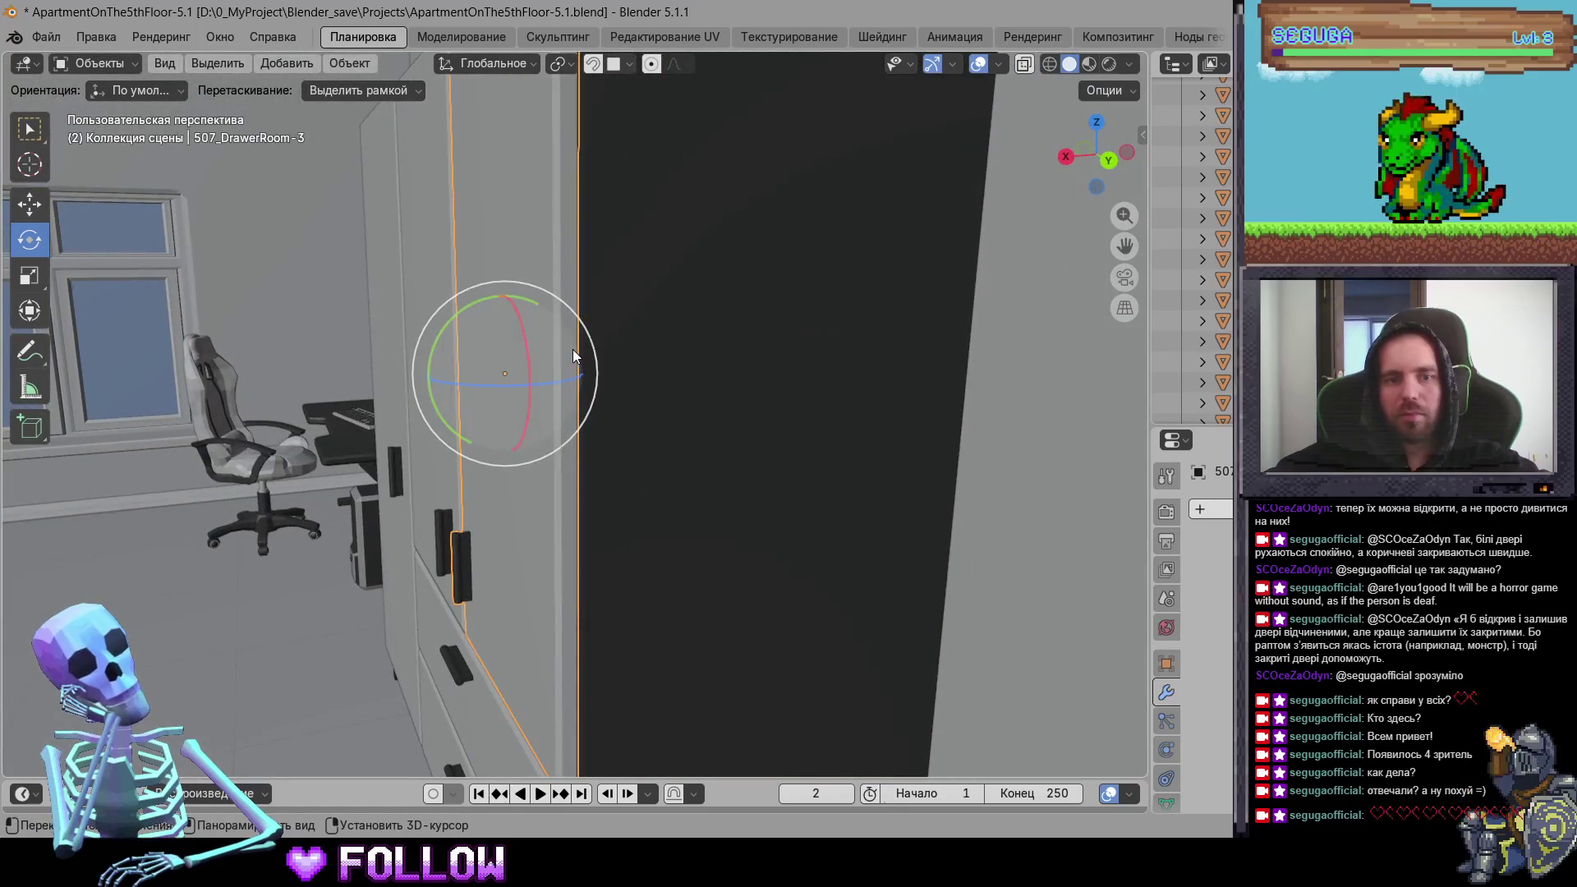
right_click(476, 346)
mouse_move(575, 346)
click(740, 391)
Step: Set cabinet door 507_DrawerRoom-4's origin to the 3D cursor
mouse_move(740, 390)
middle_down()
mouse_move(461, 429)
mouse_move(644, 430)
middle_up()
scroll(465, 427, down, 3)
click(468, 430)
scroll(546, 411, up, 4)
scroll(592, 375, up, 2)
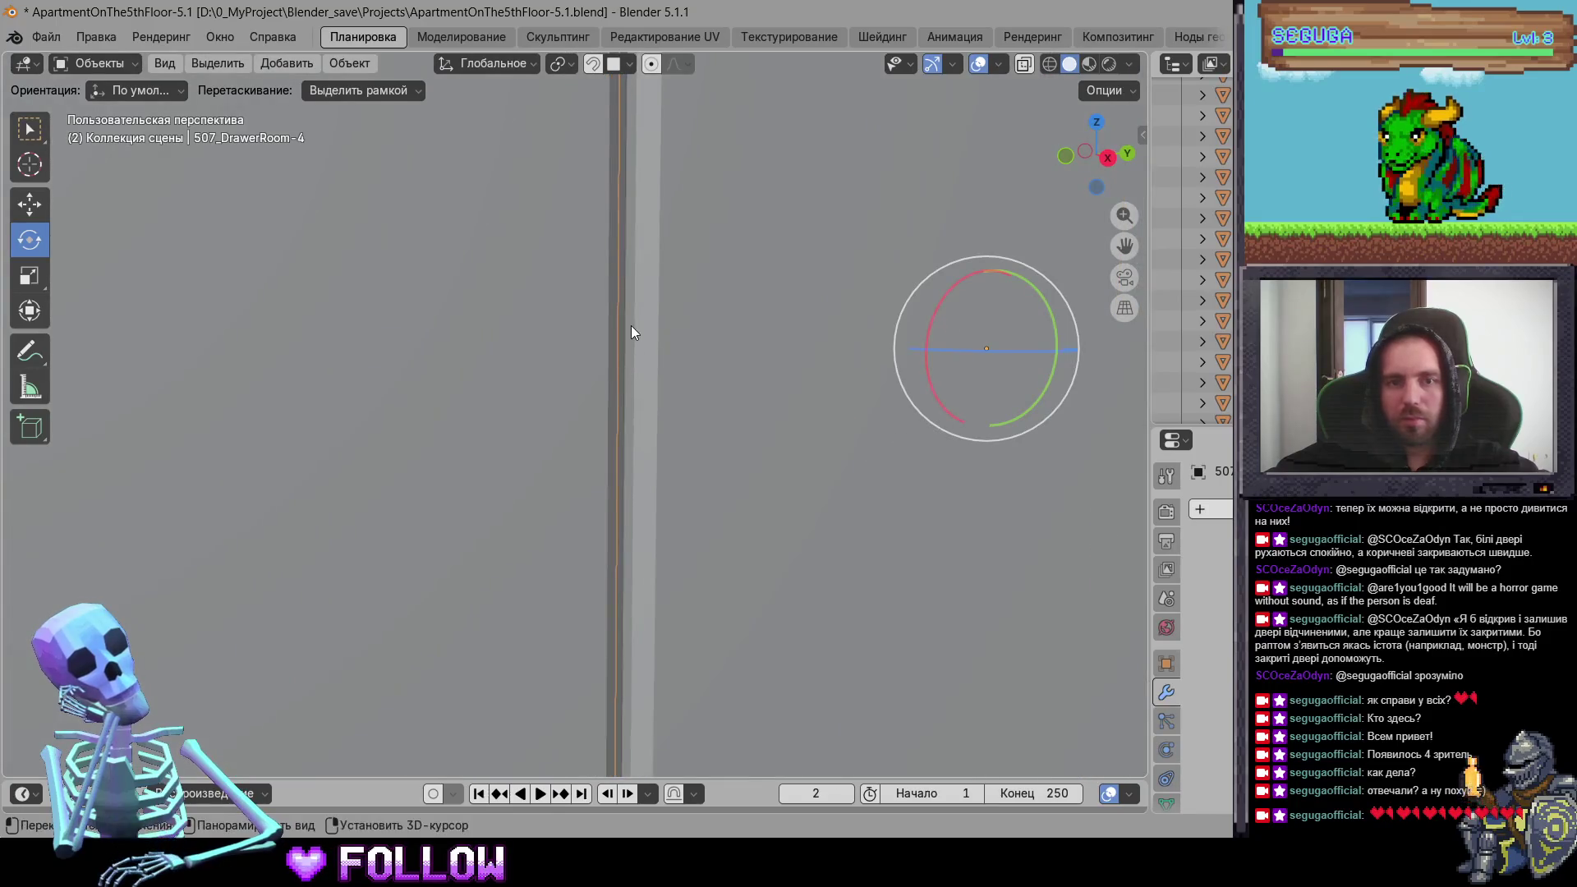
right_click(631, 326)
mouse_move(634, 324)
click(821, 363)
Step: Set wardrobe door 507_DrawerRoom-7's origin to the 3D cursor
scroll(507, 465, down, 3)
mouse_move(507, 465)
middle_down()
mouse_move(425, 495)
mouse_move(573, 448)
middle_up()
click(573, 449)
right_click(559, 397)
mouse_move(698, 403)
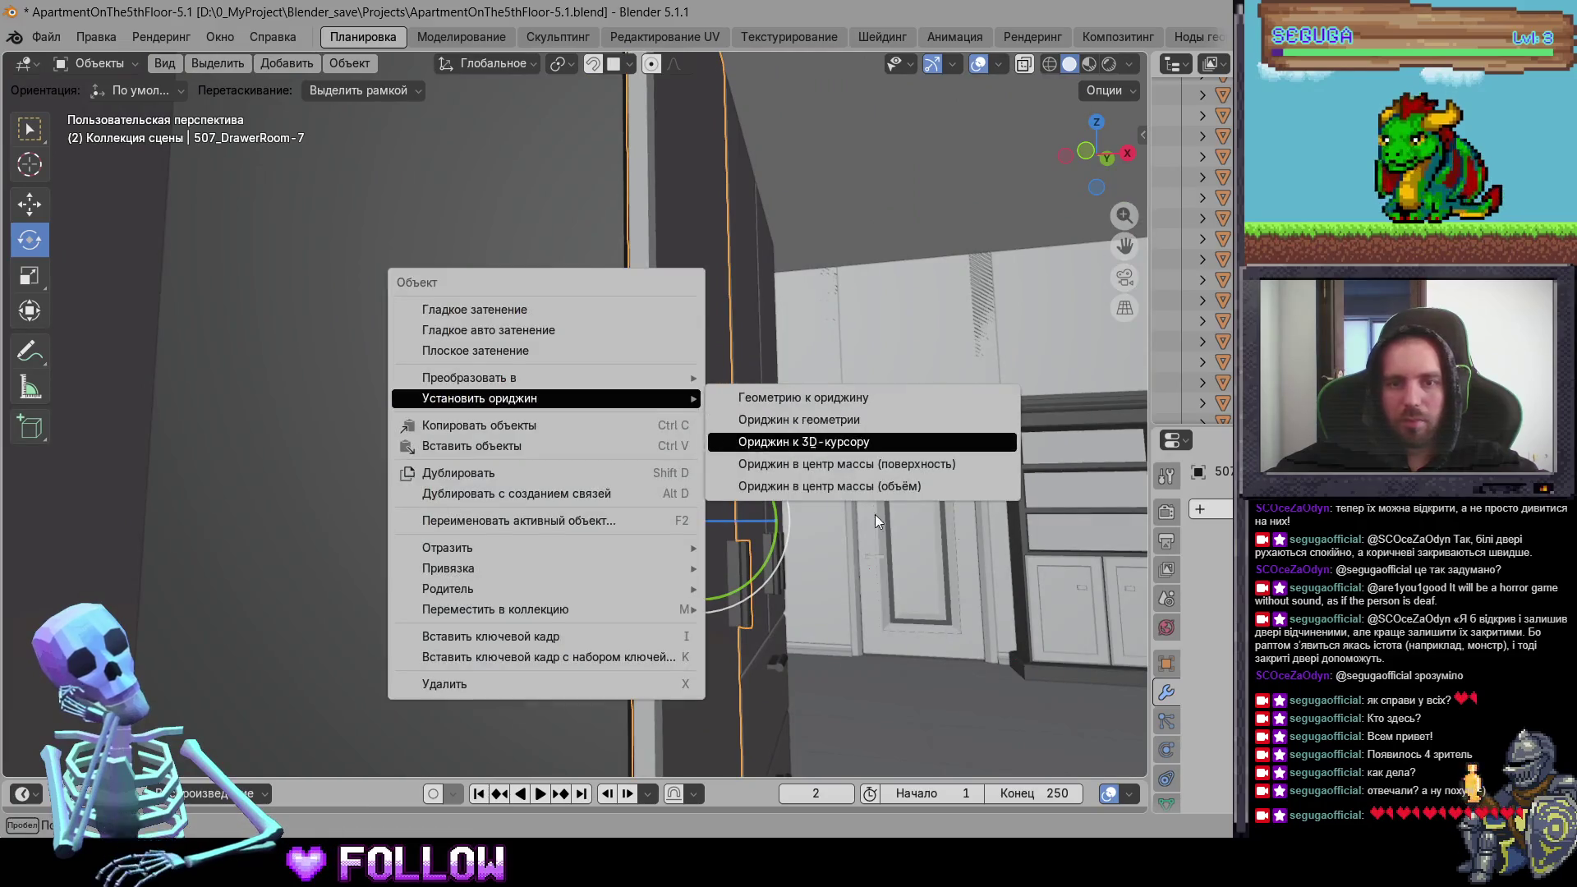
click(822, 443)
Step: Select door 507_DrawerRoom-5, then orbit the apartment view round to the kitchen
scroll(709, 508, up, 3)
scroll(522, 410, down, 3)
mouse_move(523, 410)
middle_down()
mouse_move(484, 440)
mouse_move(513, 479)
middle_up()
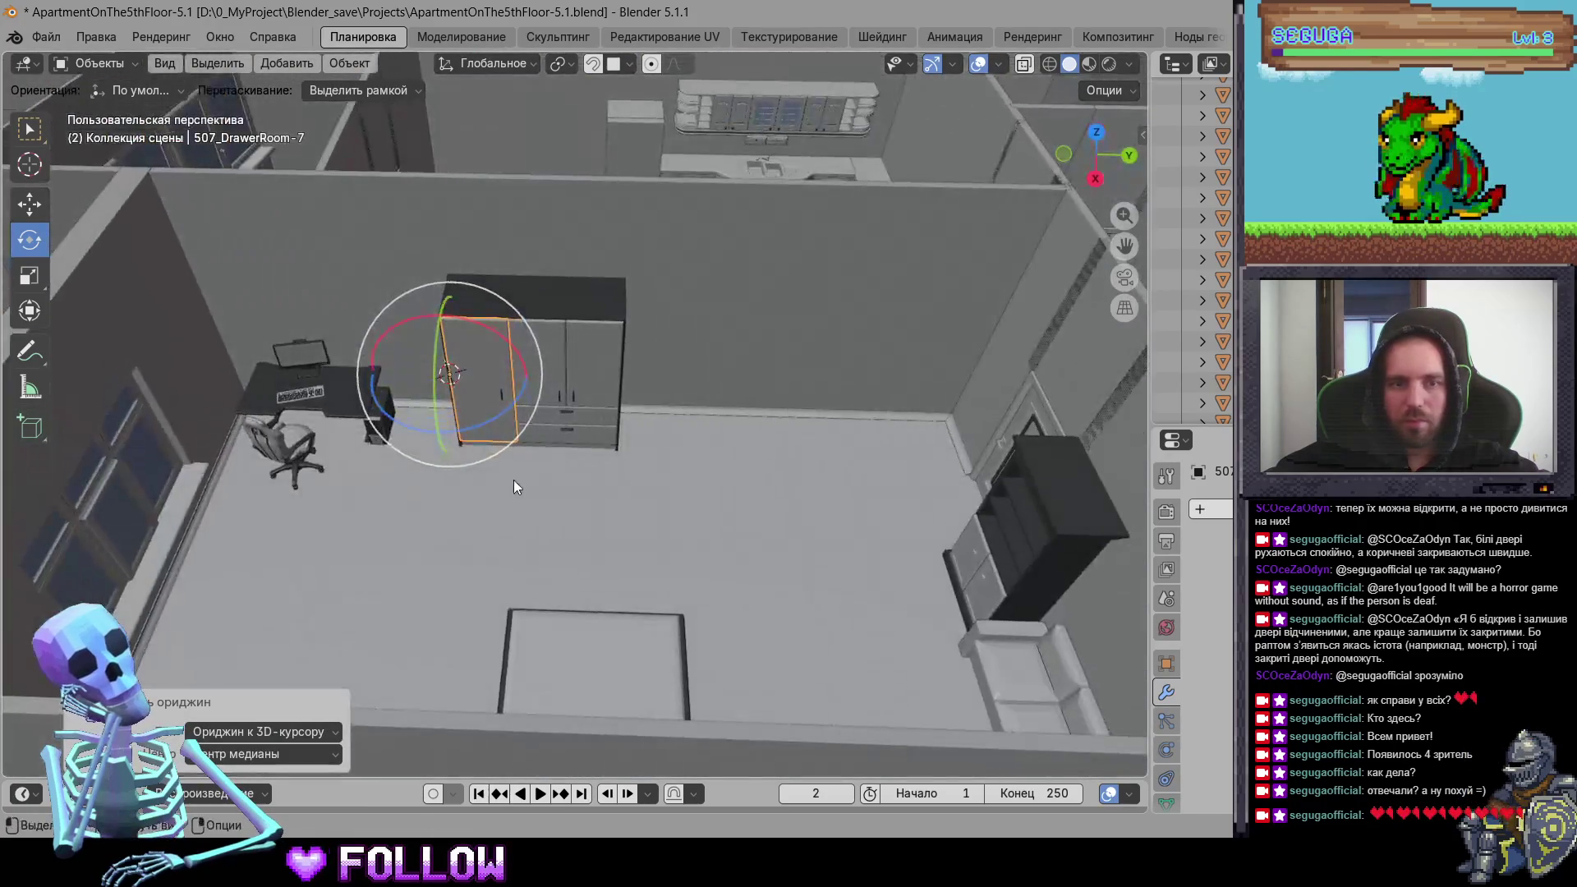
mouse_move(570, 425)
middle_down()
mouse_move(775, 525)
mouse_move(818, 438)
middle_up()
click(603, 343)
mouse_move(604, 343)
middle_down()
mouse_move(585, 403)
mouse_move(610, 383)
mouse_move(601, 366)
mouse_move(635, 440)
mouse_move(831, 404)
mouse_move(617, 408)
mouse_move(547, 475)
mouse_move(661, 511)
mouse_move(441, 538)
mouse_move(576, 526)
middle_up()
scroll(832, 403, up, 4)
scroll(576, 428, down, 5)
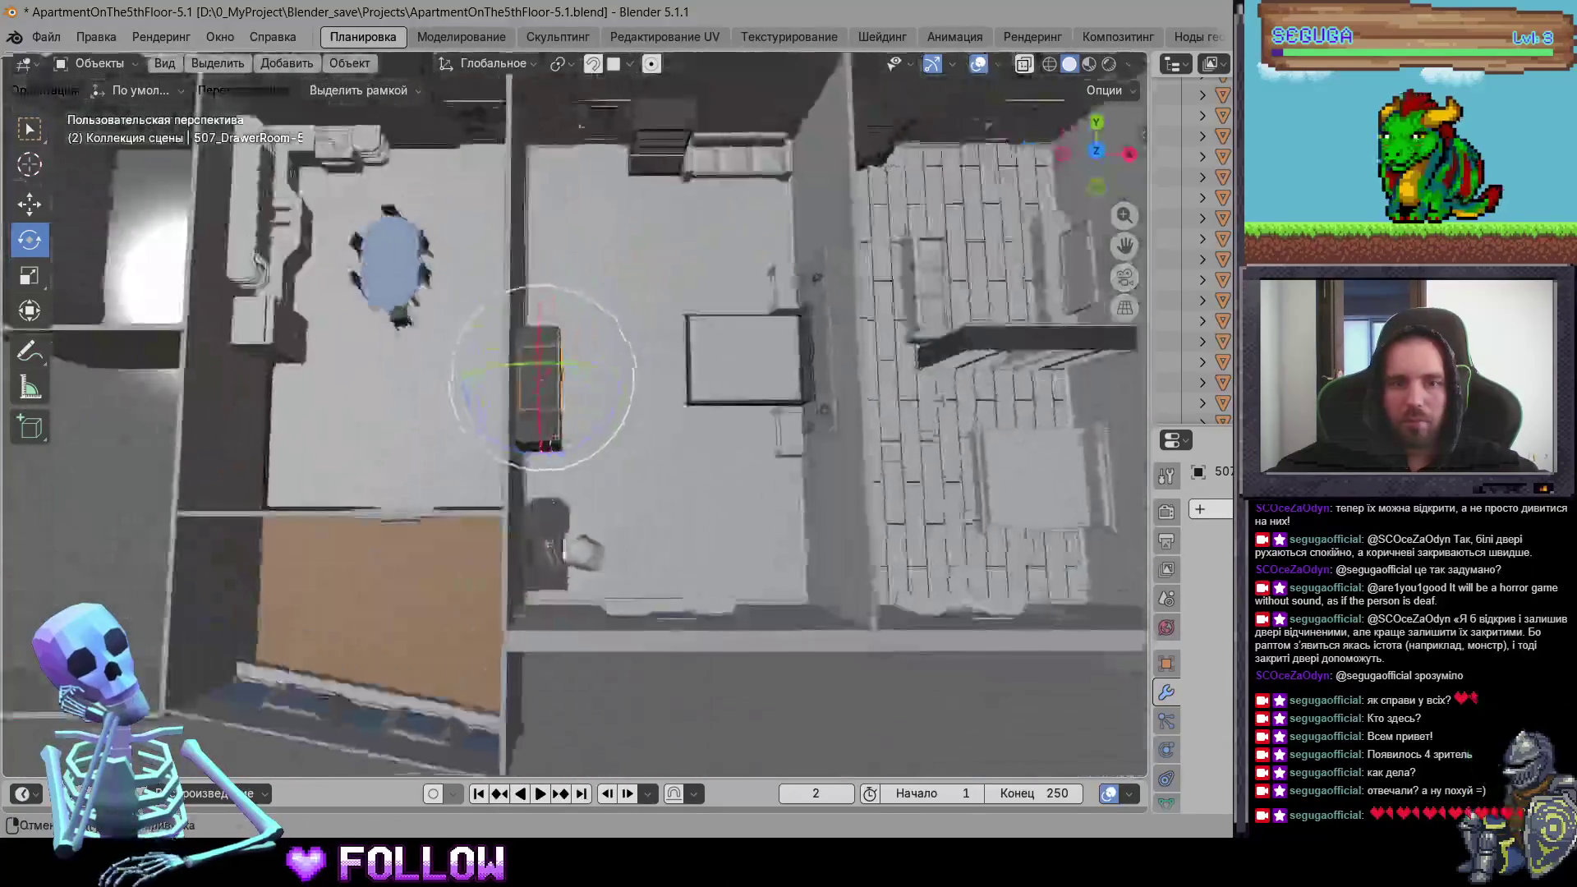
scroll(788, 541, up, 2)
scroll(788, 540, up, 2)
middle_drag(692, 384, 474, 292)
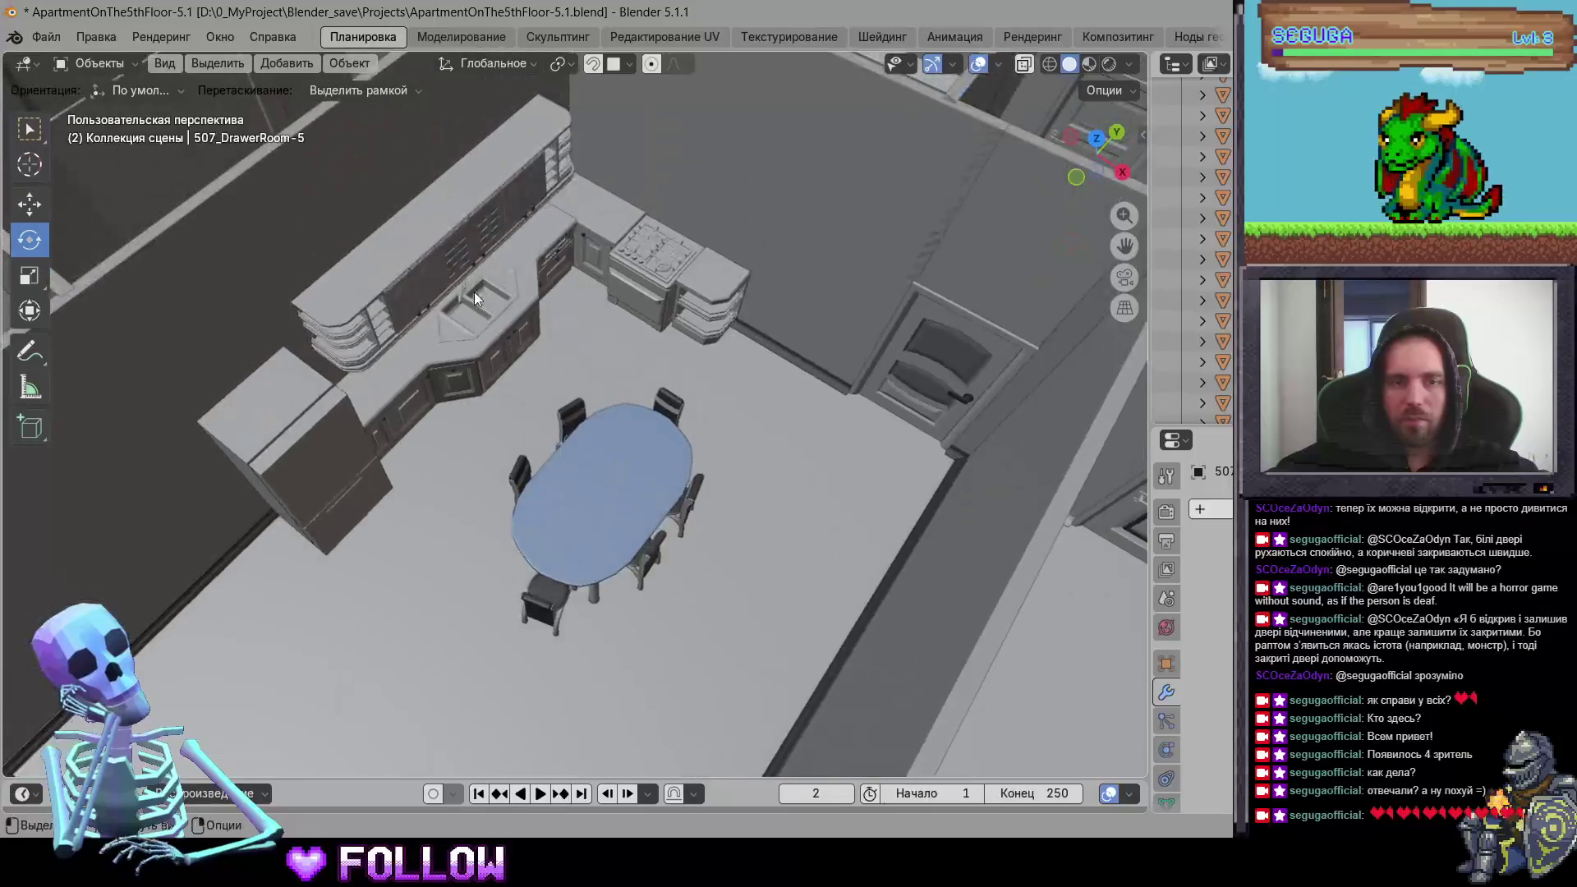
Step: Check kitchen drawers DrawerKitchen-11 and -10, then the bathroom closet and drawer 507_DrawerBarh-4
click(425, 290)
click(419, 284)
scroll(752, 604, down, 2)
middle_drag(752, 604, 529, 428)
click(584, 504)
mouse_move(584, 503)
middle_down()
mouse_move(617, 474)
mouse_move(579, 455)
mouse_move(651, 402)
mouse_move(669, 270)
mouse_move(654, 329)
mouse_move(625, 257)
mouse_move(621, 340)
middle_up()
click(569, 454)
scroll(747, 495, up, 5)
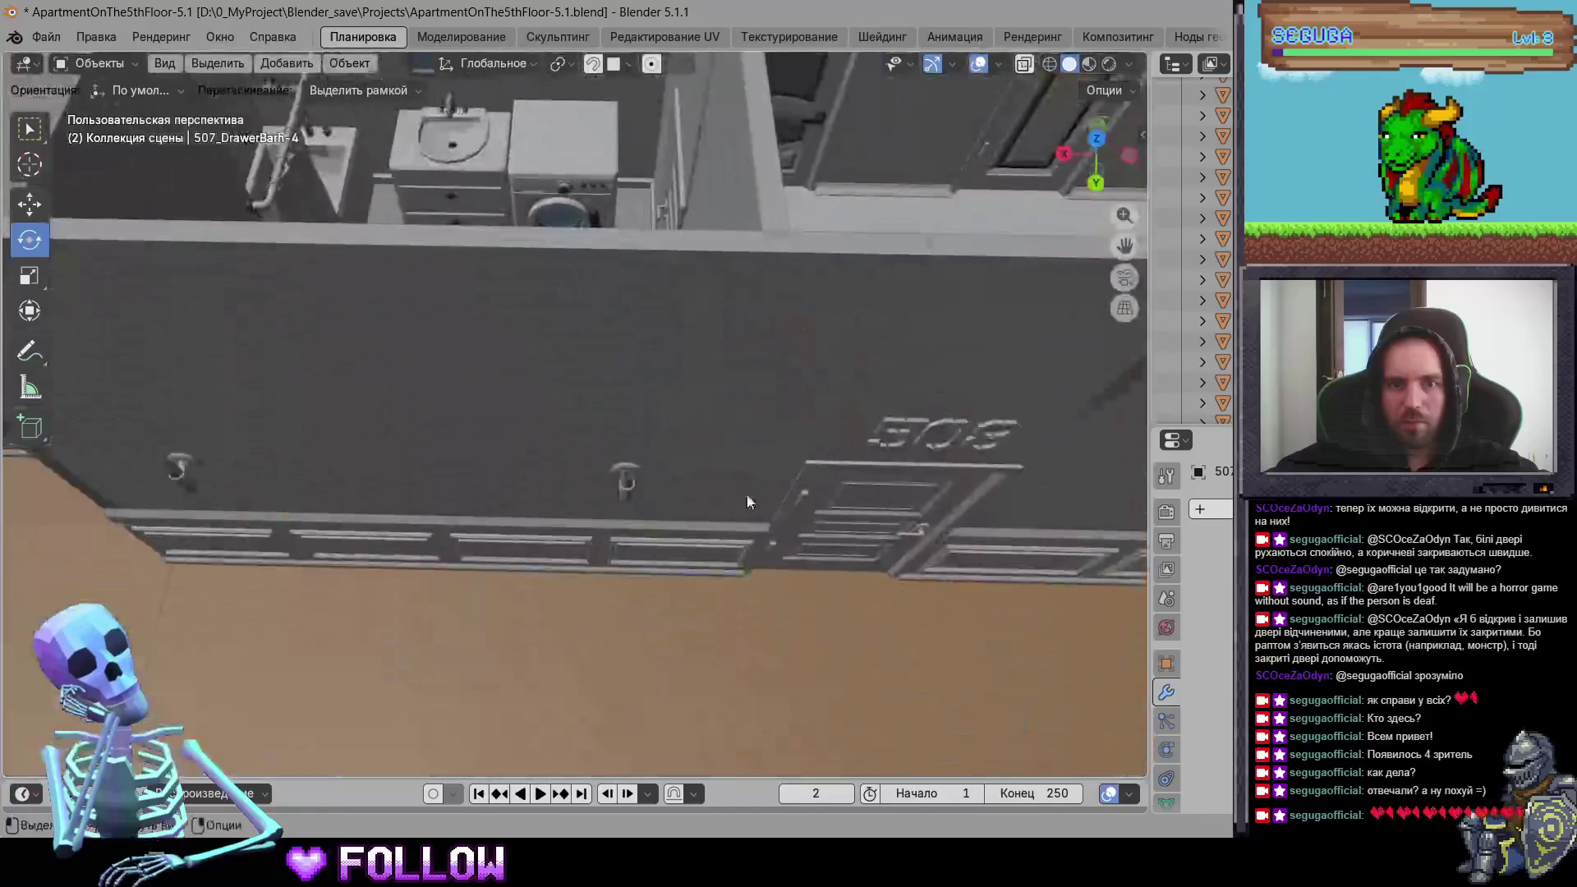
Step: Move entrance door 508_Door's origin to the 3D cursor at its hinge
click(800, 462)
scroll(799, 462, up, 5)
mouse_move(512, 397)
middle_down()
mouse_move(402, 367)
mouse_move(539, 374)
mouse_move(574, 423)
middle_up()
right_click(610, 371)
mouse_move(739, 371)
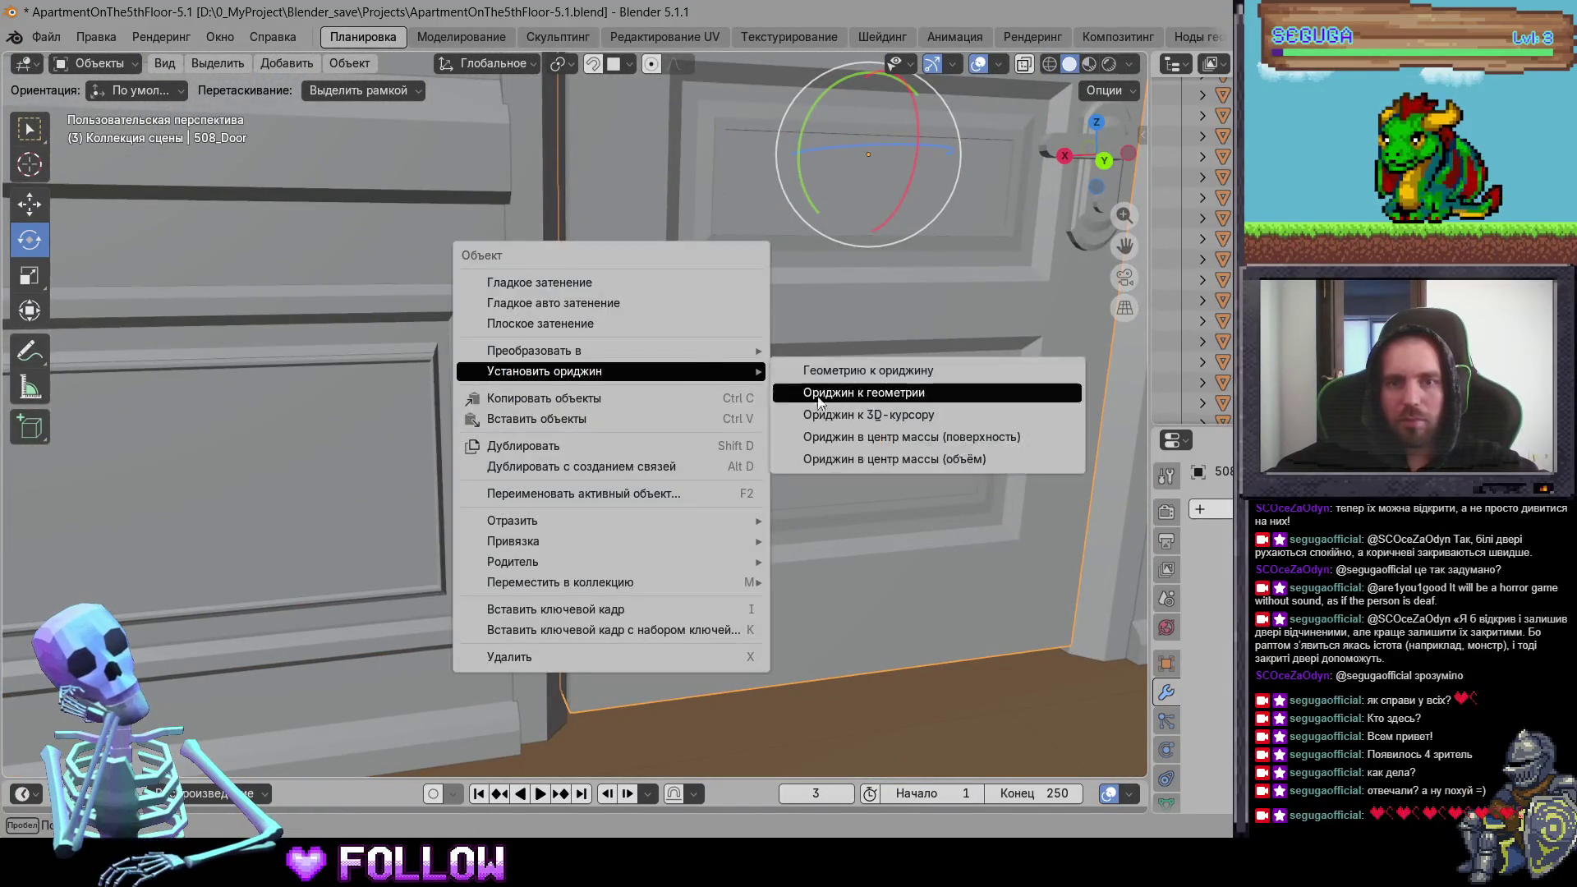
click(840, 419)
Step: Place the 3D cursor on the bathroom door's hinge and move 508_DoorBath's origin there
scroll(813, 464, down, 3)
mouse_move(814, 465)
middle_down()
mouse_move(507, 478)
mouse_move(487, 364)
middle_up()
scroll(487, 363, down, 4)
mouse_move(774, 368)
middle_down()
mouse_move(646, 397)
mouse_move(630, 418)
mouse_move(442, 405)
mouse_move(691, 233)
mouse_move(651, 298)
middle_up()
scroll(652, 298, up, 5)
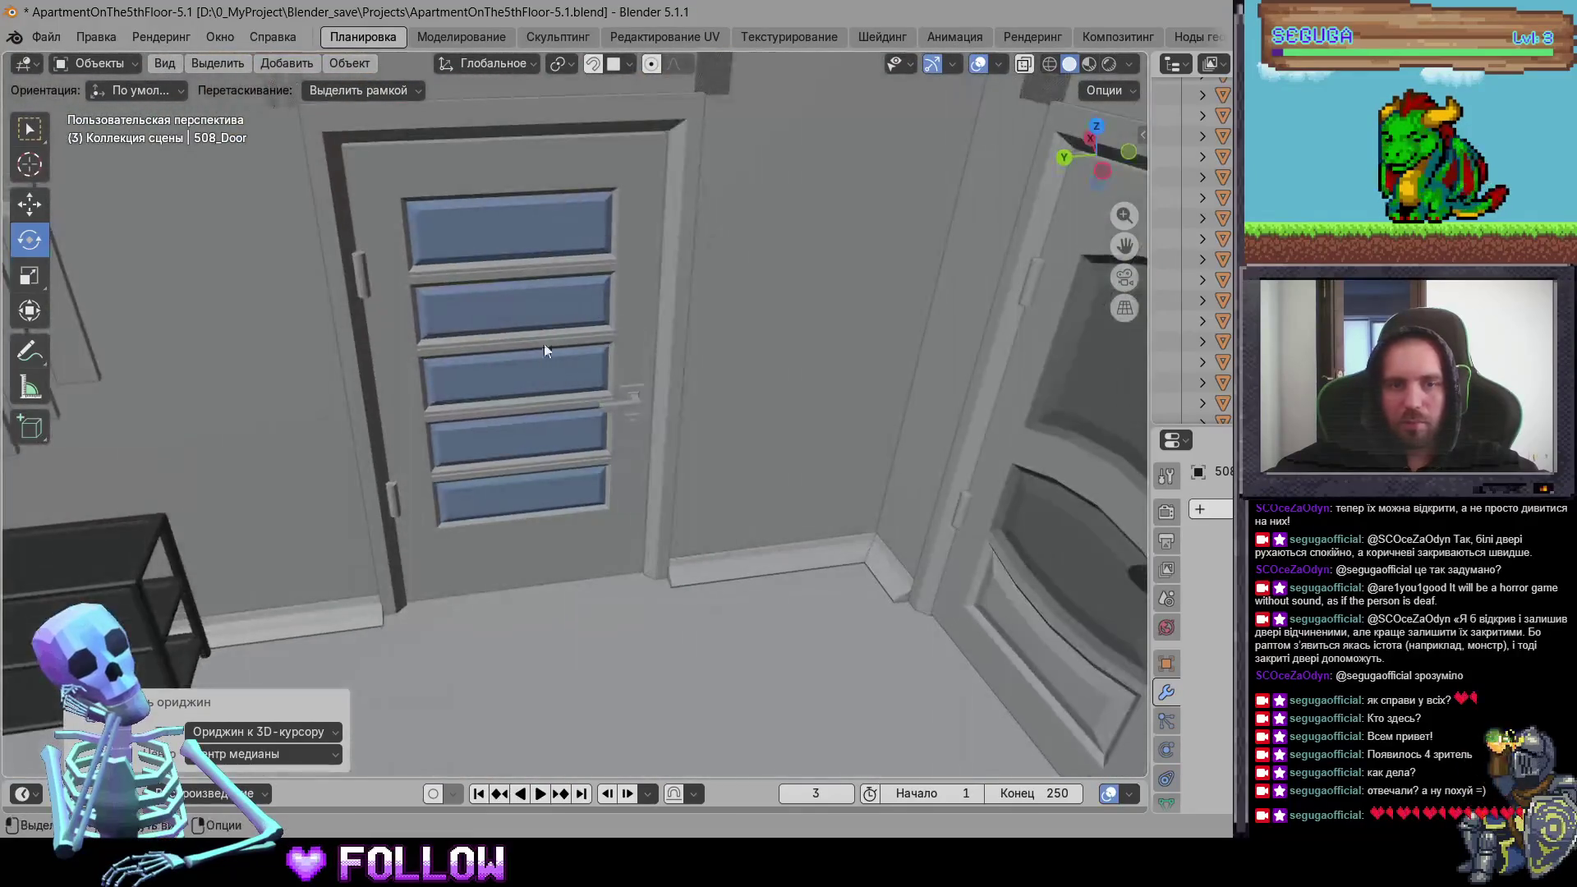
middle_drag(522, 475, 383, 482)
right_click(388, 502)
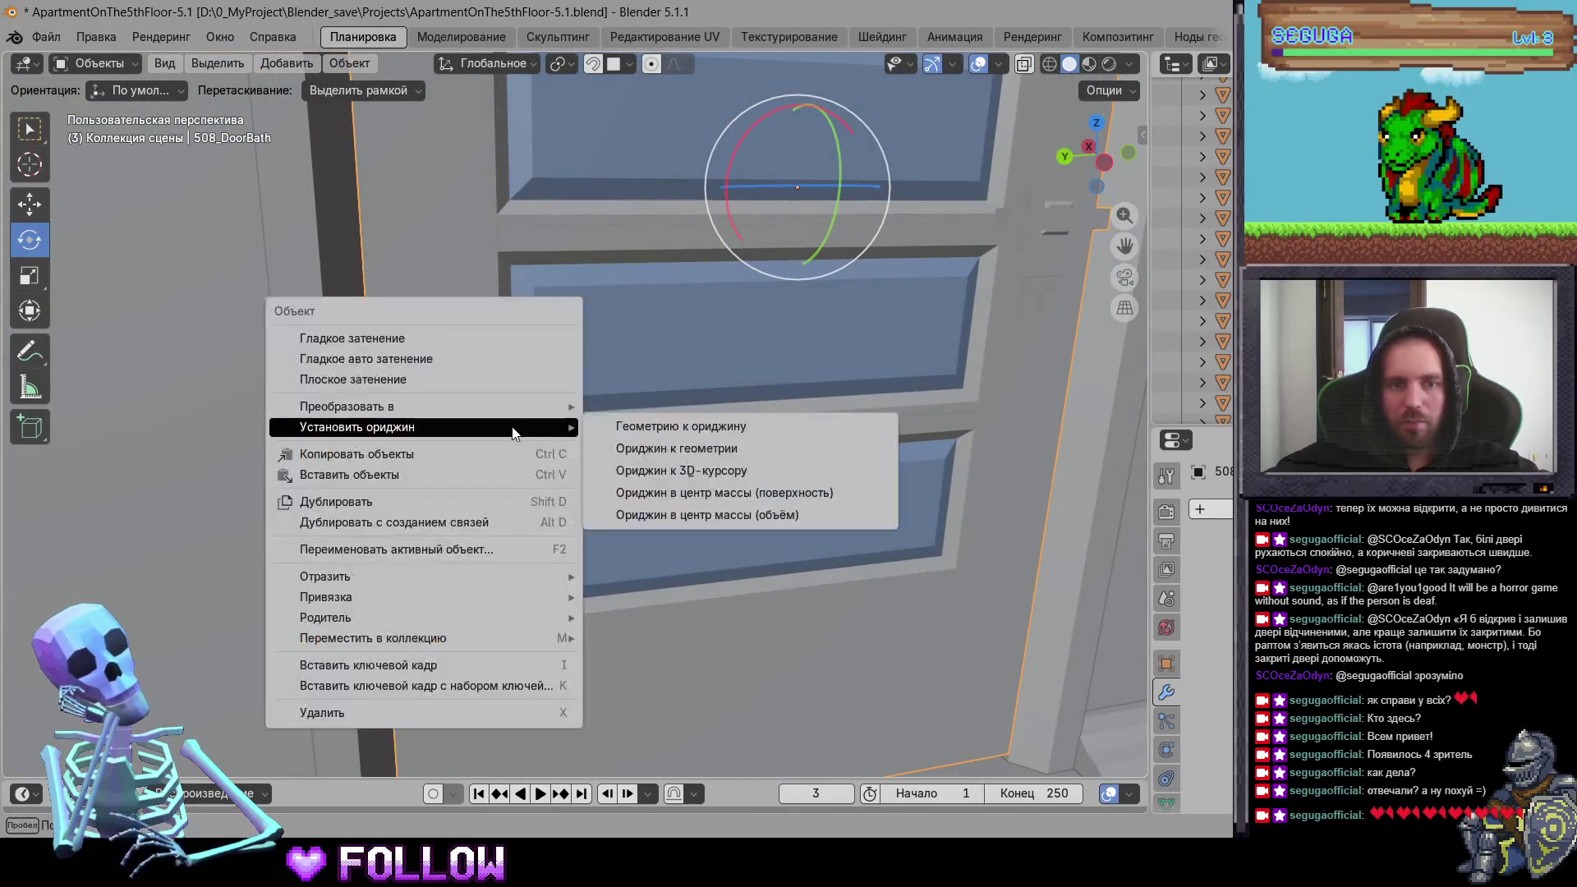
shift+right_click(389, 505)
key(g)
click(393, 512)
right_click(392, 510)
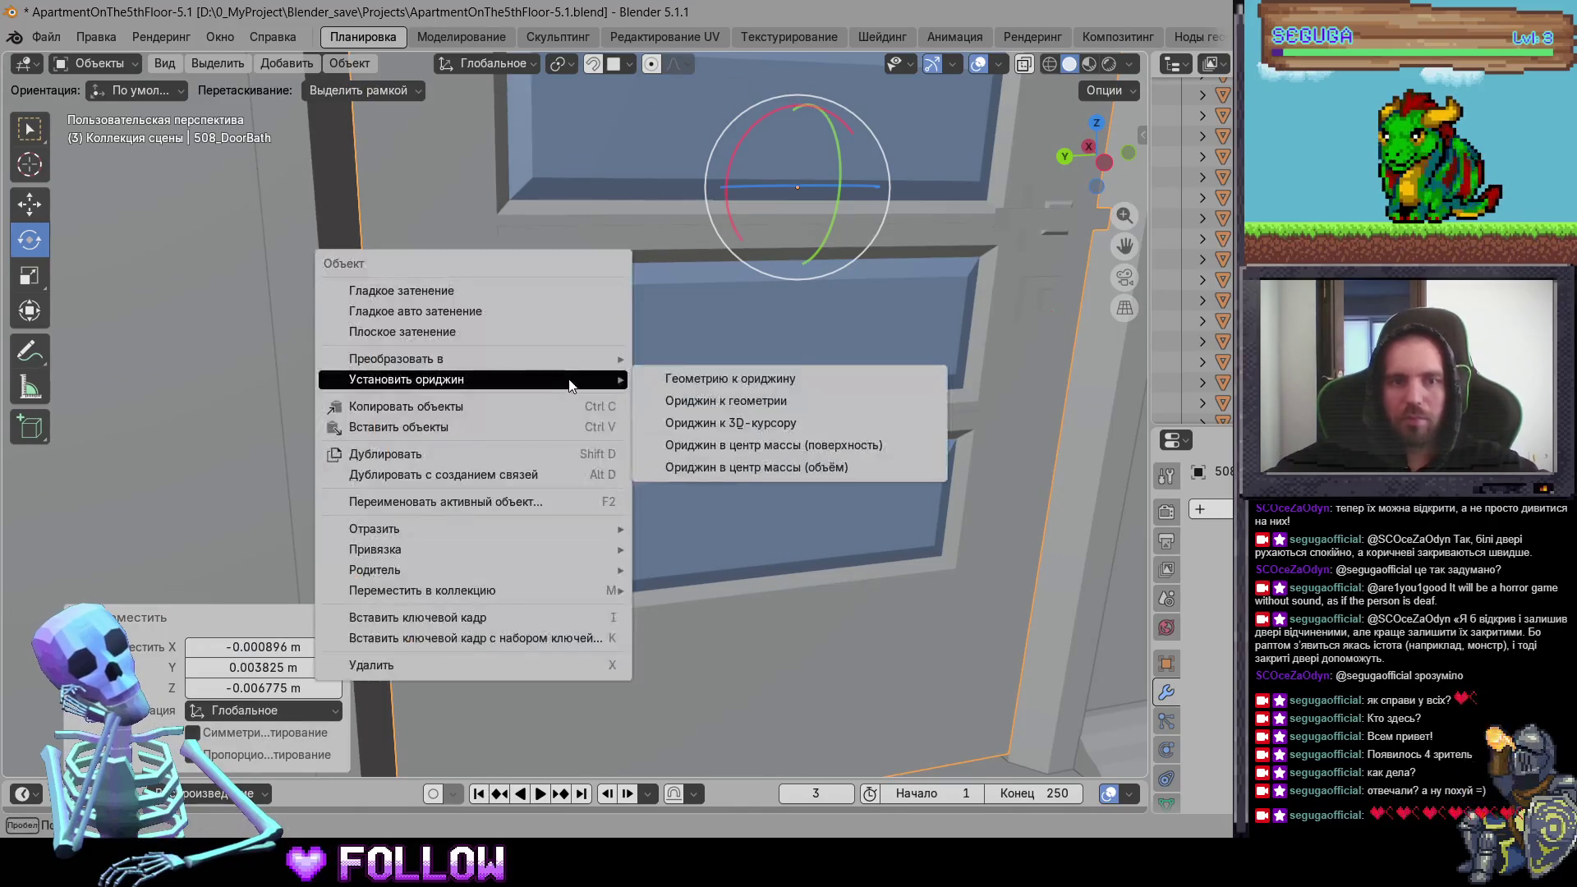
mouse_move(493, 379)
click(770, 425)
Step: Select the toilet hatch 508_BathHatch and frame the view on it
mouse_move(770, 424)
middle_down()
mouse_move(606, 489)
mouse_move(576, 449)
mouse_move(760, 417)
mouse_move(687, 444)
mouse_move(678, 398)
middle_up()
click(681, 399)
key(KP_Decimal)
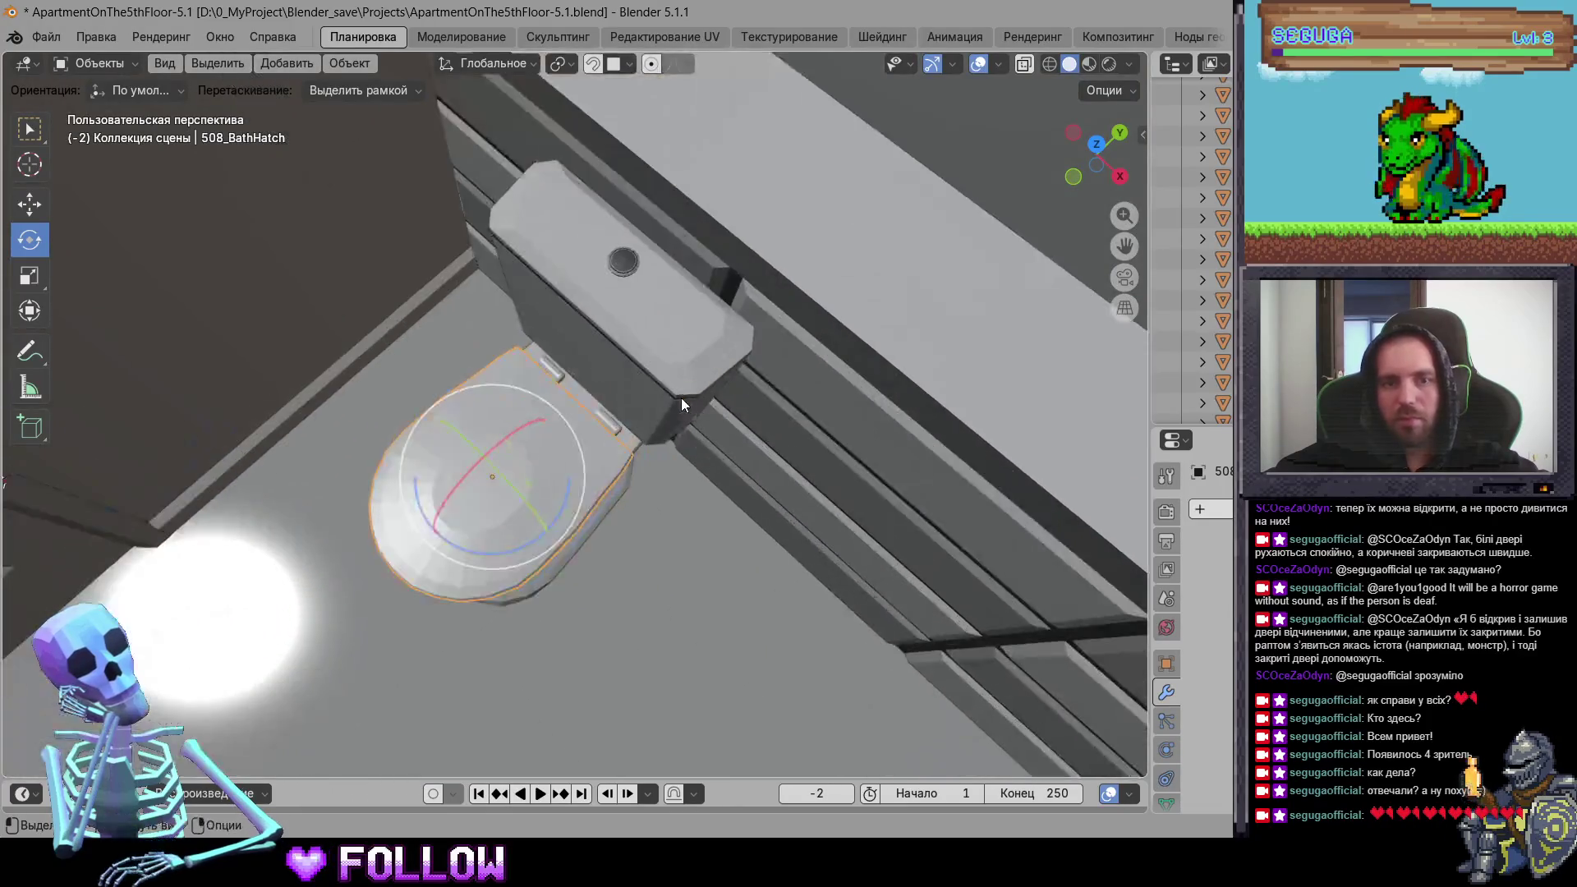
Step: Move the toilet hatch 508_BathHatch's origin to the 3D cursor at its hinge
scroll(574, 397, up, 3)
mouse_move(570, 398)
middle_down()
mouse_move(716, 327)
mouse_move(534, 376)
mouse_move(587, 391)
middle_up()
right_click(612, 453)
mouse_move(613, 448)
click(788, 496)
Step: Set washer door 508_BathWashingDoor's origin to the 3D cursor
mouse_move(790, 497)
middle_down()
mouse_move(1114, 534)
mouse_move(738, 417)
mouse_move(888, 397)
mouse_move(663, 518)
mouse_move(862, 497)
mouse_move(768, 413)
mouse_move(683, 383)
mouse_move(725, 257)
middle_up()
scroll(1114, 533, down, 5)
click(861, 493)
scroll(888, 533, up, 6)
right_click(732, 246)
mouse_move(764, 246)
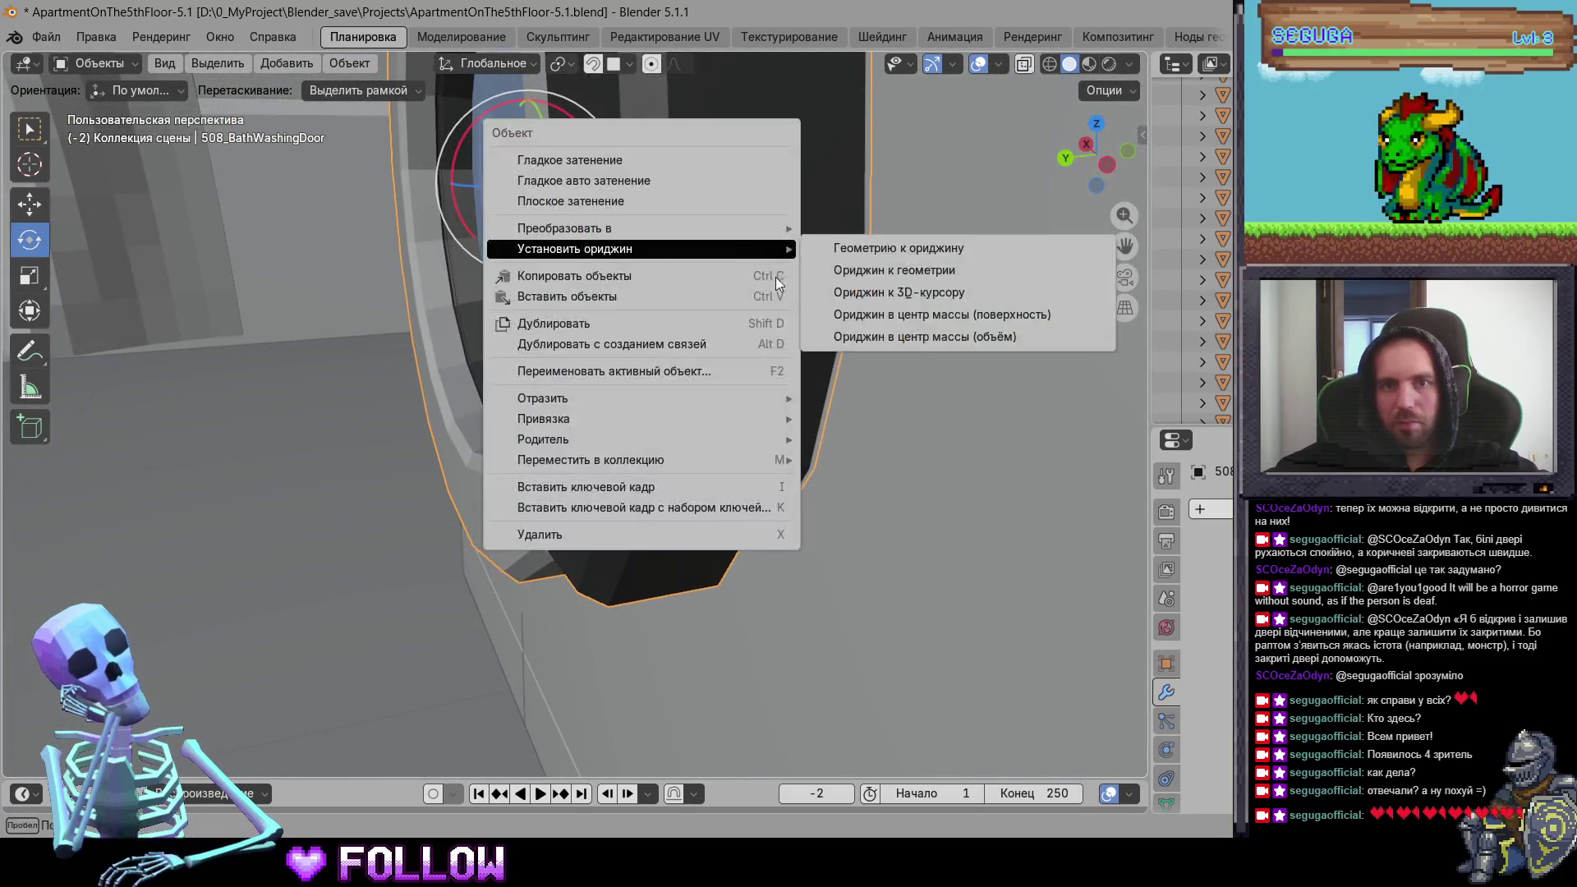
click(871, 297)
Step: Place the 3D cursor at drawer 508_DrawerBarh-3's hinge and move its origin there
scroll(778, 363, down, 5)
mouse_move(779, 364)
middle_down()
mouse_move(814, 429)
mouse_move(405, 420)
mouse_move(782, 477)
mouse_move(662, 535)
mouse_move(548, 473)
middle_up()
click(547, 473)
scroll(580, 504, up, 8)
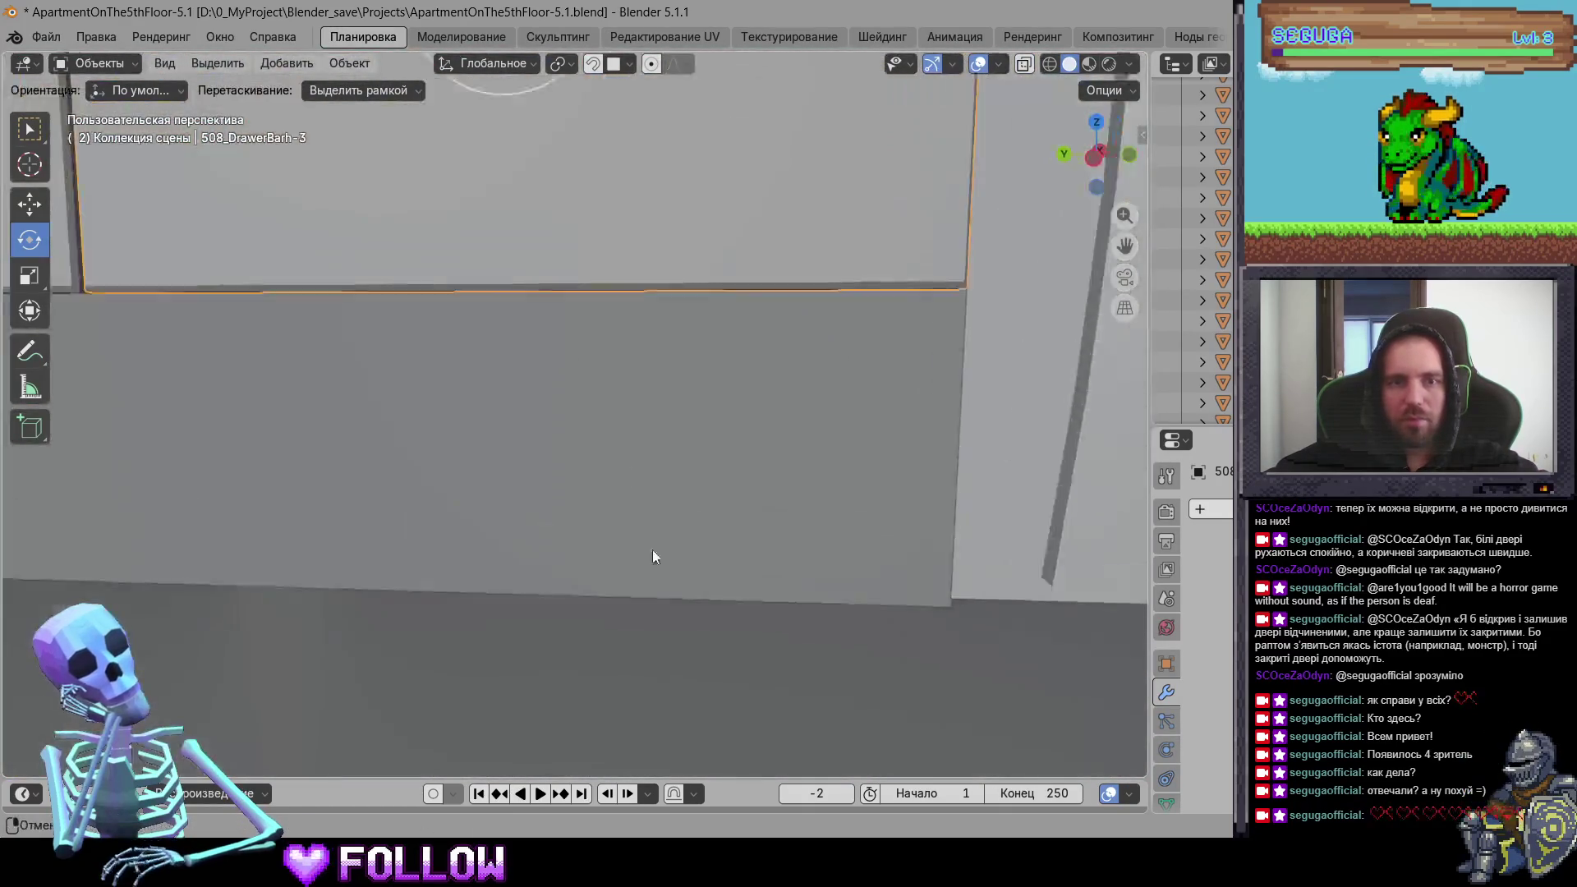
mouse_move(654, 552)
middle_down()
mouse_move(630, 488)
mouse_move(637, 584)
mouse_move(602, 479)
mouse_move(588, 575)
middle_up()
shift+right_click(617, 576)
right_click(617, 576)
mouse_move(624, 529)
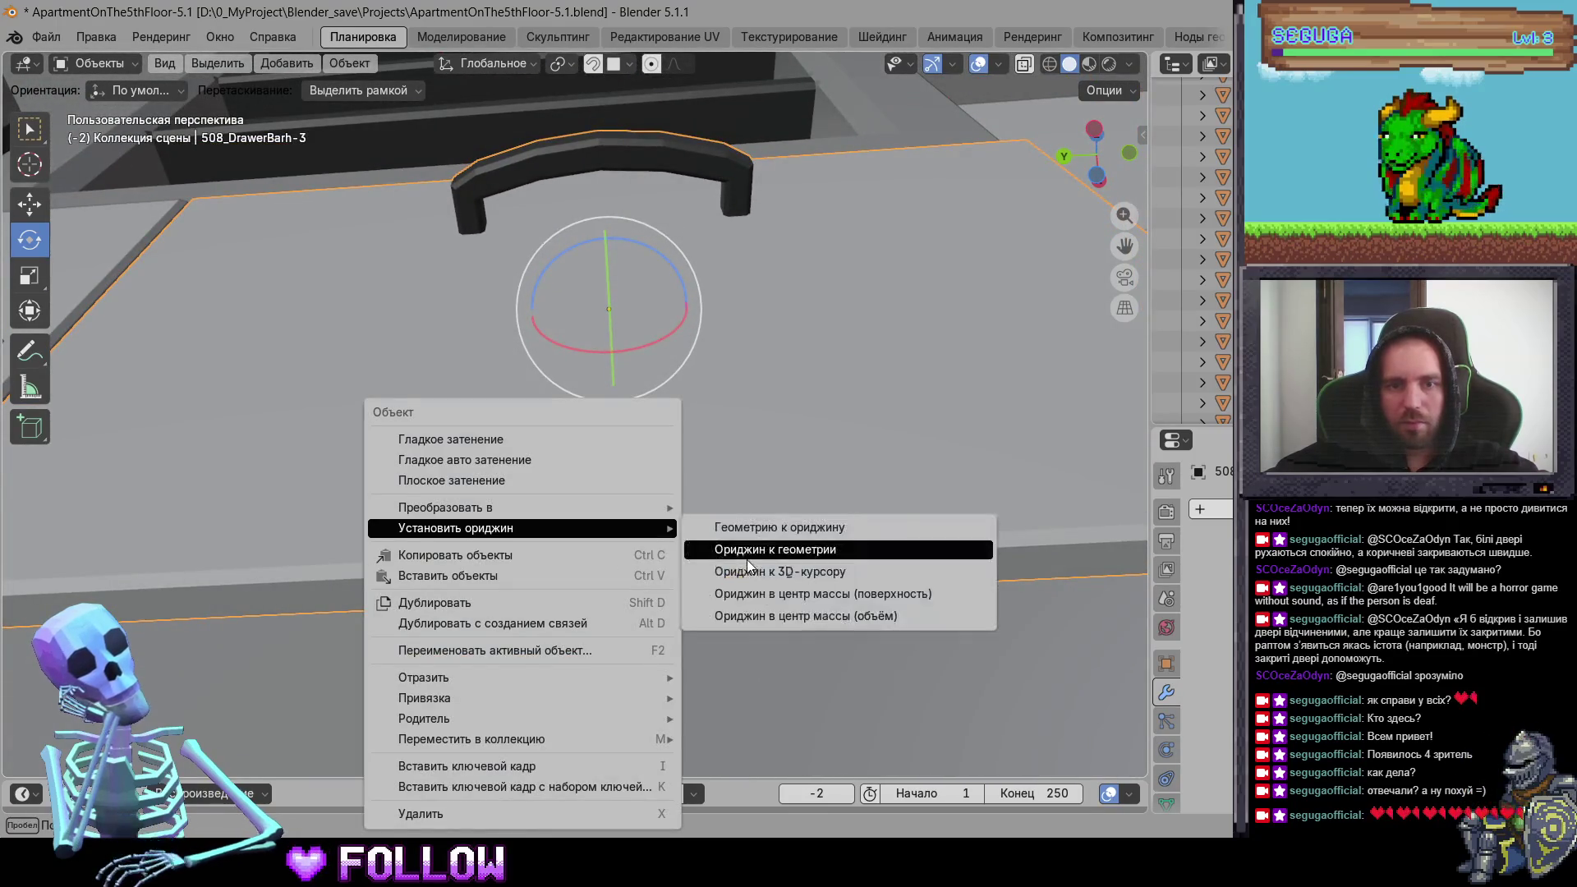
click(853, 572)
Step: Set drawer 508_DrawerBarh-4's origin to the 3D cursor
middle_drag(237, 513, 342, 350)
click(234, 385)
mouse_move(233, 385)
middle_down()
mouse_move(599, 490)
mouse_move(500, 575)
mouse_move(573, 658)
mouse_move(440, 600)
mouse_move(482, 616)
middle_up()
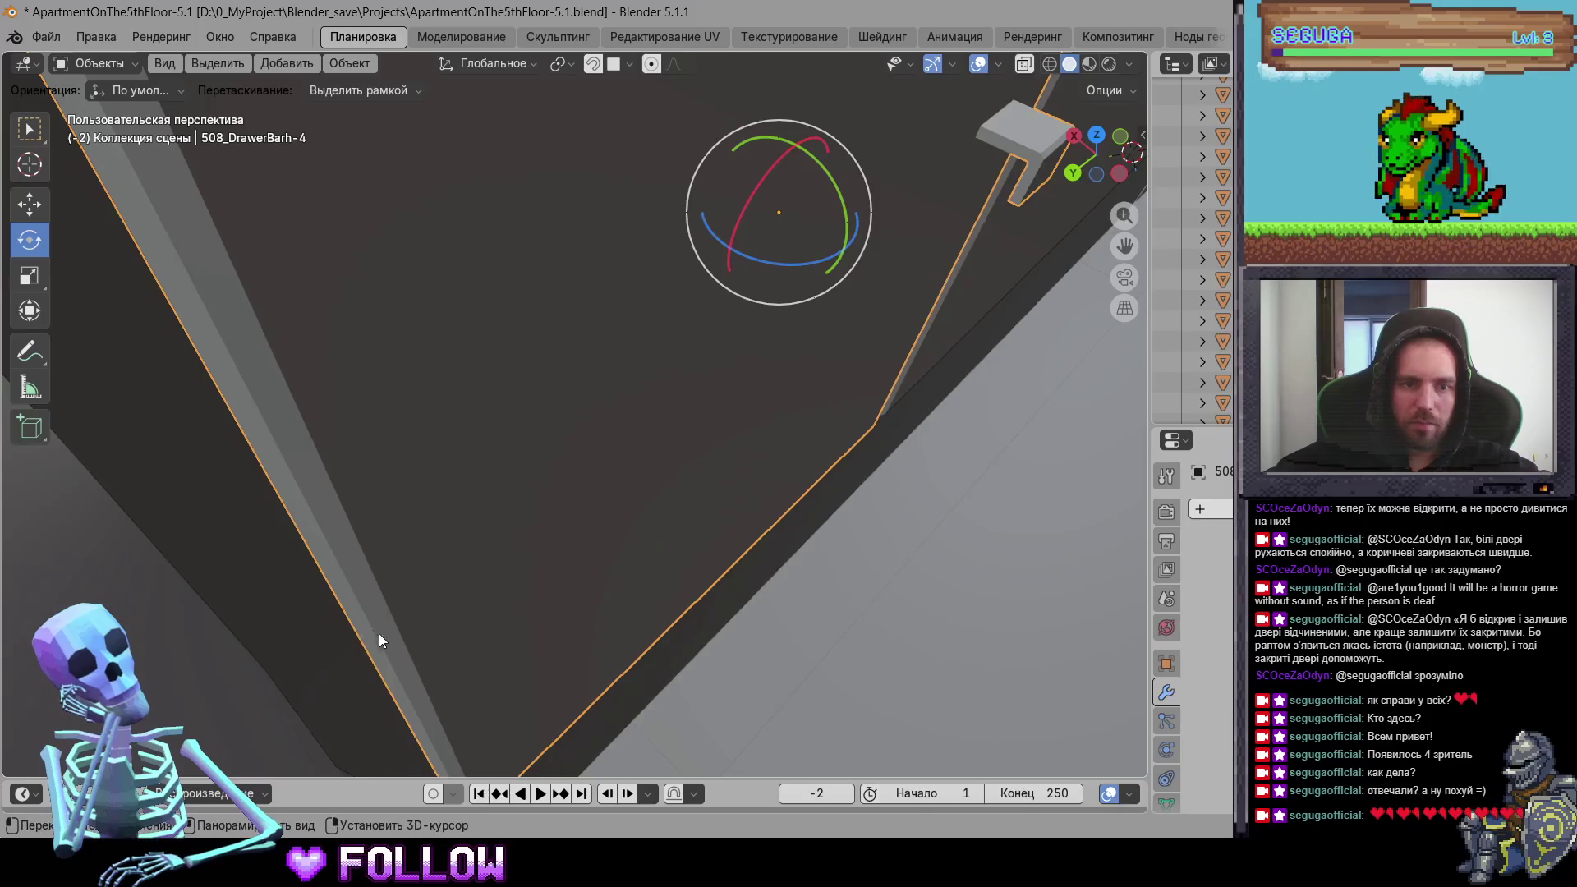
right_click(352, 608)
mouse_move(329, 529)
click(558, 571)
Step: Frame kitchen door 508_DoorKitchen and move its origin to the 3D cursor
mouse_move(558, 570)
middle_down()
mouse_move(592, 516)
mouse_move(874, 437)
mouse_move(570, 571)
mouse_move(607, 461)
mouse_move(499, 366)
mouse_move(342, 493)
middle_up()
click(492, 323)
key(KP_Decimal)
right_click(349, 482)
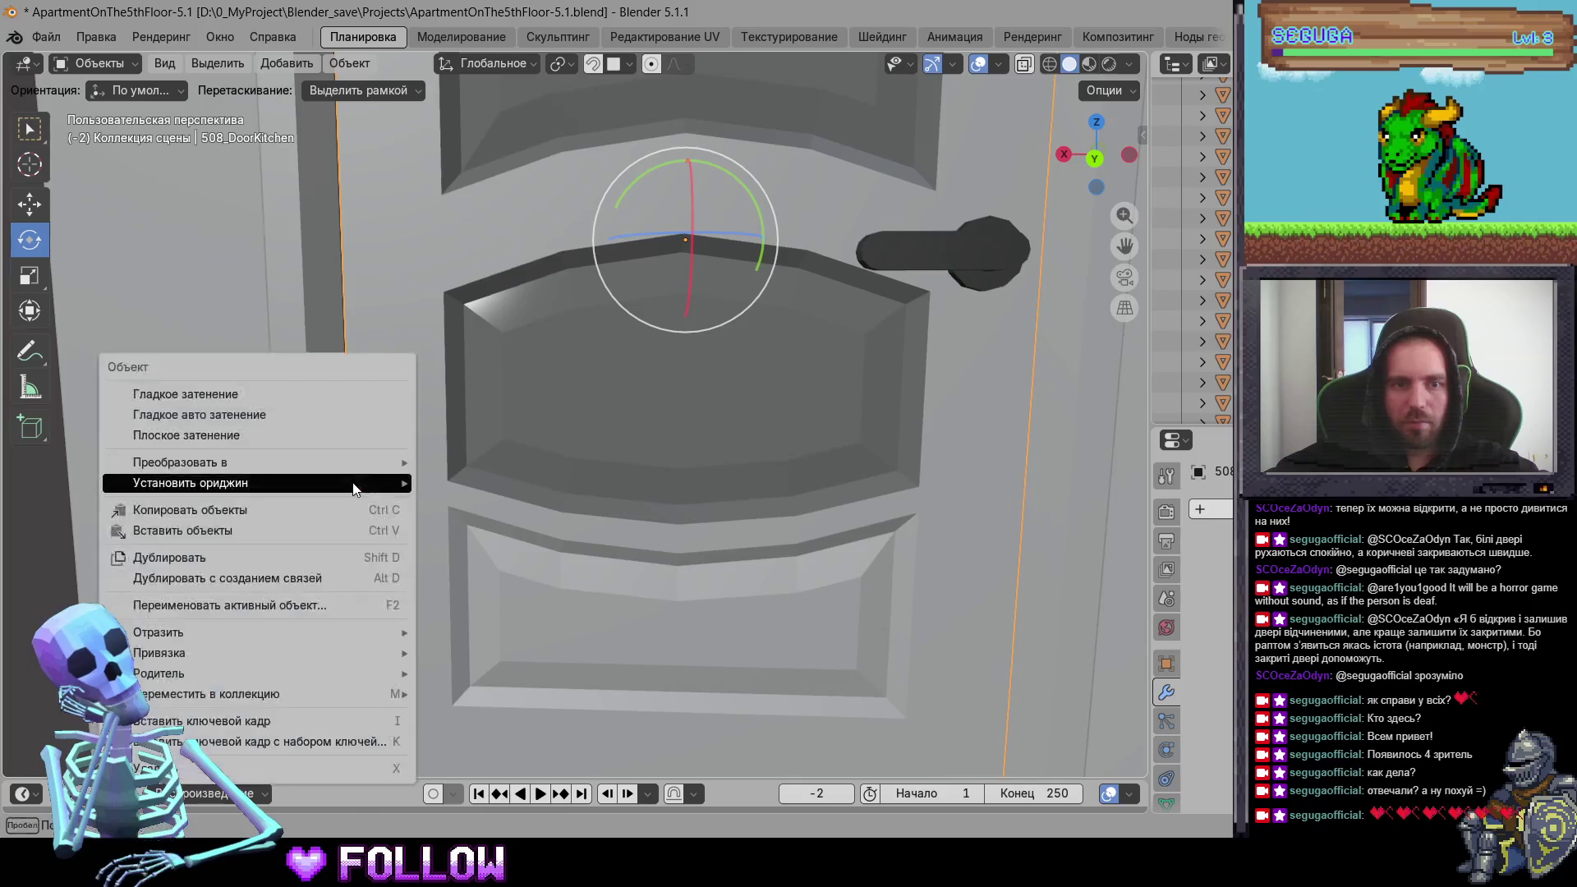
mouse_move(348, 482)
click(533, 526)
Step: Move room door 508_DoorRoom's origin to the 3D cursor at its hinge
scroll(610, 526, down, 3)
mouse_move(608, 525)
middle_down()
mouse_move(369, 451)
mouse_move(603, 406)
middle_up()
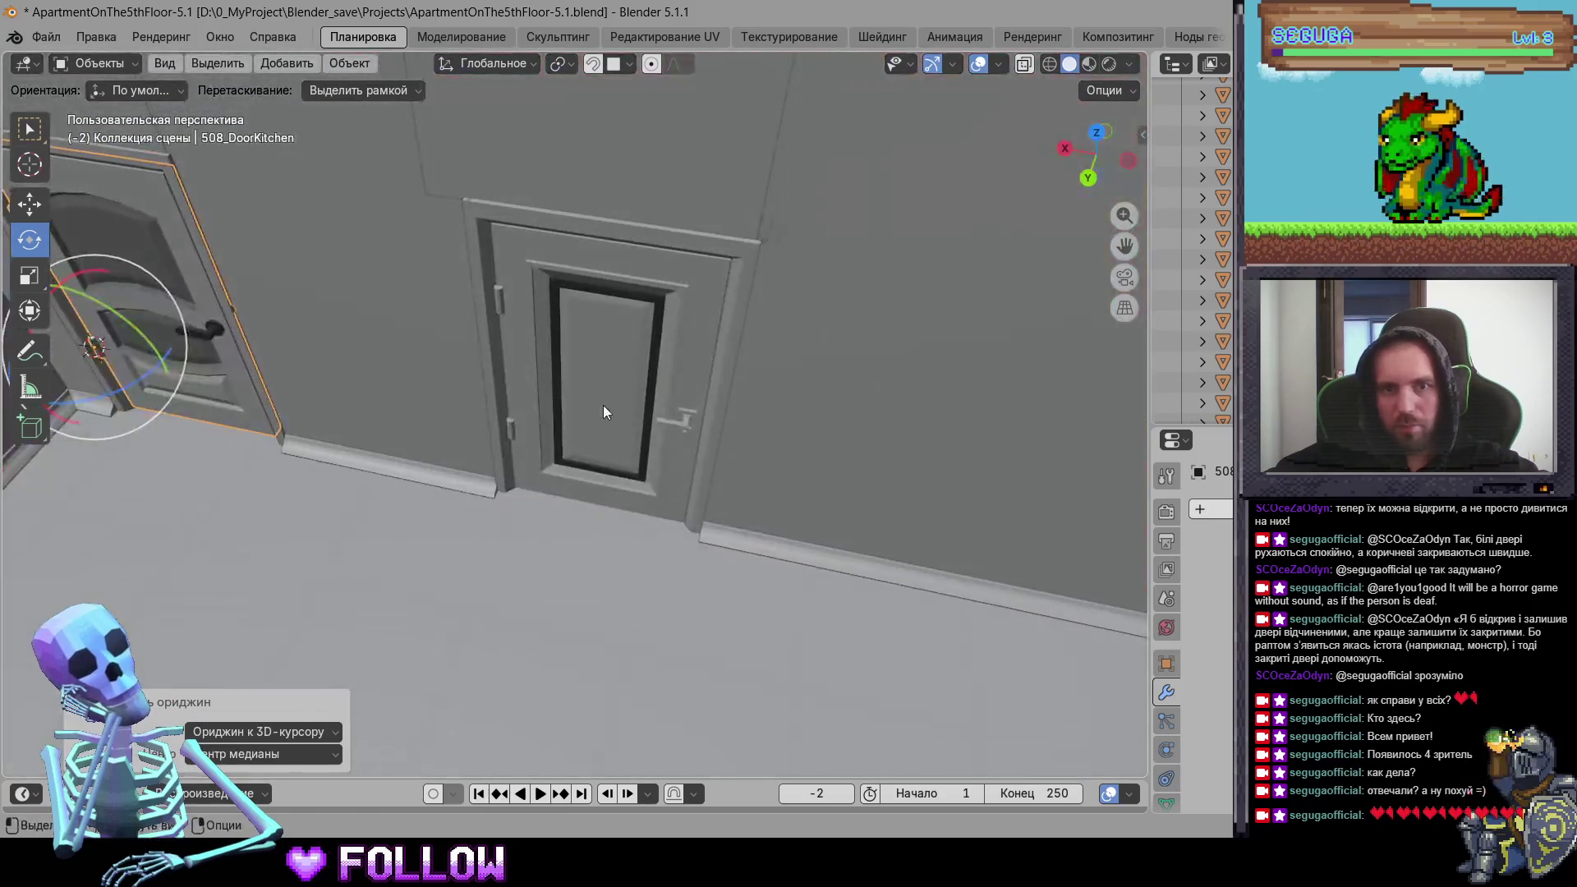
click(503, 424)
scroll(503, 425, up, 10)
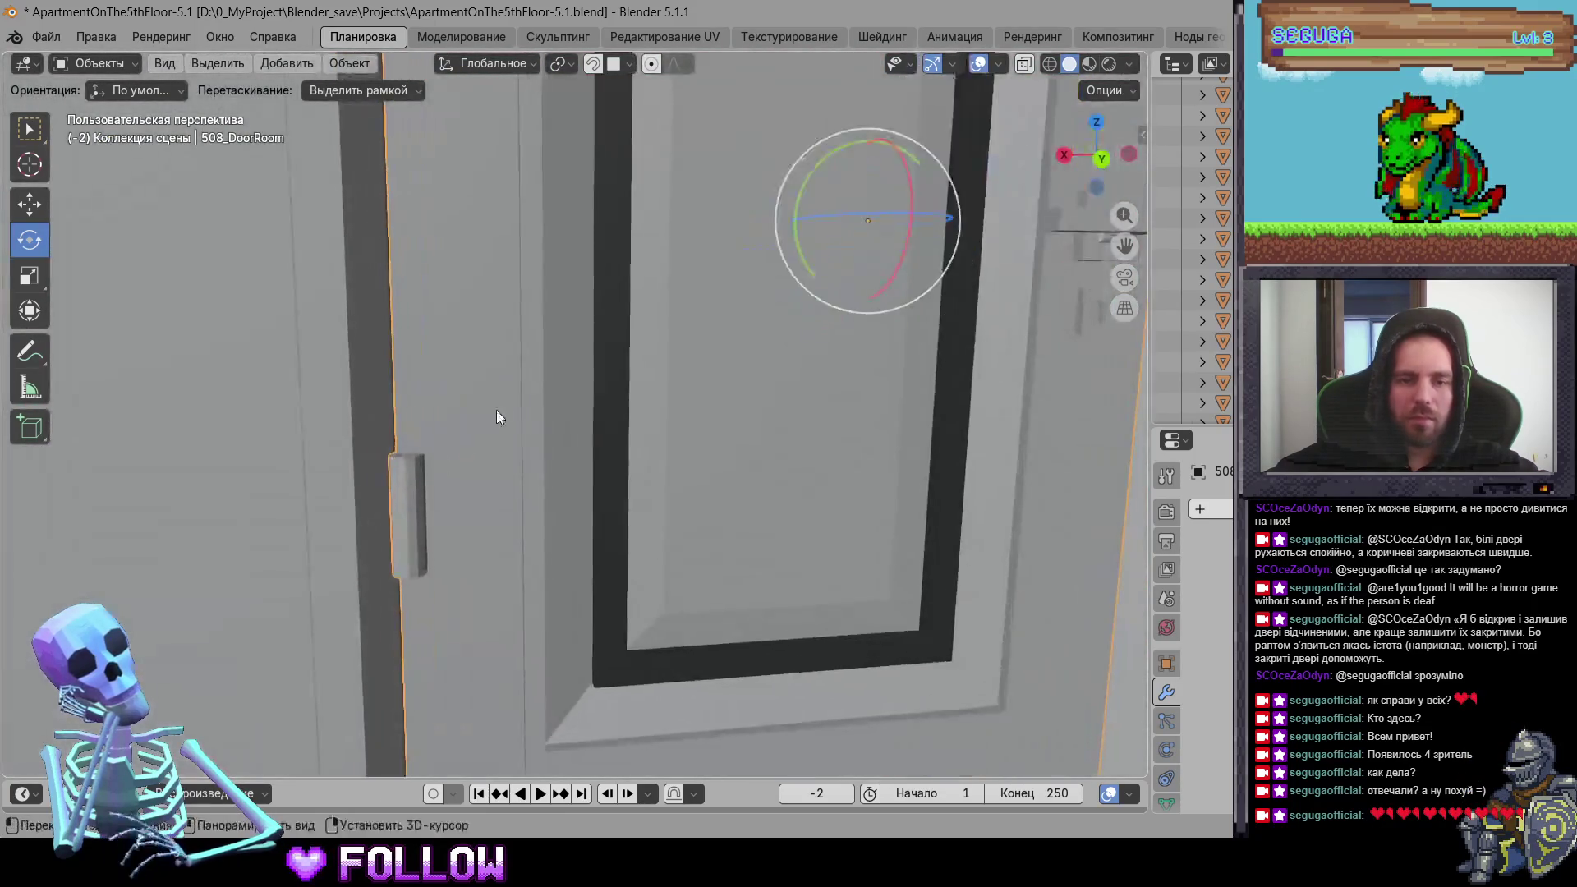
right_click(529, 387)
mouse_move(531, 389)
click(739, 434)
Step: Select wardrobe part 508_DrawerEntranceRoom-6 and place the 3D cursor on its door edge
mouse_move(740, 434)
middle_down()
mouse_move(646, 548)
mouse_move(757, 500)
mouse_move(401, 465)
mouse_move(720, 377)
mouse_move(541, 403)
mouse_move(563, 398)
mouse_move(586, 443)
middle_up()
scroll(649, 567, down, 5)
click(719, 379)
scroll(758, 416, up, 8)
shift+right_click(612, 499)
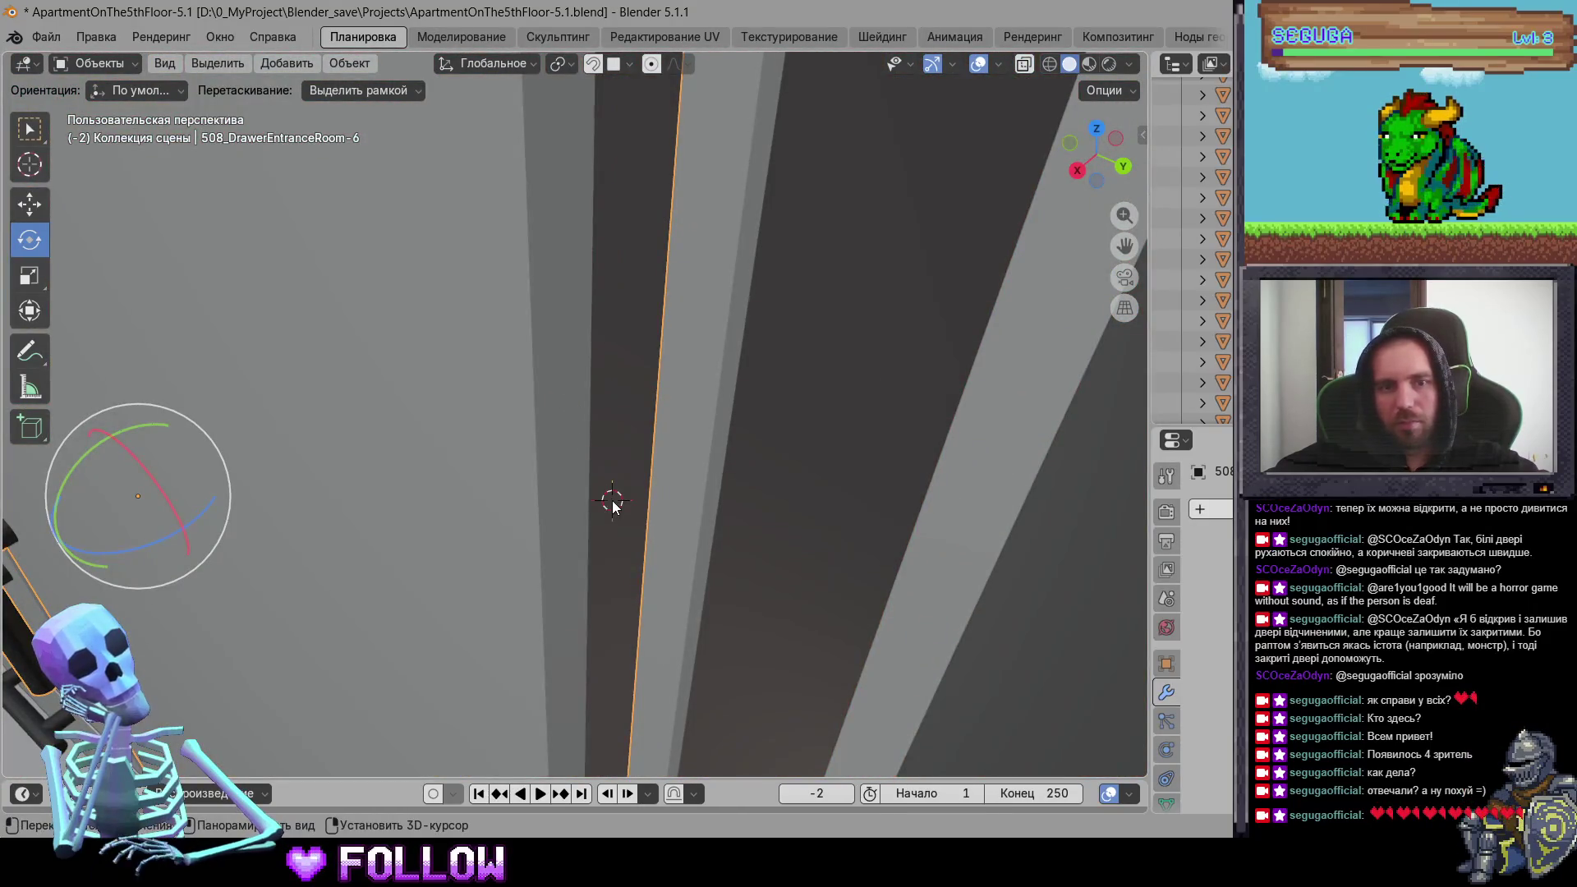
Step: Move the 3D cursor lower on the hinge edge and set the wardrobe part's origin there
shift+right_click(607, 710)
right_click(367, 626)
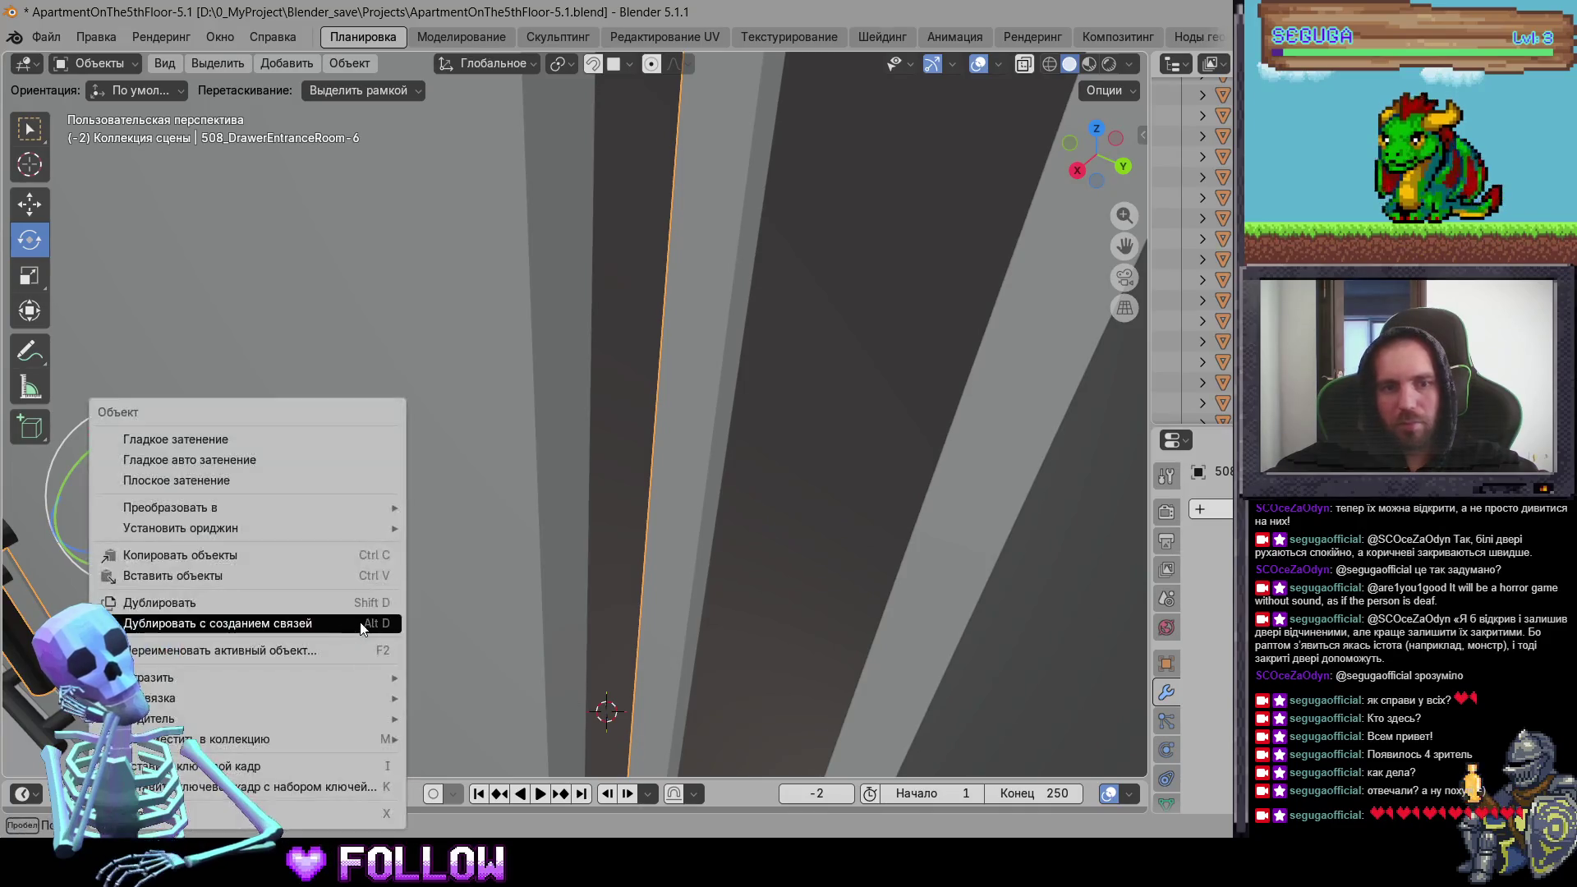
mouse_move(360, 535)
click(525, 567)
scroll(565, 607, down, 5)
Step: Set the left door 508_DrawerEntranceRoom-5's origin to the 3D cursor
mouse_move(565, 606)
middle_down()
mouse_move(748, 535)
mouse_move(601, 445)
mouse_move(720, 328)
mouse_move(526, 324)
middle_up()
click(551, 405)
scroll(550, 404, up, 4)
right_click(525, 324)
mouse_move(528, 317)
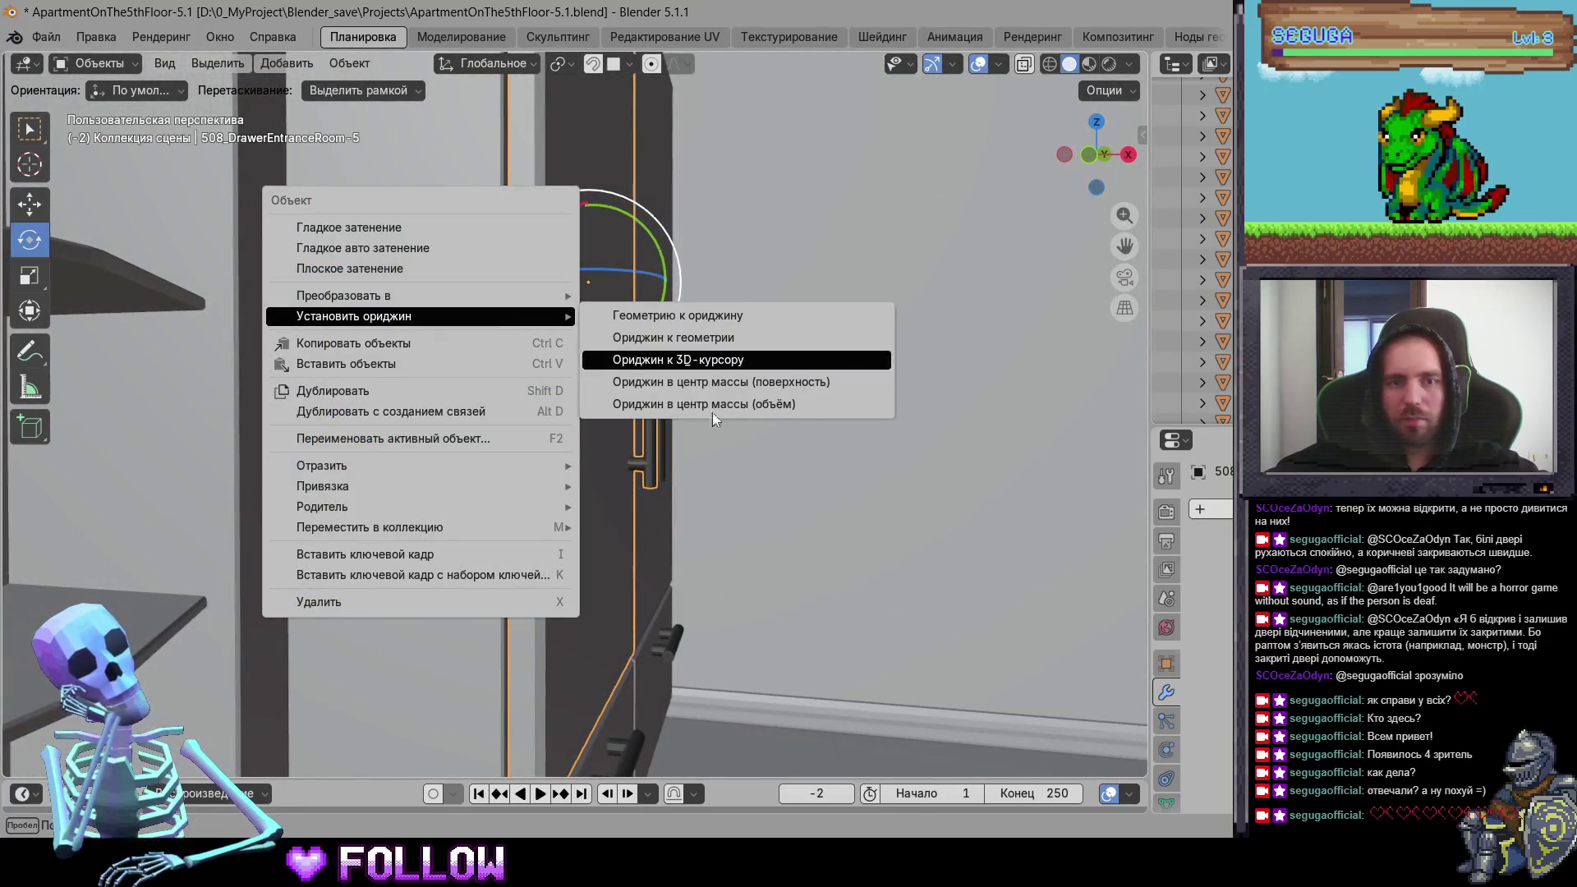
click(656, 356)
Step: Set the right drawer 508_DrawerEntranceRoom-8's origin to the 3D cursor
middle_drag(657, 356, 632, 498)
scroll(633, 498, down, 3)
mouse_move(658, 350)
middle_down()
mouse_move(663, 455)
mouse_move(805, 588)
mouse_move(617, 450)
mouse_move(417, 468)
mouse_move(563, 391)
mouse_move(529, 356)
mouse_move(690, 363)
mouse_move(800, 397)
middle_up()
click(663, 455)
scroll(664, 455, up, 2)
right_click(509, 434)
mouse_move(528, 378)
click(583, 422)
Step: Set drawer 508_DrawerEntranceRoom-7's origin to the 3D cursor
click(723, 379)
scroll(576, 382, down, 3)
scroll(518, 402, up, 3)
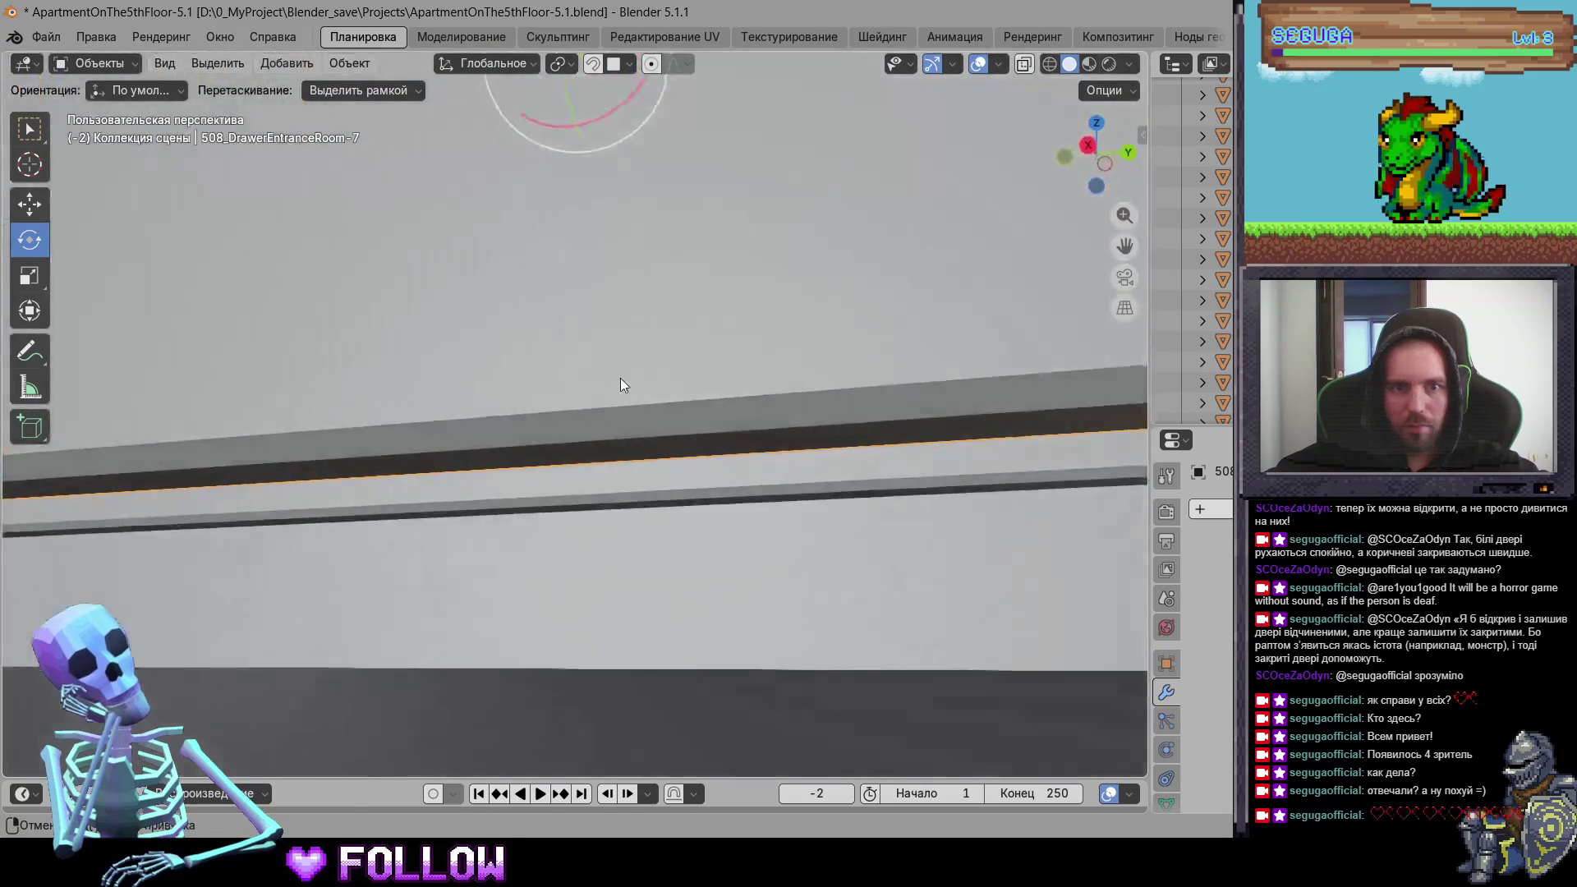
right_click(578, 347)
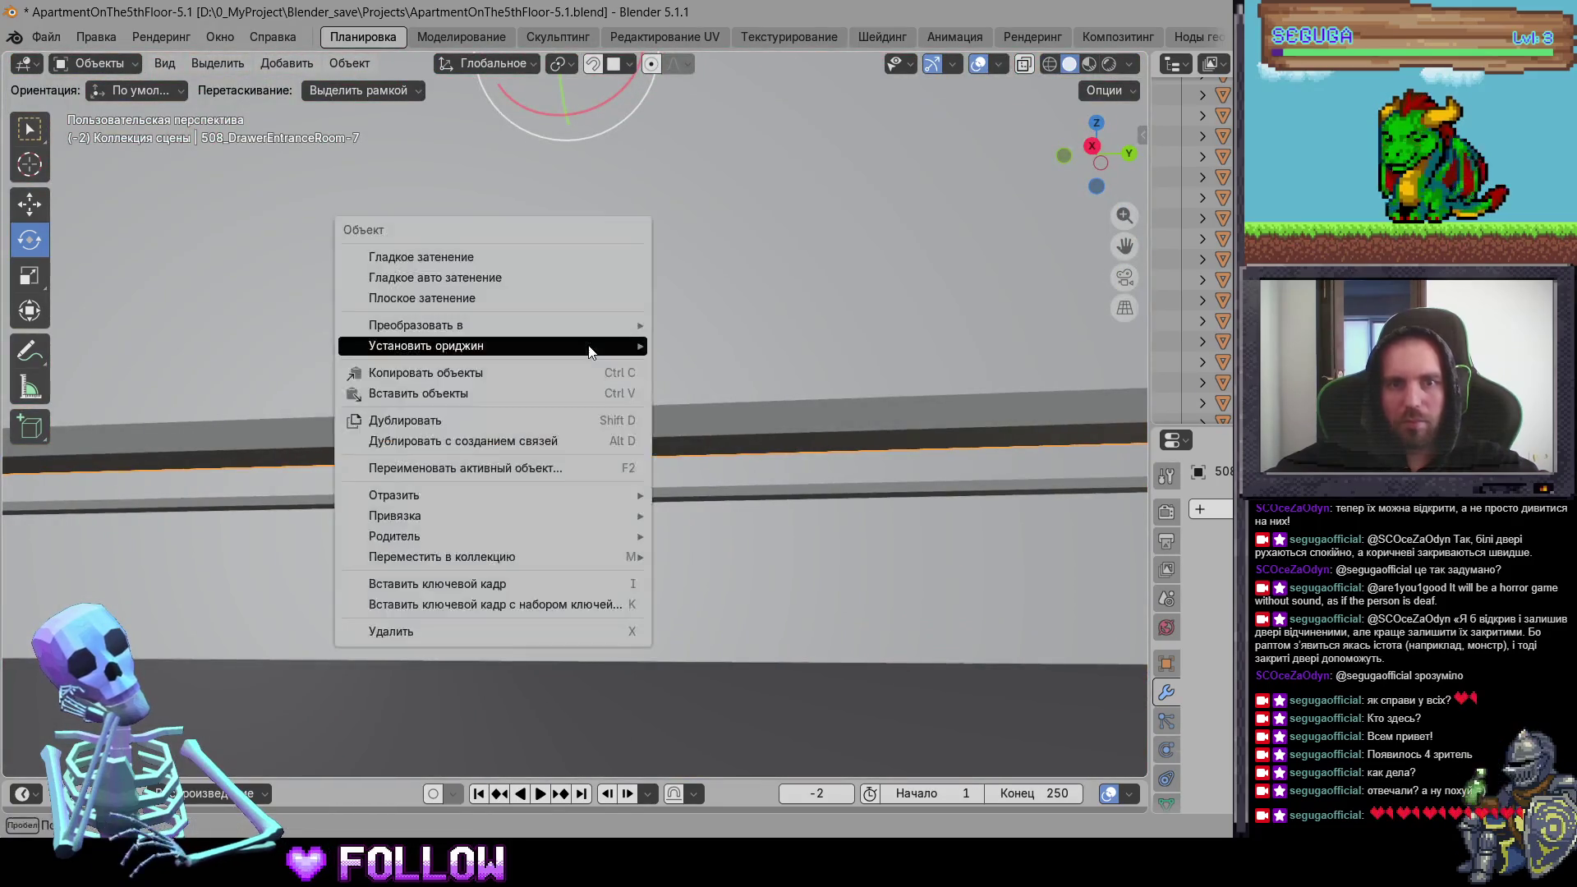
mouse_move(625, 347)
click(698, 390)
Step: Frame cabinet door 508_DrawerEntranceRoom-4 and set its origin to the 3D cursor
mouse_move(707, 396)
middle_down()
mouse_move(737, 514)
mouse_move(378, 289)
mouse_move(639, 307)
middle_up()
click(641, 324)
key(KP_Decimal)
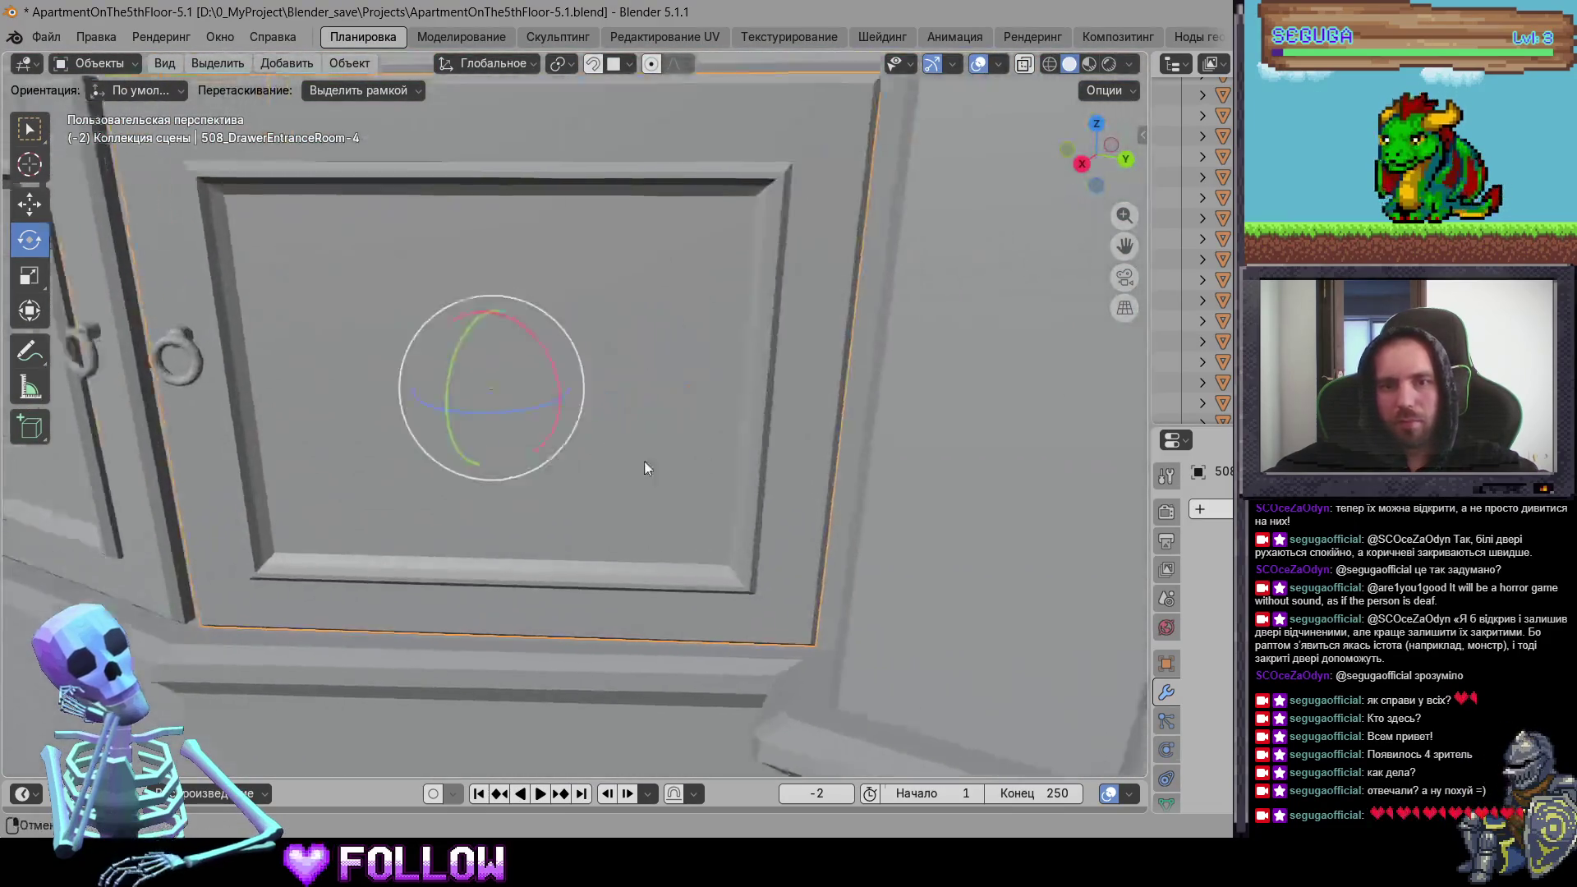
mouse_move(645, 469)
middle_down()
mouse_move(802, 423)
mouse_move(599, 380)
mouse_move(599, 349)
mouse_move(590, 469)
mouse_move(487, 529)
middle_up()
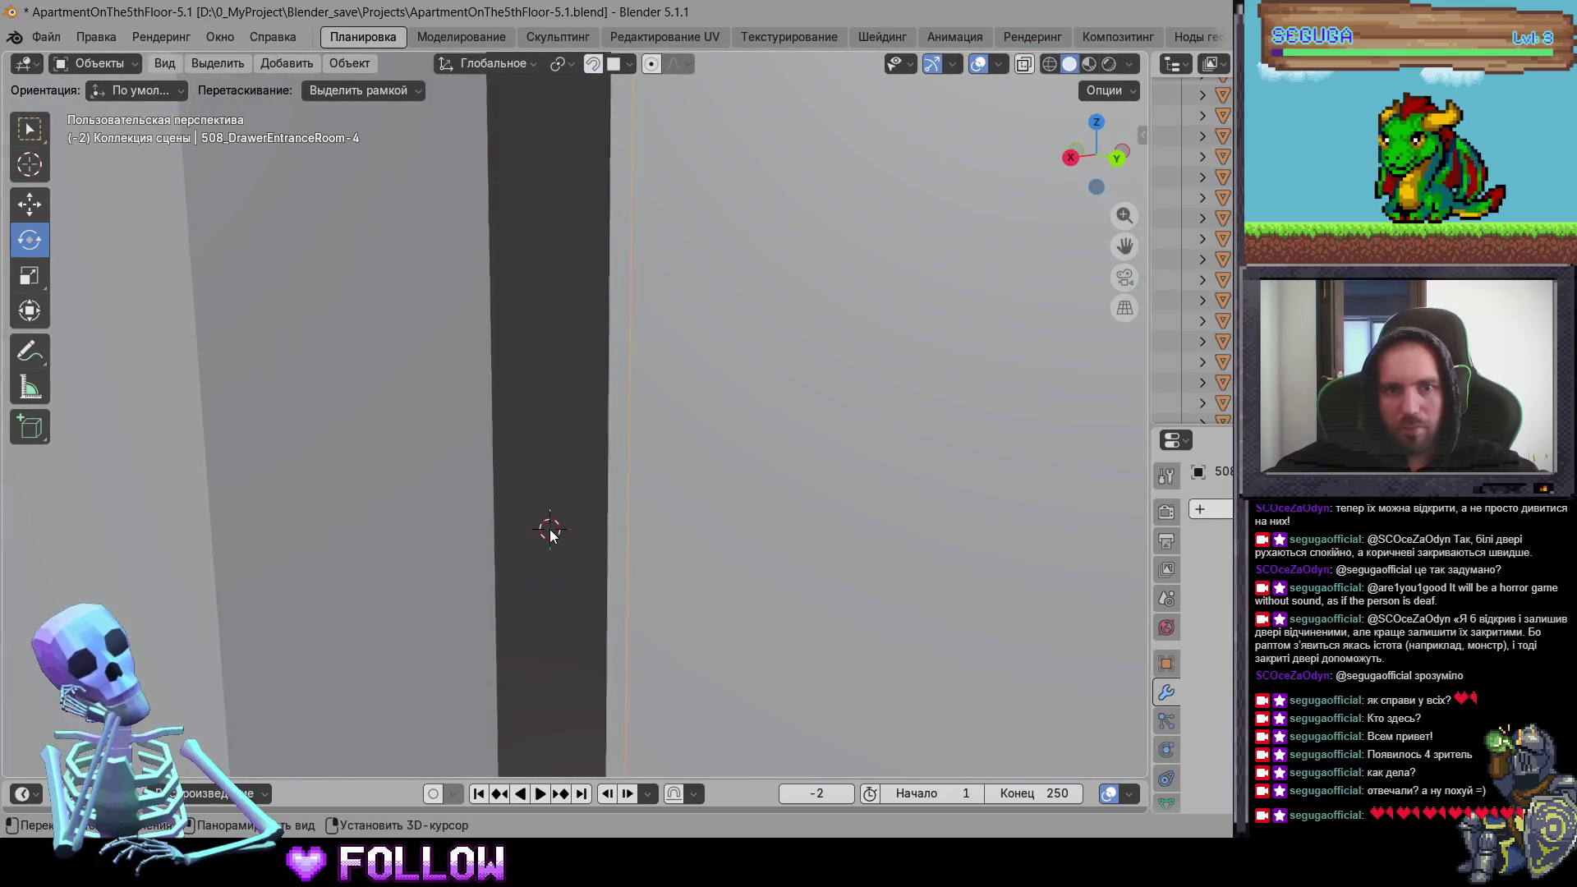
right_click(547, 529)
mouse_move(601, 530)
click(711, 571)
Step: Place the 3D cursor on middle door 508_DrawerEntranceRoom-3's hinge edge and set its origin there
mouse_move(730, 551)
middle_down()
mouse_move(542, 477)
mouse_move(370, 460)
mouse_move(849, 399)
middle_up()
click(376, 325)
mouse_move(375, 324)
middle_down()
mouse_move(576, 383)
mouse_move(770, 358)
mouse_move(525, 389)
mouse_move(480, 329)
middle_up()
shift+right_click(524, 370)
right_click(526, 339)
mouse_move(525, 339)
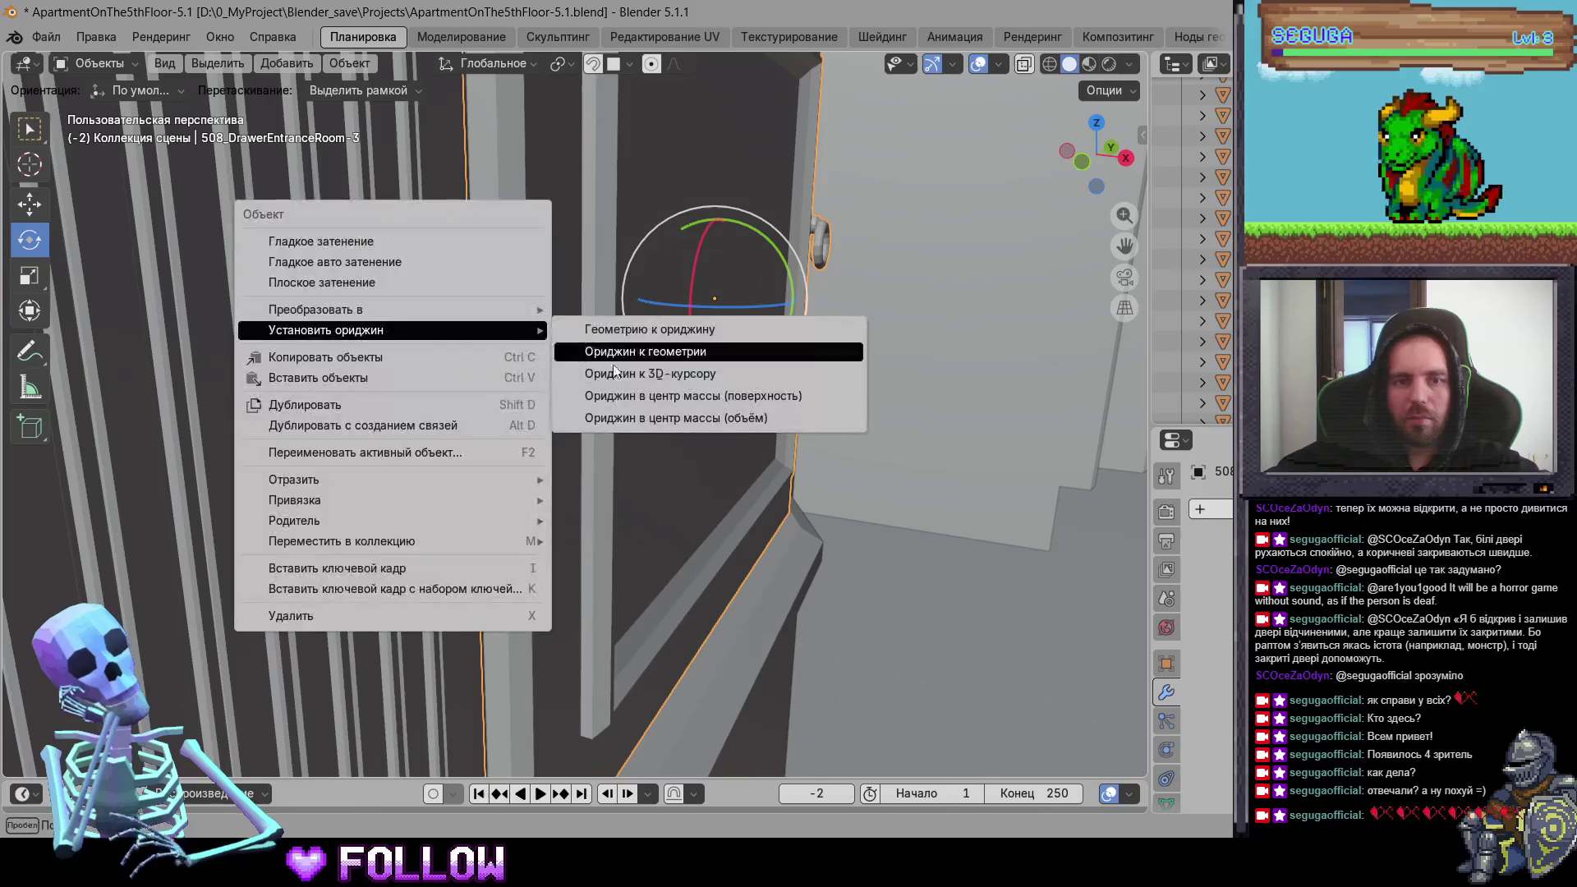
click(611, 377)
Step: Set door 508_DrawerEntranceRoom-2's origin to the 3D cursor
mouse_move(610, 407)
middle_down()
mouse_move(333, 439)
mouse_move(572, 346)
mouse_move(472, 303)
mouse_move(694, 383)
mouse_move(642, 393)
mouse_move(696, 389)
middle_up()
click(572, 347)
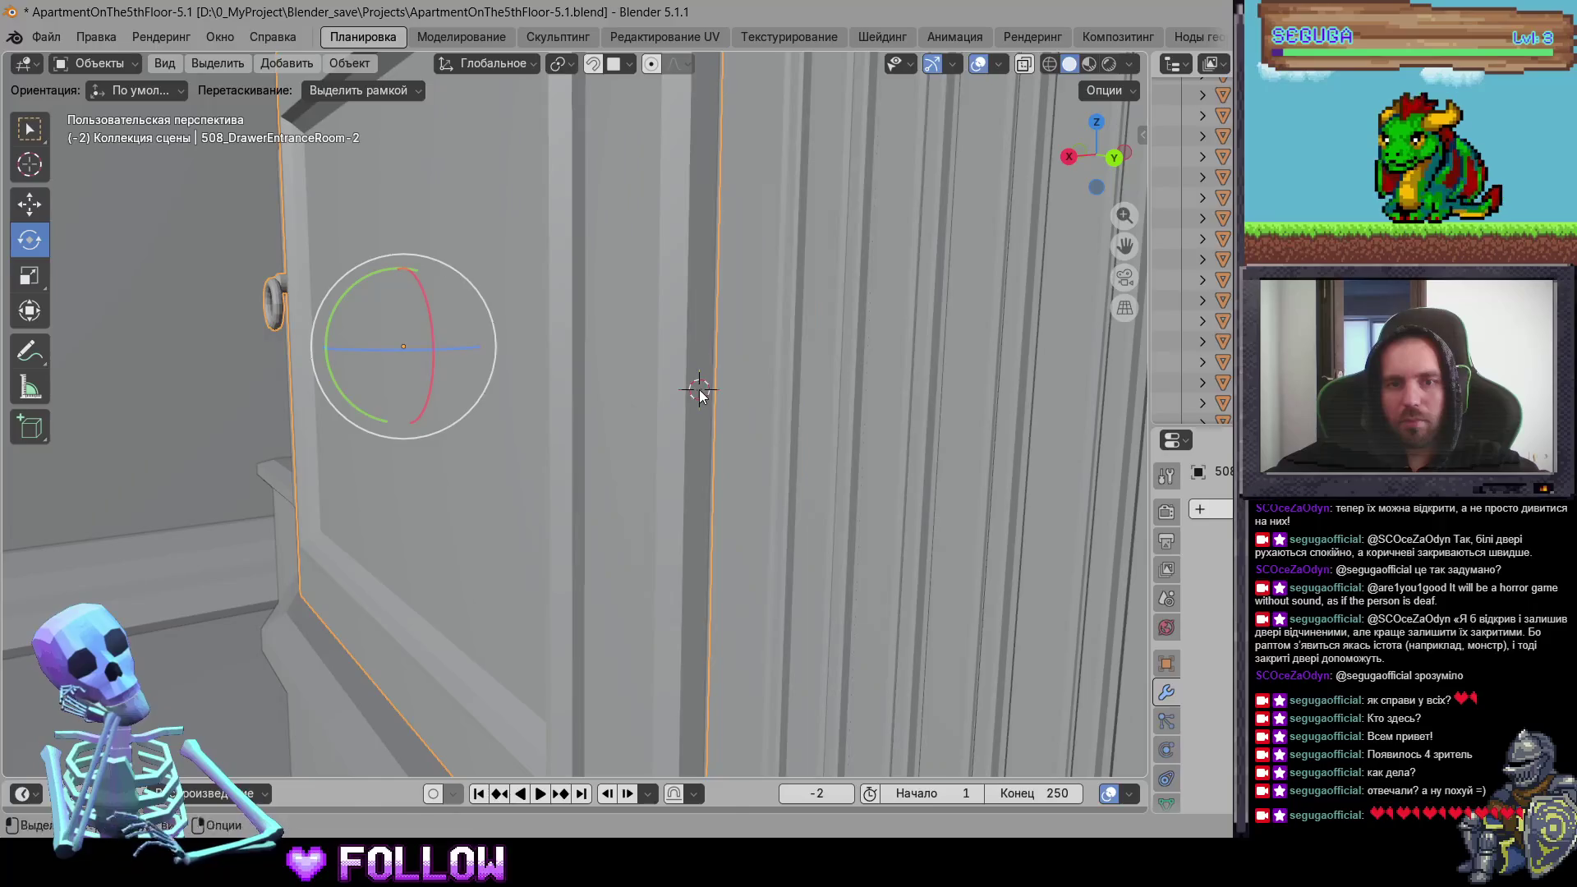
right_click(699, 389)
mouse_move(699, 390)
click(828, 433)
Step: Set door 508_DrawerEntranceRoom-1's origin to the 3D cursor
mouse_move(828, 435)
middle_down()
mouse_move(413, 354)
mouse_move(605, 361)
mouse_move(476, 252)
mouse_move(649, 294)
mouse_move(533, 251)
mouse_move(277, 282)
mouse_move(343, 350)
mouse_move(240, 362)
mouse_move(447, 396)
mouse_move(526, 359)
mouse_move(537, 333)
mouse_move(480, 301)
mouse_move(594, 393)
mouse_move(342, 523)
middle_up()
click(476, 251)
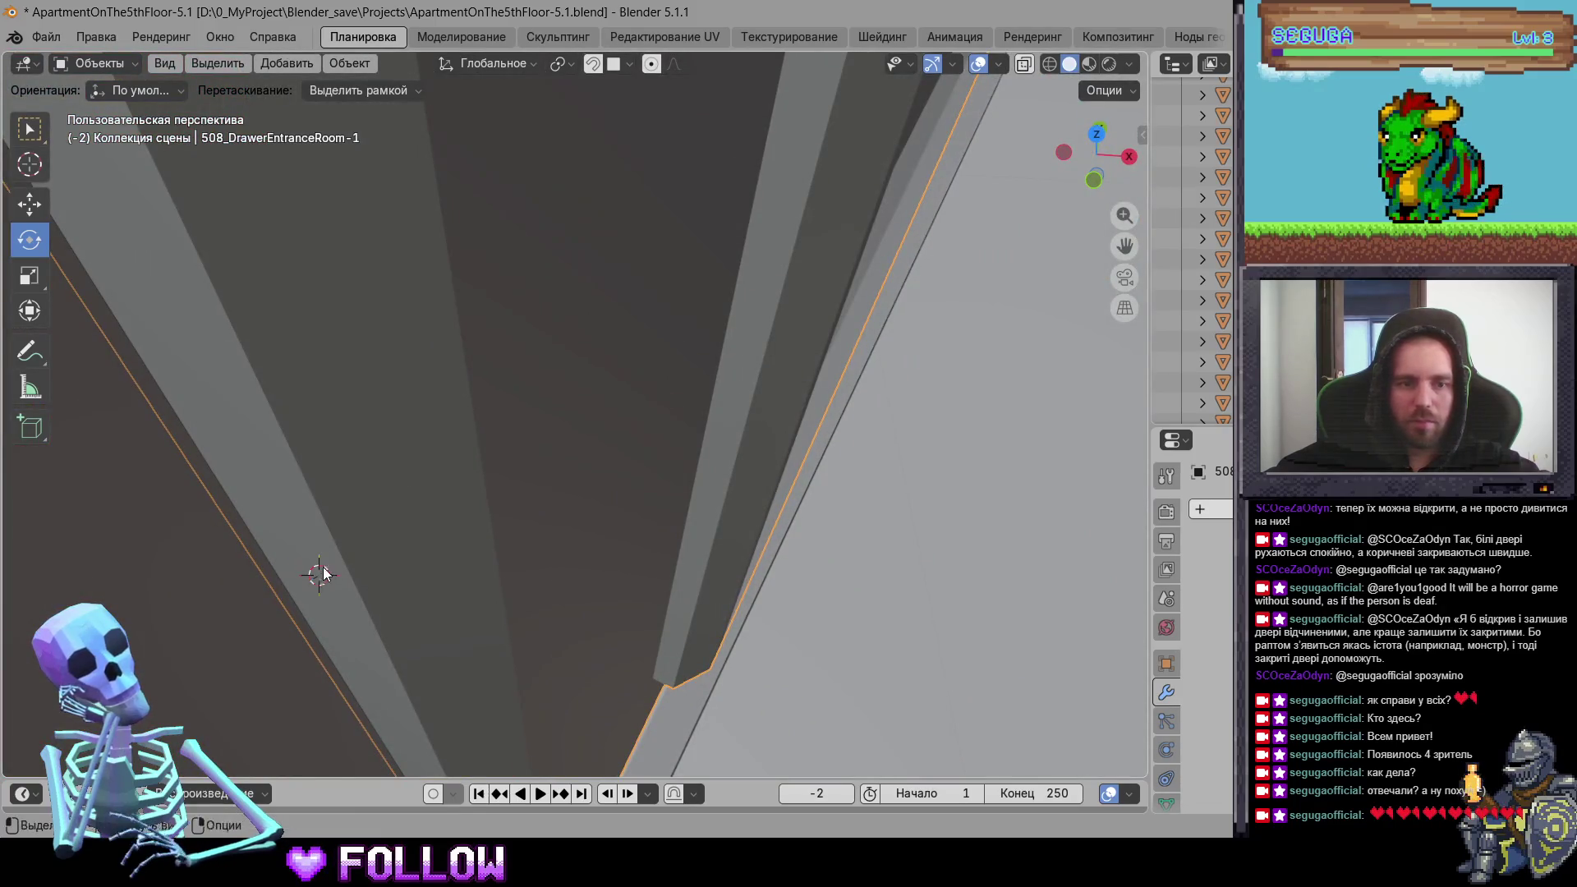
right_click(336, 551)
mouse_move(329, 529)
click(509, 576)
Step: Reselect 508_DrawerEntranceRoom-5, then select kitchen cabinet door 508_DrawerKitchen-1
mouse_move(752, 488)
middle_down()
mouse_move(562, 495)
mouse_move(672, 506)
mouse_move(642, 509)
mouse_move(455, 505)
mouse_move(663, 463)
middle_up()
click(663, 463)
mouse_move(499, 469)
middle_down()
mouse_move(746, 475)
mouse_move(664, 426)
mouse_move(747, 276)
mouse_move(292, 454)
mouse_move(548, 265)
mouse_move(568, 362)
mouse_move(498, 397)
mouse_move(425, 298)
mouse_move(431, 428)
mouse_move(493, 513)
mouse_move(379, 478)
middle_up()
click(499, 397)
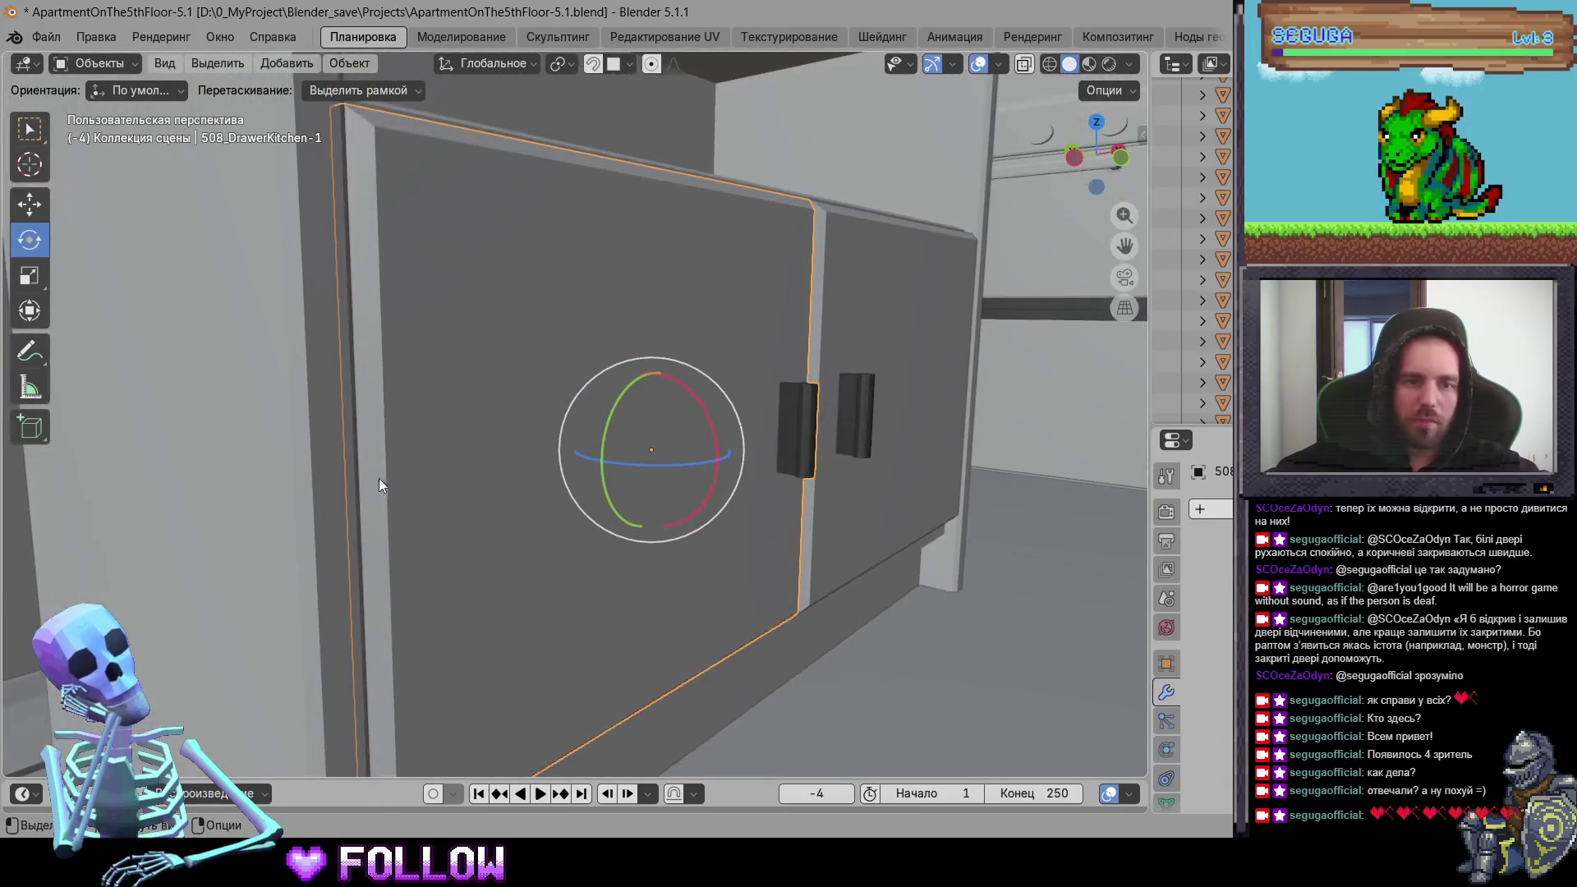
Step: Set kitchen cabinet doors 508_DrawerKitchen-1 and -2 origins to the 3D cursor
right_click(362, 473)
click(525, 519)
middle_drag(820, 503, 1035, 470)
click(629, 392)
mouse_move(699, 388)
middle_down()
mouse_move(700, 411)
mouse_move(553, 461)
mouse_move(598, 446)
mouse_move(482, 406)
middle_up()
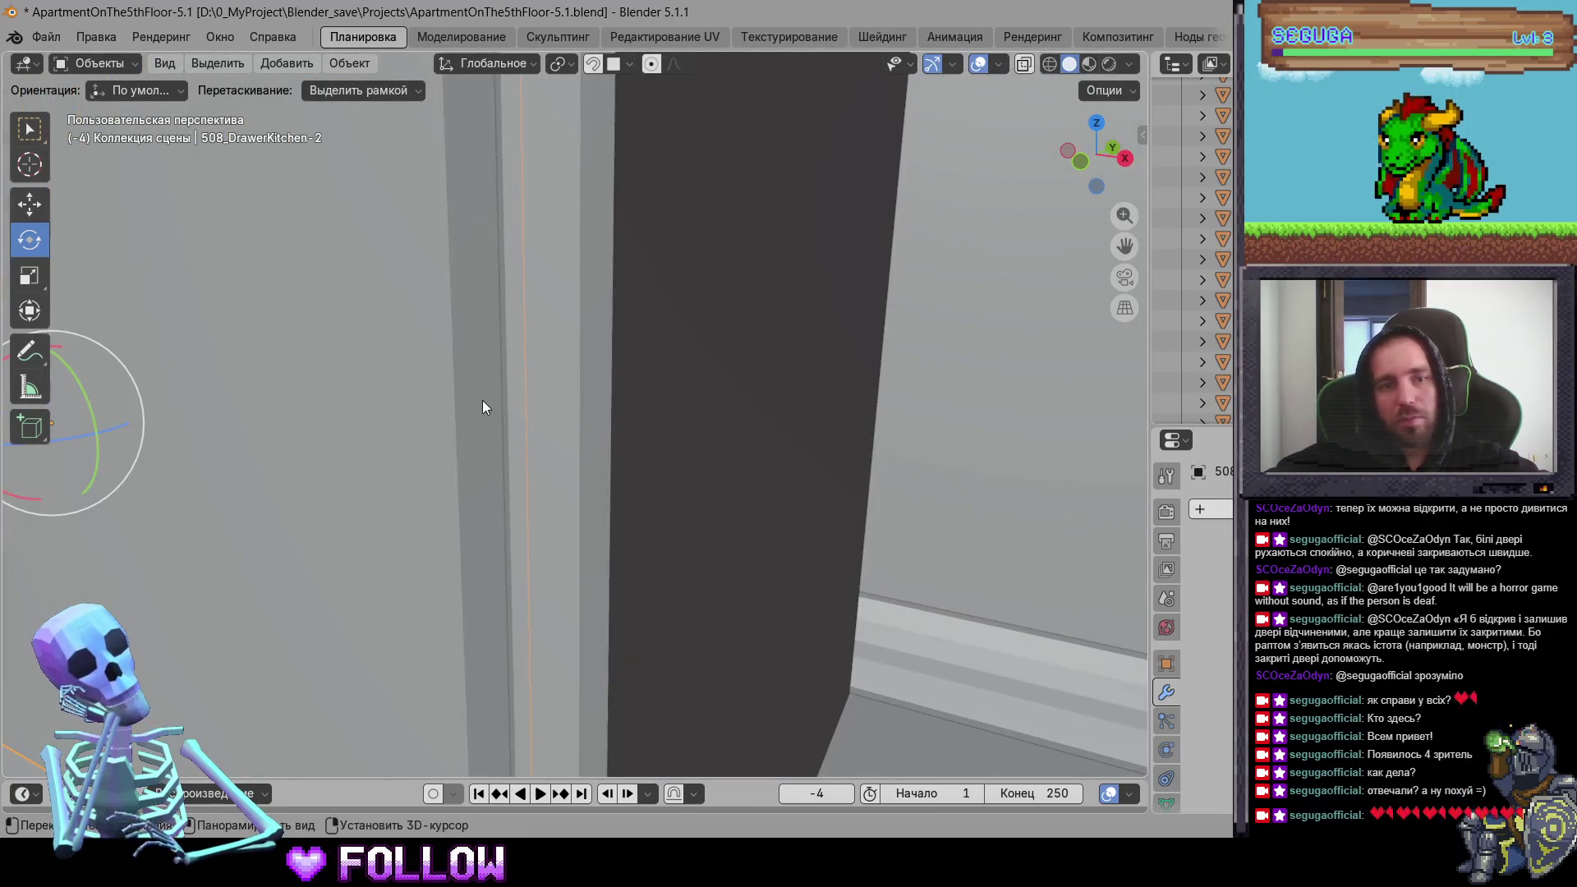
right_click(482, 406)
mouse_move(493, 400)
click(558, 444)
Step: Set the refrigerator's top and lower door origins to the 3D cursor
mouse_move(559, 444)
middle_down()
mouse_move(581, 488)
mouse_move(829, 502)
mouse_move(408, 577)
mouse_move(541, 600)
mouse_move(721, 570)
mouse_move(568, 346)
middle_up()
click(686, 582)
key(KP_Decimal)
right_click(565, 338)
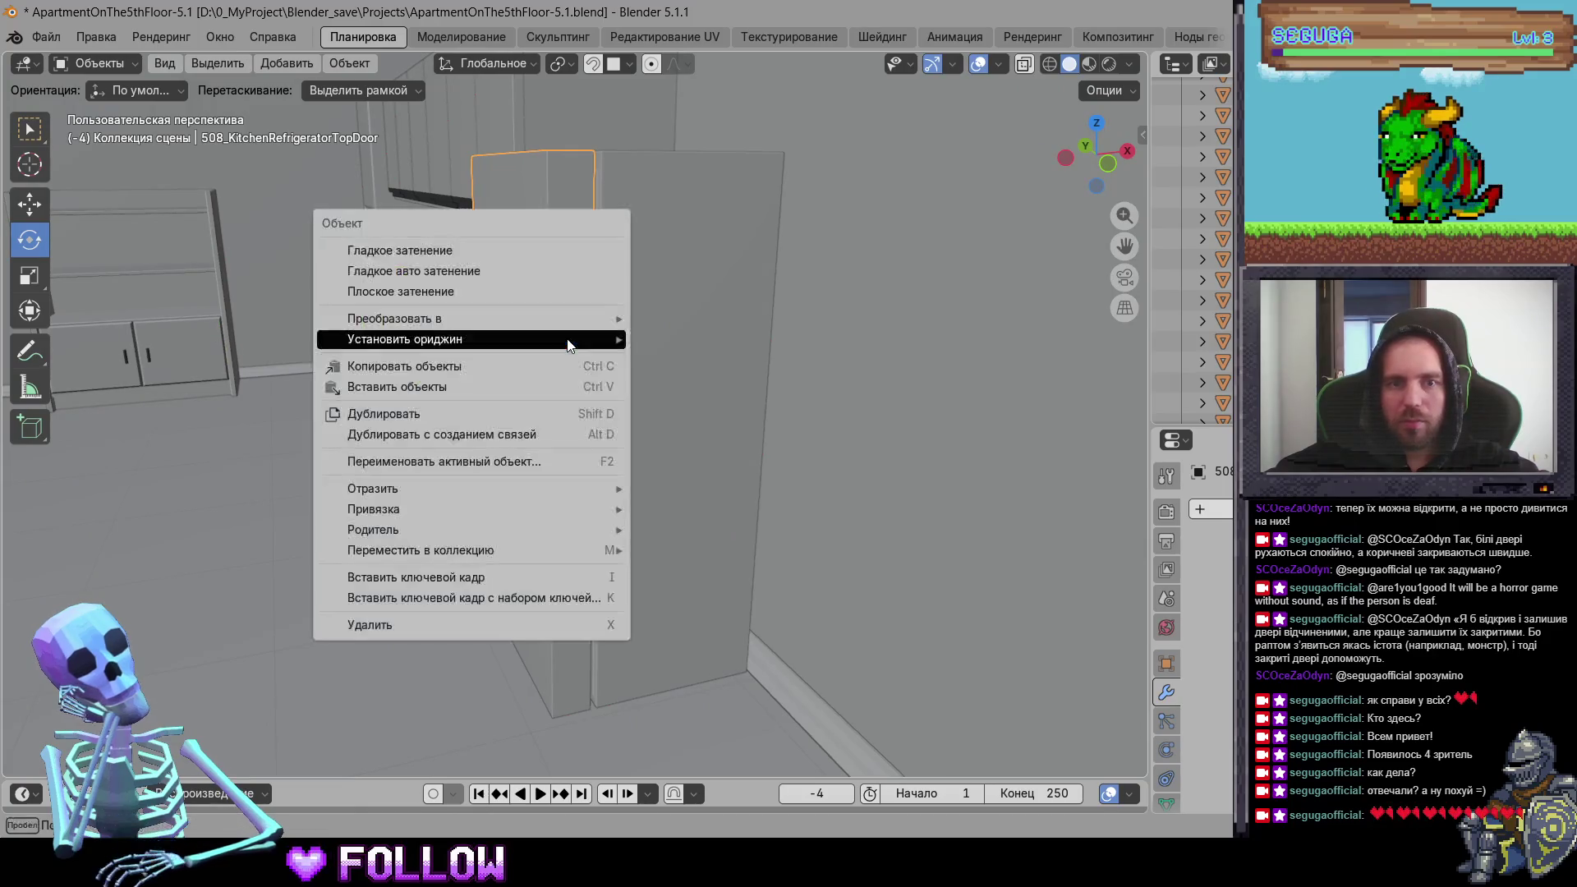
mouse_move(575, 339)
click(702, 390)
click(501, 576)
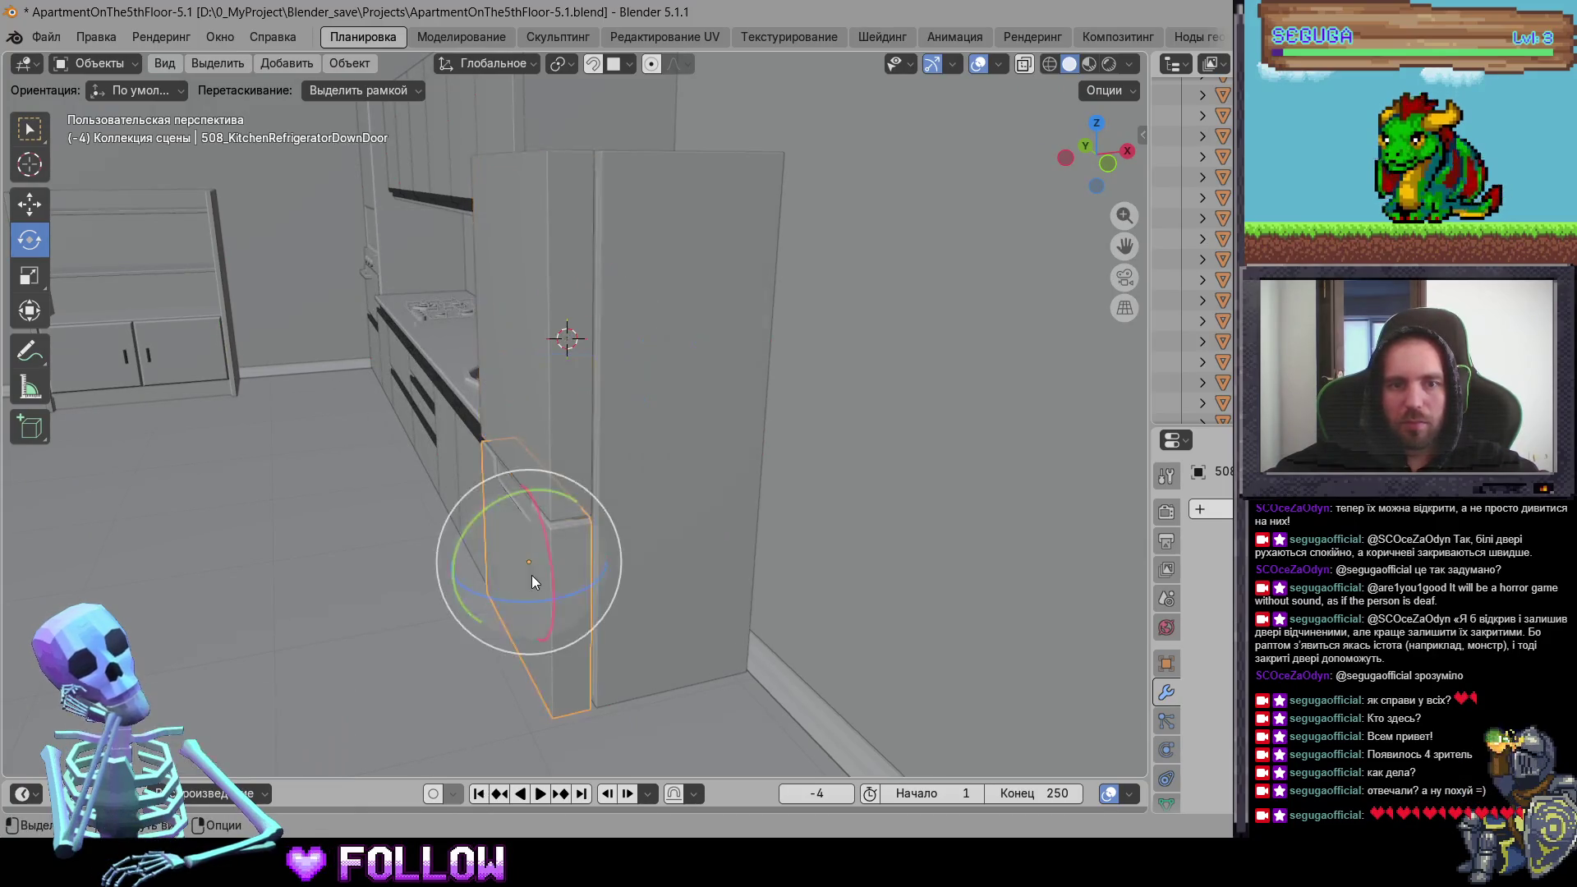
right_click(618, 598)
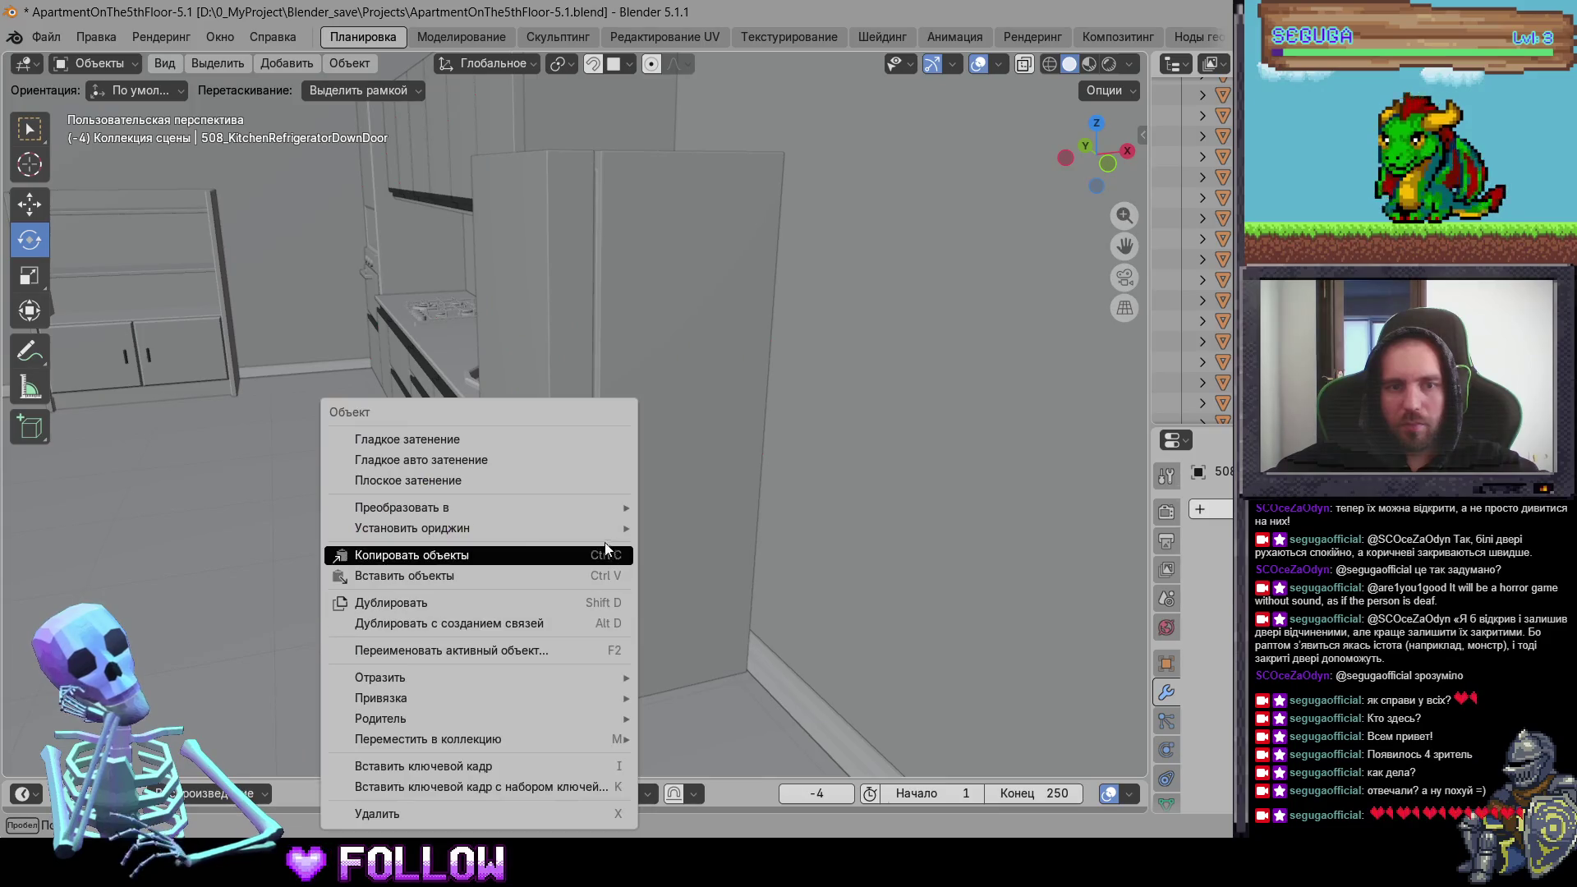
mouse_move(620, 529)
click(702, 570)
Step: Place the 3D cursor on an under-counter drawer's hinge edge and set its origin there
mouse_move(422, 528)
middle_down()
mouse_move(344, 520)
mouse_move(711, 548)
middle_up()
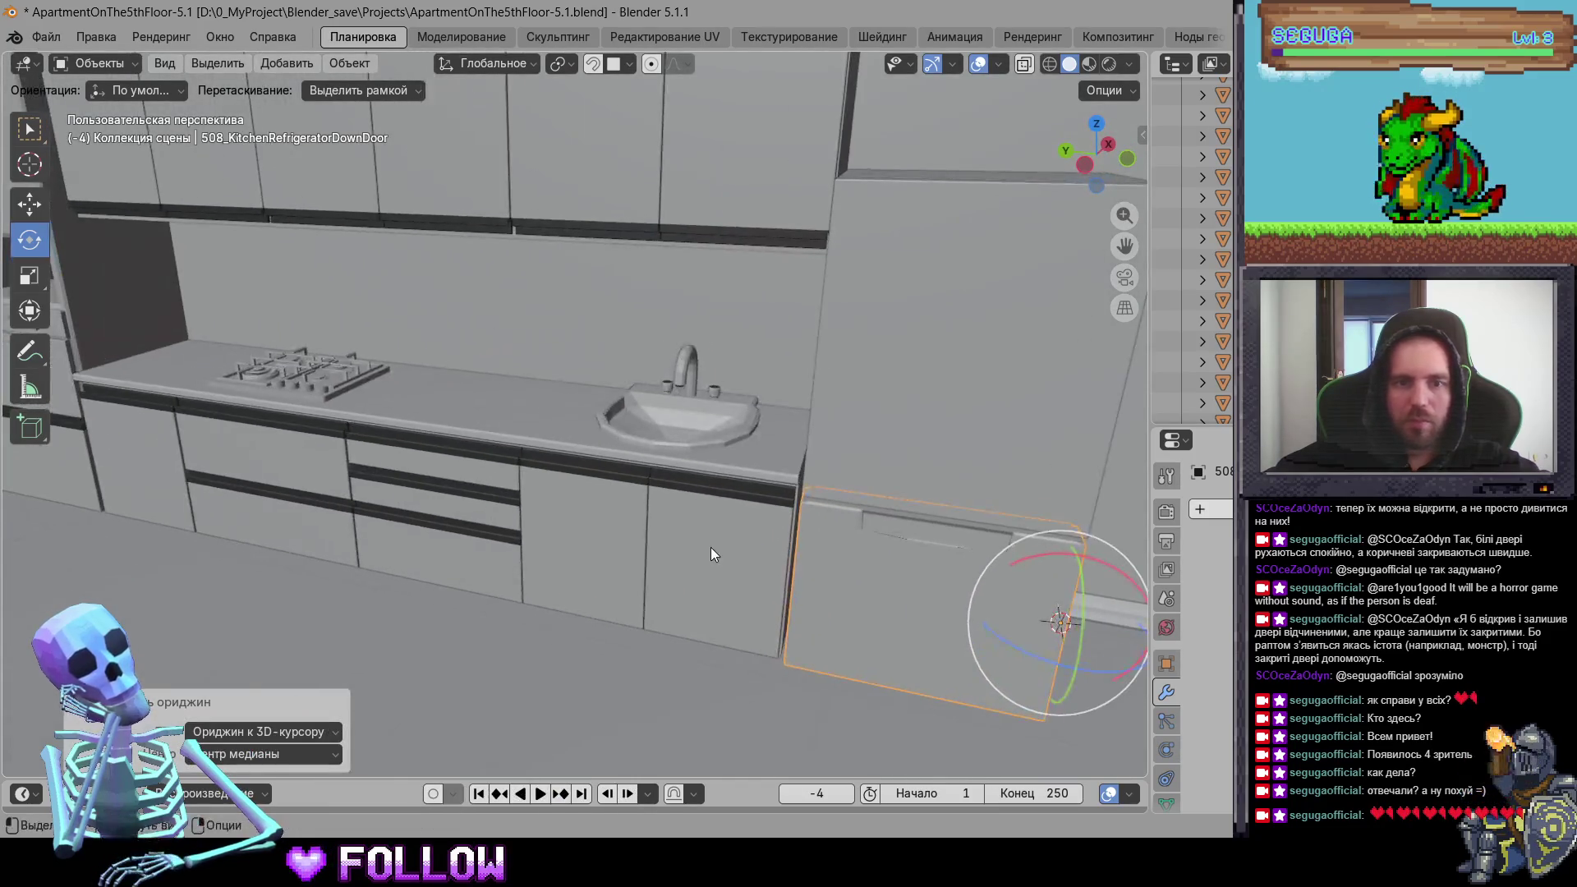
click(716, 553)
key(KP_Decimal)
mouse_move(846, 537)
shift+middle_down()
mouse_move(725, 515)
mouse_move(743, 495)
shift+middle_up()
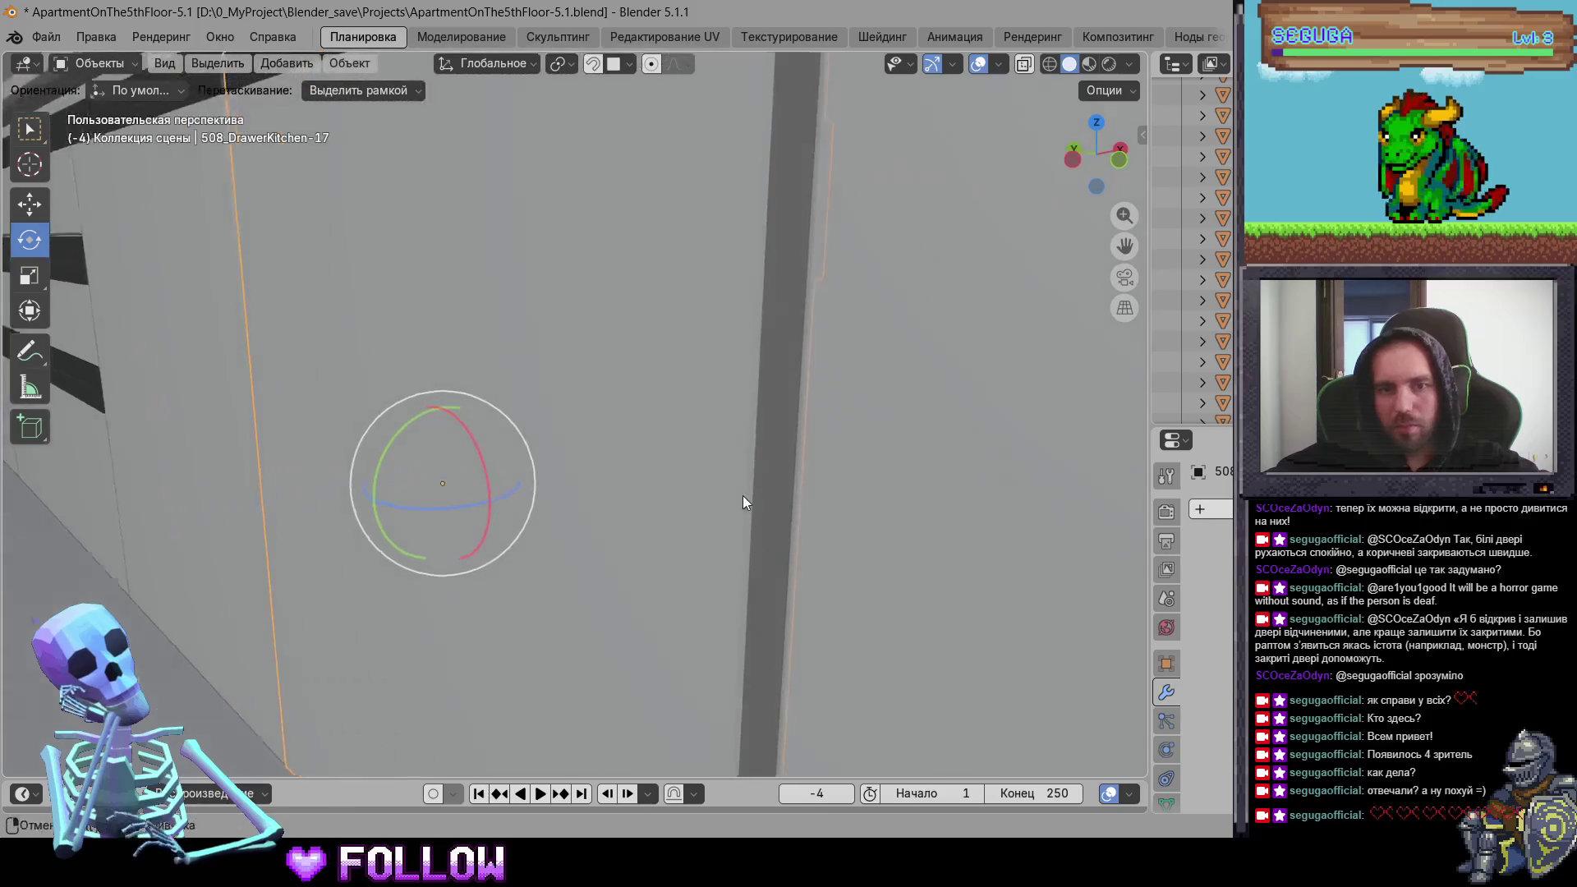
shift+right_click(775, 526)
right_click(775, 530)
mouse_move(776, 526)
click(896, 568)
Step: Set drawer front 508_DrawerKitchen-16's origin to the 3D cursor
mouse_move(896, 568)
middle_down()
mouse_move(544, 548)
mouse_move(311, 494)
mouse_move(620, 433)
mouse_move(652, 399)
middle_up()
click(651, 398)
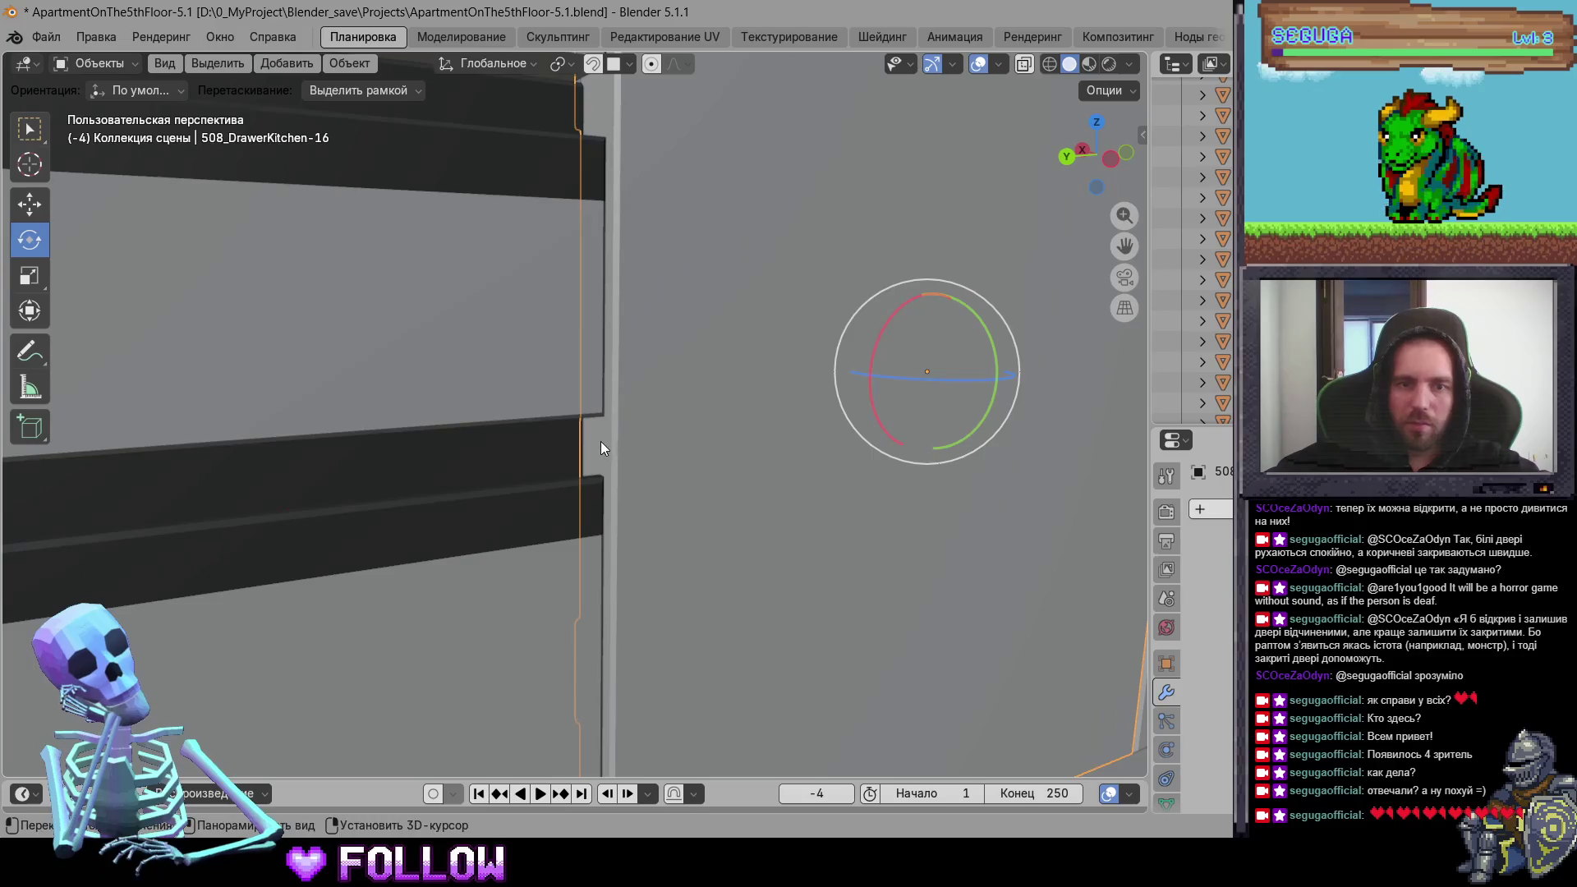
right_click(601, 442)
mouse_move(634, 451)
click(758, 487)
Step: Set drawer 508_DrawerKitchen-10's origin to the 3D cursor
middle_drag(578, 548, 728, 450)
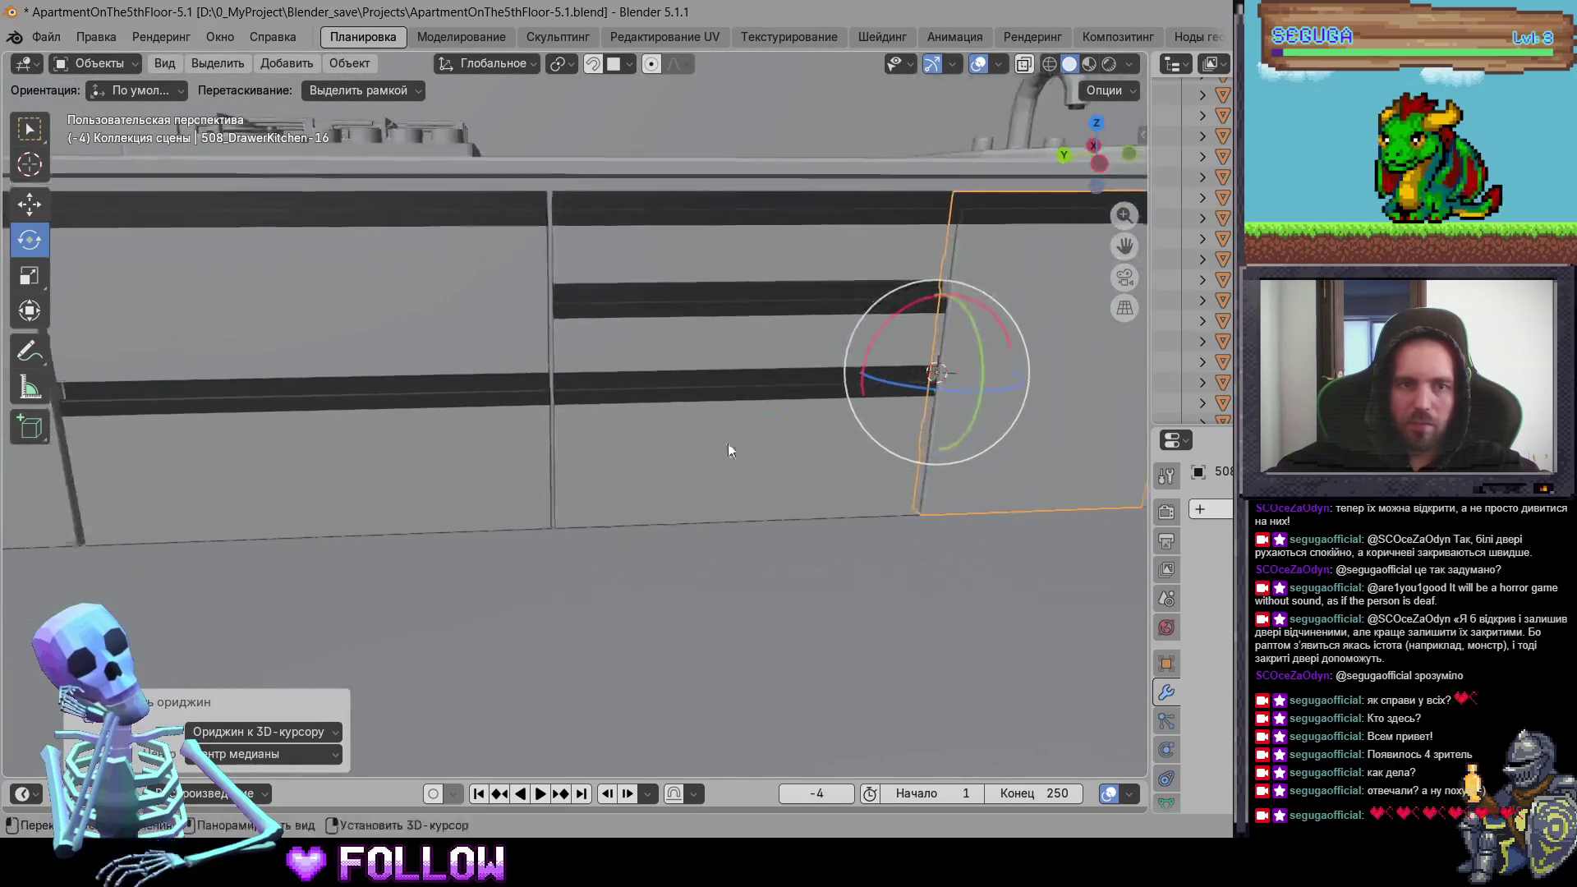
mouse_move(389, 352)
middle_down()
mouse_move(575, 363)
mouse_move(362, 356)
mouse_move(455, 399)
mouse_move(479, 377)
middle_up()
click(363, 371)
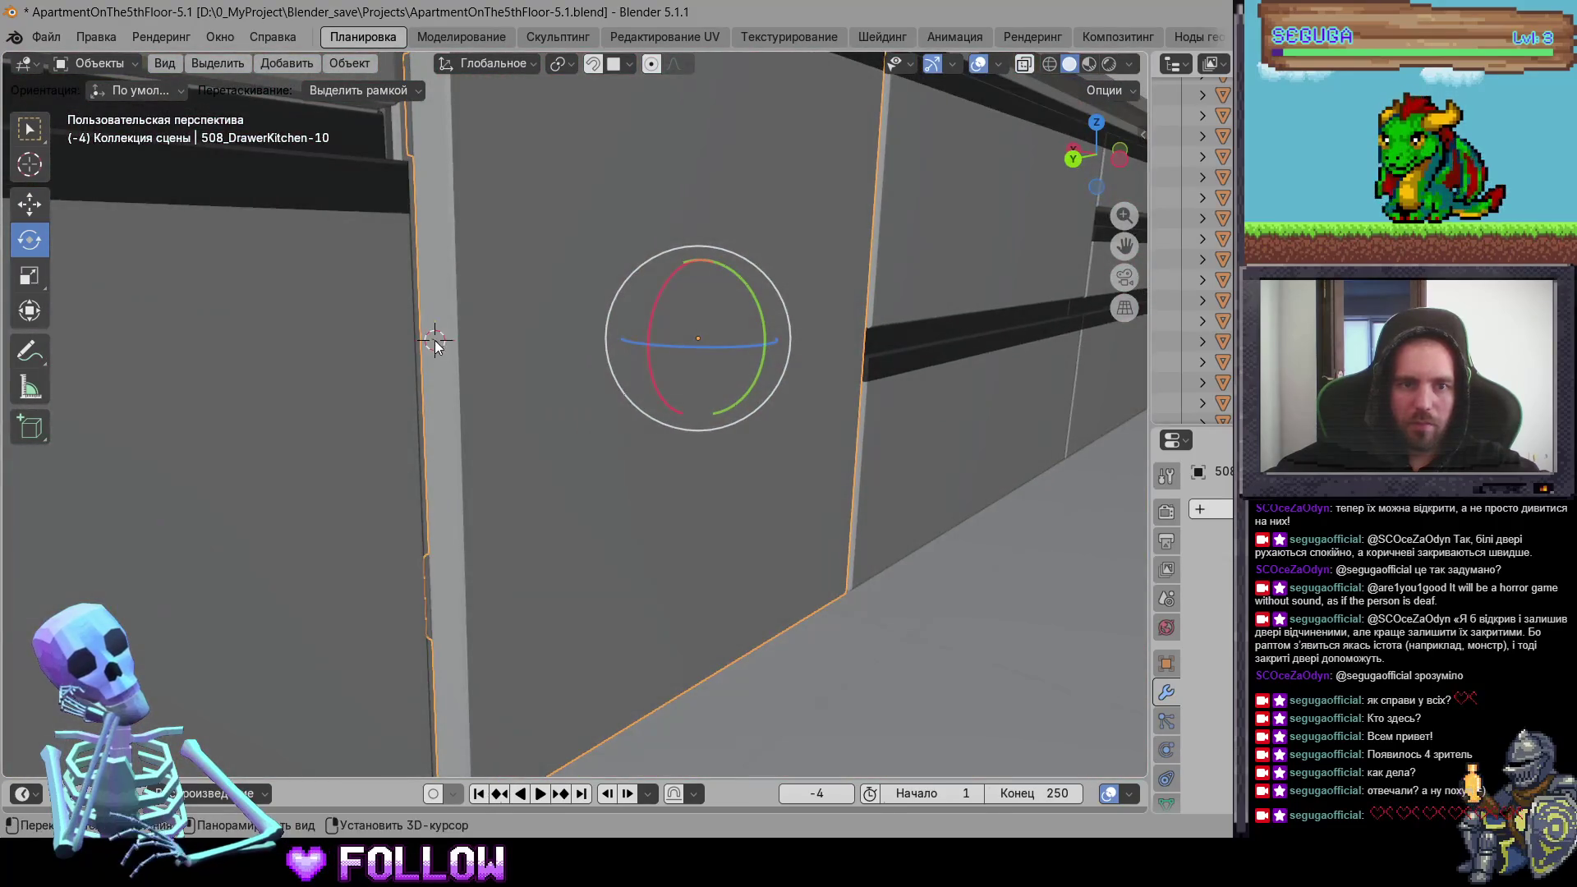
right_click(437, 342)
mouse_move(481, 348)
click(585, 383)
Step: Reset oven drawer 508_DrawerKitchen-18's origin to geometry, then move it to the 3D cursor
mouse_move(584, 401)
middle_down()
mouse_move(382, 455)
mouse_move(424, 425)
mouse_move(661, 487)
mouse_move(640, 410)
middle_up()
click(424, 426)
click(661, 261)
middle_drag(662, 261, 541, 519)
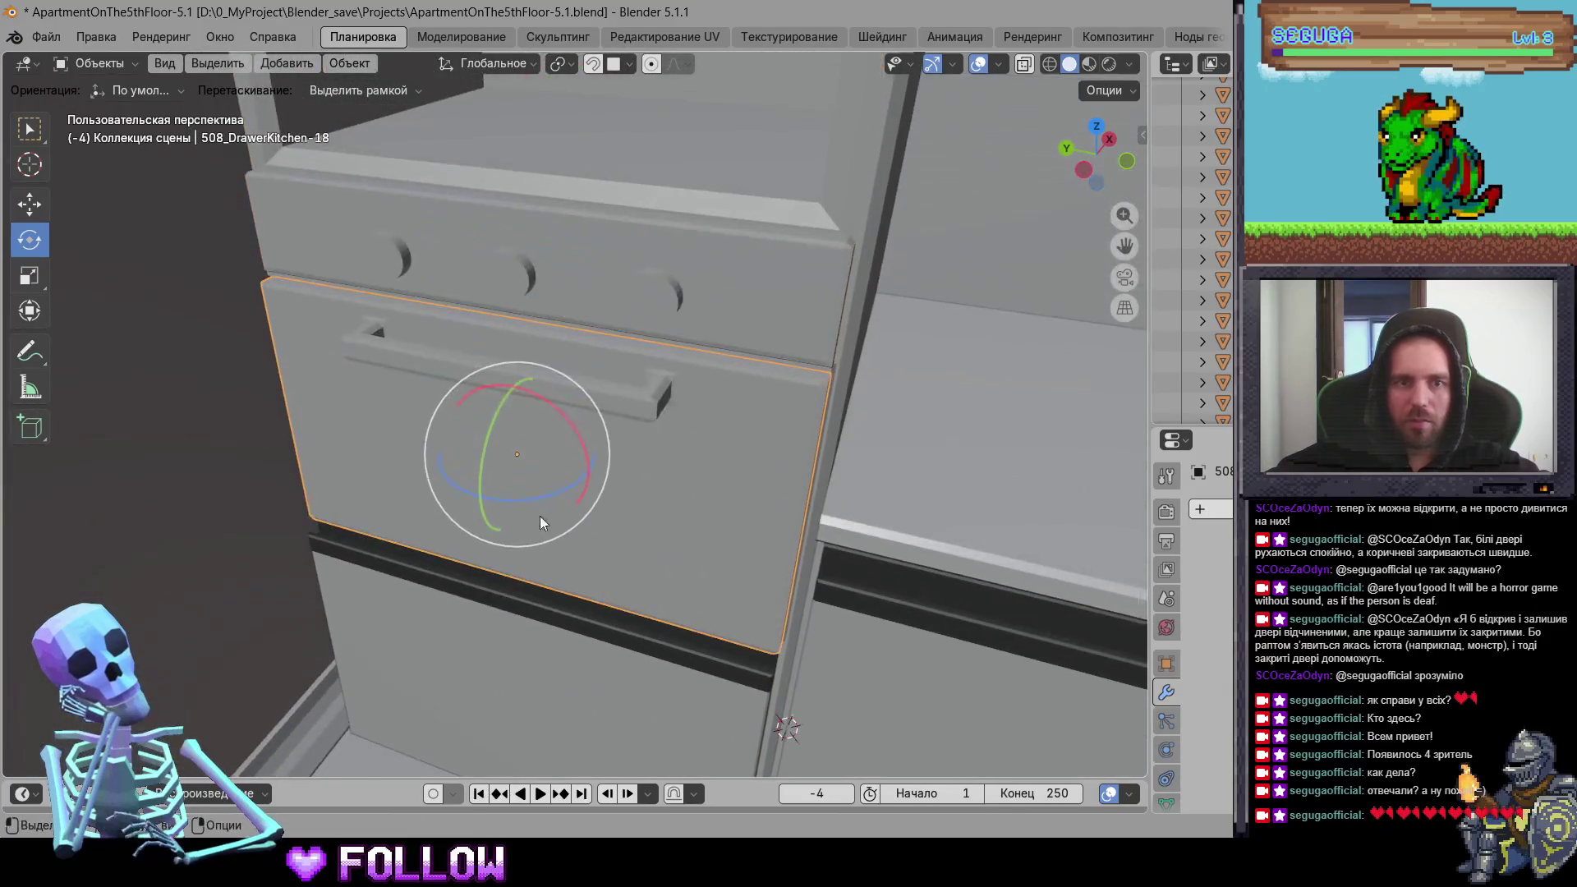
mouse_move(561, 450)
middle_down()
mouse_move(621, 396)
mouse_move(520, 554)
mouse_move(505, 499)
mouse_move(558, 558)
mouse_move(575, 472)
middle_up()
right_click(576, 472)
mouse_move(607, 473)
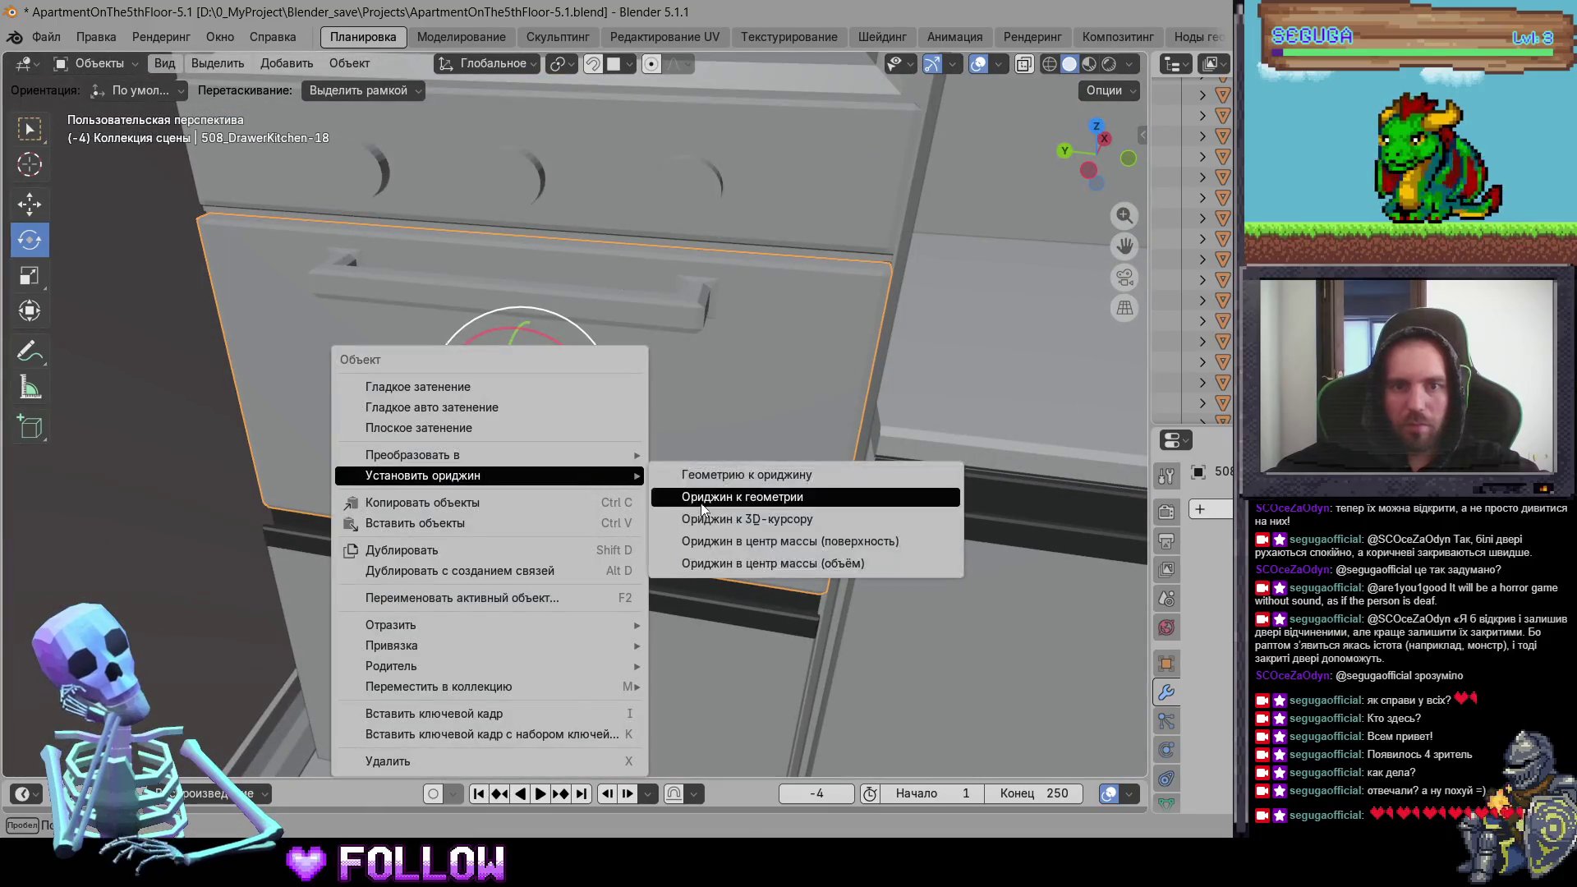
click(724, 497)
right_click(547, 485)
click(706, 522)
Step: Set drawer 508_DrawerKitchen-9's origin to the 3D cursor
mouse_move(706, 524)
middle_down()
mouse_move(656, 489)
mouse_move(597, 502)
mouse_move(527, 465)
middle_up()
scroll(597, 501, down, 5)
click(622, 487)
scroll(623, 486, up, 5)
scroll(218, 443, down, 5)
mouse_move(219, 442)
middle_down()
mouse_move(457, 464)
mouse_move(400, 415)
mouse_move(665, 412)
mouse_move(668, 436)
mouse_move(452, 359)
middle_up()
scroll(469, 460, up, 3)
right_click(495, 440)
mouse_move(533, 436)
click(608, 483)
scroll(535, 495, down, 3)
Step: Place the 3D cursor on panel 508_DrawerKitchen-8's hinge edge and set its origin there
click(433, 431)
scroll(753, 404, up, 4)
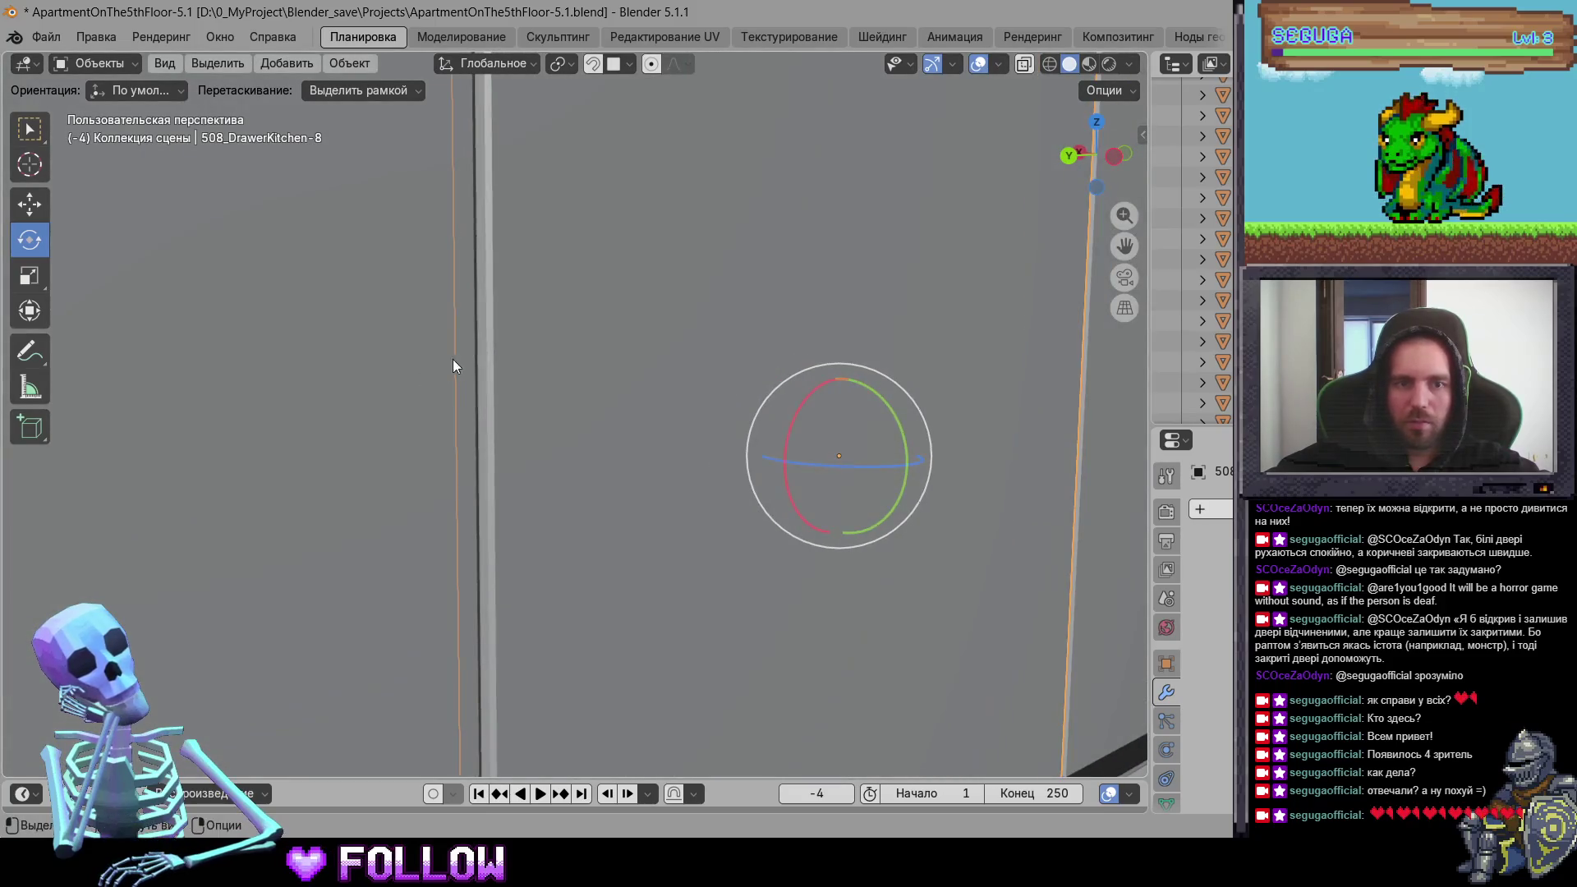
shift+right_click(478, 357)
right_click(479, 355)
mouse_move(493, 365)
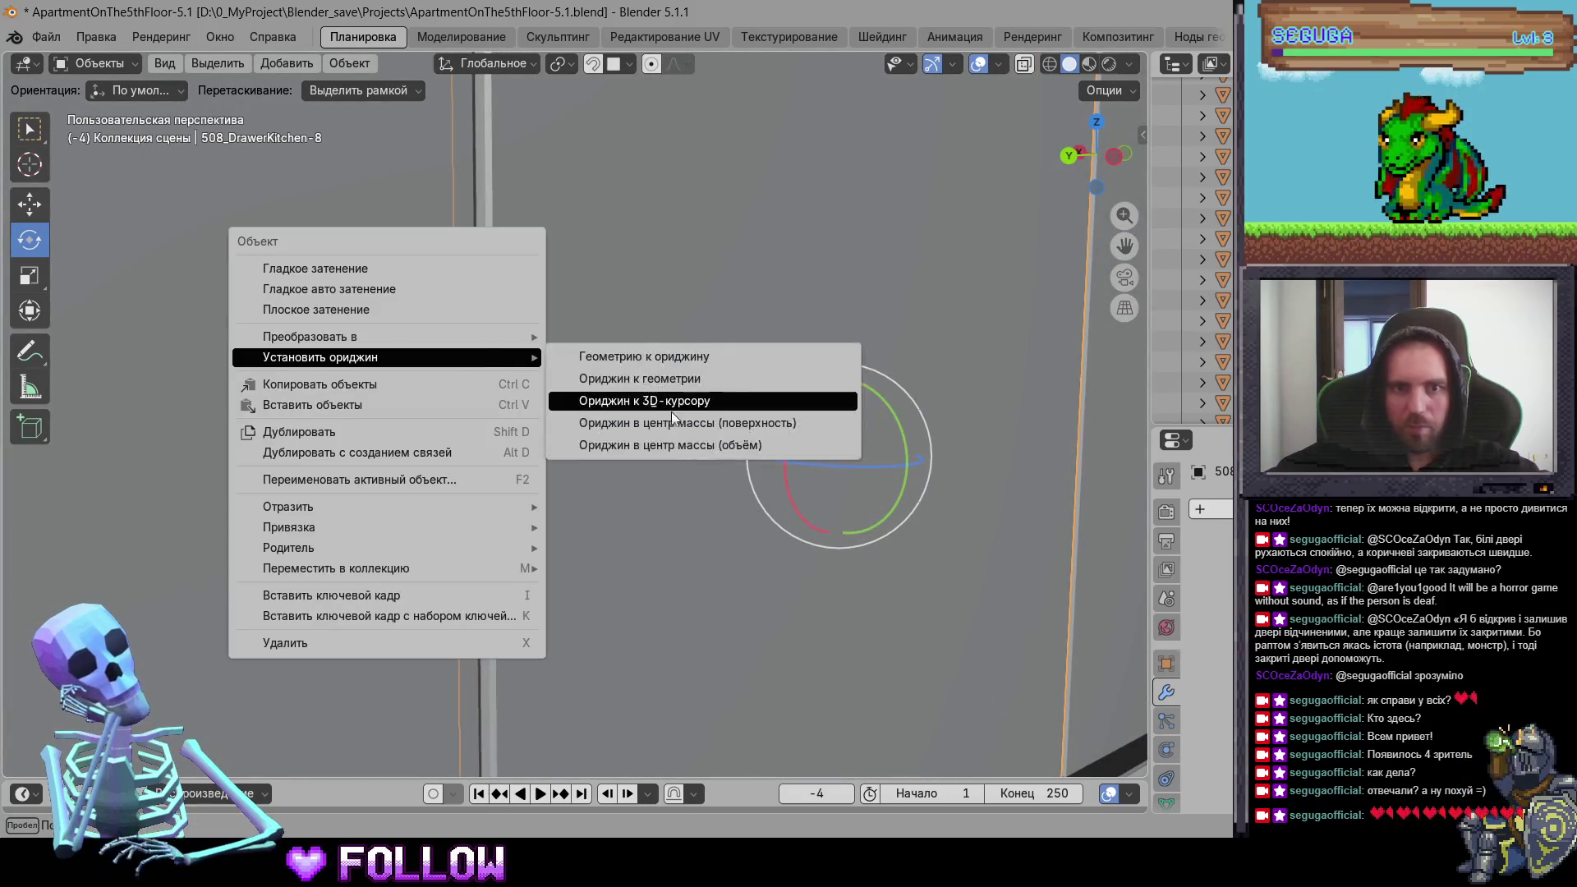
click(672, 412)
scroll(621, 430, down, 2)
scroll(622, 430, up, 3)
Step: Swing door 508_DrawerKitchen-7 open about its vertical axis to test the pivot
middle_drag(621, 431, 748, 431)
scroll(748, 430, down, 3)
click(628, 411)
drag(627, 411, 639, 429)
scroll(639, 427, up, 4)
mouse_move(716, 417)
middle_down()
mouse_move(698, 382)
mouse_move(764, 390)
mouse_move(605, 366)
mouse_move(561, 383)
middle_up()
Step: Snap the 3D cursor to 508_DrawerKitchen-7's hinge edge and set its origin there
shift+right_click(570, 374)
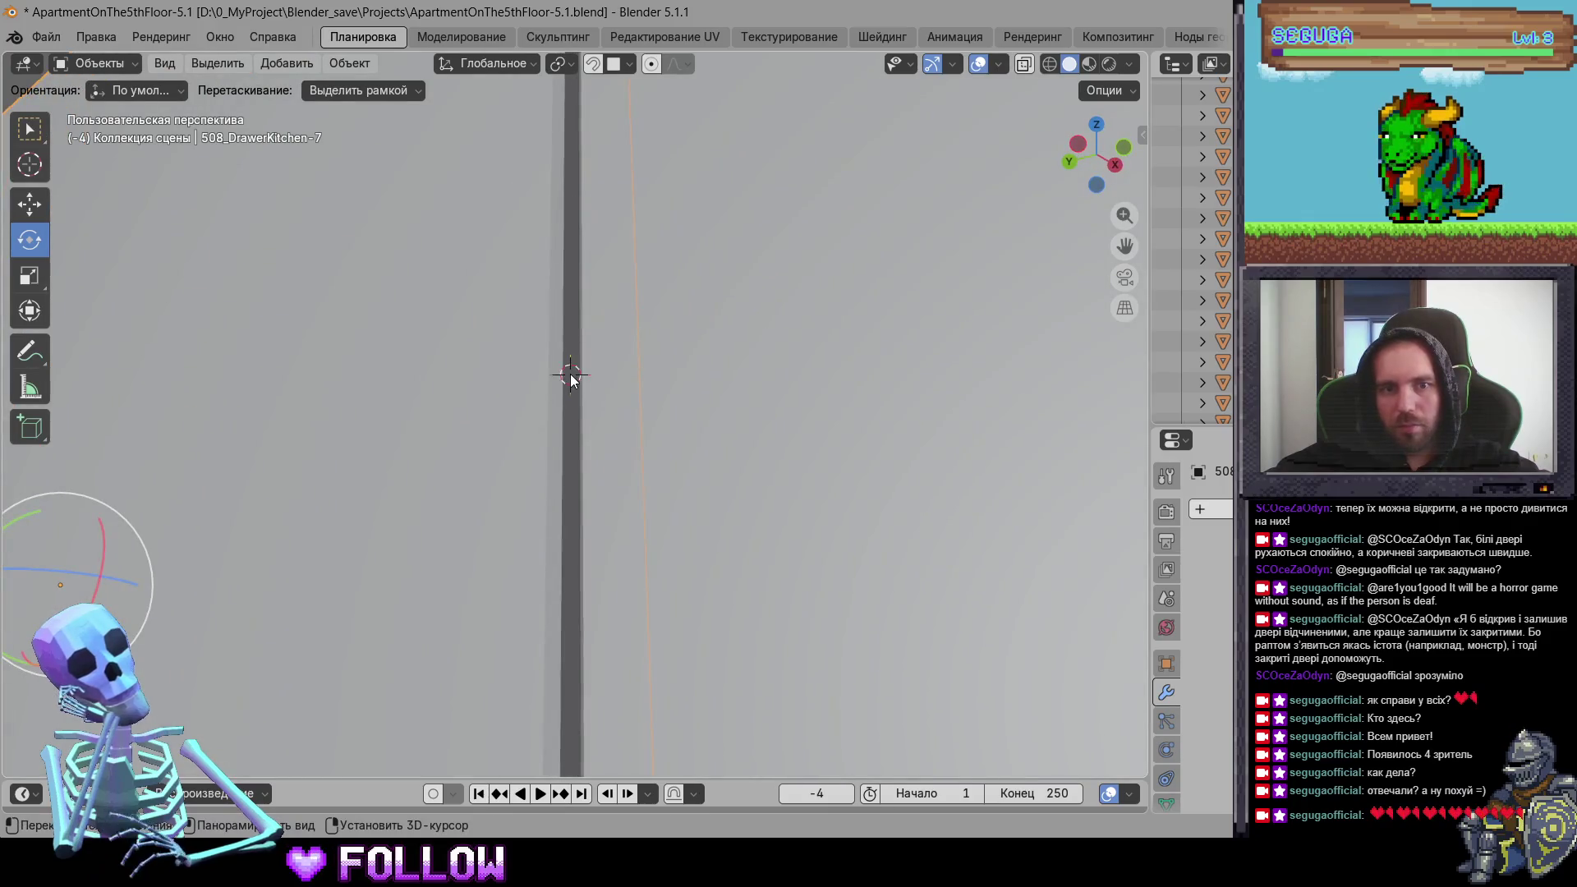
right_click(571, 375)
mouse_move(575, 370)
click(676, 419)
scroll(368, 516, down, 5)
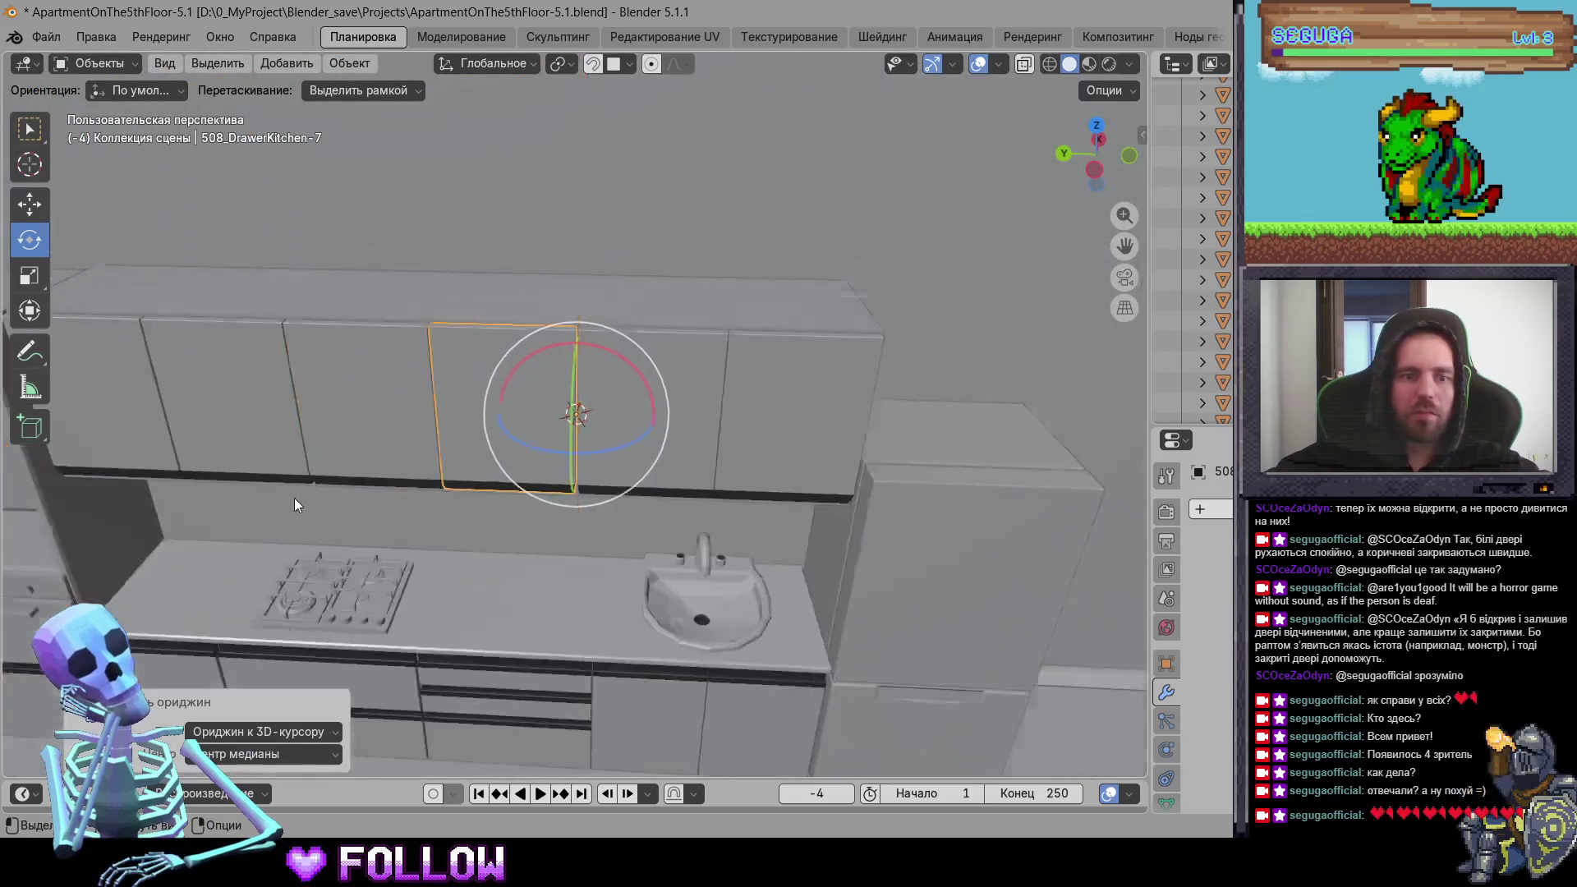
Step: Move 508_DrawerKitchen-6's origin to its hinge edge using the 3D cursor
middle_drag(295, 498, 688, 417)
click(625, 410)
scroll(591, 406, up, 5)
mouse_move(559, 408)
middle_down()
mouse_move(668, 331)
mouse_move(415, 388)
mouse_move(556, 342)
mouse_move(496, 376)
middle_up()
shift+right_click(503, 378)
right_click(503, 381)
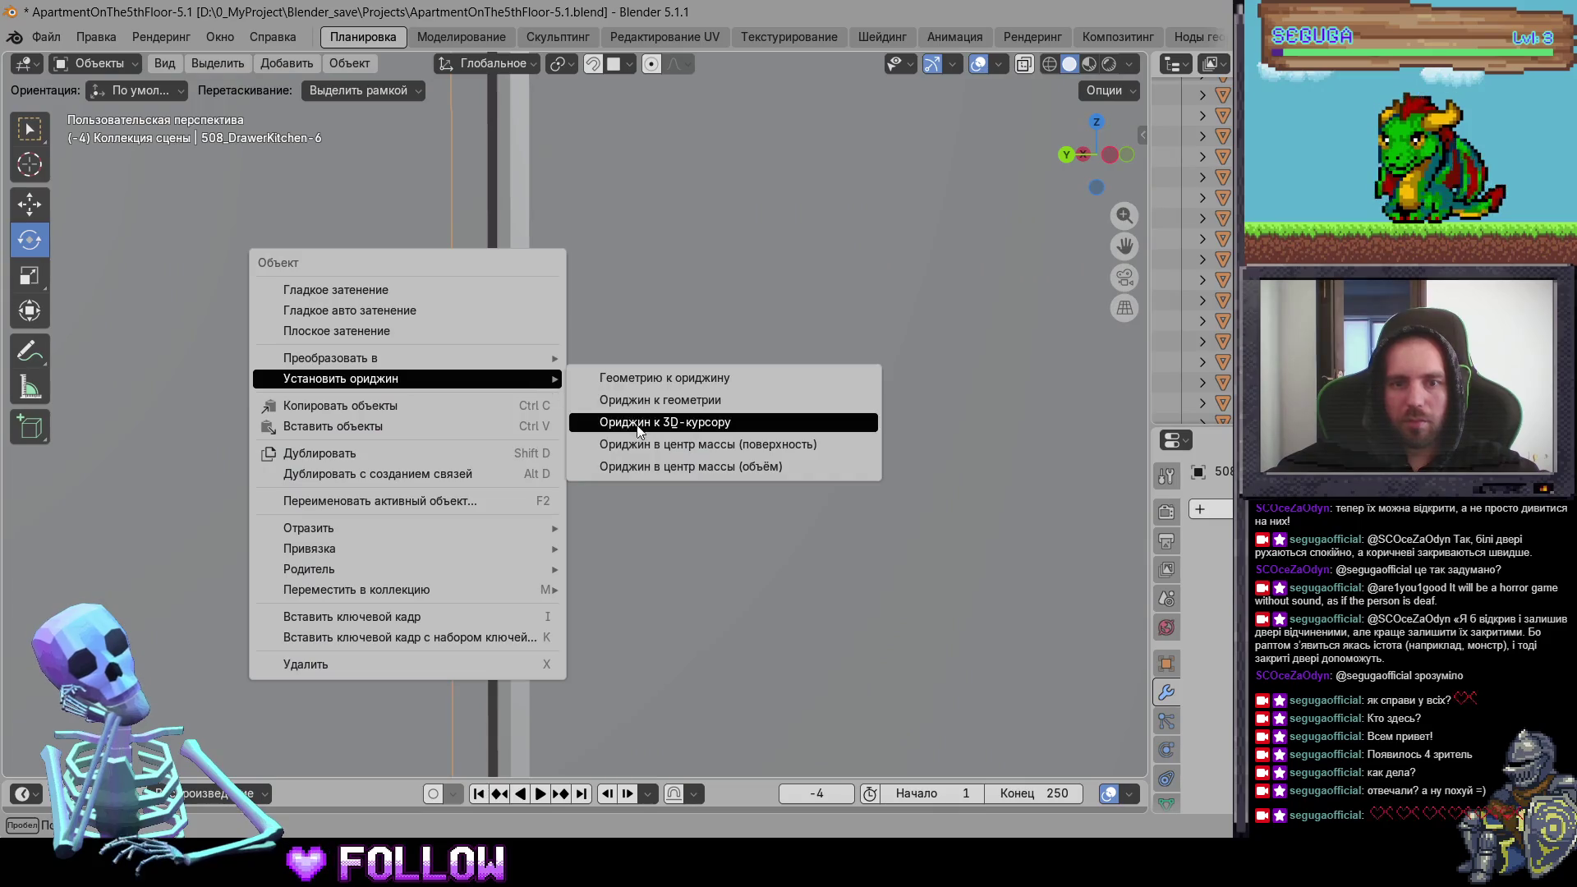
click(624, 421)
scroll(624, 439, down, 4)
Step: Swing the left door 508_DrawerKitchen-5 open about 84 degrees and set its origin to the 3D cursor
click(509, 373)
scroll(545, 393, up, 2)
mouse_move(583, 413)
mouse_down()
mouse_move(715, 423)
mouse_move(850, 403)
mouse_up()
mouse_move(851, 403)
middle_down()
mouse_move(667, 402)
mouse_move(936, 436)
mouse_move(747, 423)
middle_up()
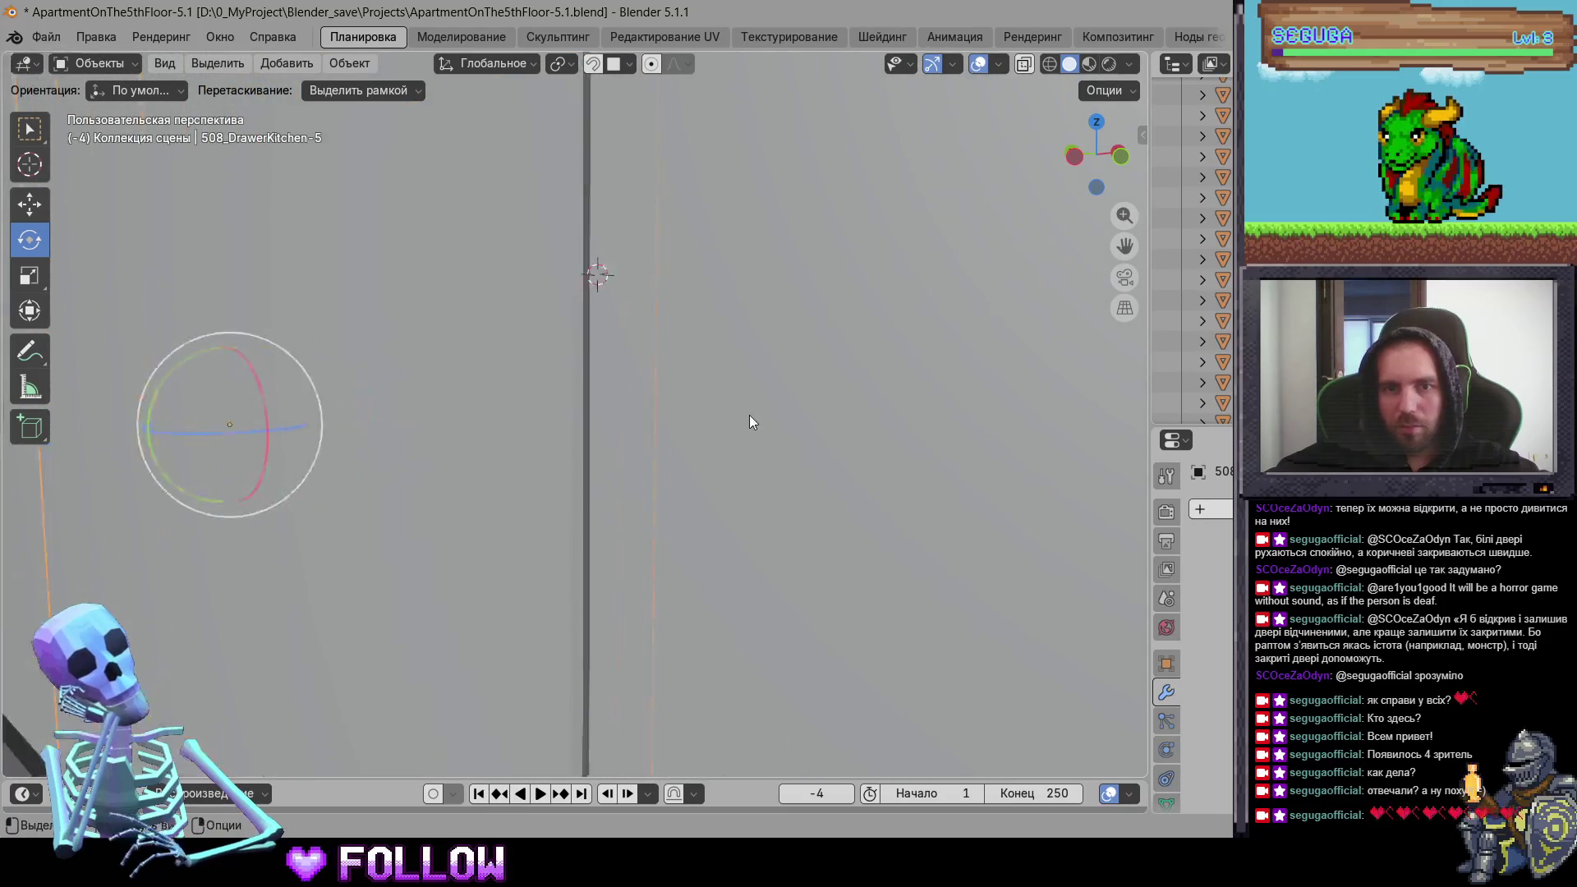
scroll(743, 419, up, 3)
right_click(632, 418)
mouse_move(637, 418)
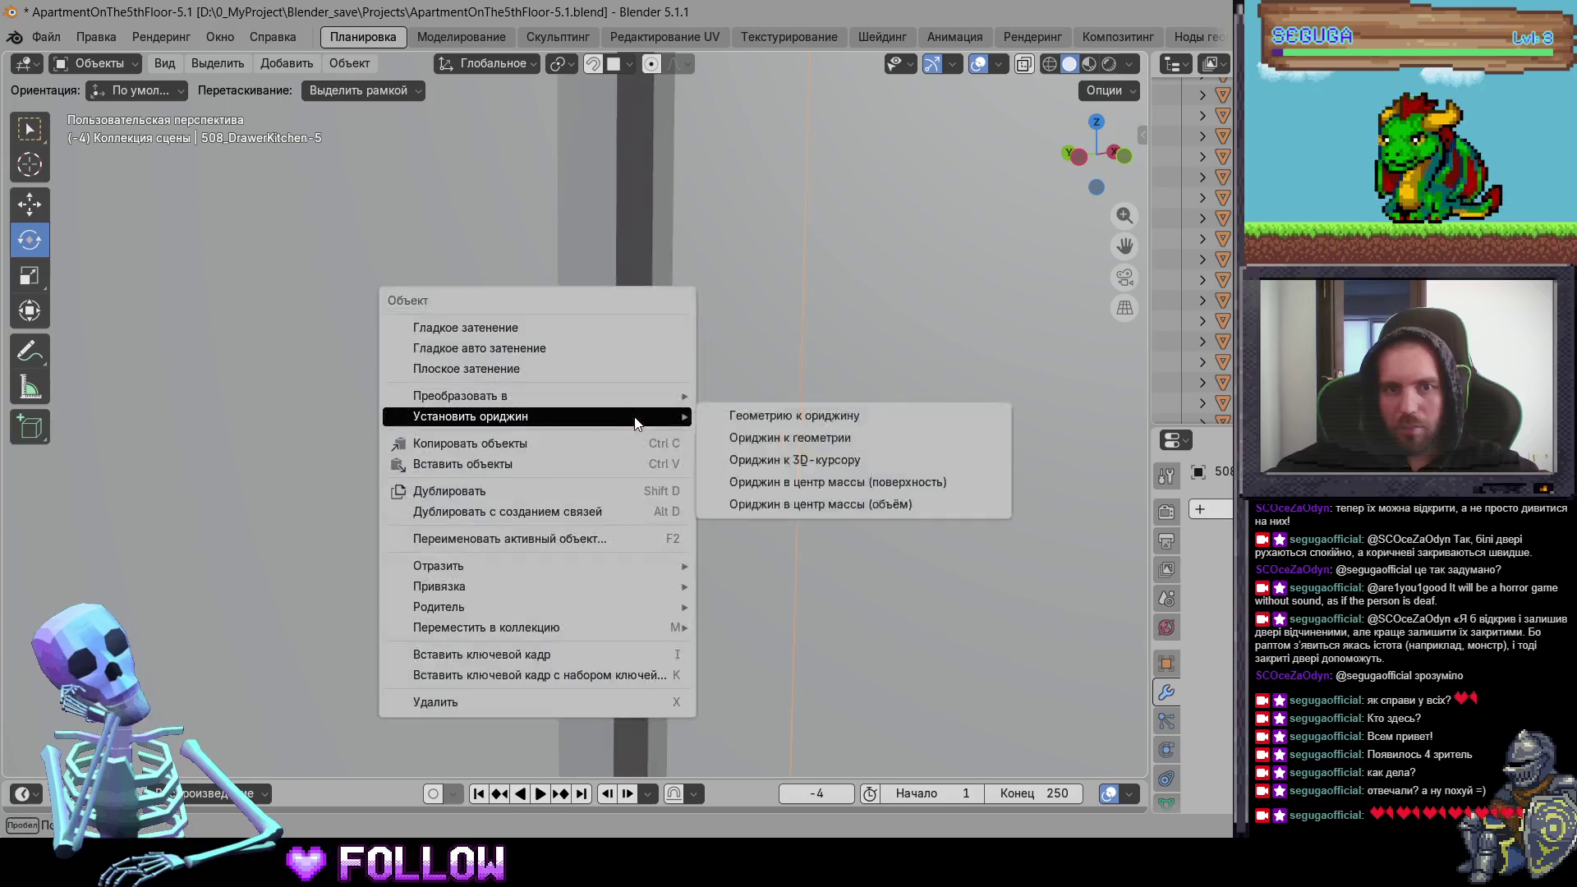
click(822, 458)
scroll(482, 442, down, 5)
Step: Set the origin of the dark wall-cabinet door 508_DrawerKitchen-4 to the 3D cursor
mouse_move(347, 392)
middle_down()
mouse_move(510, 408)
mouse_move(478, 403)
mouse_move(512, 507)
mouse_move(404, 451)
mouse_move(486, 447)
mouse_move(469, 436)
mouse_move(373, 443)
mouse_move(574, 471)
mouse_move(521, 497)
mouse_move(573, 628)
mouse_move(601, 629)
mouse_move(541, 543)
middle_up()
scroll(477, 403, up, 2)
scroll(563, 417, up, 3)
click(513, 506)
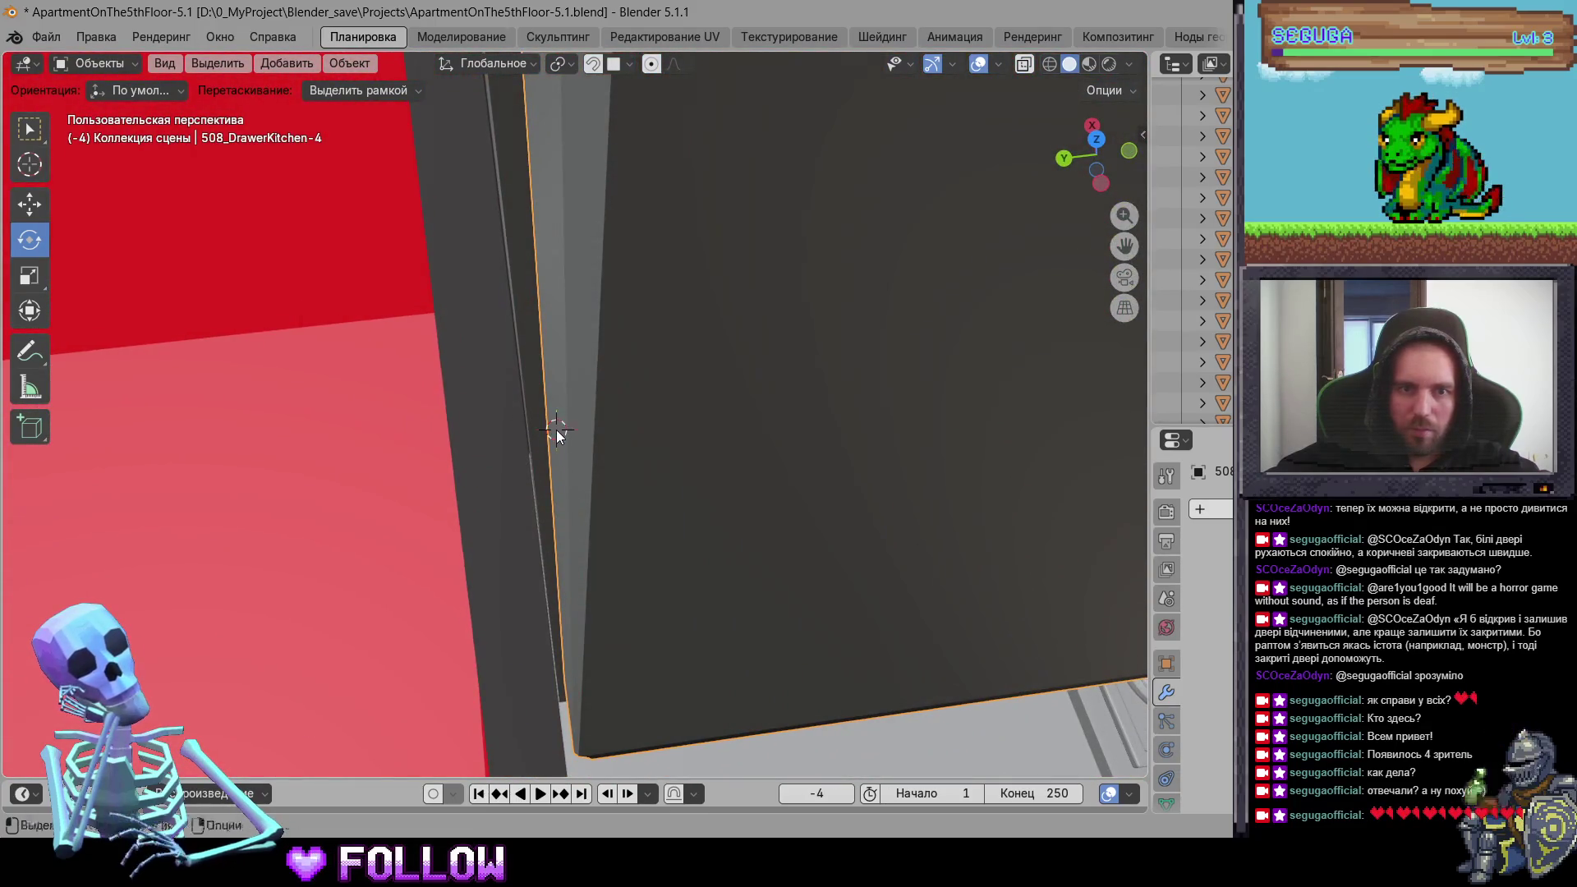
right_click(555, 430)
click(675, 474)
Step: Check drawers 508_DrawerKitchen-1 and -2, 508_BathHatch and 508_DrawerBath-3 by selecting each
mouse_move(694, 487)
middle_down()
mouse_move(714, 457)
mouse_move(468, 416)
mouse_move(703, 509)
mouse_move(825, 440)
mouse_move(349, 457)
mouse_move(529, 352)
mouse_move(630, 374)
mouse_move(488, 370)
middle_up()
click(630, 373)
click(520, 424)
mouse_move(521, 425)
middle_down()
mouse_move(575, 403)
mouse_move(527, 460)
mouse_move(704, 517)
mouse_move(585, 471)
mouse_move(667, 477)
mouse_move(483, 417)
mouse_move(752, 352)
mouse_move(172, 483)
mouse_move(401, 524)
mouse_move(303, 486)
mouse_move(623, 405)
mouse_move(569, 422)
mouse_move(573, 524)
mouse_move(638, 347)
mouse_move(645, 394)
mouse_move(439, 493)
mouse_move(450, 447)
mouse_move(419, 437)
mouse_move(573, 512)
middle_up()
click(585, 470)
click(405, 392)
Step: Frame the room cabinet door 508_DrawerRoom-1, nudge it slightly, and bring up its object menu
click(402, 528)
key(KP_Decimal)
click(302, 492)
click(568, 423)
key(KP_Decimal)
mouse_move(327, 142)
middle_down()
mouse_move(538, 402)
mouse_move(669, 300)
mouse_move(652, 427)
mouse_move(780, 497)
middle_up()
click(770, 535)
right_click(765, 549)
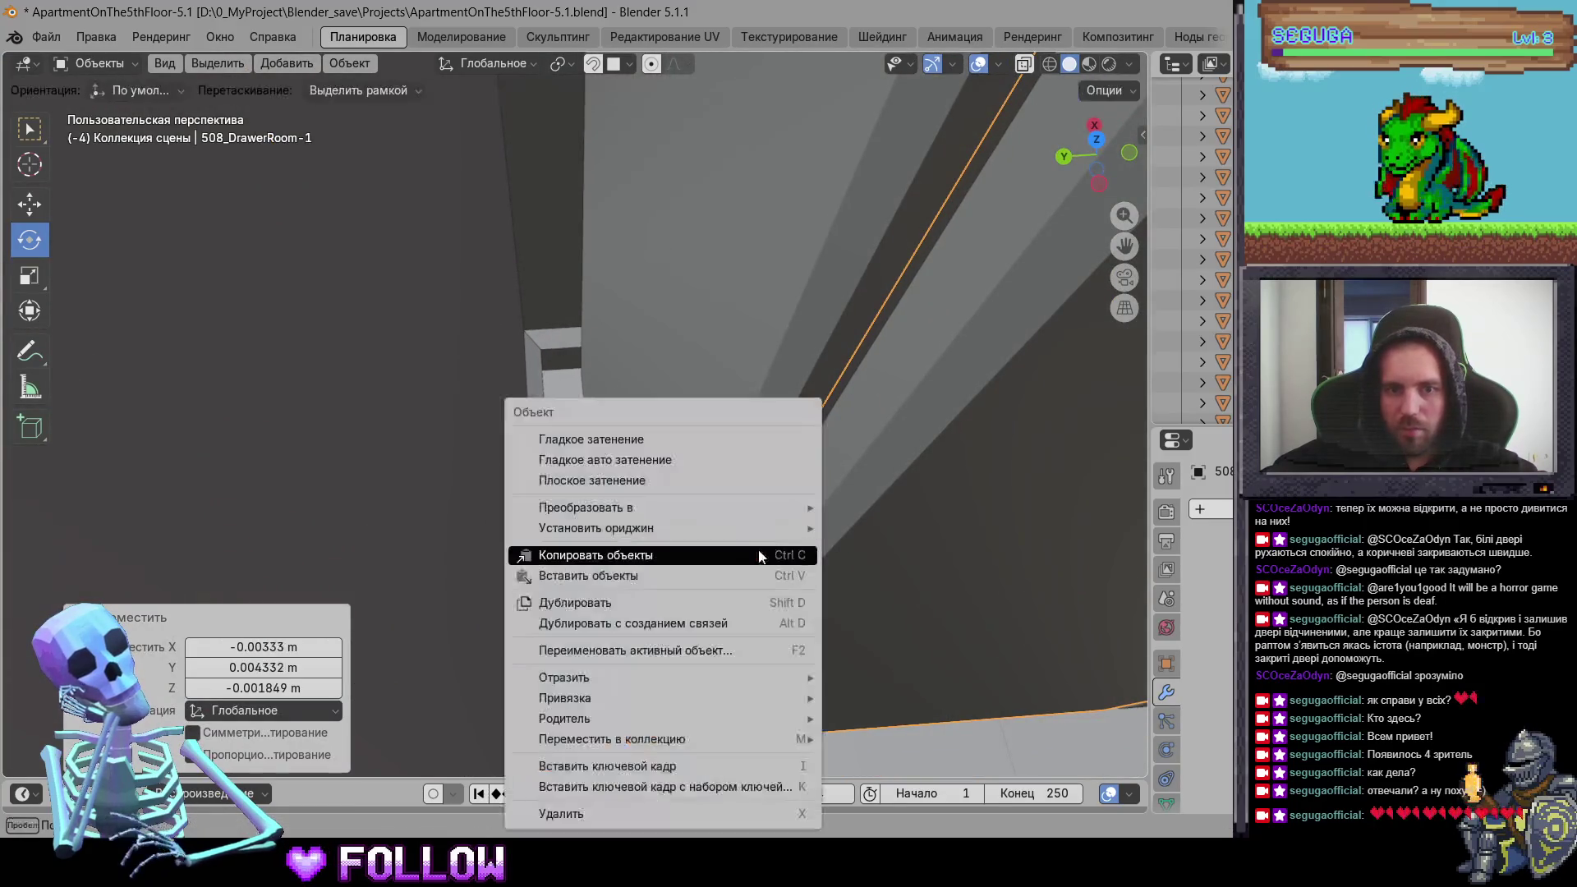
Step: Set the origins of 508_DrawerRoom-1 and 508_DrawerRoom-2 to their hinge edges via the 3D cursor
mouse_move(772, 529)
click(870, 577)
mouse_move(870, 577)
middle_down()
mouse_move(788, 526)
mouse_move(722, 433)
mouse_move(482, 339)
mouse_move(467, 367)
mouse_move(740, 420)
mouse_move(739, 356)
mouse_move(553, 417)
mouse_move(585, 408)
mouse_move(555, 411)
mouse_move(567, 404)
middle_up()
shift+right_click(567, 404)
scroll(568, 404, down, 5)
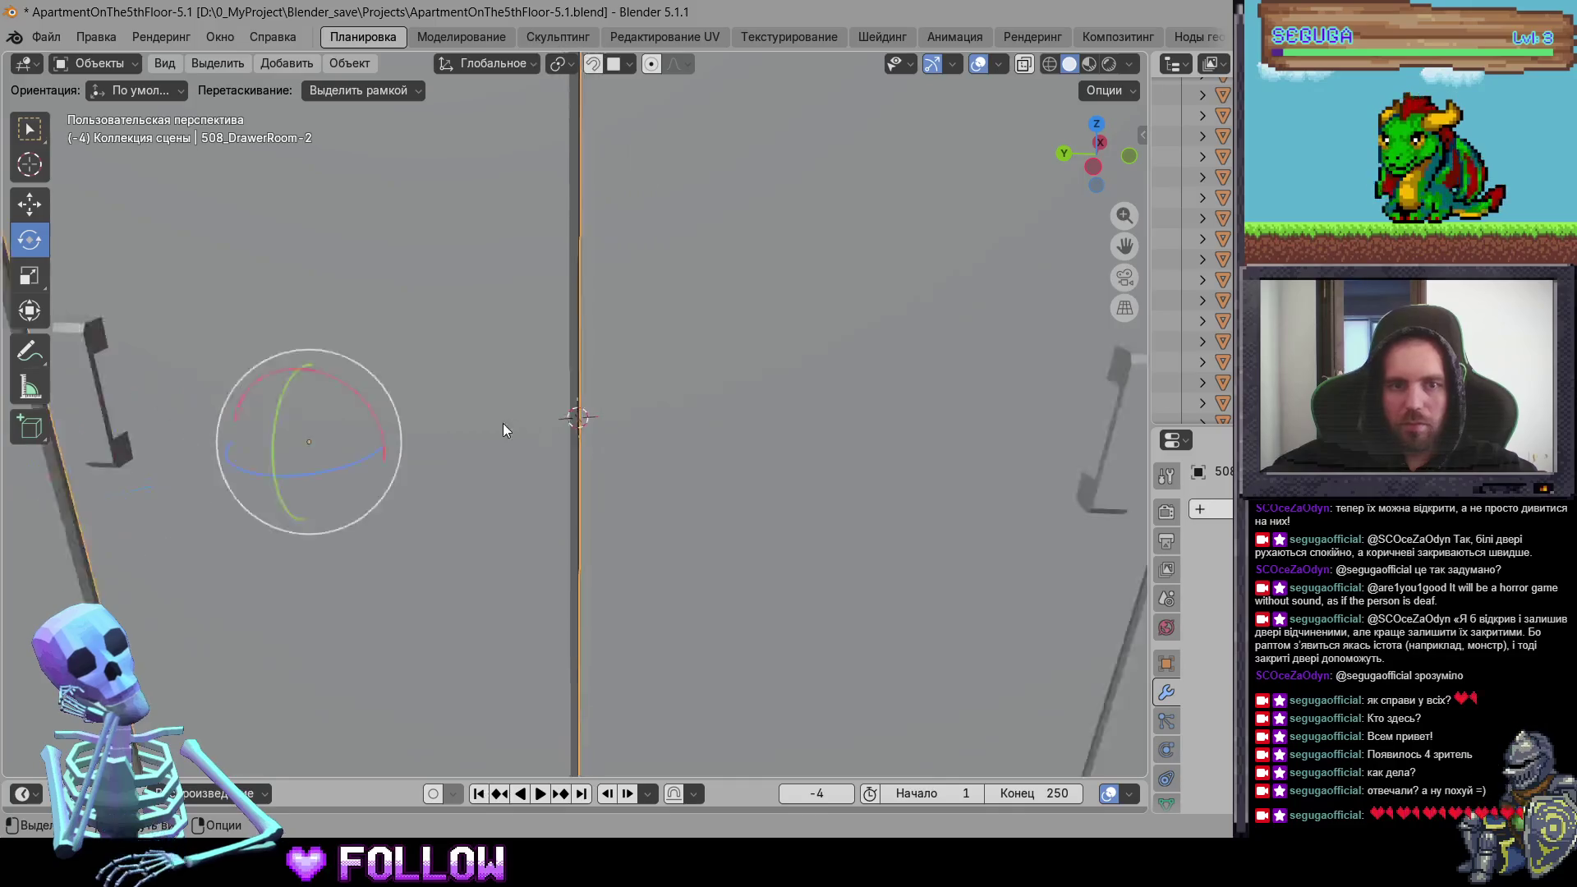
right_click(503, 423)
mouse_move(504, 412)
click(630, 461)
scroll(631, 462, down, 5)
Step: Move the origins of doors 508_DrawerRoom-3 and 508_DrawerRoom-4 to the 3D cursor at their hinges
click(687, 438)
scroll(650, 437, up, 5)
mouse_move(650, 438)
middle_down()
mouse_move(760, 434)
mouse_move(664, 428)
middle_up()
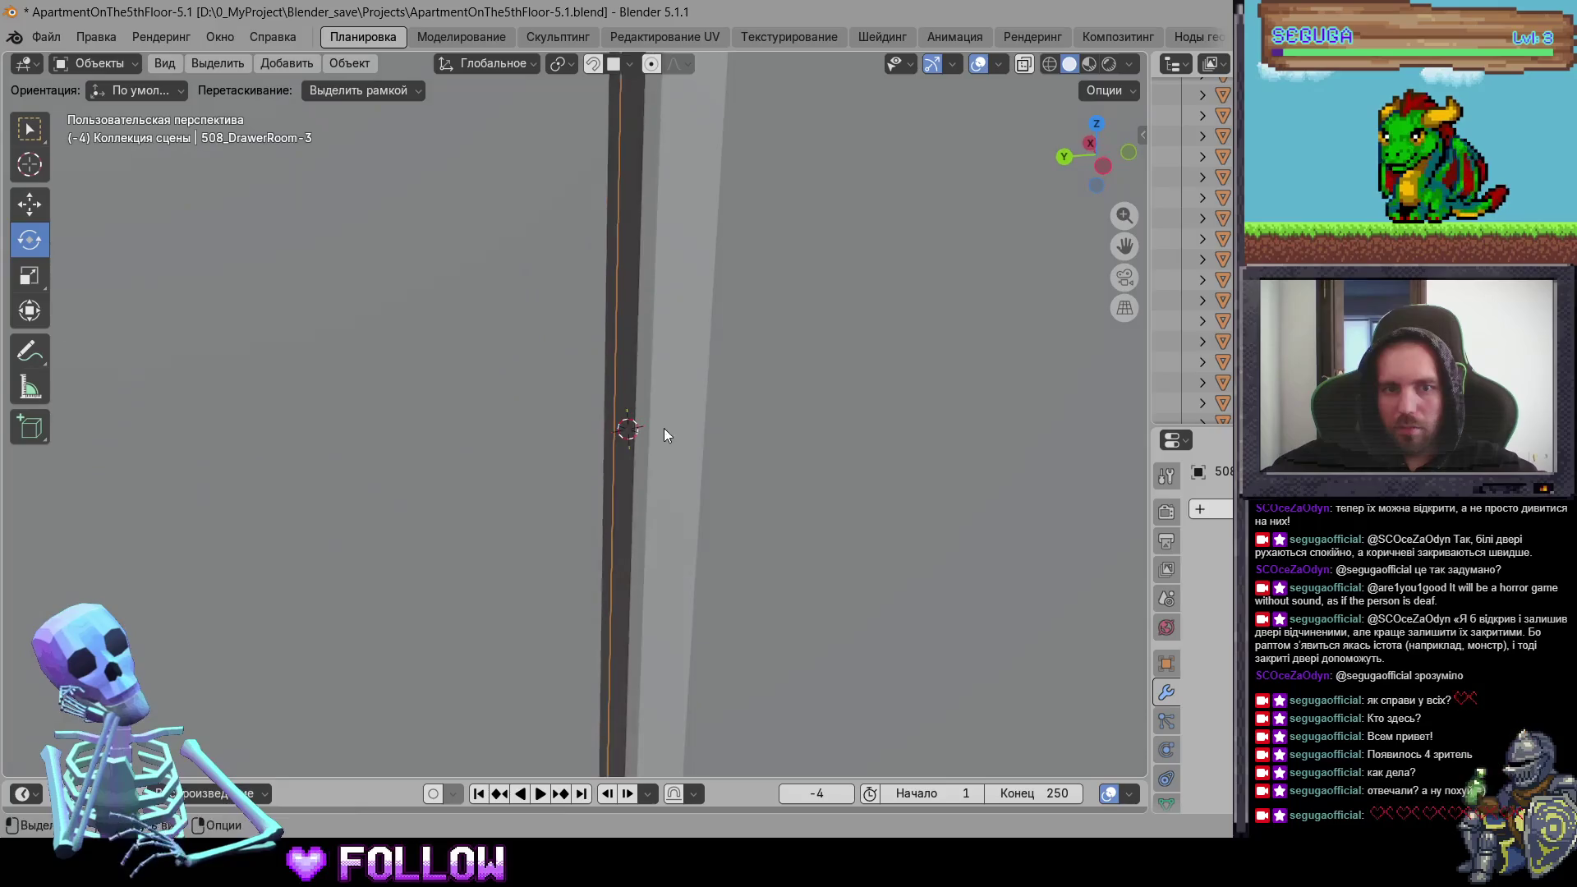
right_click(642, 401)
mouse_move(643, 401)
click(810, 448)
scroll(754, 480, down, 5)
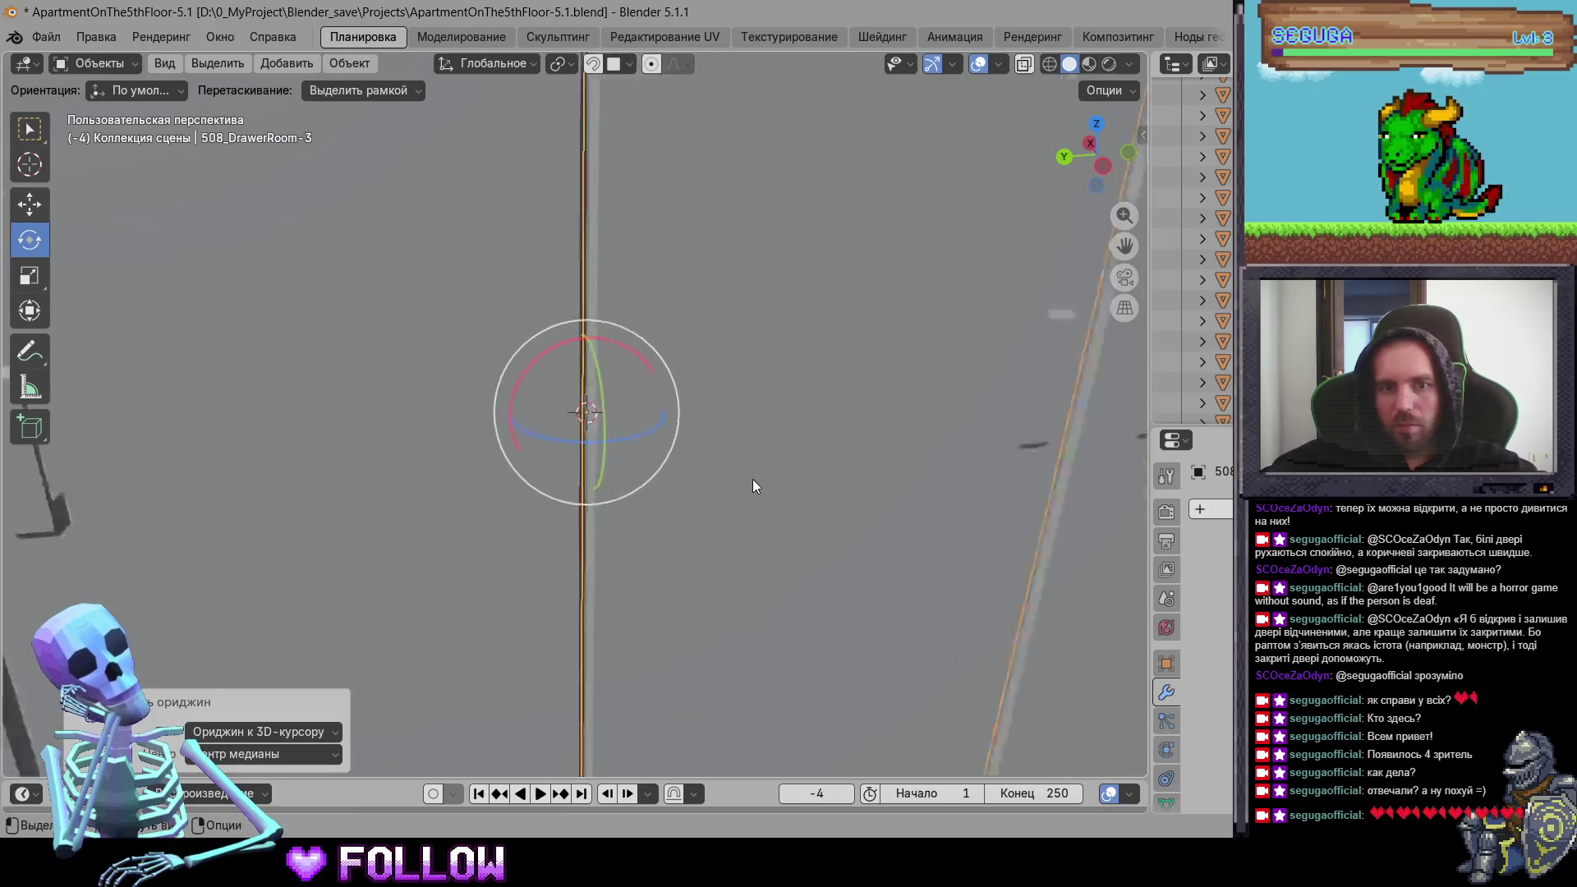
click(818, 427)
mouse_move(817, 428)
middle_down()
mouse_move(836, 411)
mouse_move(397, 409)
mouse_move(686, 342)
mouse_move(687, 437)
middle_up()
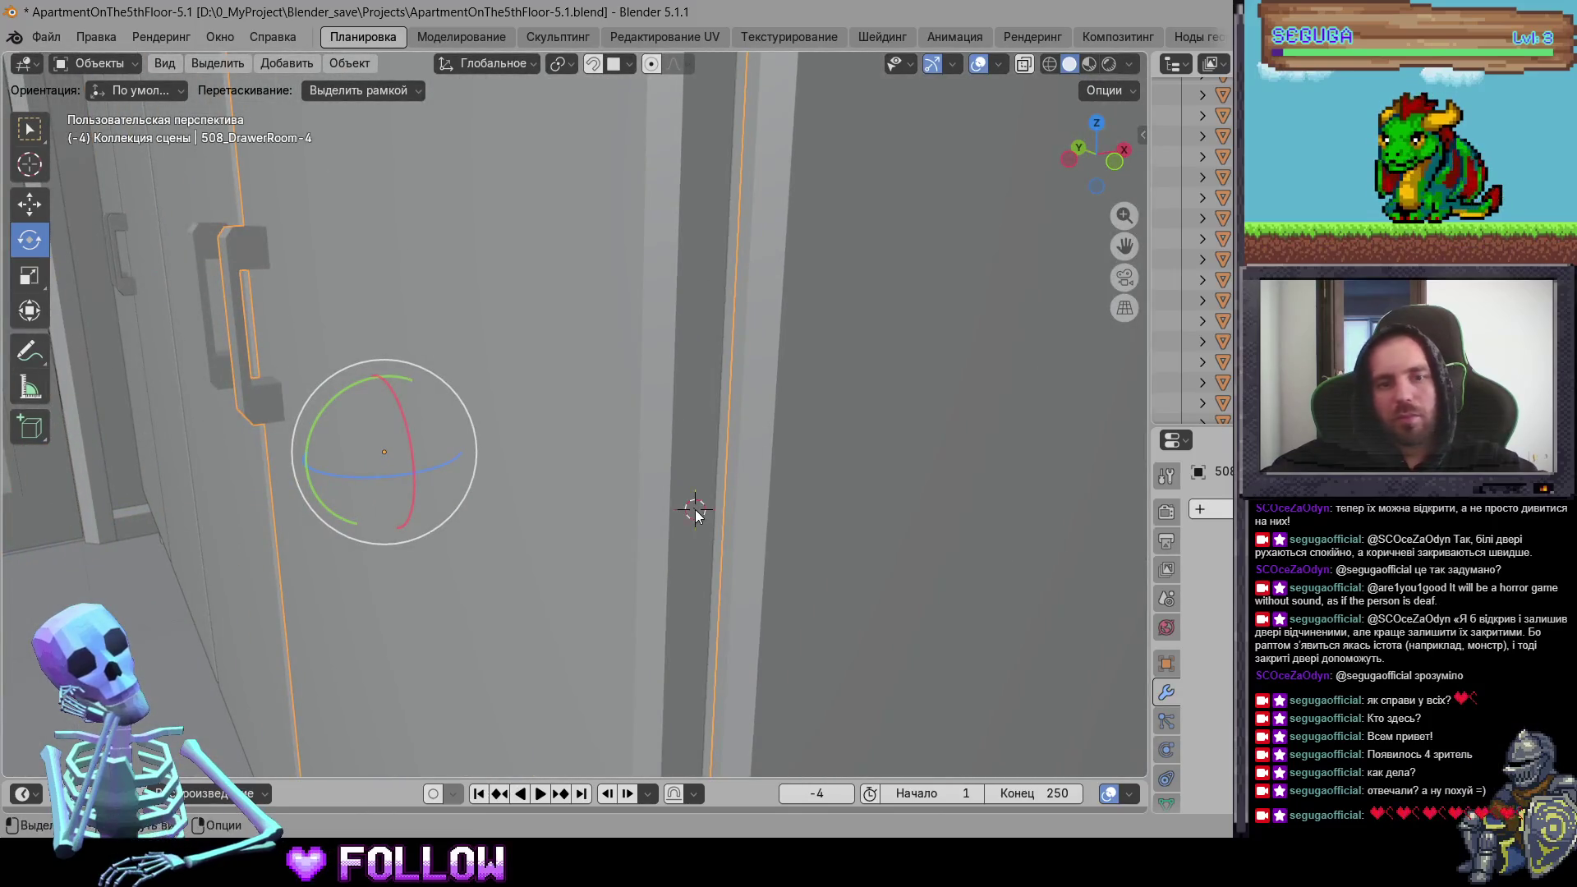
right_click(695, 516)
mouse_move(695, 515)
click(813, 556)
scroll(752, 490, down, 8)
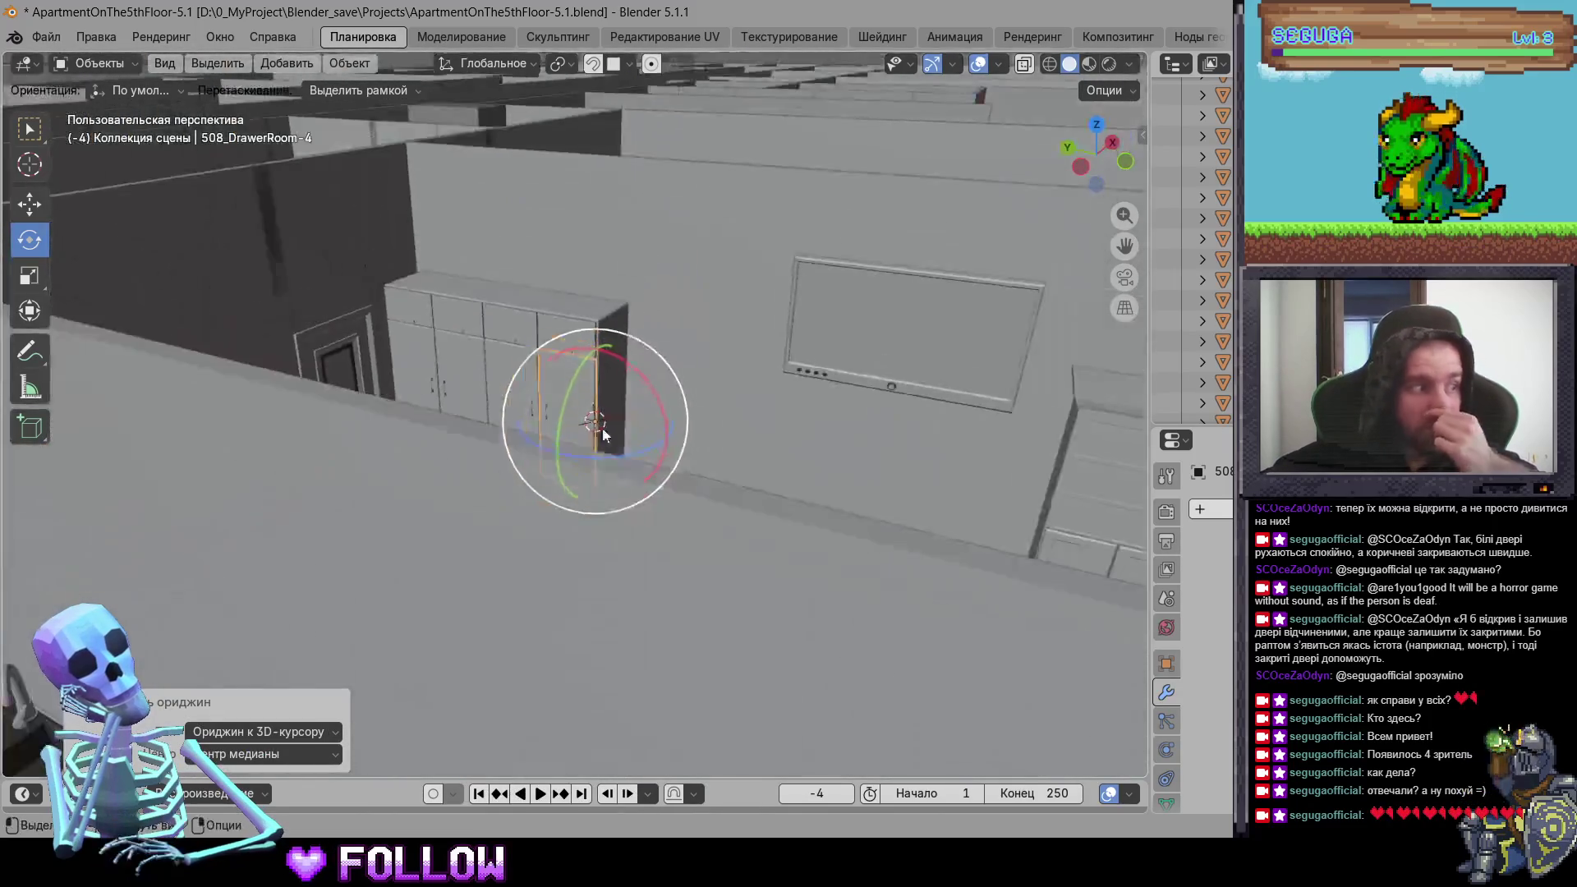
scroll(602, 435, down, 5)
Step: Set the origins of drawer fronts 508_DrawerRoom-8 and 508_DrawerRoom-7 to the 3D cursor
mouse_move(603, 436)
middle_down()
mouse_move(544, 398)
mouse_move(561, 421)
mouse_move(591, 367)
middle_up()
scroll(545, 398, up, 10)
click(575, 296)
scroll(560, 344, up, 5)
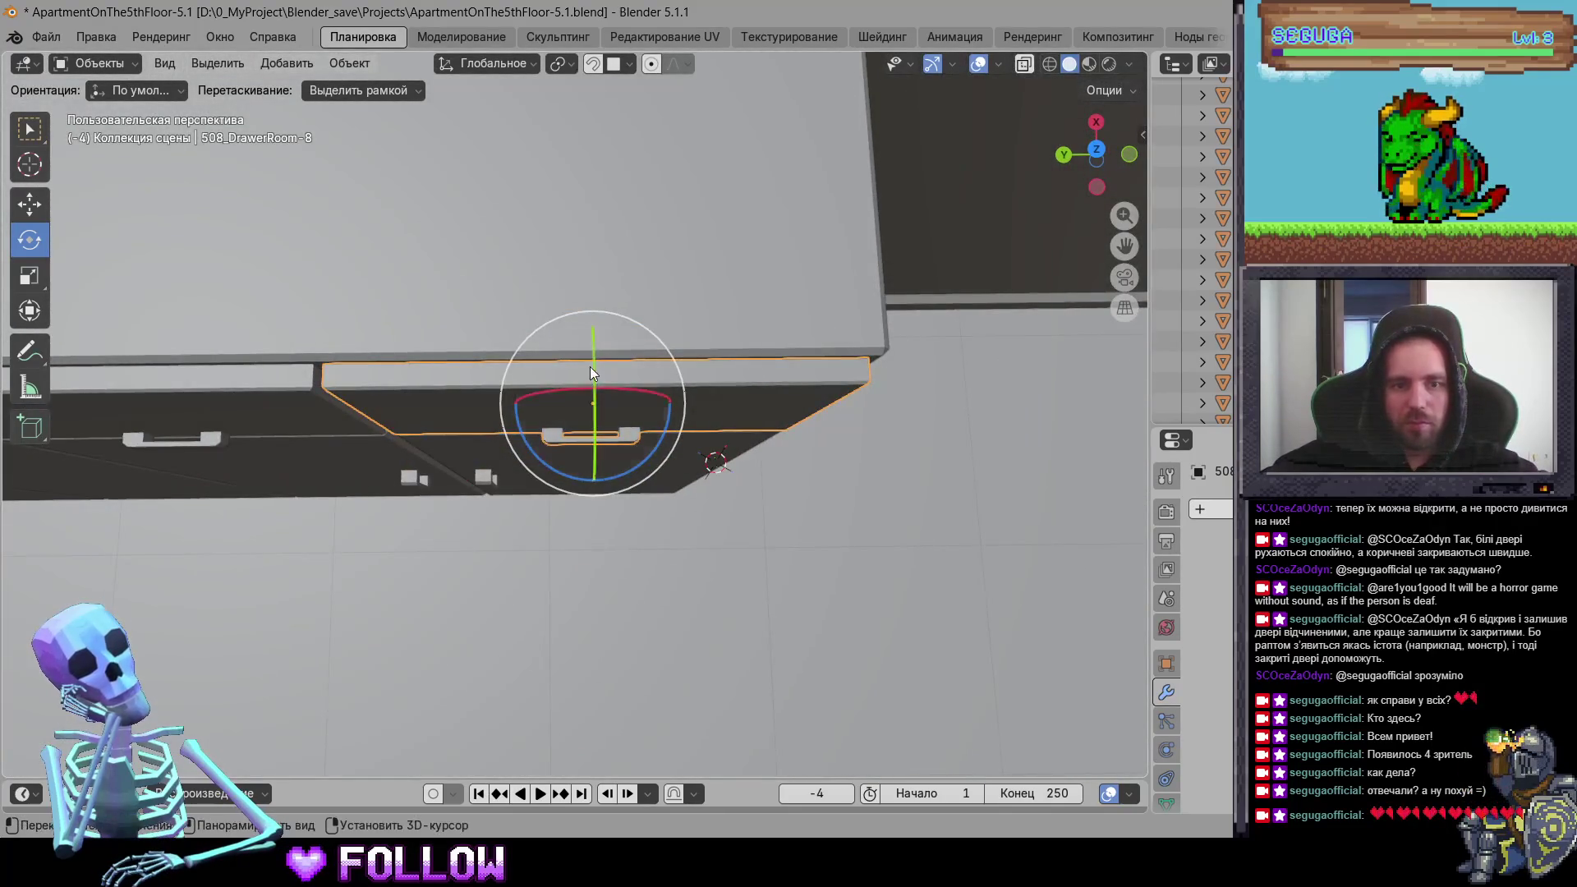
key(w)
right_click(594, 373)
mouse_move(599, 373)
click(691, 415)
mouse_move(690, 415)
middle_down()
mouse_move(277, 358)
mouse_move(651, 342)
middle_up()
click(658, 312)
right_click(659, 311)
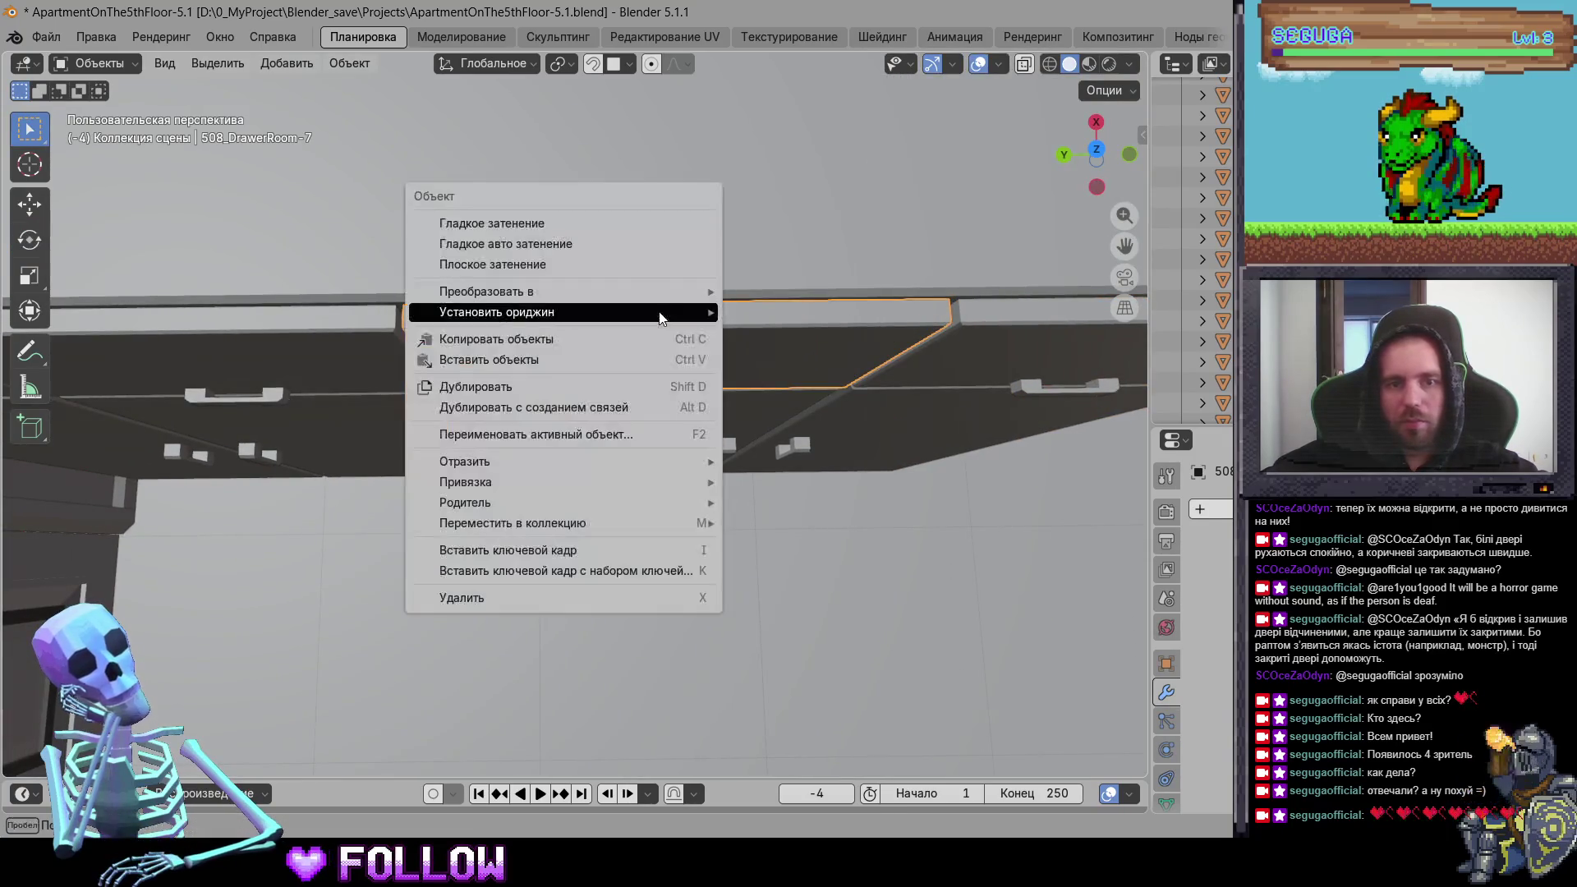
click(821, 352)
Step: Reset 508_DrawerRoom-6's origin to geometry, then set it to the 3D cursor instead
middle_drag(822, 351, 486, 332)
click(633, 331)
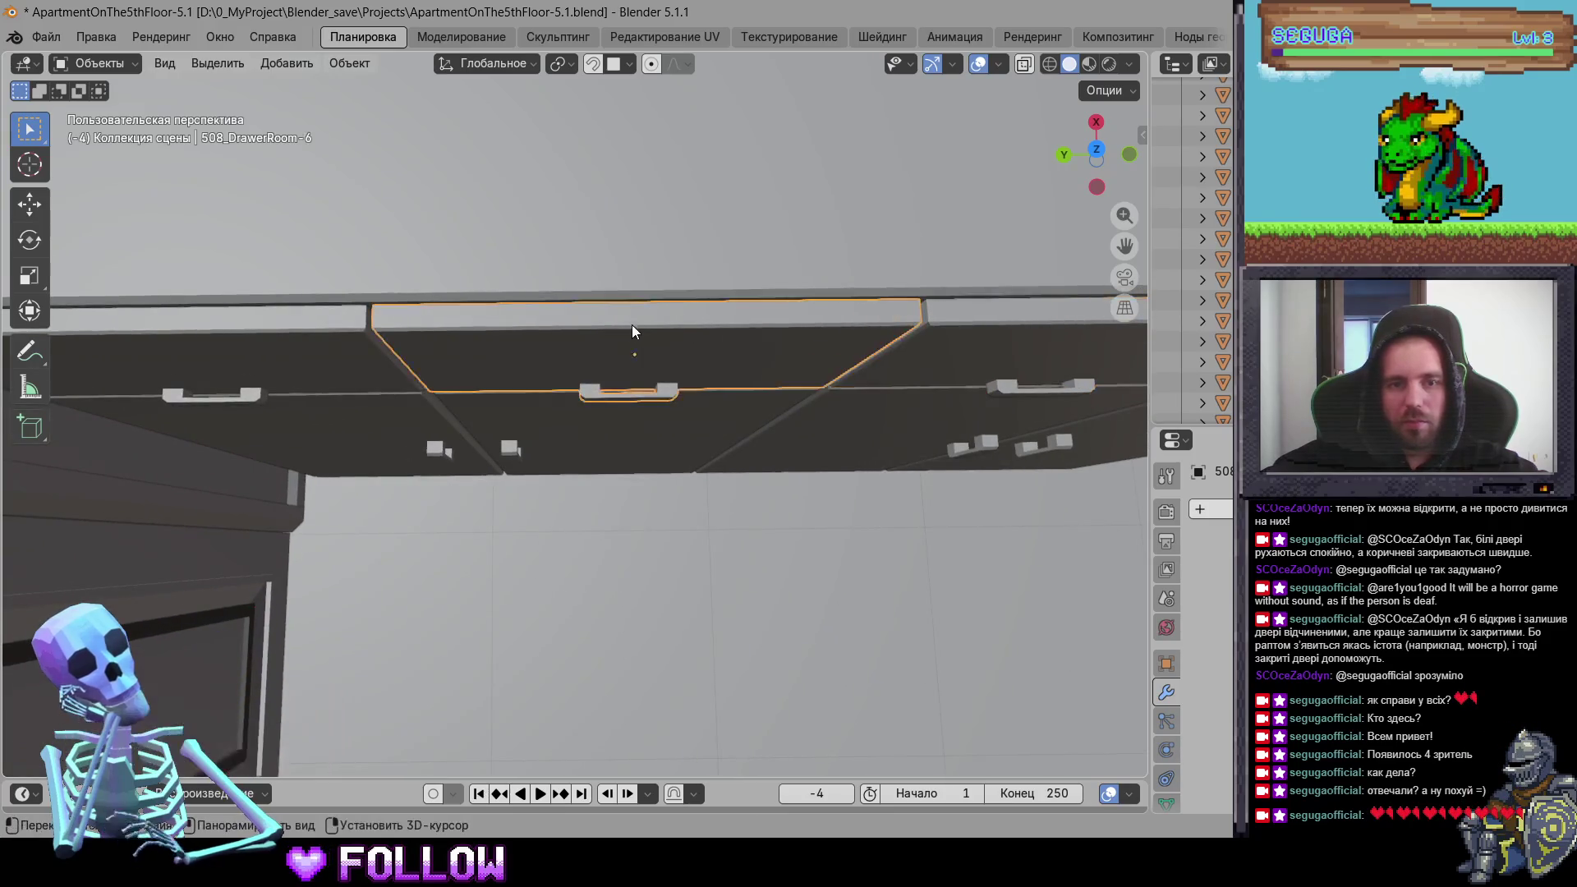
right_click(638, 315)
mouse_move(640, 313)
click(765, 344)
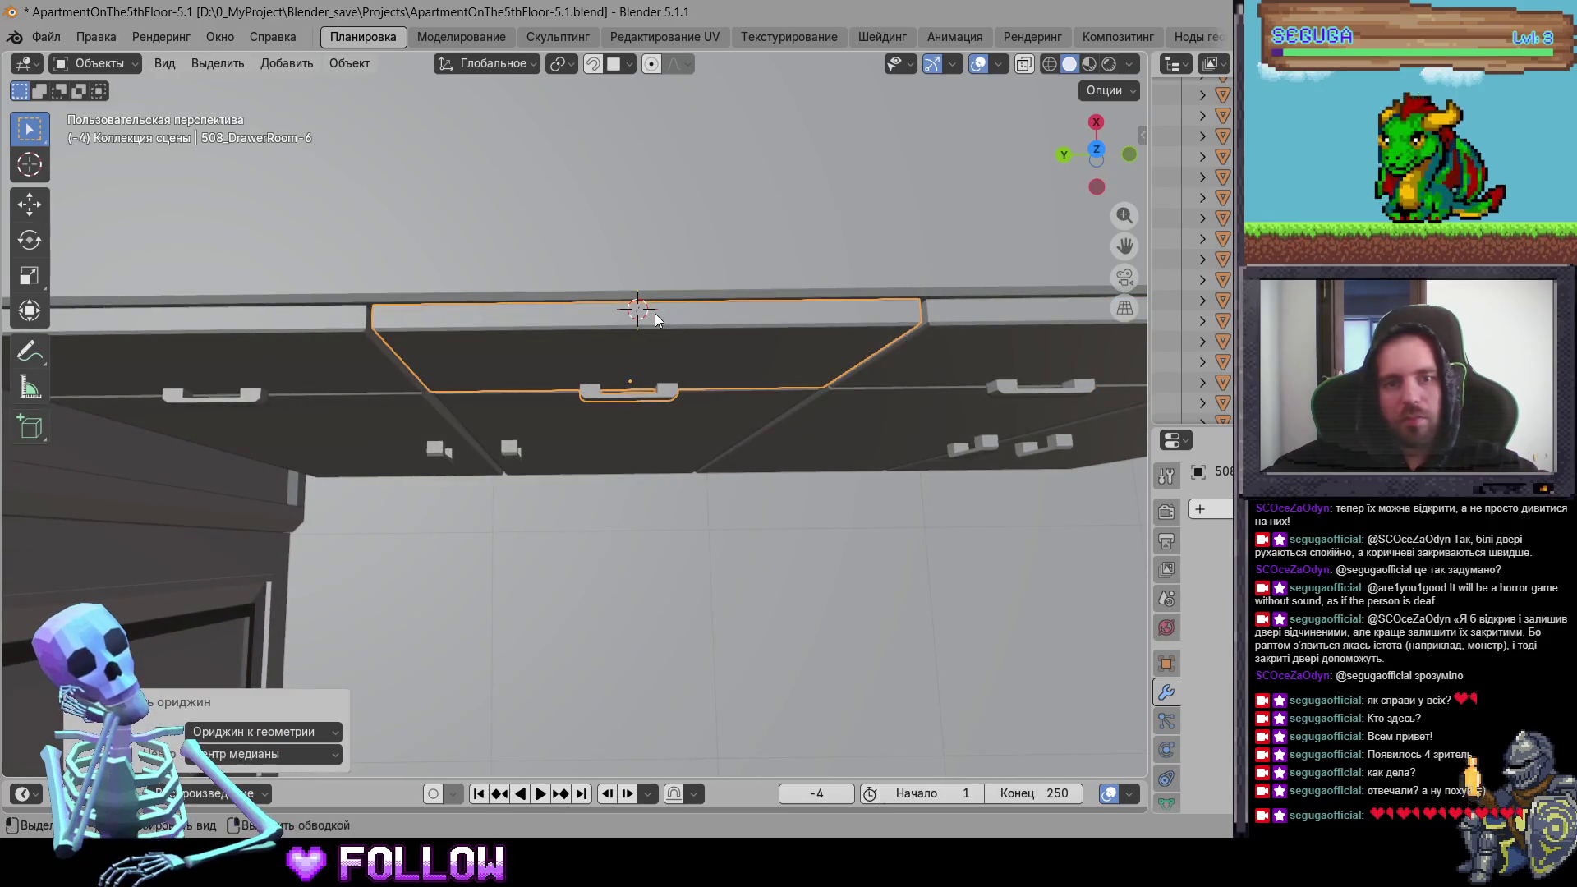
right_click(654, 313)
click(735, 351)
Step: Select drawer front 508_DrawerRoom-5 and set its origin to the 3D cursor at its hinge
middle_drag(736, 350, 474, 322)
click(414, 278)
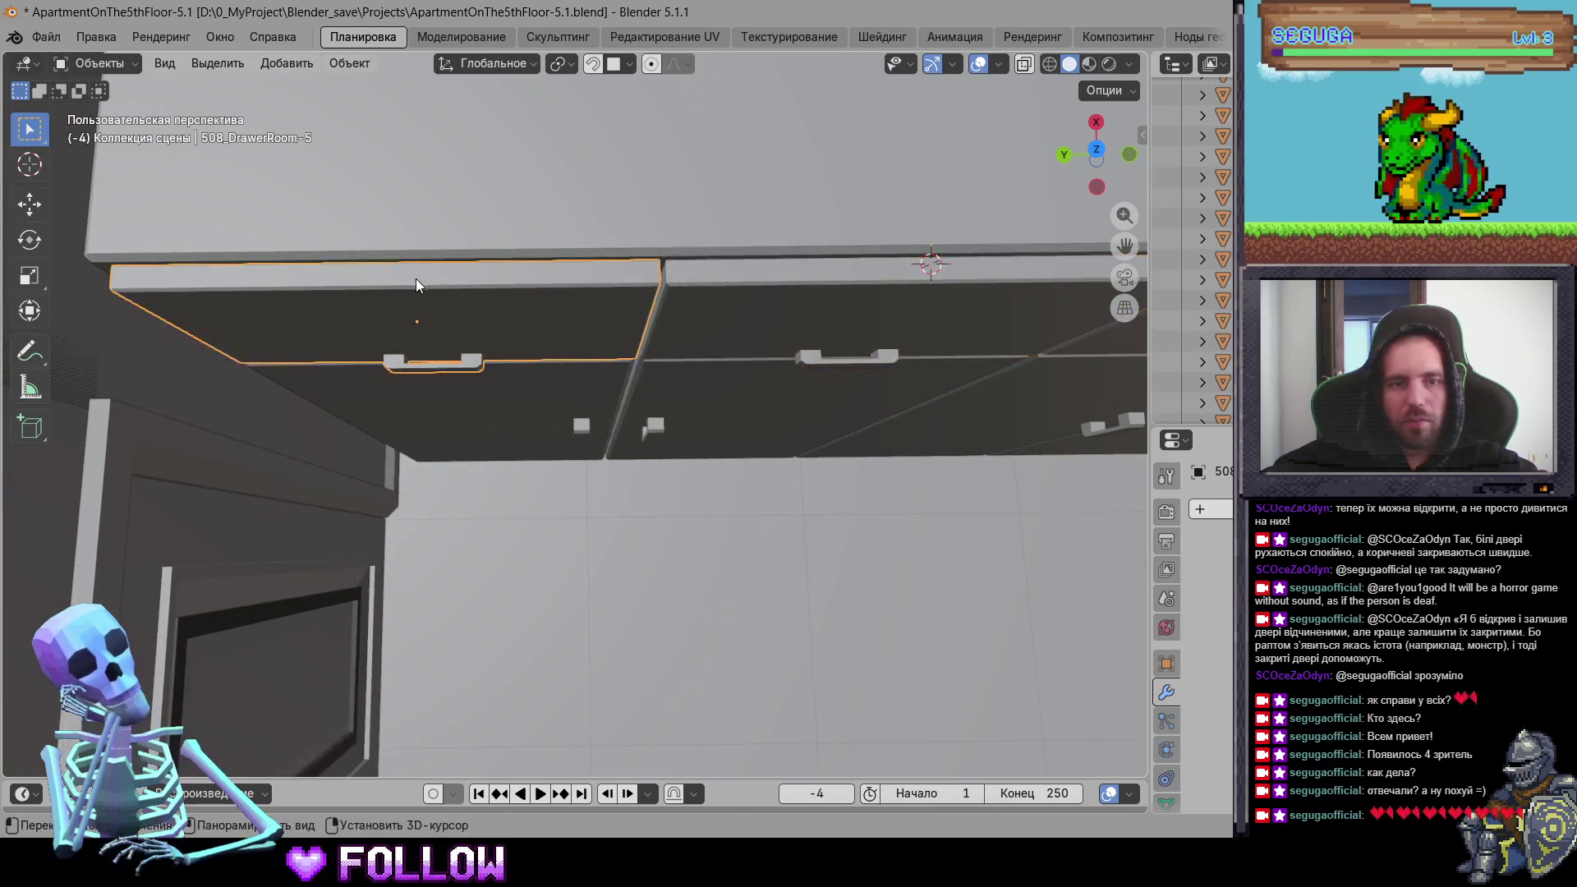
click(407, 278)
key(Tab)
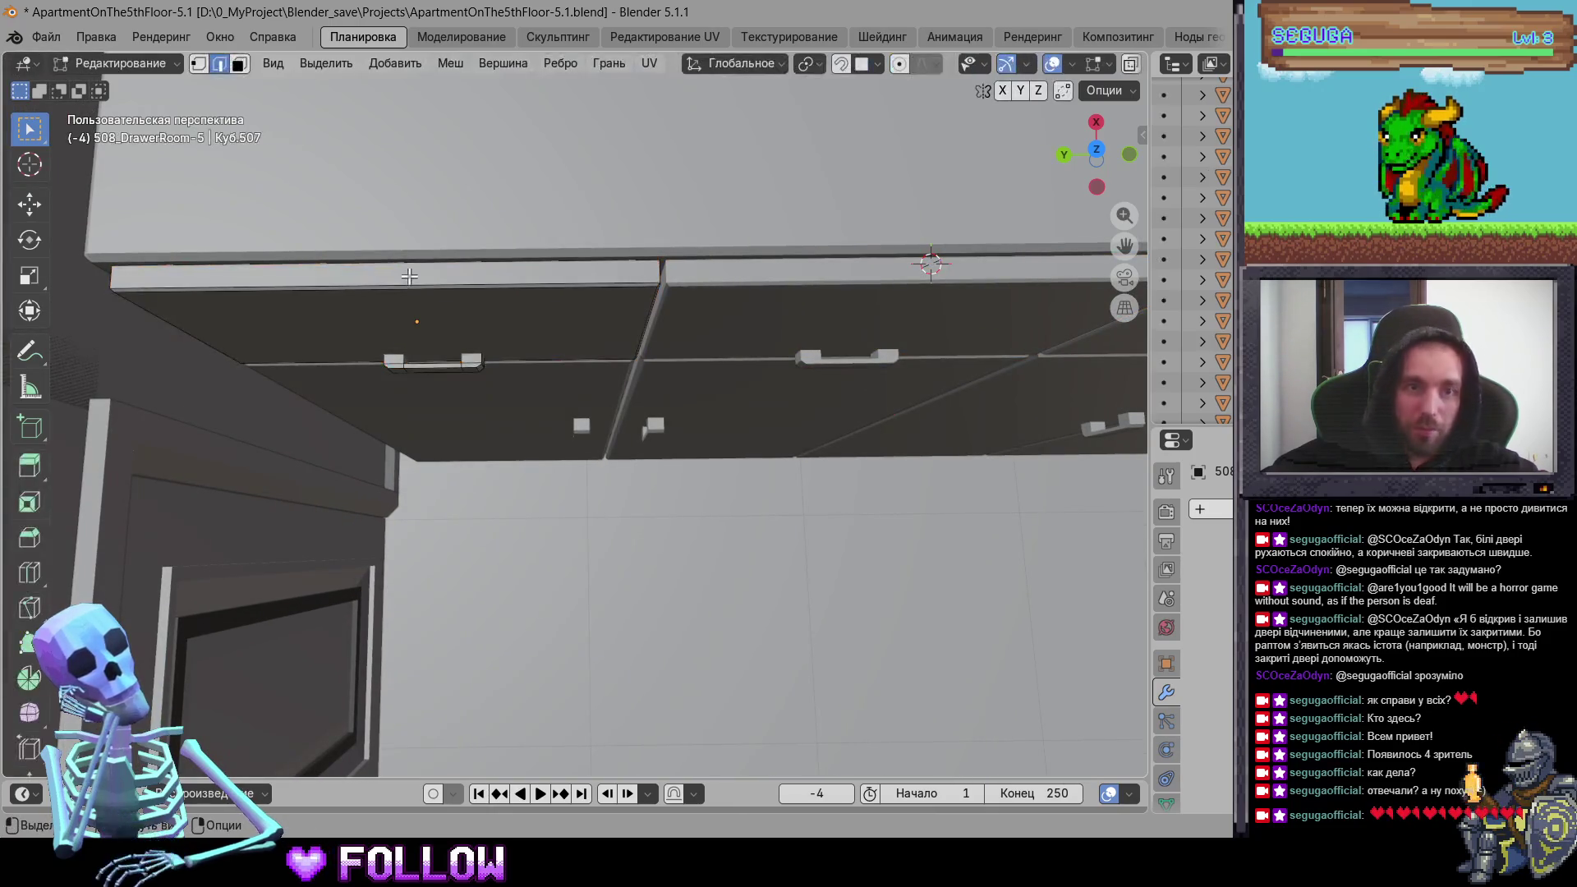
key(Tab)
key(g)
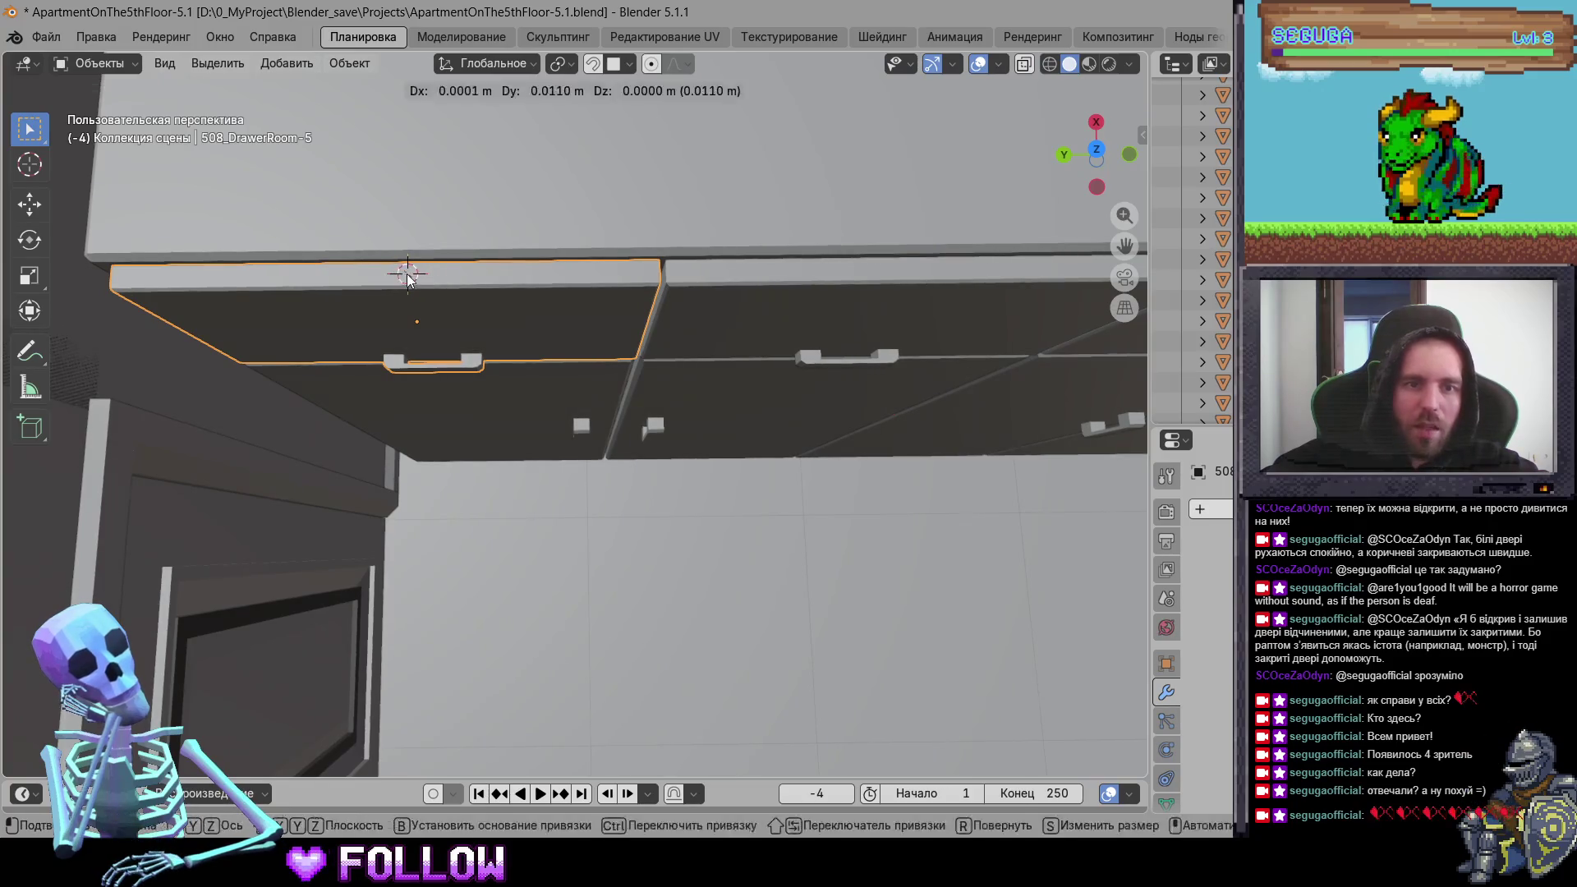
right_click(408, 277)
mouse_move(407, 278)
click(527, 295)
mouse_move(568, 352)
middle_down()
mouse_move(763, 318)
mouse_move(506, 343)
mouse_move(599, 244)
middle_up()
scroll(599, 243, up, 6)
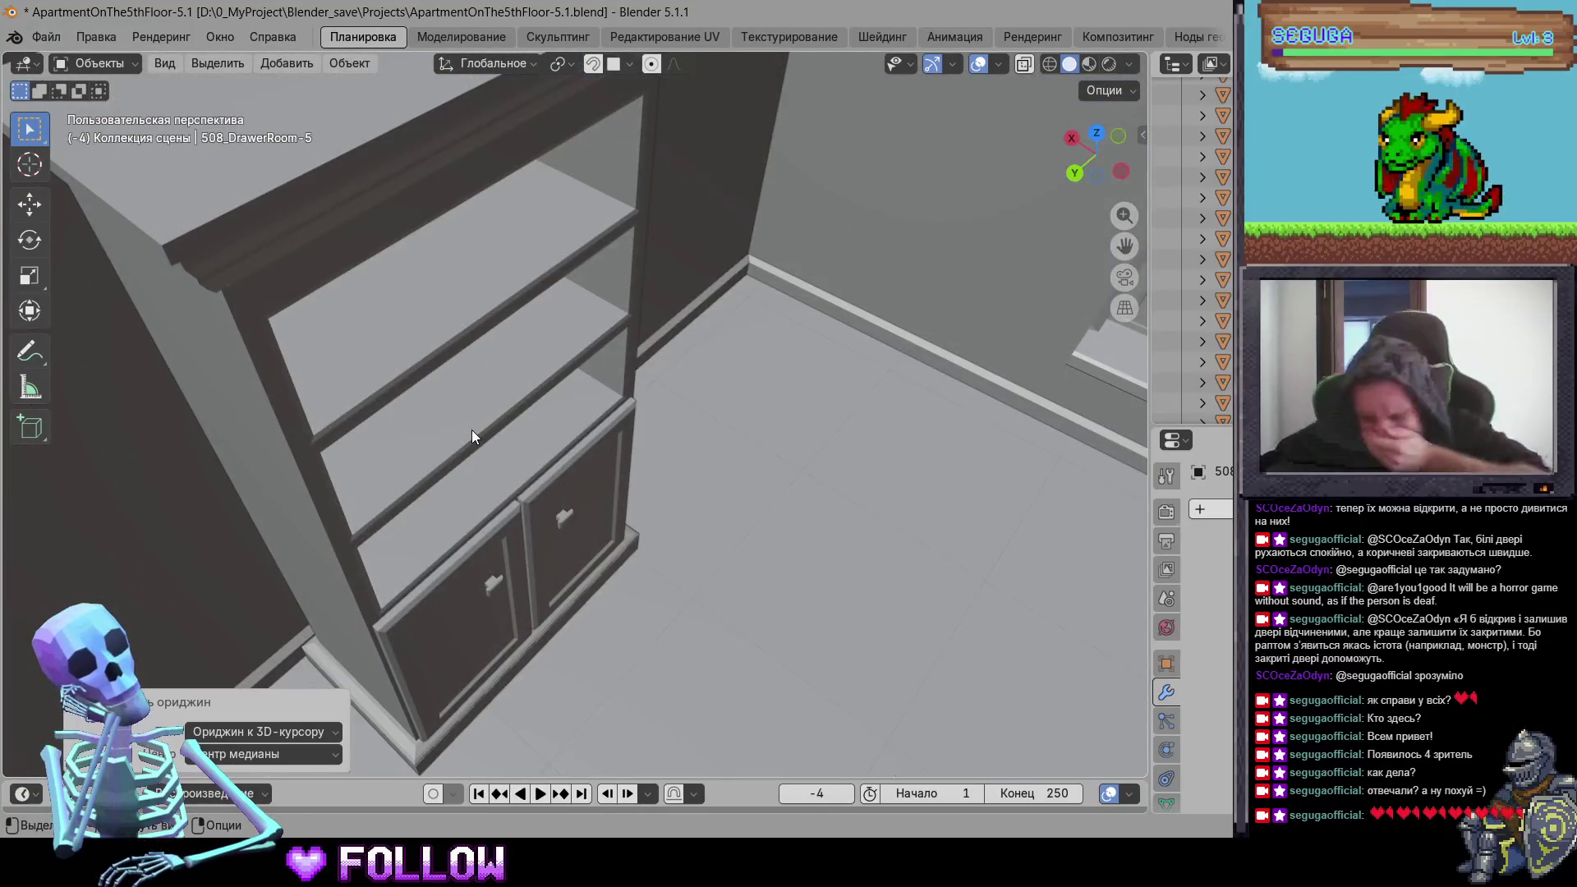
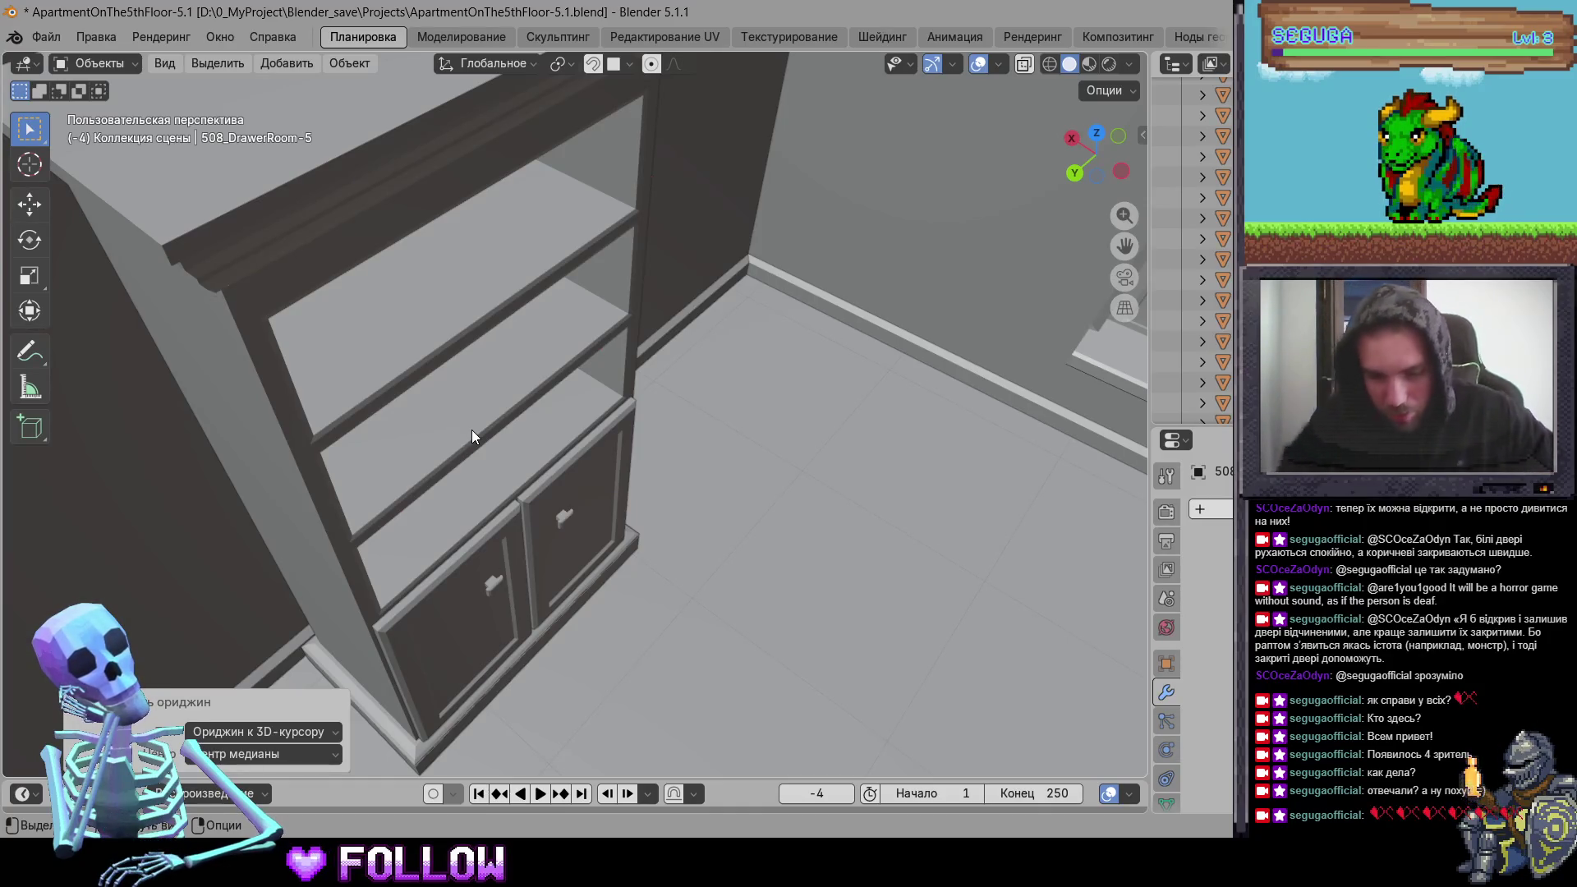
Step: Move cabinet door 508_DrawerRoom-9's origin onto its hinge edge via the 3D cursor
click(498, 535)
key(KP_Decimal)
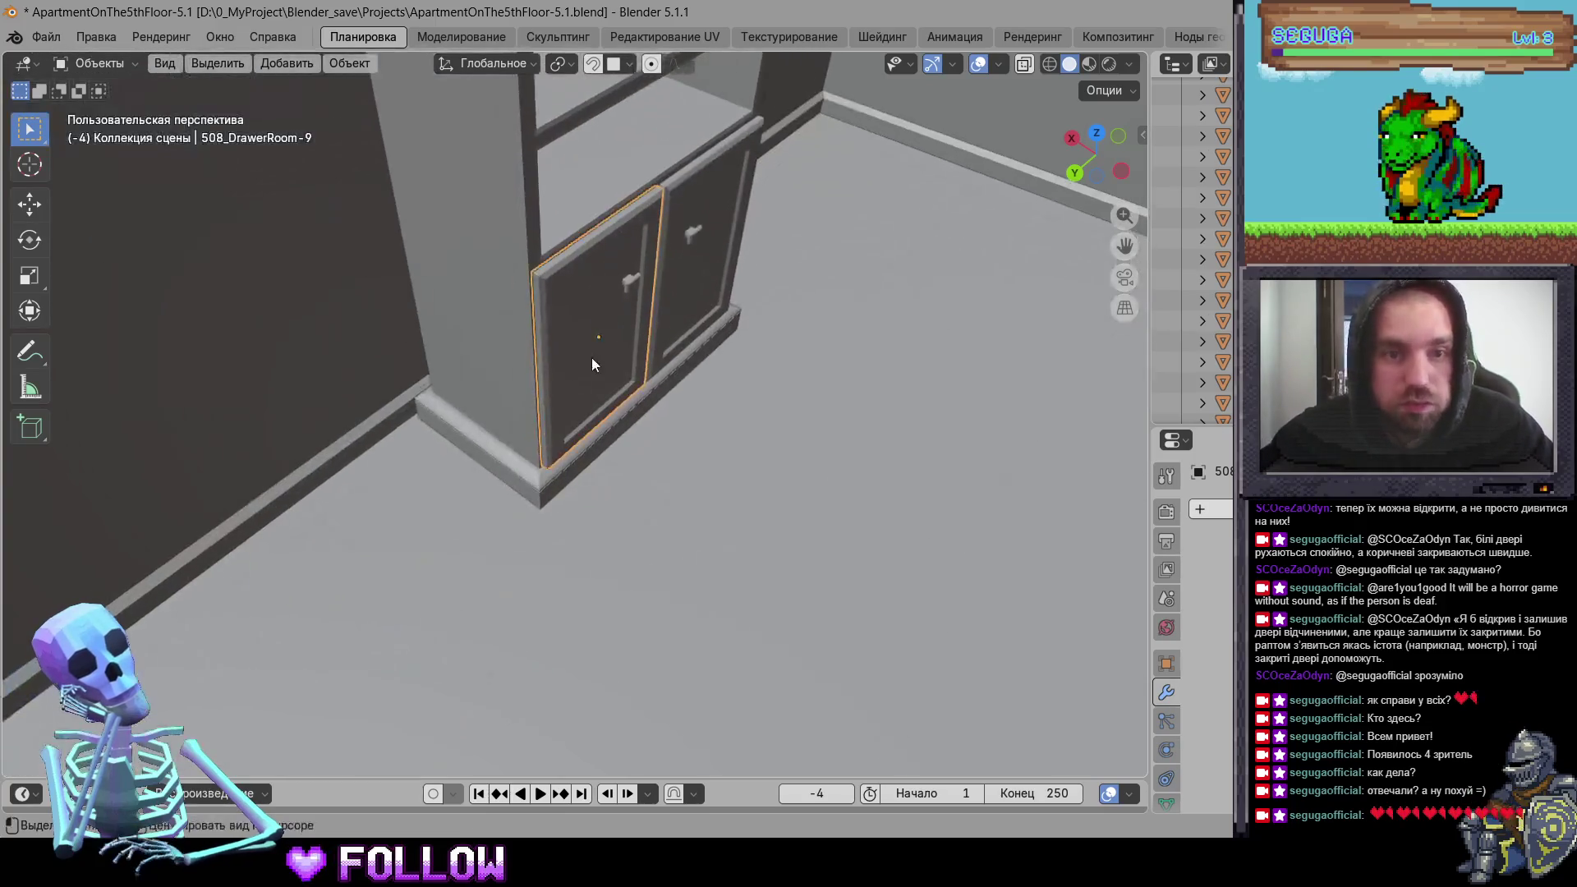
middle_drag(545, 414, 507, 369)
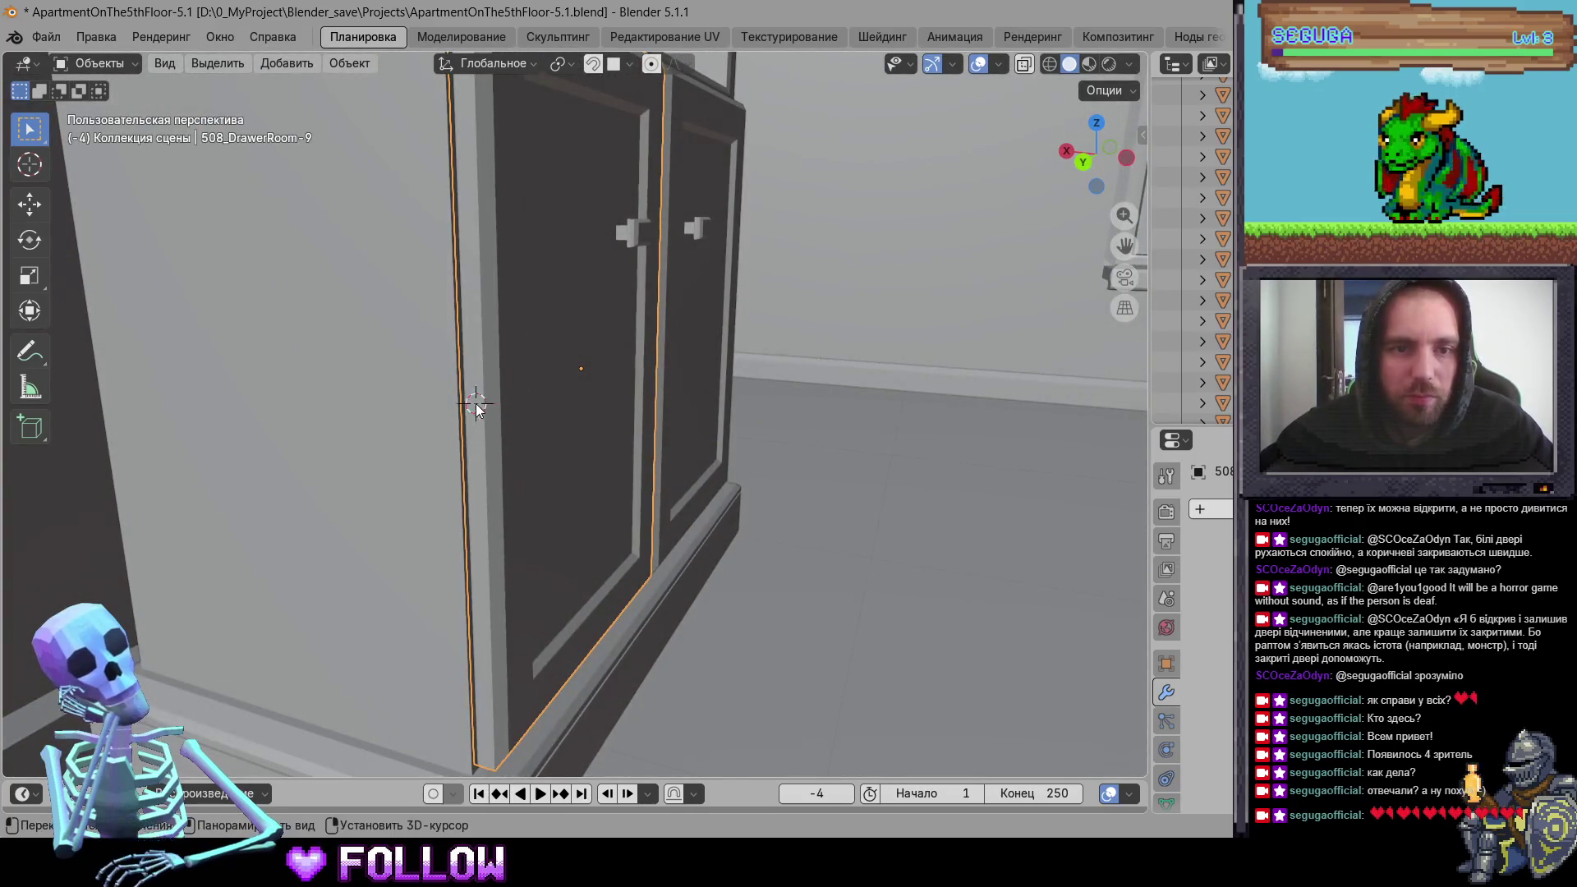
shift+right_click(475, 404)
right_click(475, 403)
click(641, 449)
Step: Move cabinet door 508_DrawerRoom-10's origin onto its hinge edge via the 3D cursor
click(728, 363)
mouse_move(729, 364)
middle_down()
mouse_move(624, 384)
mouse_move(365, 358)
middle_up()
shift+right_click(616, 317)
right_click(616, 317)
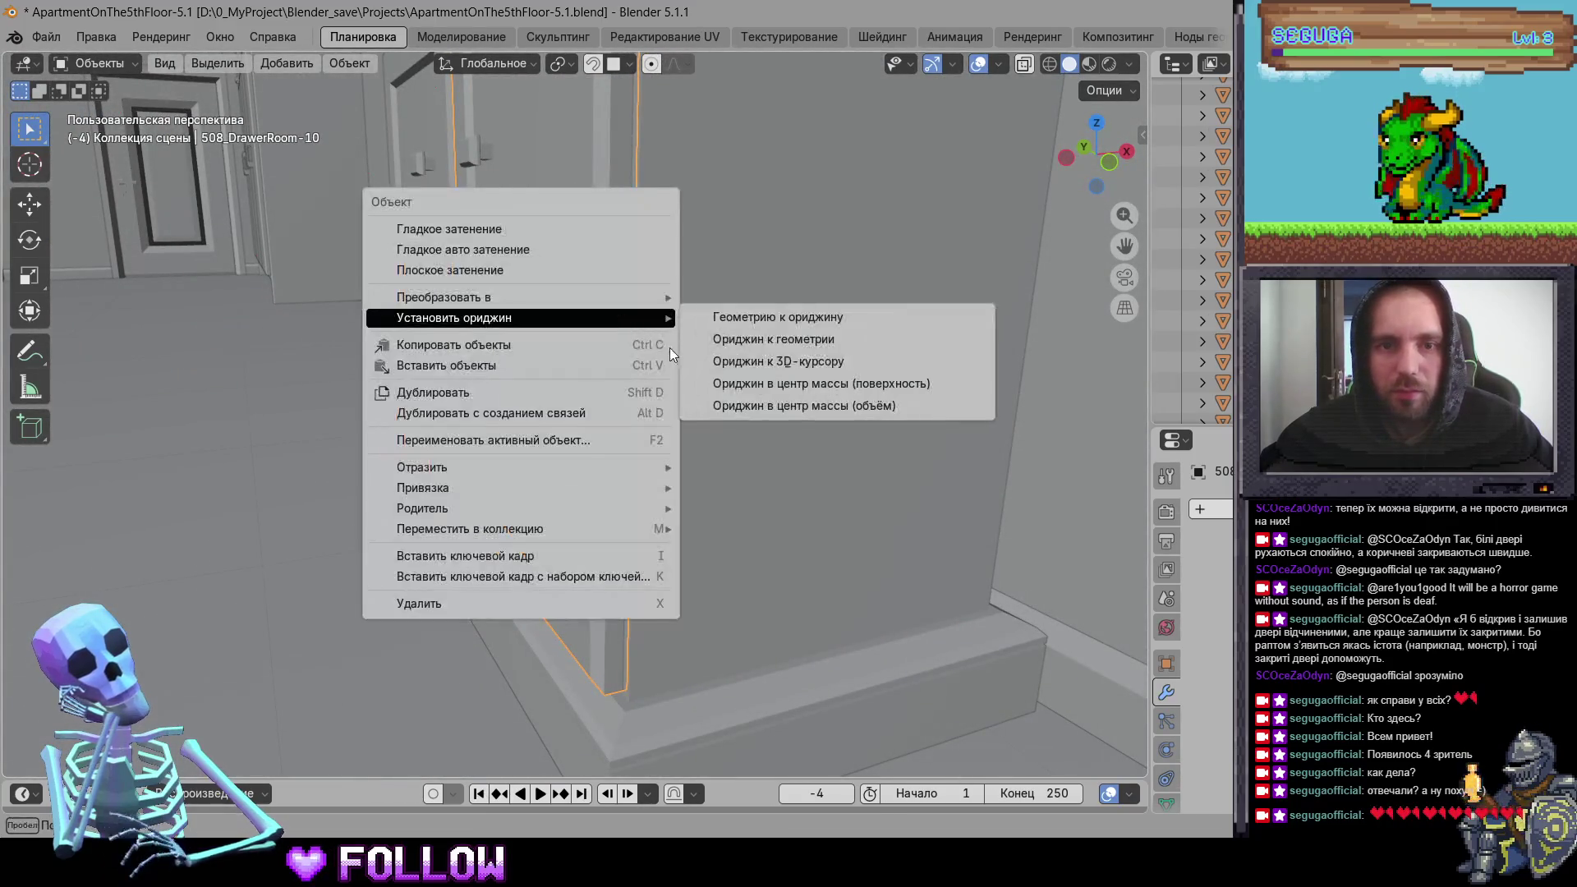
click(731, 363)
Step: Select the balcony door 508_DoorBalcony in the balcony room
mouse_move(626, 421)
middle_down()
mouse_move(748, 532)
mouse_move(834, 457)
mouse_move(472, 538)
mouse_move(711, 530)
mouse_move(630, 382)
mouse_move(604, 467)
mouse_move(896, 395)
middle_up()
click(629, 381)
mouse_move(611, 400)
middle_down()
mouse_move(926, 472)
mouse_move(463, 342)
mouse_move(657, 480)
middle_up()
click(646, 484)
Step: Frame the balcony door 508_DoorBalcony and set a new origin for it
key(KP_Decimal)
scroll(413, 480, up, 5)
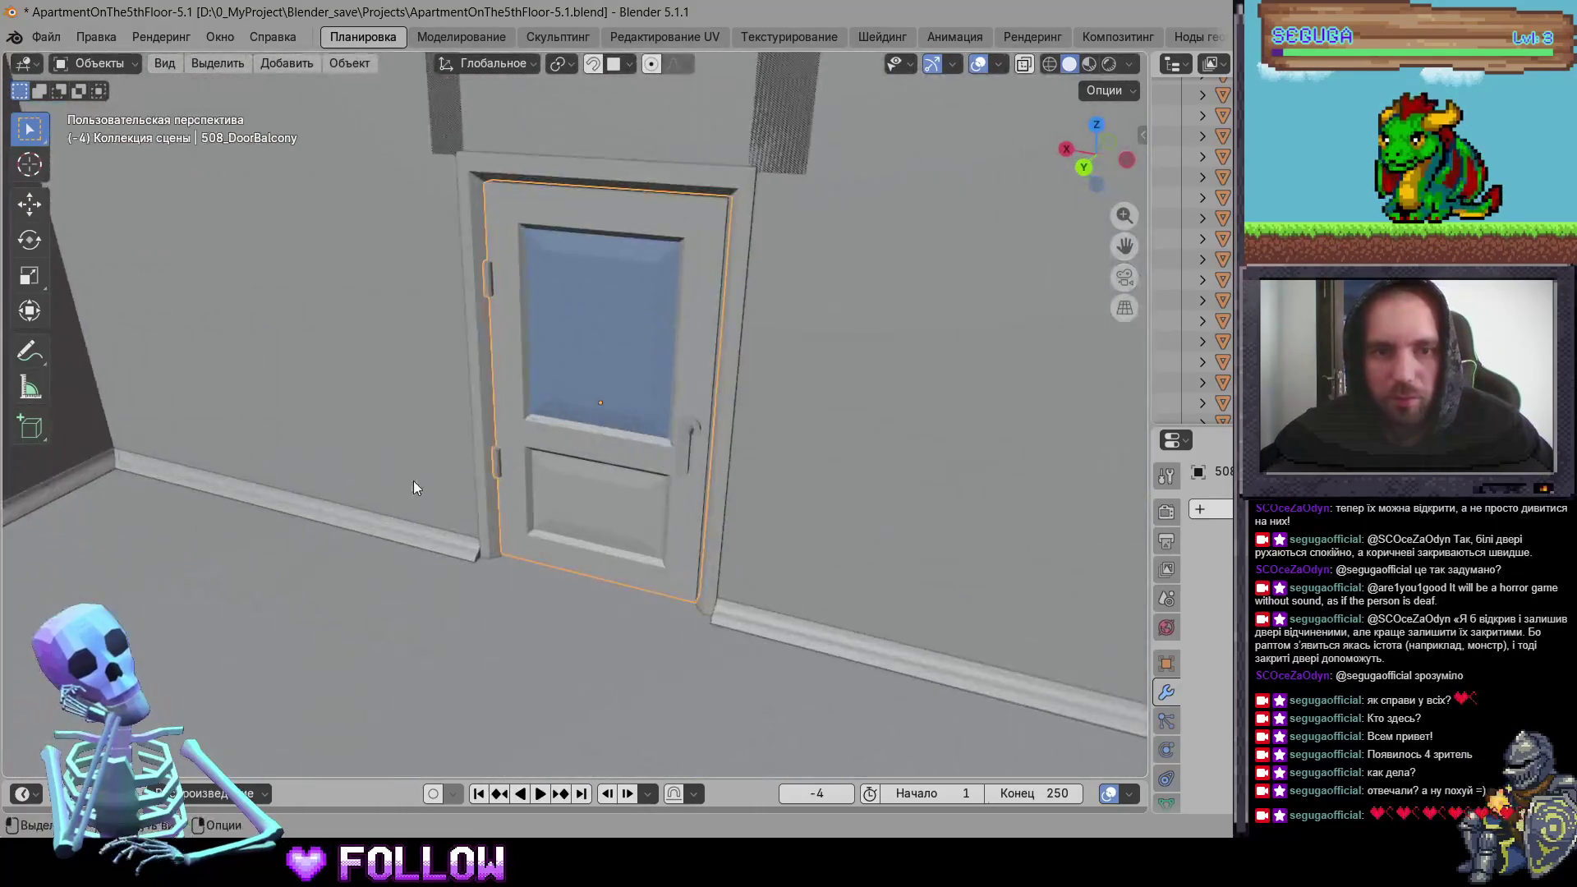
right_click(465, 504)
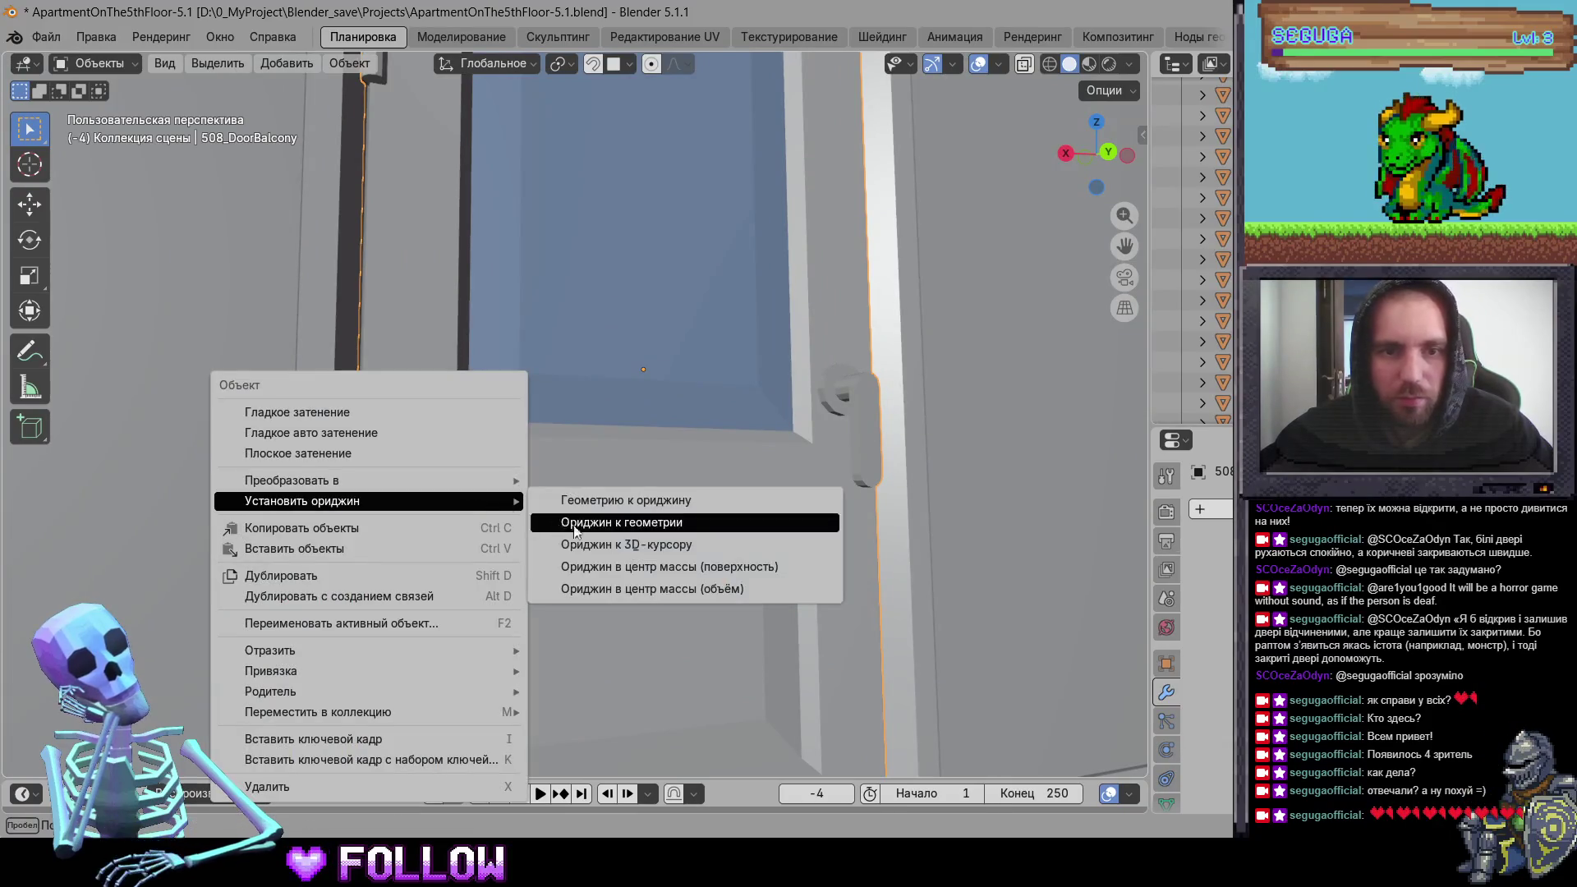
click(575, 519)
scroll(613, 553, down, 5)
Step: Orbit over the kitchen and balcony room, selecting all objects along the way
middle_drag(612, 552, 734, 669)
scroll(733, 670, up, 5)
mouse_move(830, 625)
middle_down()
mouse_move(460, 224)
mouse_move(504, 389)
middle_up()
key(a)
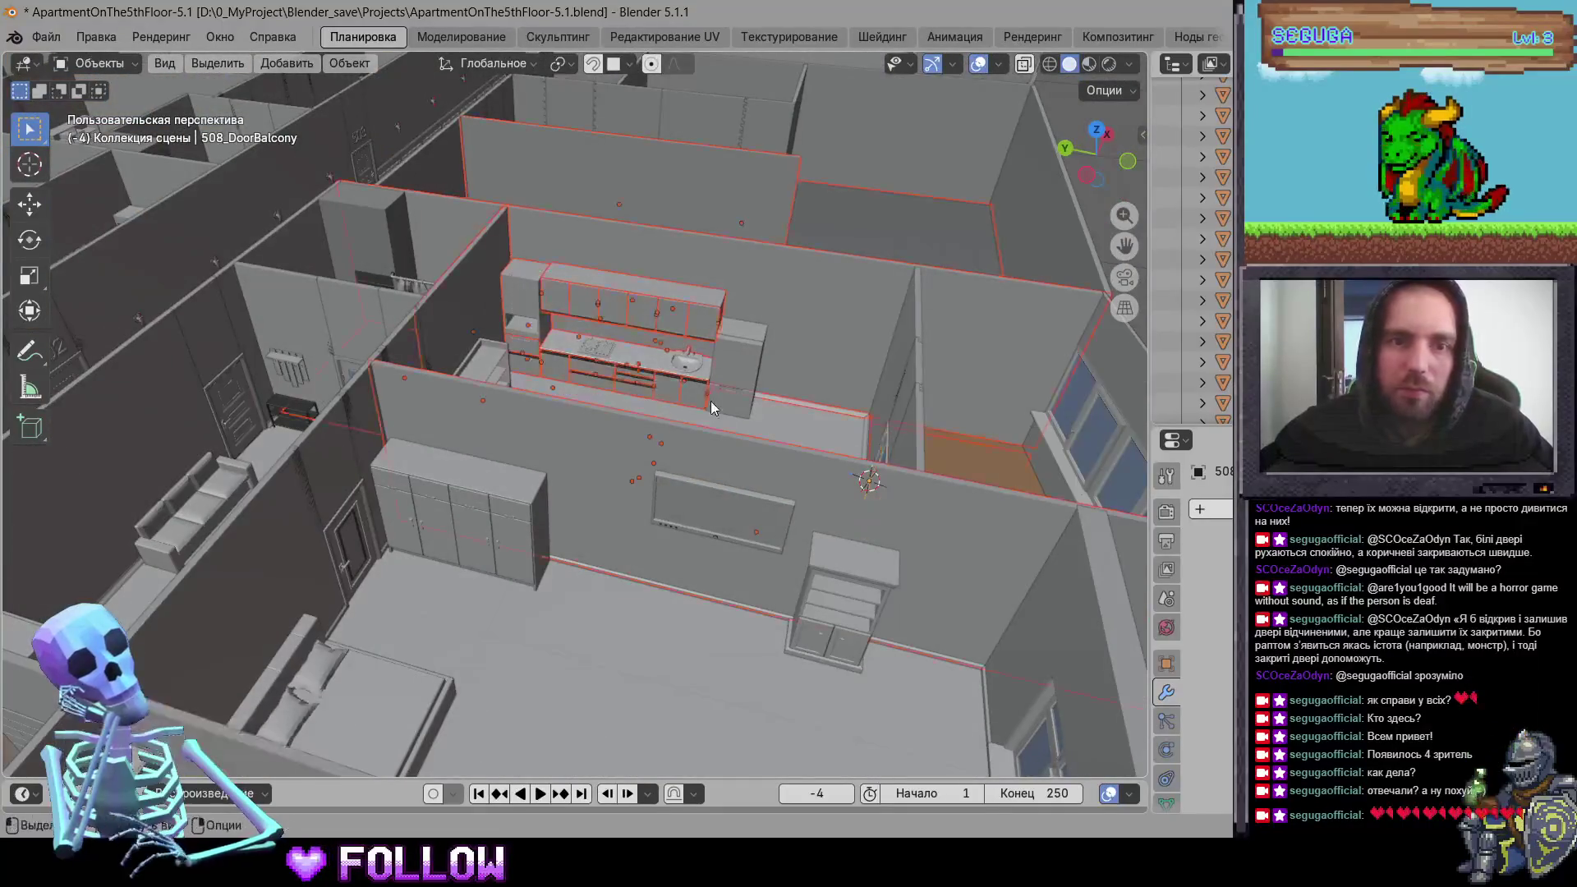
middle_drag(711, 400, 689, 430)
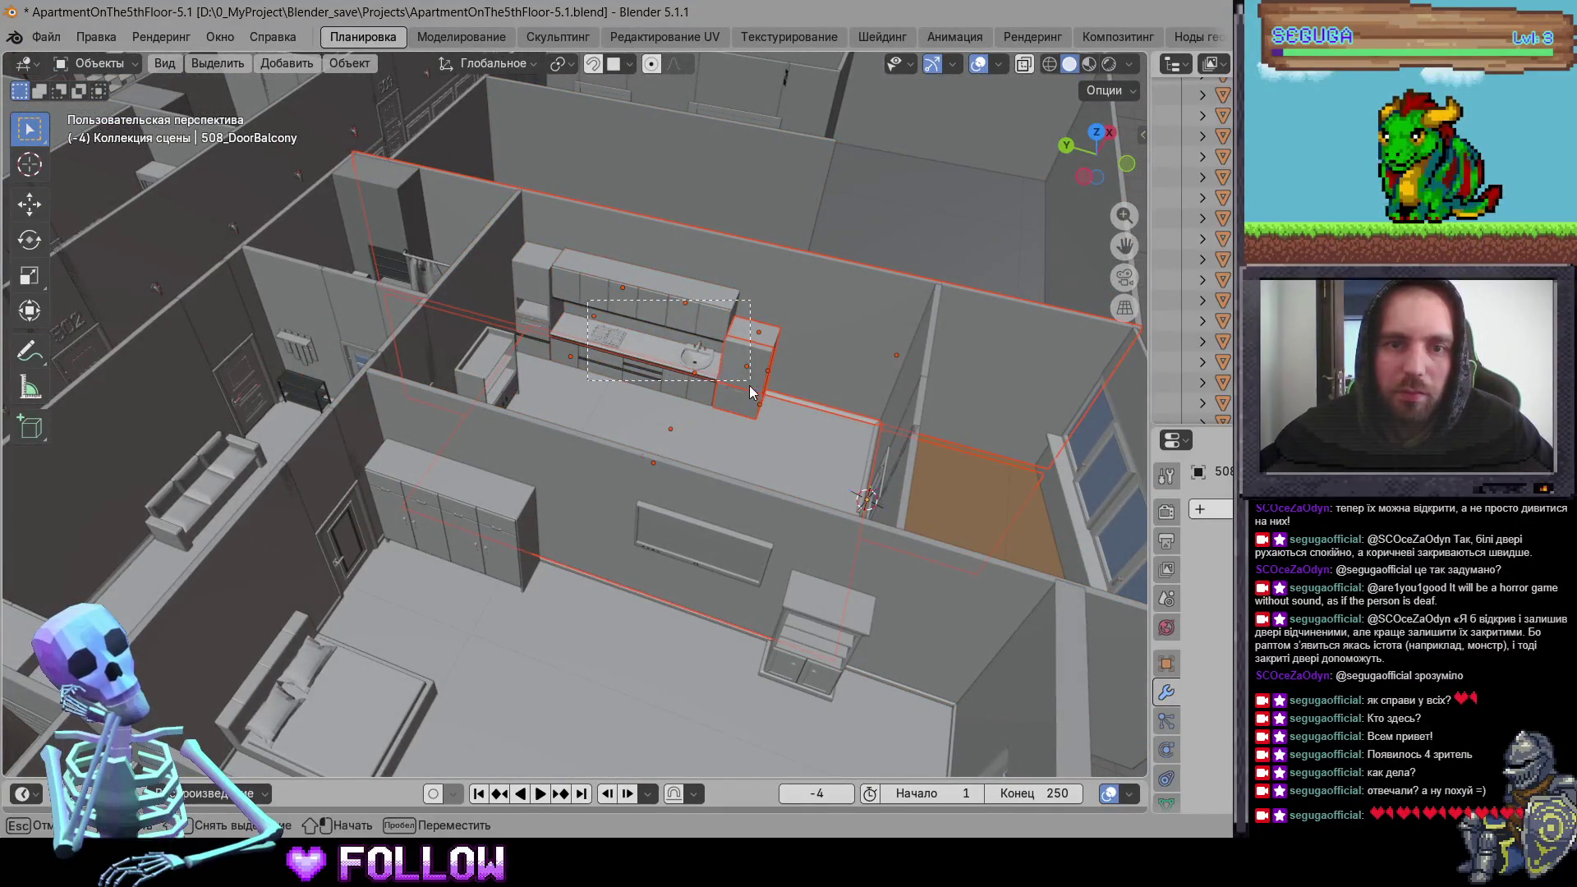
mouse_move(488, 439)
middle_down()
mouse_move(795, 397)
mouse_move(723, 427)
mouse_move(739, 444)
middle_up()
scroll(794, 397, up, 3)
scroll(448, 281, down, 3)
Step: Orbit around the bedroom and corridor to locate the next door
middle_drag(448, 281, 672, 259)
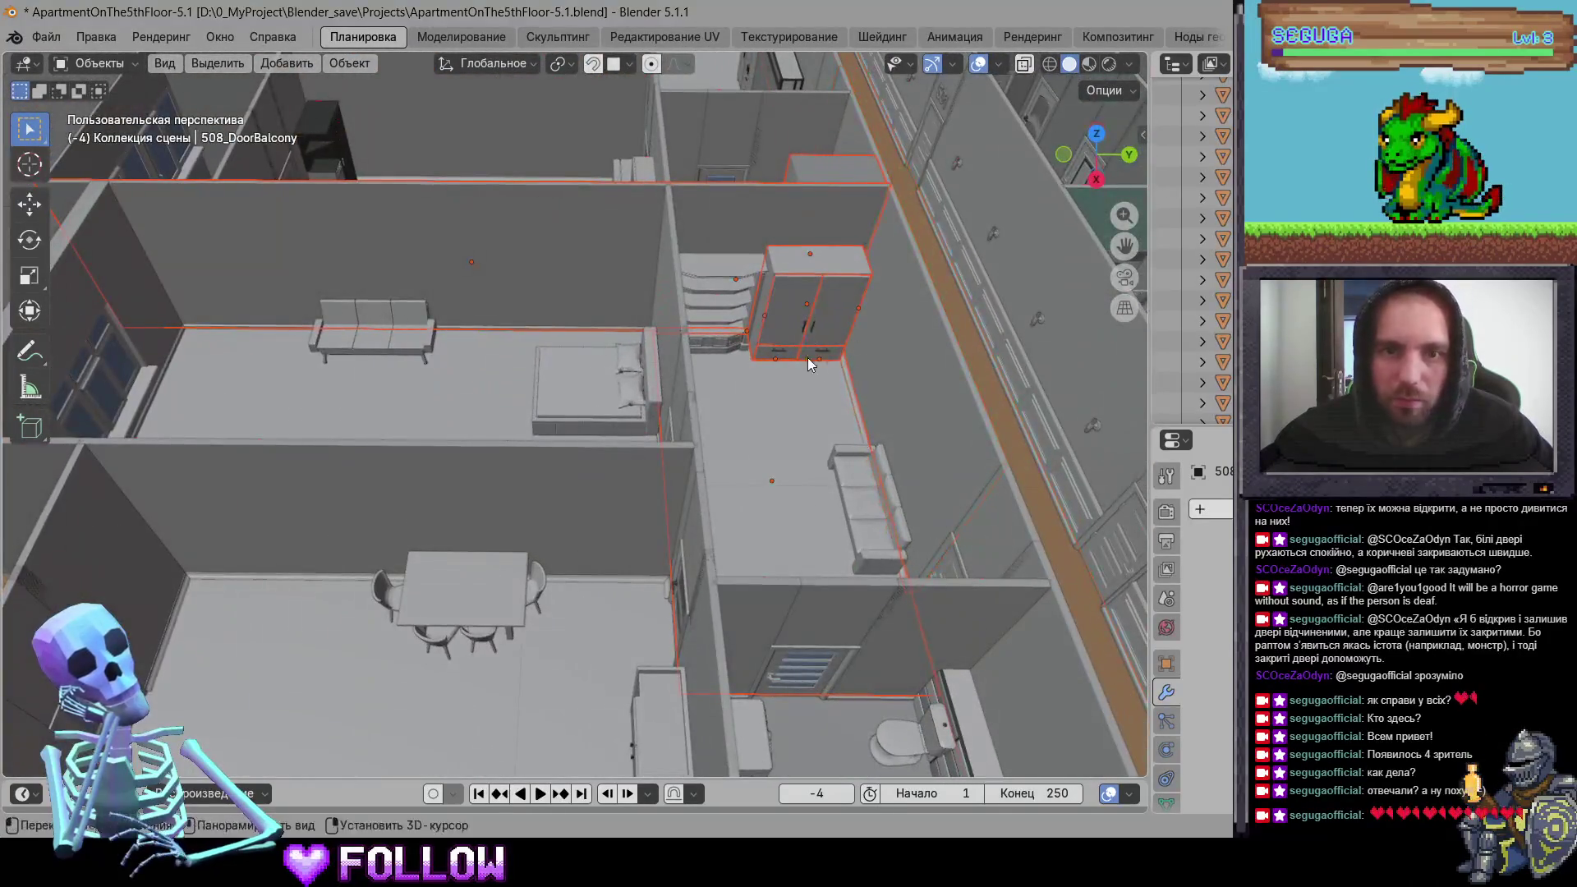
mouse_move(807, 358)
shift+middle_down()
mouse_move(655, 354)
mouse_move(685, 443)
shift+middle_up()
scroll(607, 329, up, 3)
scroll(615, 334, down, 5)
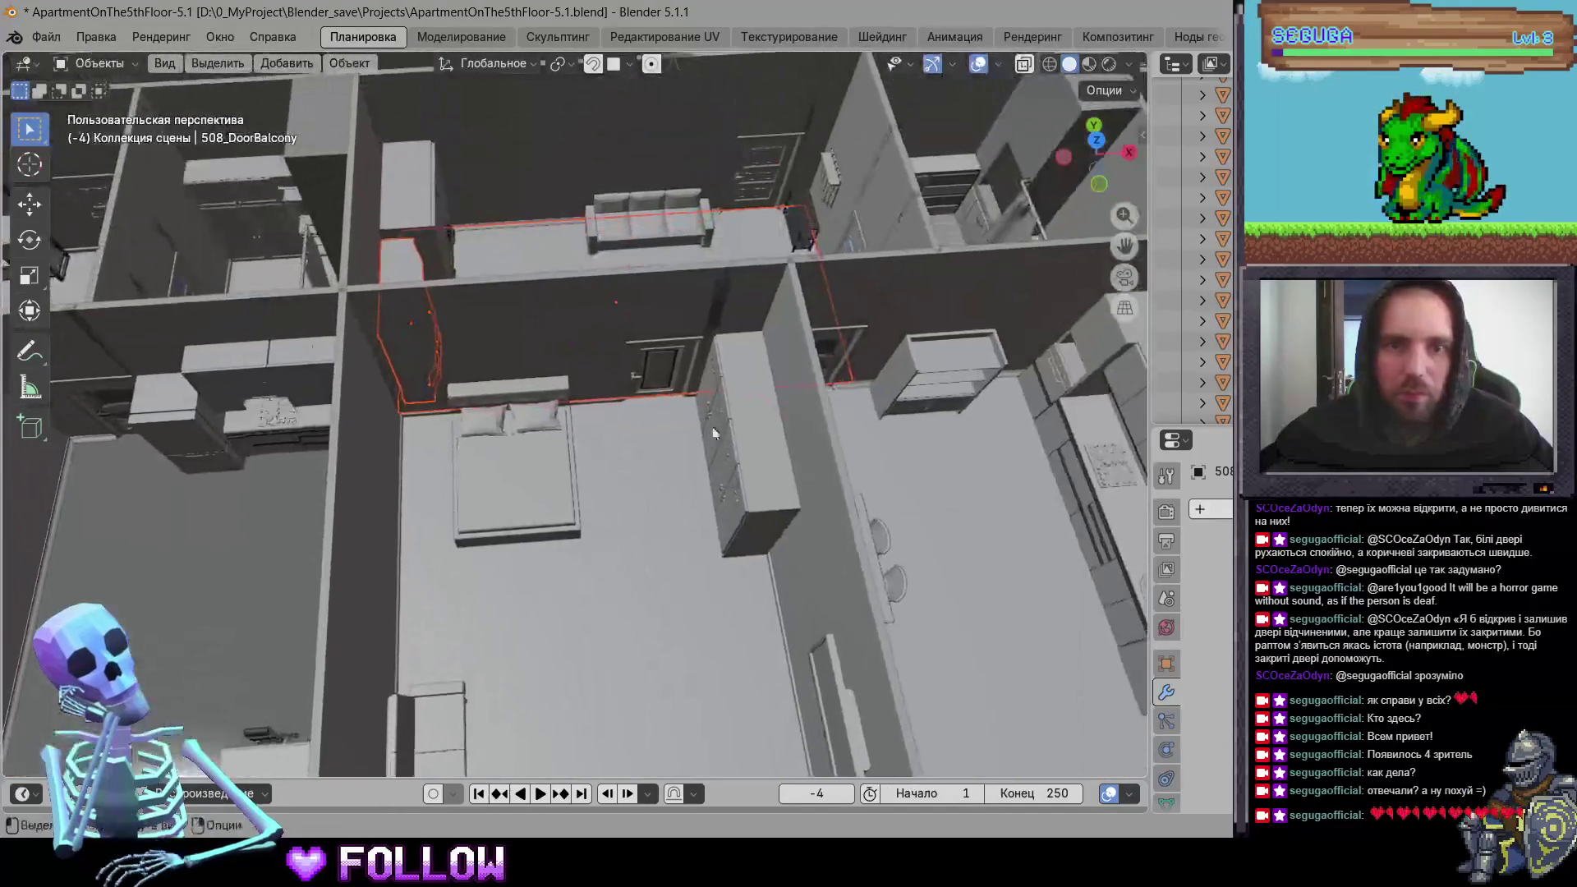
mouse_move(662, 392)
middle_down()
mouse_move(508, 392)
mouse_move(632, 396)
mouse_move(691, 533)
middle_up()
mouse_move(688, 396)
middle_down()
mouse_move(797, 333)
mouse_move(336, 285)
middle_up()
mouse_move(670, 427)
middle_down()
mouse_move(482, 331)
mouse_move(496, 367)
mouse_move(460, 318)
mouse_move(519, 439)
mouse_move(466, 518)
mouse_move(686, 438)
mouse_move(671, 293)
mouse_move(538, 421)
mouse_move(556, 412)
middle_up()
Step: Move the 509_Door's origin to the 3D cursor placed on its hinge
click(537, 420)
scroll(555, 412, up, 5)
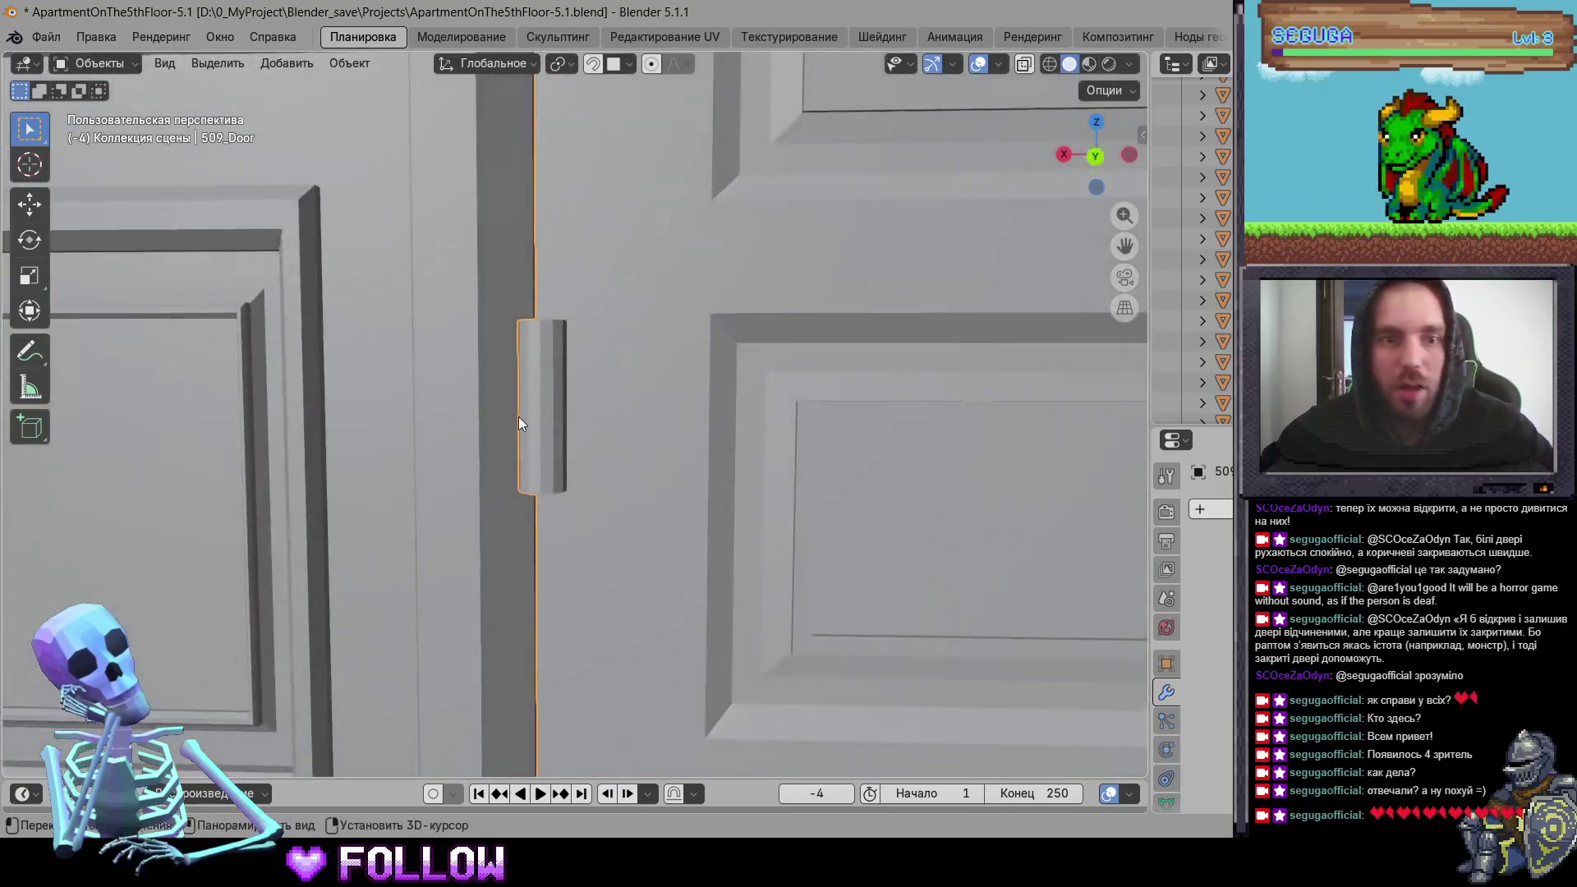
shift+right_click(534, 408)
right_click(534, 354)
mouse_move(625, 352)
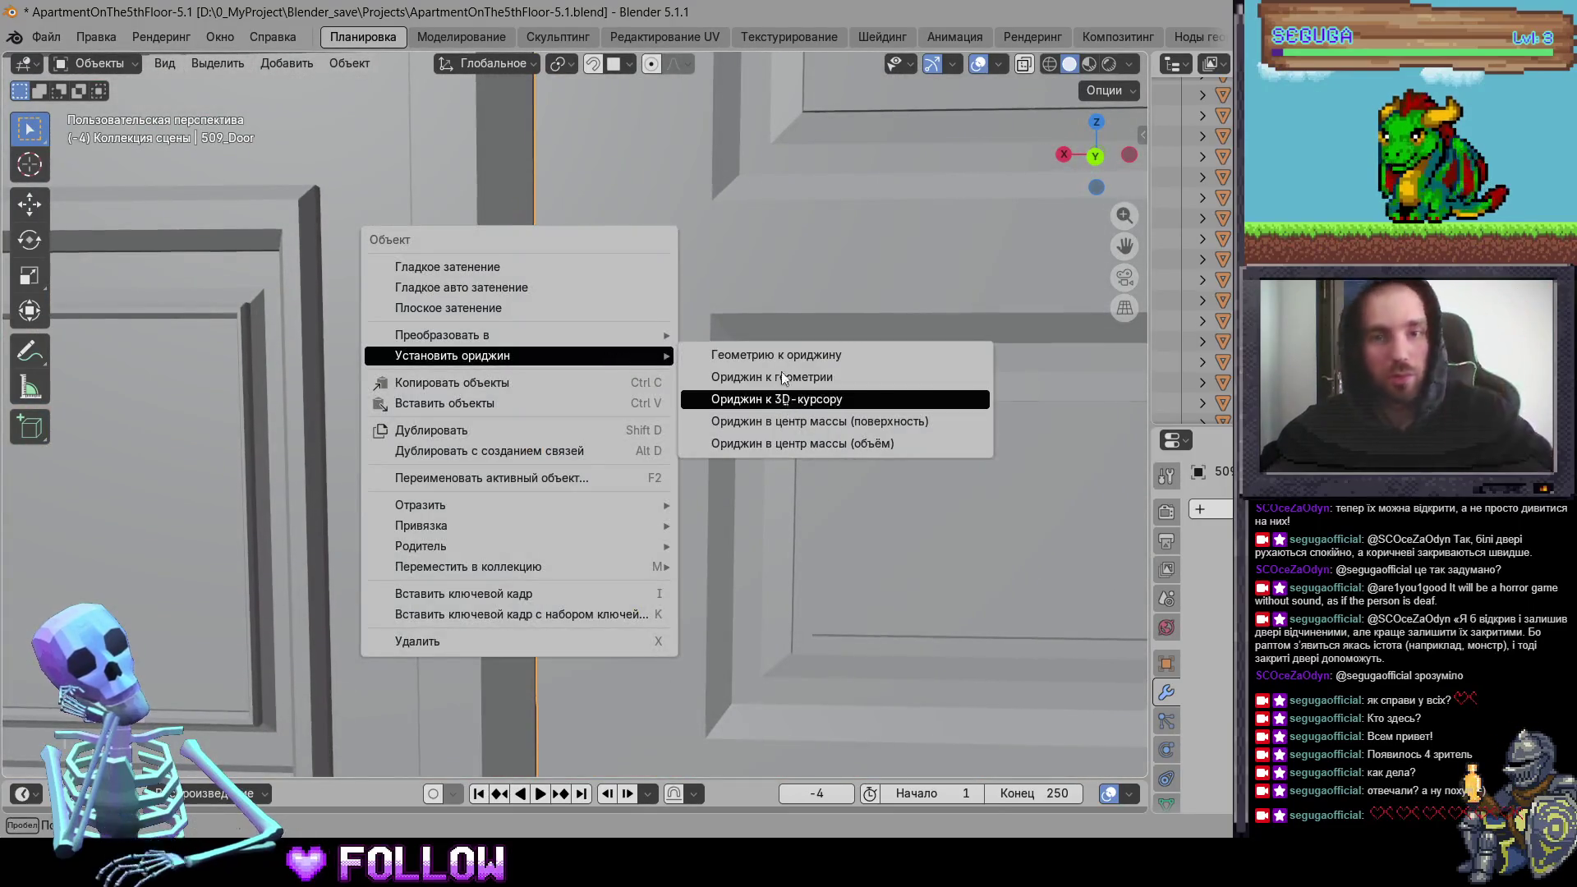
click(788, 399)
scroll(791, 289, down, 3)
Step: Move bathroom door 509_DoorBath's origin to the 3D cursor on its hinge edge
mouse_move(792, 288)
middle_down()
mouse_move(634, 462)
mouse_move(550, 401)
mouse_move(646, 232)
mouse_move(674, 278)
mouse_move(676, 399)
middle_up()
scroll(560, 335, up, 5)
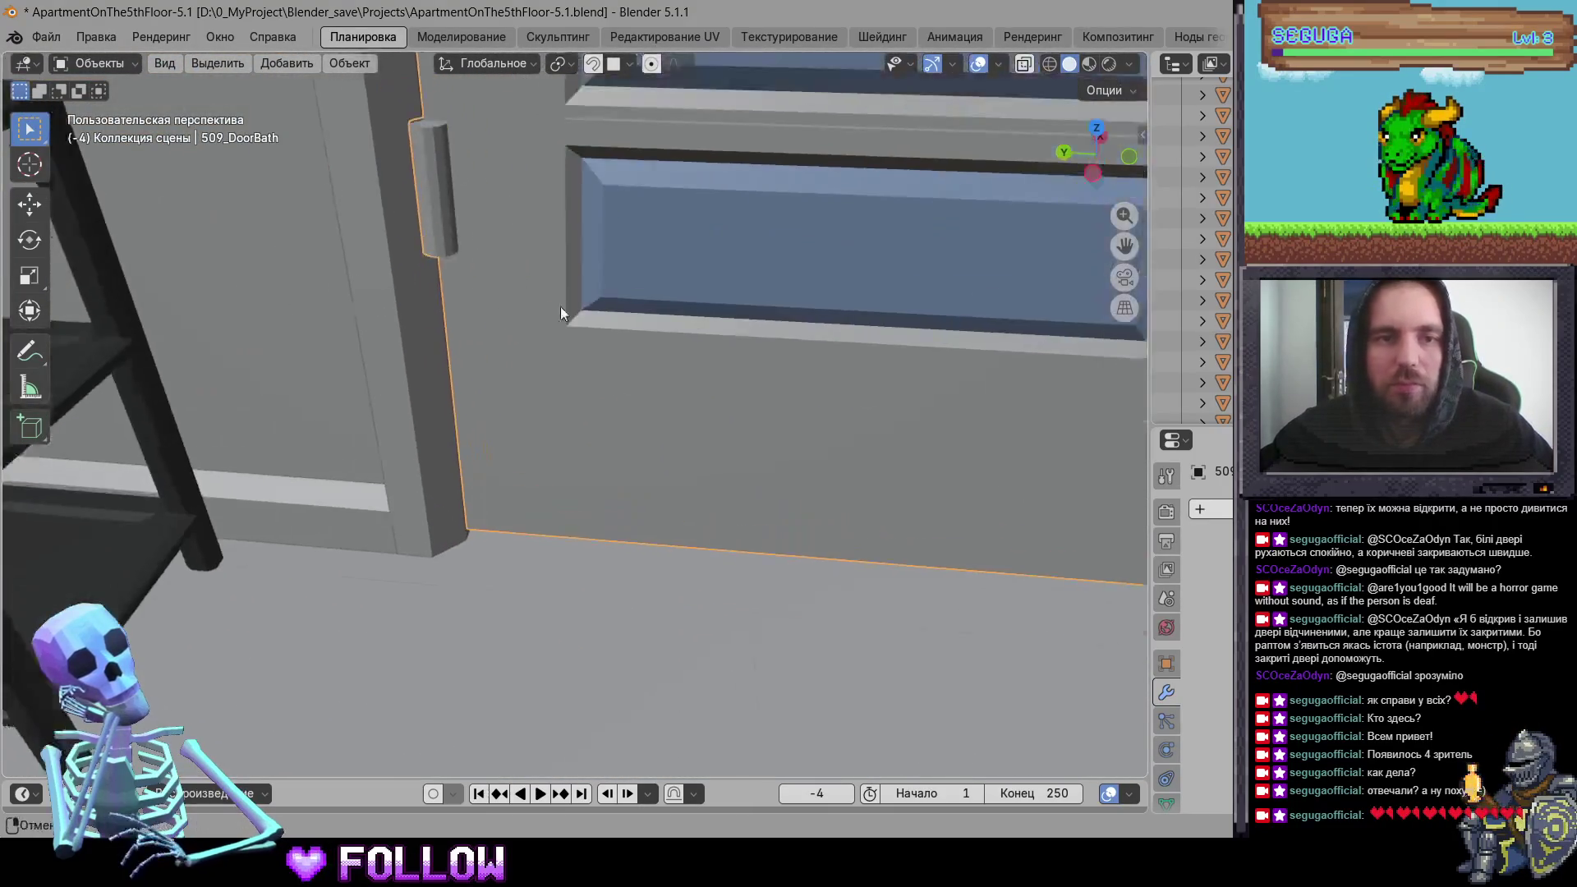
click(455, 272)
right_click(455, 272)
mouse_move(480, 279)
click(592, 336)
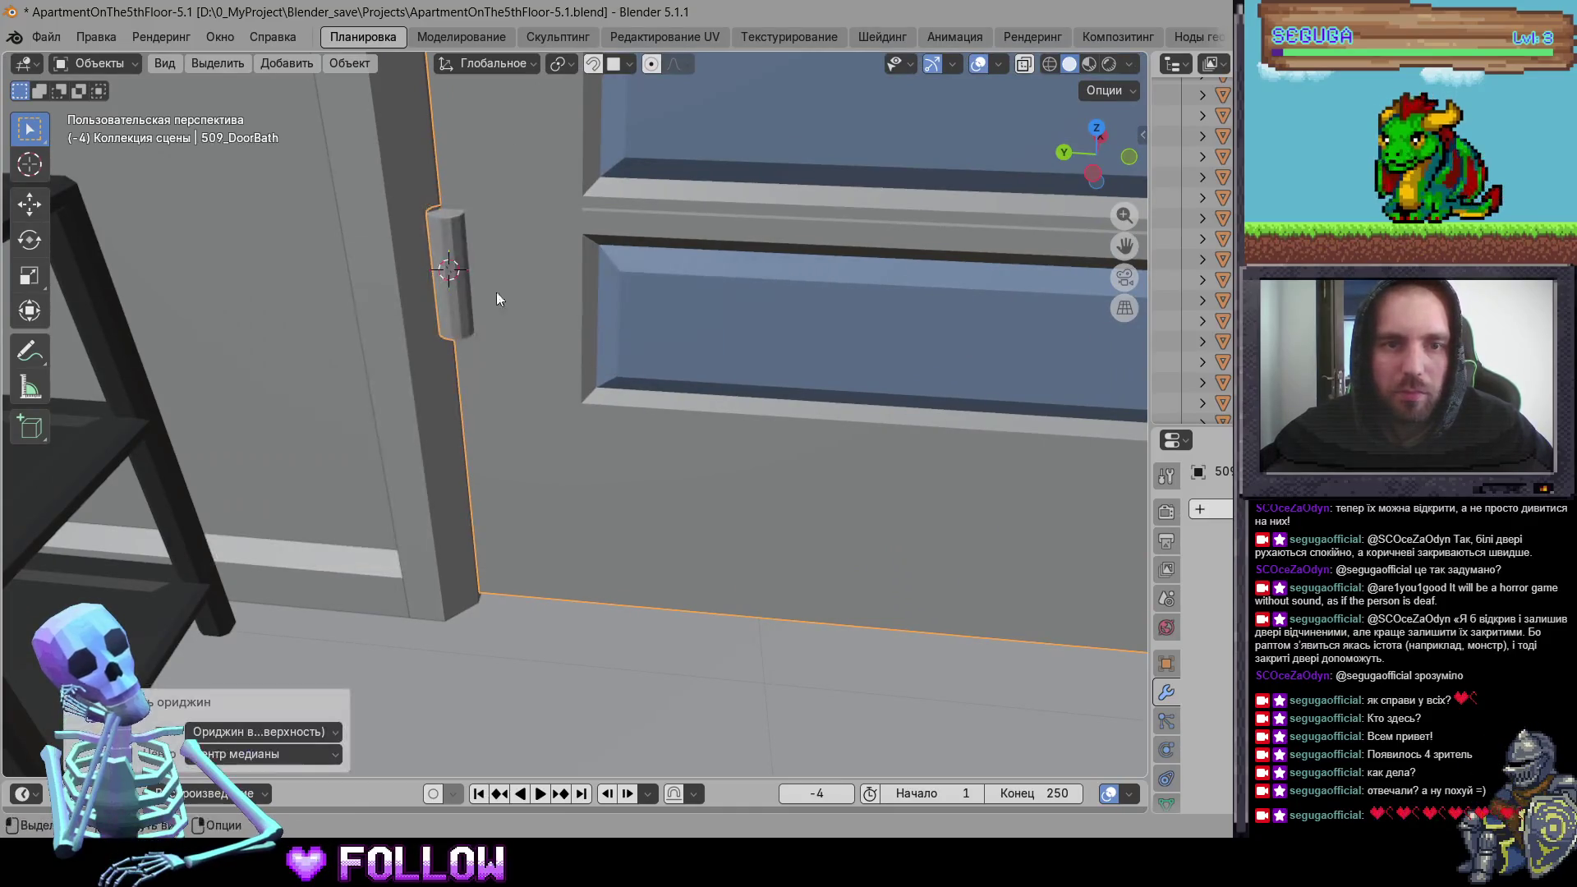
right_click(450, 284)
click(575, 326)
mouse_move(576, 326)
middle_down()
mouse_move(654, 338)
mouse_move(586, 396)
mouse_move(536, 235)
mouse_move(622, 257)
mouse_move(622, 375)
mouse_move(703, 423)
mouse_move(570, 386)
mouse_move(684, 424)
middle_up()
Step: Set the first bathroom cabinet door's origin to the 3D cursor, then select the next door
click(623, 256)
right_click(684, 425)
mouse_move(687, 426)
click(816, 474)
mouse_move(817, 475)
middle_down()
mouse_move(484, 455)
mouse_move(605, 321)
mouse_move(573, 295)
mouse_move(541, 320)
mouse_move(498, 299)
mouse_move(548, 325)
mouse_move(541, 294)
middle_up()
click(604, 322)
right_click(541, 294)
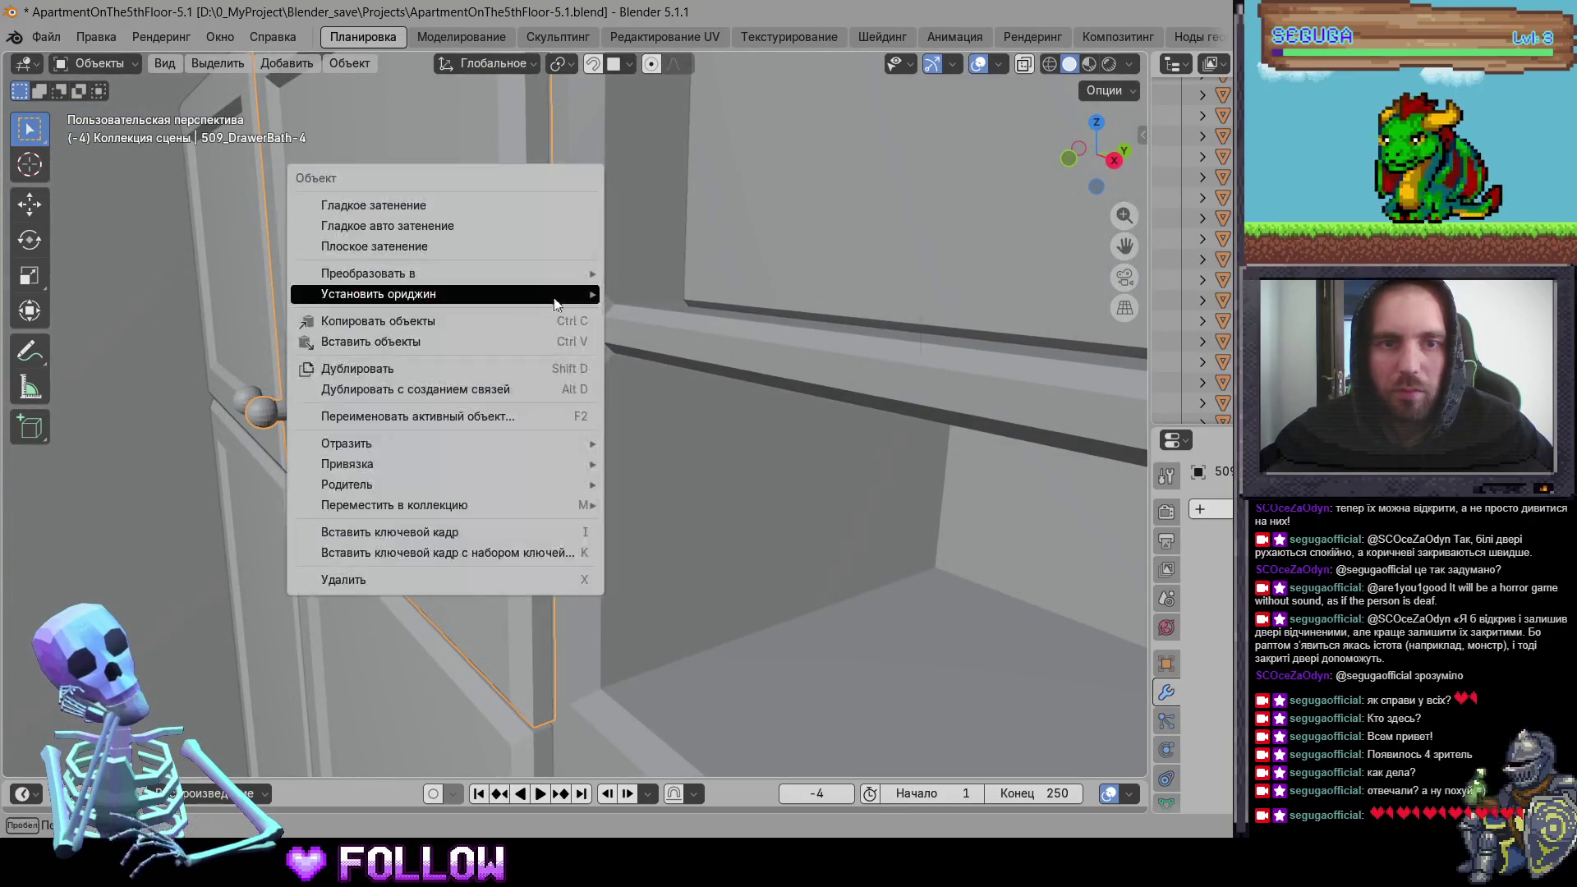
Step: Move the selected bathroom cabinet door's origin to the 3D cursor
mouse_move(576, 294)
click(664, 347)
mouse_move(664, 348)
middle_down()
mouse_move(655, 406)
mouse_move(696, 335)
middle_up()
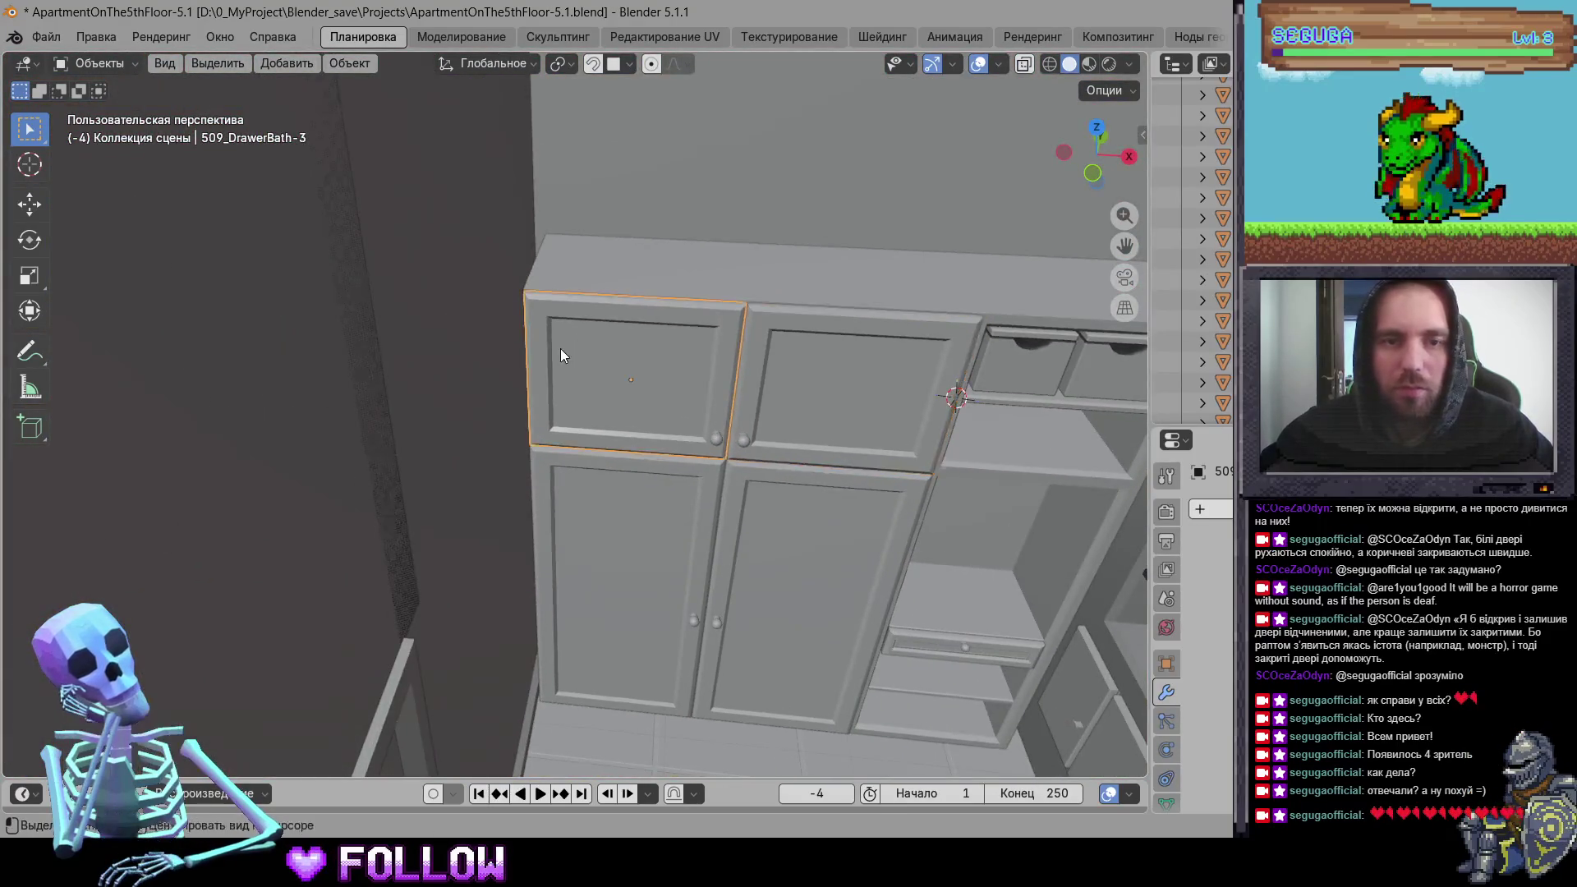
Step: Move the upper-left cabinet door's origin to the 3D cursor at its edge
click(560, 348)
scroll(560, 349, up, 5)
mouse_move(561, 347)
middle_down()
mouse_move(676, 343)
mouse_move(728, 301)
mouse_move(661, 320)
mouse_move(598, 277)
mouse_move(694, 402)
mouse_move(714, 484)
mouse_move(628, 374)
mouse_move(657, 485)
mouse_move(791, 524)
mouse_move(734, 516)
mouse_move(721, 544)
mouse_move(731, 435)
mouse_move(700, 435)
mouse_move(586, 522)
mouse_move(614, 498)
mouse_move(580, 450)
mouse_move(711, 499)
middle_up()
right_click(716, 484)
mouse_move(721, 483)
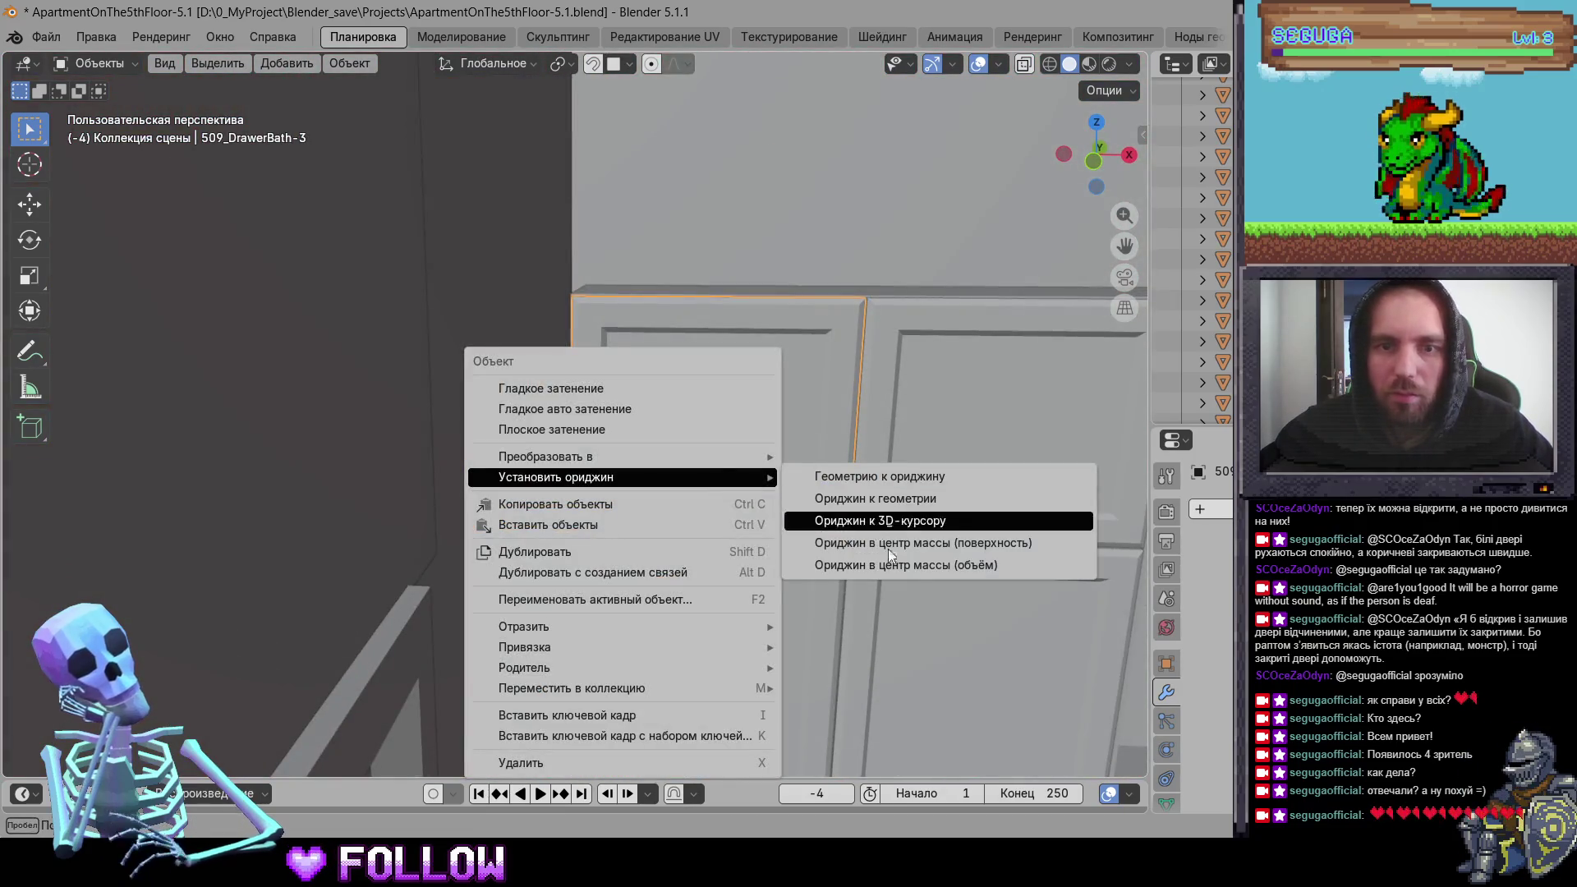
click(881, 521)
Step: Snap the 3D cursor to the lower-left cabinet door's hinge edge and set its origin there
click(579, 423)
scroll(490, 519, up, 5)
scroll(552, 415, down, 5)
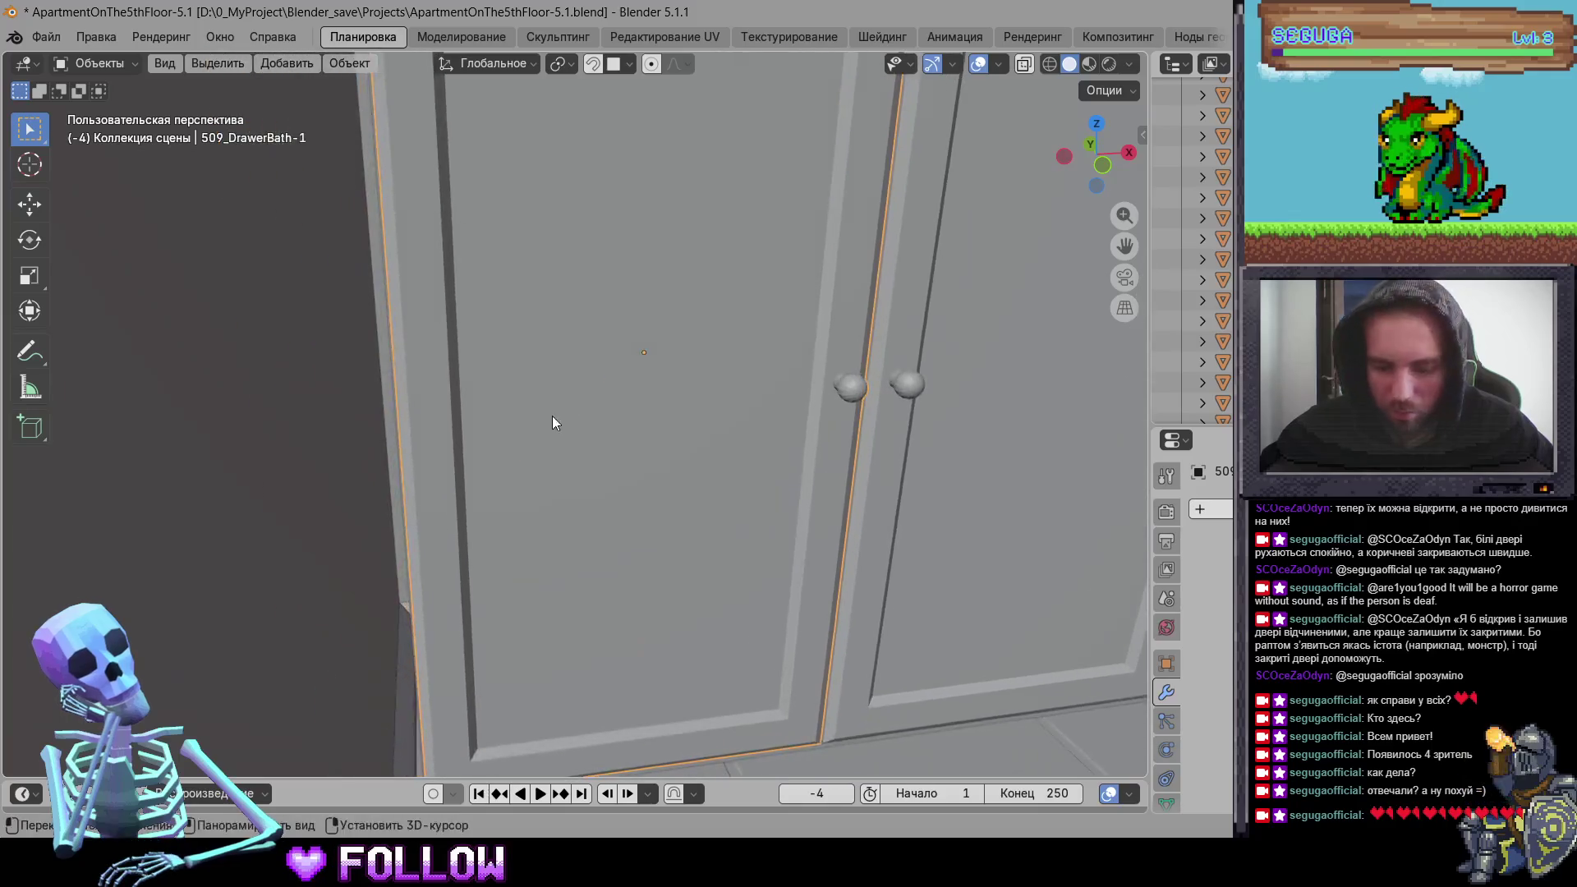
scroll(529, 465, up, 8)
mouse_move(533, 474)
middle_down()
mouse_move(720, 467)
mouse_move(637, 488)
mouse_move(631, 538)
mouse_move(719, 571)
mouse_move(564, 553)
middle_up()
right_click(575, 463)
mouse_move(575, 463)
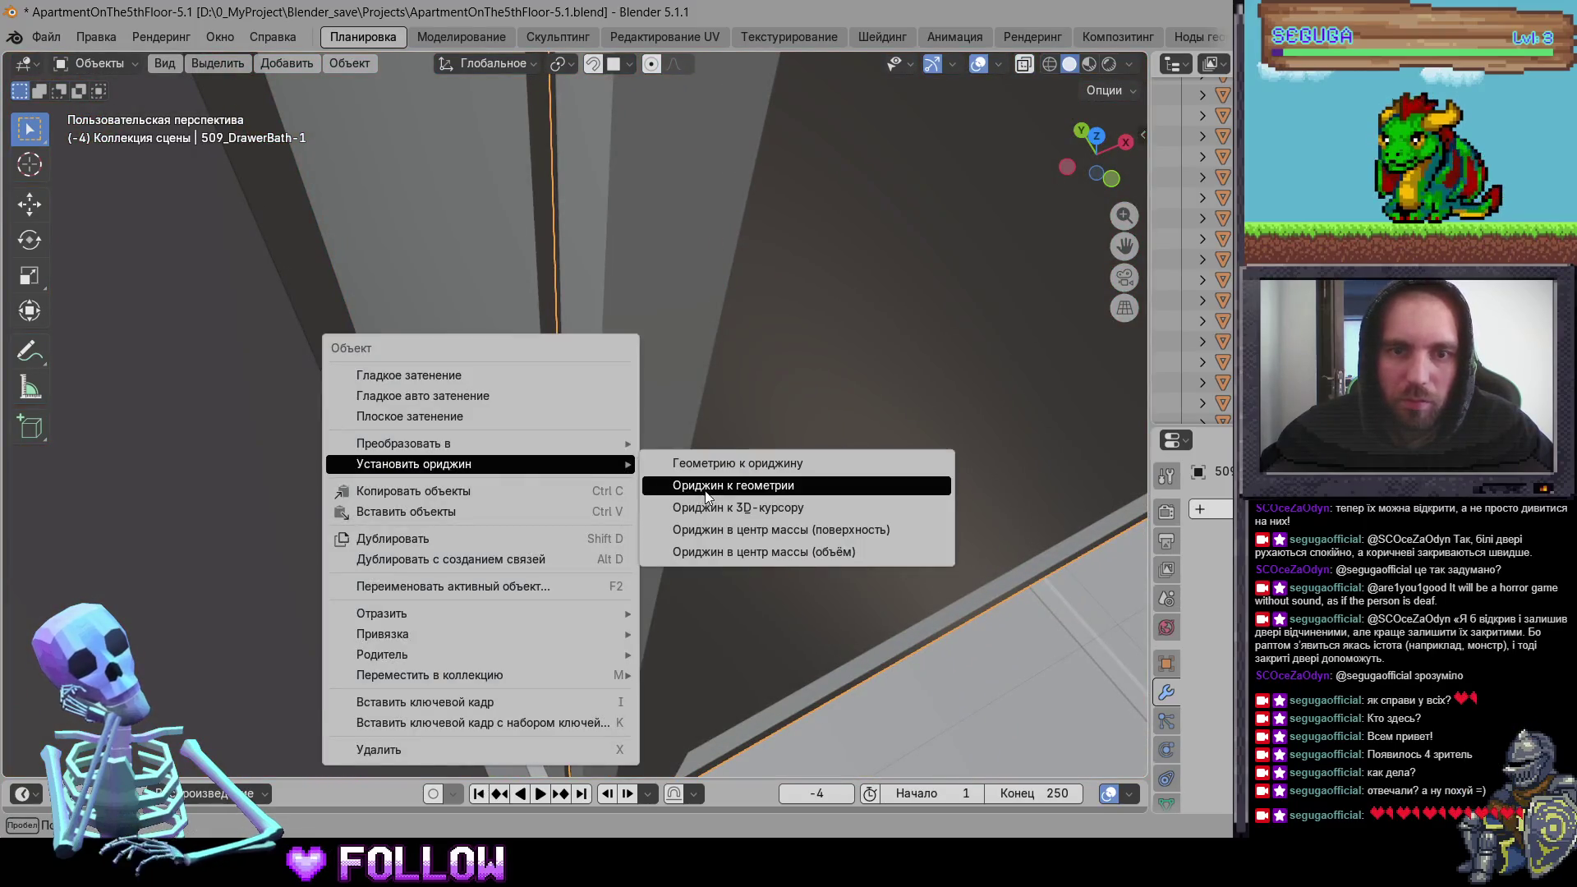
click(694, 487)
right_click(589, 478)
click(723, 501)
Step: Move the under-sink drawer front's origin to the 3D cursor on its edge
mouse_move(723, 501)
middle_down()
mouse_move(725, 519)
mouse_move(551, 455)
middle_up()
scroll(553, 455, down, 5)
middle_drag(639, 486, 776, 521)
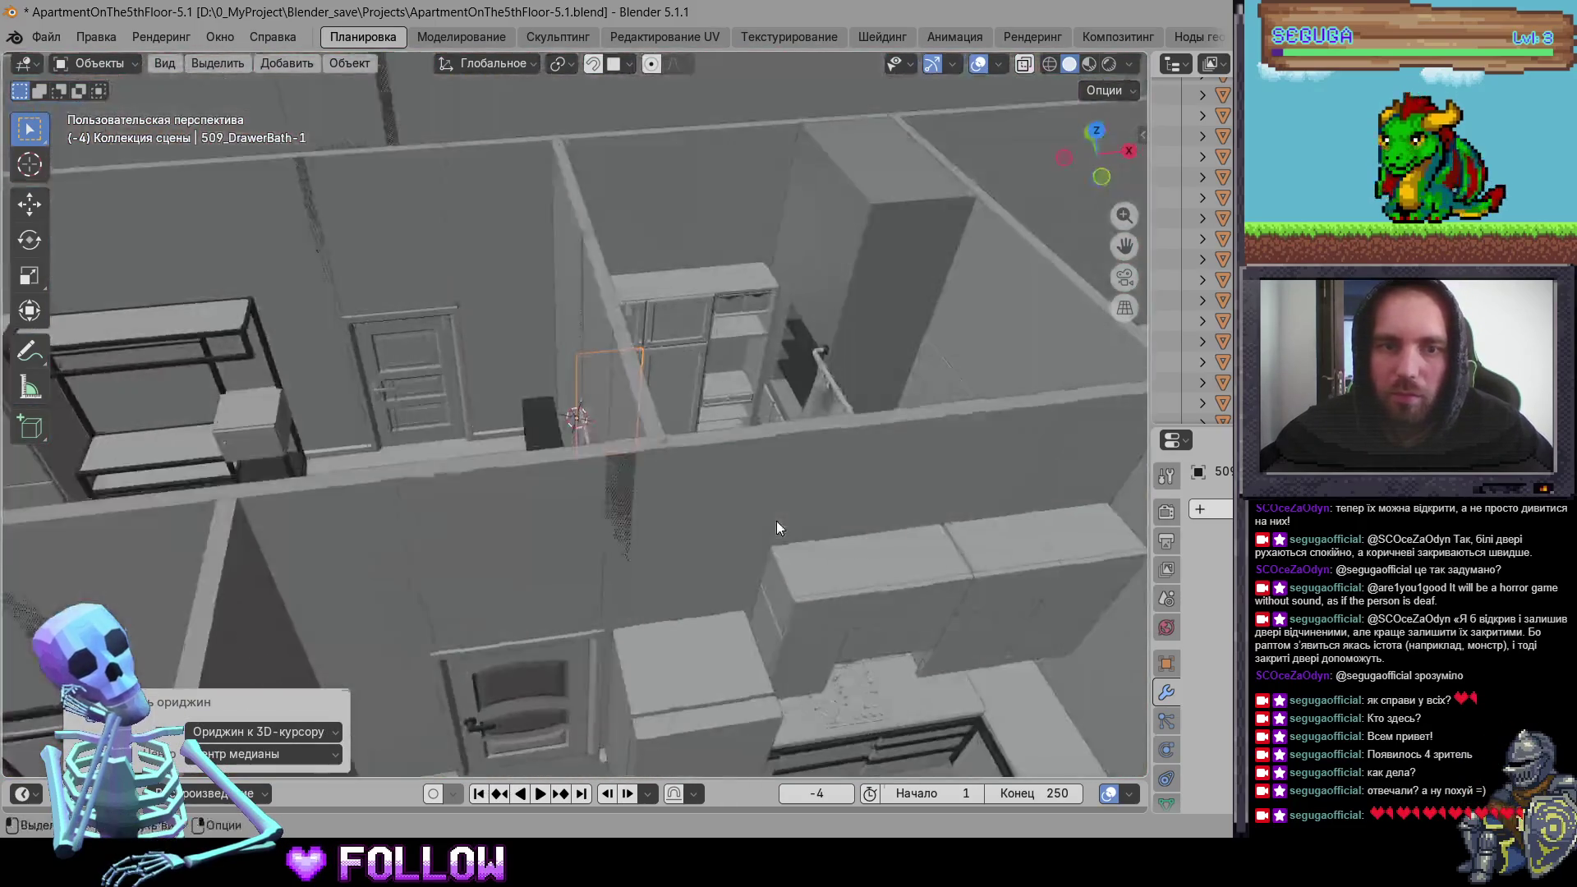
mouse_move(686, 381)
middle_down()
mouse_move(732, 510)
mouse_move(726, 451)
mouse_move(632, 385)
middle_up()
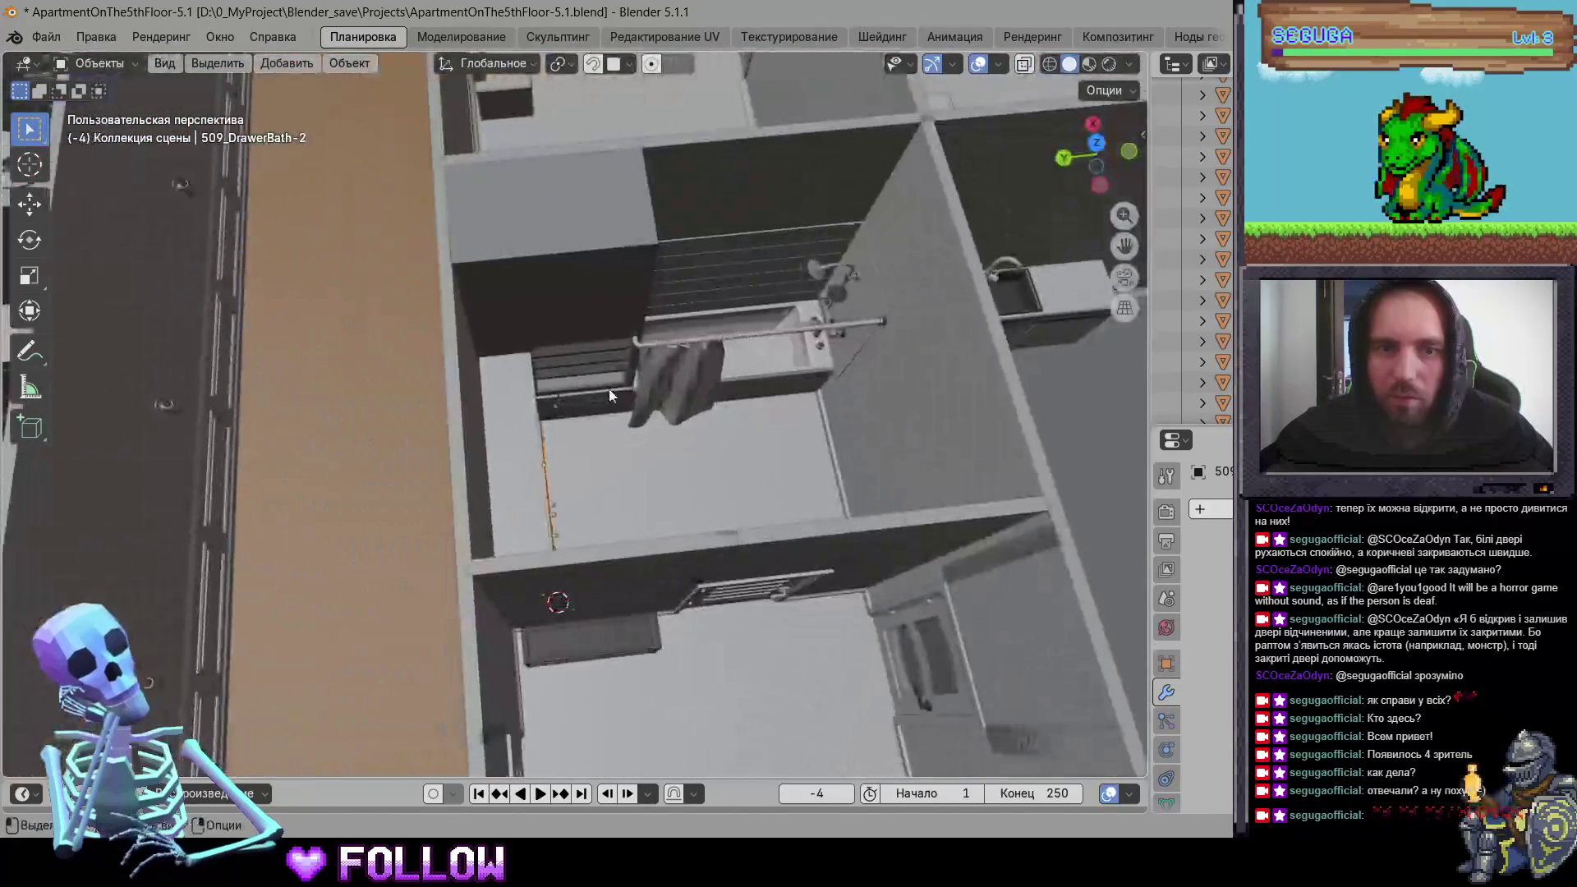
scroll(601, 413, up, 3)
click(601, 413)
click(601, 400)
scroll(602, 400, up, 5)
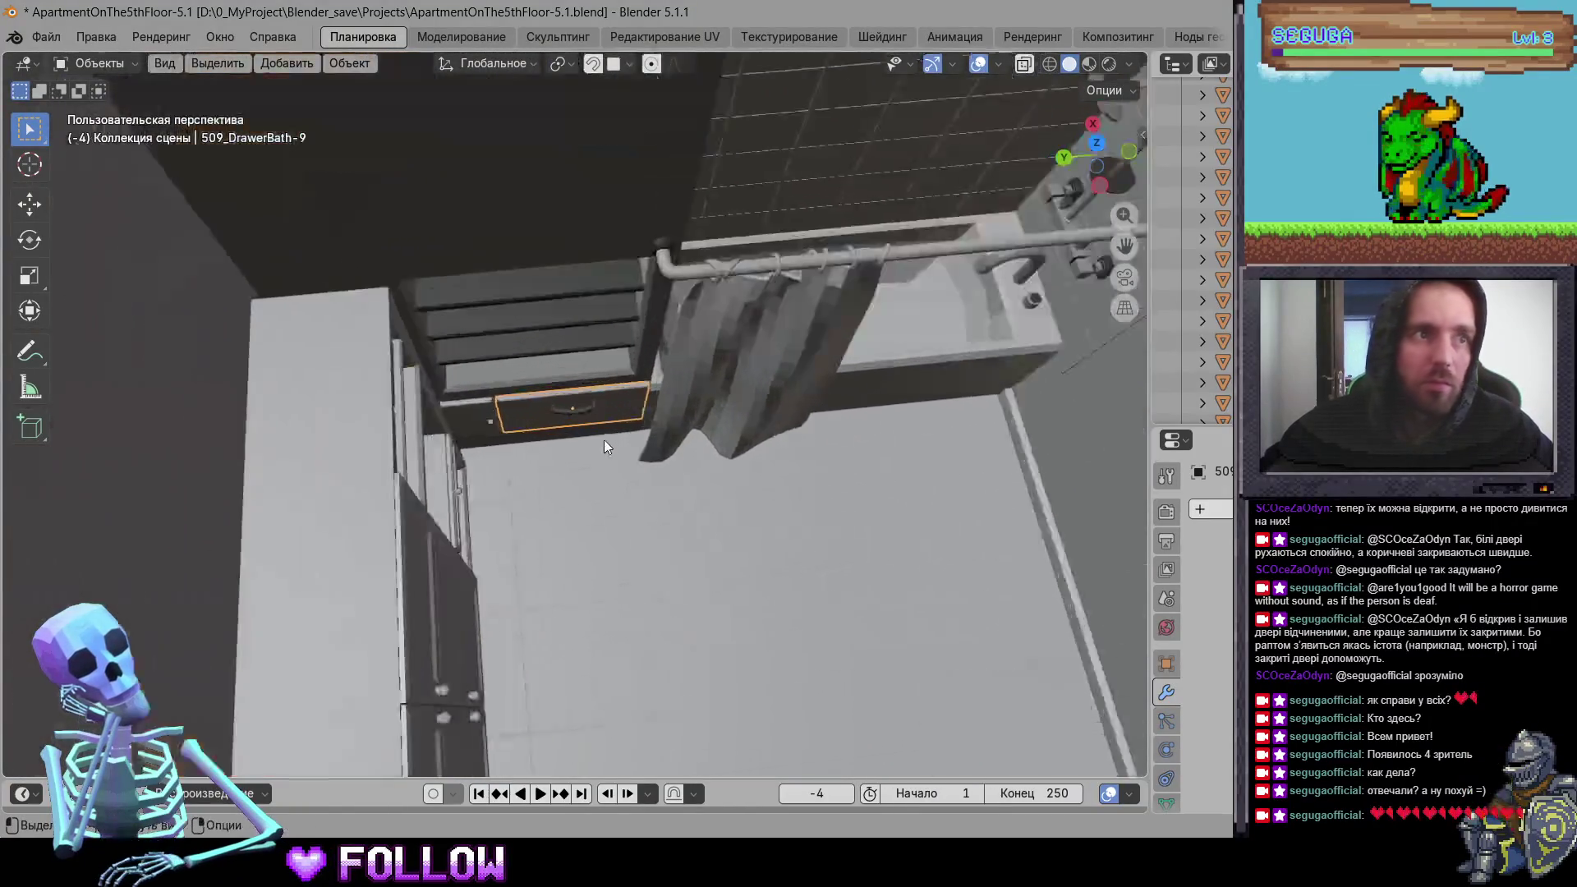
mouse_move(597, 393)
middle_down()
mouse_move(557, 503)
mouse_move(607, 426)
mouse_move(652, 440)
middle_up()
scroll(503, 522, up, 8)
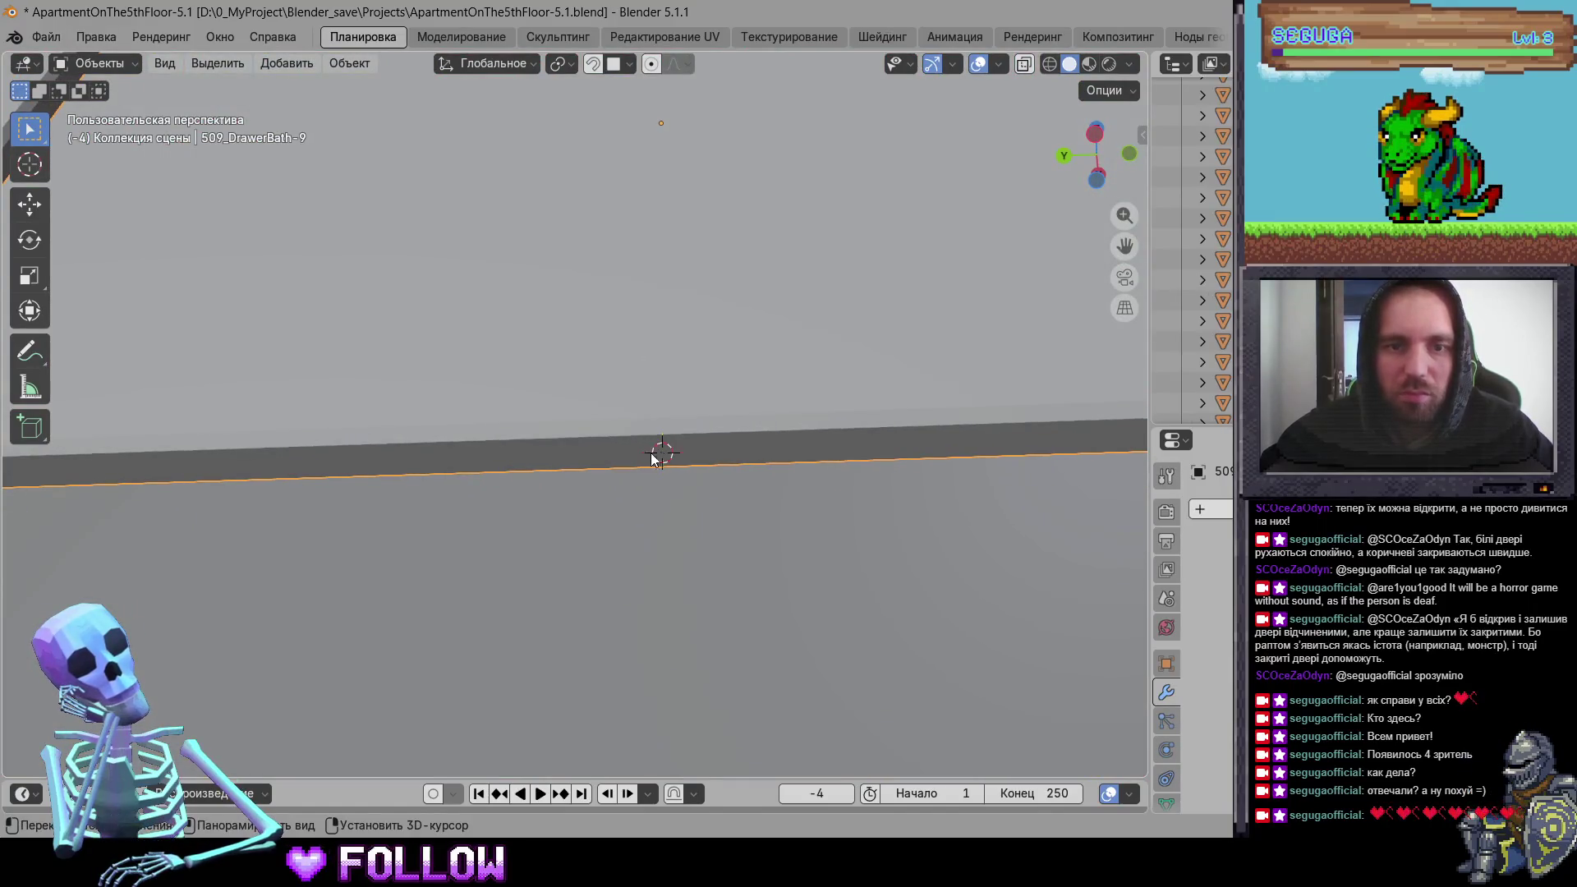
scroll(651, 458, down, 10)
middle_drag(642, 548, 599, 452)
right_click(576, 417)
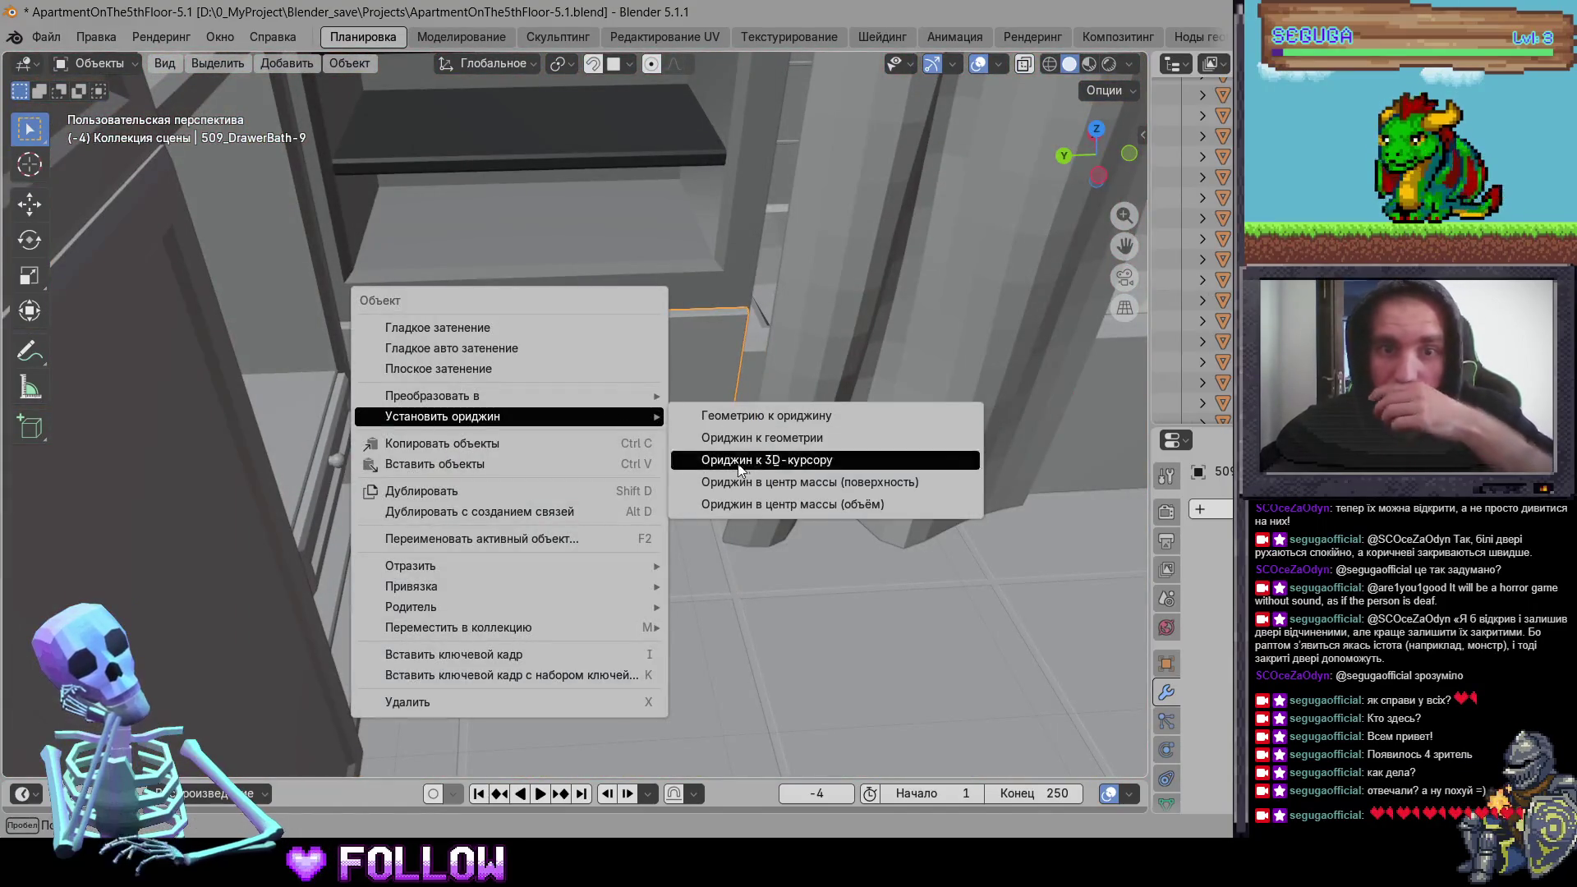
click(739, 460)
Step: Select and frame the next bathroom drawer front
click(398, 407)
key(KP_Decimal)
mouse_move(436, 430)
middle_down()
mouse_move(350, 477)
mouse_move(545, 480)
mouse_move(354, 492)
mouse_move(669, 421)
mouse_move(519, 393)
mouse_move(524, 437)
mouse_move(619, 420)
mouse_move(860, 441)
mouse_move(646, 507)
middle_up()
Step: Move drawer front 509_DrawerBath-8's origin to the 3D cursor
right_click(598, 494)
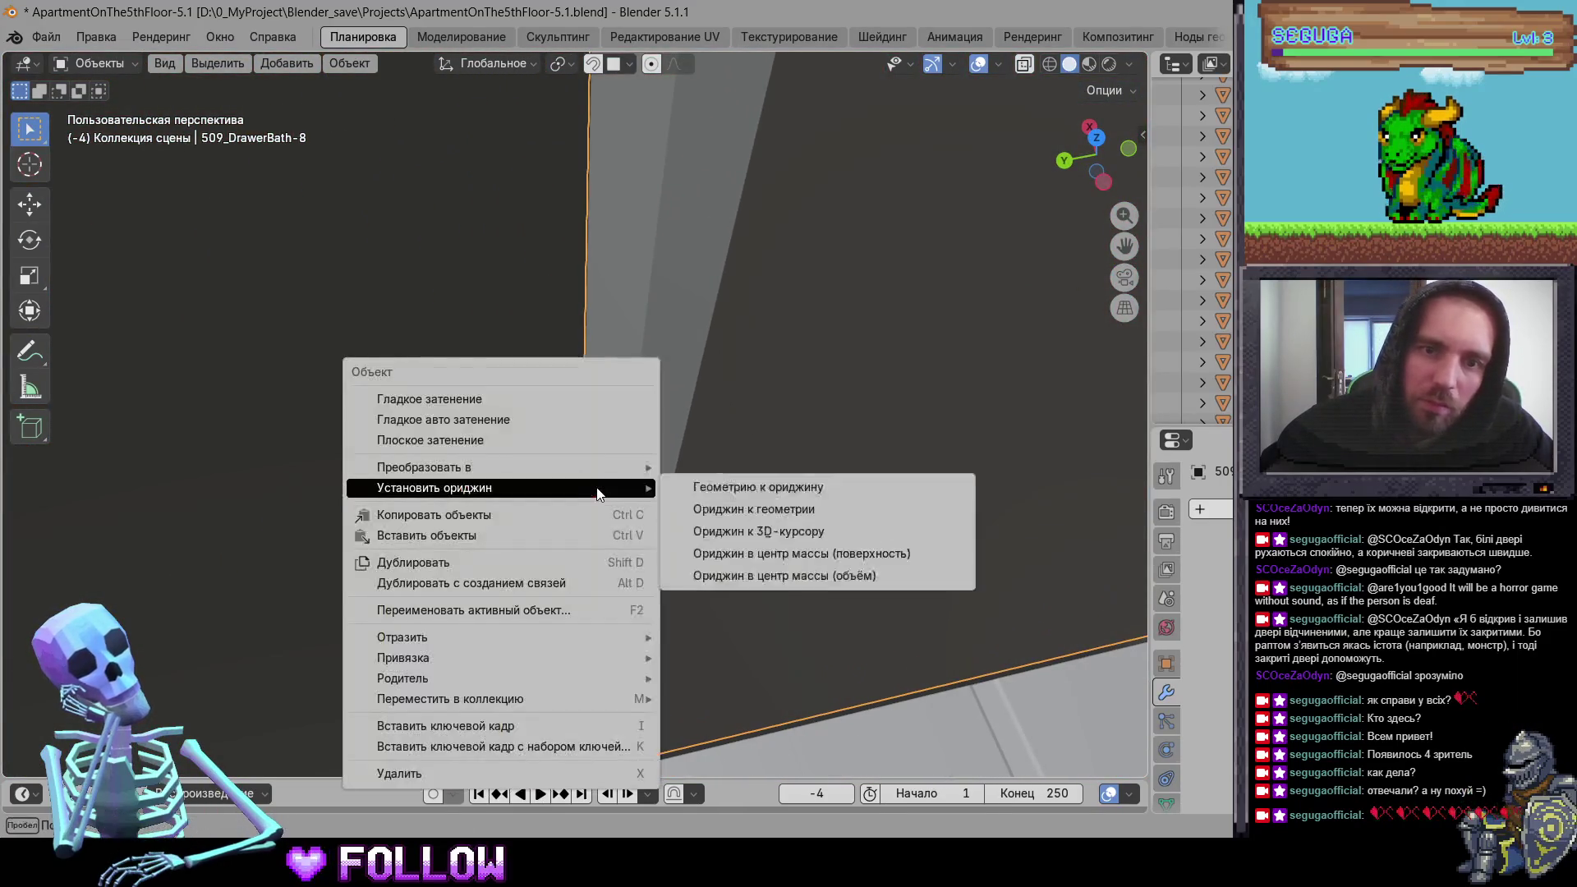
click(789, 533)
mouse_move(789, 533)
middle_down()
mouse_move(564, 455)
mouse_move(621, 563)
mouse_move(437, 496)
mouse_move(641, 493)
mouse_move(796, 334)
mouse_move(803, 410)
mouse_move(906, 519)
mouse_move(1085, 486)
mouse_move(648, 485)
middle_up()
Step: Set entrance-room cabinet door 509_DrawerEntranceRoom-1's origin to the 3D cursor
scroll(718, 500, down, 8)
click(620, 561)
click(792, 339)
click(790, 346)
scroll(612, 409, up, 3)
click(613, 409)
scroll(623, 430, up, 1)
mouse_move(624, 429)
middle_down()
mouse_move(525, 313)
mouse_move(545, 414)
middle_up()
right_click(624, 362)
mouse_move(608, 356)
click(739, 415)
Step: Move wardrobe door 509_DrawerEntranceRoom-2's origin to the 3D cursor on its hinge edge
mouse_move(740, 416)
middle_down()
mouse_move(555, 518)
mouse_move(563, 428)
middle_up()
scroll(563, 420, down, 4)
middle_drag(414, 412, 649, 354)
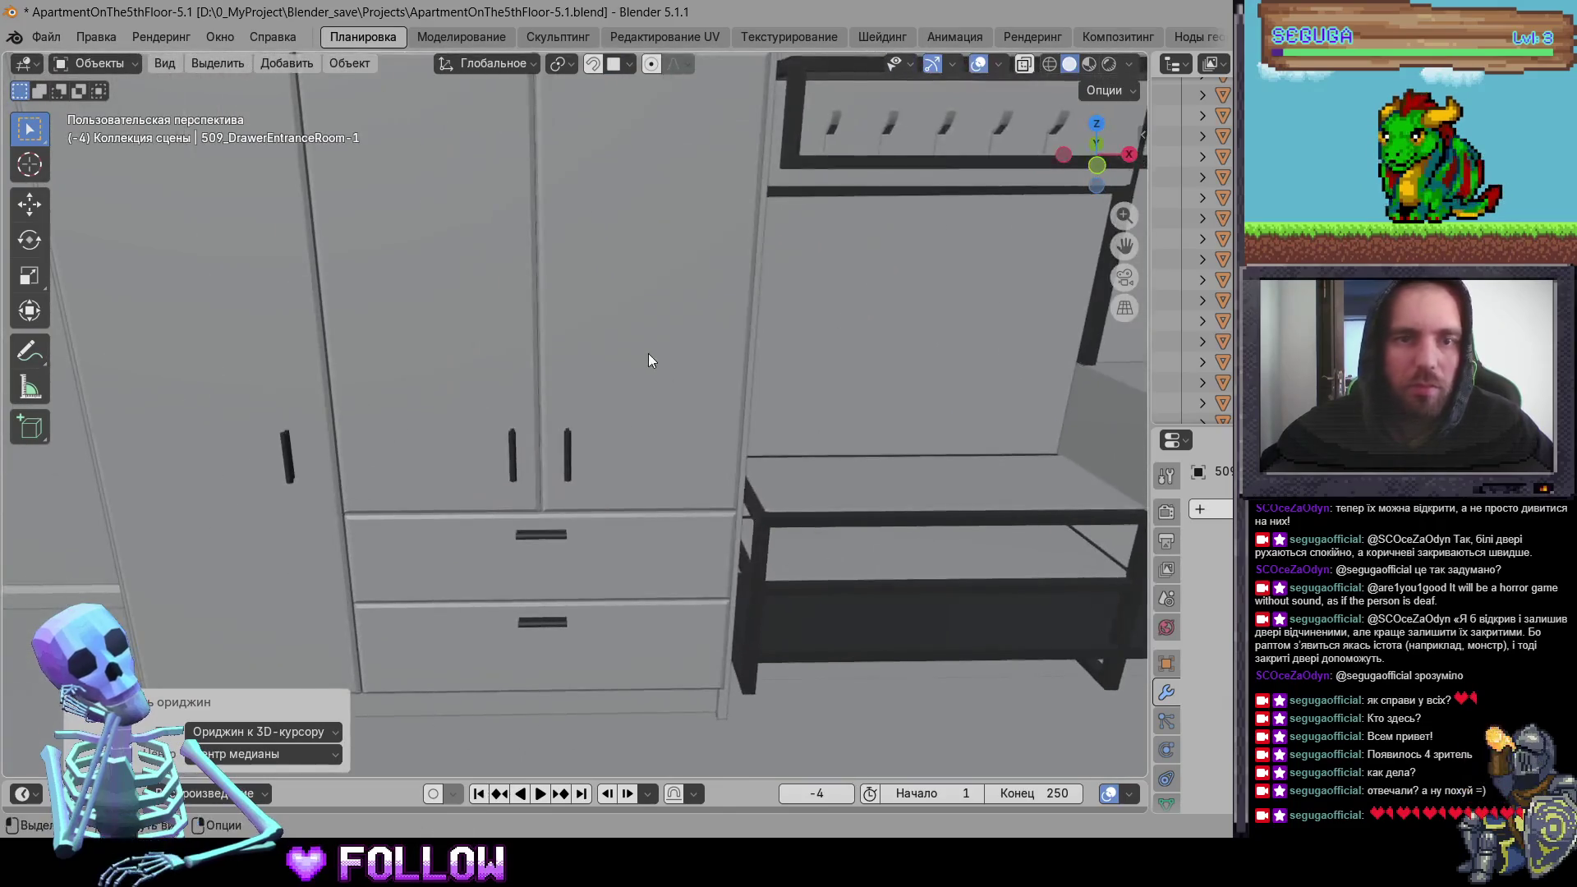
click(648, 354)
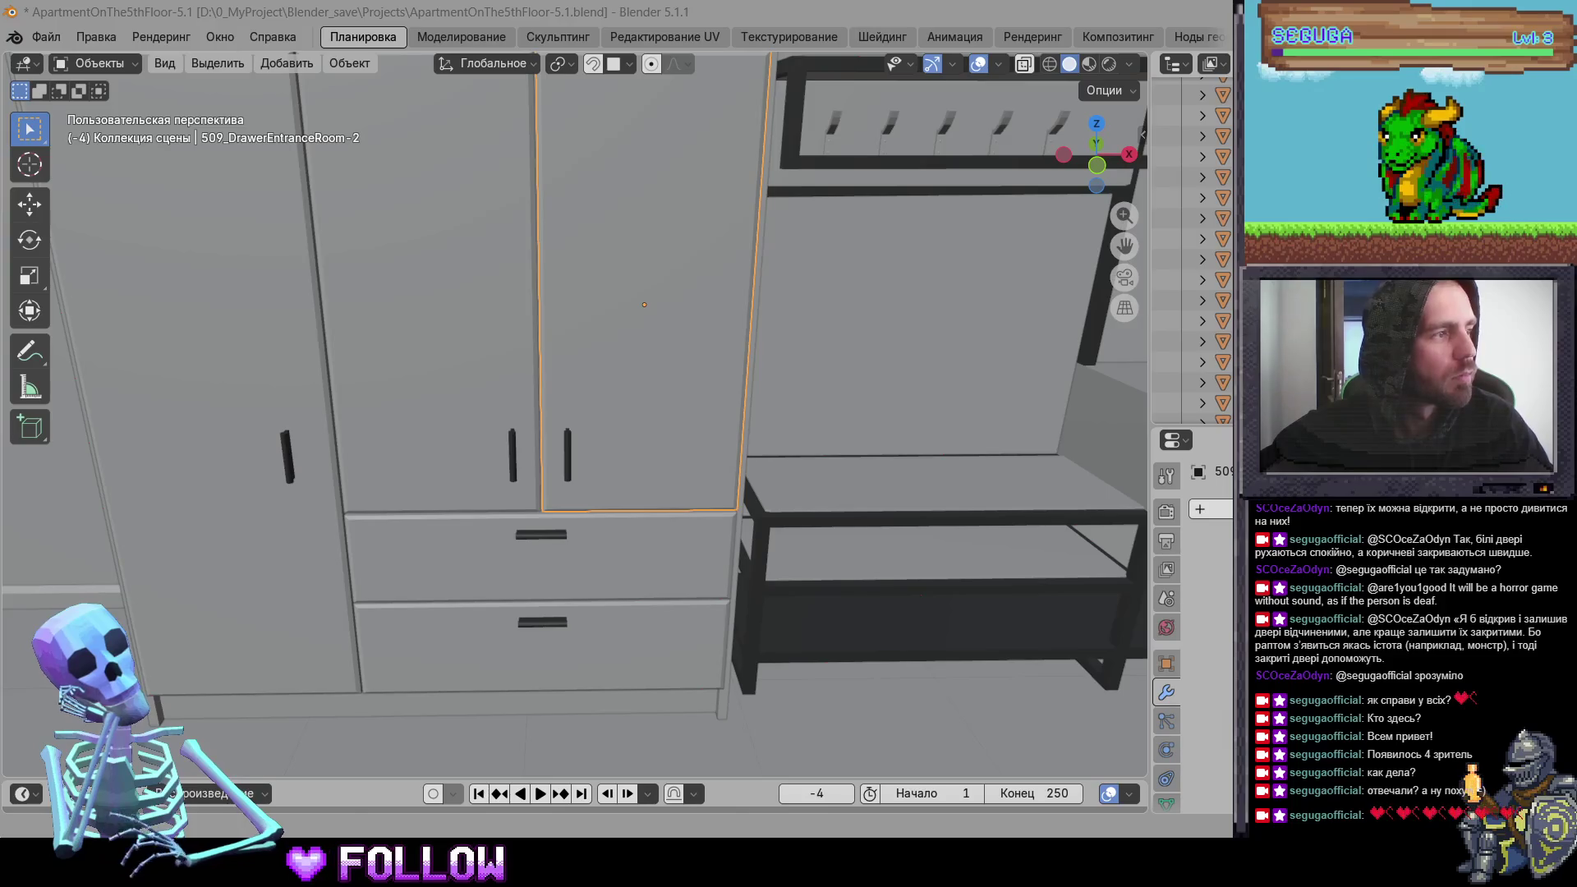
mouse_move(690, 370)
middle_down()
mouse_move(543, 398)
mouse_move(577, 404)
mouse_move(588, 294)
mouse_move(623, 356)
middle_up()
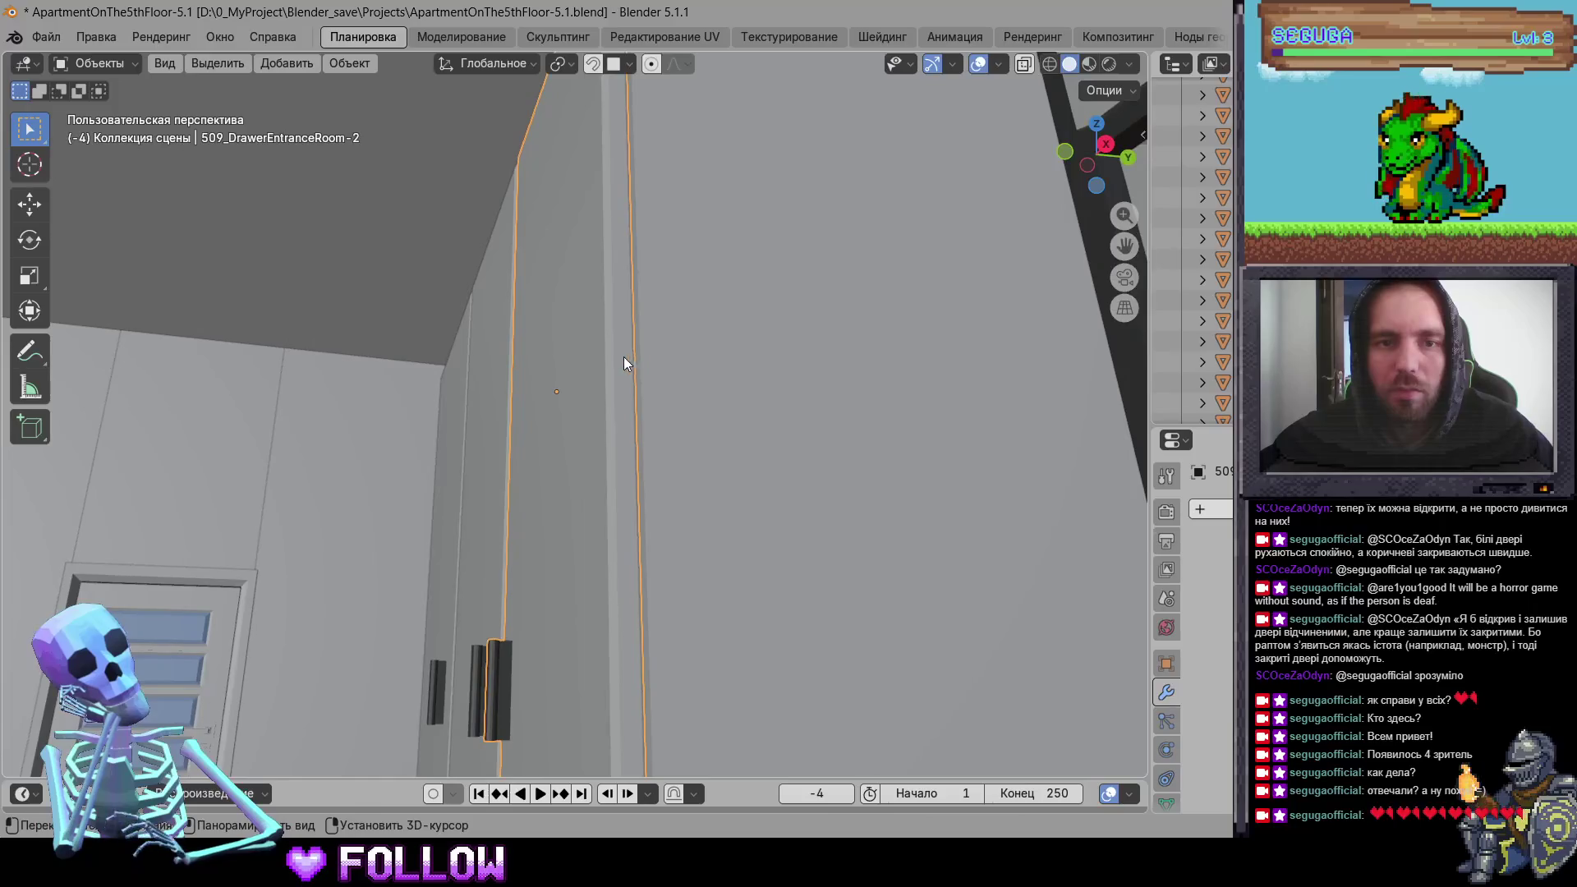
shift+right_click(618, 351)
right_click(619, 351)
click(789, 395)
mouse_move(431, 475)
middle_down()
mouse_move(625, 591)
mouse_move(773, 617)
mouse_move(734, 597)
middle_up()
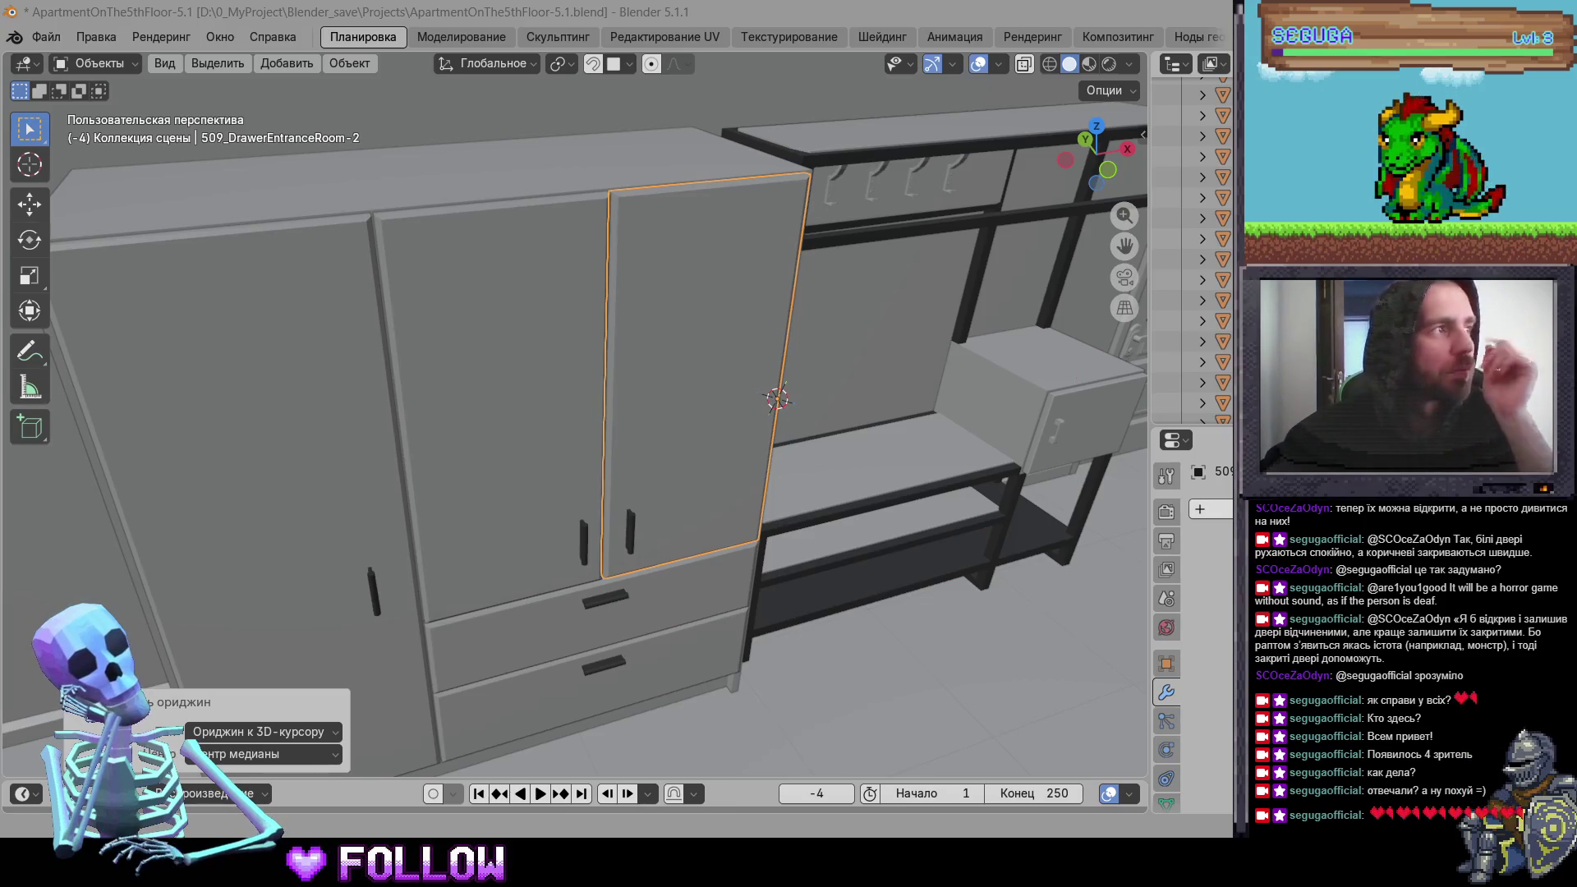
mouse_move(723, 388)
middle_down()
mouse_move(633, 351)
mouse_move(783, 423)
mouse_move(633, 351)
mouse_move(676, 423)
mouse_move(646, 327)
mouse_move(482, 362)
mouse_move(593, 373)
mouse_move(568, 397)
mouse_move(607, 381)
middle_up()
Step: Move the selected wardrobe door's origin to the 3D cursor on its hinge edge
click(592, 372)
scroll(608, 381, up, 3)
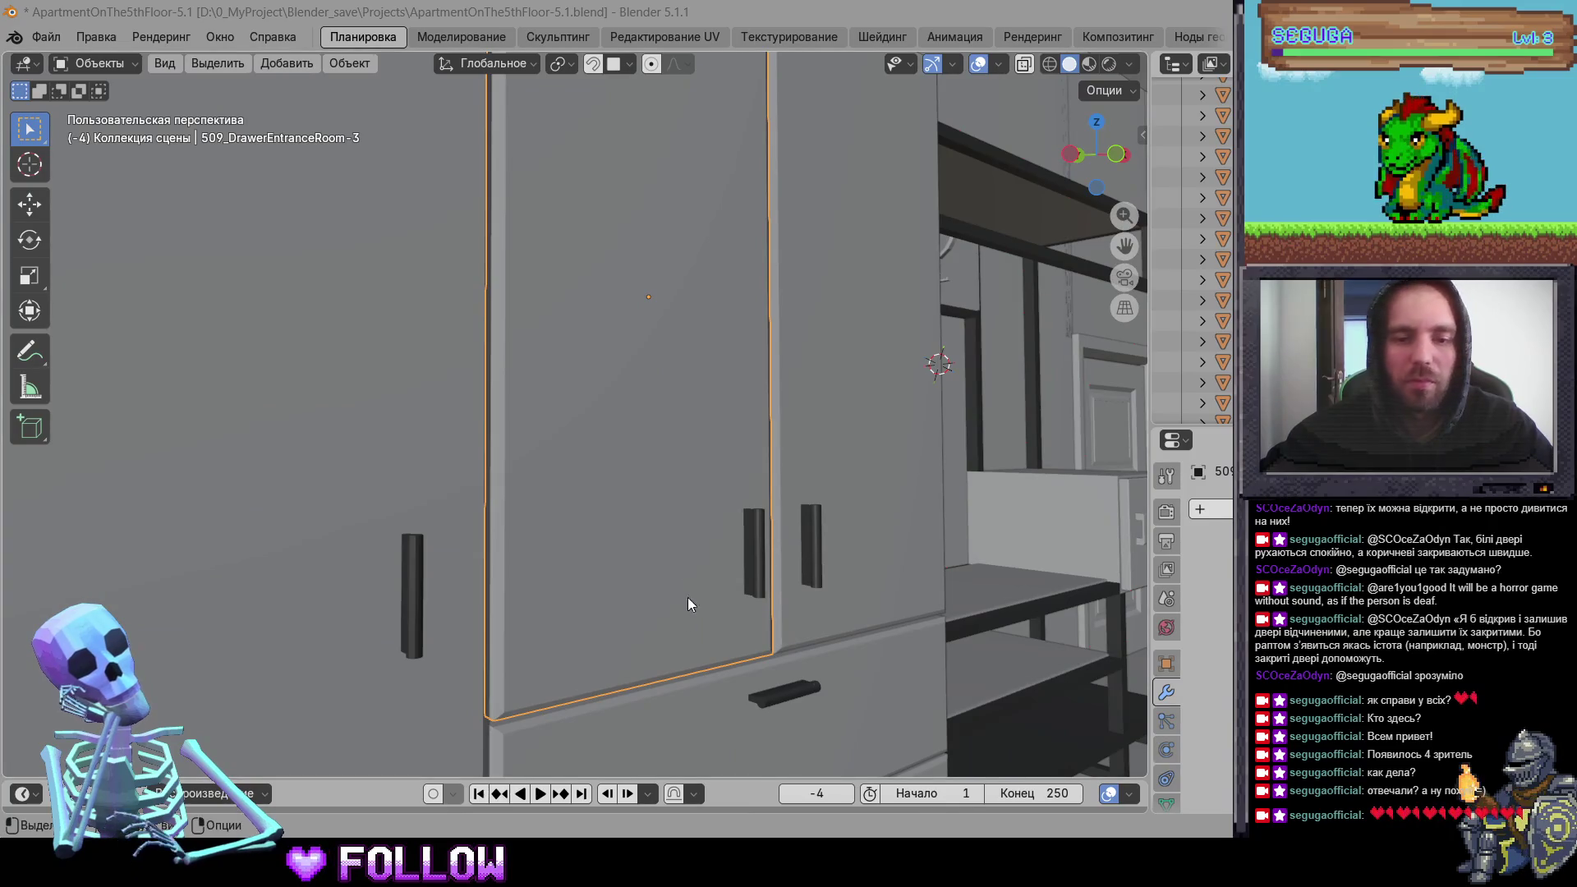
scroll(654, 504, up, 4)
mouse_move(617, 468)
middle_down()
mouse_move(545, 547)
mouse_move(485, 509)
middle_up()
right_click(485, 502)
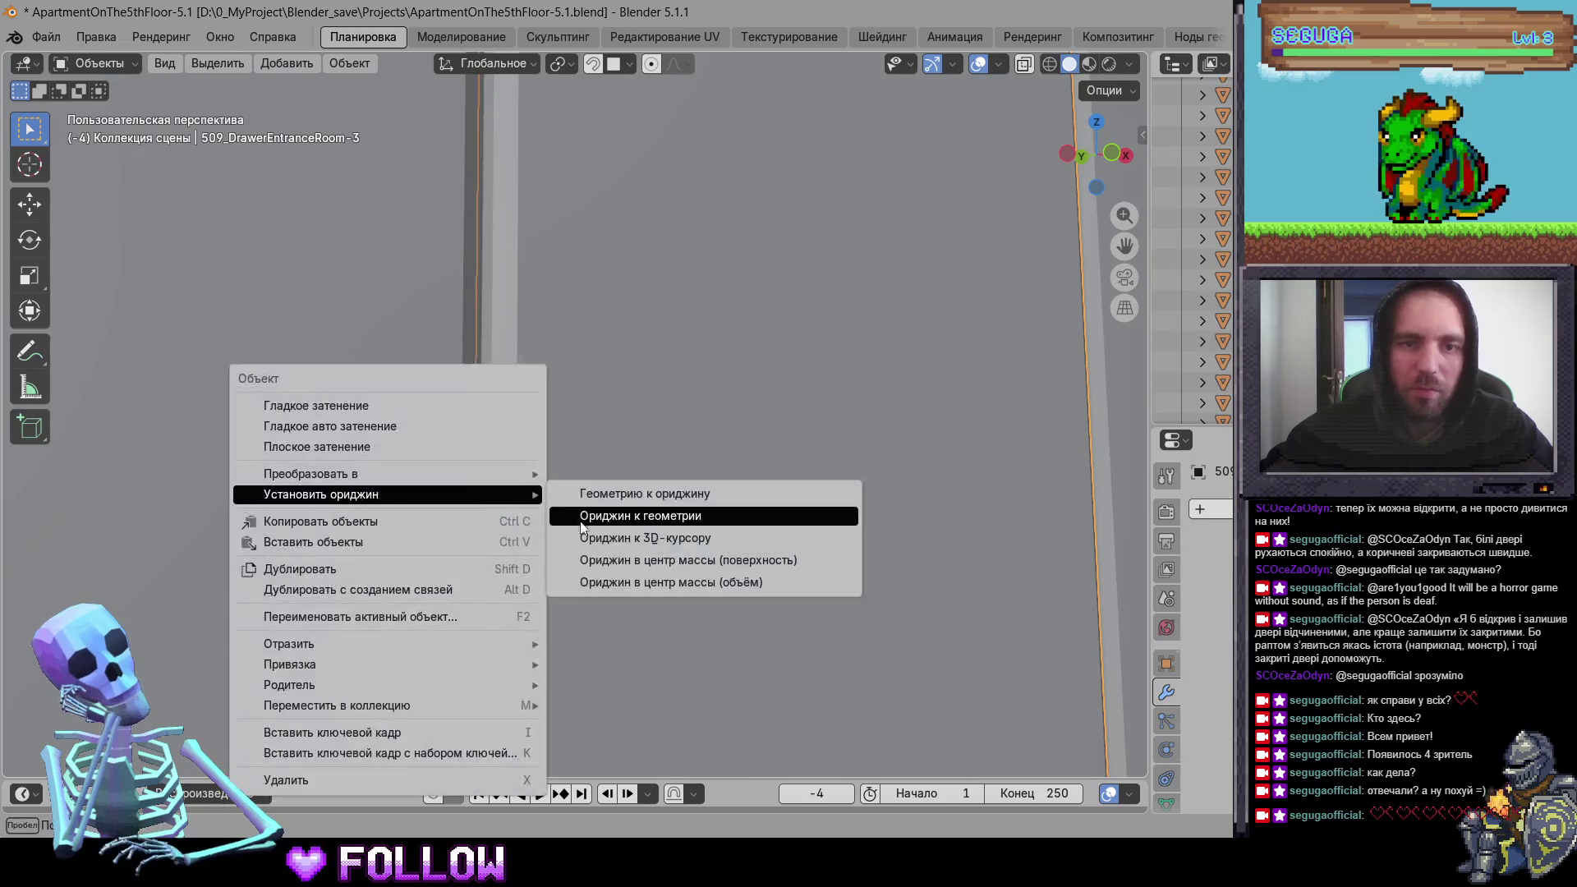
click(656, 513)
scroll(658, 561, down, 5)
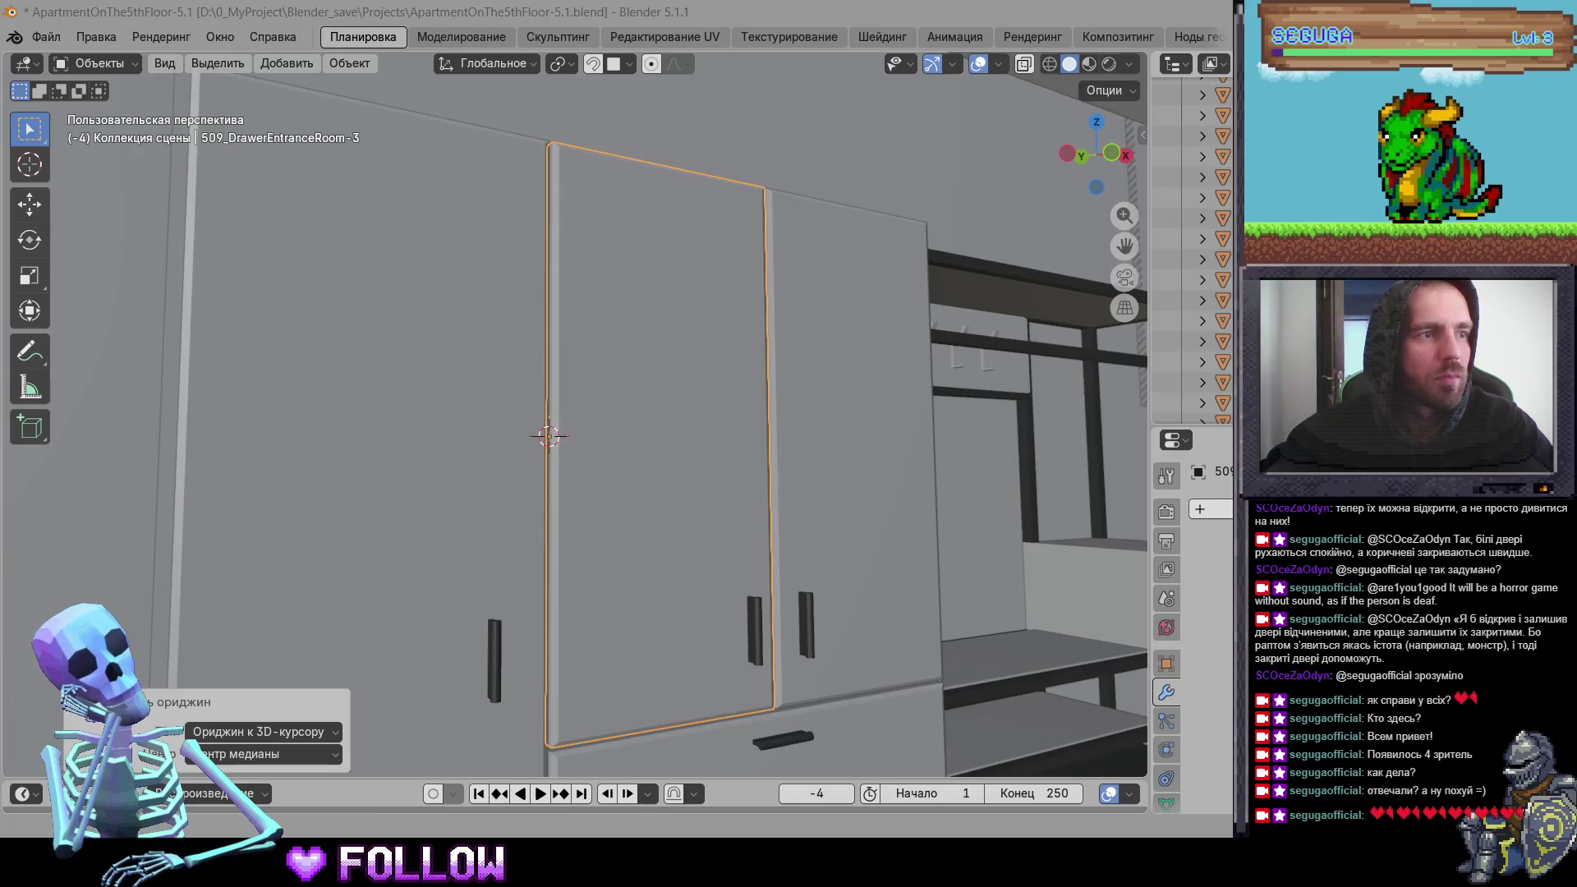
scroll(625, 541, down, 4)
mouse_move(624, 541)
middle_down()
mouse_move(553, 597)
mouse_move(535, 569)
middle_up()
Step: Set the left wardrobe door's origin to the 3D cursor at its hinge edge
click(666, 452)
click(435, 495)
mouse_move(435, 495)
middle_down()
mouse_move(516, 574)
mouse_move(510, 456)
middle_up()
mouse_move(528, 389)
ctrl+middle_down()
mouse_move(567, 425)
mouse_move(578, 413)
ctrl+middle_up()
right_click(548, 406)
click(757, 446)
mouse_move(756, 447)
middle_down()
mouse_move(564, 461)
mouse_move(757, 521)
mouse_move(414, 318)
mouse_move(644, 403)
mouse_move(635, 346)
middle_up()
Step: Inspect the DrawerEntranceRoom-5 and -4 doors, the shelf box and the left room door
click(645, 402)
mouse_move(546, 271)
middle_down()
mouse_move(642, 384)
mouse_move(628, 371)
mouse_move(684, 465)
mouse_move(659, 375)
mouse_move(645, 419)
mouse_move(515, 481)
mouse_move(556, 455)
mouse_move(538, 422)
mouse_move(501, 412)
mouse_move(580, 308)
middle_up()
click(642, 385)
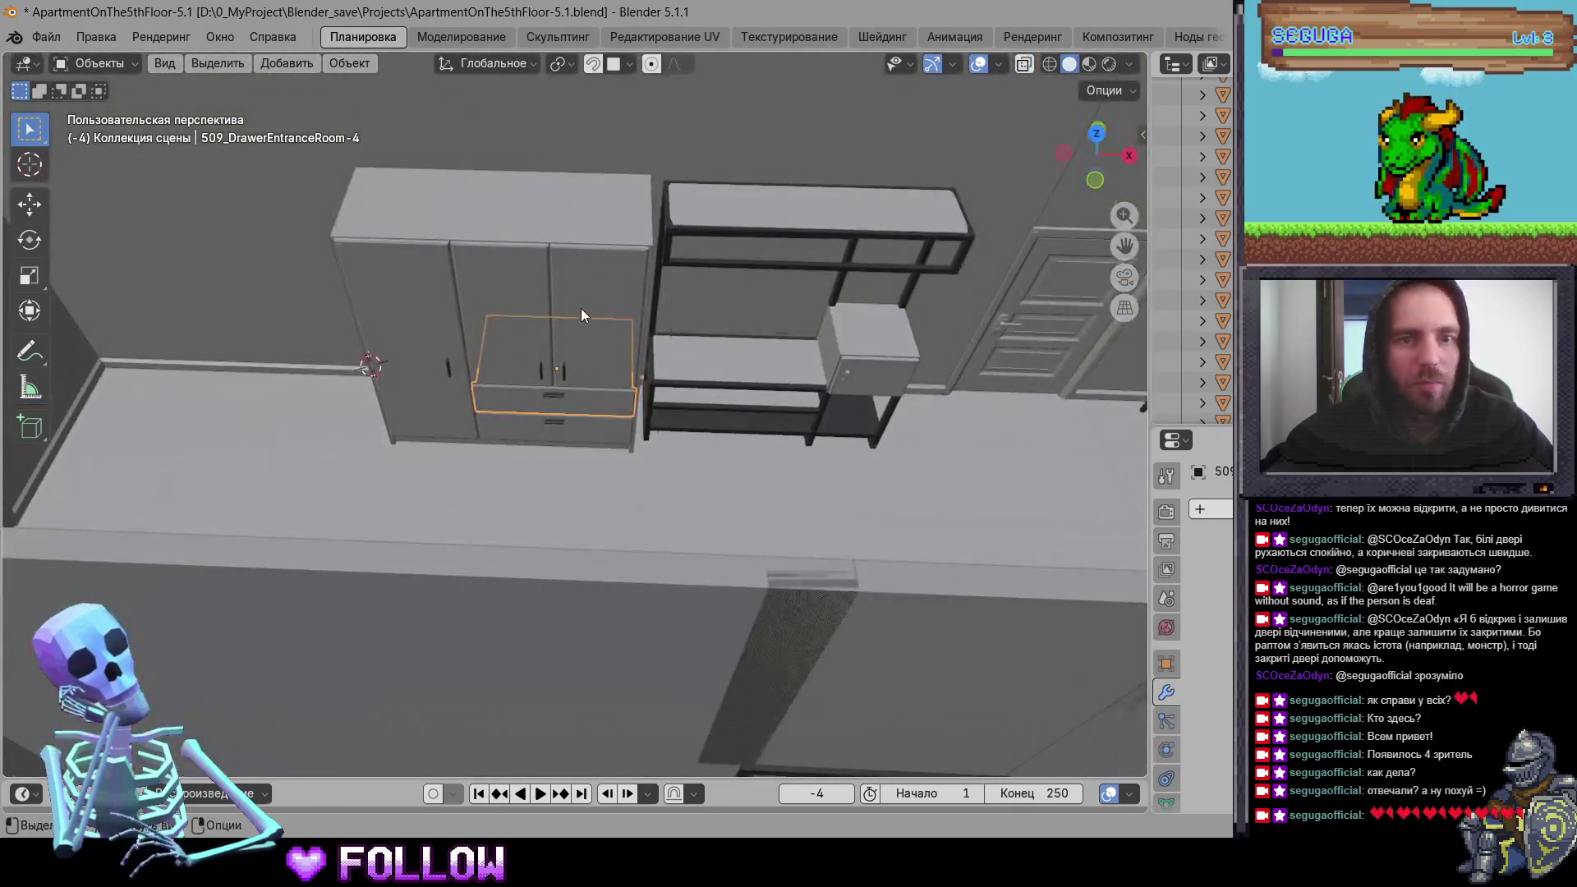
click(879, 379)
mouse_move(878, 377)
middle_down()
mouse_move(689, 395)
mouse_move(441, 386)
mouse_move(671, 465)
mouse_move(546, 386)
mouse_move(191, 566)
middle_up()
click(191, 566)
mouse_move(617, 378)
middle_down()
mouse_move(418, 507)
mouse_move(515, 482)
middle_up()
Step: Set the drawer unit's left door origin to the 3D cursor on its hinge
click(634, 454)
middle_drag(634, 455, 601, 482)
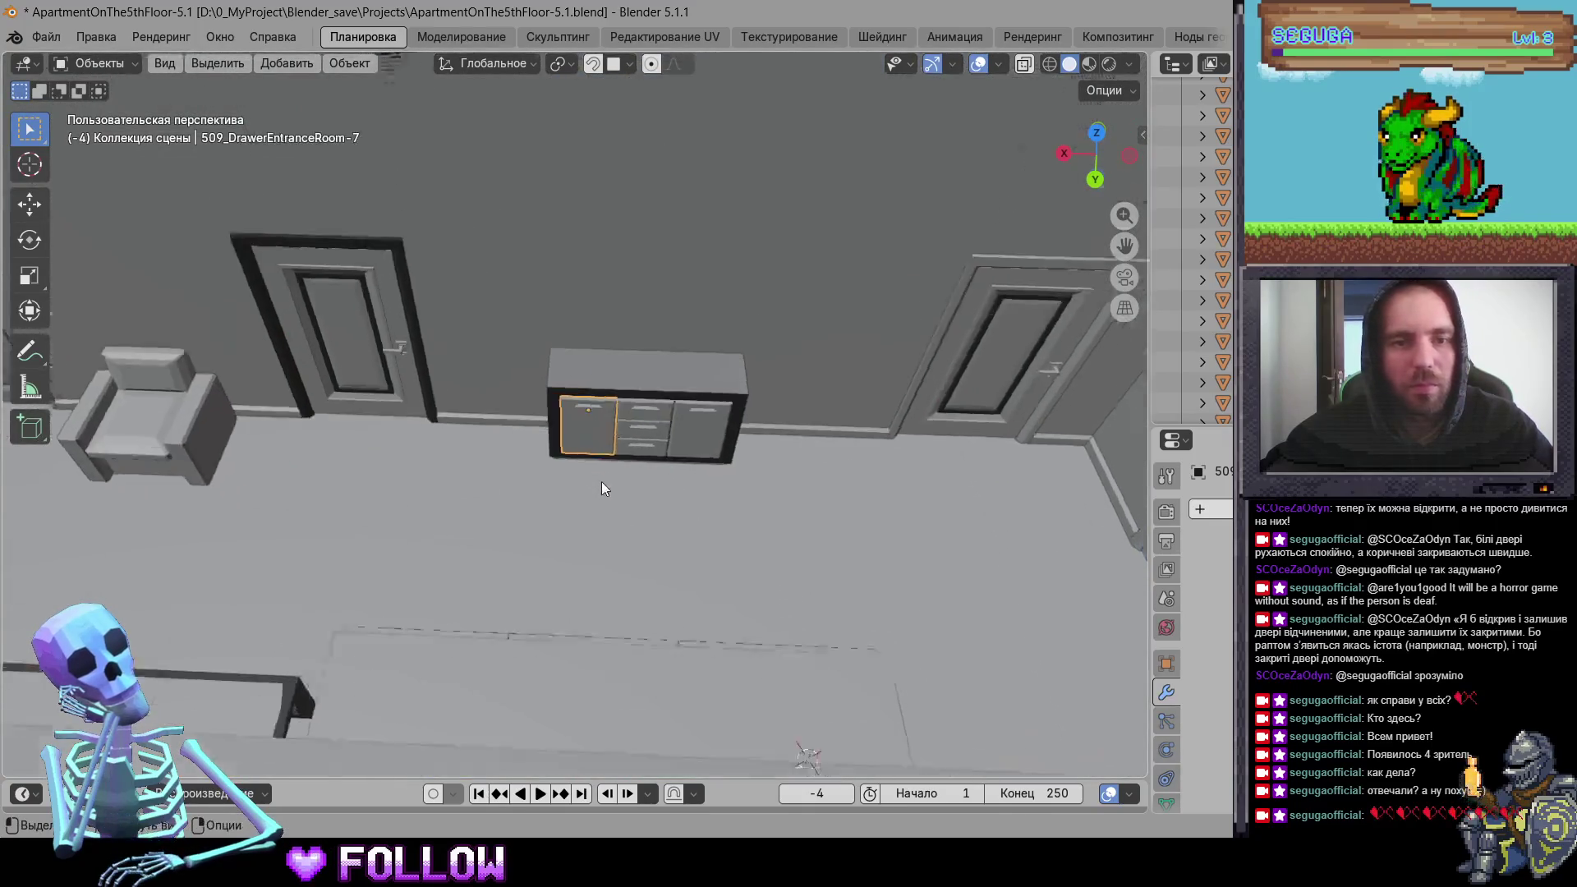
scroll(602, 482, up, 5)
mouse_move(499, 477)
middle_down()
mouse_move(459, 423)
mouse_move(464, 365)
middle_up()
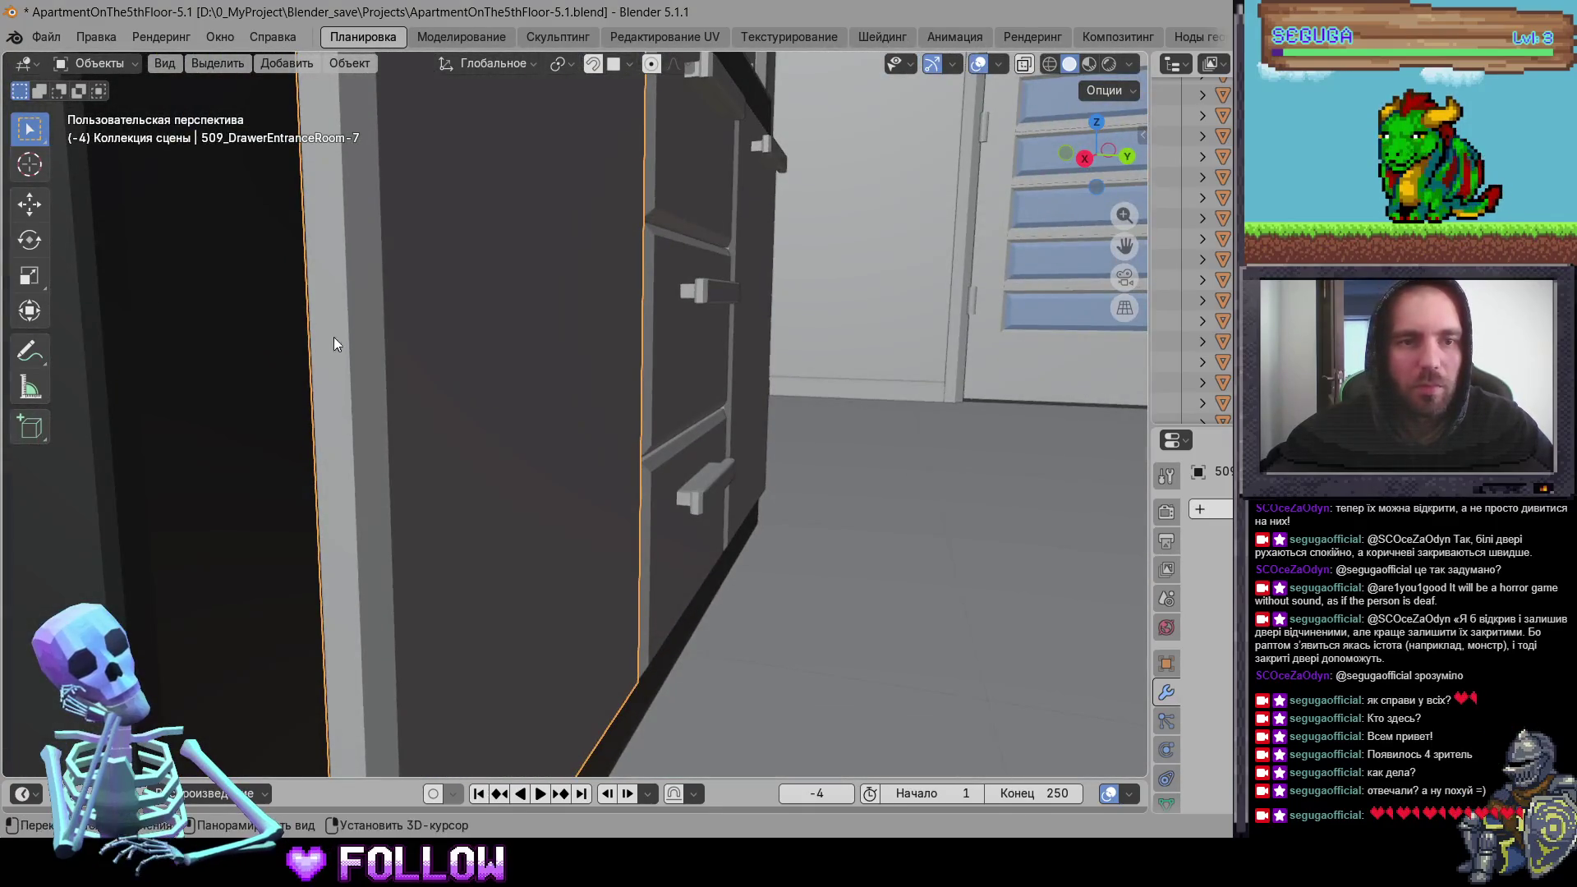
right_click(334, 344)
mouse_move(345, 354)
click(494, 610)
scroll(423, 454, down, 3)
mouse_move(423, 455)
middle_down()
mouse_move(611, 444)
mouse_move(541, 394)
mouse_move(590, 401)
mouse_move(617, 498)
mouse_move(754, 509)
mouse_move(658, 477)
middle_up()
Step: Set the drawer unit's other door origin to the 3D cursor on its hinge
click(542, 392)
right_click(611, 444)
mouse_move(632, 454)
click(698, 487)
scroll(699, 486, down, 5)
click(605, 280)
scroll(604, 279, up, 6)
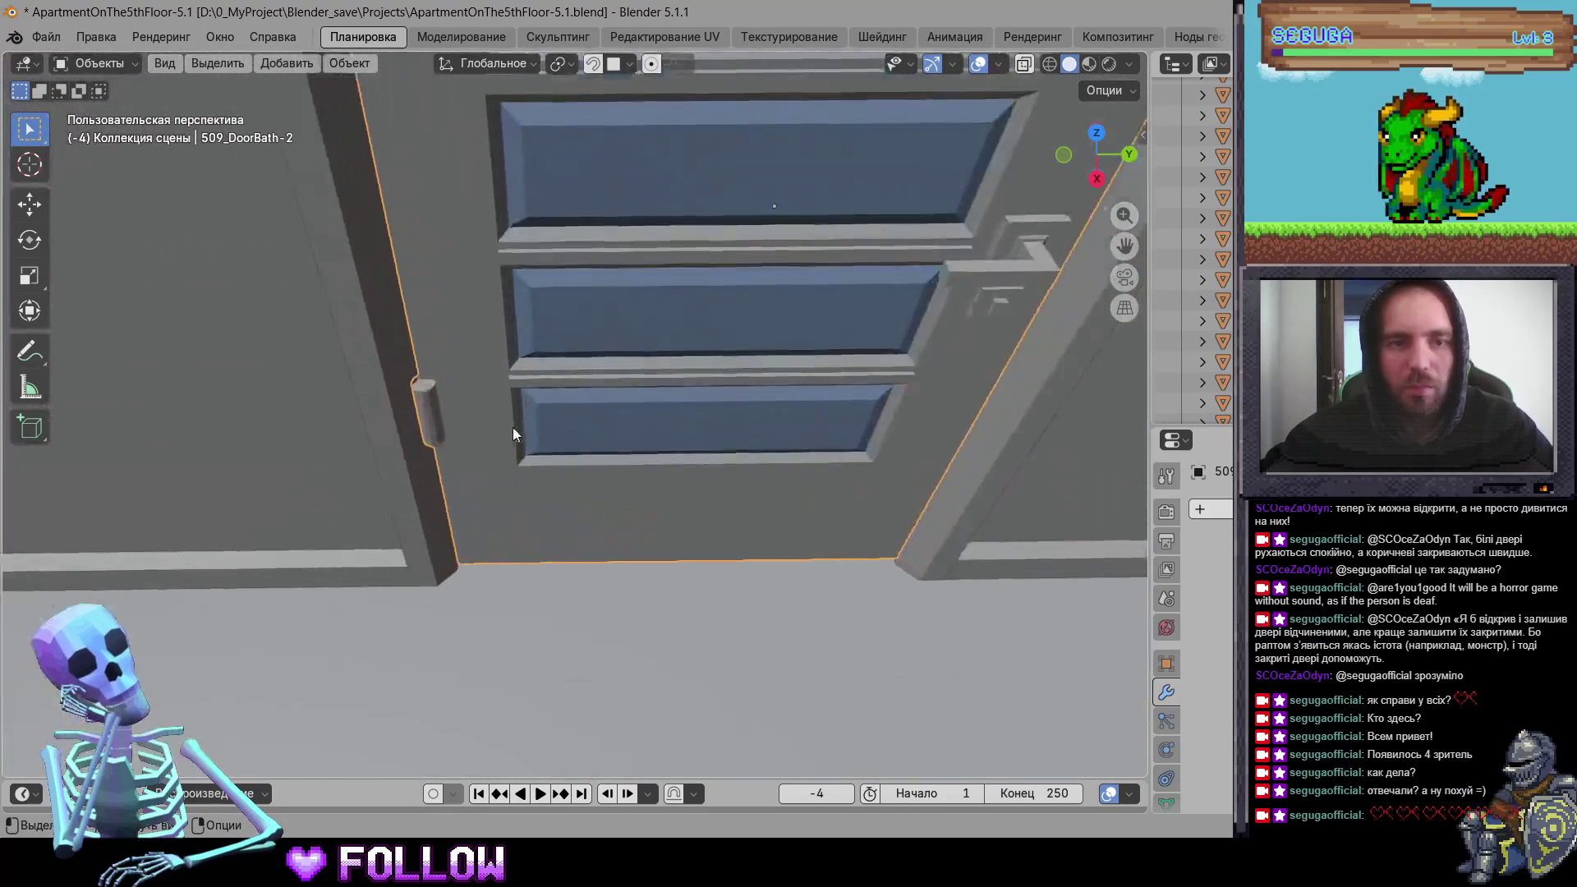
Step: Set bathroom door 509_DoorBath-2's origin to the 3D cursor
scroll(514, 434, down, 2)
right_click(427, 412)
mouse_move(444, 411)
click(543, 454)
mouse_move(543, 455)
middle_down()
mouse_move(303, 480)
mouse_move(263, 521)
mouse_move(465, 425)
mouse_move(576, 177)
middle_up()
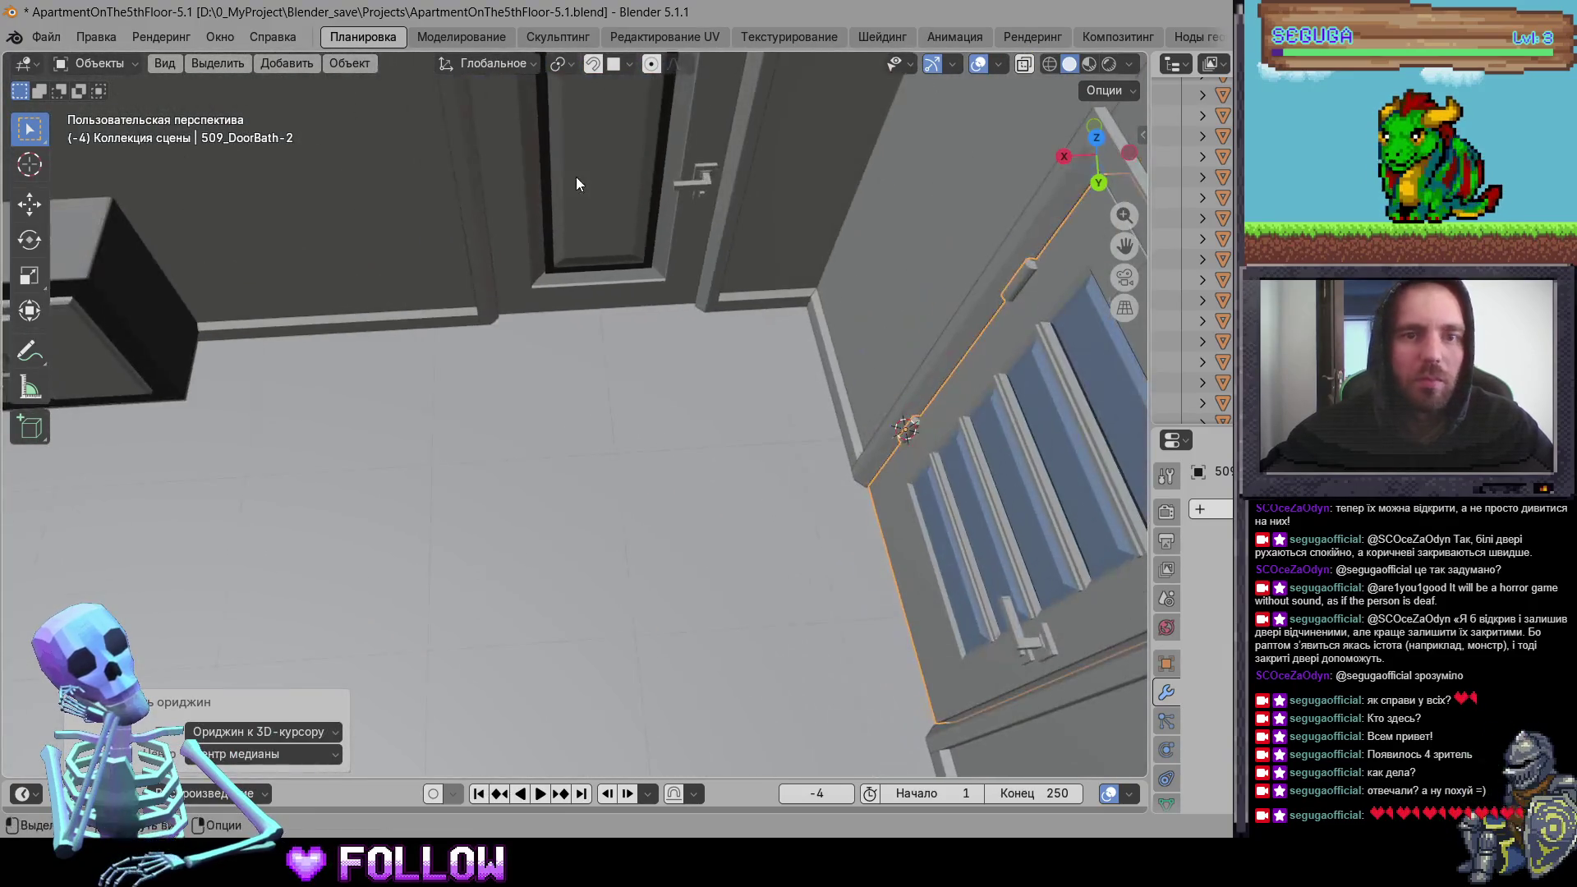
Step: Set door 509_DoorRoom2's origin to the 3D cursor on its hinge edge
click(577, 183)
mouse_move(538, 282)
middle_down()
mouse_move(683, 244)
mouse_move(222, 239)
mouse_move(741, 485)
mouse_move(813, 371)
middle_up()
right_click(695, 335)
click(823, 374)
mouse_move(833, 447)
middle_down()
mouse_move(937, 544)
mouse_move(664, 389)
mouse_move(946, 442)
mouse_move(497, 367)
mouse_move(613, 417)
mouse_move(686, 292)
mouse_move(647, 243)
middle_up()
Step: Set door 509_DoorRoom's origin to the 3D cursor on its hinge edge
click(612, 417)
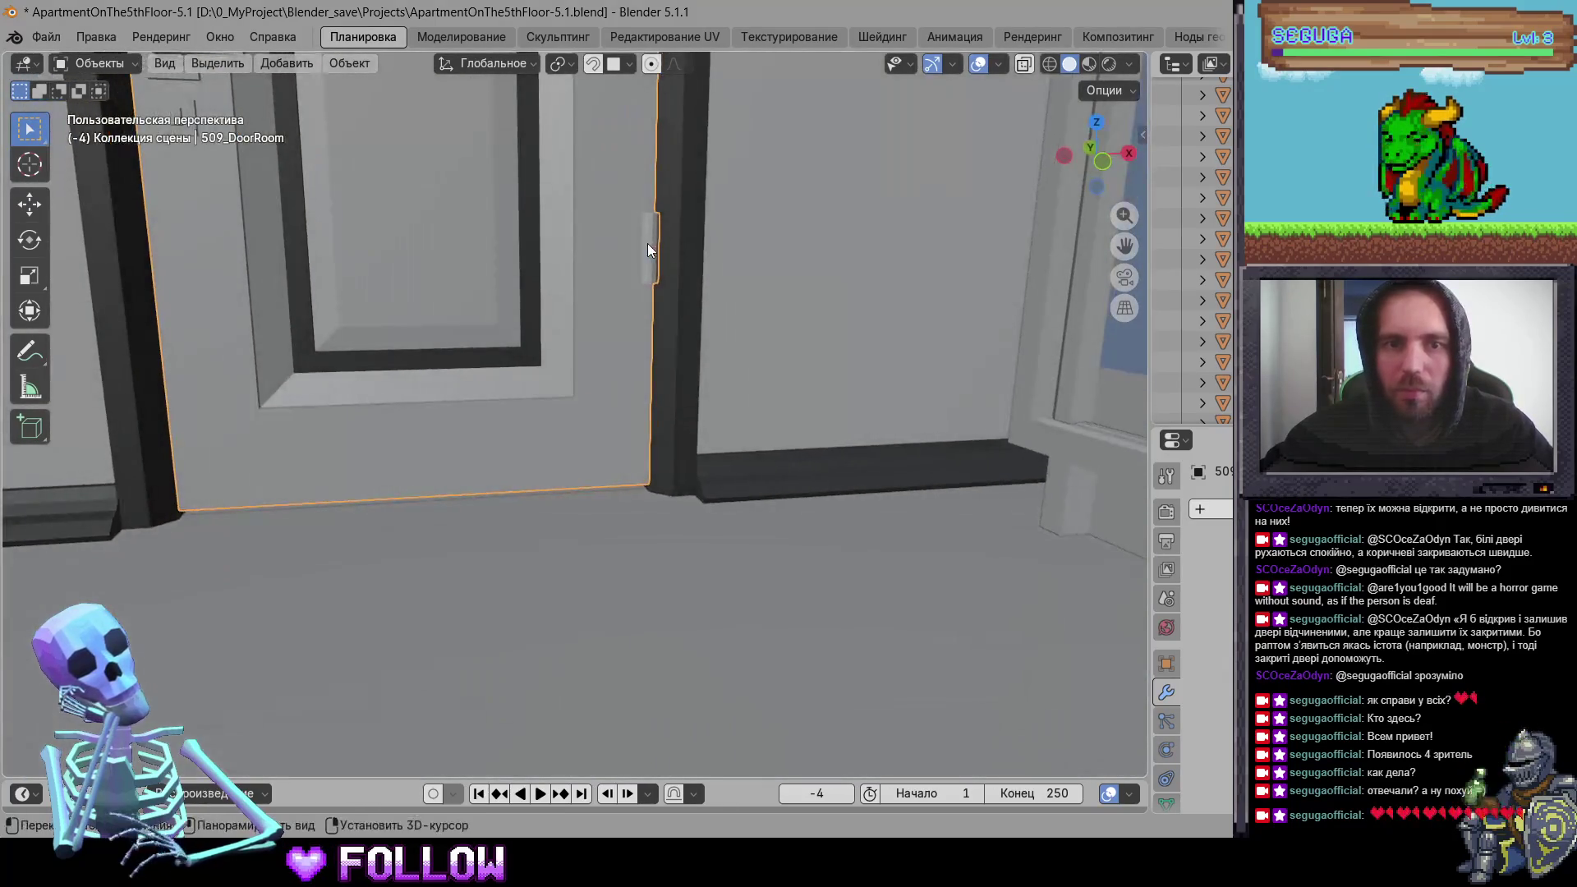
right_click(611, 264)
click(708, 292)
mouse_move(709, 292)
middle_down()
mouse_move(566, 366)
mouse_move(768, 519)
mouse_move(813, 420)
mouse_move(345, 315)
mouse_move(461, 457)
mouse_move(385, 393)
middle_up()
Step: Frame the kitchen door and set its origin to the 3D cursor
click(332, 268)
key(KP_Decimal)
scroll(426, 329, up, 4)
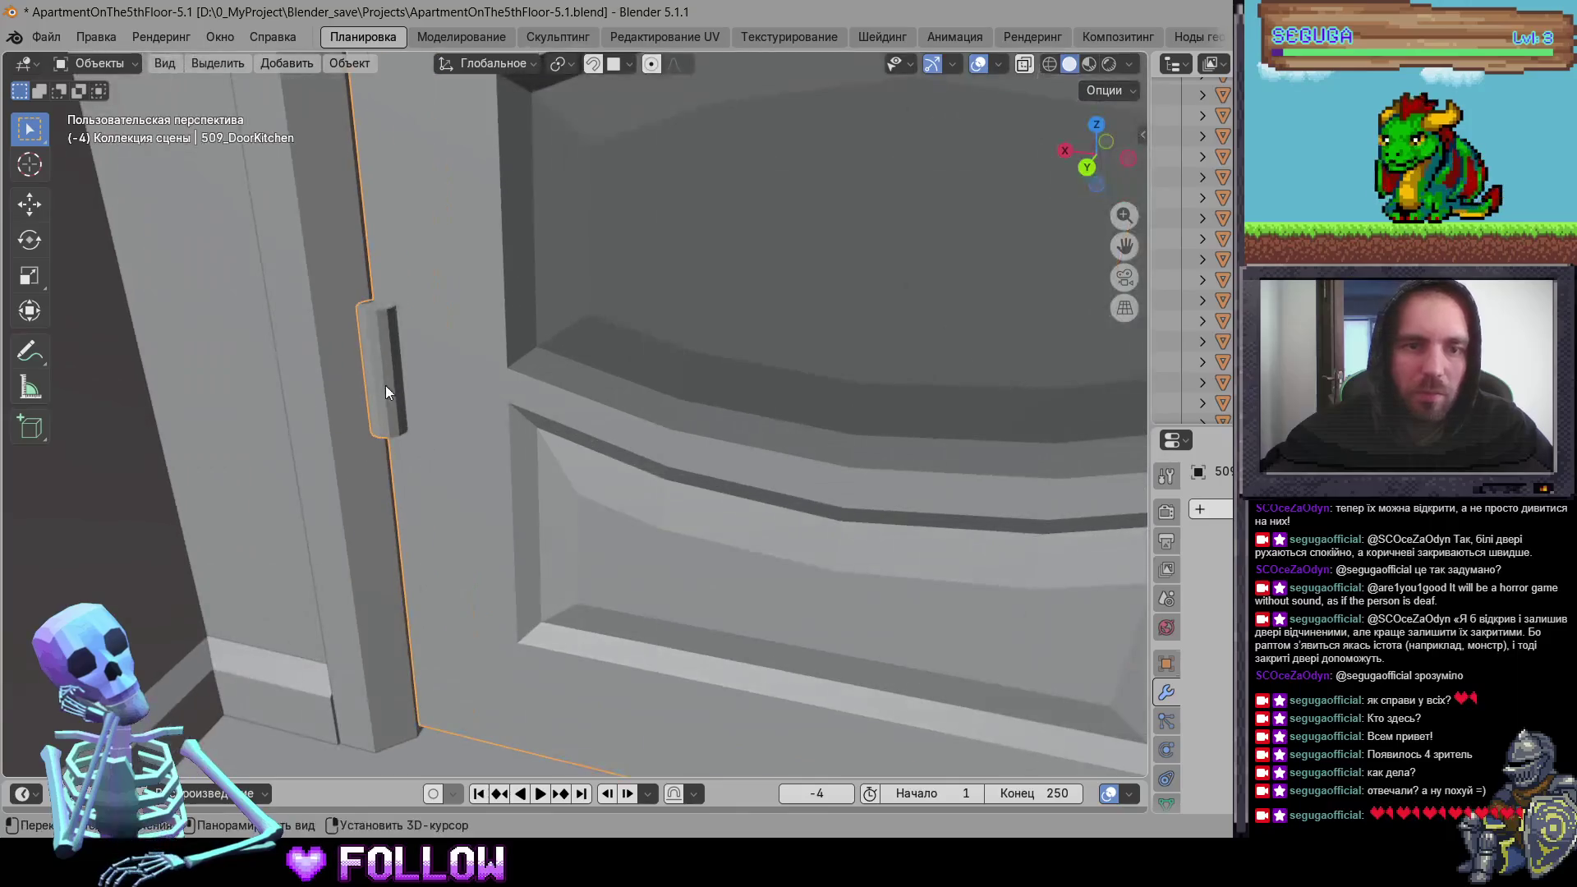
right_click(380, 374)
click(493, 415)
scroll(498, 428, down, 5)
mouse_move(497, 426)
middle_down()
mouse_move(317, 492)
mouse_move(279, 441)
mouse_move(460, 495)
mouse_move(576, 509)
mouse_move(688, 498)
mouse_move(617, 291)
middle_up()
Step: Inspect bathroom door 509_DoorBath and the upper-left bathroom cabinet door
shift+click(280, 440)
scroll(280, 440, down, 4)
scroll(617, 292, up, 6)
mouse_move(547, 375)
middle_down()
mouse_move(403, 385)
mouse_move(500, 469)
middle_up()
click(254, 384)
scroll(356, 356, down, 2)
click(499, 469)
shift+click(680, 539)
Step: Select the toilet lid hatch and orbit in close to it
mouse_move(680, 540)
middle_down()
mouse_move(926, 553)
mouse_move(979, 476)
mouse_move(538, 460)
mouse_move(673, 482)
mouse_move(654, 591)
mouse_move(600, 561)
middle_up()
scroll(924, 553, down, 5)
scroll(600, 560, up, 5)
mouse_move(657, 622)
middle_down()
mouse_move(555, 596)
mouse_move(557, 581)
mouse_move(725, 522)
mouse_move(362, 519)
mouse_move(748, 408)
middle_up()
click(747, 408)
scroll(599, 486, up, 10)
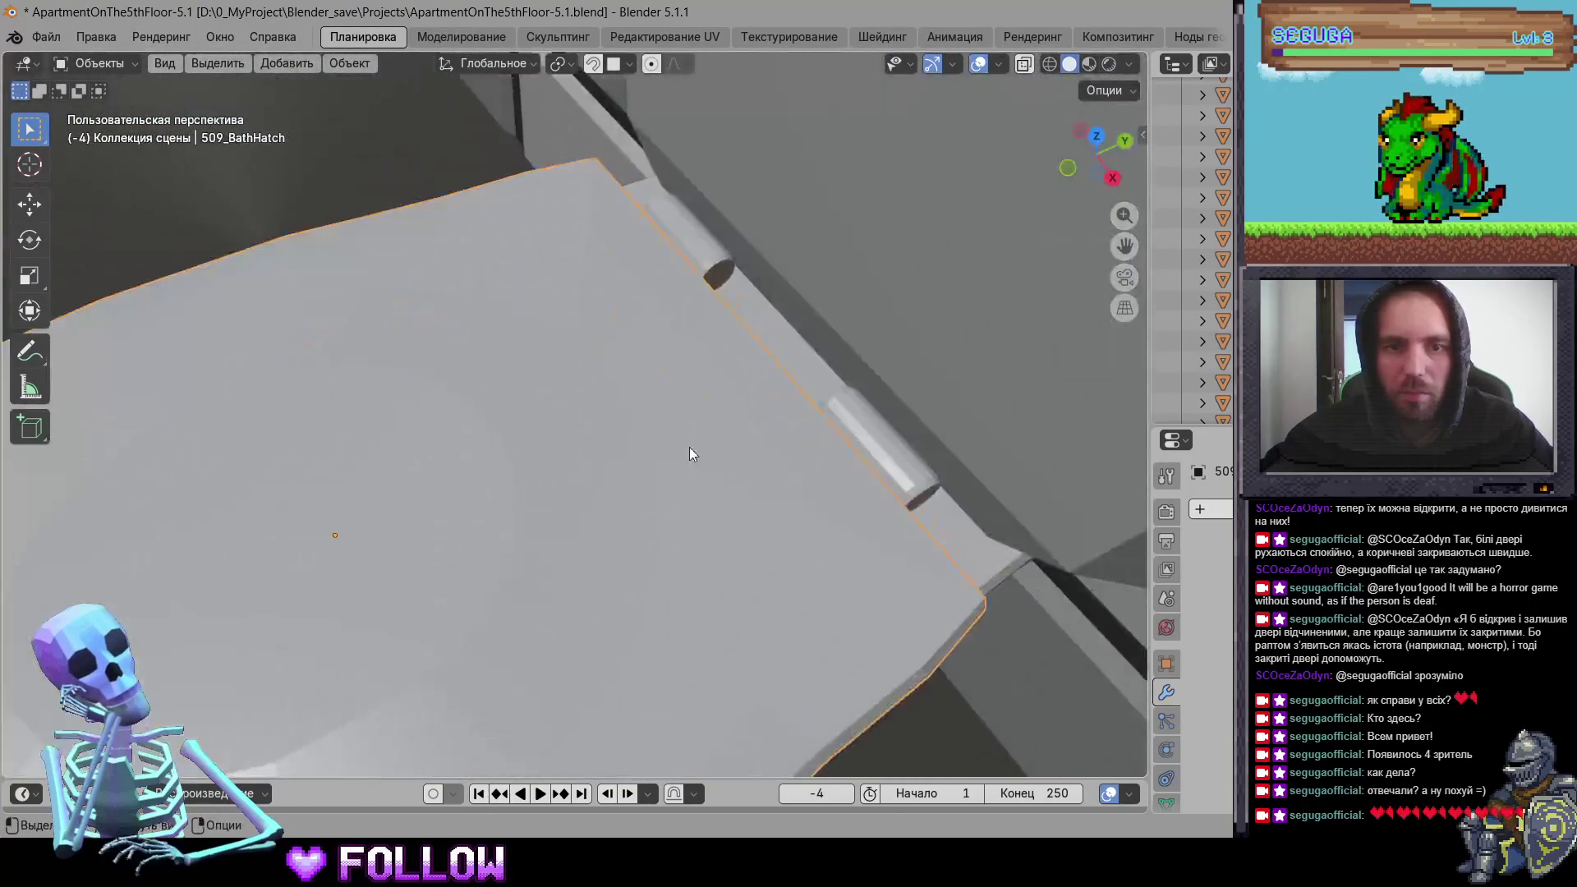
mouse_move(690, 451)
middle_down()
mouse_move(499, 424)
mouse_move(473, 453)
mouse_move(552, 364)
mouse_move(762, 424)
mouse_move(720, 459)
mouse_move(716, 490)
mouse_move(543, 502)
mouse_move(518, 447)
middle_up()
Step: Set toilet lid hatch 509_BathHatch's origin to the 3D cursor
right_click(547, 474)
mouse_move(548, 475)
click(704, 518)
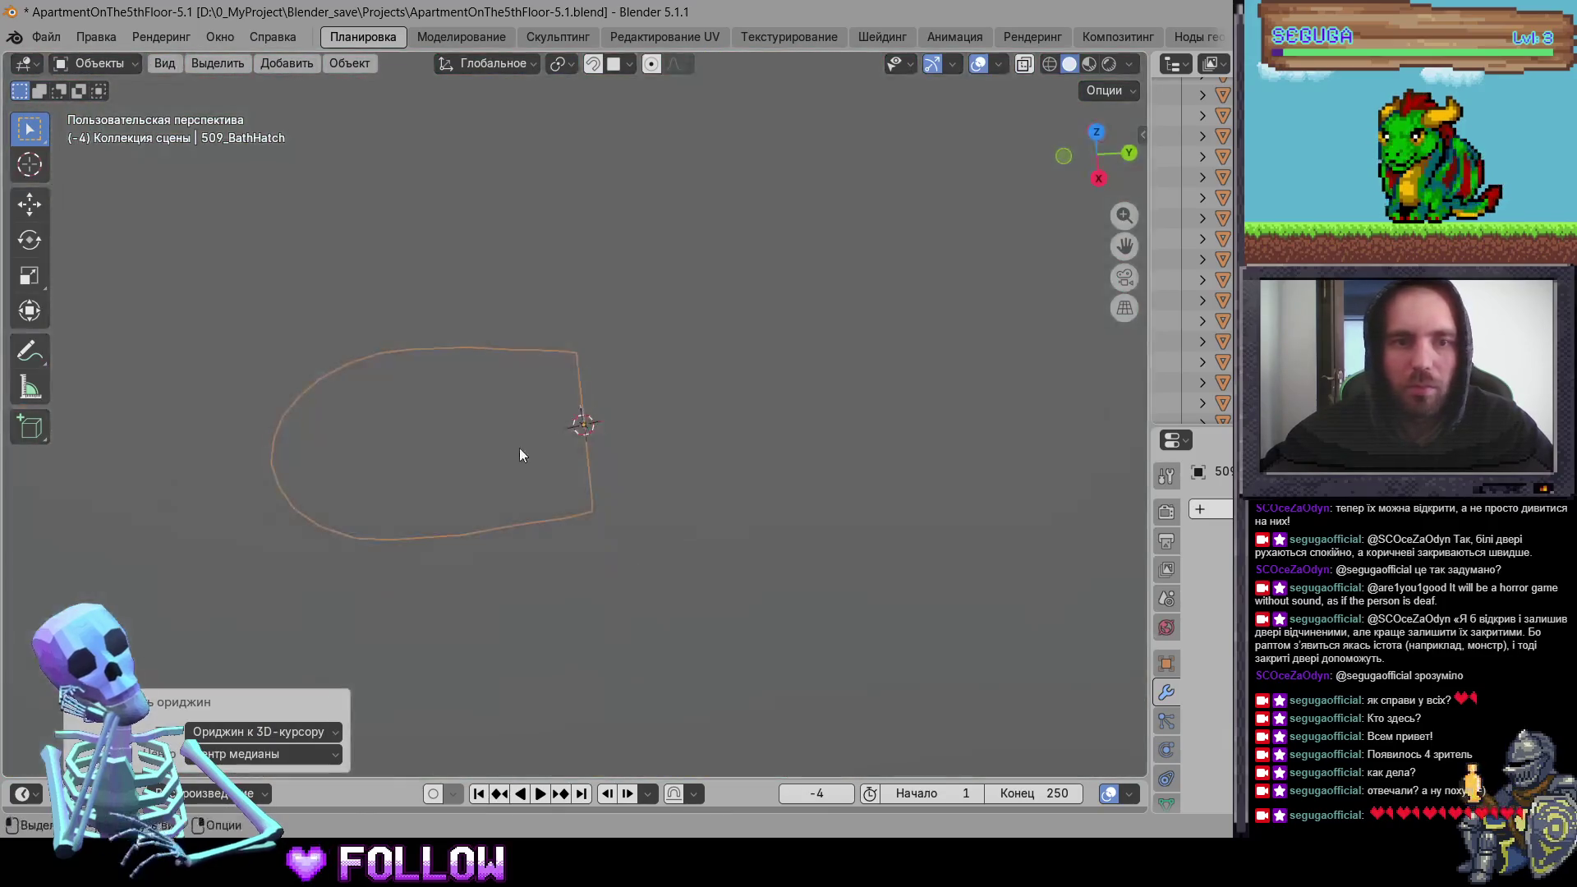
scroll(518, 447, down, 5)
mouse_move(639, 430)
middle_down()
mouse_move(743, 506)
mouse_move(562, 202)
mouse_move(643, 341)
mouse_move(766, 441)
mouse_move(677, 432)
middle_up()
Step: Place the 3D cursor on the washing-machine door's hinge and move 509_BathWashingDoor's origin there
click(643, 341)
click(644, 341)
scroll(676, 433, up, 8)
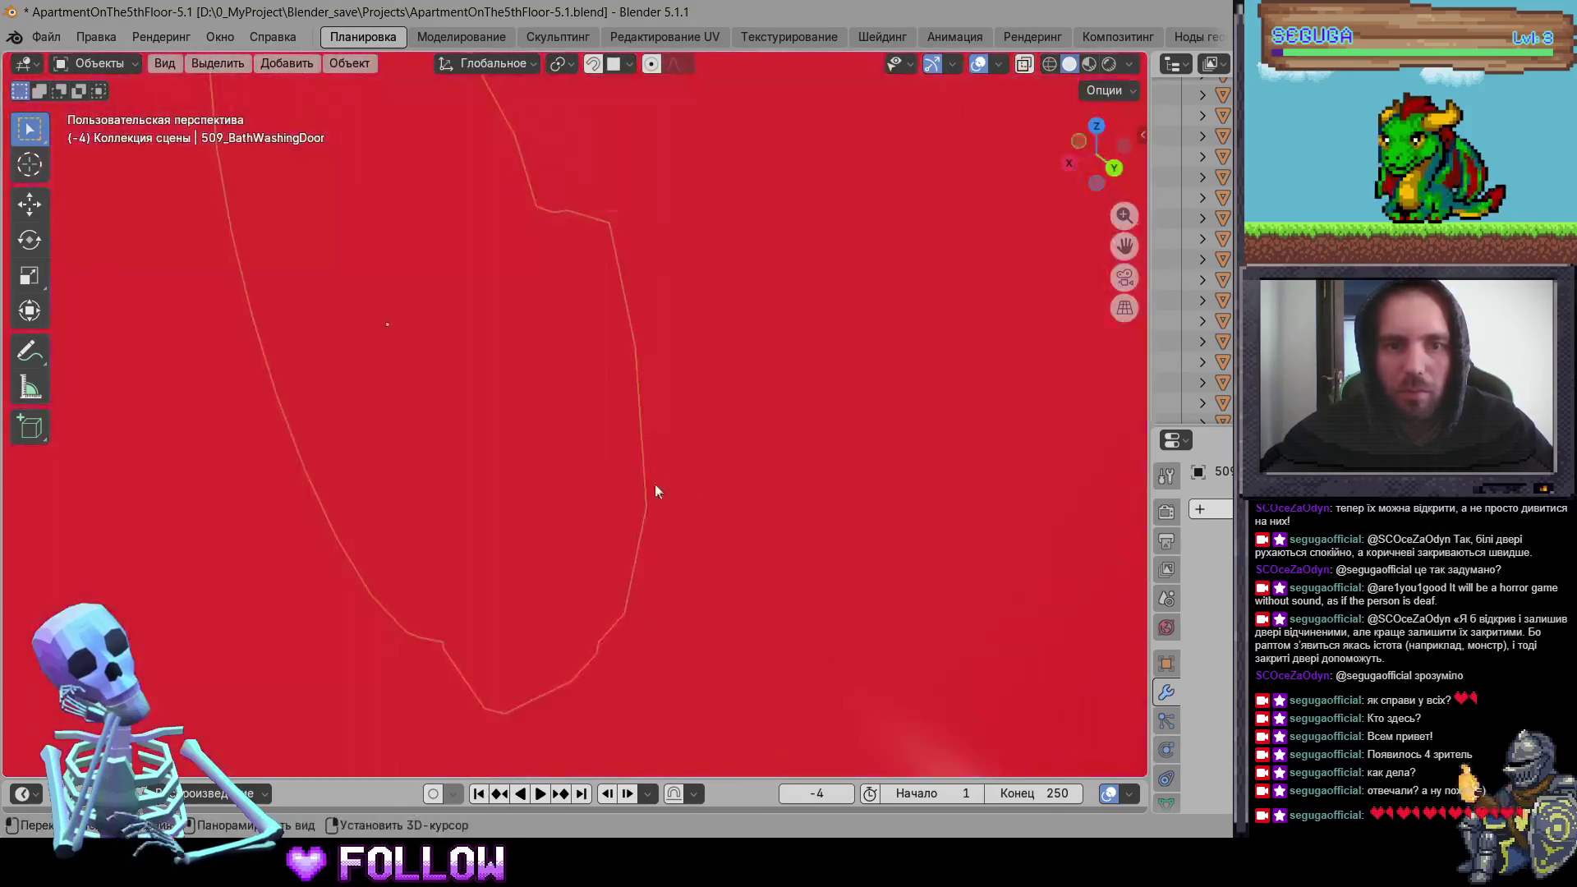
scroll(655, 492, down, 3)
shift+right_click(615, 648)
right_click(615, 648)
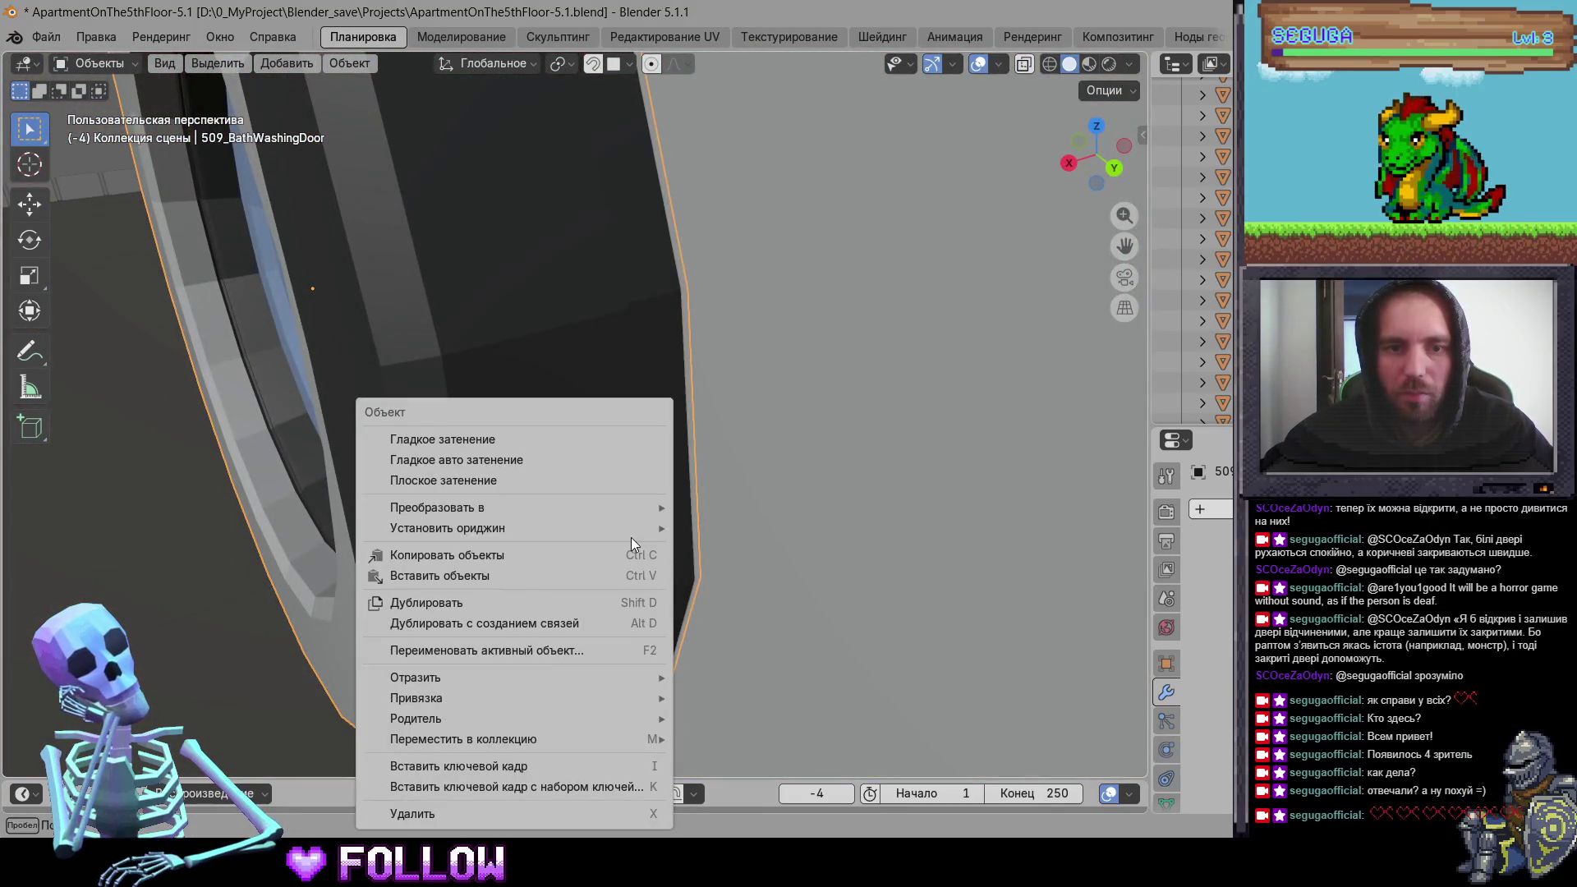
mouse_move(631, 534)
click(765, 571)
middle_drag(397, 494, 605, 470)
scroll(586, 479, down, 4)
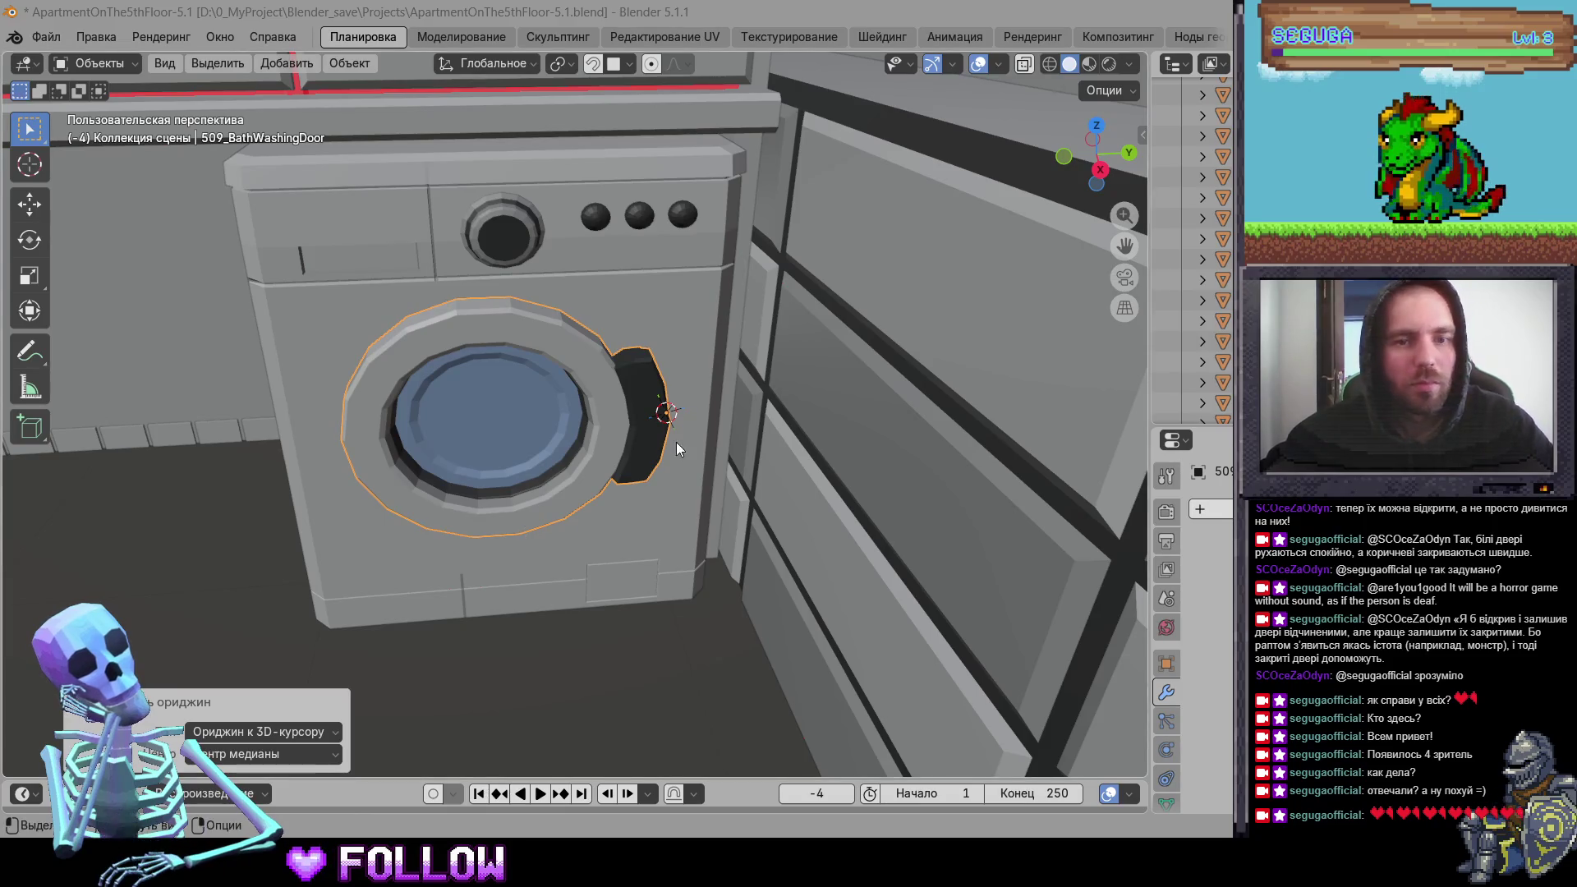
scroll(677, 449, down, 3)
scroll(643, 321, up, 2)
Step: Select upper cabinet door 509_DrawerBath2-7 and activate the Rotate tool
click(629, 329)
scroll(667, 504, up, 5)
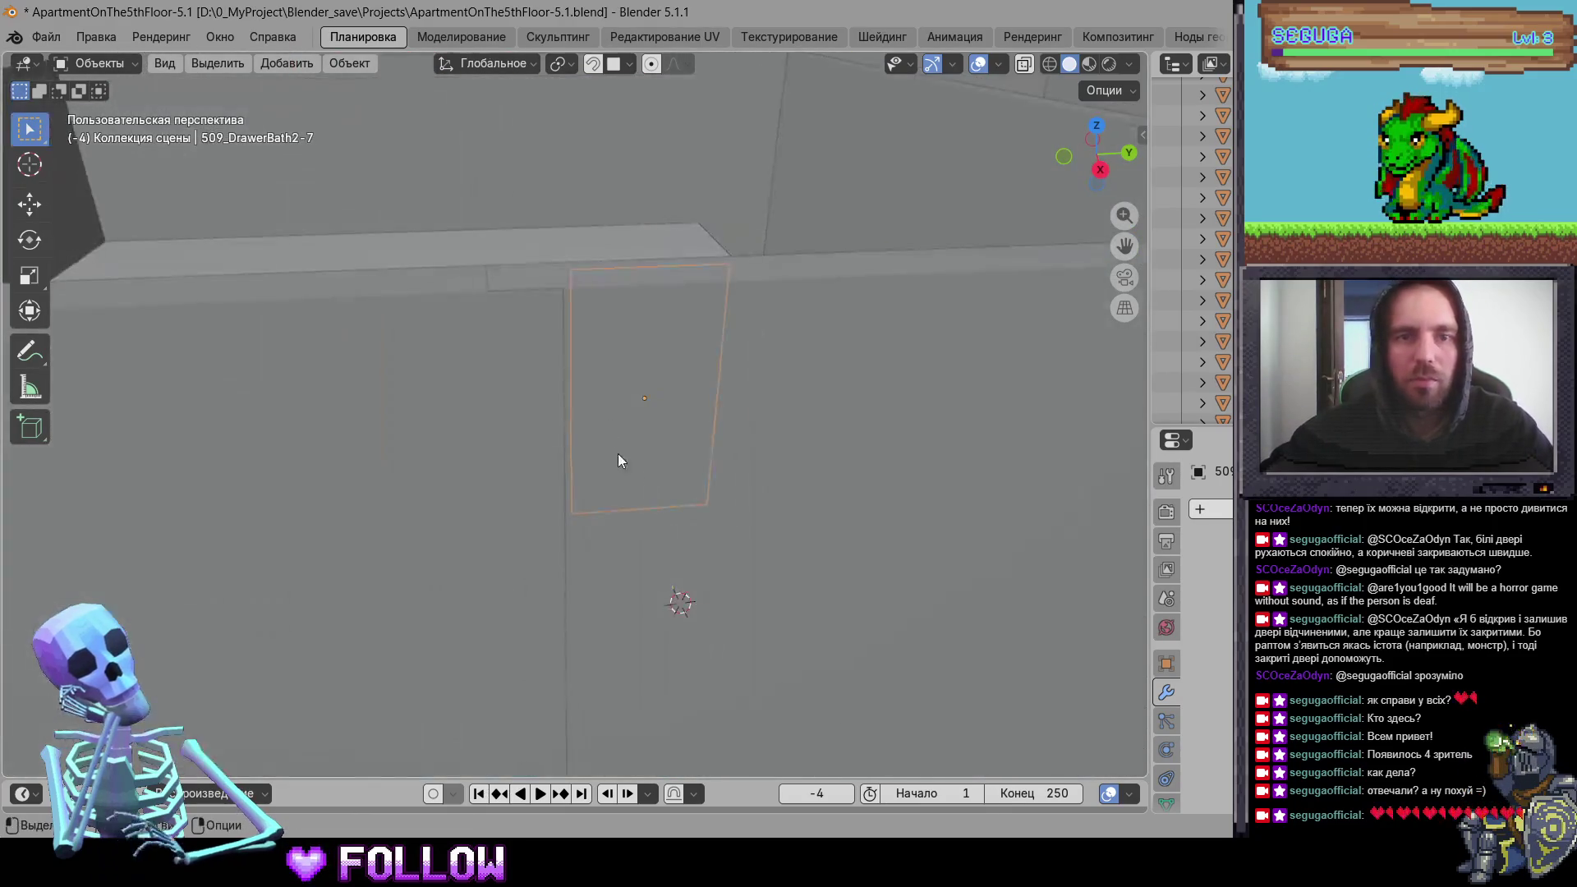
scroll(613, 469, up, 2)
click(40, 241)
Step: Test-swing 509_DrawerBath2-7, undo it, and inspect the closet body's mesh
mouse_move(636, 465)
mouse_down()
mouse_move(624, 395)
mouse_move(575, 296)
mouse_up()
key(ctrl+z)
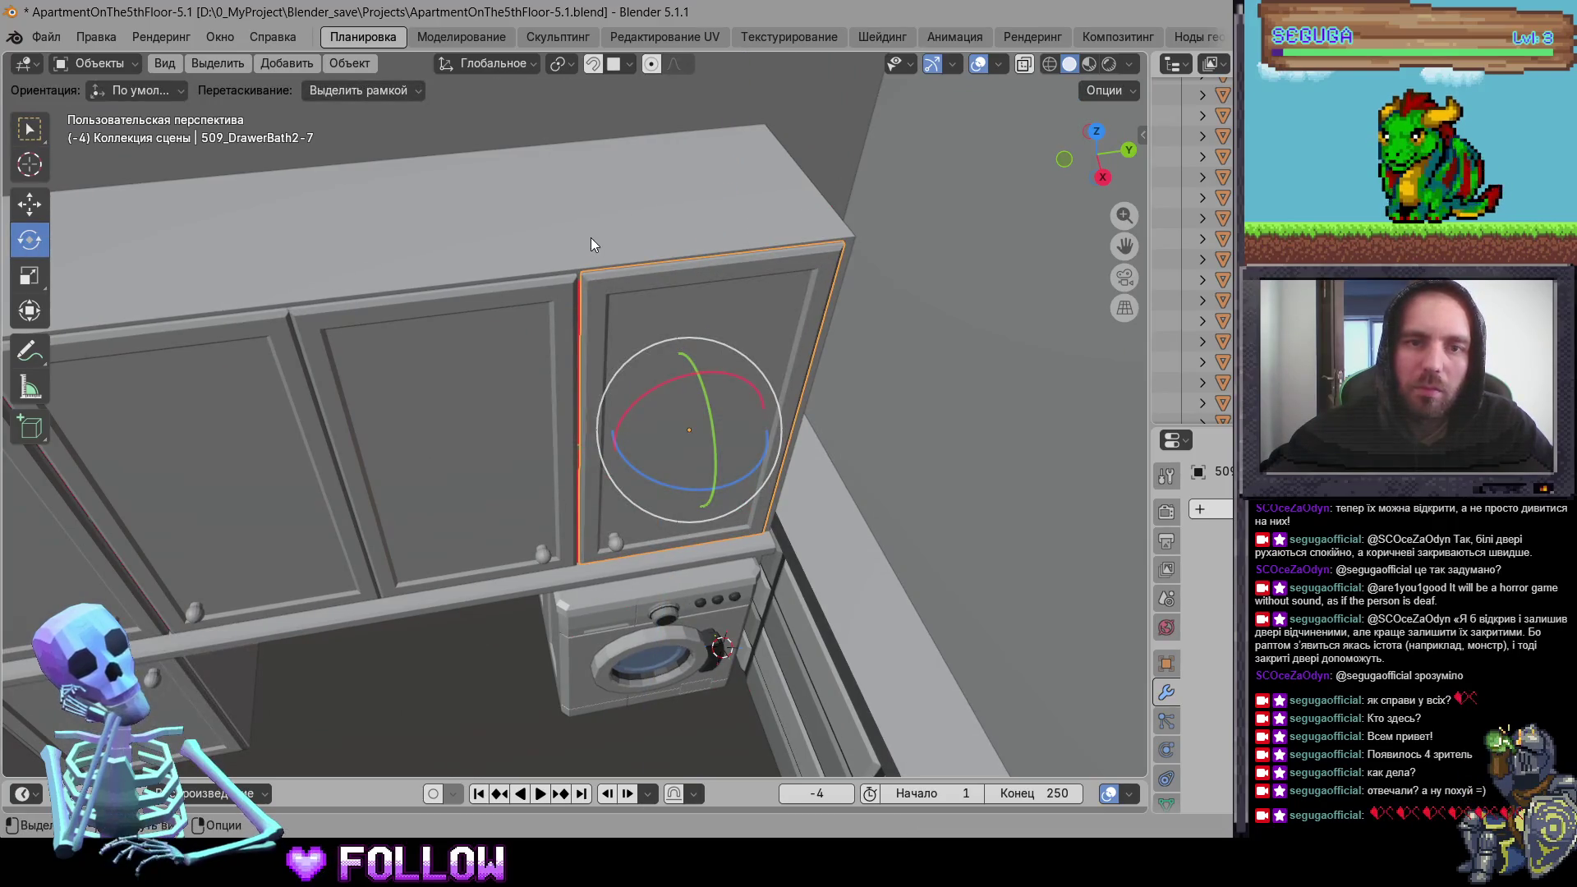
click(590, 238)
key(Tab)
scroll(584, 398, up, 3)
key(Tab)
mouse_move(584, 398)
middle_down()
mouse_move(616, 404)
mouse_move(561, 365)
middle_up()
scroll(616, 404, down, 3)
Step: Set door 509_DrawerBath2-7's origin to the 3D cursor on its hinge
click(485, 428)
scroll(696, 426, up, 5)
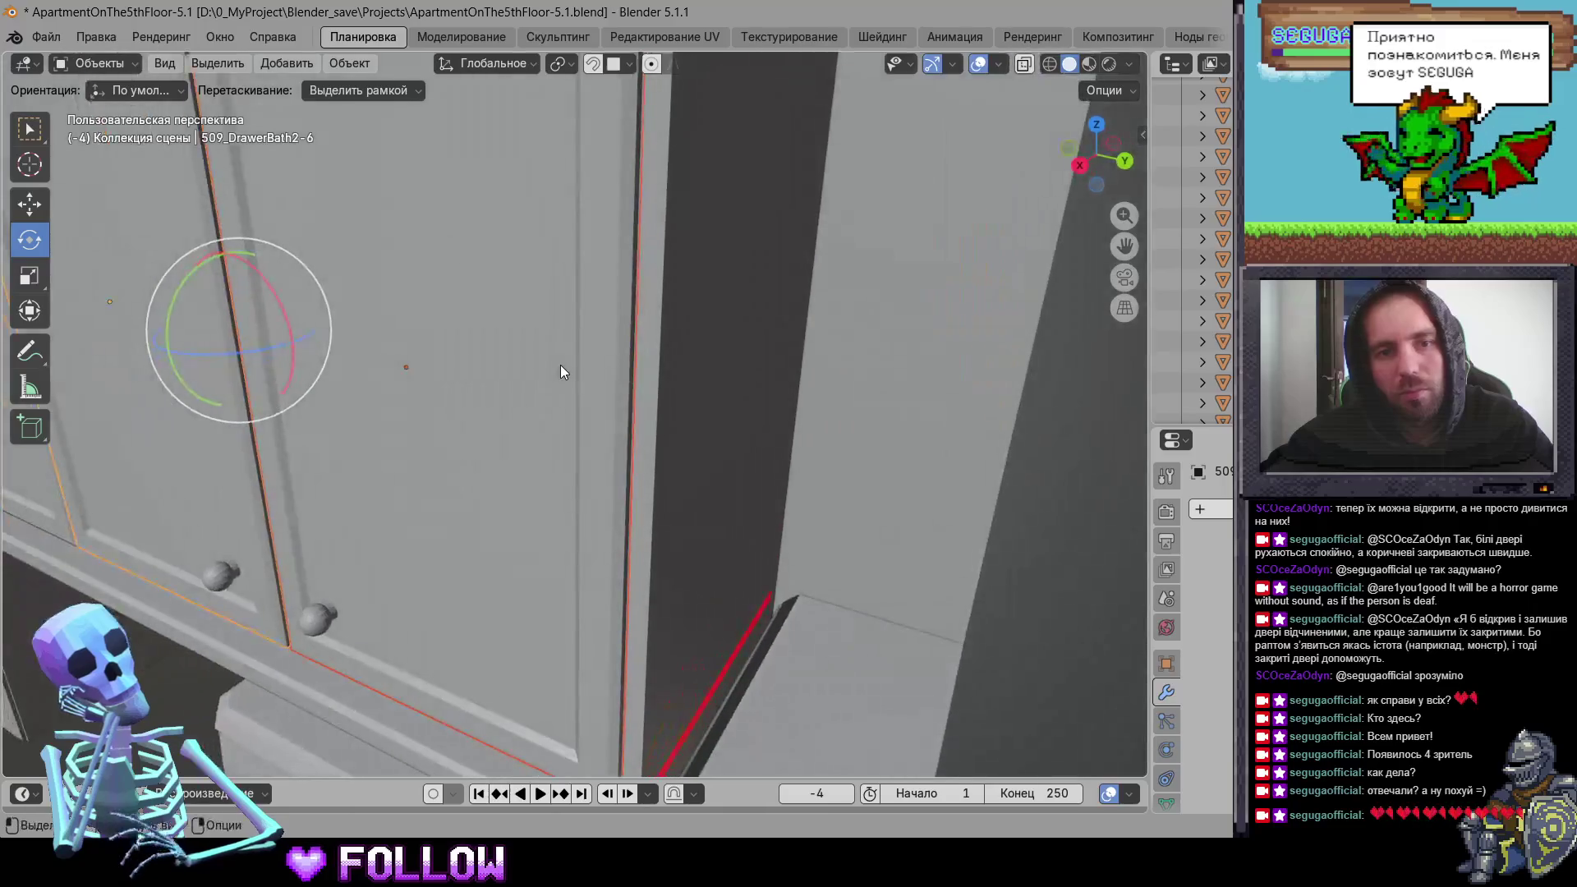
click(561, 368)
scroll(571, 379, down, 3)
scroll(556, 391, up, 3)
right_click(654, 352)
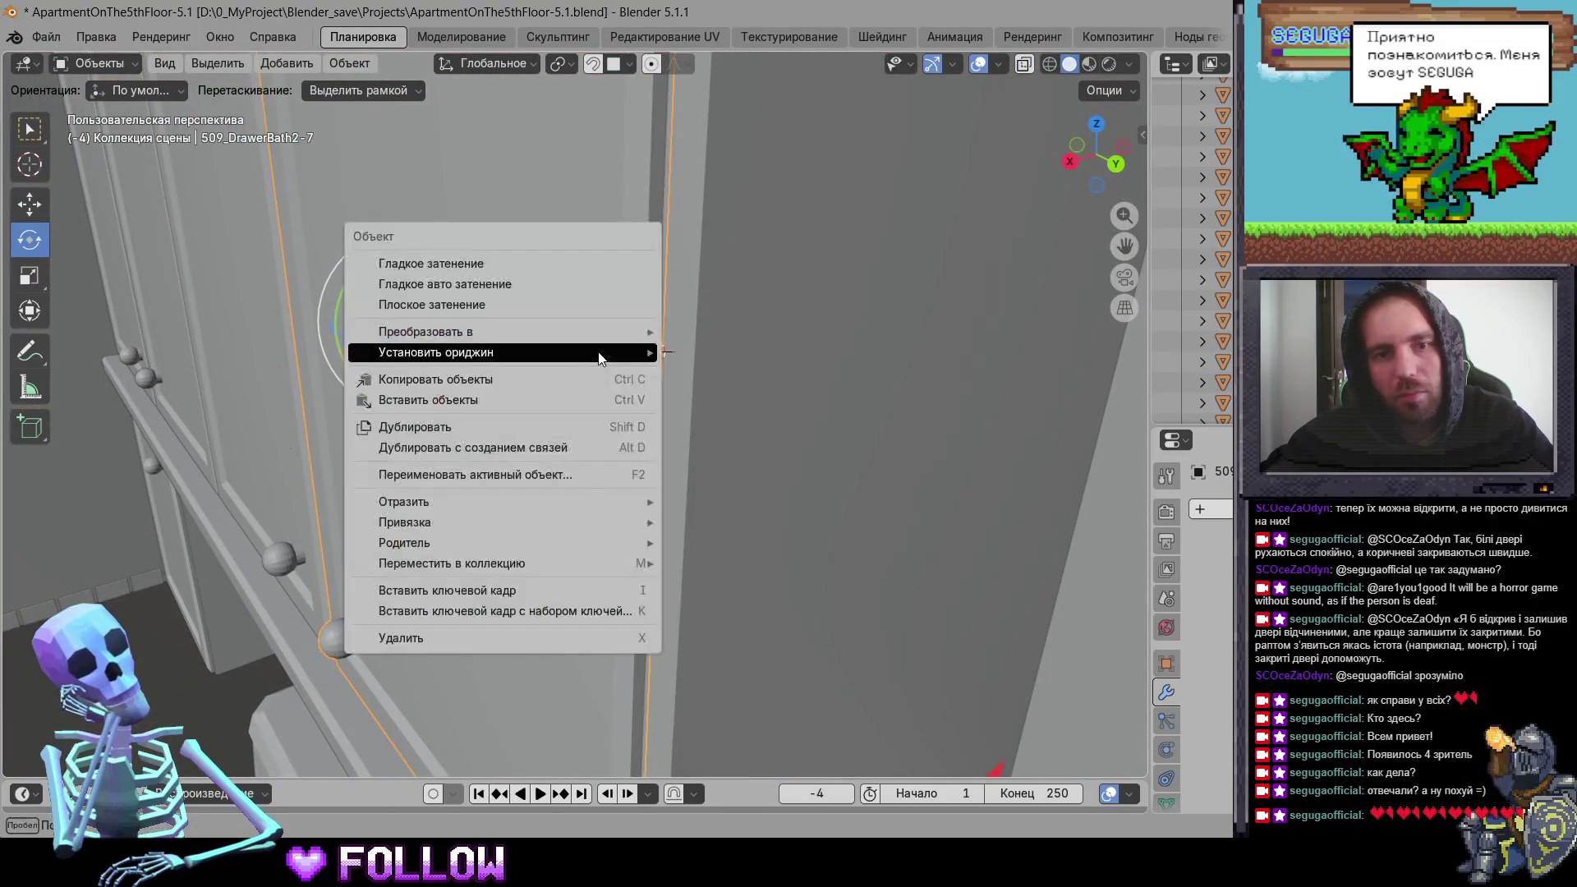
mouse_move(655, 351)
click(739, 401)
mouse_move(740, 402)
middle_down()
mouse_move(685, 498)
mouse_move(785, 460)
middle_up()
Step: Set door 509_DrawerBath2-6's origin to the 3D cursor on its hinge
click(431, 400)
mouse_move(431, 401)
middle_down()
mouse_move(469, 332)
mouse_move(421, 368)
middle_up()
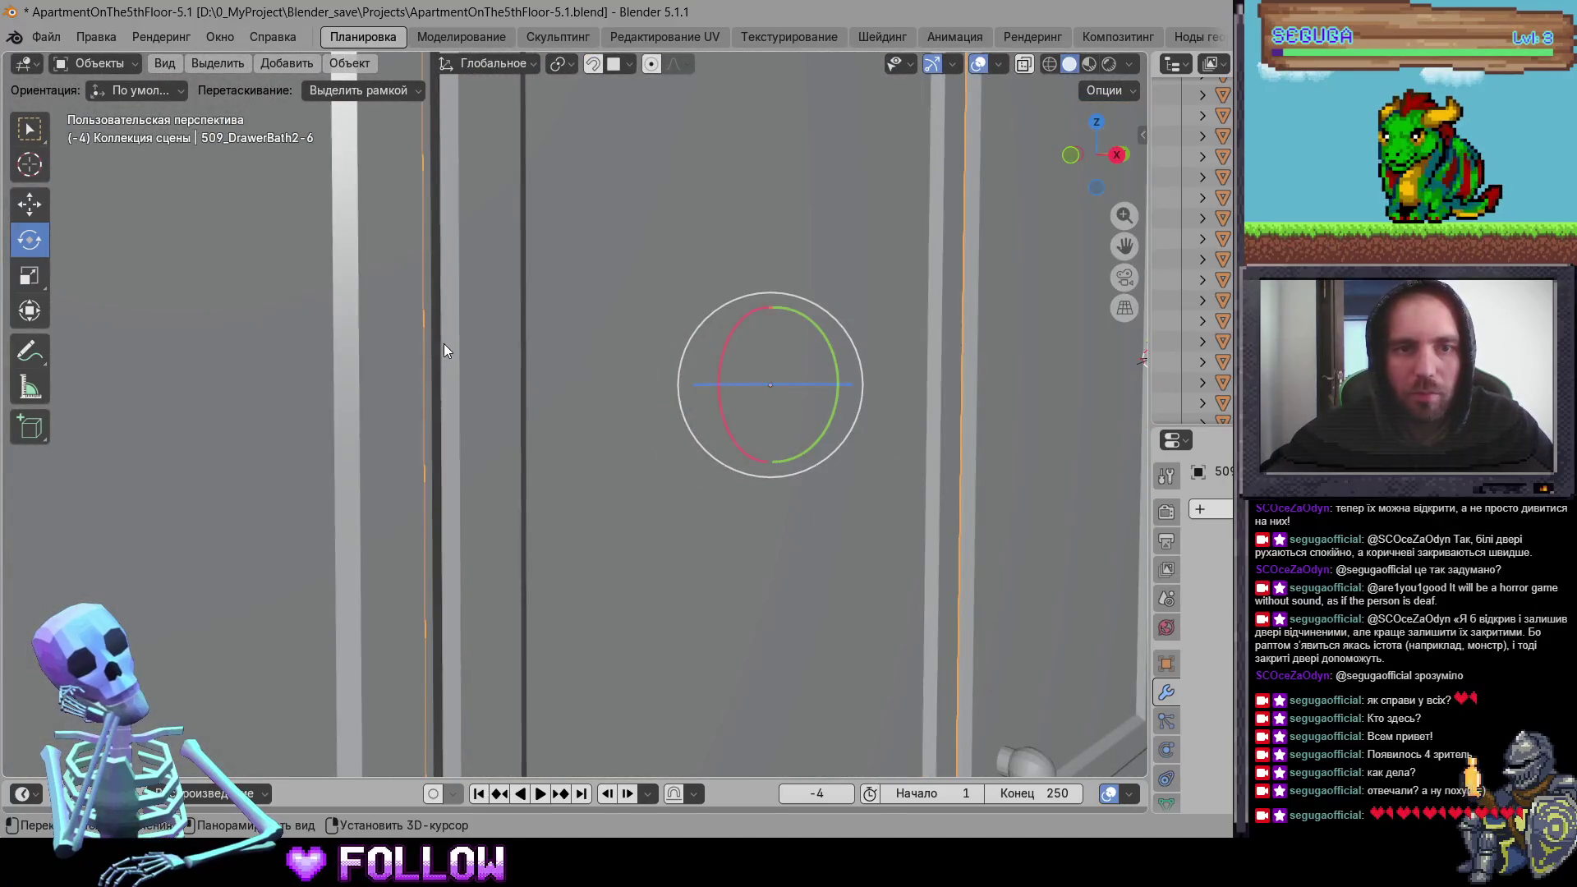
right_click(444, 336)
mouse_move(443, 337)
click(600, 376)
mouse_move(600, 376)
middle_down()
mouse_move(504, 434)
mouse_move(430, 431)
mouse_move(491, 375)
middle_up()
Step: Place the 3D cursor on 509_DrawerBath2-5's hinge edge and move its origin there
click(359, 383)
mouse_move(358, 382)
middle_down()
mouse_move(673, 327)
mouse_move(728, 292)
middle_up()
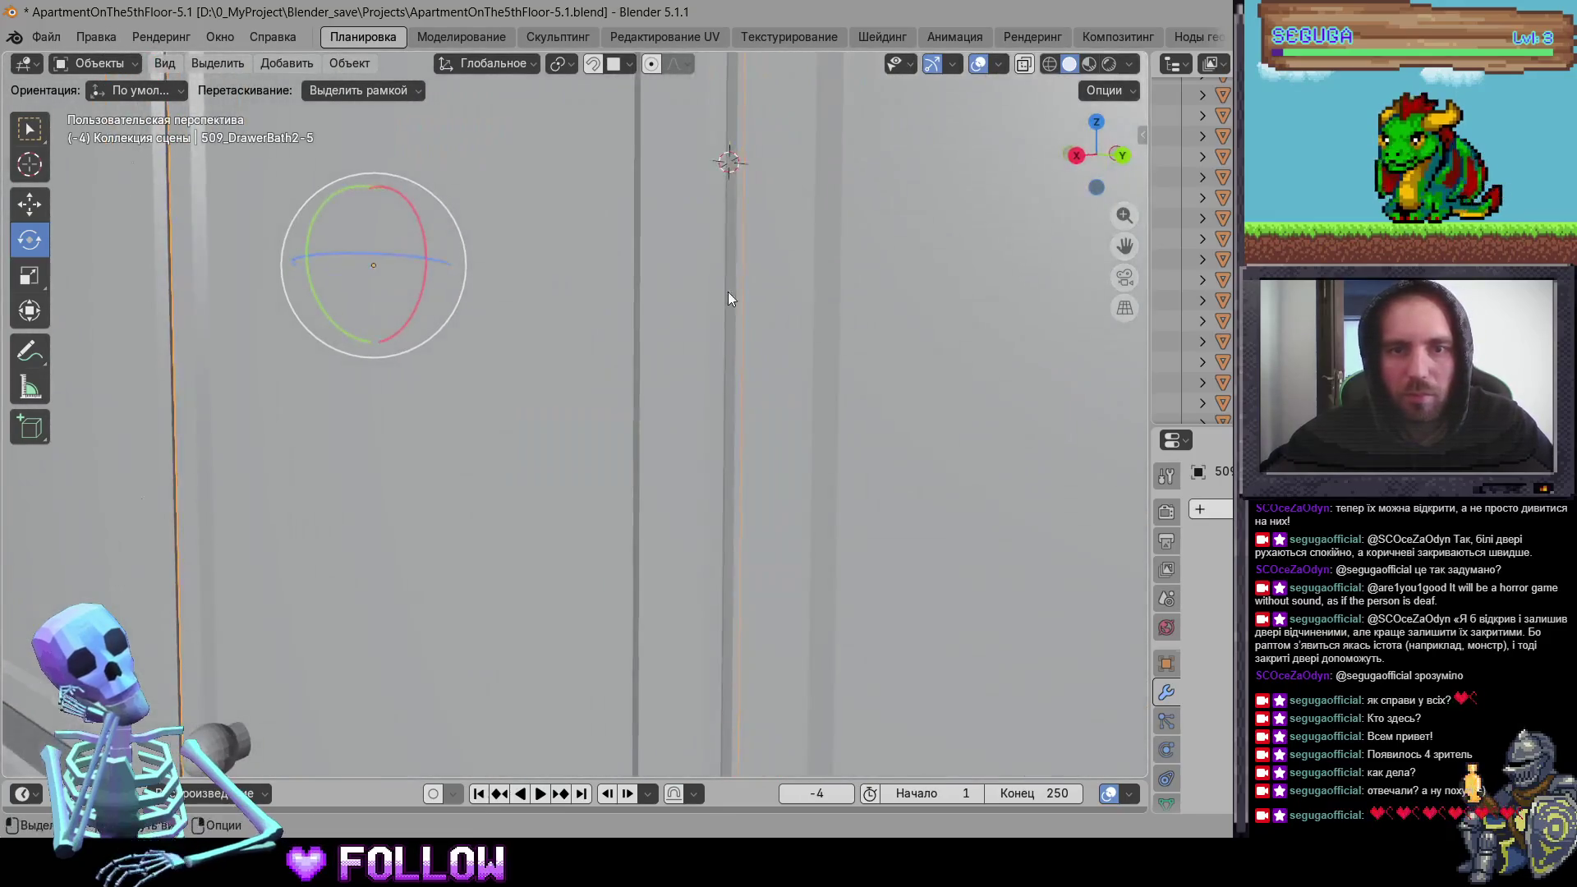
shift+right_click(728, 287)
right_click(654, 272)
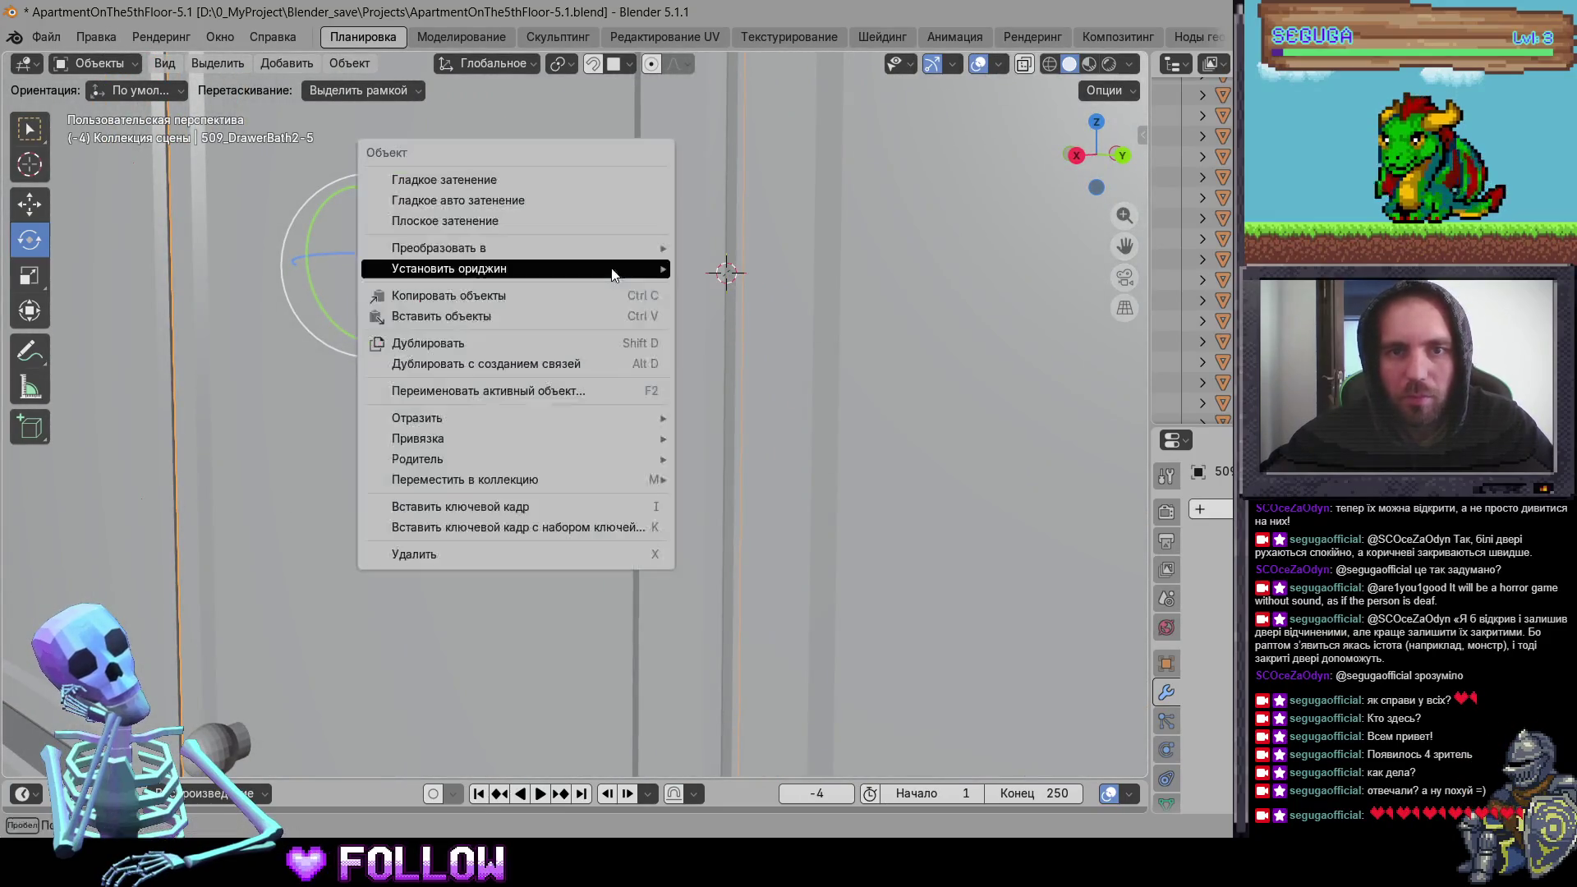
mouse_move(656, 273)
click(765, 317)
mouse_move(760, 365)
middle_down()
mouse_move(748, 431)
mouse_move(770, 464)
mouse_move(663, 312)
mouse_move(677, 396)
mouse_move(554, 404)
mouse_move(578, 330)
mouse_move(617, 344)
mouse_move(625, 304)
mouse_move(648, 378)
middle_up()
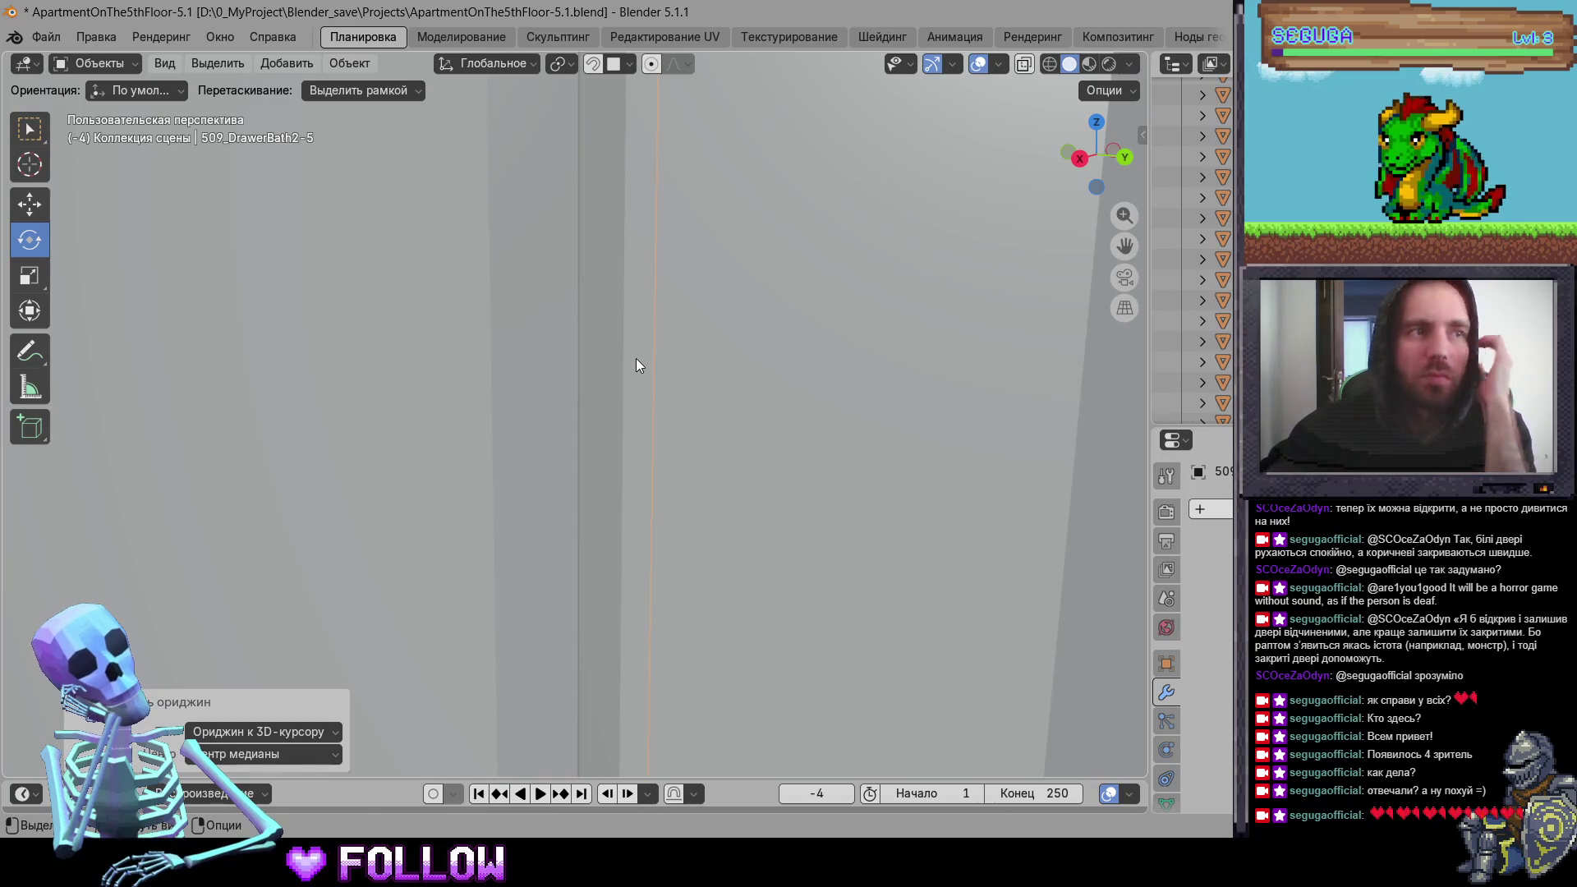
mouse_move(692, 408)
middle_down()
mouse_move(615, 388)
mouse_move(710, 361)
mouse_move(755, 180)
mouse_move(703, 175)
mouse_move(729, 276)
mouse_move(655, 482)
mouse_move(691, 585)
mouse_move(681, 634)
mouse_move(622, 512)
mouse_move(509, 482)
mouse_move(601, 488)
mouse_move(566, 500)
mouse_move(764, 496)
mouse_move(798, 479)
mouse_move(589, 484)
mouse_move(529, 408)
mouse_move(571, 464)
mouse_move(704, 474)
mouse_move(812, 515)
mouse_move(629, 555)
middle_up()
Step: Shift bathroom cabinet doors -5 and -6 slightly along Y, door -6 by 0.007976 m
key(g)
key(y)
click(787, 475)
click(813, 515)
key(g)
key(y)
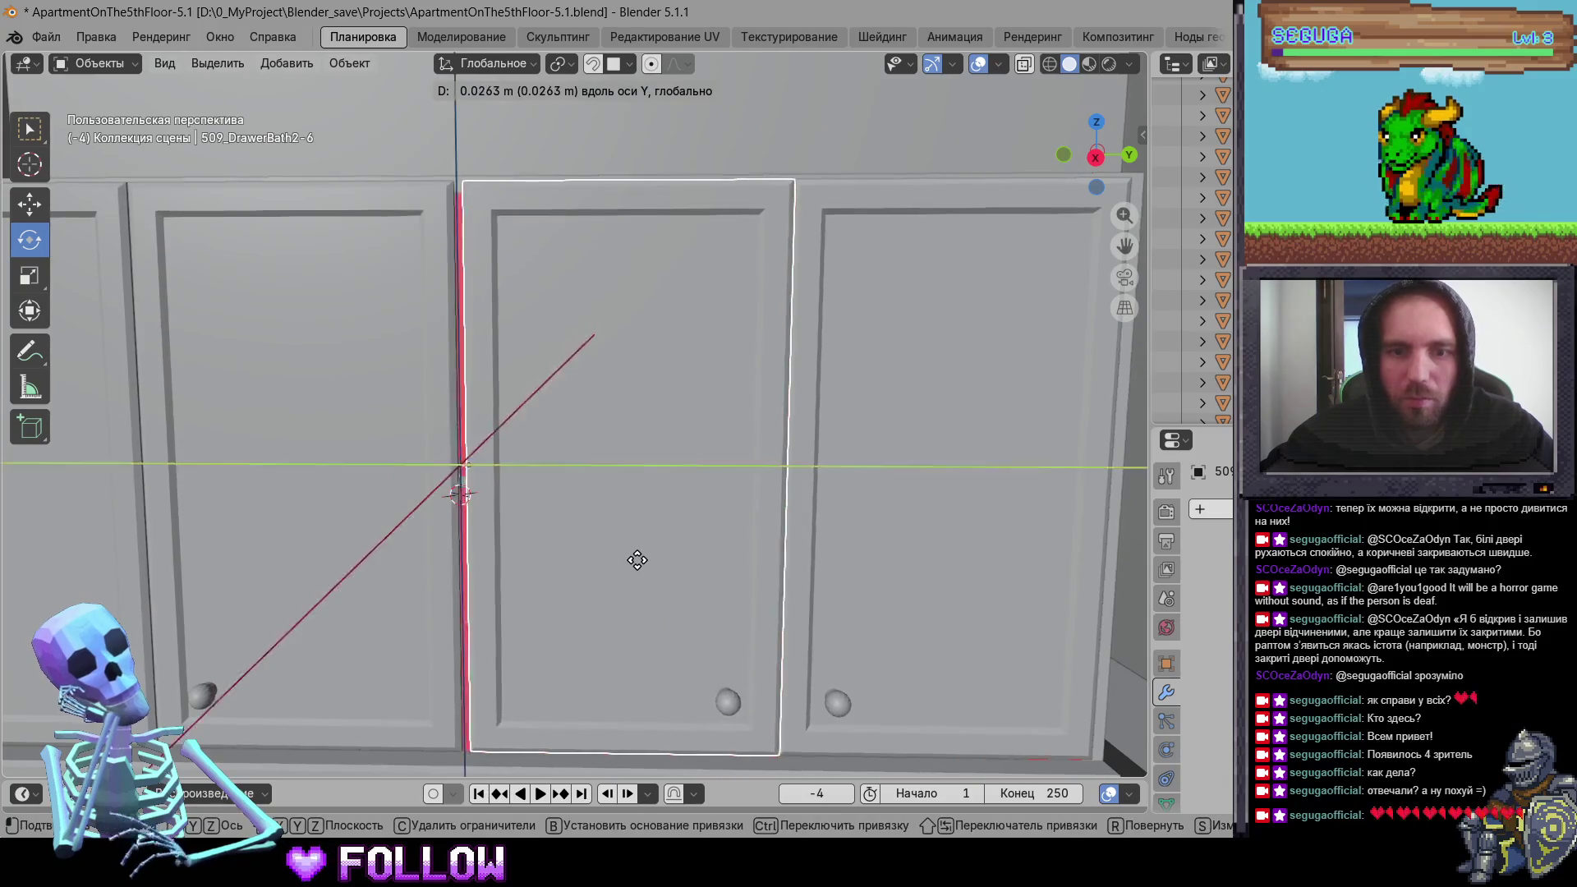
click(630, 560)
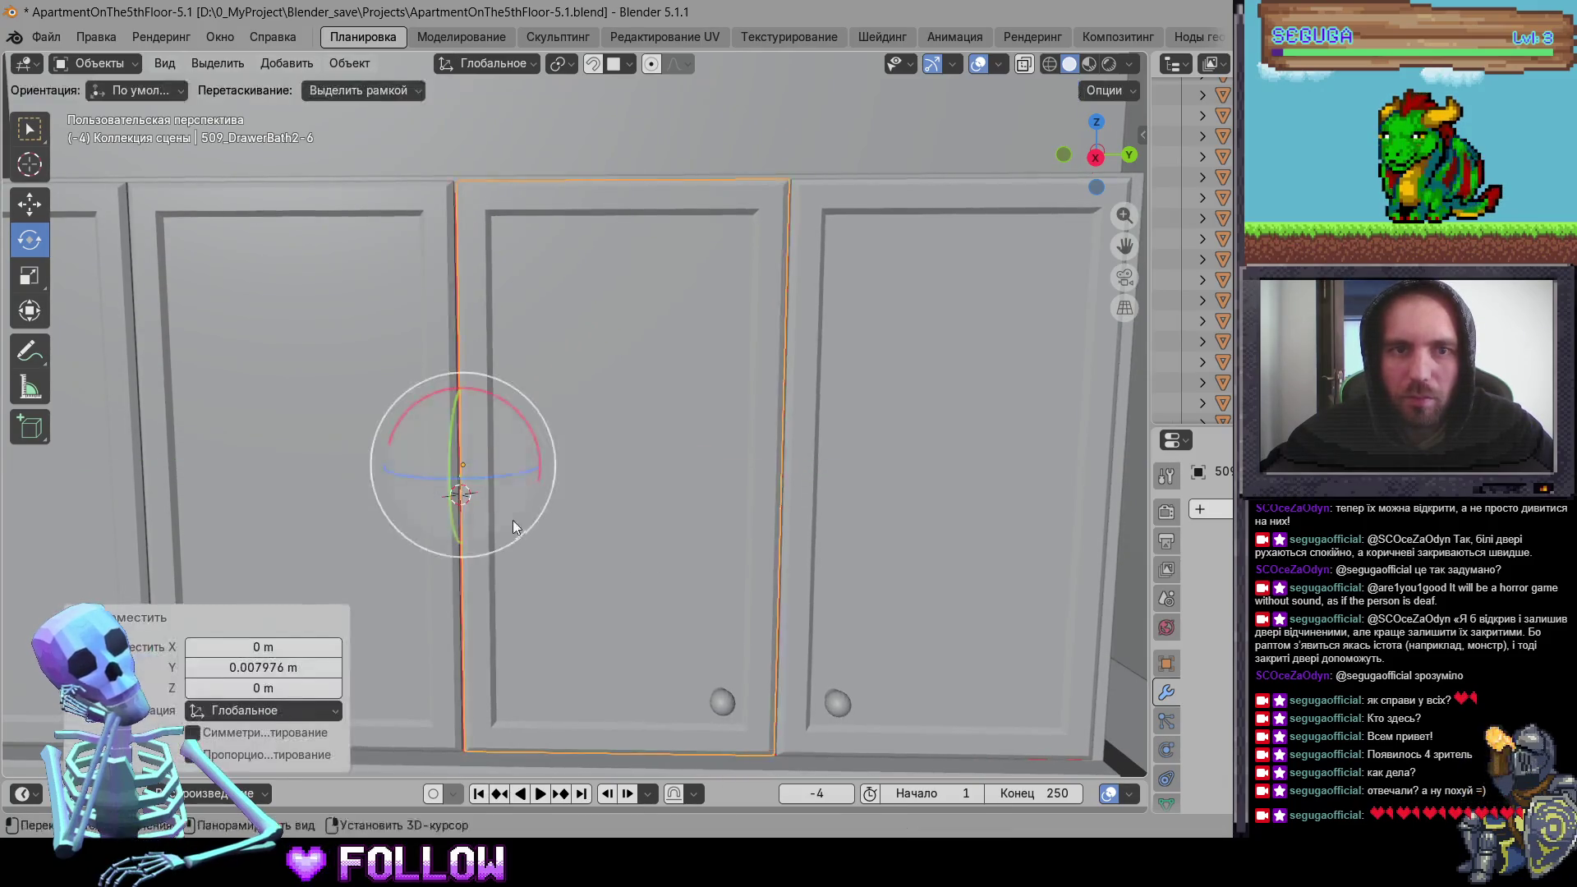
Step: Move door 509_DrawerBath2-5's origin onto the 3D cursor at its hinge edge
scroll(694, 665, down, 3)
scroll(534, 465, up, 10)
mouse_move(558, 416)
middle_down()
mouse_move(514, 513)
mouse_move(431, 484)
middle_up()
right_click(441, 485)
mouse_move(300, 481)
click(558, 504)
mouse_move(559, 504)
middle_down()
mouse_move(491, 541)
mouse_move(383, 543)
mouse_move(499, 492)
middle_up()
right_click(552, 514)
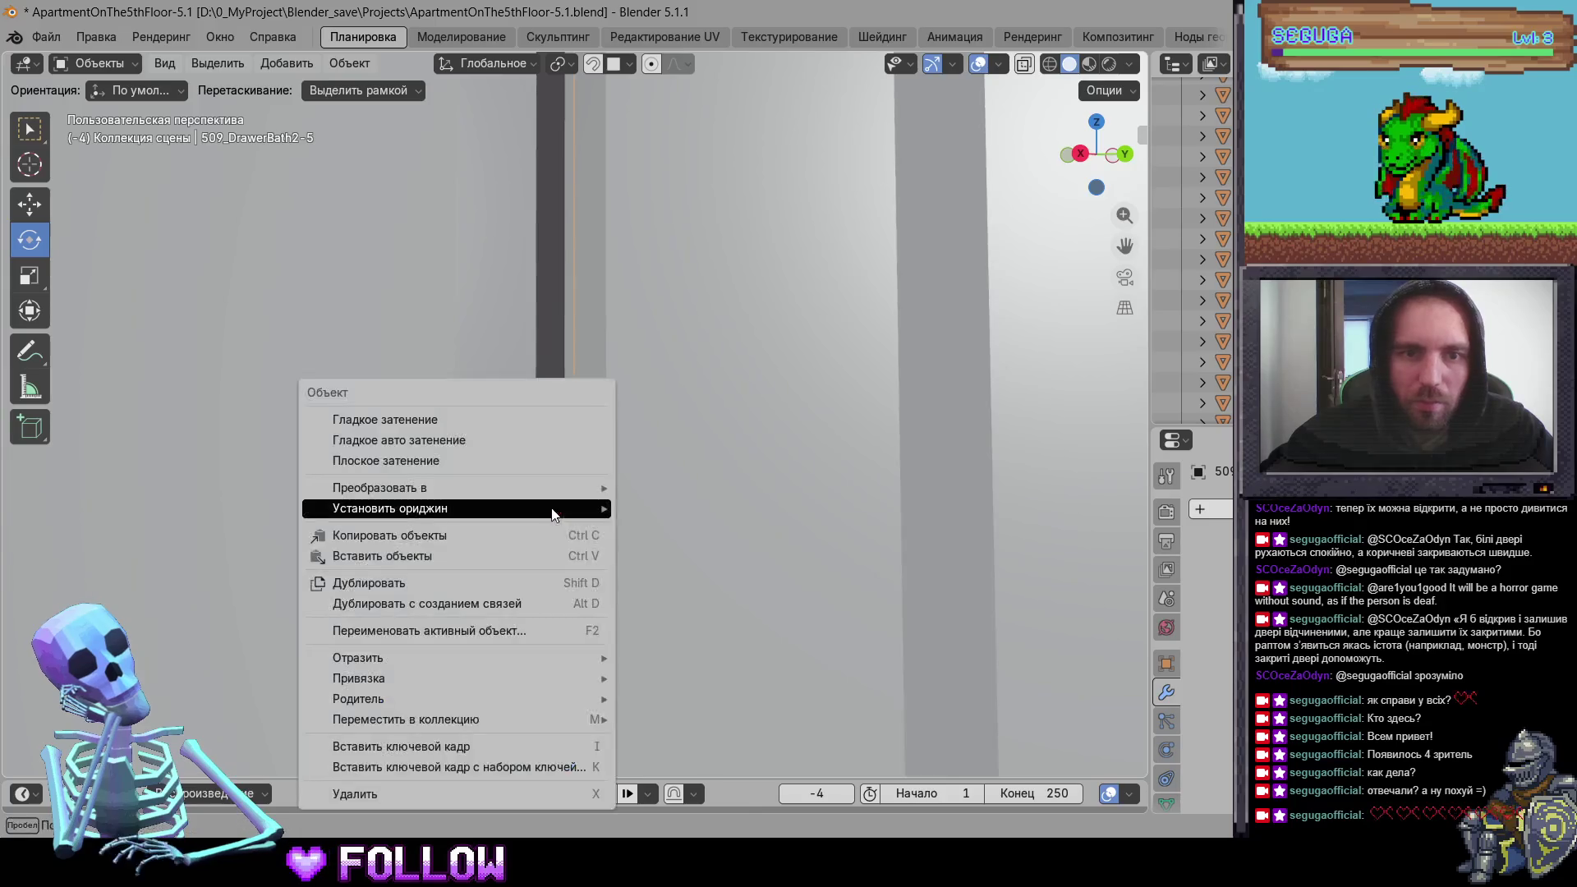
mouse_move(555, 507)
click(723, 575)
right_click(530, 499)
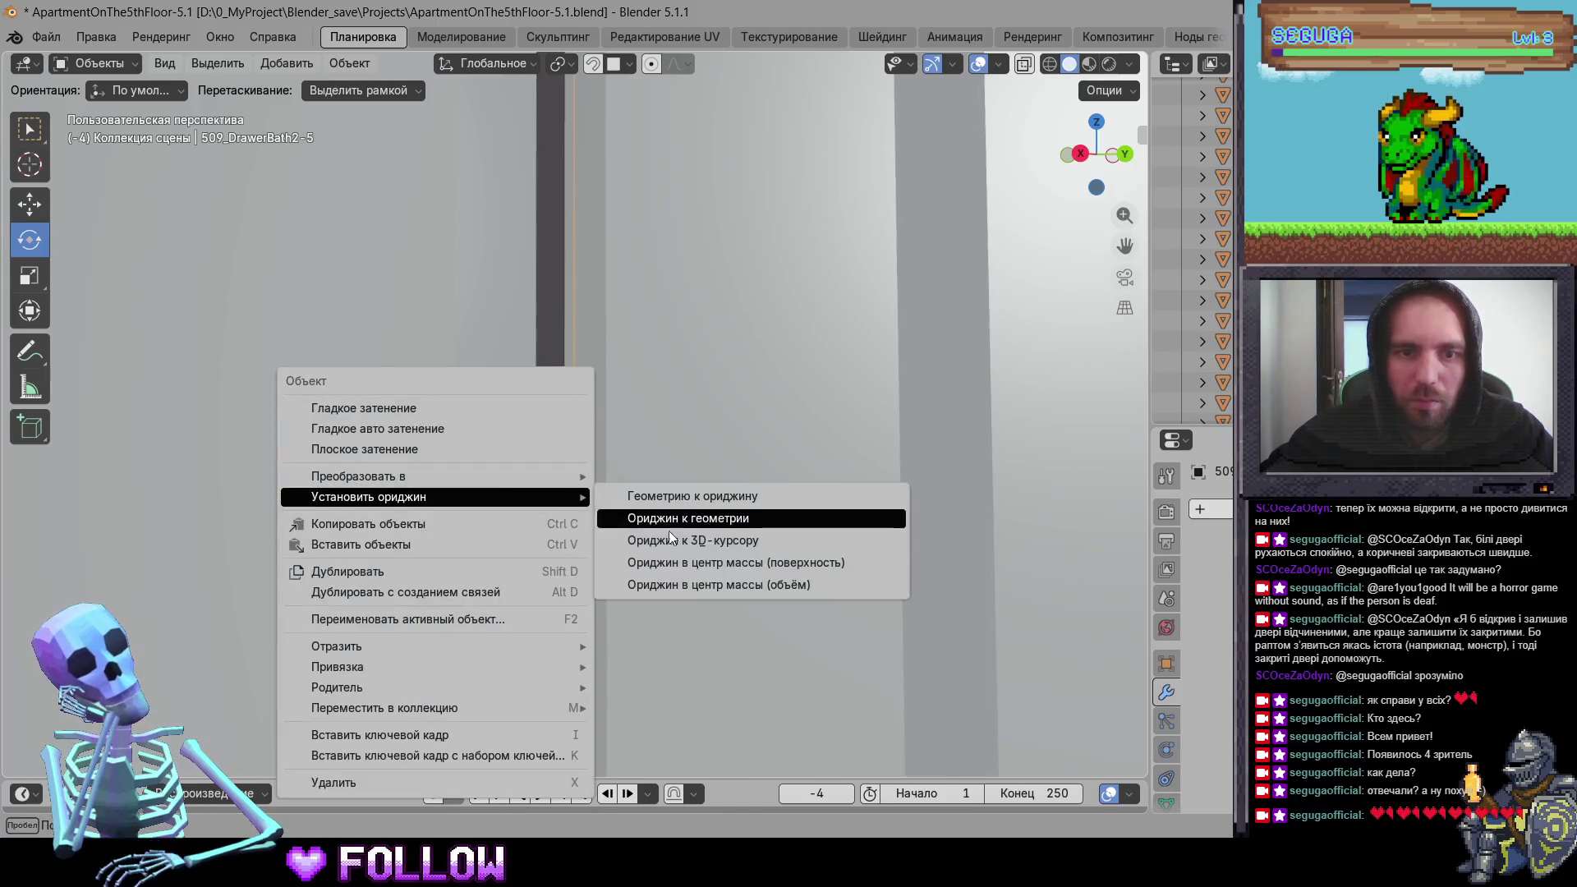
click(666, 541)
Step: Set the origin of door 509_DrawerBath2-4 to the 3D cursor on its hinge edge
mouse_move(658, 583)
middle_down()
mouse_move(514, 568)
mouse_move(694, 432)
mouse_move(361, 455)
mouse_move(619, 409)
mouse_move(612, 472)
mouse_move(641, 570)
mouse_move(548, 439)
mouse_move(541, 568)
mouse_move(510, 598)
mouse_move(598, 575)
mouse_move(367, 539)
mouse_move(264, 572)
middle_up()
click(360, 455)
scroll(451, 451, up, 5)
right_click(263, 571)
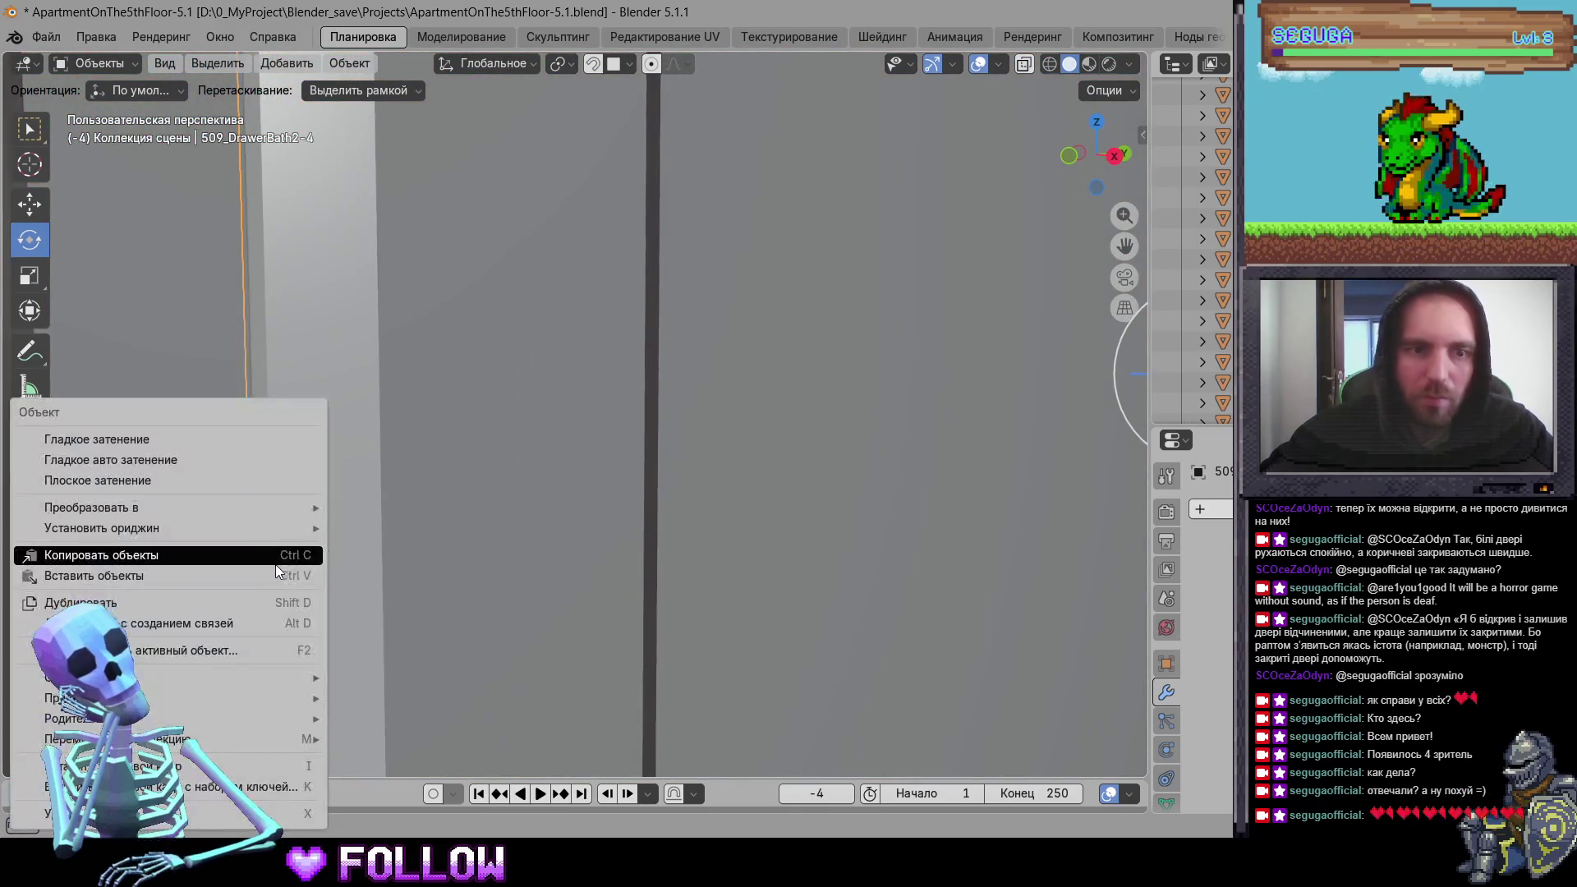
mouse_move(304, 529)
click(459, 571)
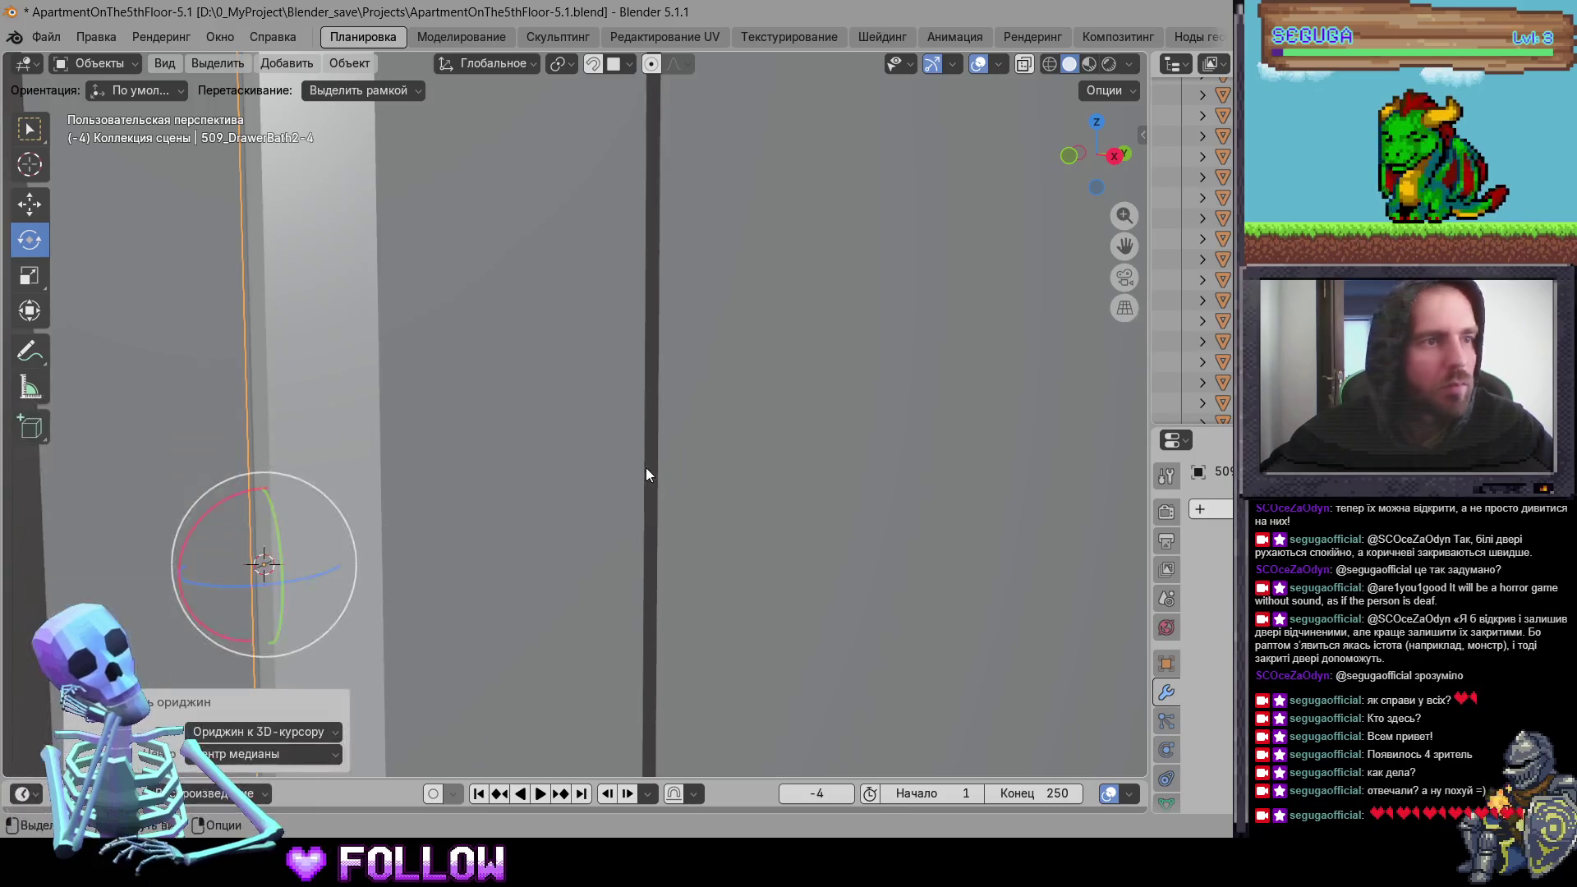